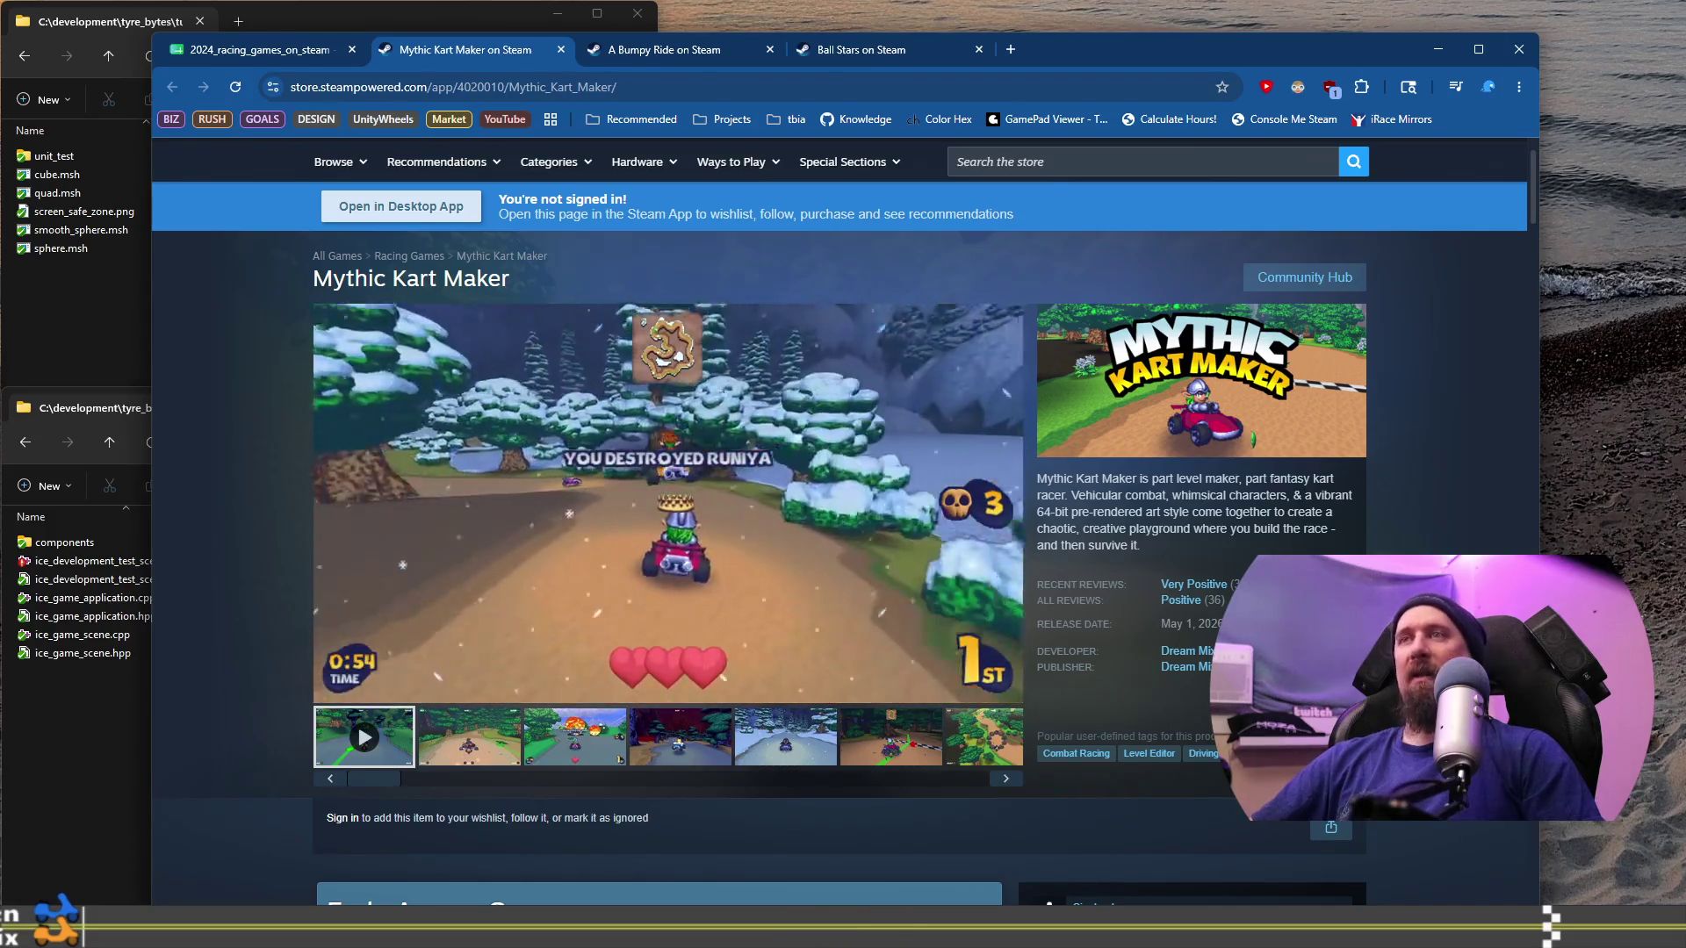
# Step: Rewind the Mythic Kart Maker trailer to its title card, pause it at 0:10, then show the second screenshot
pyautogui.click(560, 665)
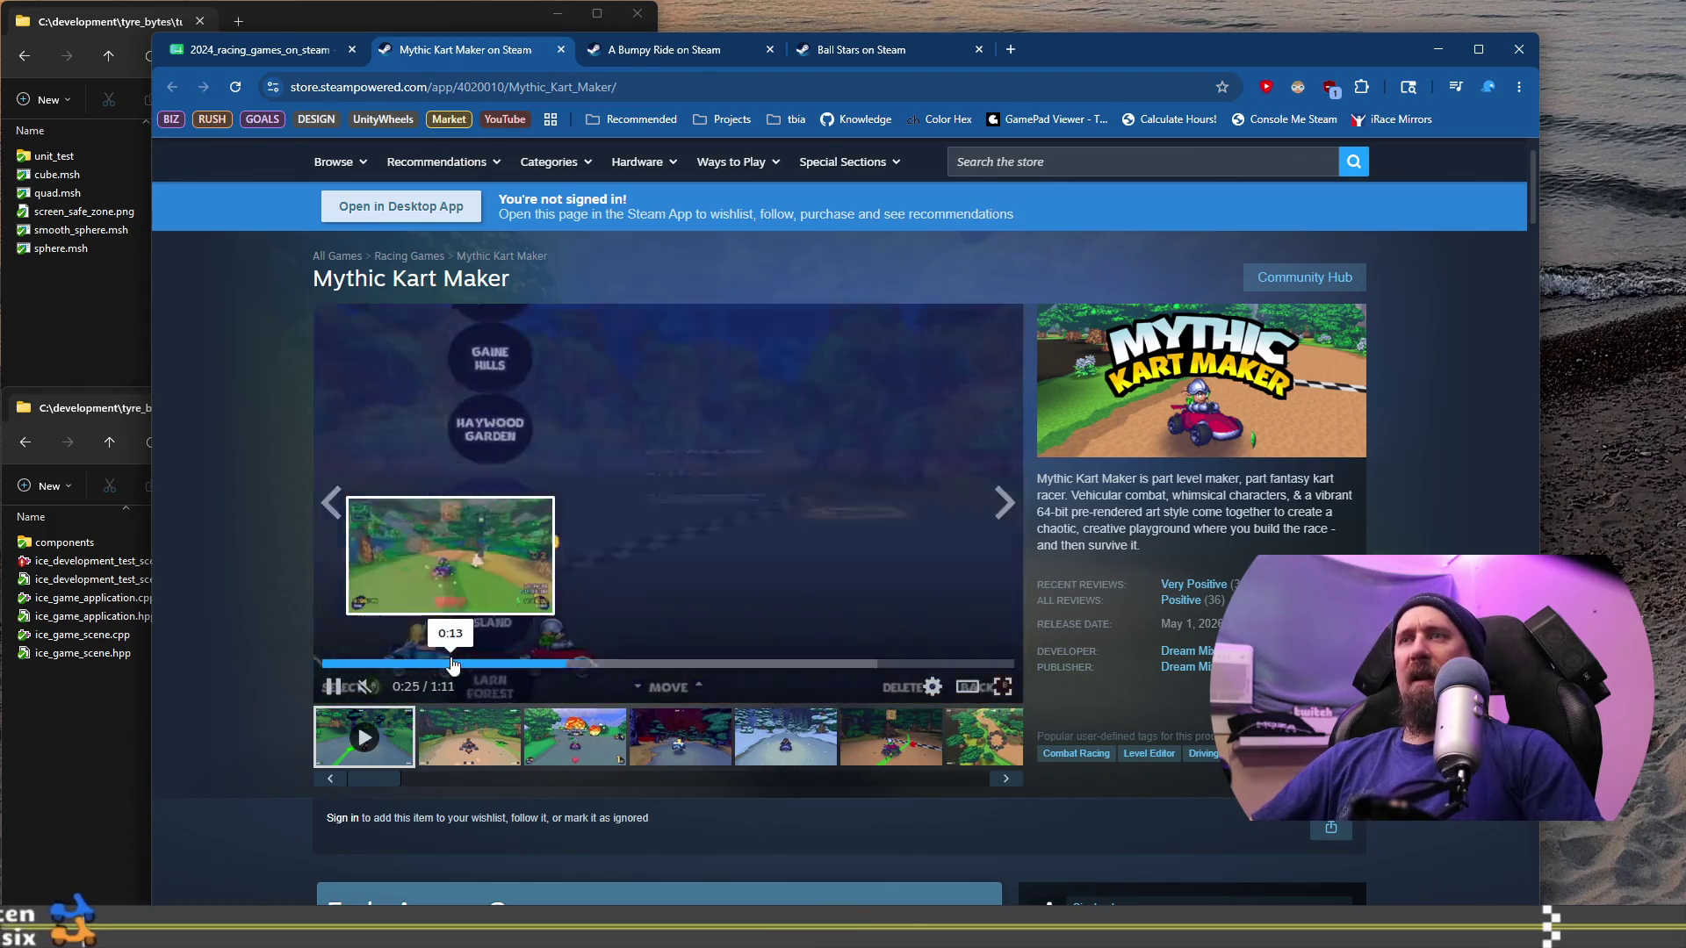
pyautogui.click(450, 664)
pyautogui.click(372, 665)
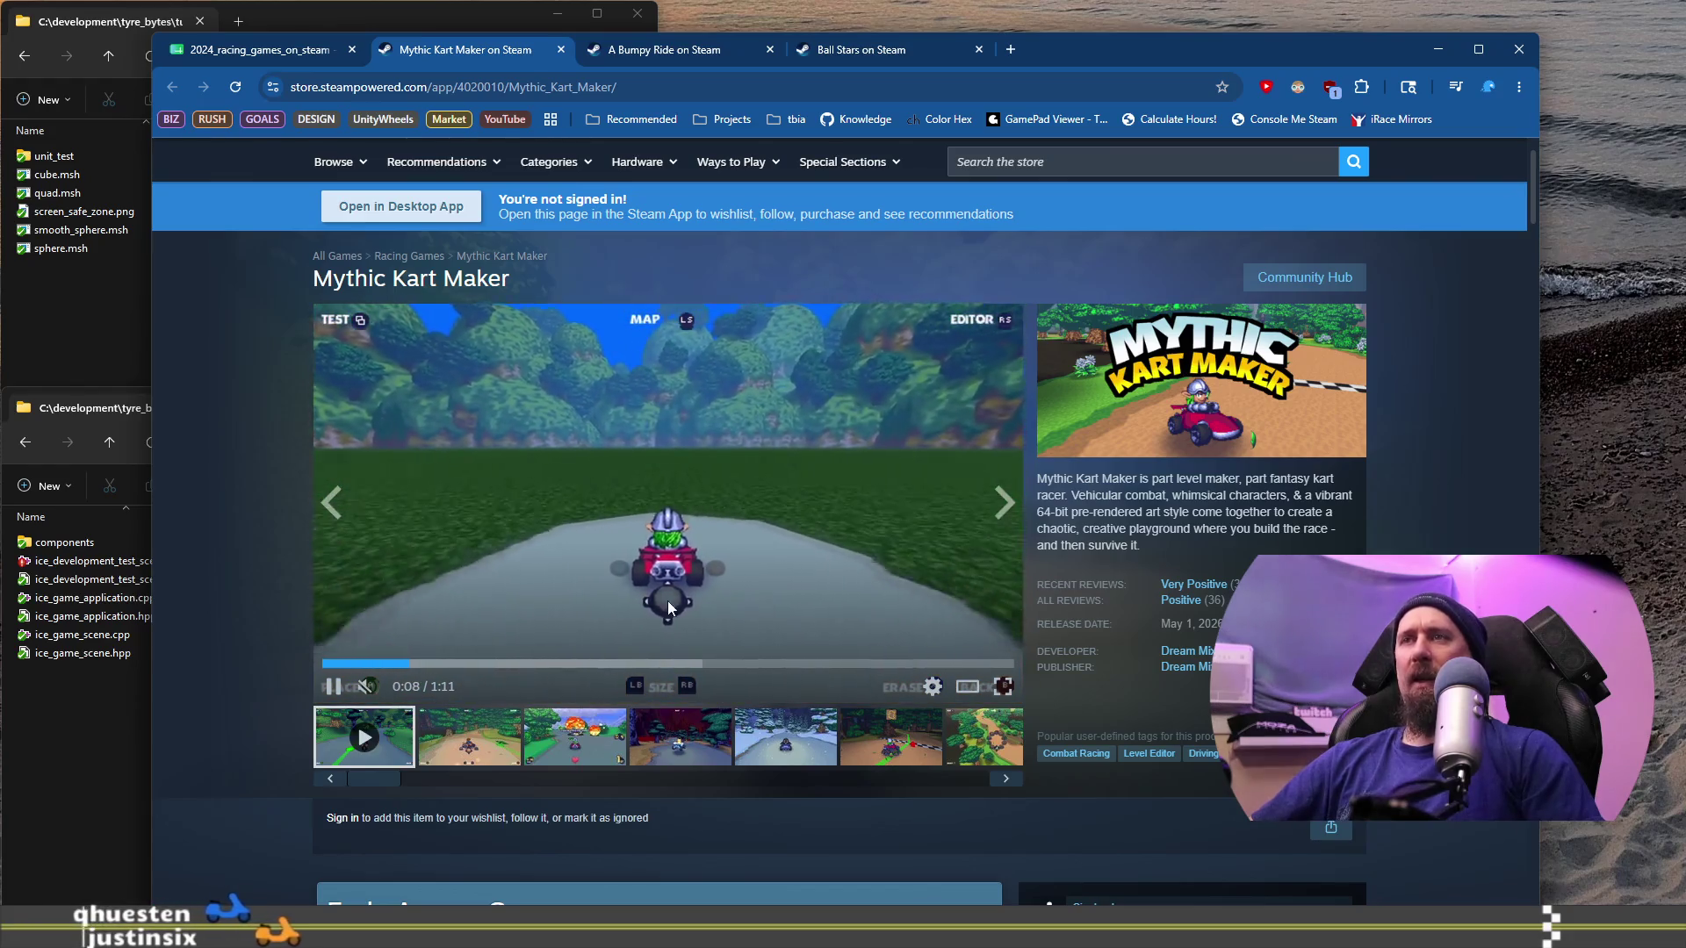
pyautogui.click(755, 477)
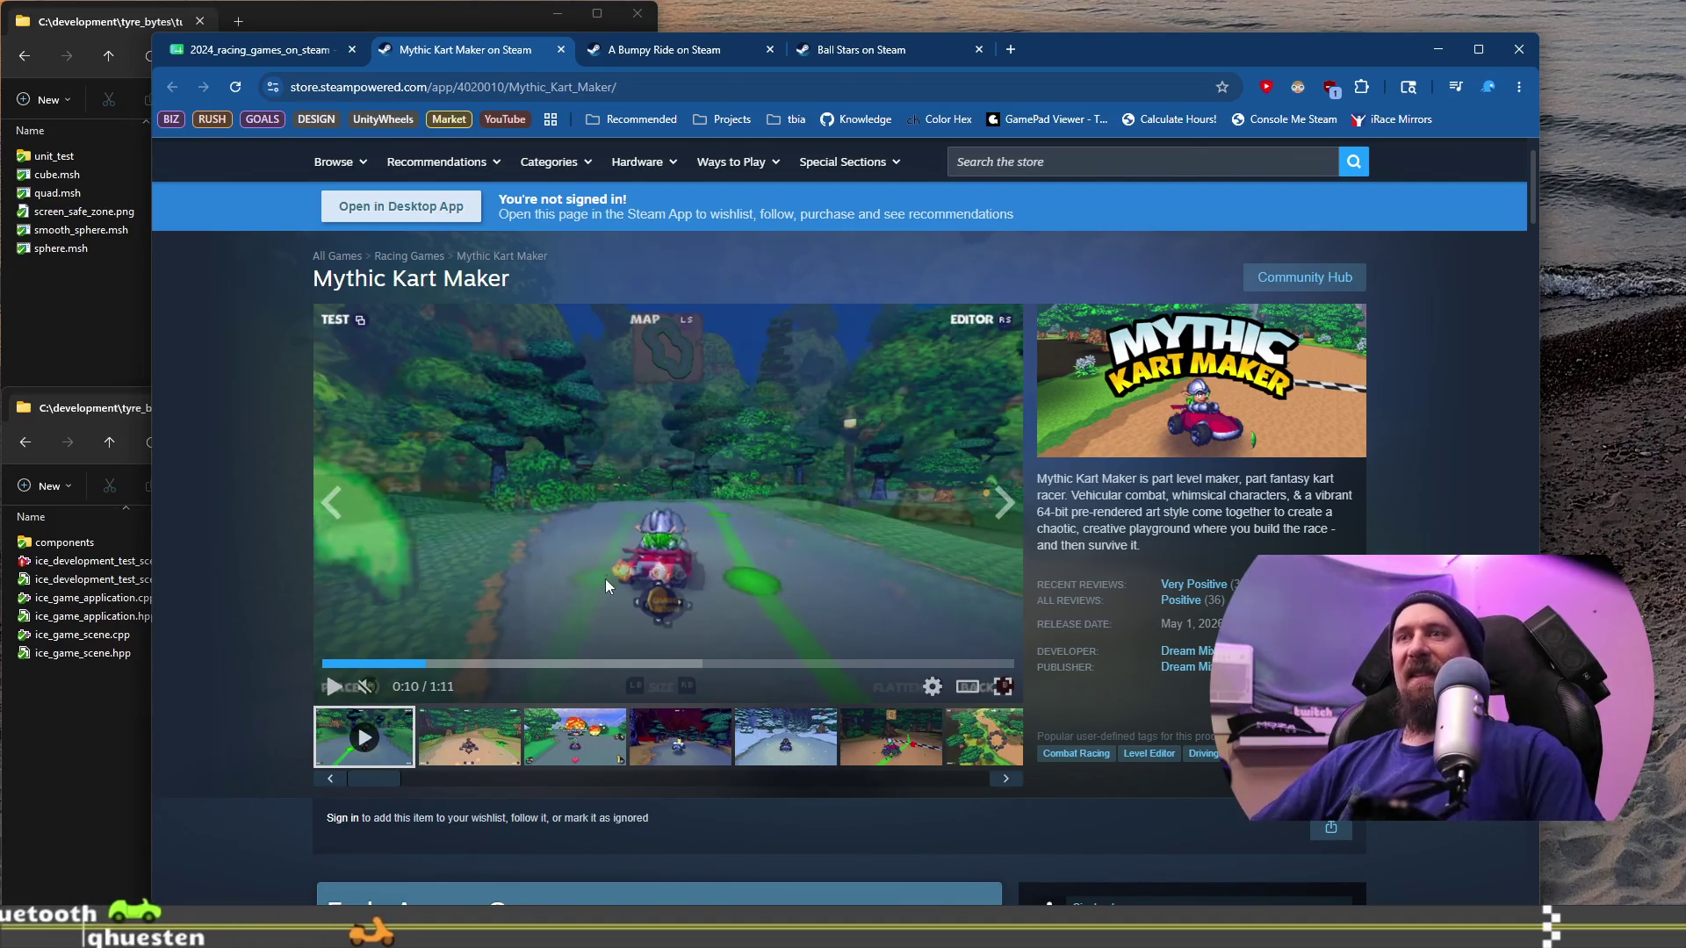
pyautogui.click(507, 734)
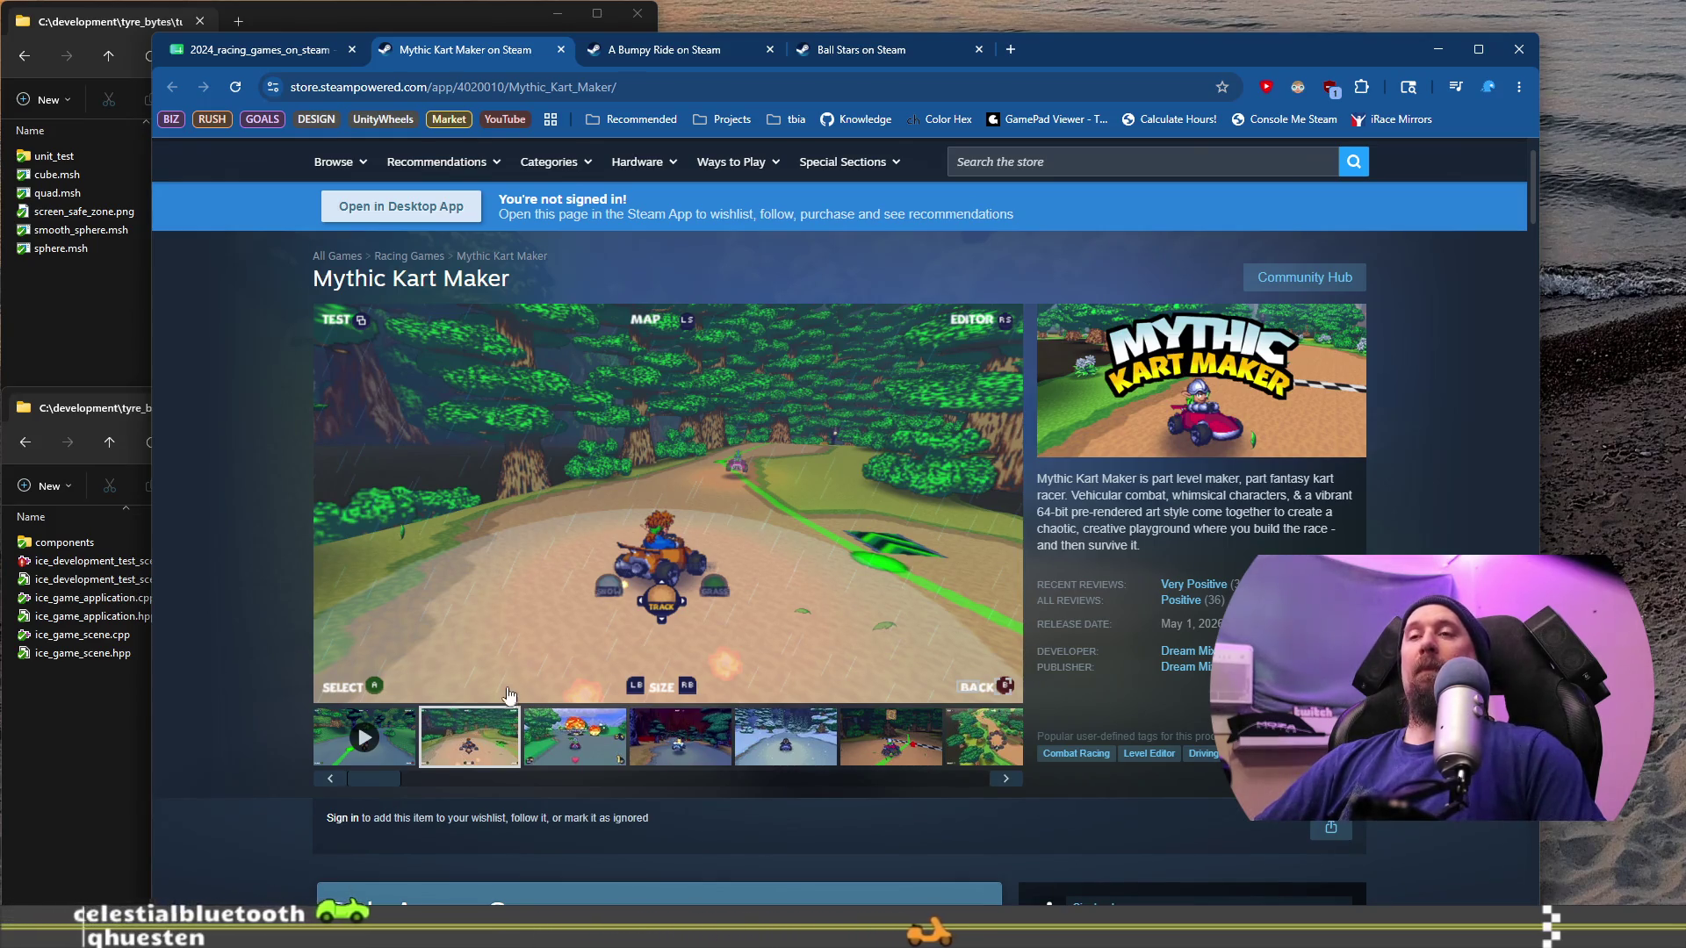
# Step: View the third, red forest and snowy track screenshots of Mythic Kart Maker
pyautogui.click(568, 728)
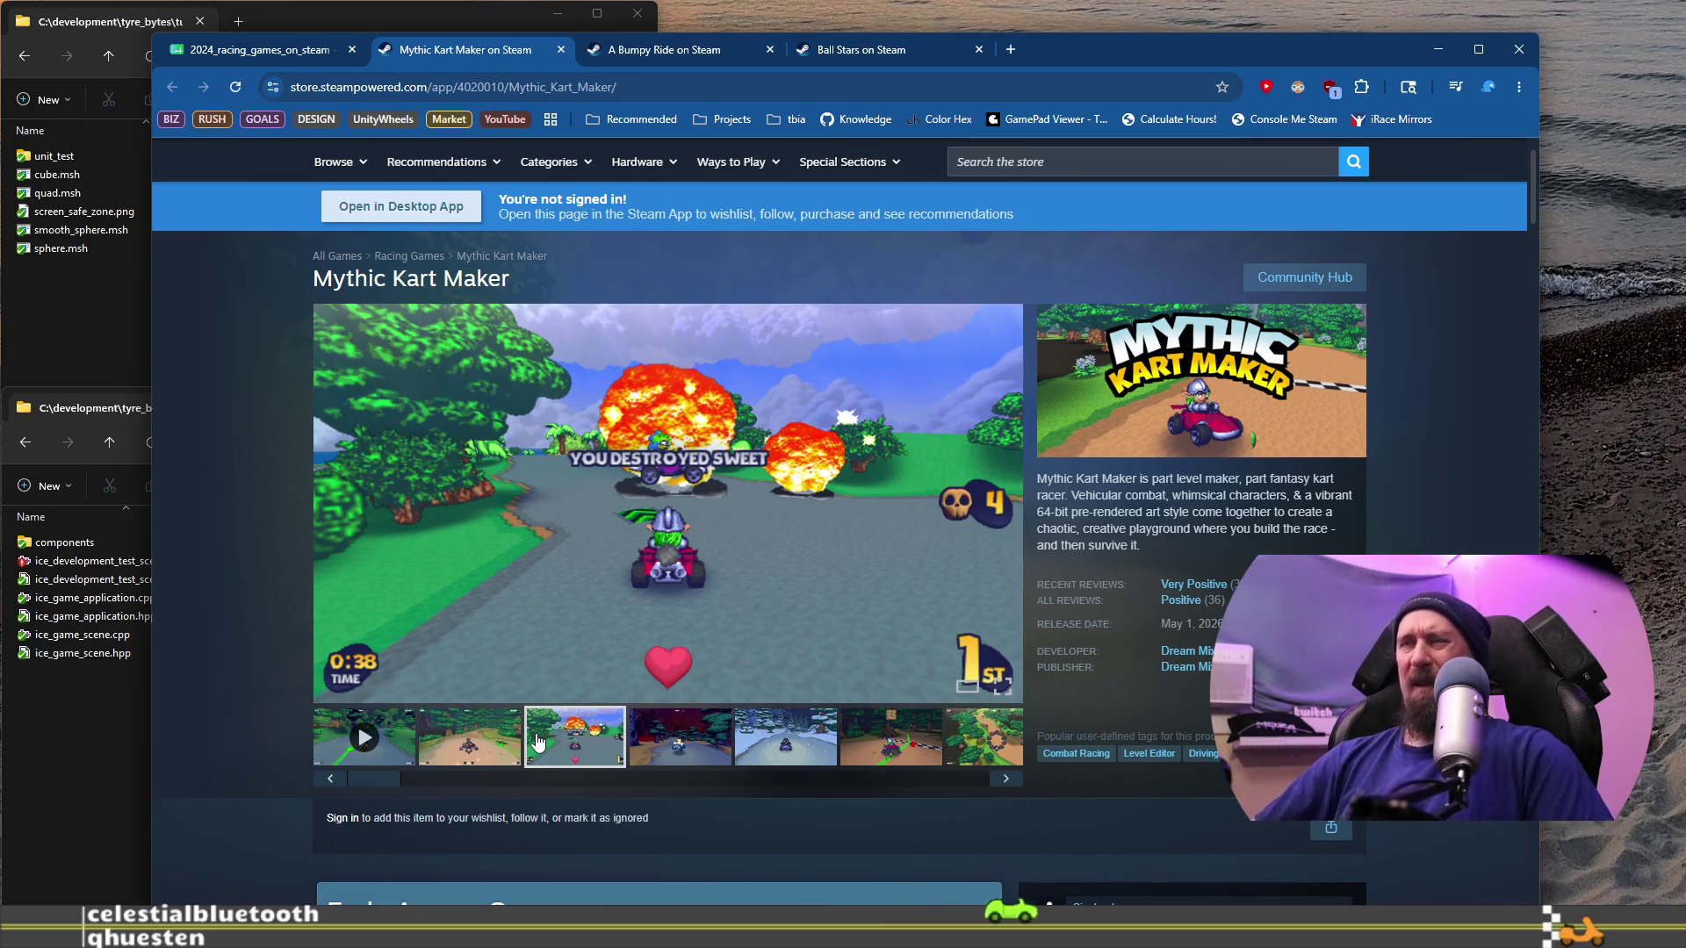
pyautogui.moveTo(1132, 597)
pyautogui.moveTo(1192, 607)
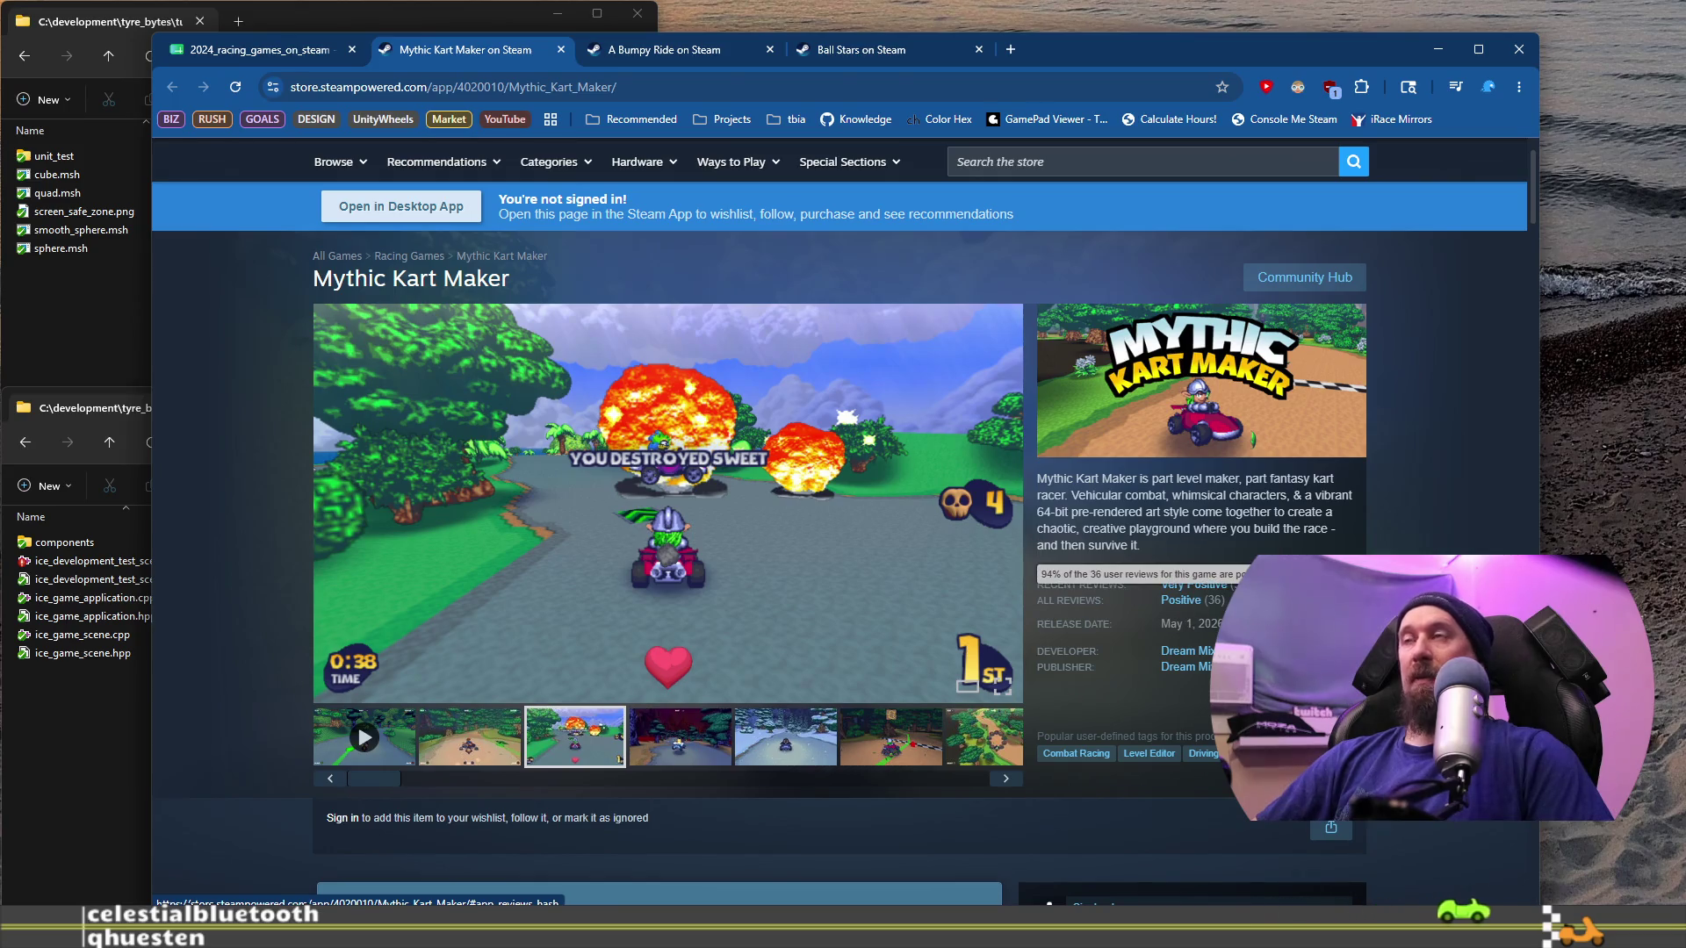
pyautogui.click(703, 755)
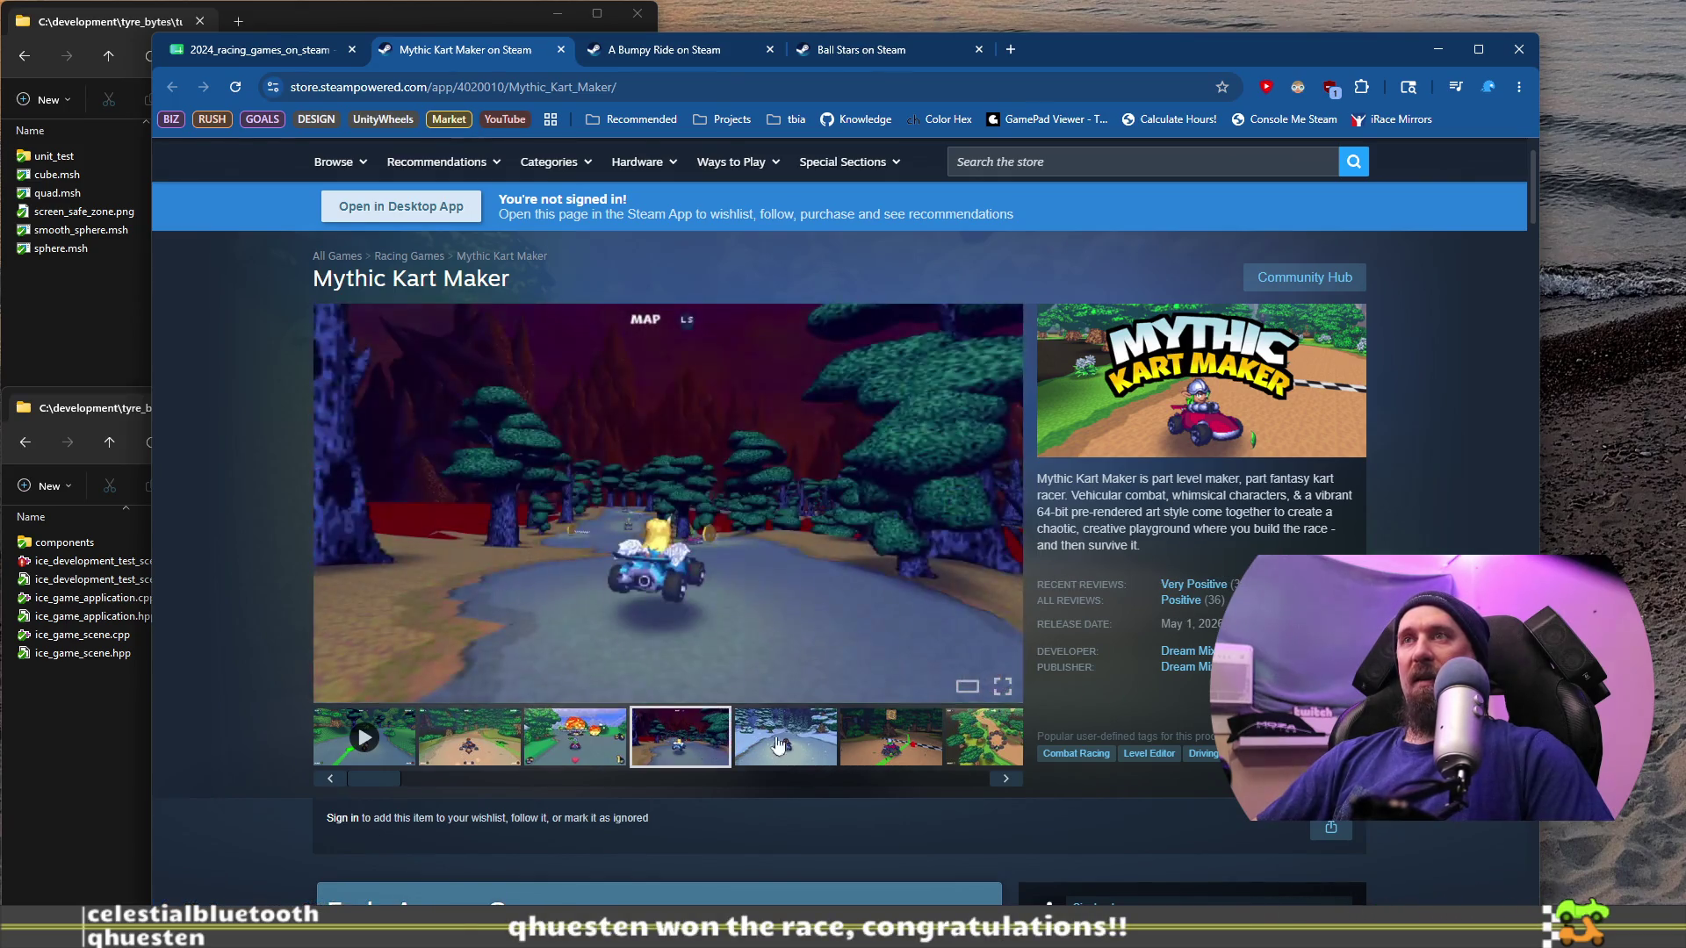
pyautogui.click(807, 743)
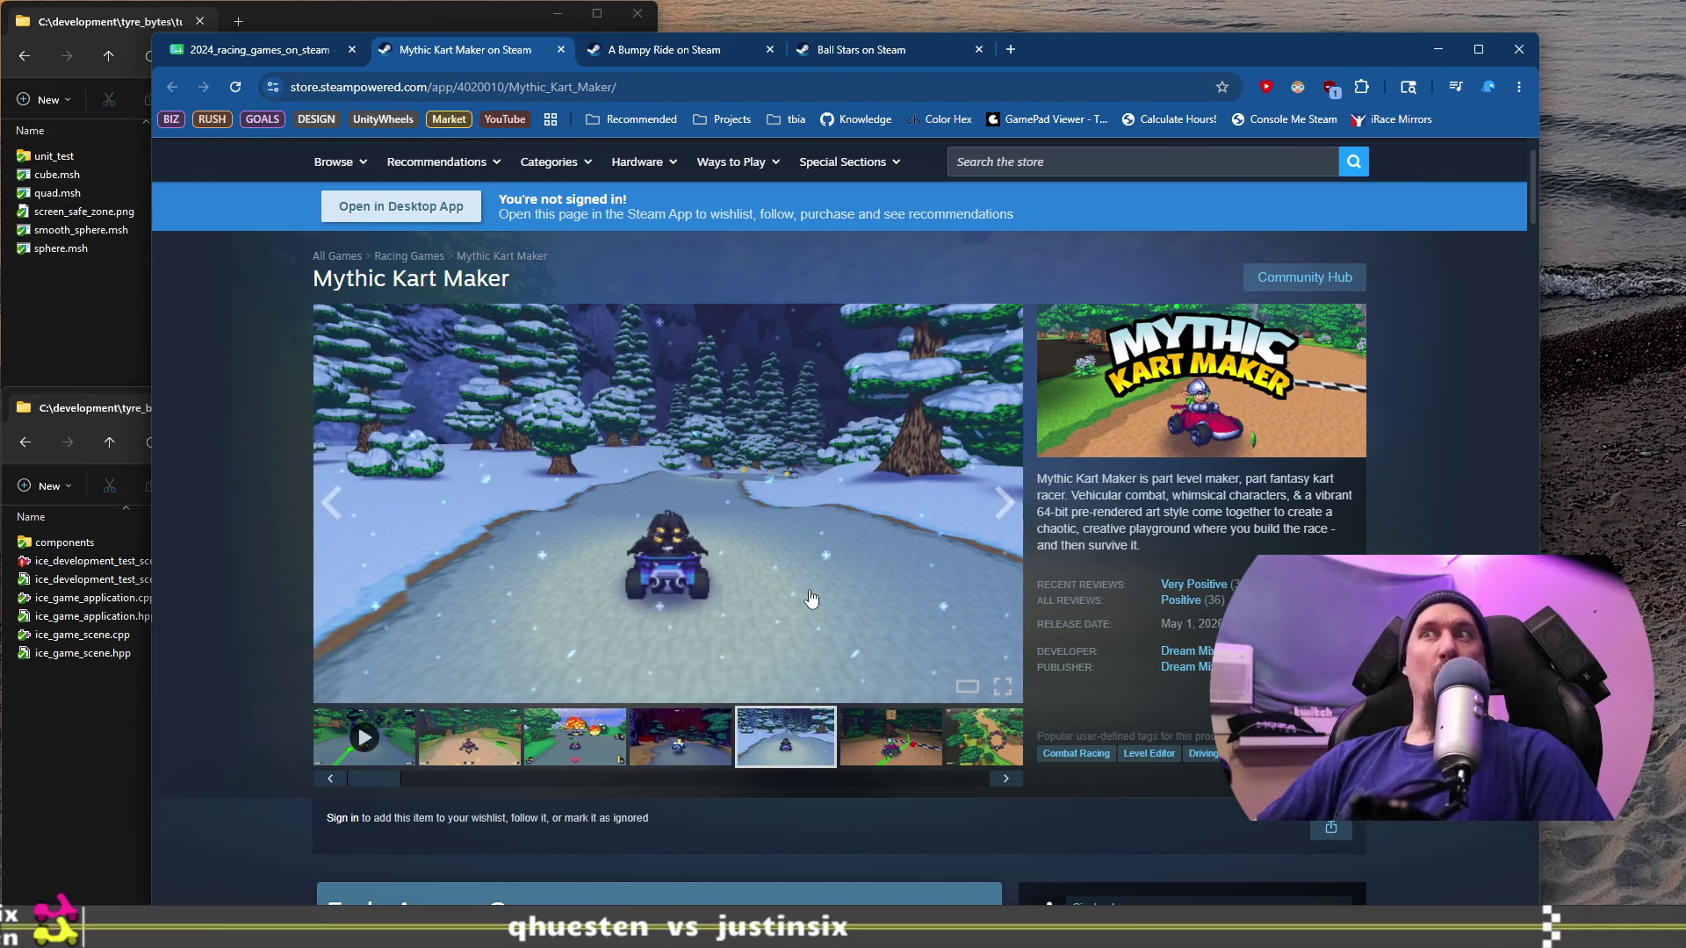
pyautogui.scroll(-20, 774, 564)
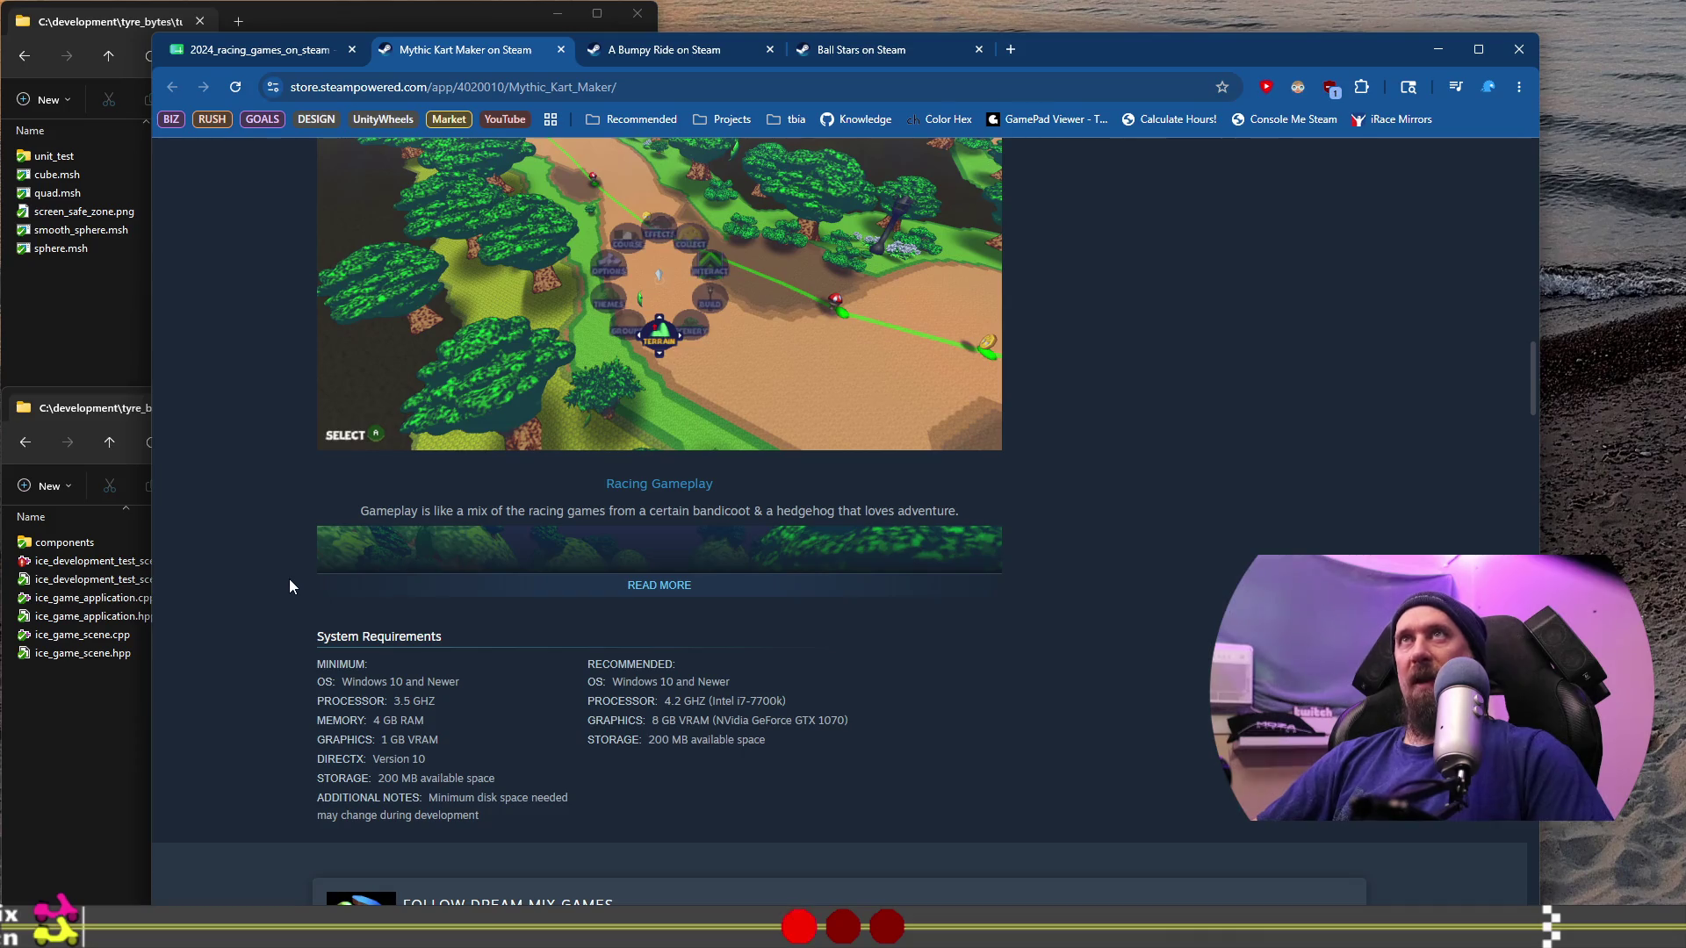
pyautogui.scroll(-5, 291, 585)
pyautogui.scroll(-10, 291, 585)
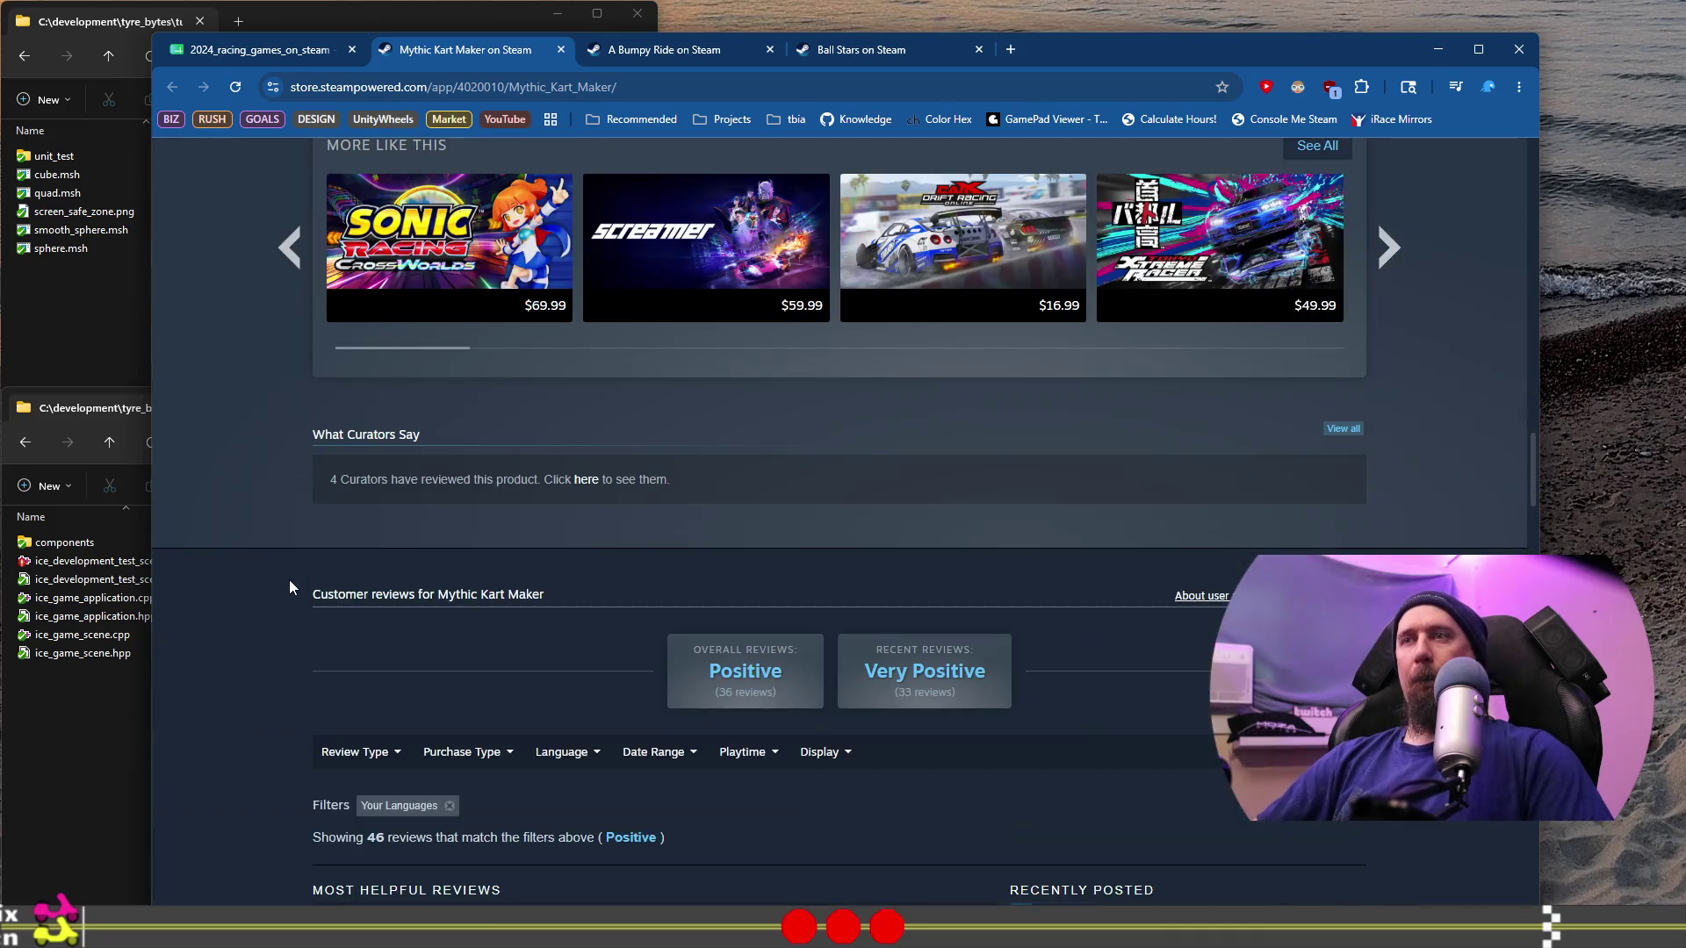
pyautogui.scroll(-3, 289, 586)
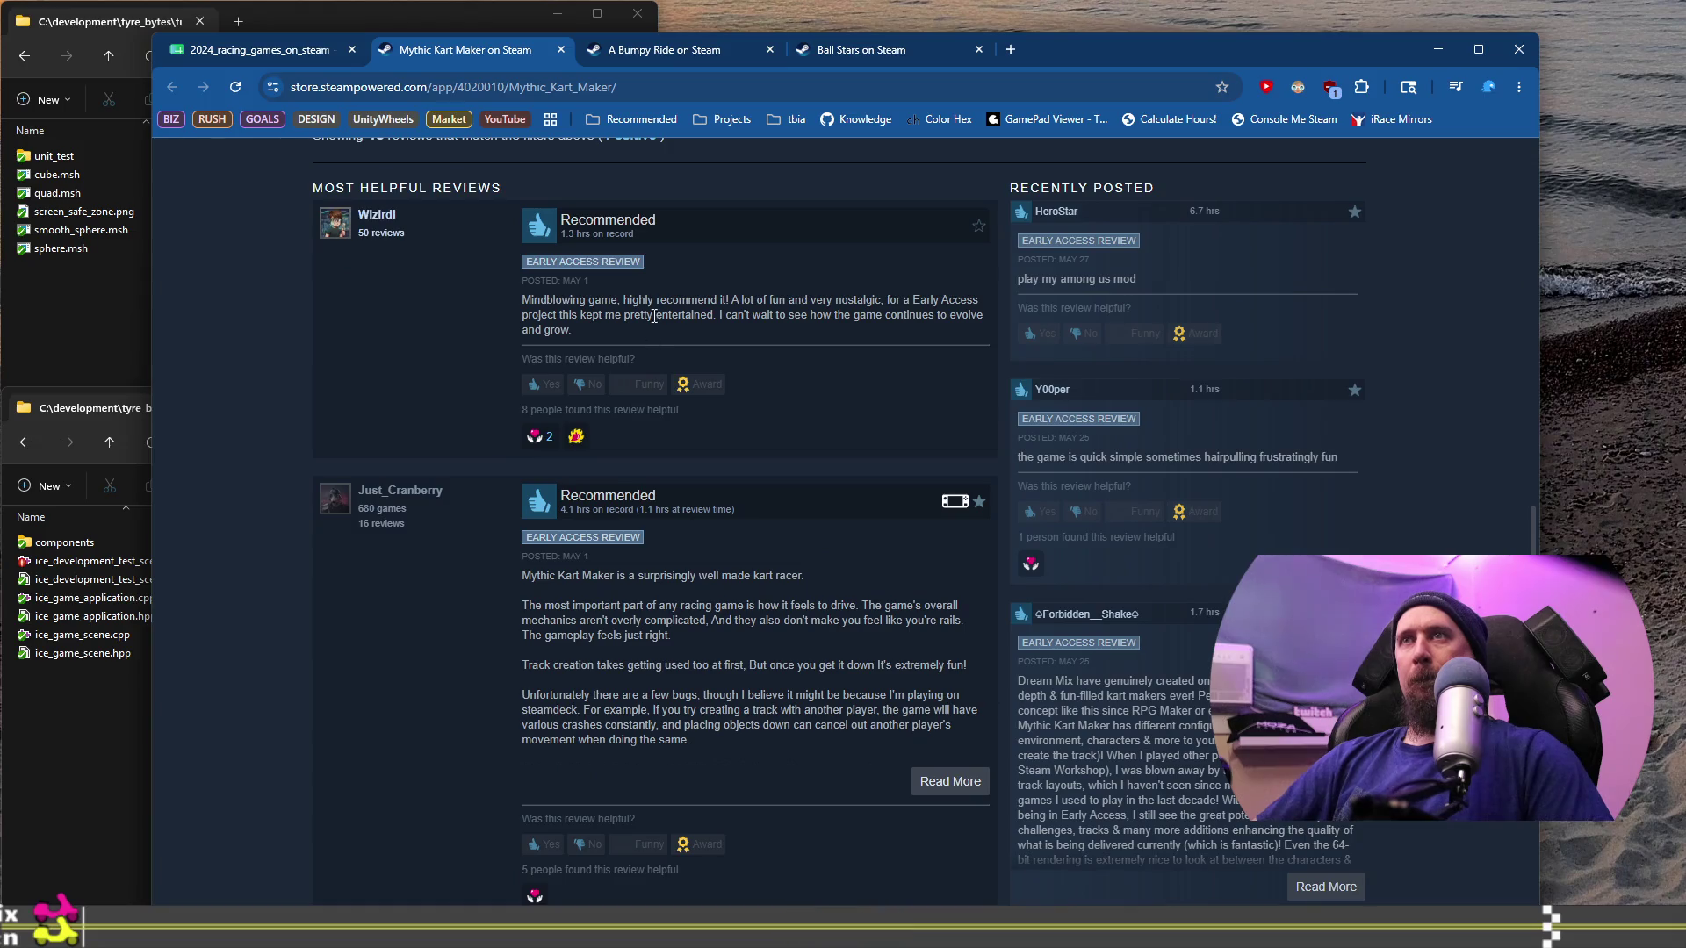
pyautogui.moveTo(654, 315); pyautogui.dragTo(826, 314)
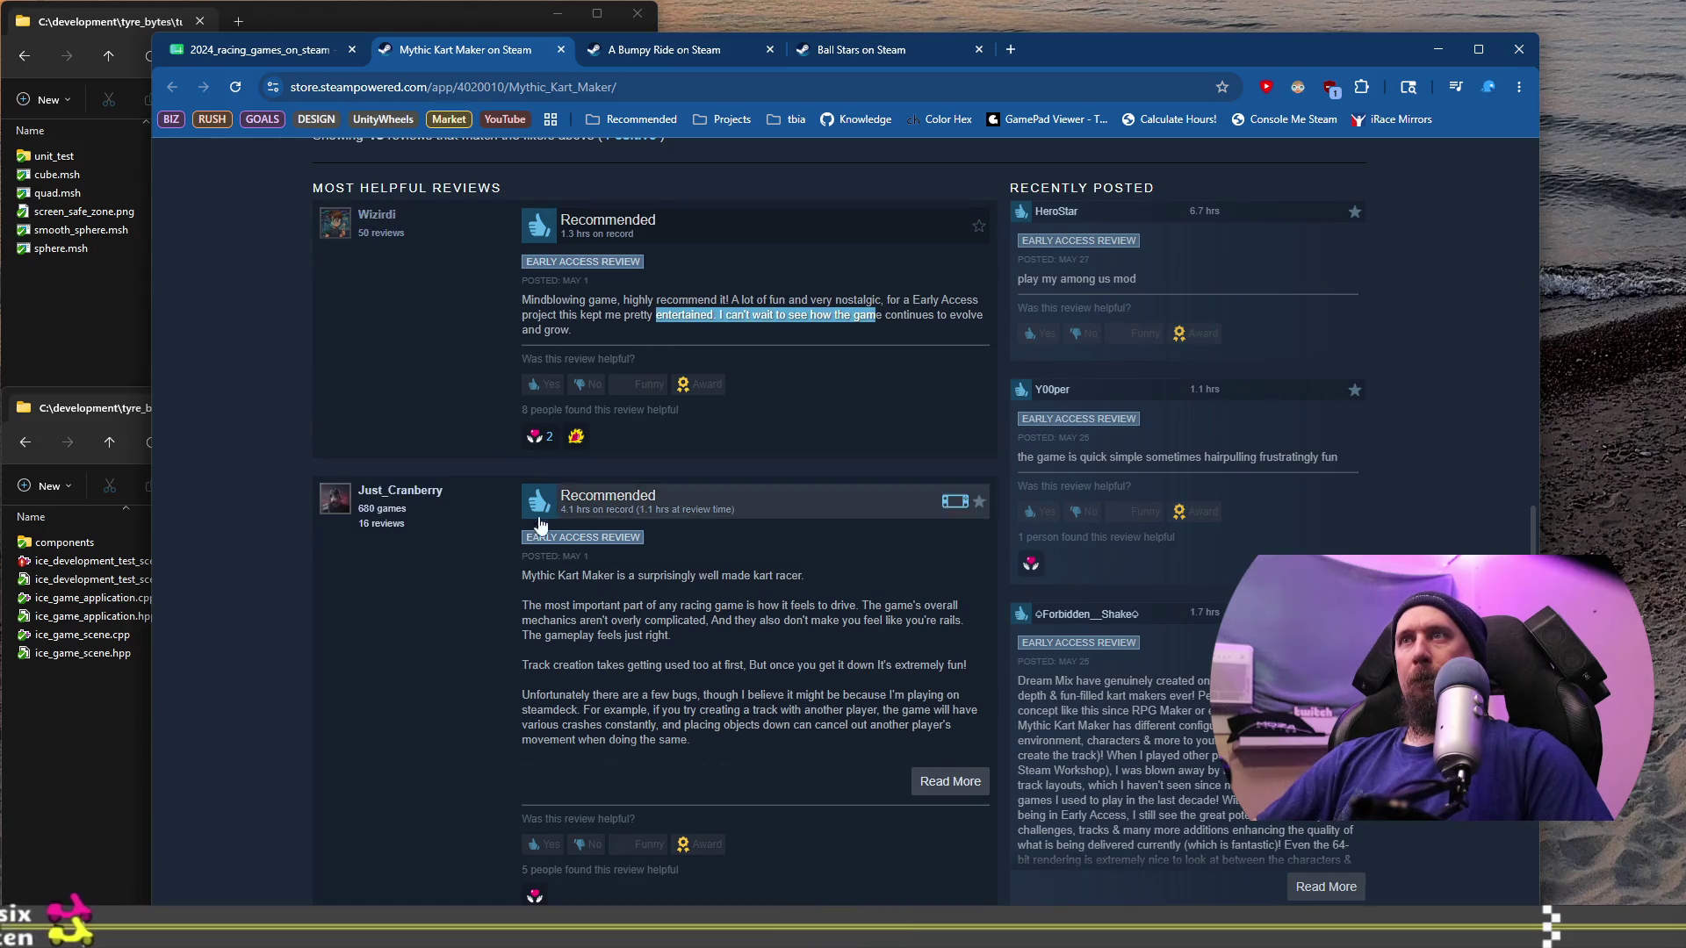
pyautogui.moveTo(546, 576)
pyautogui.mouseDown()
pyautogui.moveTo(674, 658)
pyautogui.moveTo(598, 713)
pyautogui.moveTo(873, 664)
pyautogui.mouseUp()
pyautogui.doubleClick(536, 665)
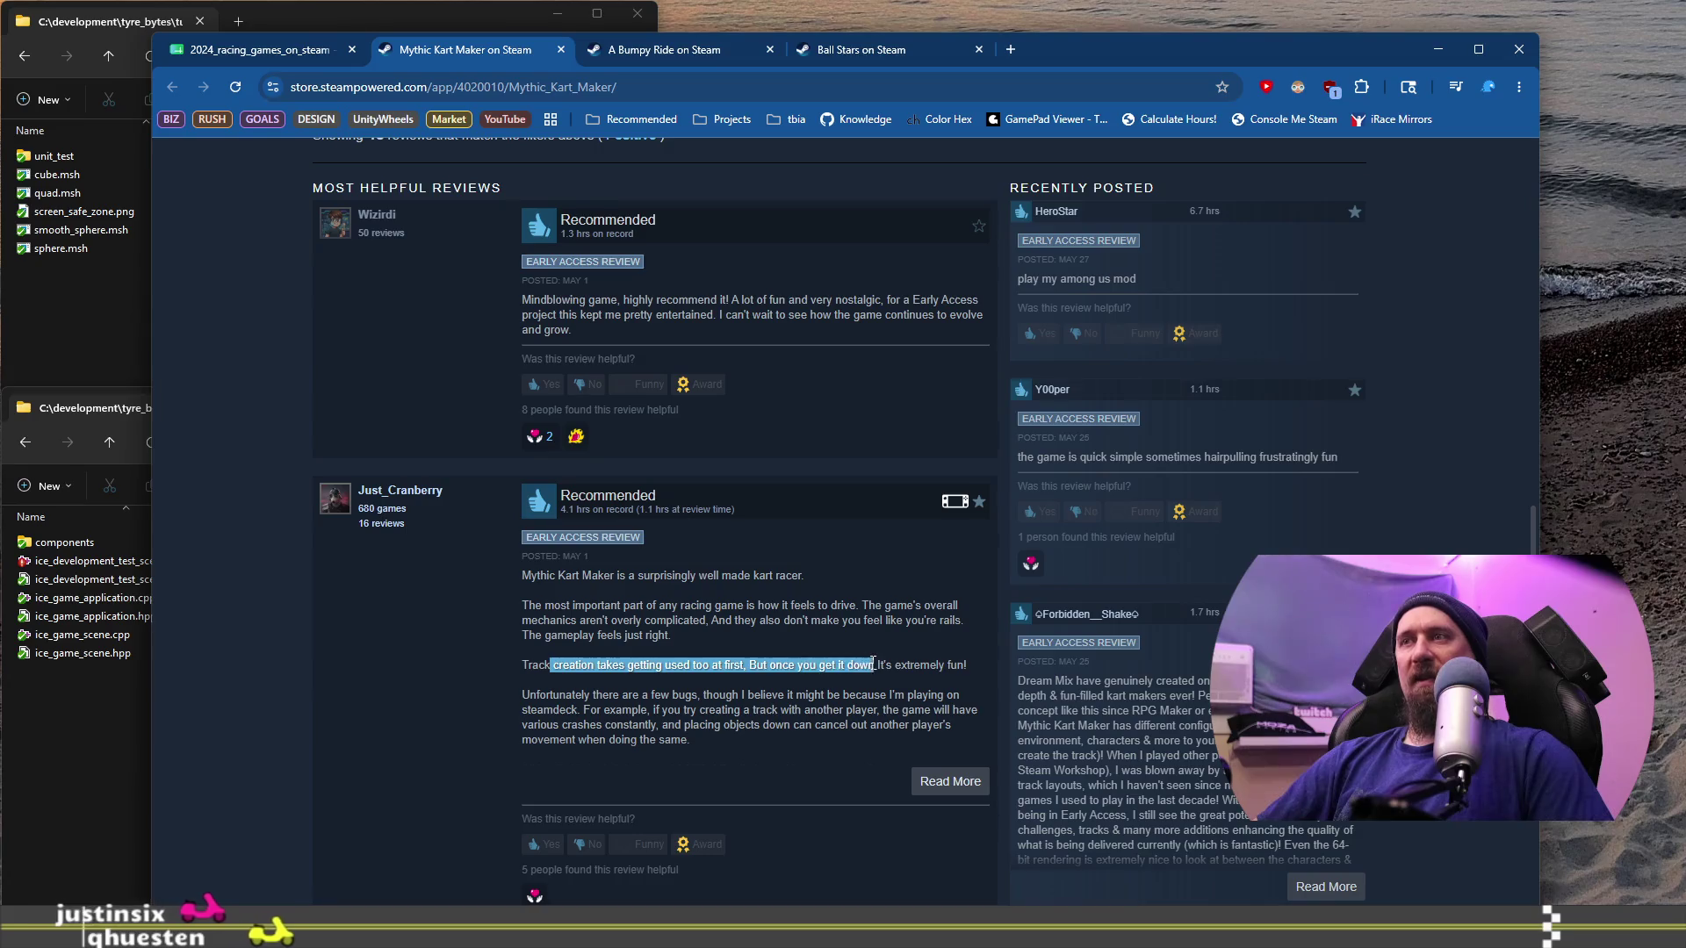
pyautogui.scroll(-1, 624, 604)
pyautogui.moveTo(538, 606)
pyautogui.mouseDown()
pyautogui.moveTo(957, 636)
pyautogui.moveTo(694, 672)
pyautogui.mouseUp()
pyautogui.scroll(-4, 886, 540)
pyautogui.scroll(-1, 664, 632)
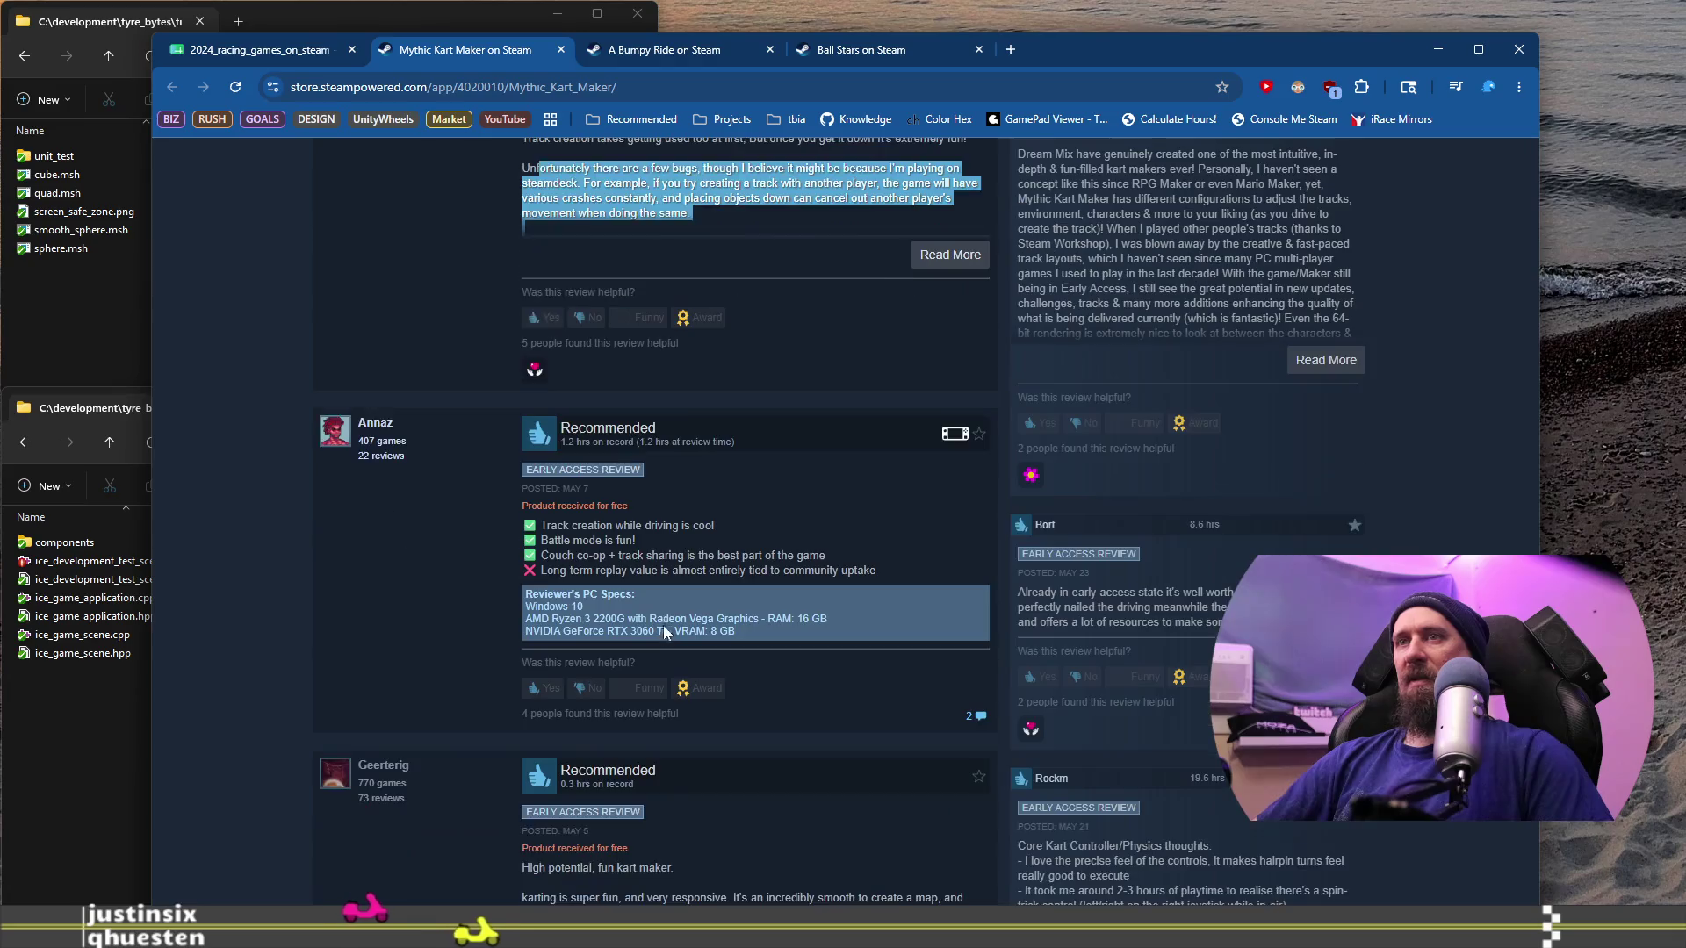
pyautogui.moveTo(570, 571); pyautogui.dragTo(876, 569)
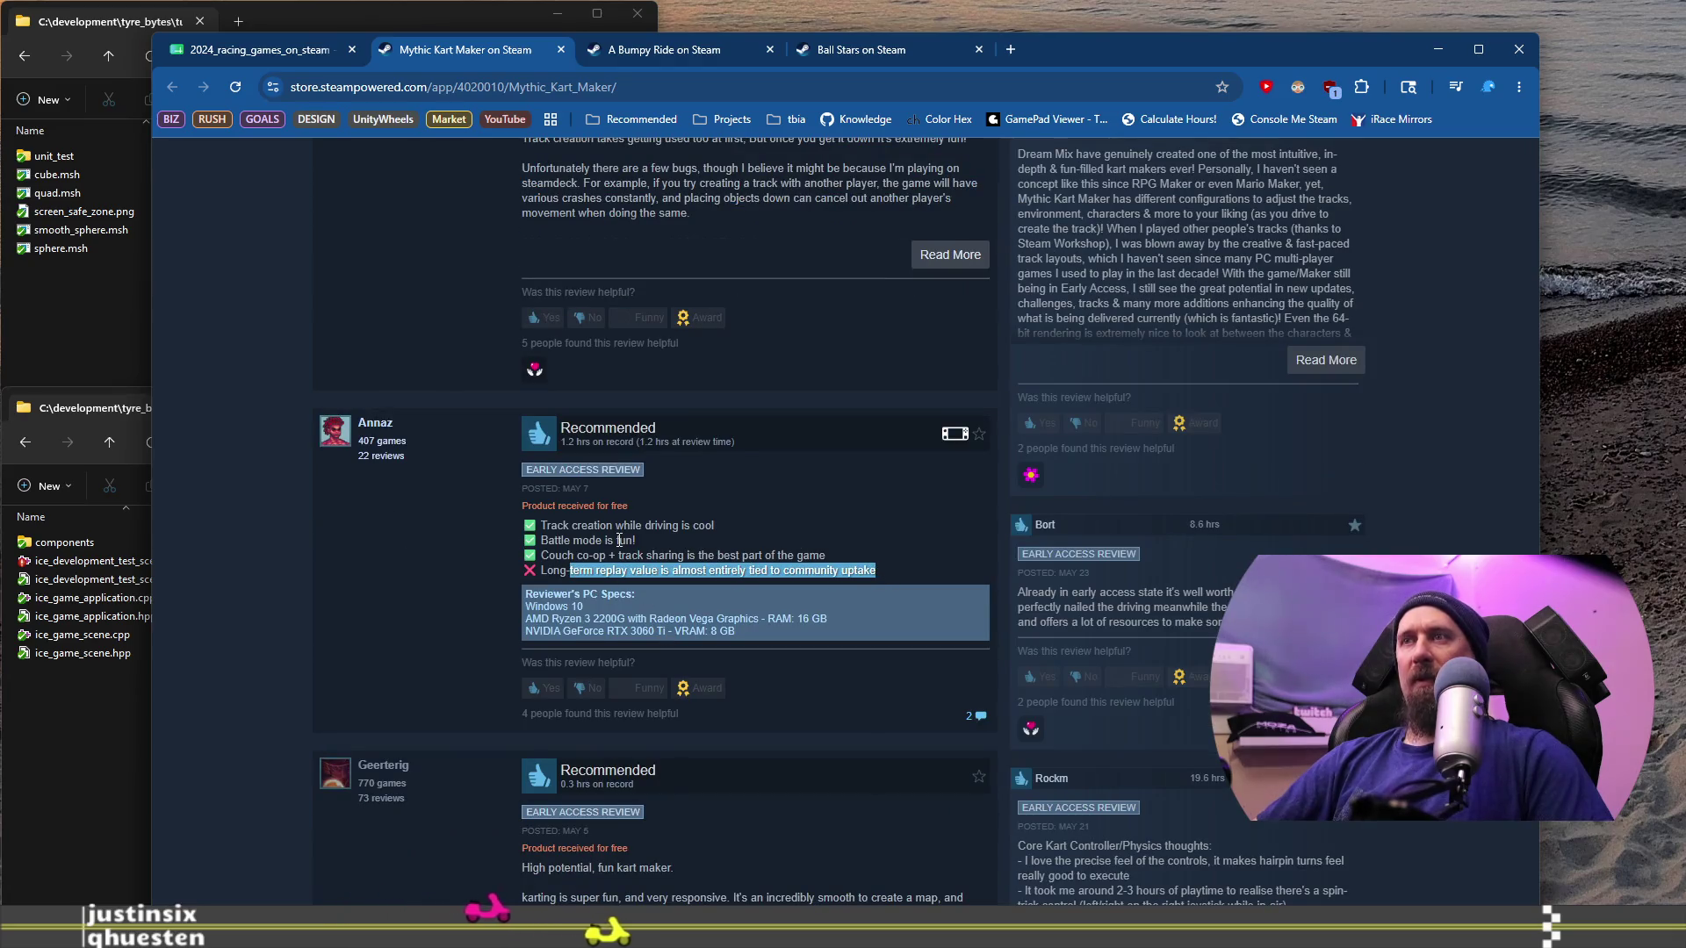
pyautogui.moveTo(566, 525); pyautogui.dragTo(634, 575)
pyautogui.click(647, 571)
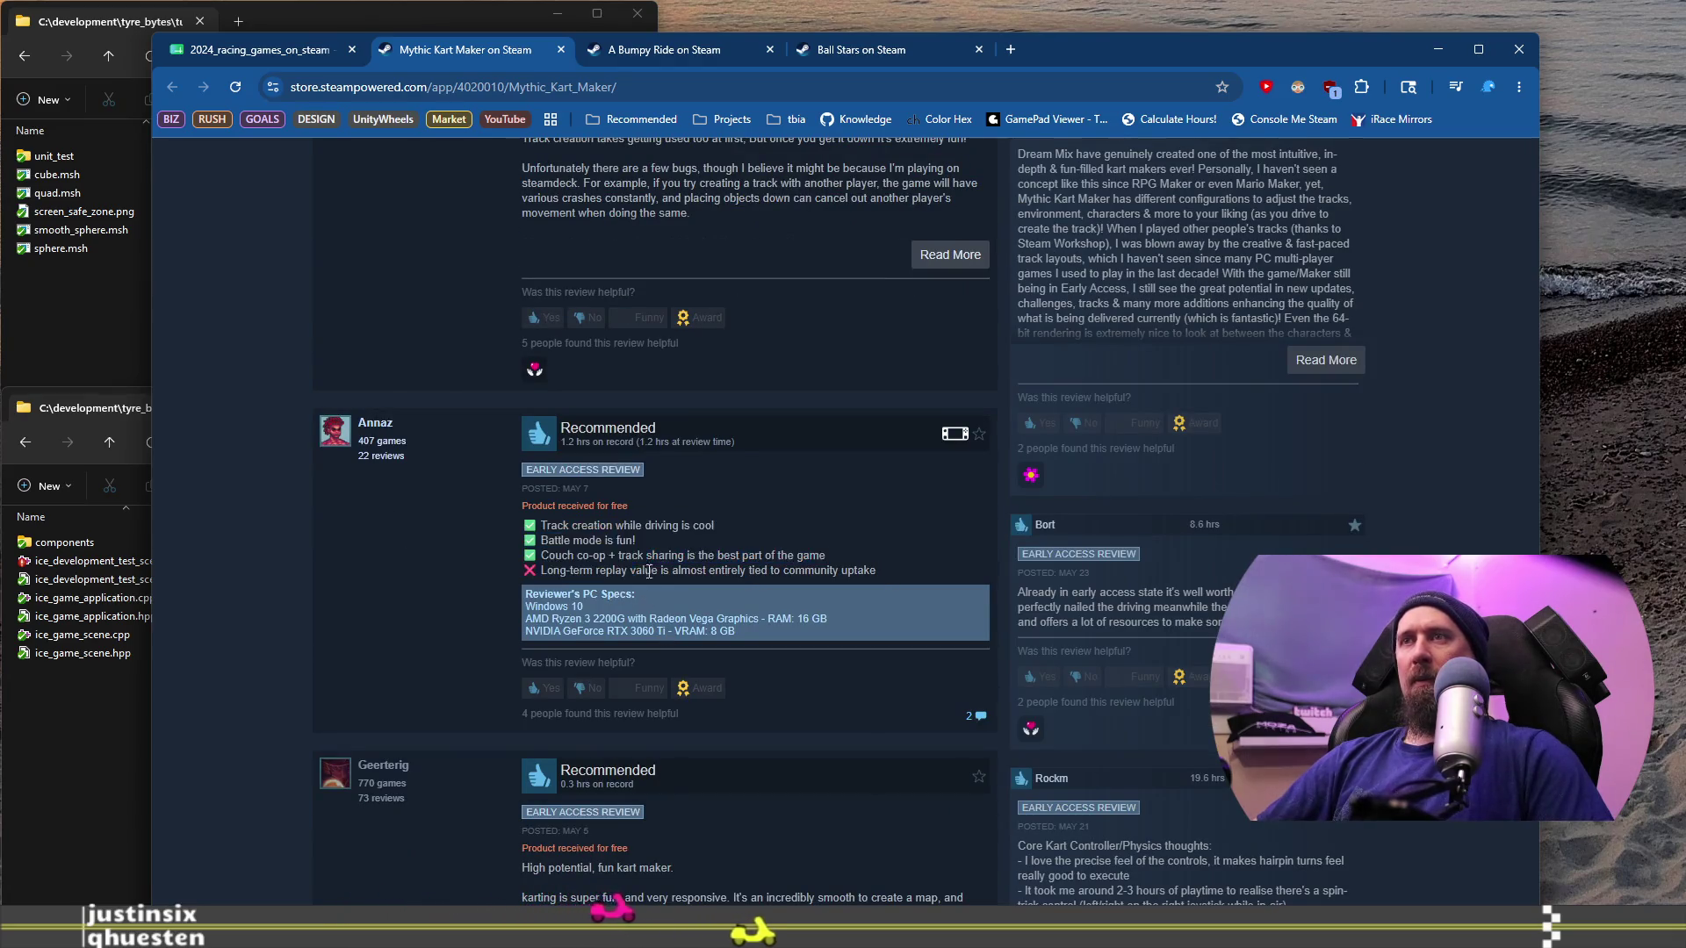
pyautogui.moveTo(1078, 593)
pyautogui.mouseDown()
pyautogui.moveTo(1246, 608)
pyautogui.moveTo(1246, 622)
pyautogui.mouseUp()
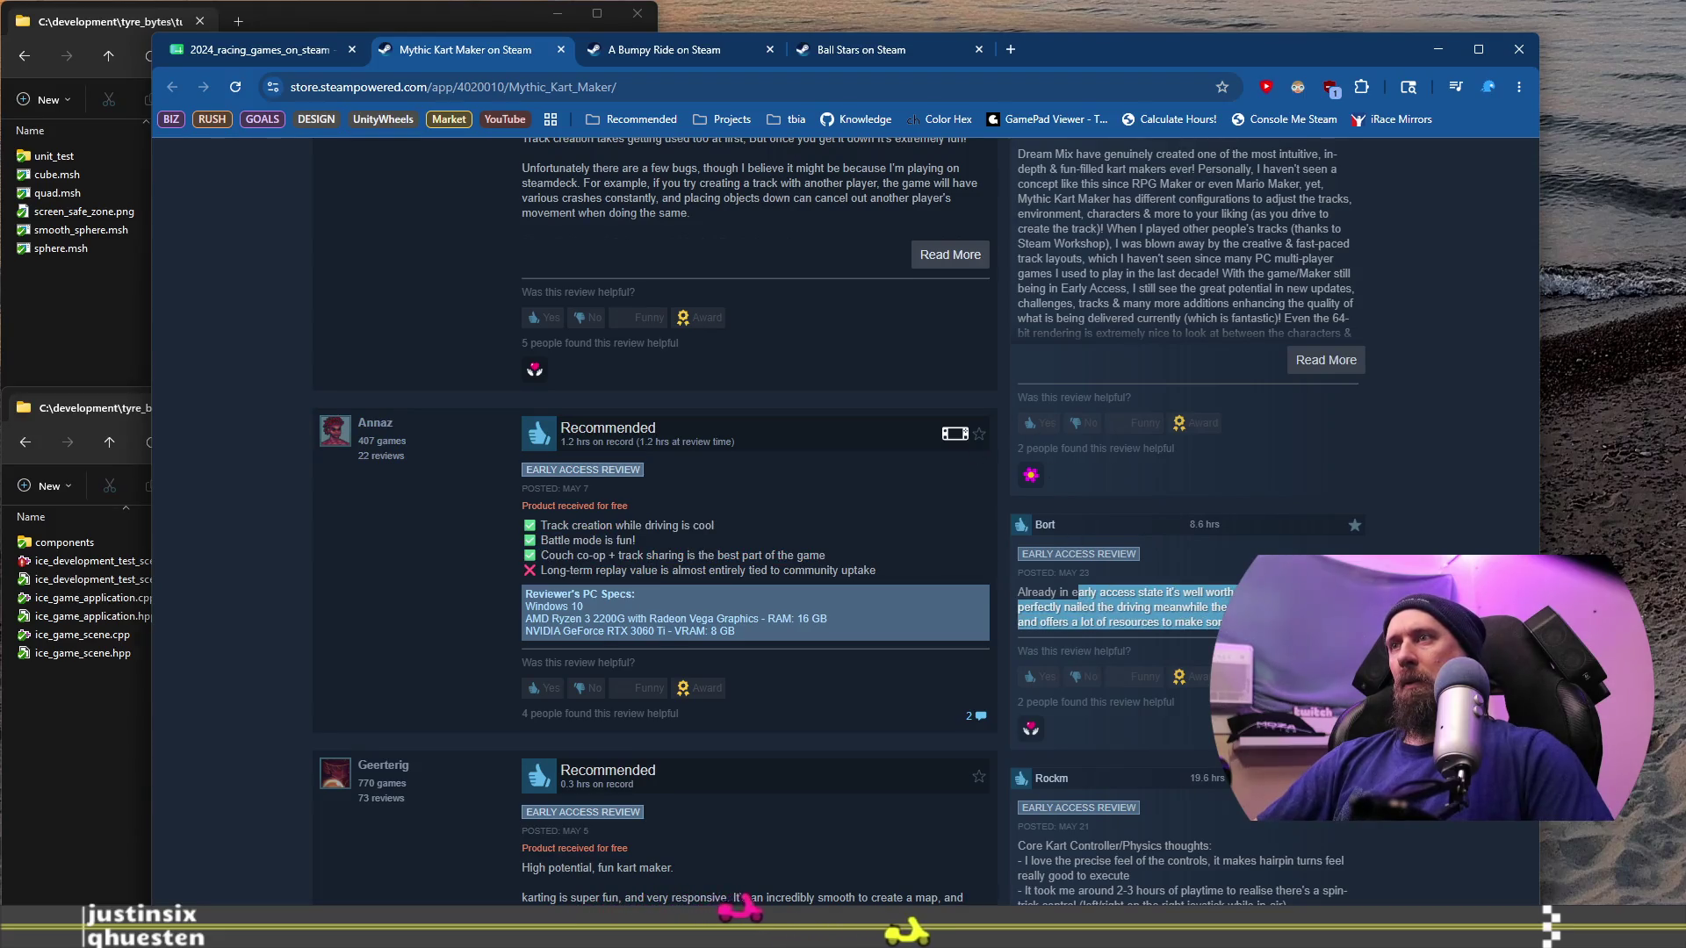
pyautogui.scroll(-4, 856, 538)
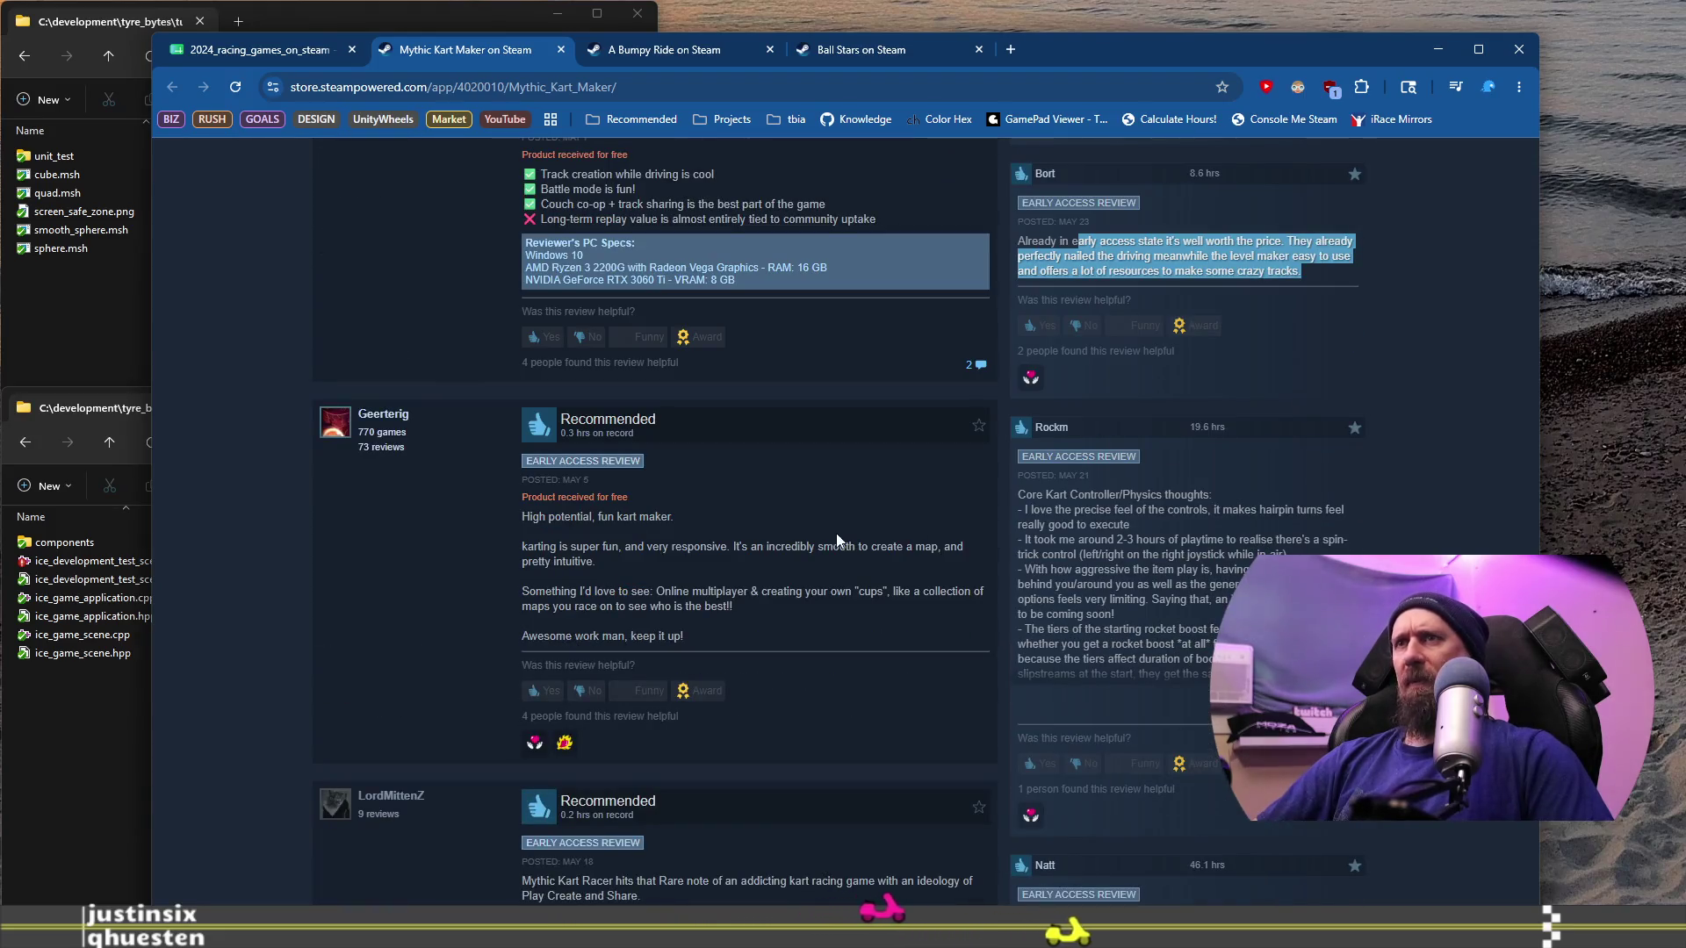
pyautogui.scroll(15, 592, 567)
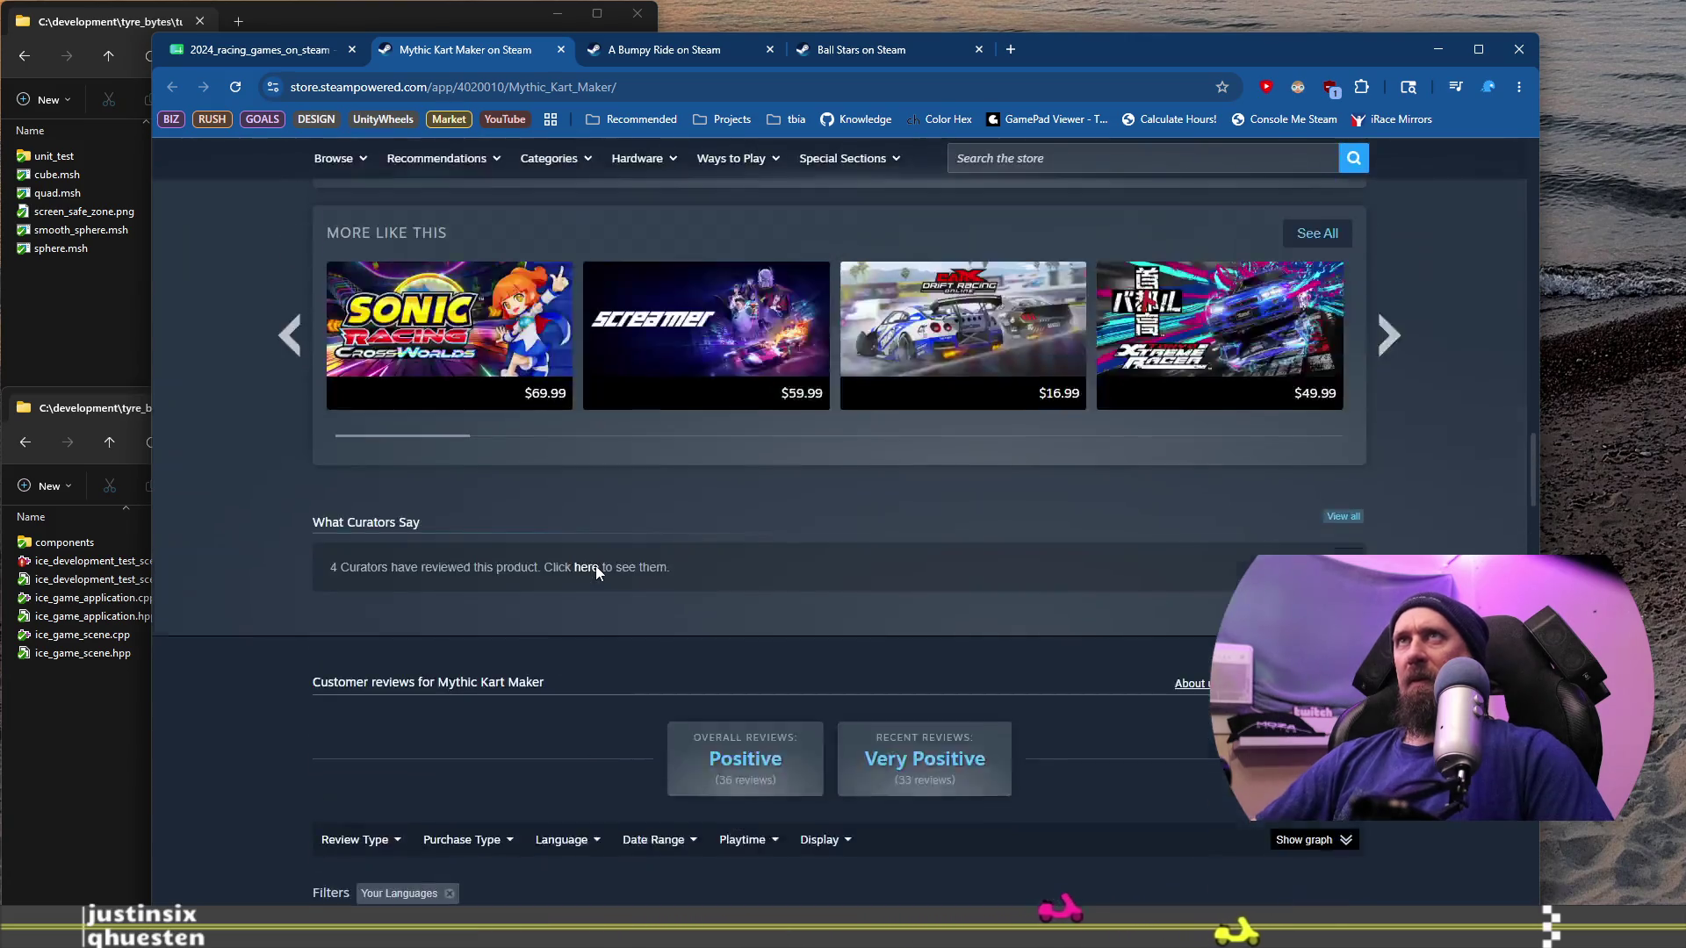
pyautogui.scroll(15, 597, 575)
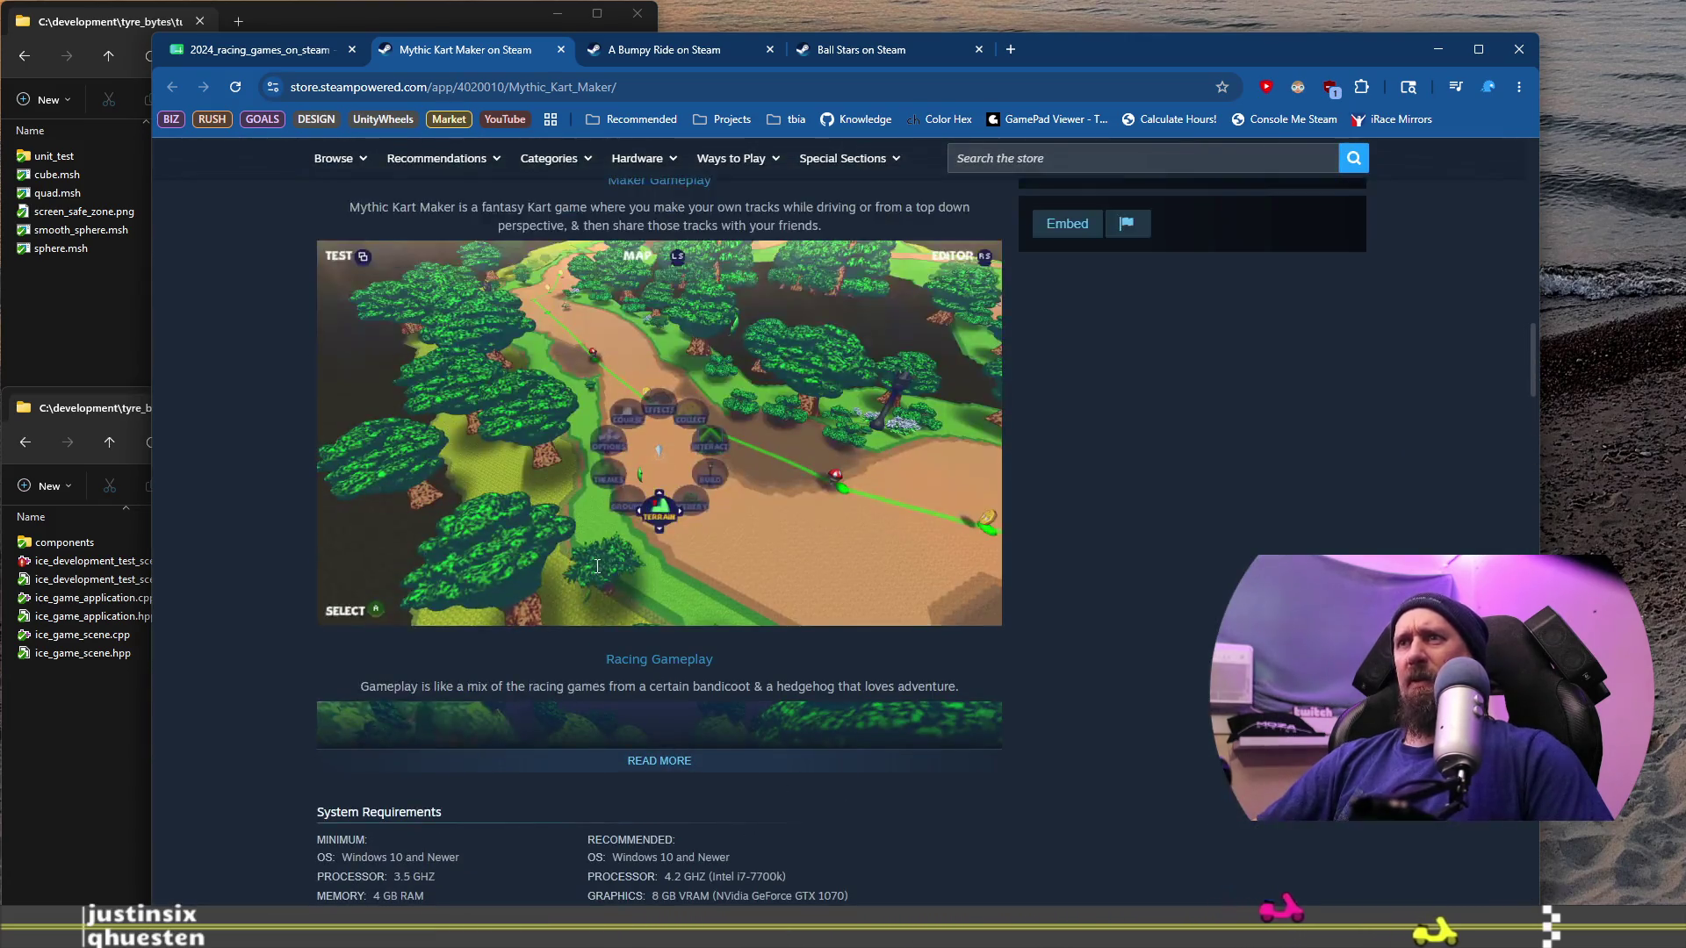
pyautogui.scroll(2, 597, 567)
pyautogui.scroll(2, 595, 566)
pyautogui.scroll(-2, 595, 566)
pyautogui.scroll(-1, 595, 569)
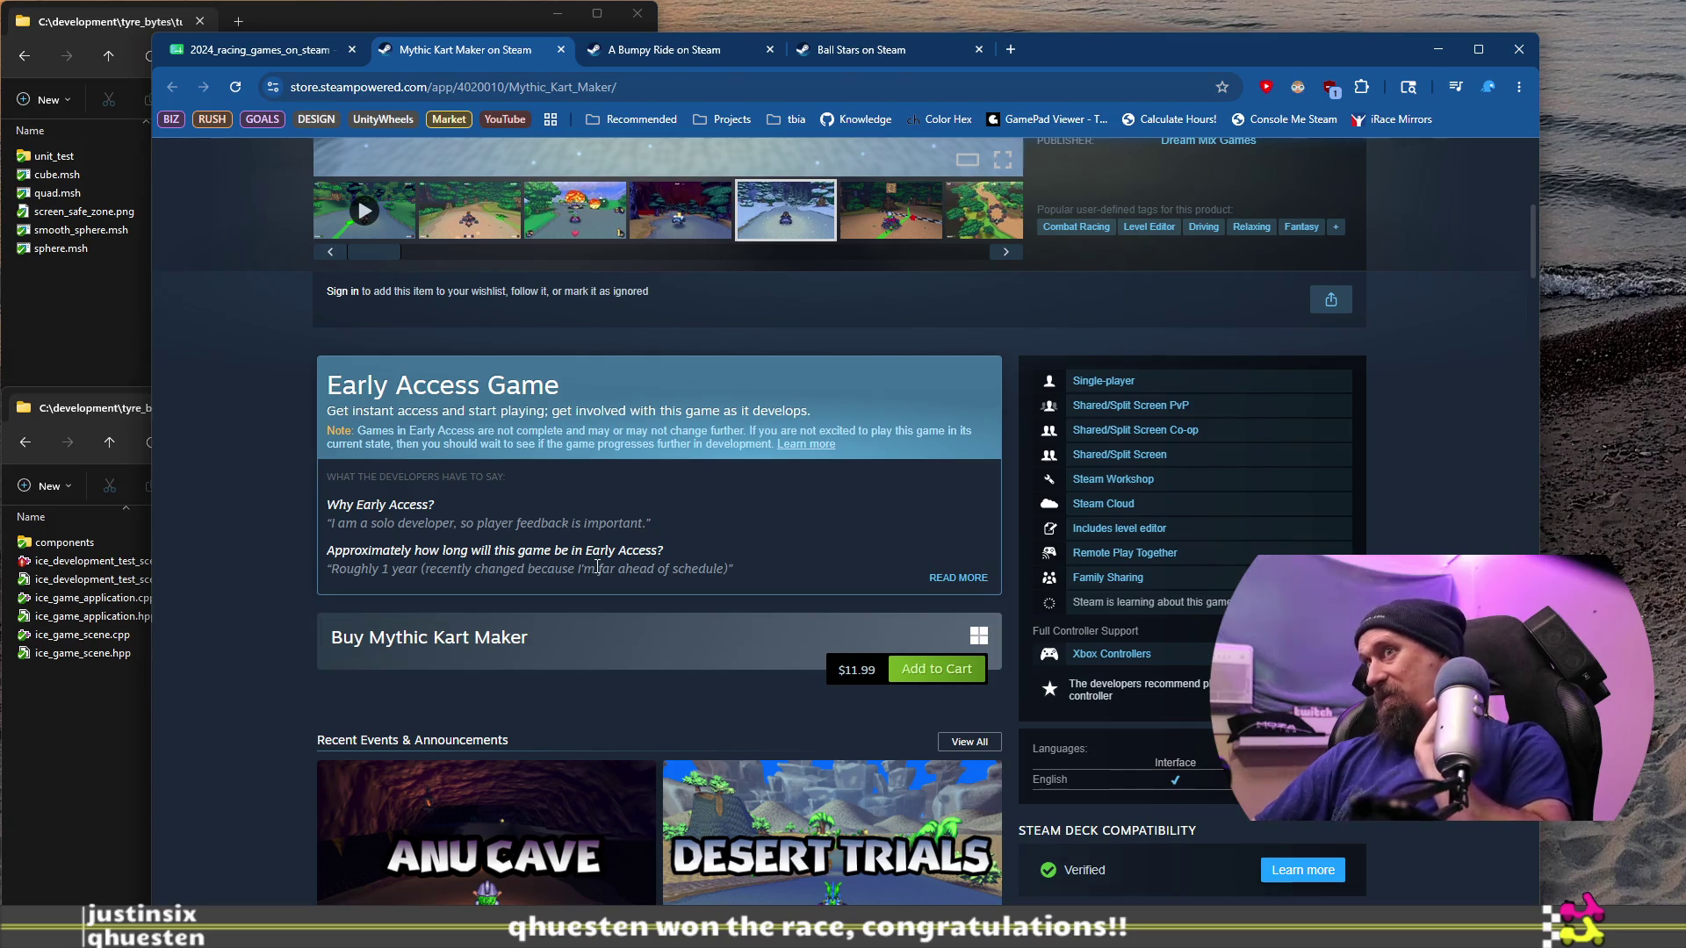
pyautogui.scroll(6, 424, 181)
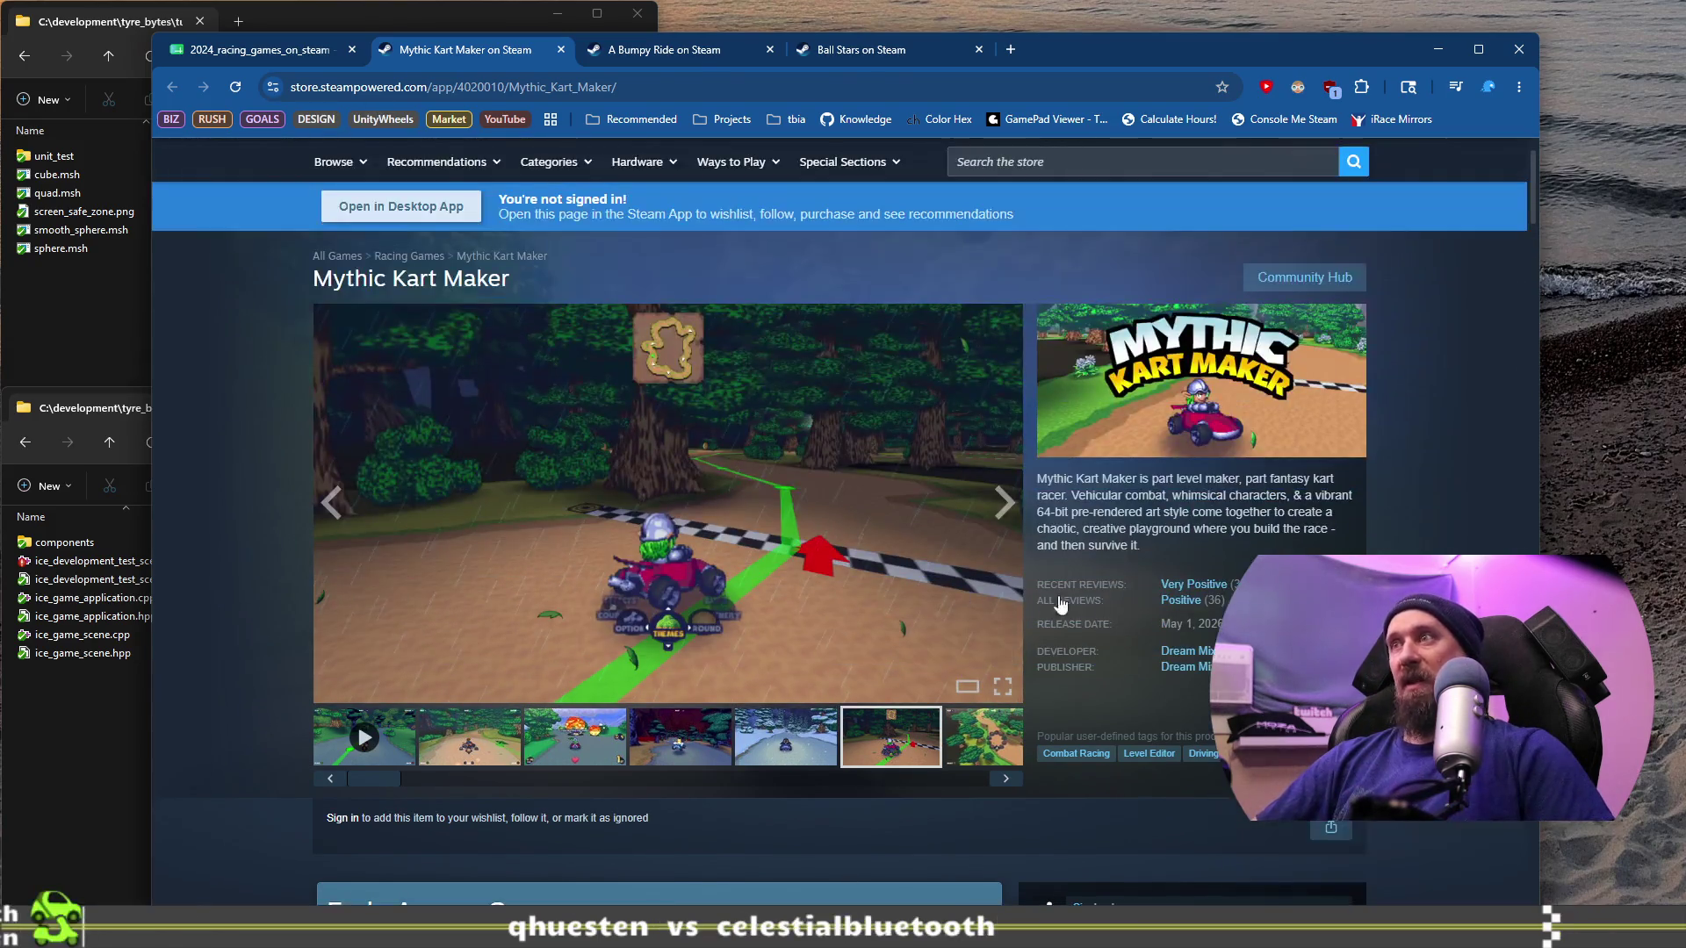
pyautogui.click(259, 50)
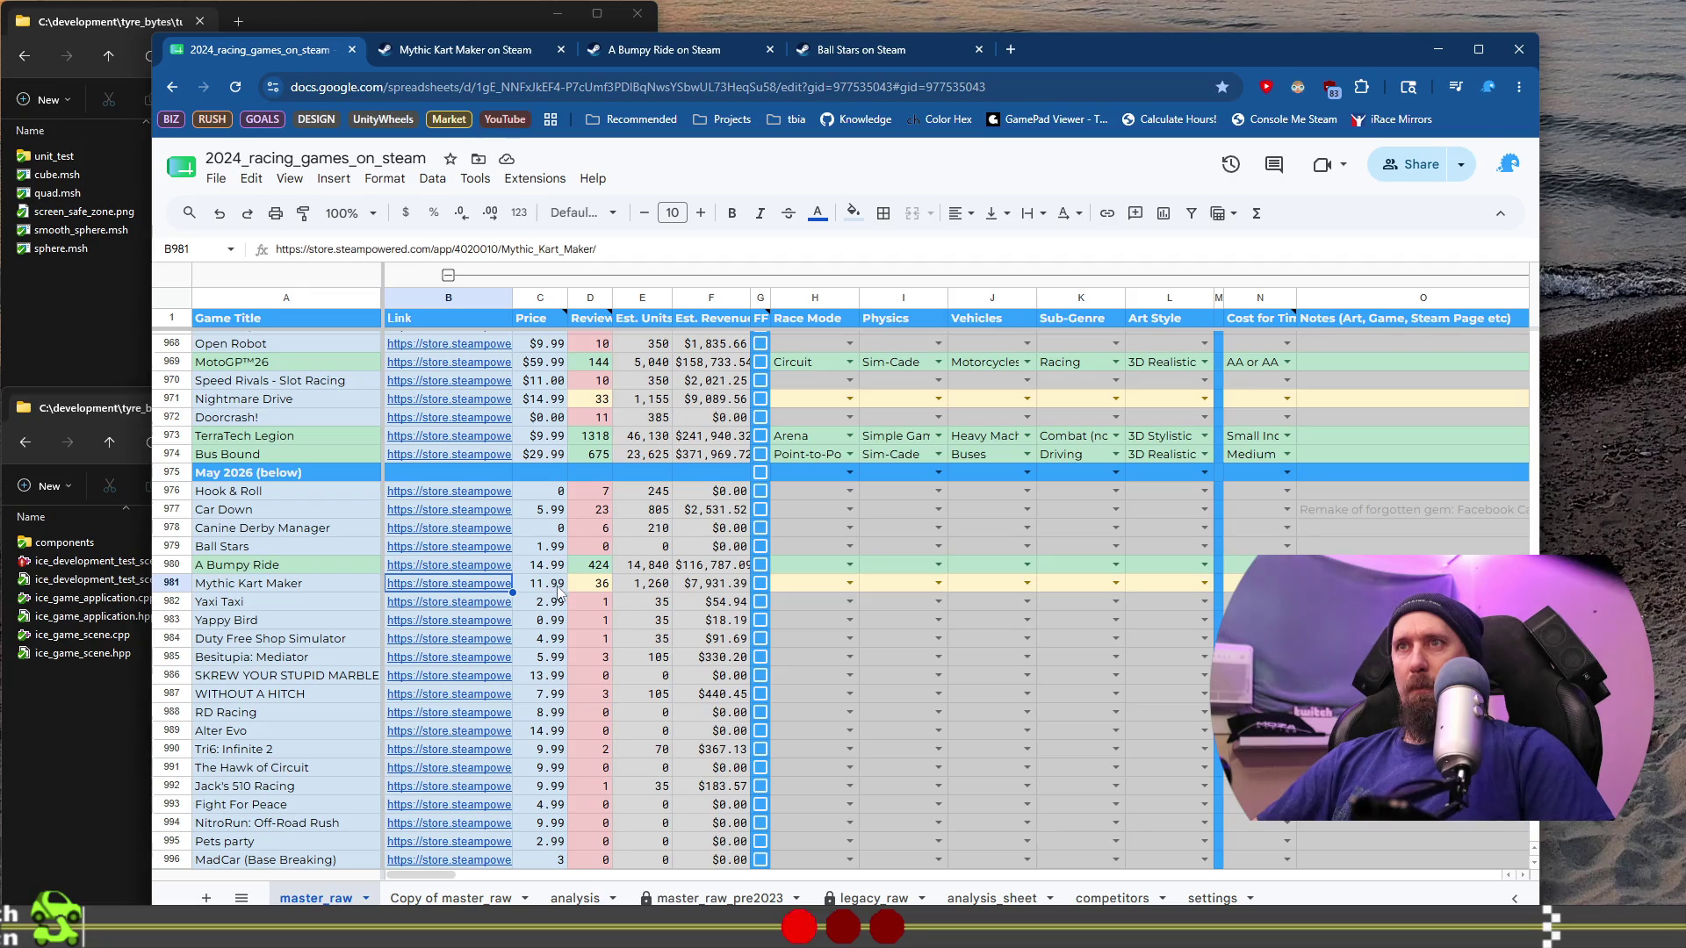
# Step: Enter 'Kart racer w/ unique track builder' as Mythic Kart Maker's note in cell O981
pyautogui.click(707, 590)
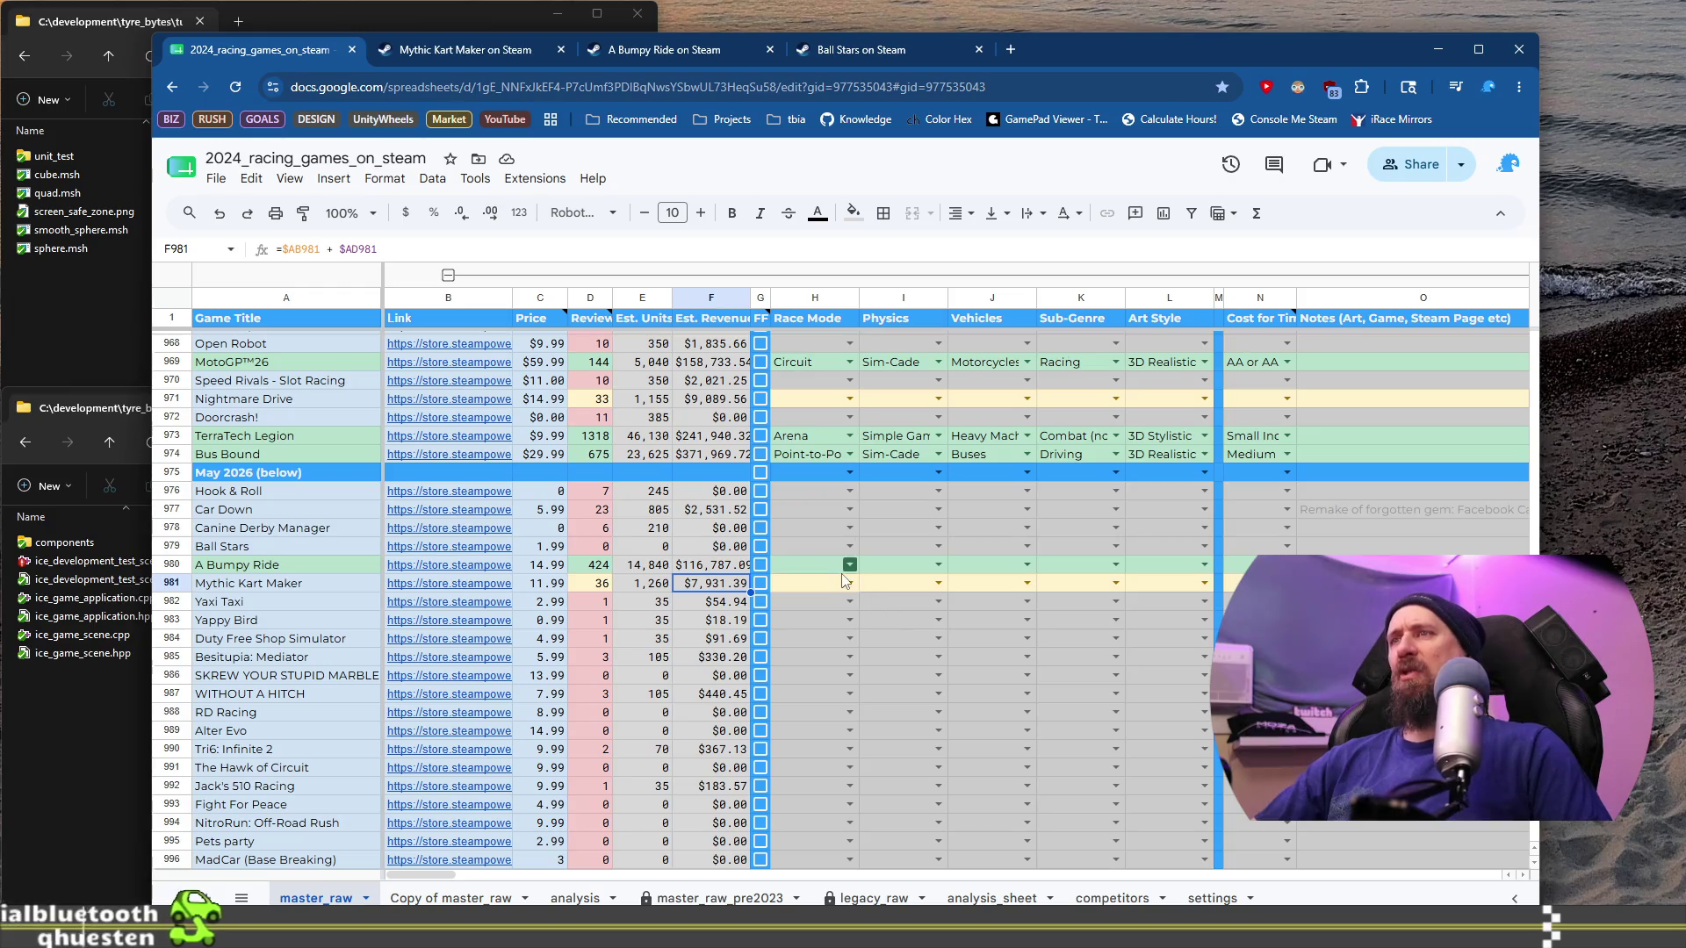
pyautogui.click(1317, 583)
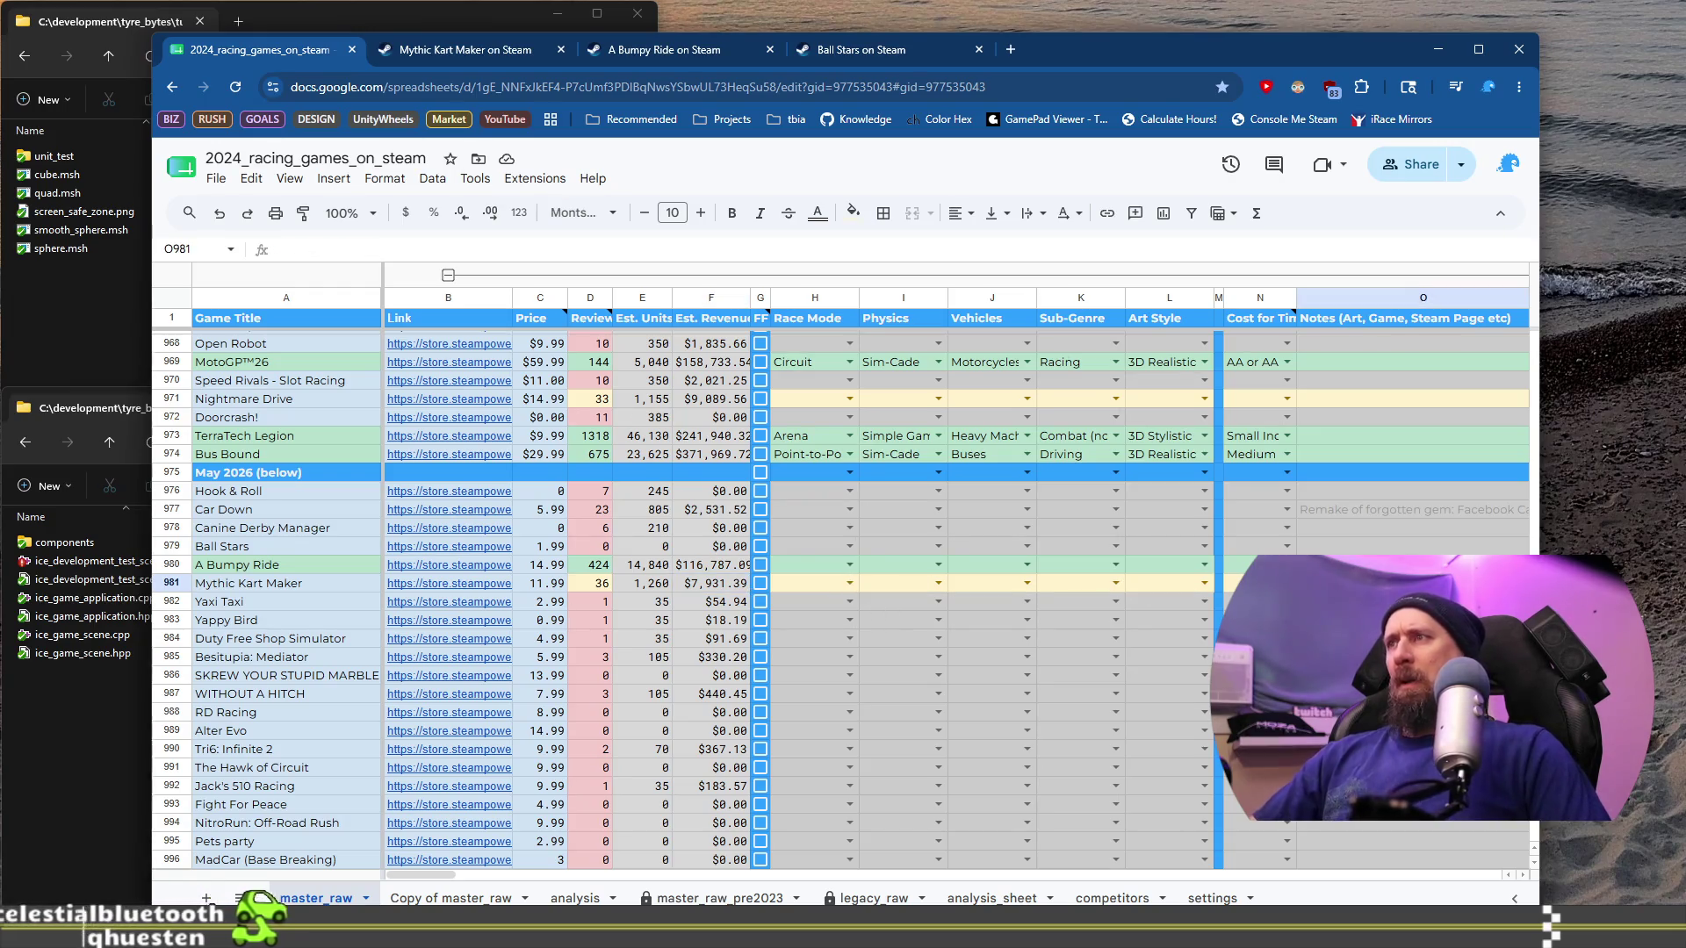
pyautogui.write('Kart racer')
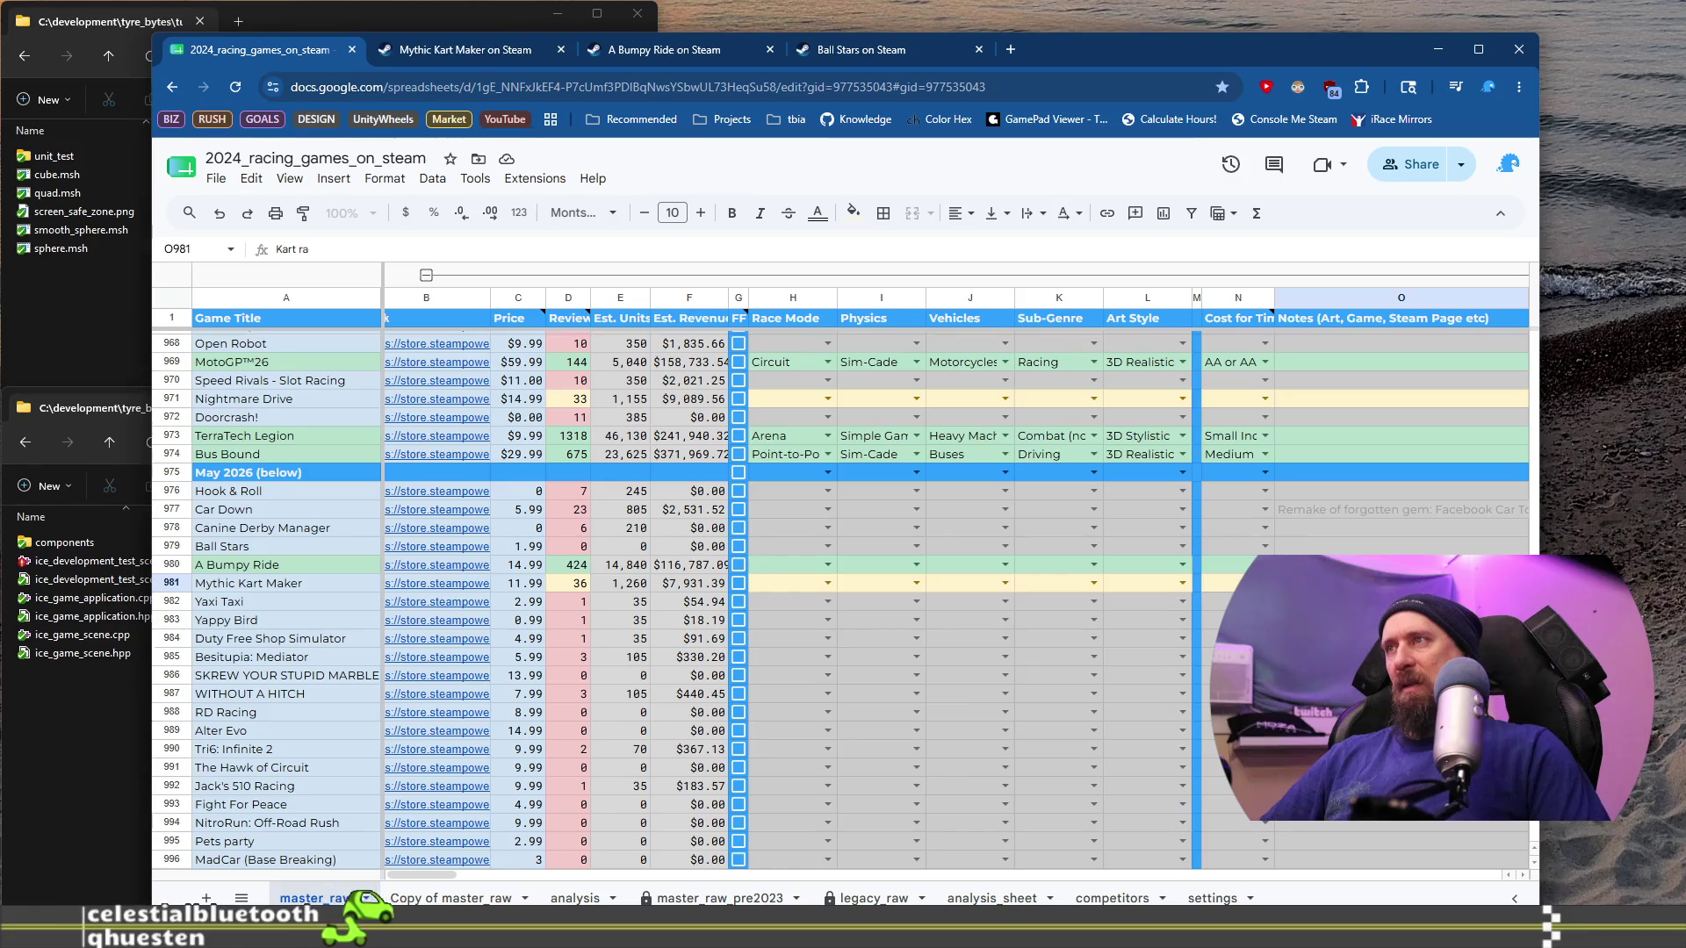
pyautogui.write(' w/')
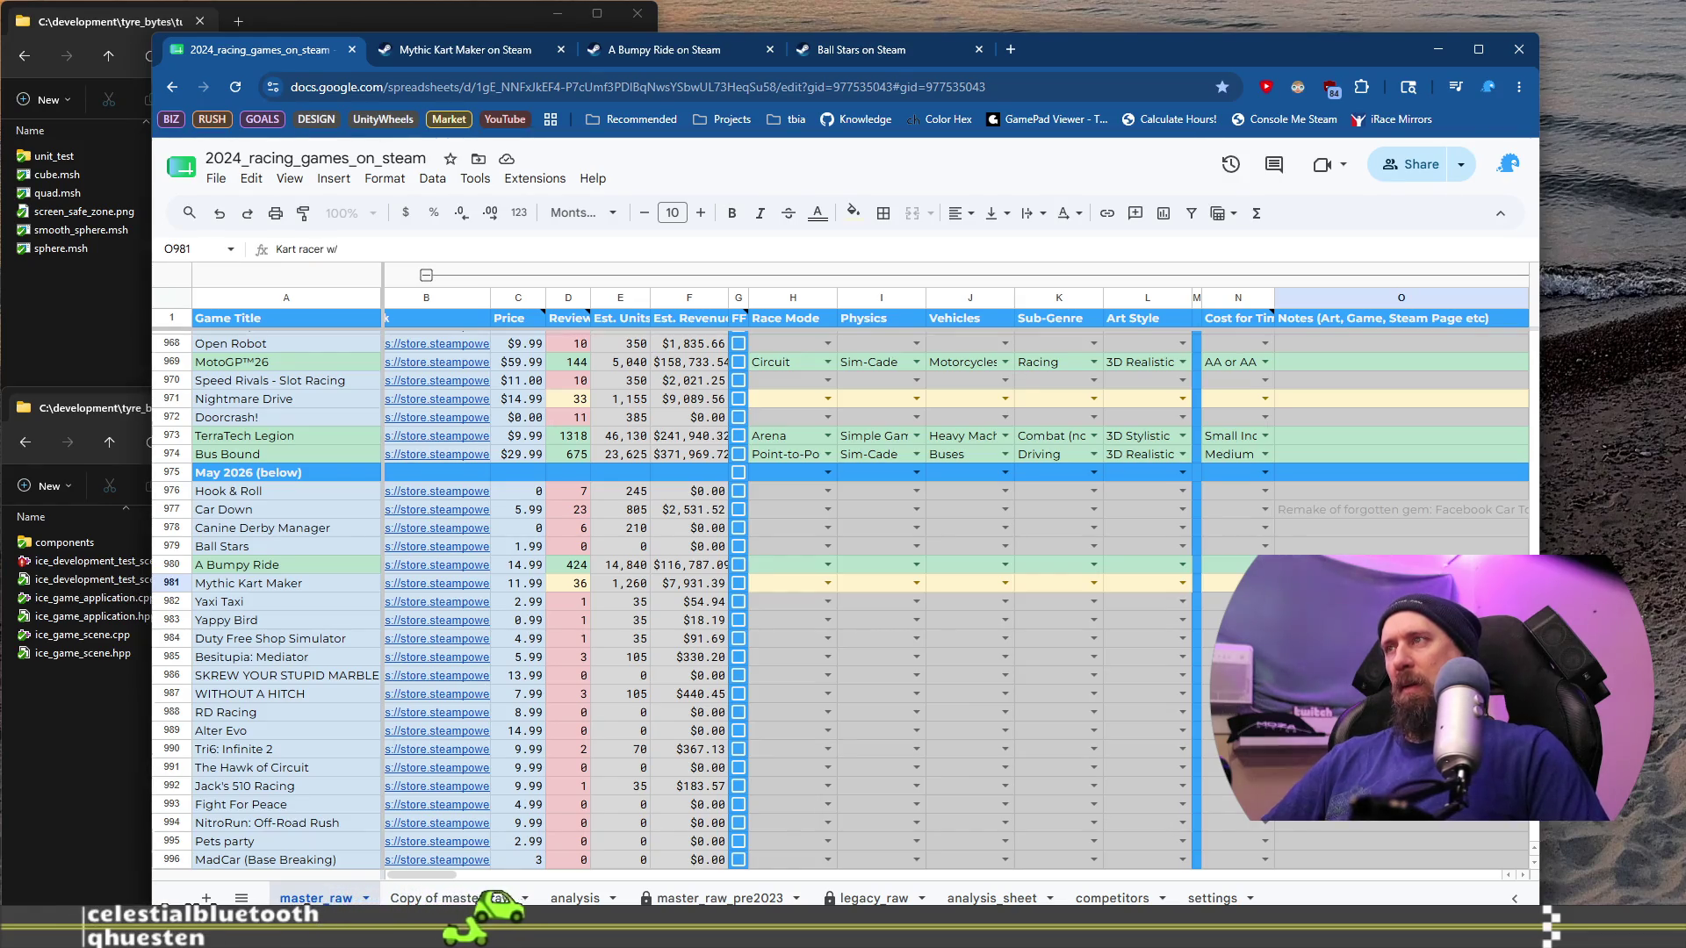
pyautogui.write(' uniq')
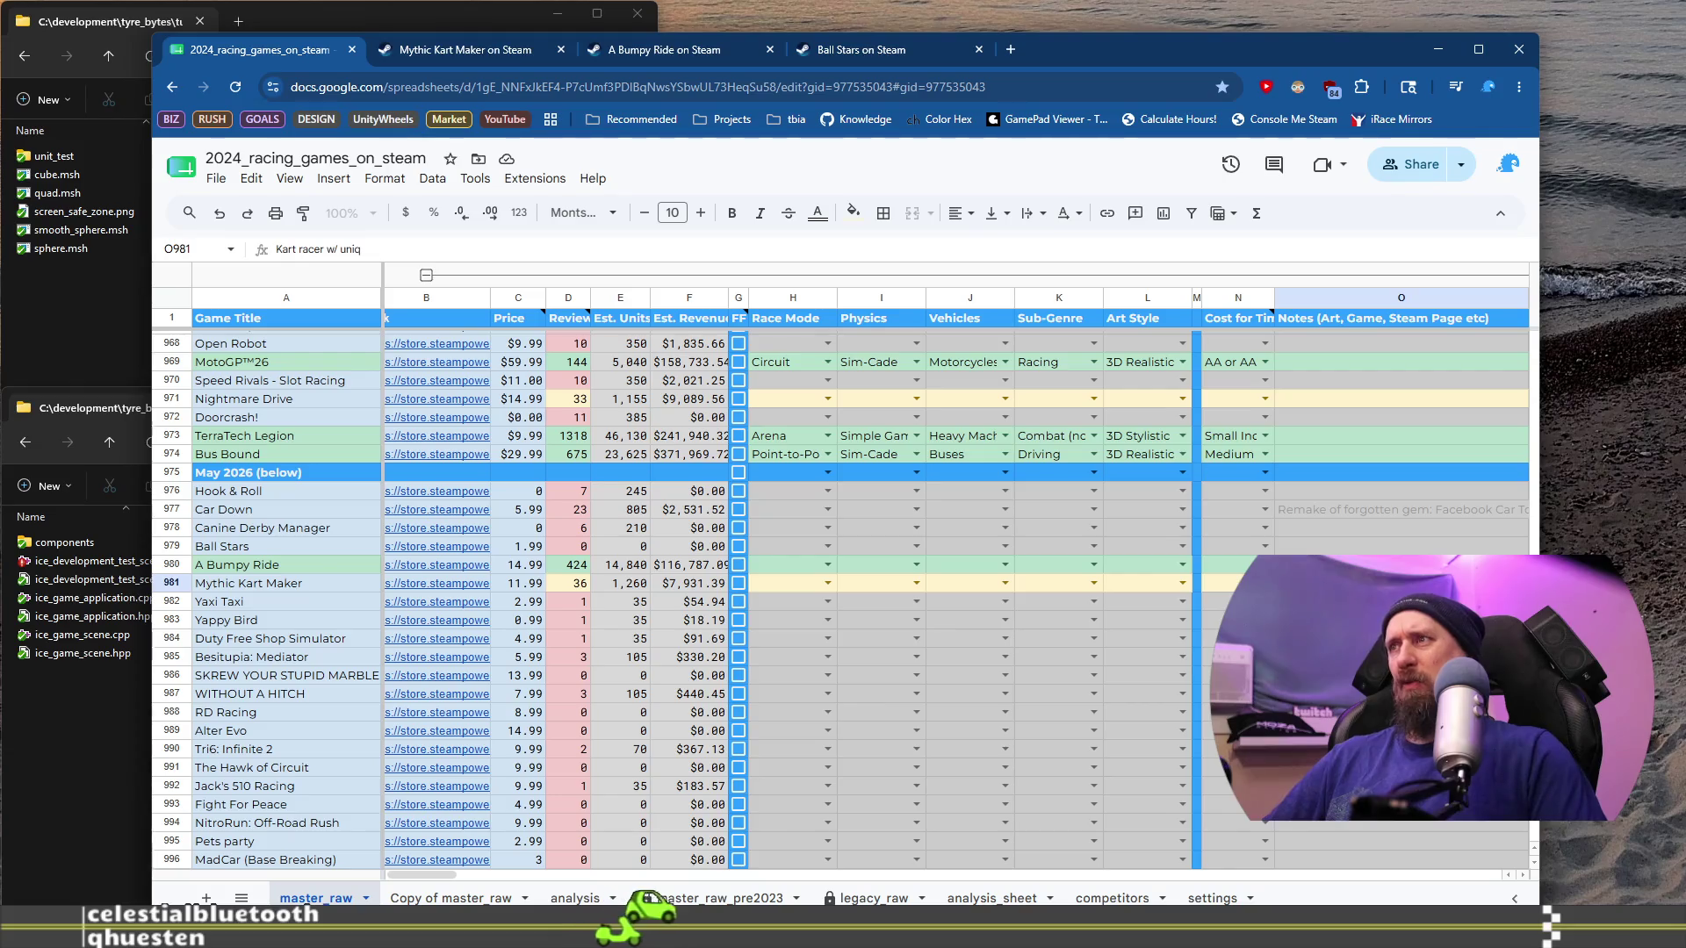
pyautogui.write('ue track builder')
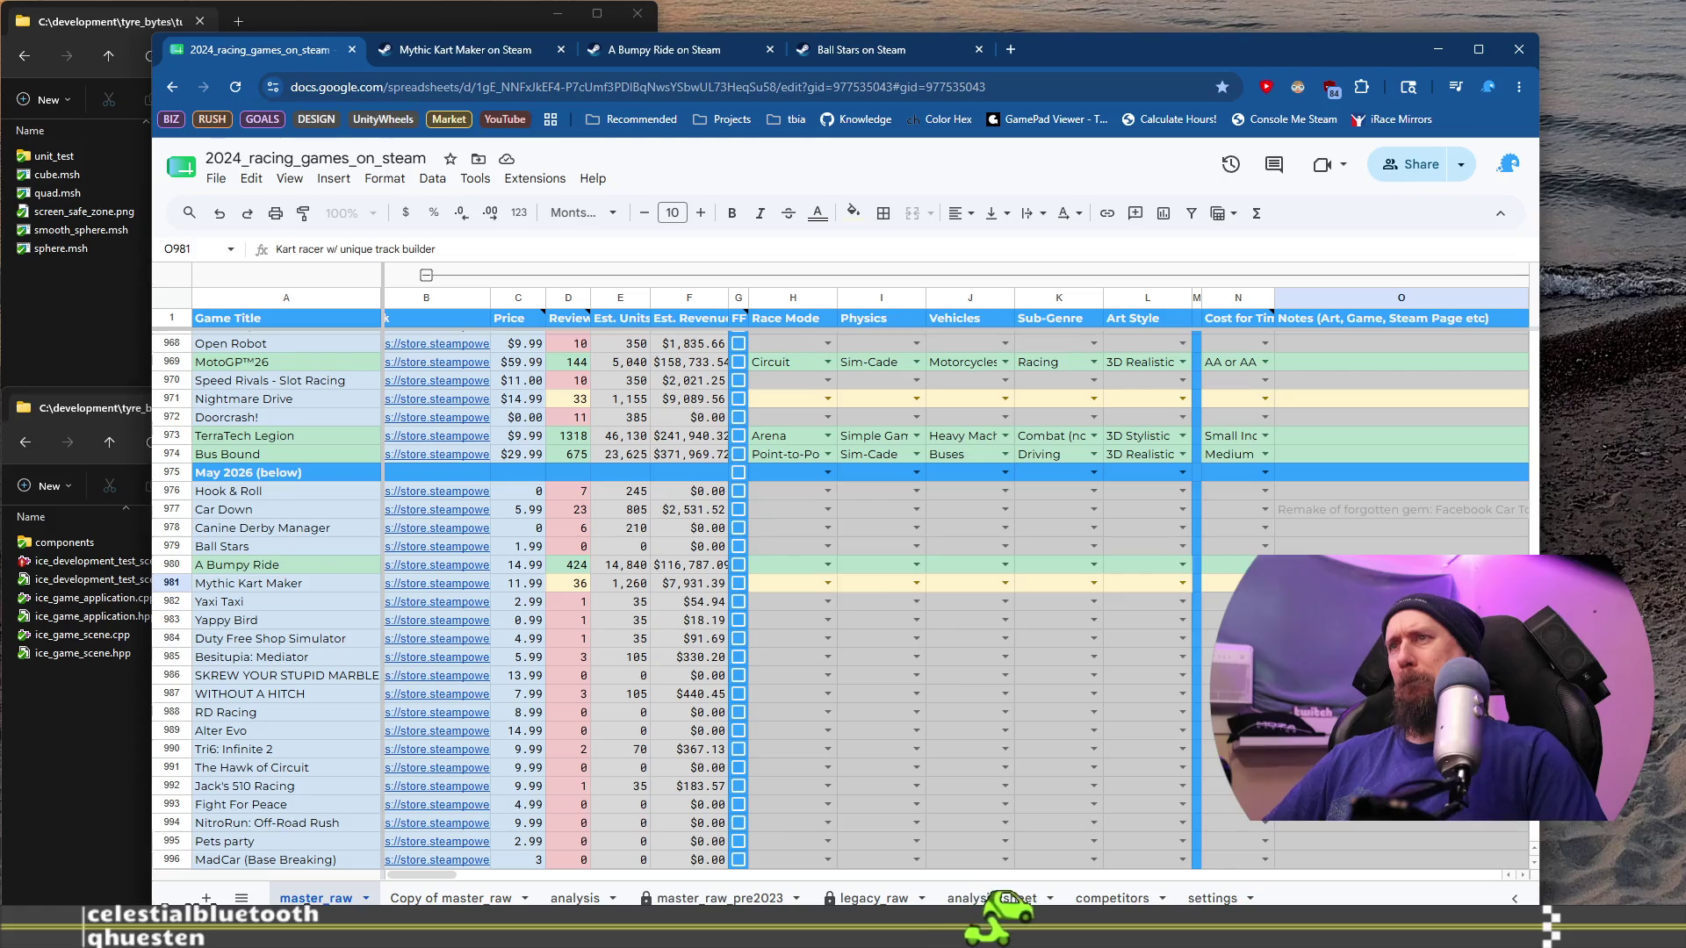
pyautogui.press('Return')
pyautogui.click(439, 600)
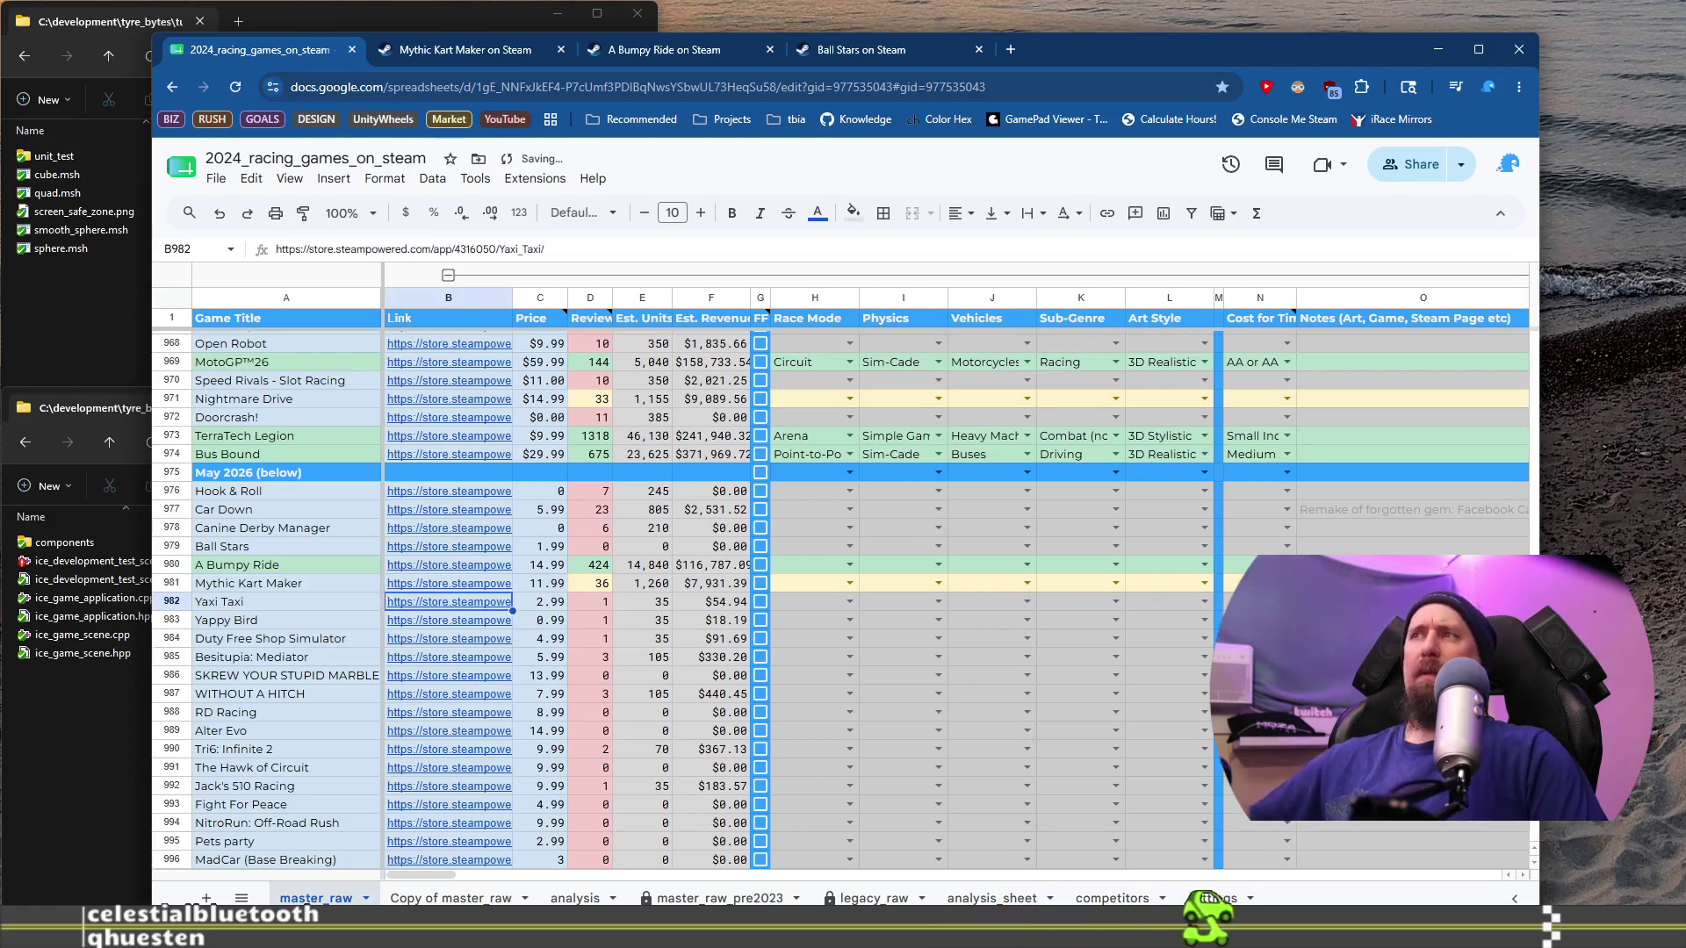
# Step: Open the Yaxi Taxi store page from B982's link and browse its screenshots
pyautogui.click(334, 604)
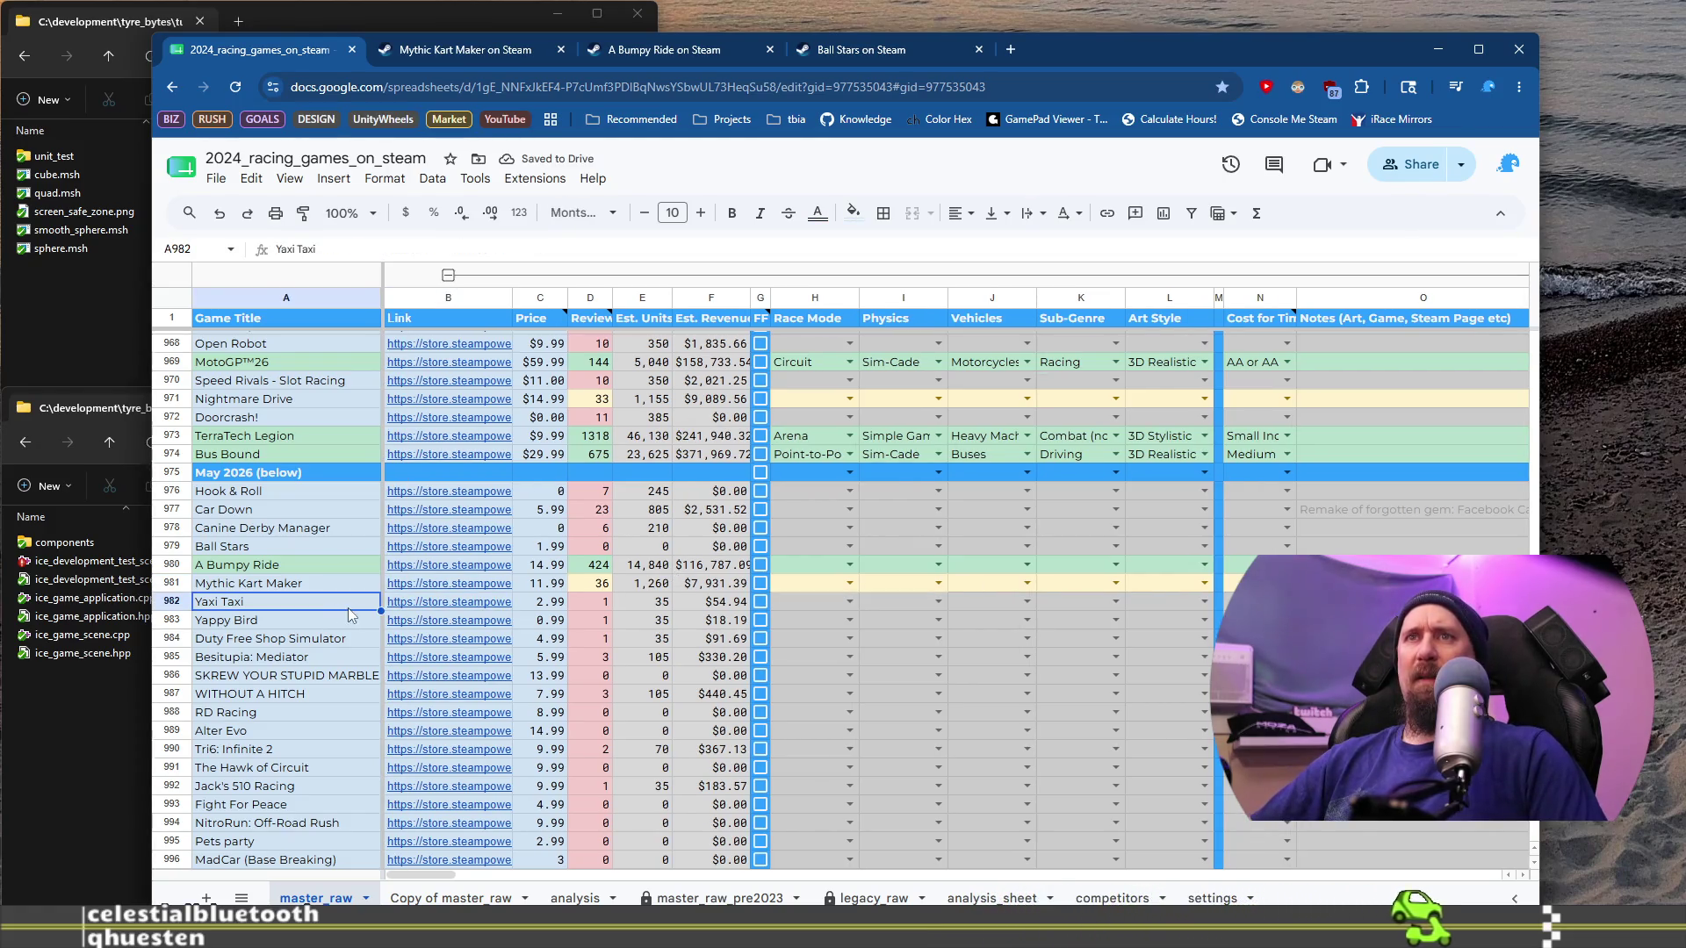
pyautogui.moveTo(444, 604)
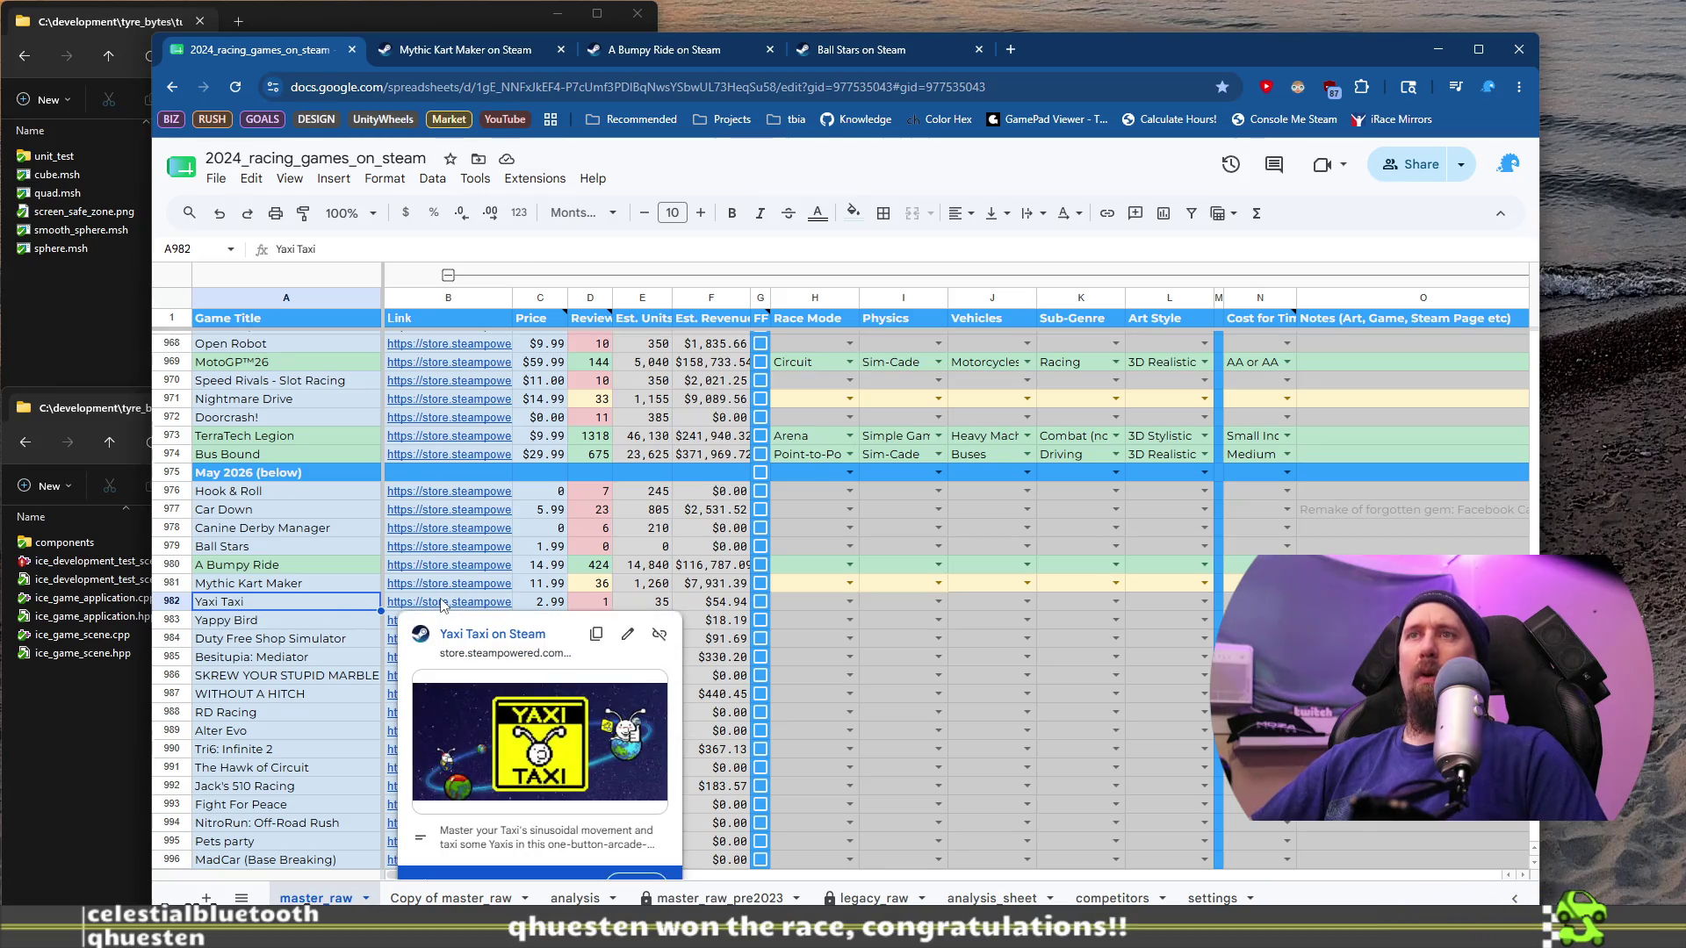
pyautogui.click(463, 633)
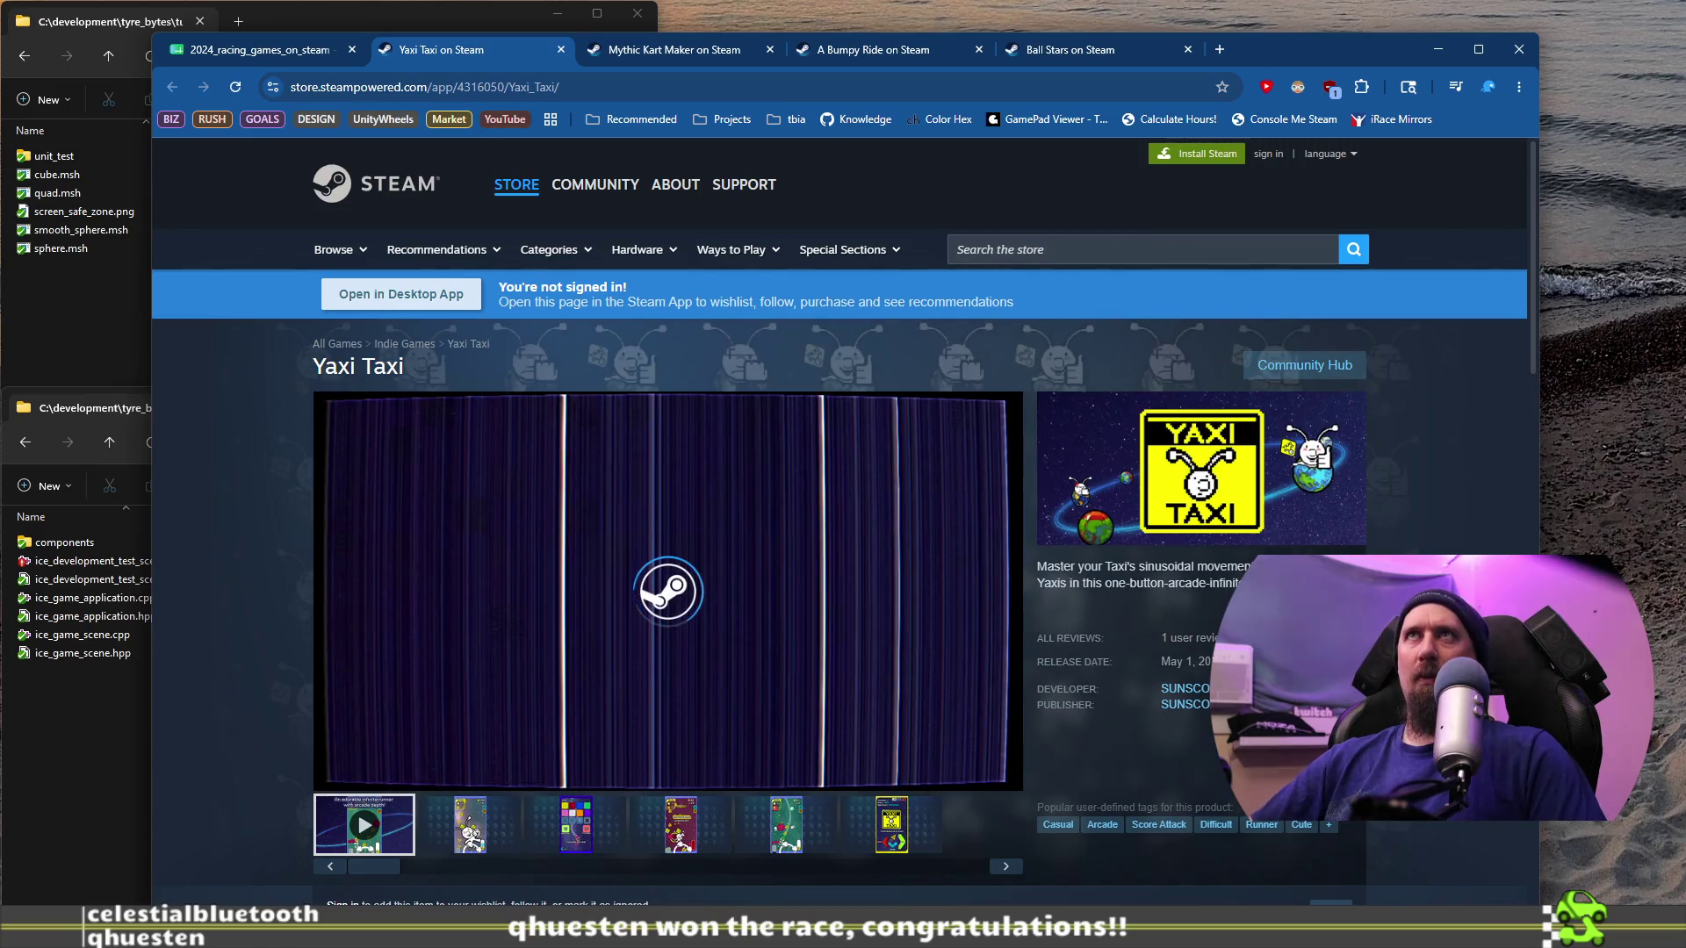
pyautogui.moveTo(589, 186)
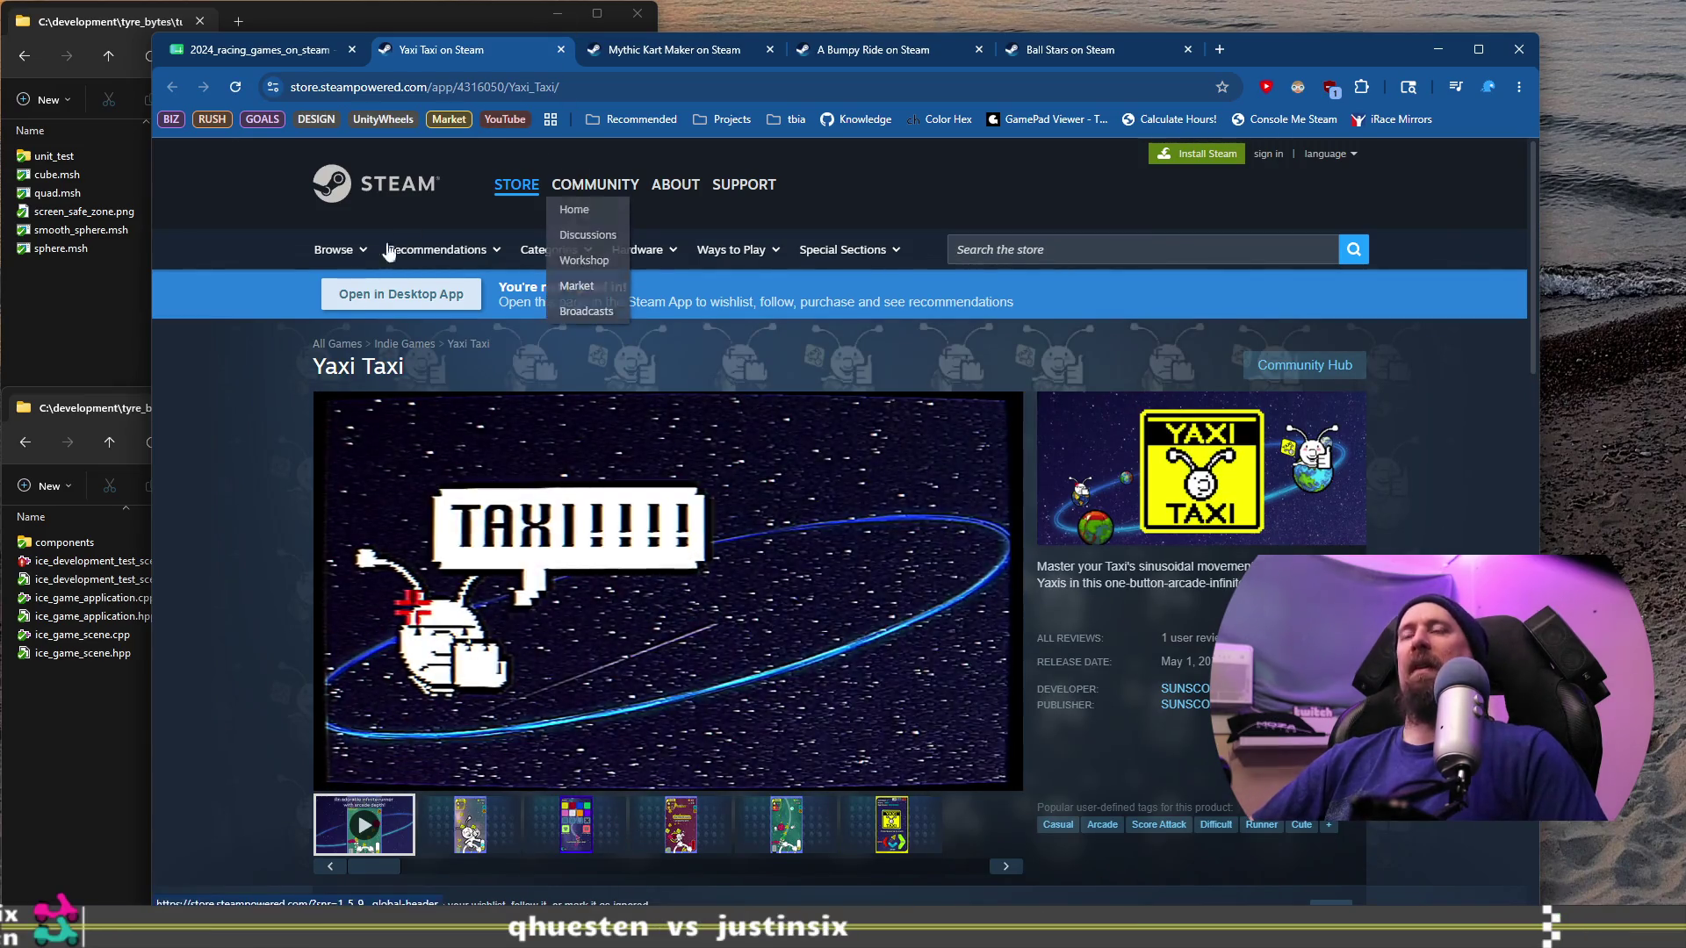
pyautogui.scroll(-1, 291, 498)
pyautogui.click(465, 733)
pyautogui.click(610, 755)
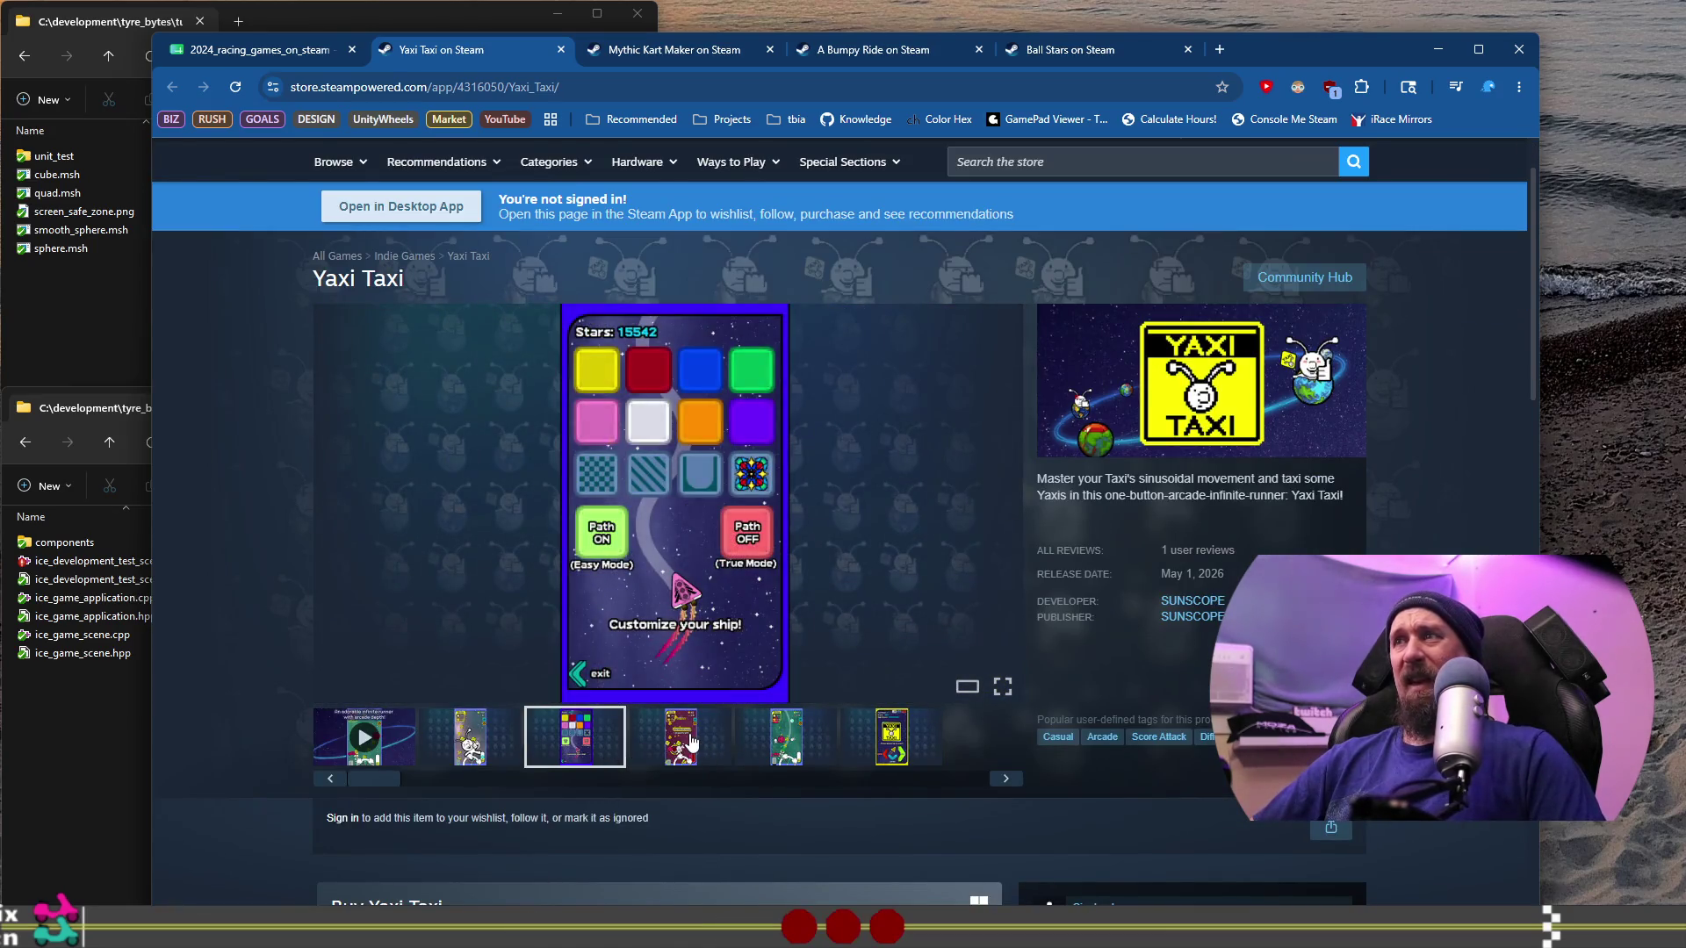
pyautogui.click(689, 742)
pyautogui.click(904, 748)
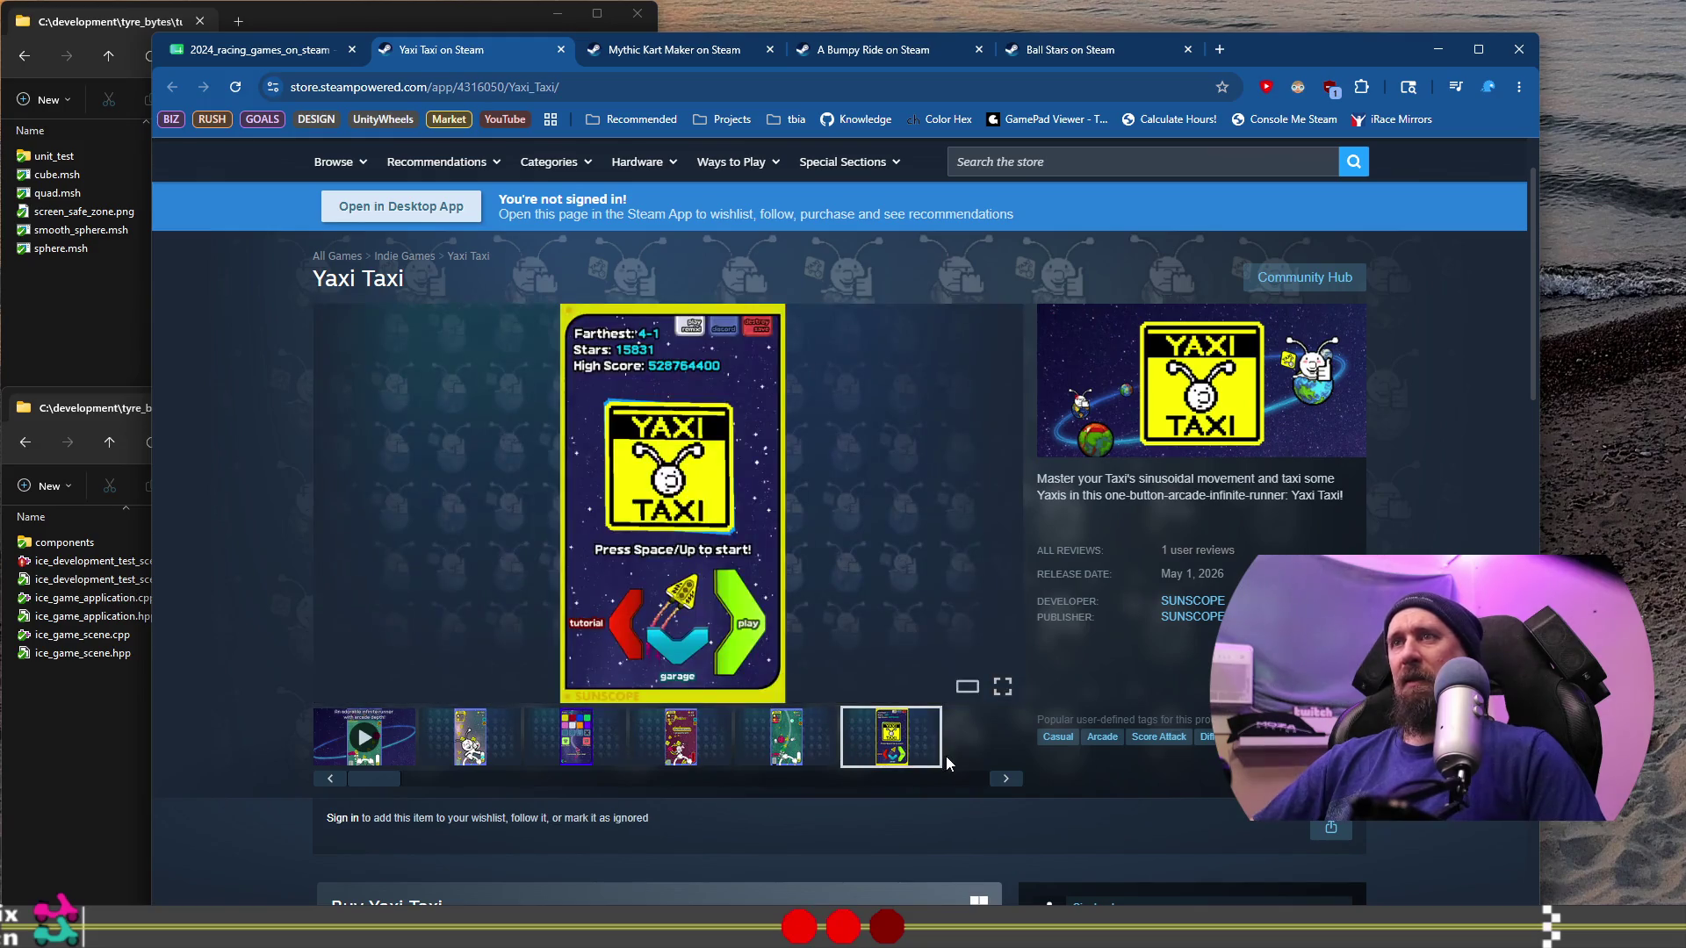
pyautogui.click(612, 742)
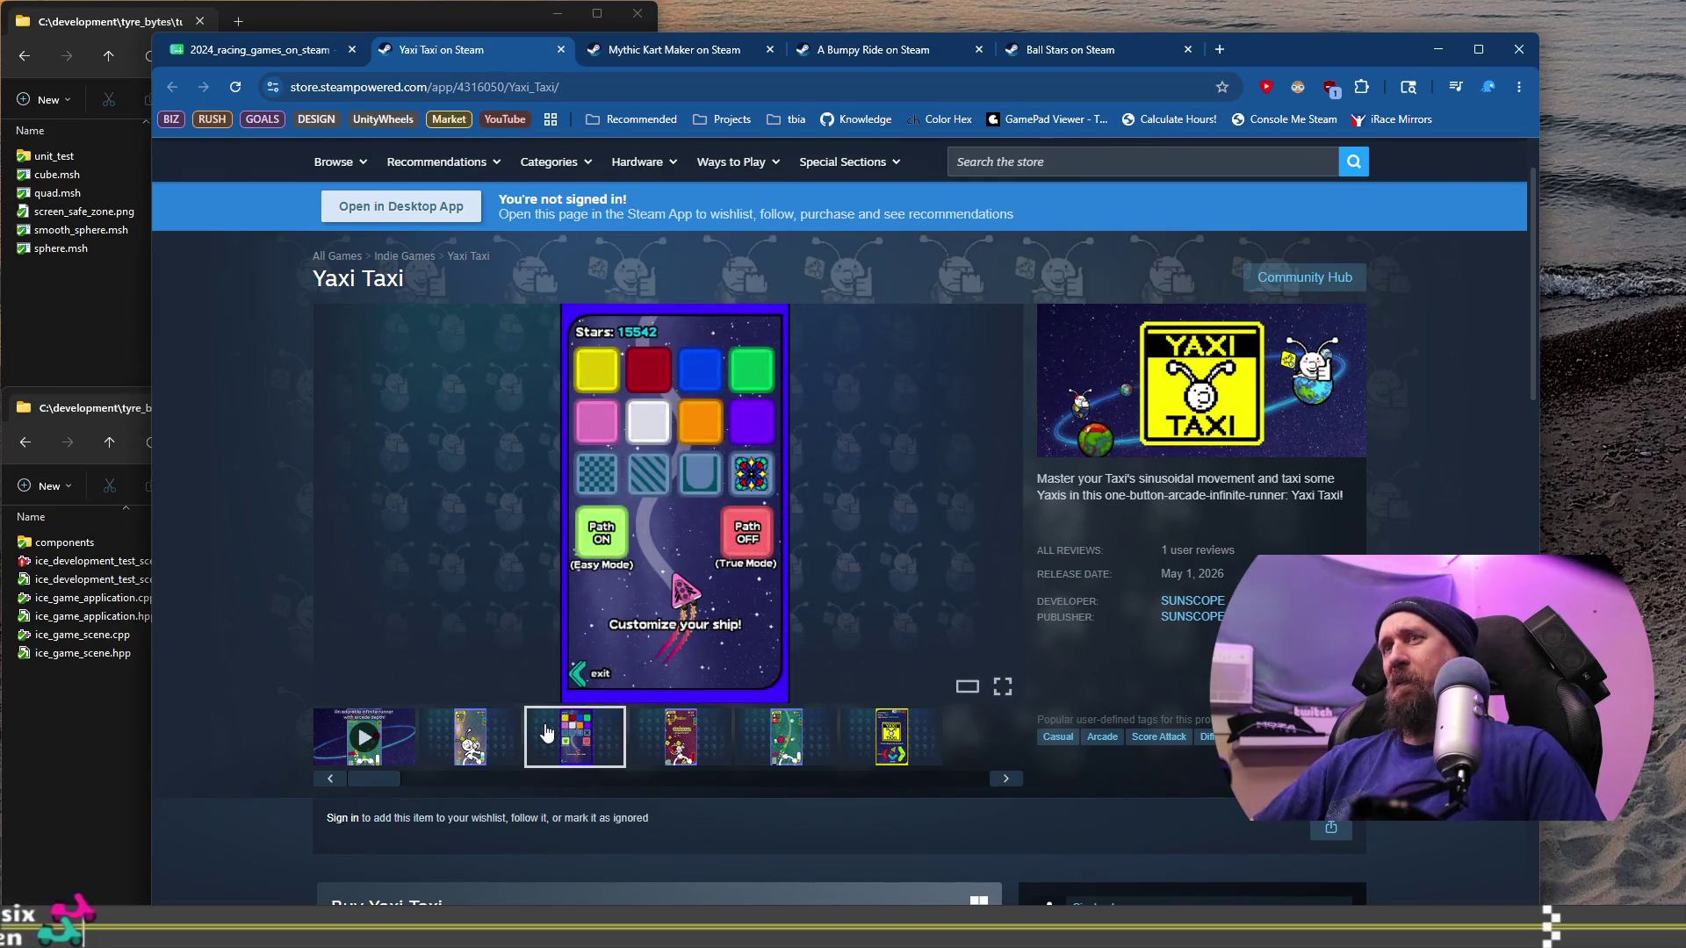
pyautogui.click(500, 742)
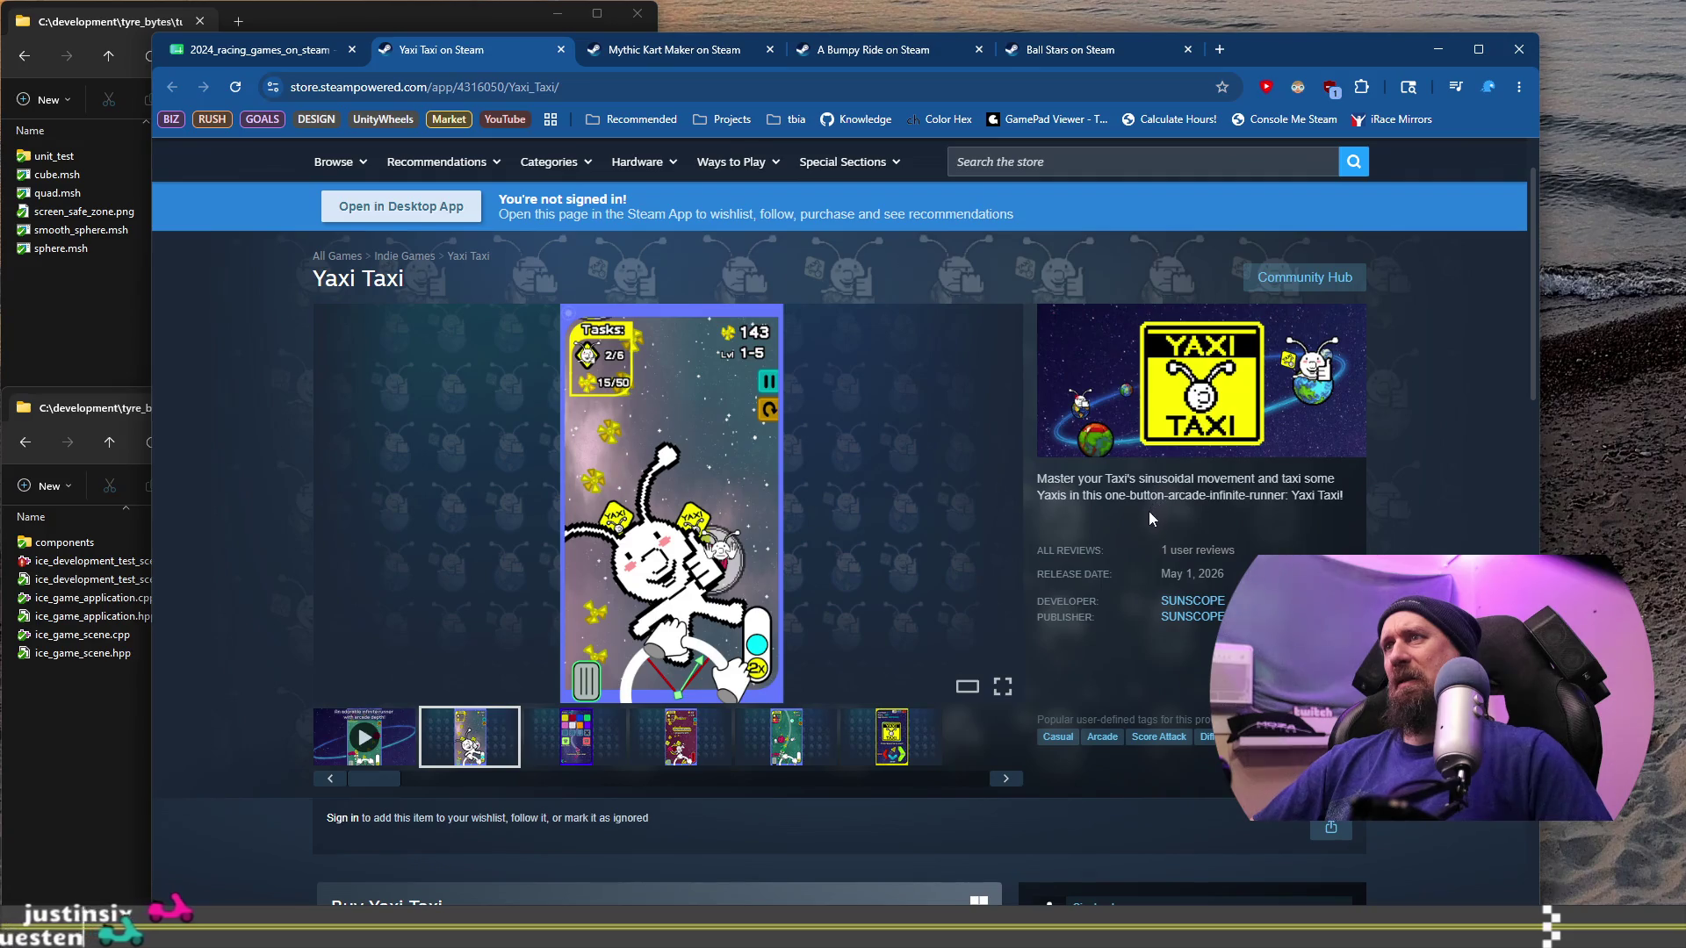
# Step: Log Yaxi Taxi as ignored with ./collector --ignore and close its store tab
pyautogui.scroll(-6, 1148, 511)
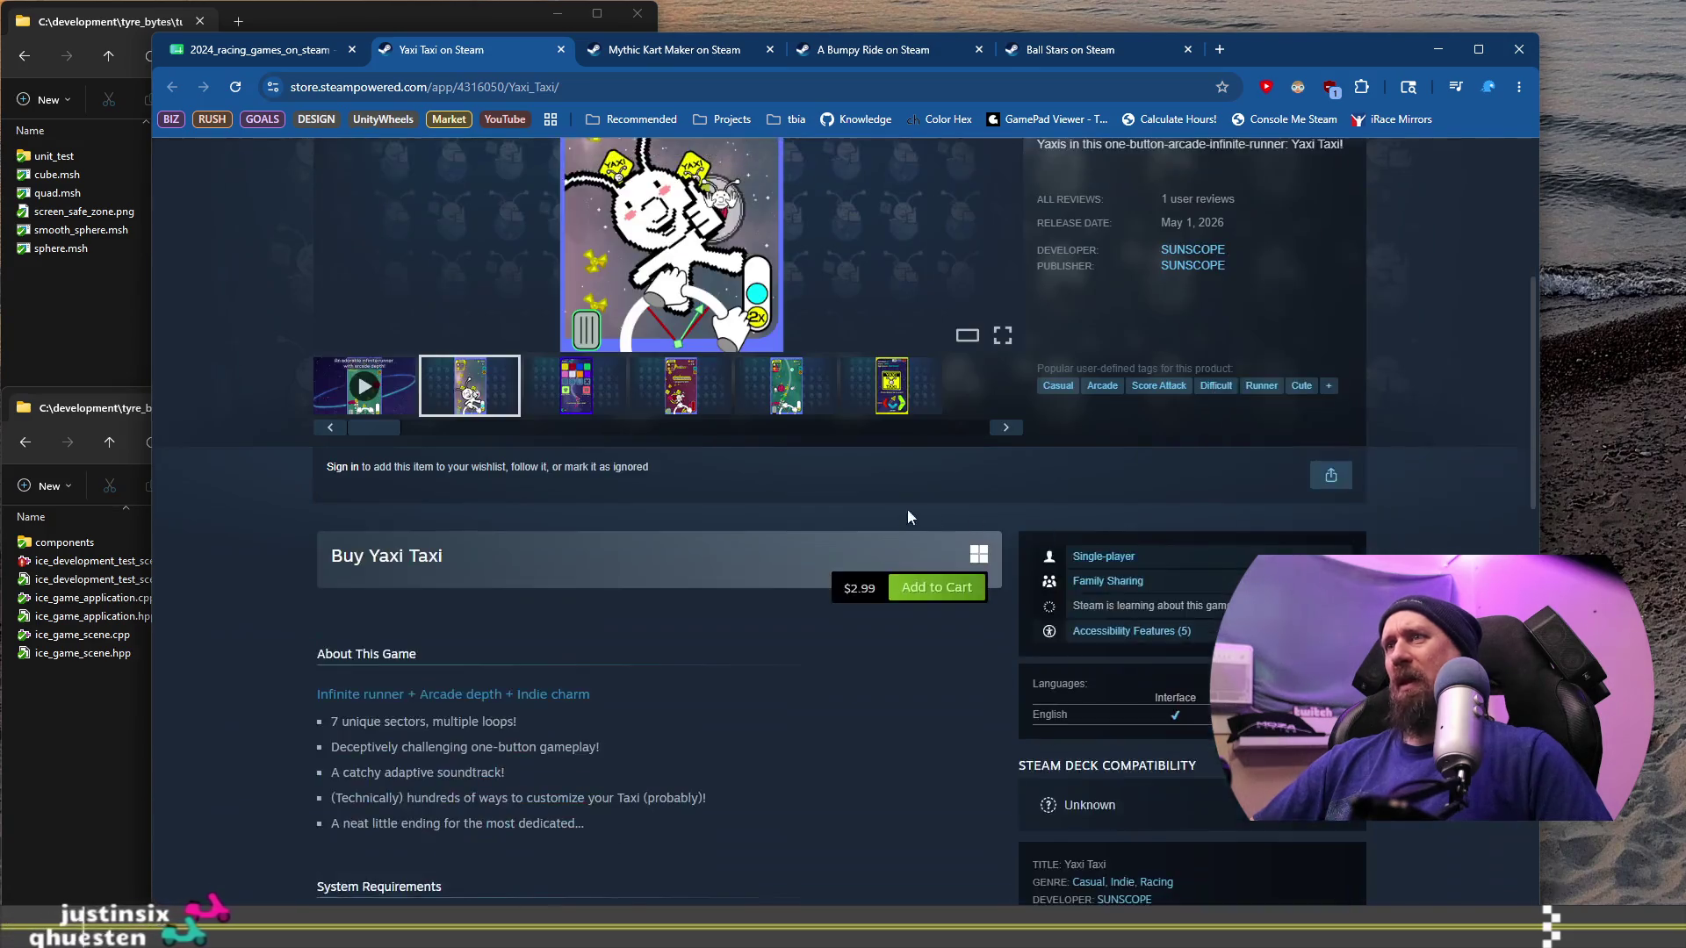
pyautogui.click(589, 86)
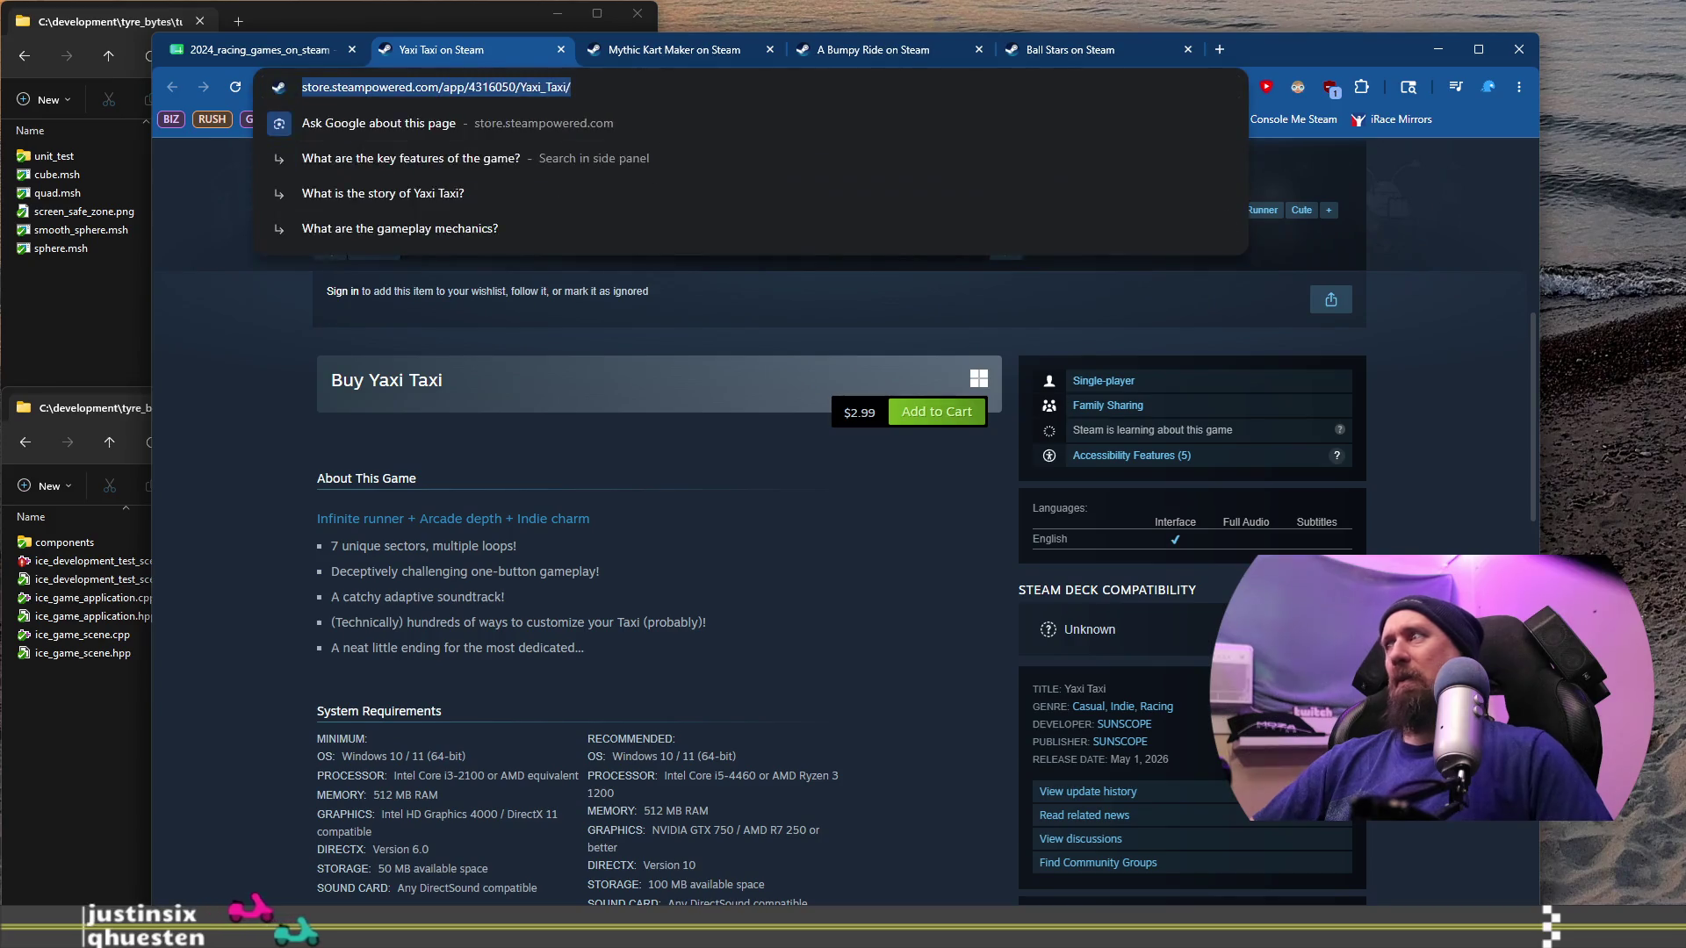
pyautogui.hotkey('alt', 'Tab')
pyautogui.press('Up')
pyautogui.press('Return')
pyautogui.hotkey('alt', 'Tab')
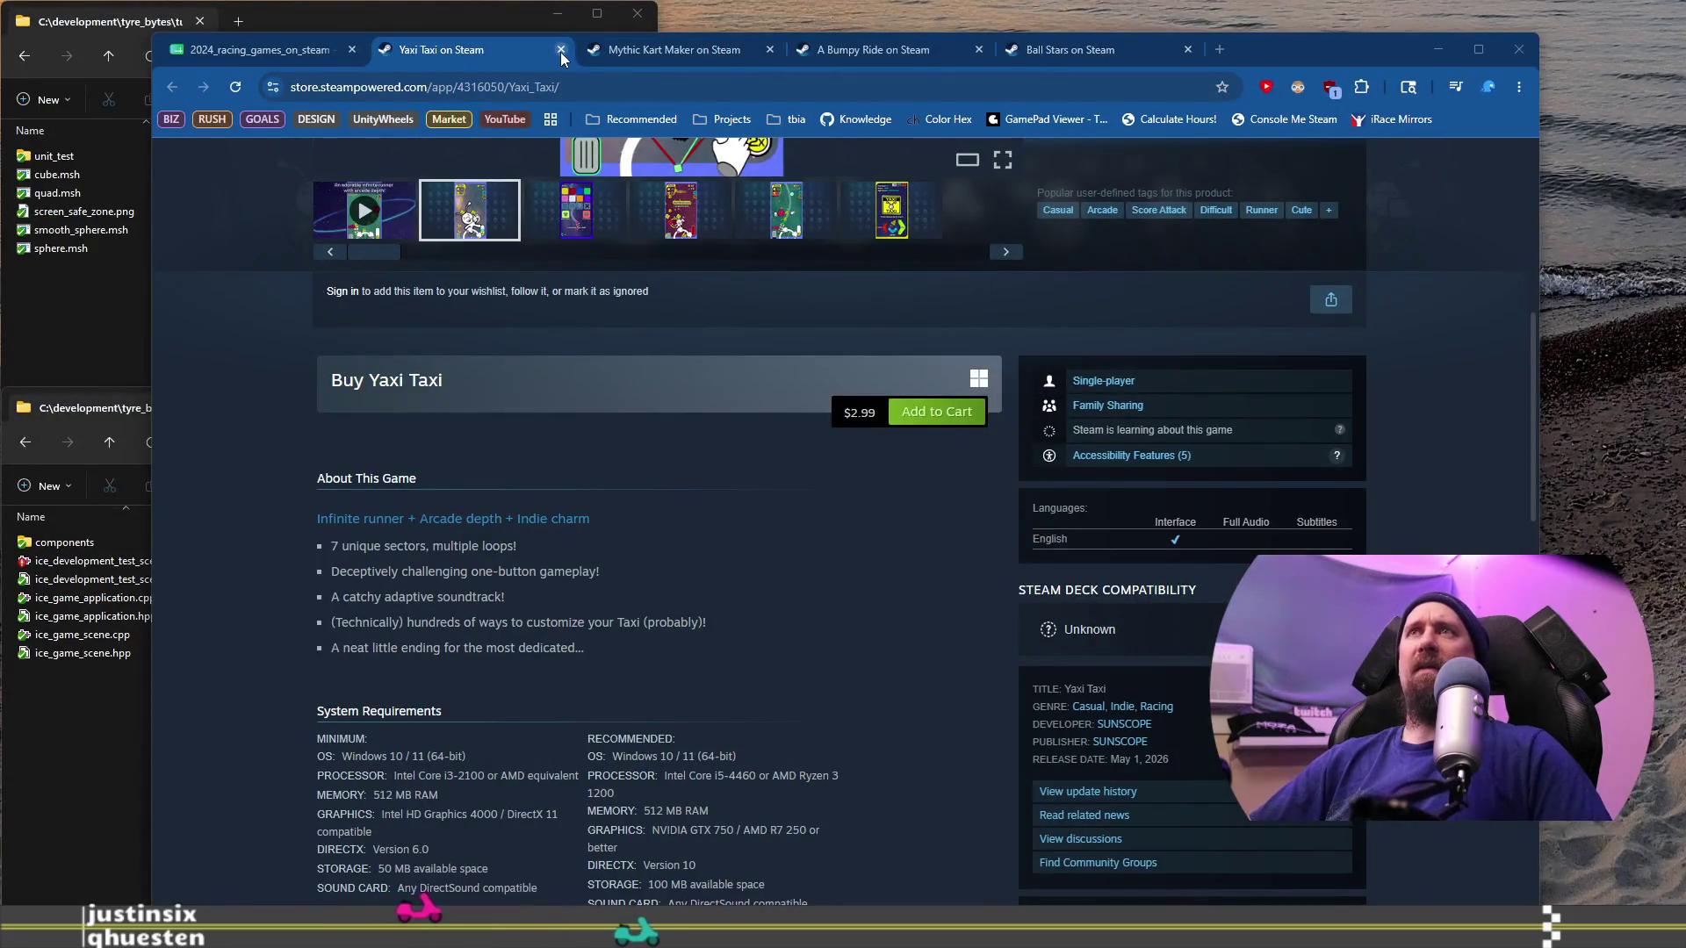
pyautogui.click(560, 51)
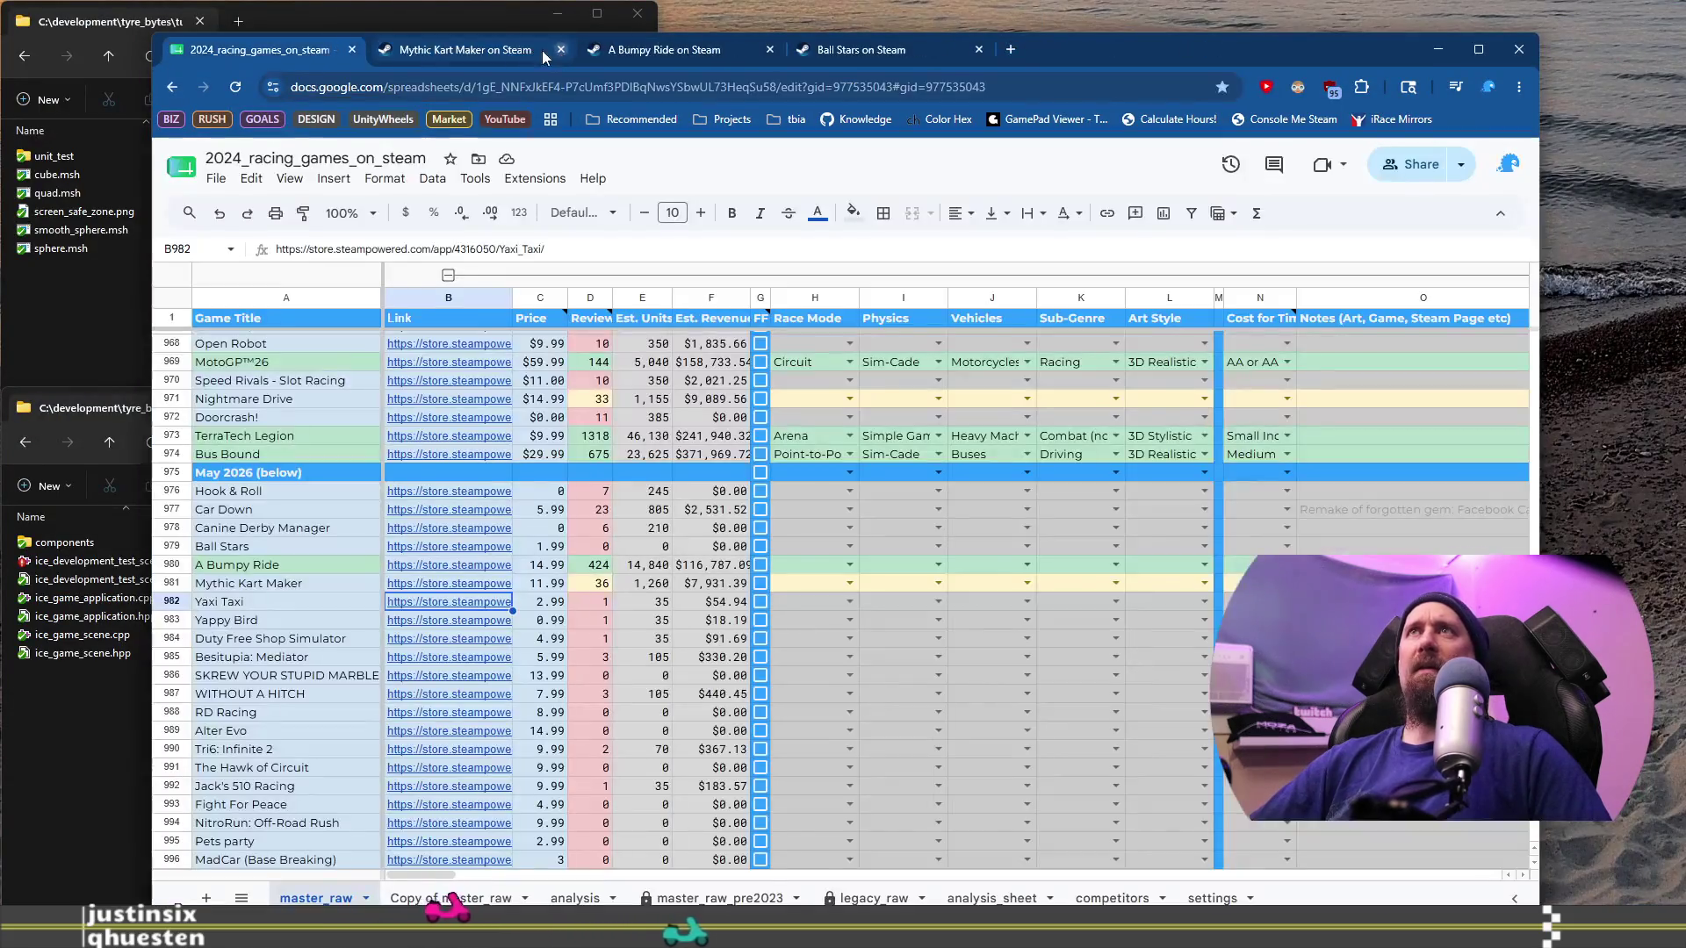
# Step: Open Yappy Bird's store page from row 983 and view its third through fifth screenshots
pyautogui.click(293, 625)
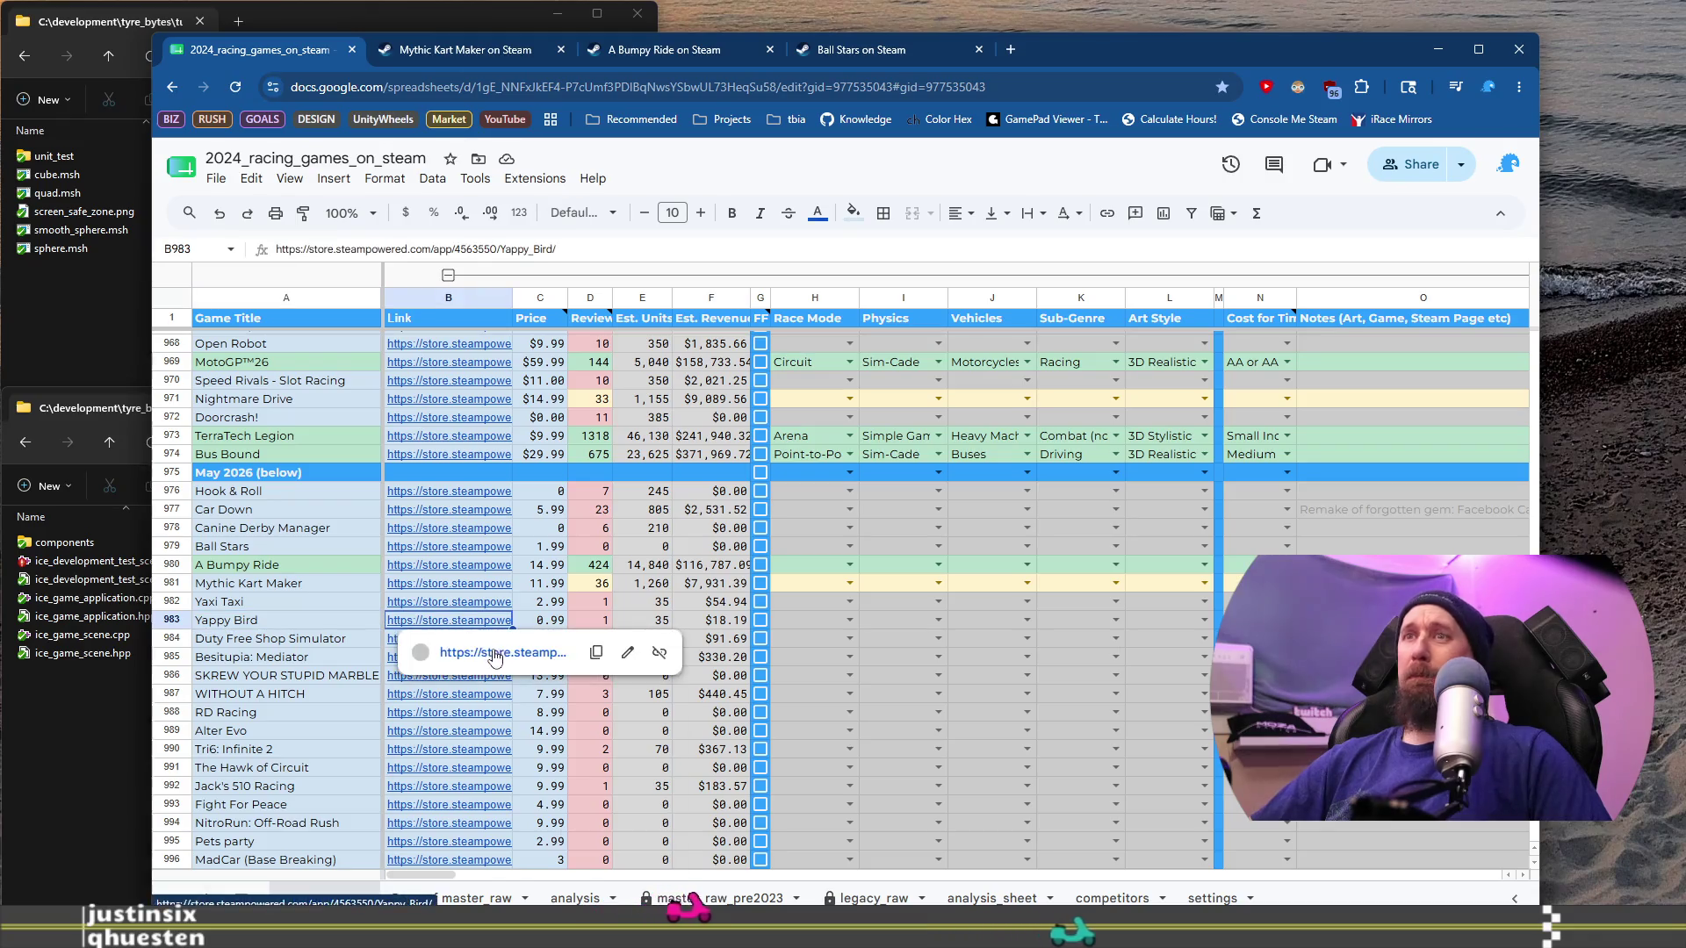
pyautogui.click(494, 653)
pyautogui.scroll(-3, 476, 612)
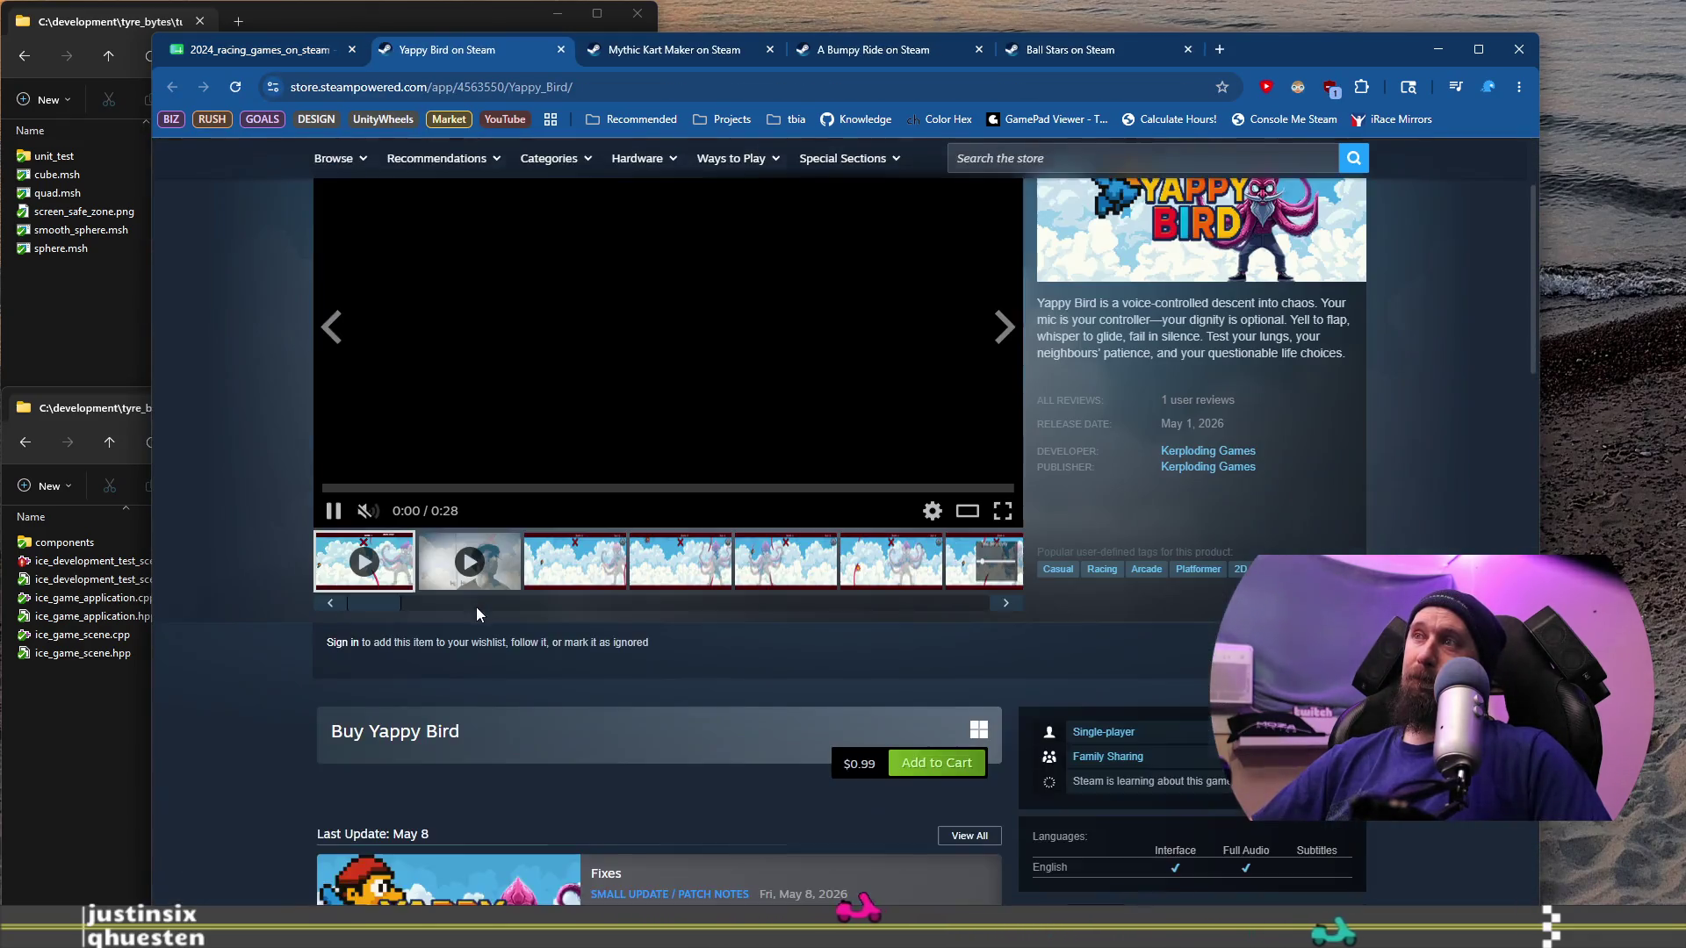
pyautogui.click(563, 576)
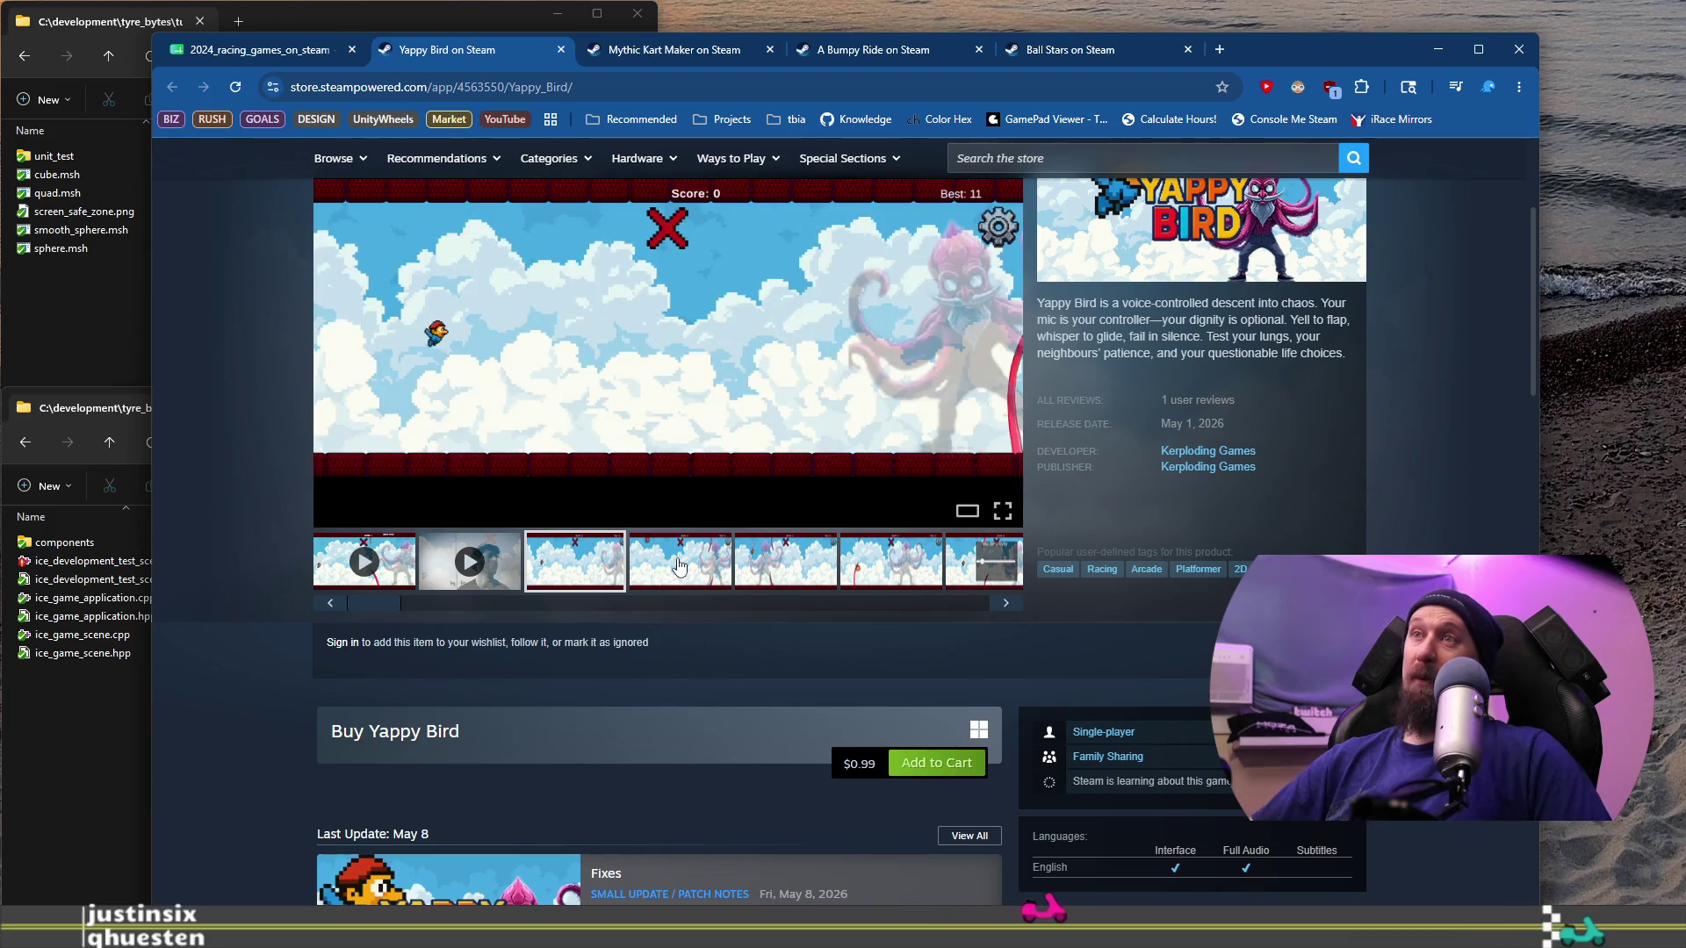
pyautogui.click(678, 565)
pyautogui.click(784, 563)
pyautogui.scroll(2, 808, 658)
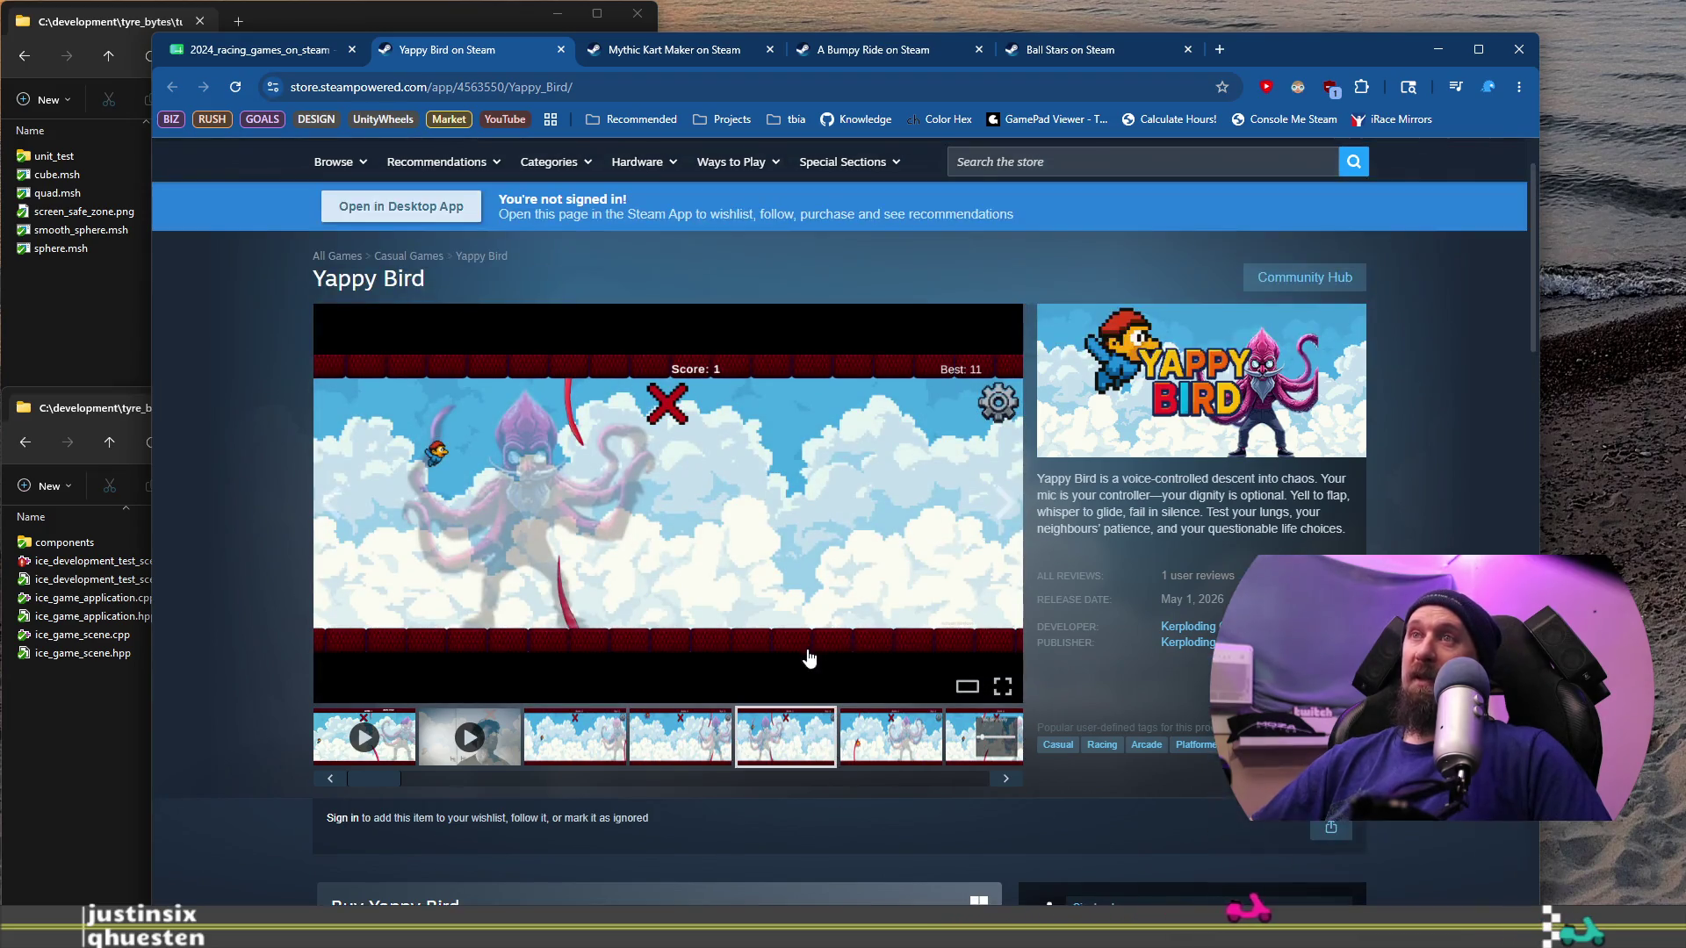
# Step: Log Yappy Bird's store address as ignored in the collector and close its tab
pyautogui.click(514, 86)
pyautogui.hotkey('alt', 'Tab')
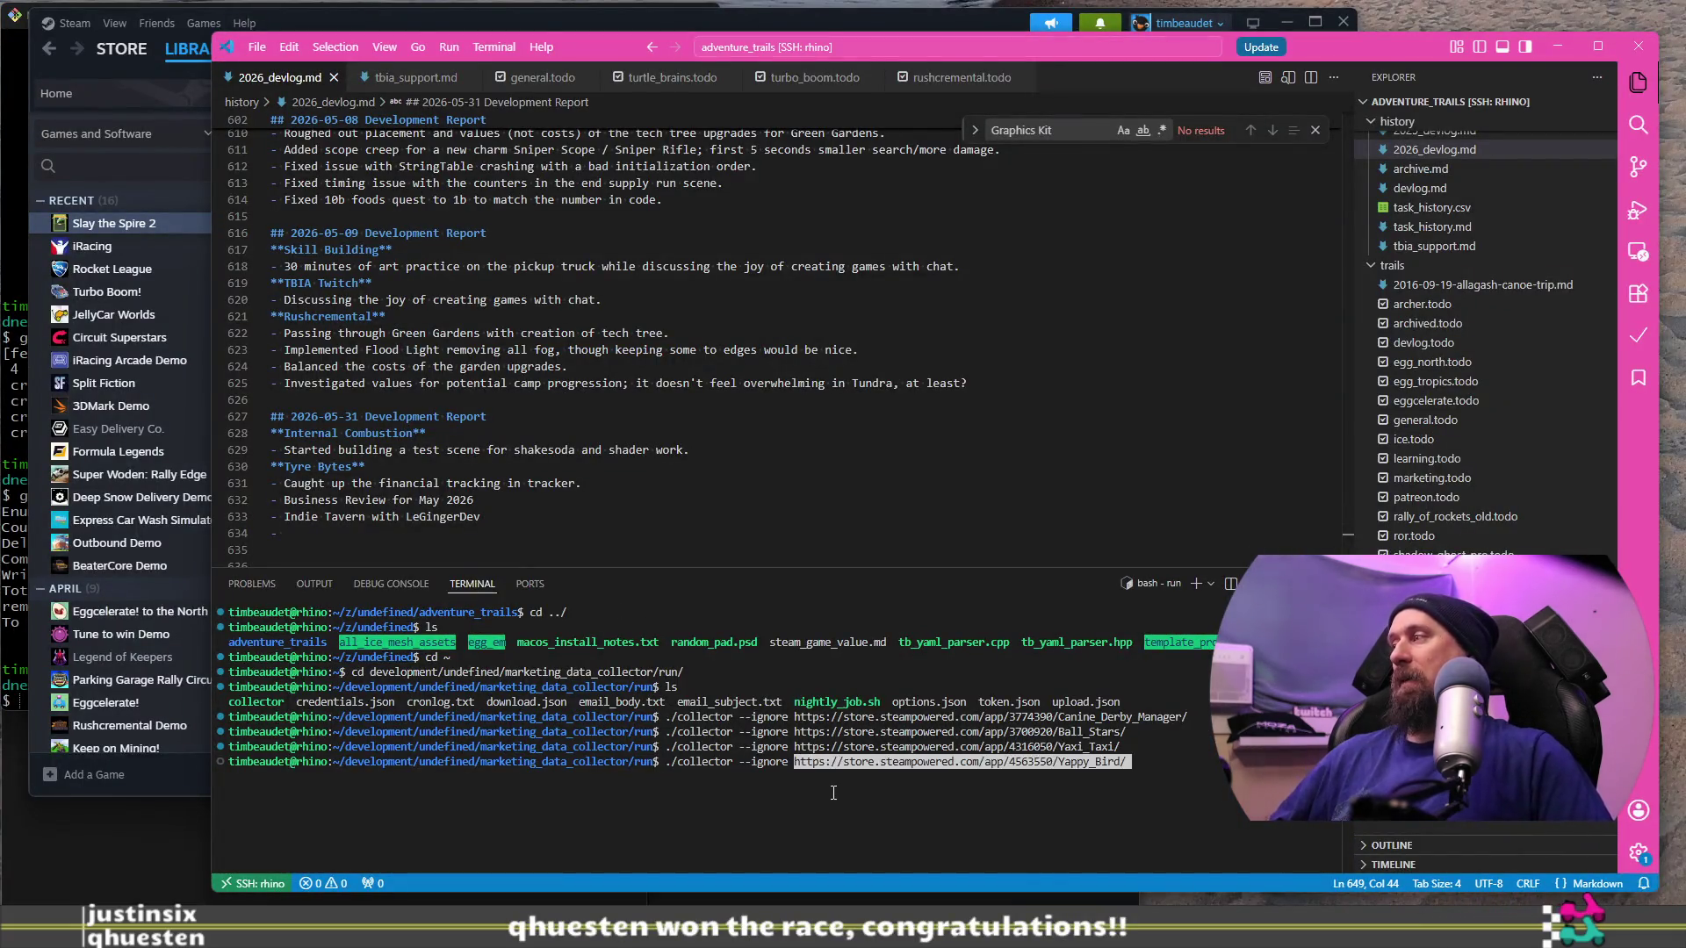
pyautogui.hotkey('alt', 'Tab')
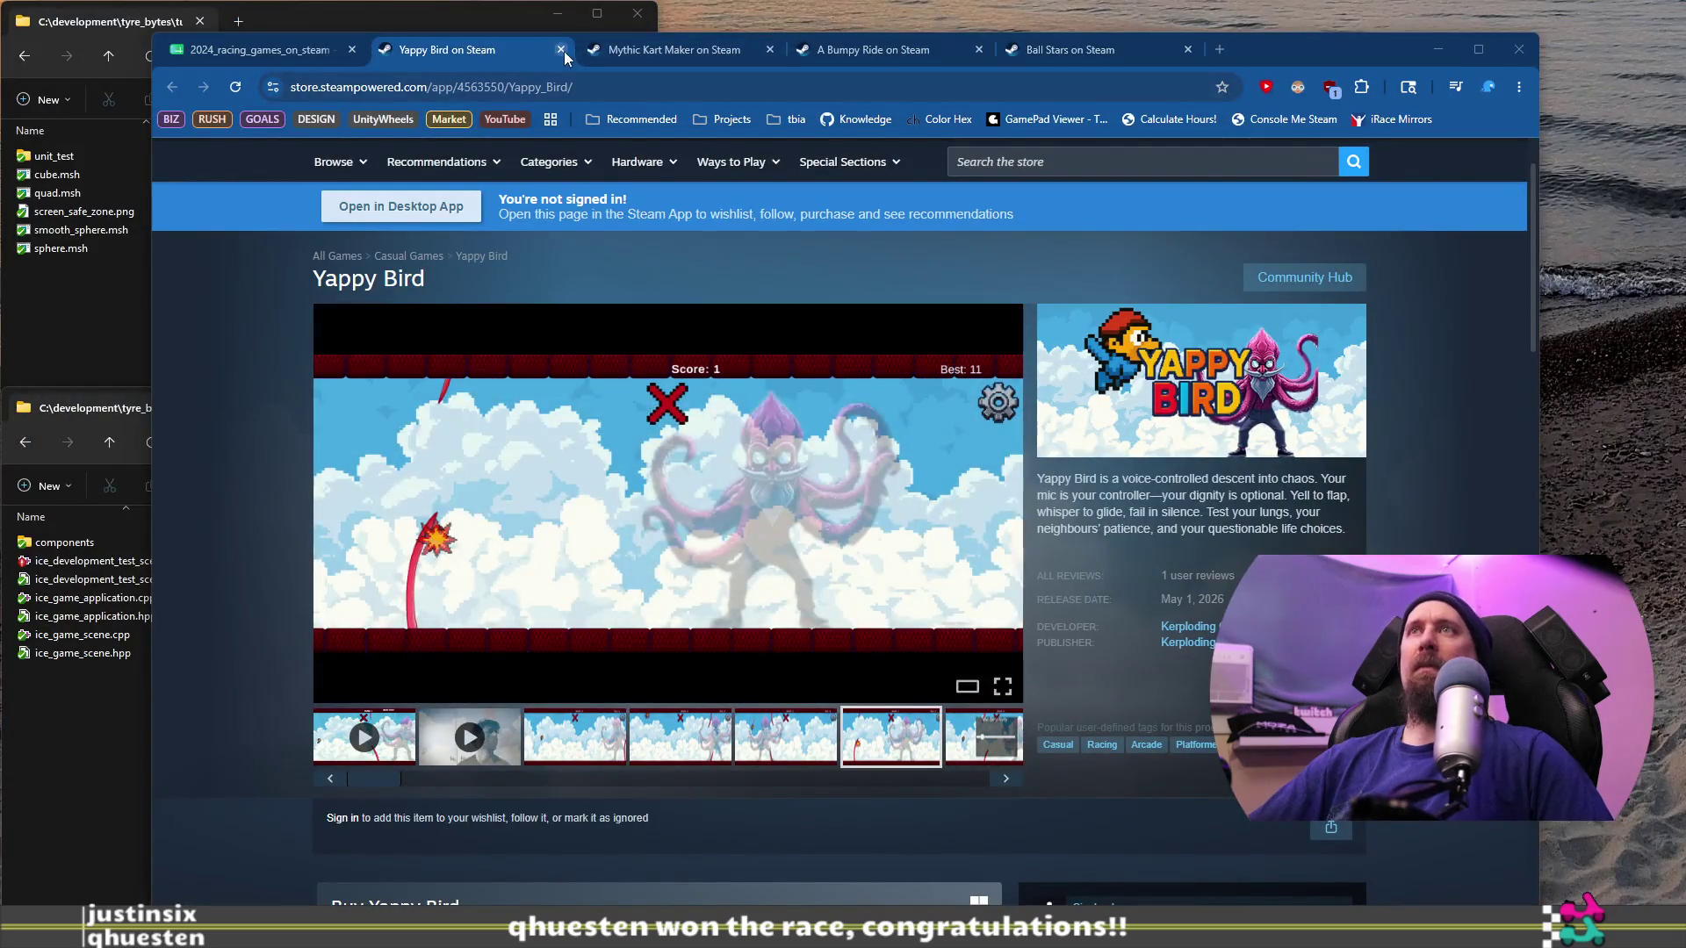
pyautogui.click(561, 50)
# Step: Open Duty Free Shop Simulator's store page from B984's link
pyautogui.click(285, 643)
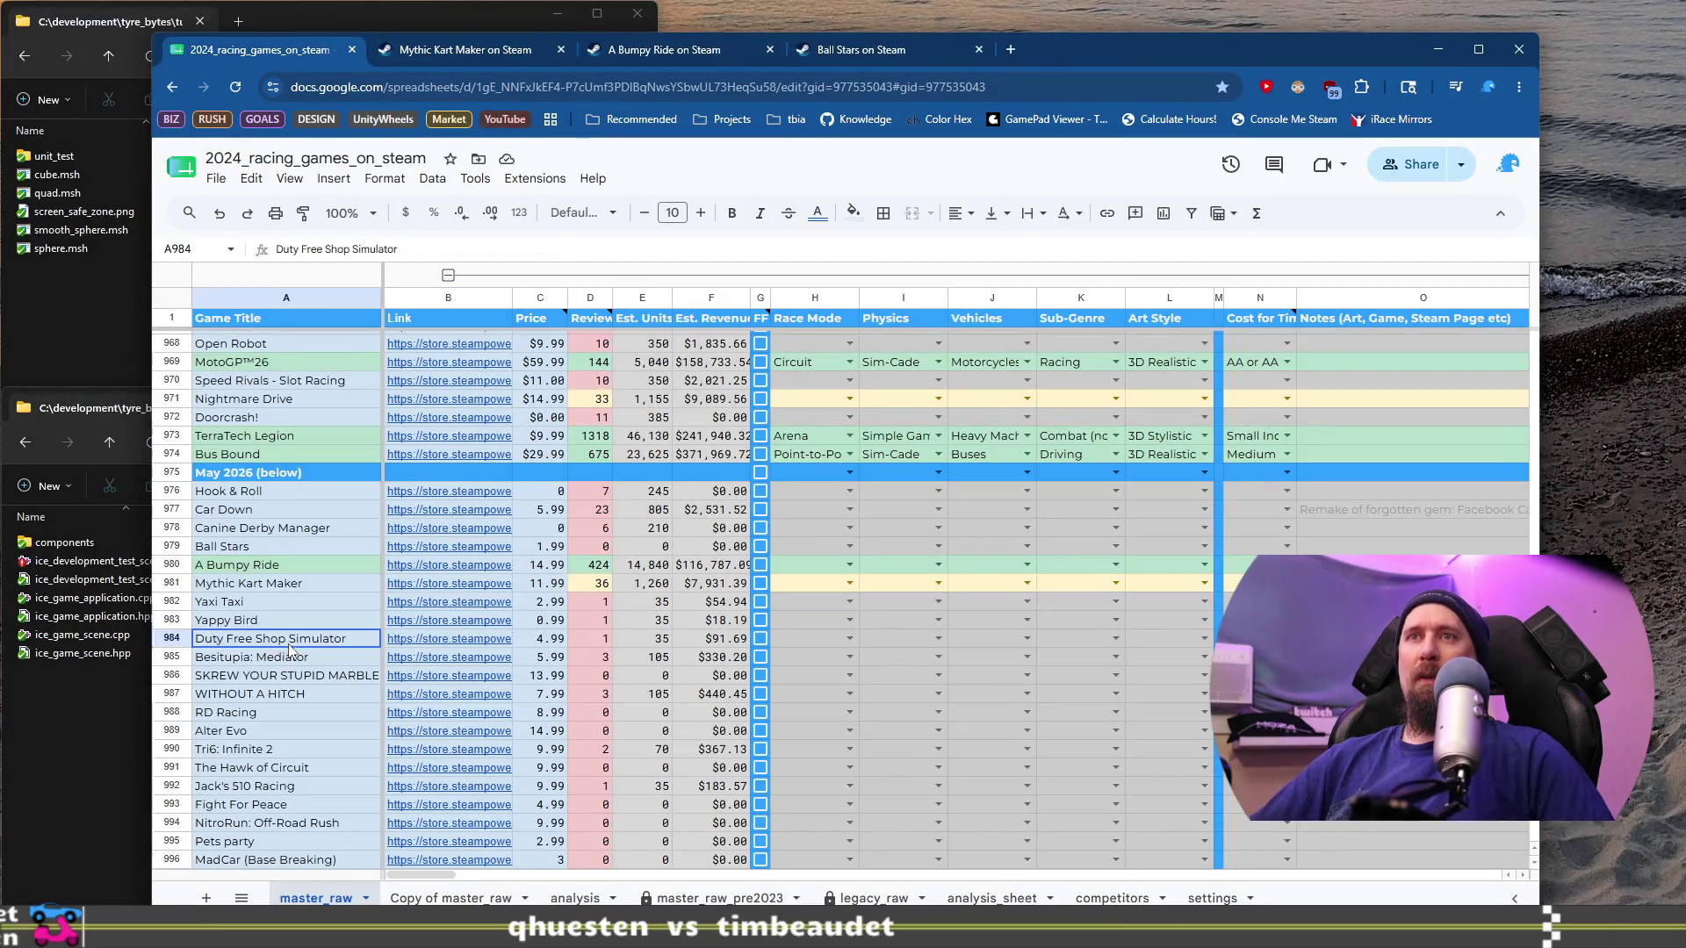
pyautogui.click(438, 640)
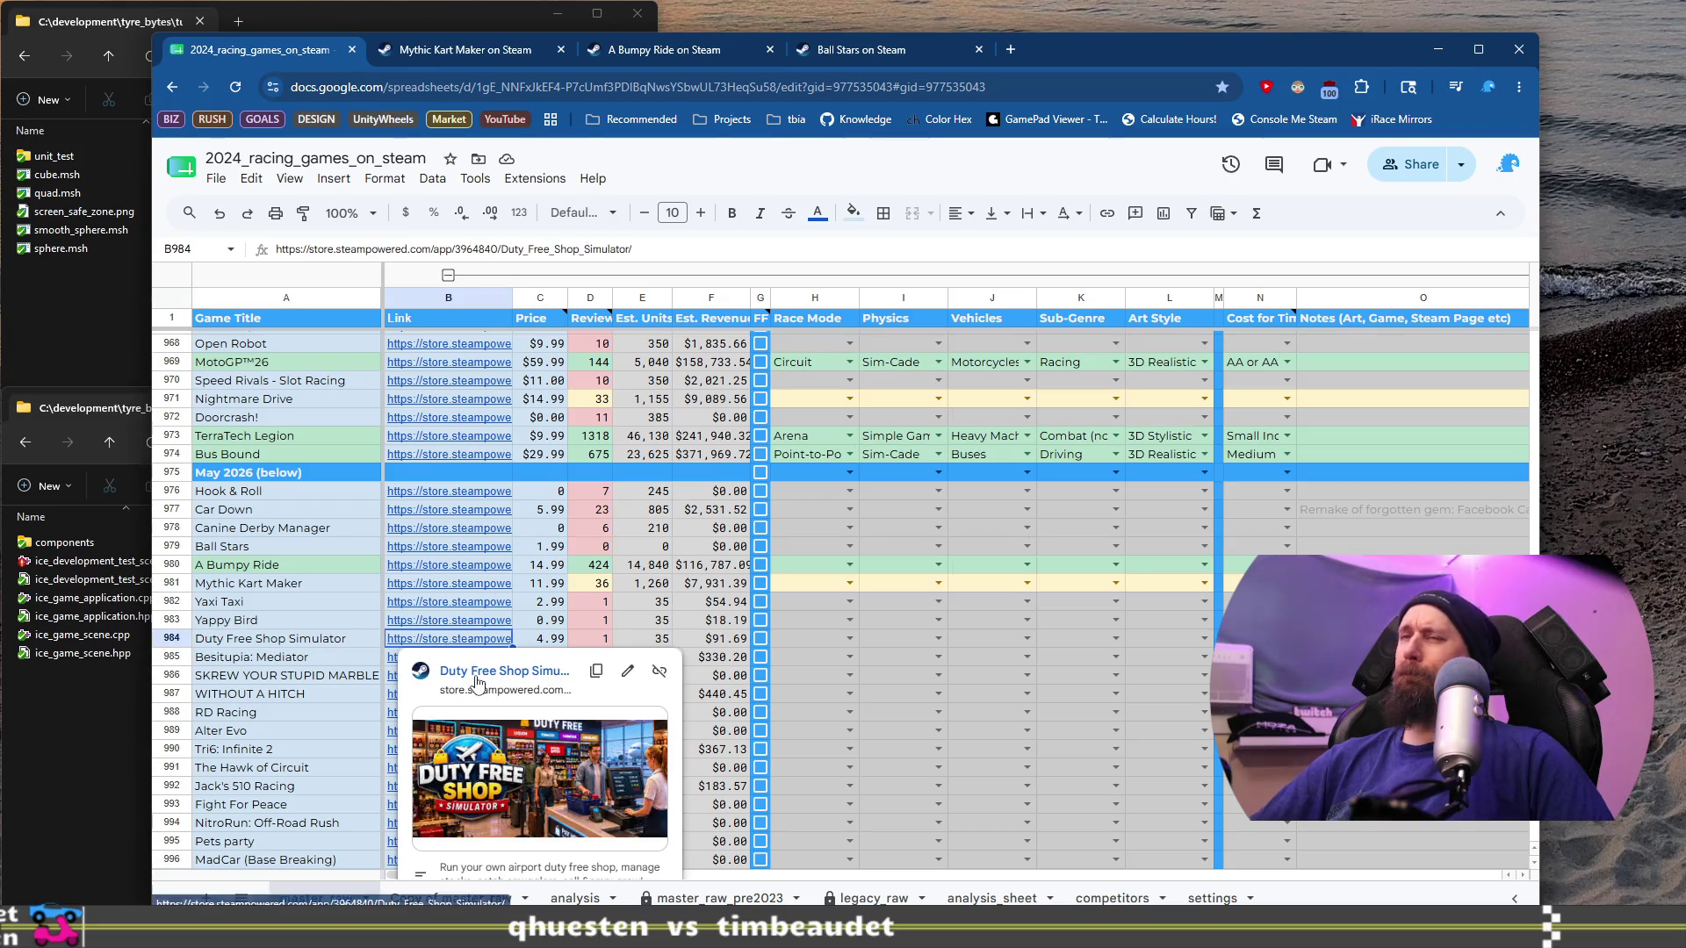
pyautogui.click(477, 674)
# Step: Log Duty Free Shop Simulator as ignored via ./collector --ignore, then return to the spreadsheet's Besitupia row
pyautogui.click(616, 85)
pyautogui.hotkey('ctrl', 'x')
pyautogui.hotkey('alt', 'Tab')
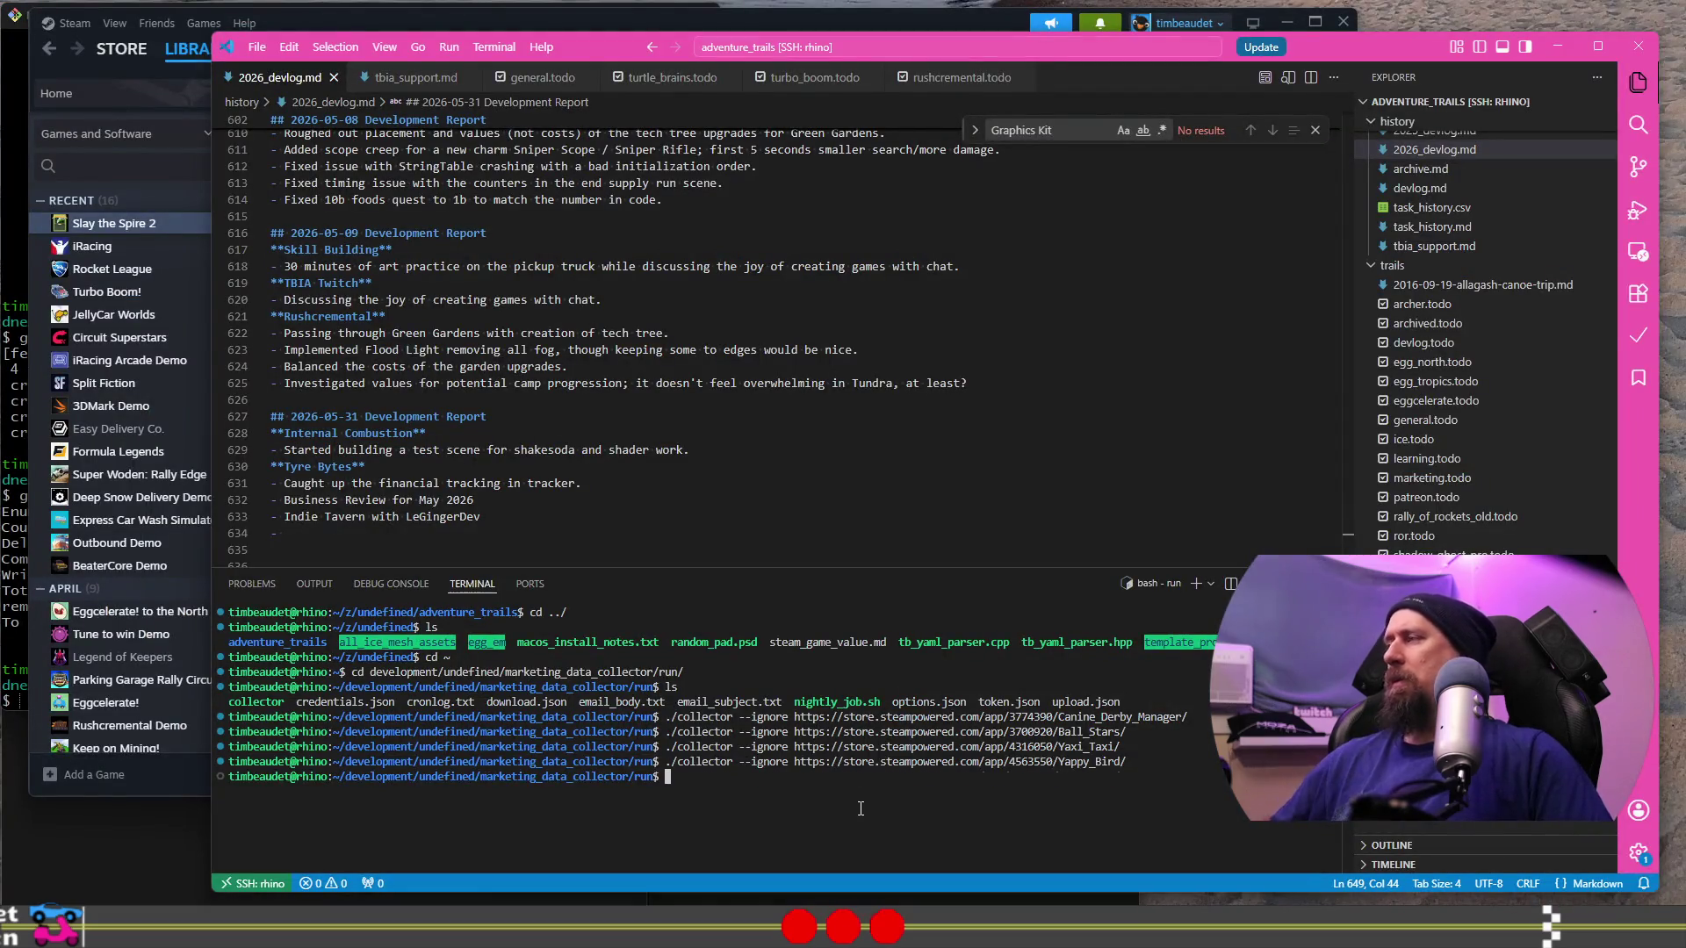
pyautogui.hotkey('ctrl', 'v')
pyautogui.press('Return')
pyautogui.hotkey('alt', 'Tab')
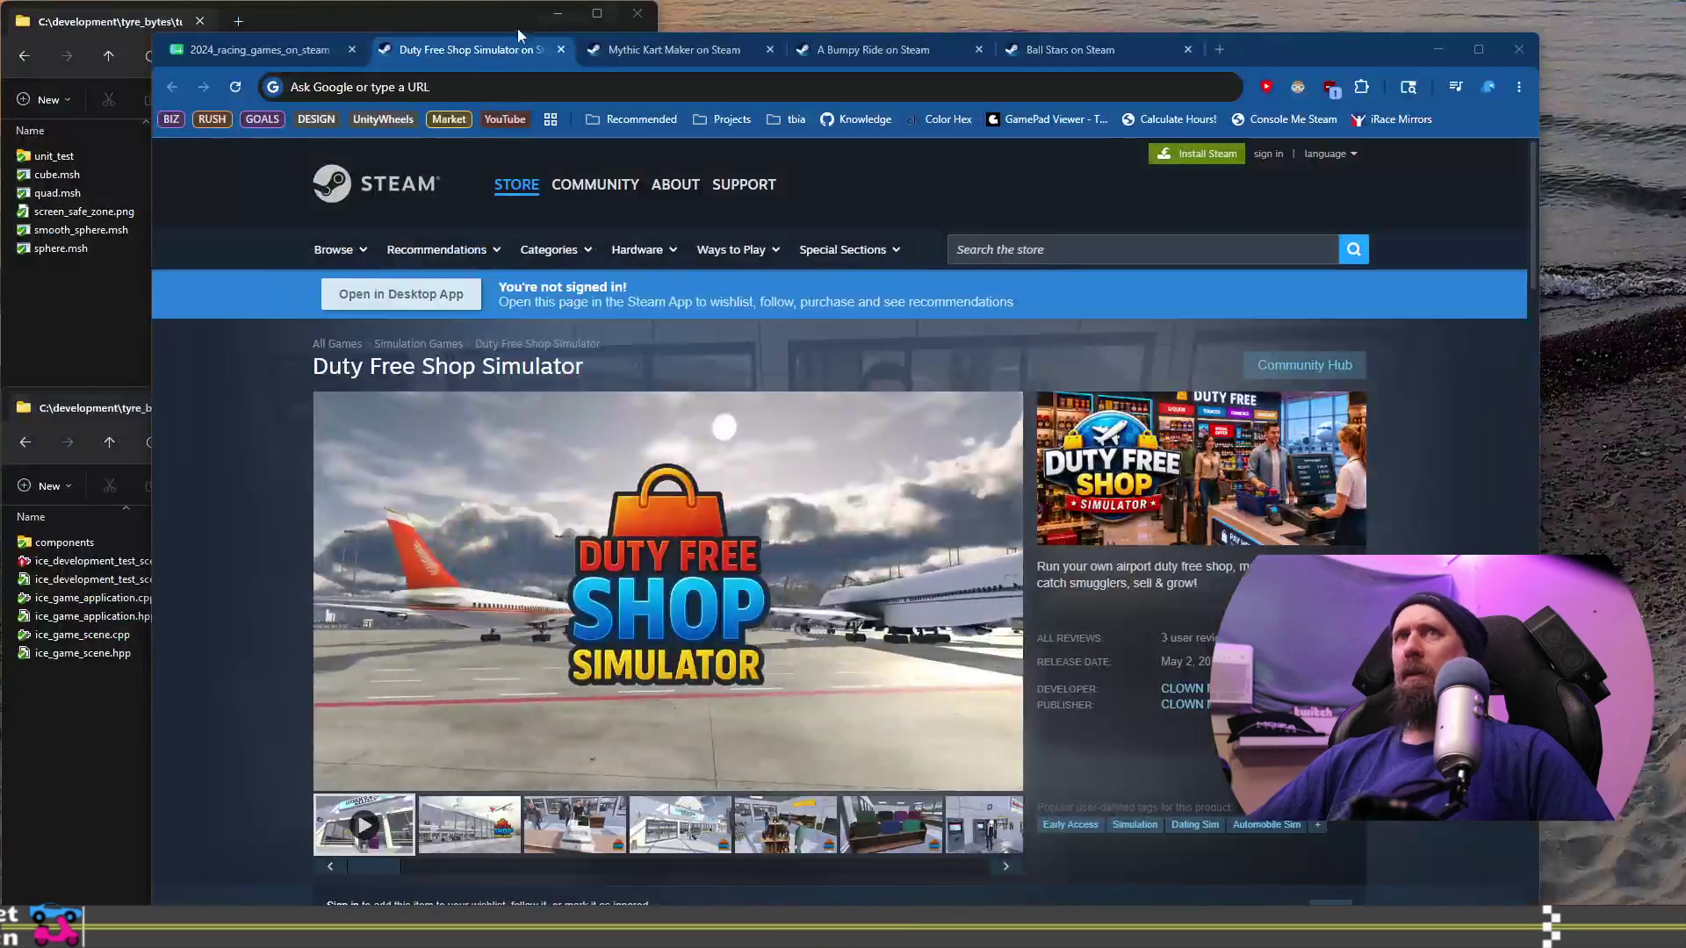
pyautogui.click(293, 61)
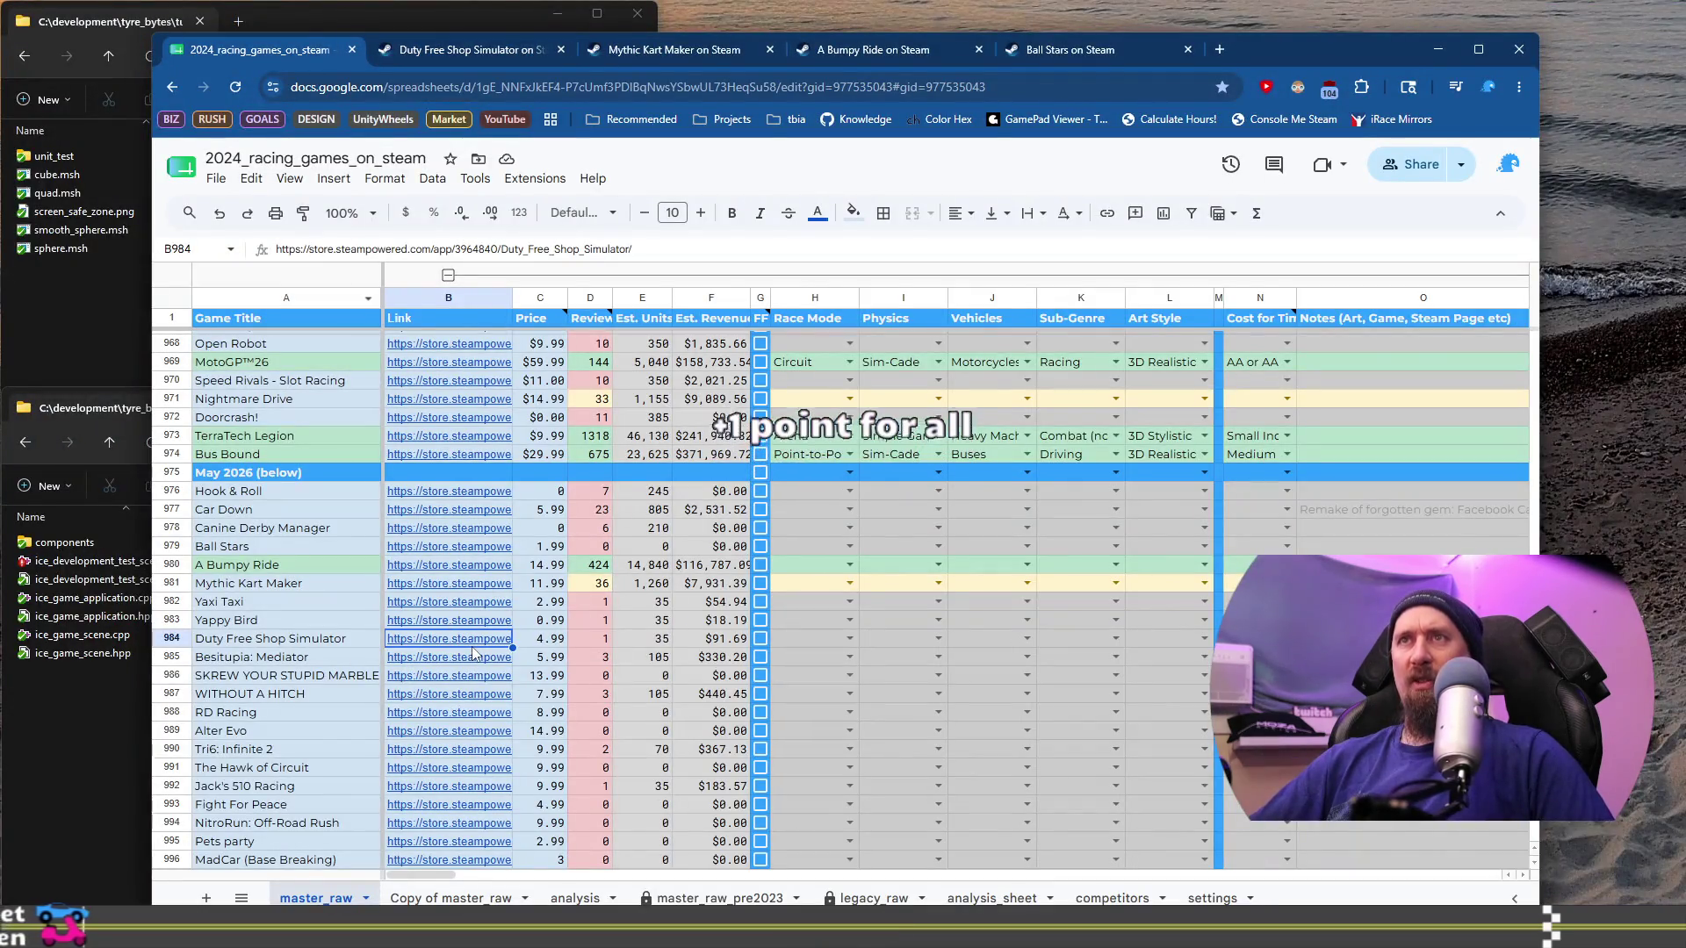
pyautogui.moveTo(474, 652)
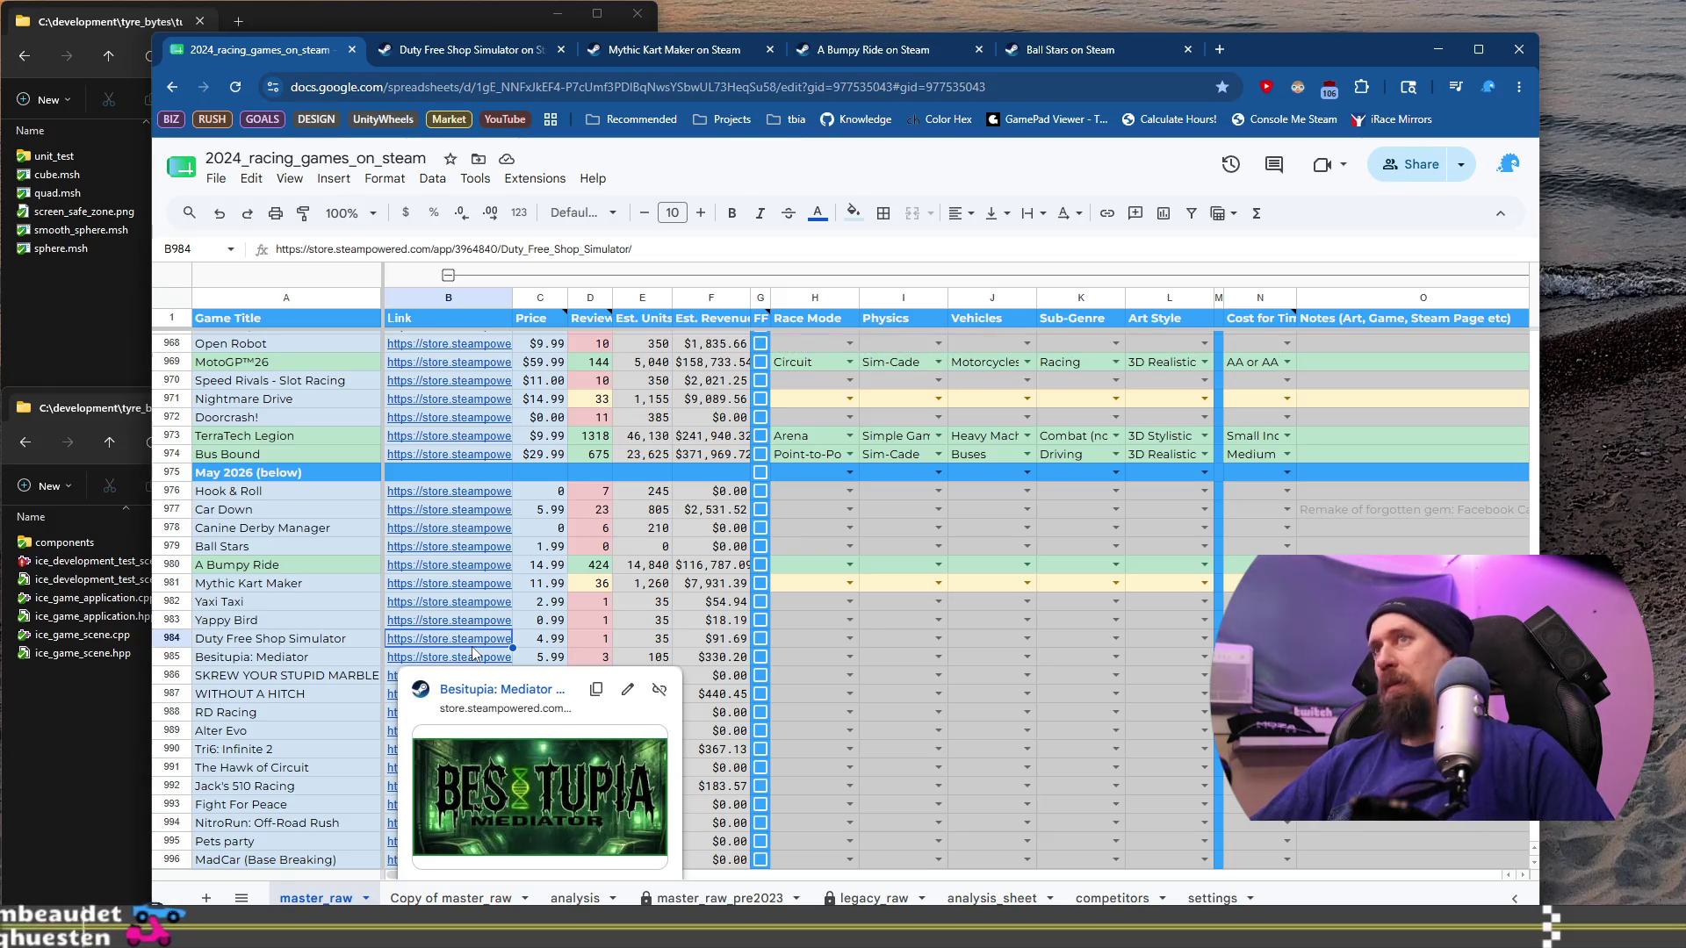
pyautogui.click(339, 661)
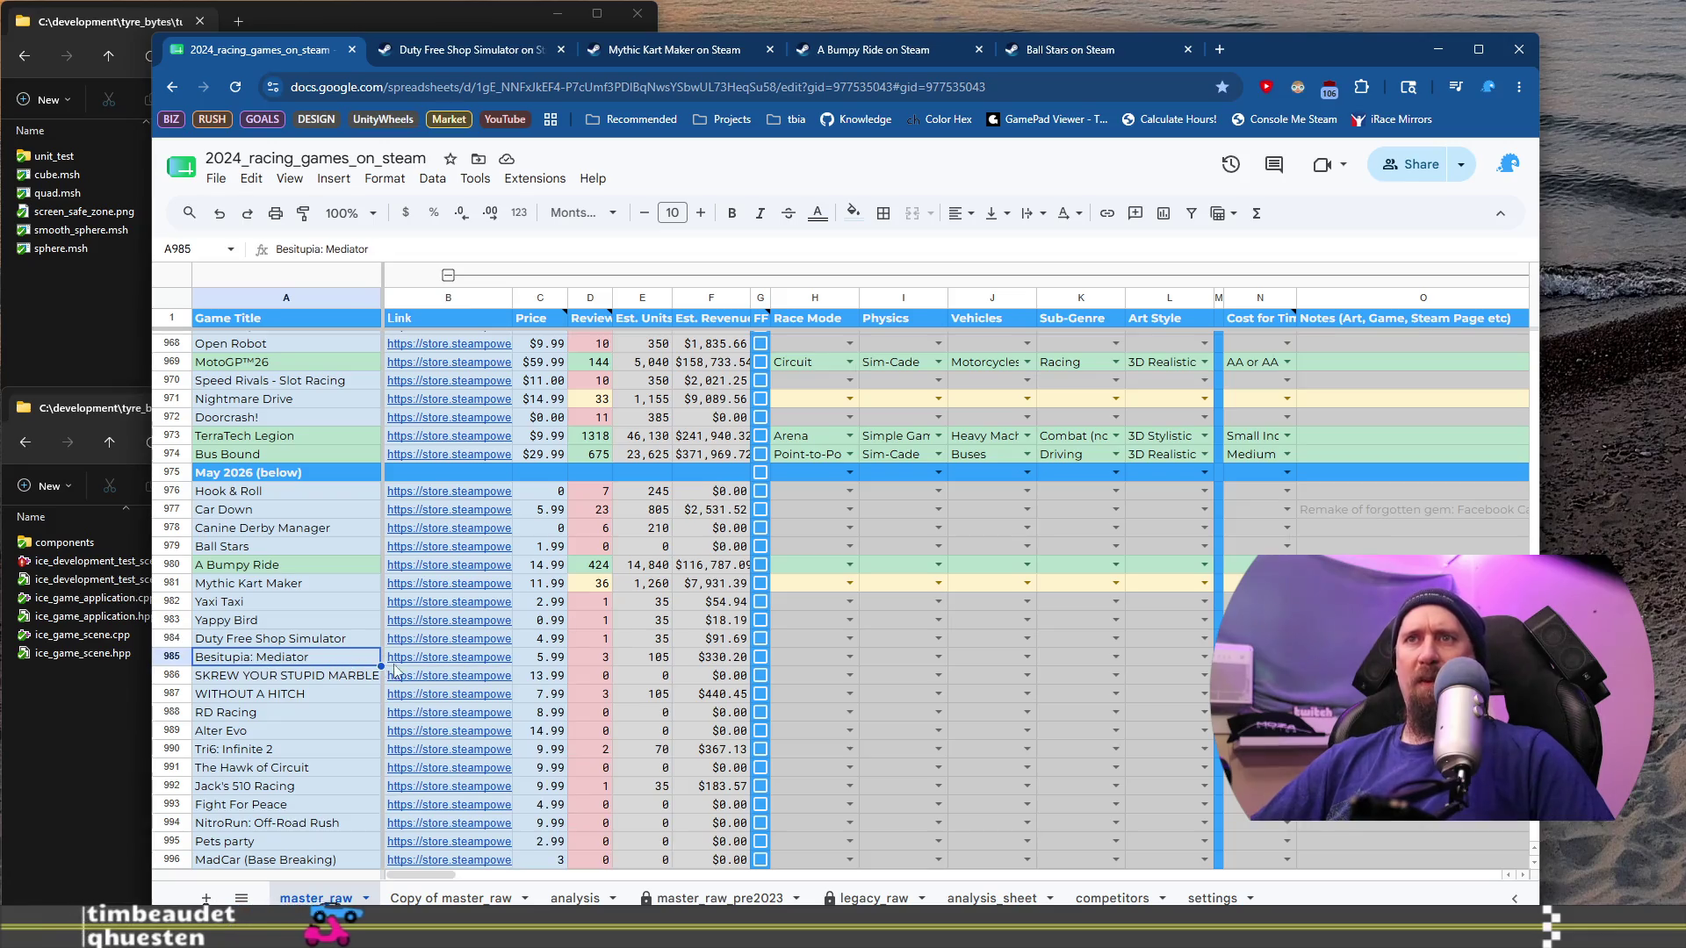
# Step: Open Besitupia: Mediator's store page and play its video
pyautogui.click(448, 662)
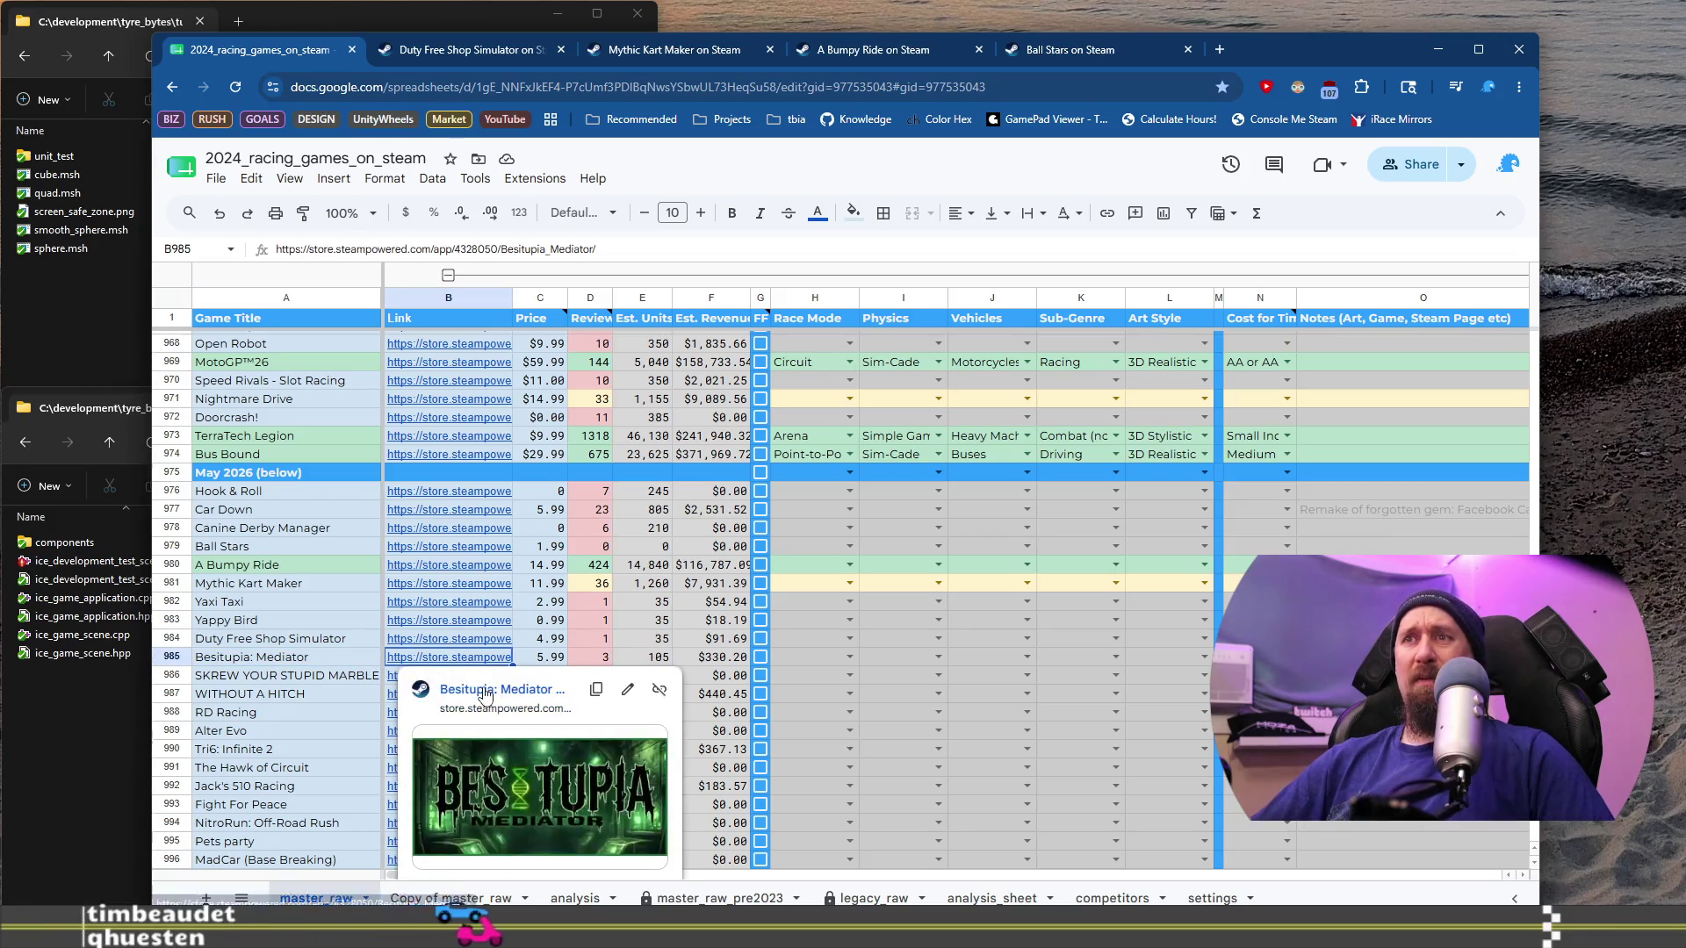
pyautogui.click(483, 689)
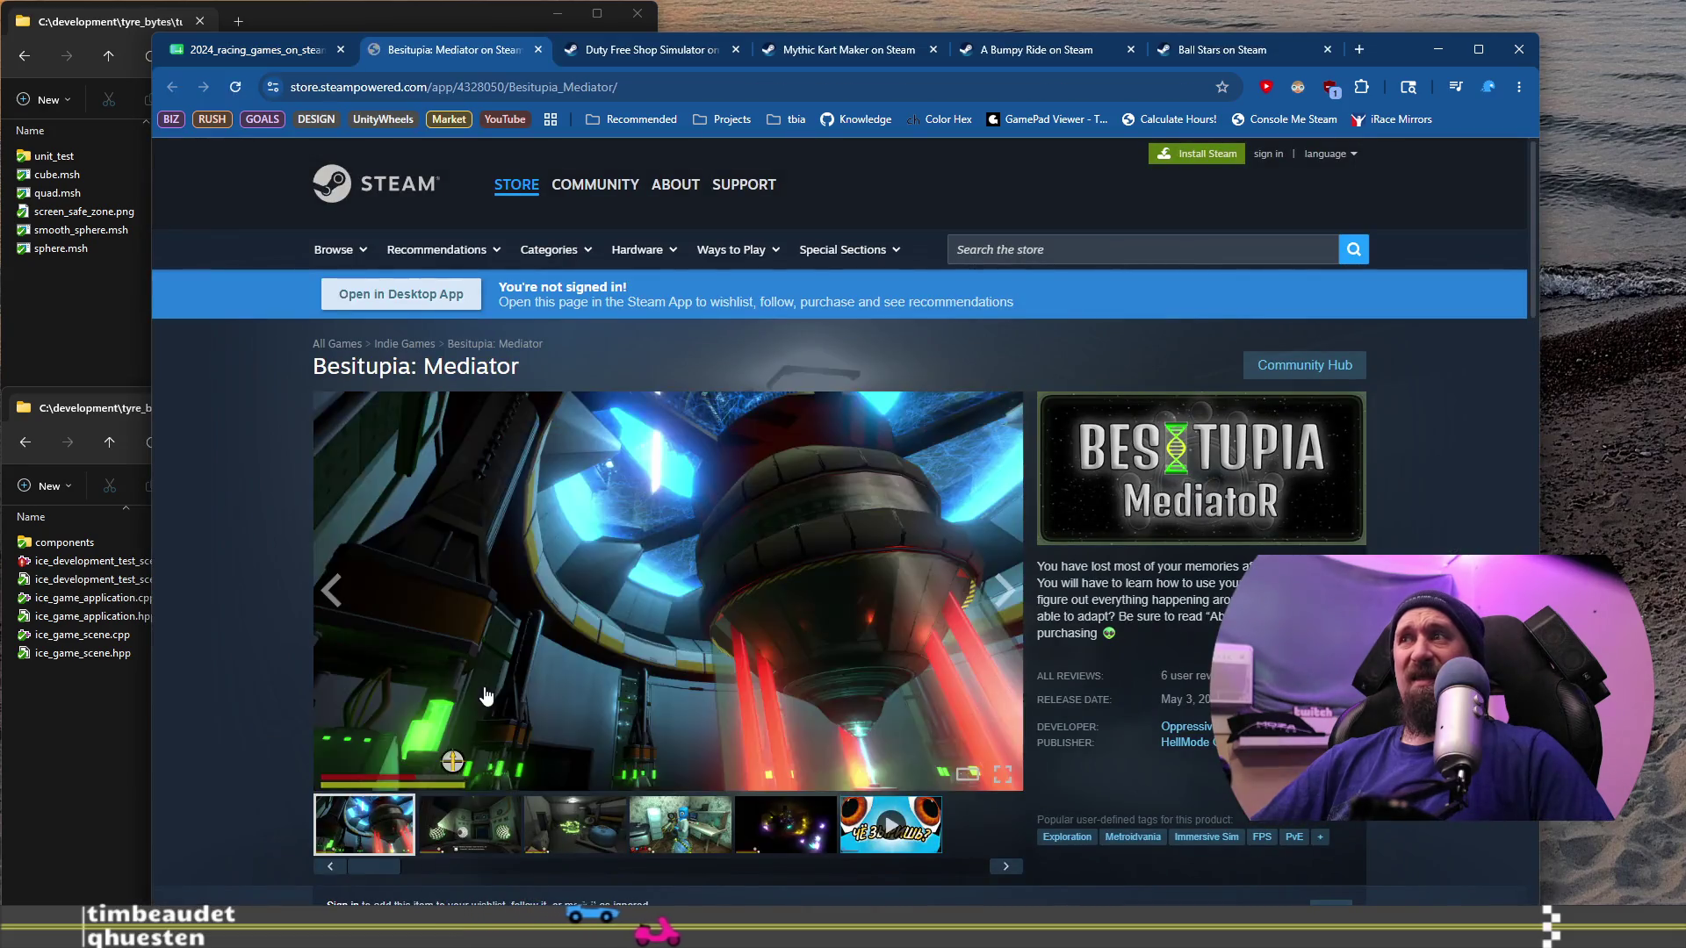
pyautogui.scroll(-2, 488, 691)
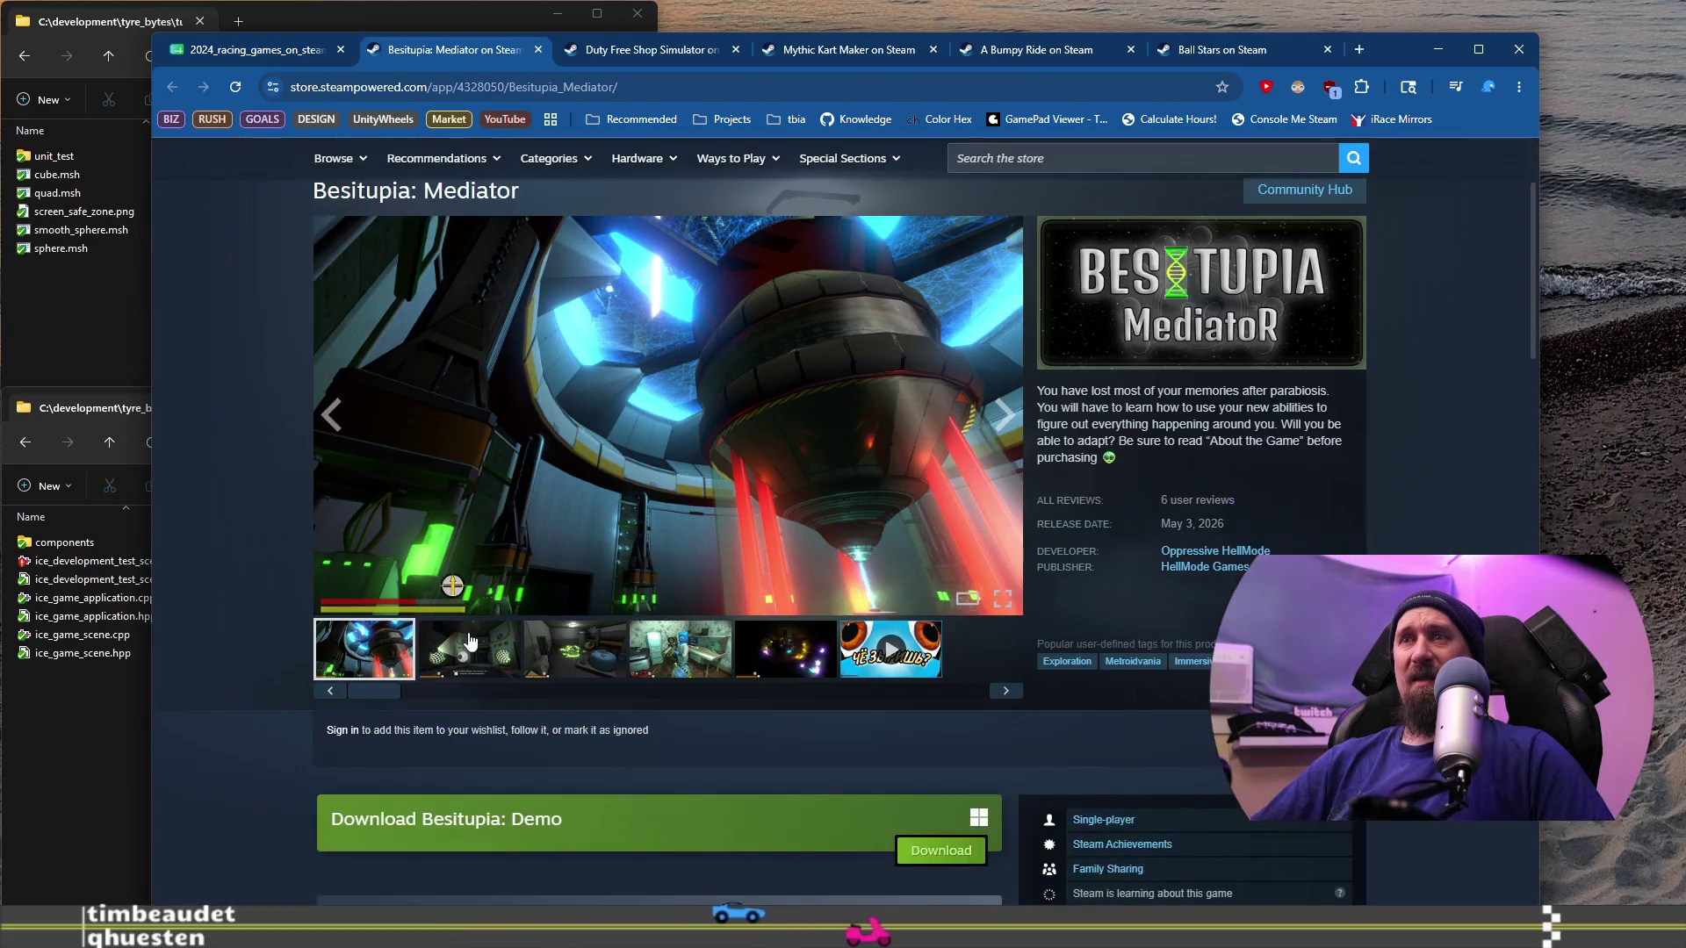
pyautogui.click(908, 669)
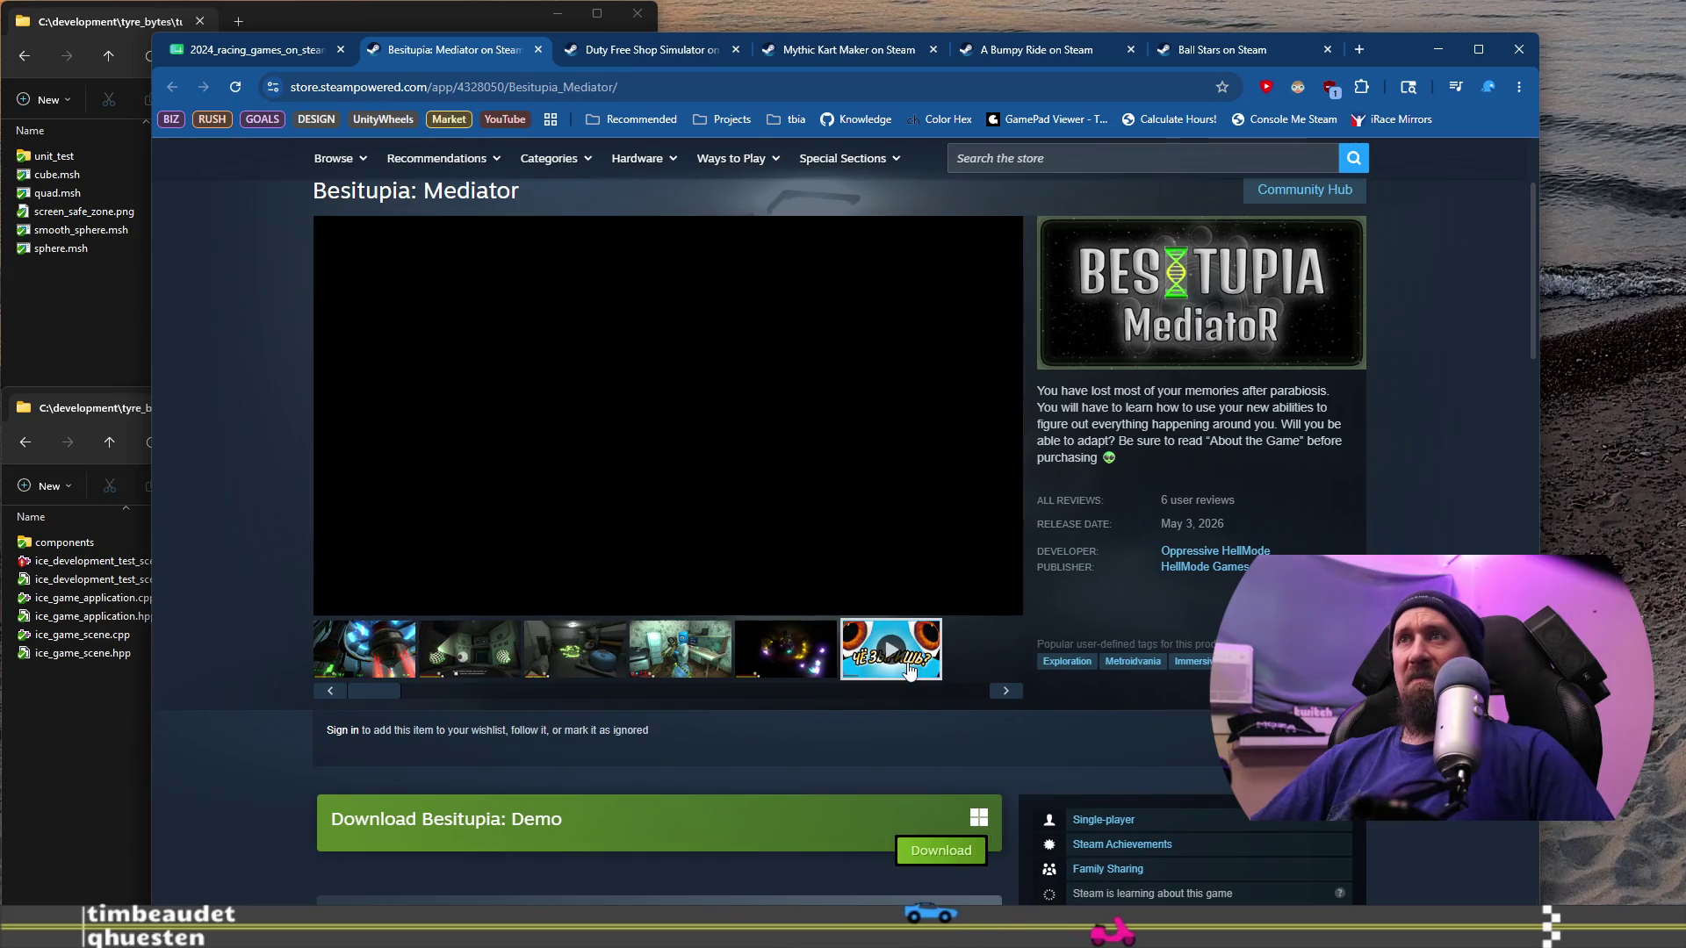
# Step: Close the Besitupia tab, log its address with ./collector --ignore, and pick the SKREW row
pyautogui.click(523, 87)
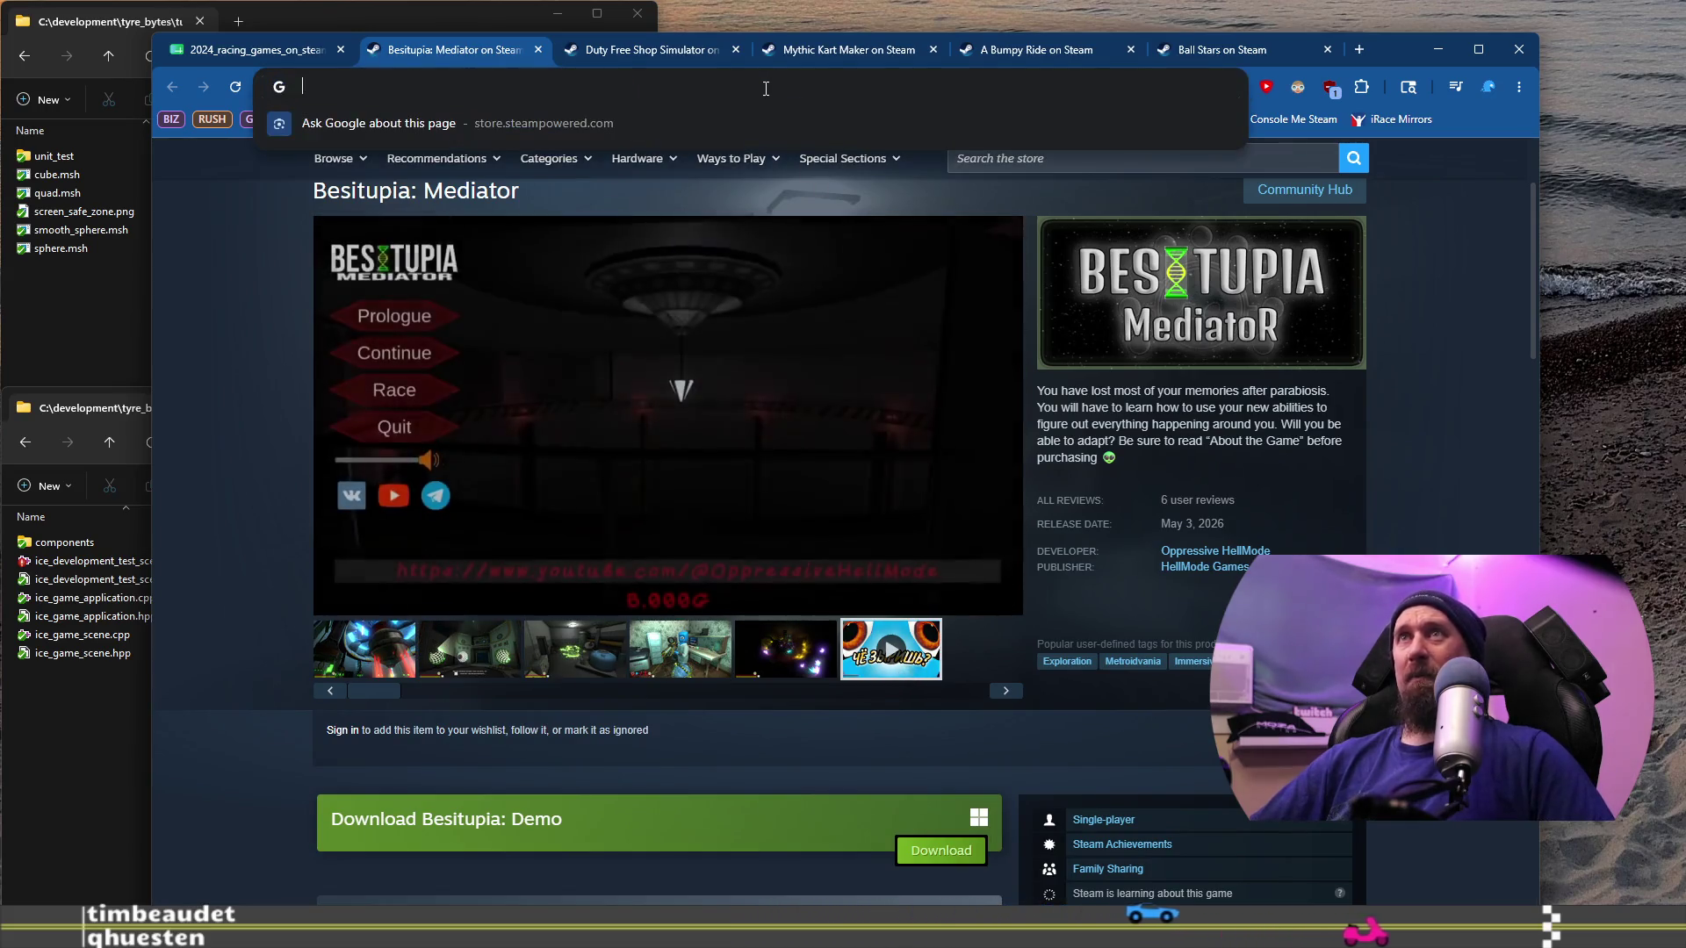
pyautogui.click(538, 49)
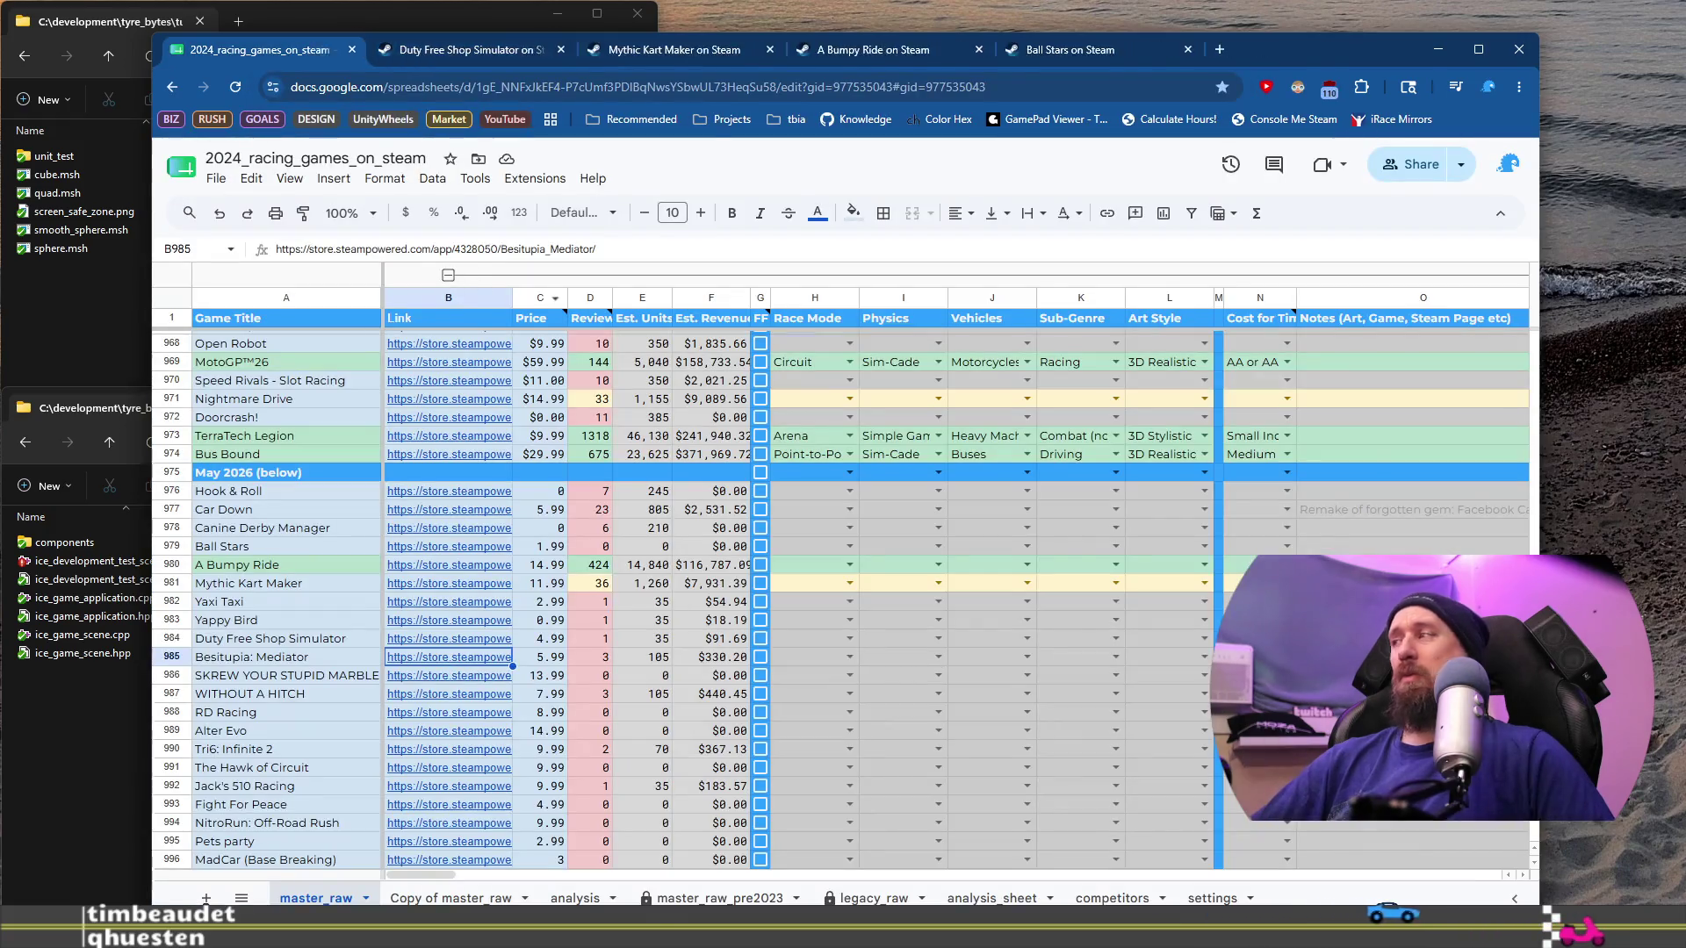
pyautogui.hotkey('alt', 'Tab')
pyautogui.write('https://store.steampowered.com/app/4328050/Besitupia_Mediator/')
pyautogui.press('Return')
pyautogui.hotkey('alt', 'Tab')
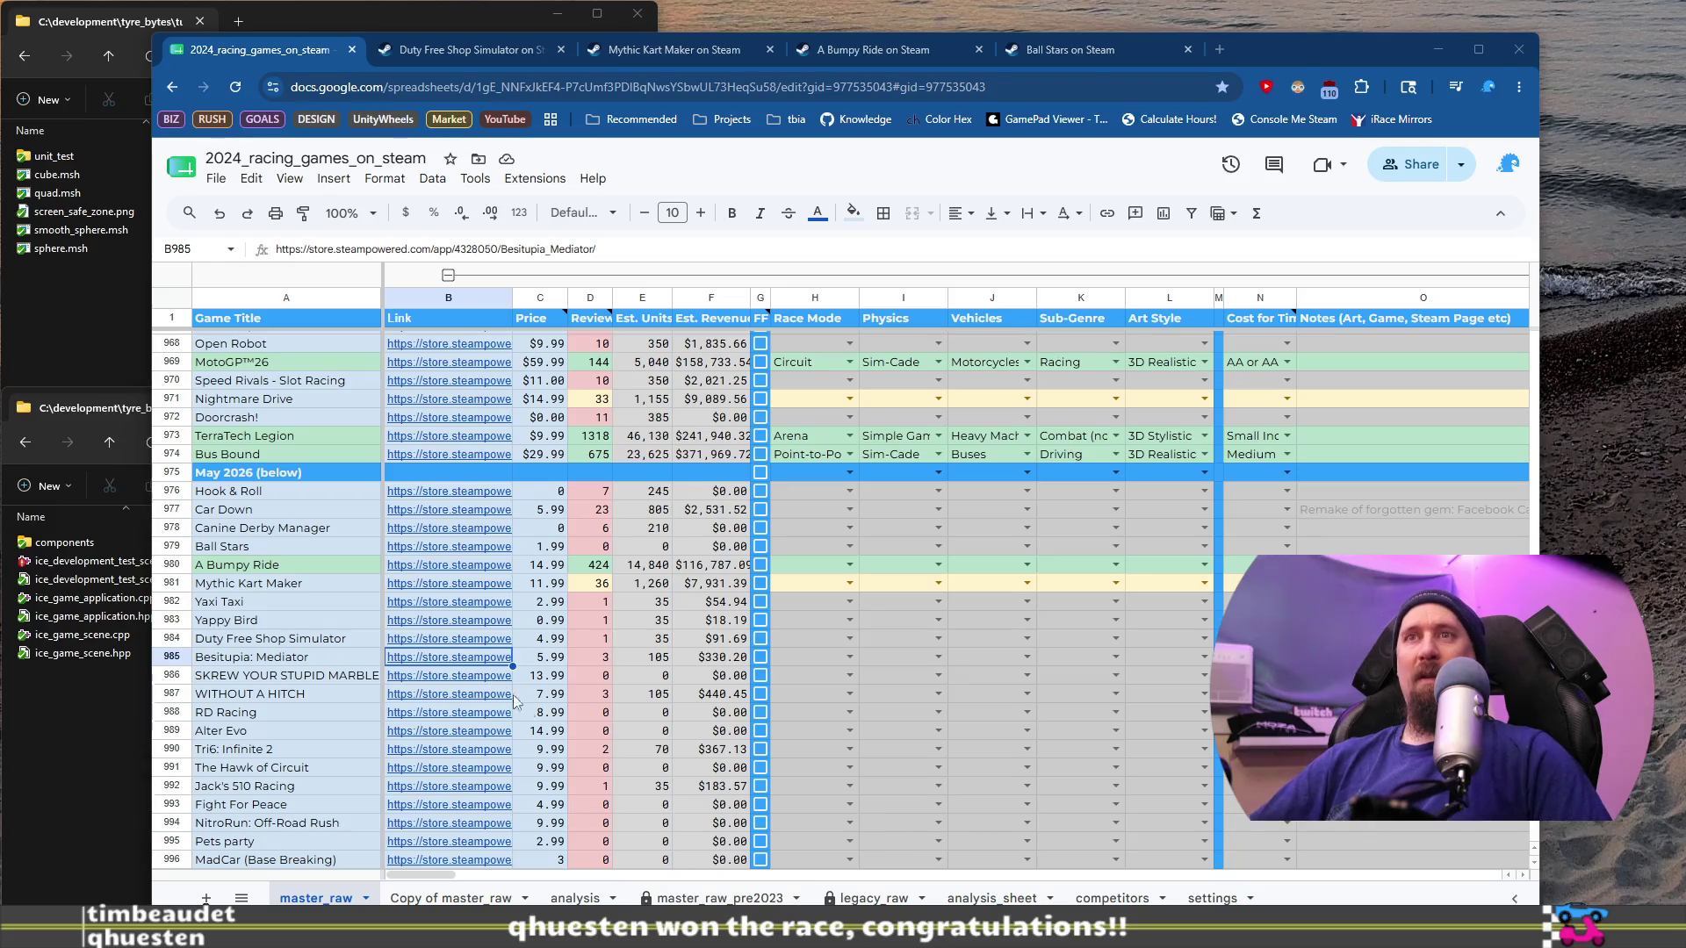
pyautogui.click(327, 681)
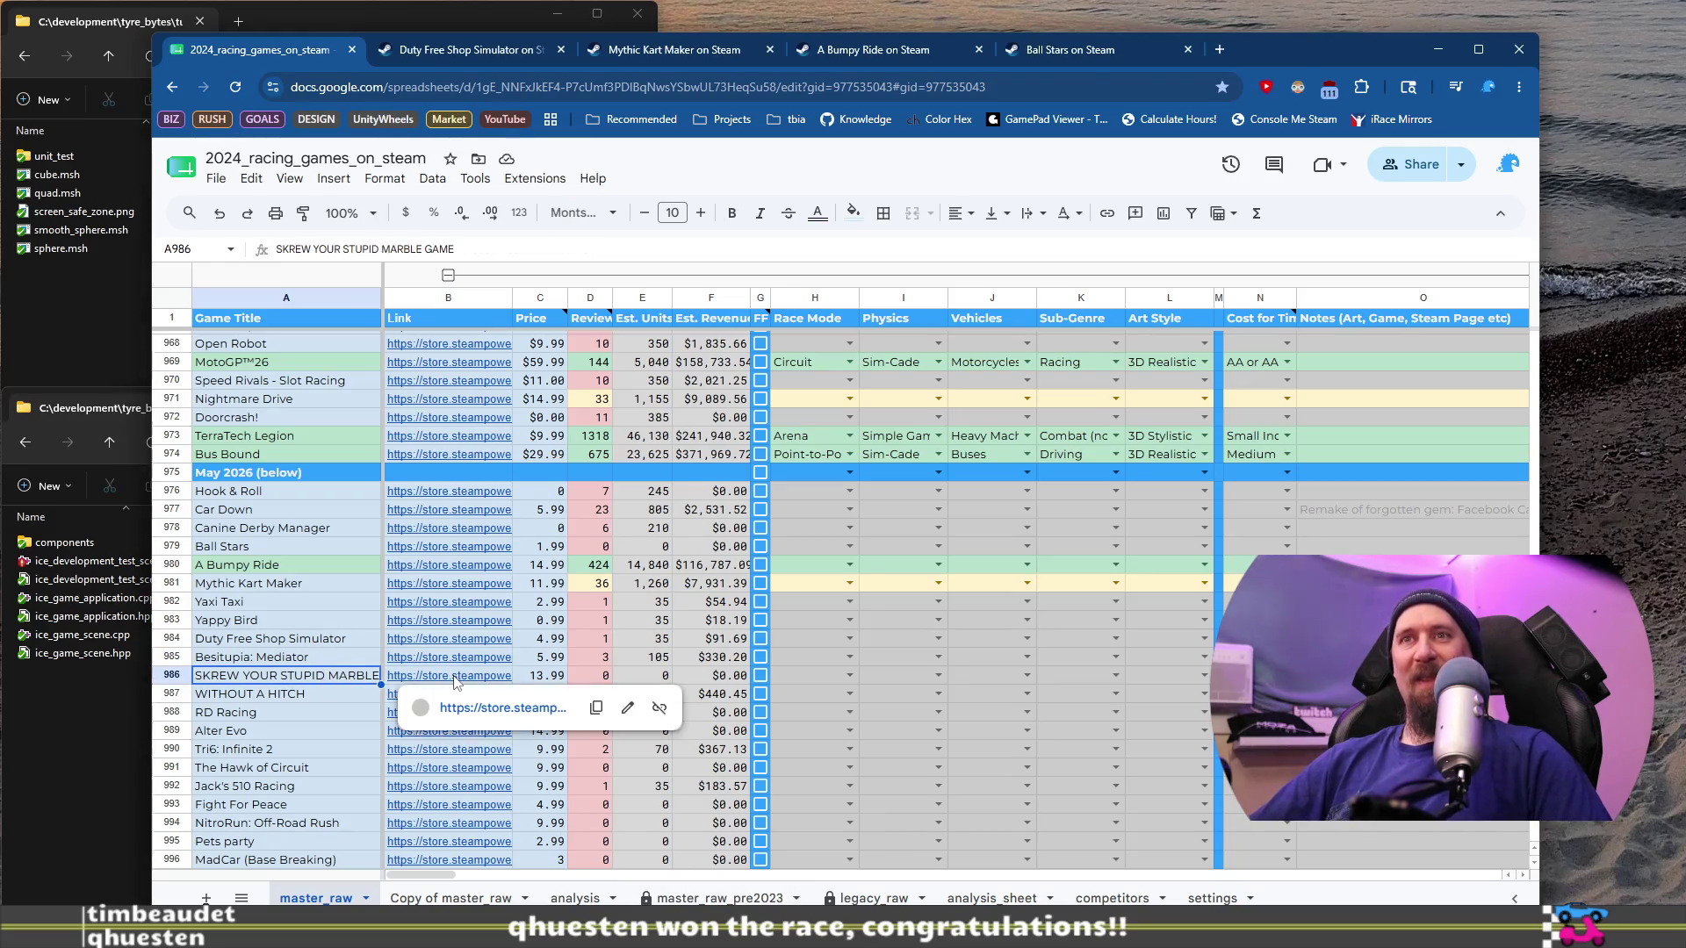
# Step: Open SKREW YOUR STUPID MARBLE GAME's store page and view its third and purple arena screenshots
pyautogui.click(463, 682)
pyautogui.click(486, 708)
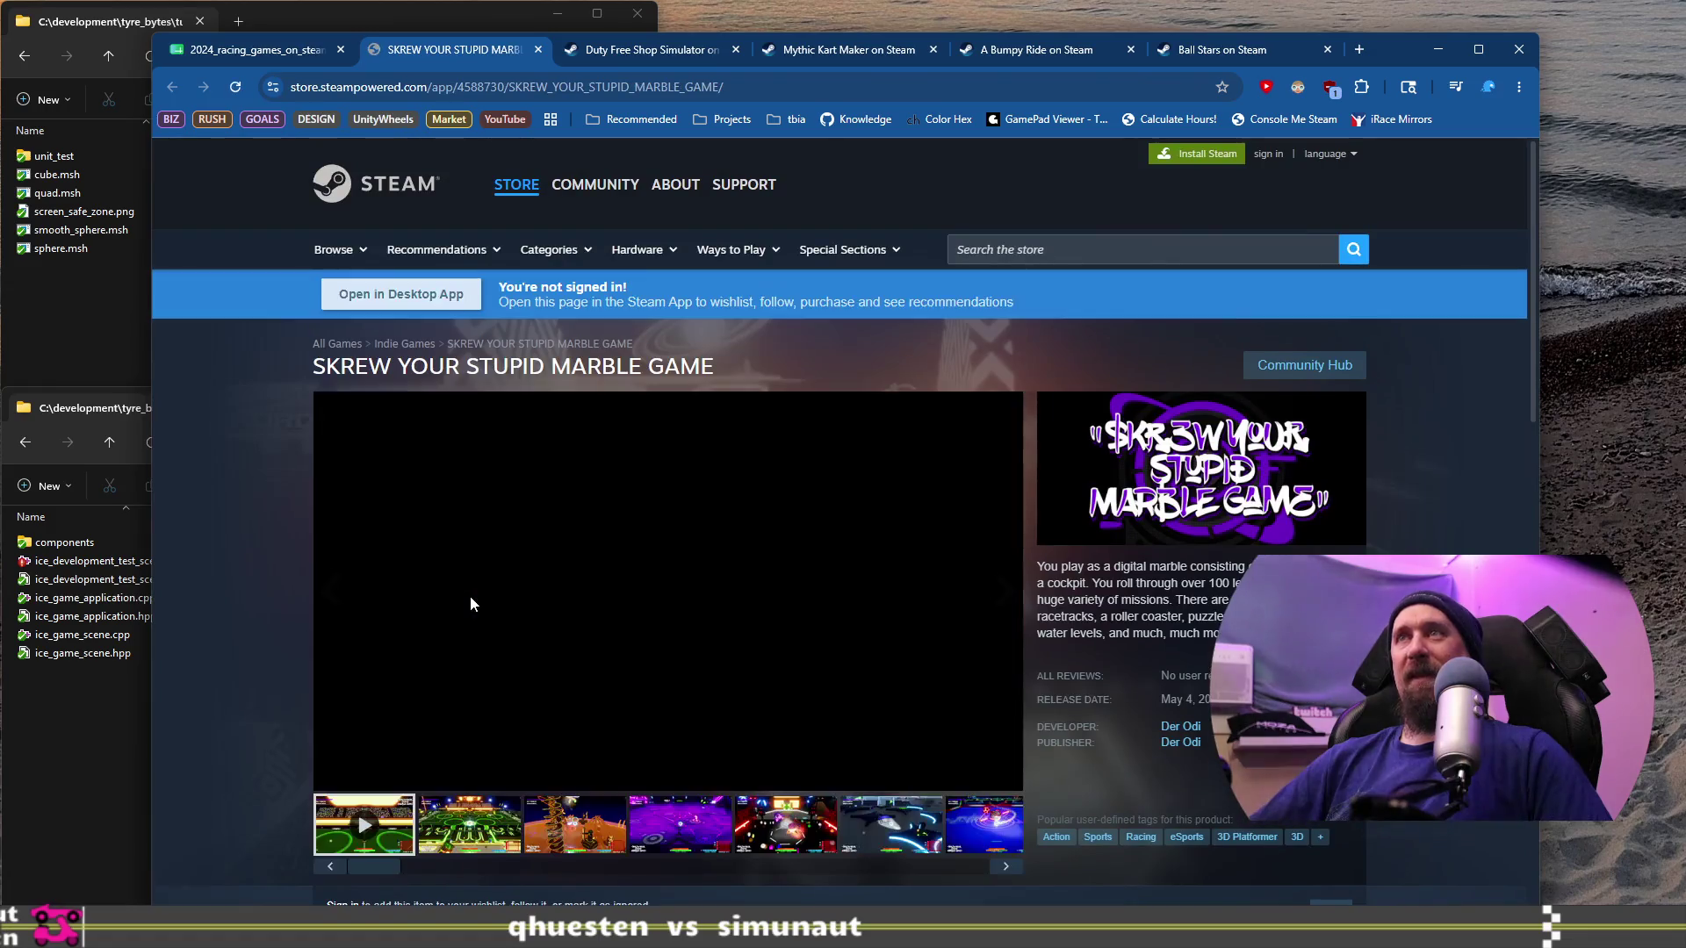
pyautogui.scroll(-2, 471, 596)
pyautogui.click(579, 649)
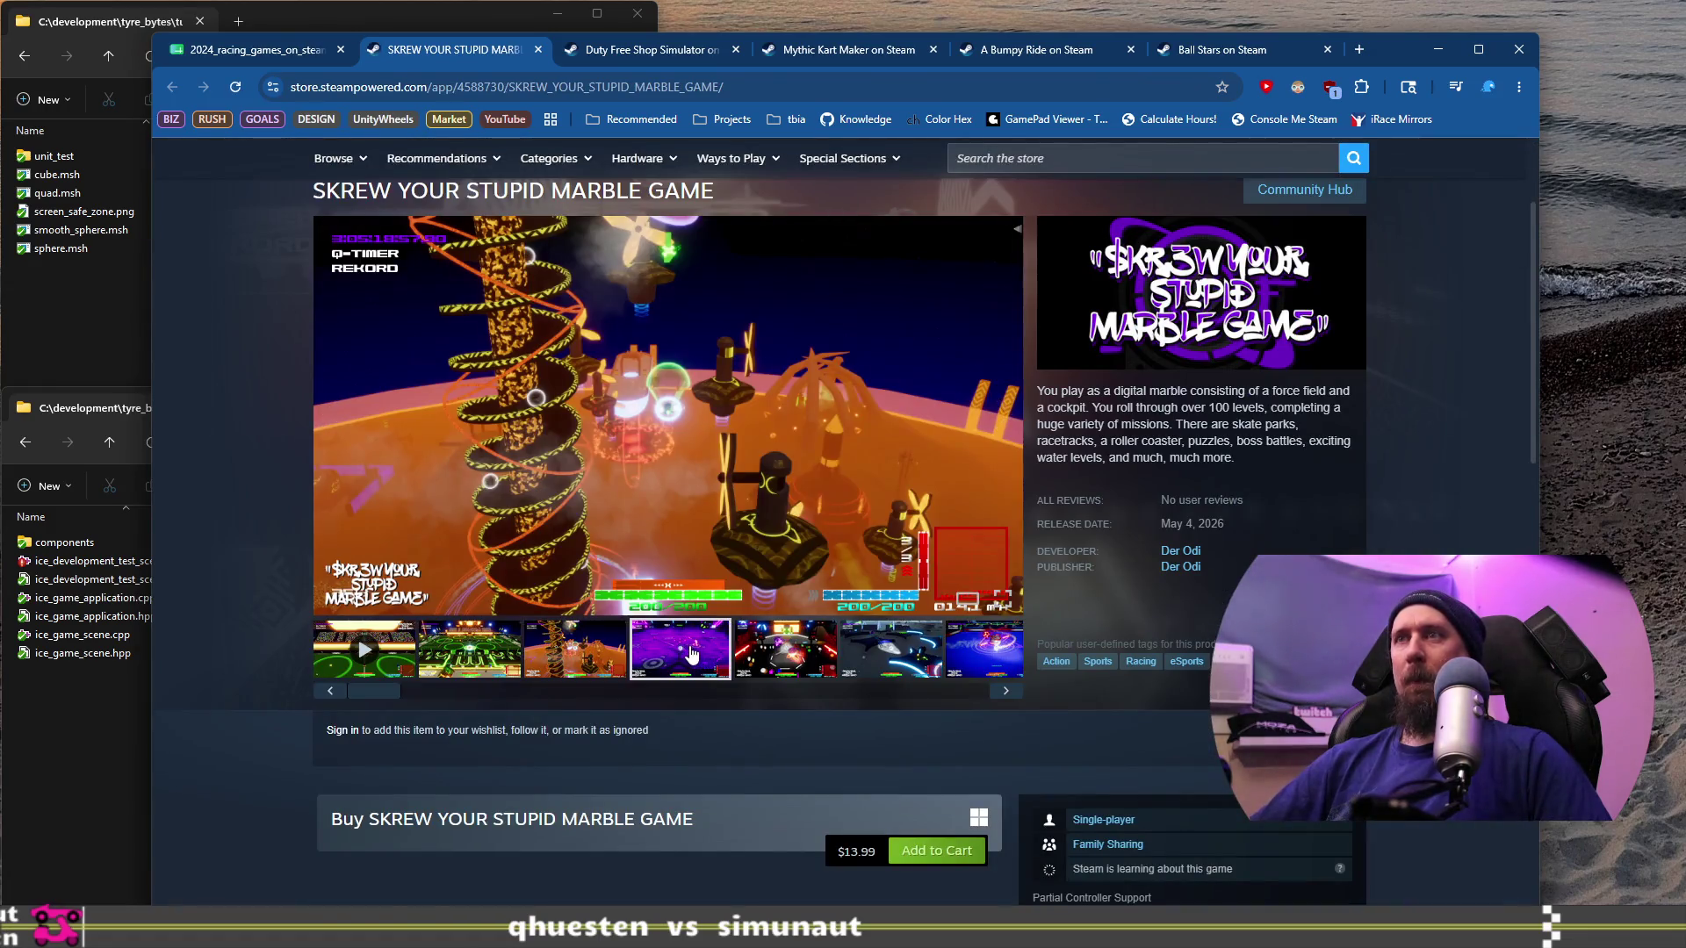
pyautogui.click(691, 654)
# Step: Log SKREW's address with ./collector --ignore, then close the SKREW and Duty Free Shop tabs
pyautogui.click(665, 88)
pyautogui.hotkey('alt', 'Tab')
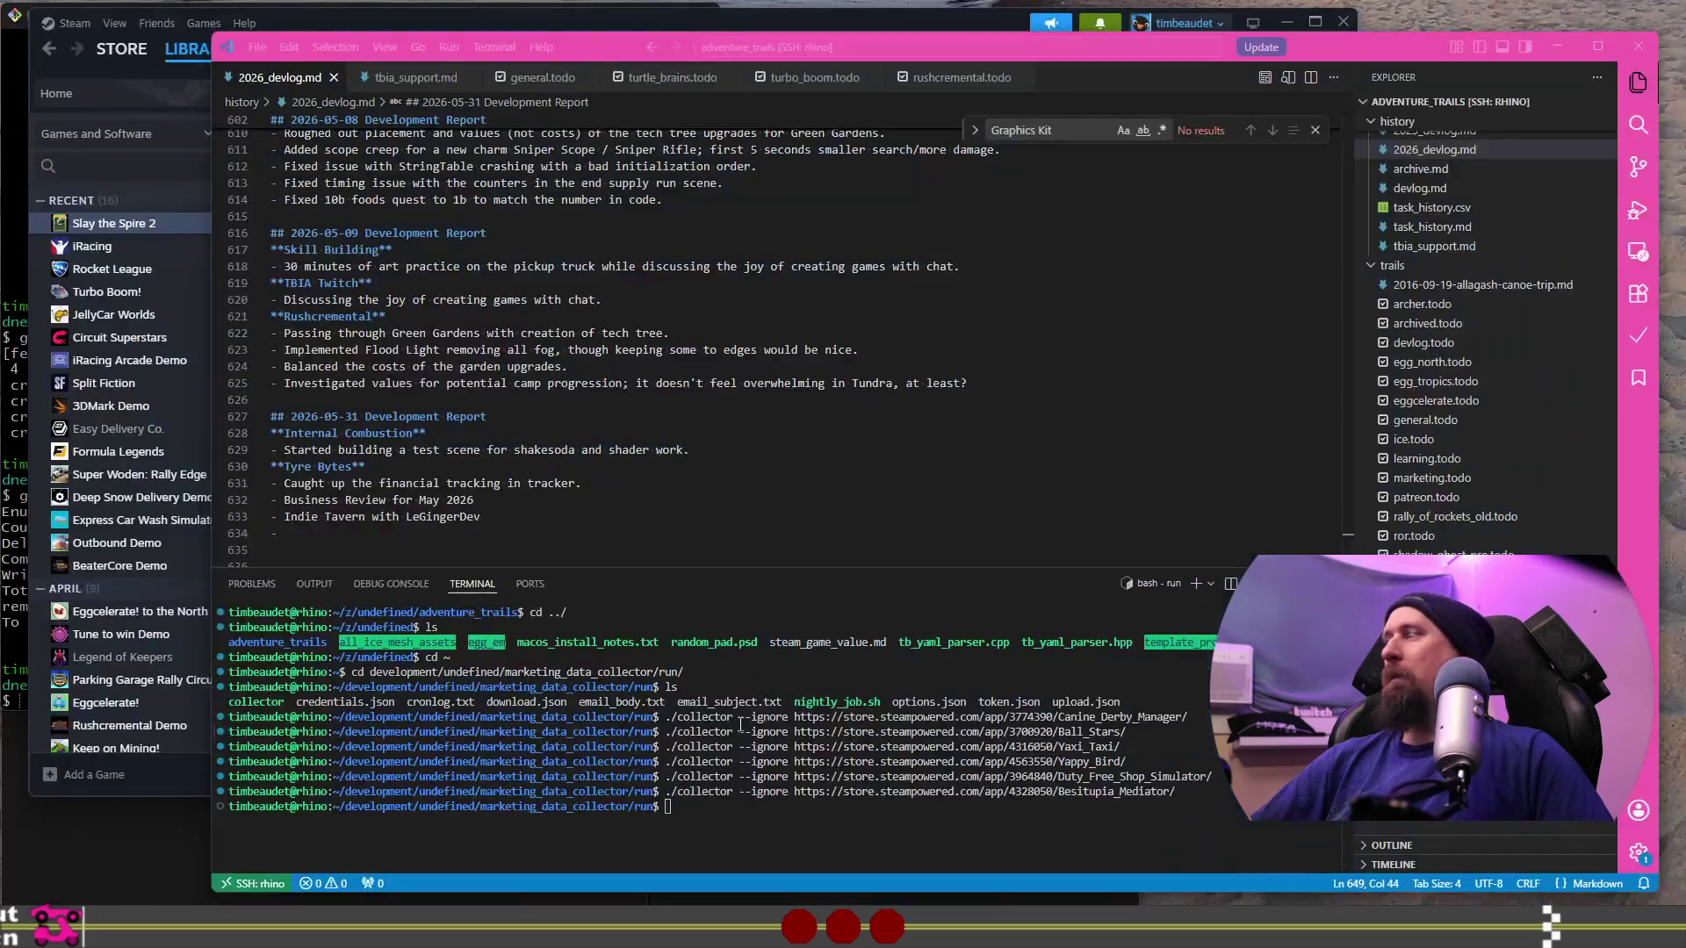
pyautogui.press('Up')
pyautogui.hotkey('ctrl', 'w')
pyautogui.write('https://store.steampowered.com/app/4588730/SKREW_YOUR_STUPID_MARBLE_GAME/')
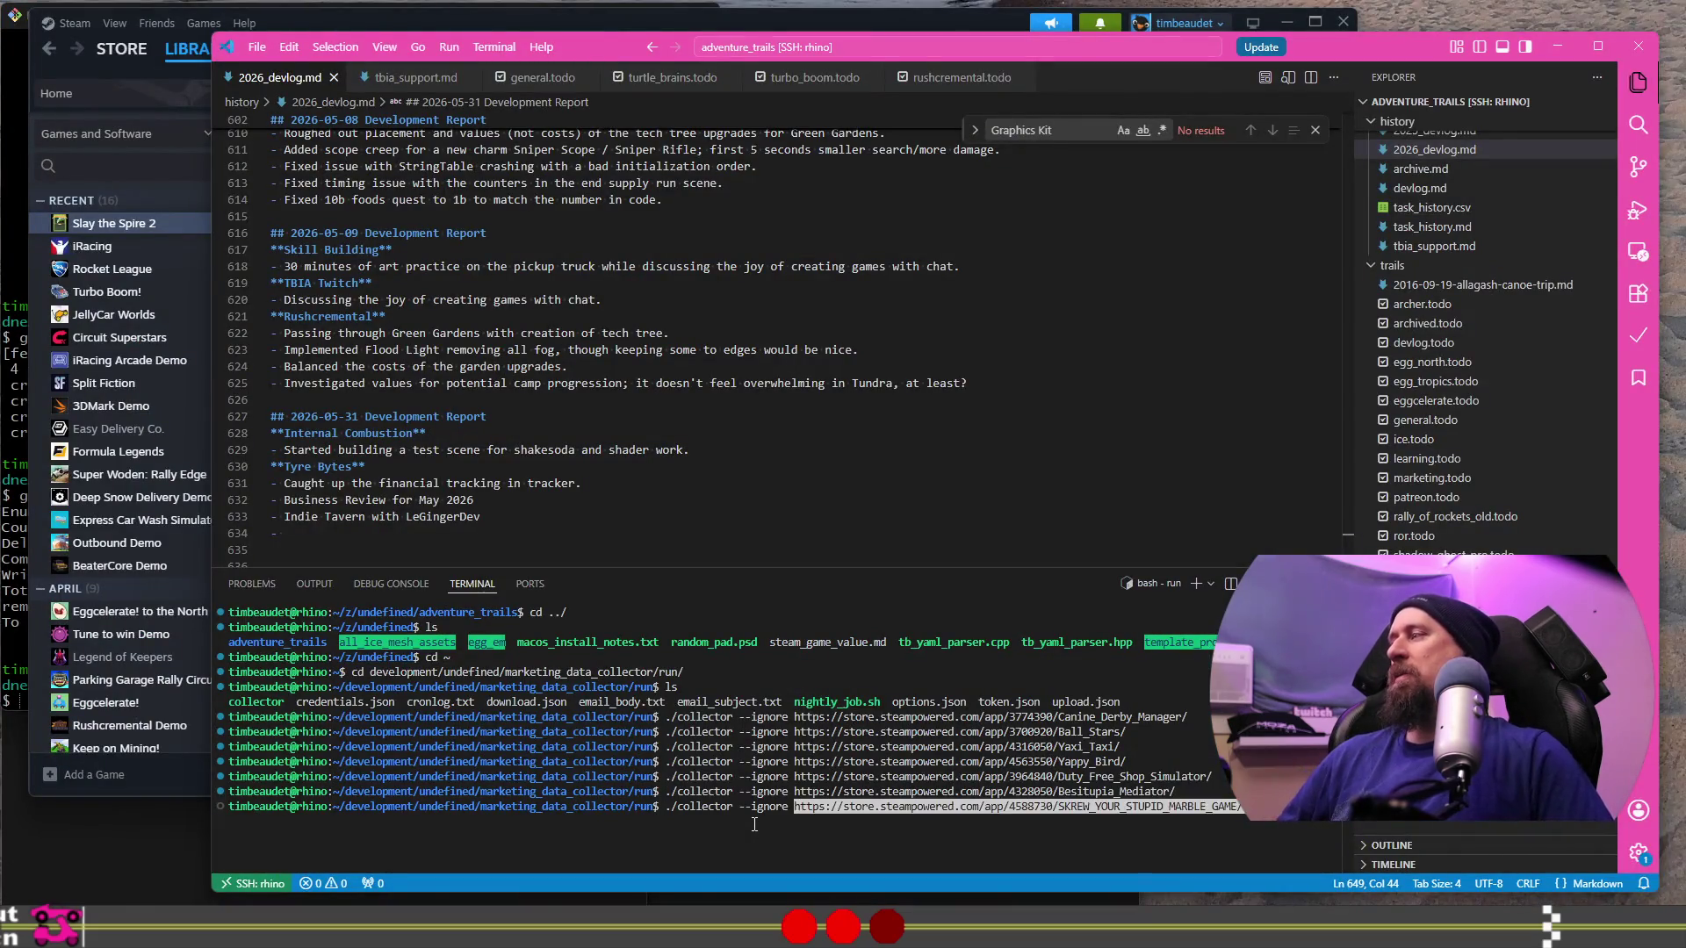
pyautogui.press('Return')
pyautogui.hotkey('alt', 'Tab')
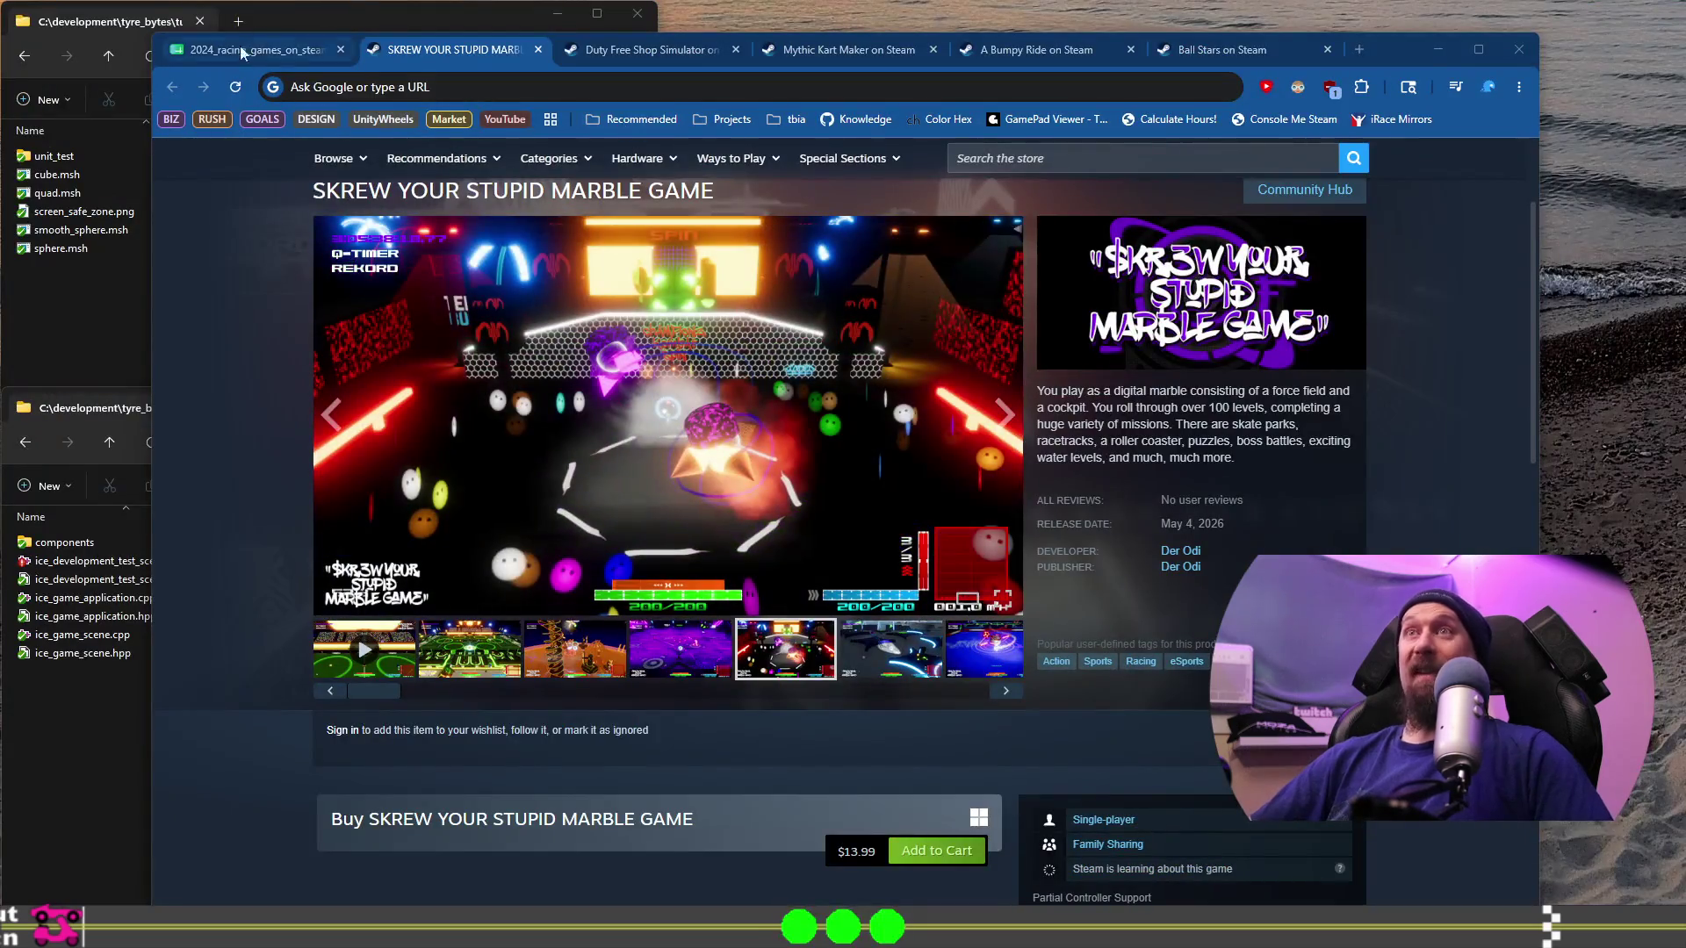
pyautogui.click(542, 50)
pyautogui.click(539, 50)
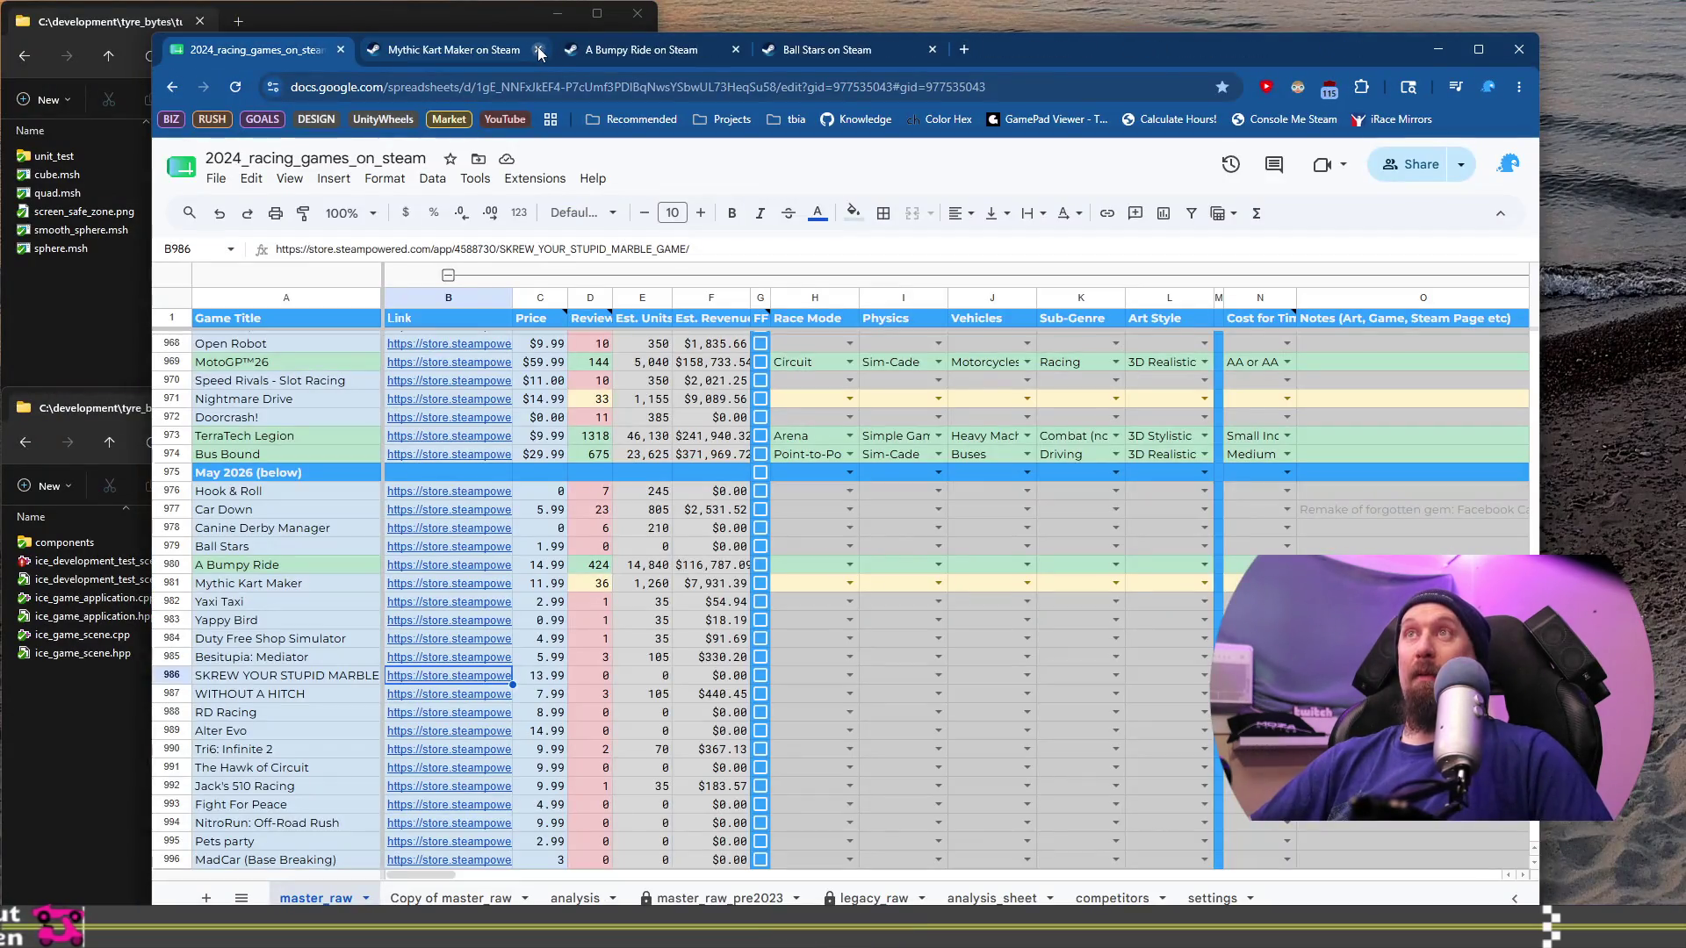
# Step: Open WITHOUT A HITCH's store page from row 987 and view screenshots through the creature image
pyautogui.click(337, 698)
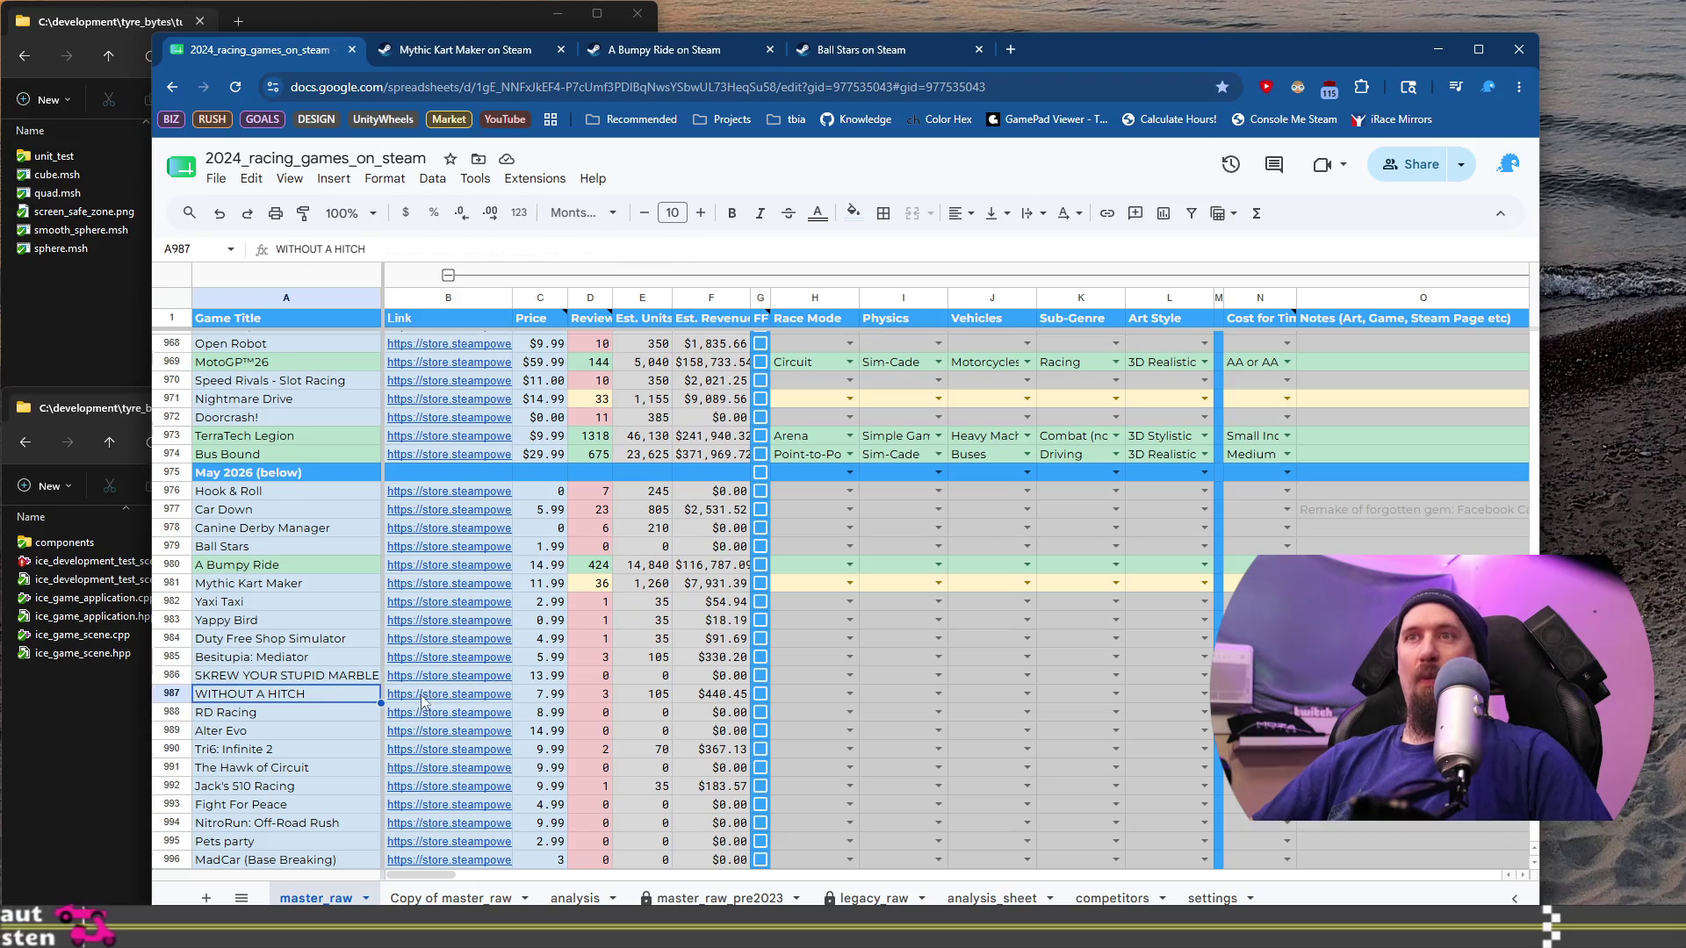
pyautogui.click(448, 693)
pyautogui.click(452, 722)
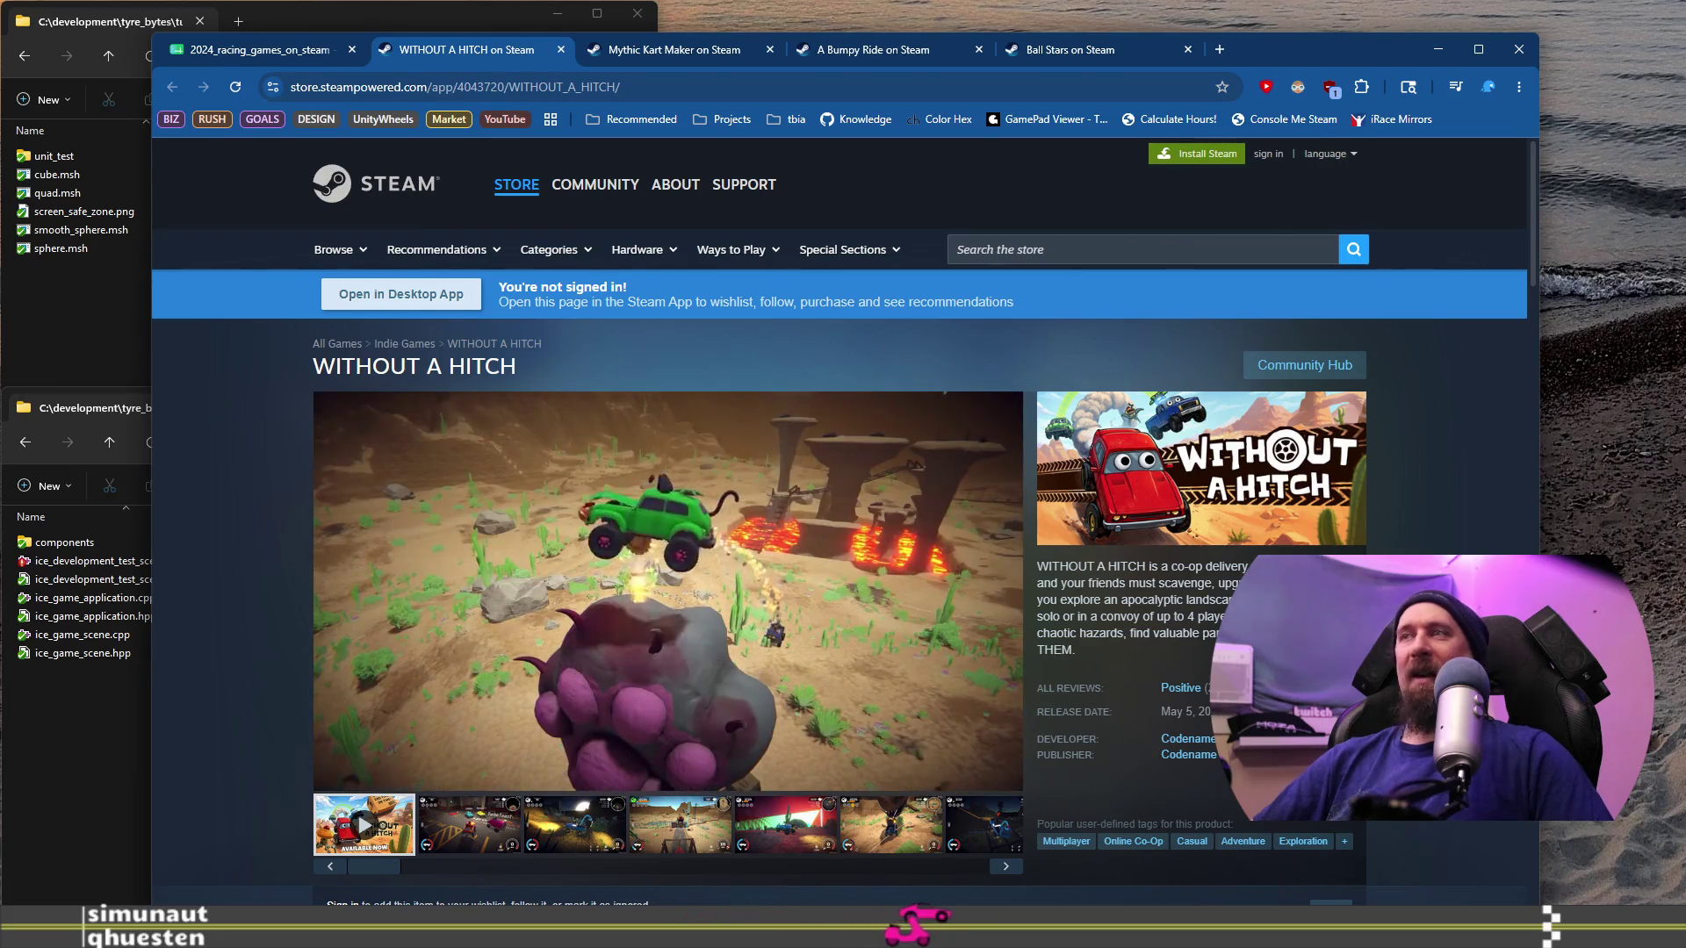
pyautogui.scroll(-2, 333, 619)
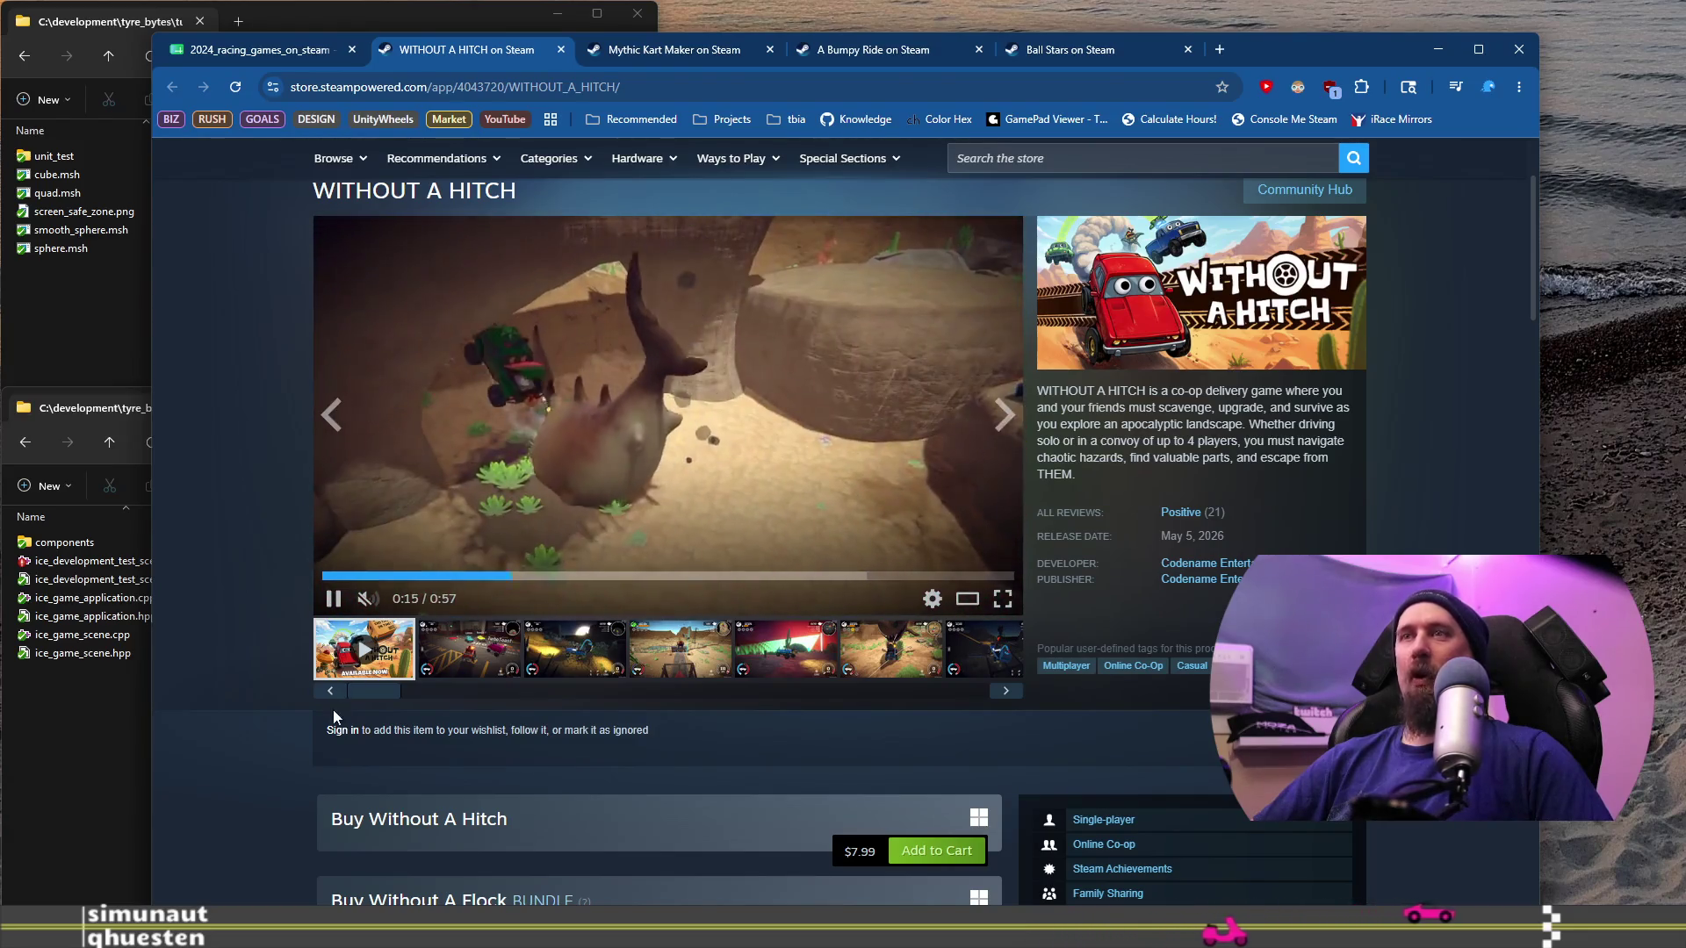
pyautogui.click(595, 664)
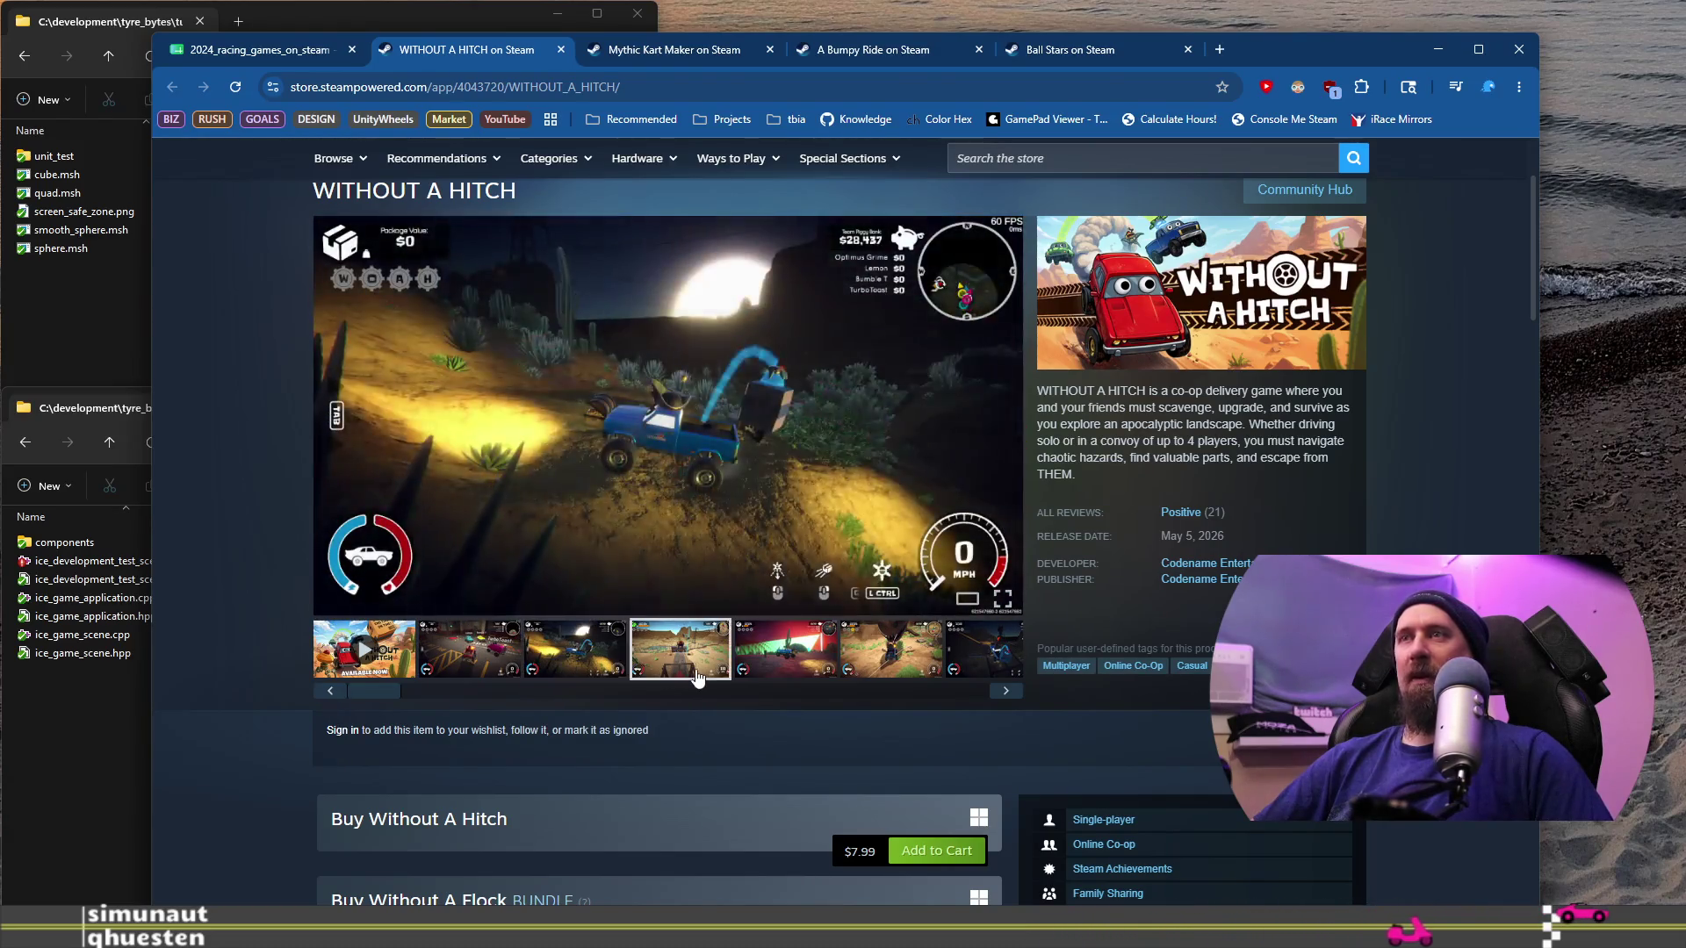
pyautogui.click(725, 667)
pyautogui.click(780, 667)
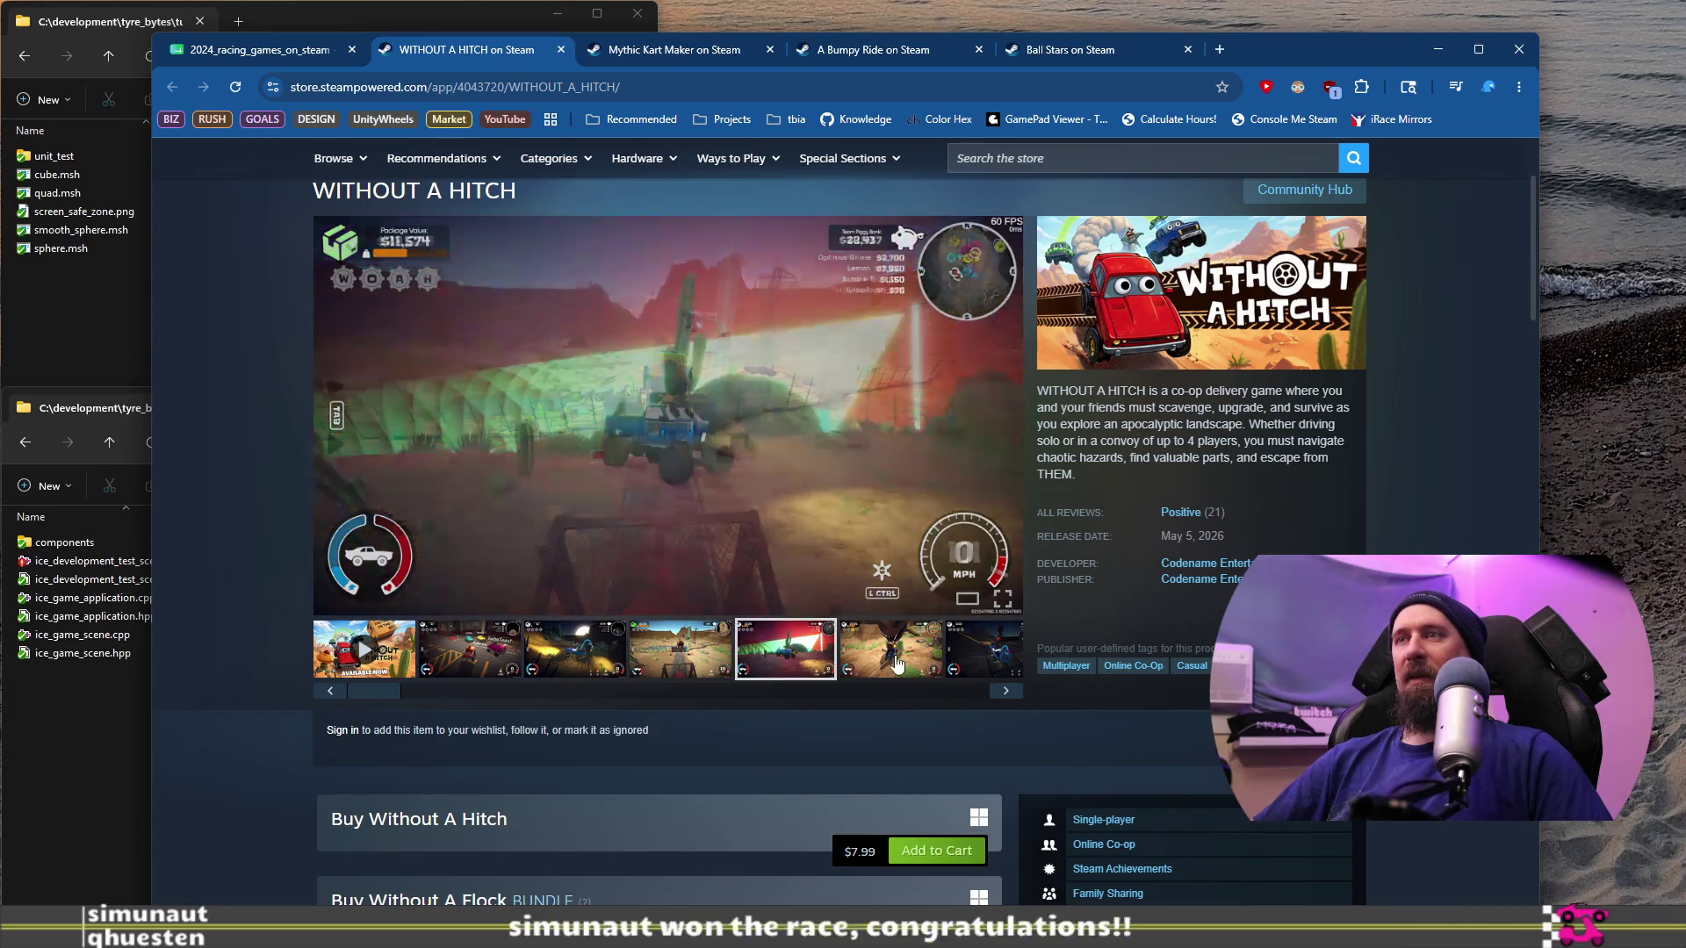
pyautogui.click(913, 656)
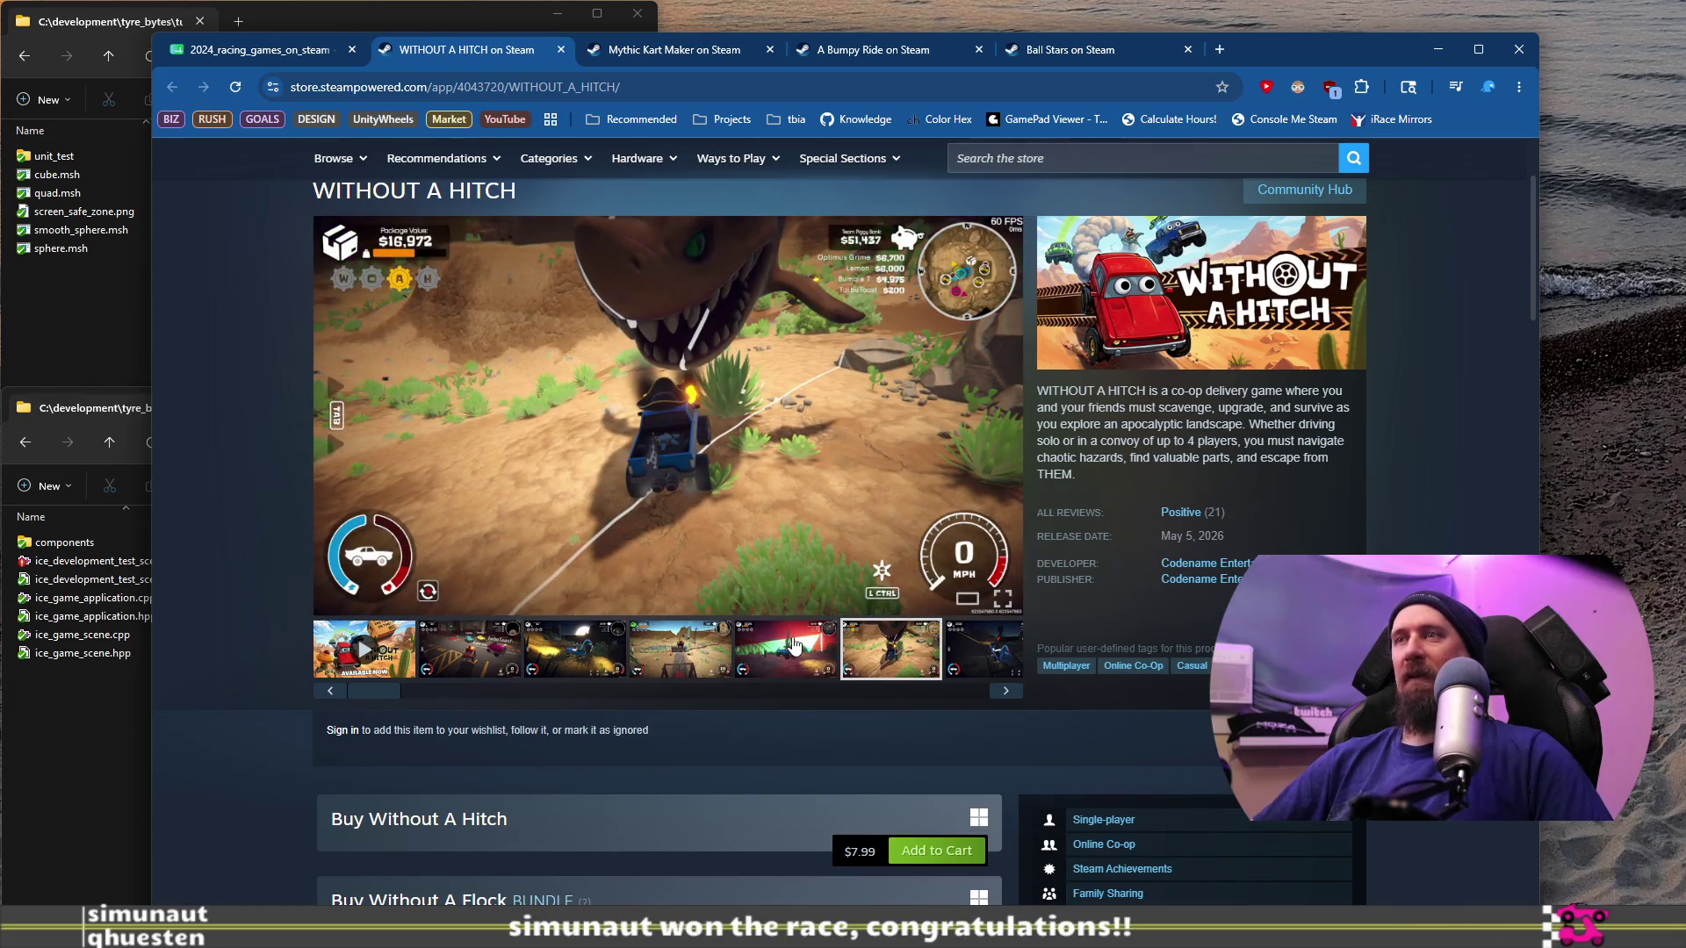
# Step: Revisit the desert, night, garage and creature desert screenshots and reveal the later gallery images
pyautogui.click(792, 647)
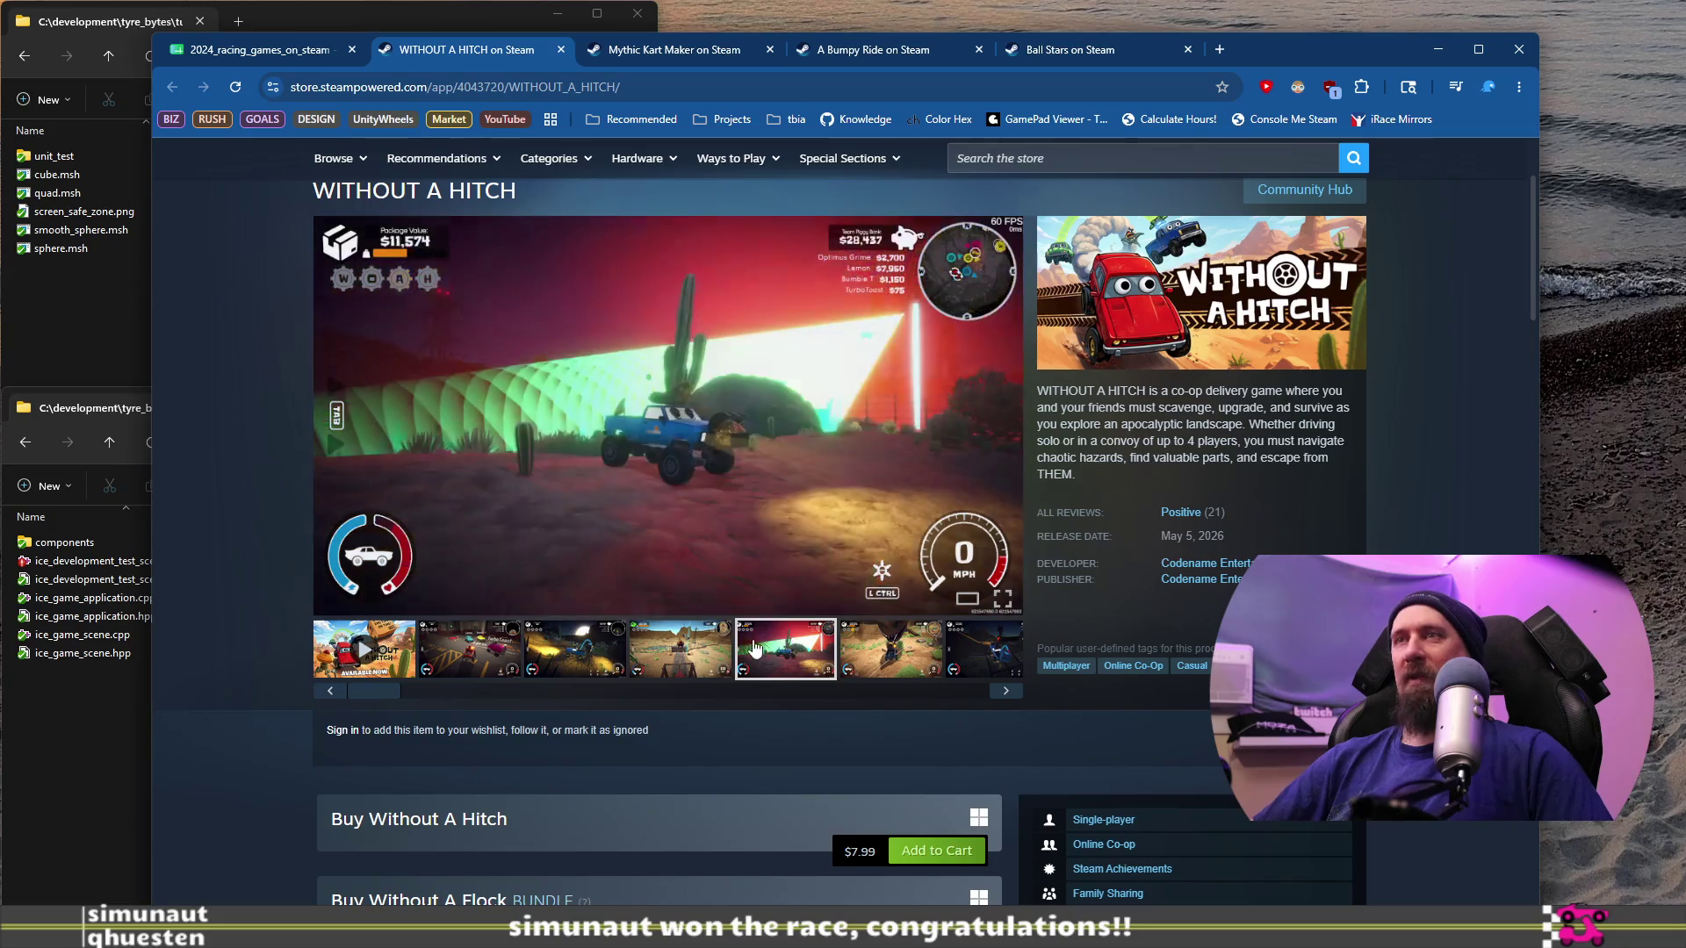
pyautogui.click(702, 649)
pyautogui.click(558, 649)
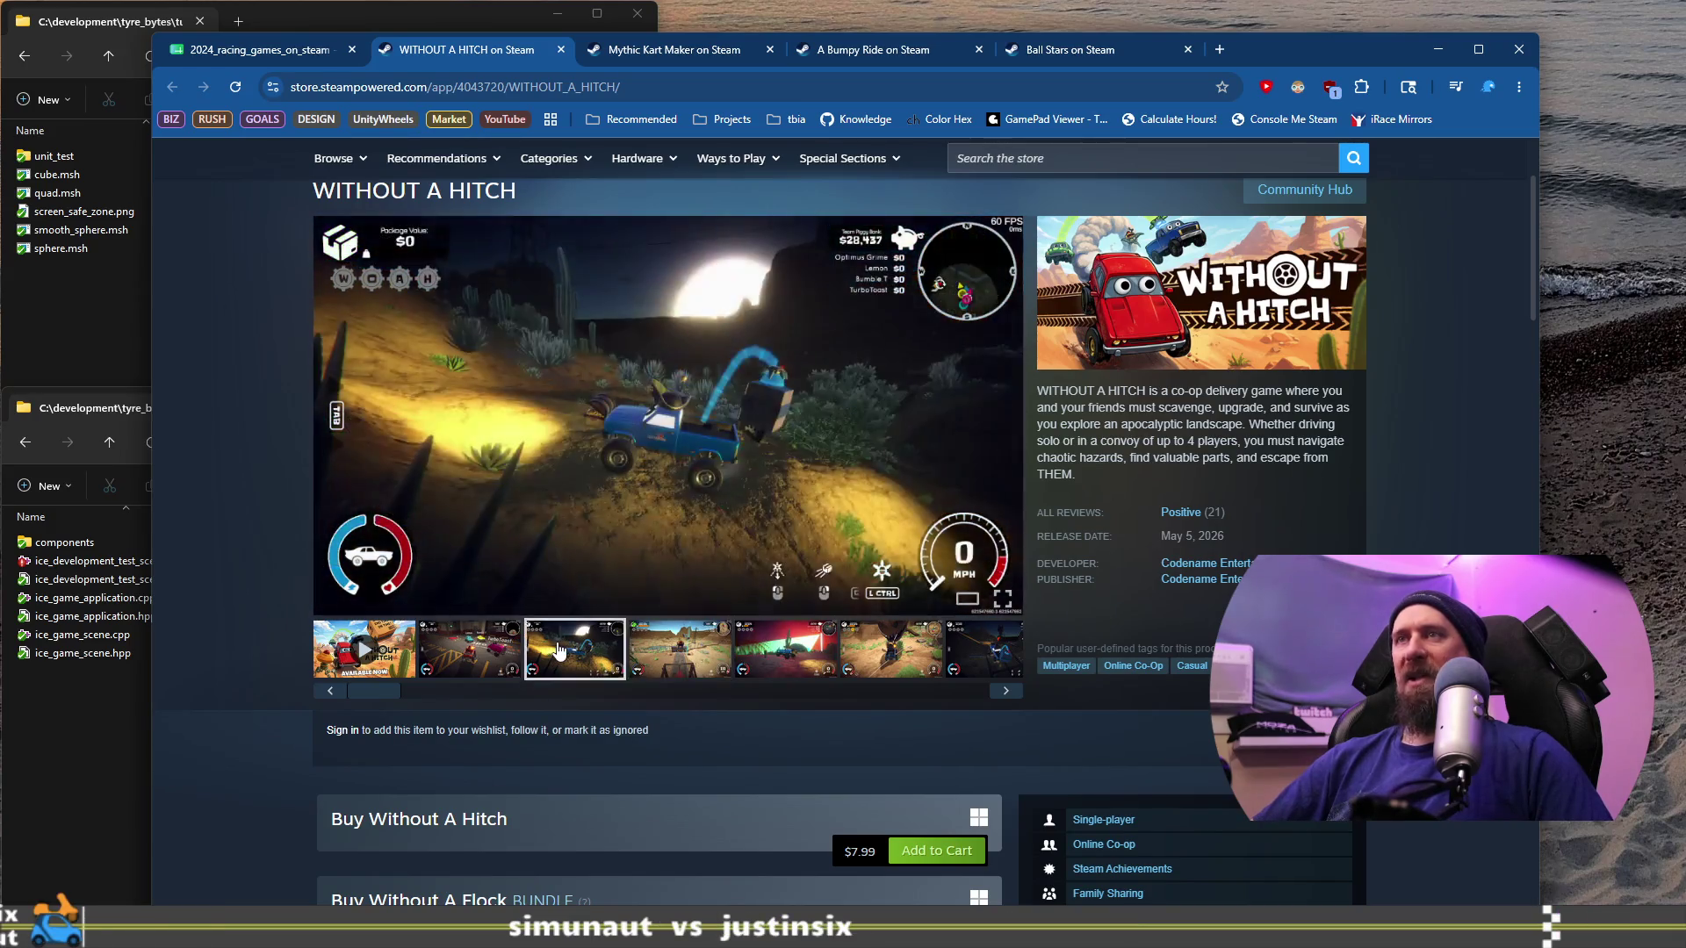
pyautogui.click(458, 649)
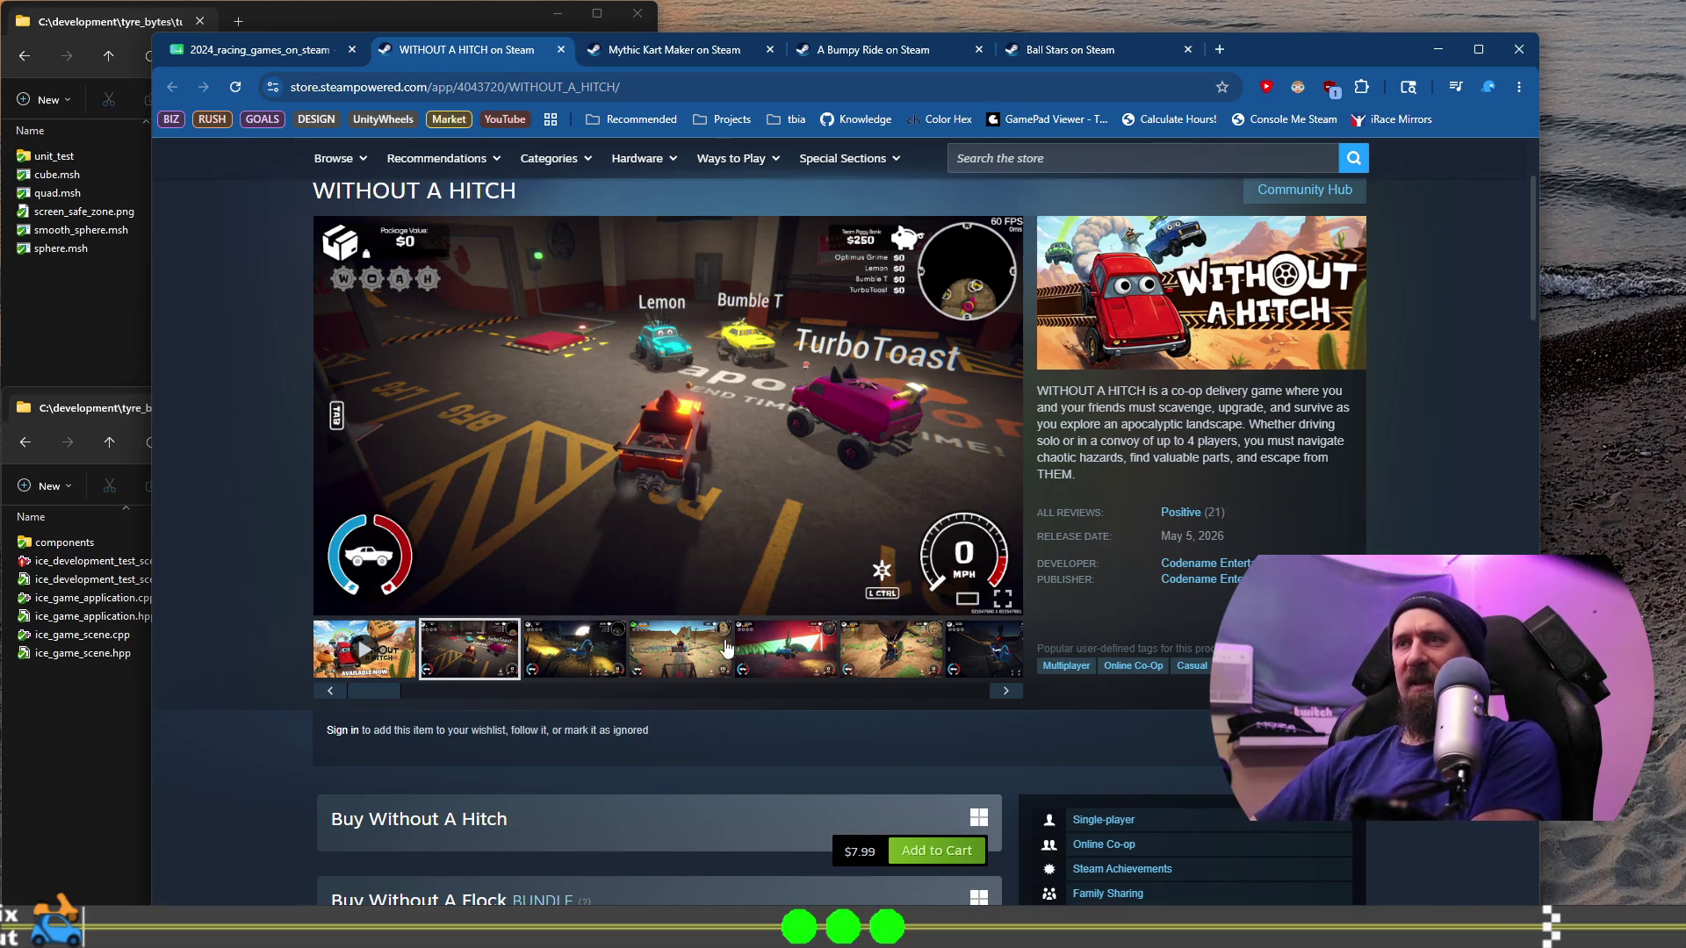
pyautogui.click(867, 643)
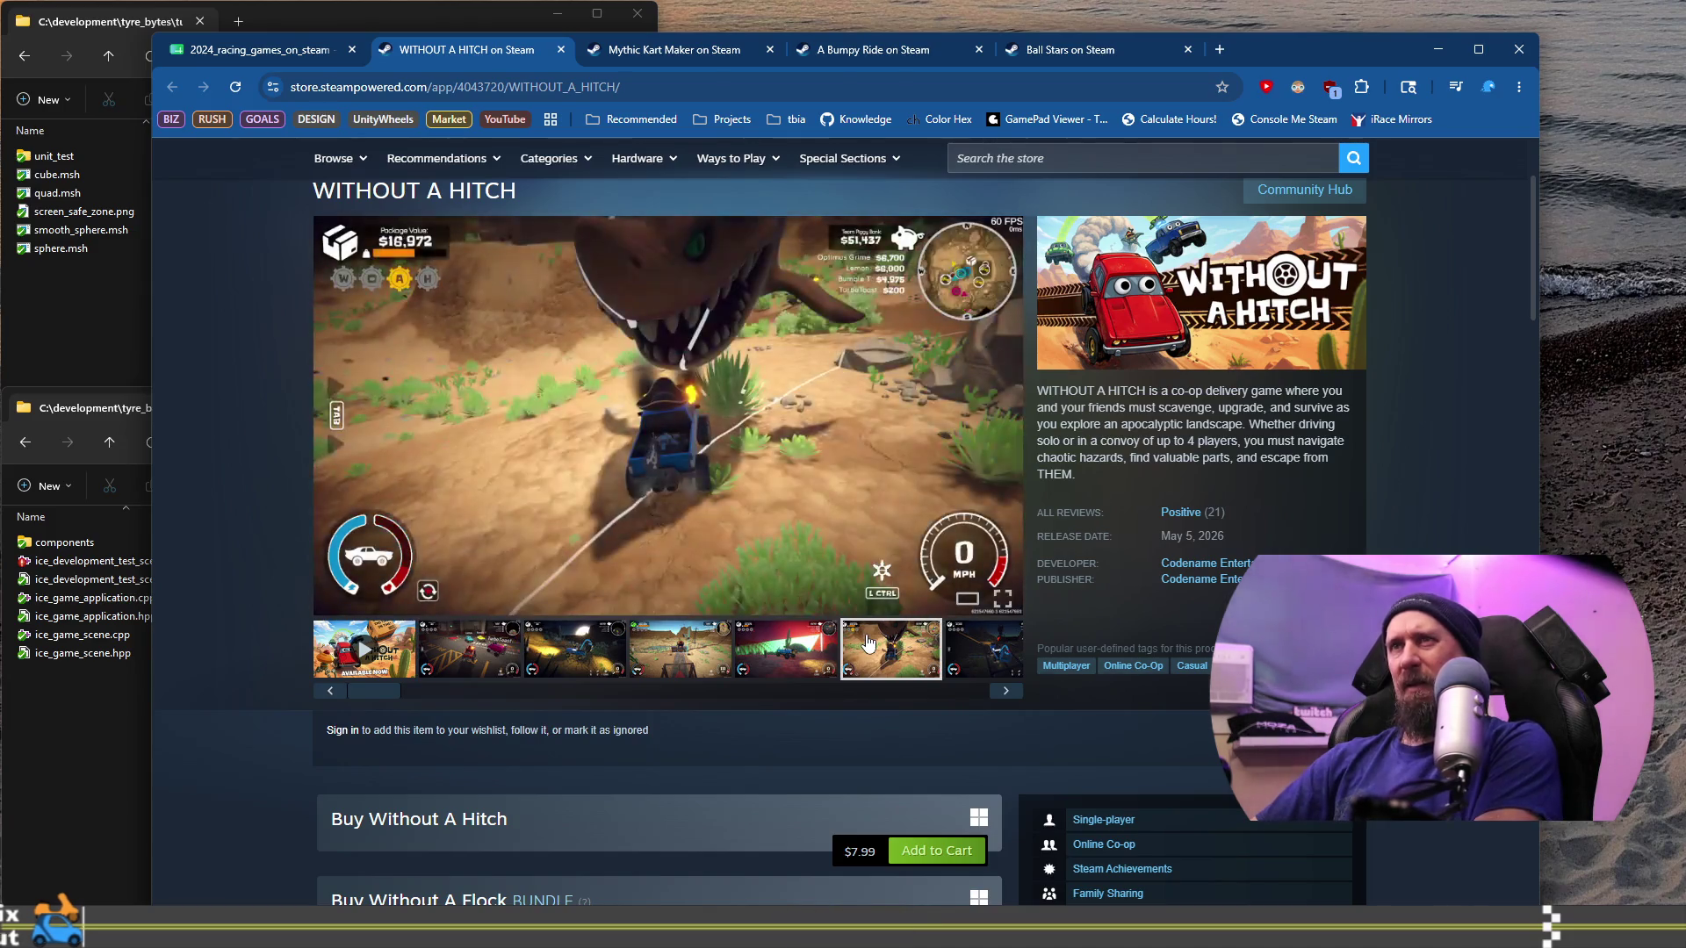
pyautogui.click(1006, 693)
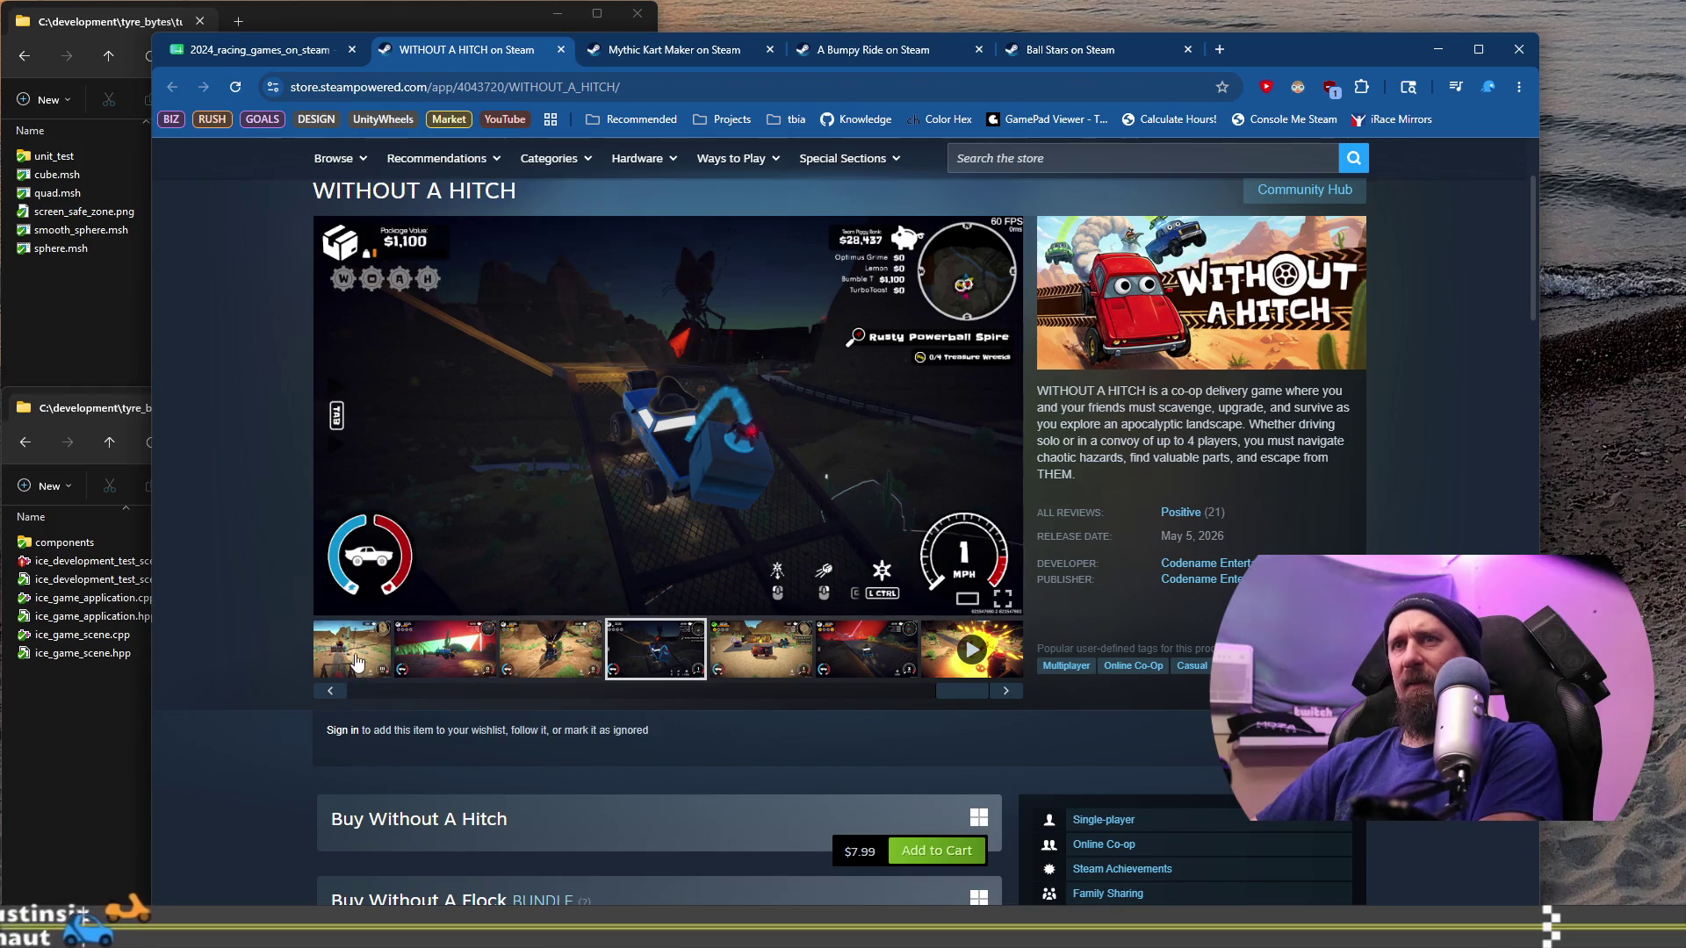
# Step: Play the WITHOUT A HITCH trailer, skip ahead to 0:24 and pause at 0:30
pyautogui.click(331, 691)
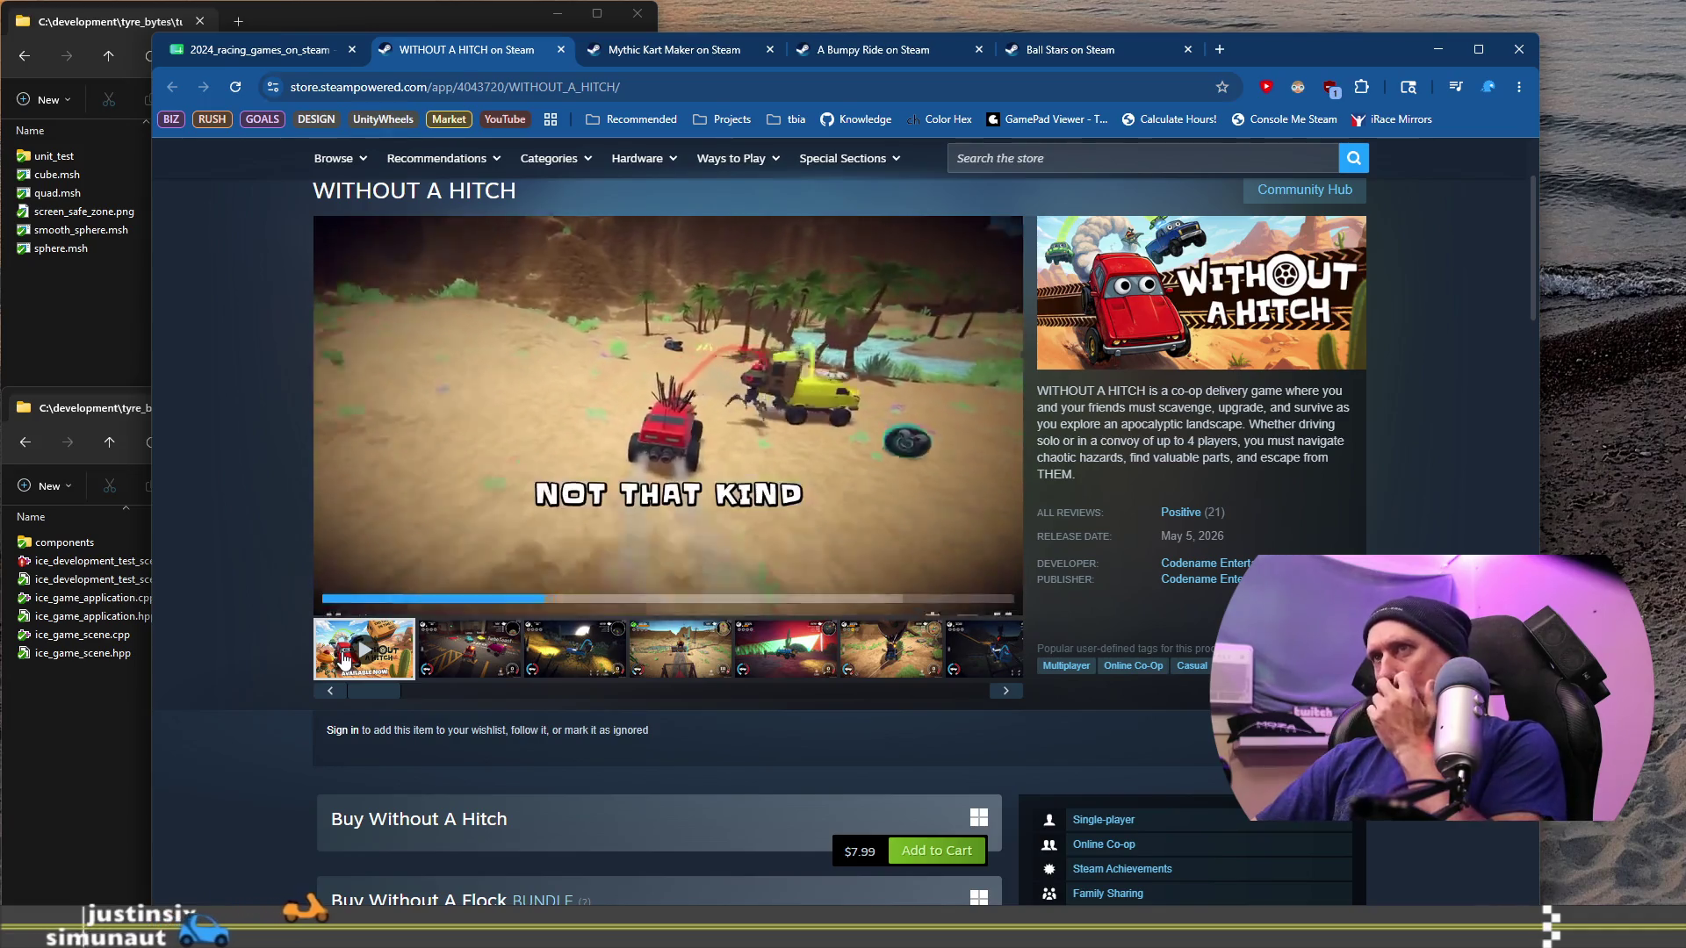
pyautogui.click(622, 577)
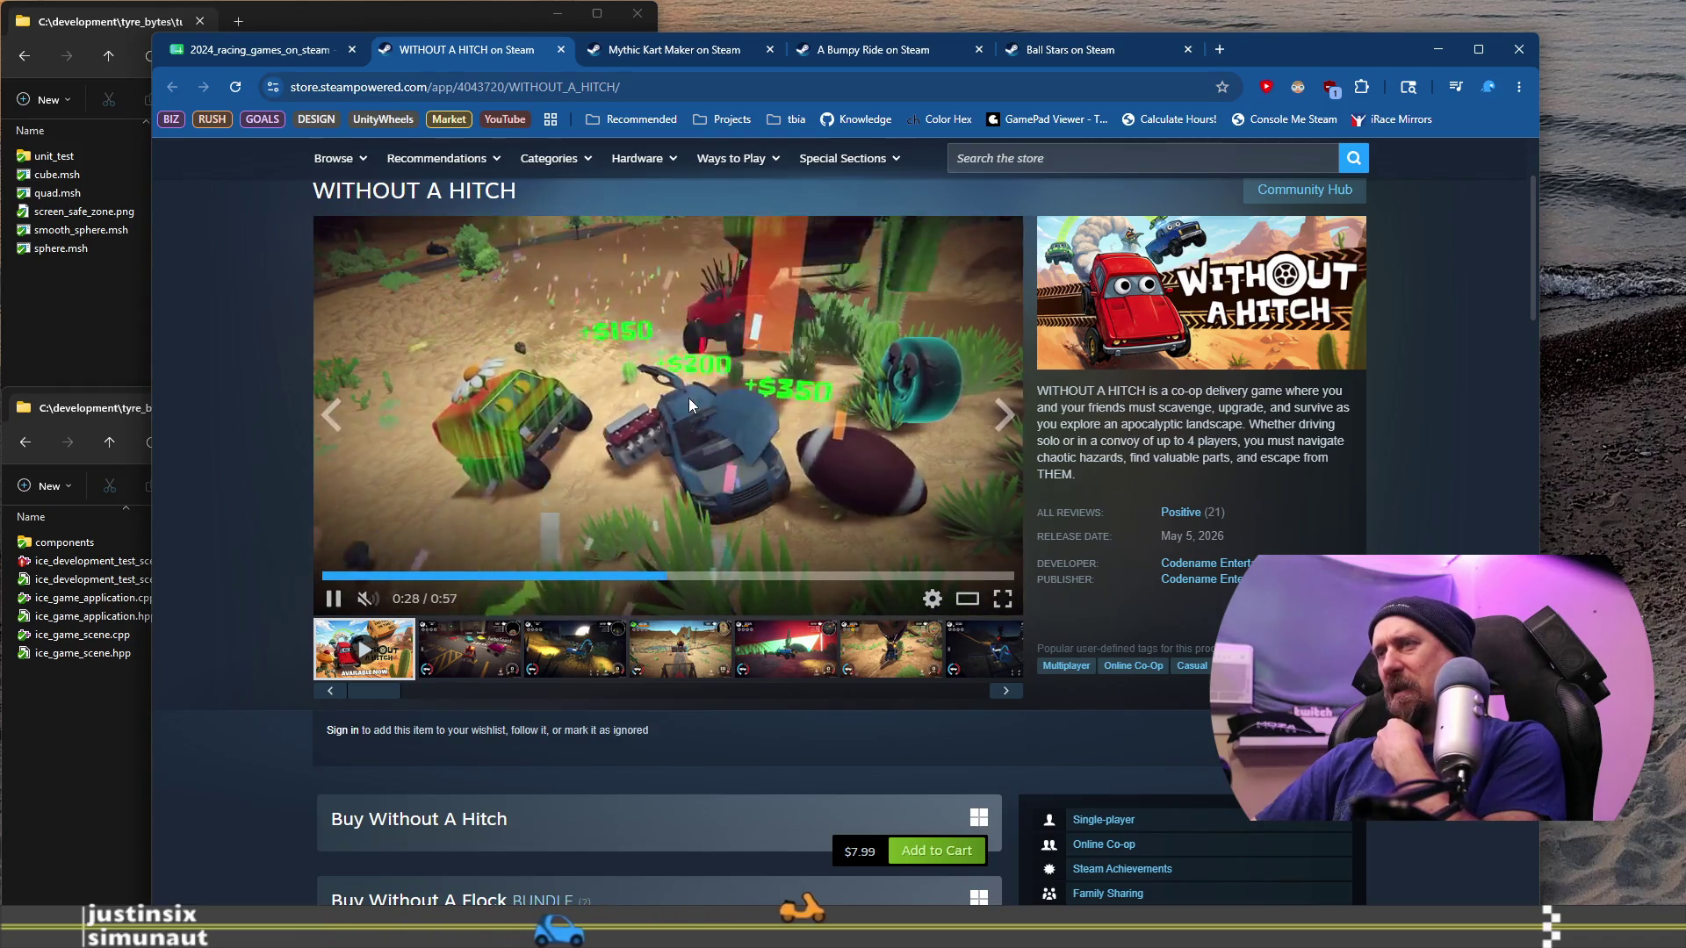
pyautogui.click(676, 346)
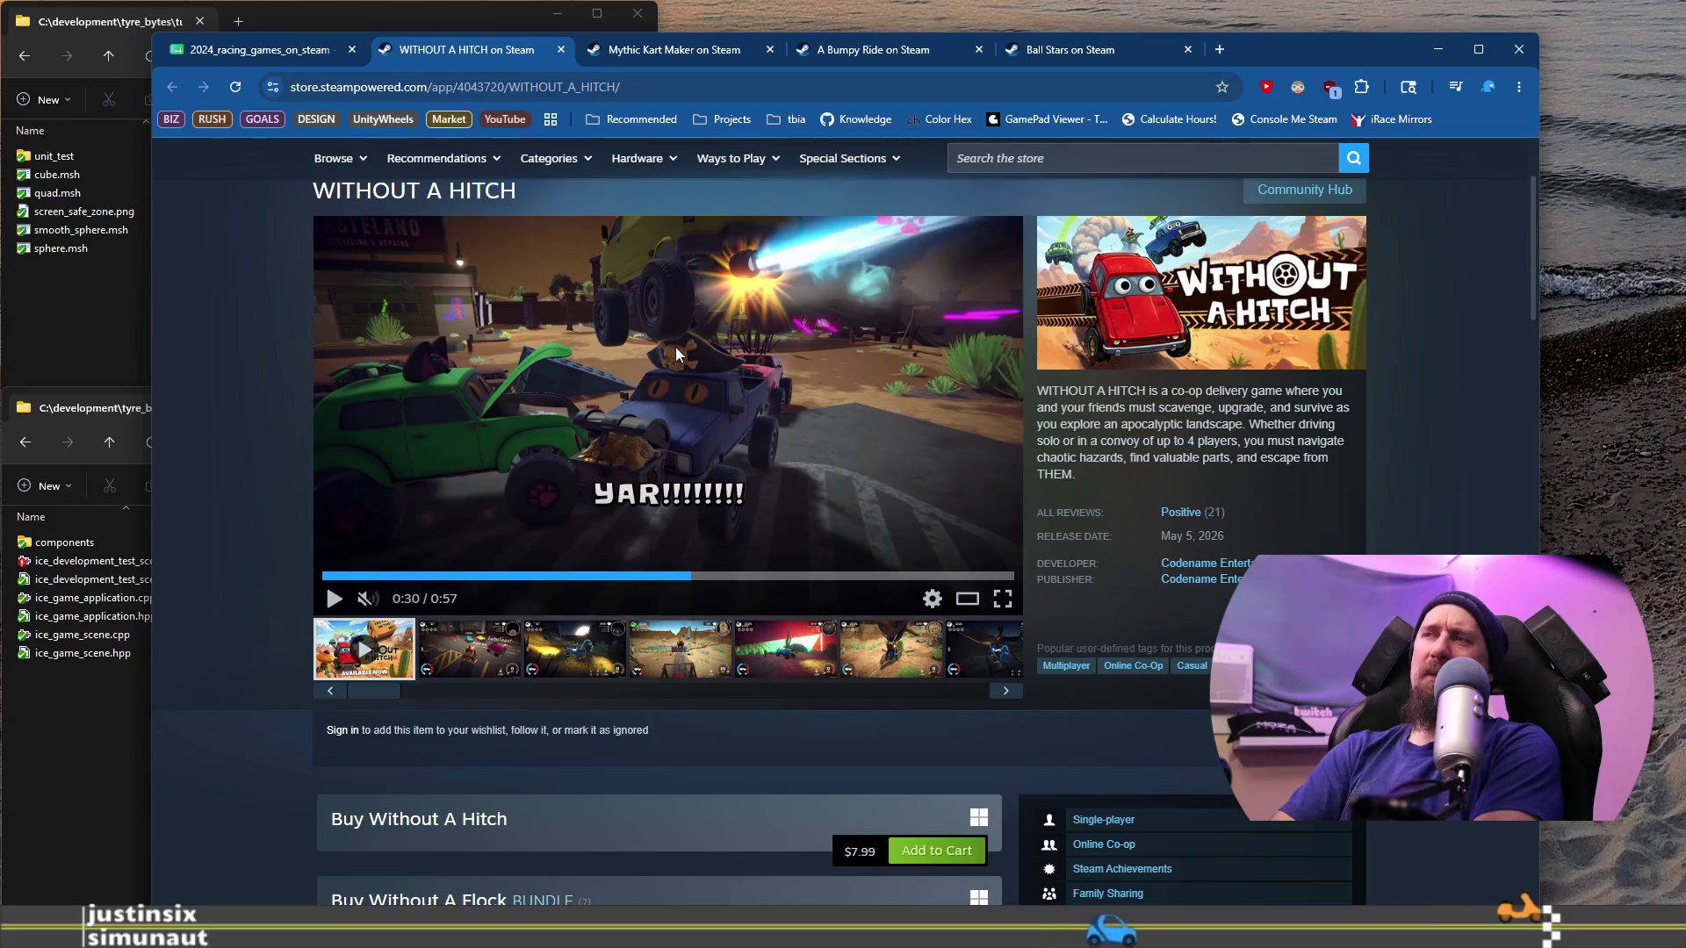
# Step: Scroll through the WITHOUT A HITCH user reviews
pyautogui.scroll(-8, 714, 464)
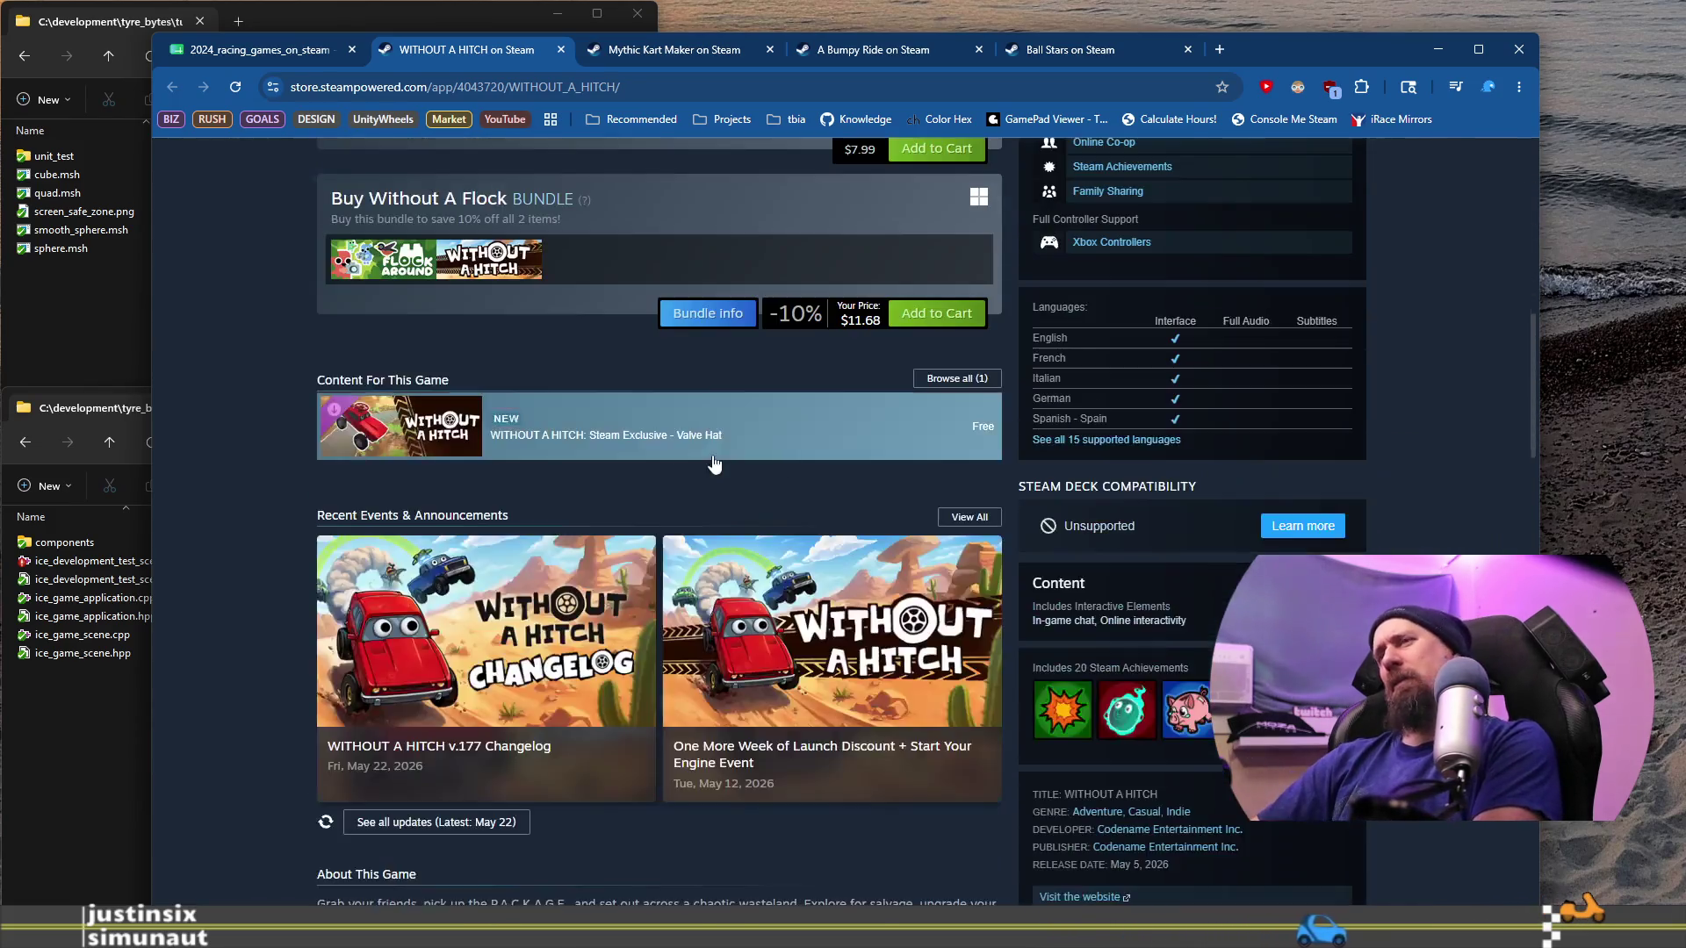
pyautogui.scroll(-15, 714, 466)
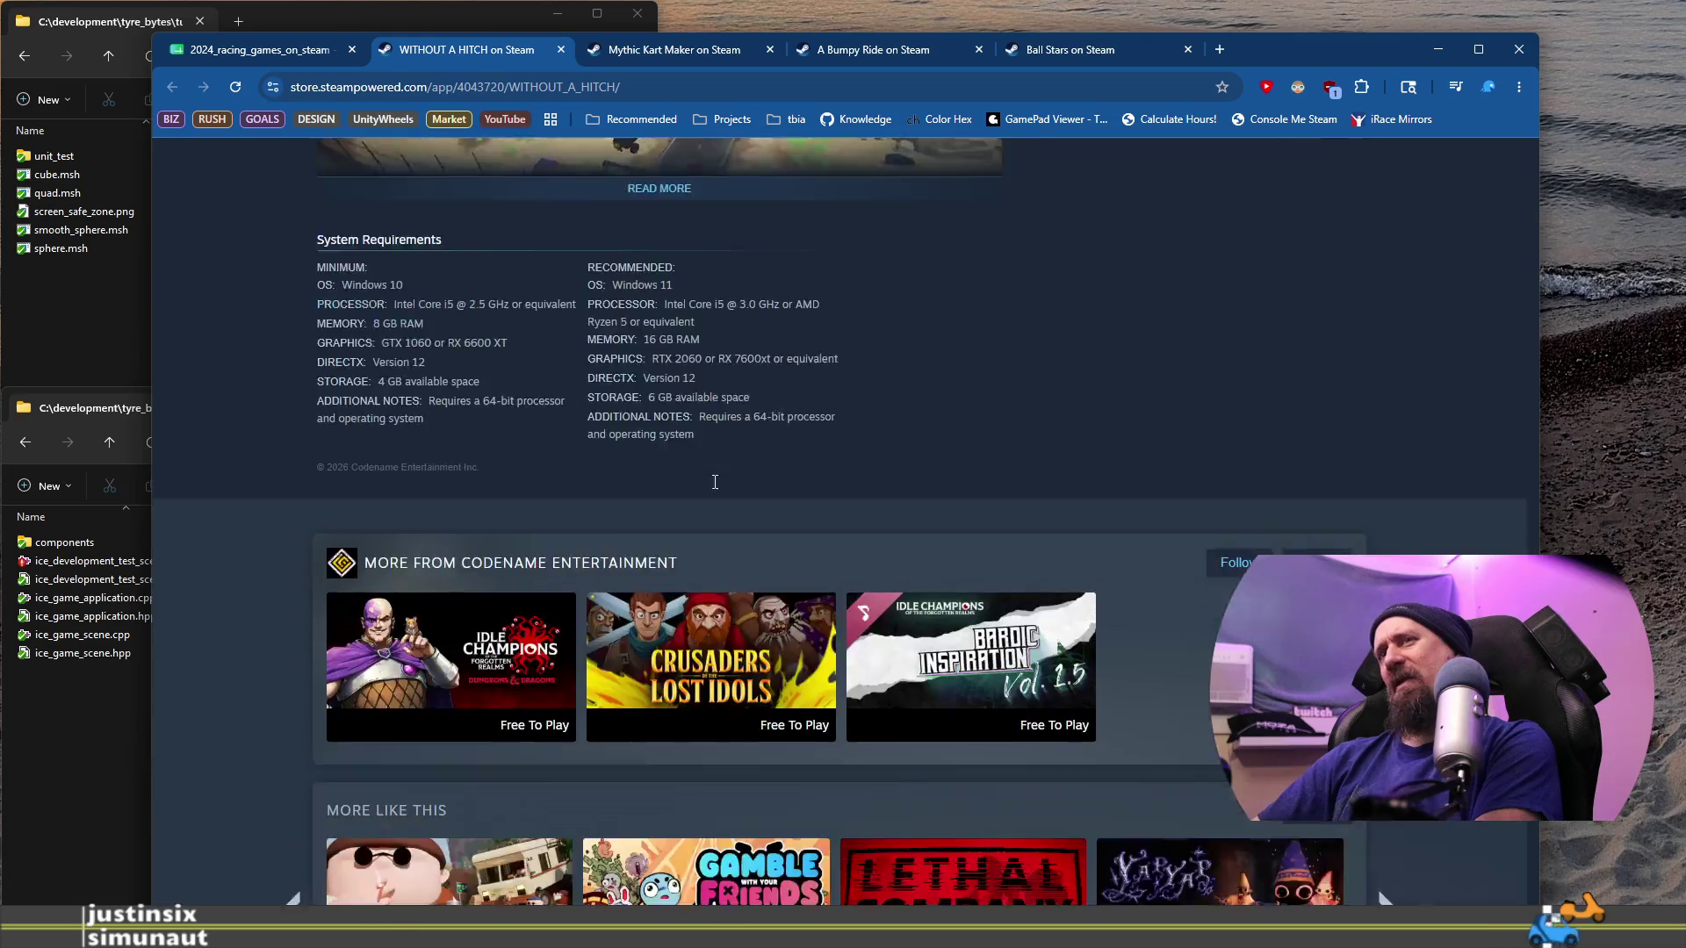
pyautogui.scroll(-15, 714, 482)
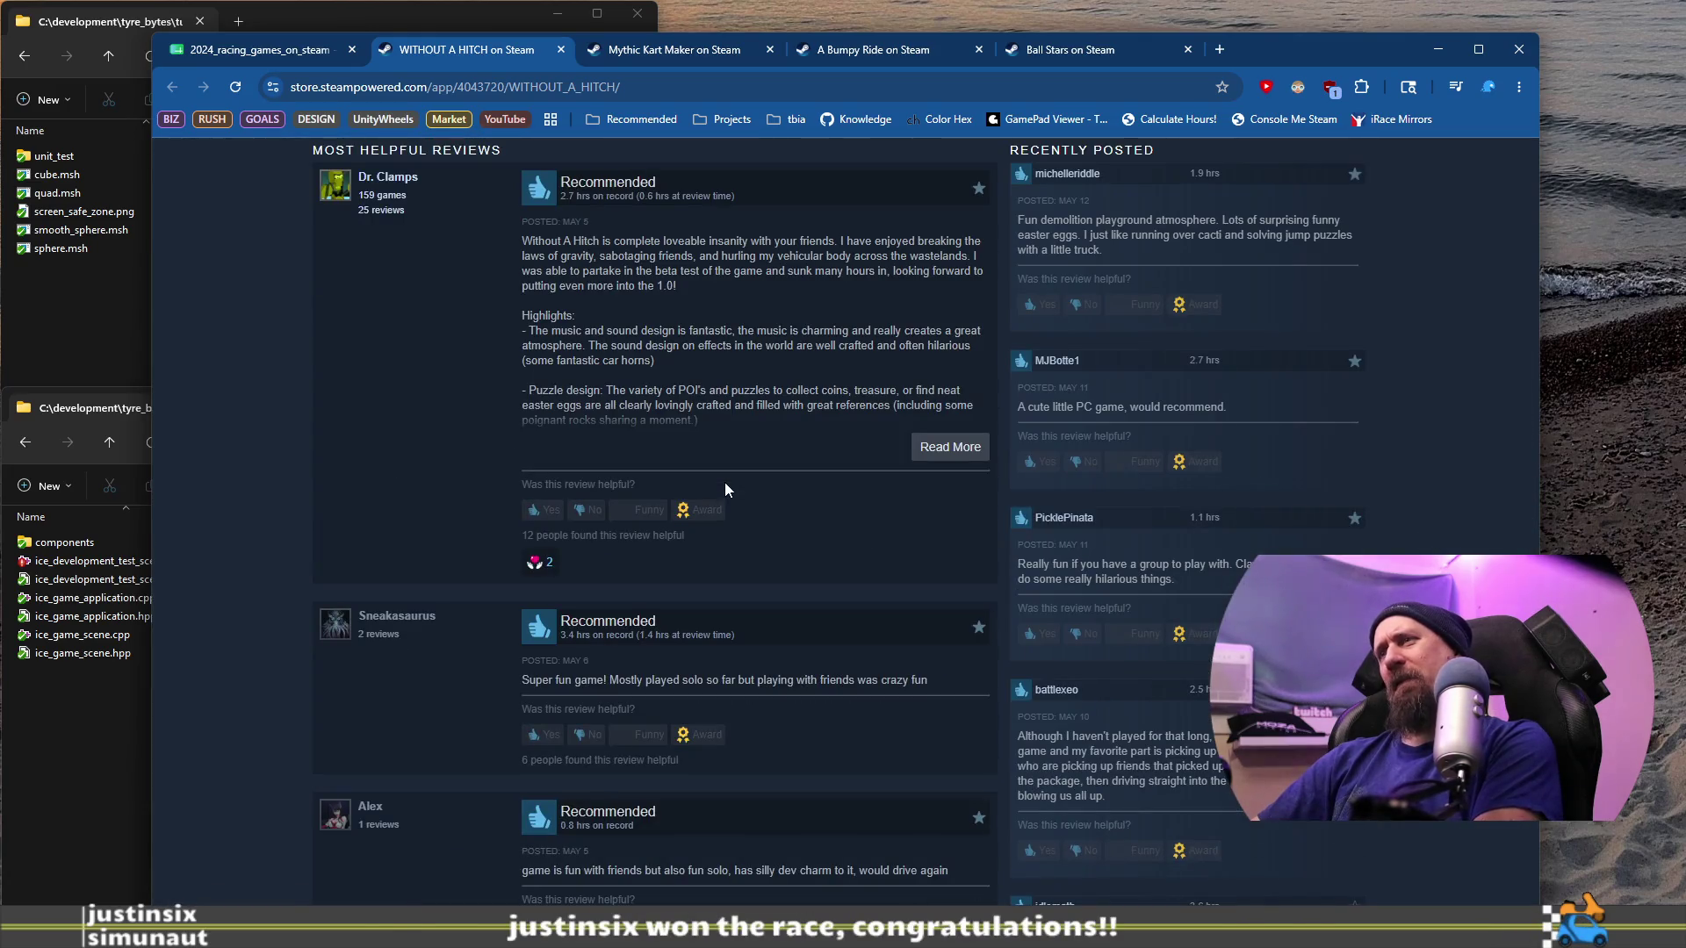
pyautogui.scroll(-10, 725, 484)
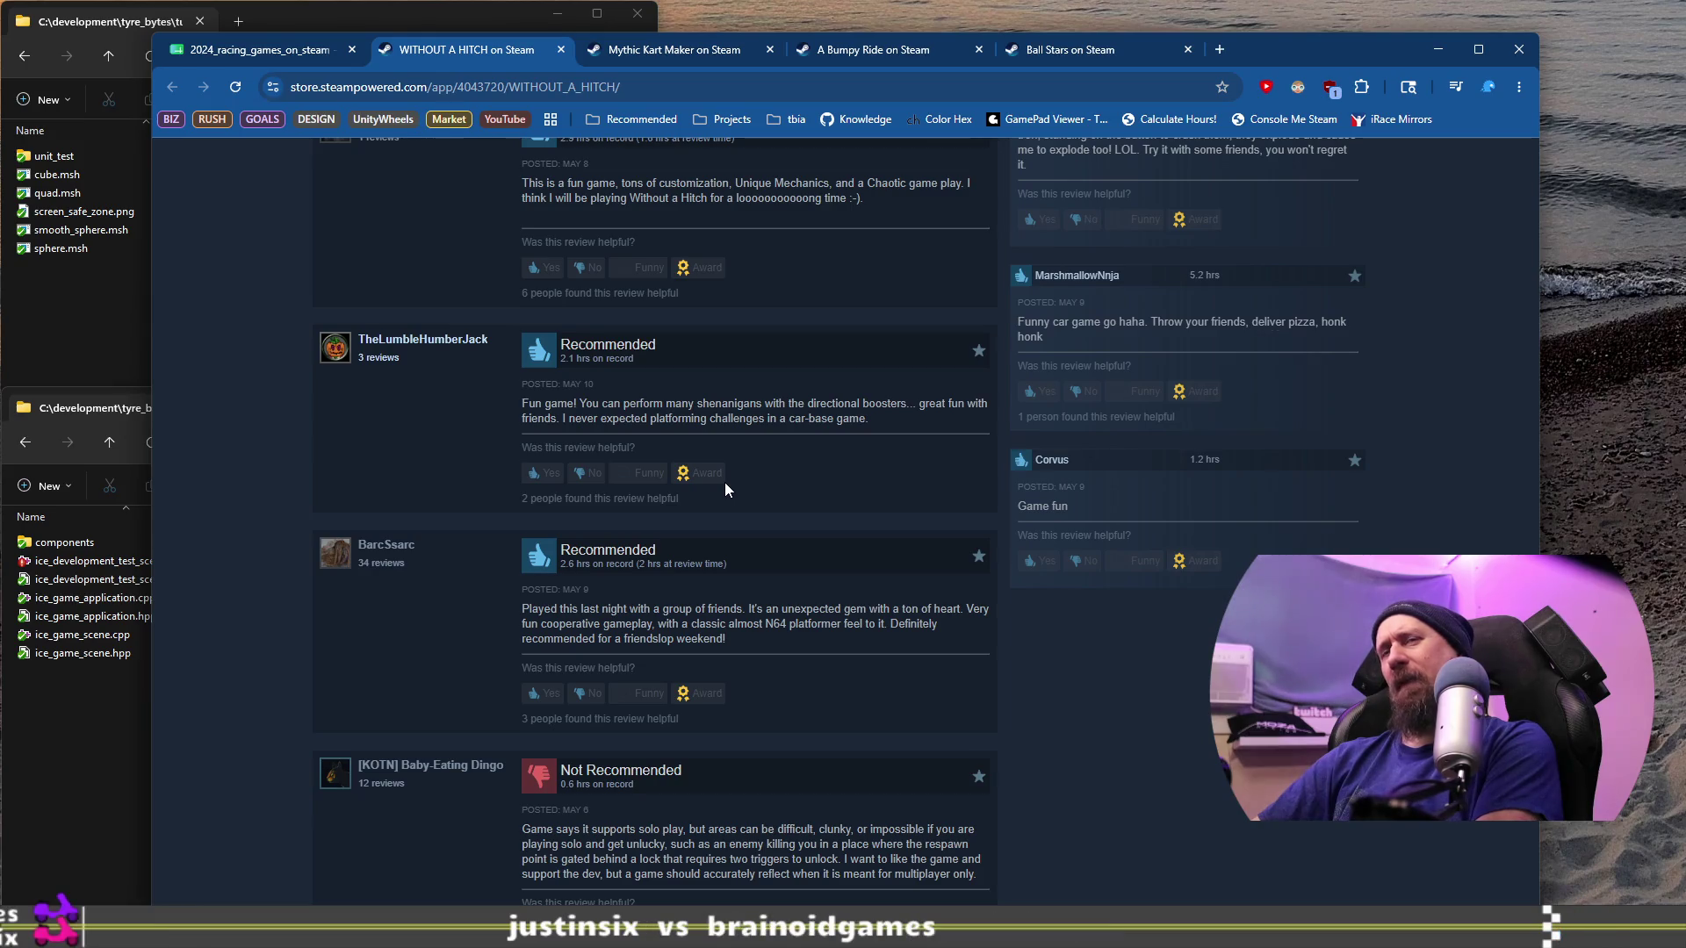
pyautogui.scroll(-15, 725, 482)
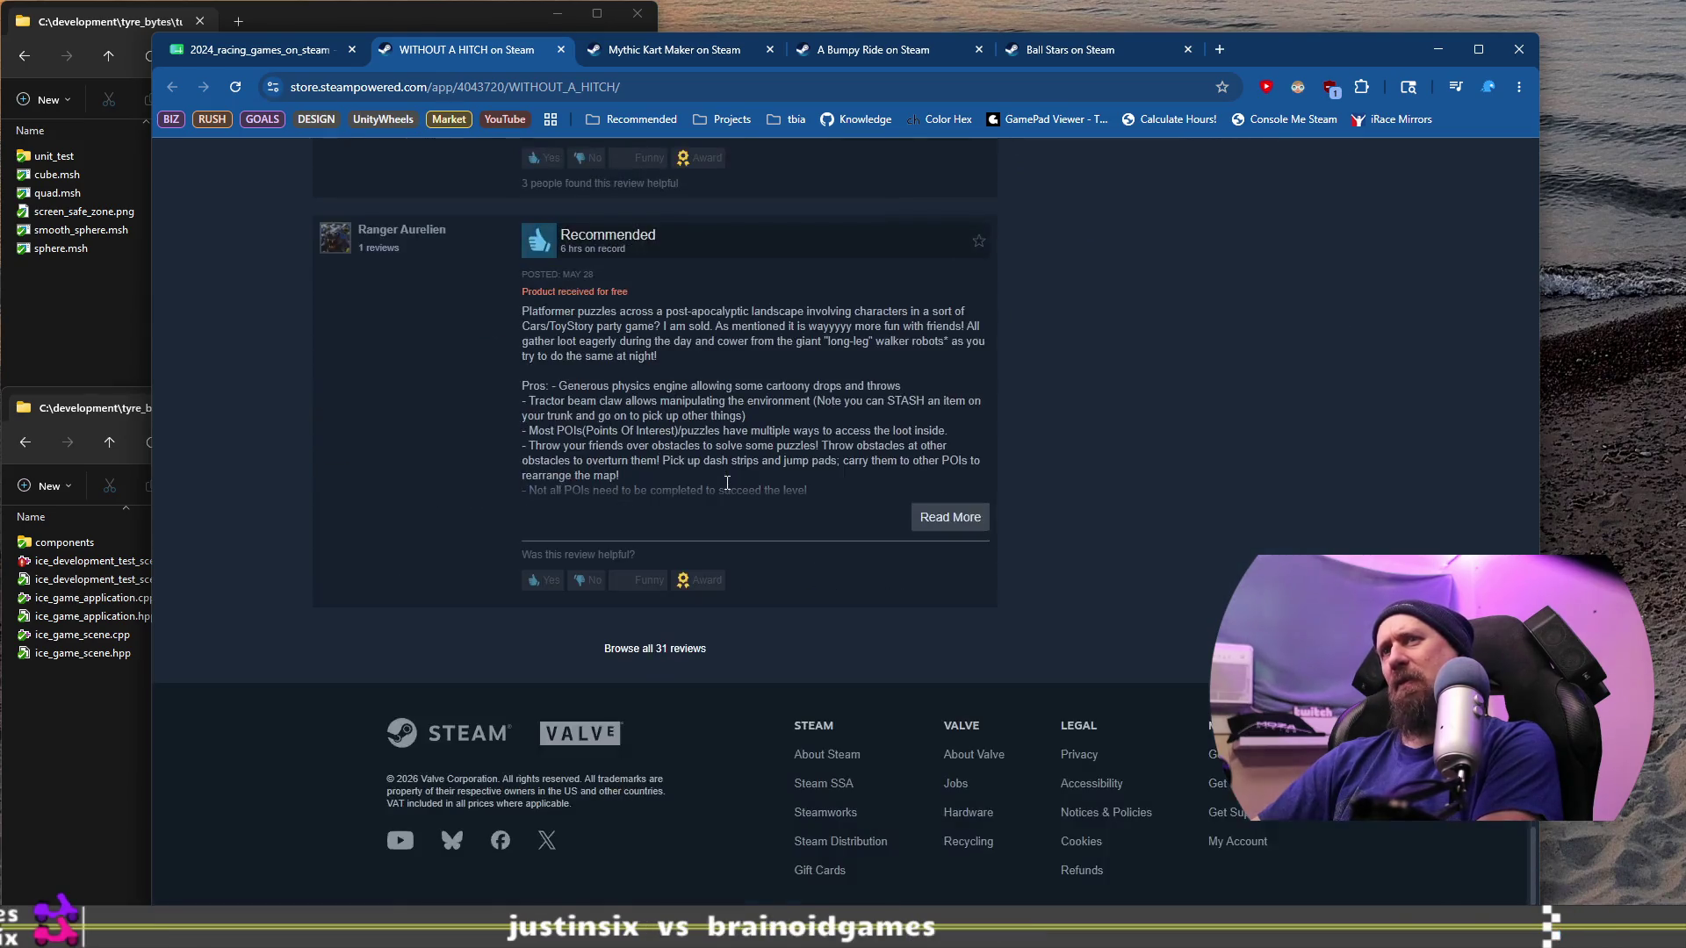
pyautogui.scroll(5, 727, 482)
pyautogui.scroll(10, 725, 489)
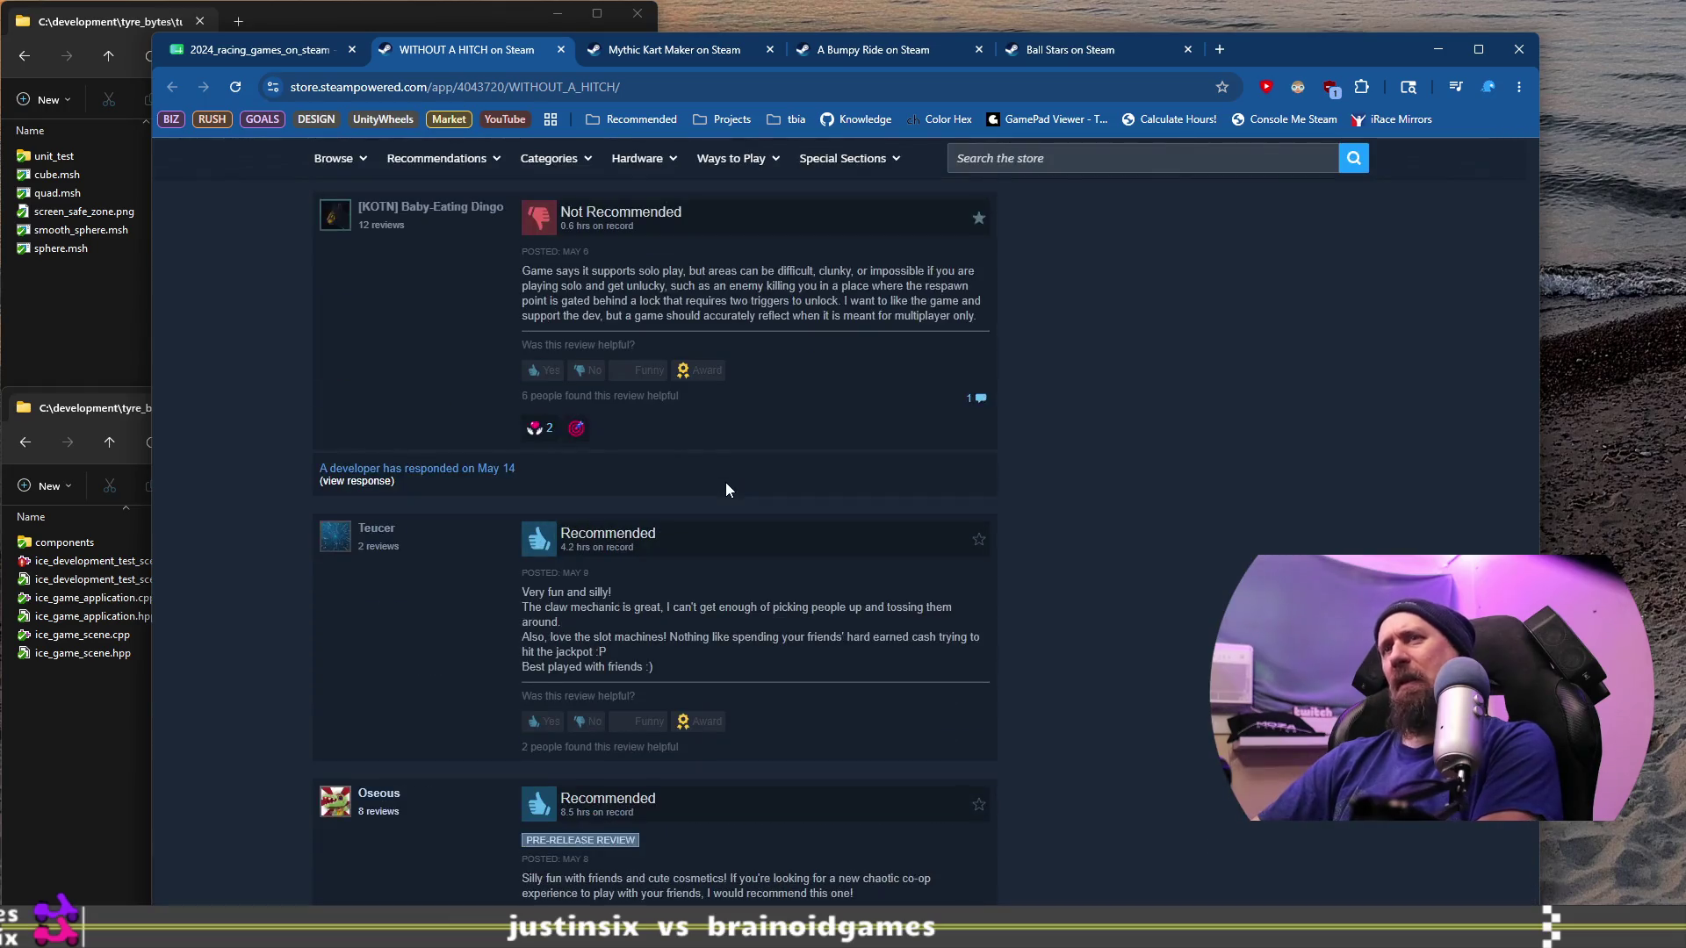
pyautogui.scroll(10, 725, 482)
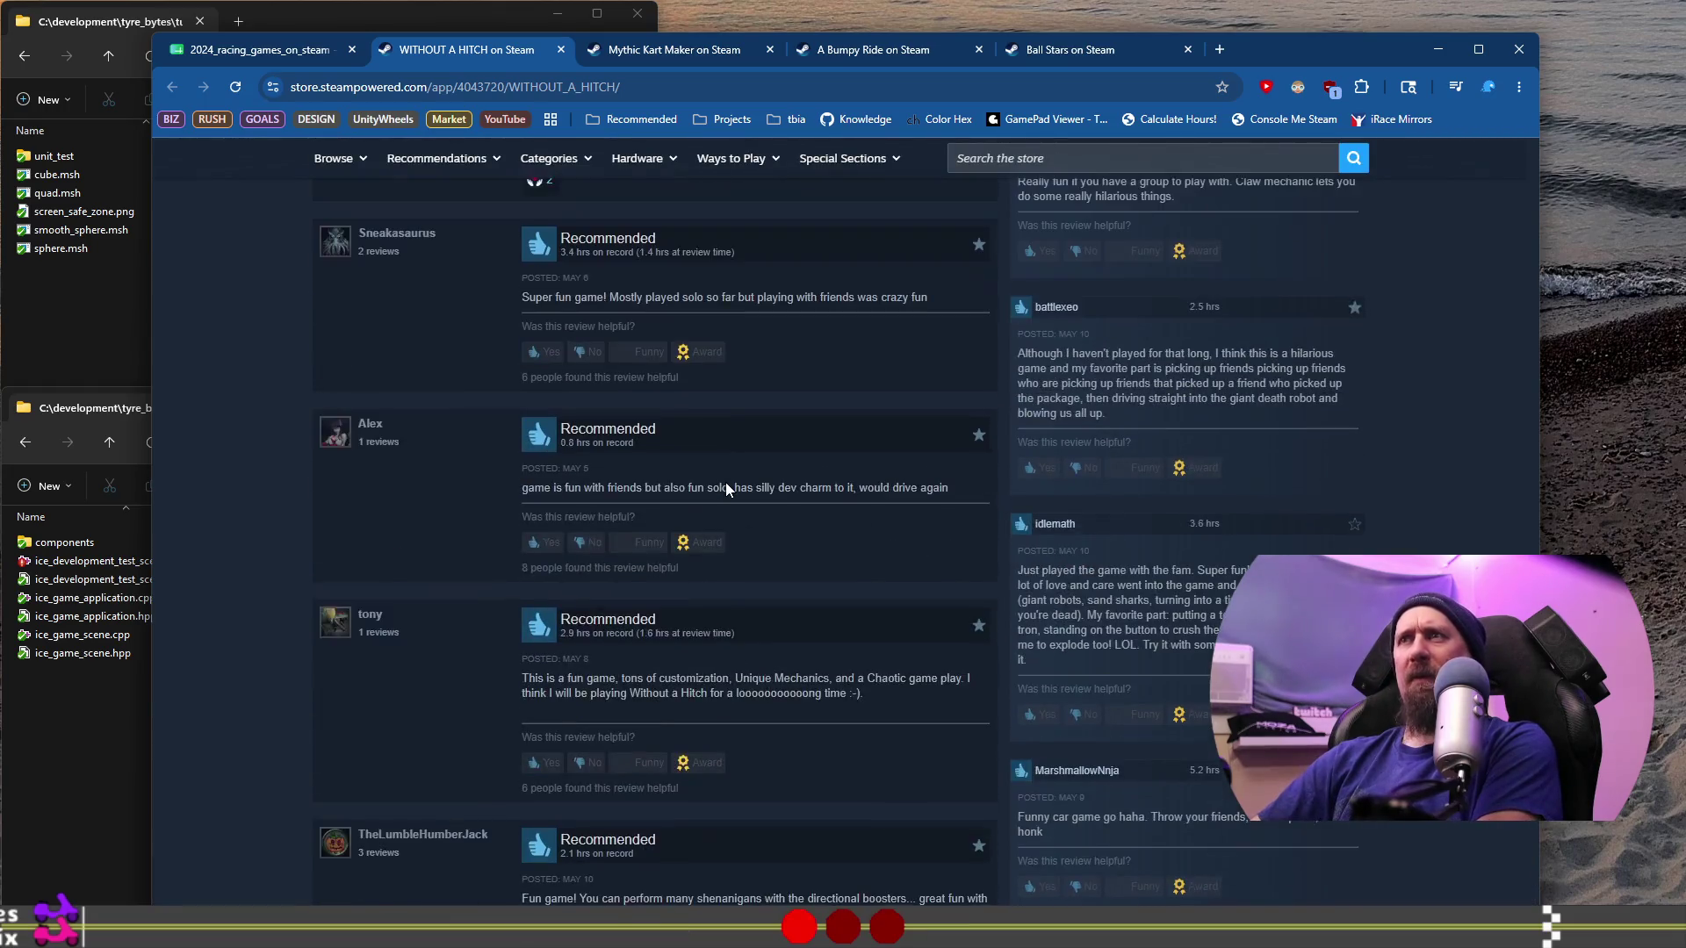
pyautogui.scroll(-9, 726, 483)
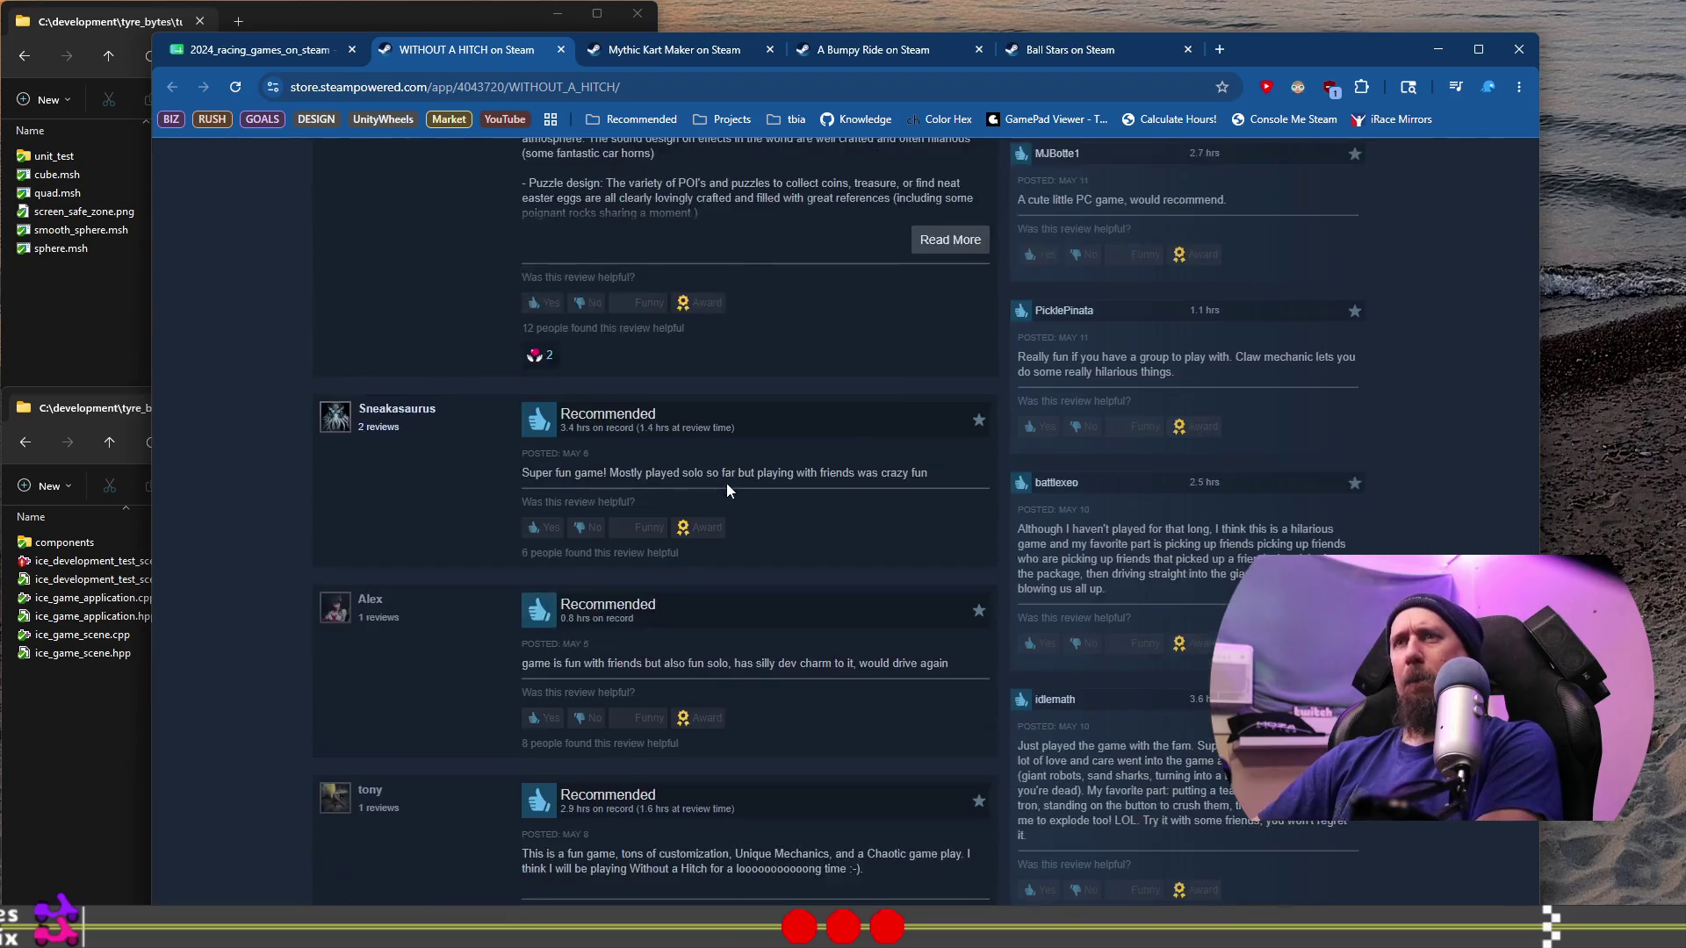
pyautogui.scroll(-5, 727, 490)
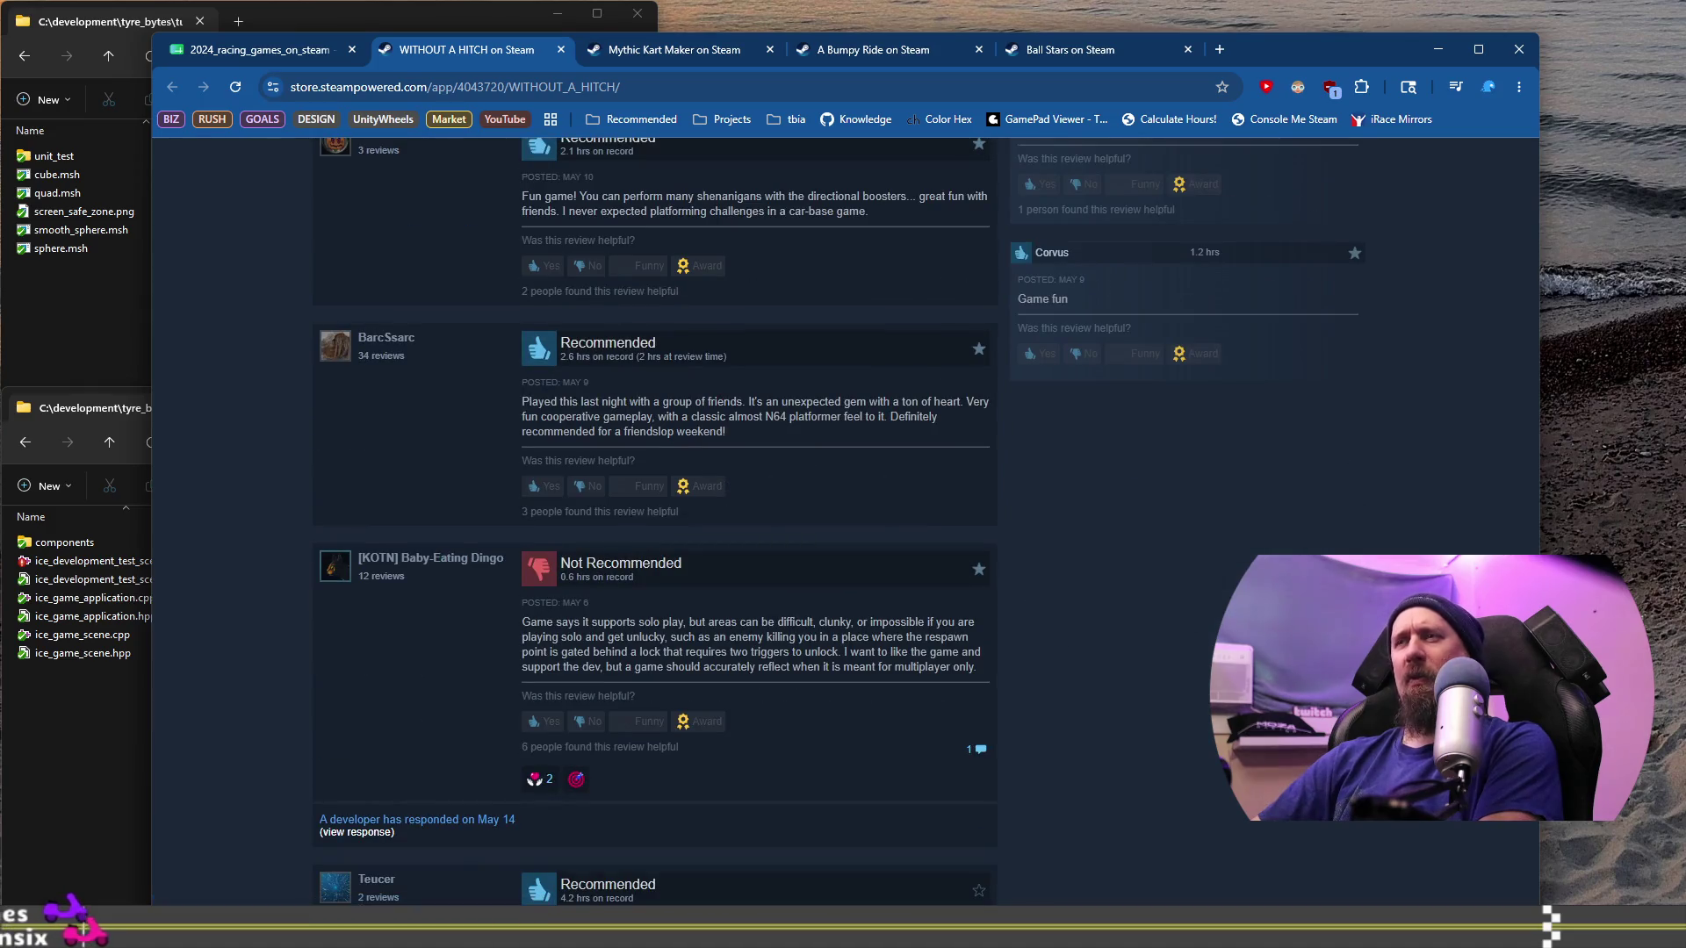
pyautogui.scroll(20, 727, 483)
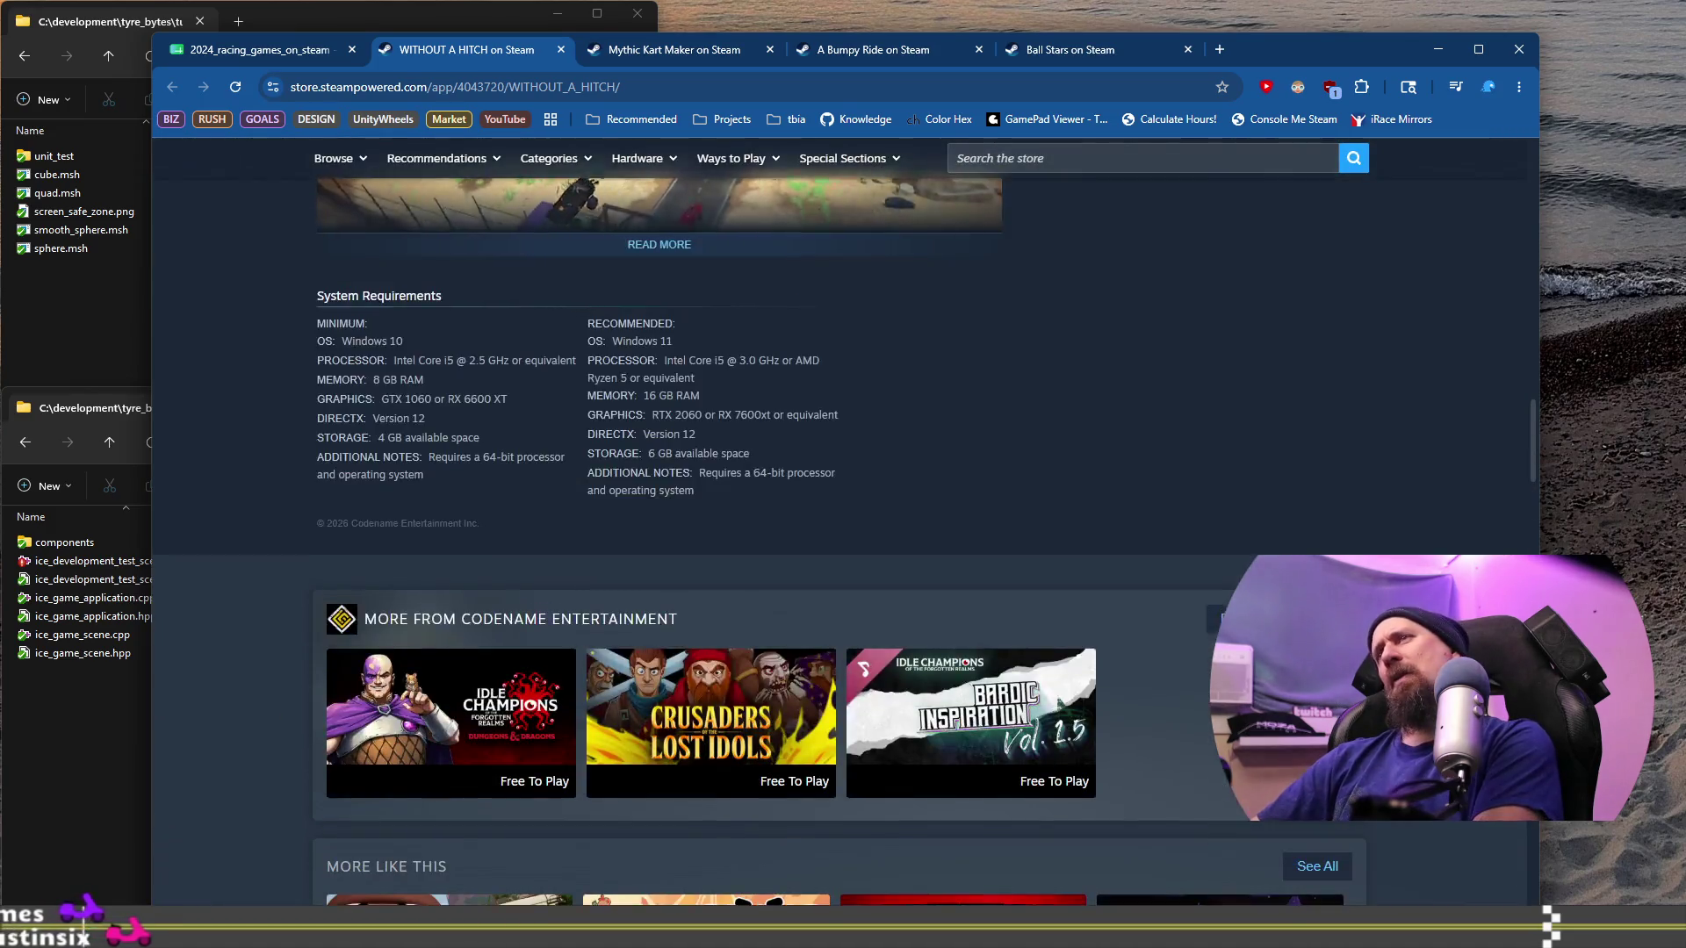
pyautogui.scroll(15, 667, 527)
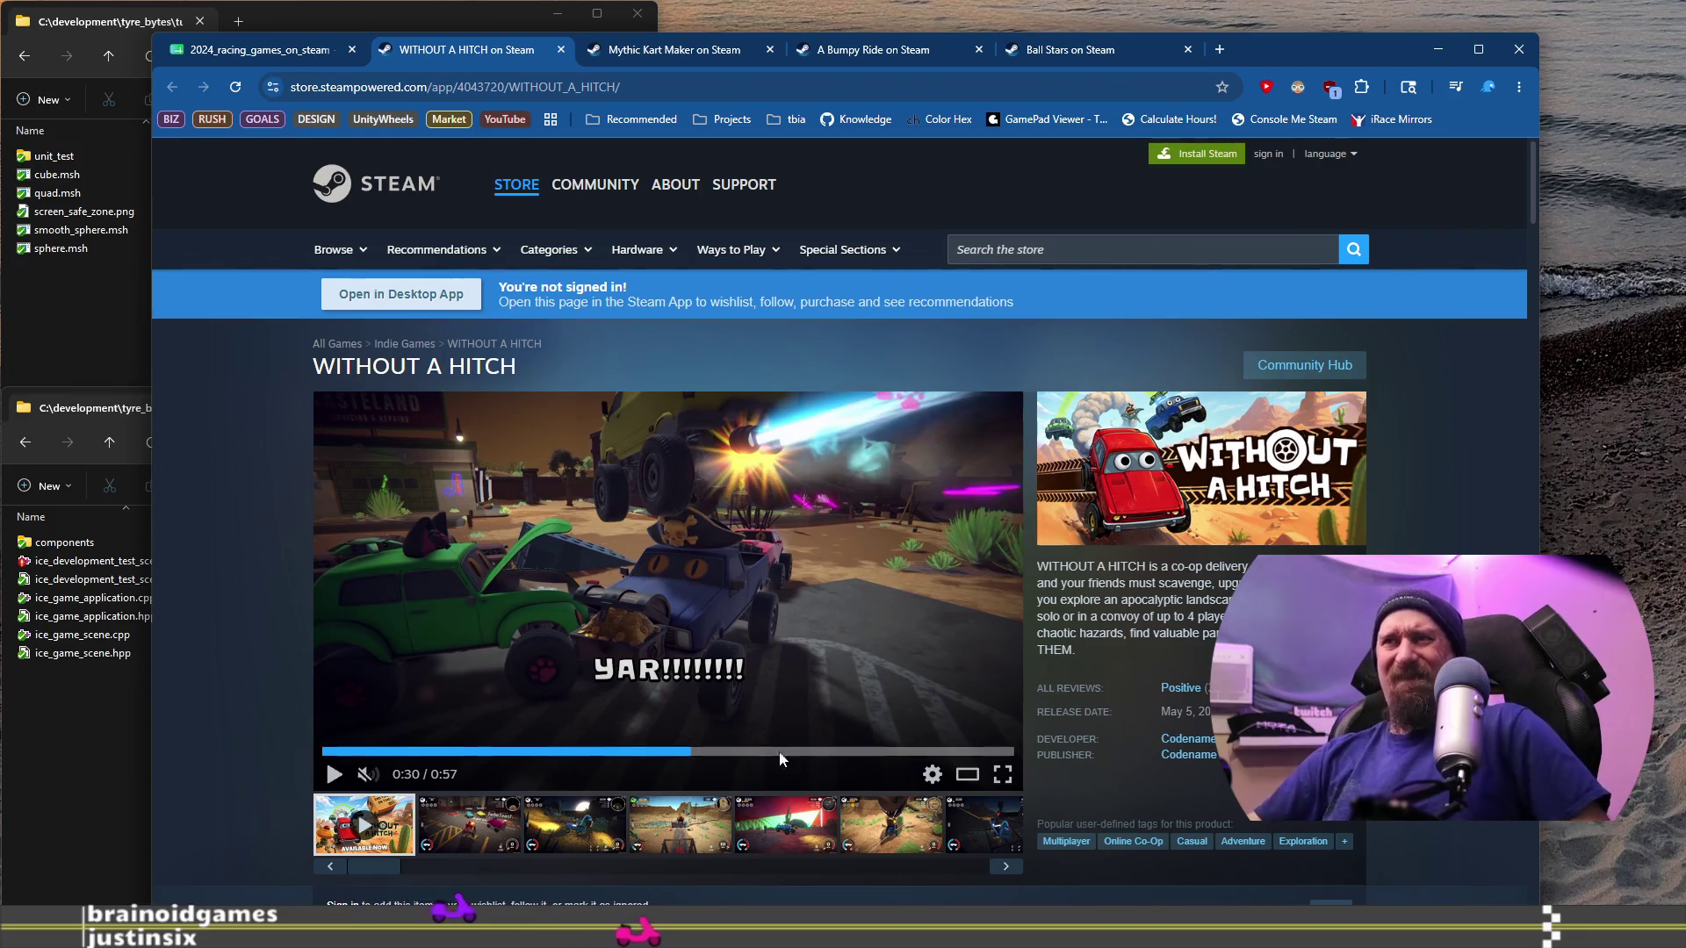
# Step: View the second and fourth desert screenshots, then return to the 2024_racing_games_on_steam spreadsheet
pyautogui.click(497, 820)
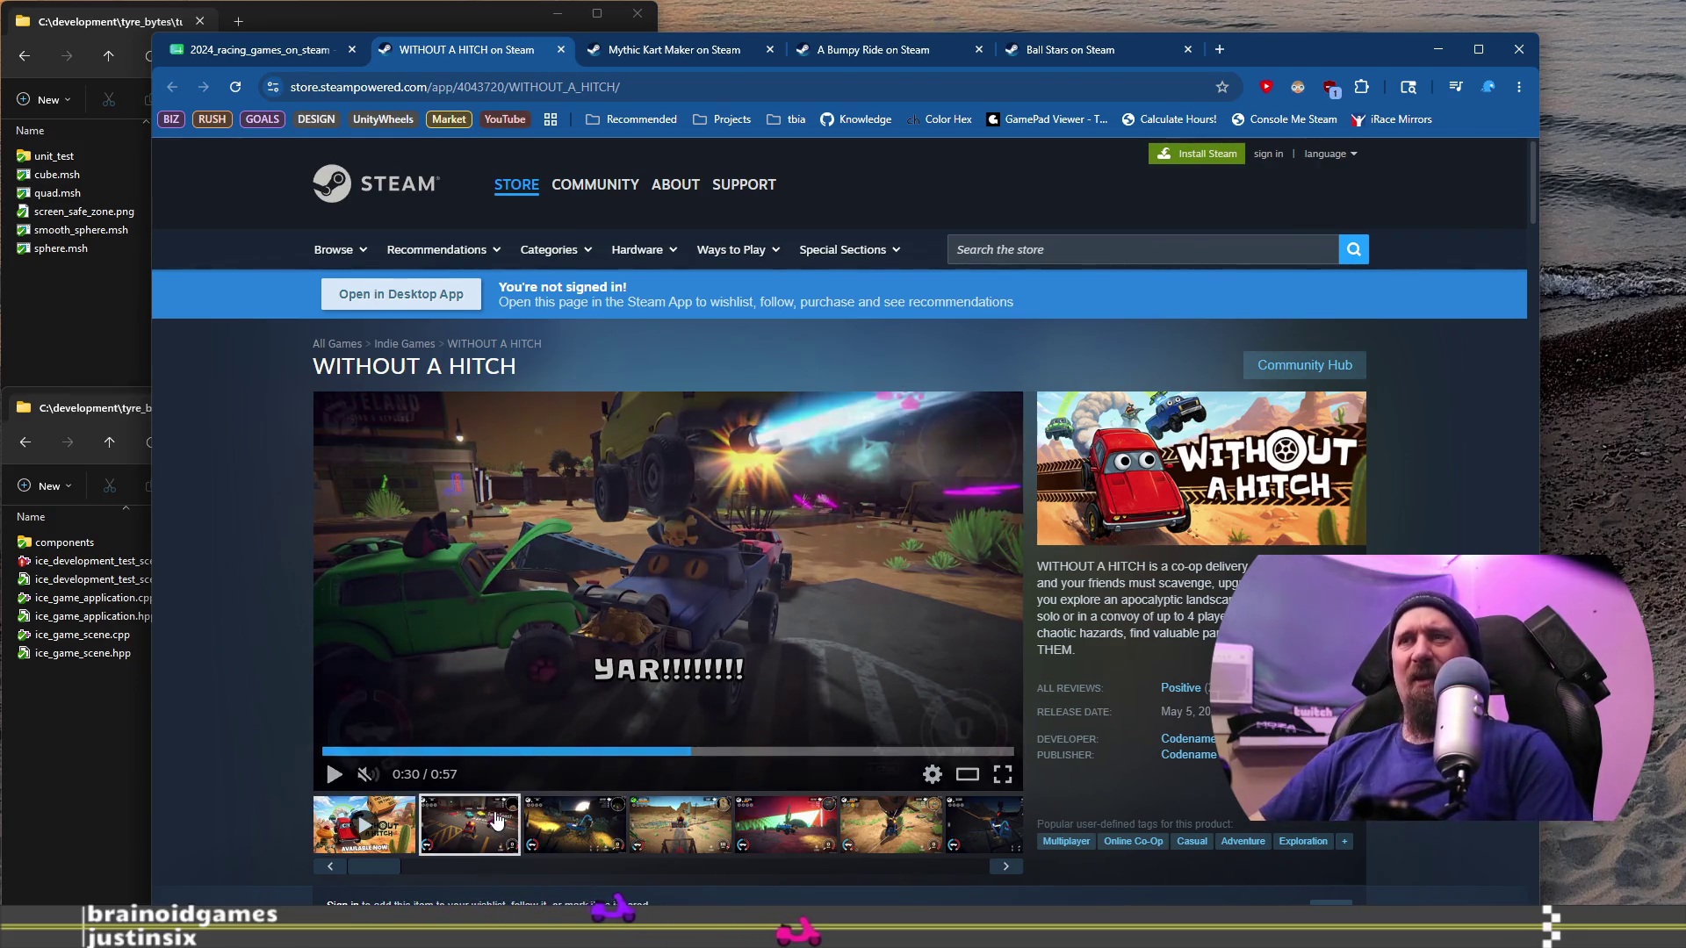
pyautogui.click(709, 842)
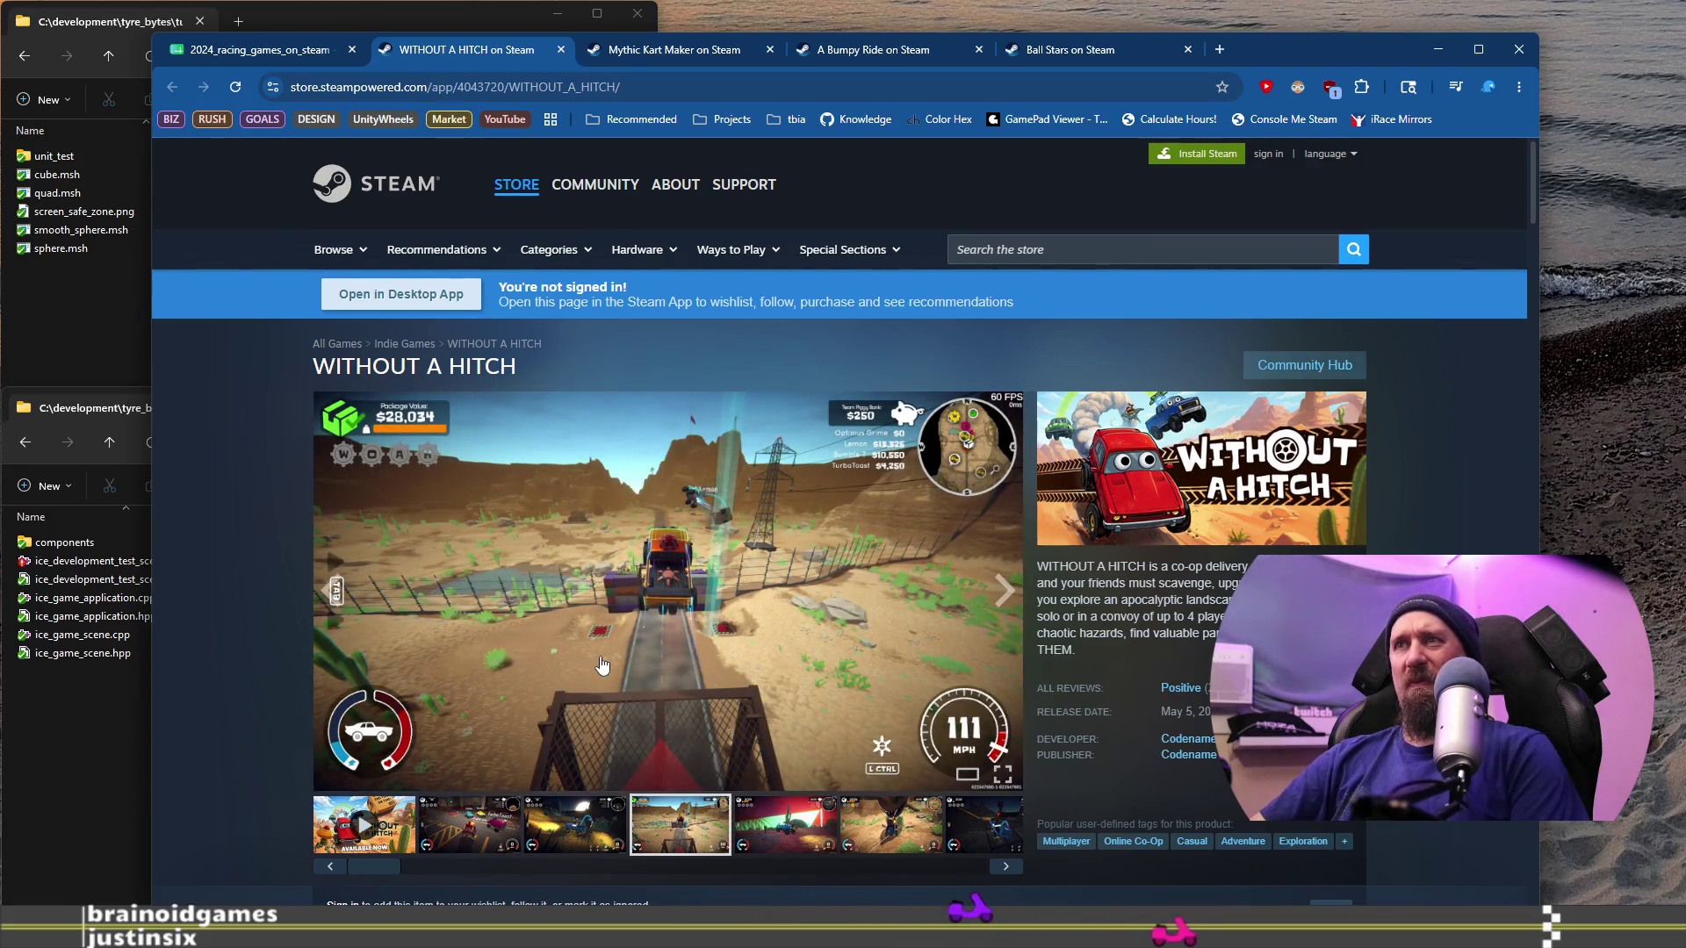
pyautogui.scroll(-4, 480, 619)
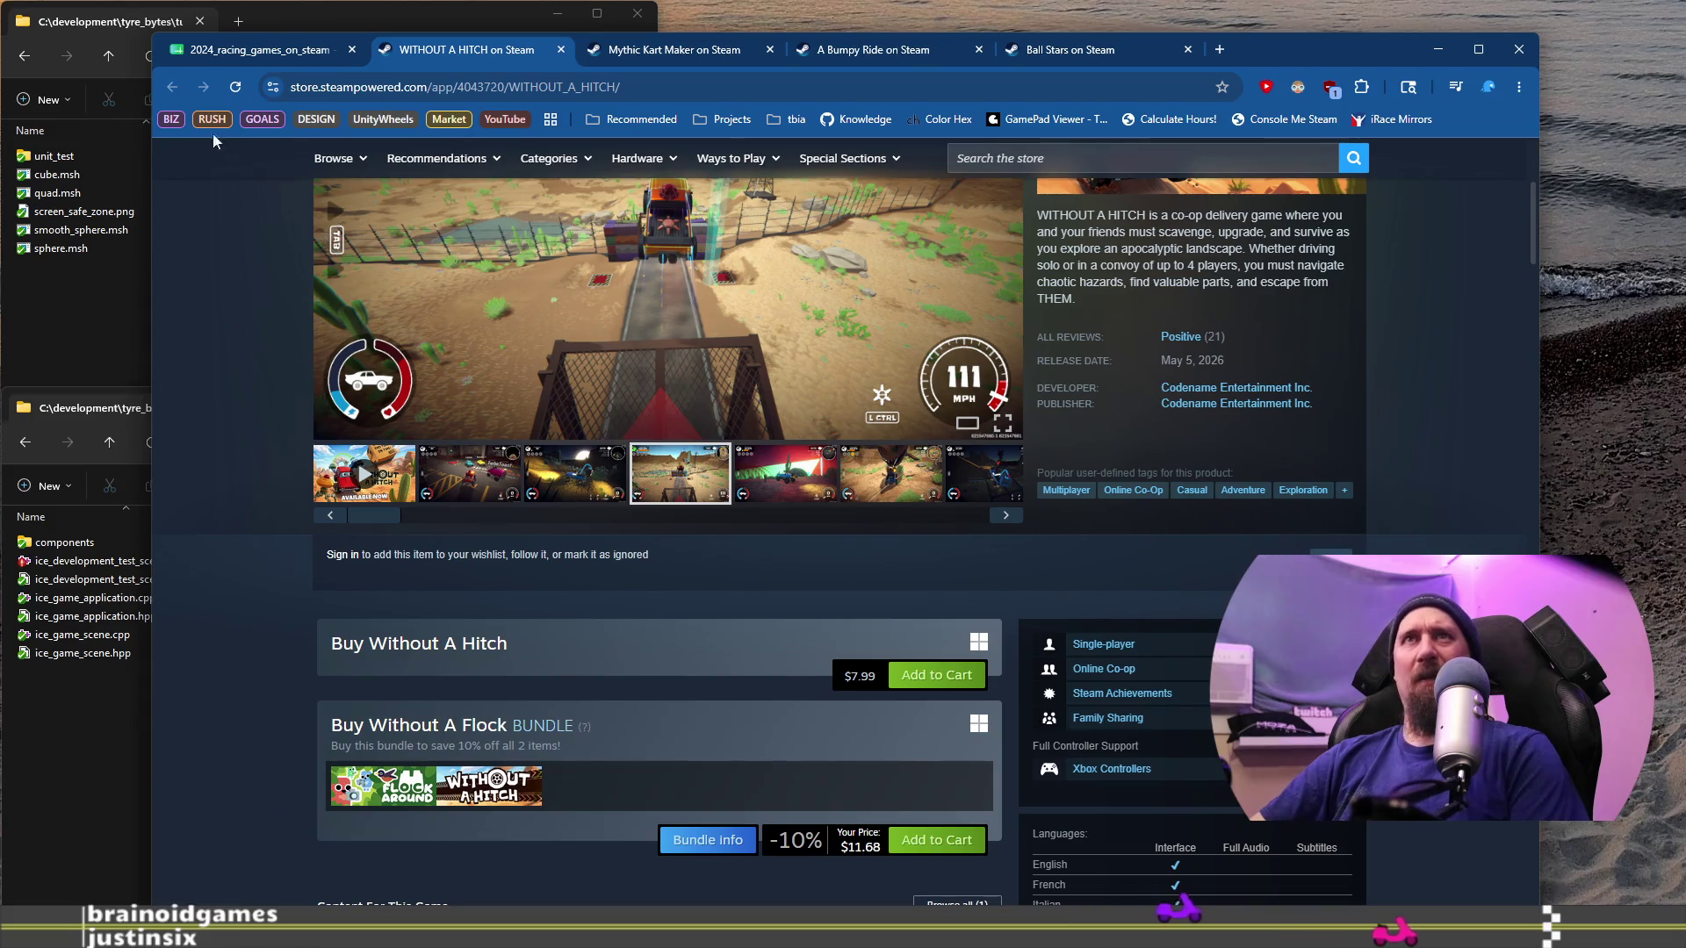
pyautogui.click(245, 52)
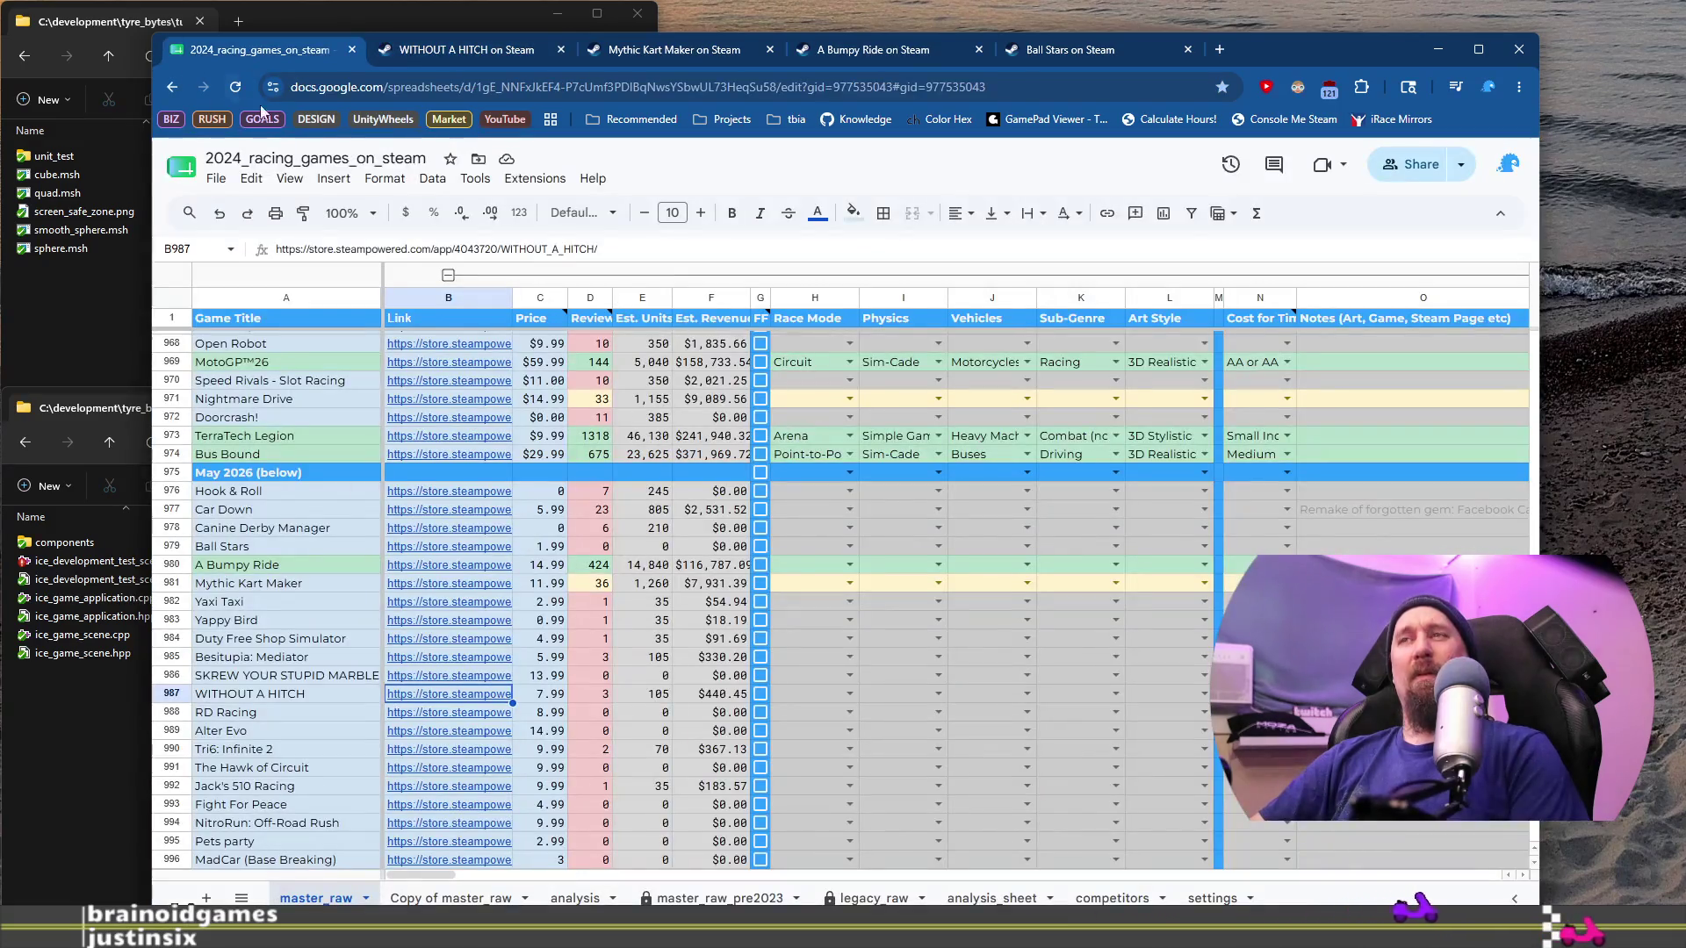
pyautogui.click(339, 690)
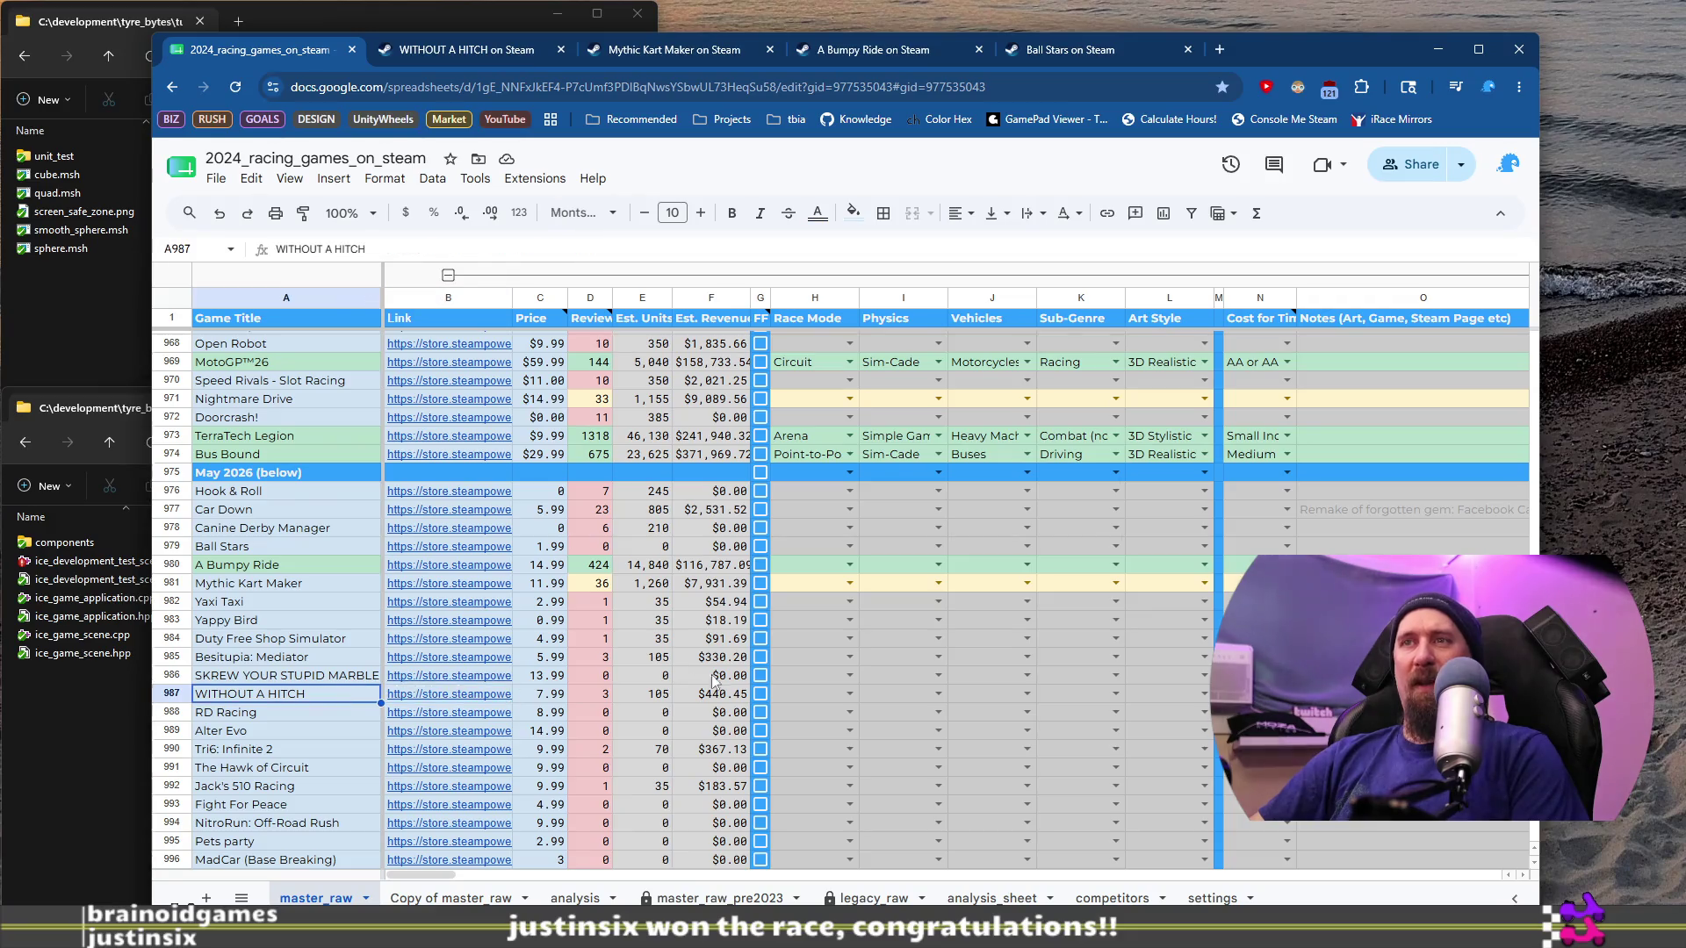
pyautogui.click(796, 692)
pyautogui.press('Return')
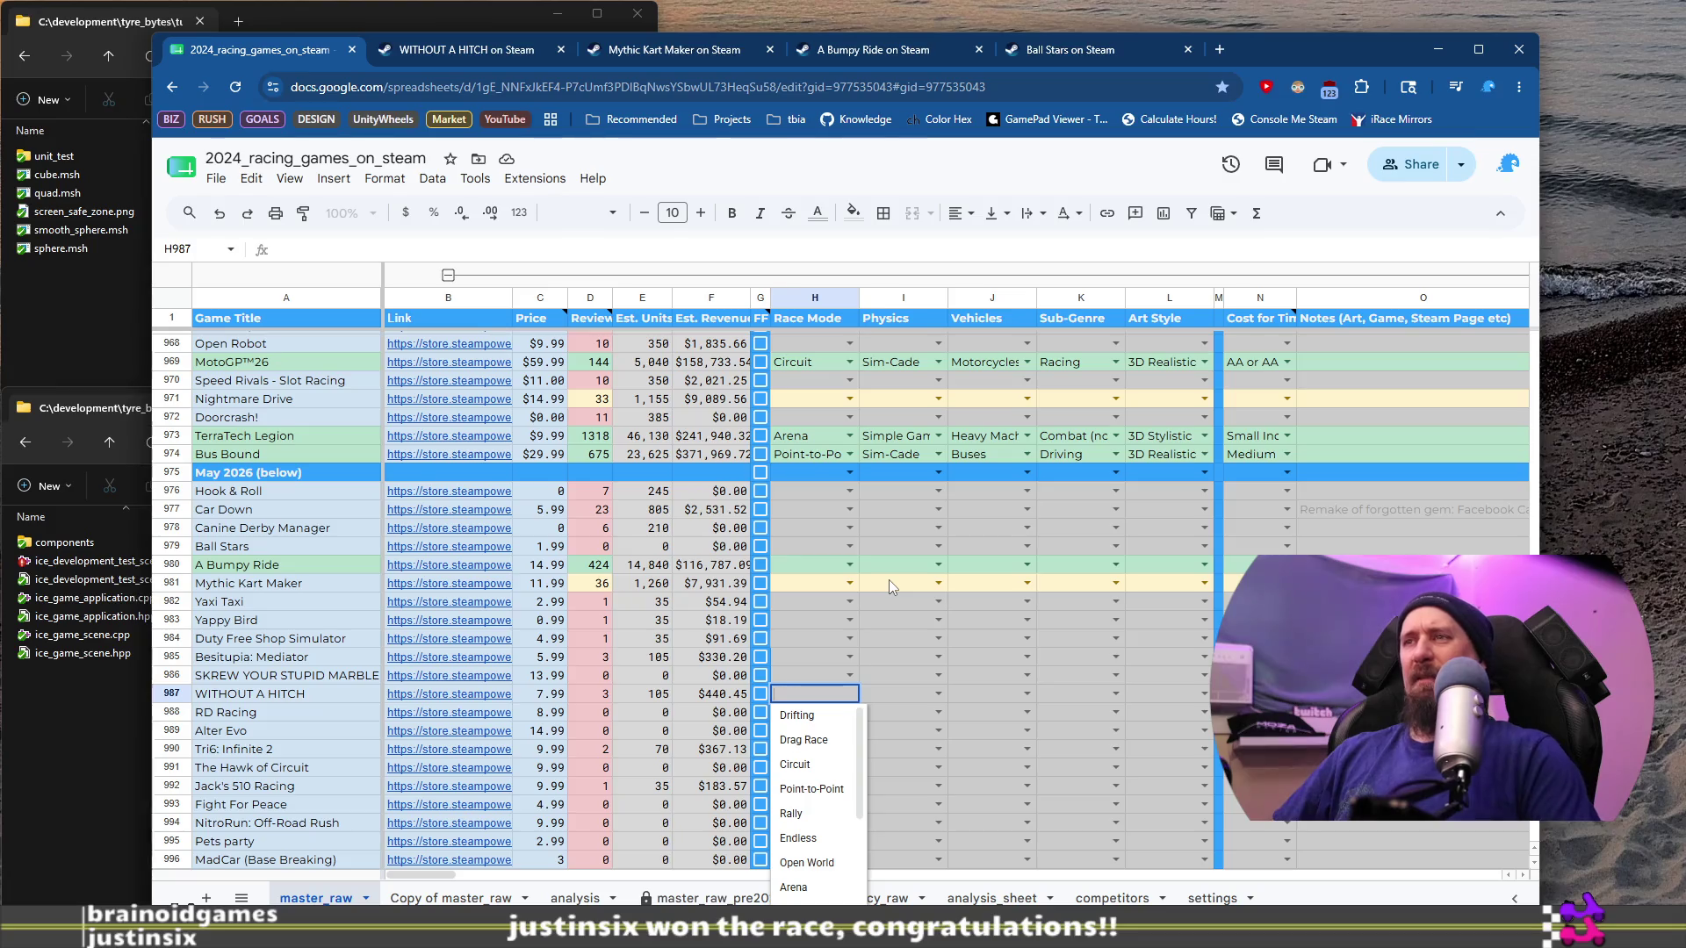
pyautogui.press('Tab')
pyautogui.press('Left')
pyautogui.press('Left')
pyautogui.press('Left')
pyautogui.press('Right')
pyautogui.press('Right')
pyautogui.press('Right')
pyautogui.press('Right')
pyautogui.press('Right')
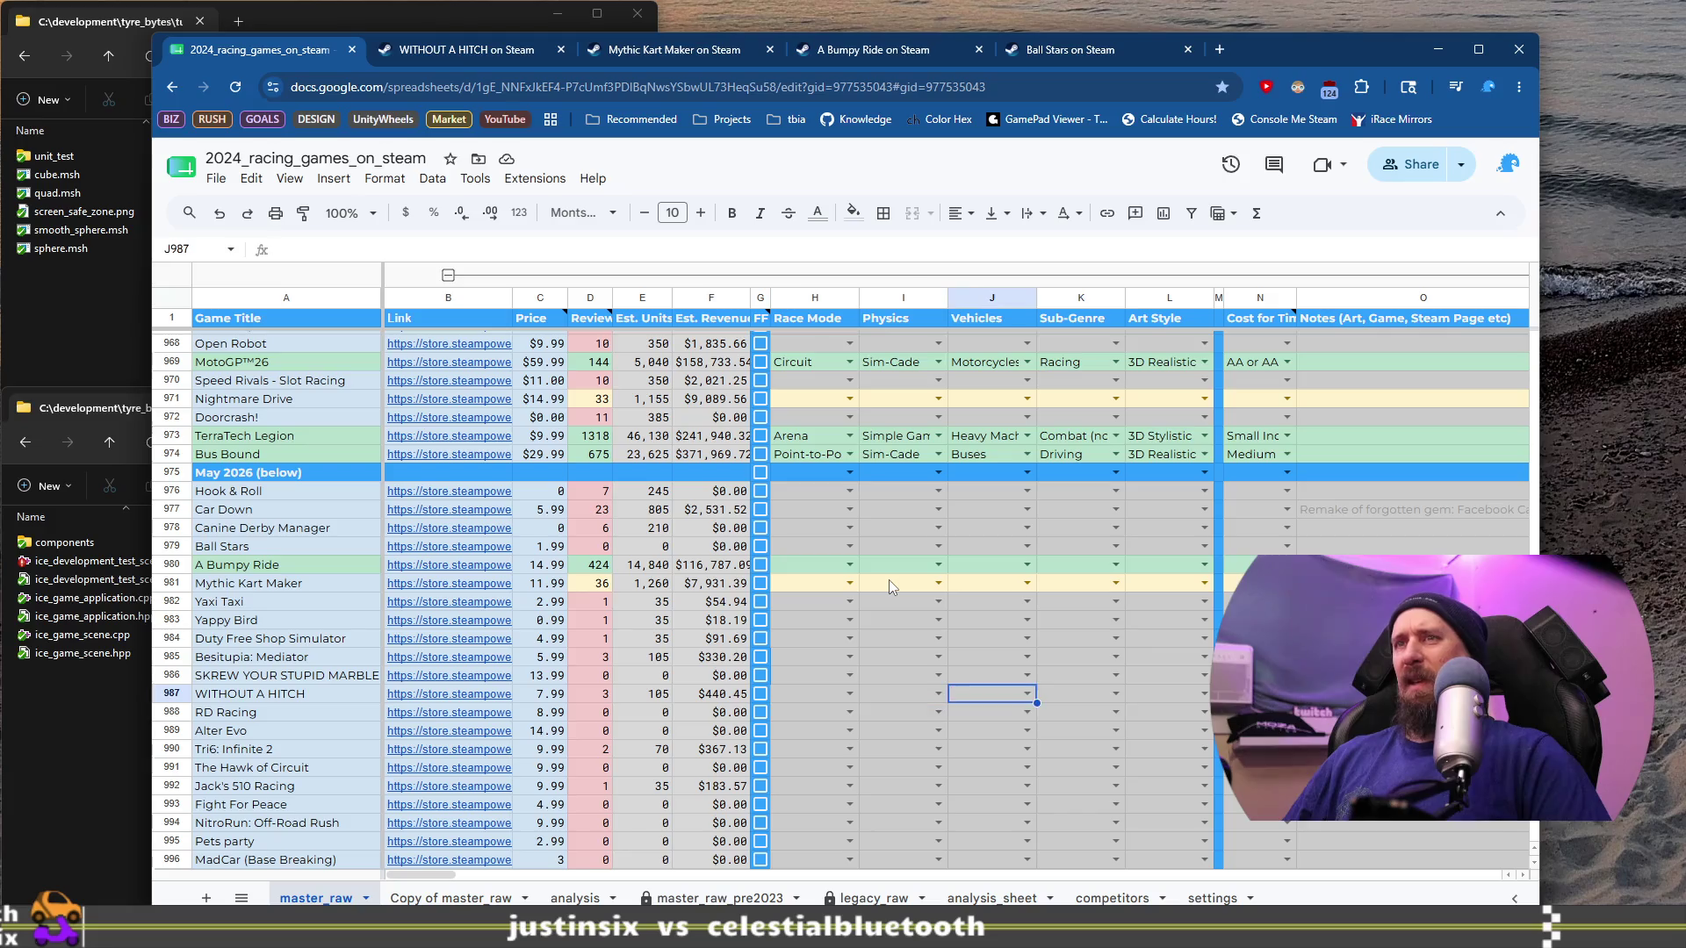
pyautogui.press('Right')
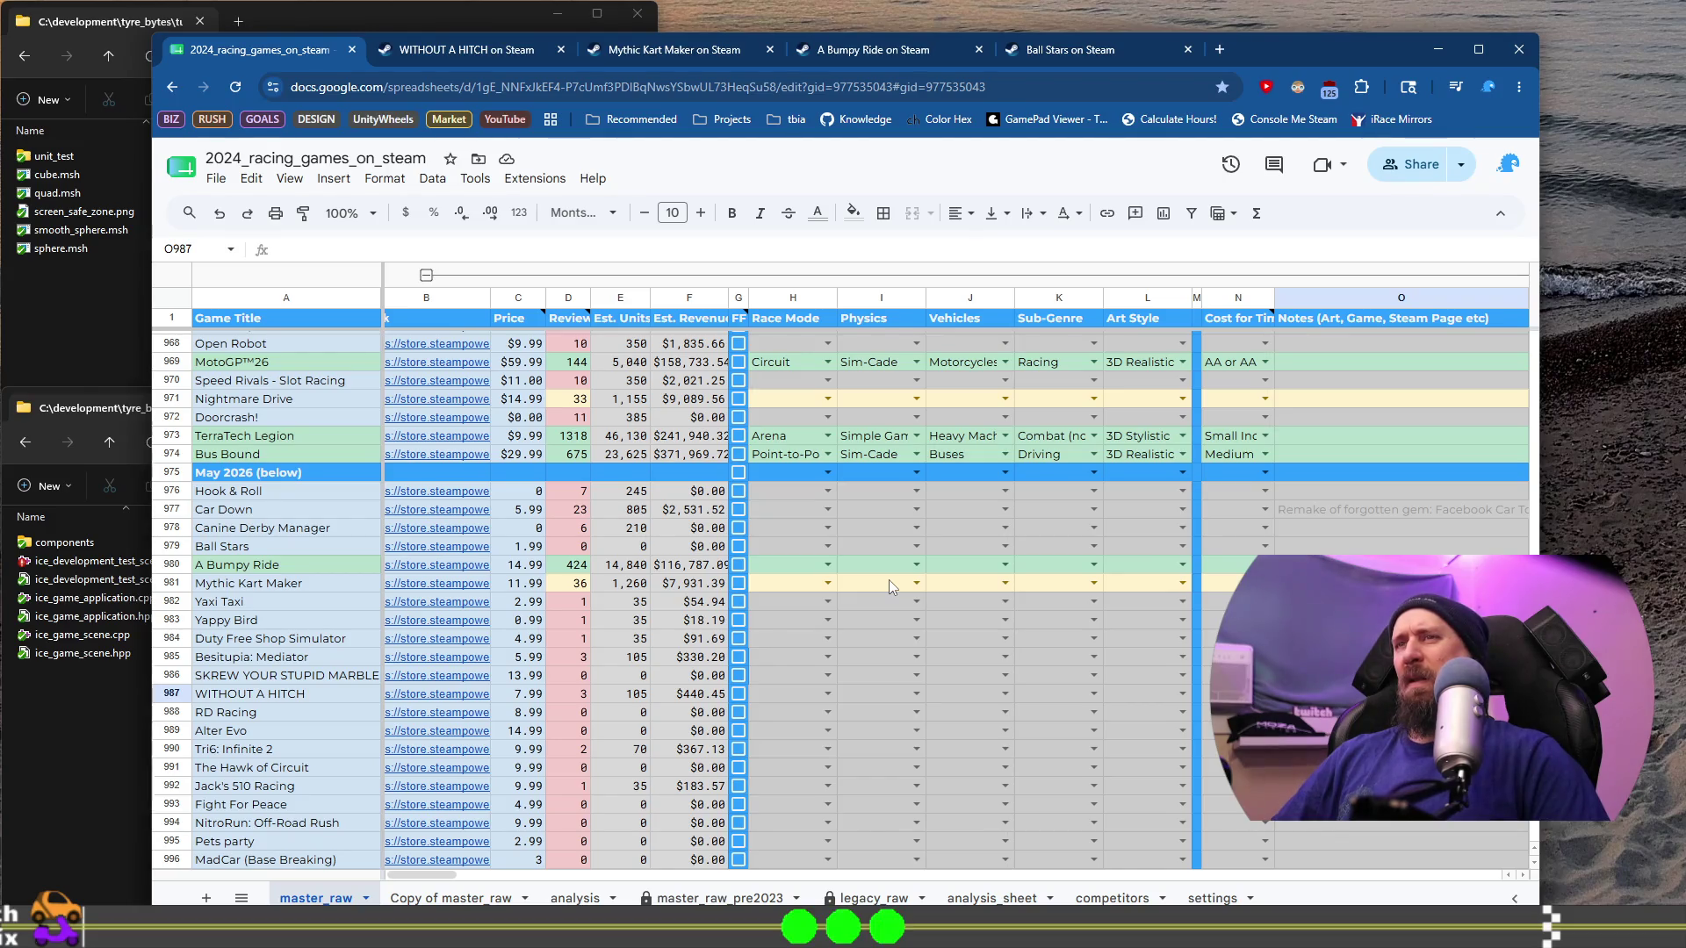
pyautogui.press('Left')
pyautogui.press('Left')
pyautogui.press('Left')
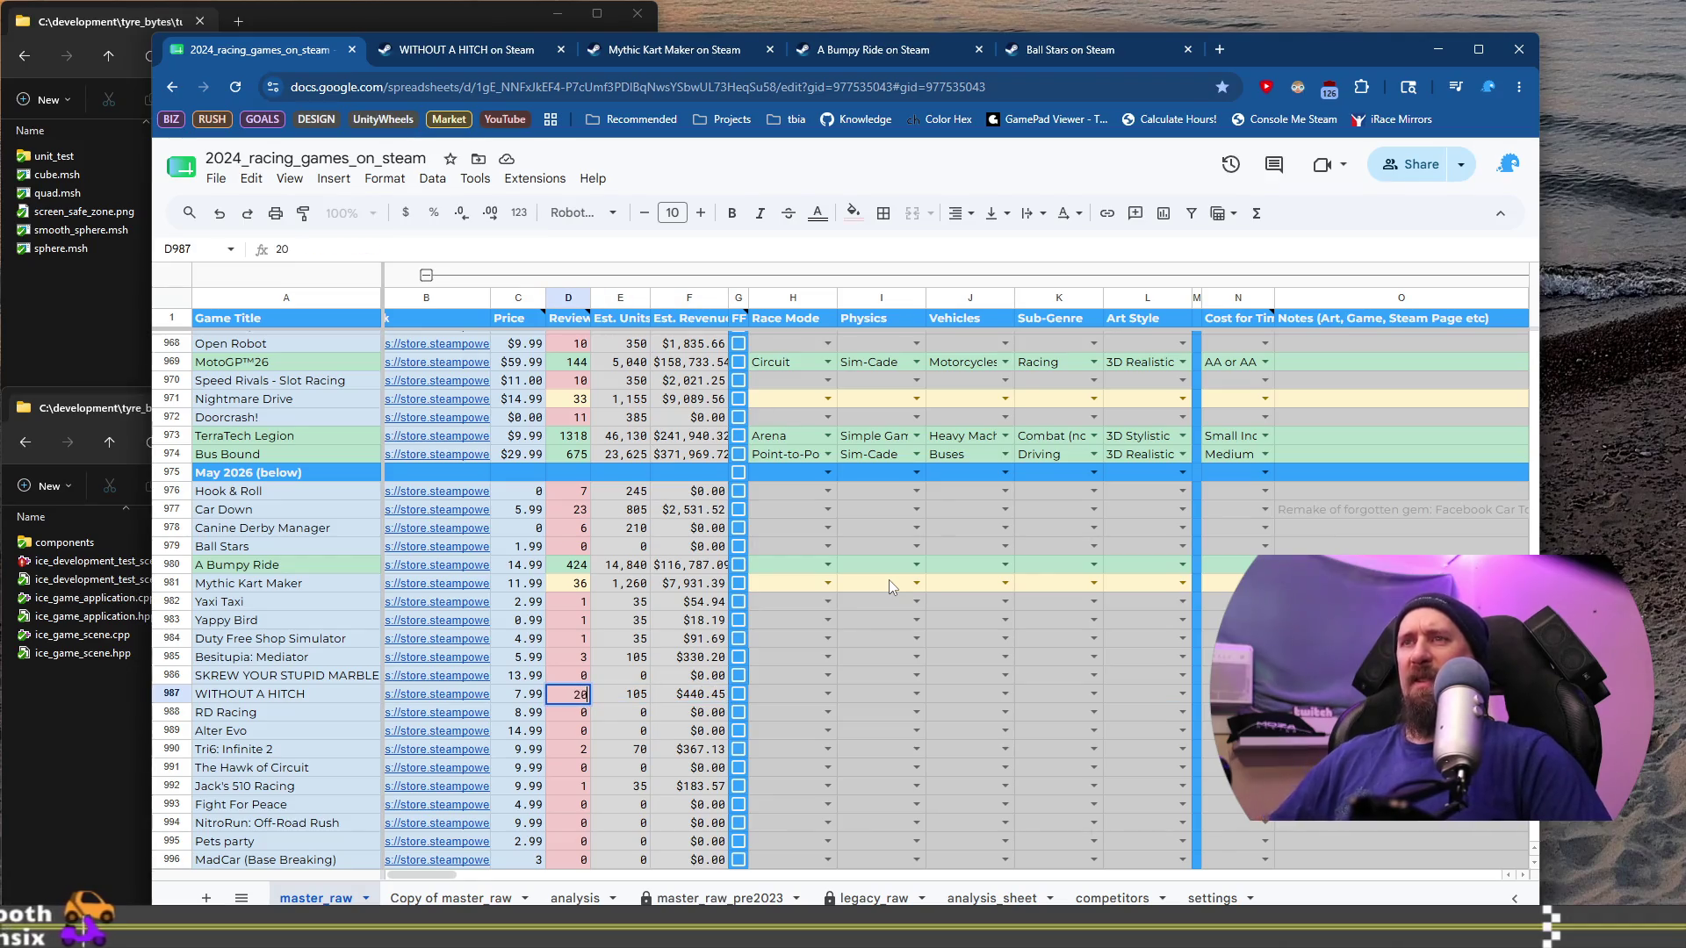
pyautogui.press('Escape')
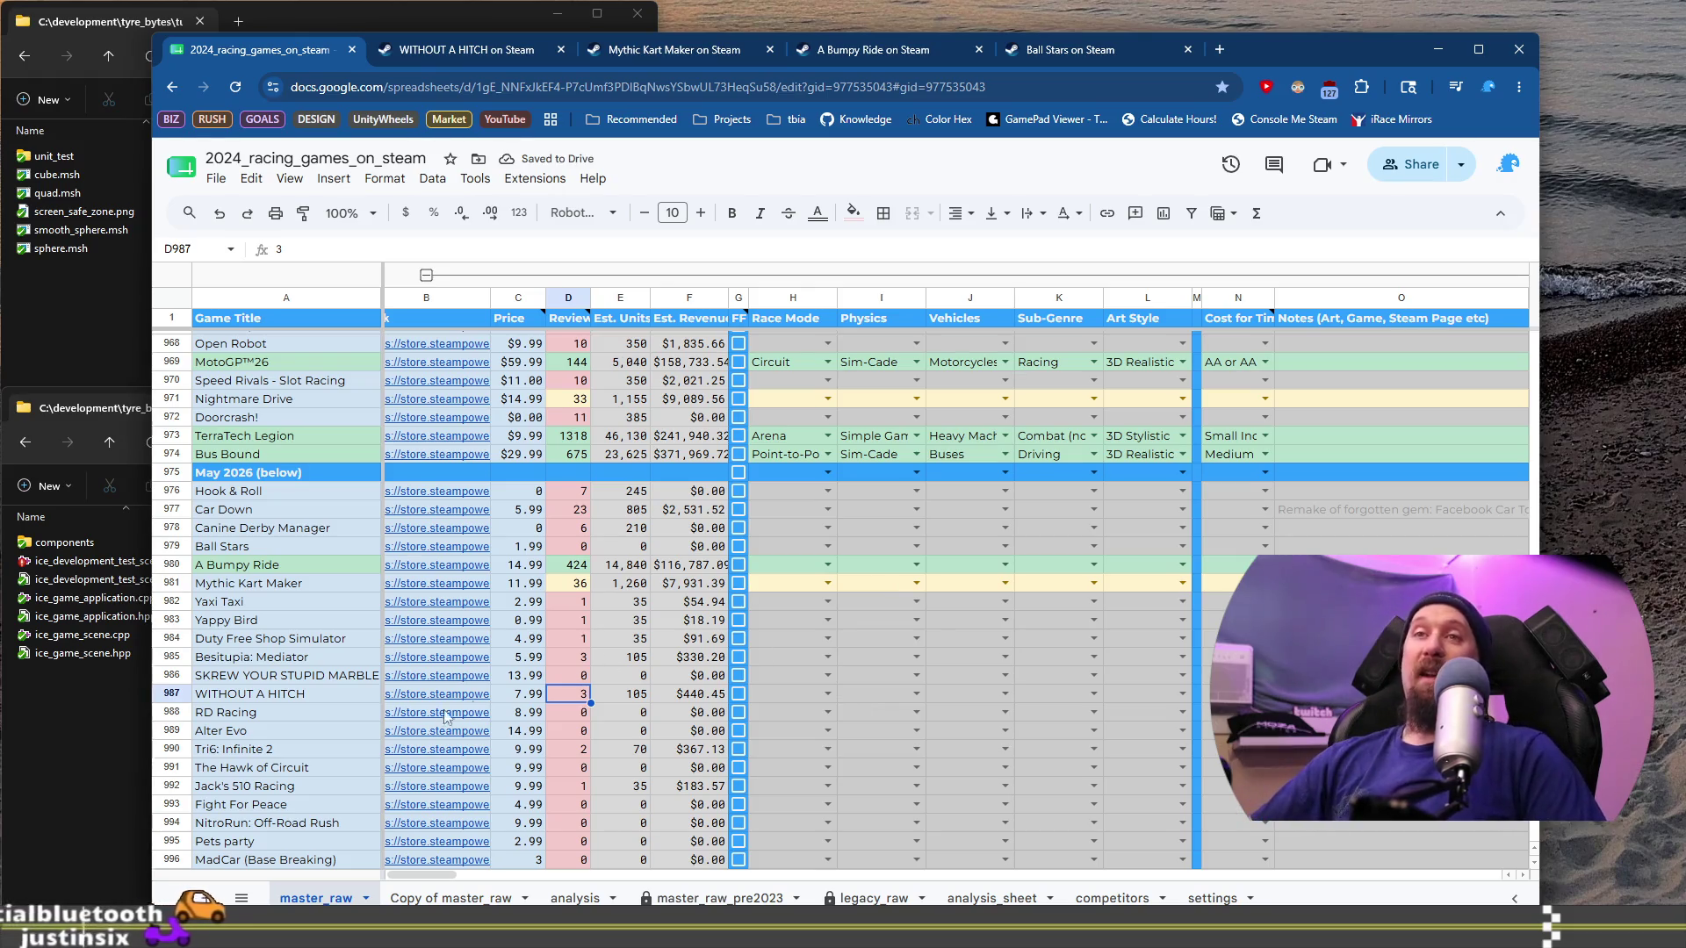
pyautogui.click(337, 718)
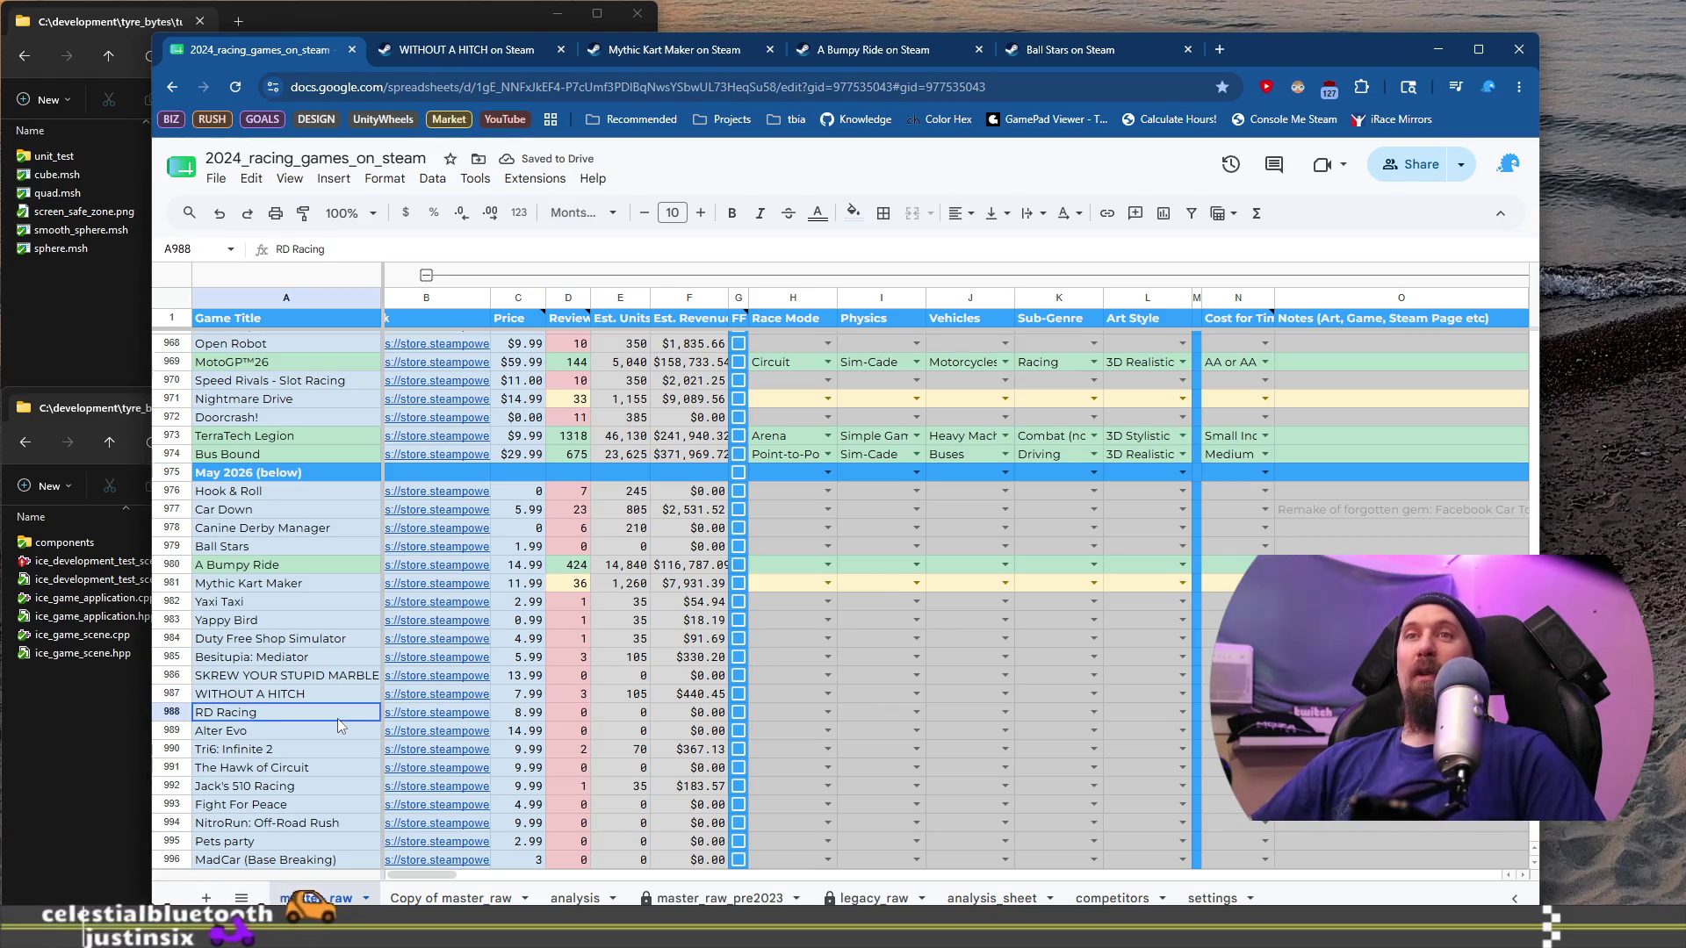
pyautogui.moveTo(437, 693)
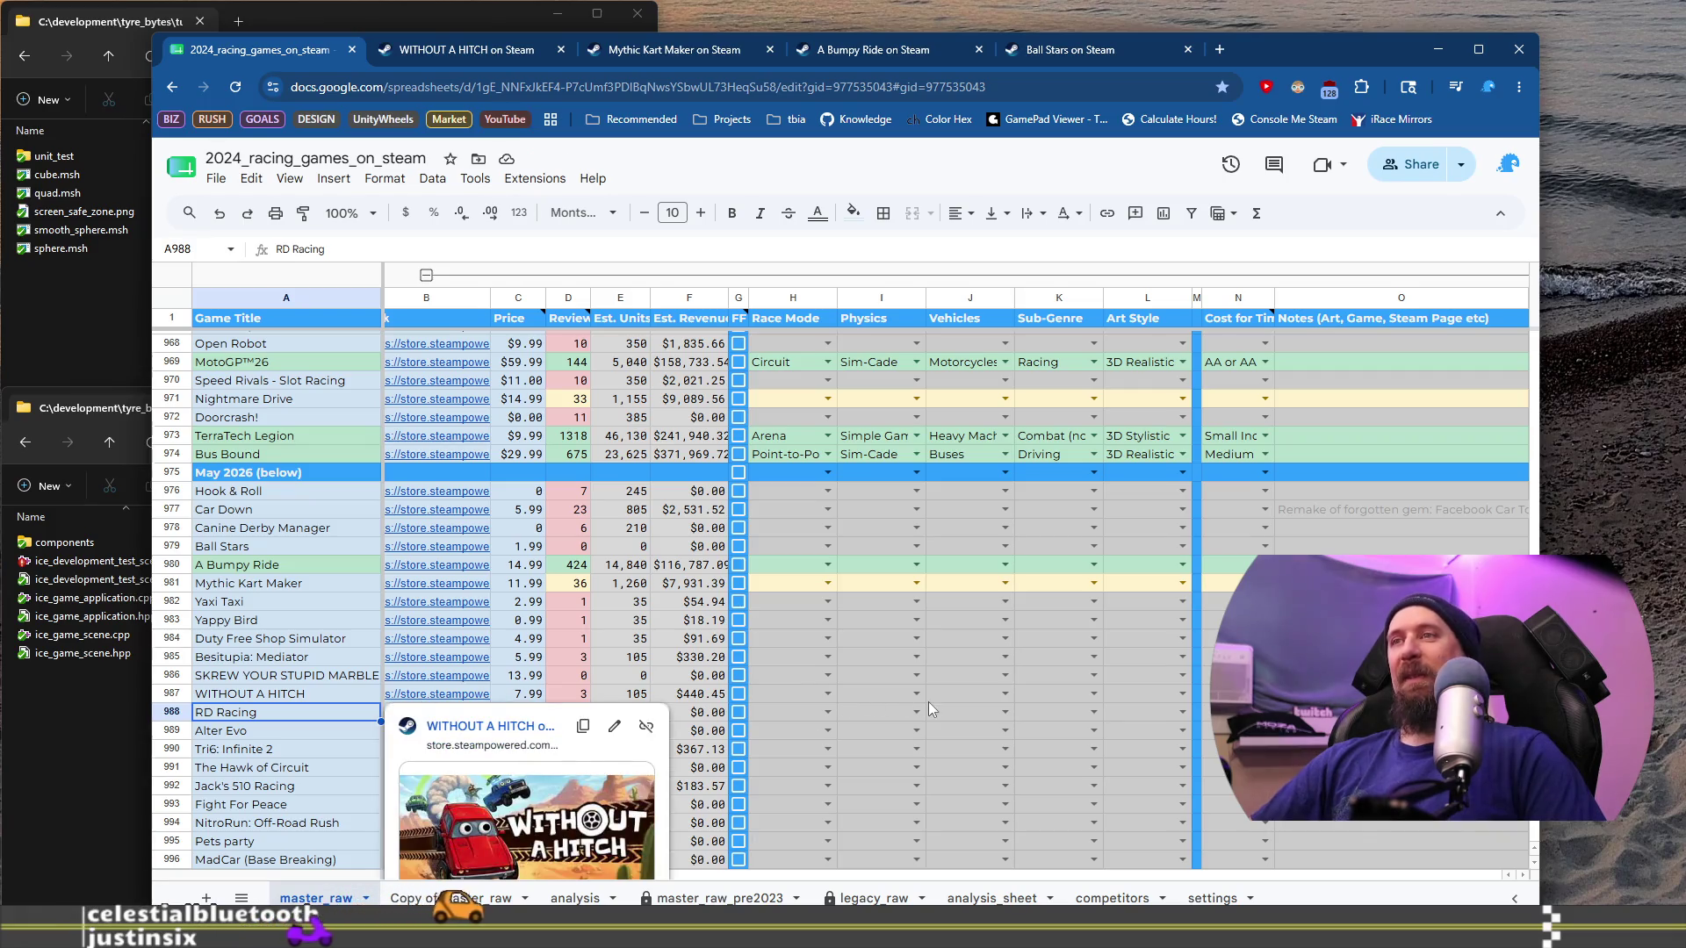
pyautogui.click(1401, 693)
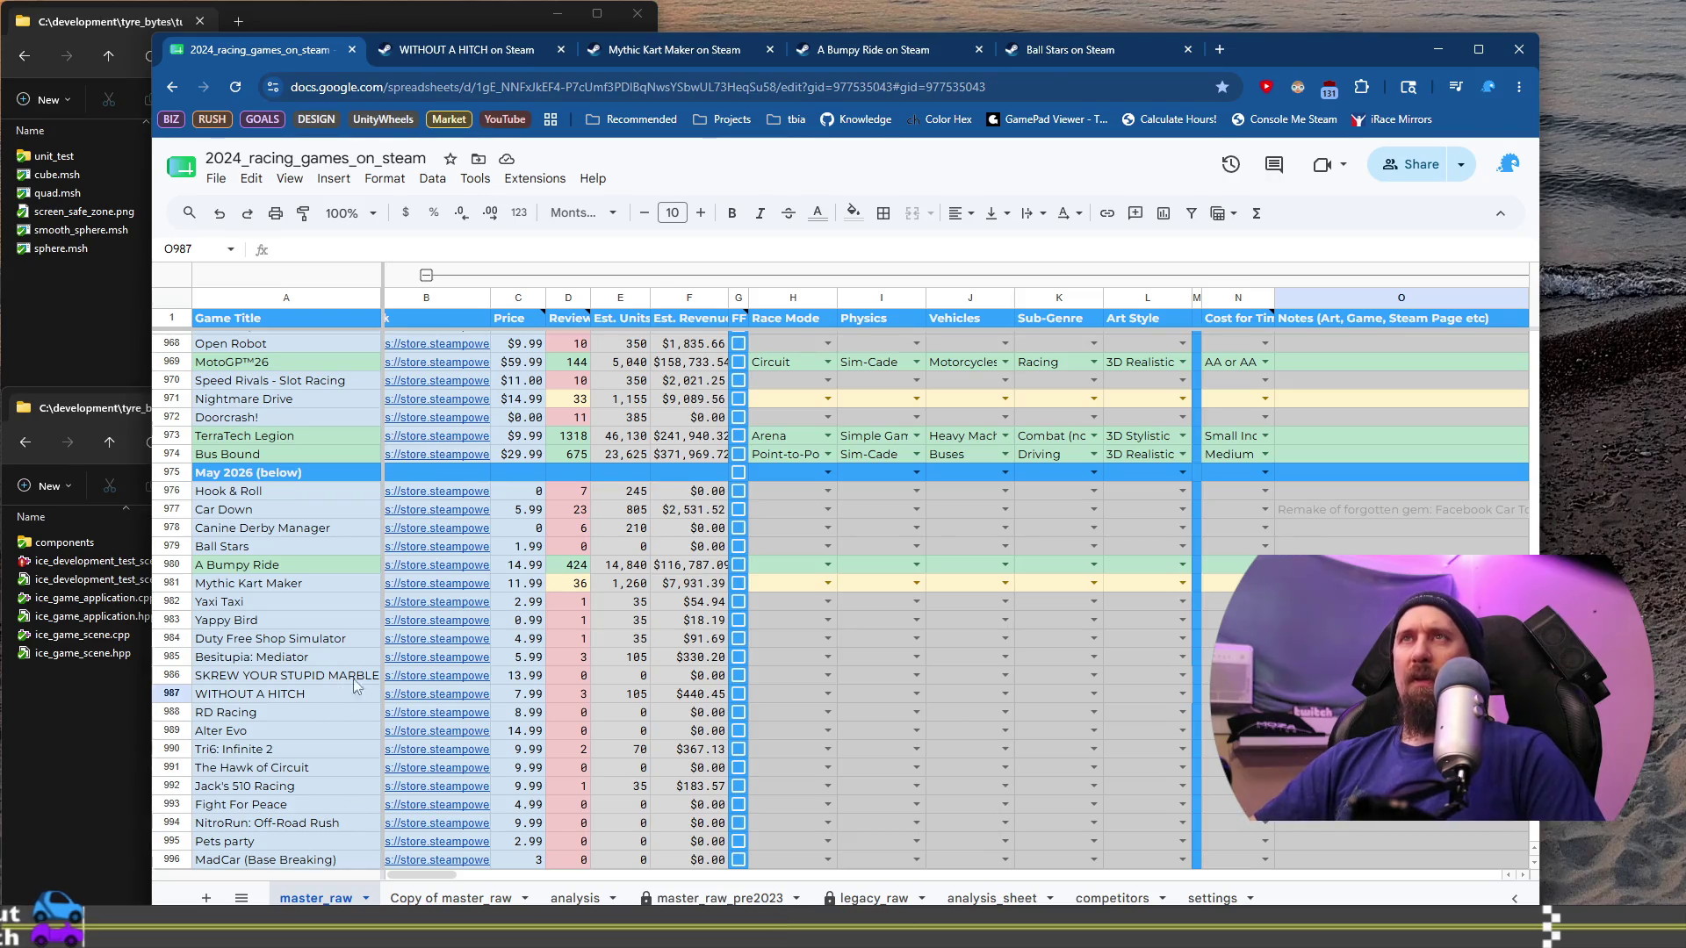
pyautogui.hotkey('ctrl', 'Tab')
pyautogui.scroll(-5, 960, 697)
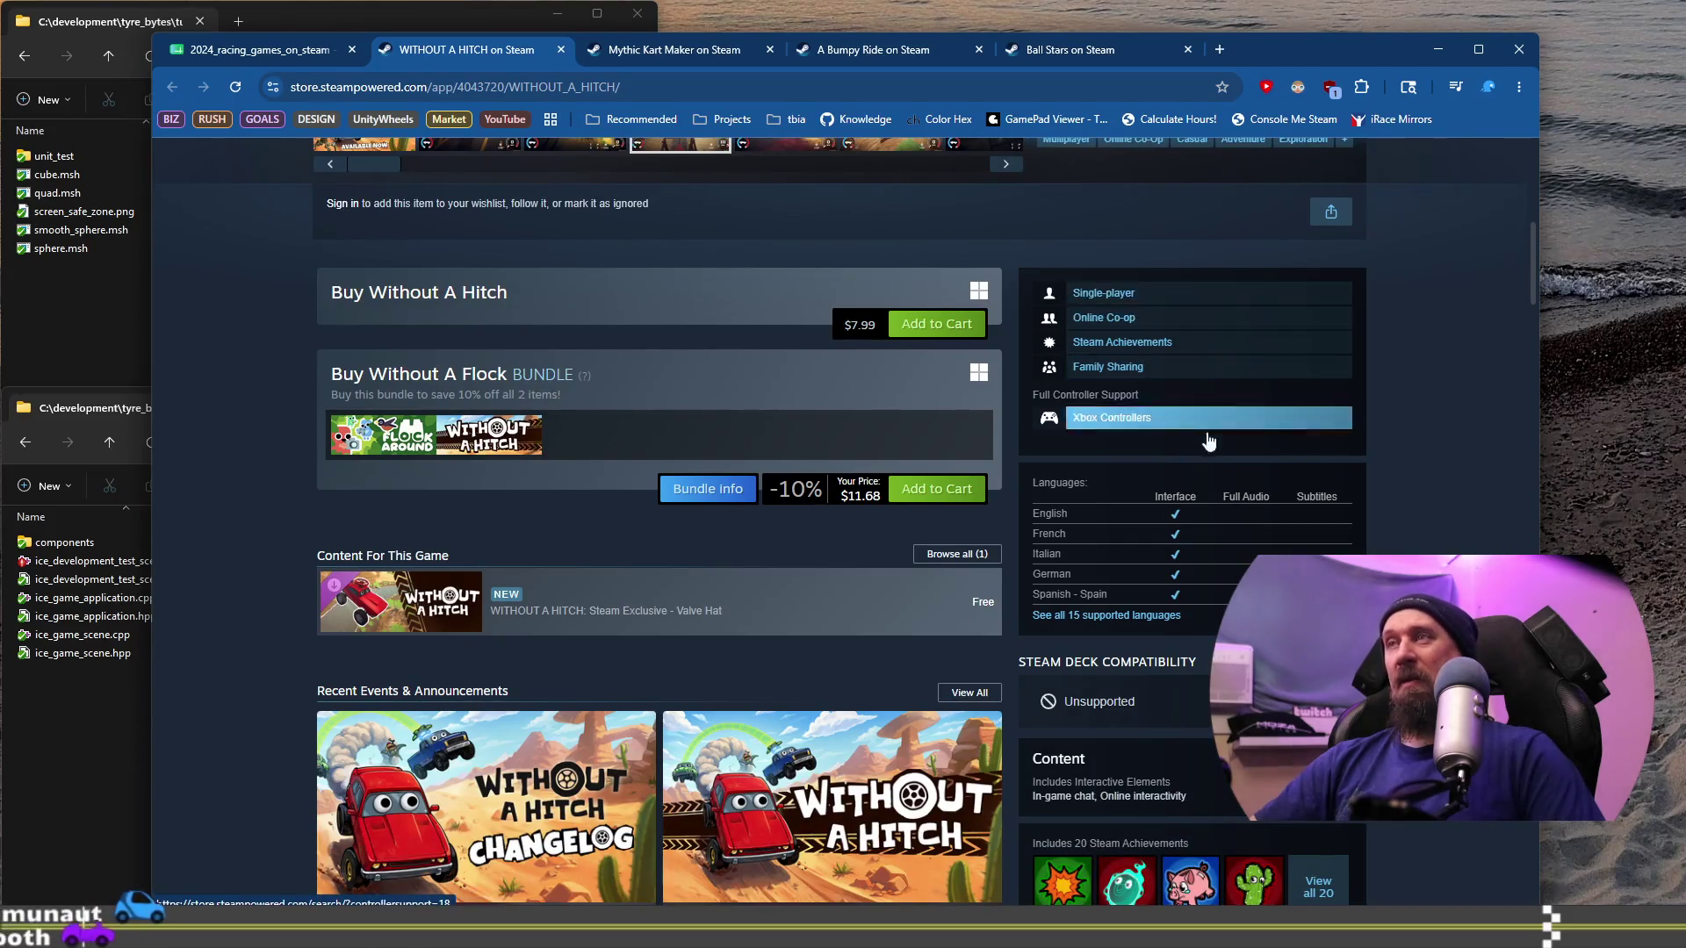
pyautogui.scroll(8, 1208, 434)
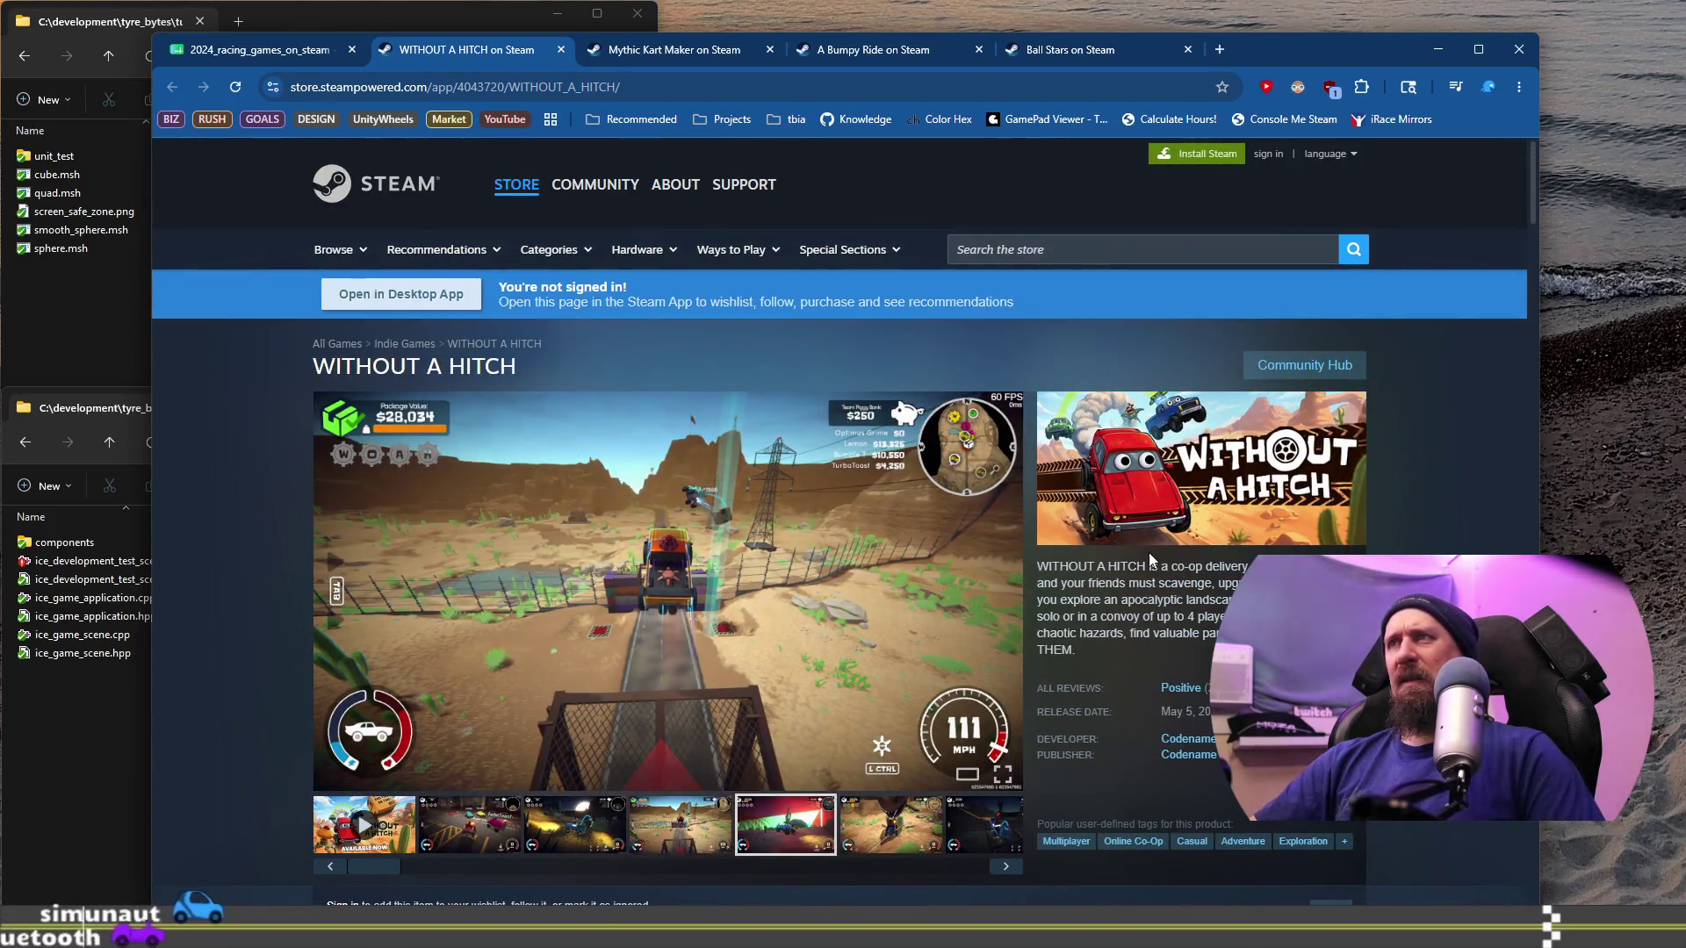
pyautogui.moveTo(1128, 566)
pyautogui.mouseDown()
pyautogui.moveTo(1164, 606)
pyautogui.moveTo(1159, 633)
pyautogui.mouseUp()
pyautogui.scroll(-3, 1142, 618)
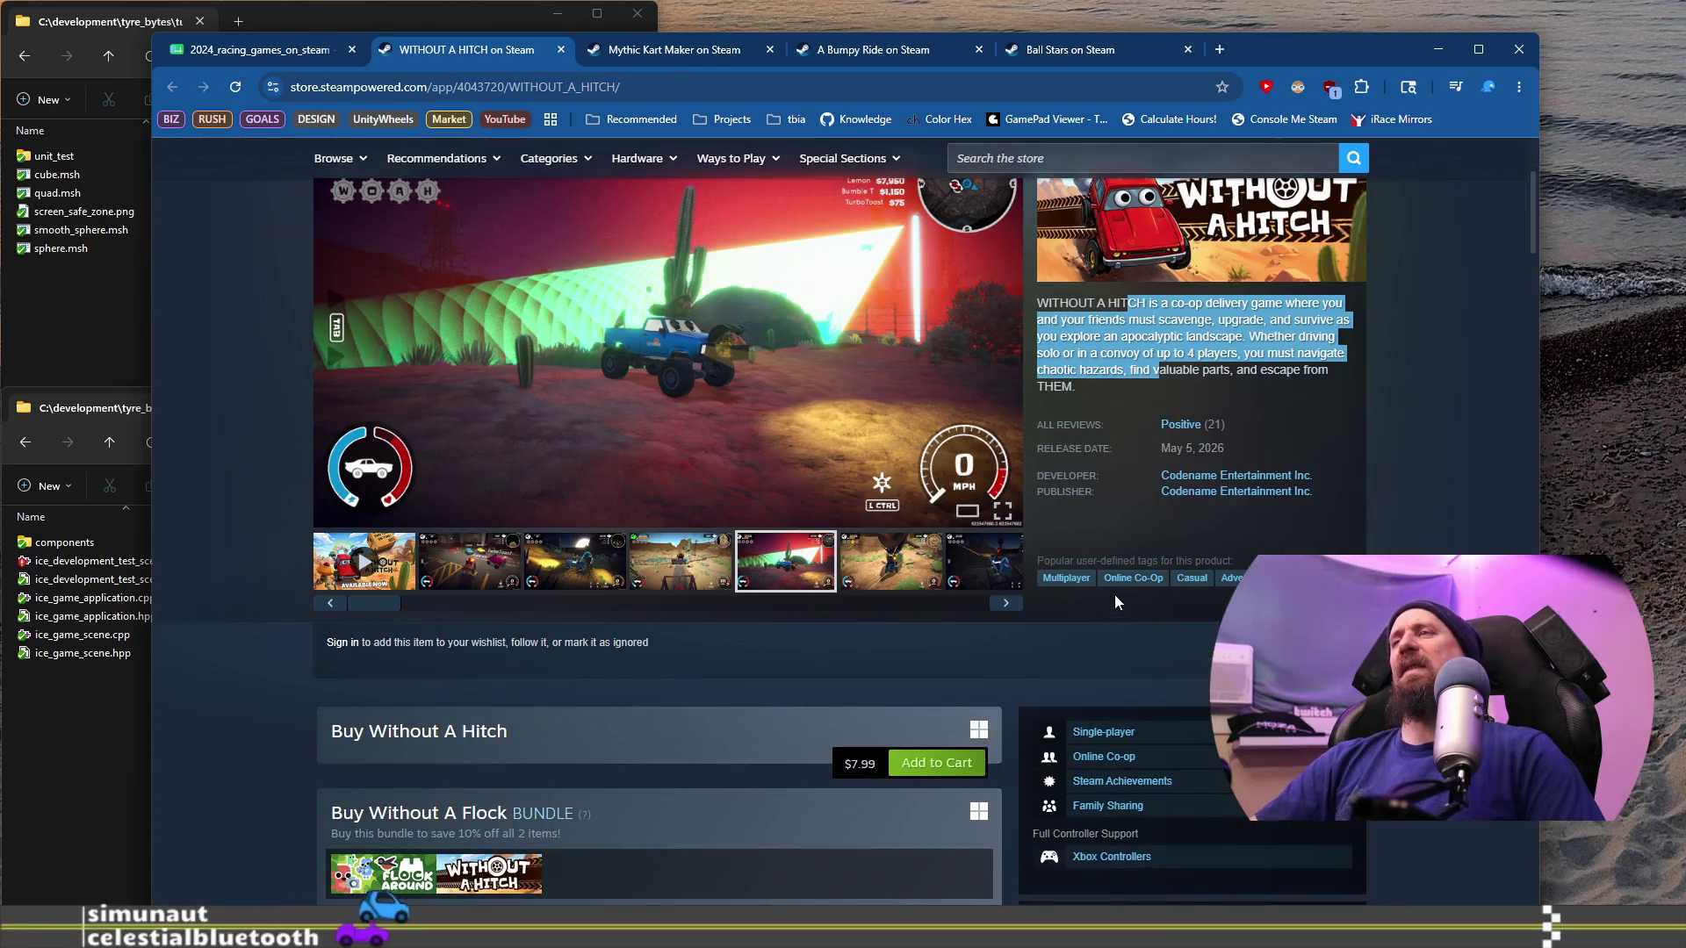
pyautogui.click(481, 579)
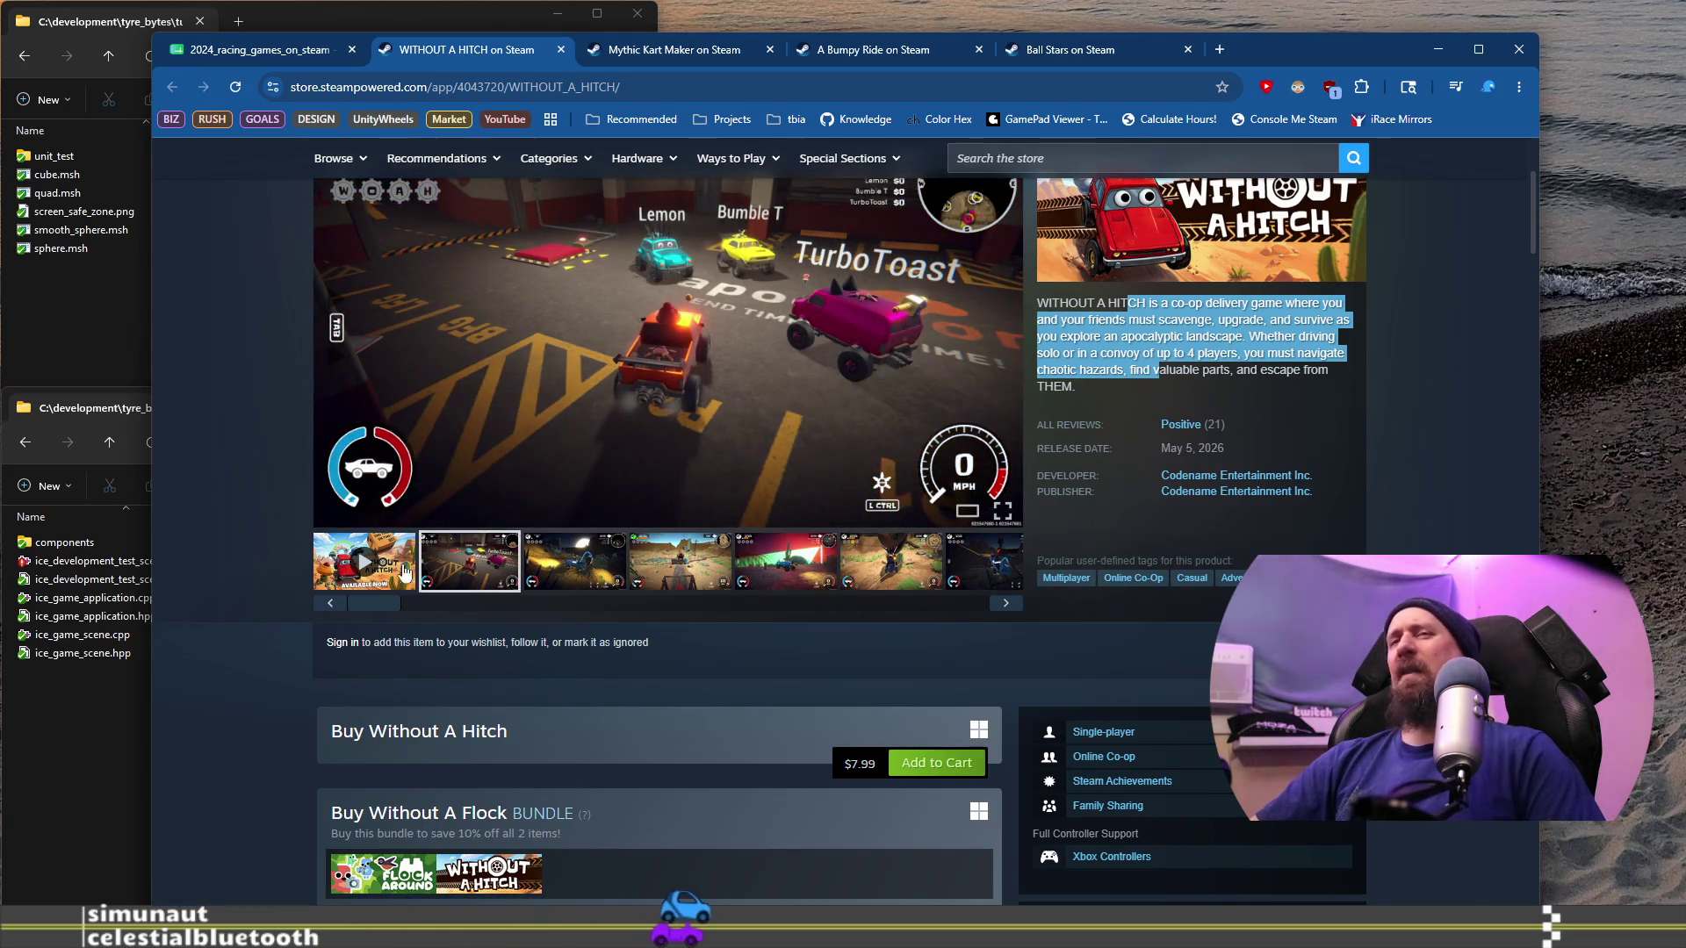
pyautogui.click(414, 571)
pyautogui.scroll(3, 545, 690)
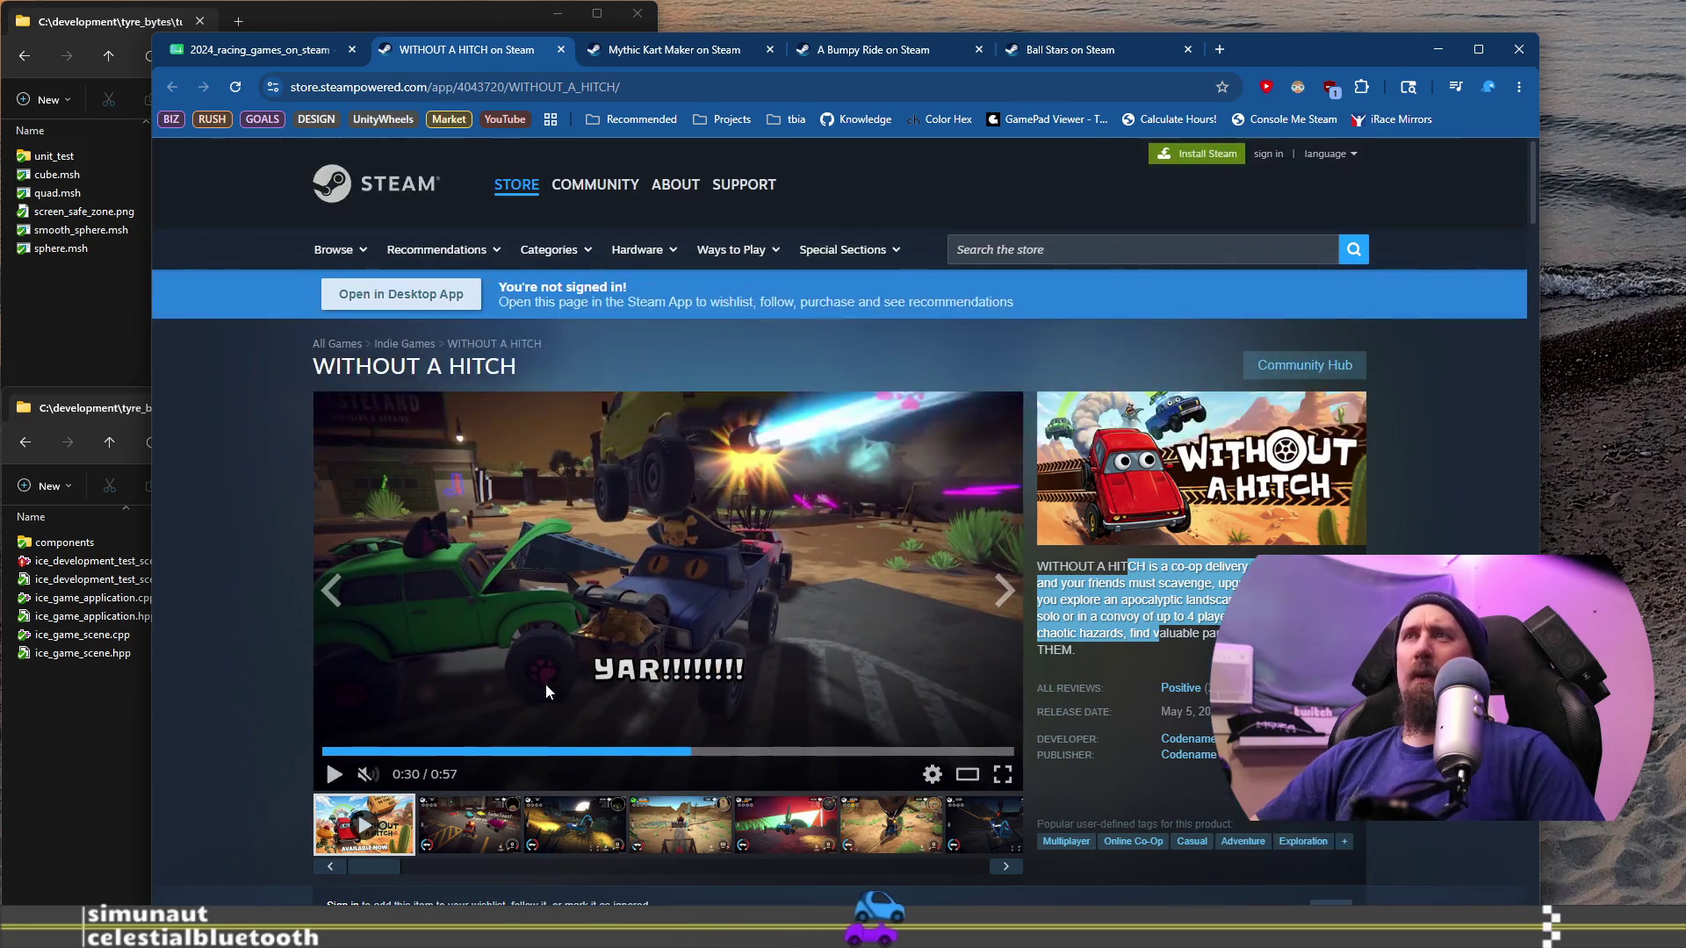
pyautogui.click(811, 752)
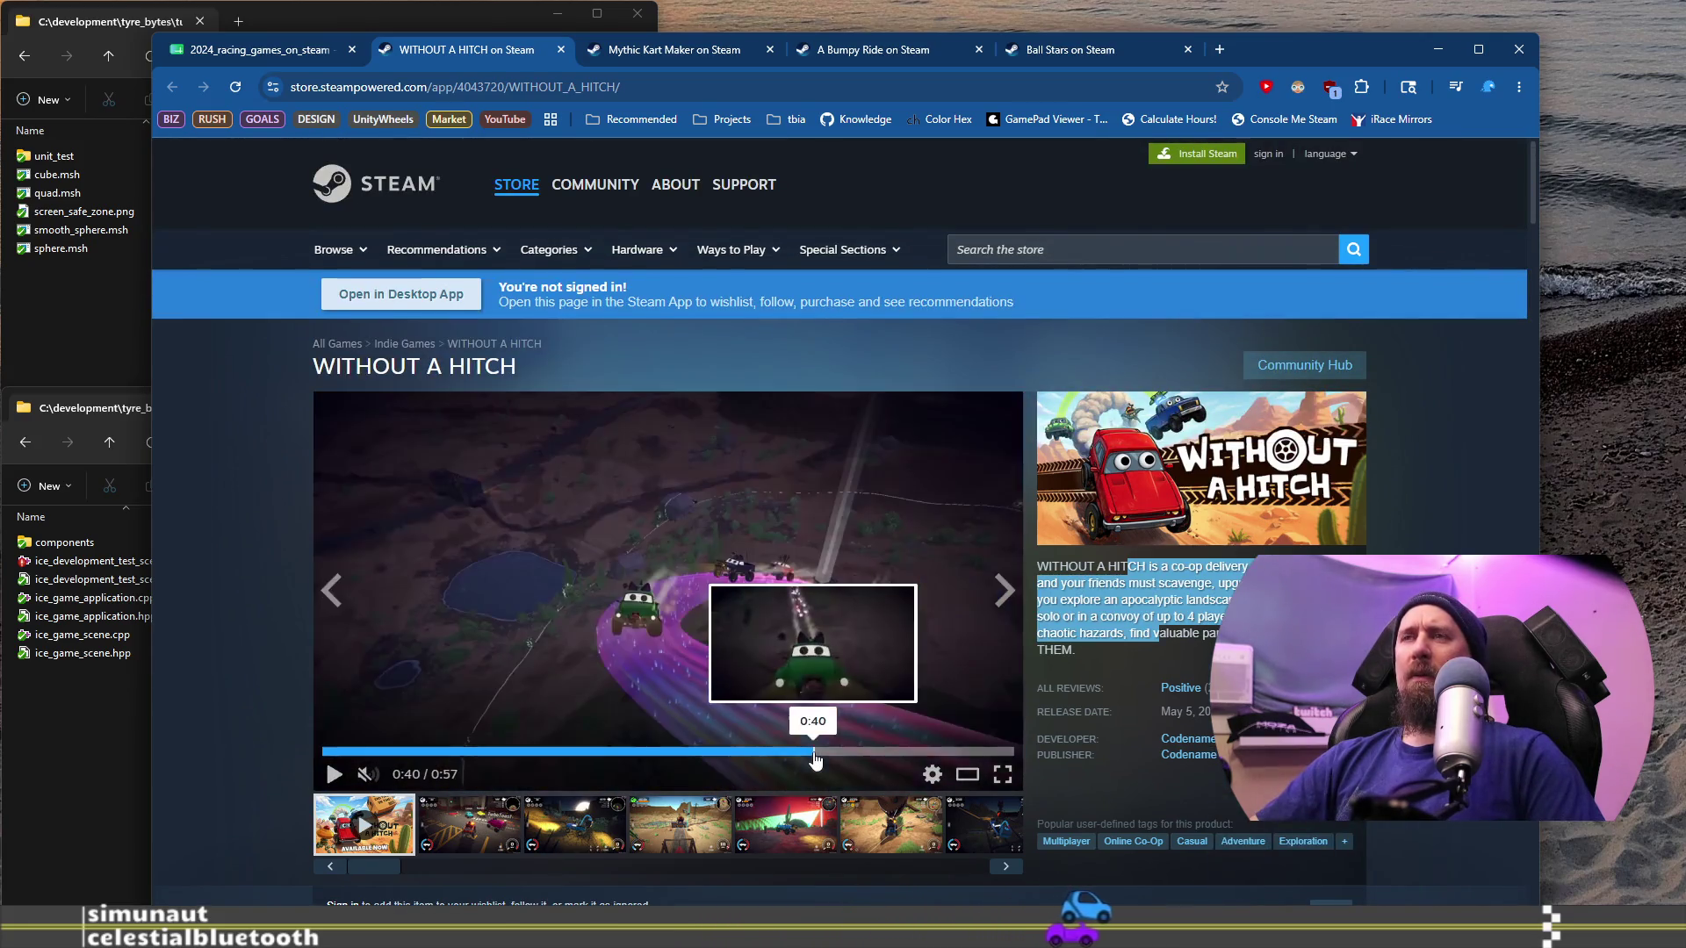
pyautogui.click(853, 753)
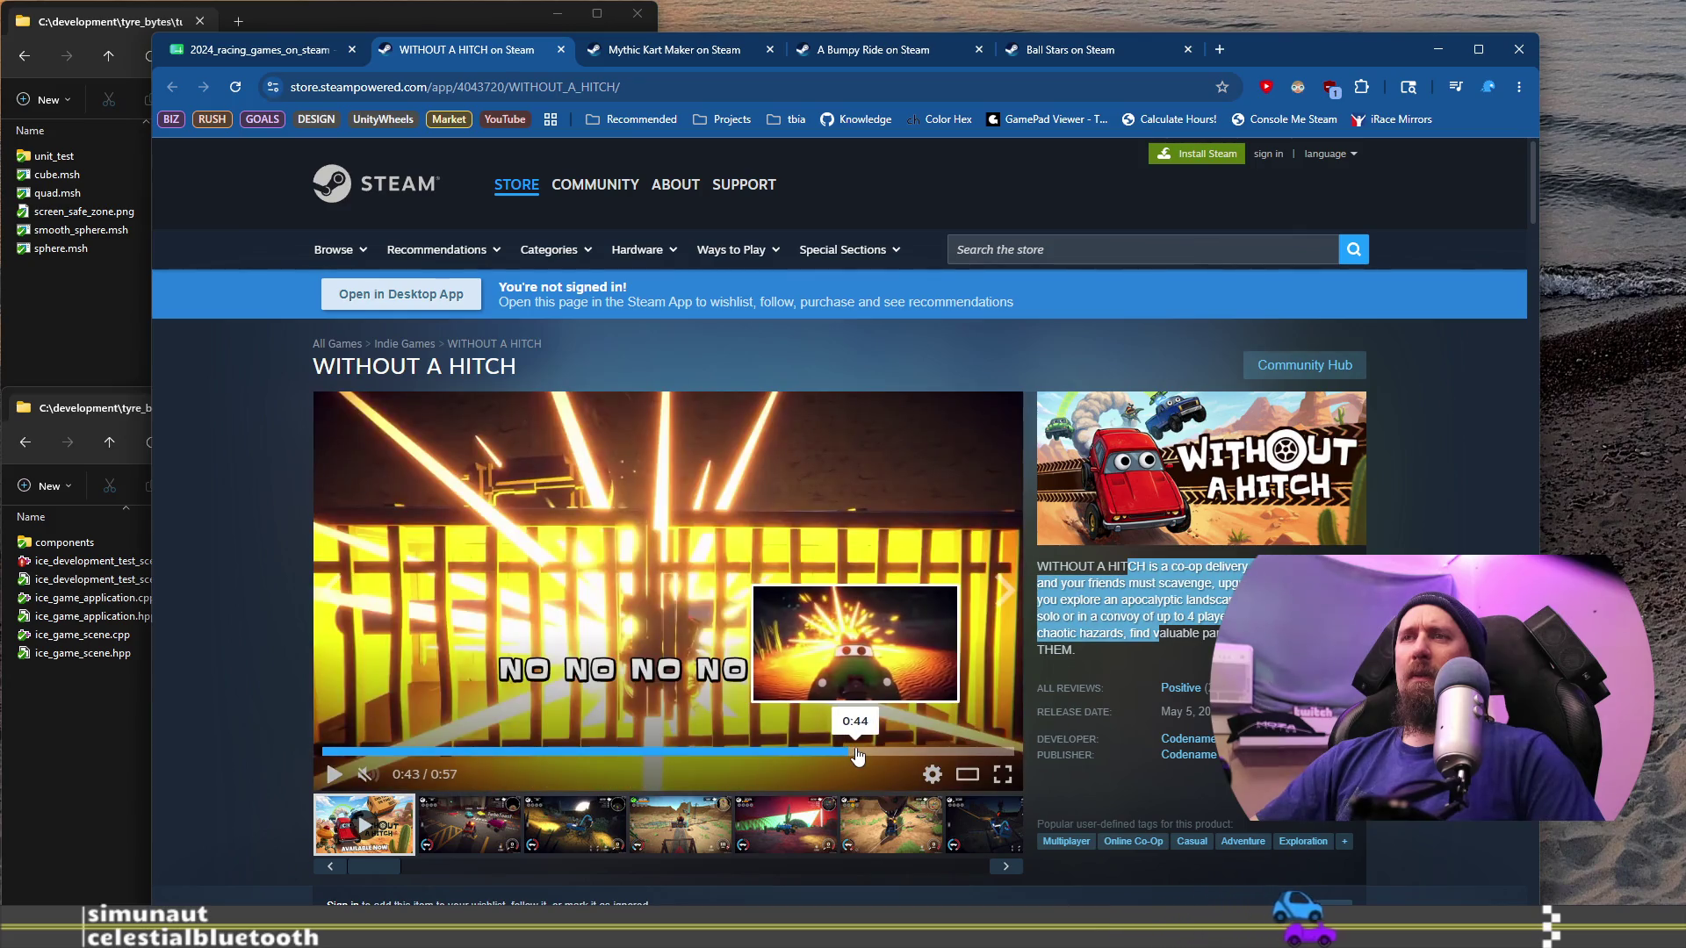
pyautogui.click(912, 753)
pyautogui.click(940, 752)
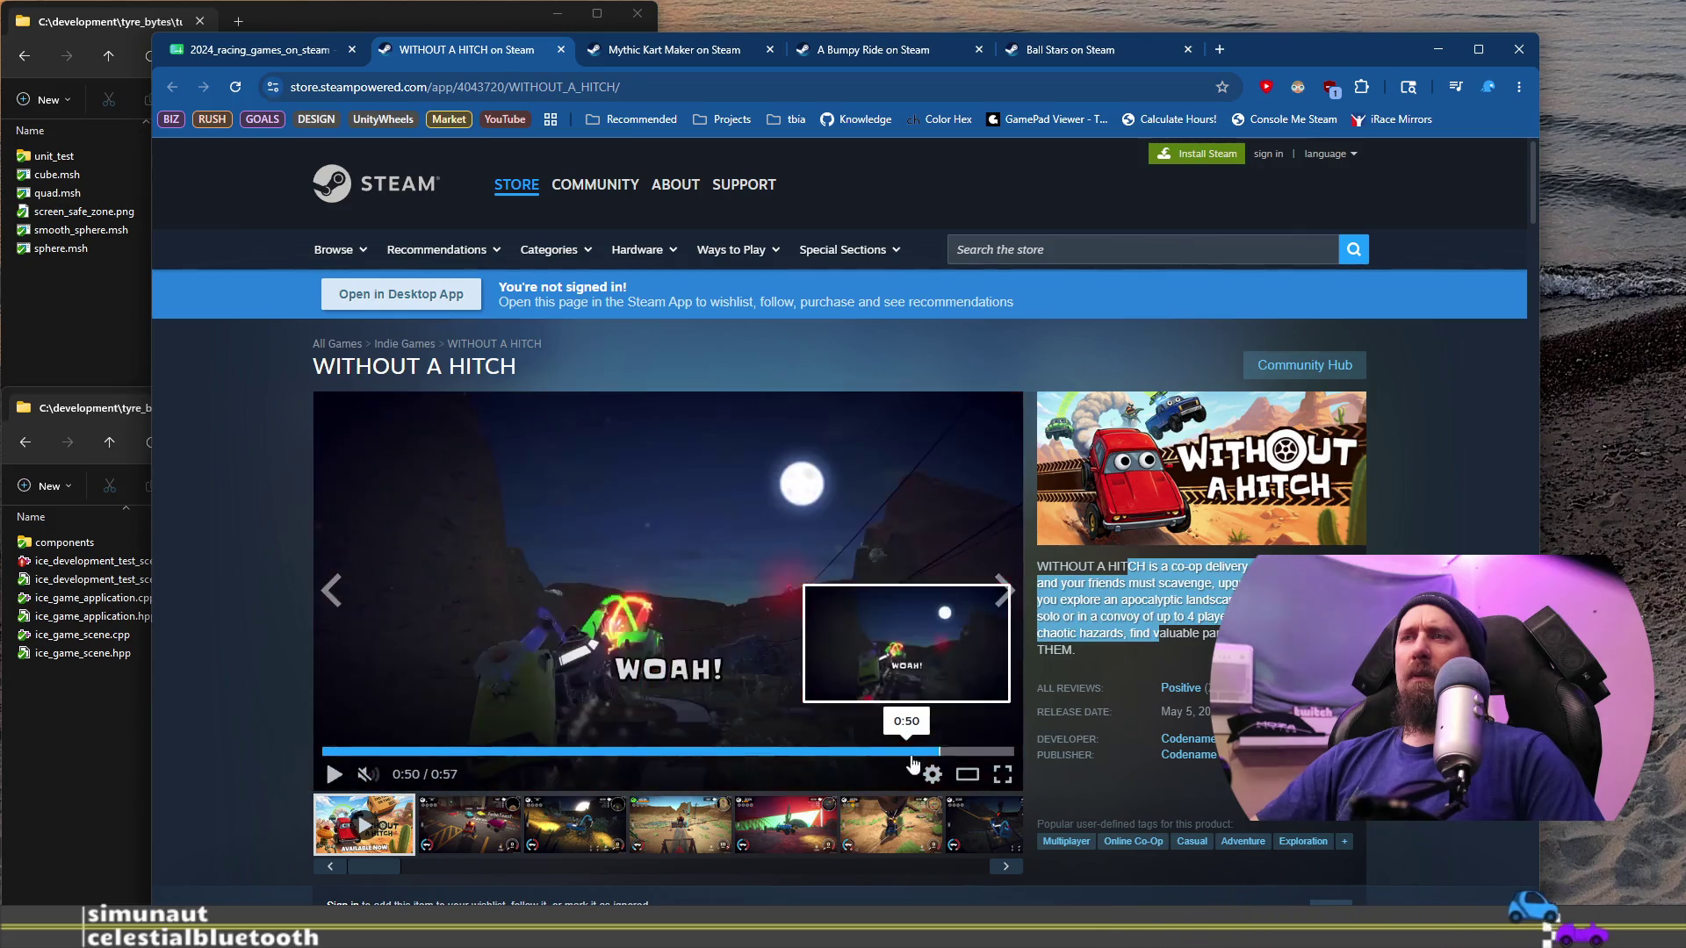
pyautogui.click(443, 753)
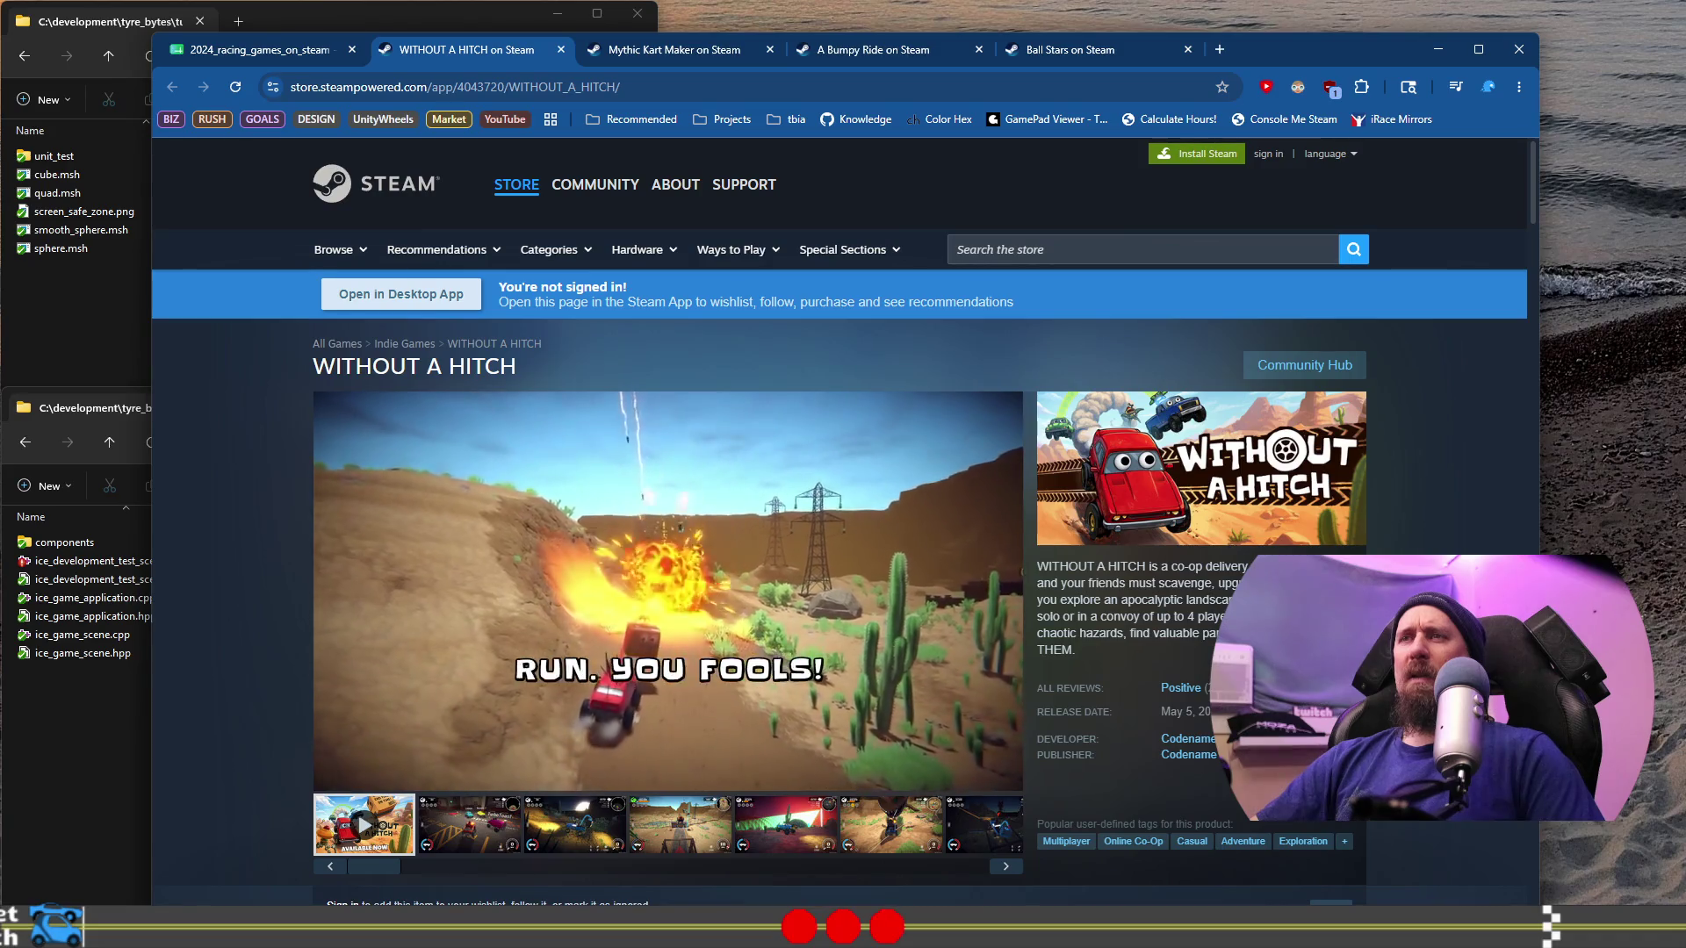
pyautogui.click(587, 529)
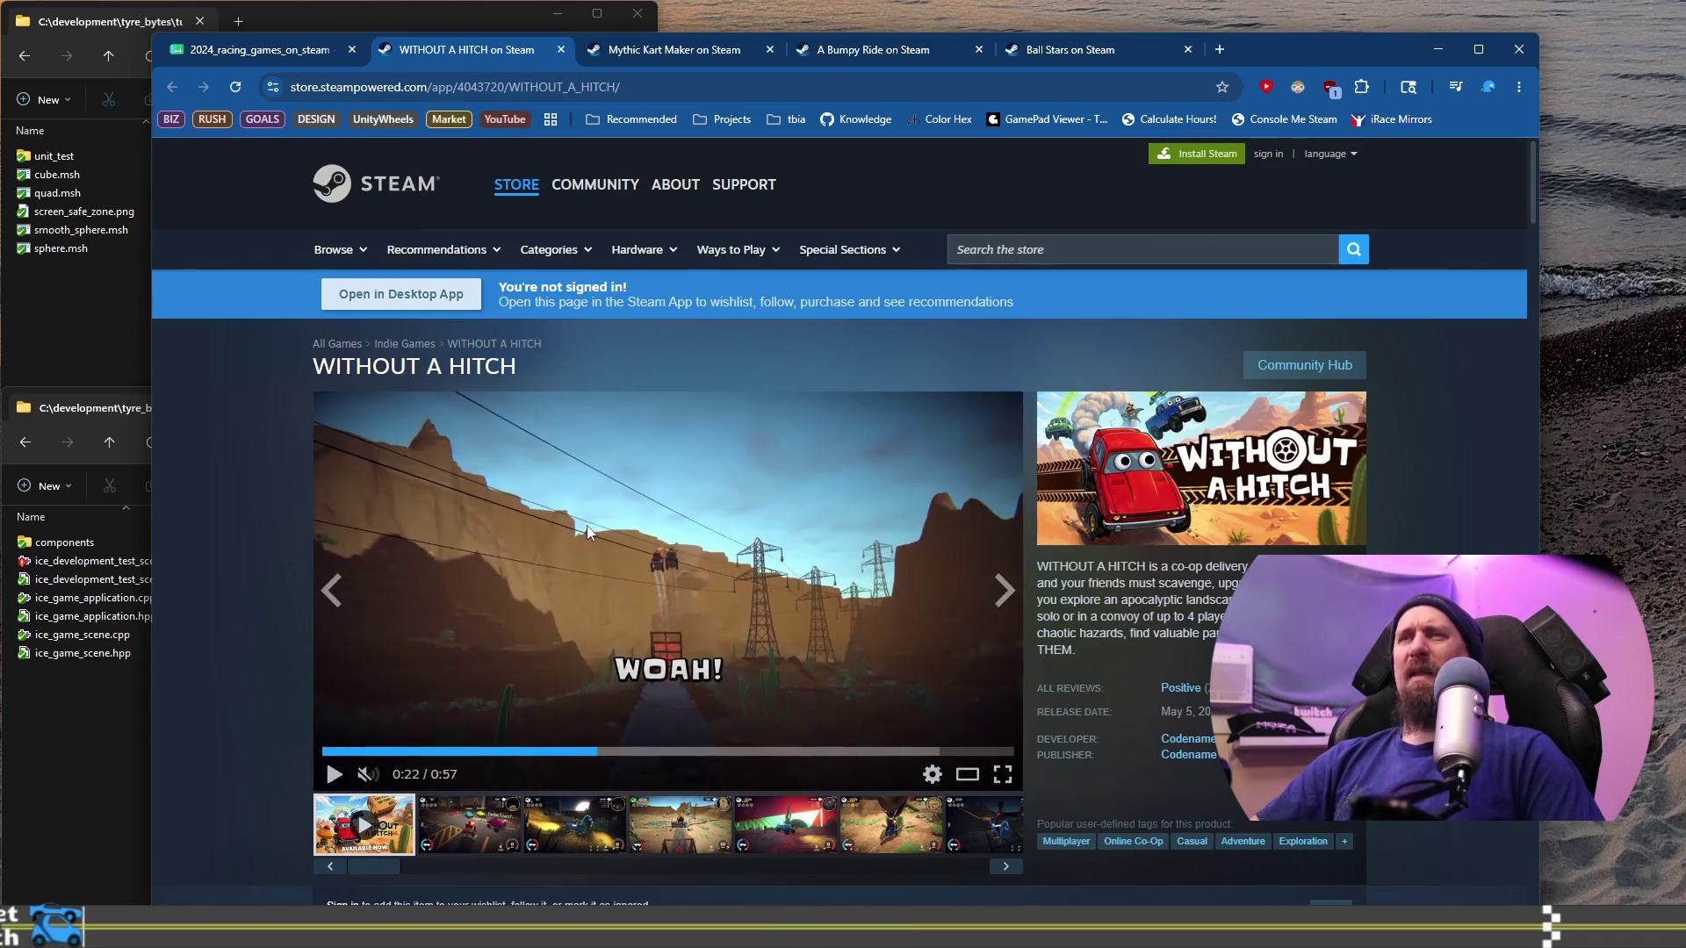
pyautogui.click(245, 51)
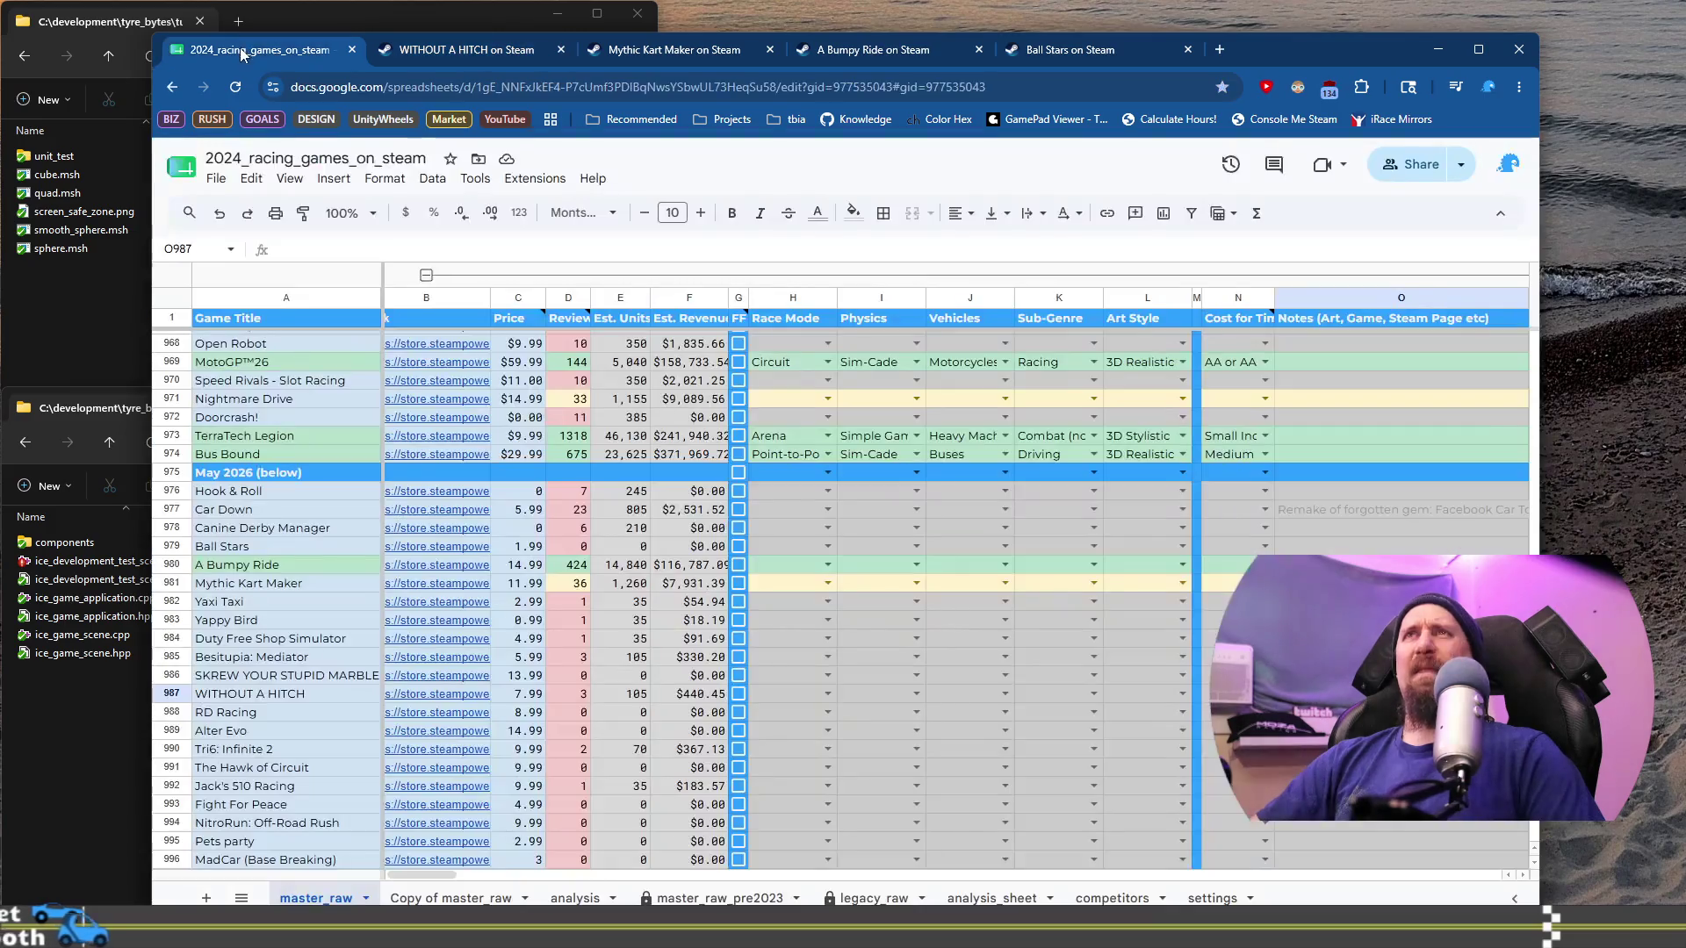
# Step: Note 'Claimed FriendSlop, no vibes from trailer' in WITHOUT A HITCH's Notes cell O987
pyautogui.moveTo(437, 658)
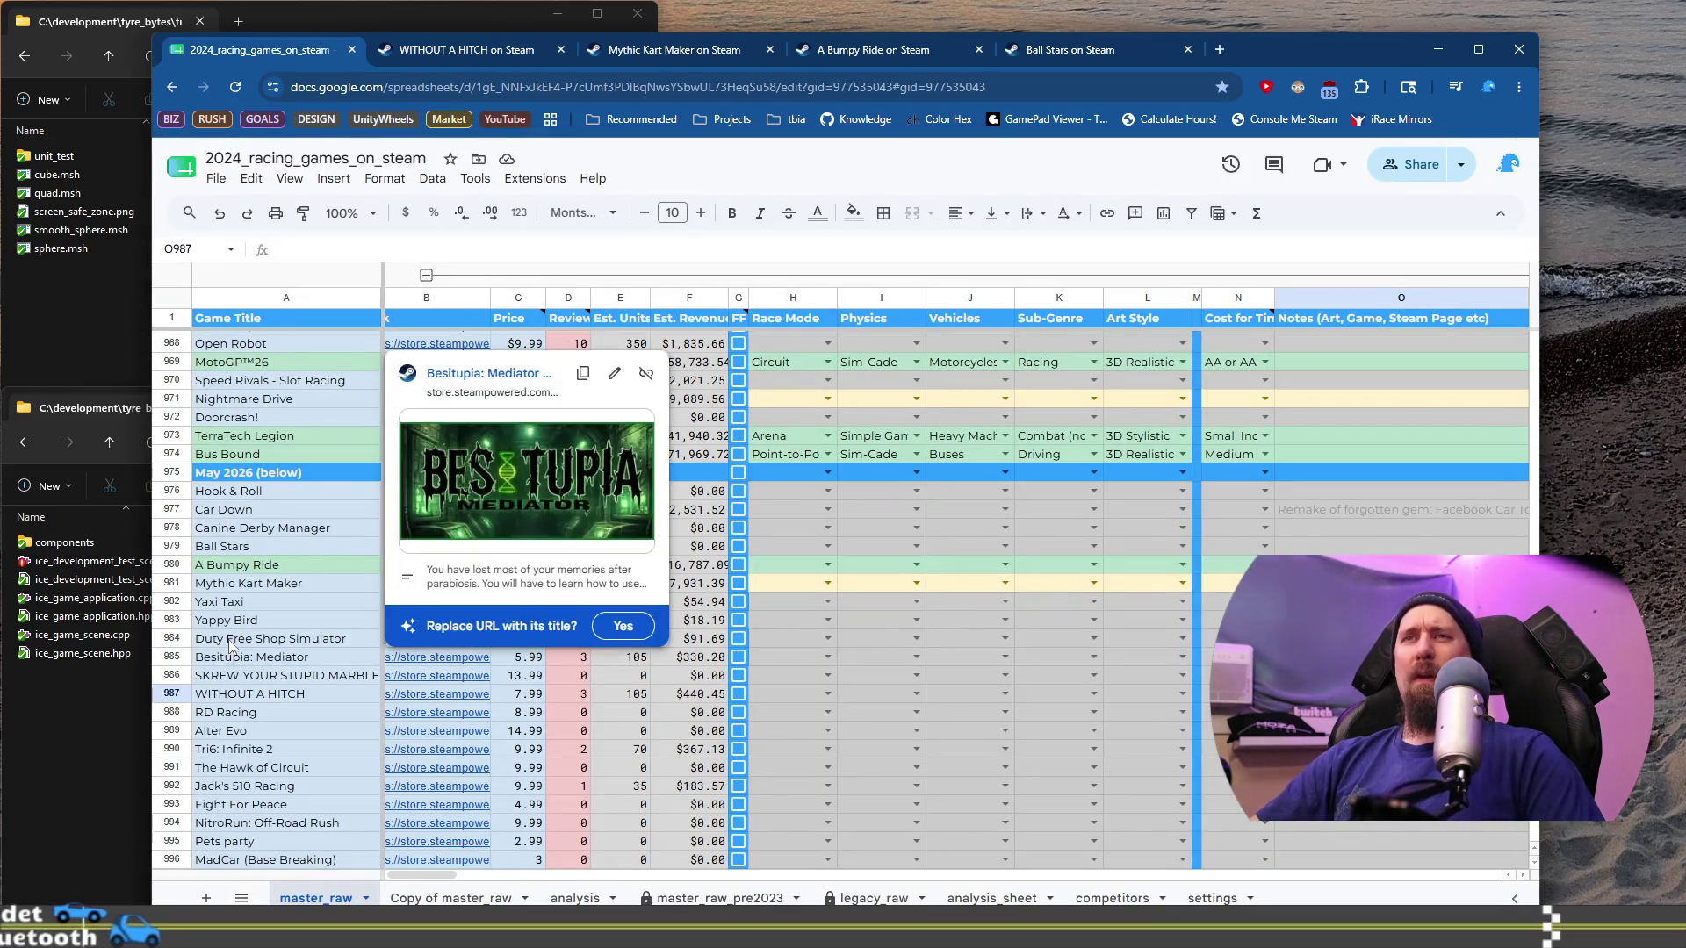
pyautogui.click(240, 677)
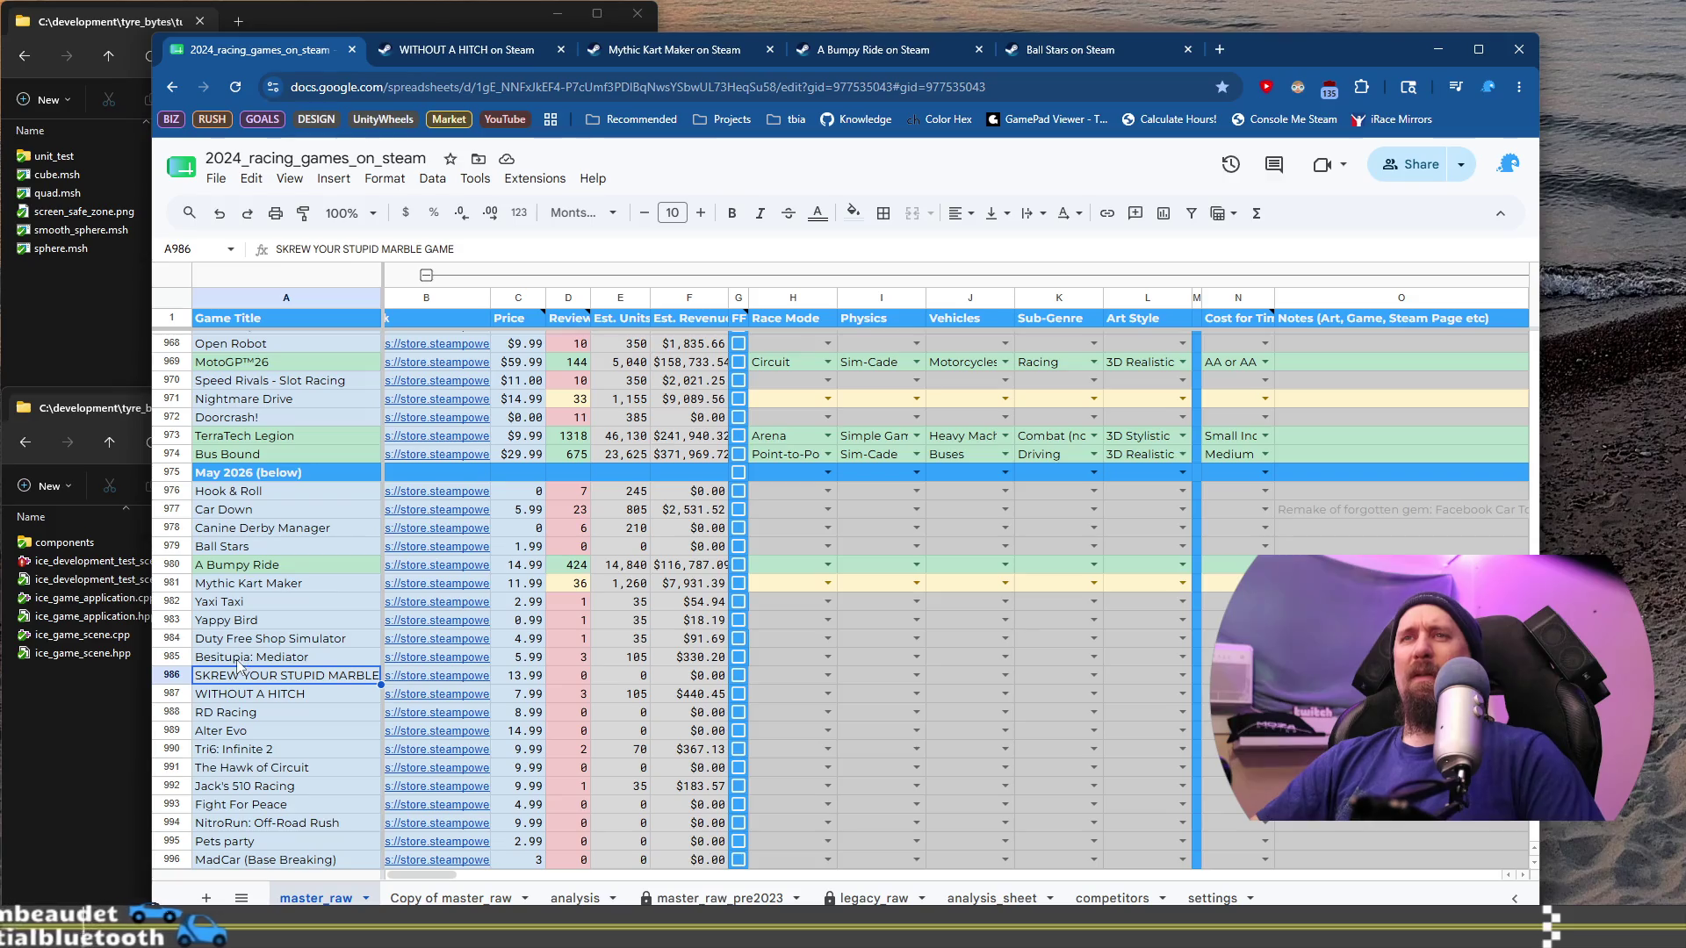
pyautogui.click(263, 693)
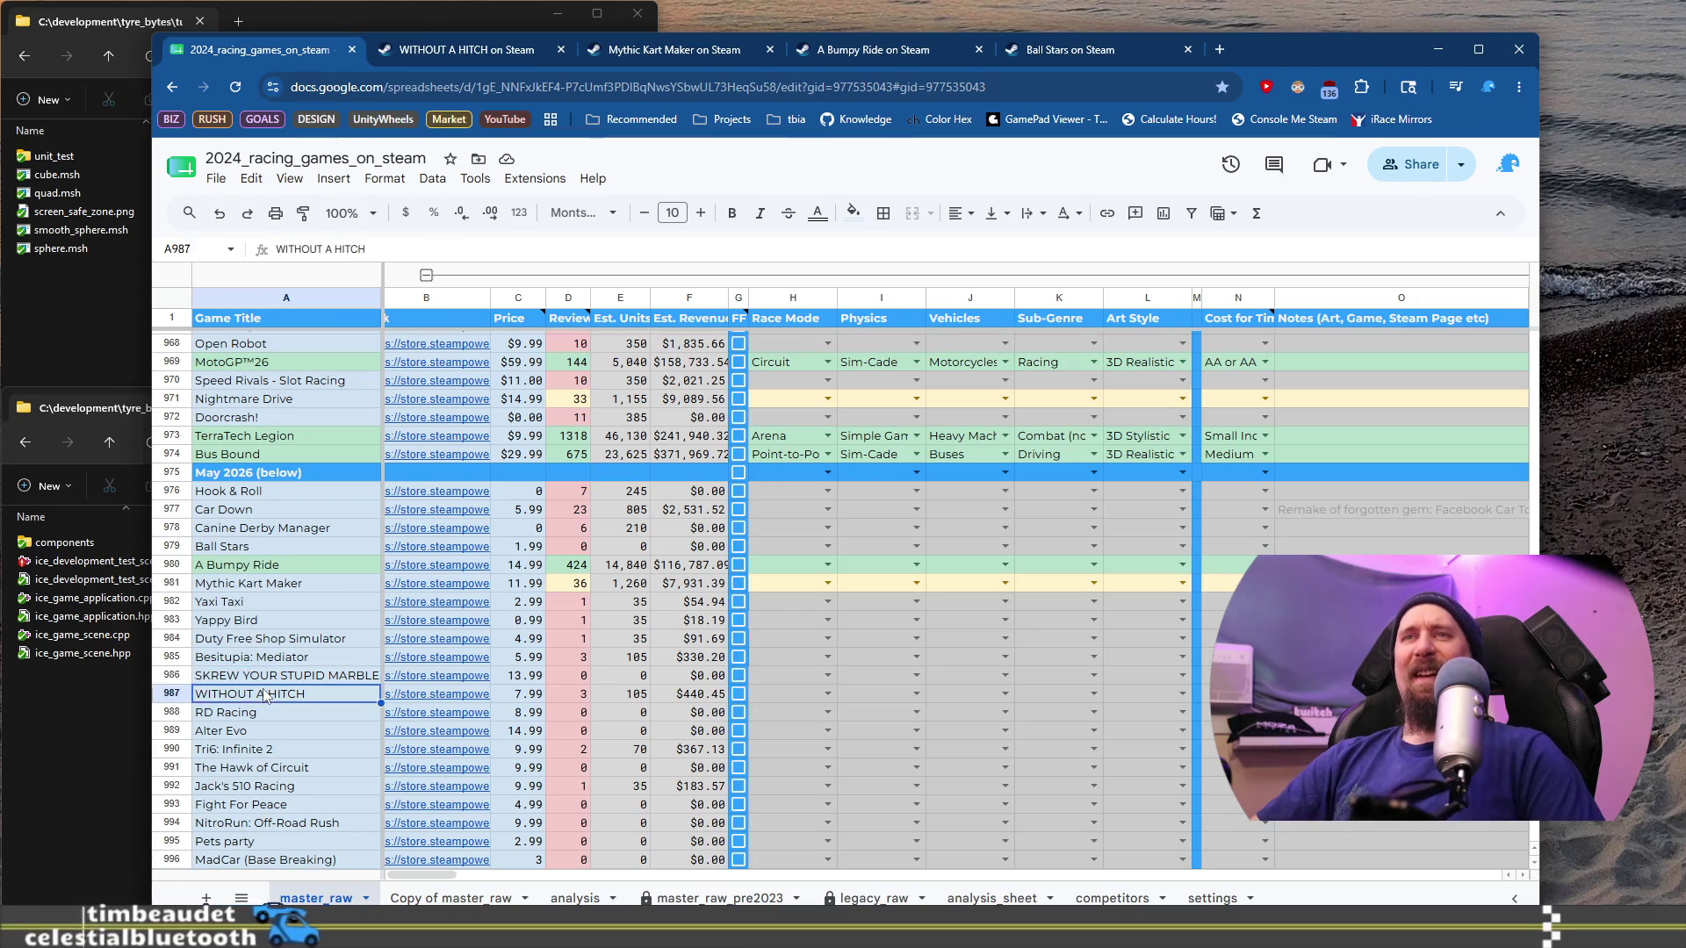
pyautogui.scroll(-2, 295, 556)
pyautogui.click(292, 535)
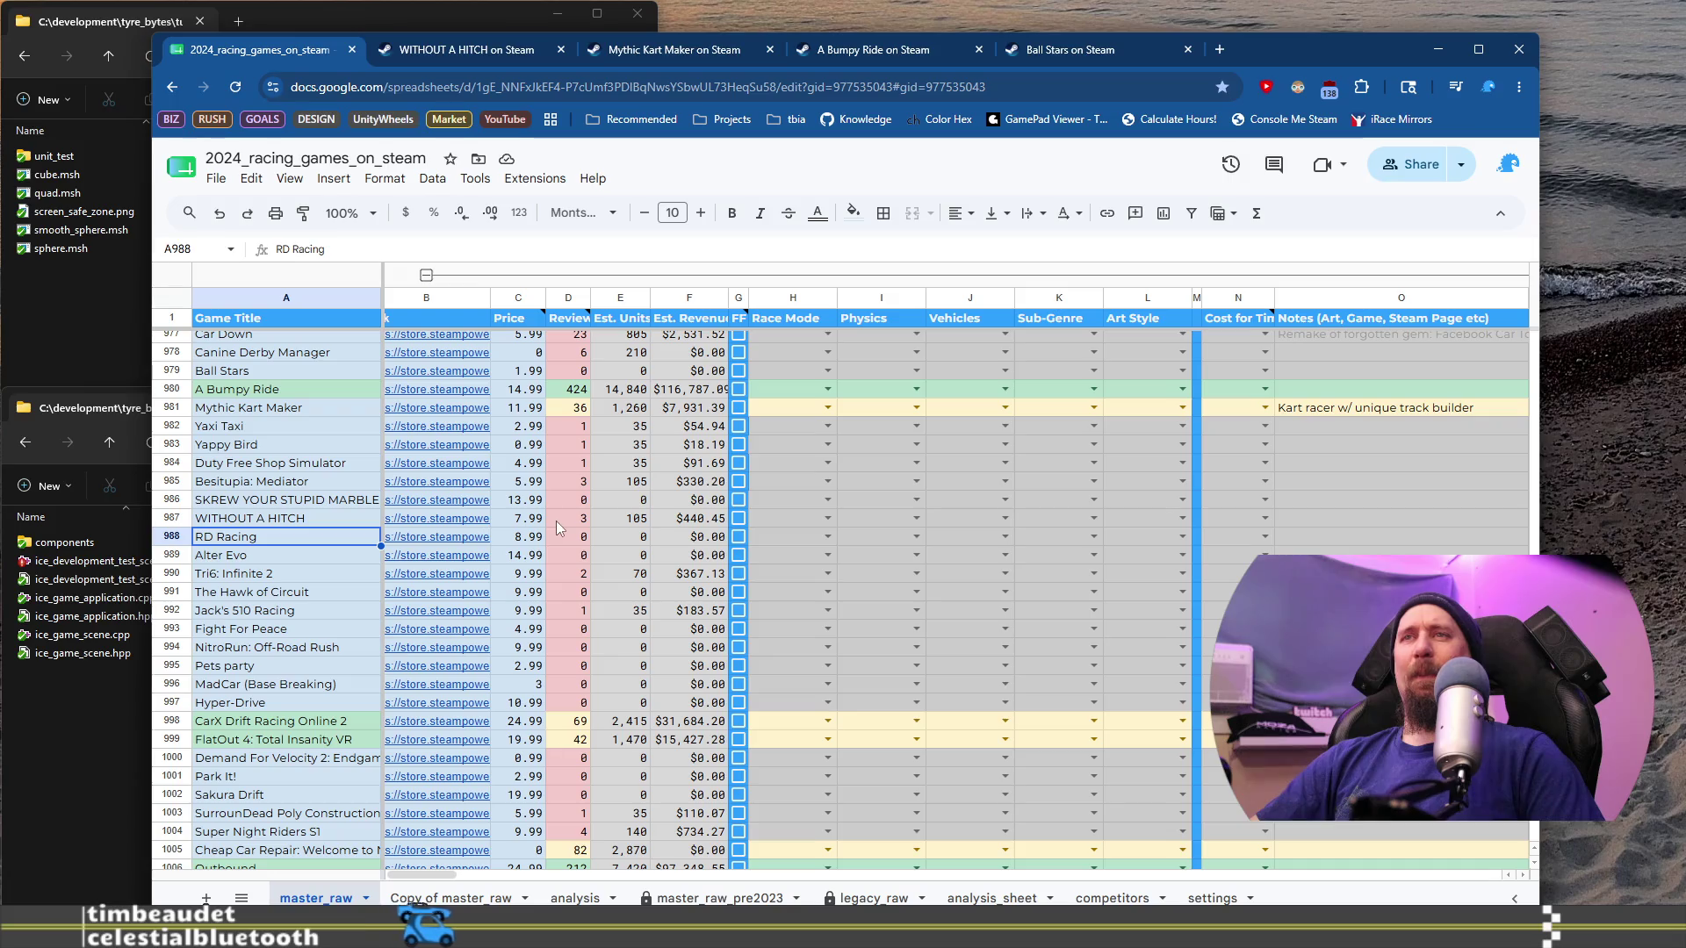
pyautogui.click(1288, 514)
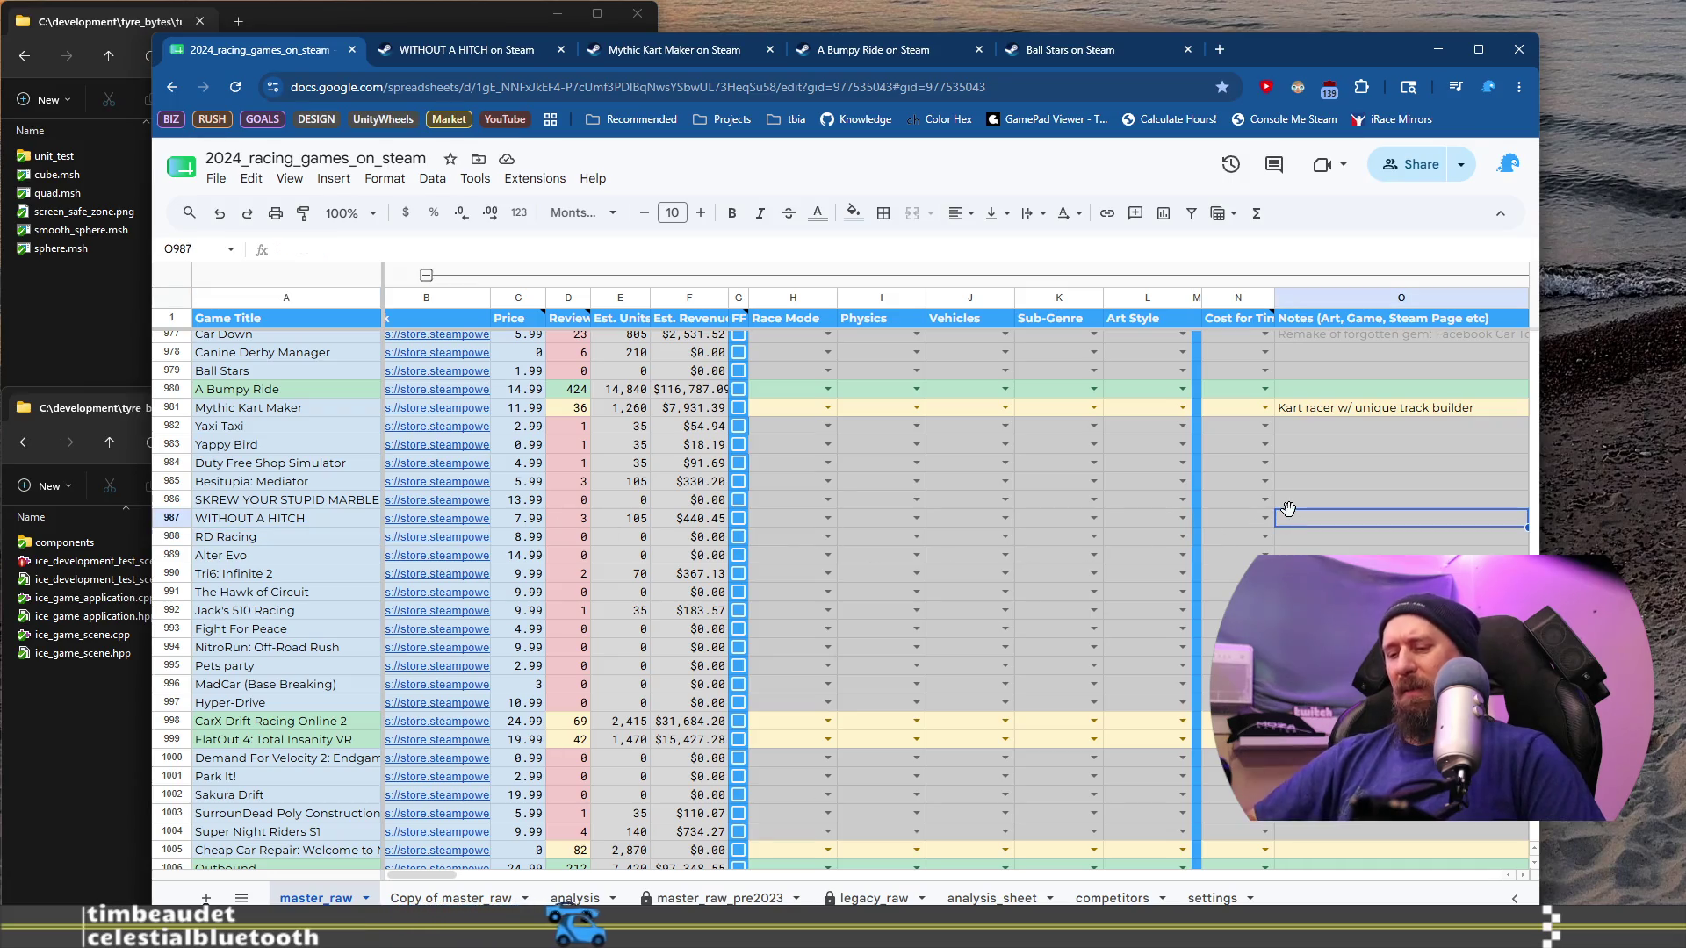
pyautogui.write('Claimed')
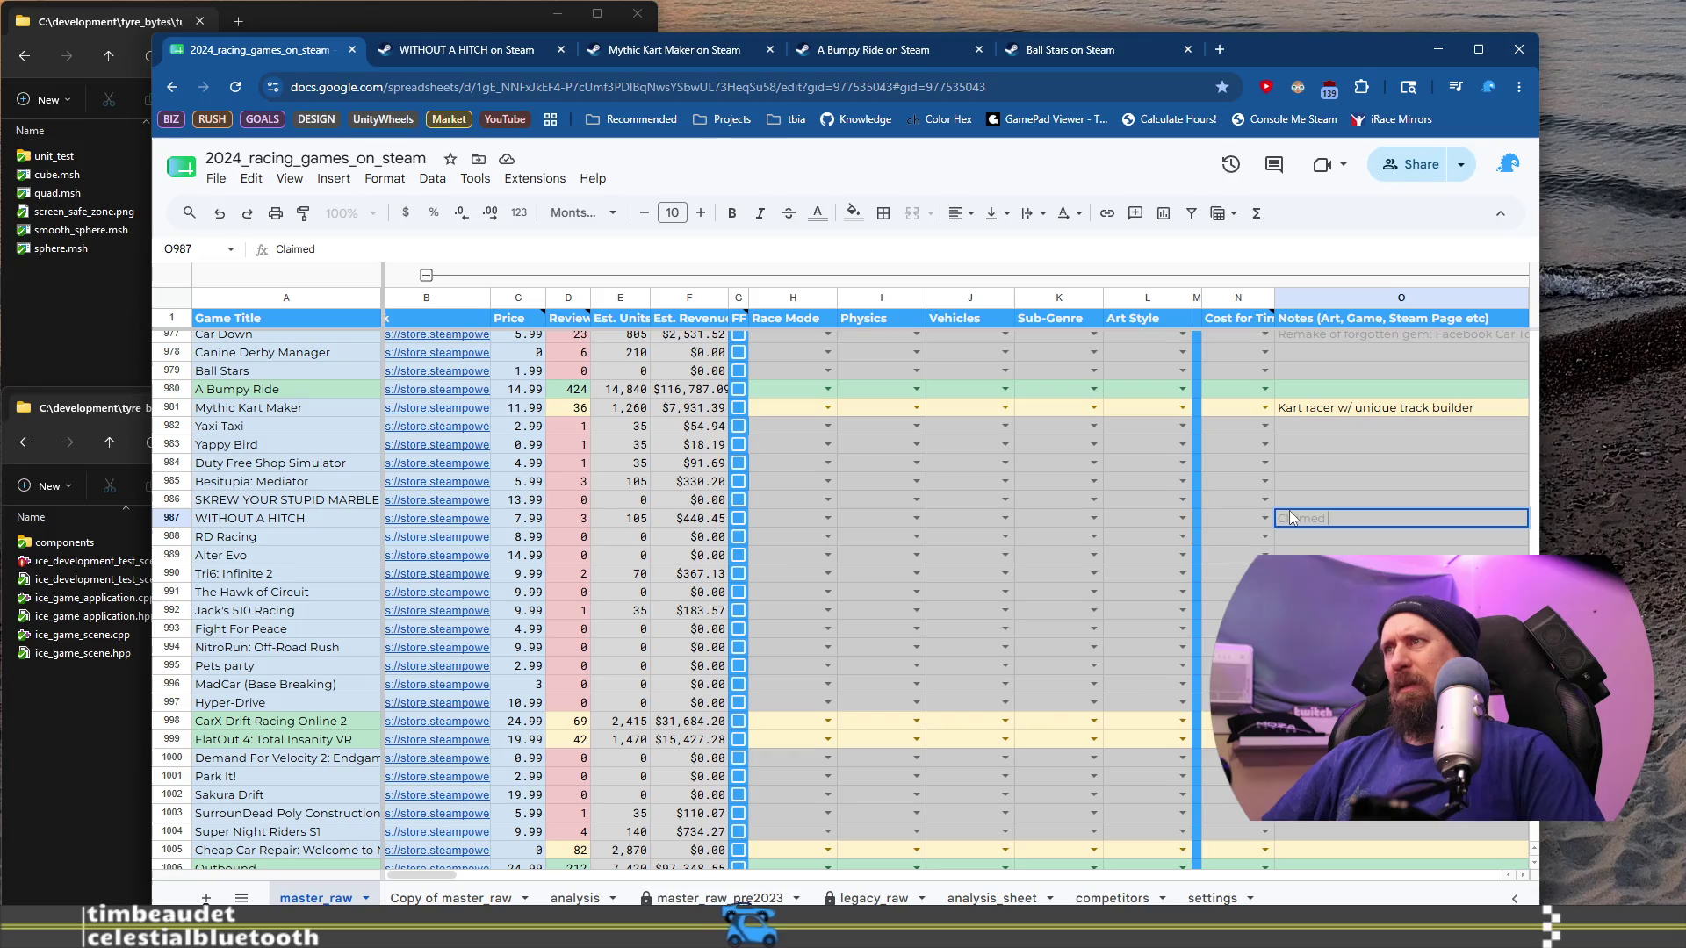
pyautogui.write(' FriendSlop')
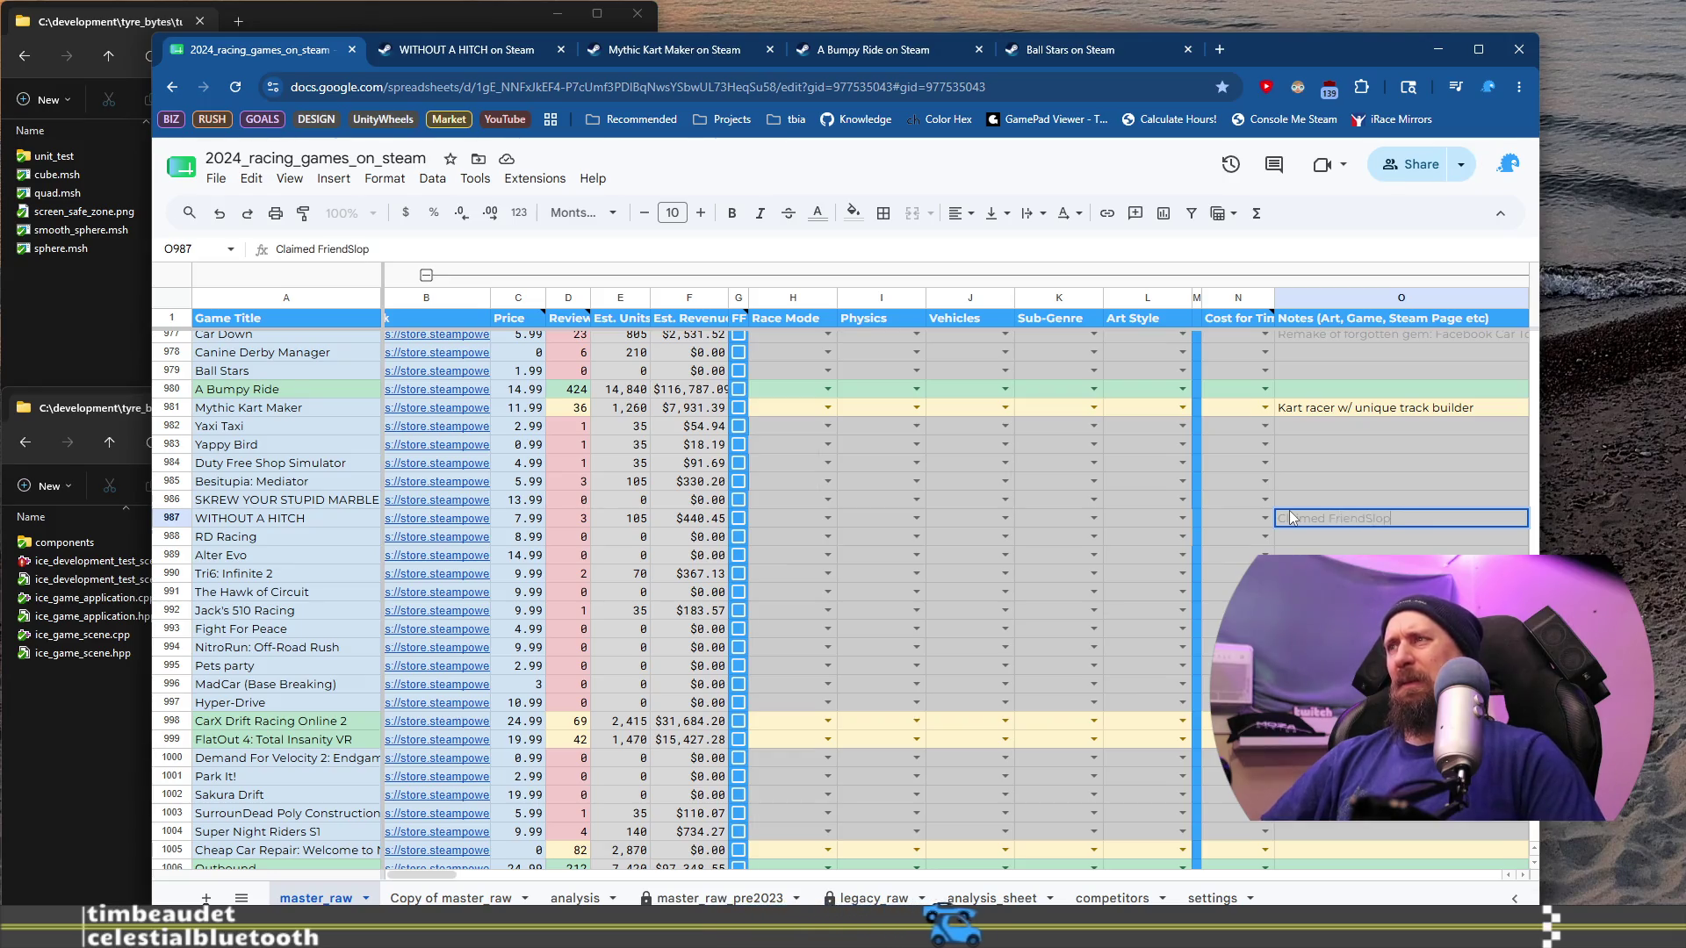
pyautogui.write(', no vib')
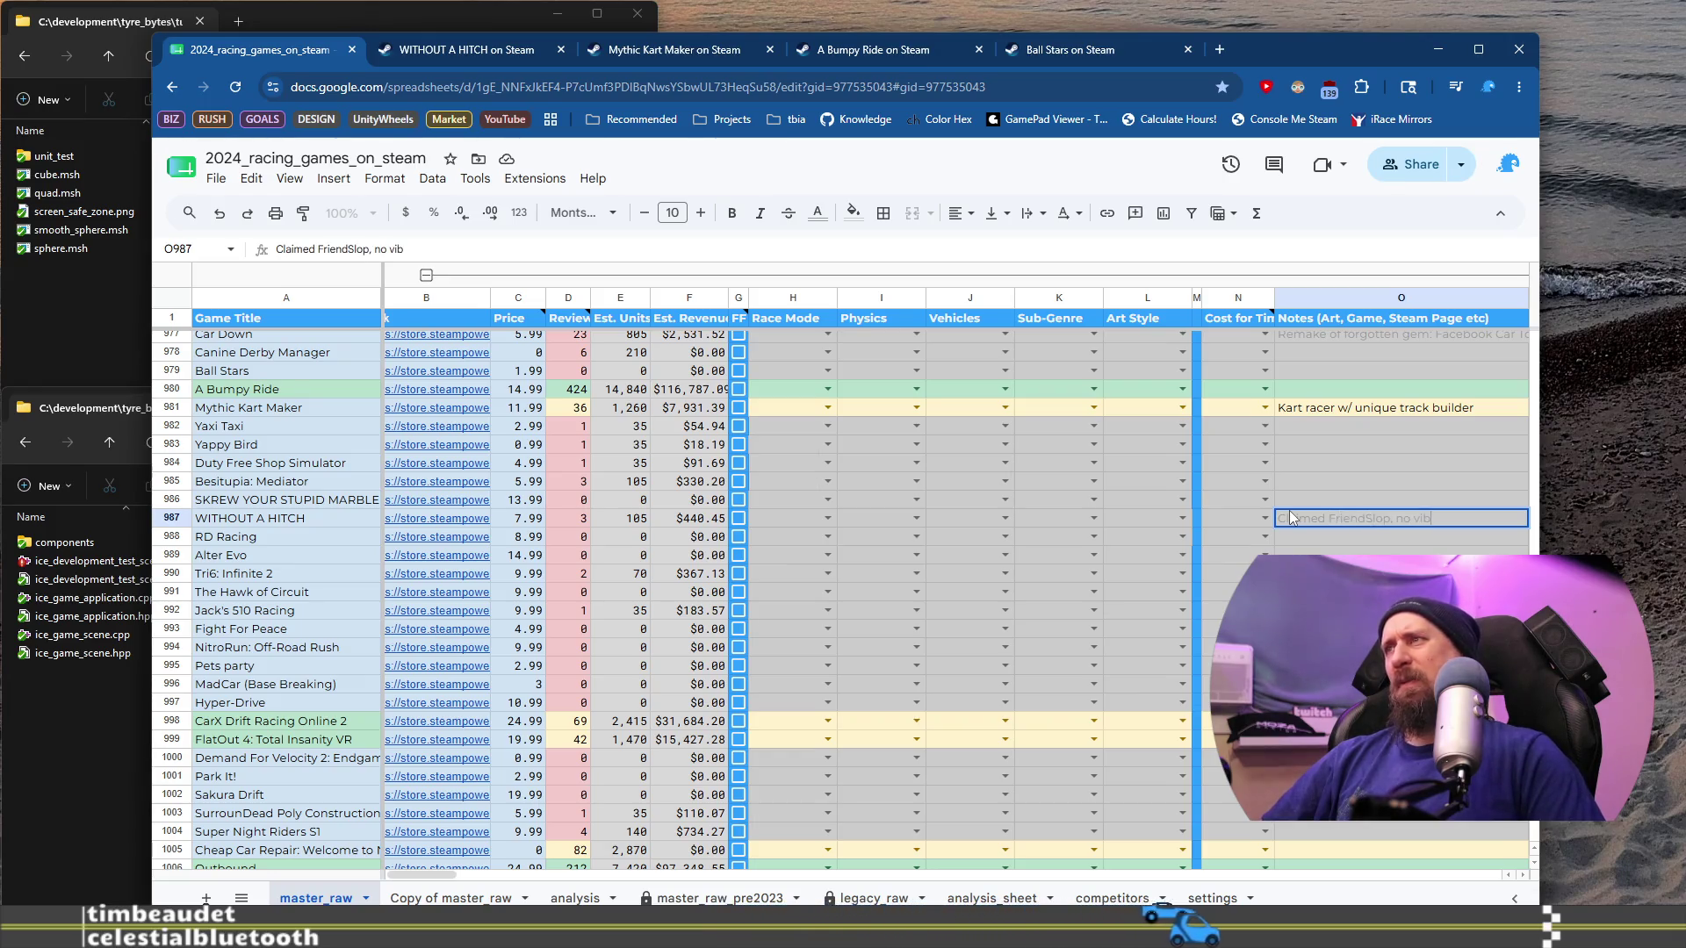
pyautogui.write('e  from trailer')
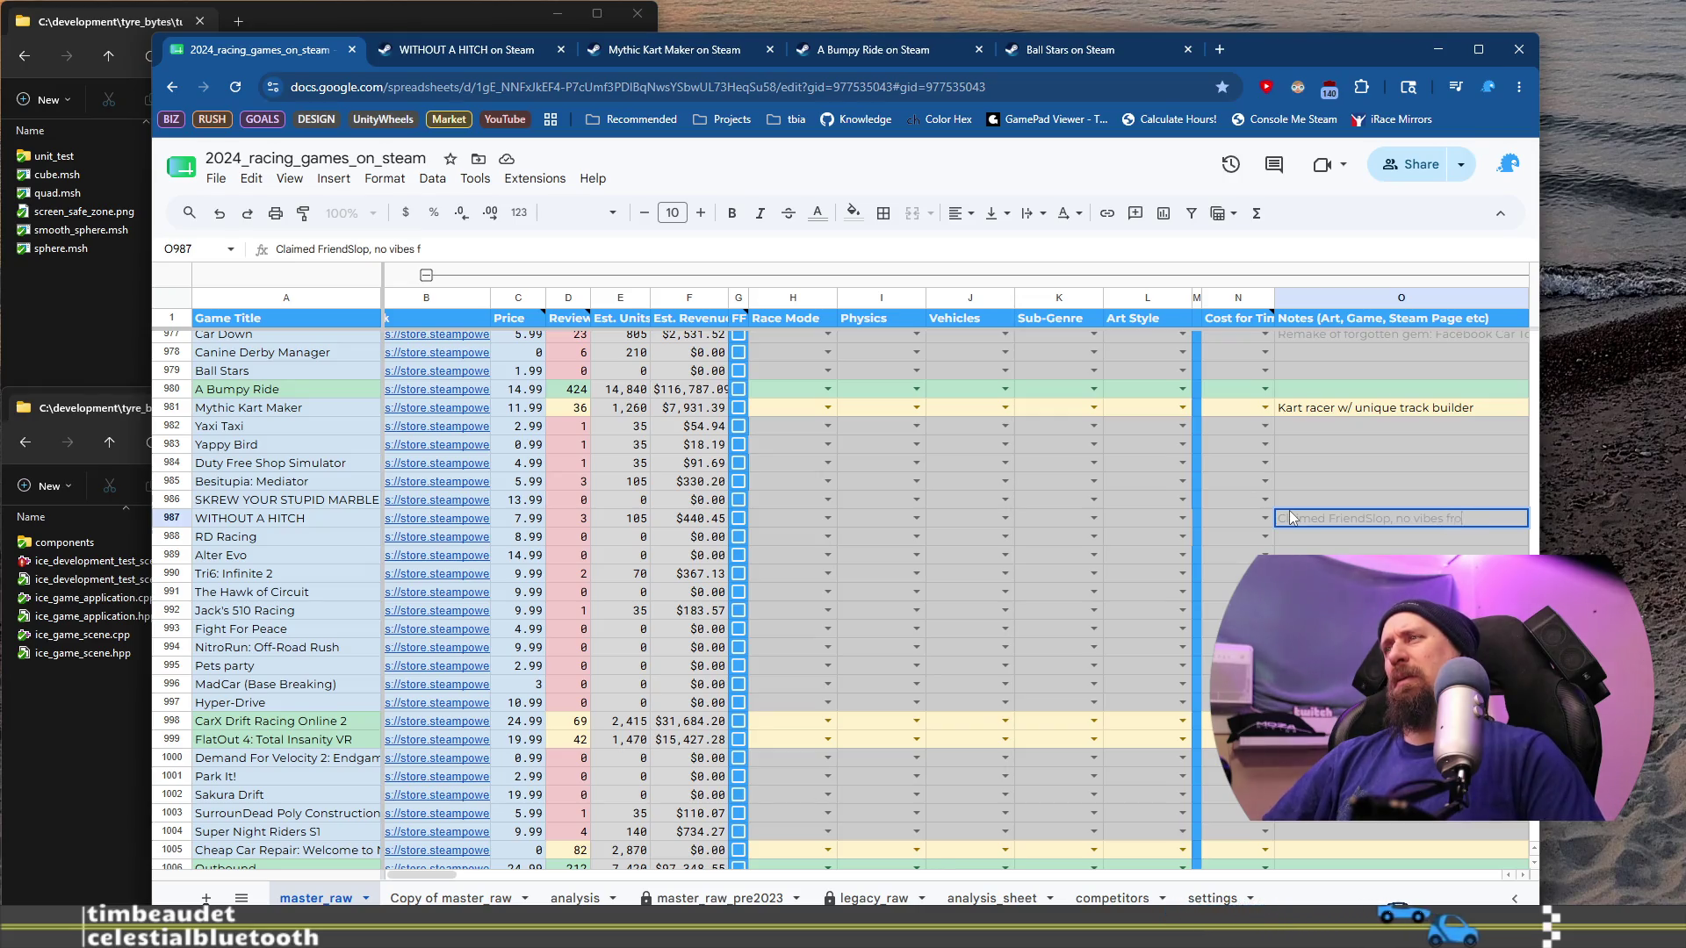
pyautogui.press('Return')
# Step: Open RD Racing's Steam store page from its link in B988
pyautogui.press('Home')
pyautogui.moveTo(406, 541)
pyautogui.click(527, 571)
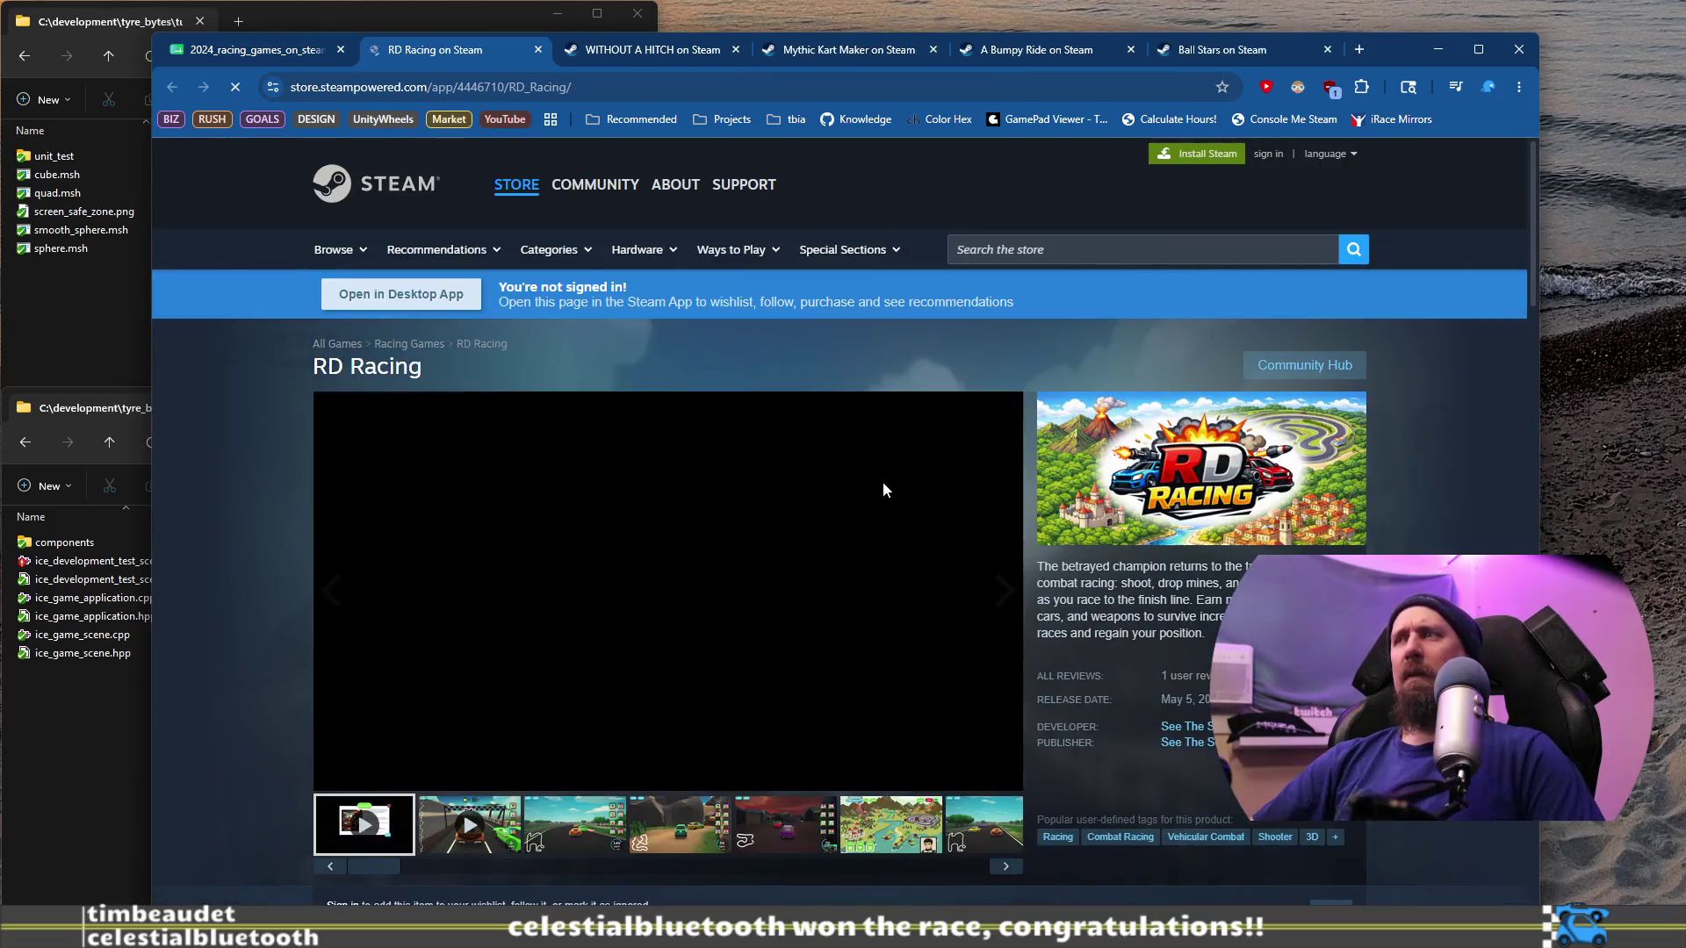
# Step: Review RD Racing's trailer and red-sky, map, rocky-bridge and green-car screenshots, then return to the spreadsheet
pyautogui.scroll(-1, 668, 650)
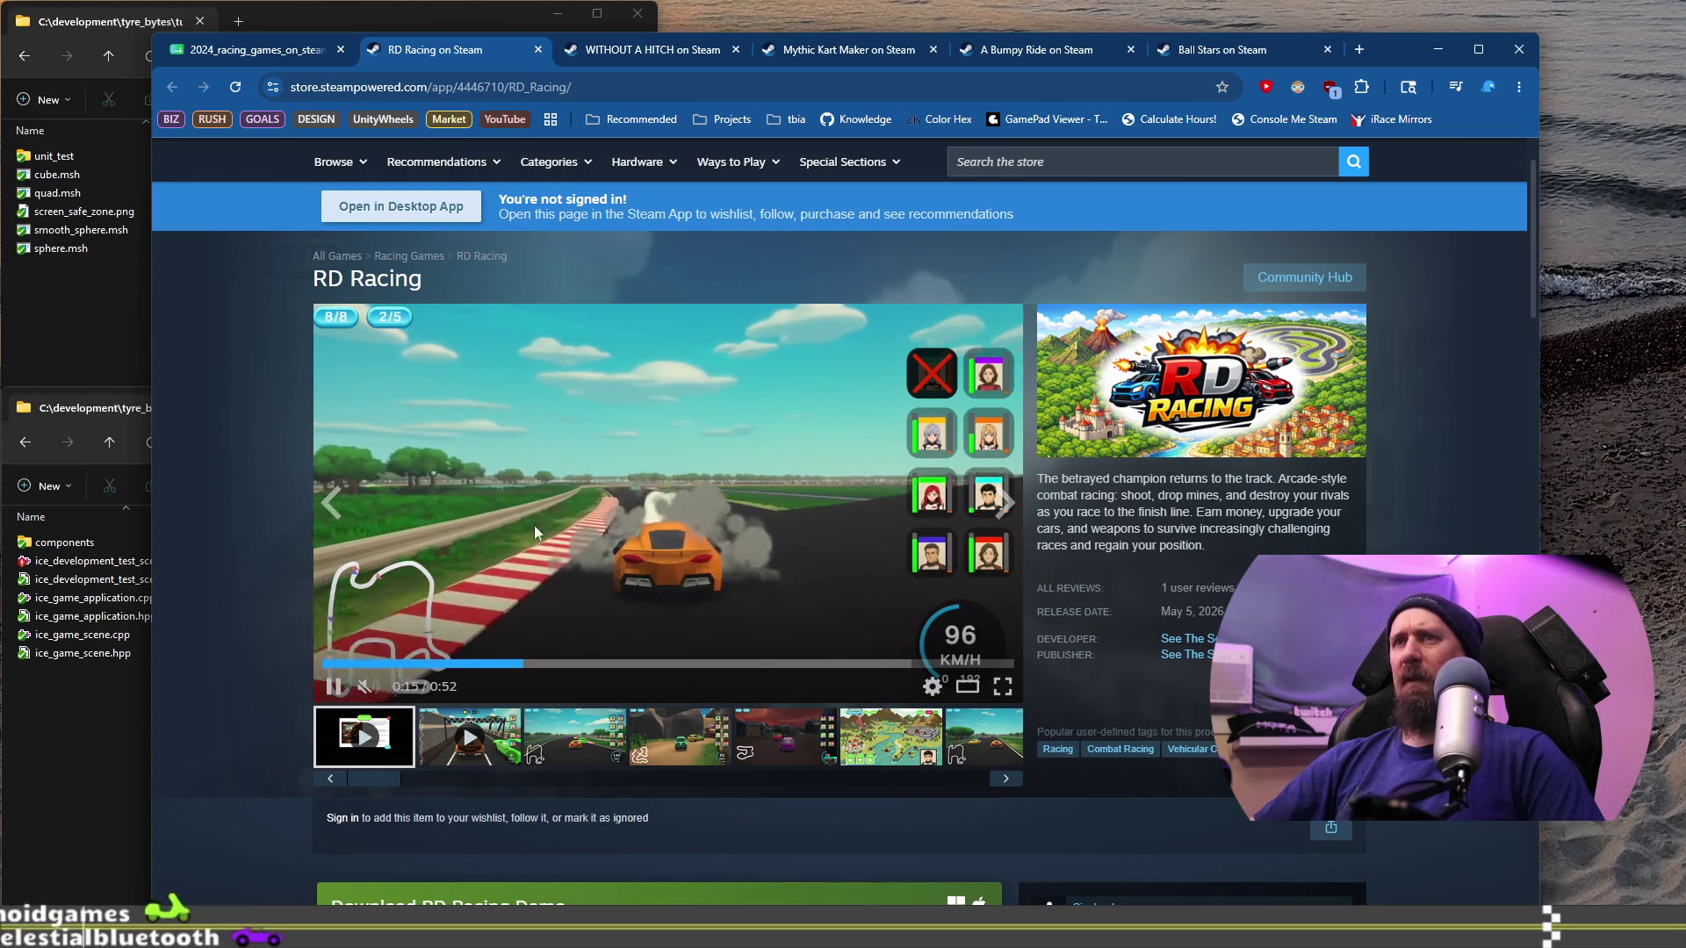
pyautogui.click(706, 736)
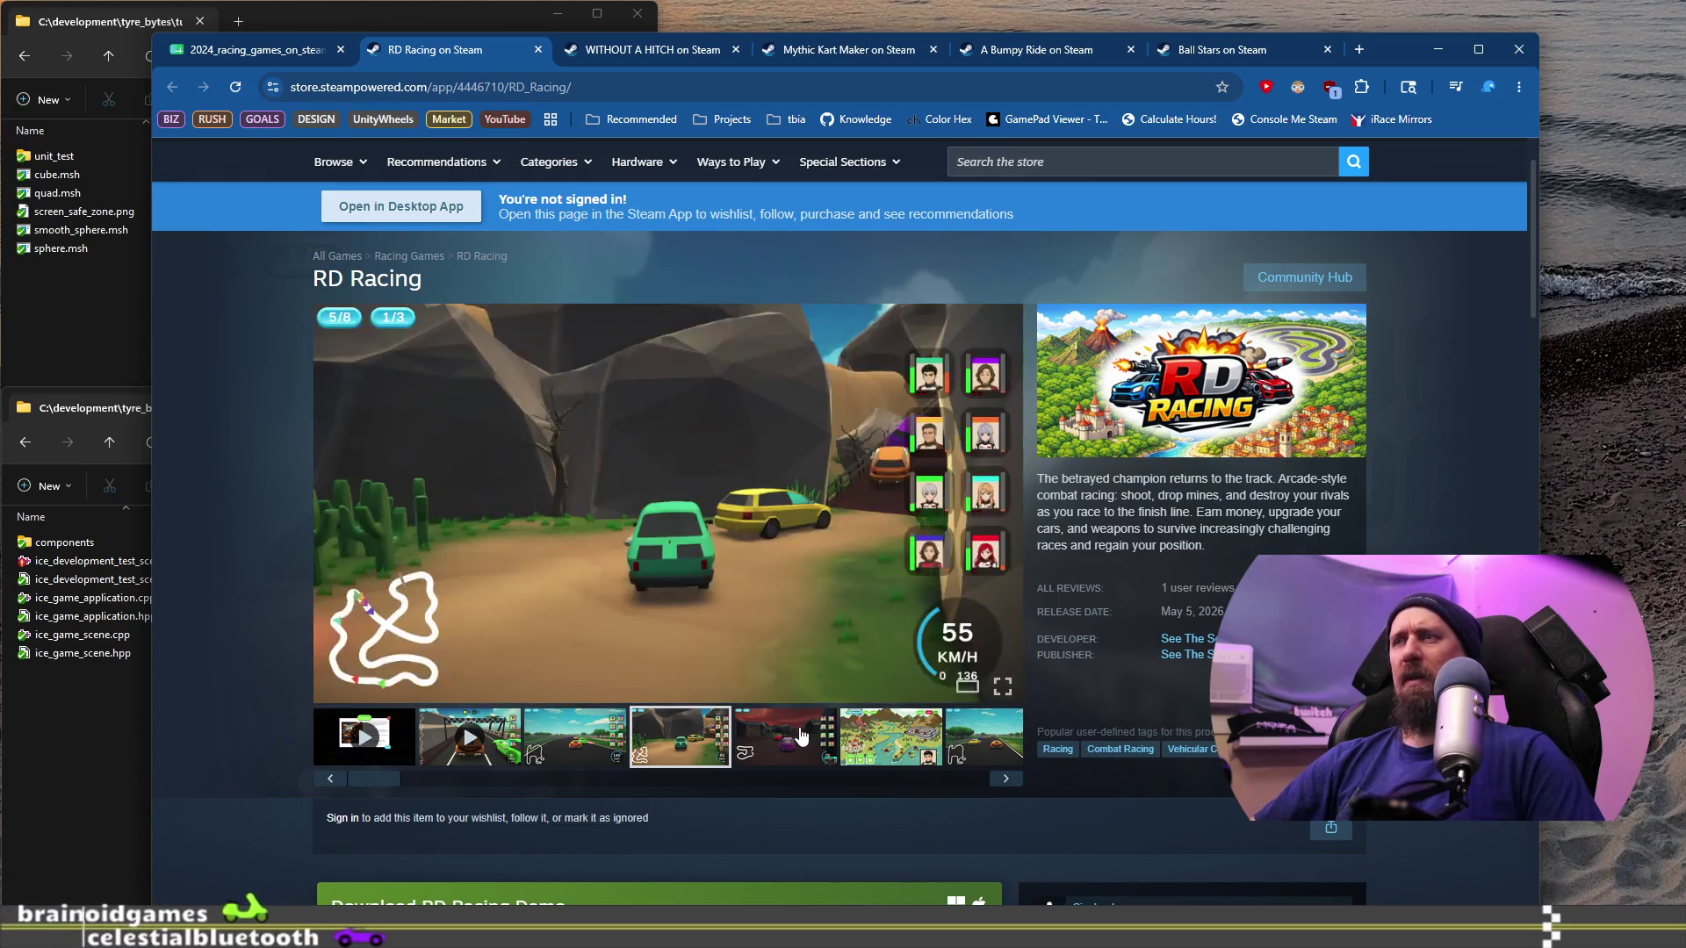
pyautogui.click(801, 731)
pyautogui.click(882, 746)
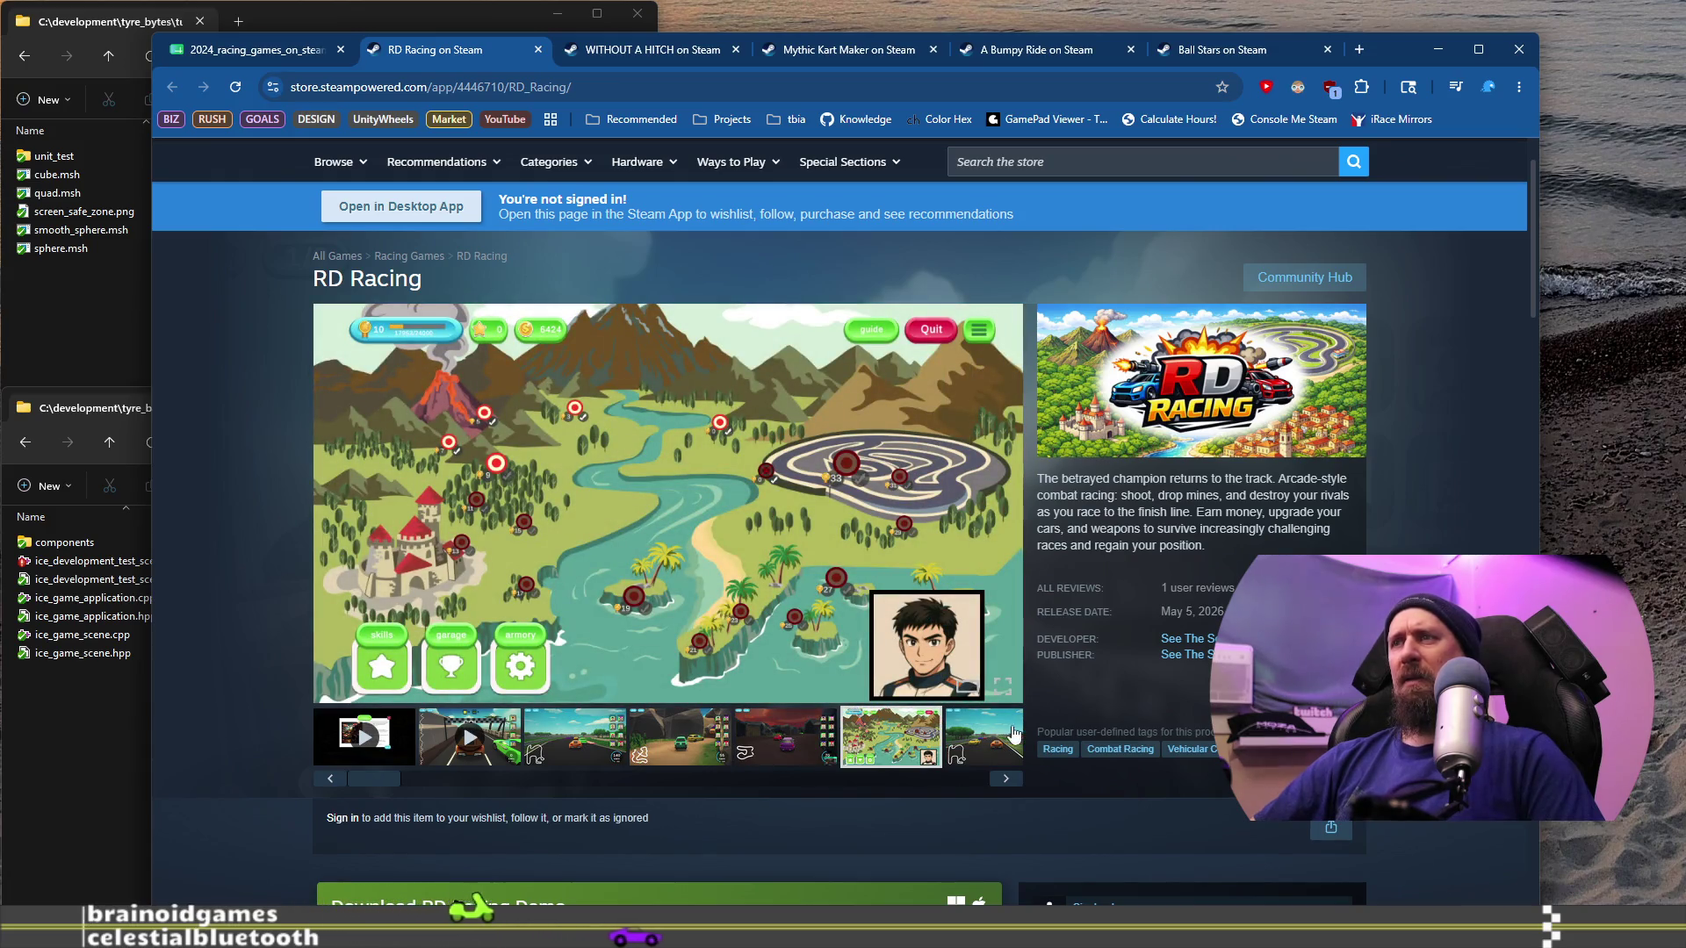
pyautogui.click(992, 738)
pyautogui.click(882, 741)
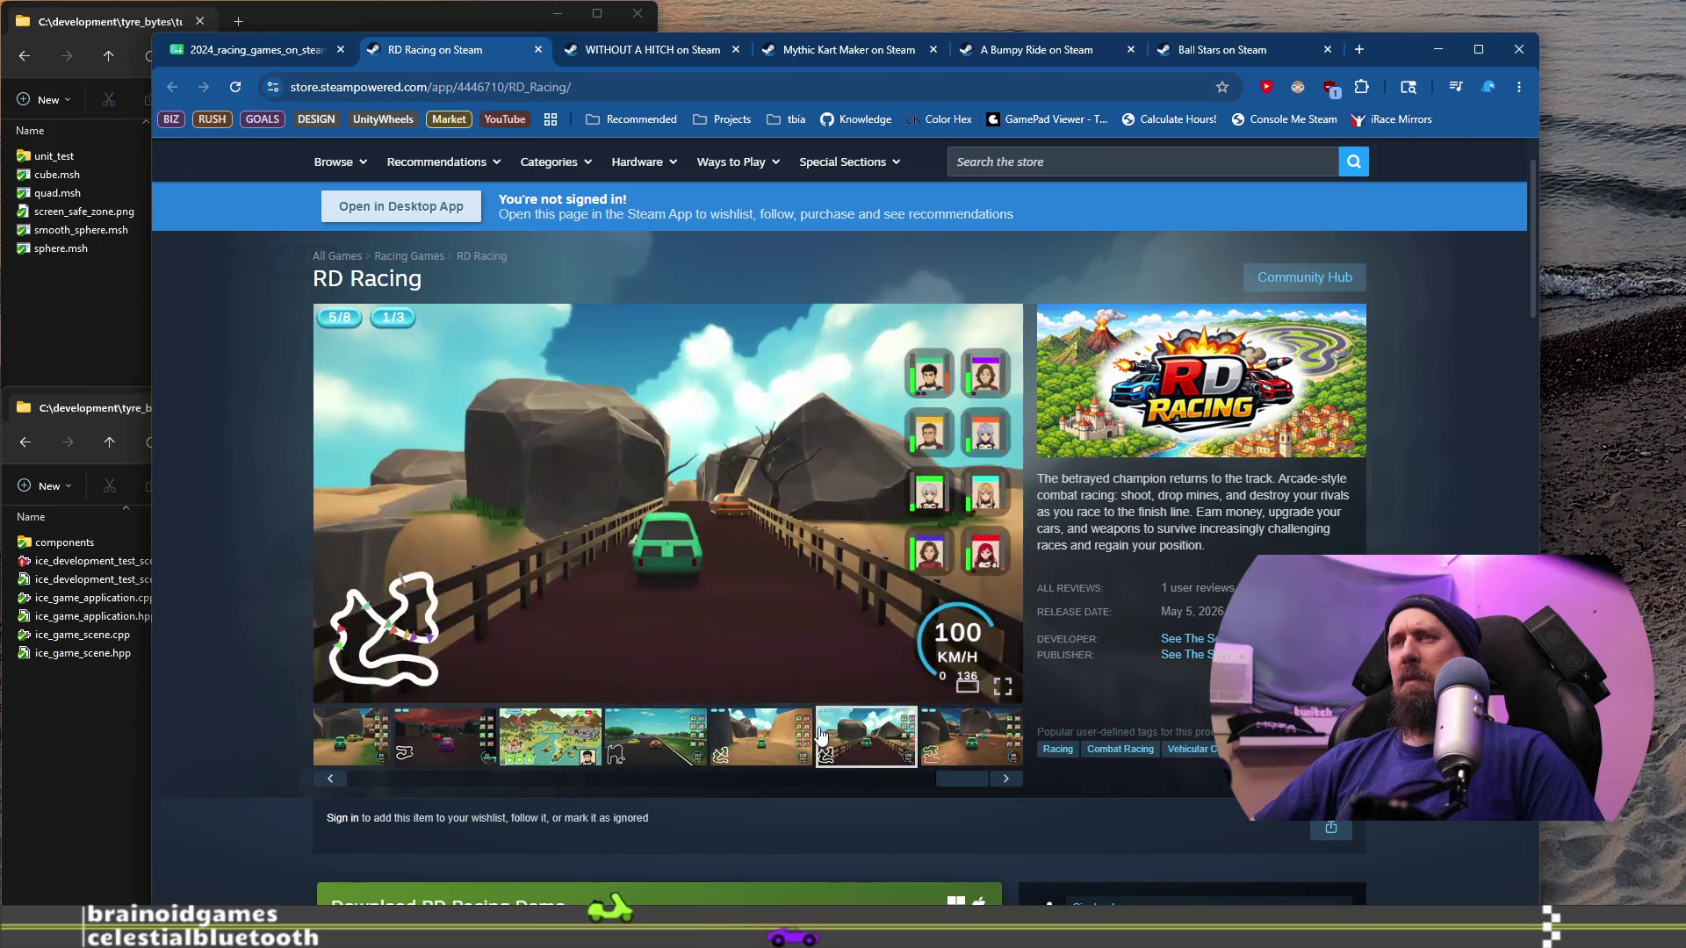
pyautogui.click(427, 740)
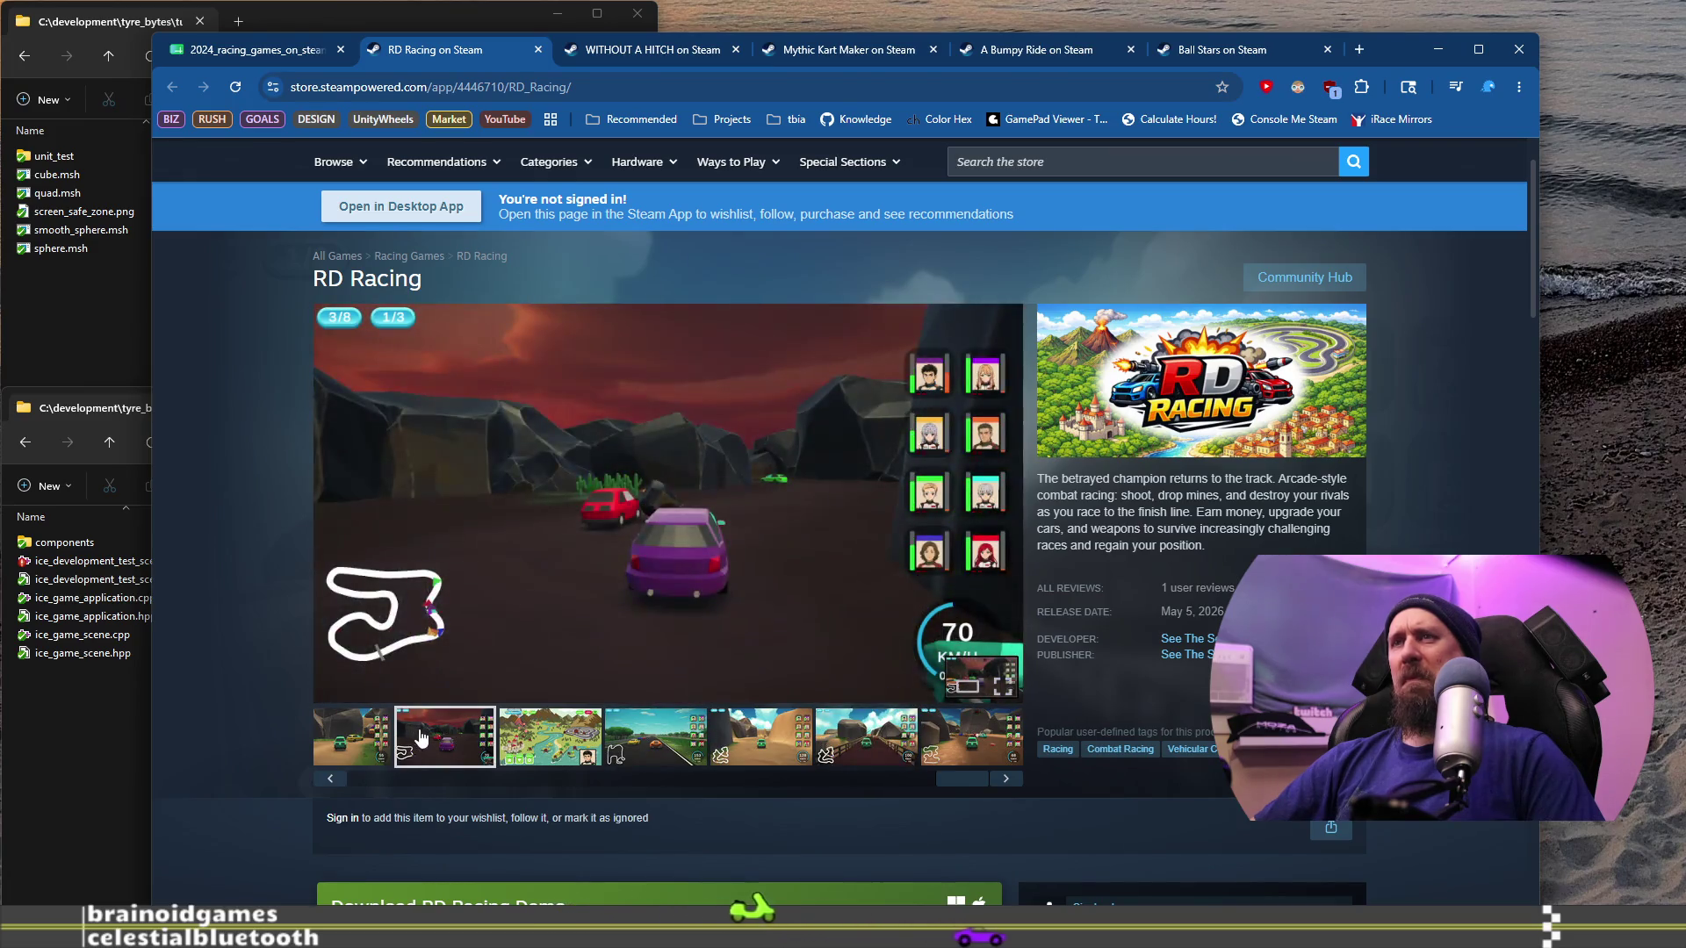
pyautogui.click(355, 742)
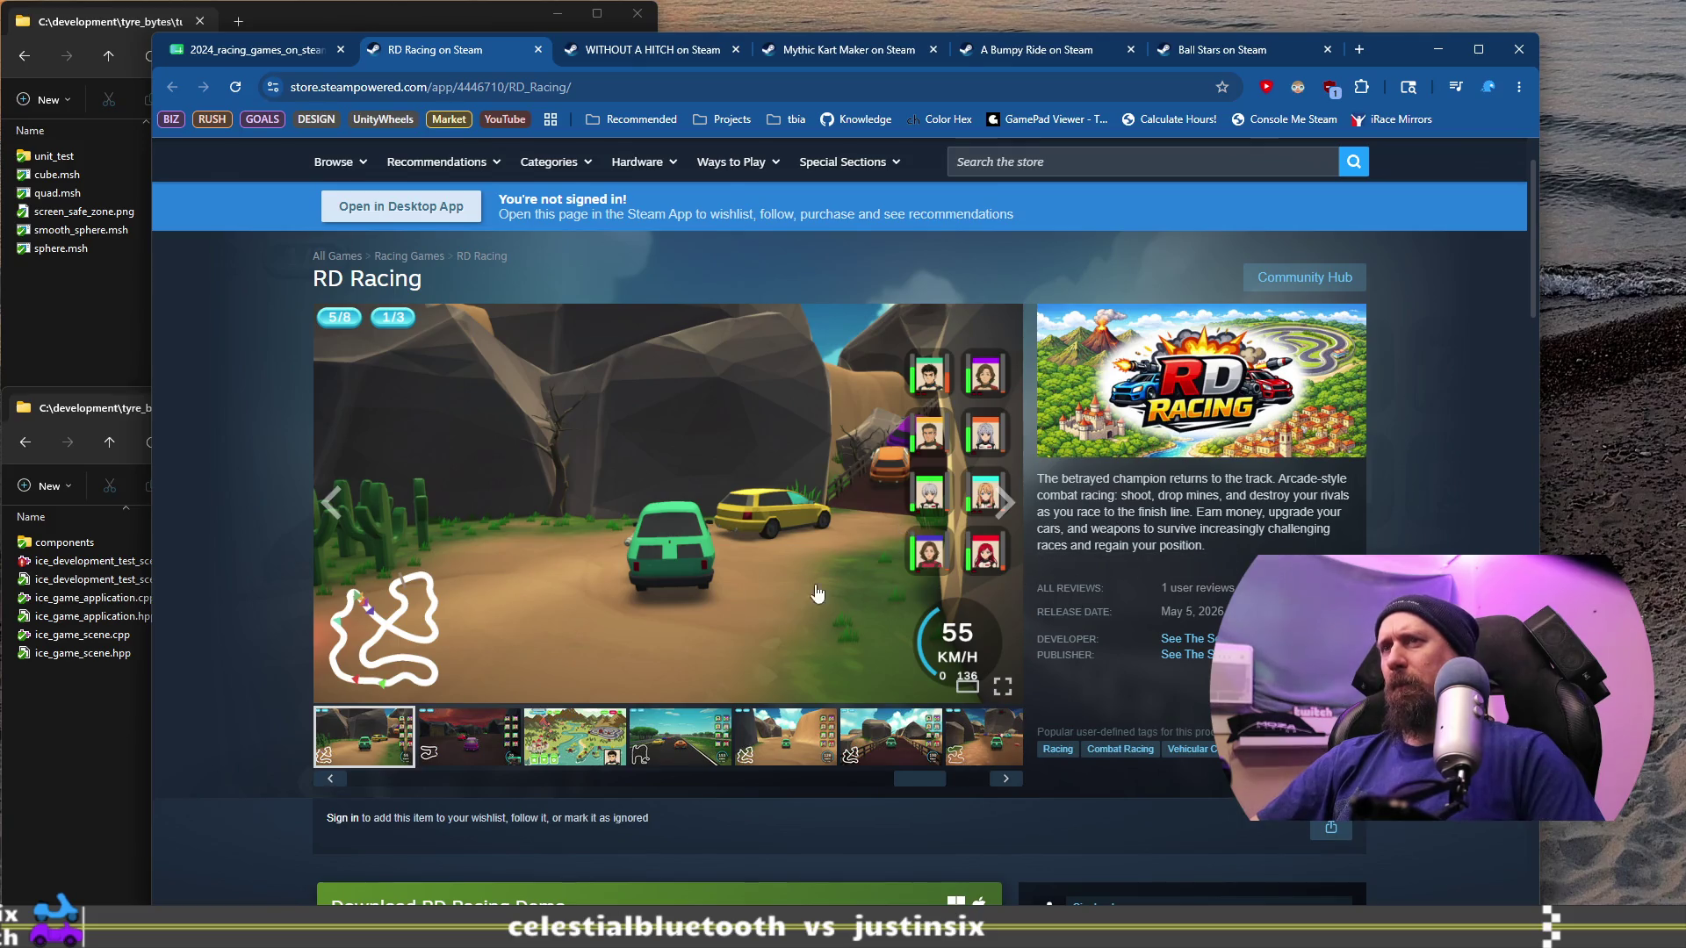
pyautogui.click(250, 55)
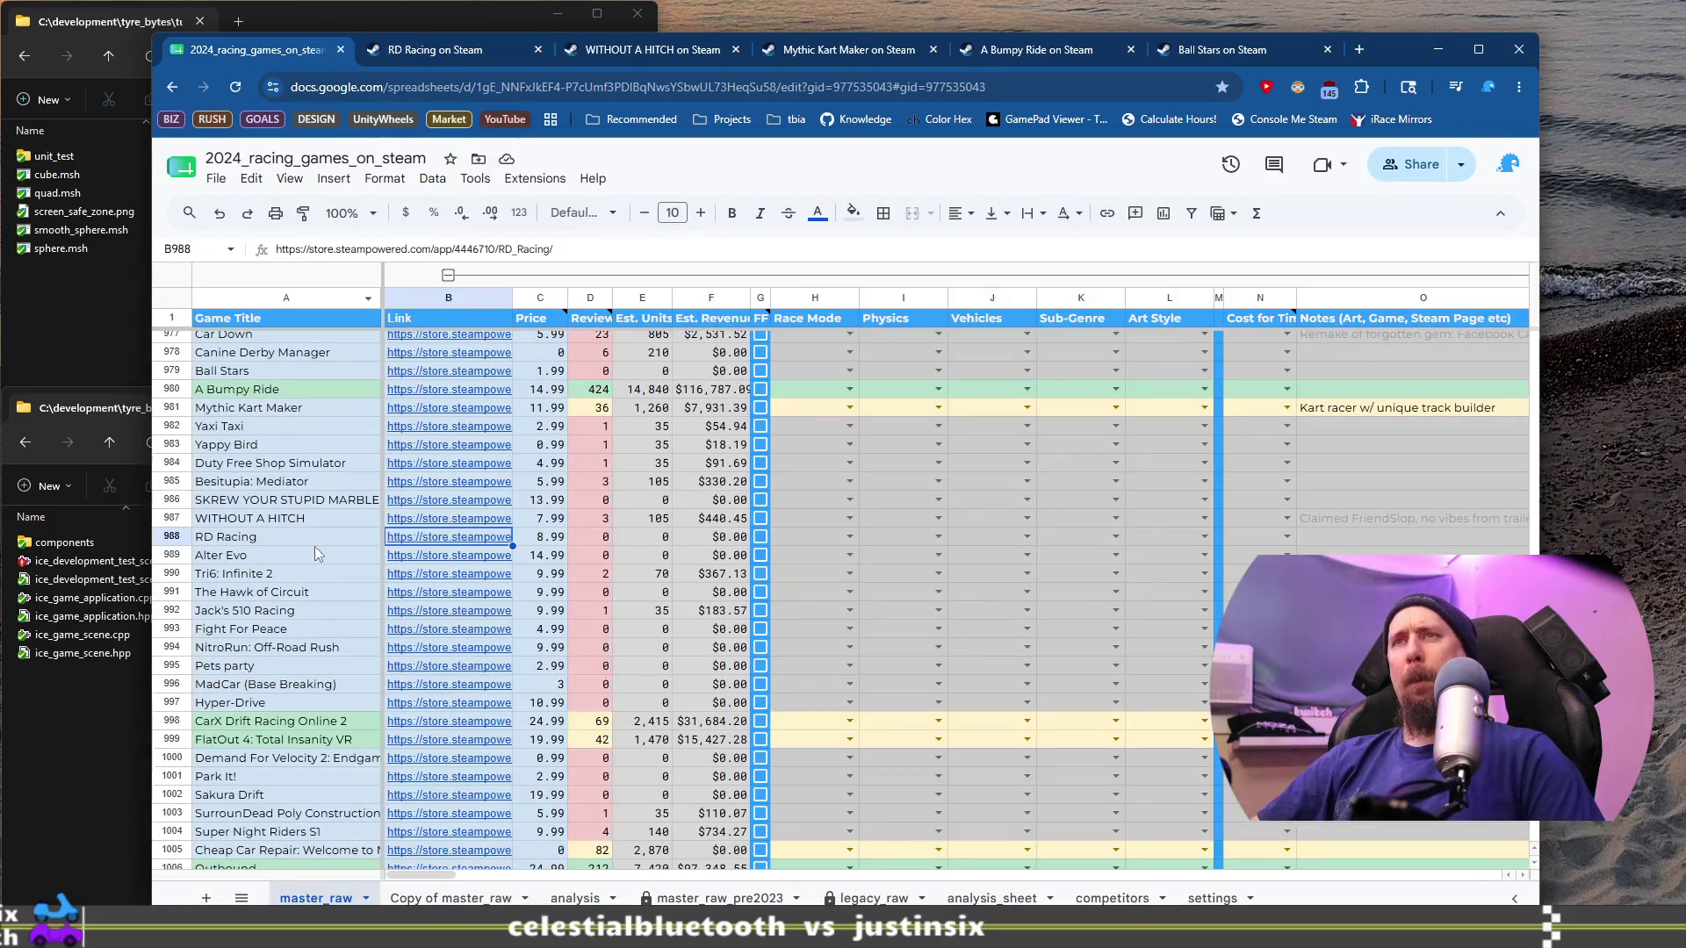
# Step: Open Alter Evo's Steam store page from B989 and glance at two screenshots
pyautogui.click(279, 536)
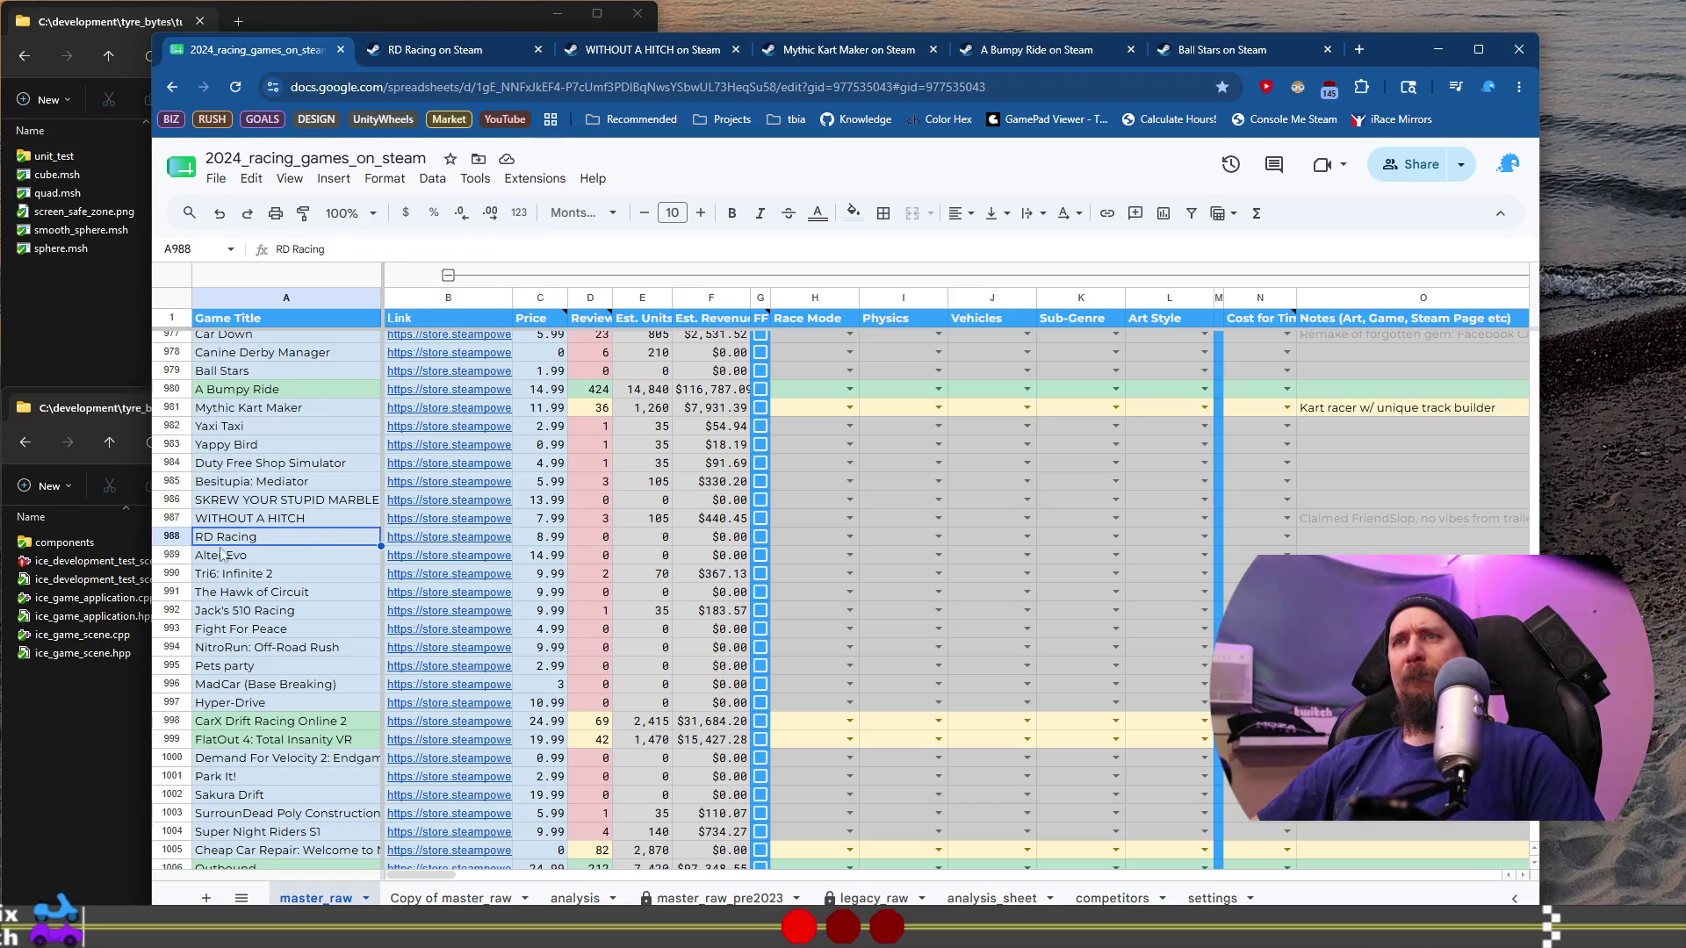
pyautogui.click(410, 558)
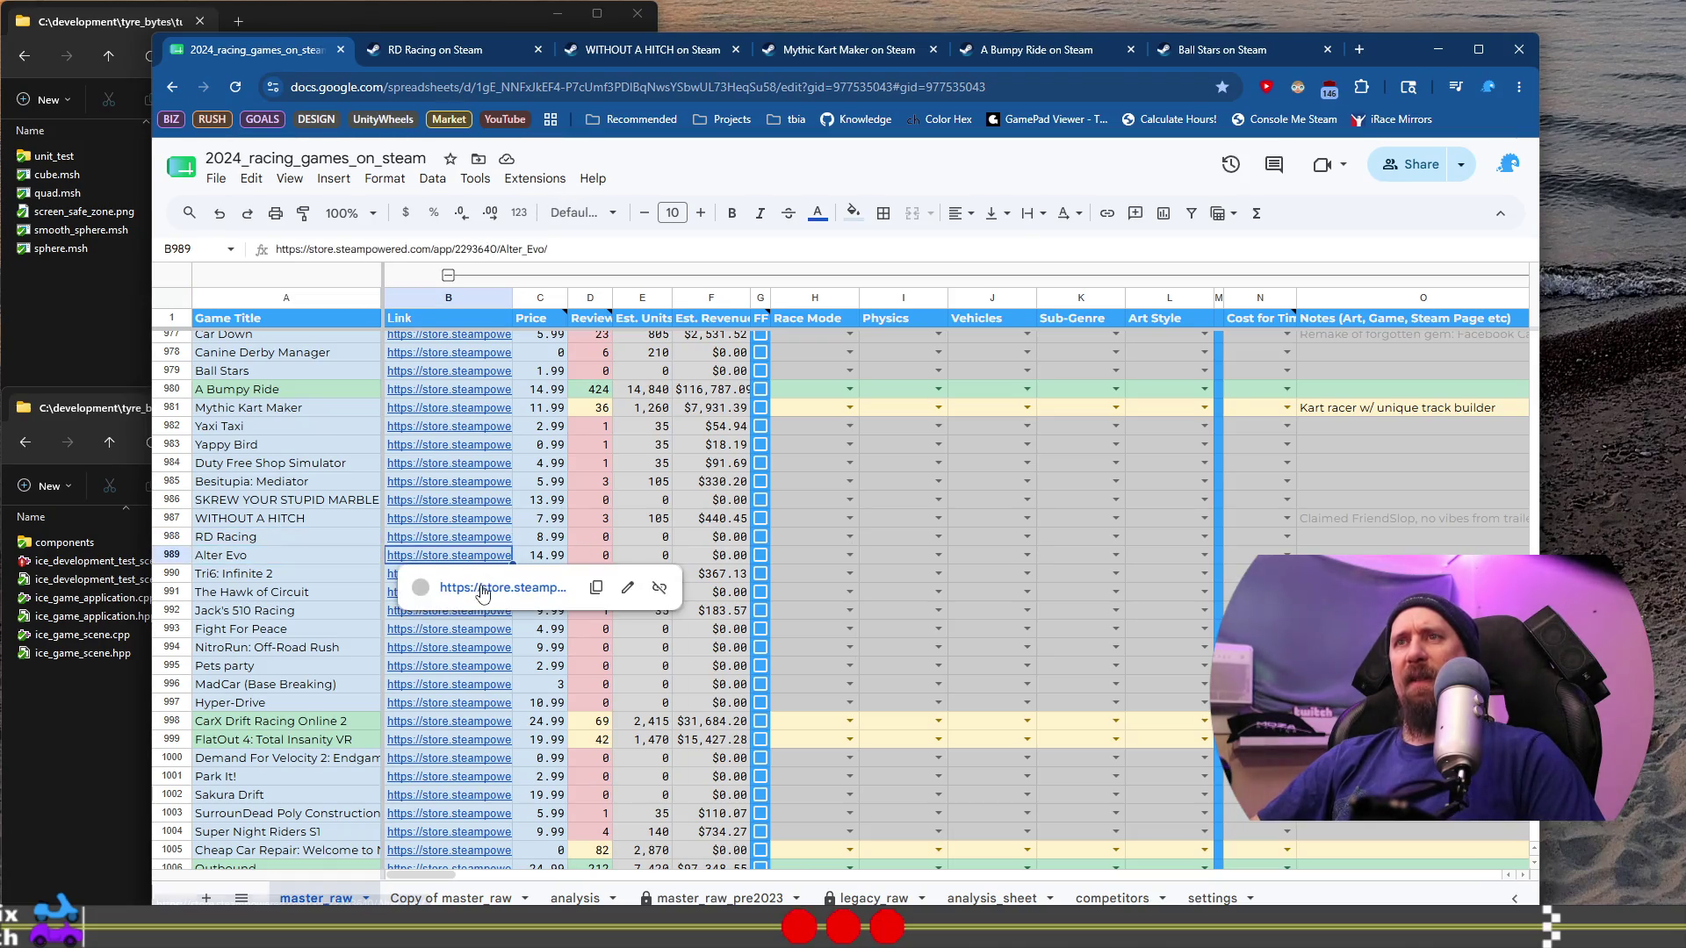
pyautogui.click(482, 591)
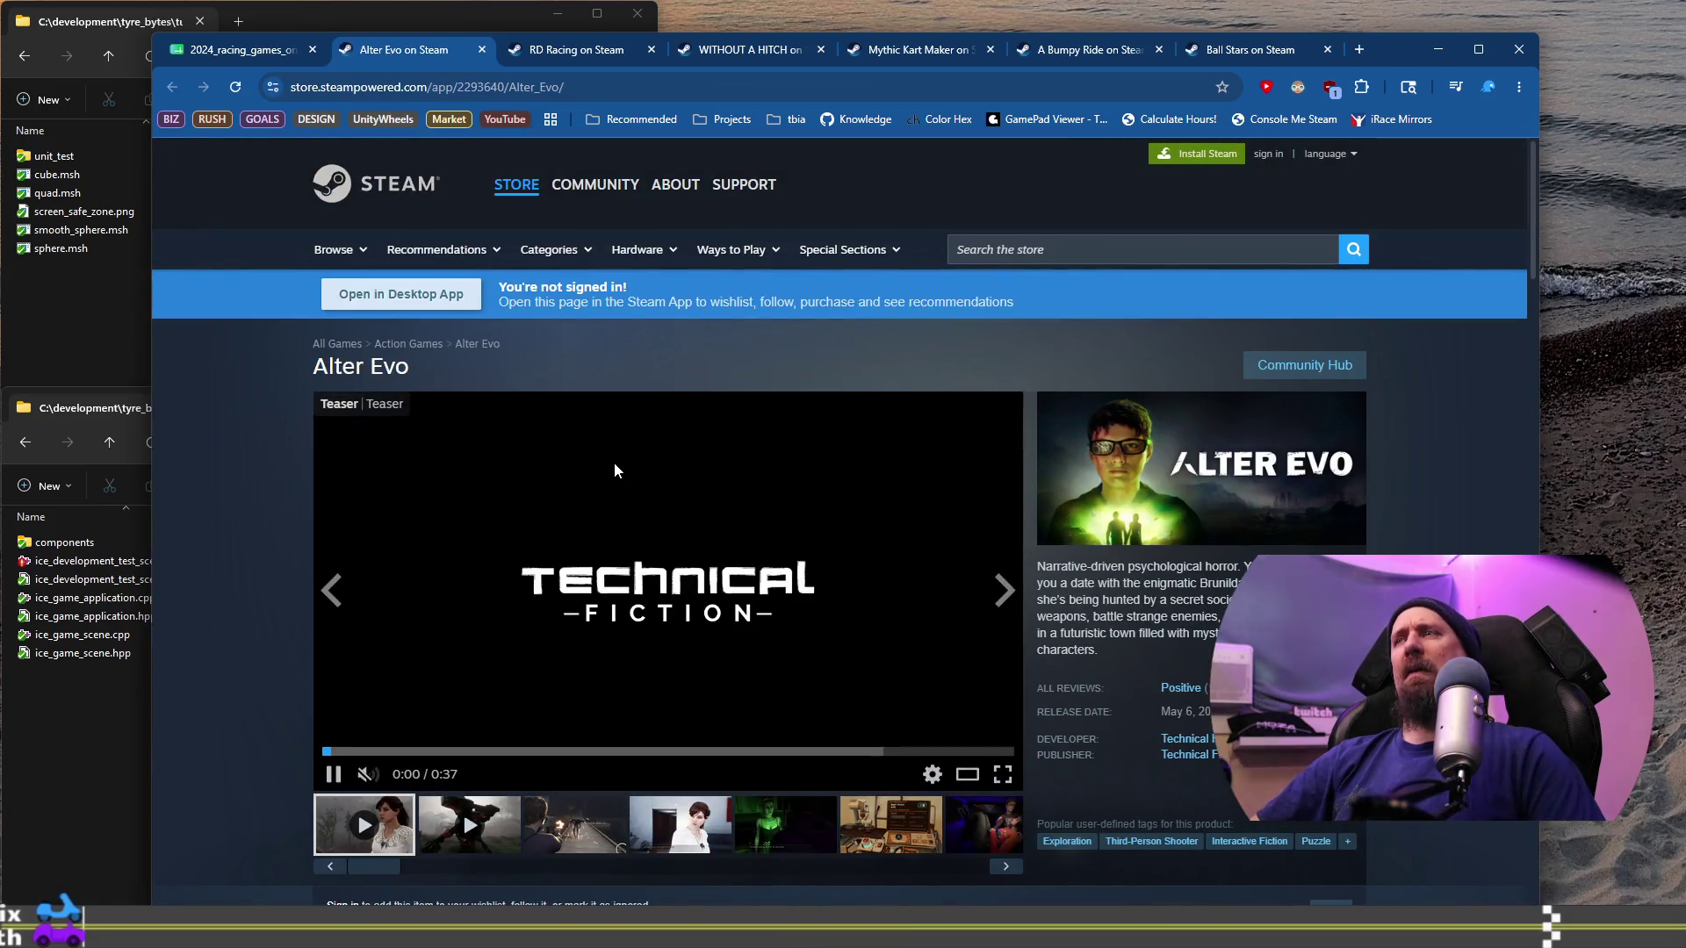
pyautogui.click(596, 832)
pyautogui.click(680, 830)
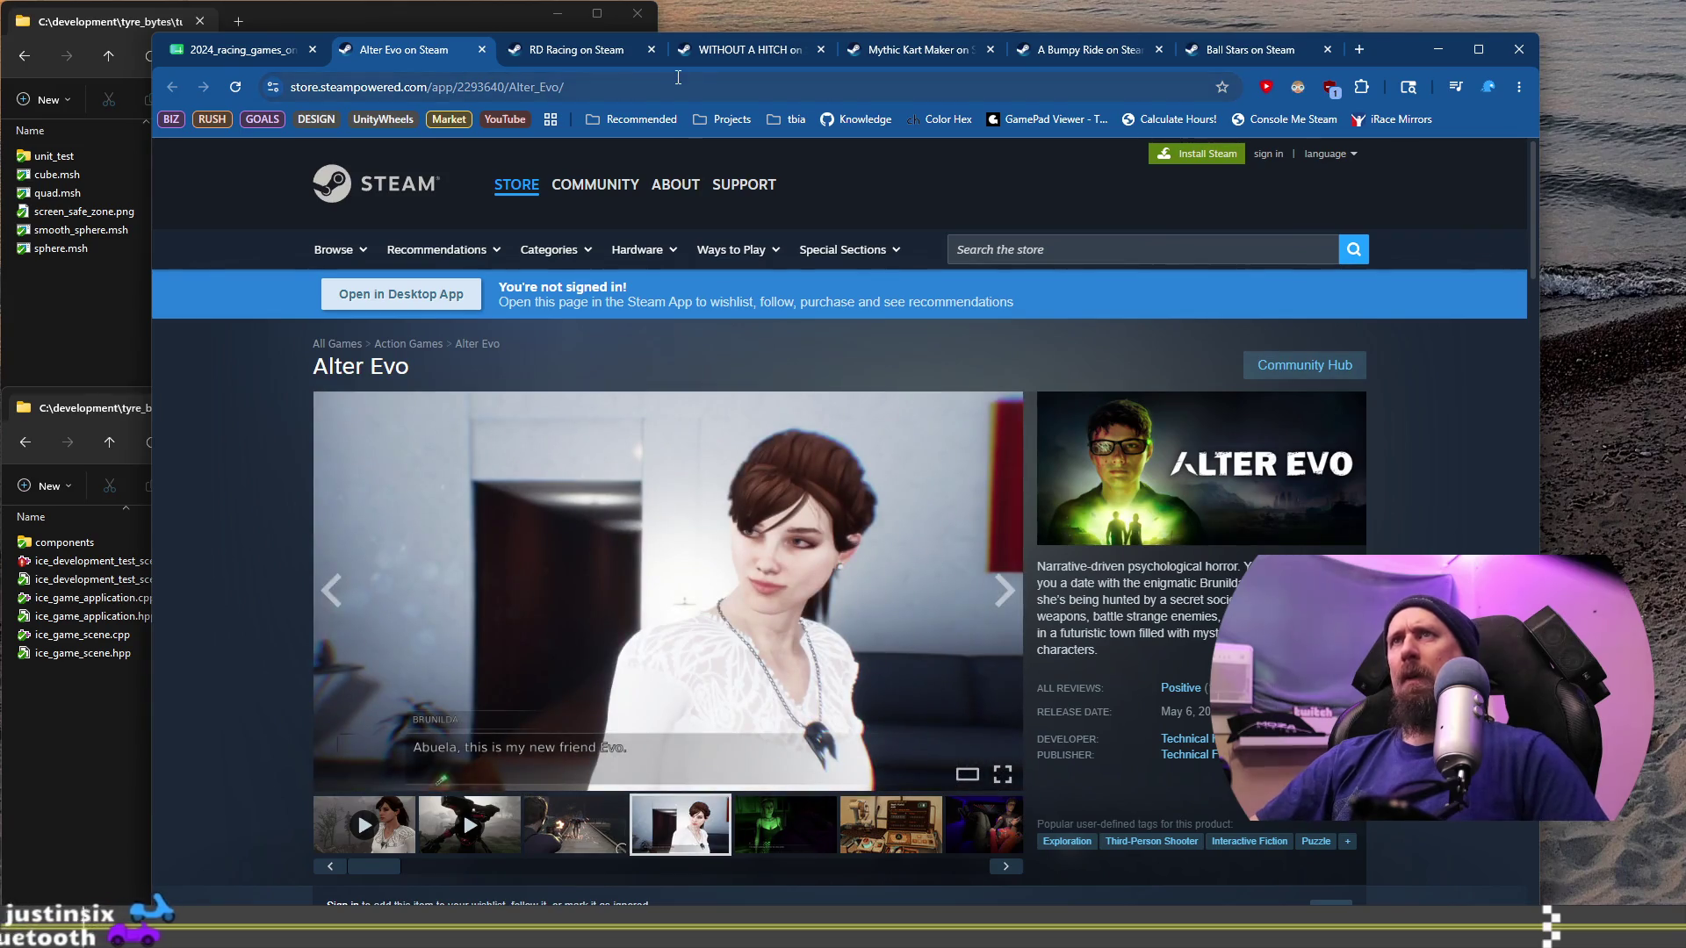
# Step: Mark Alter Evo ignored by running ./collector --ignore with its store URL
pyautogui.hotkey('ctrl', 'l')
pyautogui.hotkey('alt', 'Tab')
pyautogui.press('Up')
pyautogui.hotkey('ctrl', 'w')
pyautogui.write('https://store.steampowered.com/app/2293640/Alter_Evo/')
pyautogui.press('Return')
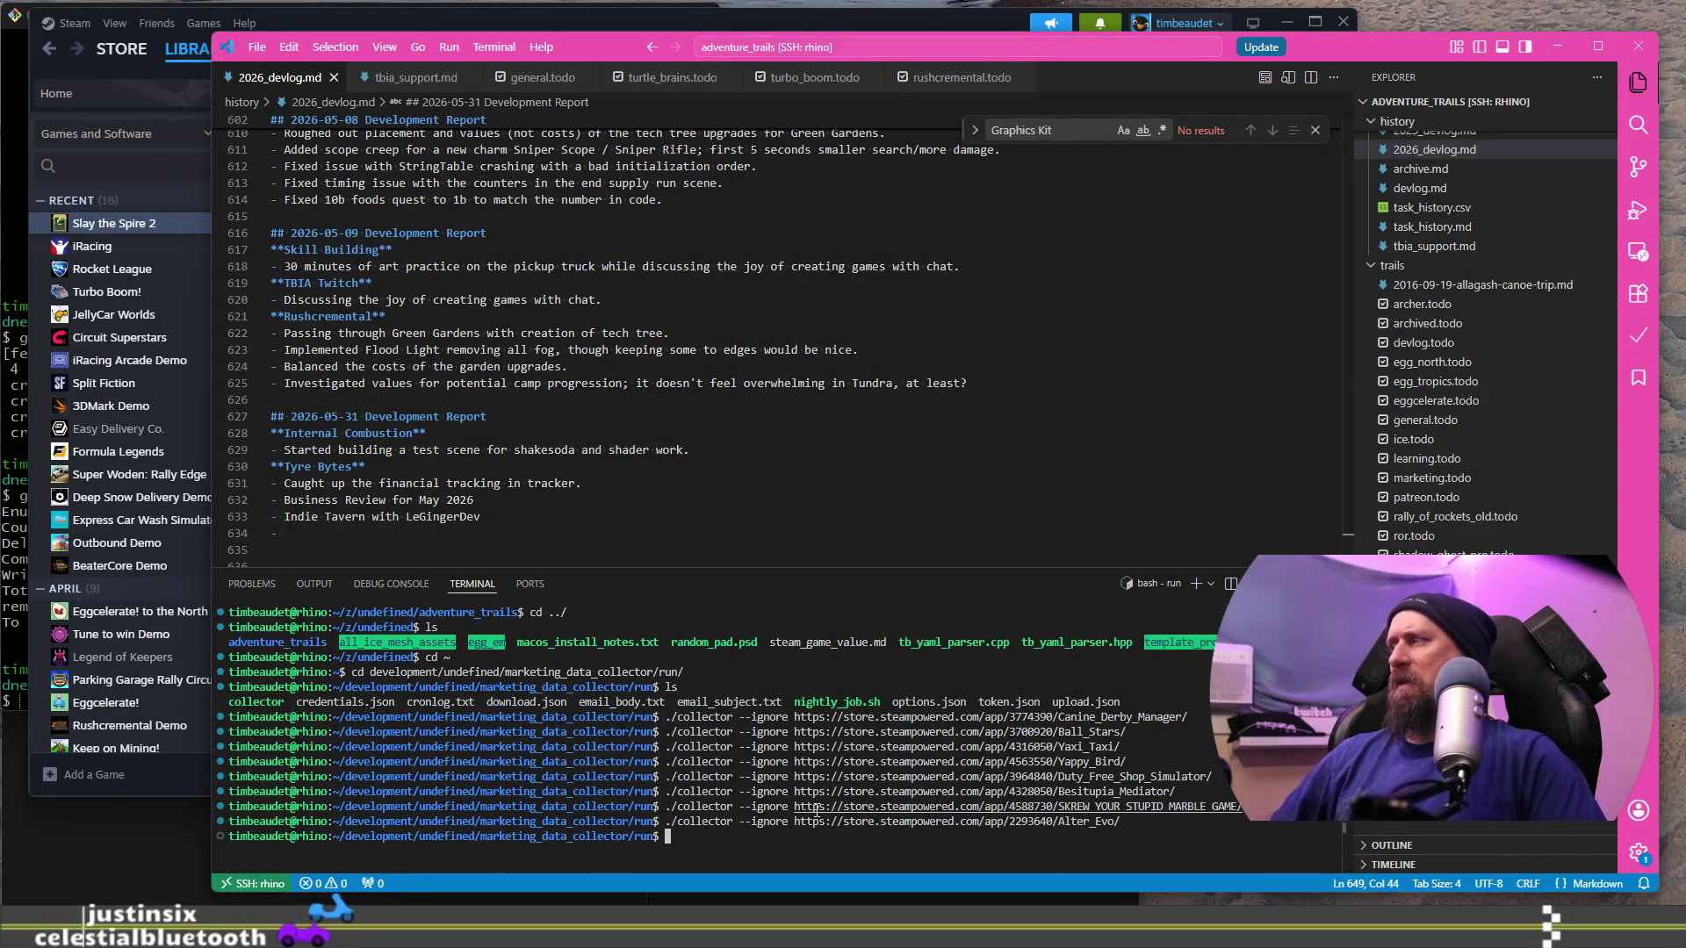
pyautogui.hotkey('alt', 'Tab')
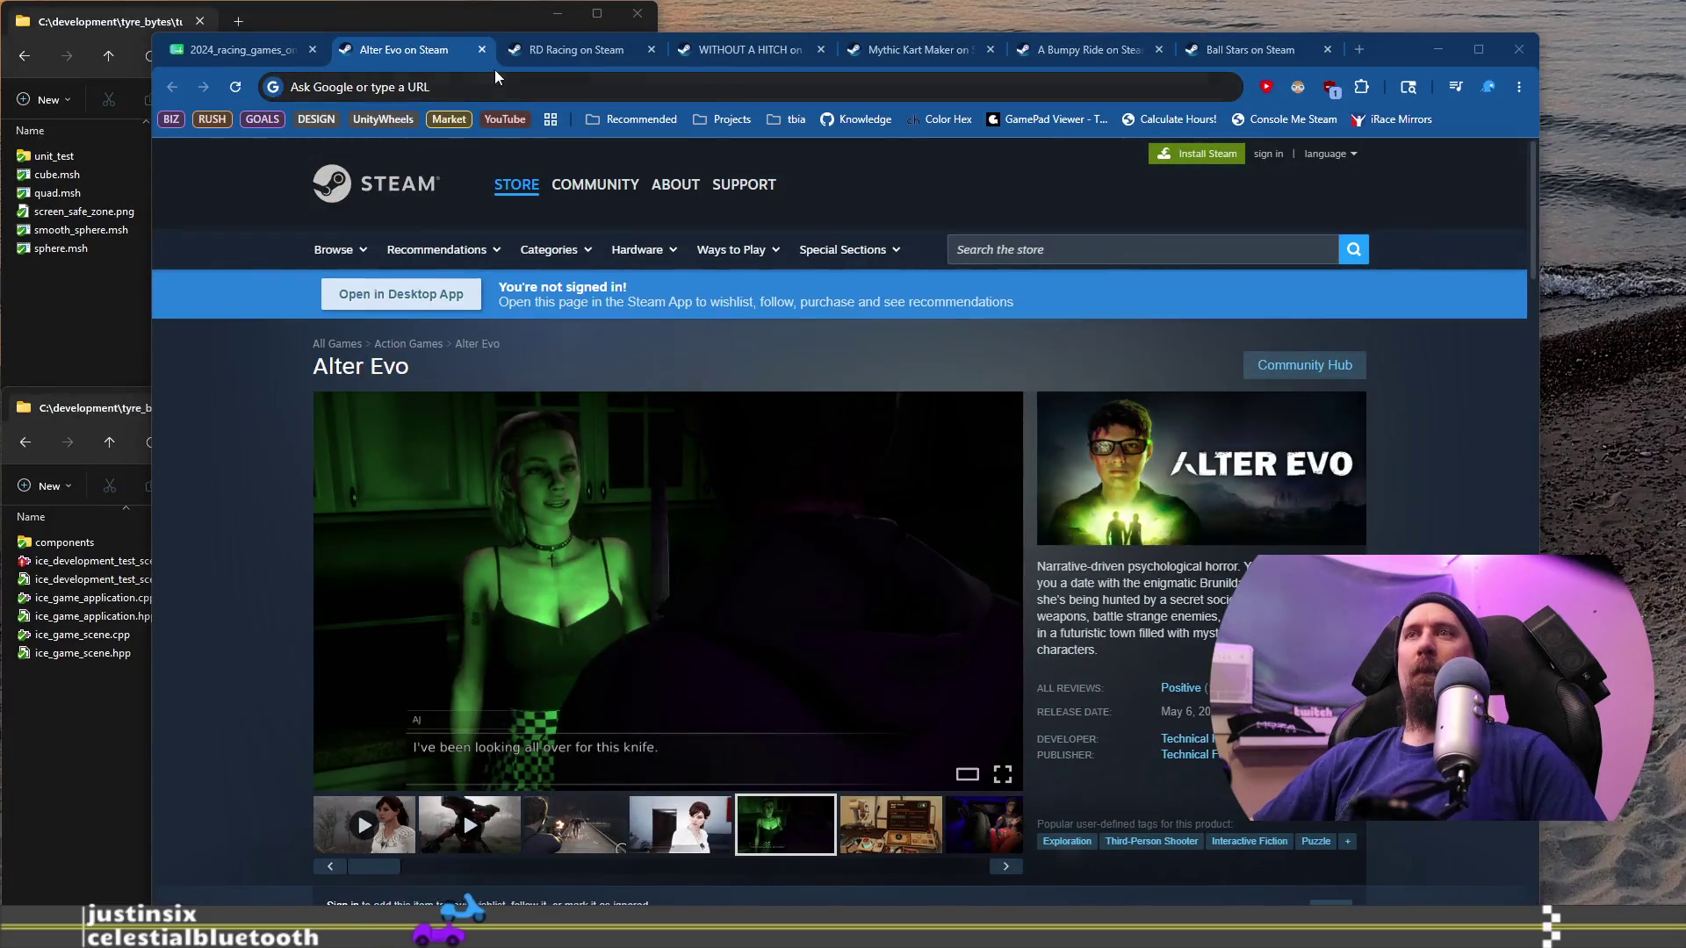
# Step: Close the Alter Evo tab and open Tri6: Infinite 2's store page from row 990
pyautogui.click(482, 50)
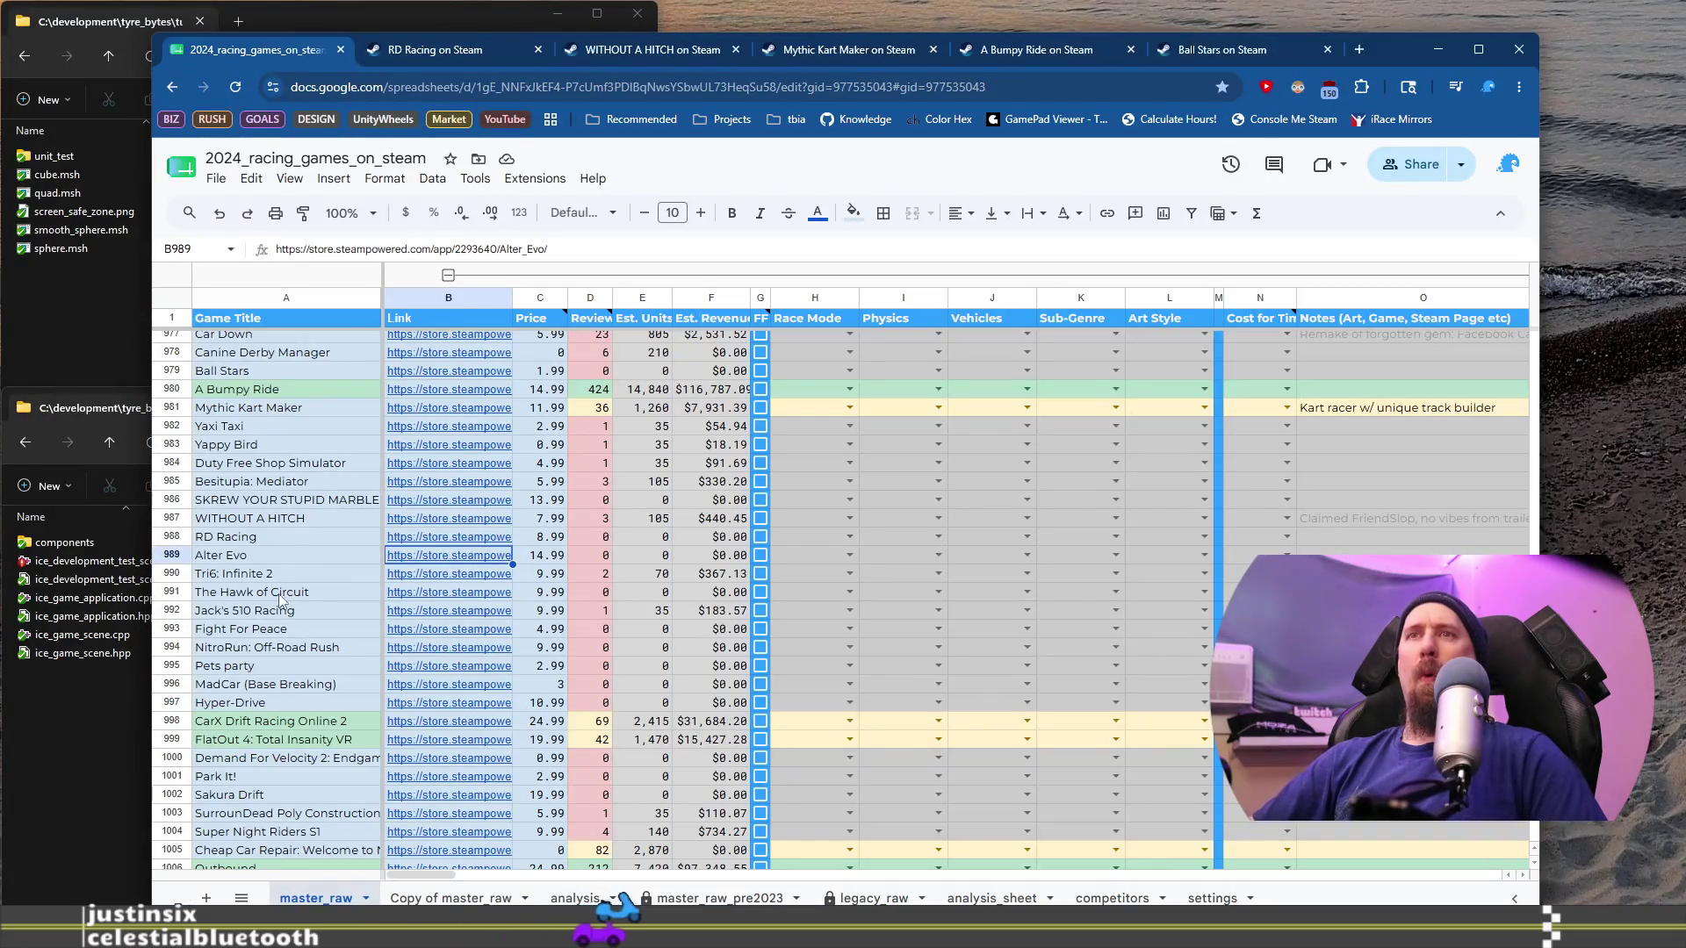
pyautogui.click(278, 576)
pyautogui.click(449, 577)
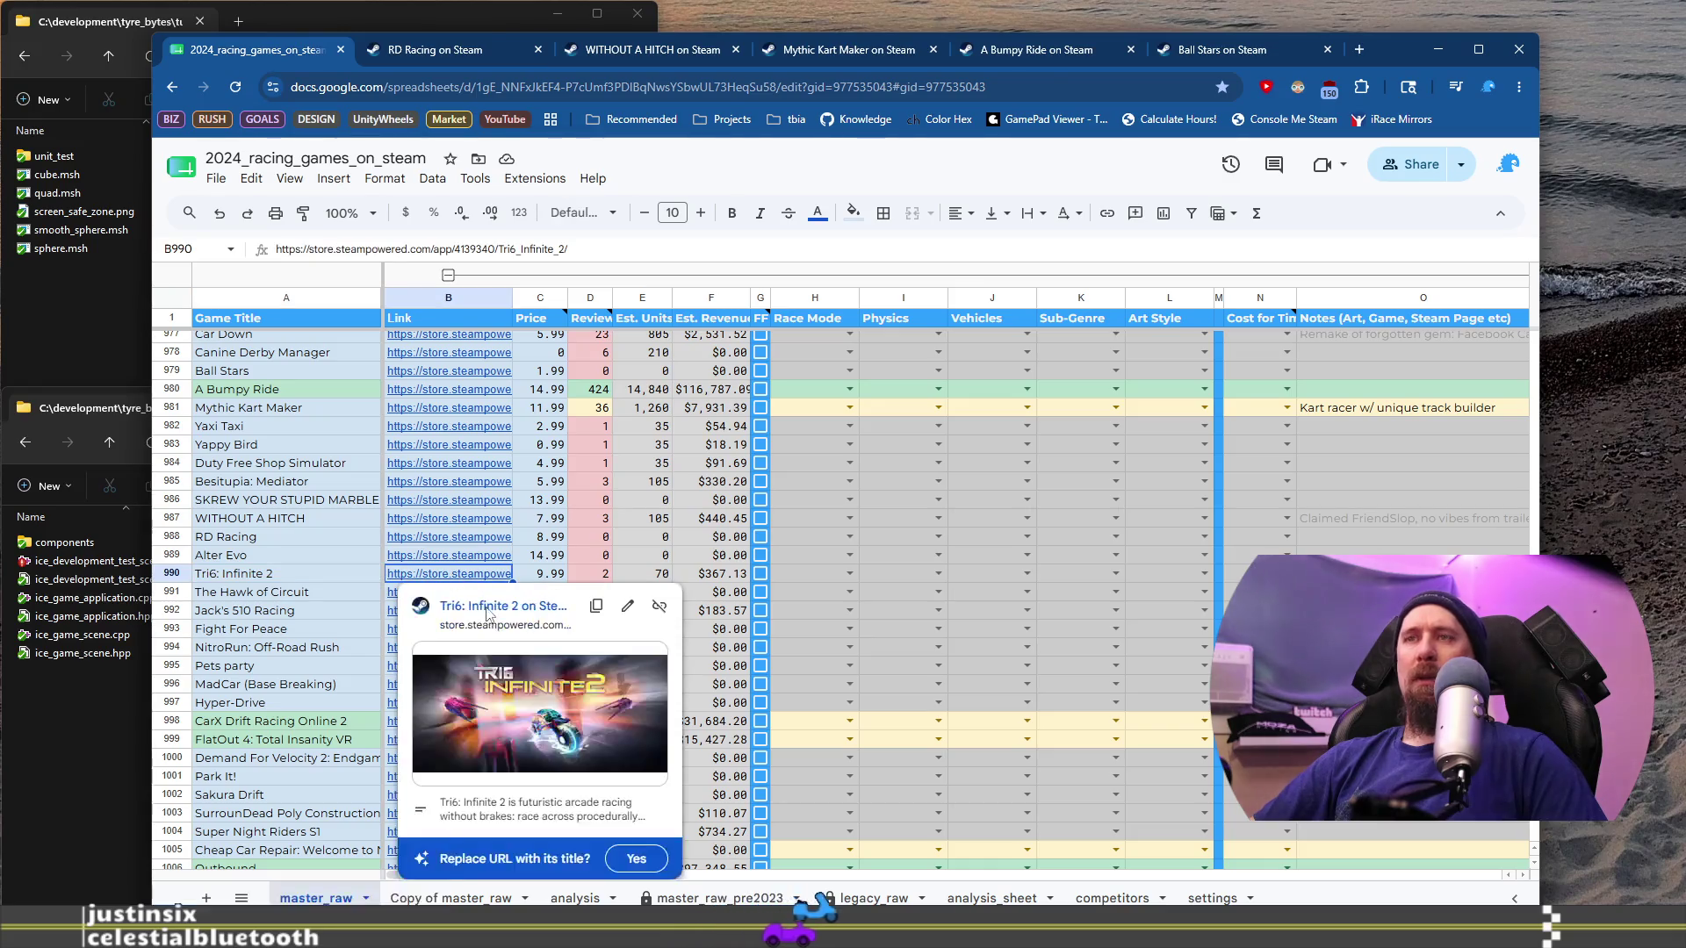
pyautogui.click(525, 590)
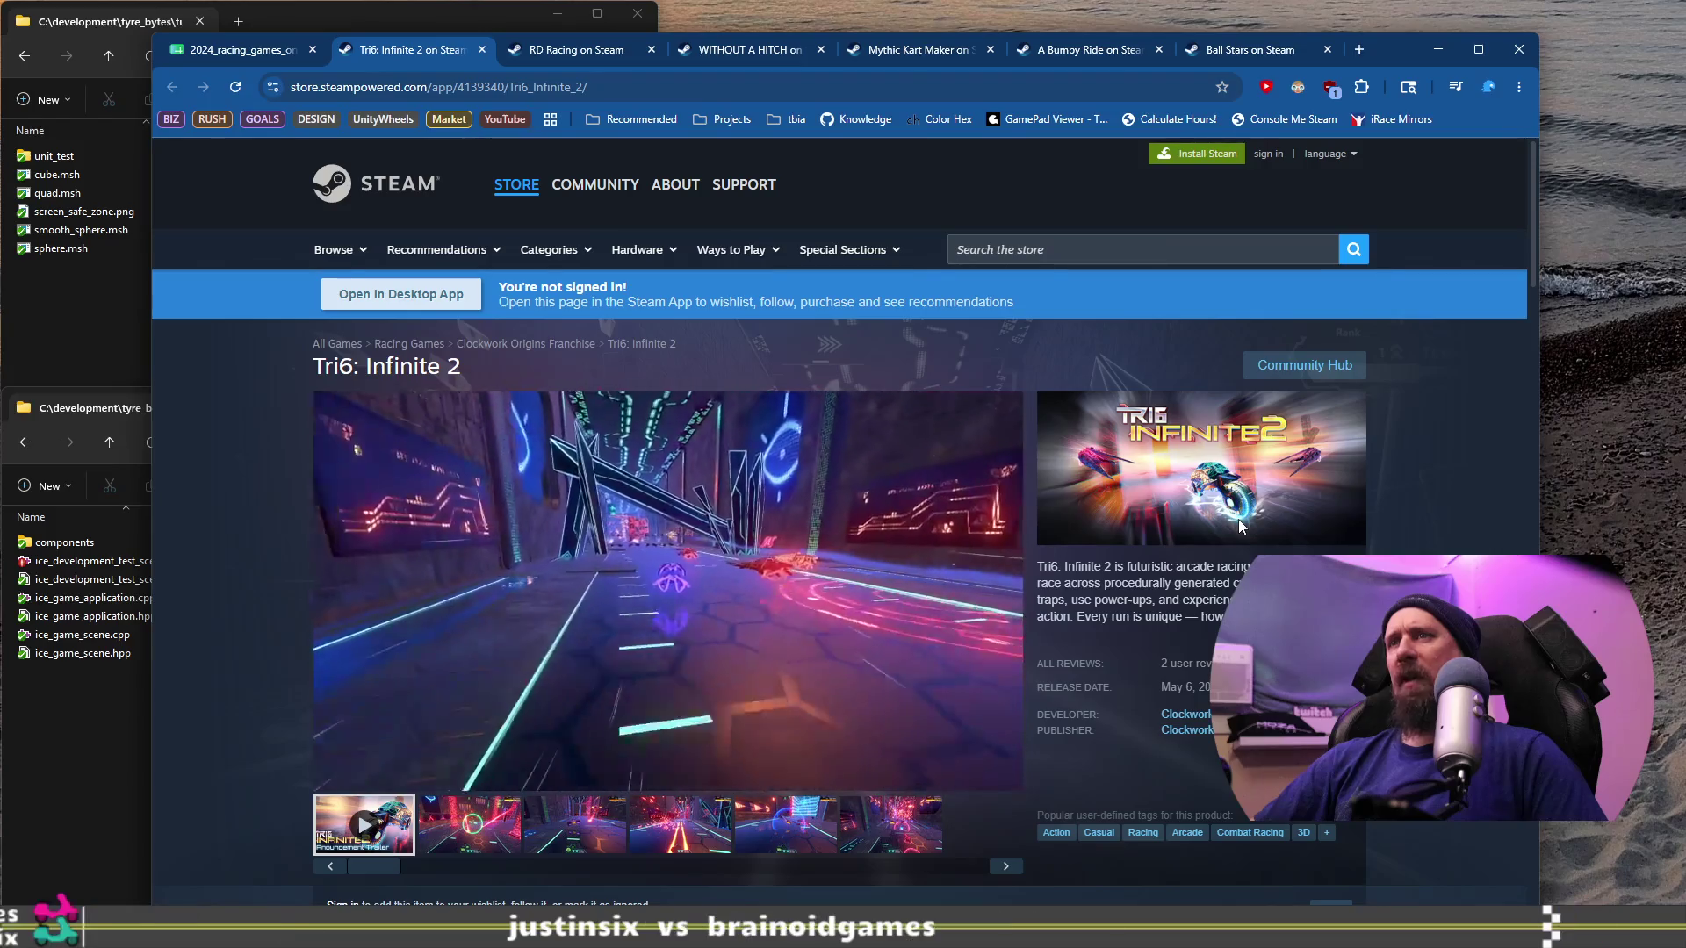
# Step: Watch parts of the Tri6: Infinite 2 trailer from the start and scroll through its store page
pyautogui.moveTo(587, 757)
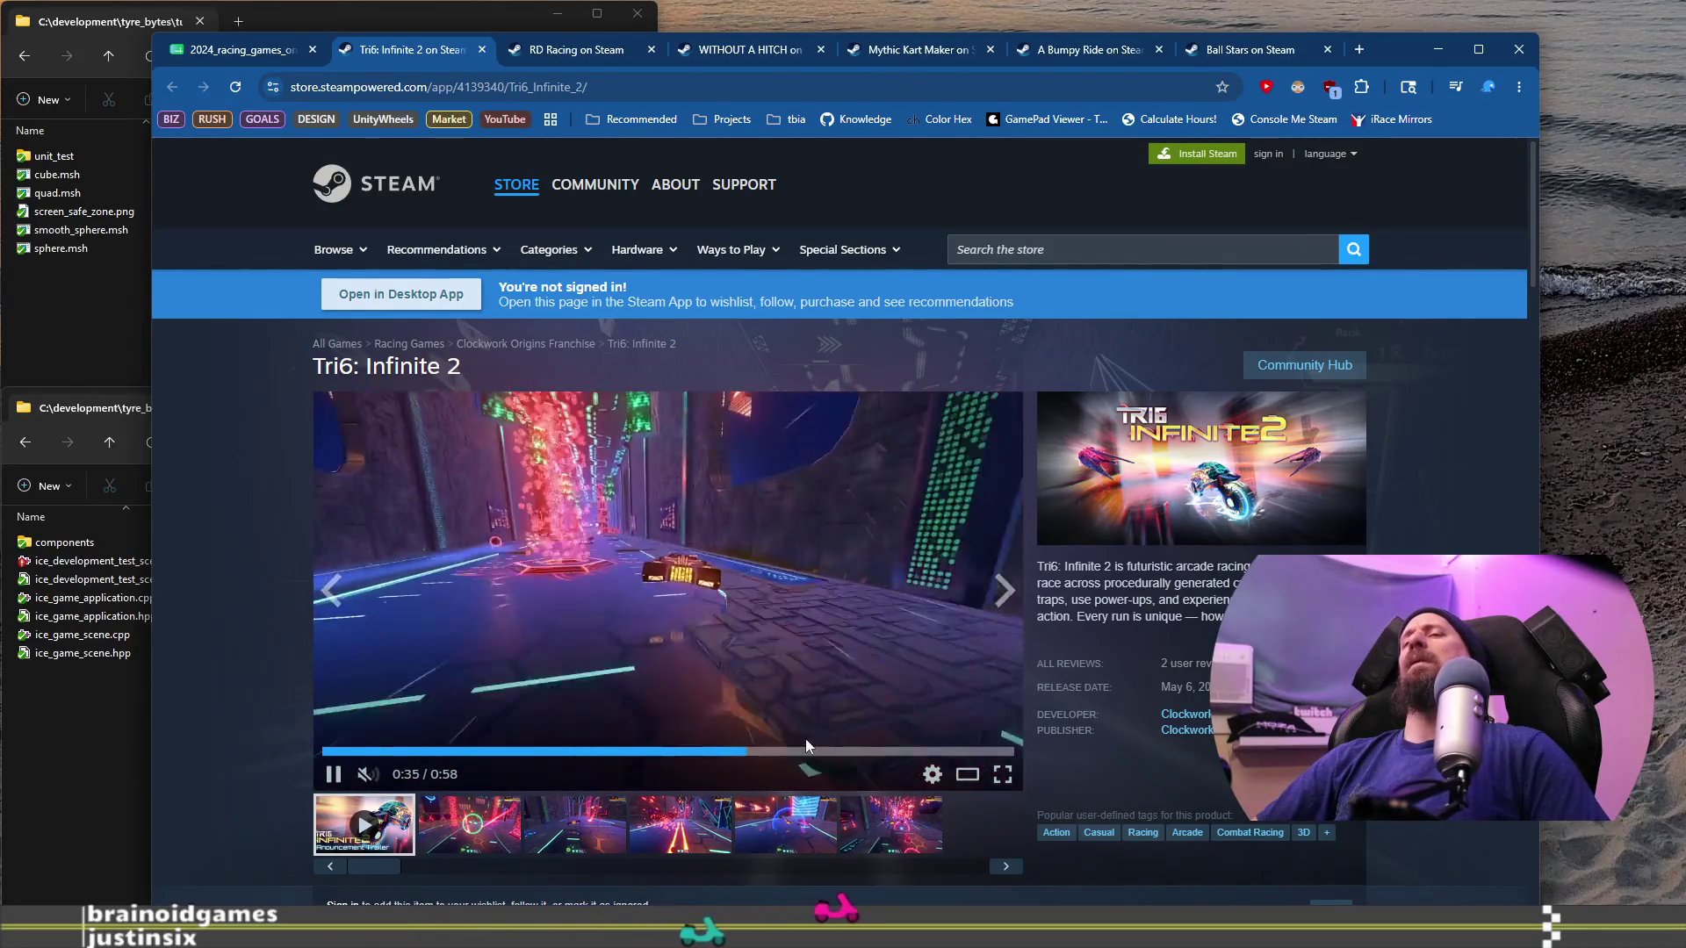
pyautogui.click(824, 753)
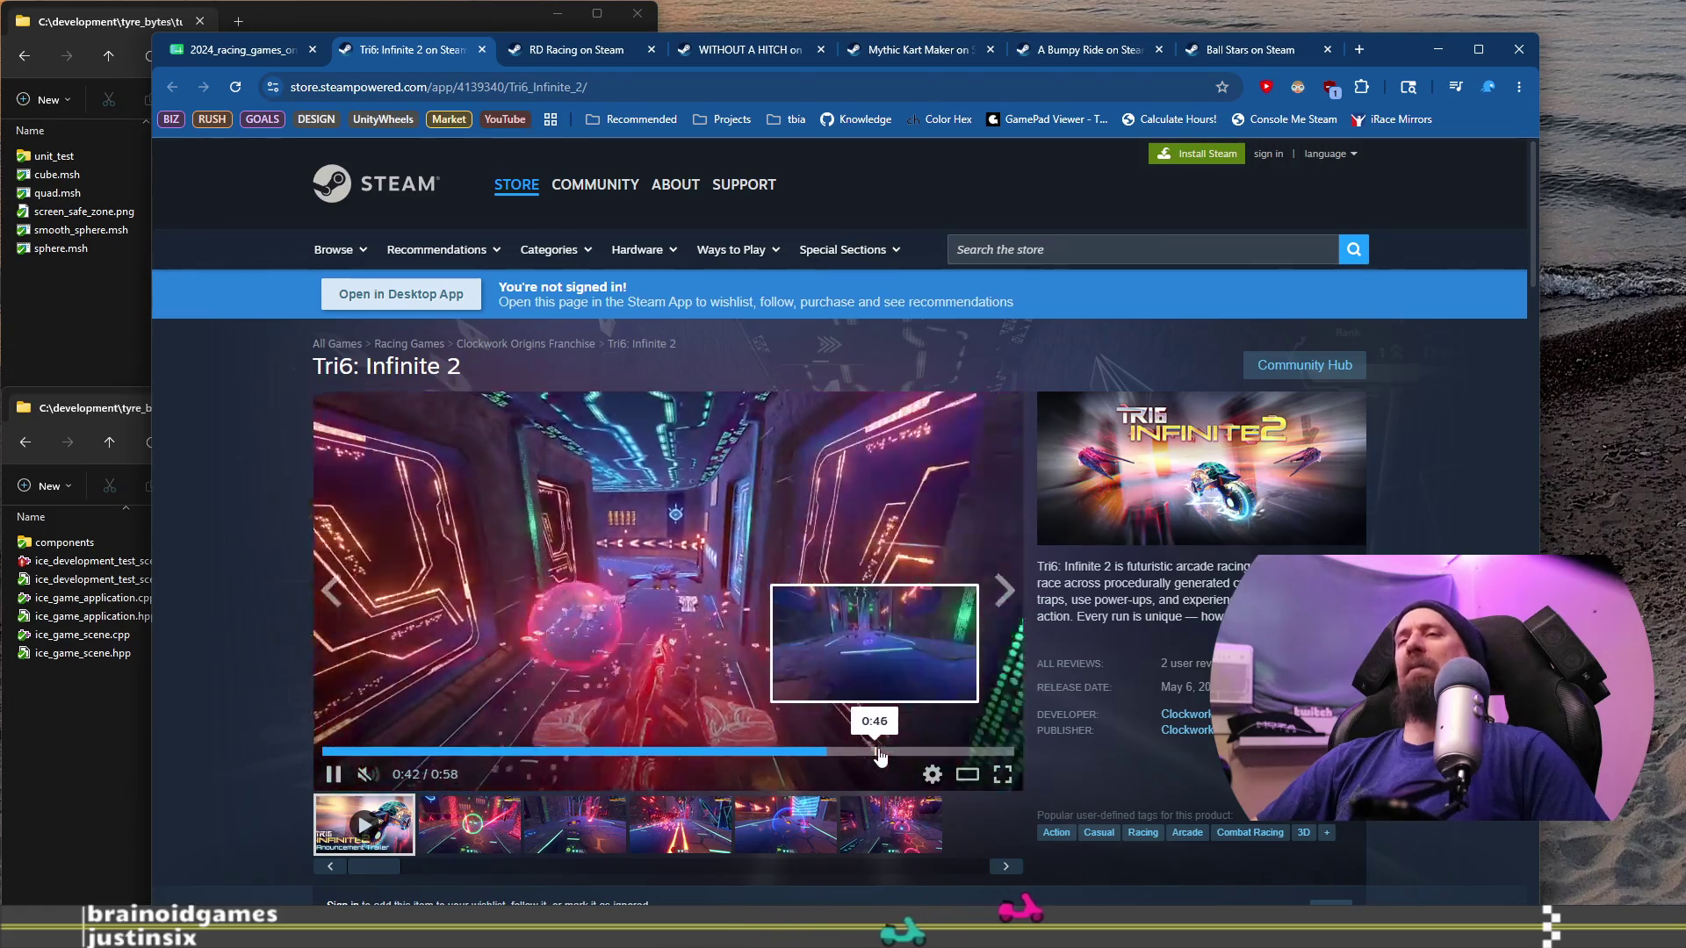
pyautogui.click(729, 597)
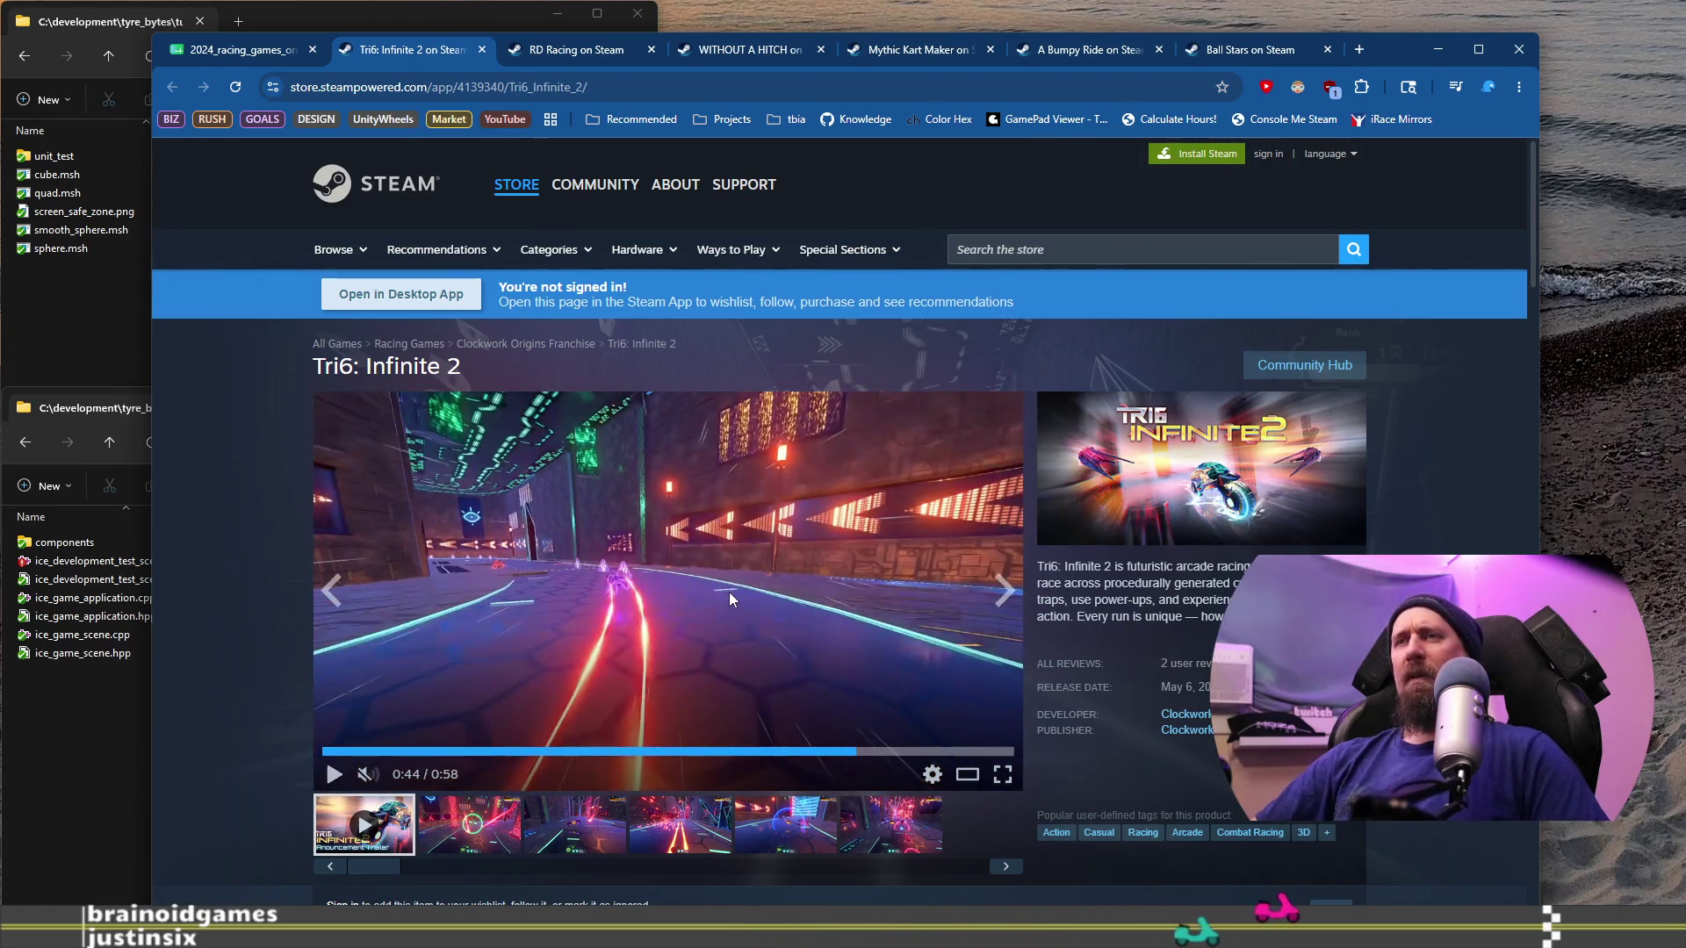
pyautogui.click(325, 752)
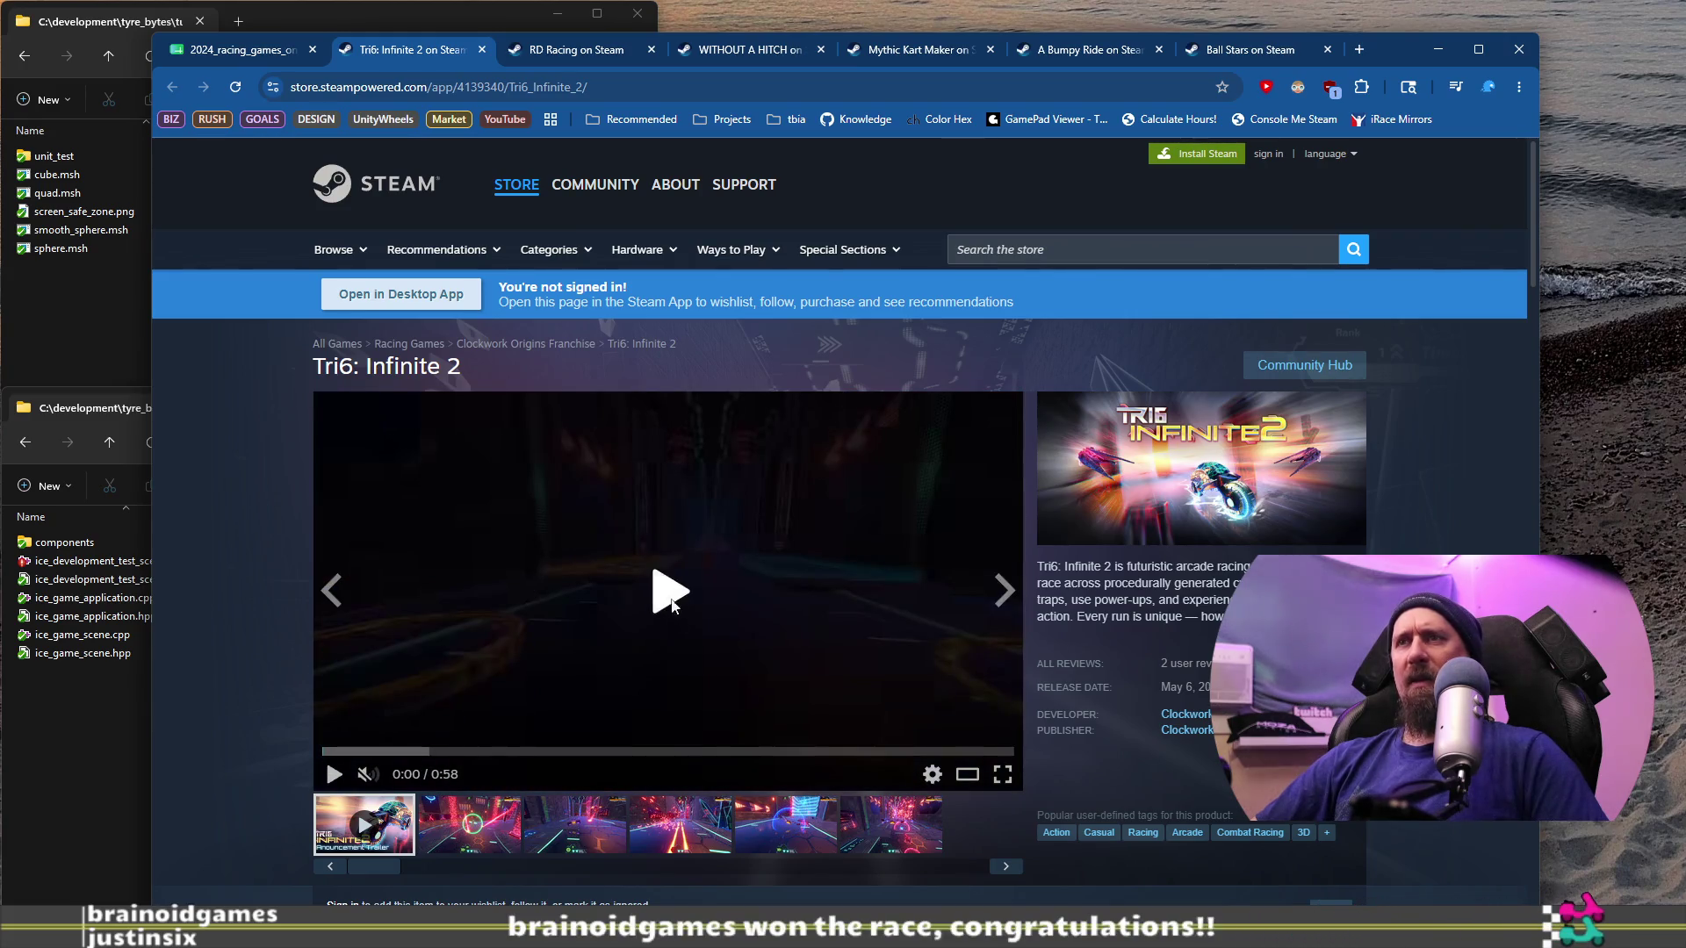
pyautogui.click(667, 597)
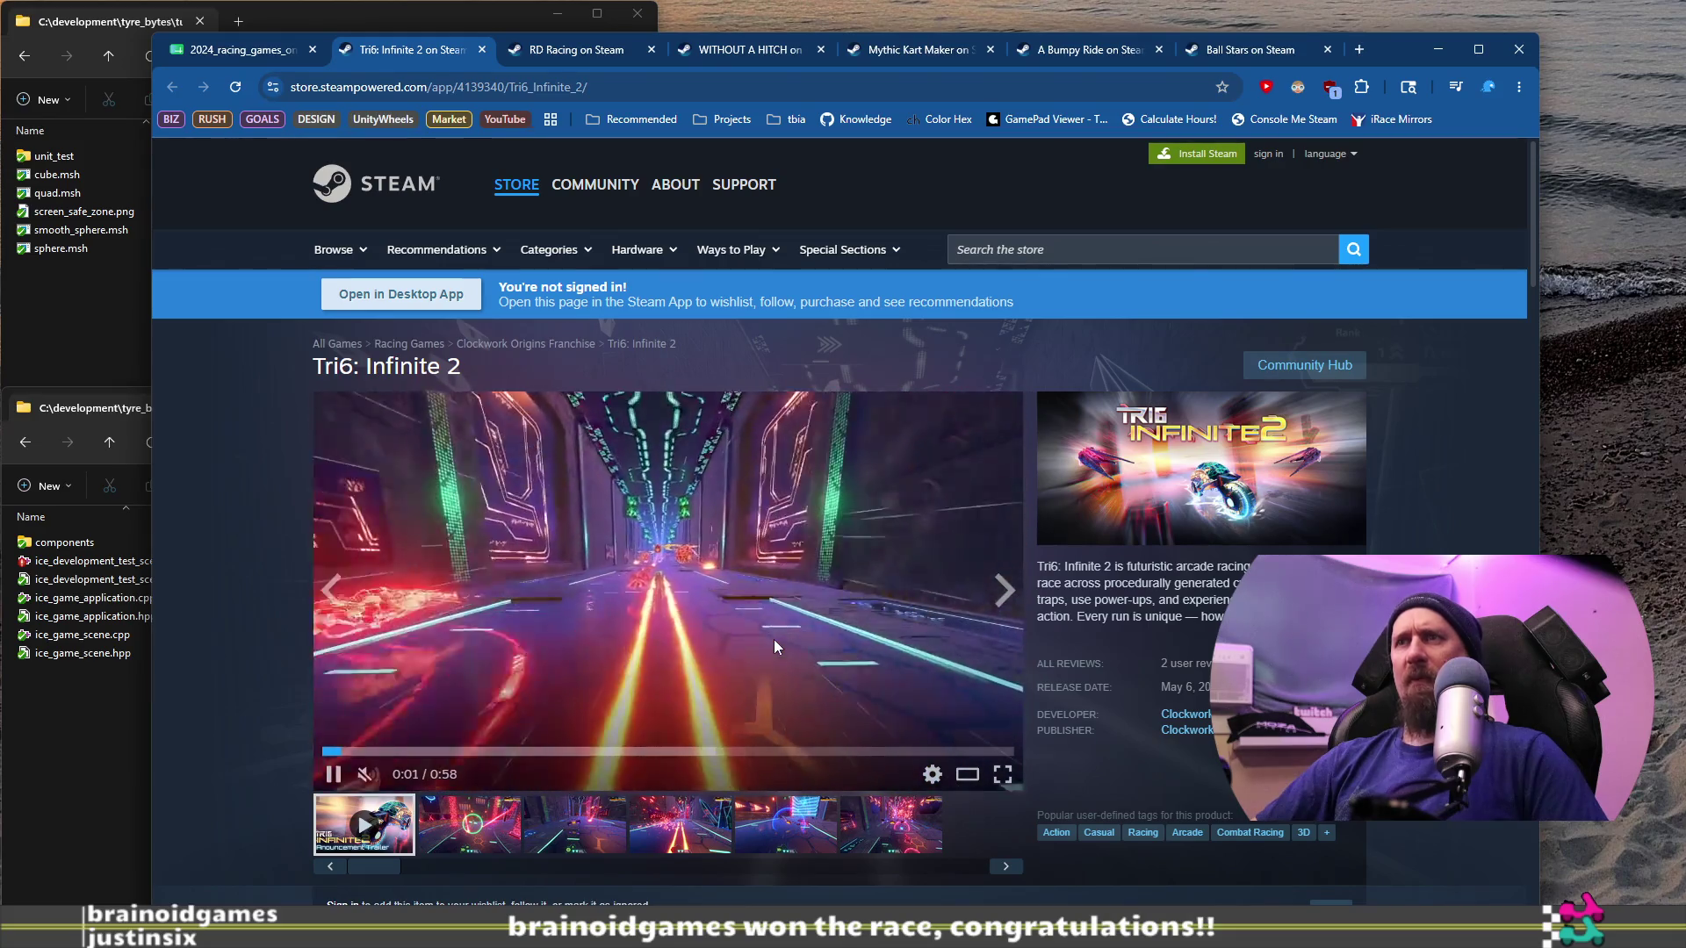
pyautogui.click(774, 643)
pyautogui.scroll(-10, 774, 646)
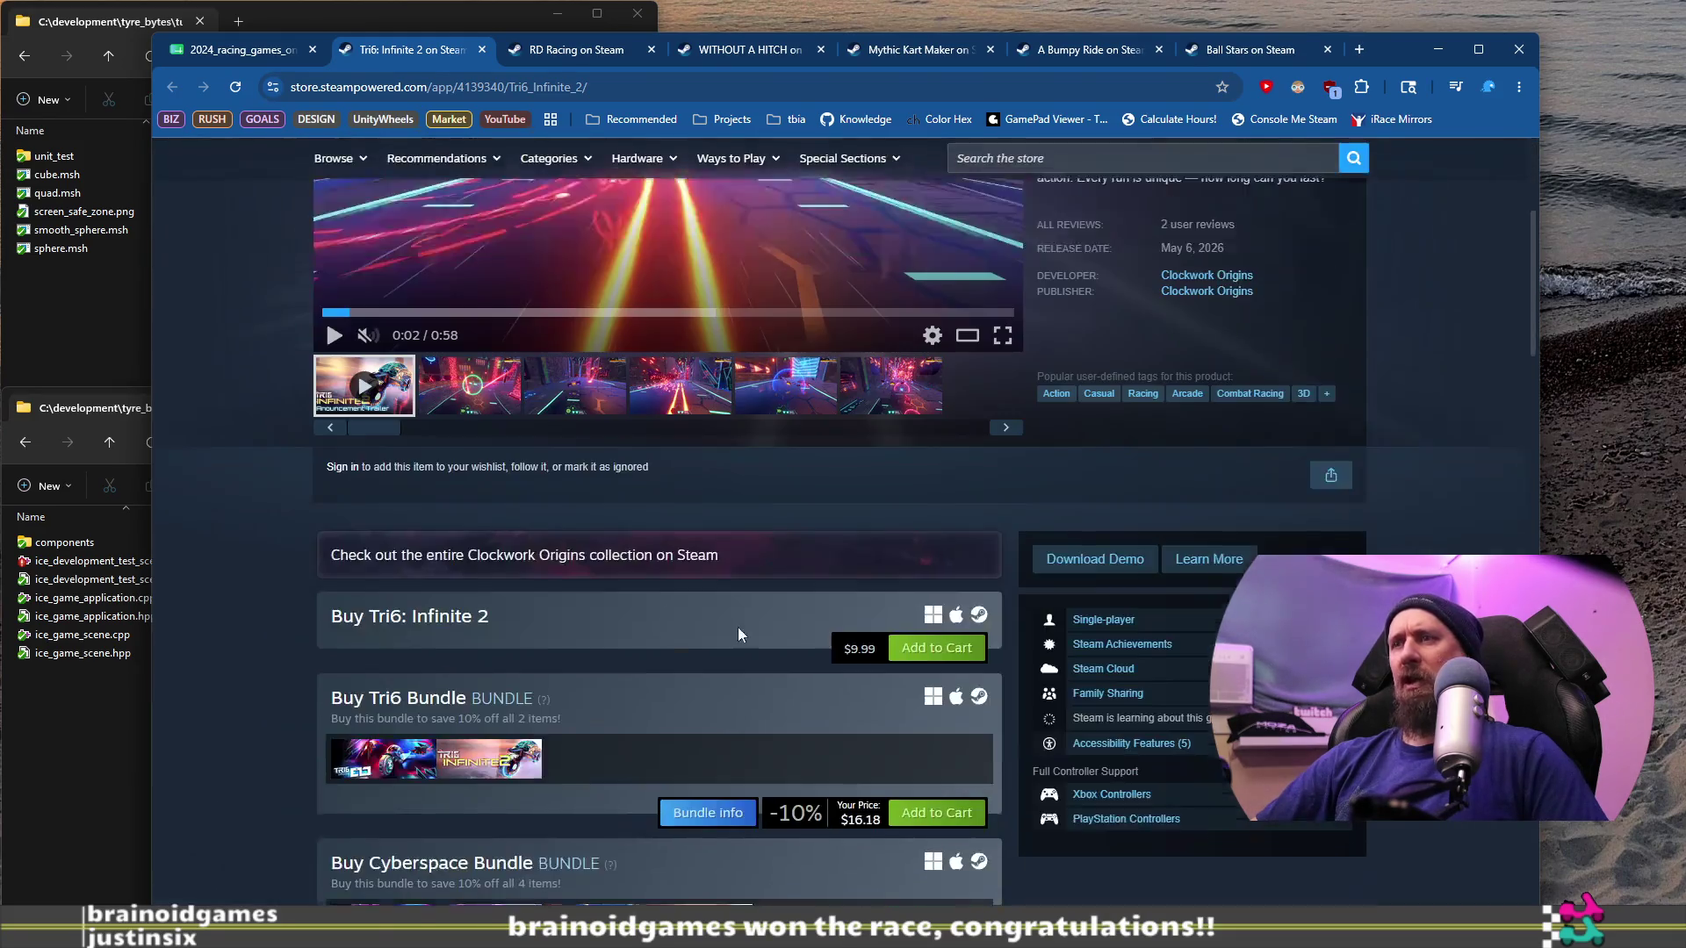
pyautogui.scroll(-10, 274, 559)
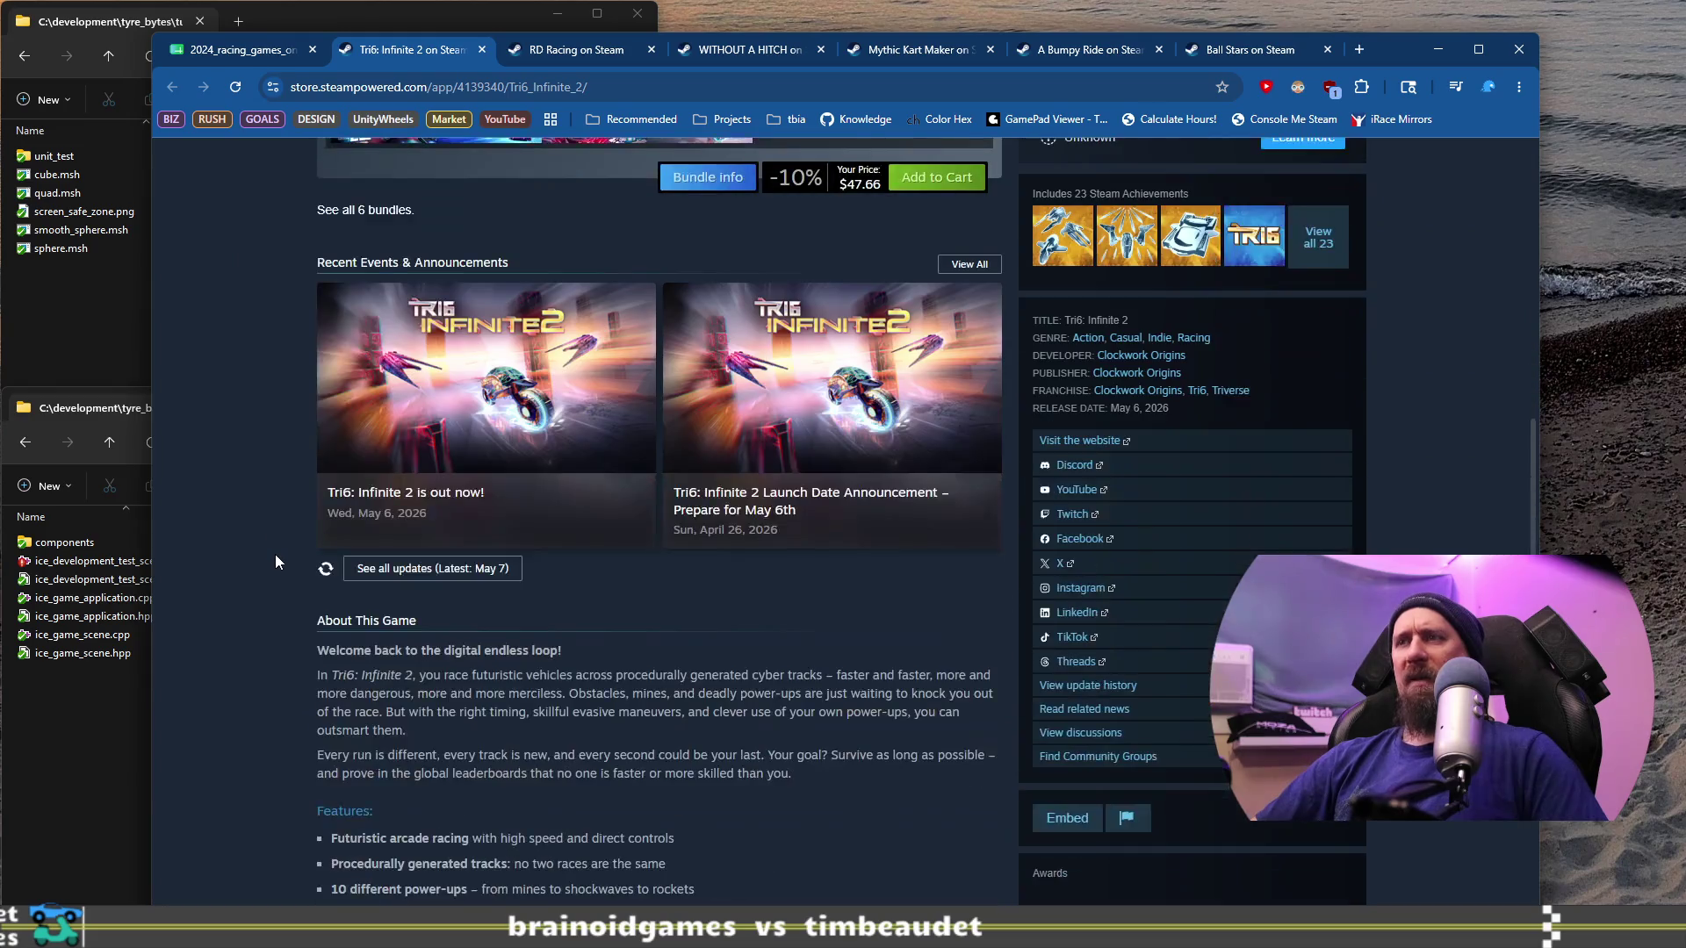
pyautogui.scroll(3, 278, 563)
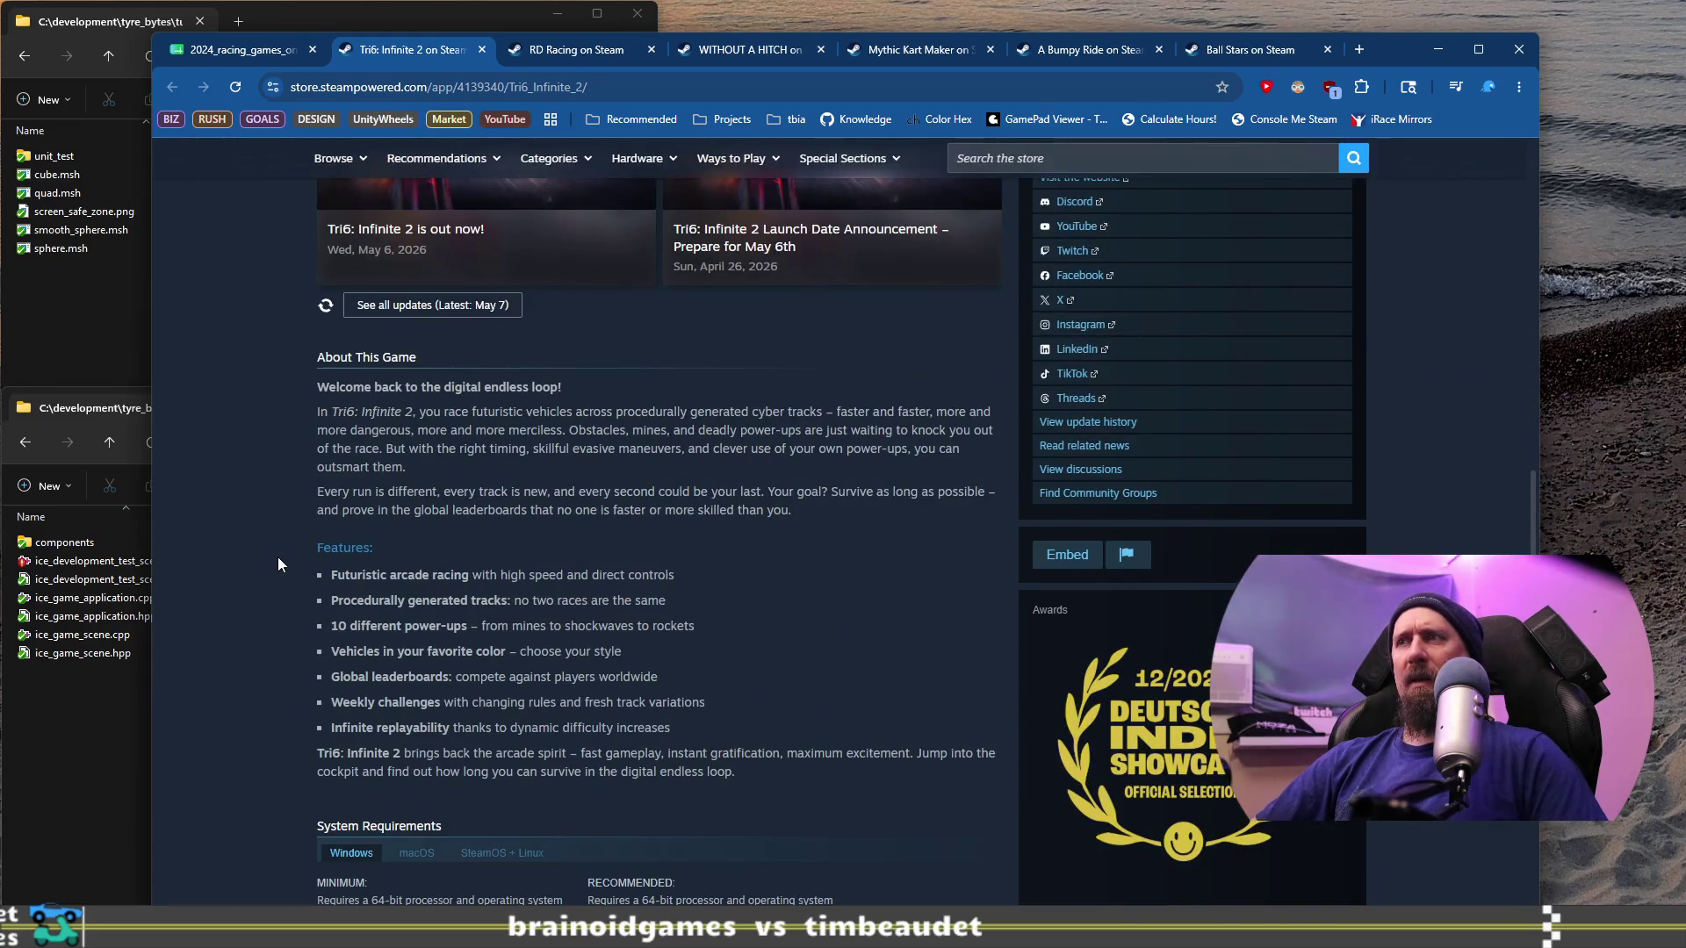
pyautogui.scroll(7, 278, 559)
pyautogui.scroll(6, 277, 562)
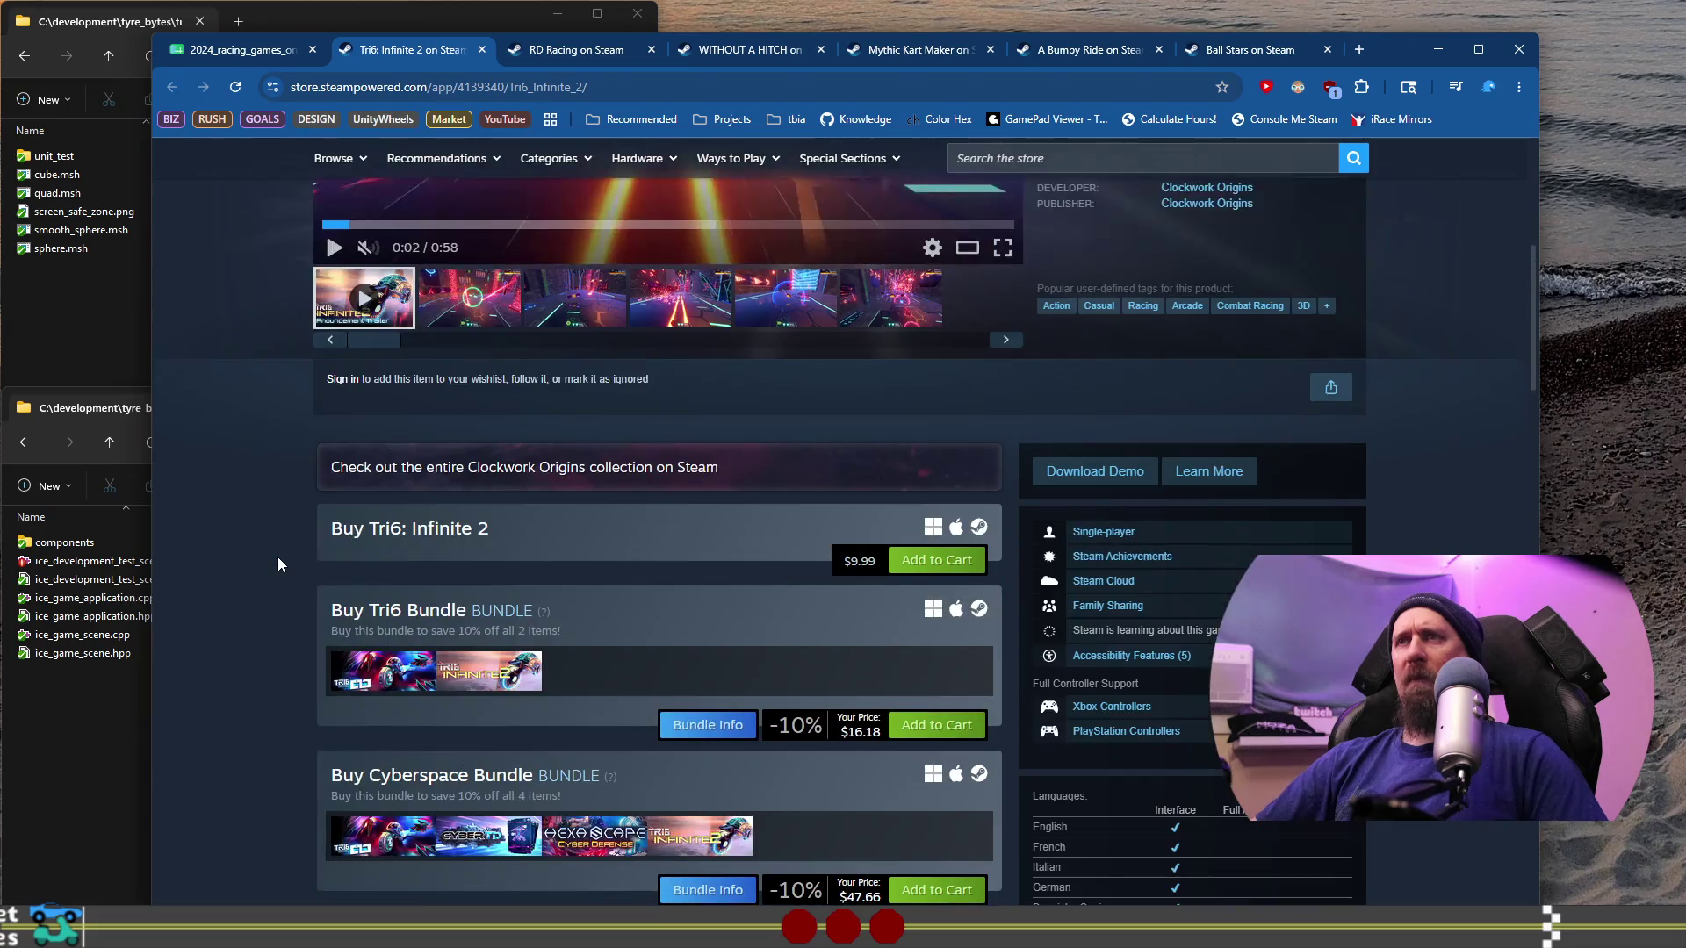
pyautogui.scroll(6, 278, 564)
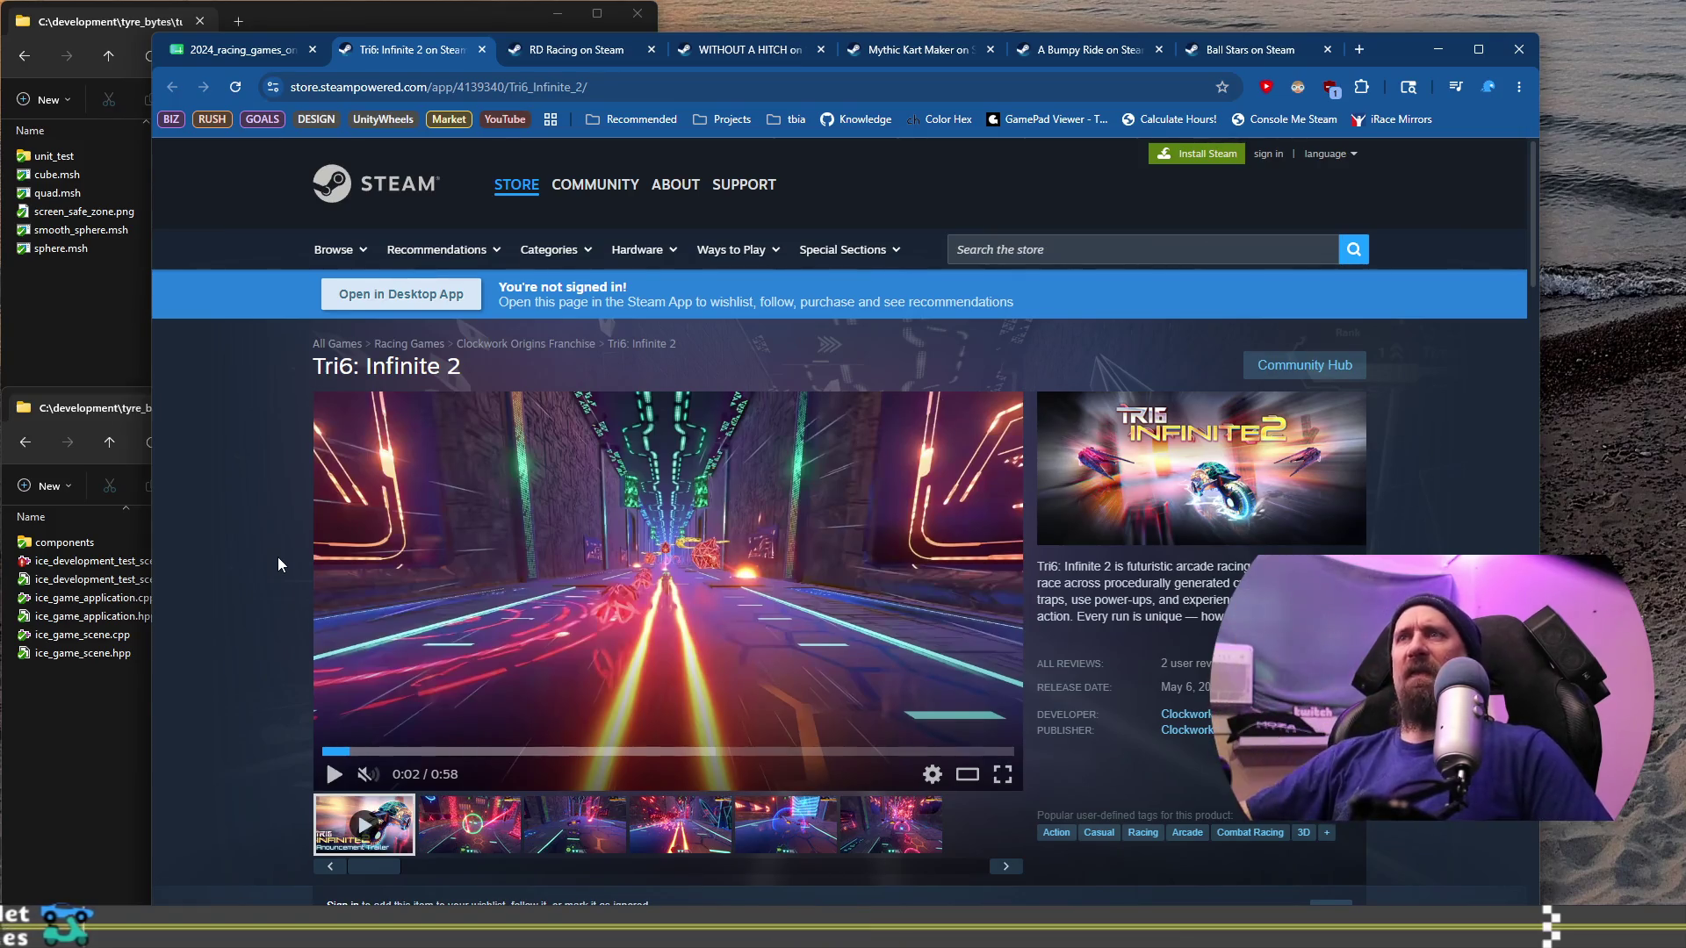
# Step: Replay the trailer from 0:23, pause it, and return to the spreadsheet
pyautogui.click(608, 752)
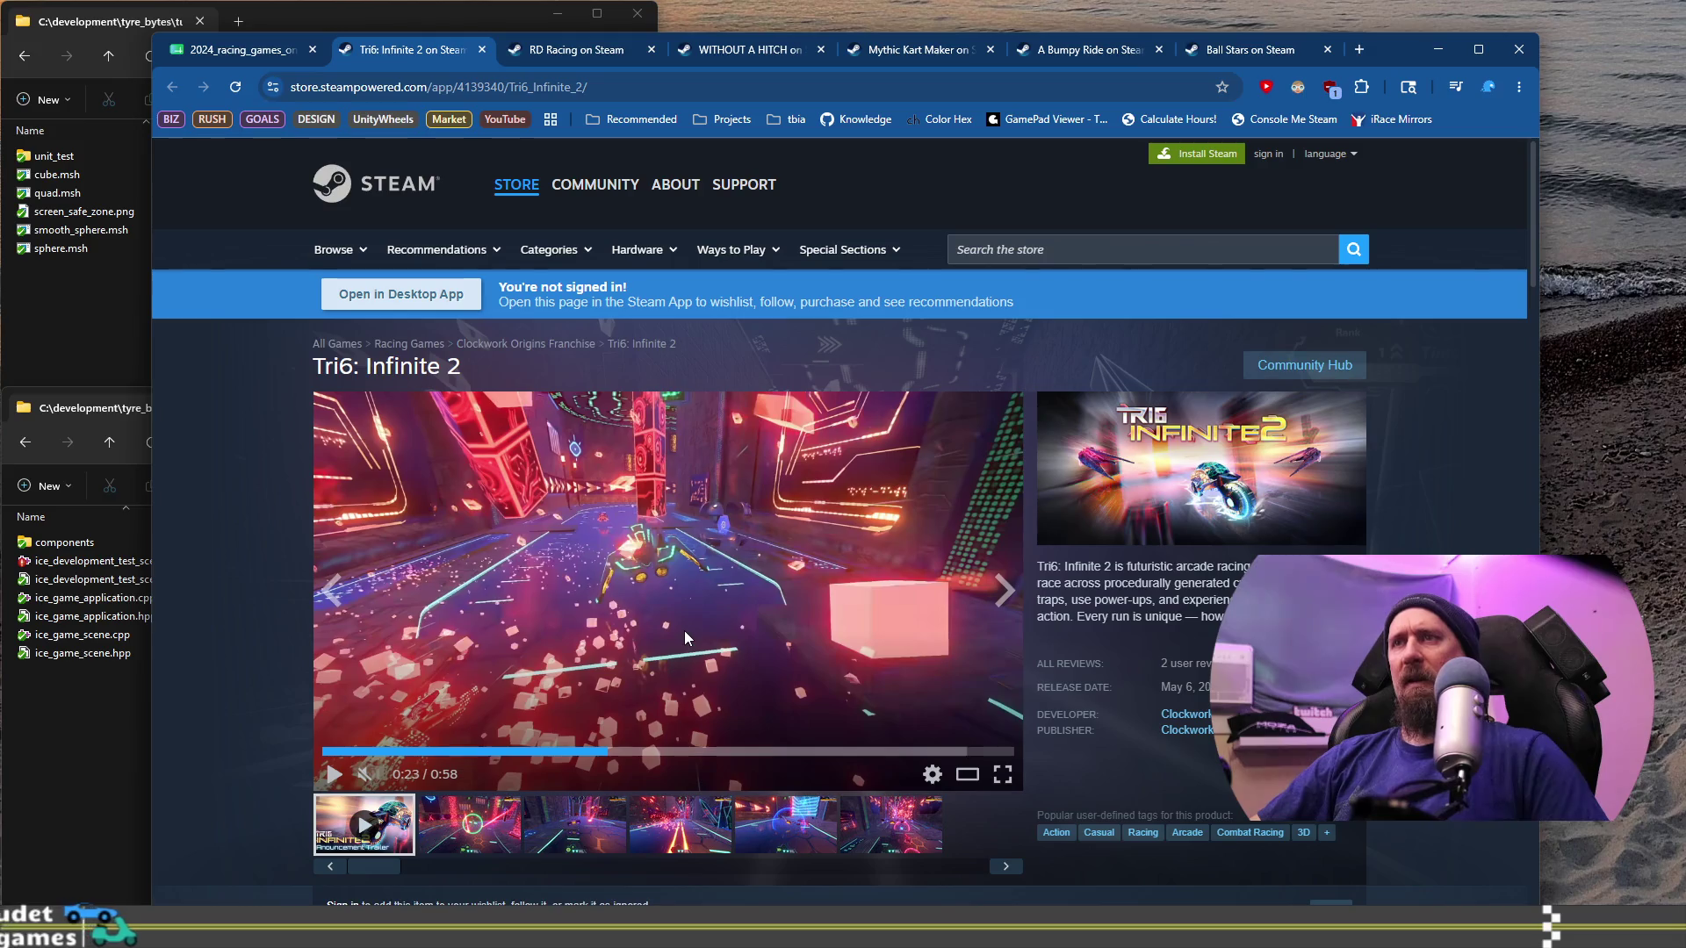
pyautogui.click(681, 597)
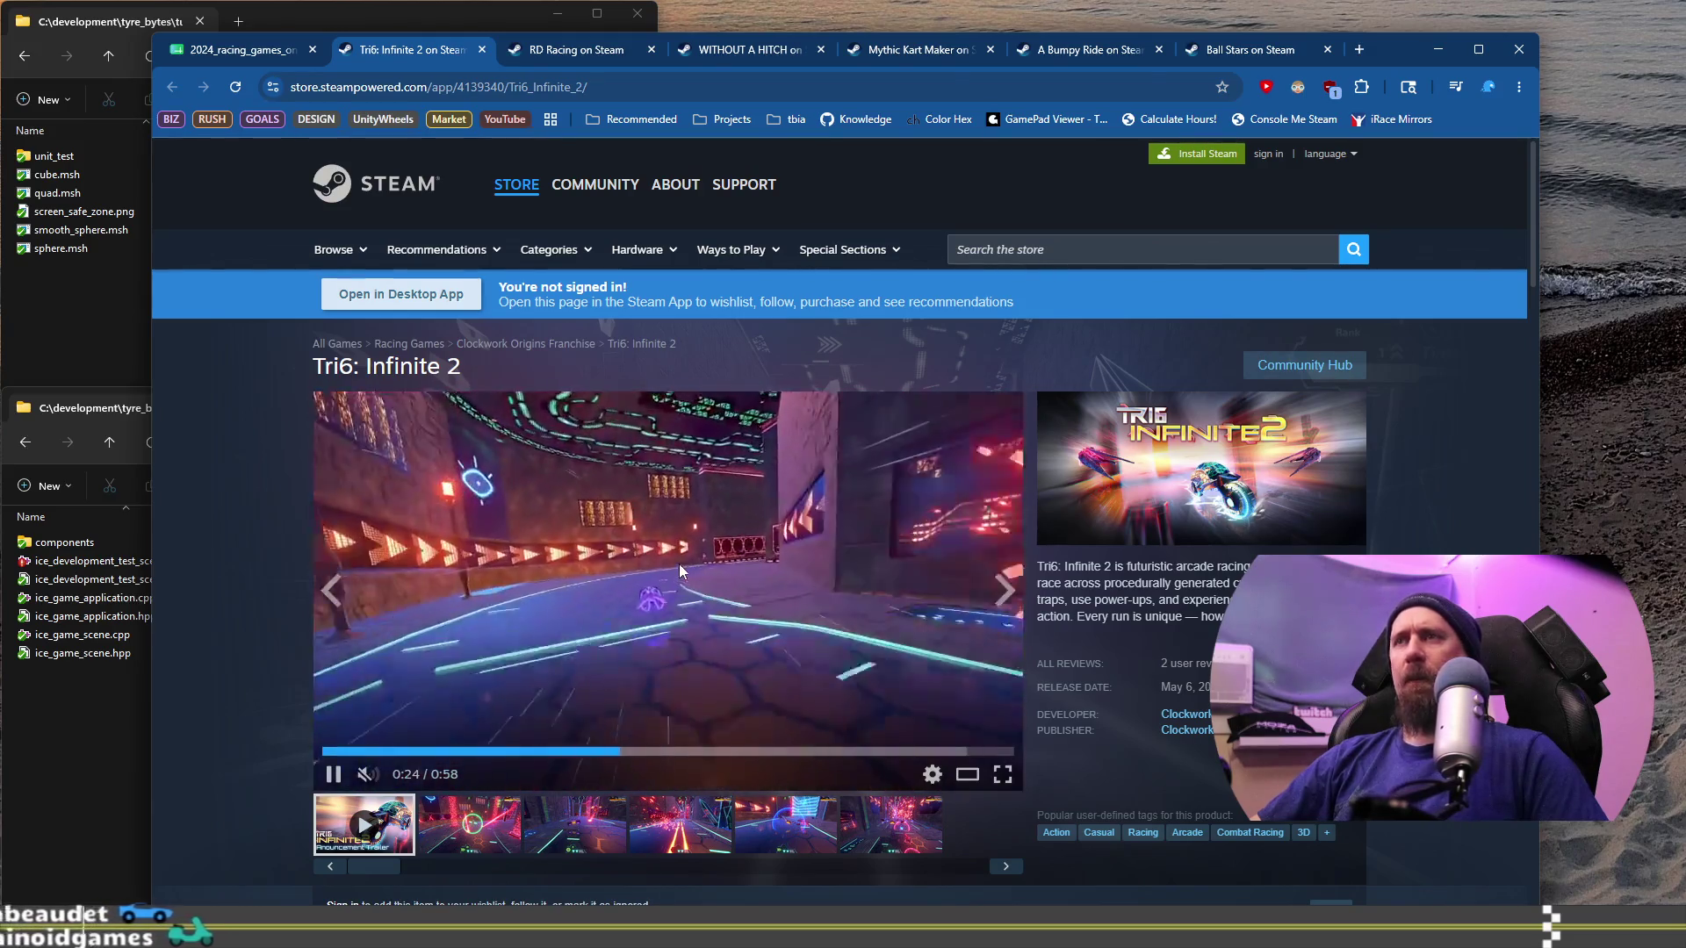
pyautogui.click(679, 570)
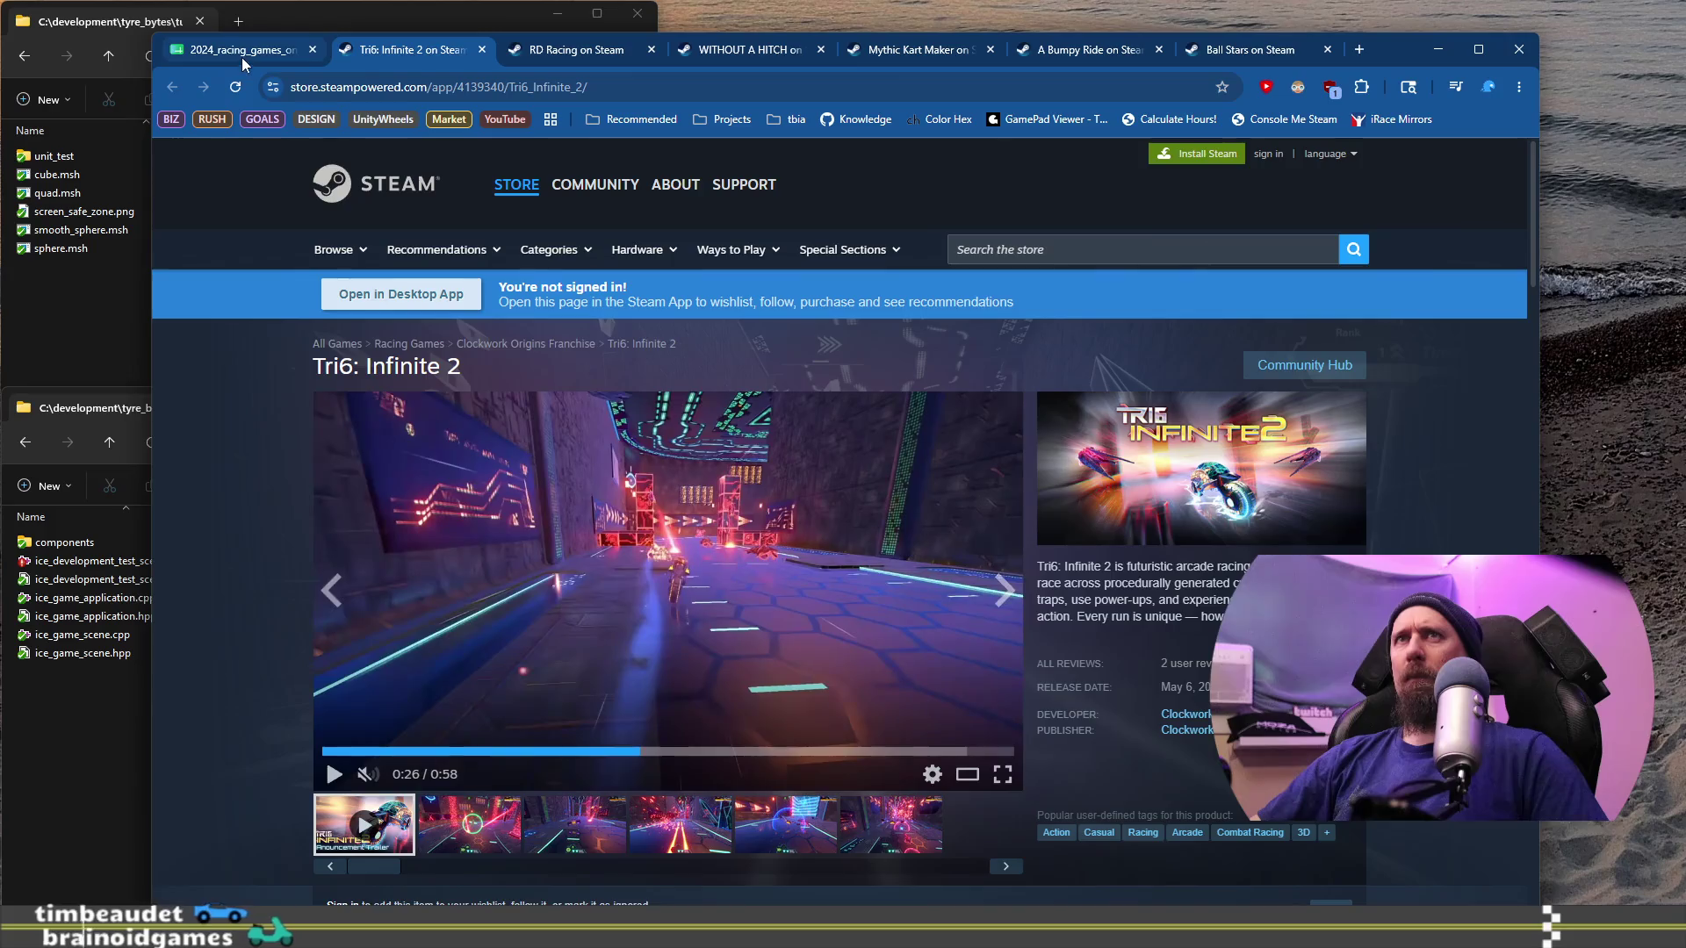
pyautogui.click(241, 50)
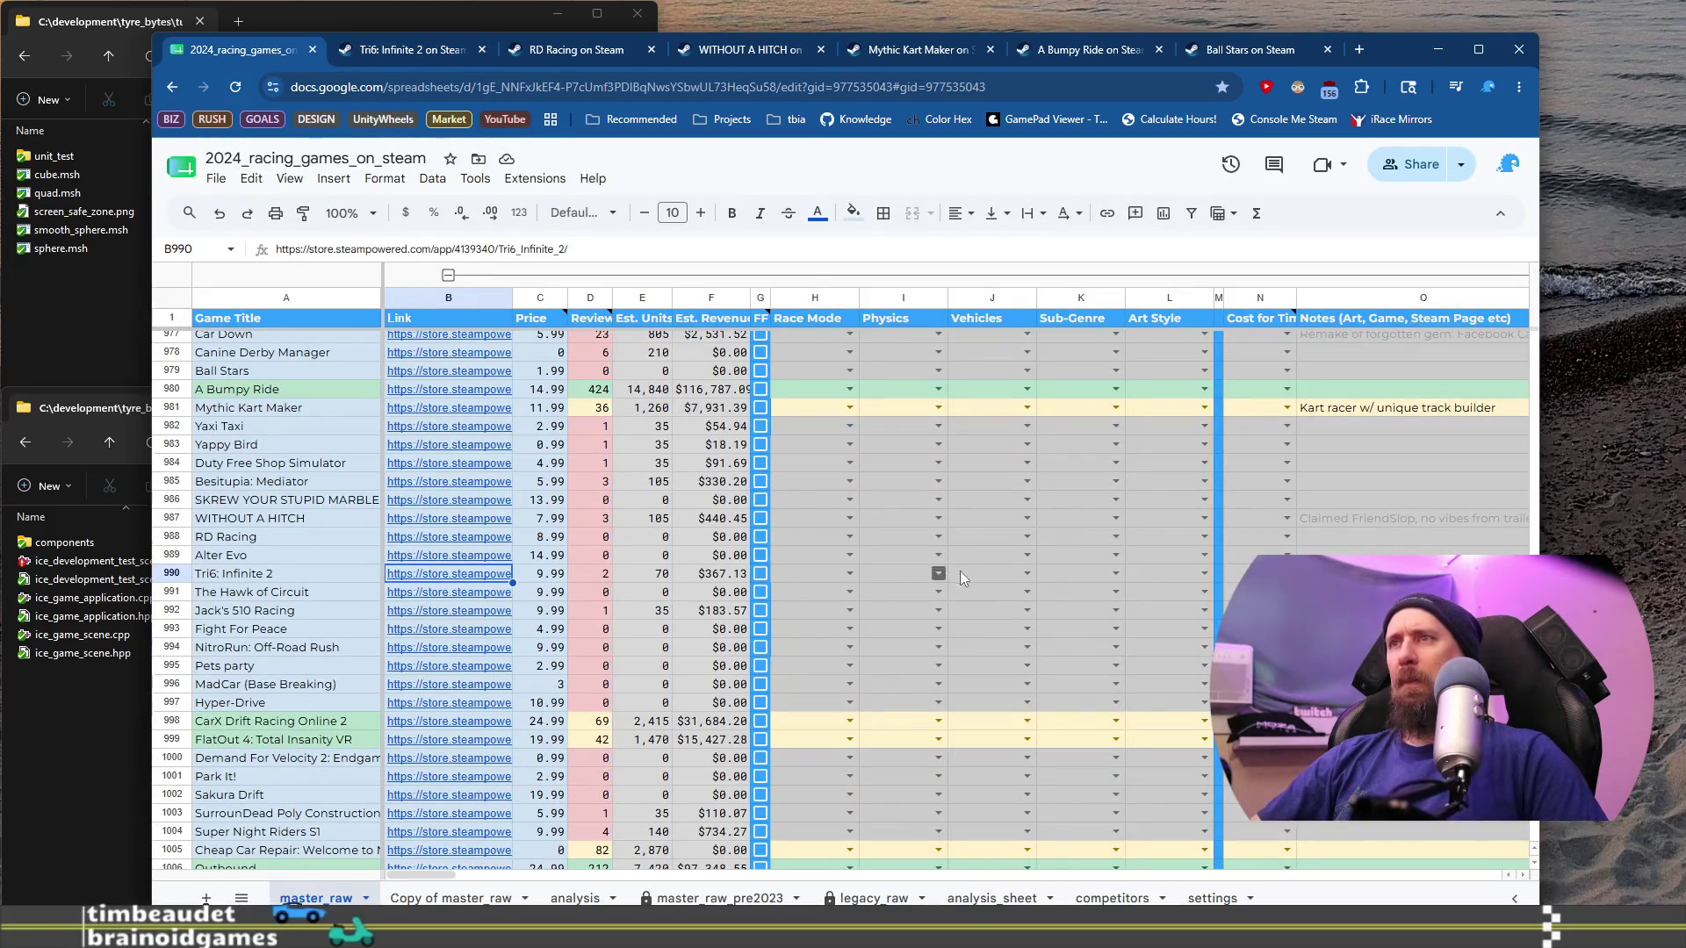
# Step: Give Tri6: Infinite 2 art style 3D Highlight Glowy and the note 'Almost XRGA, but not focused.'
pyautogui.click(1204, 573)
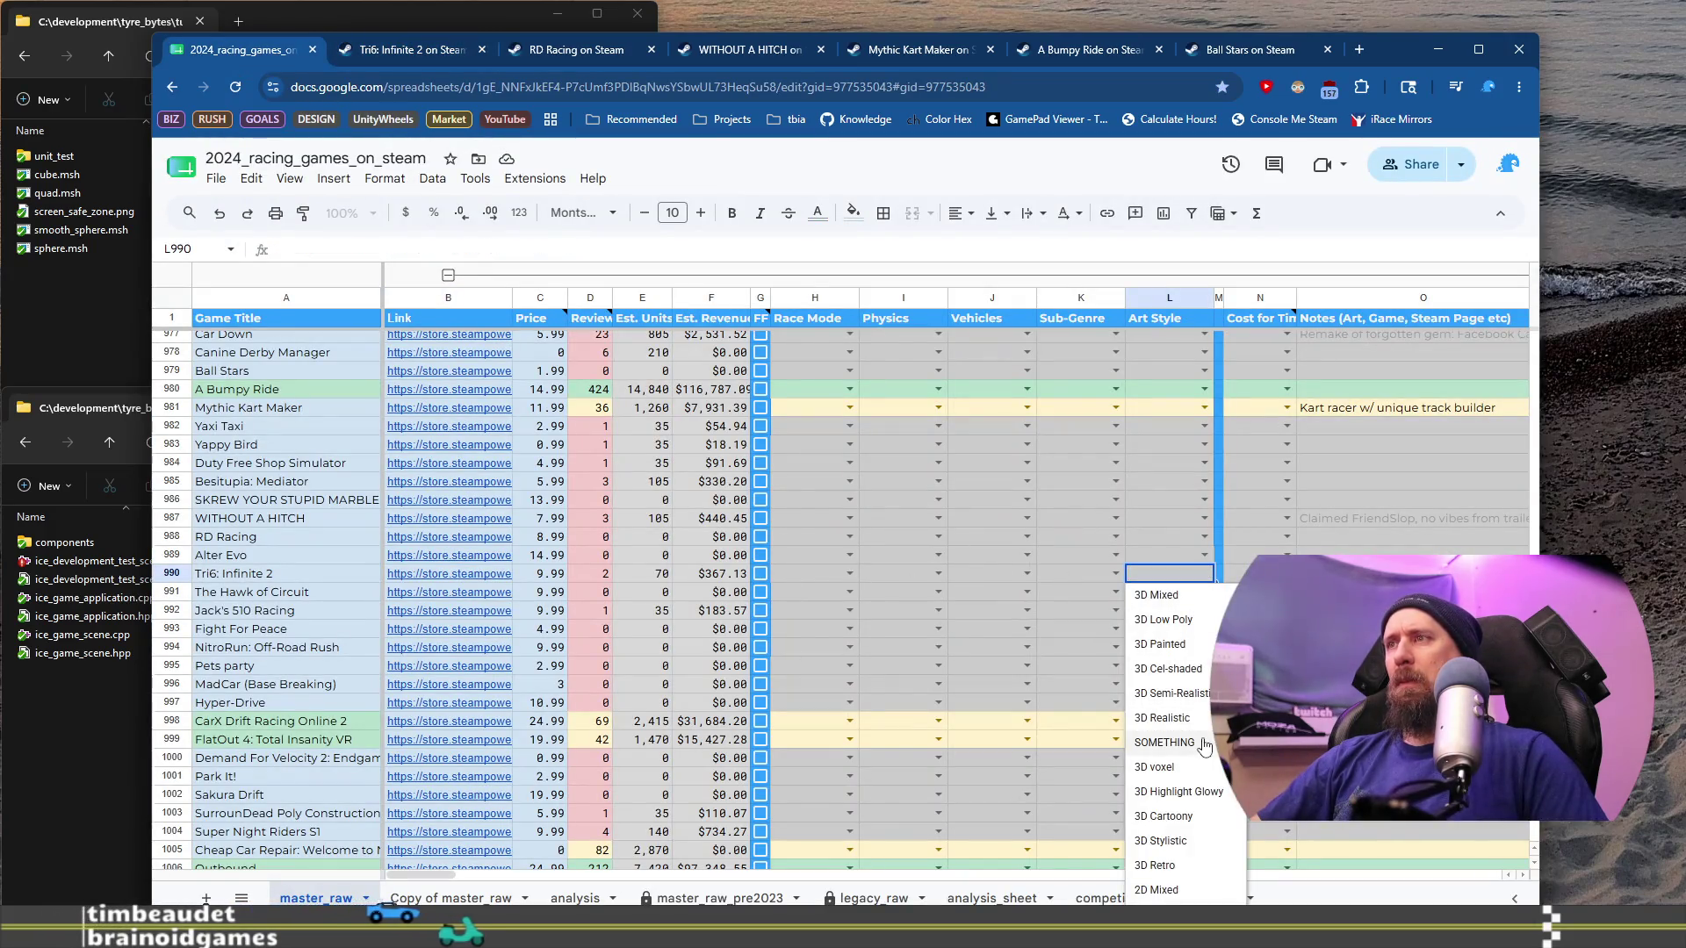
pyautogui.click(1181, 791)
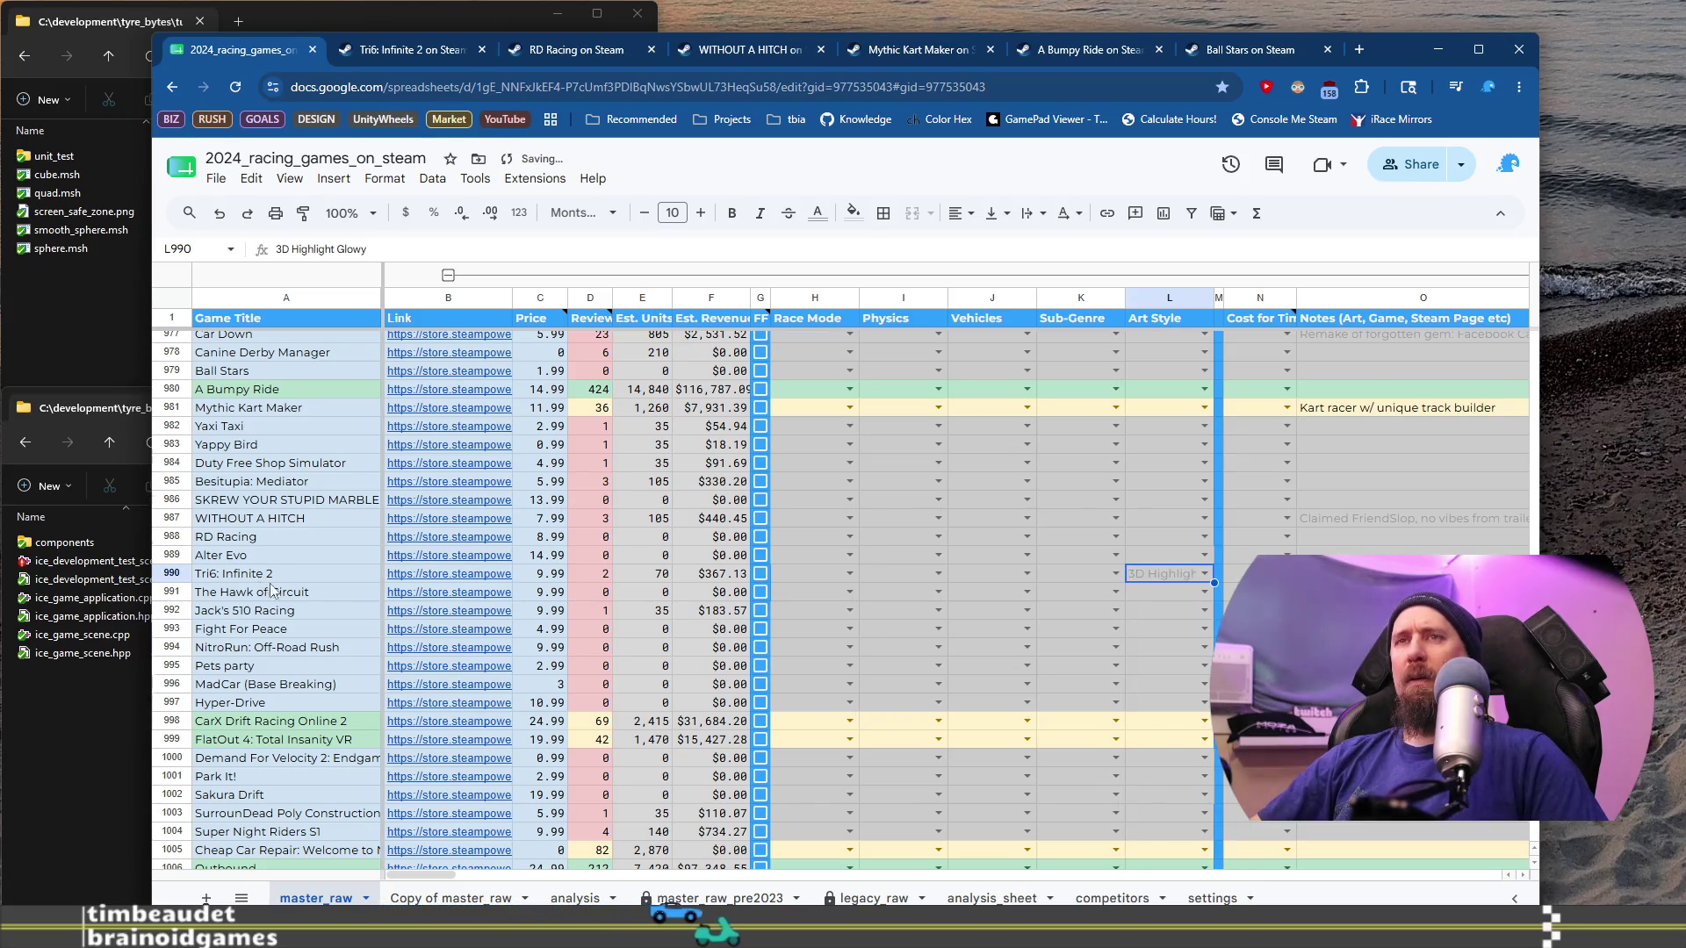
pyautogui.click(1370, 573)
pyautogui.write('Almost XRGA, but not focused.')
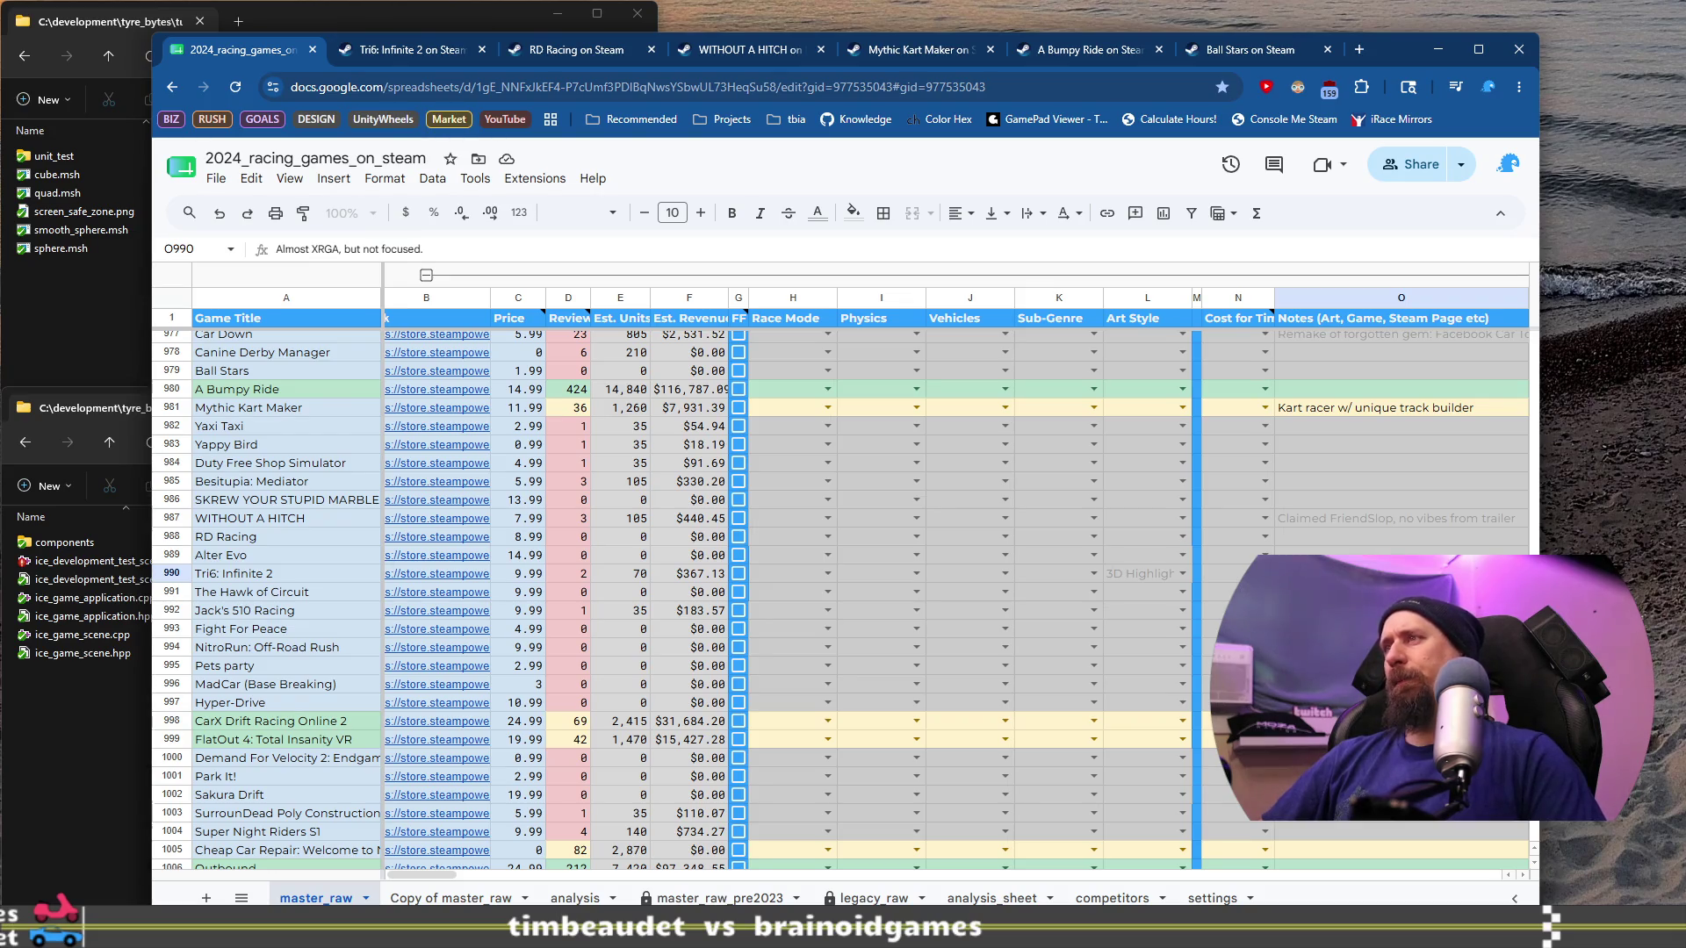
pyautogui.press('Return')
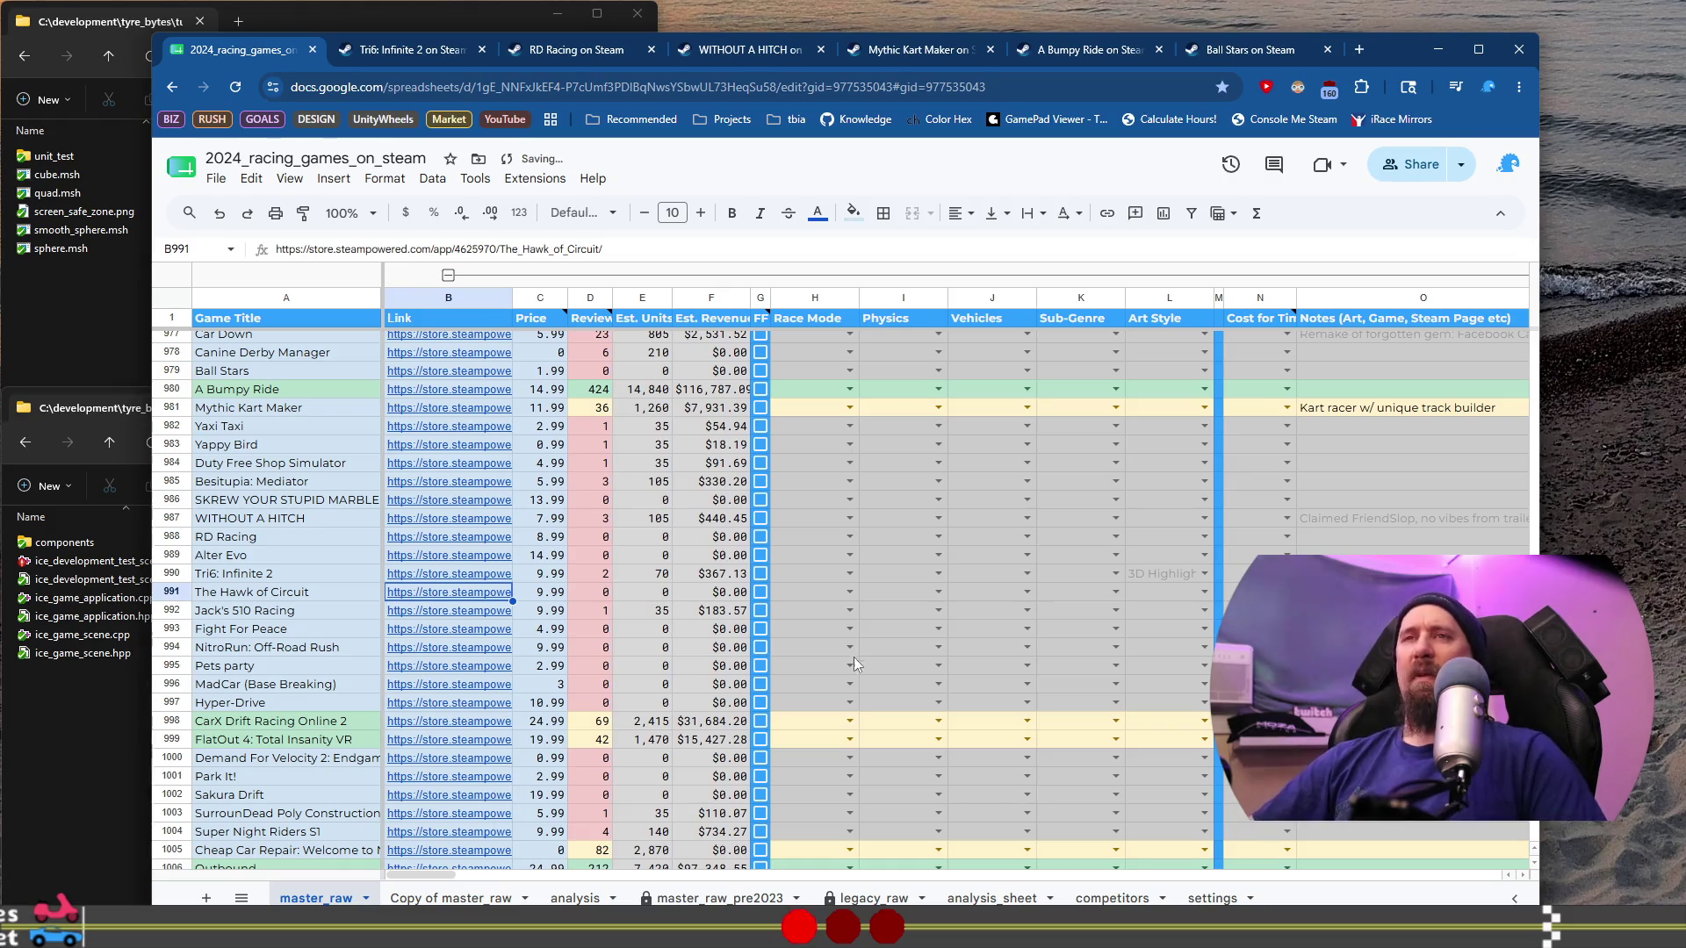
# Step: View The Hawk of Circuit's fourth to sixth screenshots, then tick its G991 ignored checkbox
pyautogui.moveTo(431, 597)
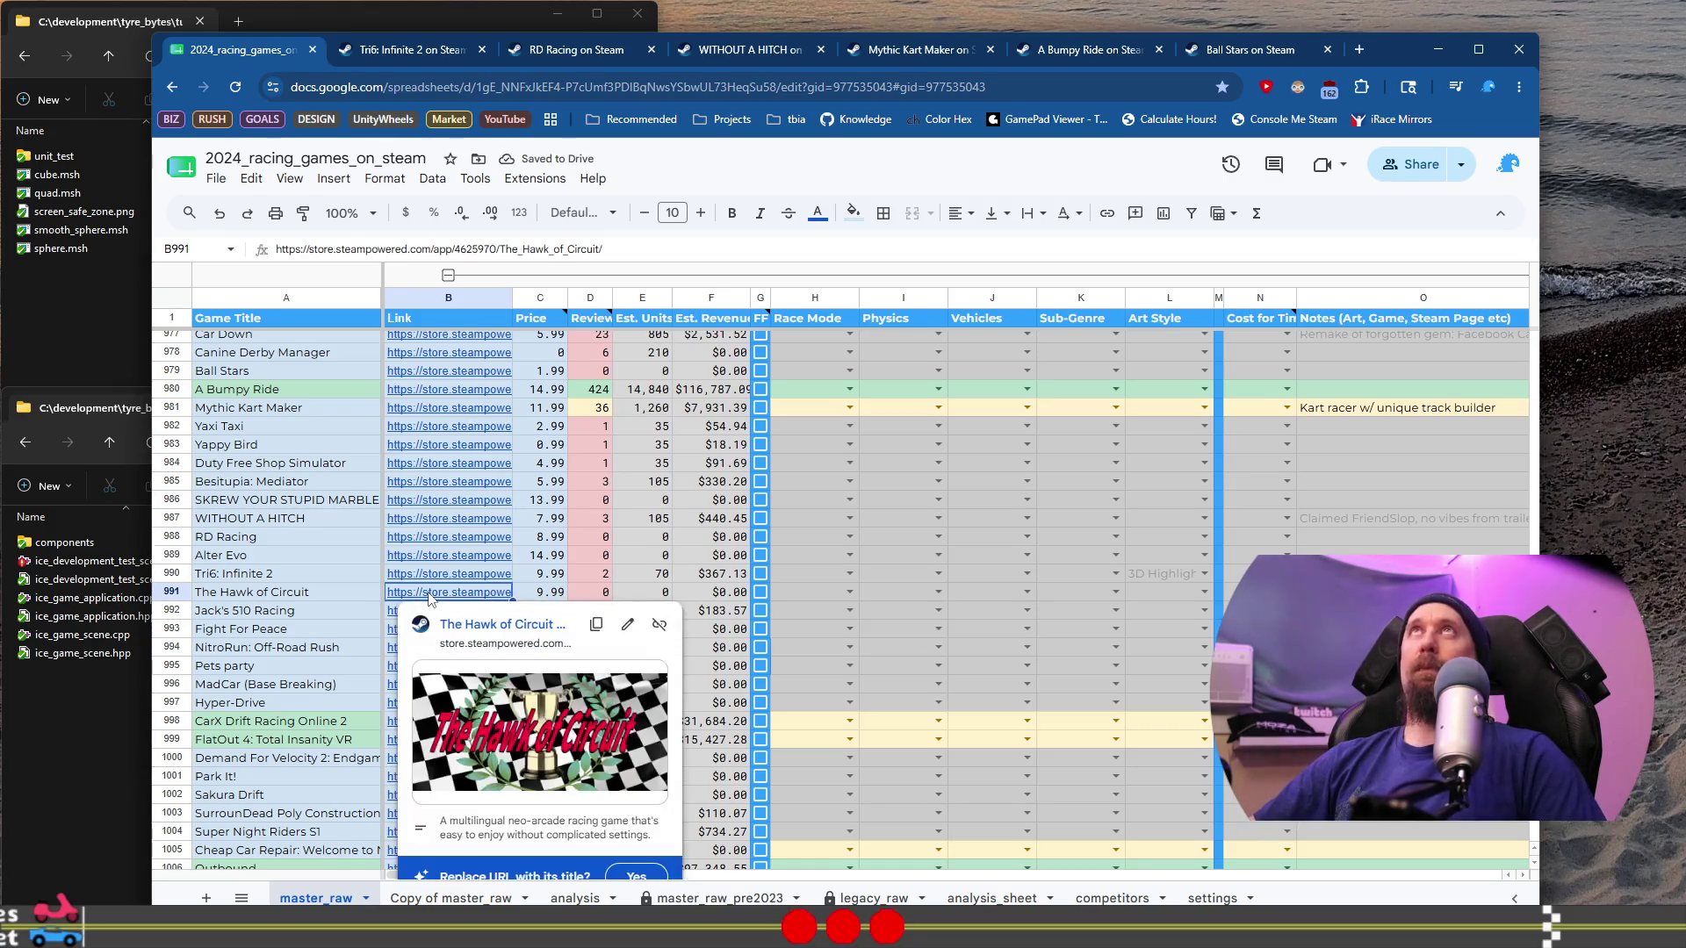
pyautogui.click(517, 626)
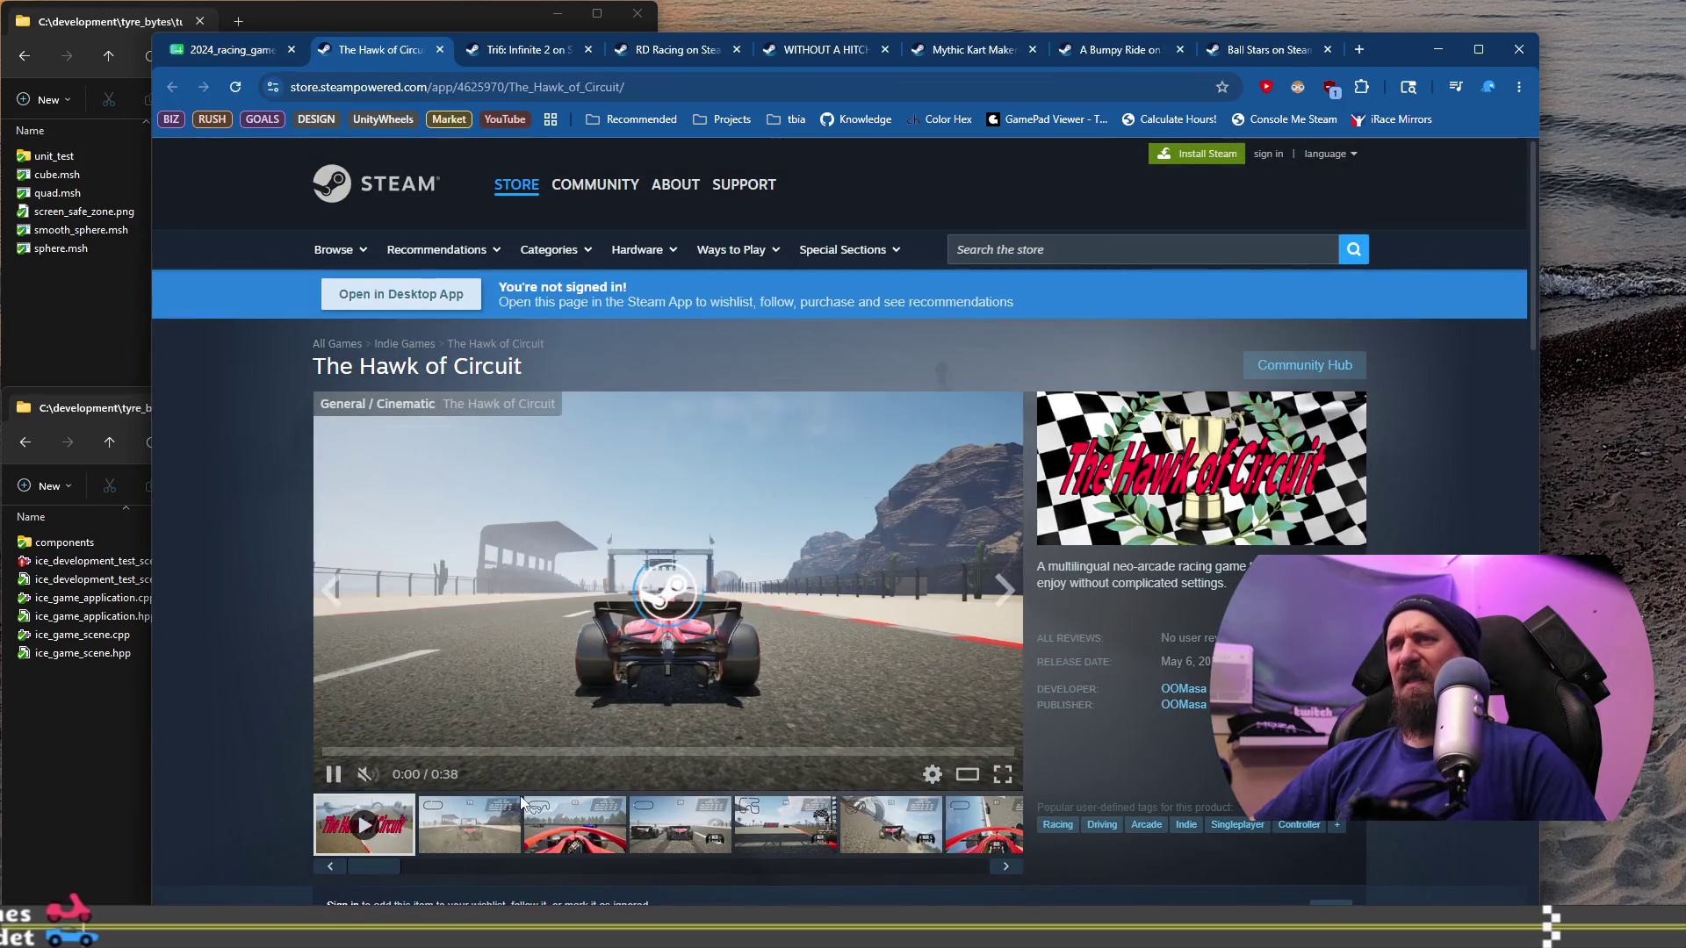
pyautogui.click(663, 826)
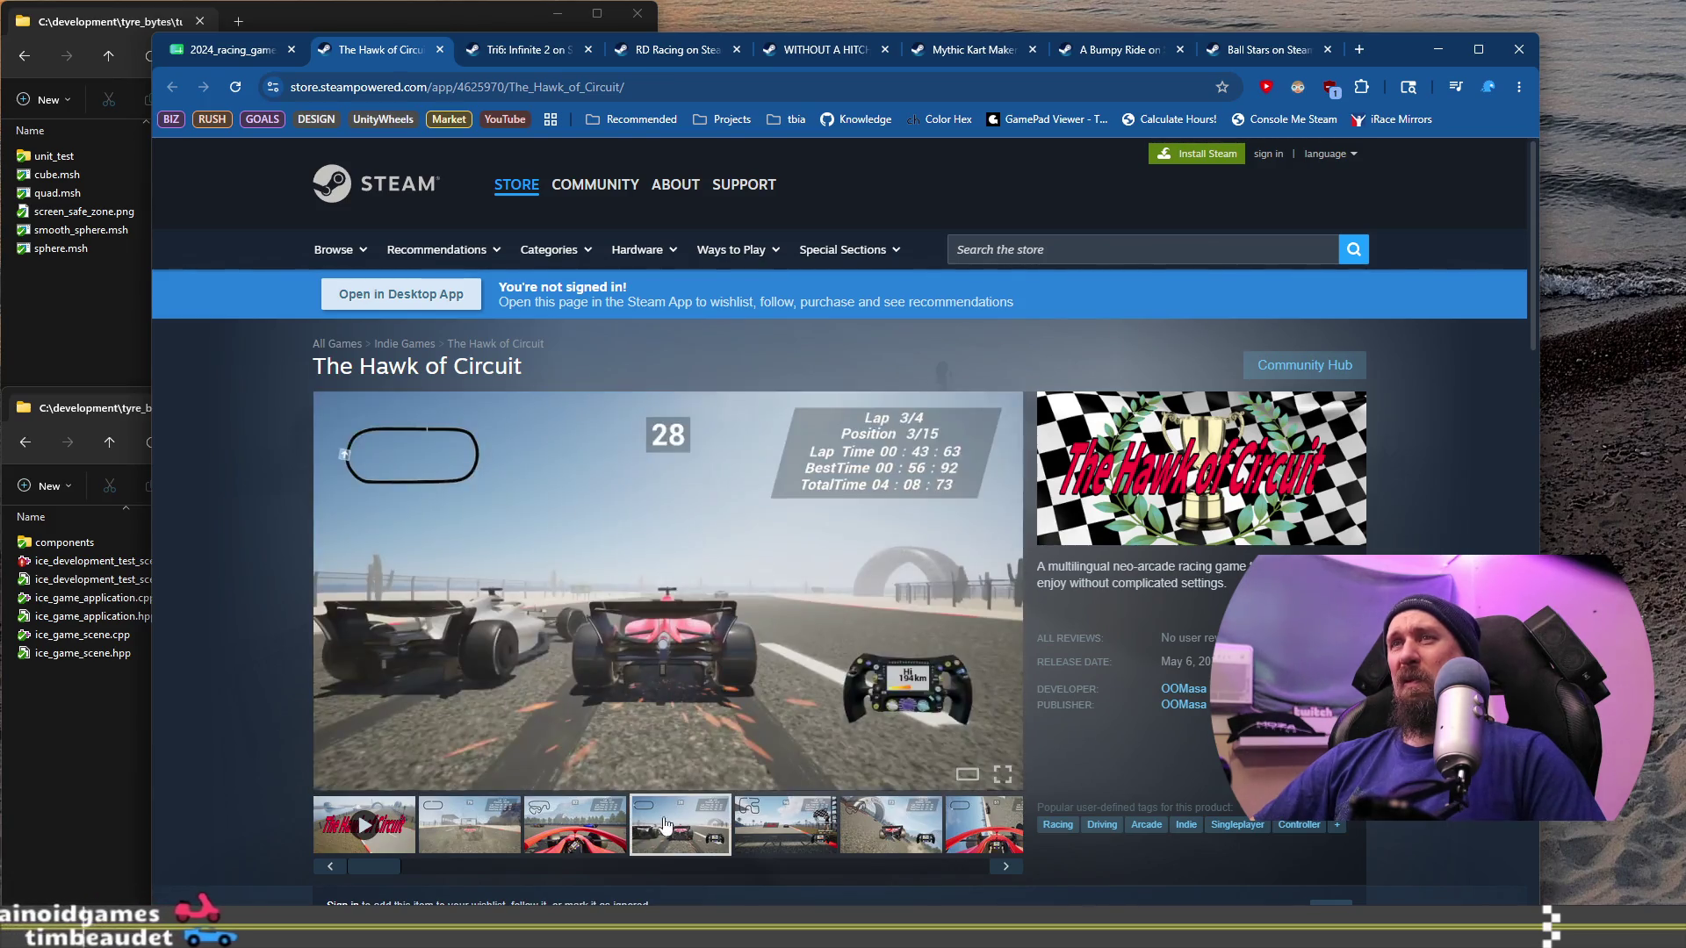
pyautogui.click(785, 829)
pyautogui.click(907, 839)
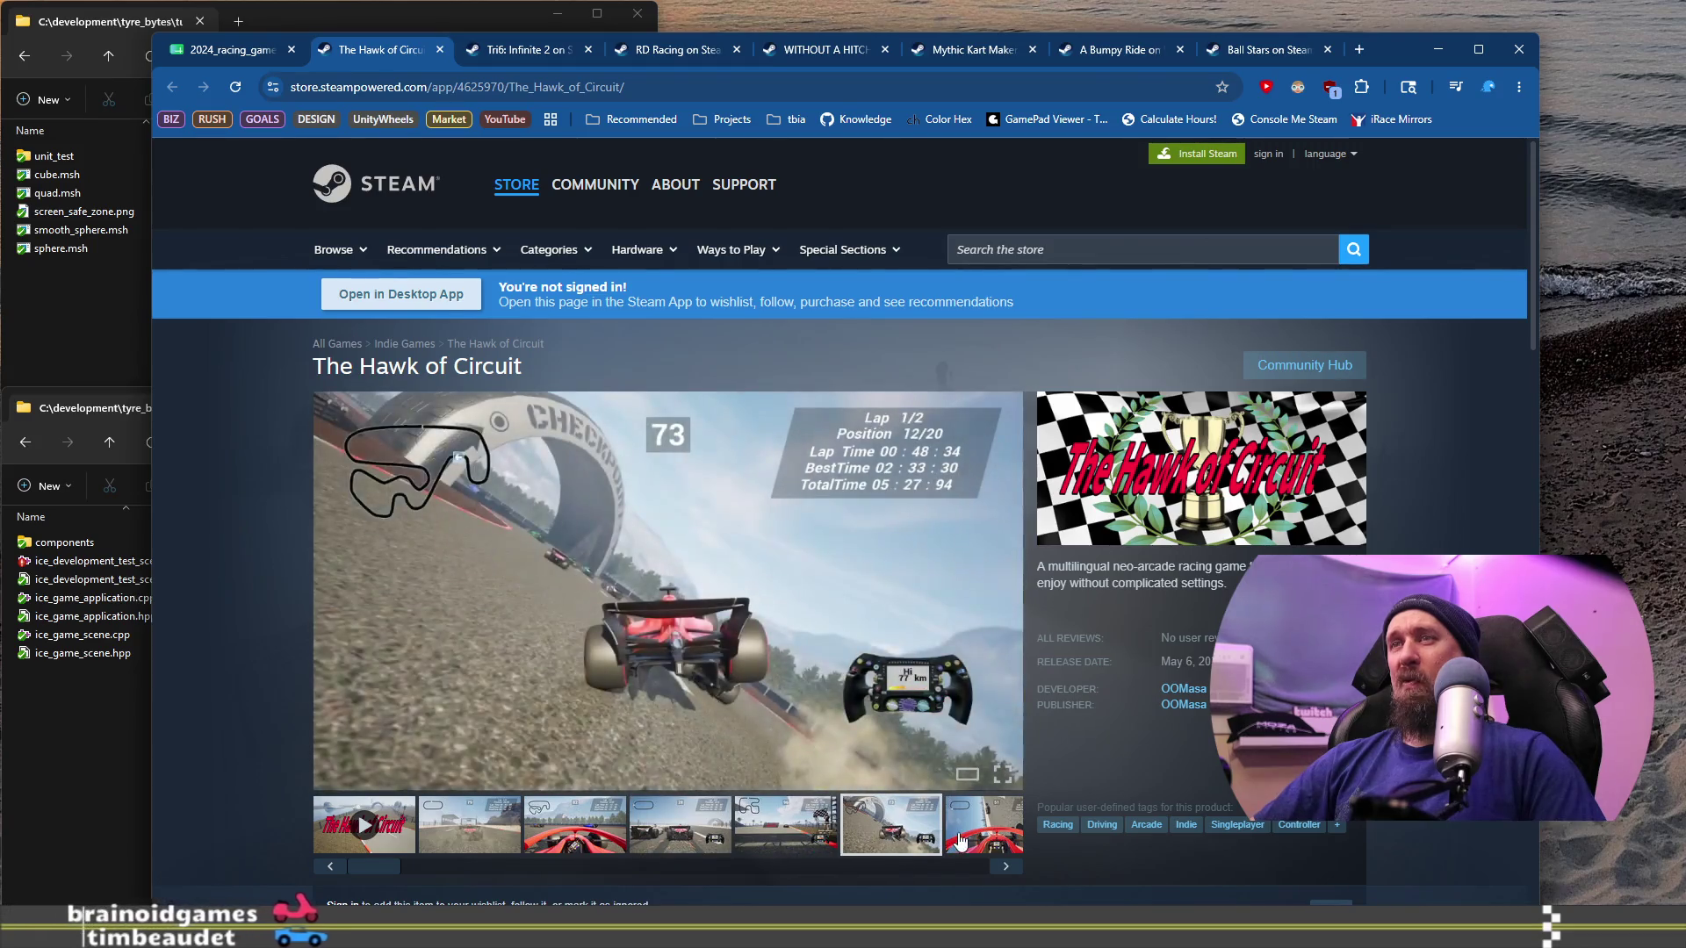
pyautogui.click(267, 49)
pyautogui.click(763, 597)
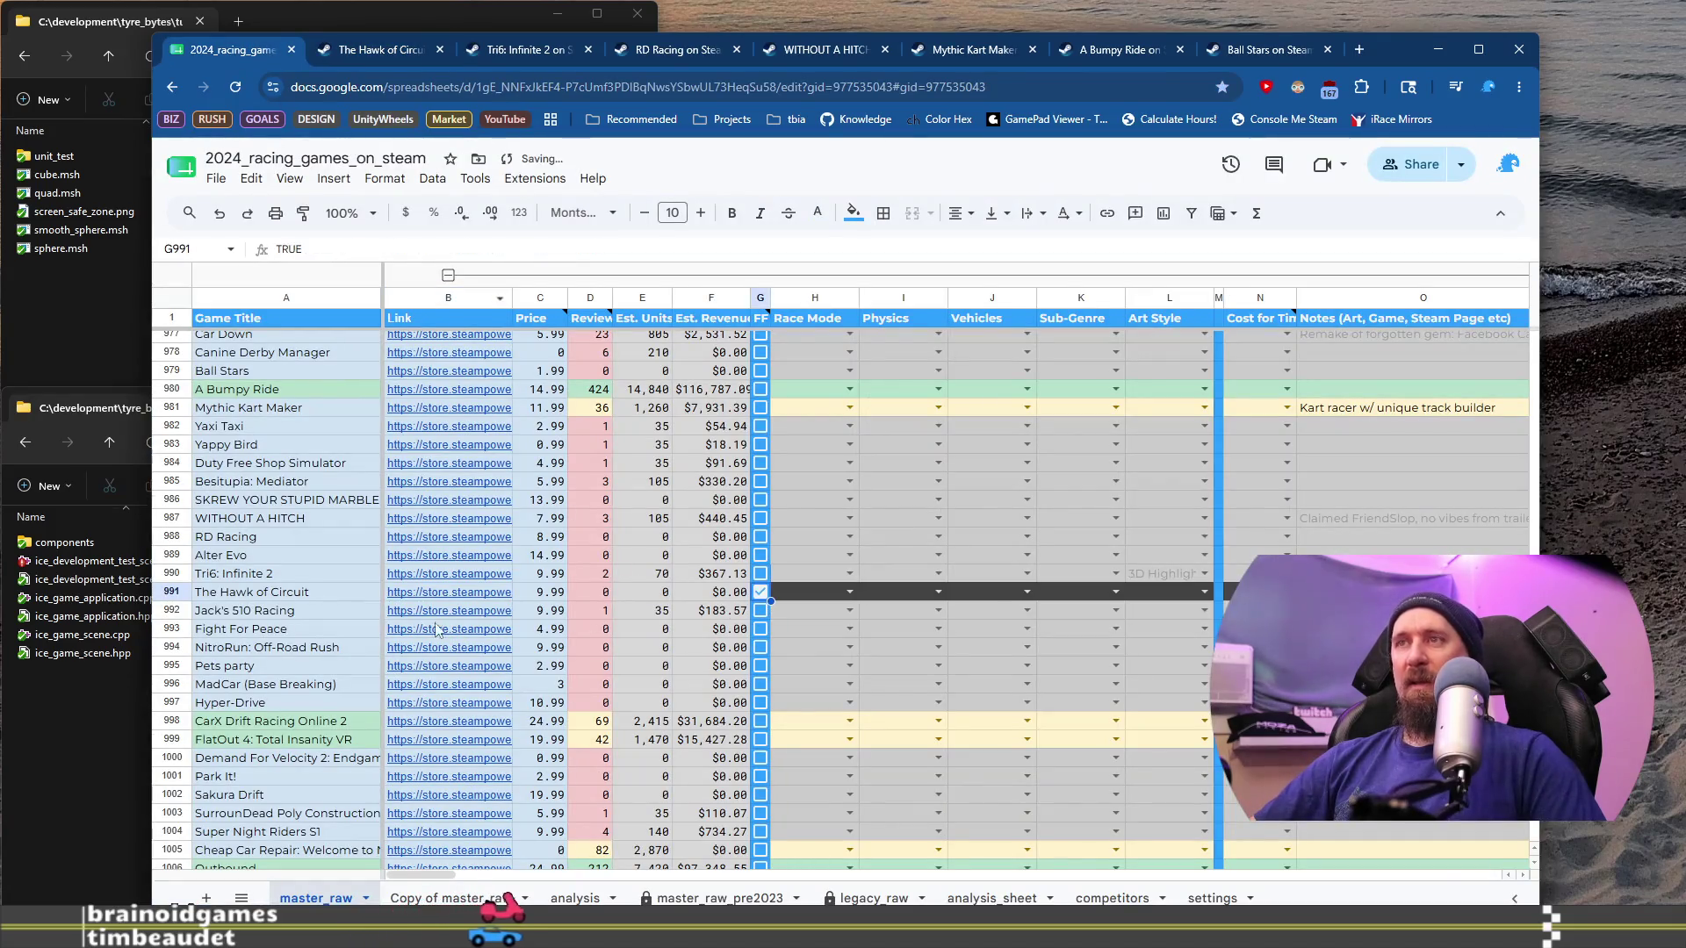
# Step: Open Jack's 510 Racing's store page and view its car, UFO and crash screenshots
pyautogui.click(281, 612)
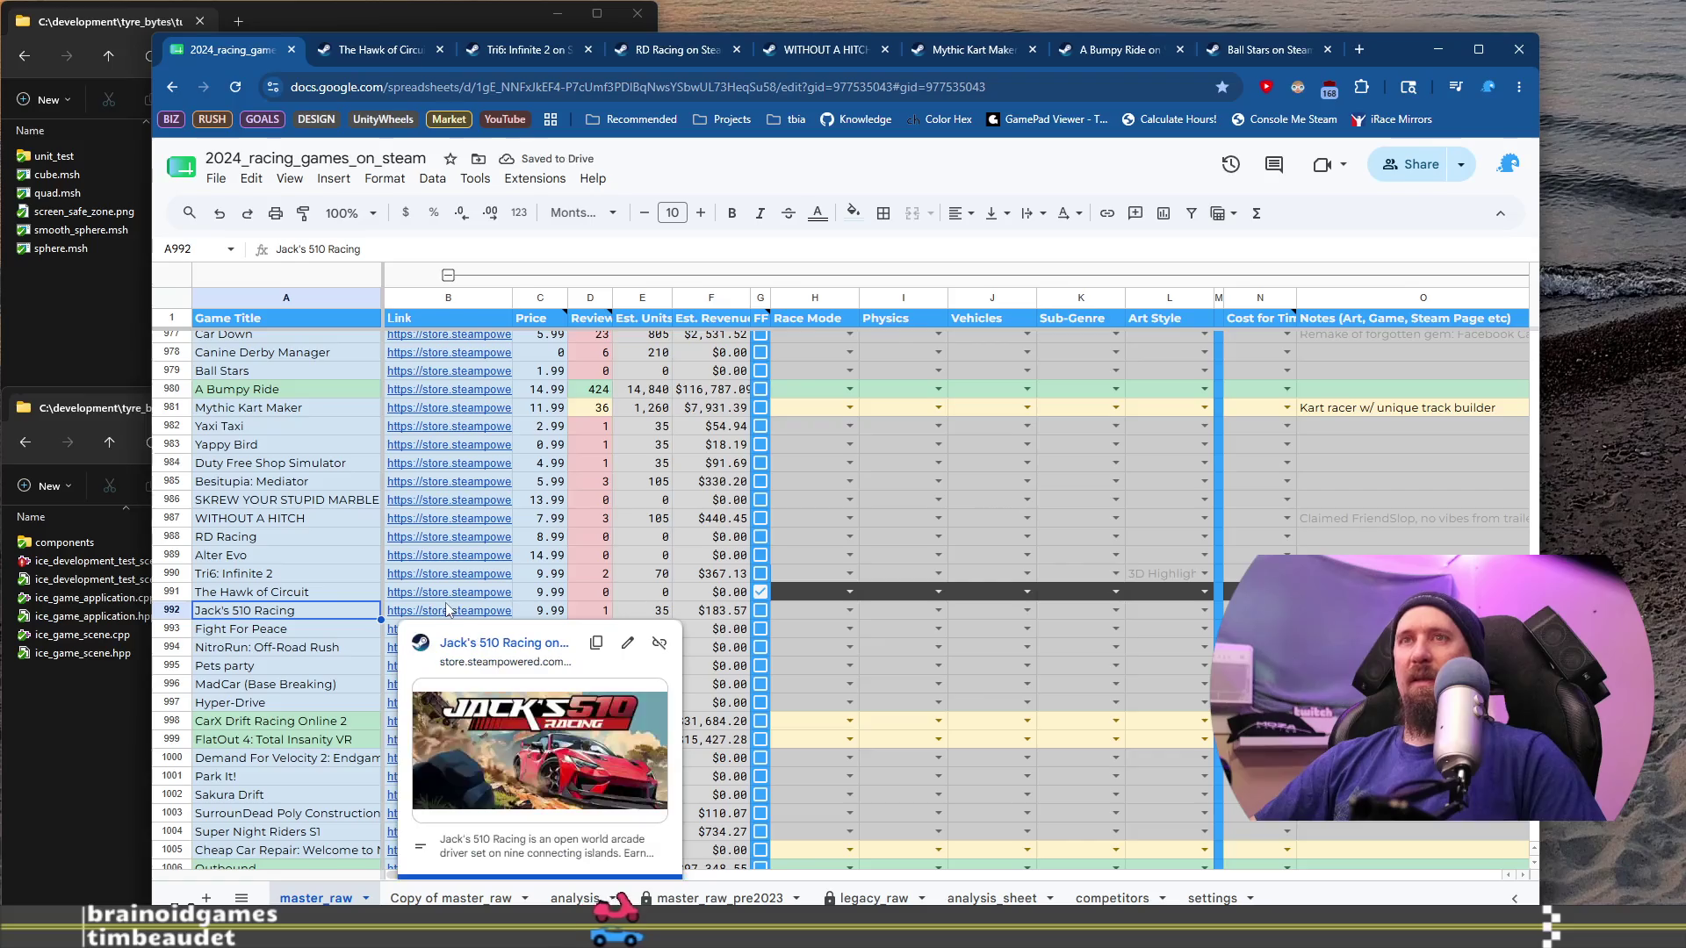
pyautogui.click(484, 643)
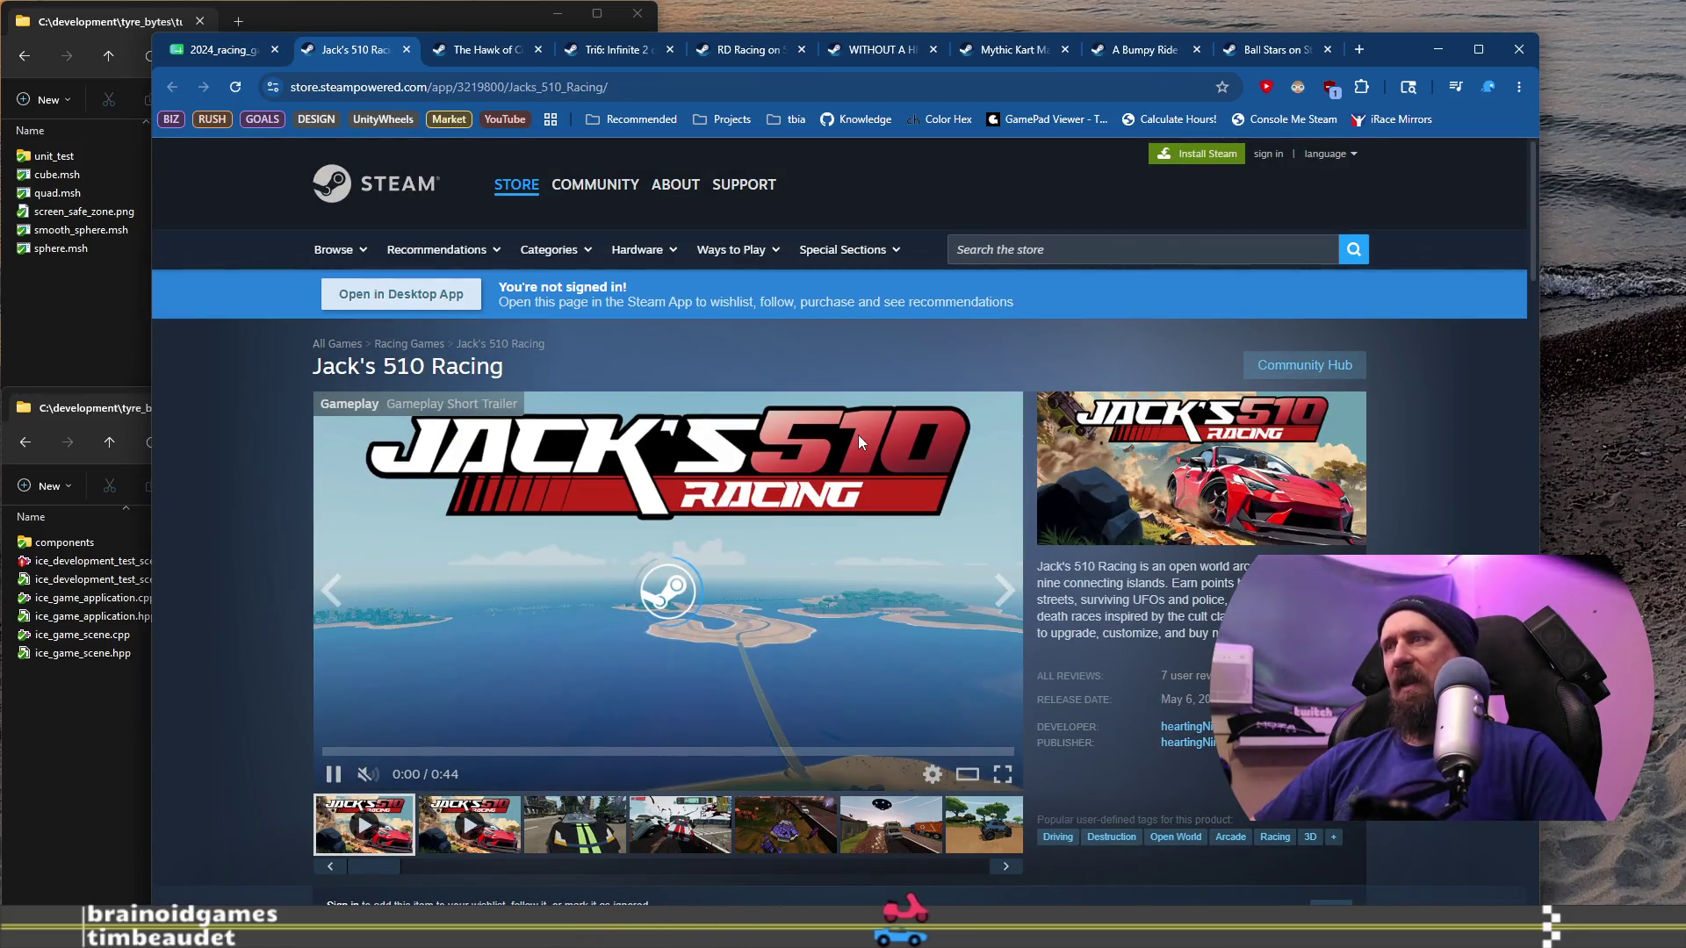
pyautogui.click(691, 825)
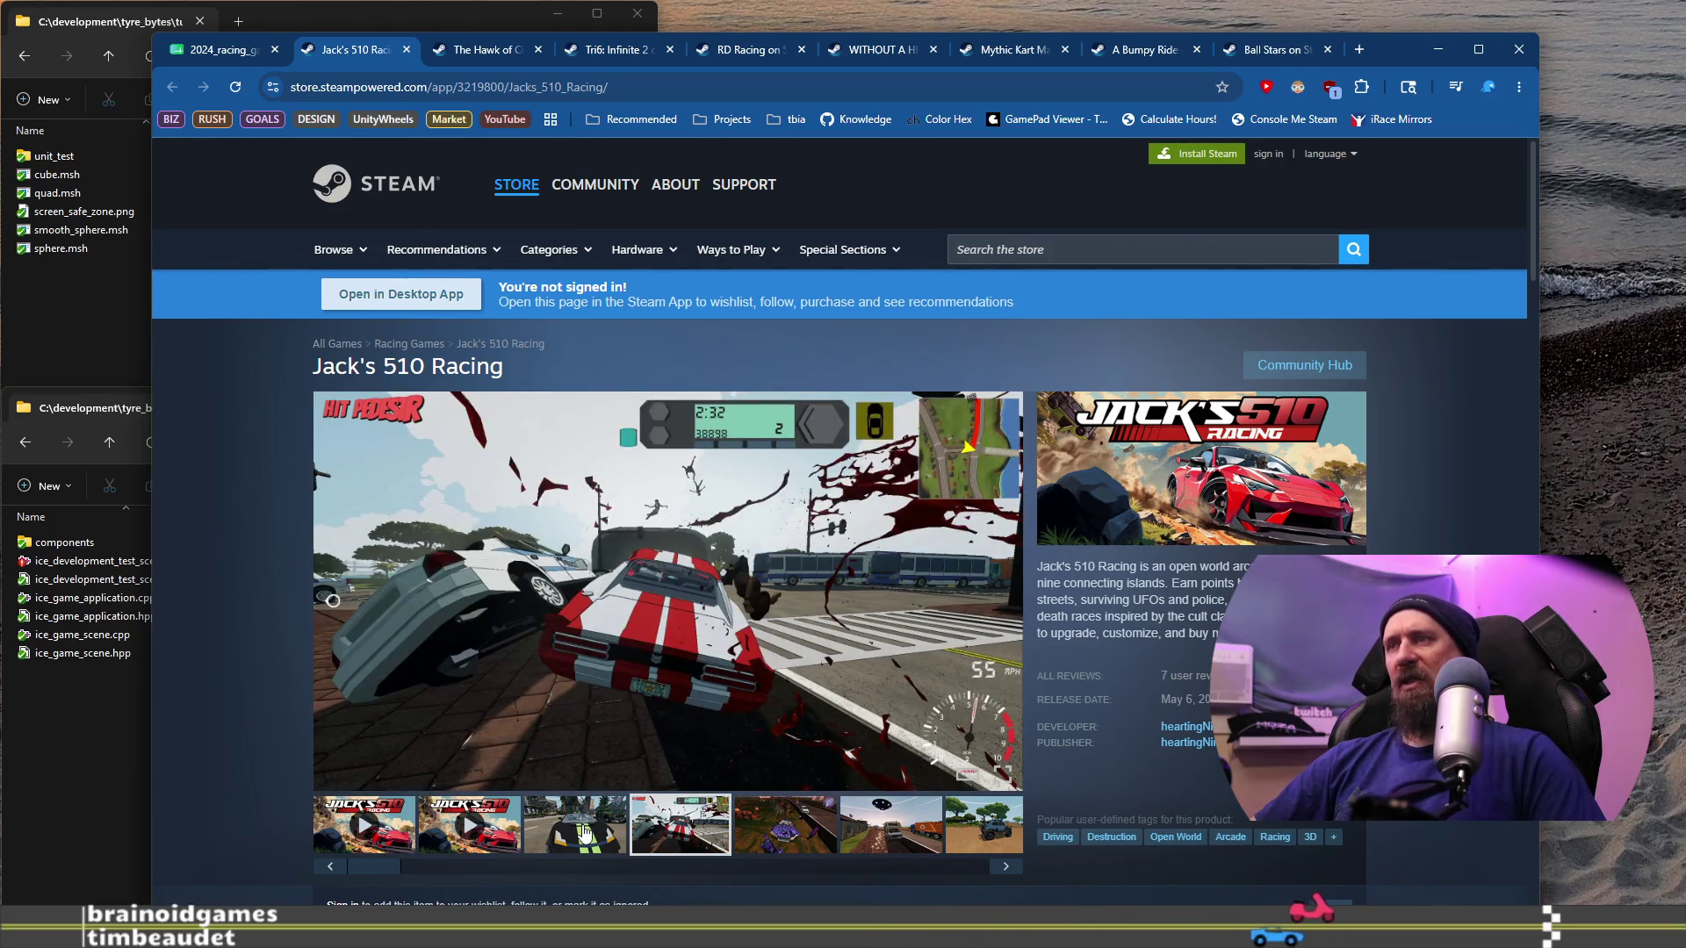
pyautogui.click(584, 832)
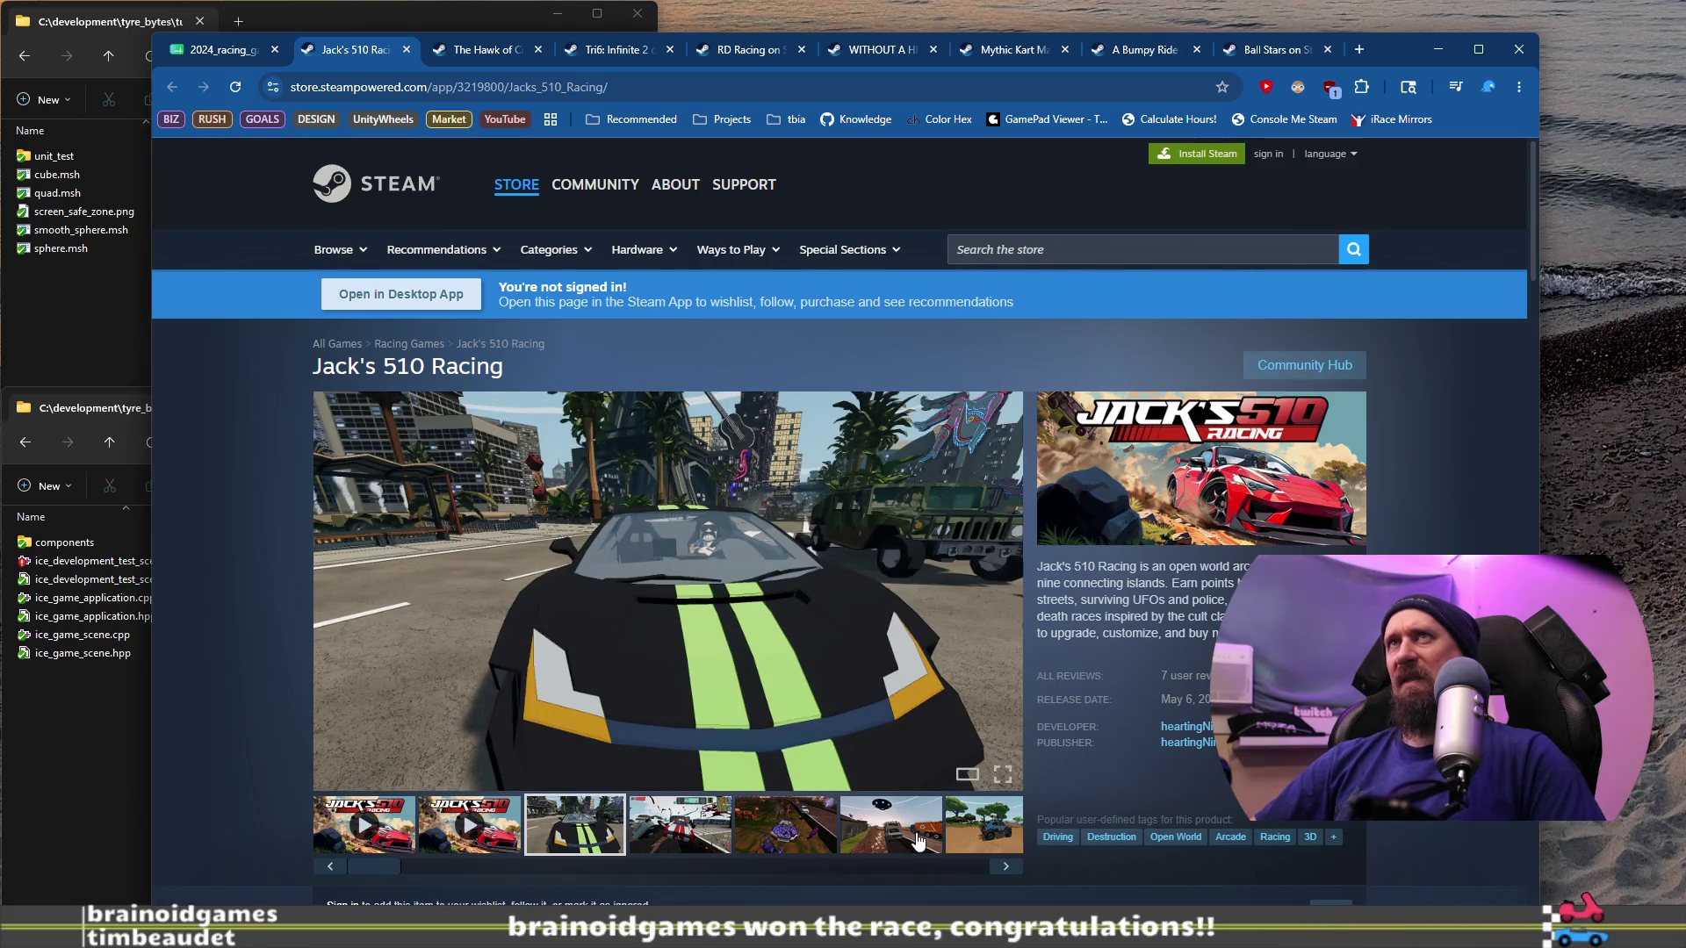
pyautogui.click(917, 840)
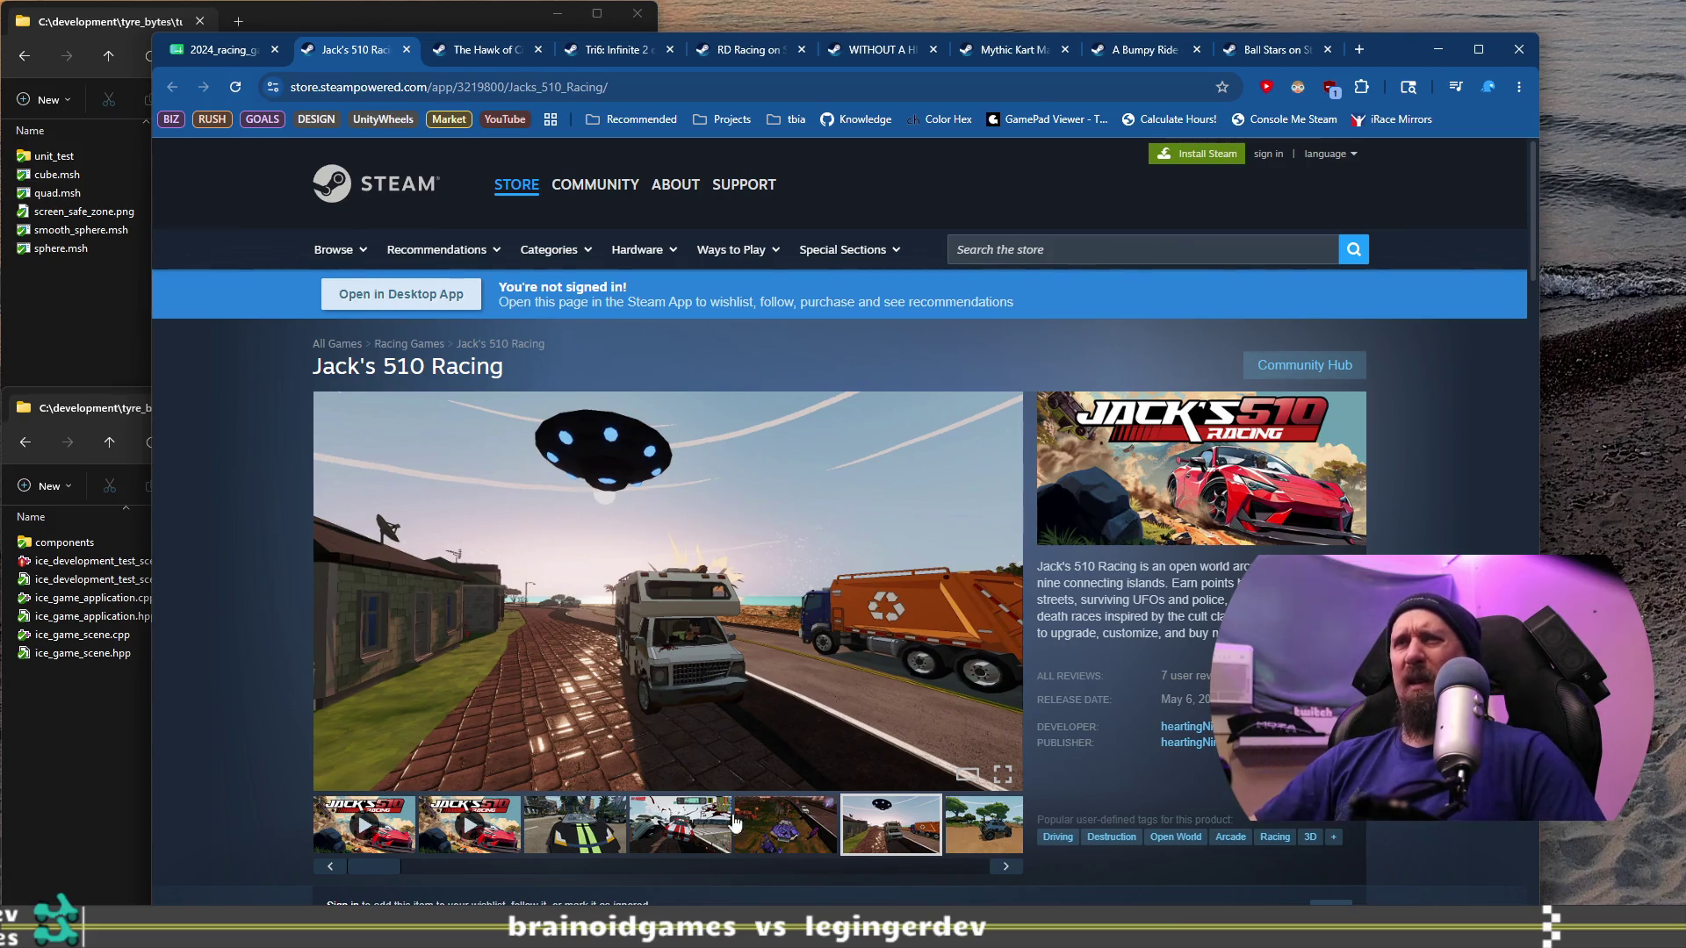
pyautogui.click(393, 835)
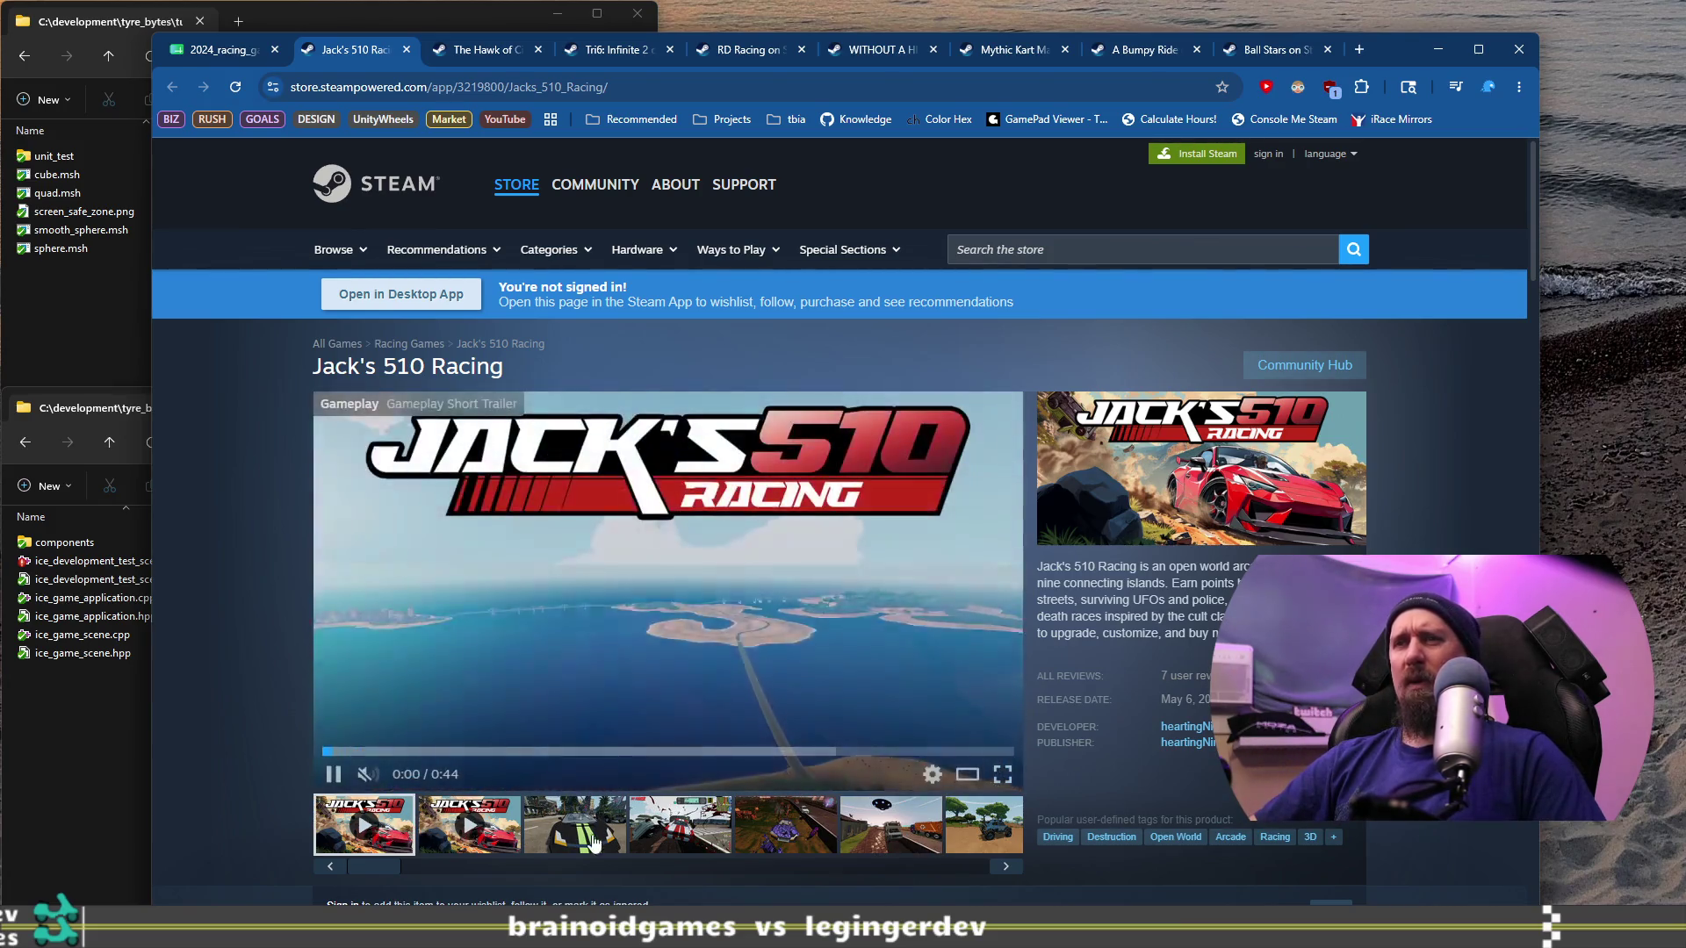
pyautogui.click(613, 838)
pyautogui.click(639, 839)
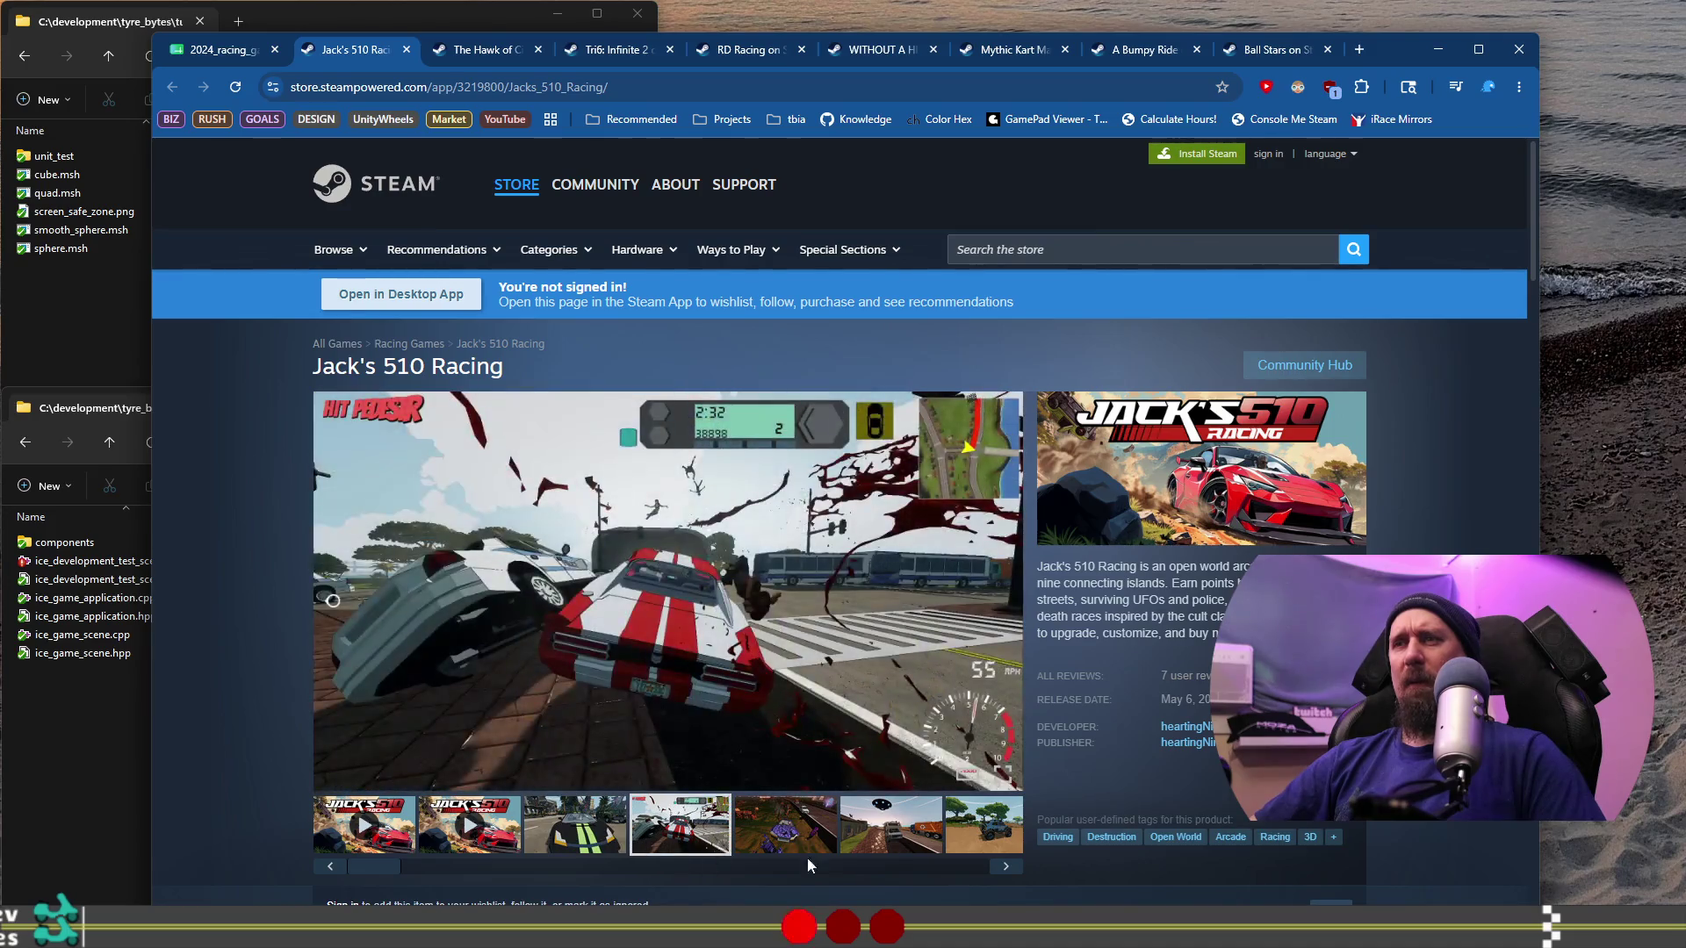
# Step: Scroll the thumbnails to see the beach, red-white car, RV and dark car screenshots, then return to the spreadsheet
pyautogui.moveTo(387, 875); pyautogui.dragTo(826, 869)
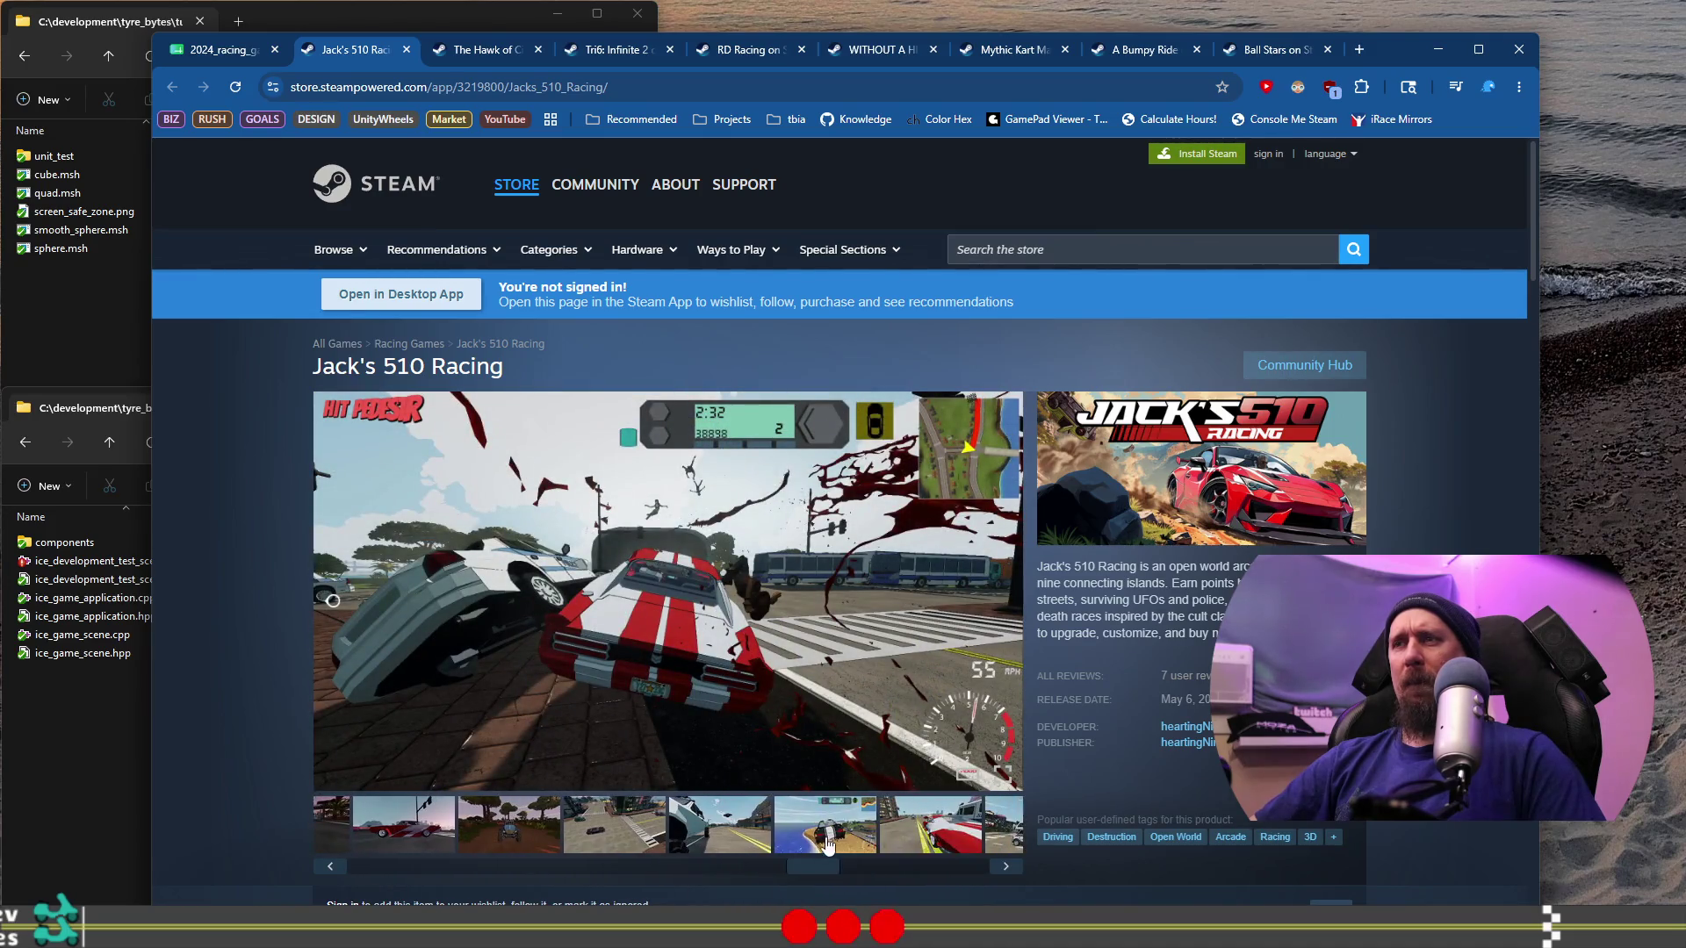
pyautogui.click(830, 841)
pyautogui.click(918, 841)
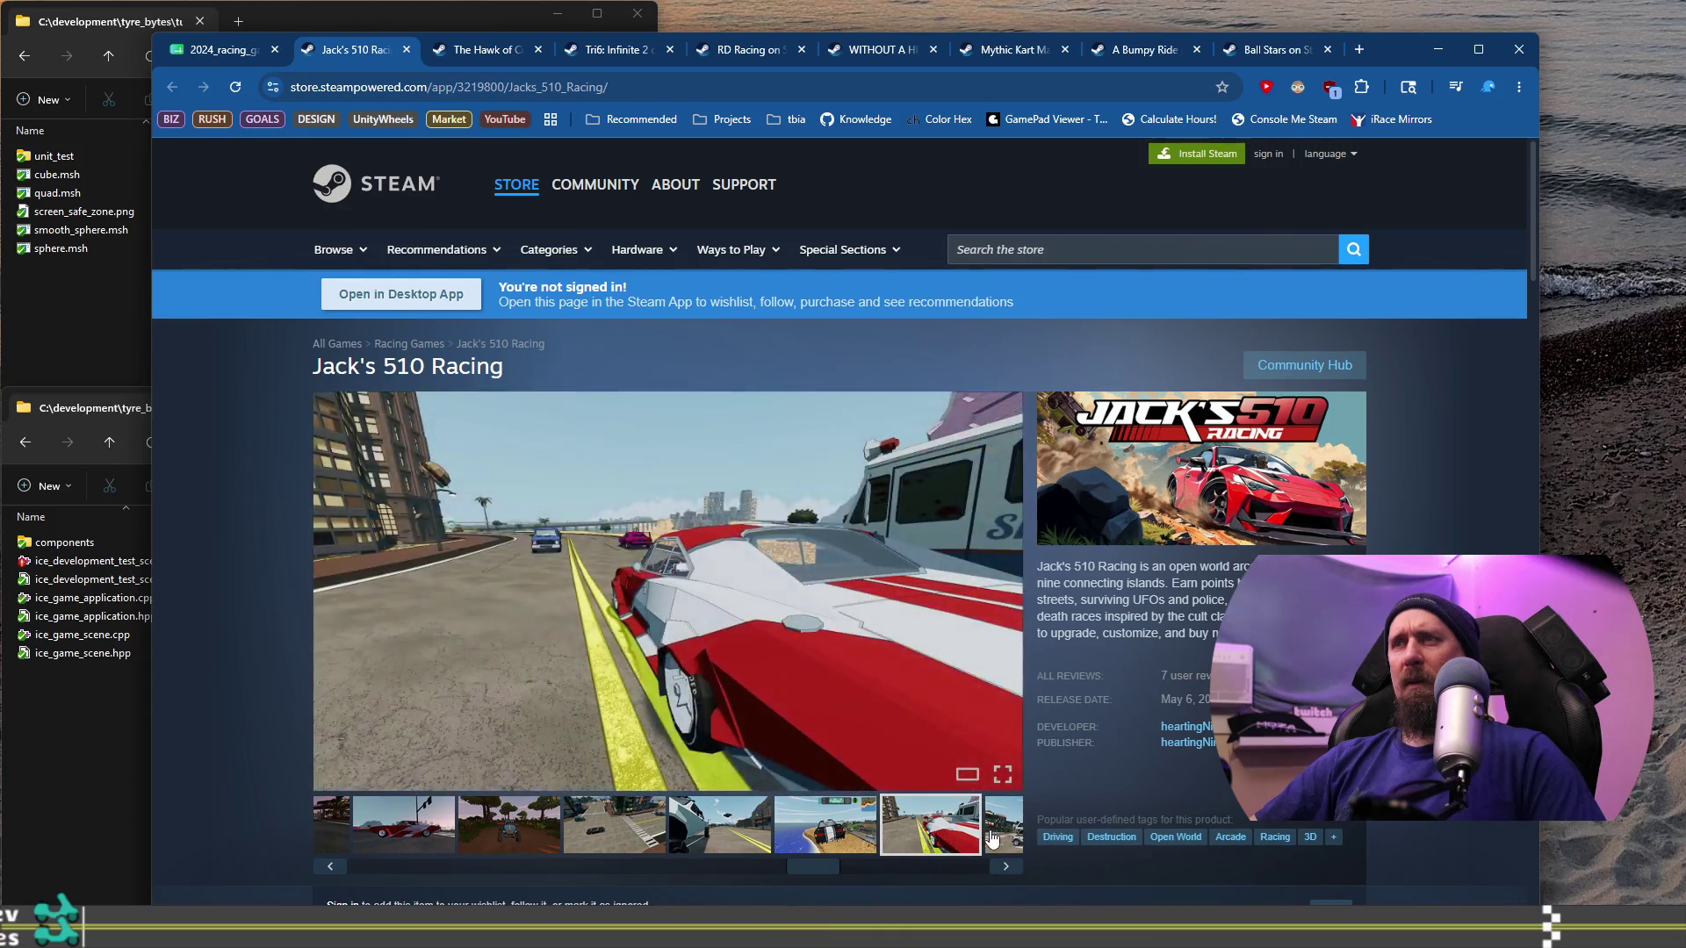
pyautogui.click(992, 839)
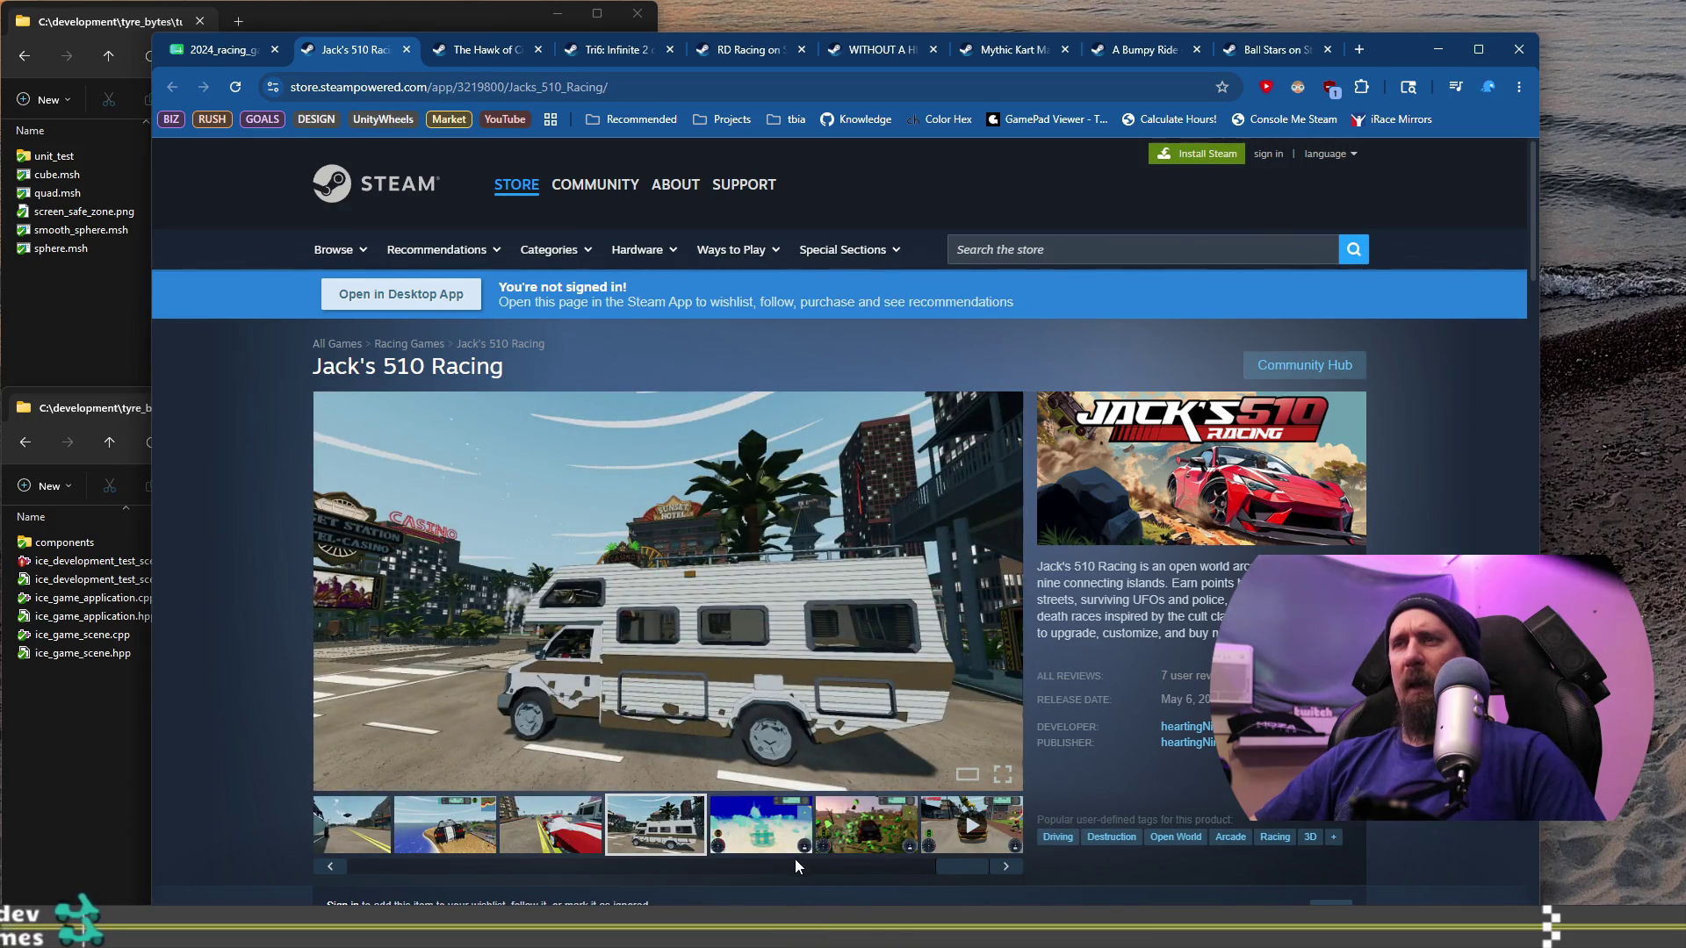
pyautogui.moveTo(957, 874)
pyautogui.mouseDown()
pyautogui.moveTo(546, 867)
pyautogui.moveTo(647, 870)
pyautogui.mouseUp()
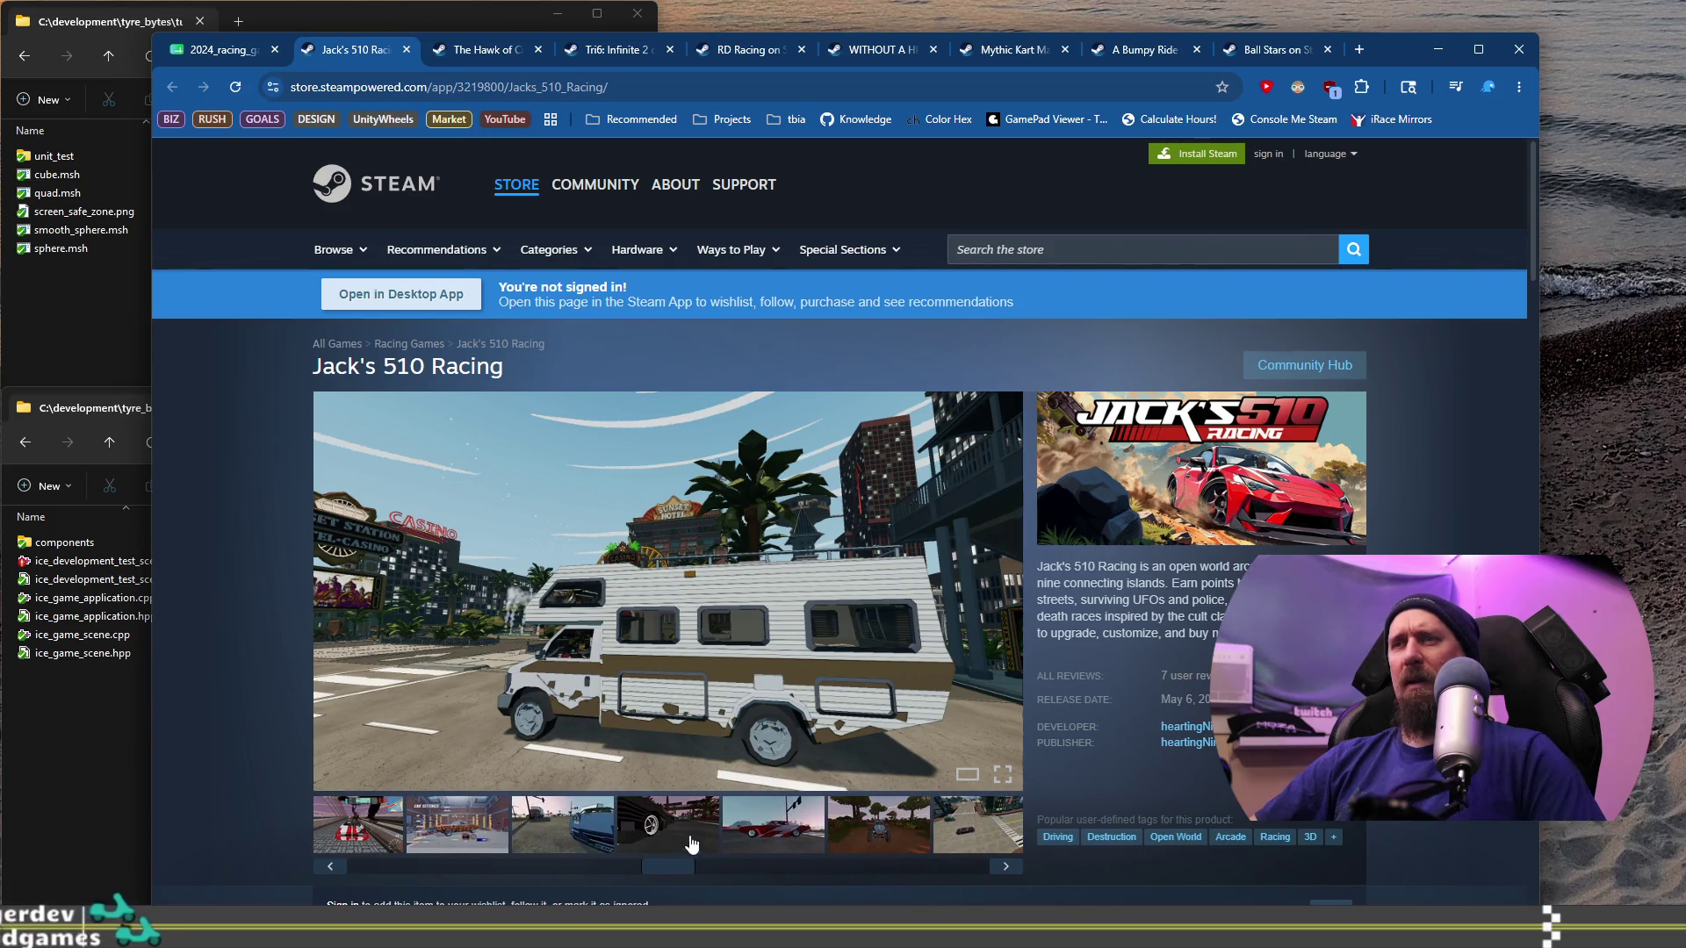
pyautogui.click(639, 844)
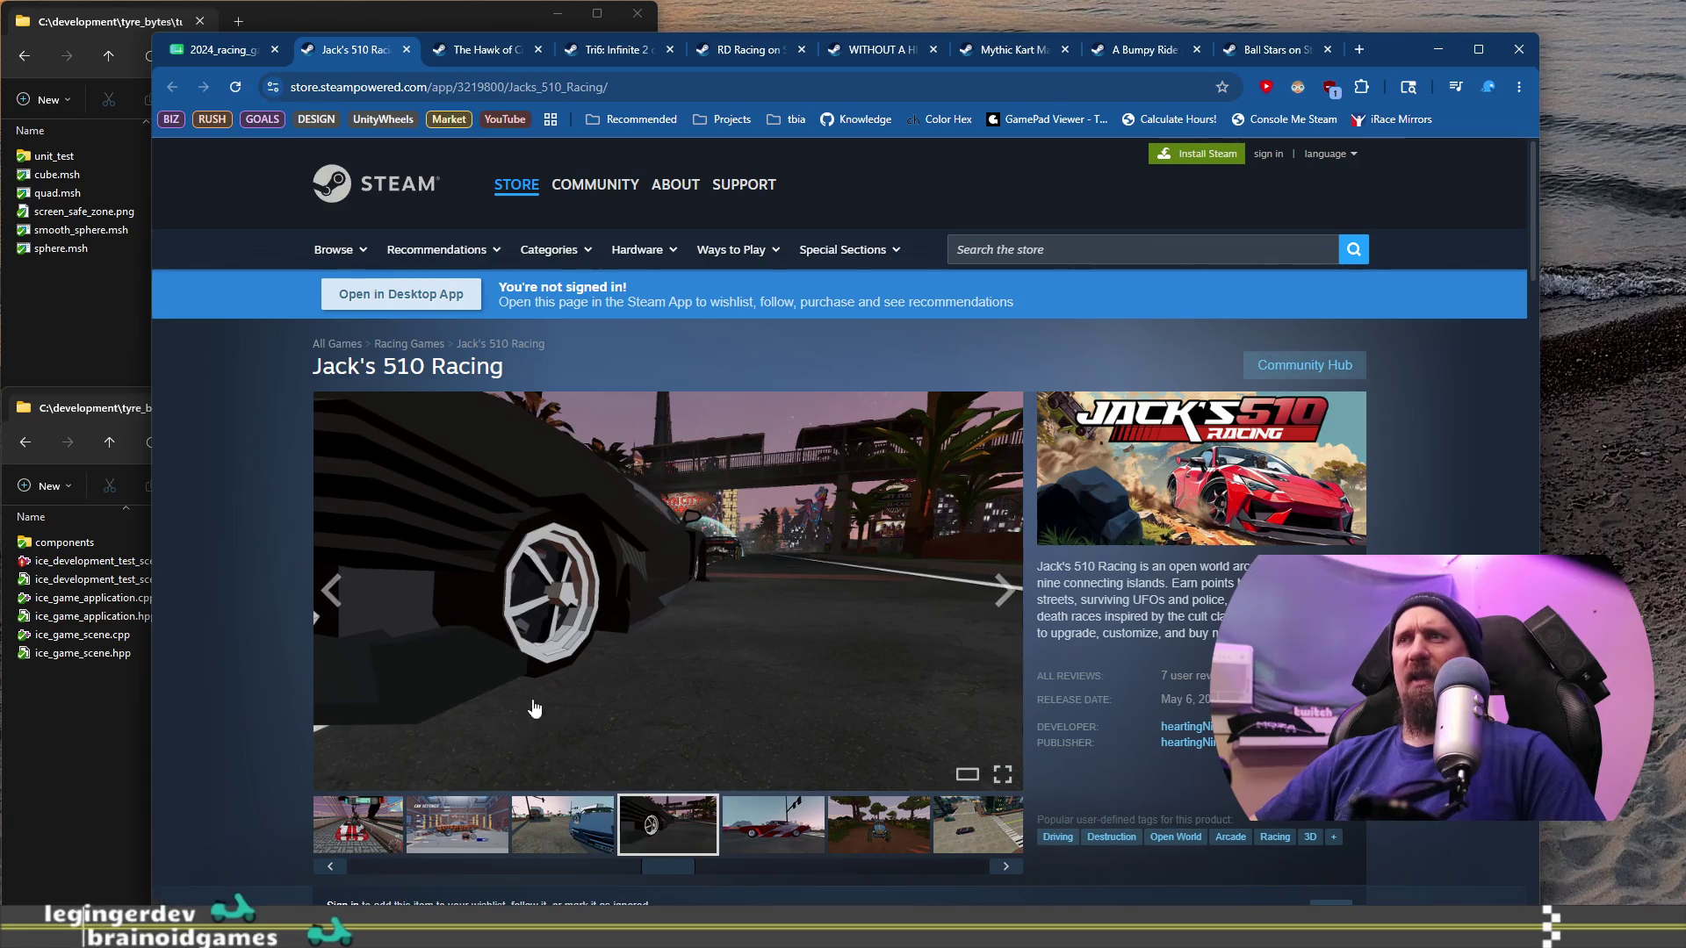
pyautogui.click(198, 54)
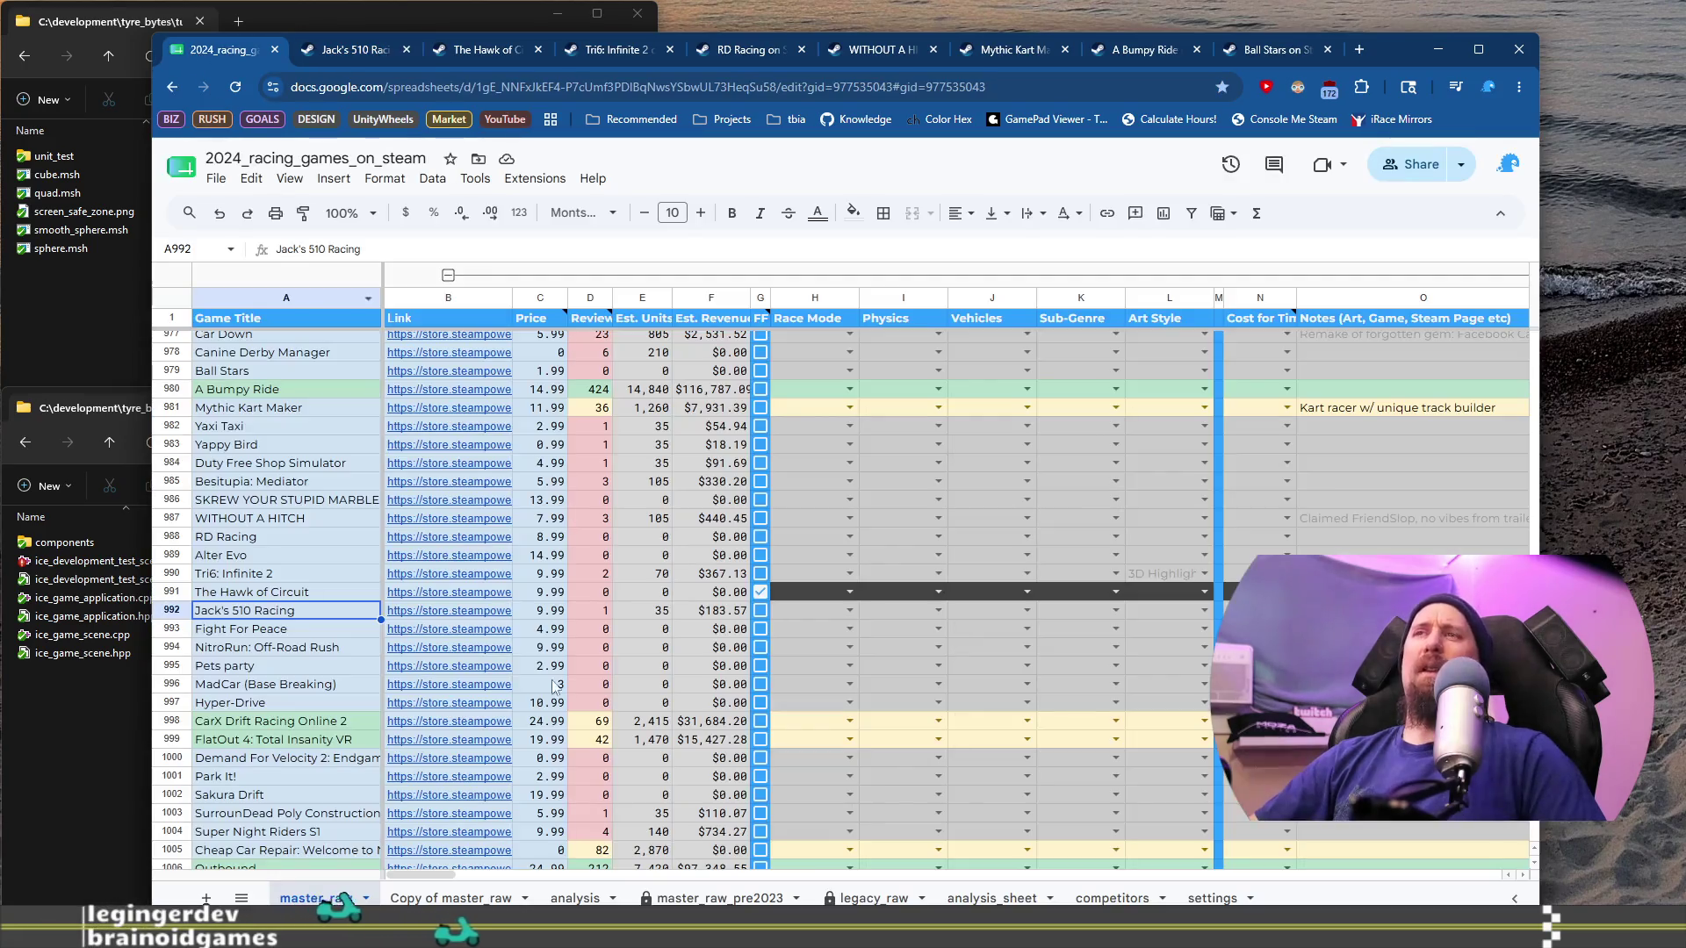
# Step: Flag Jack's 510 Racing as FF and open Fight For Peace's store page to view screenshots
pyautogui.click(761, 610)
pyautogui.click(263, 629)
pyautogui.click(450, 629)
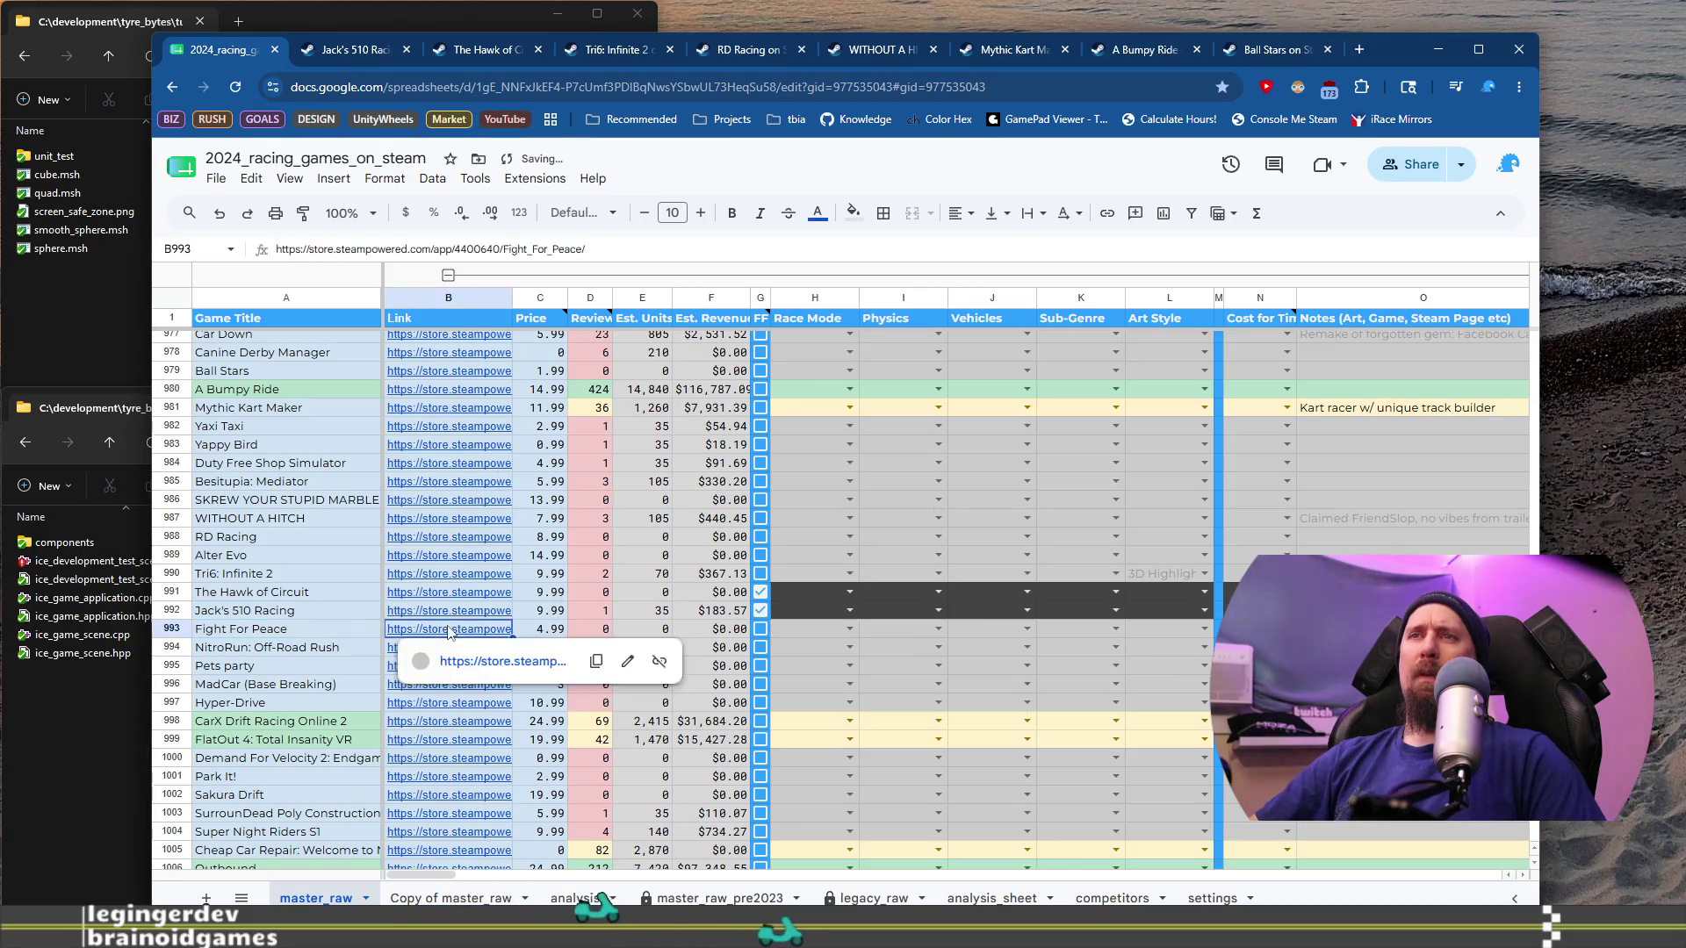
pyautogui.click(505, 661)
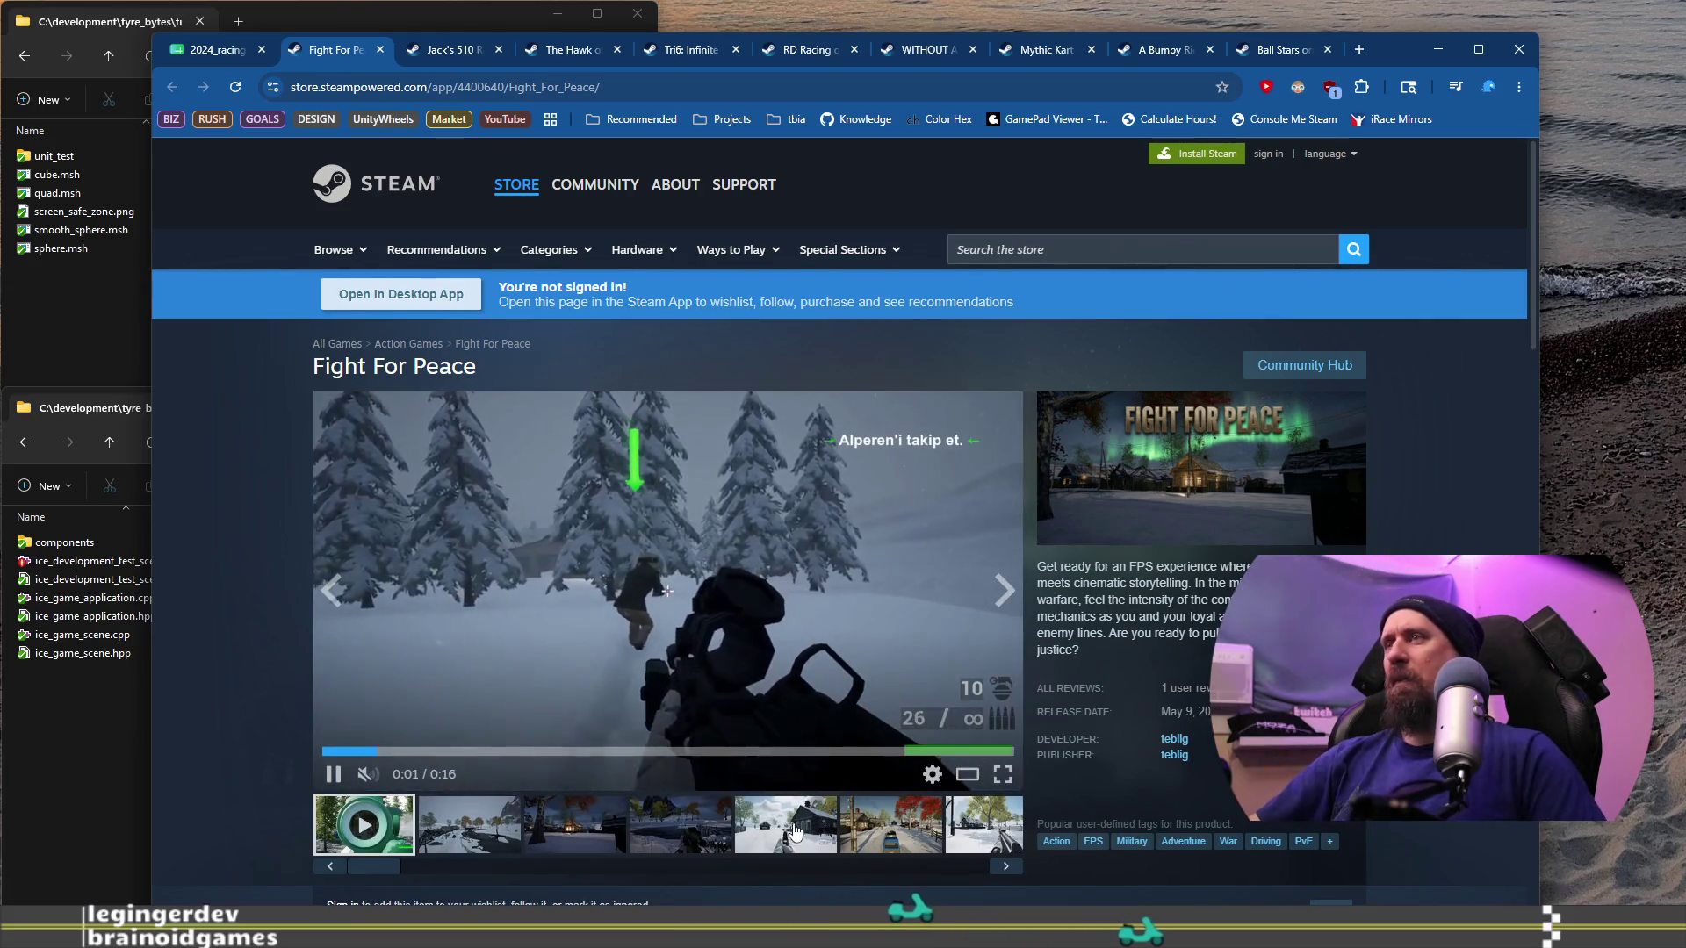
pyautogui.click(821, 830)
pyautogui.click(905, 834)
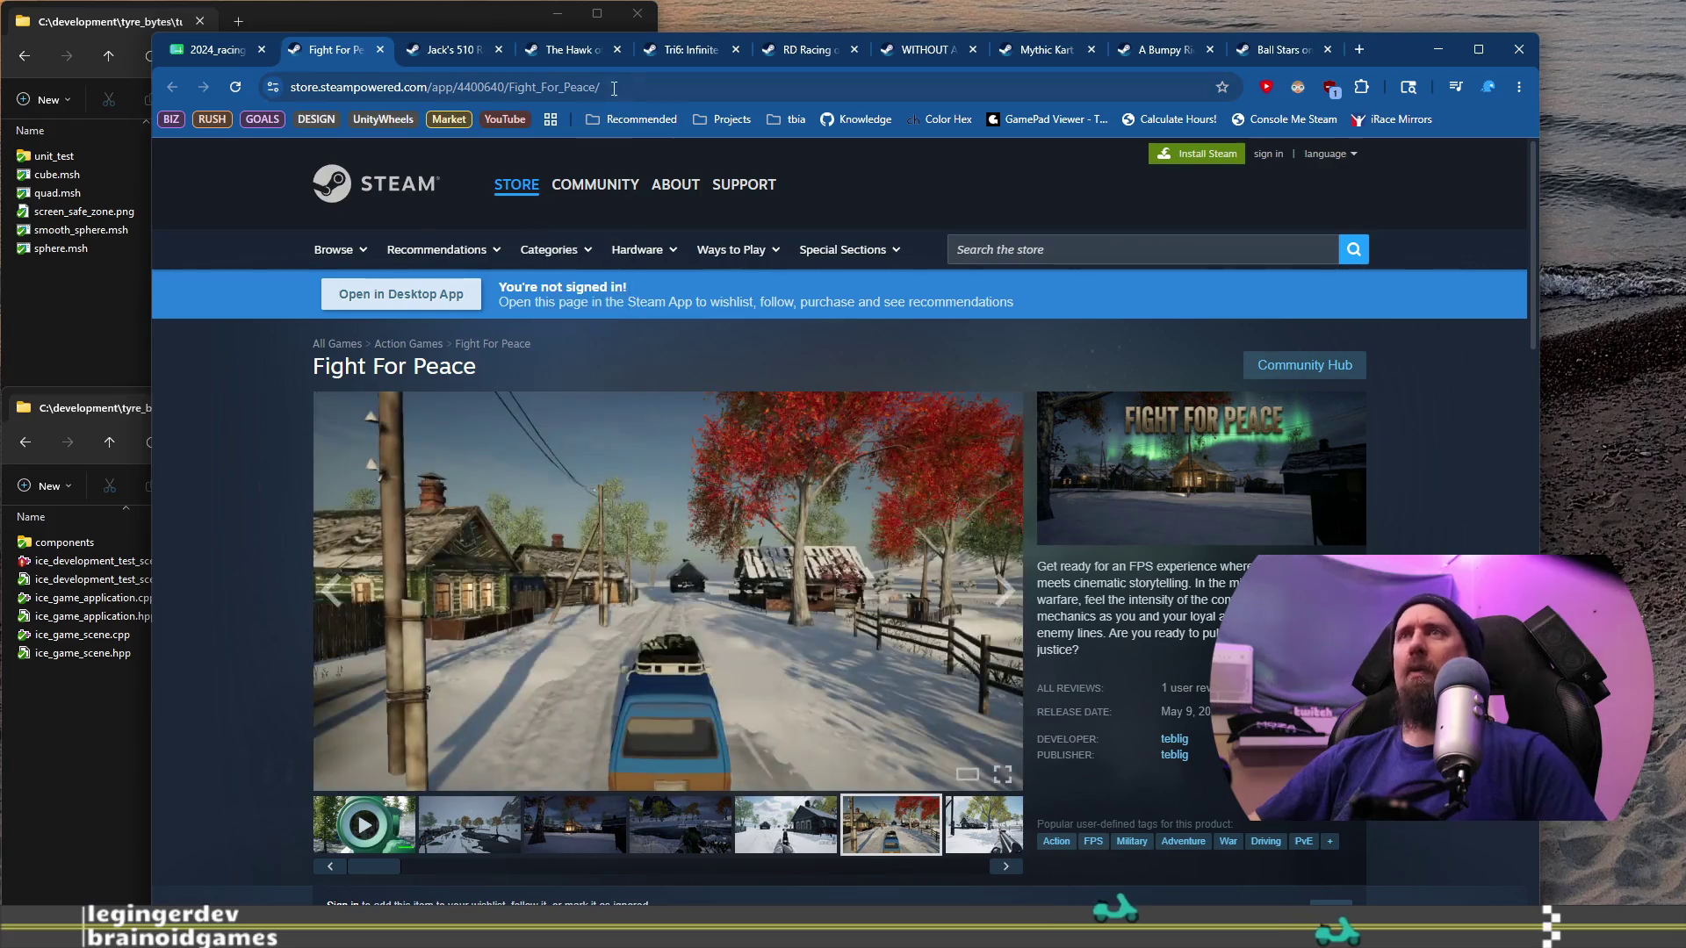
# Step: Add Fight For Peace to the collector's ignore list with ./collector --ignore and its URL
pyautogui.hotkey('ctrl', 'l')
pyautogui.hotkey('alt', 'Tab')
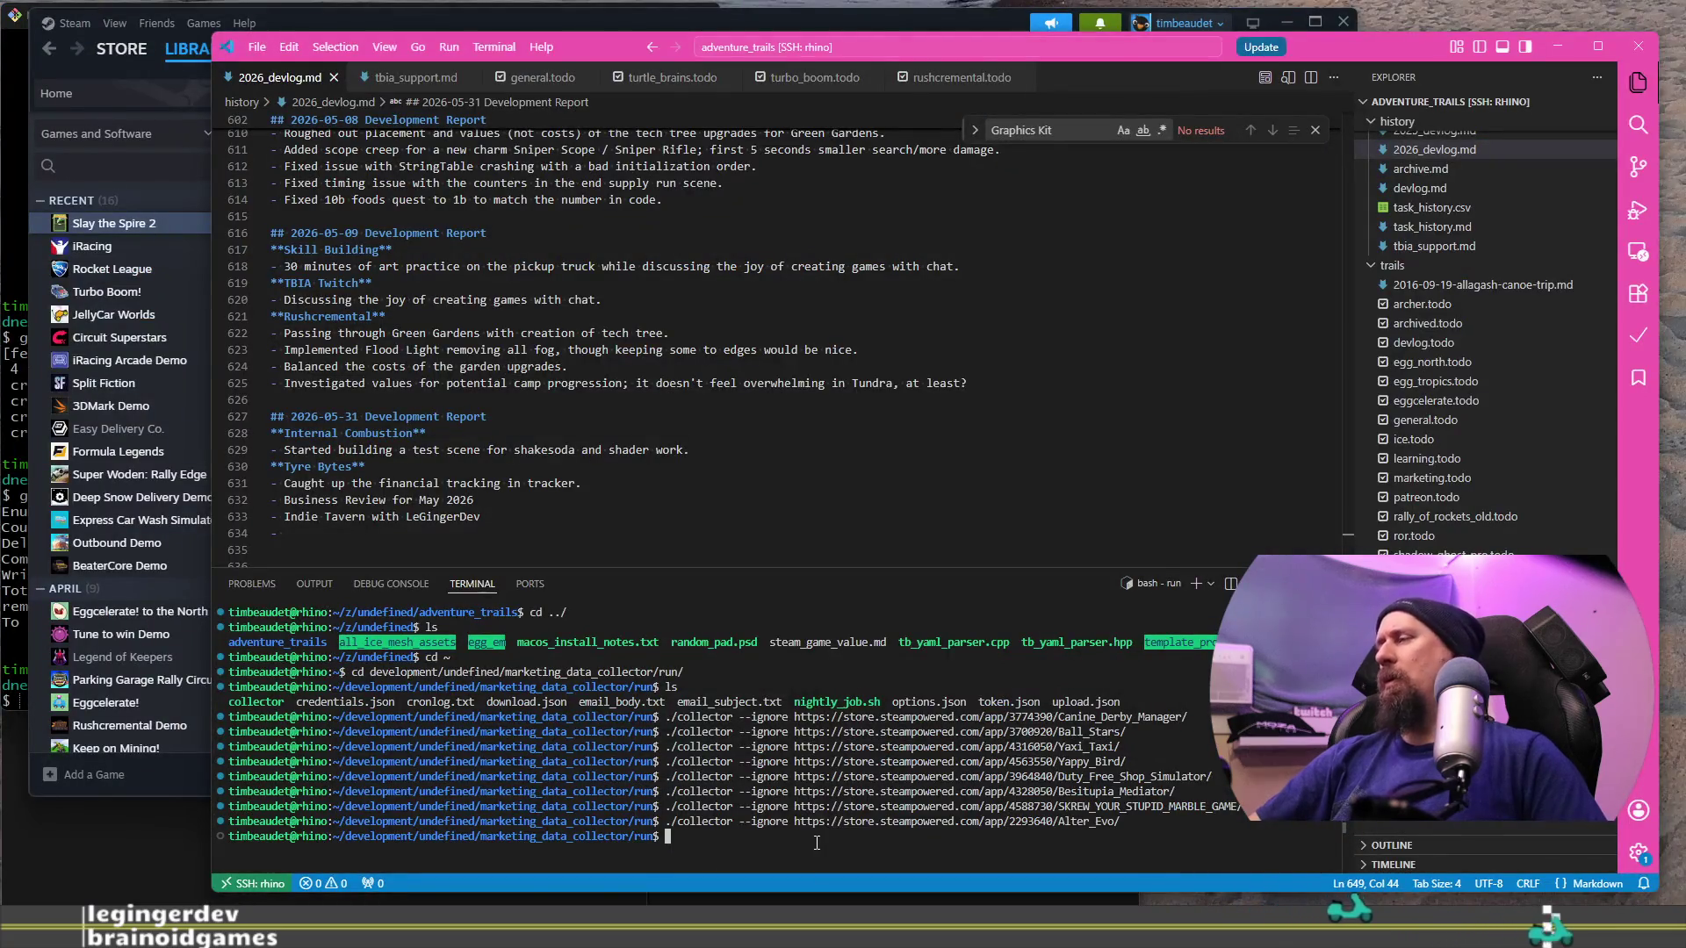
pyautogui.press('Up')
pyautogui.hotkey('ctrl', 'w')
pyautogui.write('https://store.steampowered.com/app/4400640/Fight_For_Peace/')
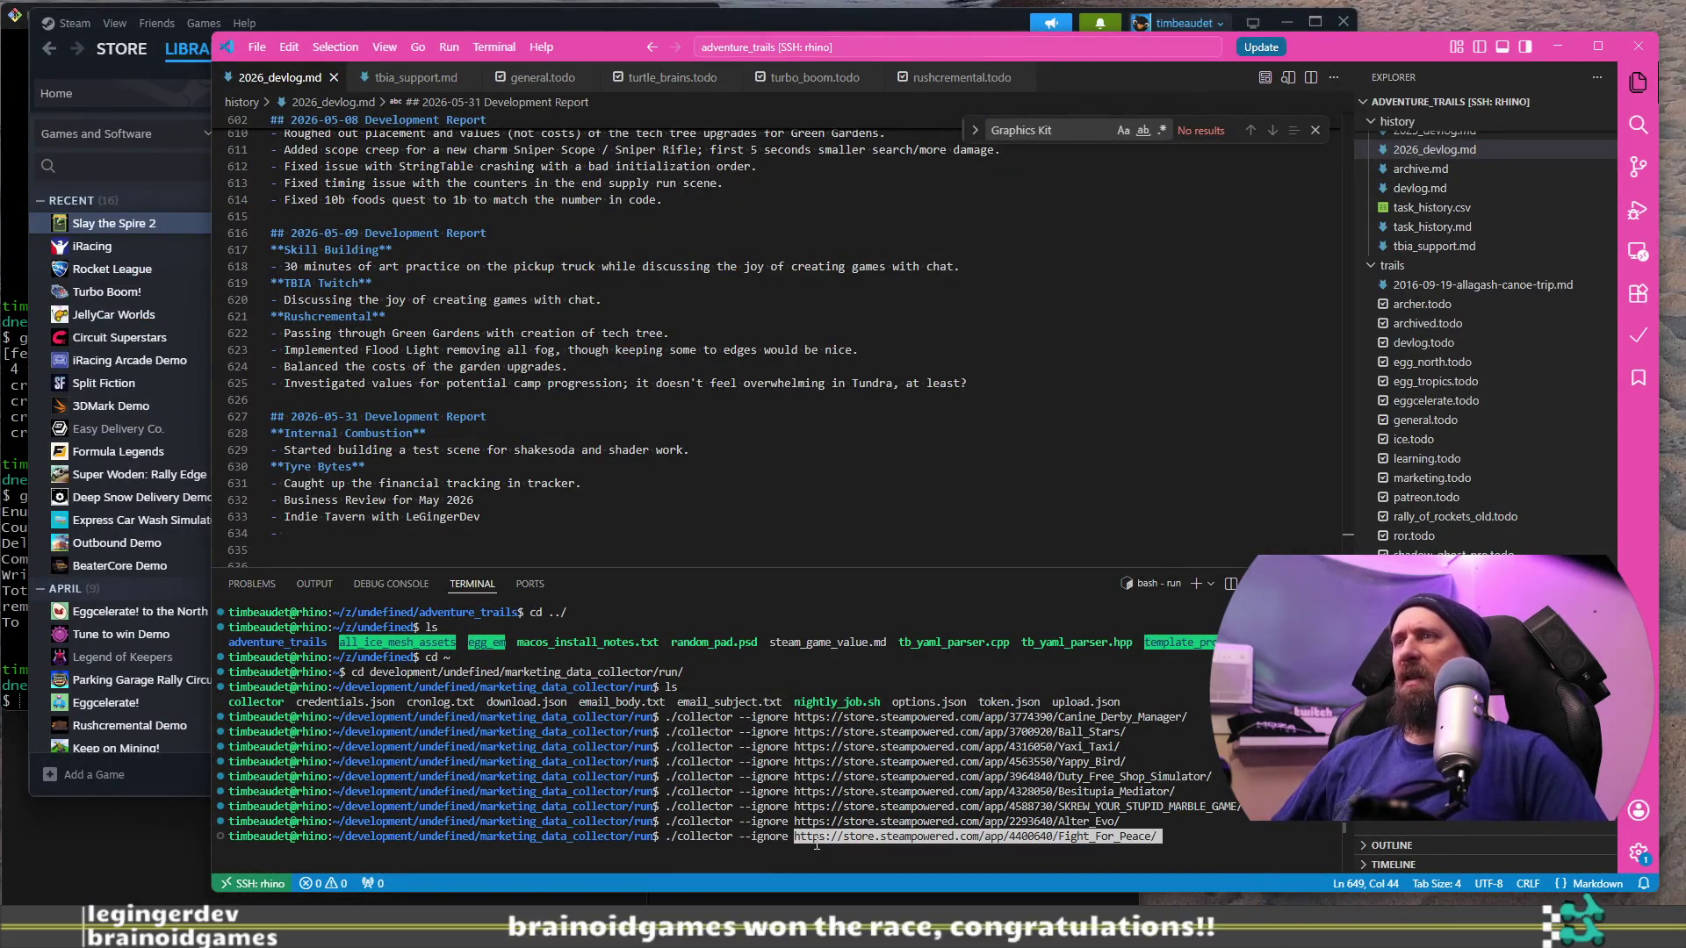
pyautogui.press('Return')
pyautogui.hotkey('alt', 'Tab')
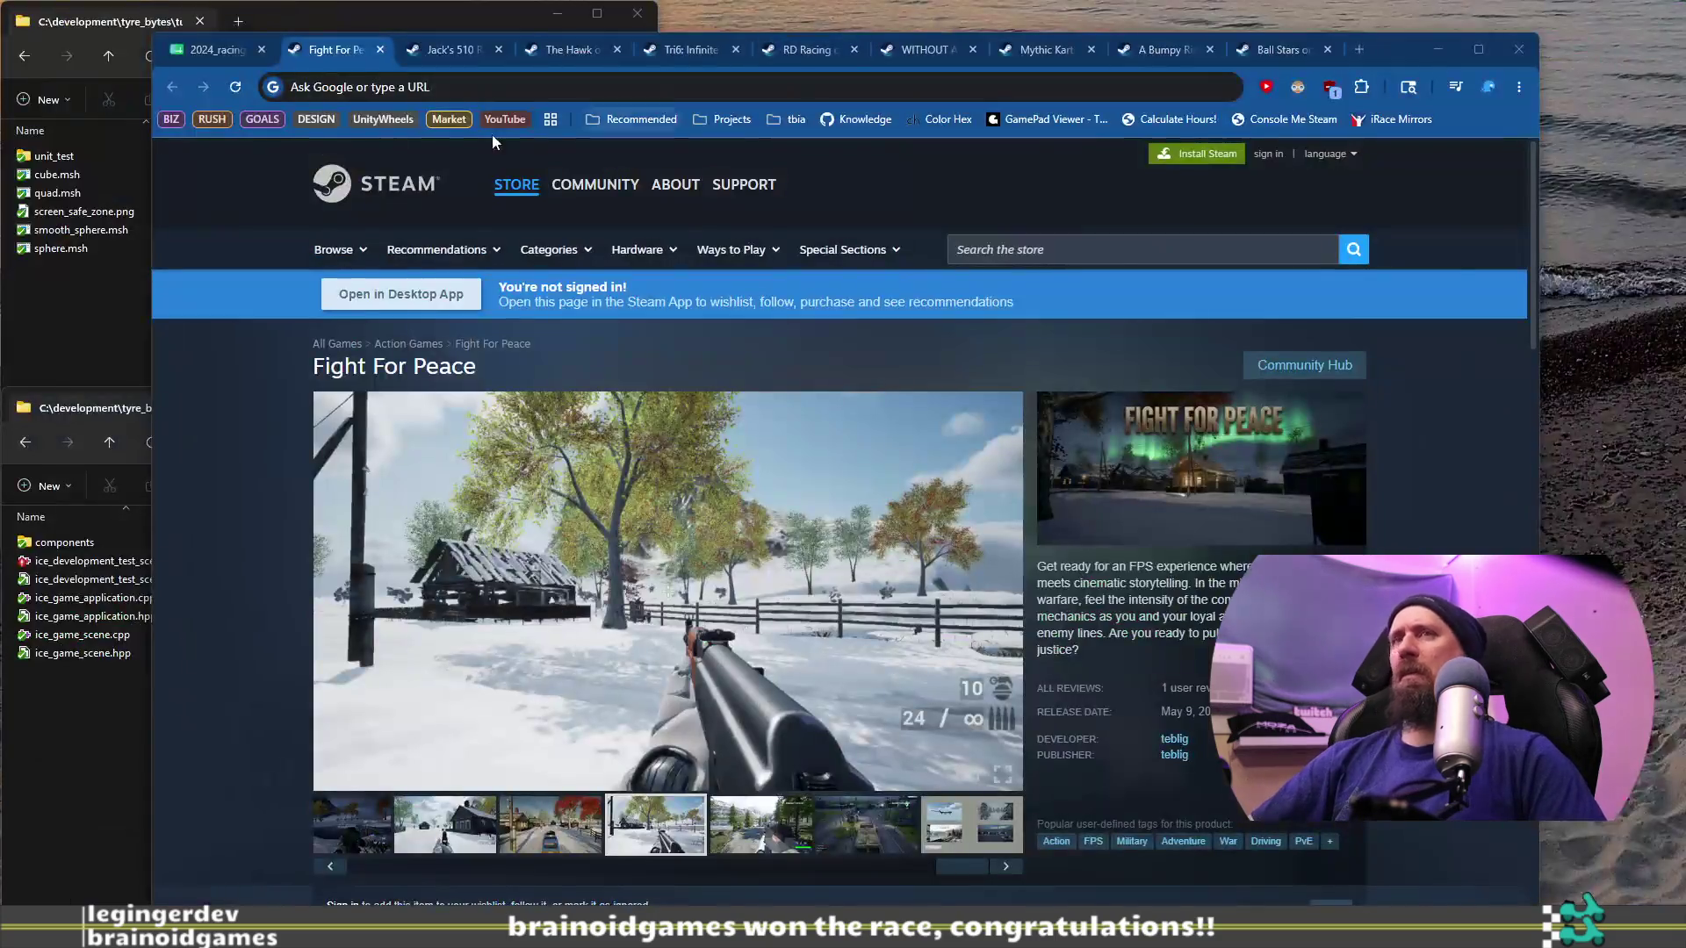
# Step: Close the Fight For Peace, Jack's 510 Racing and Hawk of Circuit store tabs
pyautogui.middleClick(364, 53)
pyautogui.middleClick(361, 54)
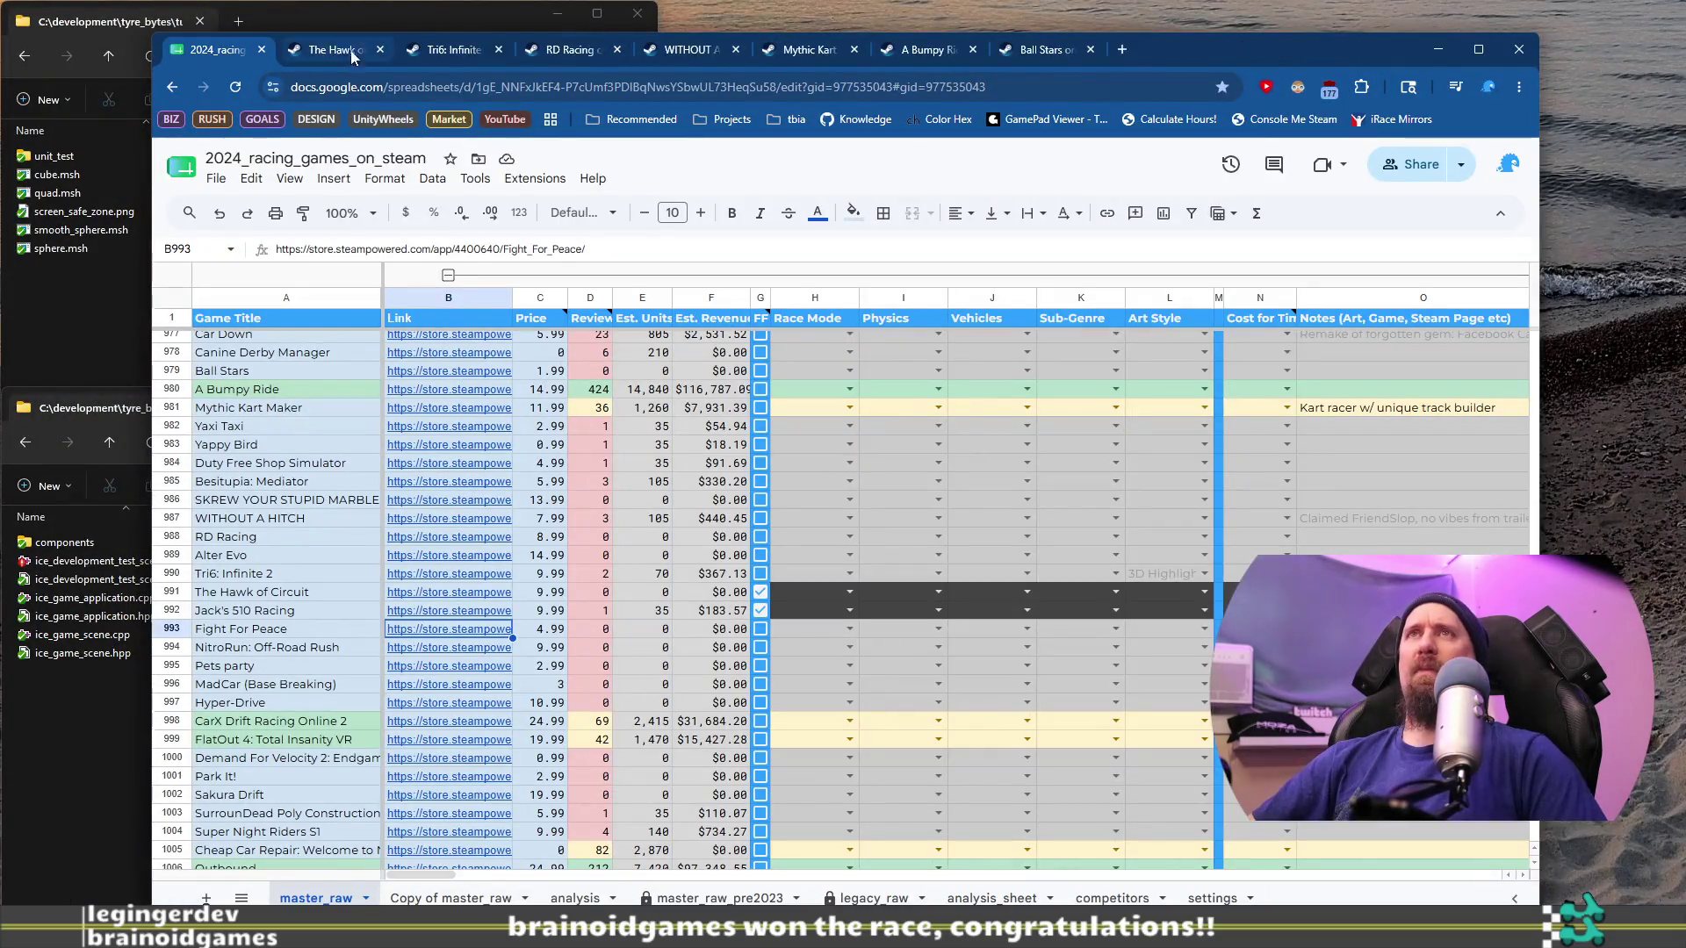
pyautogui.middleClick(368, 55)
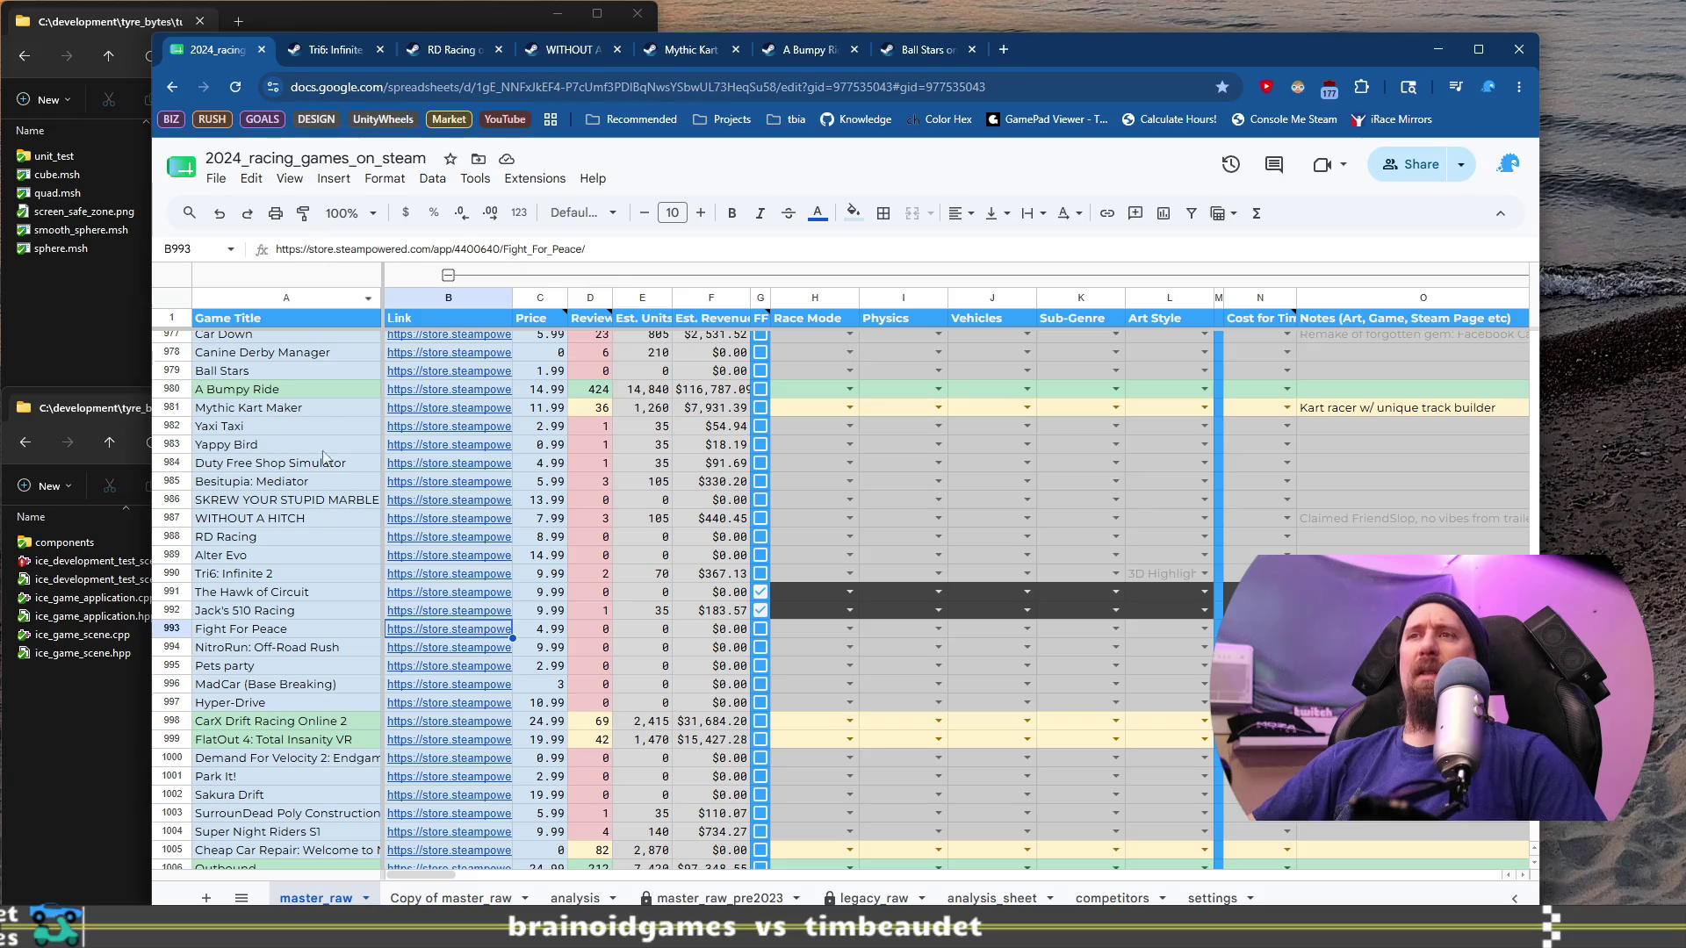
# Step: Open NitroRun: Off-Road Rush's Steam store page from its link in B994
pyautogui.click(261, 650)
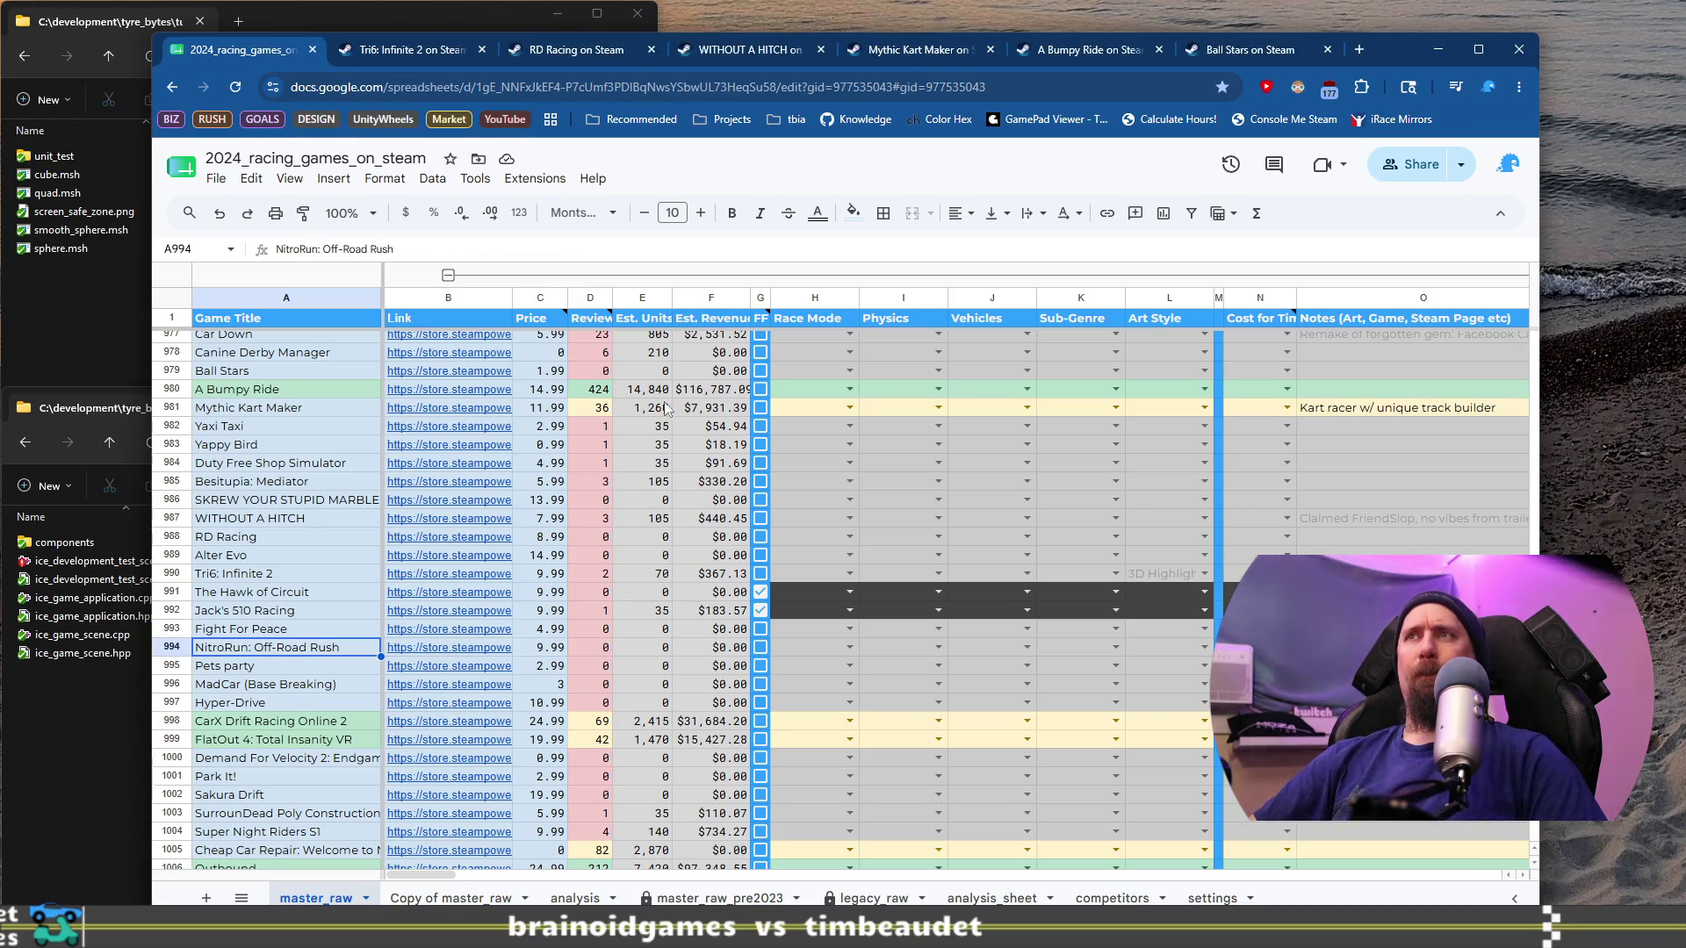
pyautogui.moveTo(765, 323)
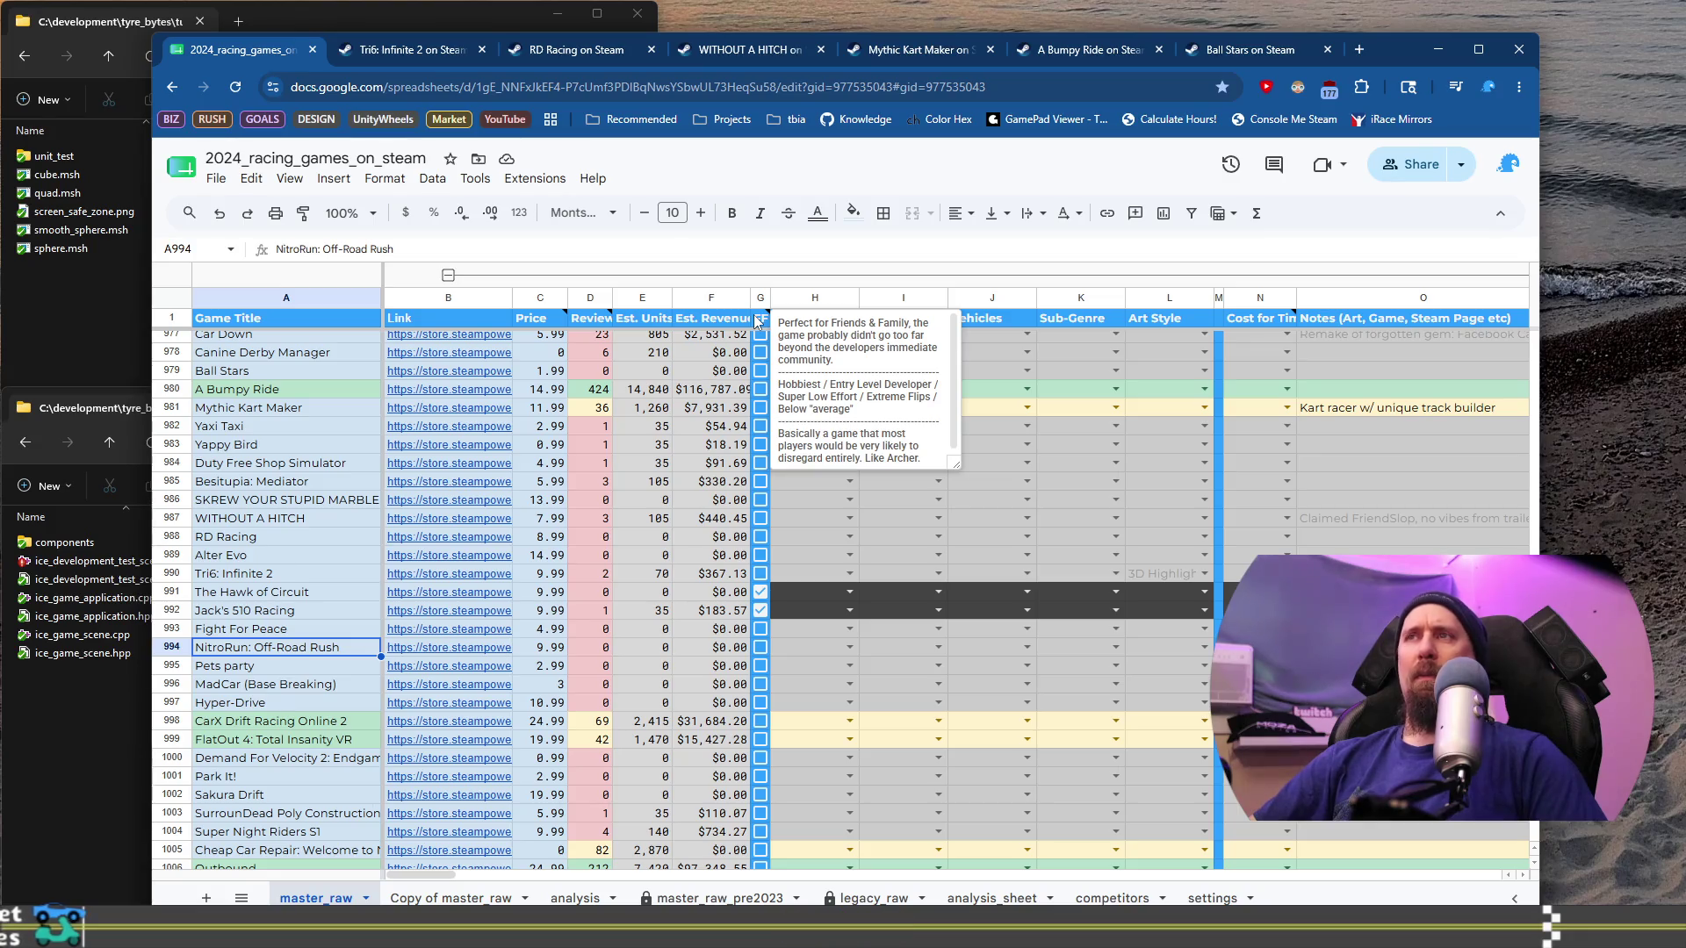
pyautogui.click(281, 647)
pyautogui.press('Right')
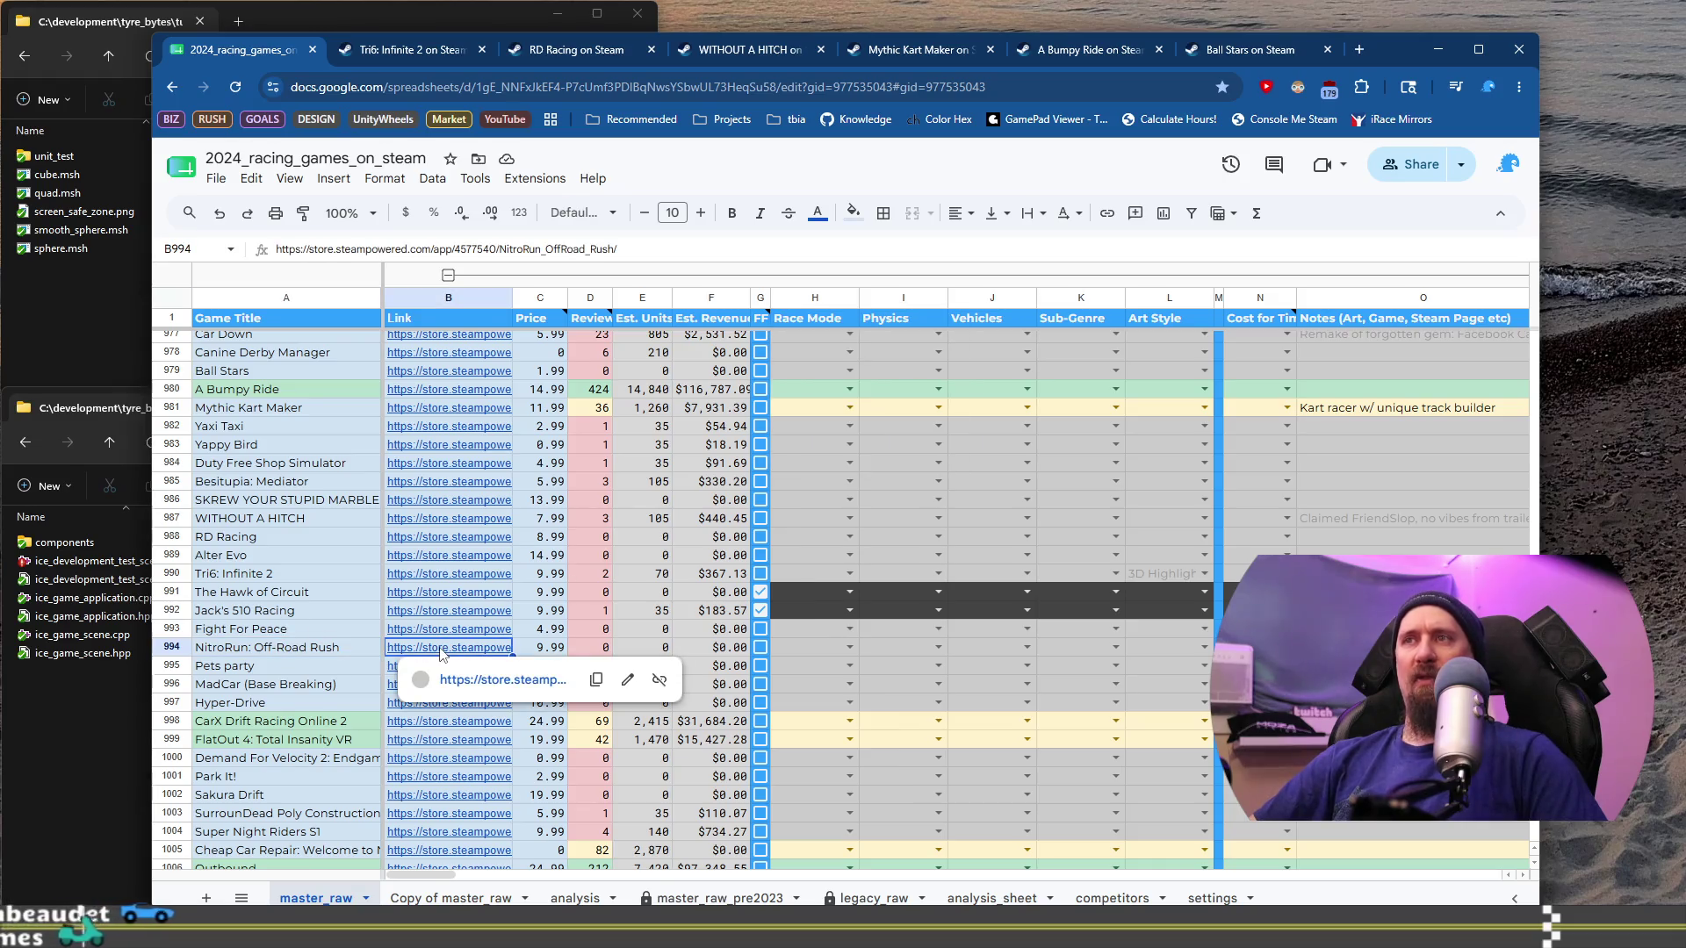
pyautogui.click(541, 681)
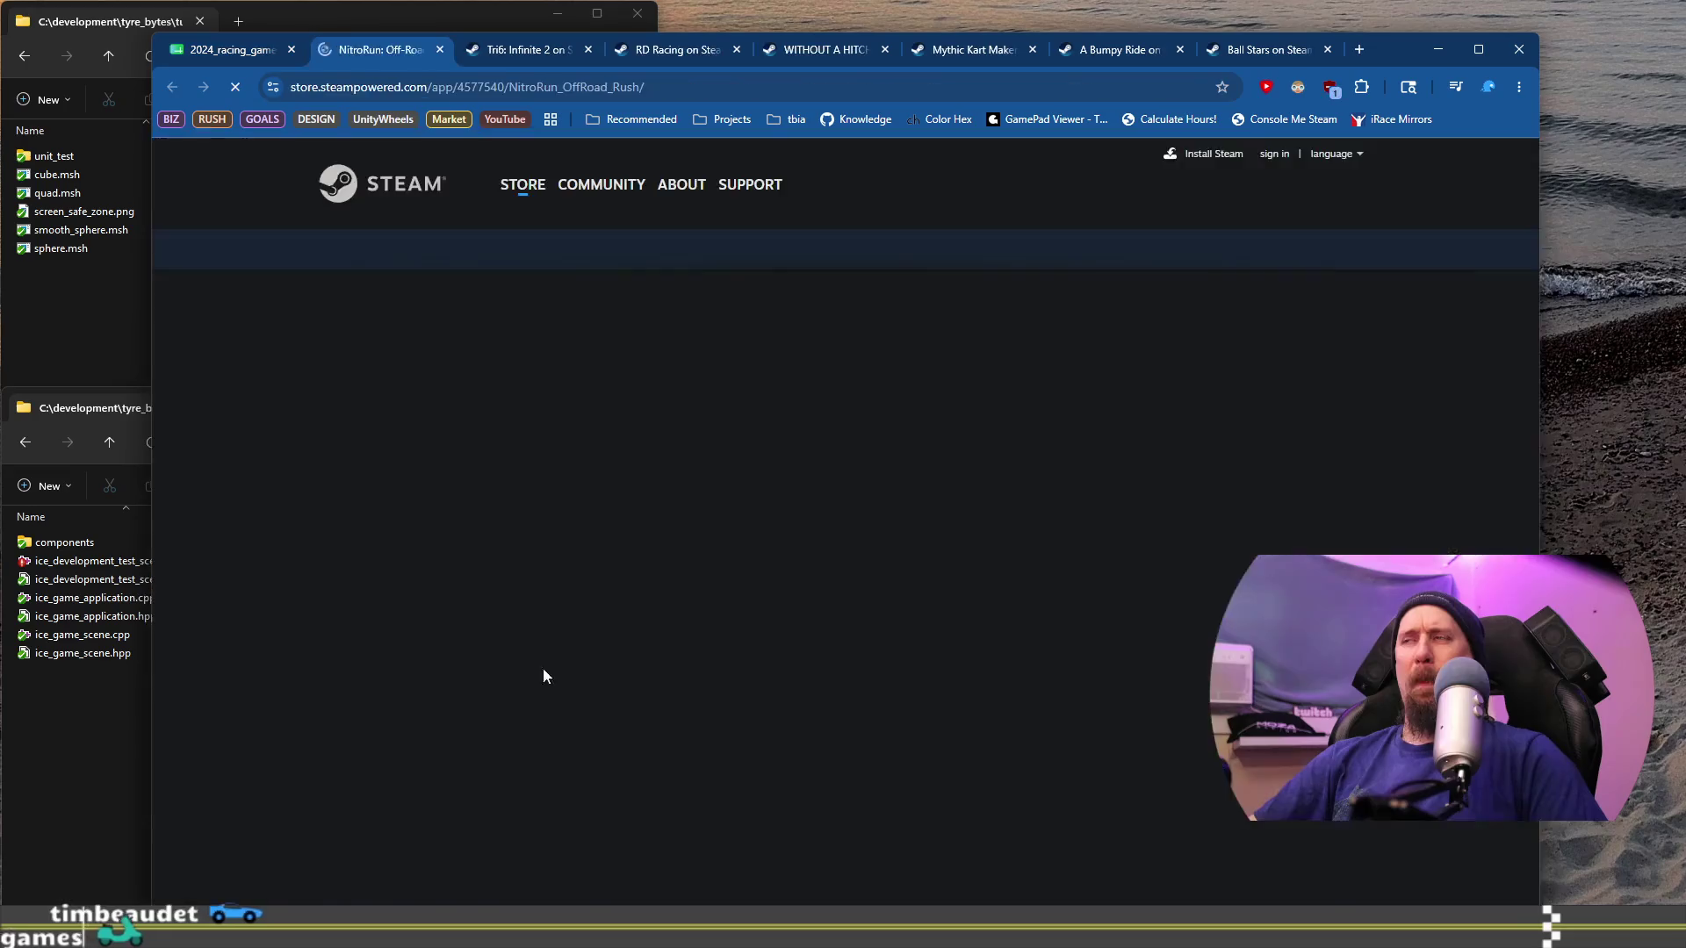
# Step: Browse NitroRun's screenshots: gameplay, Nitro-Run Shop, Your Progress and the desert start line
pyautogui.scroll(-1, 543, 645)
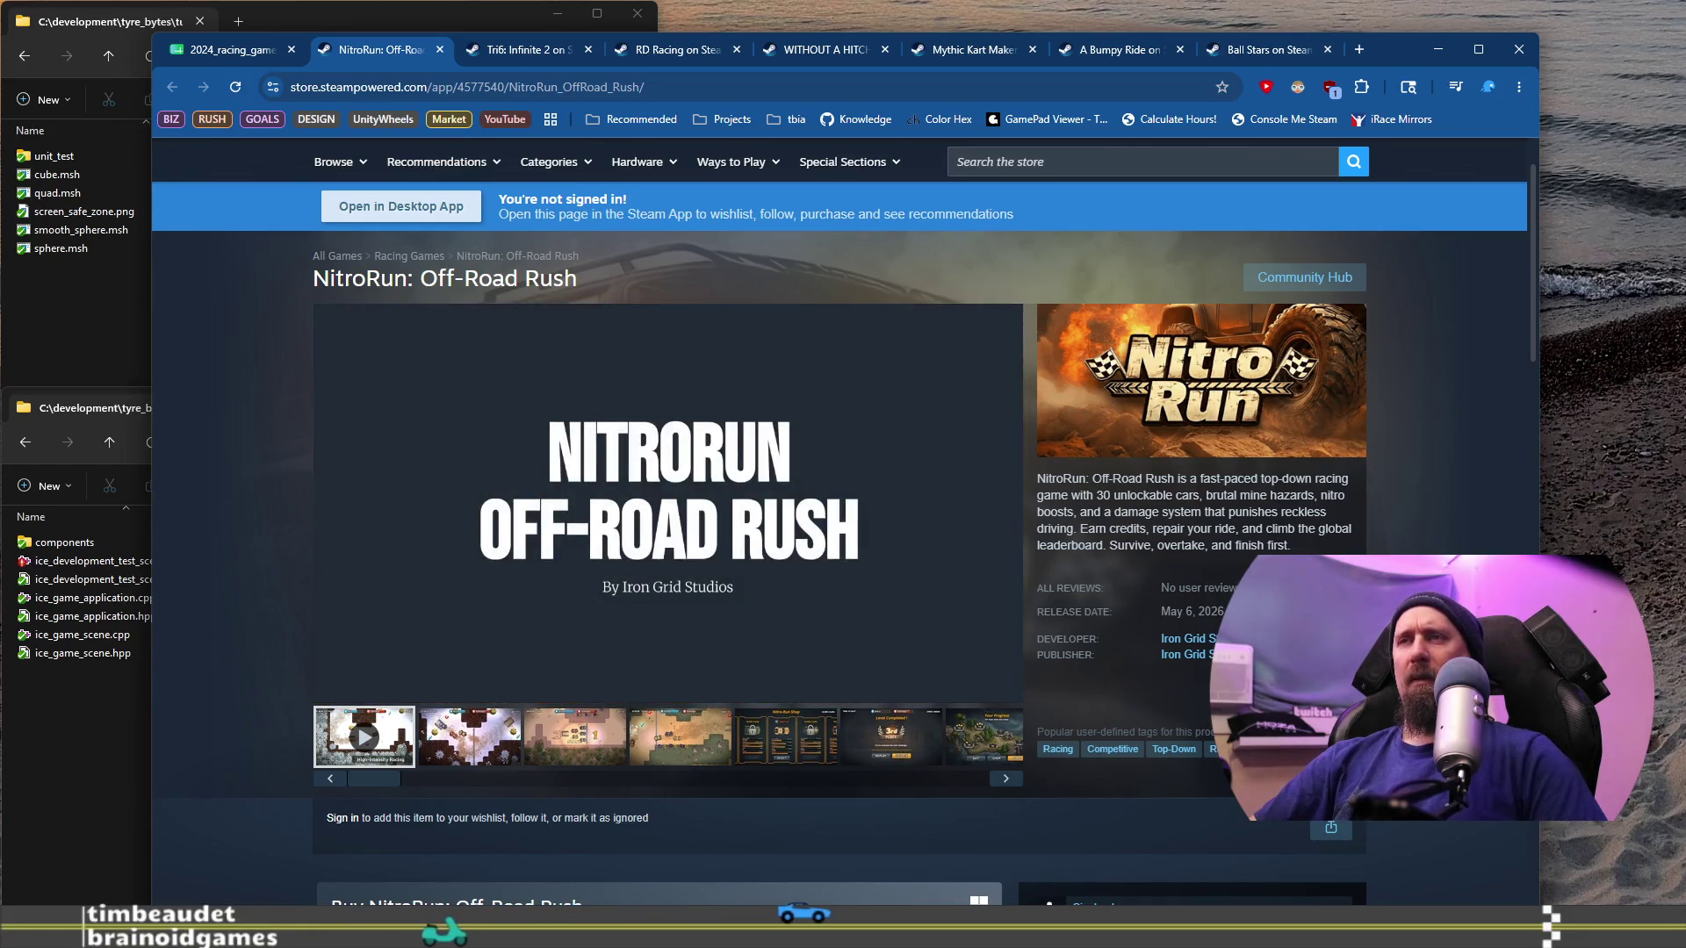
pyautogui.click(578, 752)
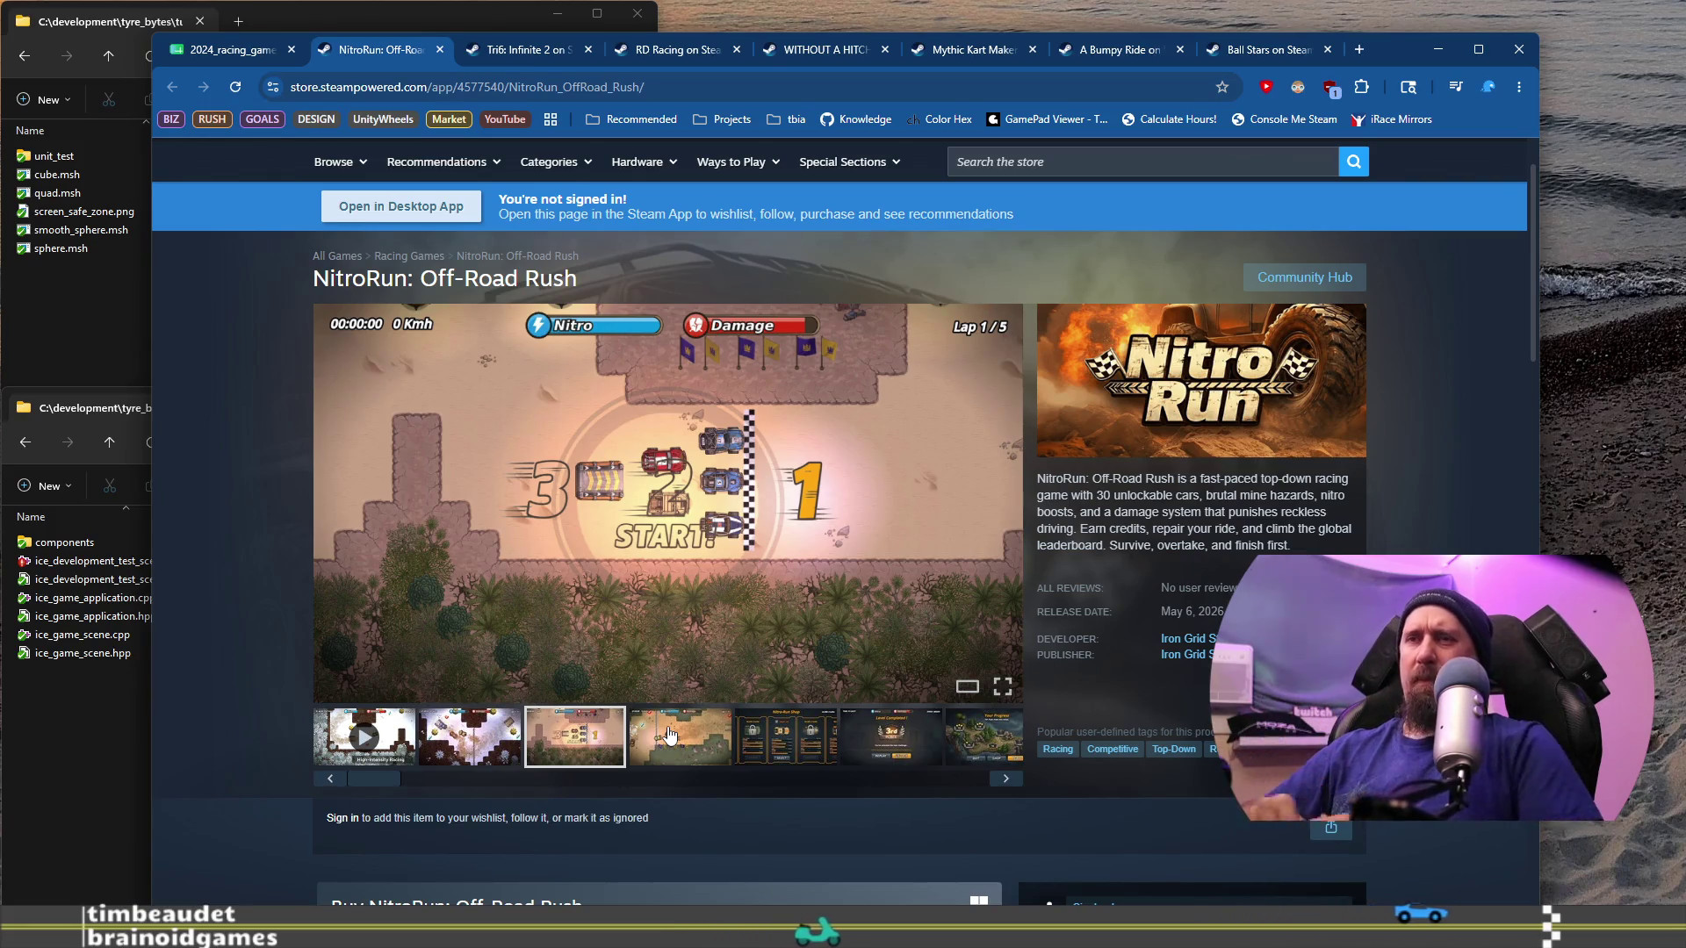
pyautogui.click(772, 739)
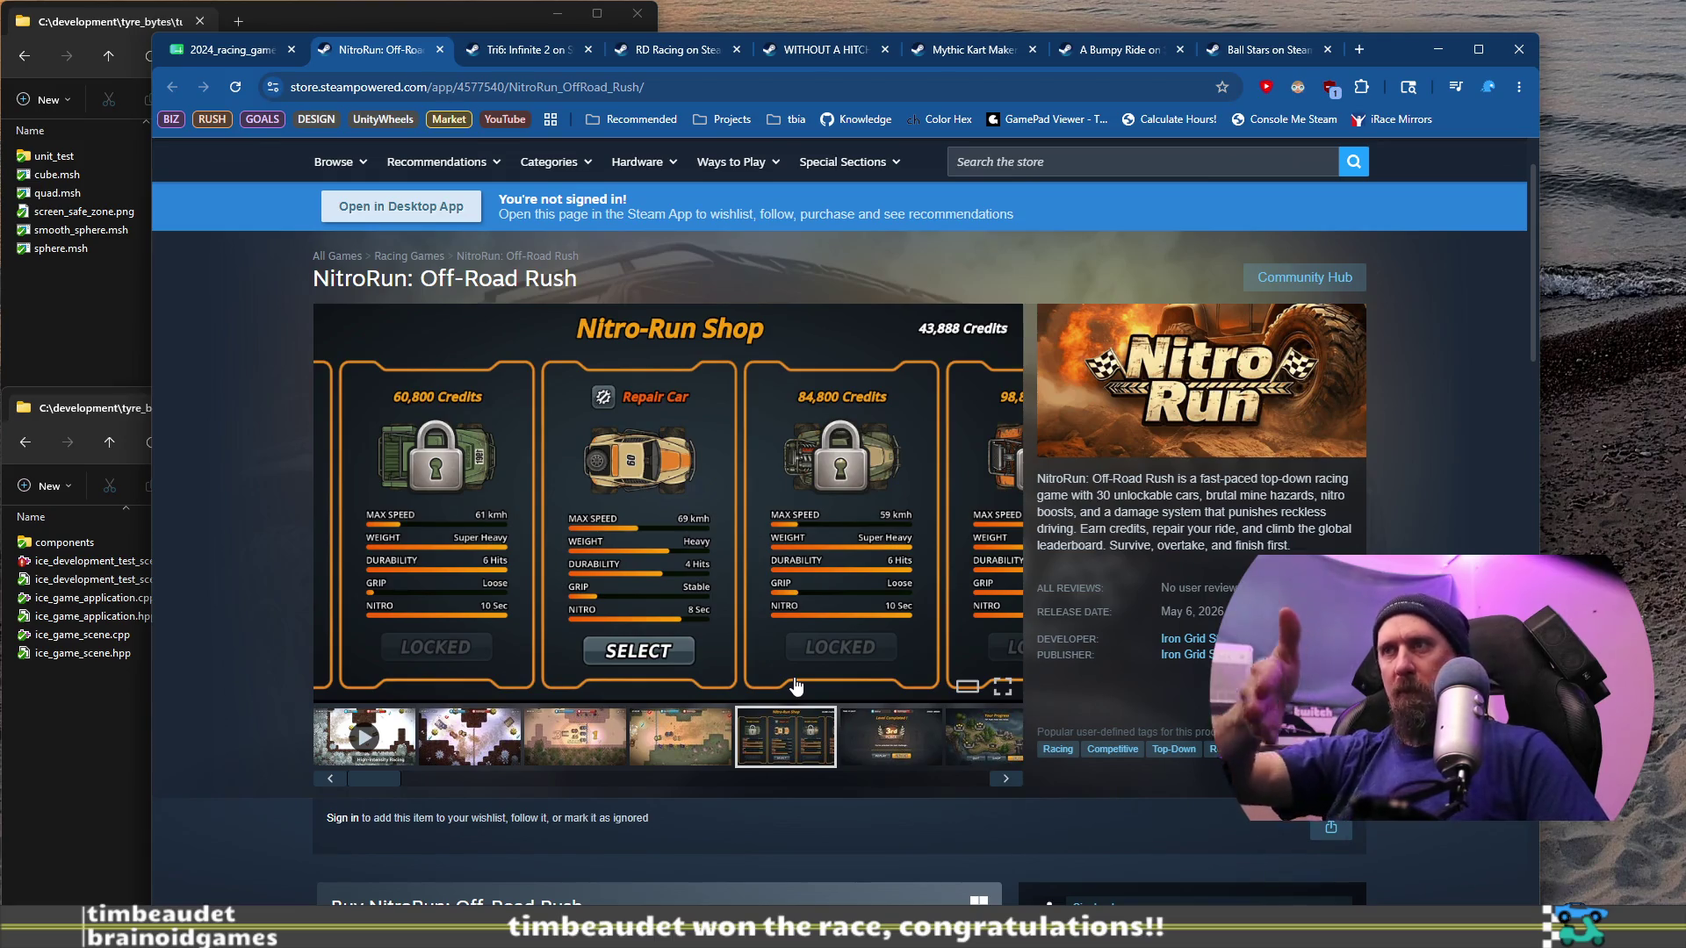
pyautogui.click(993, 740)
pyautogui.moveTo(966, 776); pyautogui.dragTo(398, 778)
pyautogui.click(676, 738)
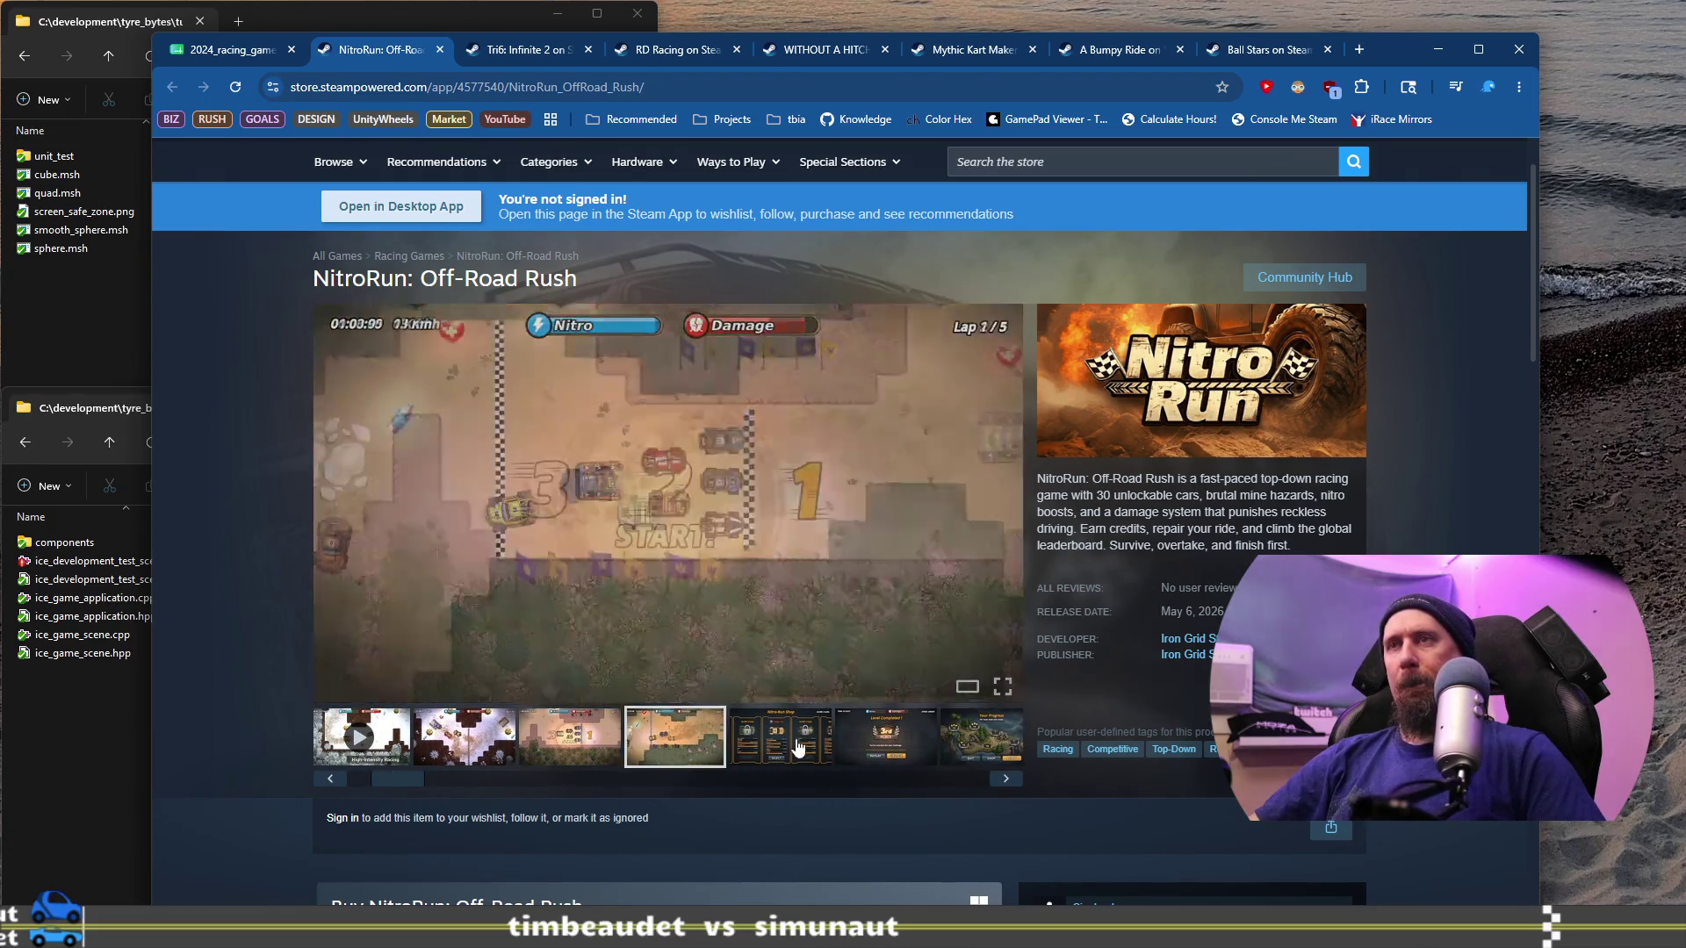
pyautogui.click(797, 746)
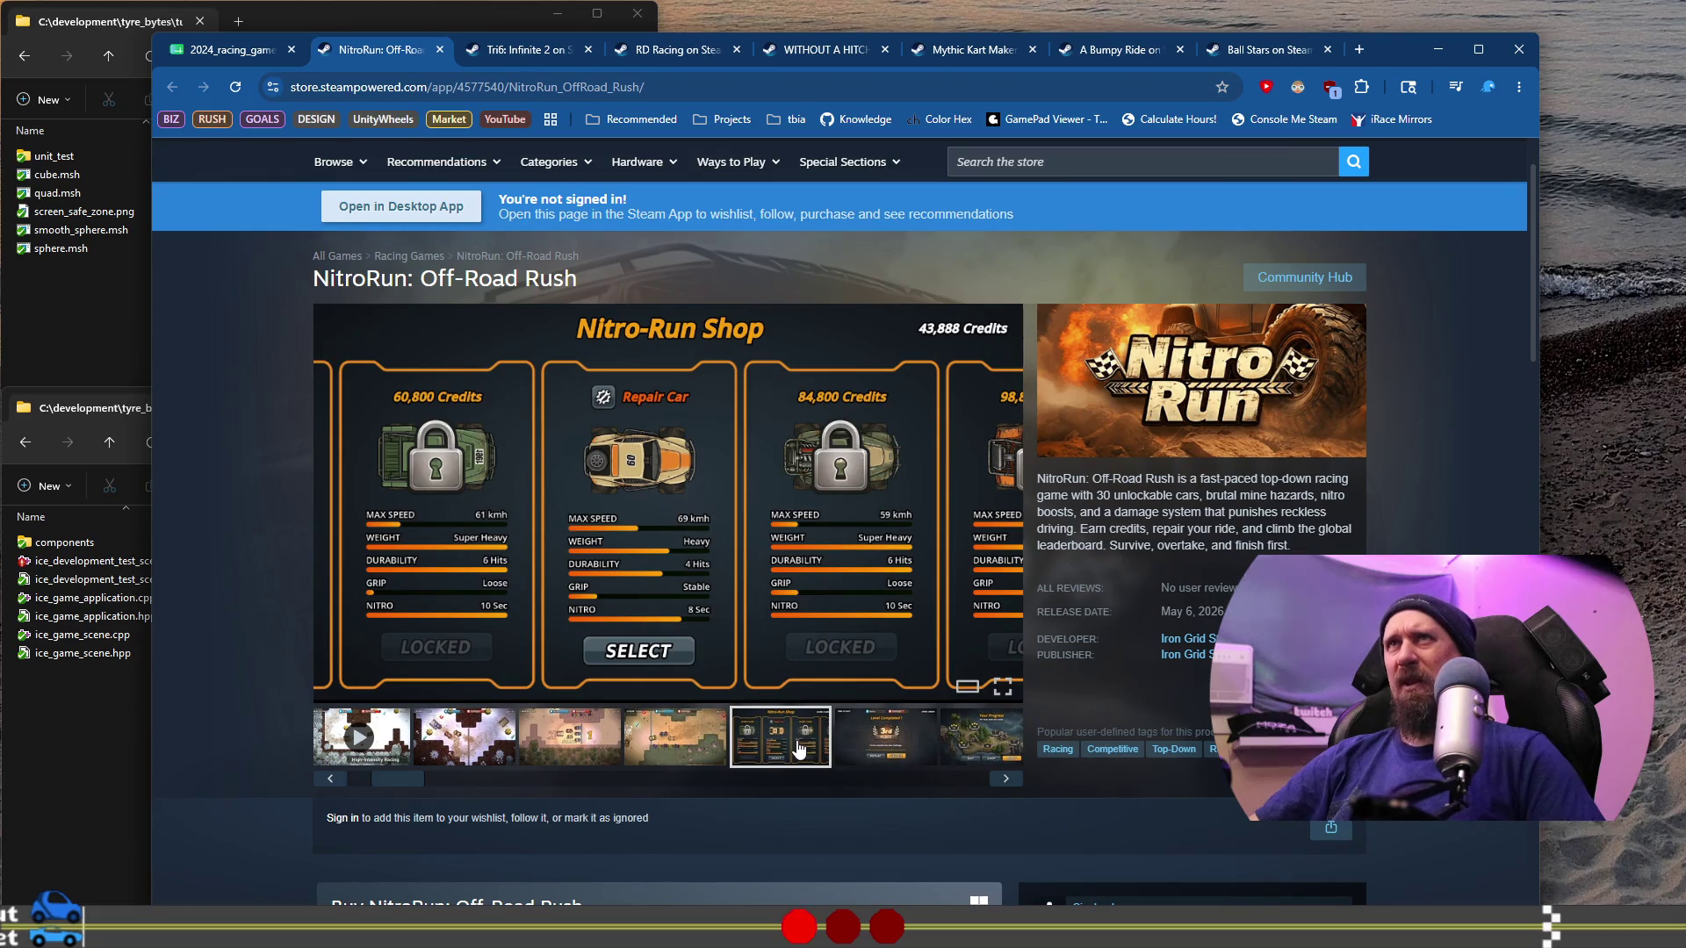
# Step: View the New Car Unlocked and snowy race screenshots, each twice
pyautogui.moveTo(409, 776)
pyautogui.mouseDown()
pyautogui.moveTo(964, 774)
pyautogui.moveTo(370, 756)
pyautogui.mouseUp()
pyautogui.click(966, 760)
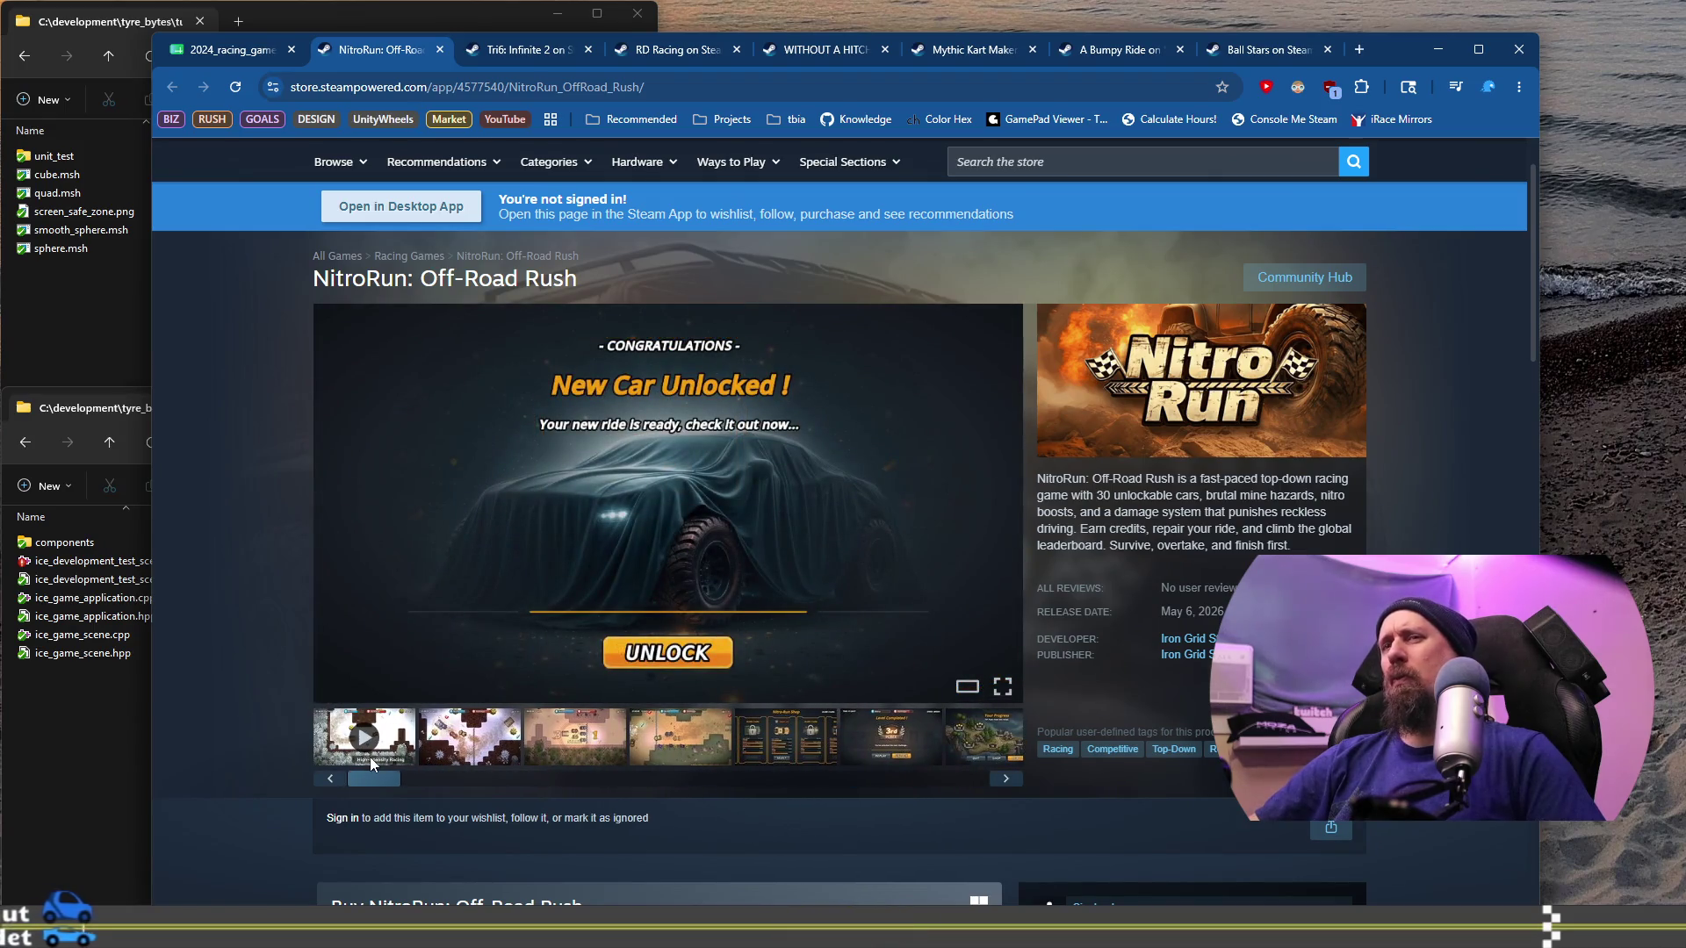
pyautogui.click(441, 725)
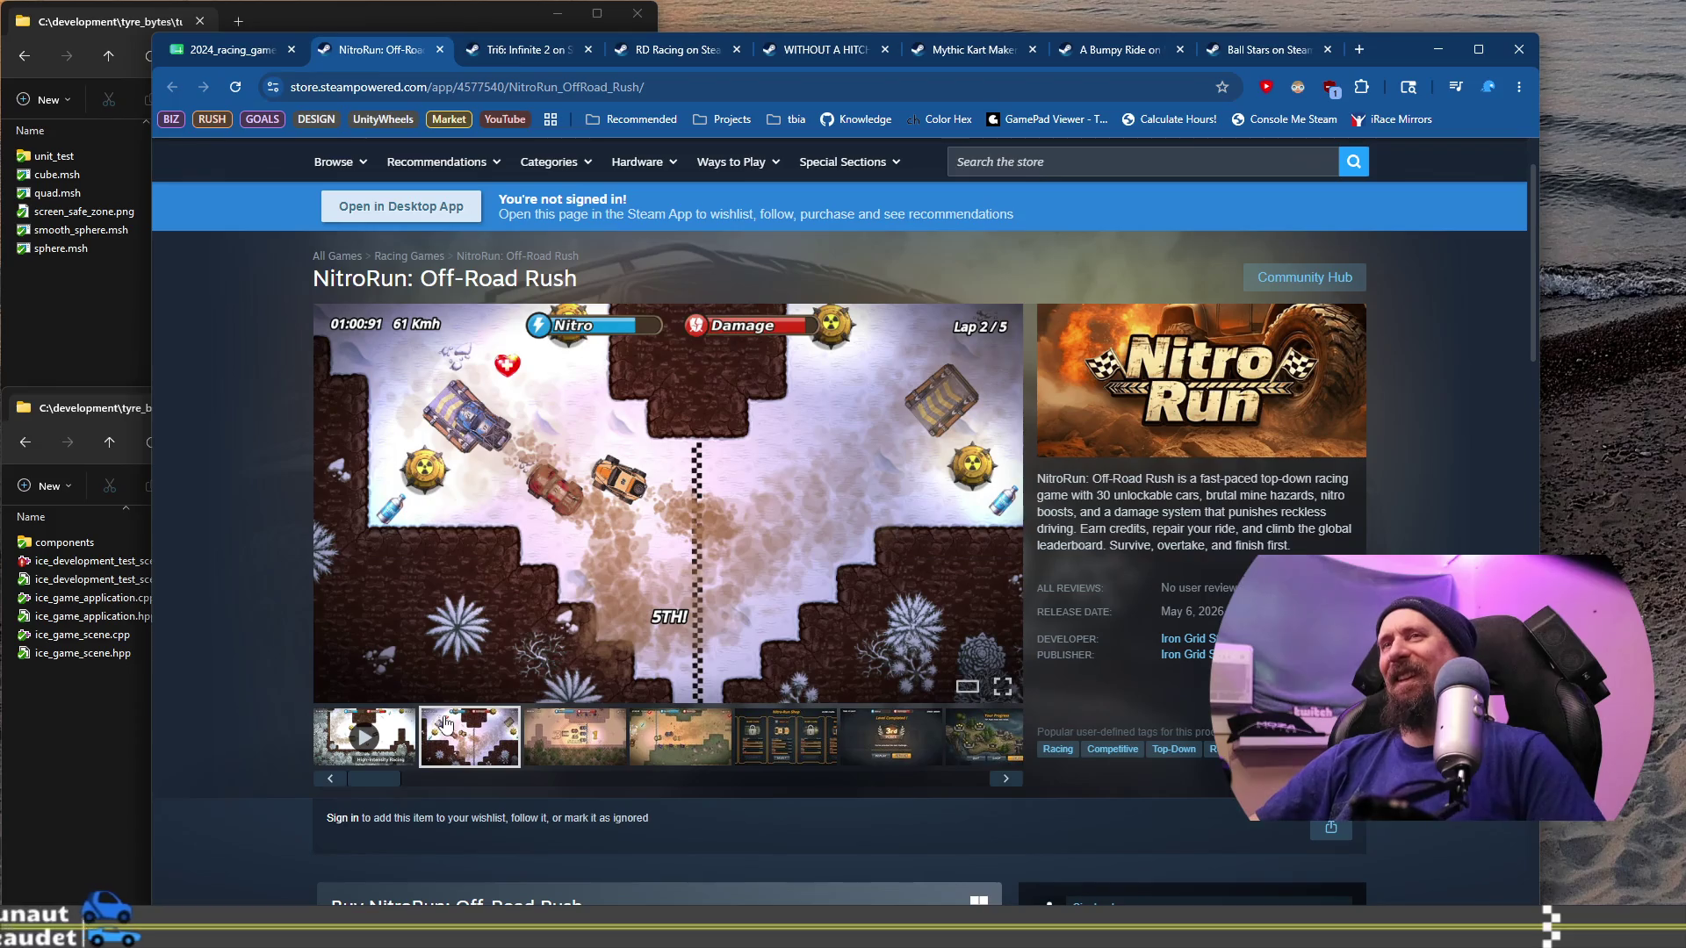
pyautogui.scroll(1, 556, 535)
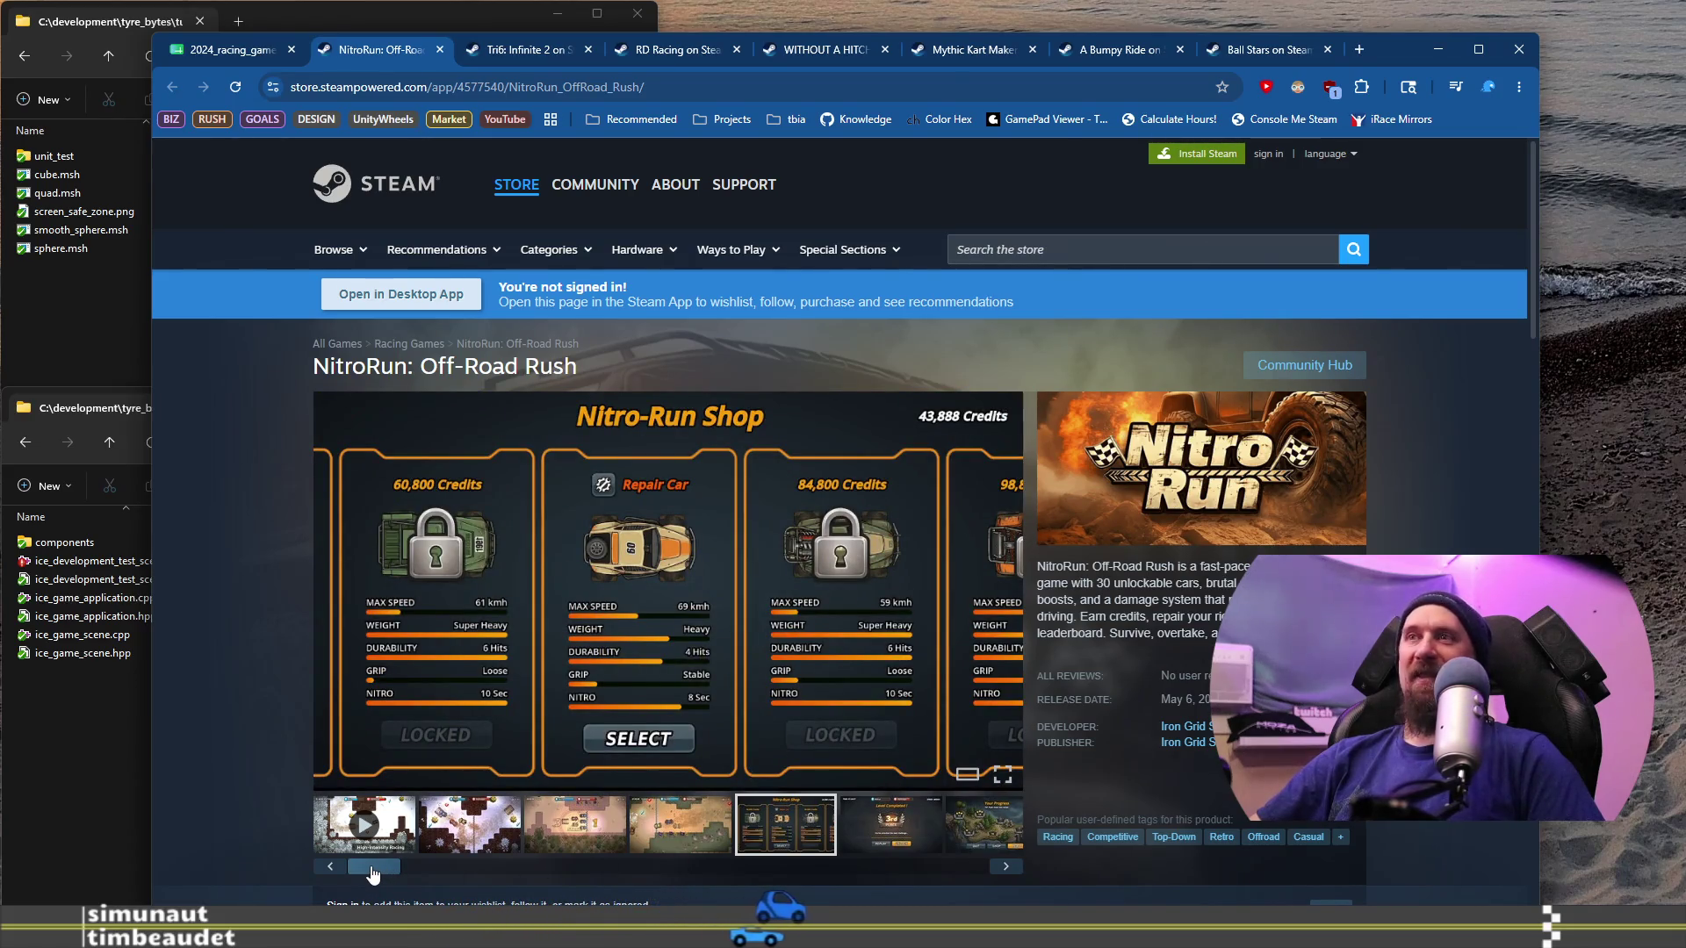
pyautogui.moveTo(375, 865)
pyautogui.mouseDown()
pyautogui.moveTo(972, 857)
pyautogui.moveTo(412, 864)
pyautogui.mouseUp()
pyautogui.click(970, 844)
pyautogui.click(452, 832)
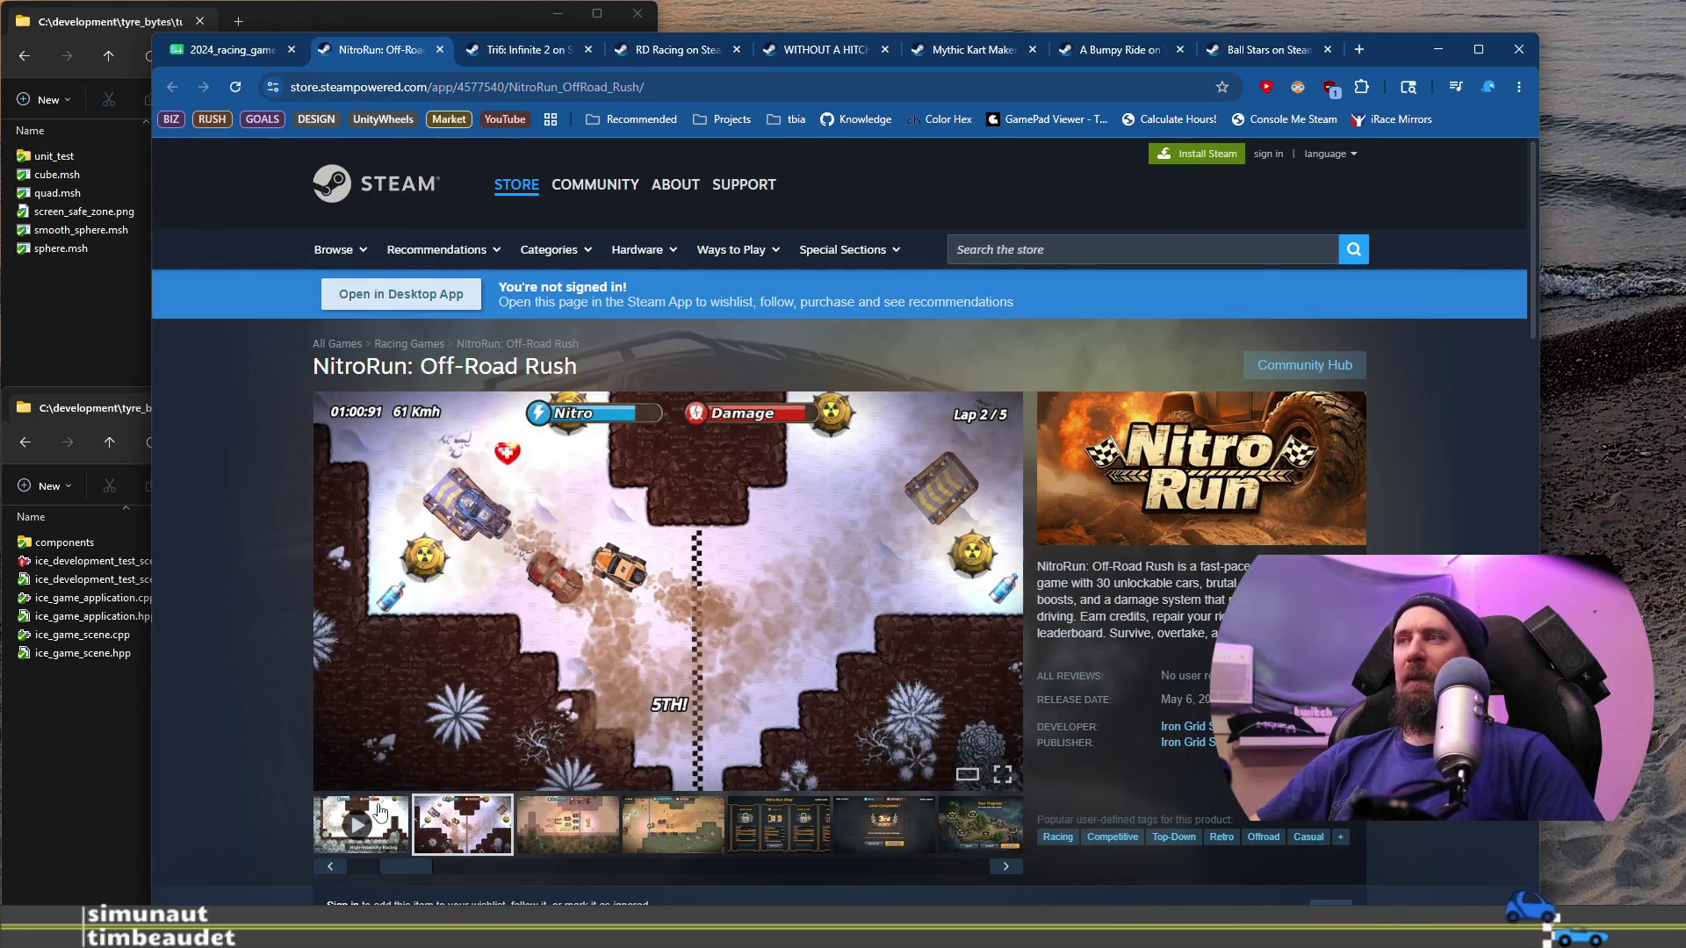
# Step: Play NitroRun's trailer, pause it at 0:32, and go back to the racing-games spreadsheet
pyautogui.click(379, 812)
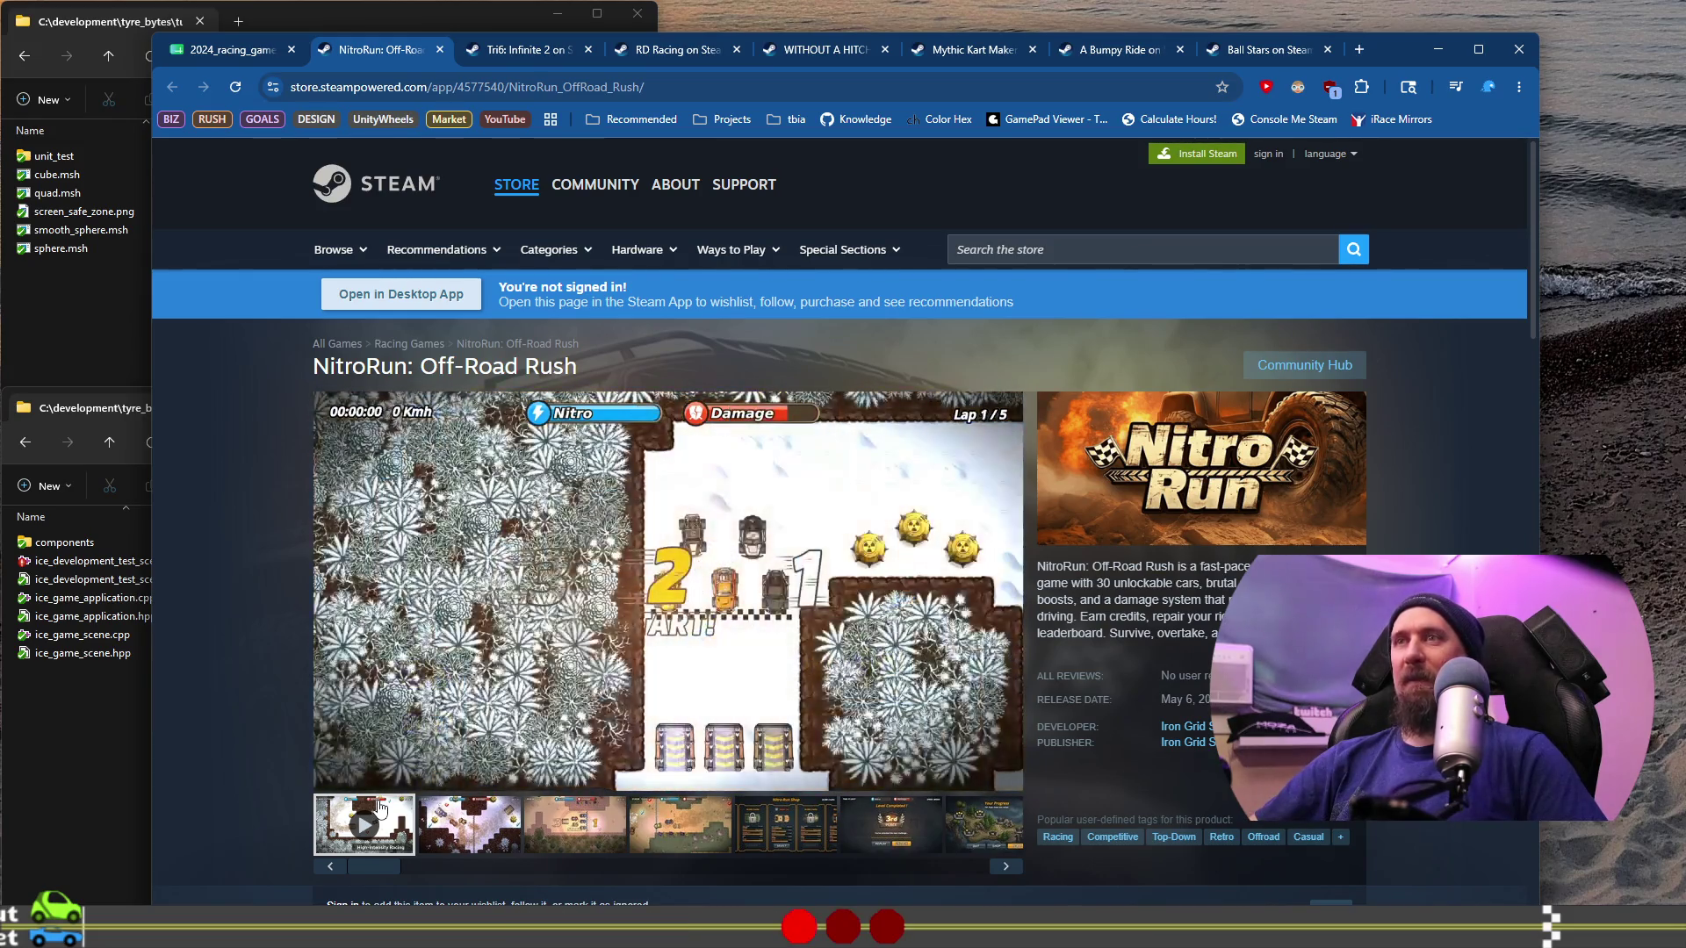
pyautogui.moveTo(632, 722)
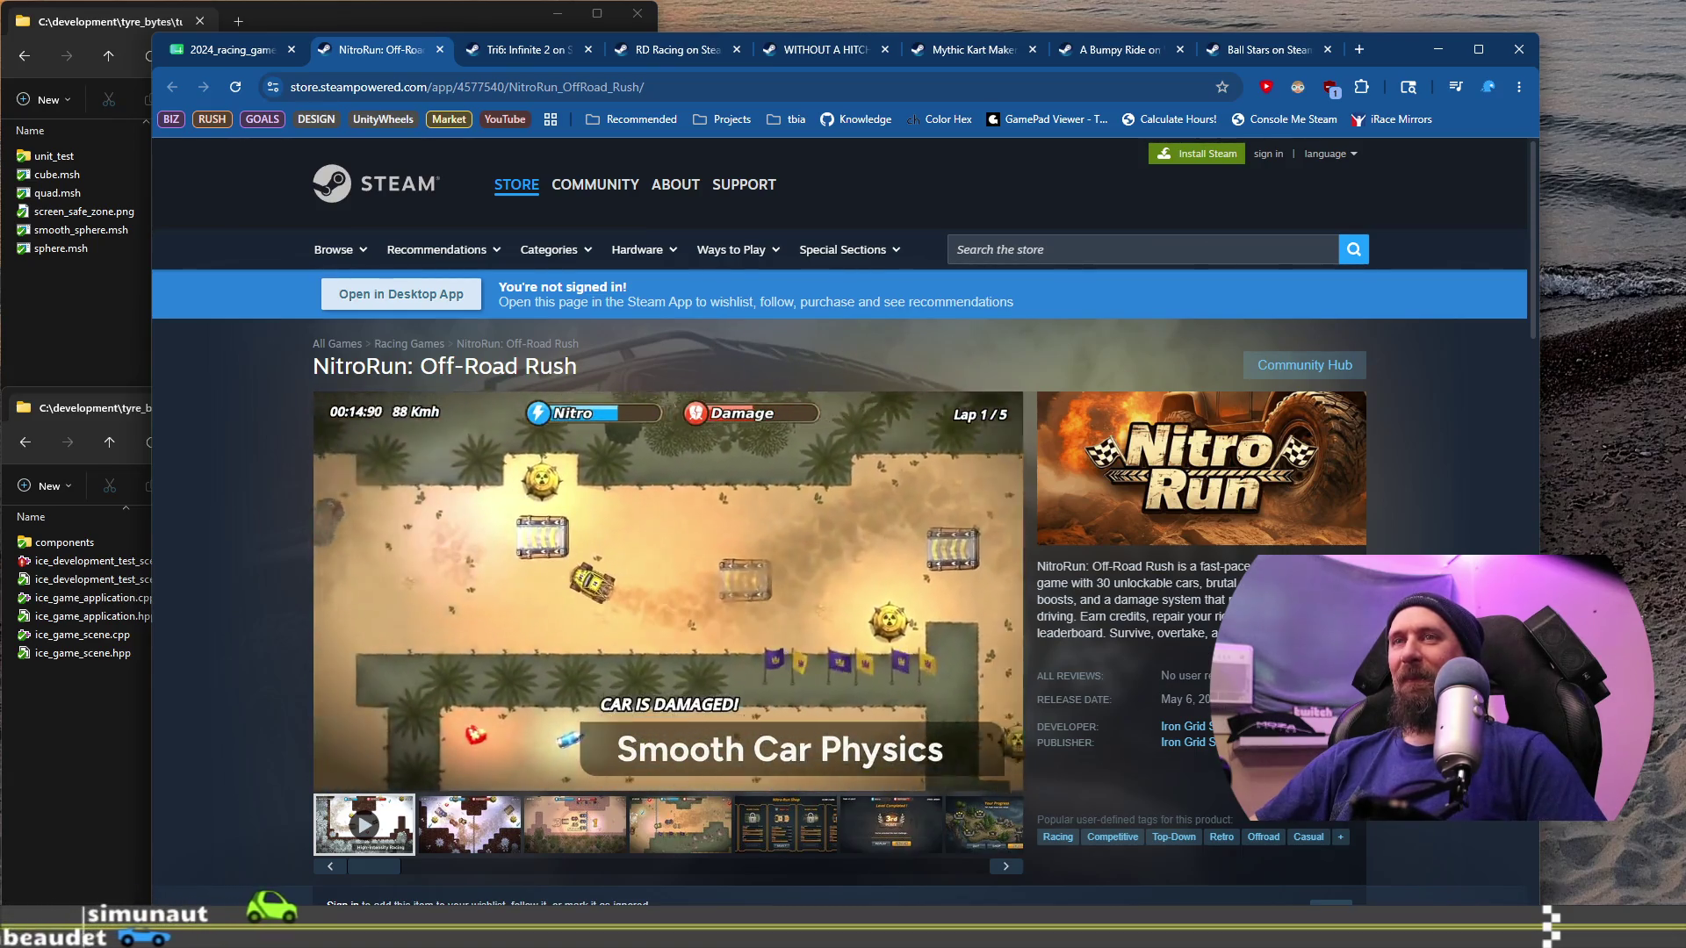
pyautogui.moveTo(681, 560)
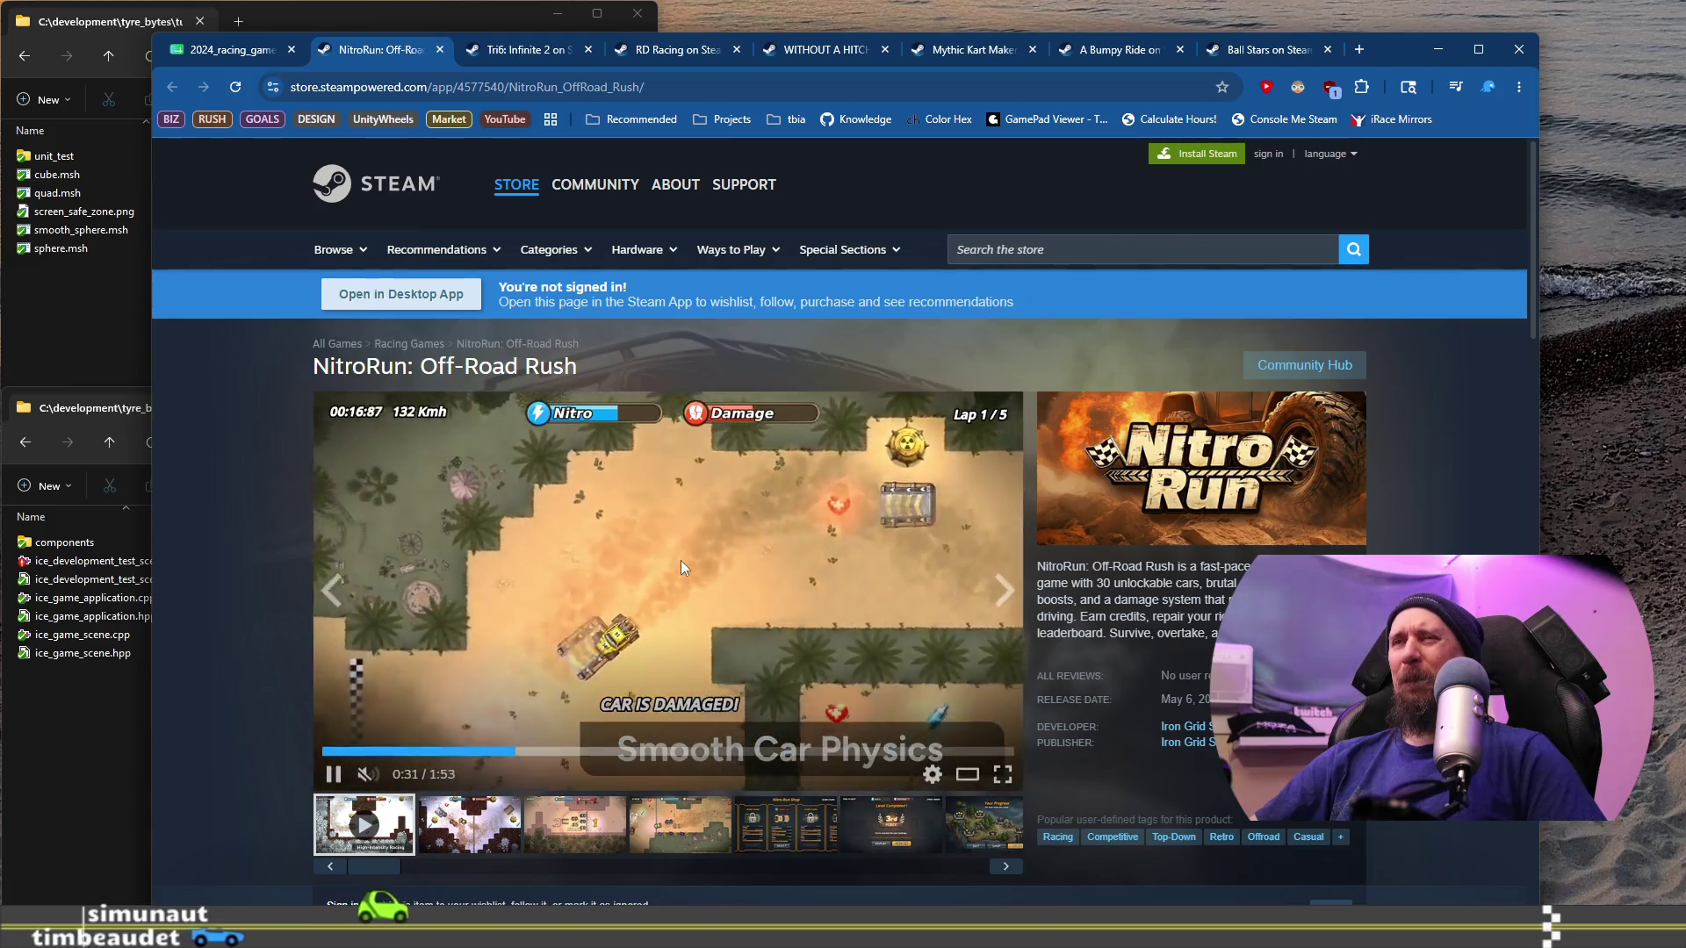
pyautogui.click(830, 625)
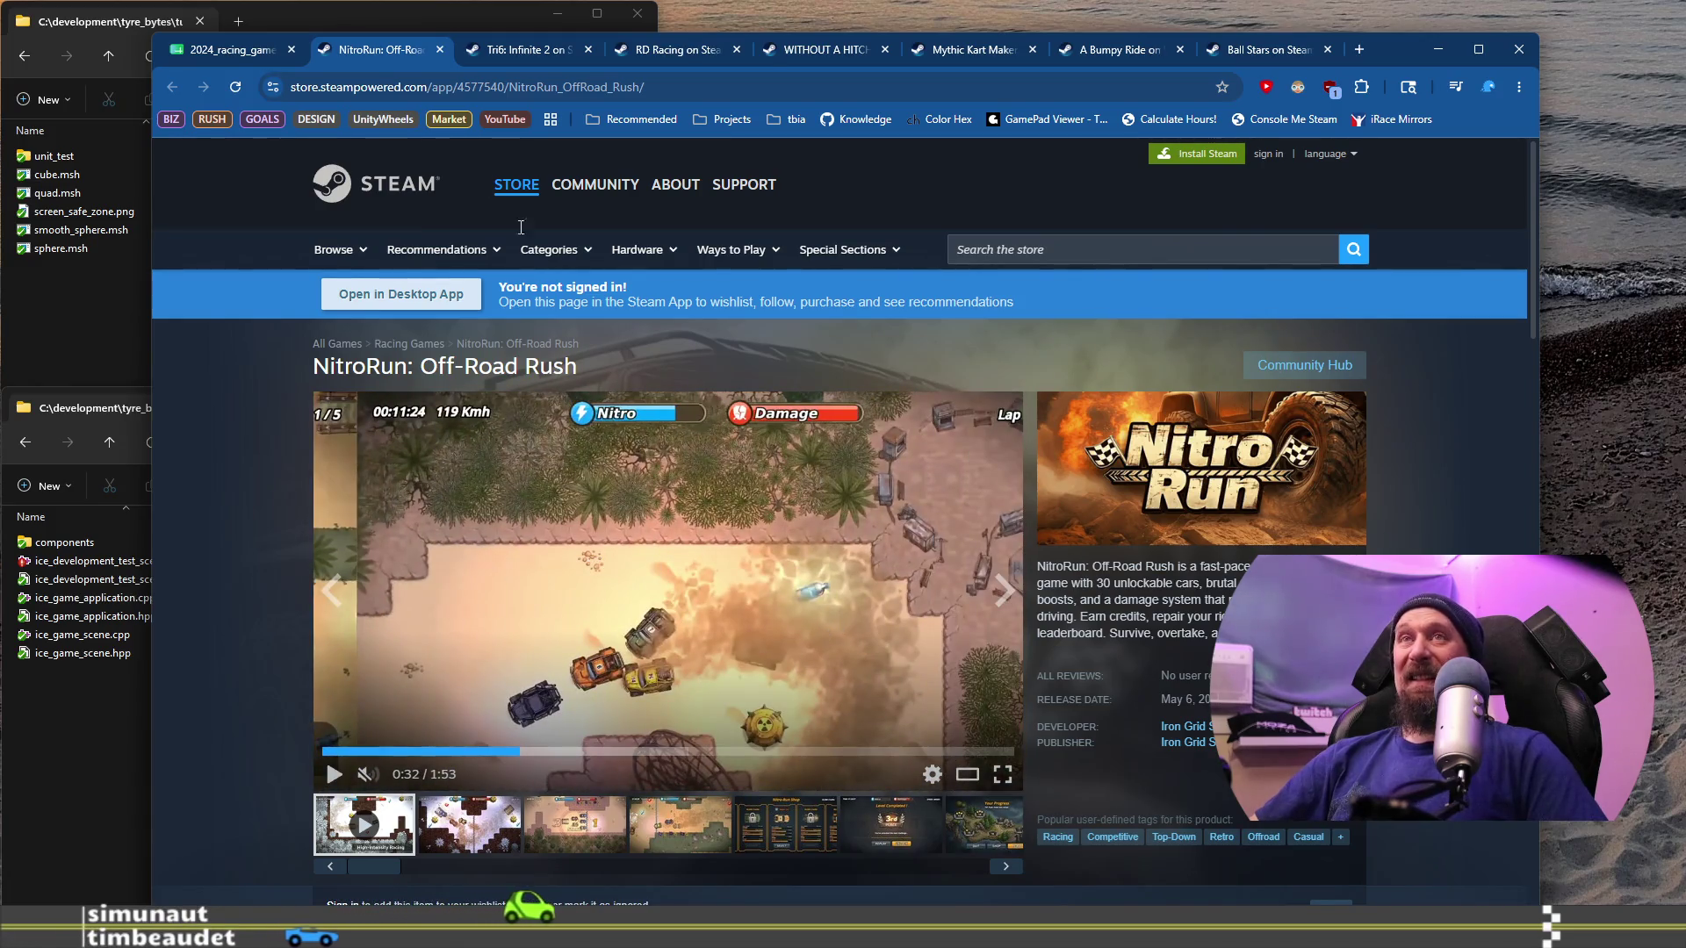
pyautogui.click(226, 51)
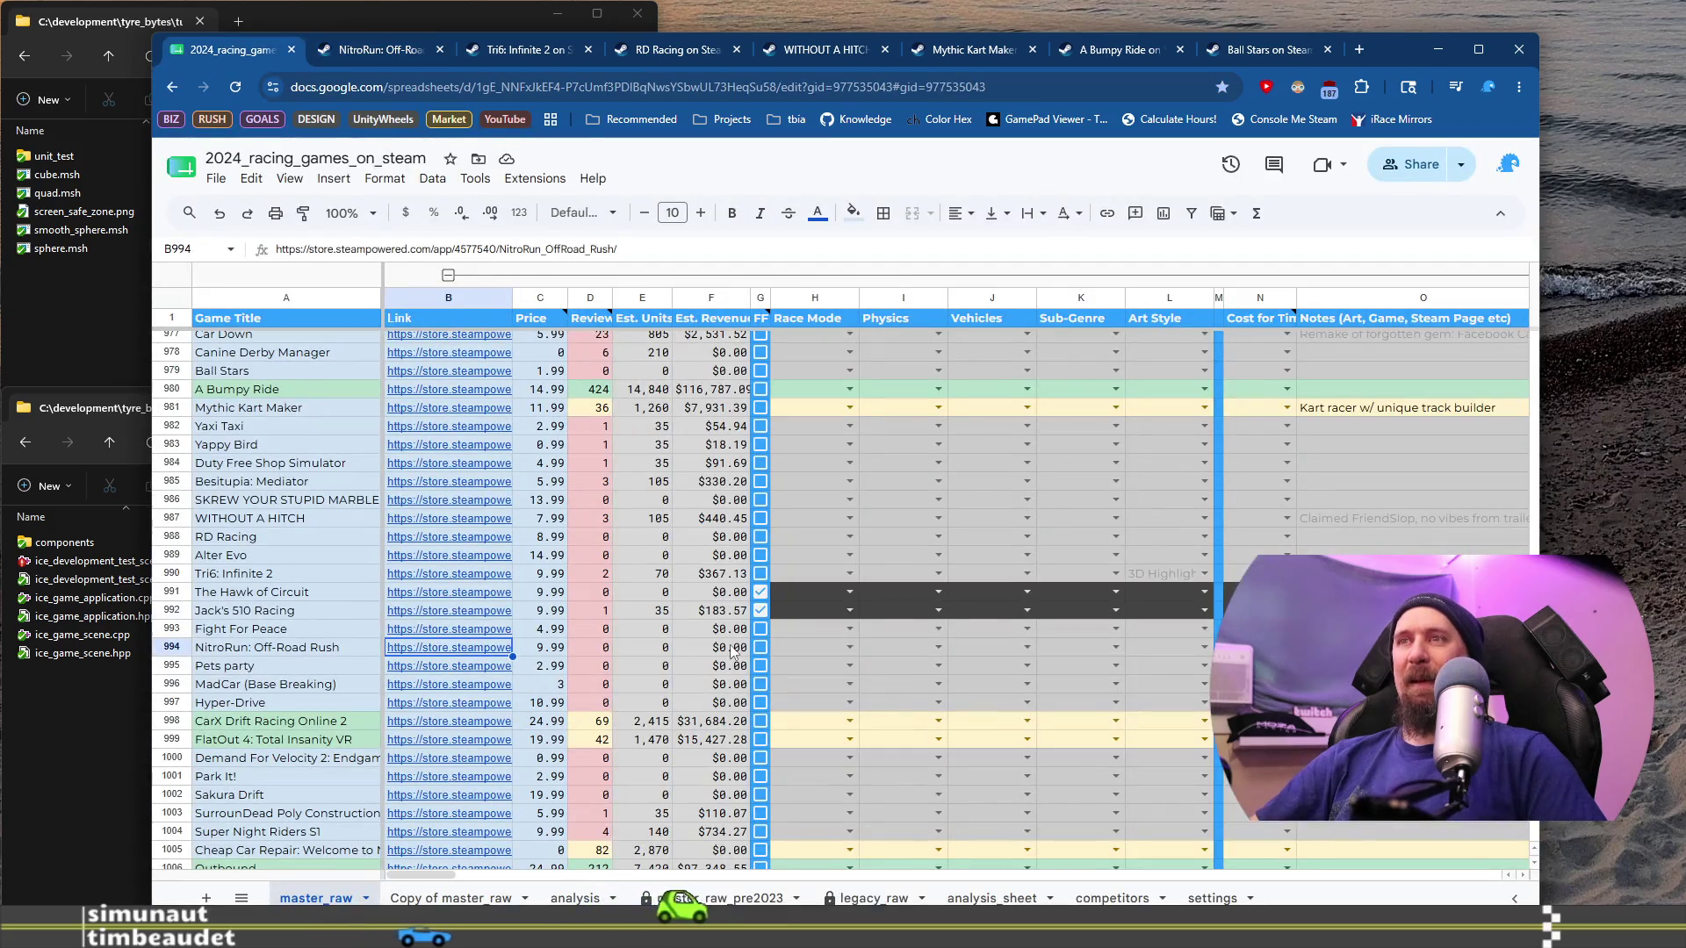
# Step: Flag NitroRun: Off-Road Rush as FF and view the Pets party store page's screenshots
pyautogui.click(761, 648)
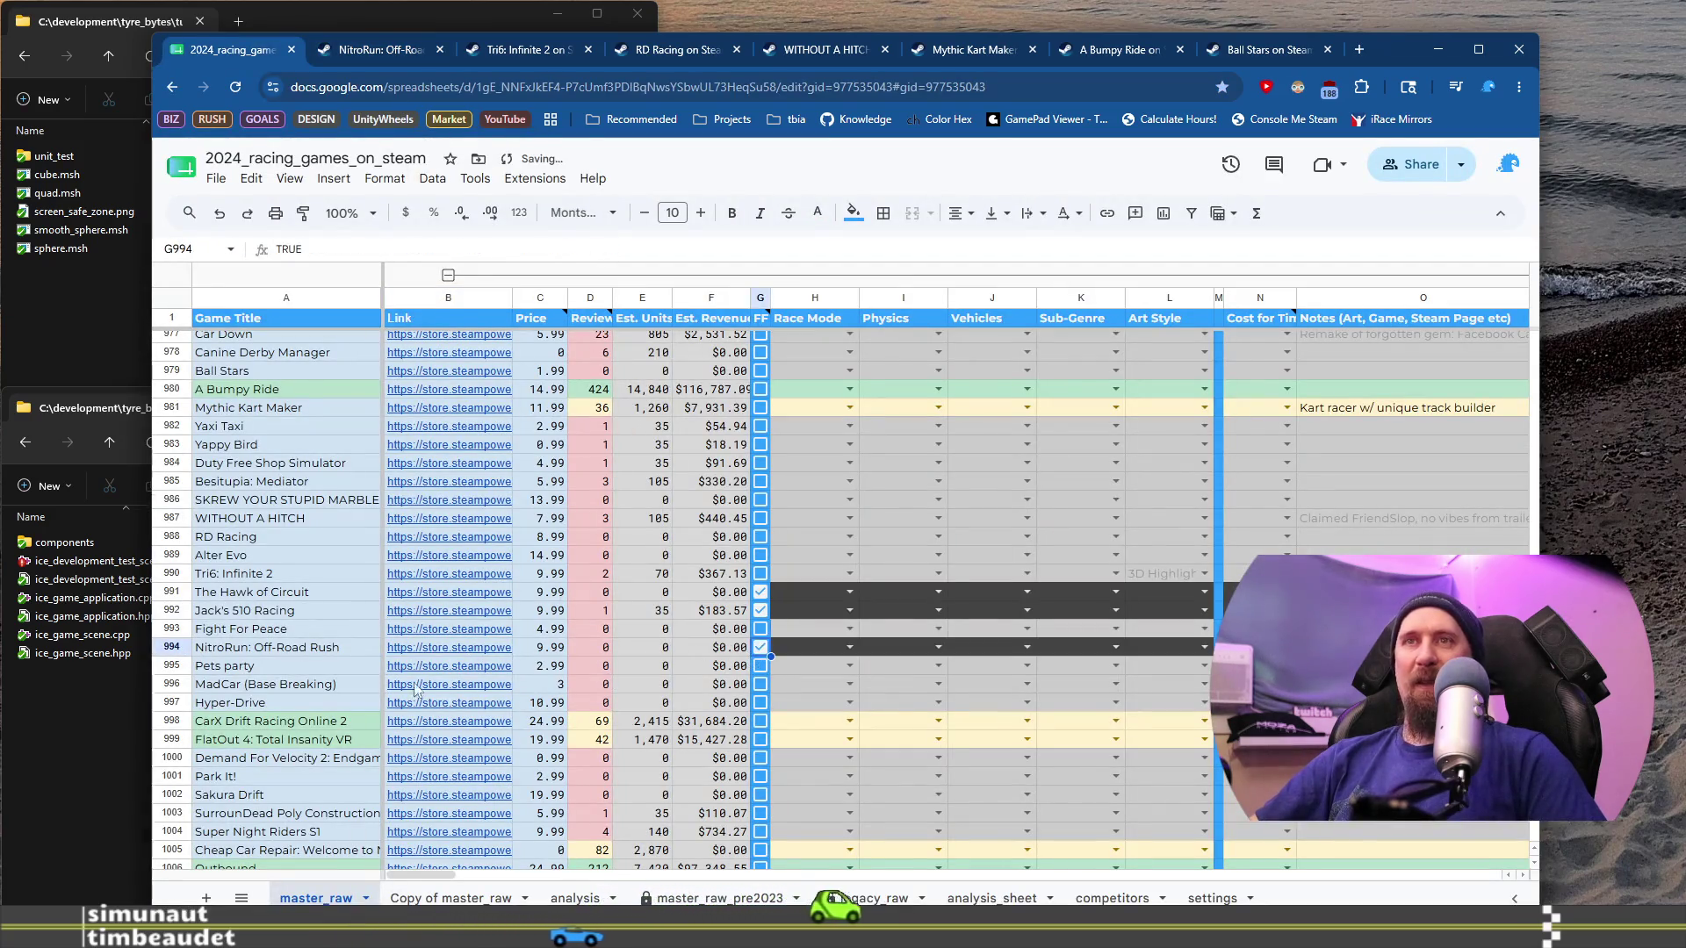
pyautogui.moveTo(442, 672)
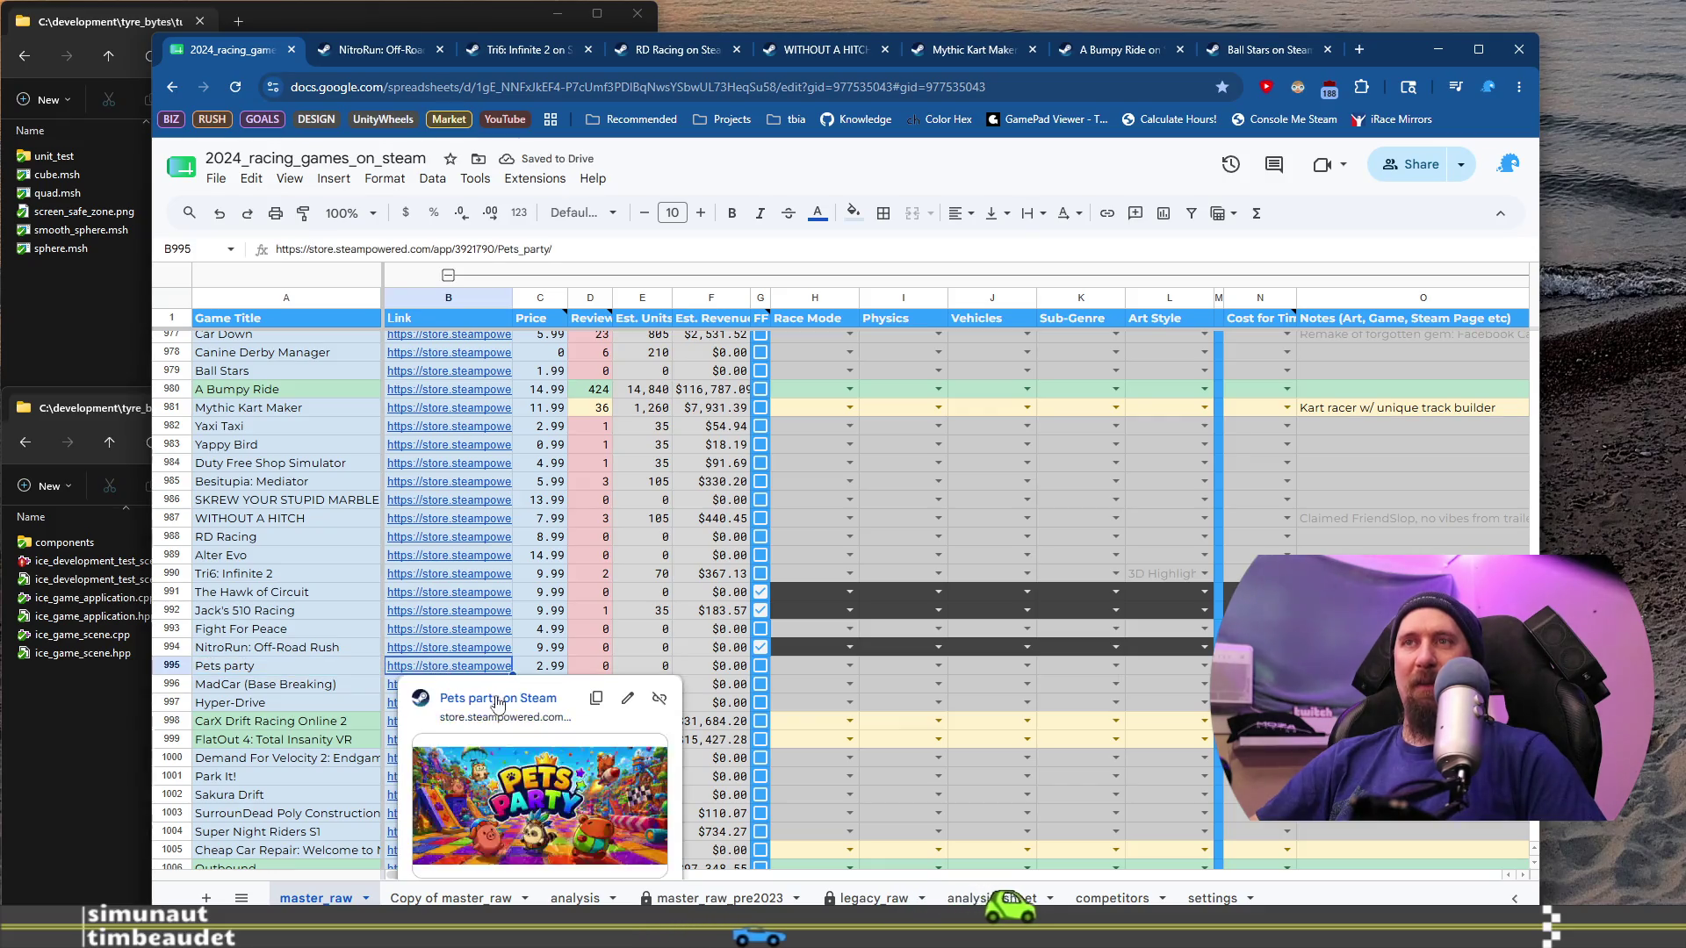
pyautogui.click(489, 730)
pyautogui.click(531, 812)
# Step: Copy the Pets party page address, switching to the terminal and back
pyautogui.click(712, 93)
pyautogui.hotkey('ctrl', 'c')
pyautogui.hotkey('alt', 'Tab')
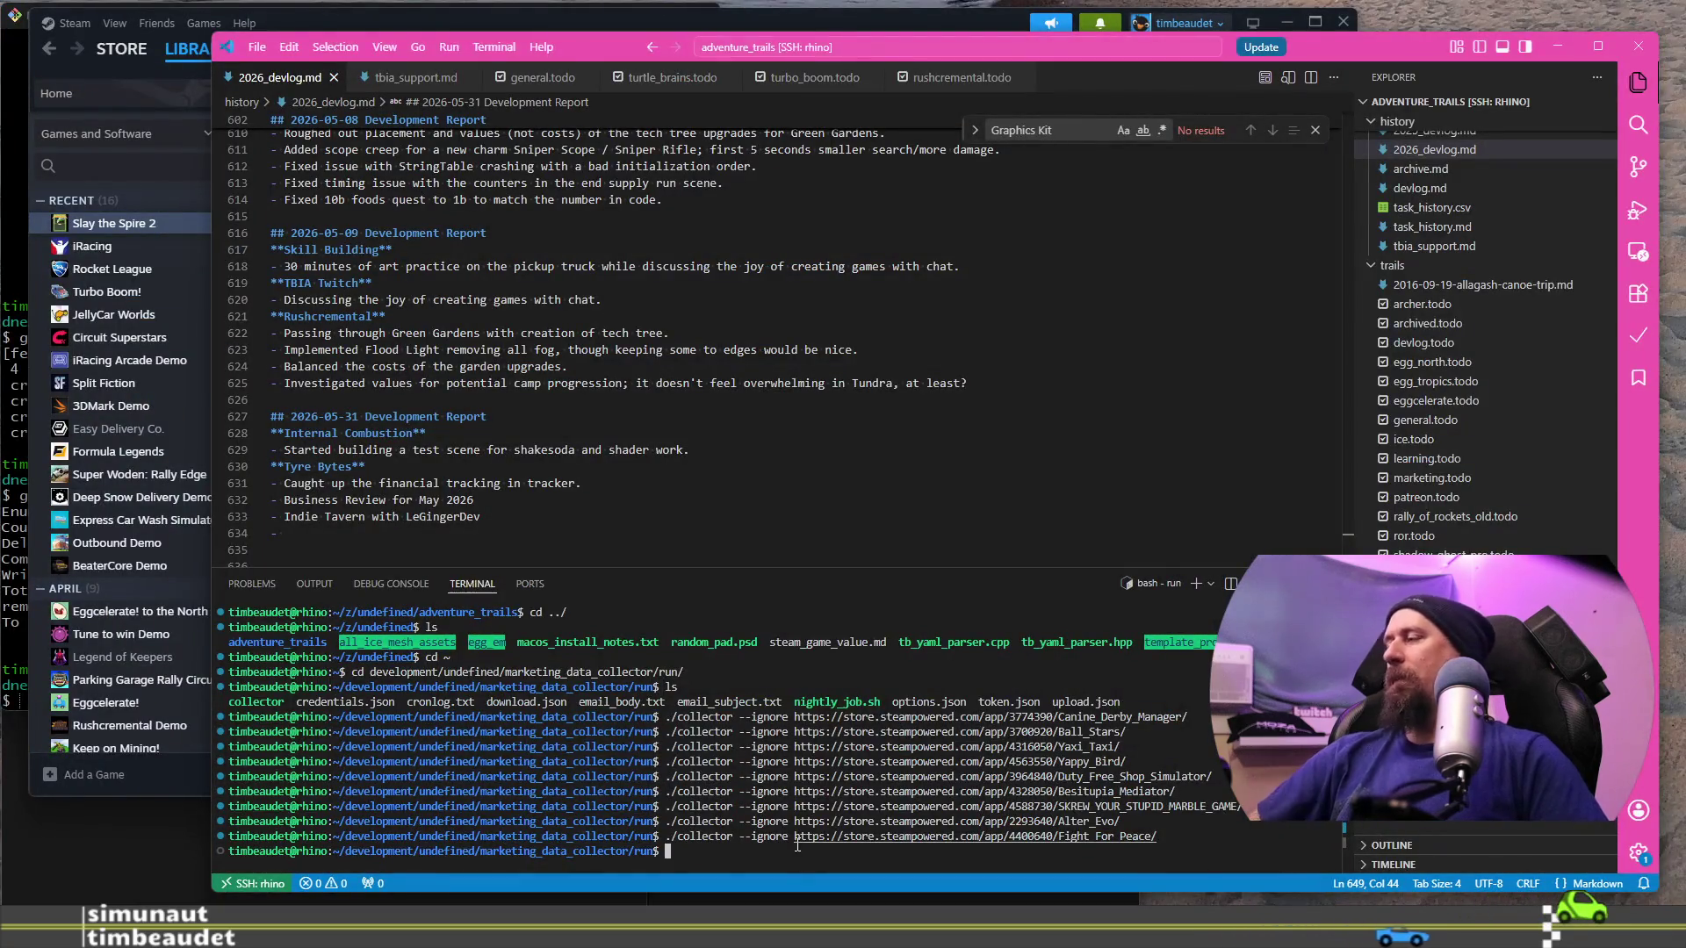
pyautogui.hotkey('alt', 'Tab')
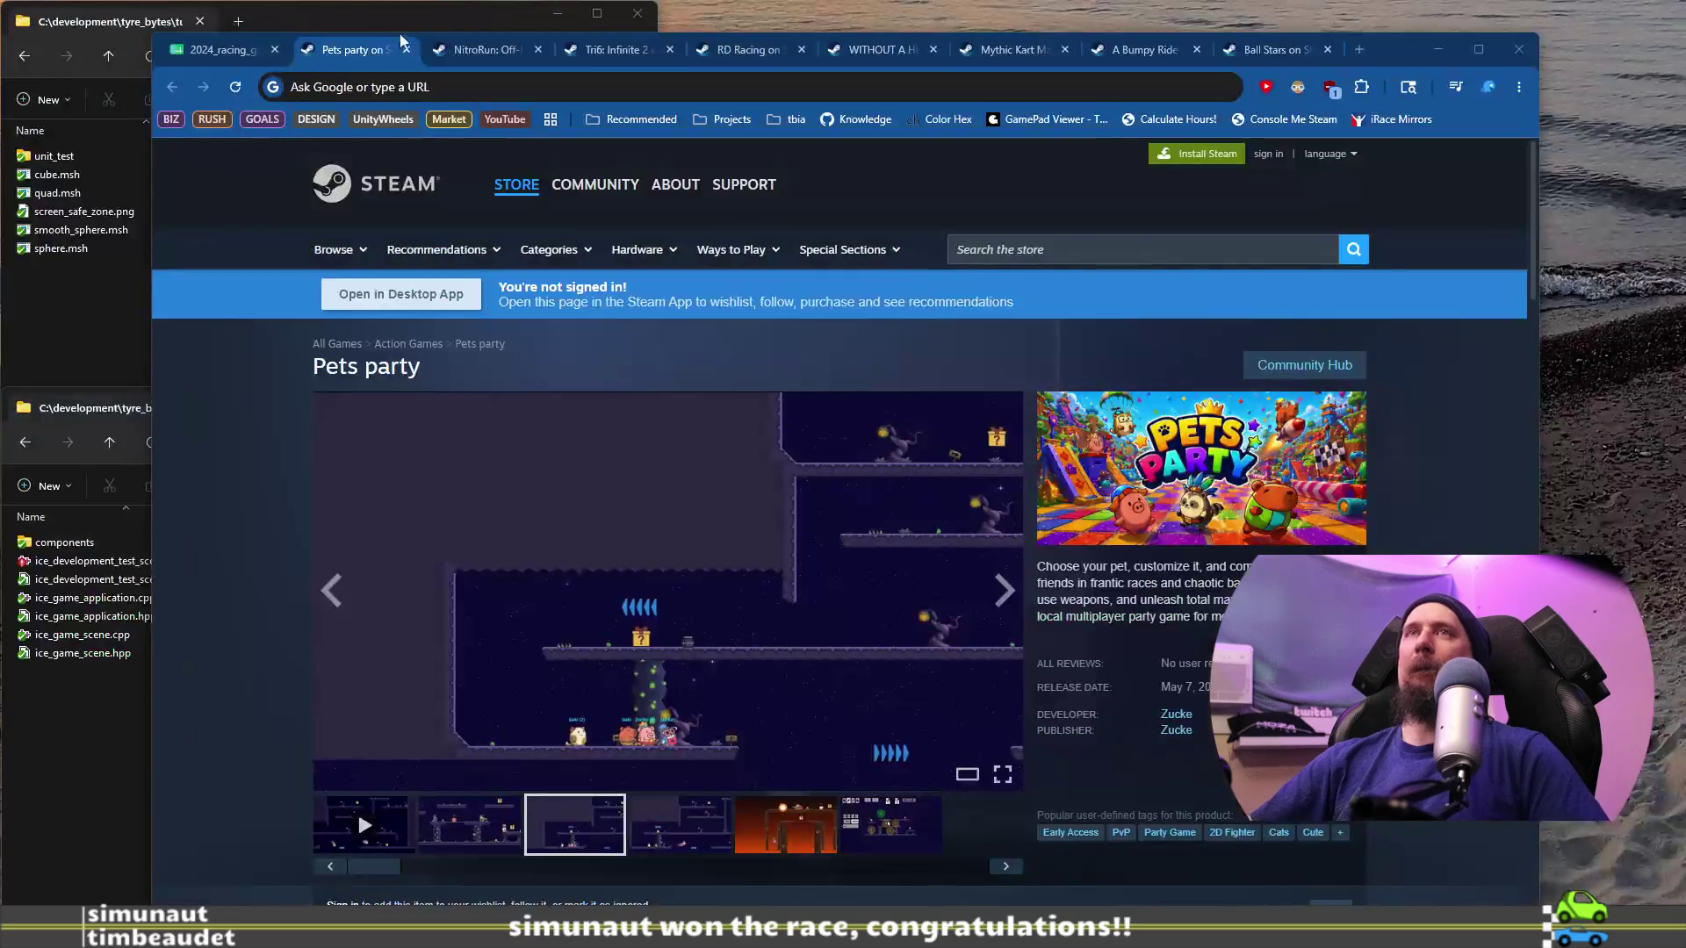
# Step: Close the Pets party page and open MadCar's Steam store page from cell B996
pyautogui.click(407, 49)
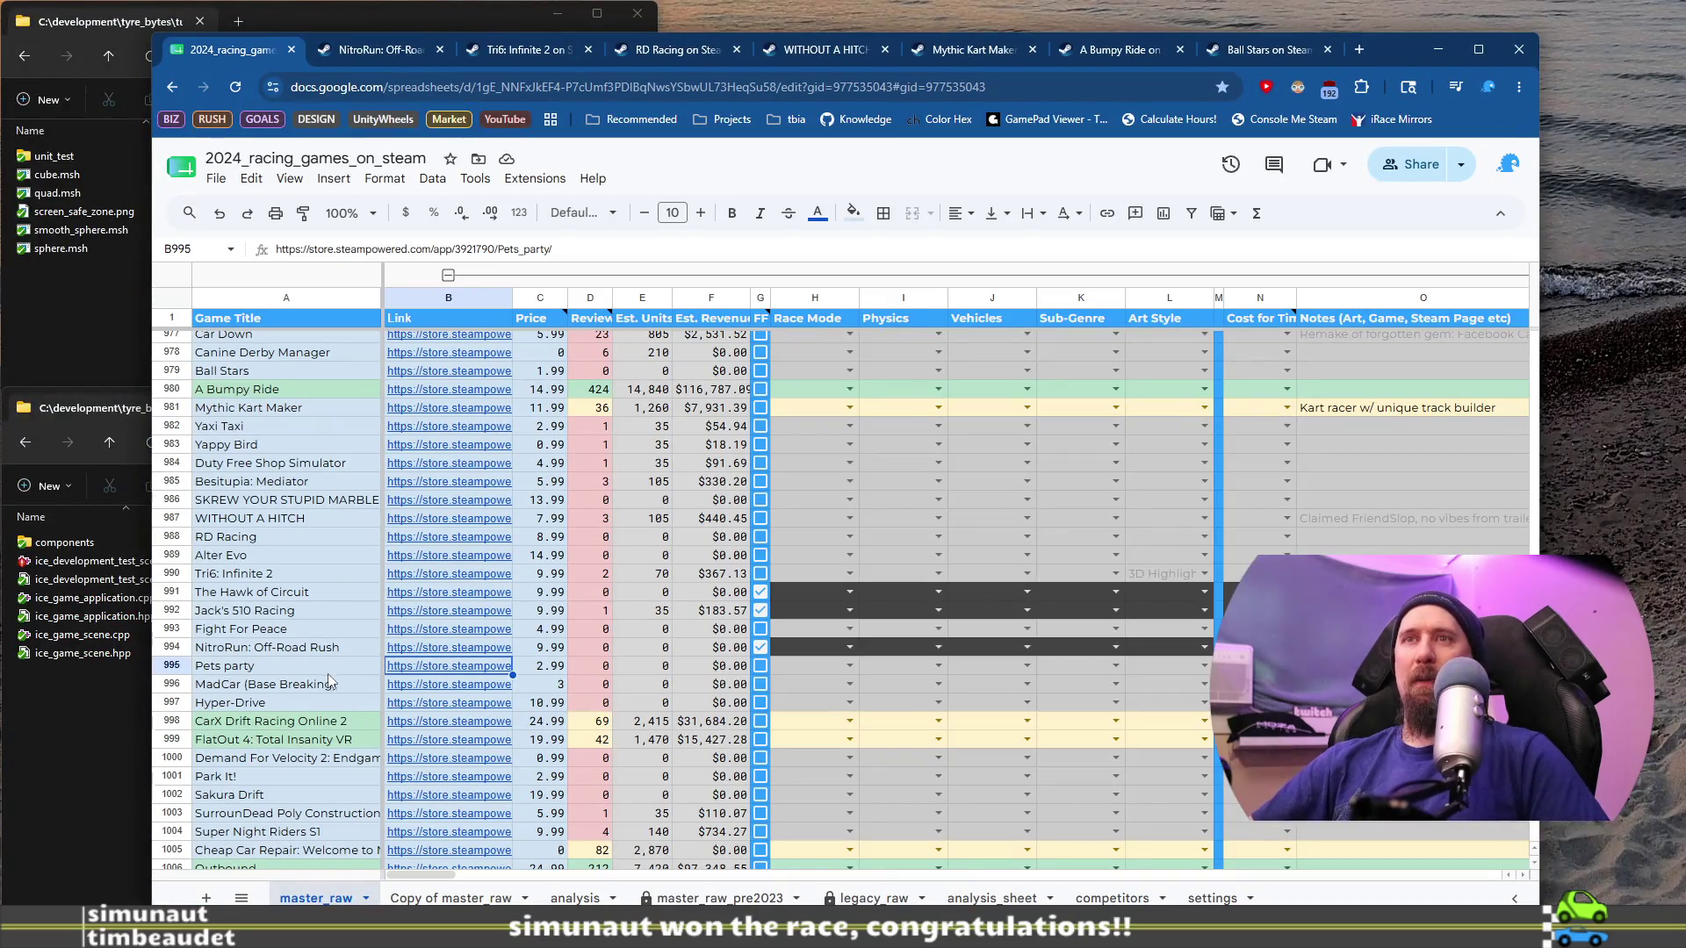
pyautogui.click(420, 689)
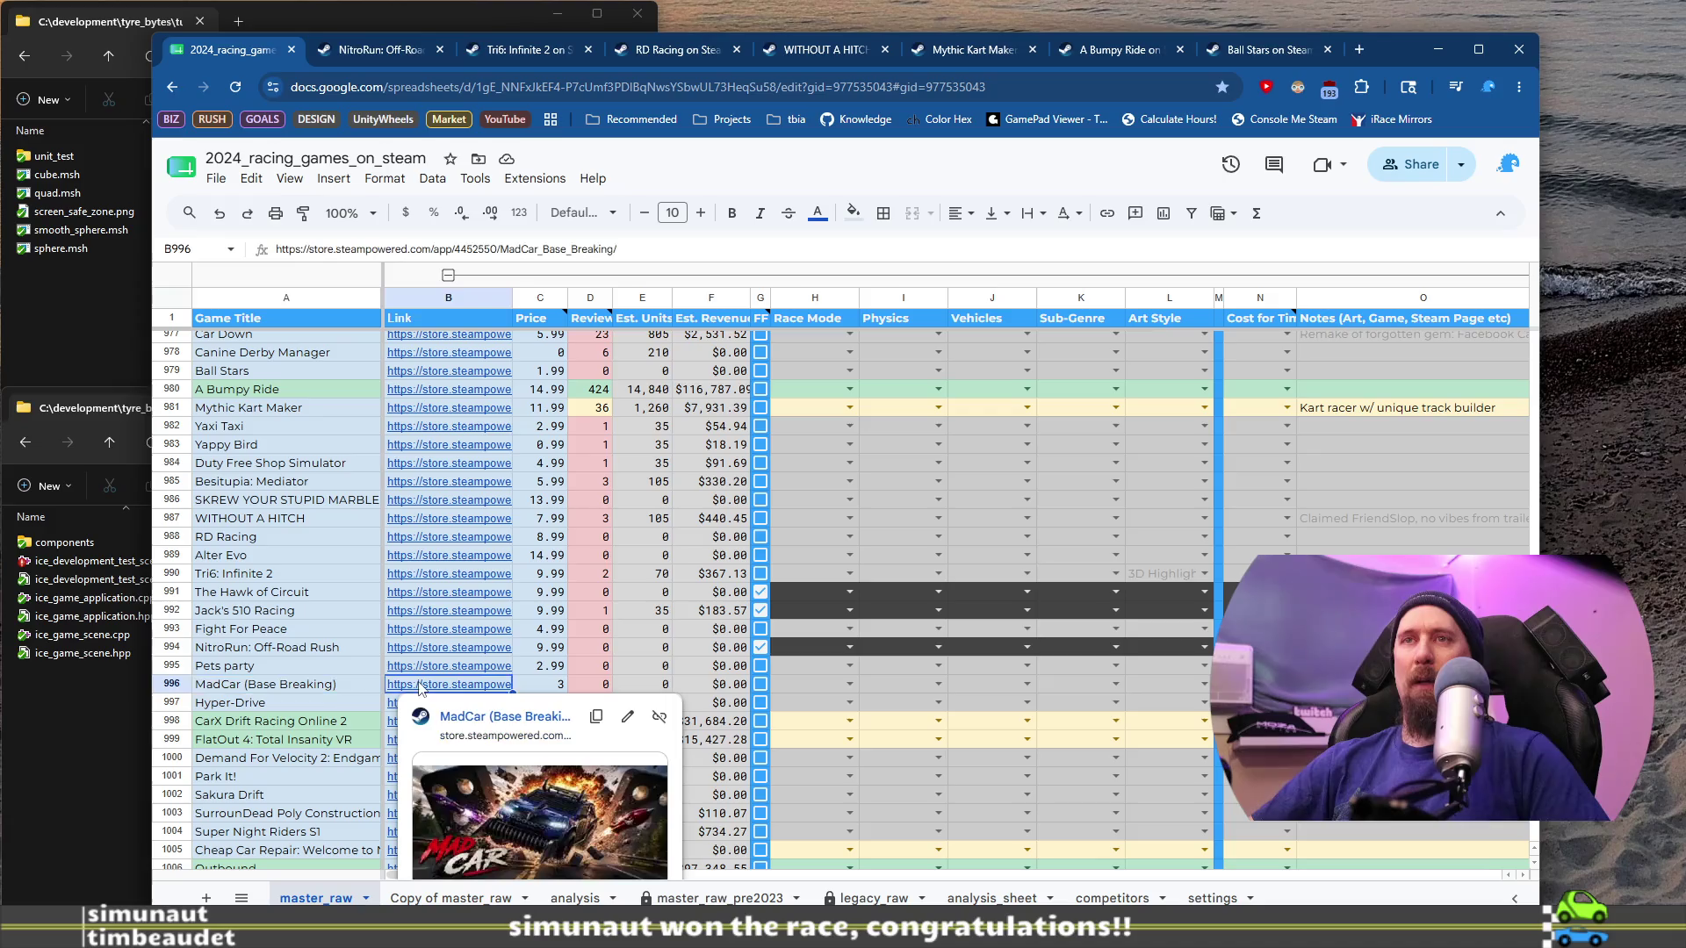
pyautogui.click(487, 717)
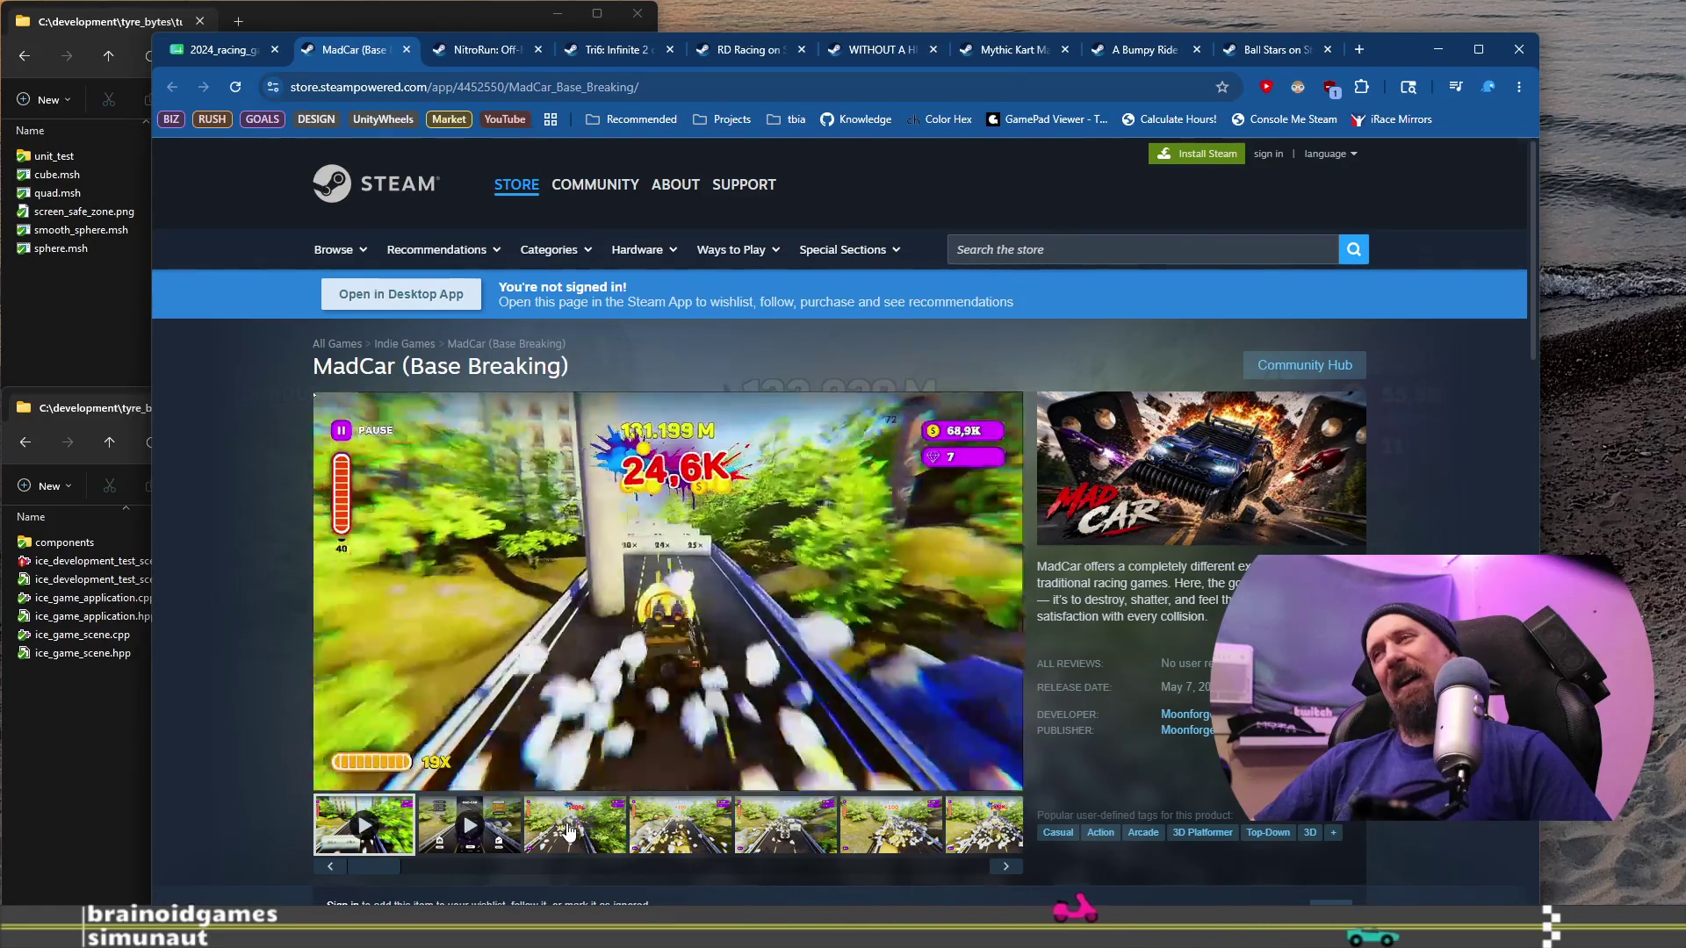
# Step: Scroll MadCar's page down to the $3.00 Early Access price and About This Game features
pyautogui.scroll(-13, 568, 830)
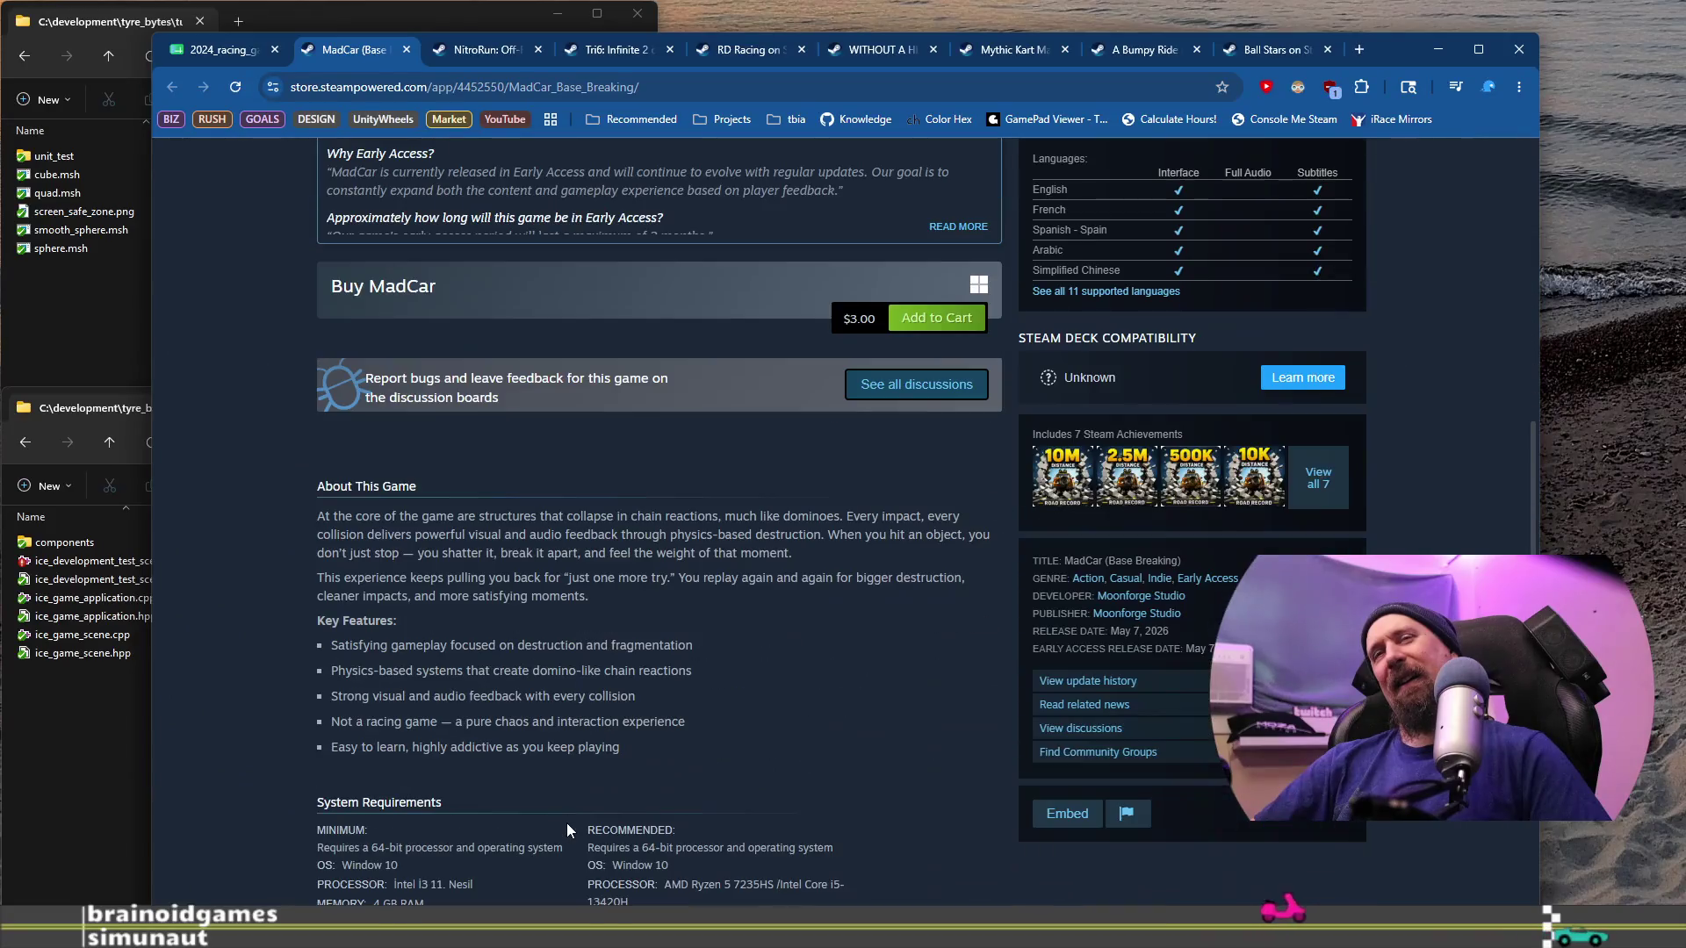
# Step: Read MadCar's description and system requirements, then return to the 2024_racing_games spreadsheet
pyautogui.scroll(-3, 566, 830)
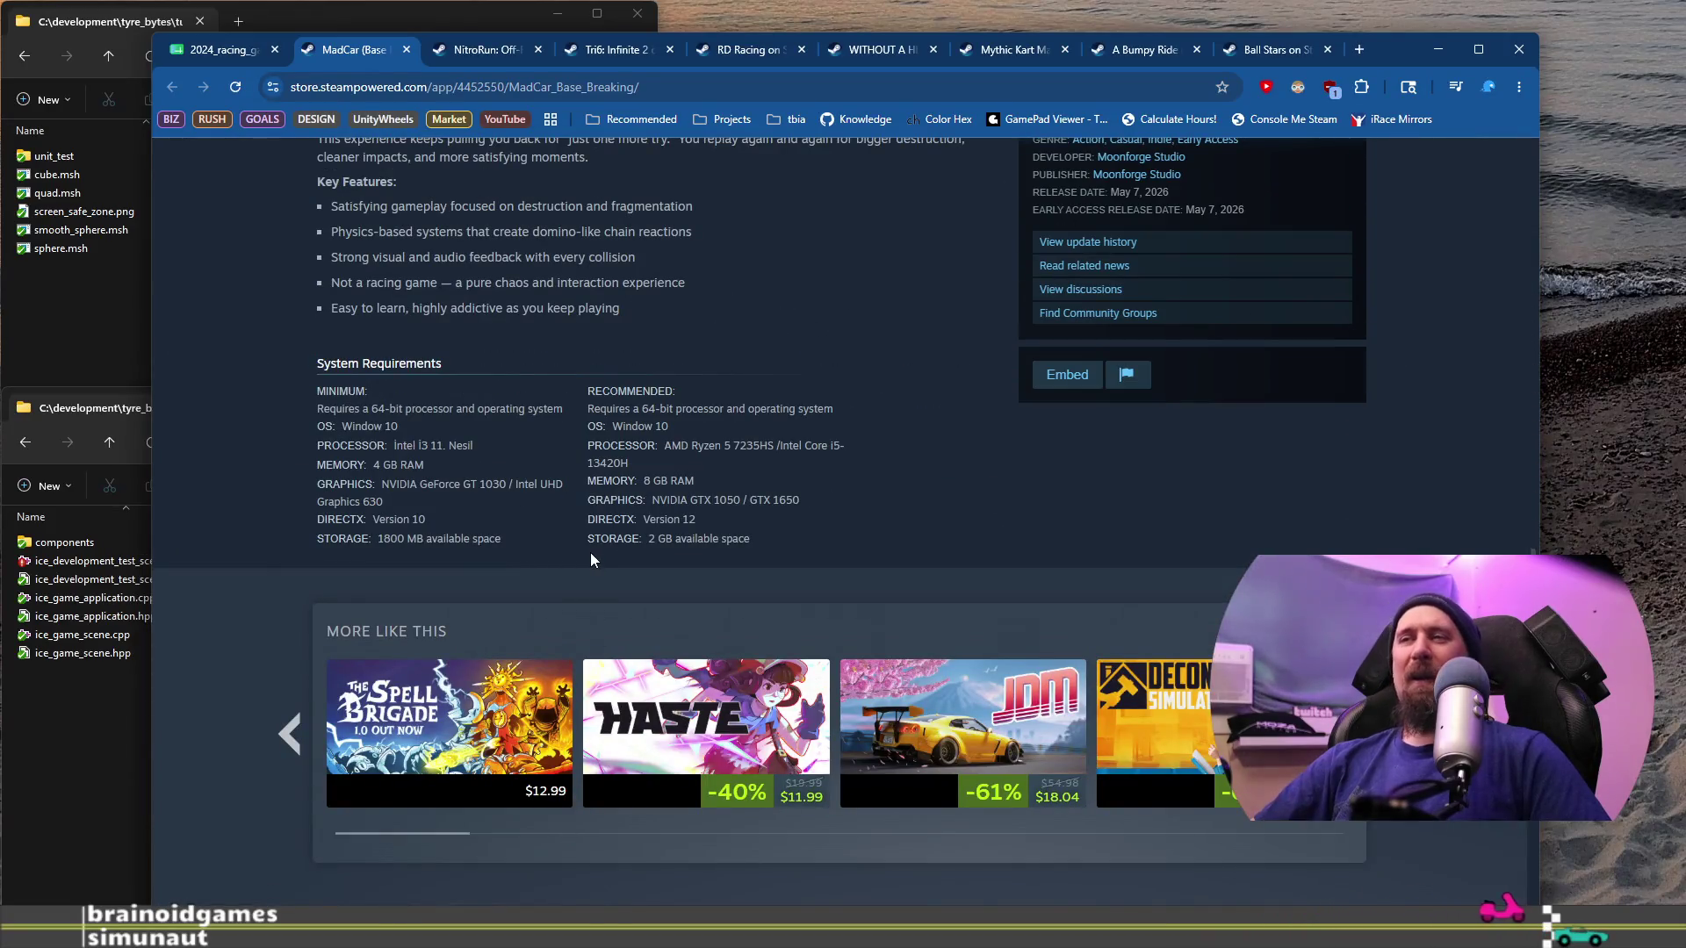
pyautogui.scroll(10, 592, 560)
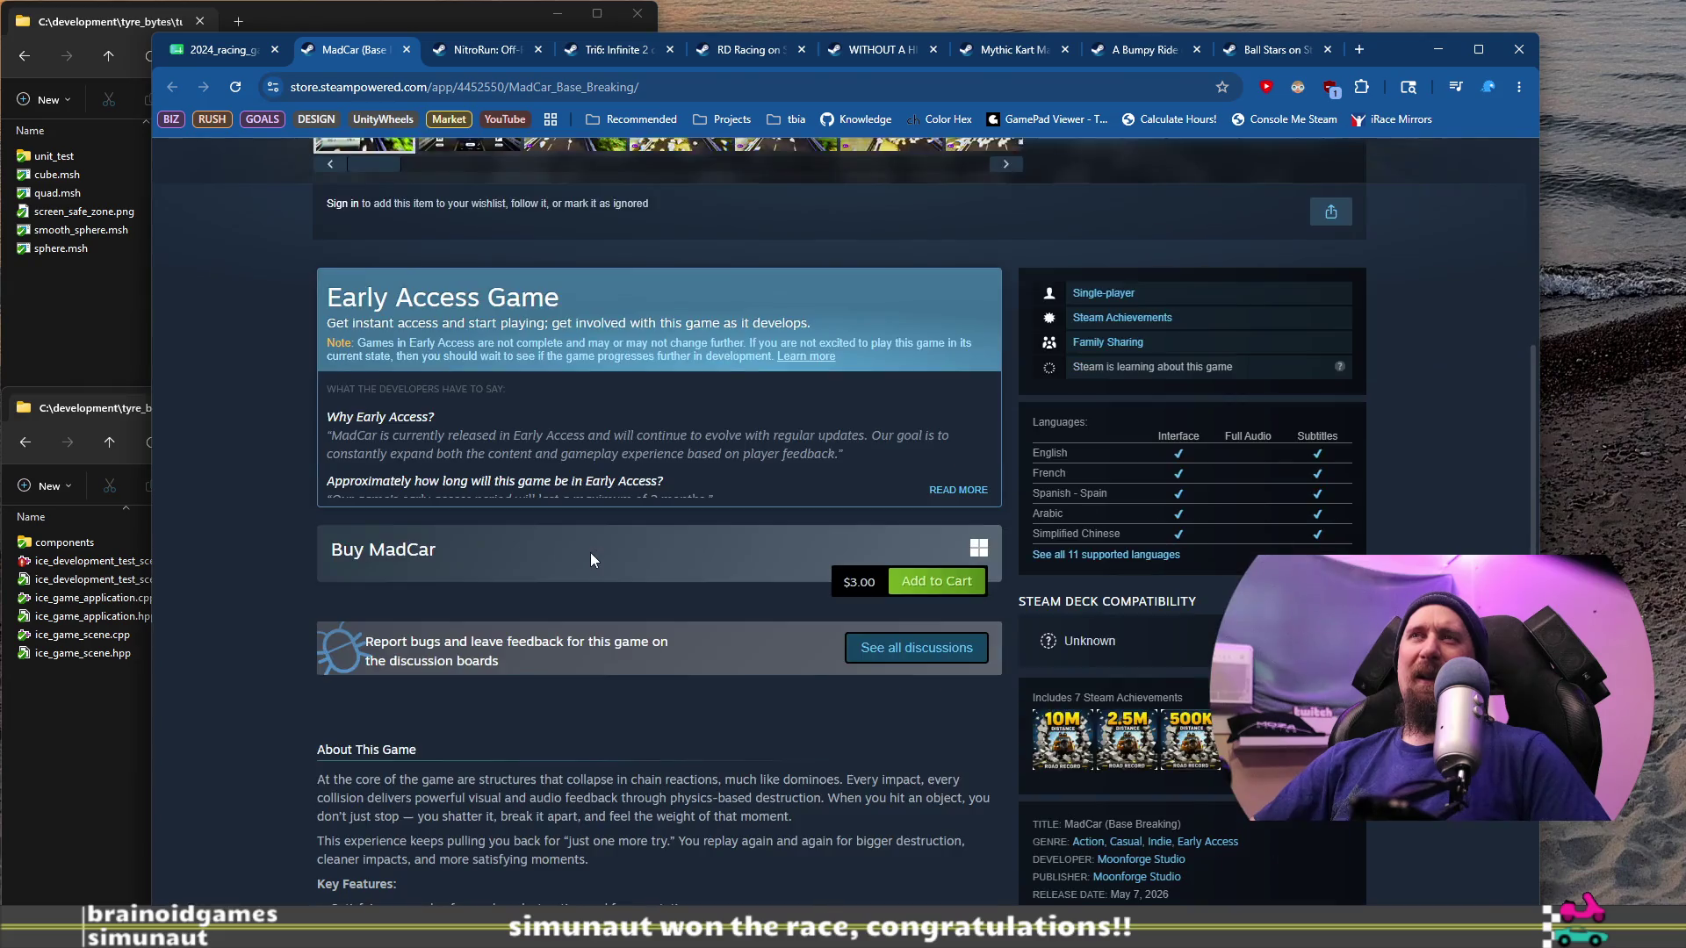
pyautogui.scroll(5, 592, 560)
pyautogui.scroll(-12, 591, 556)
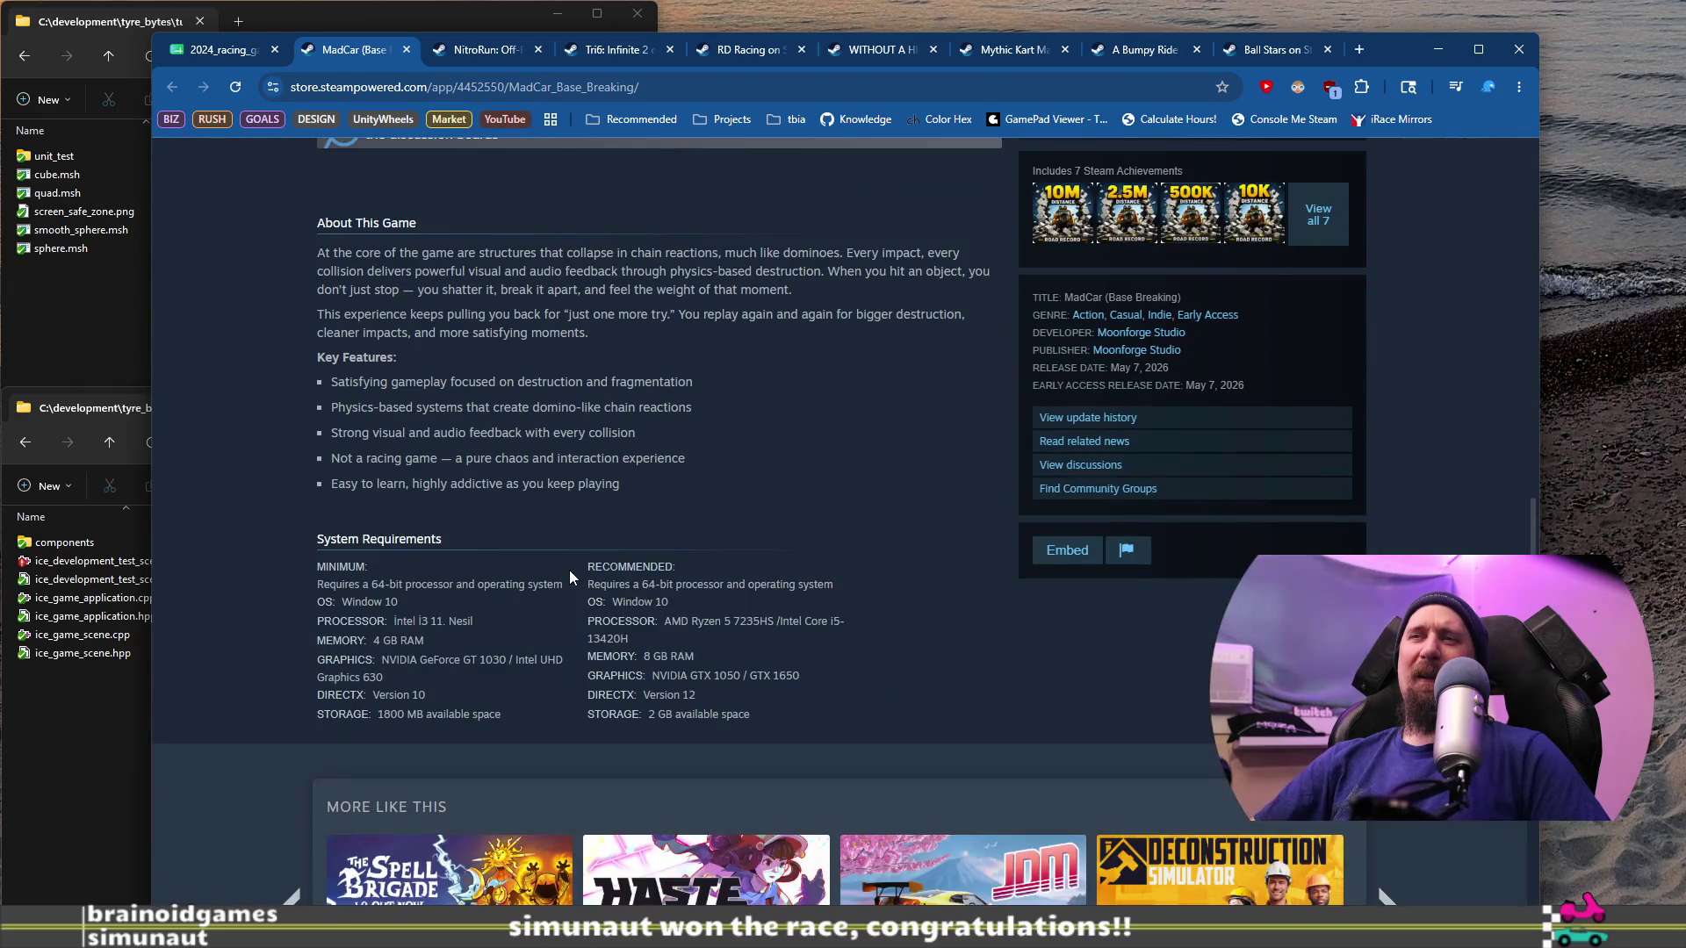
pyautogui.scroll(-2, 570, 575)
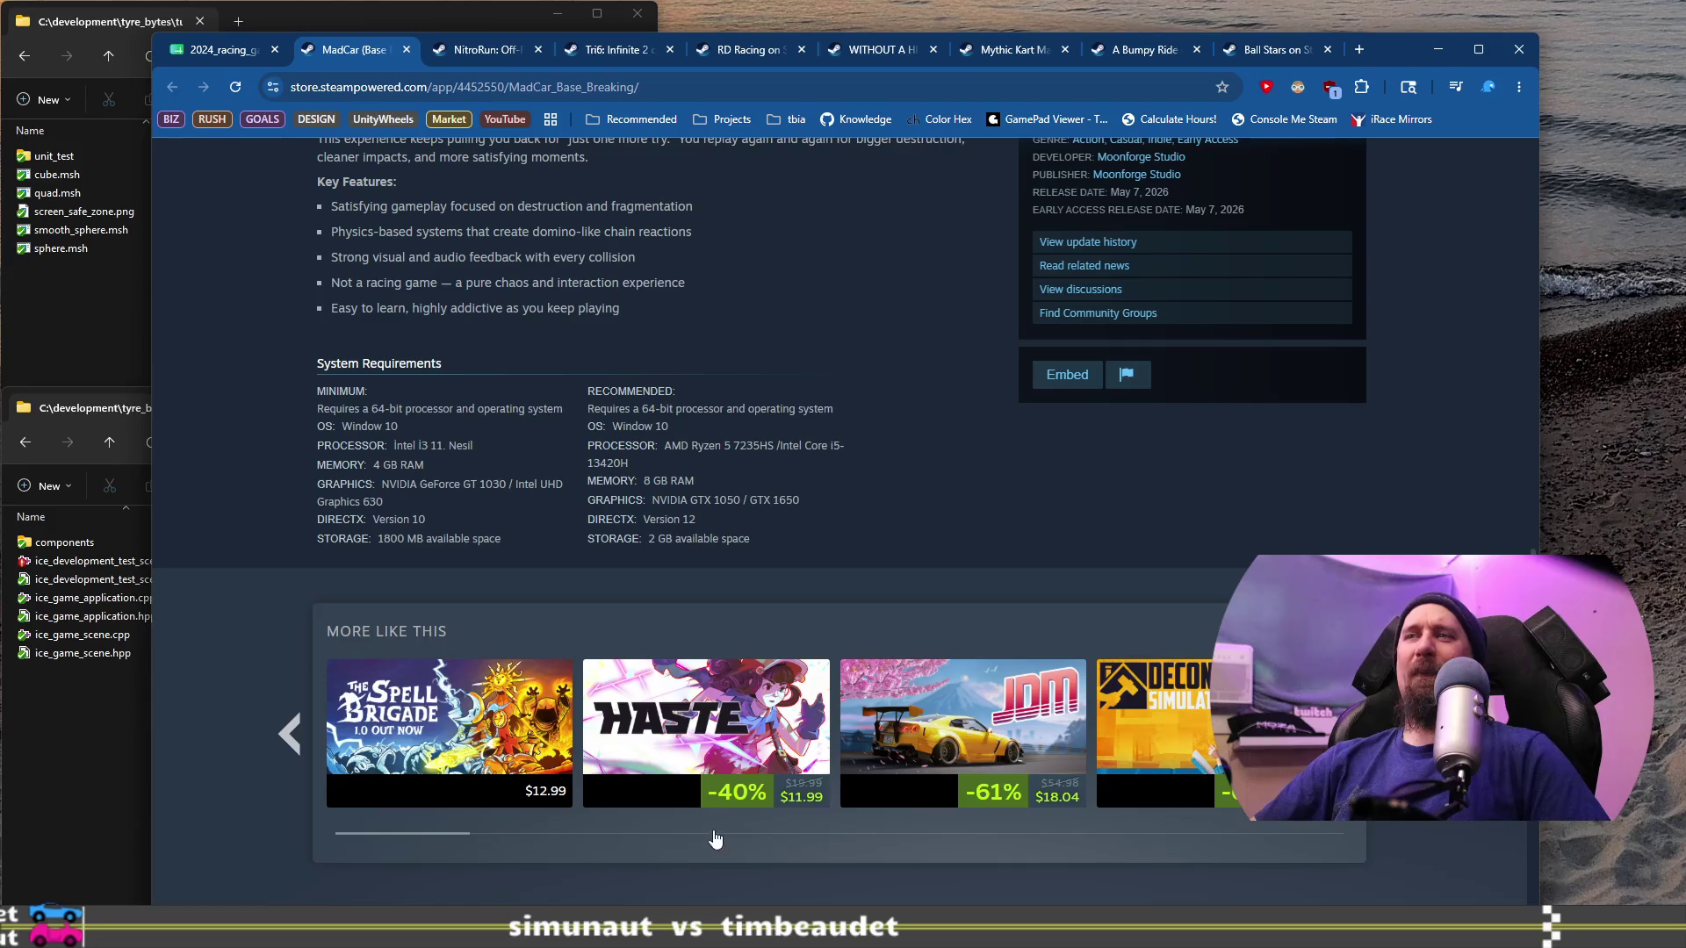
pyautogui.scroll(15, 714, 833)
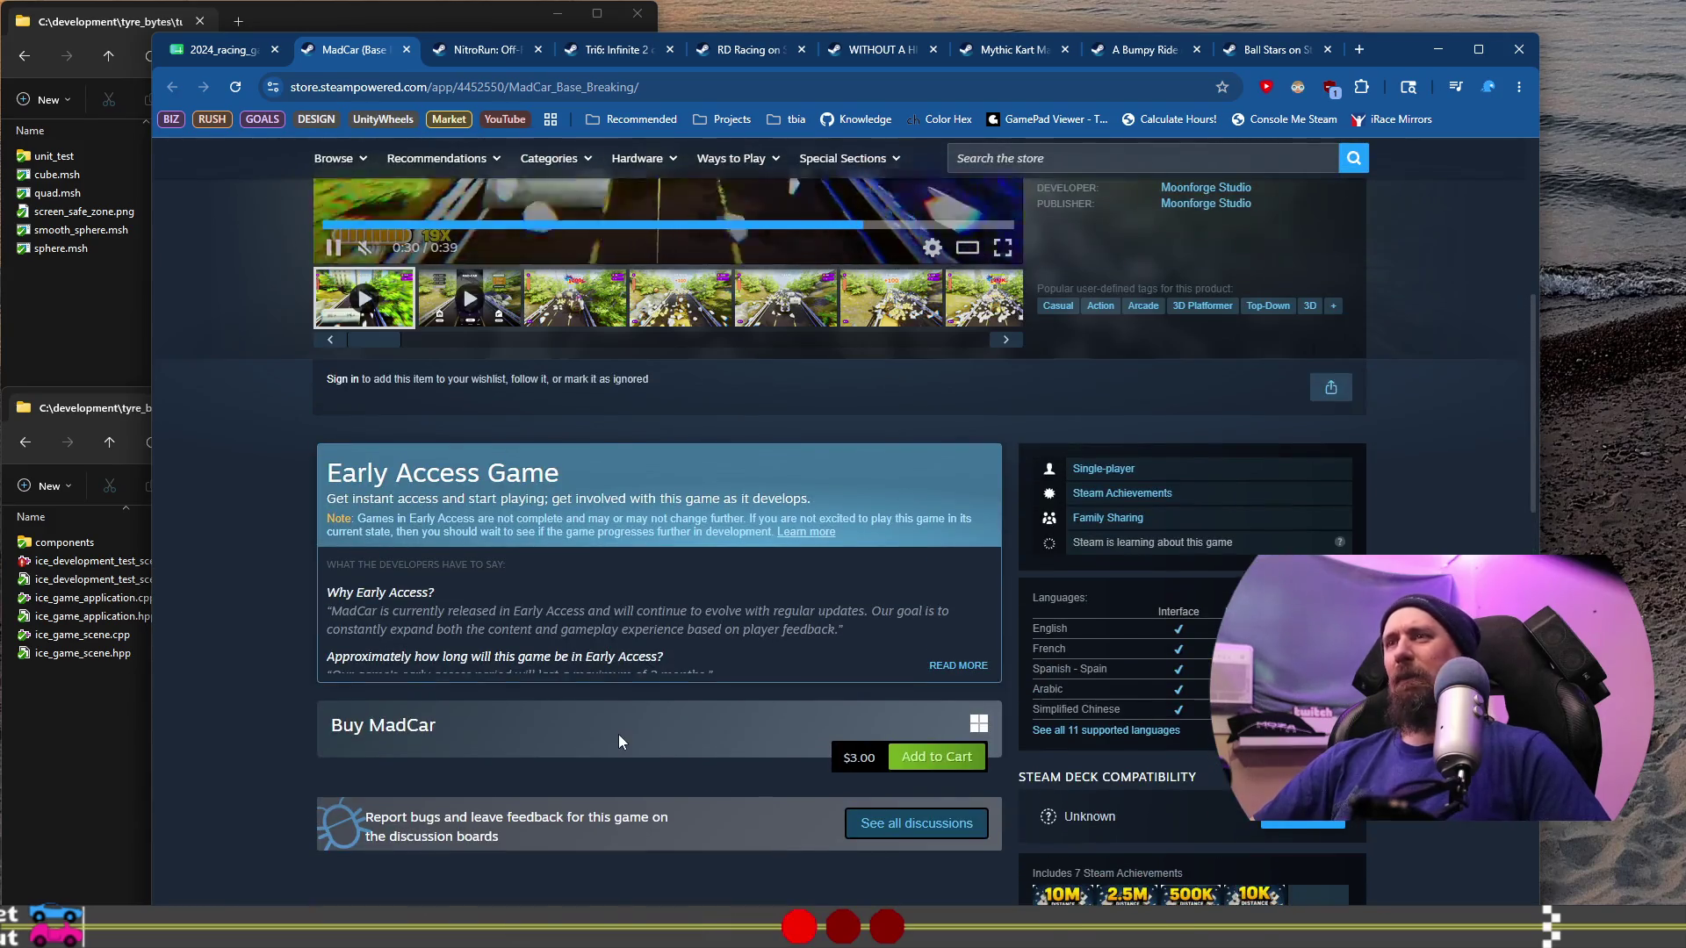
pyautogui.scroll(5, 618, 736)
pyautogui.click(194, 53)
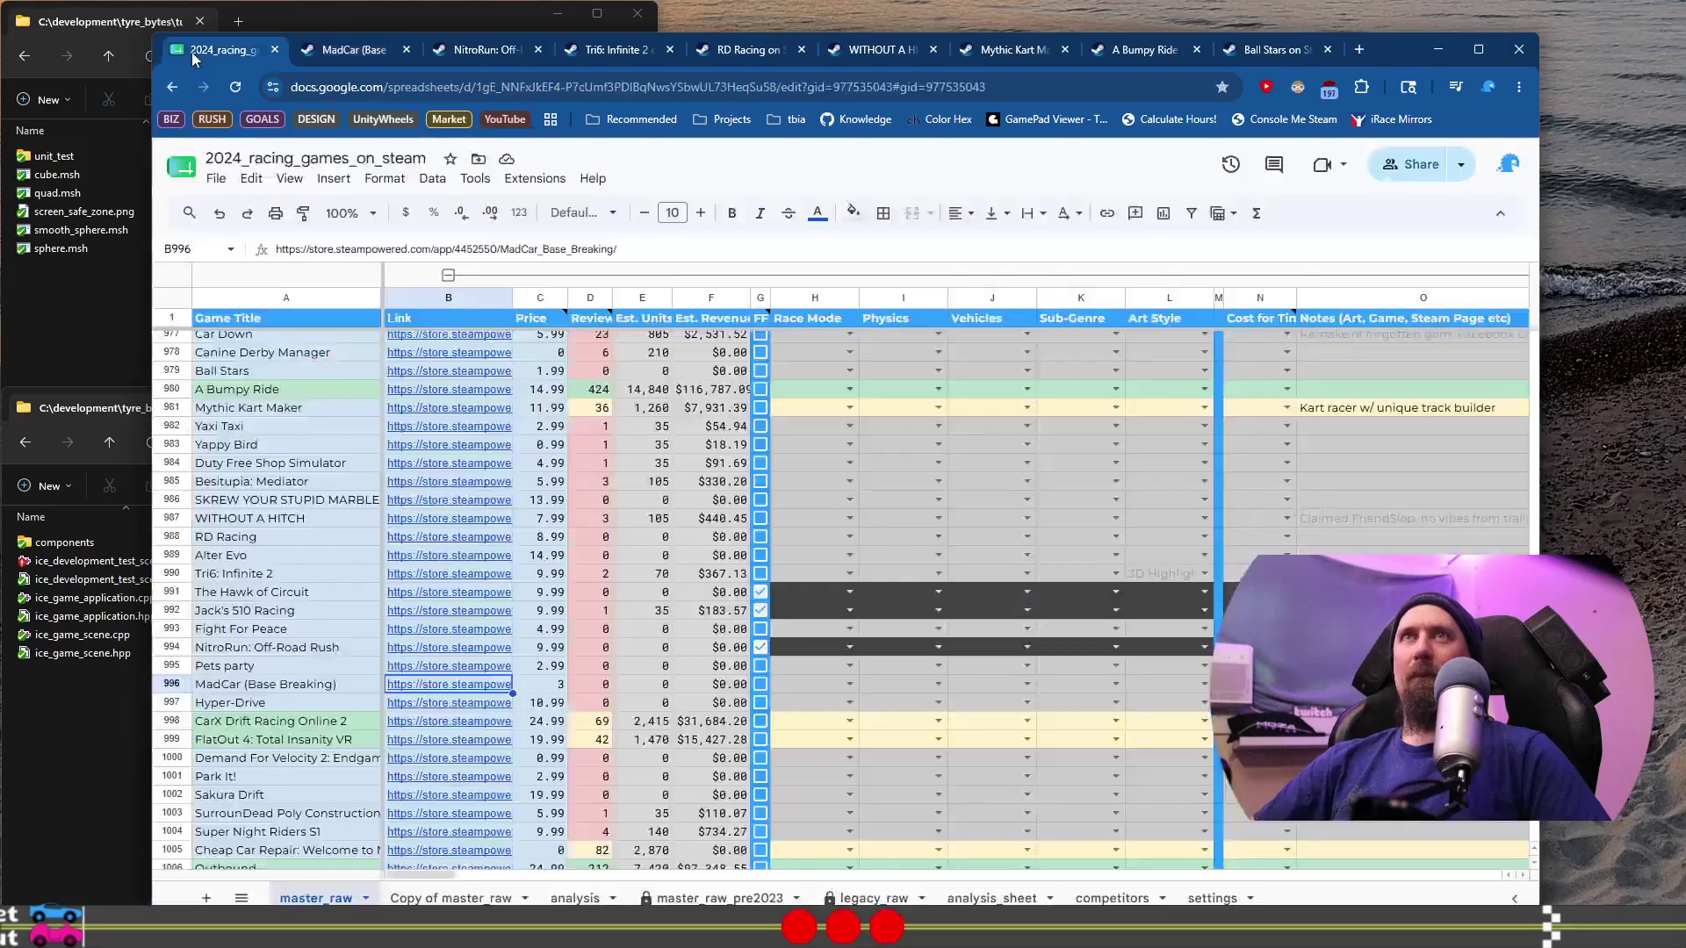
# Step: Tick G996 to flag MadCar as FF, then open Hyper-Drive's Steam page from B997
pyautogui.click(760, 685)
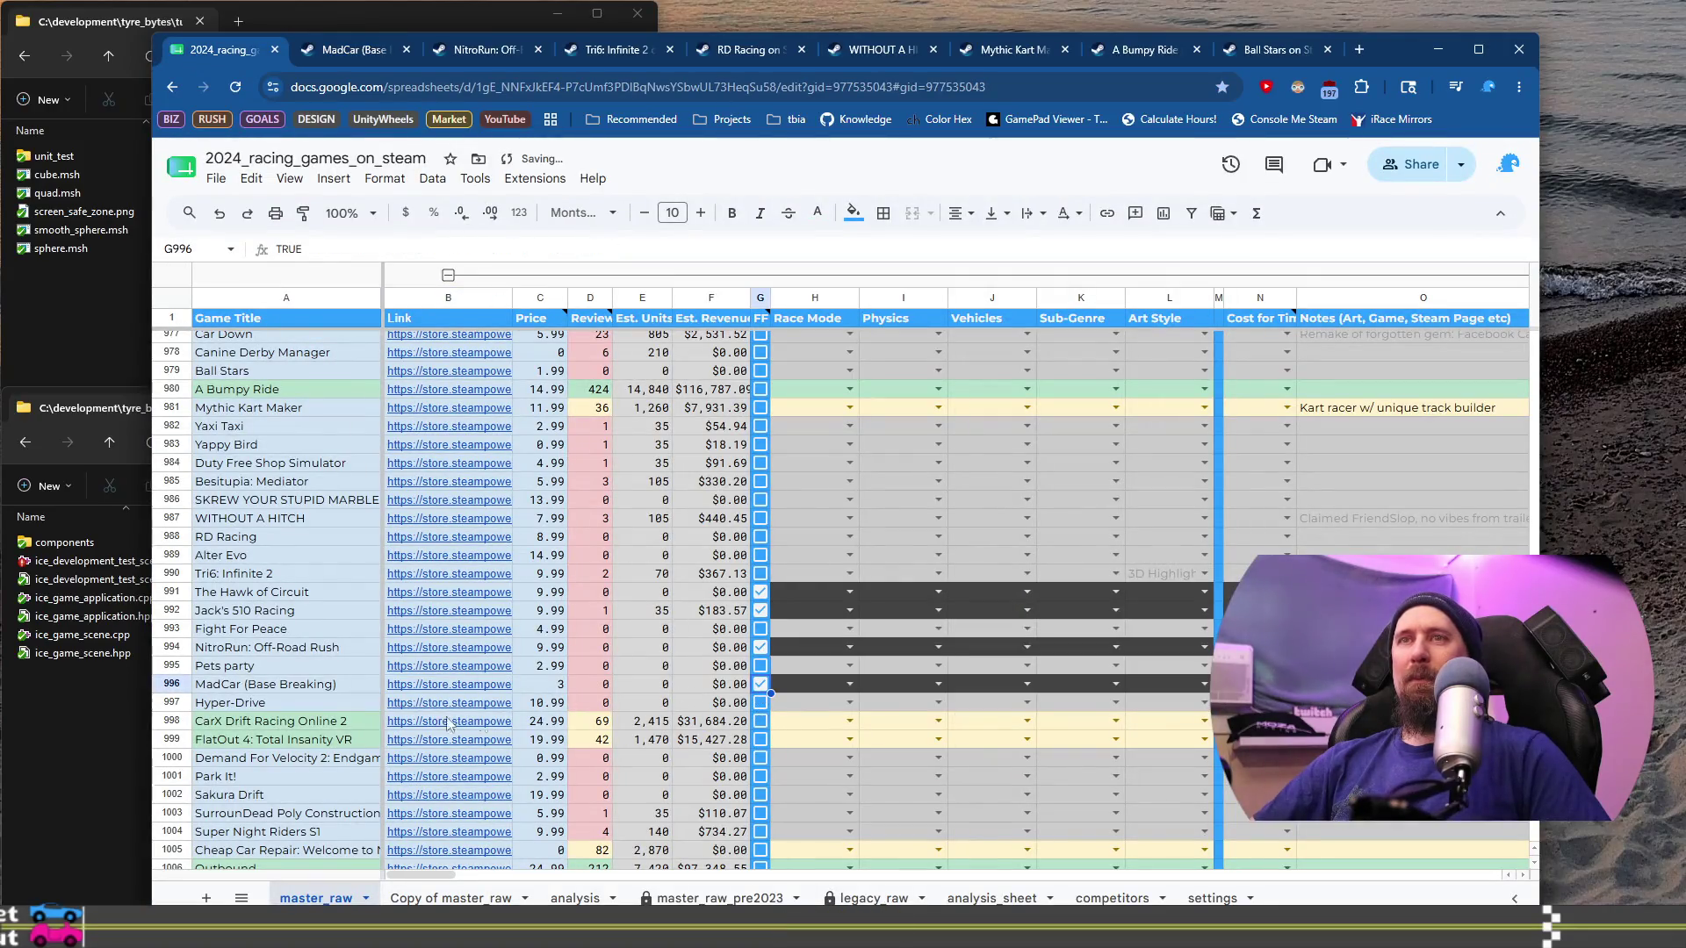
pyautogui.click(404, 707)
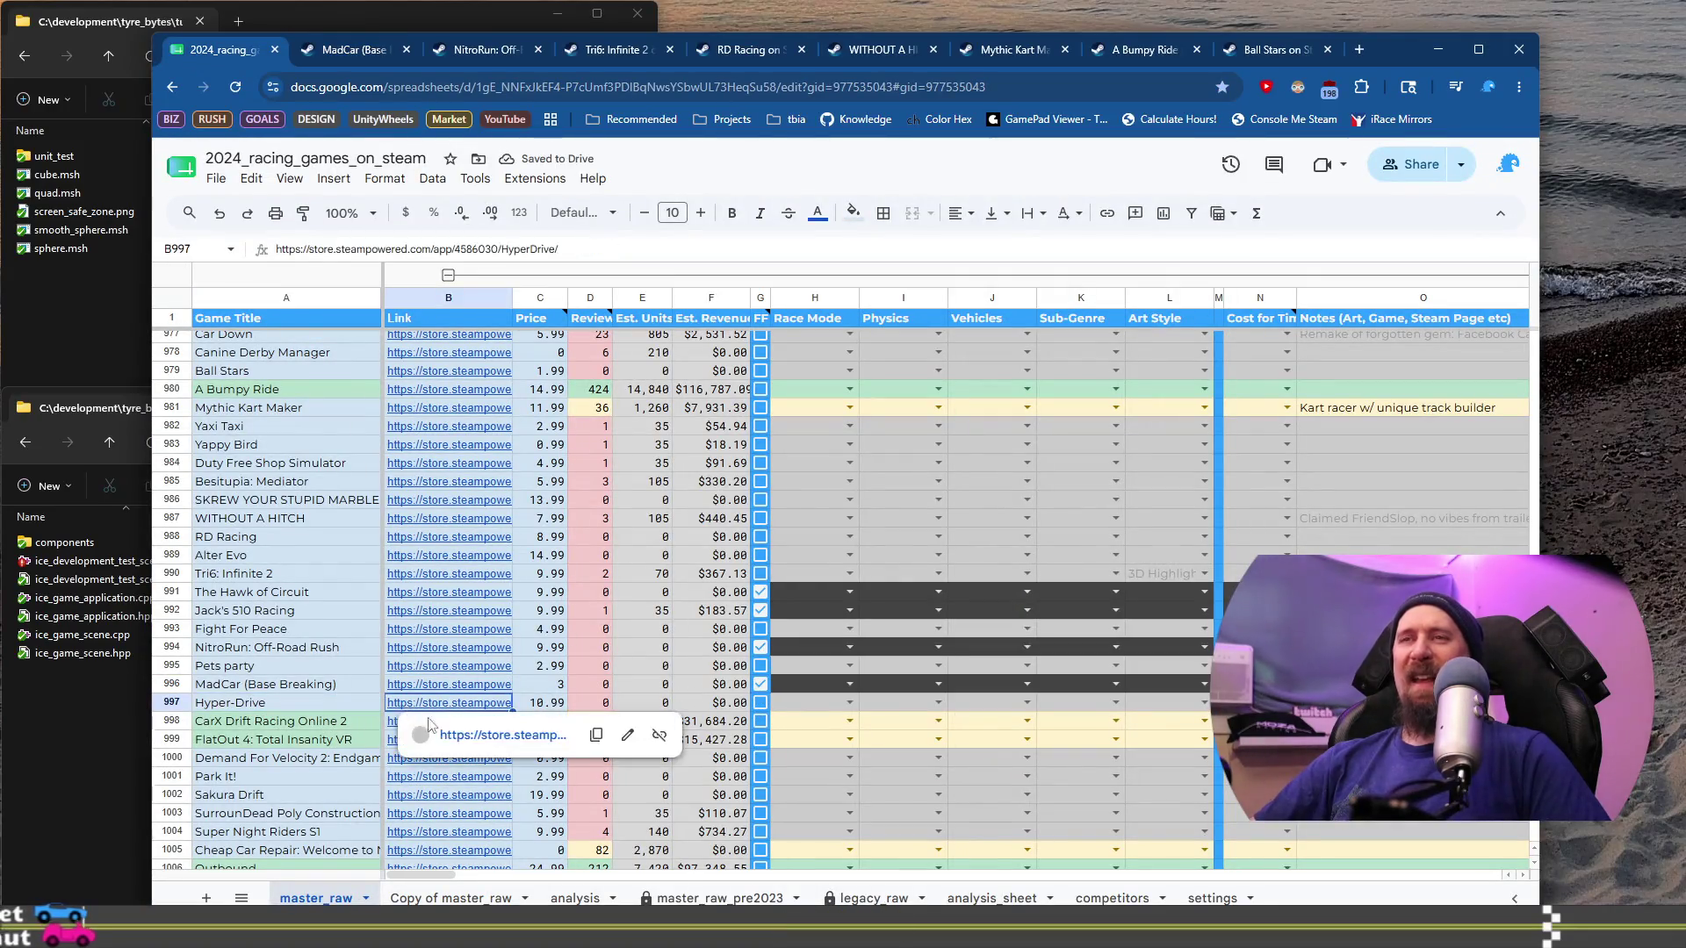
pyautogui.click(485, 735)
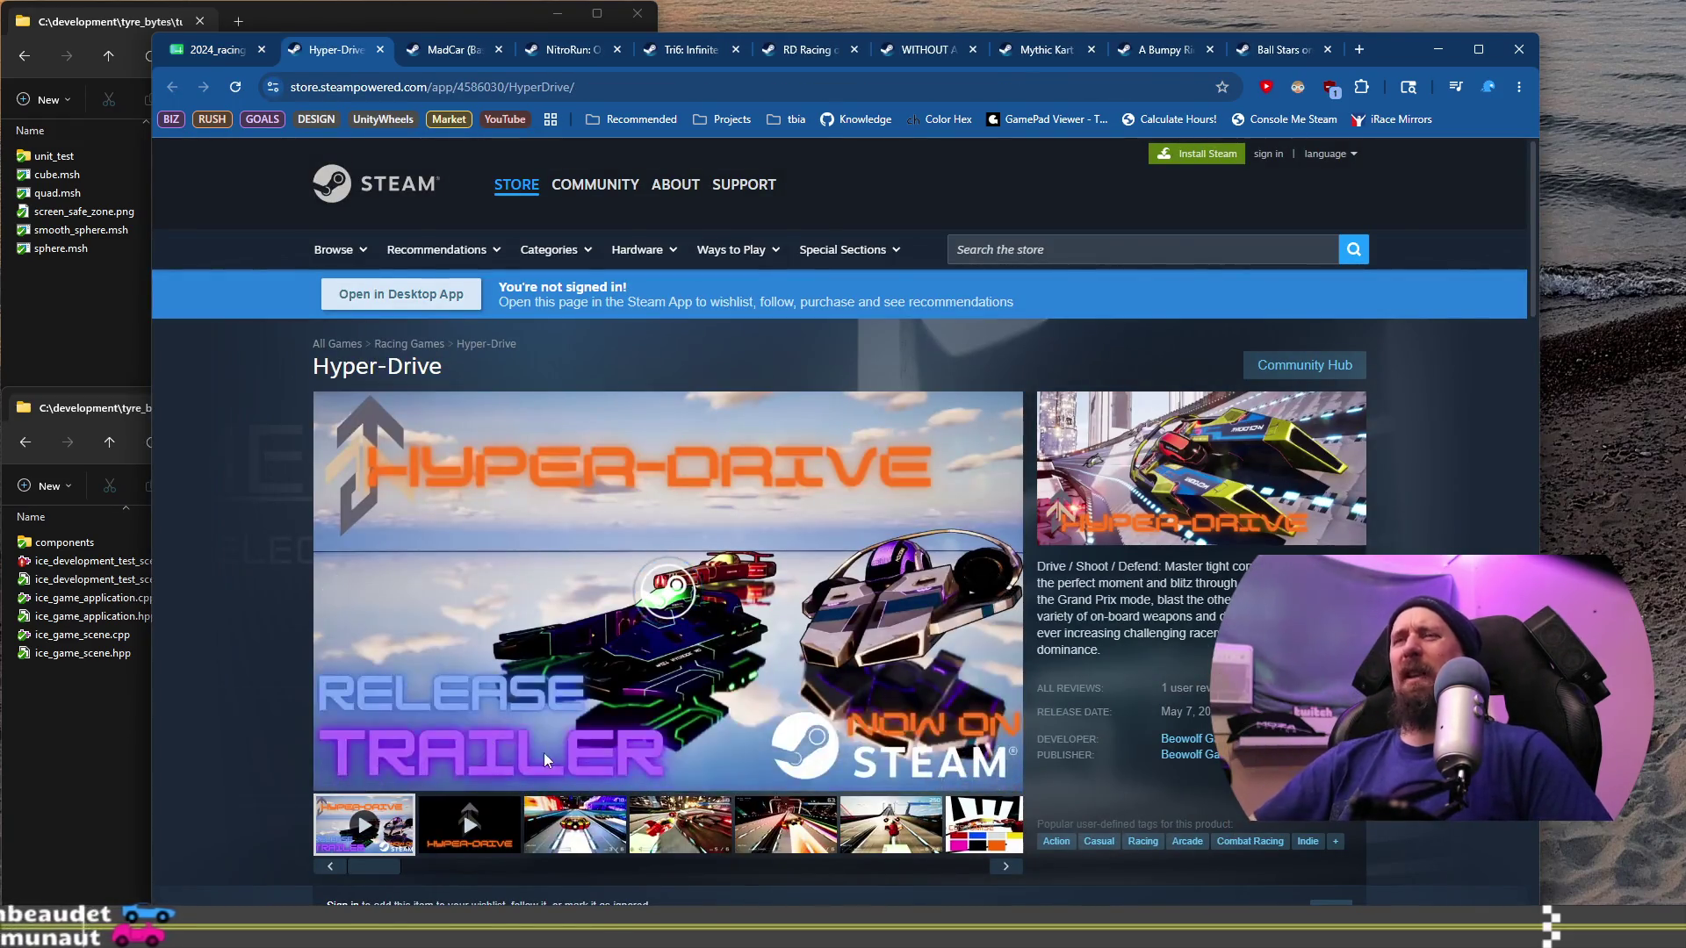
# Step: Browse Hyper-Drive's screenshots, including the track and vehicle selection menus, and its gameplay video
pyautogui.click(575, 825)
pyautogui.click(663, 827)
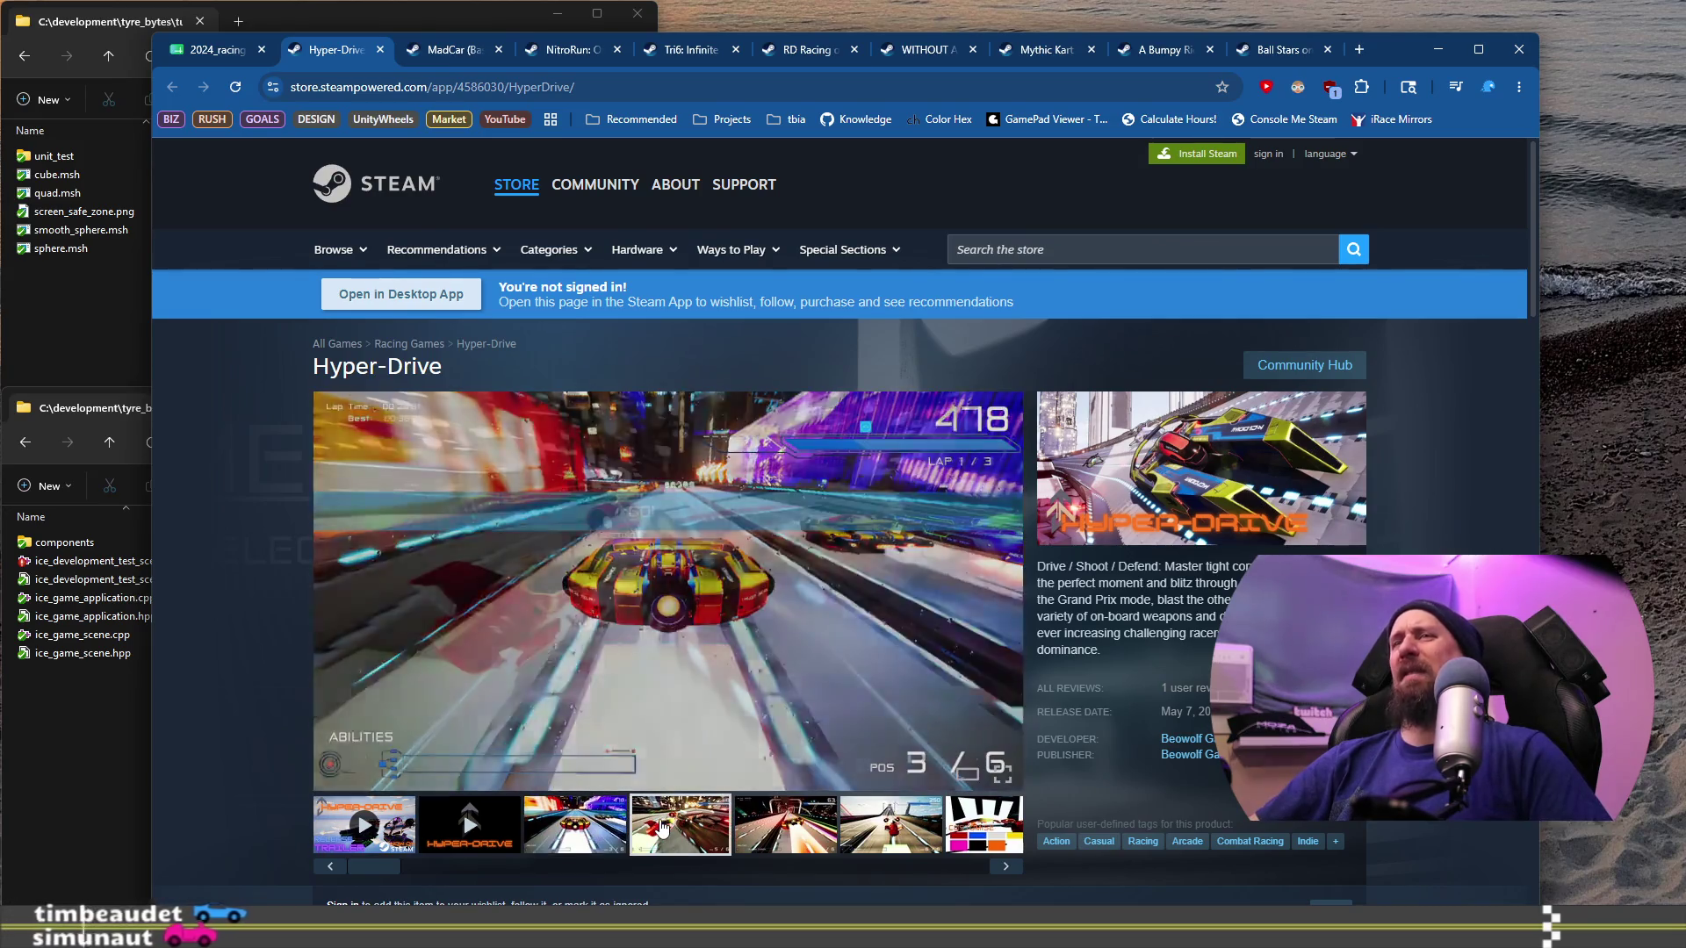
pyautogui.click(750, 824)
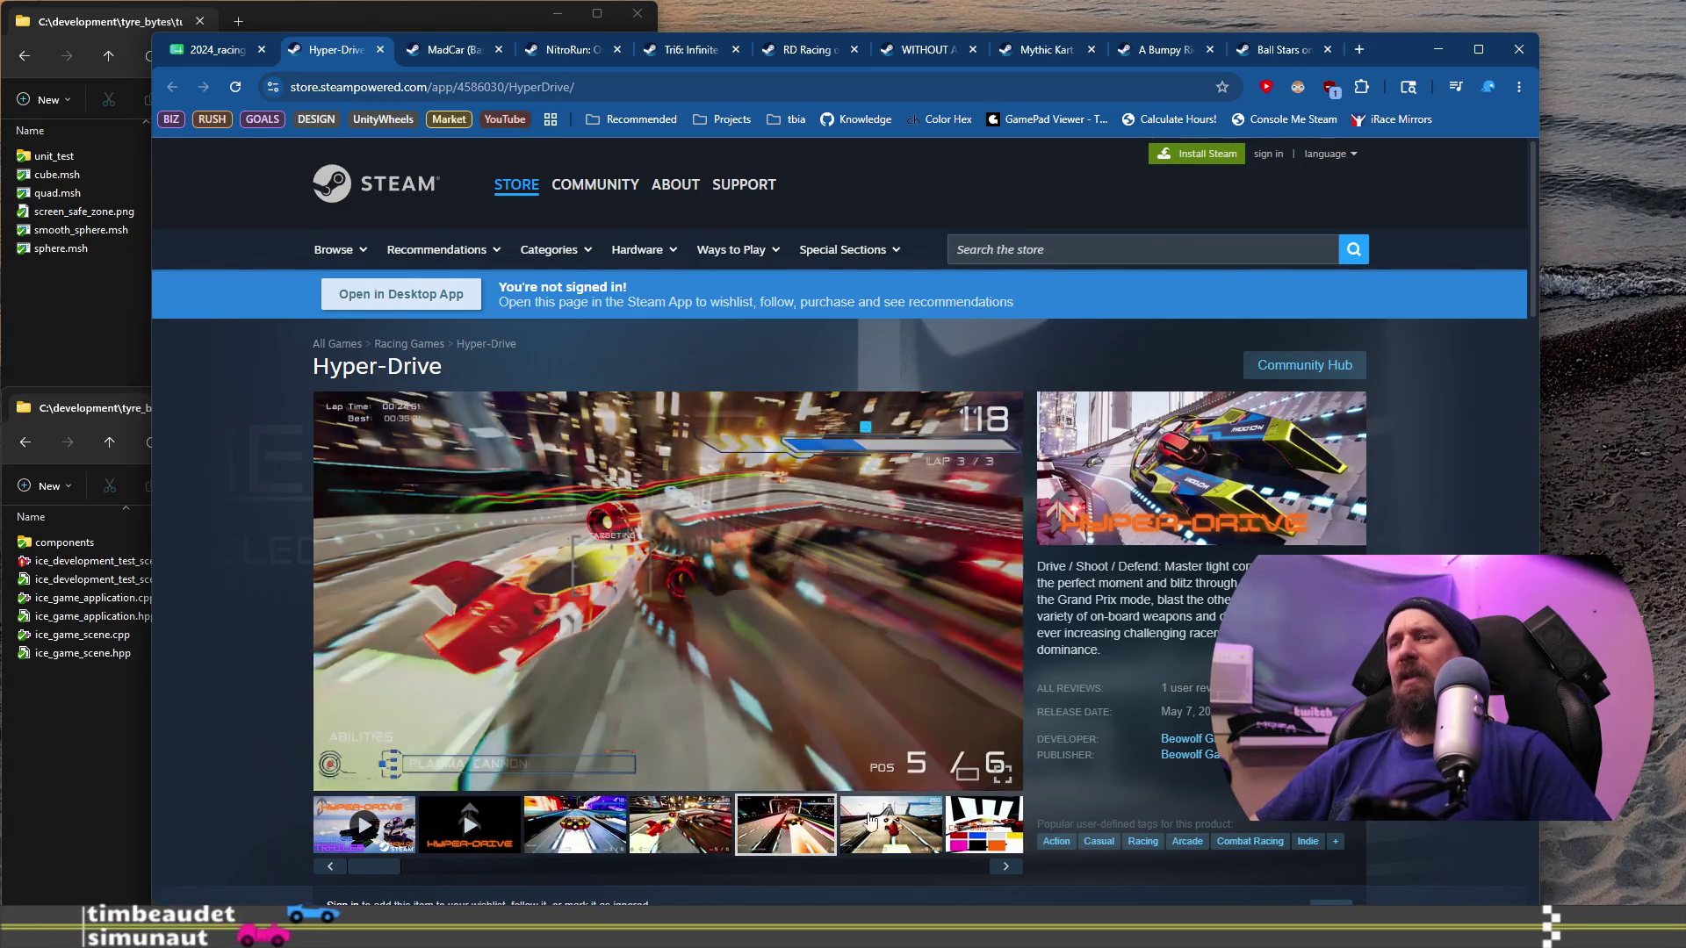
pyautogui.click(919, 825)
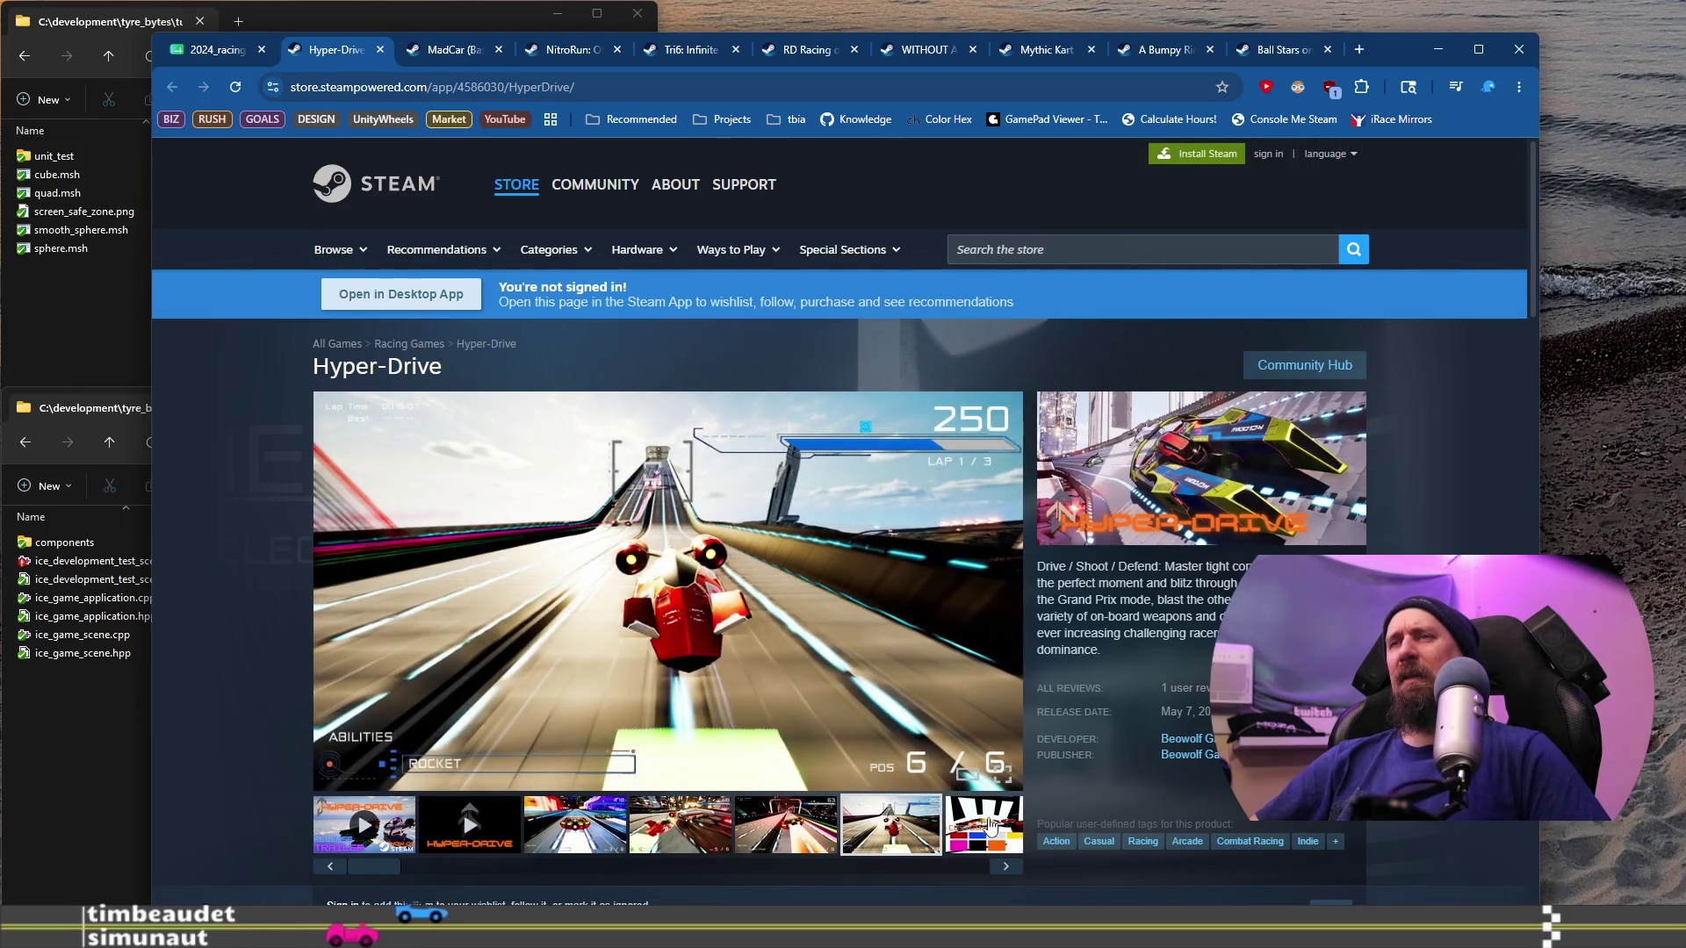
pyautogui.click(987, 823)
pyautogui.click(784, 838)
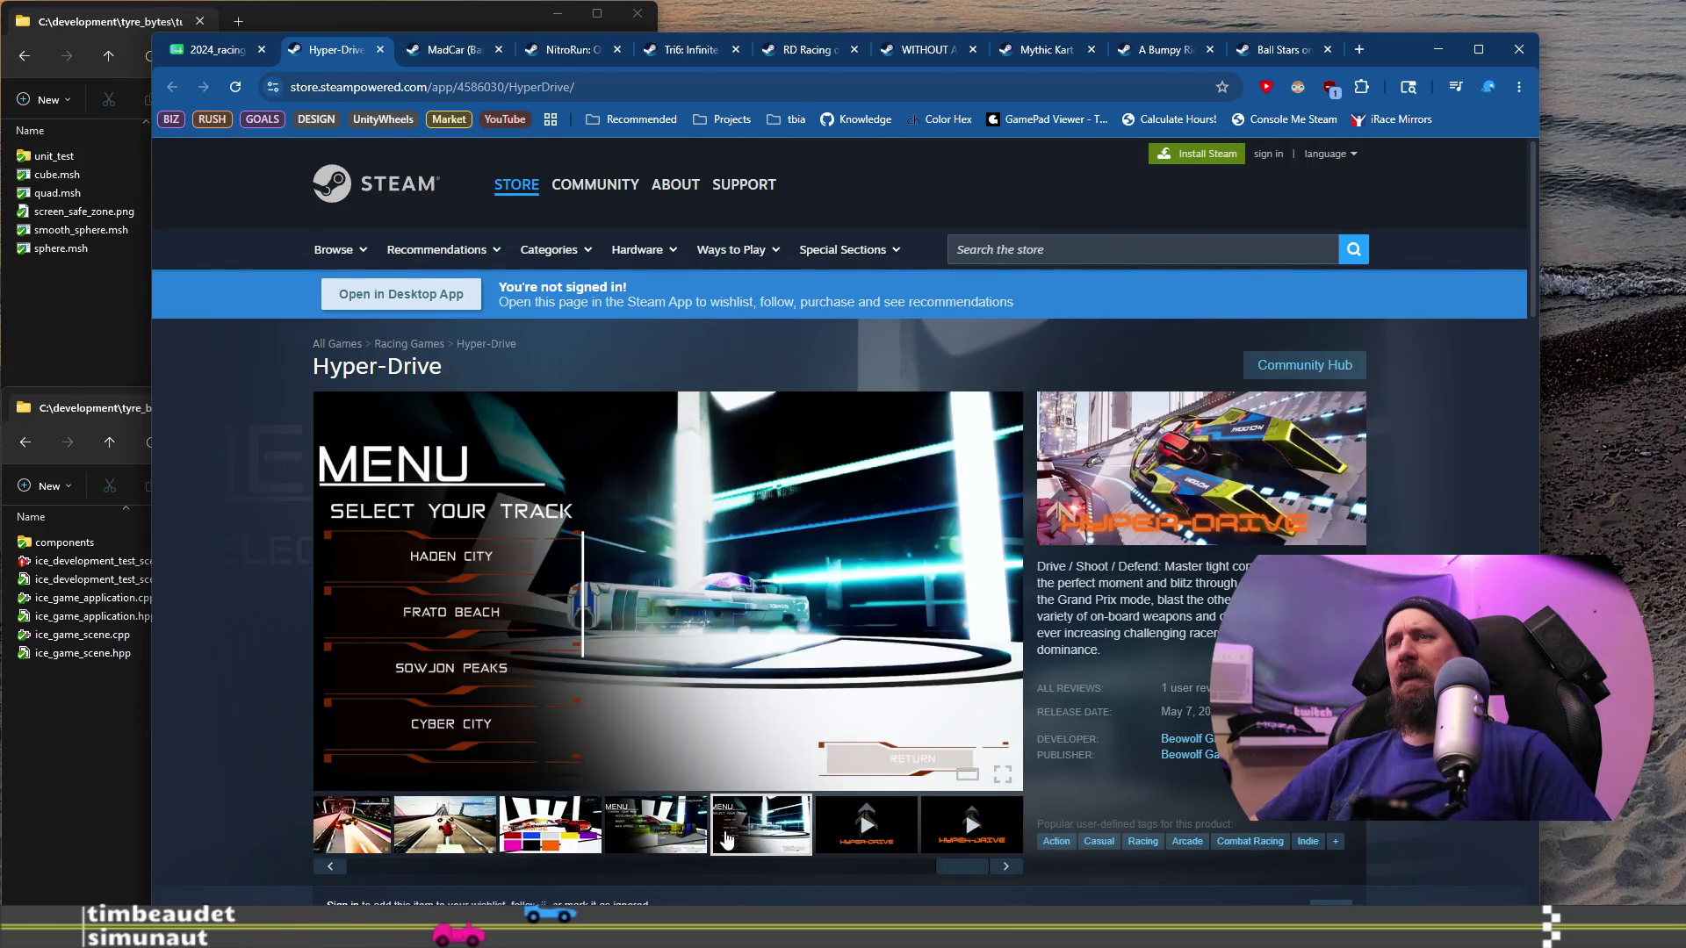
pyautogui.click(669, 842)
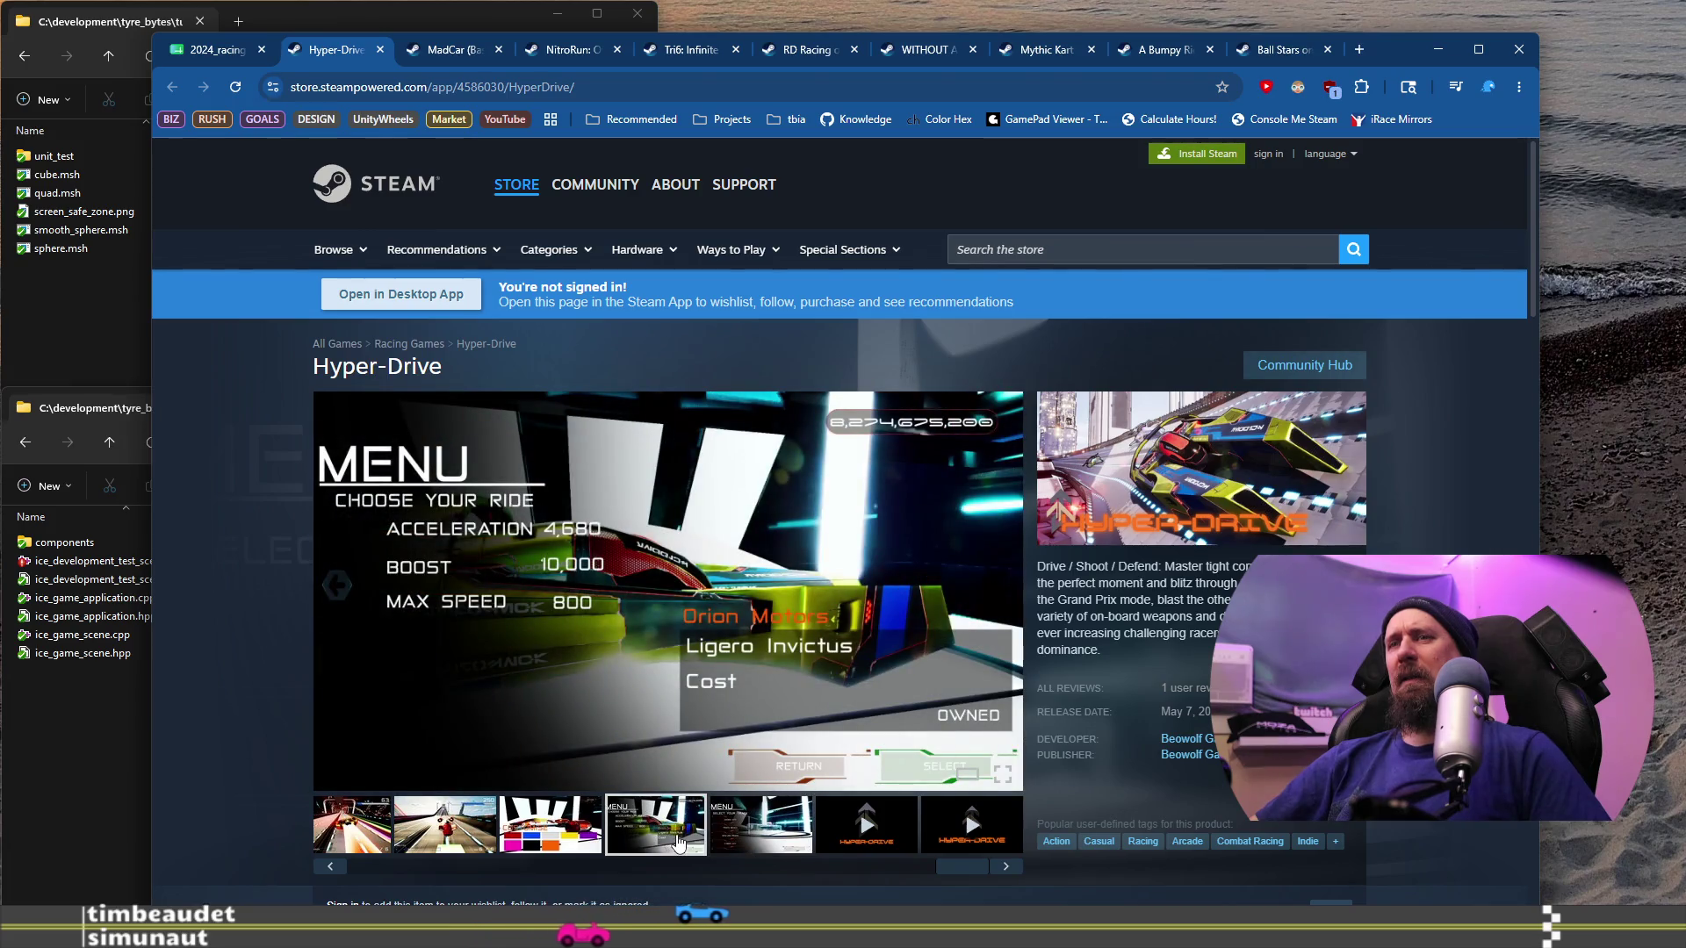
pyautogui.click(424, 830)
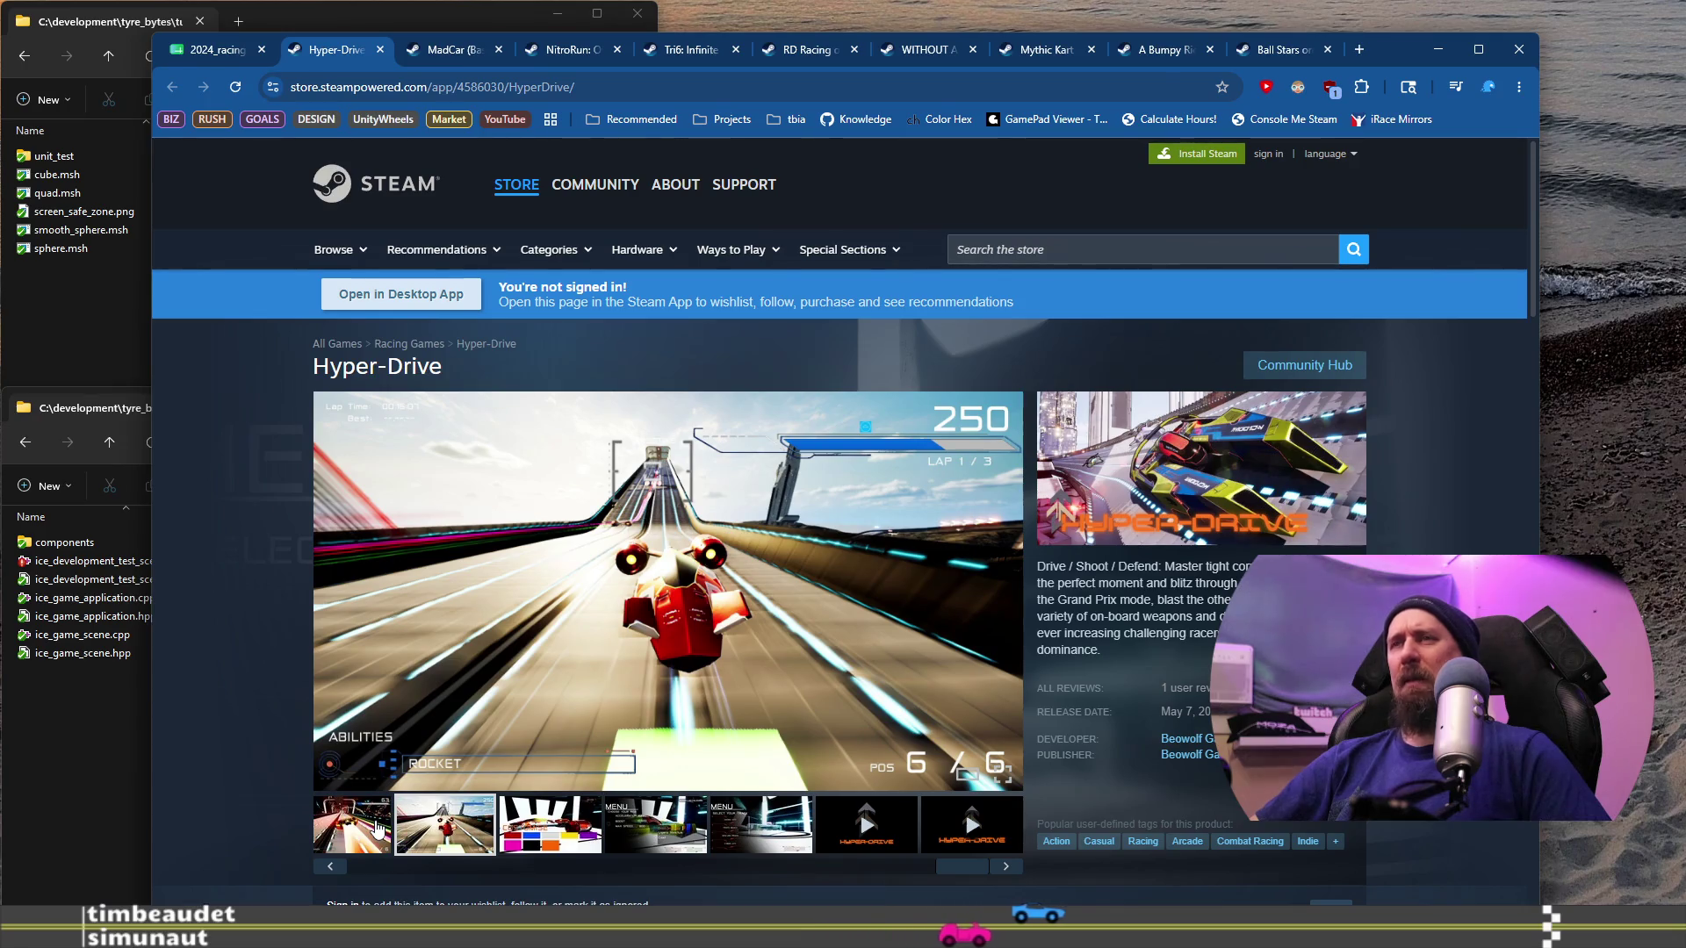
pyautogui.click(376, 830)
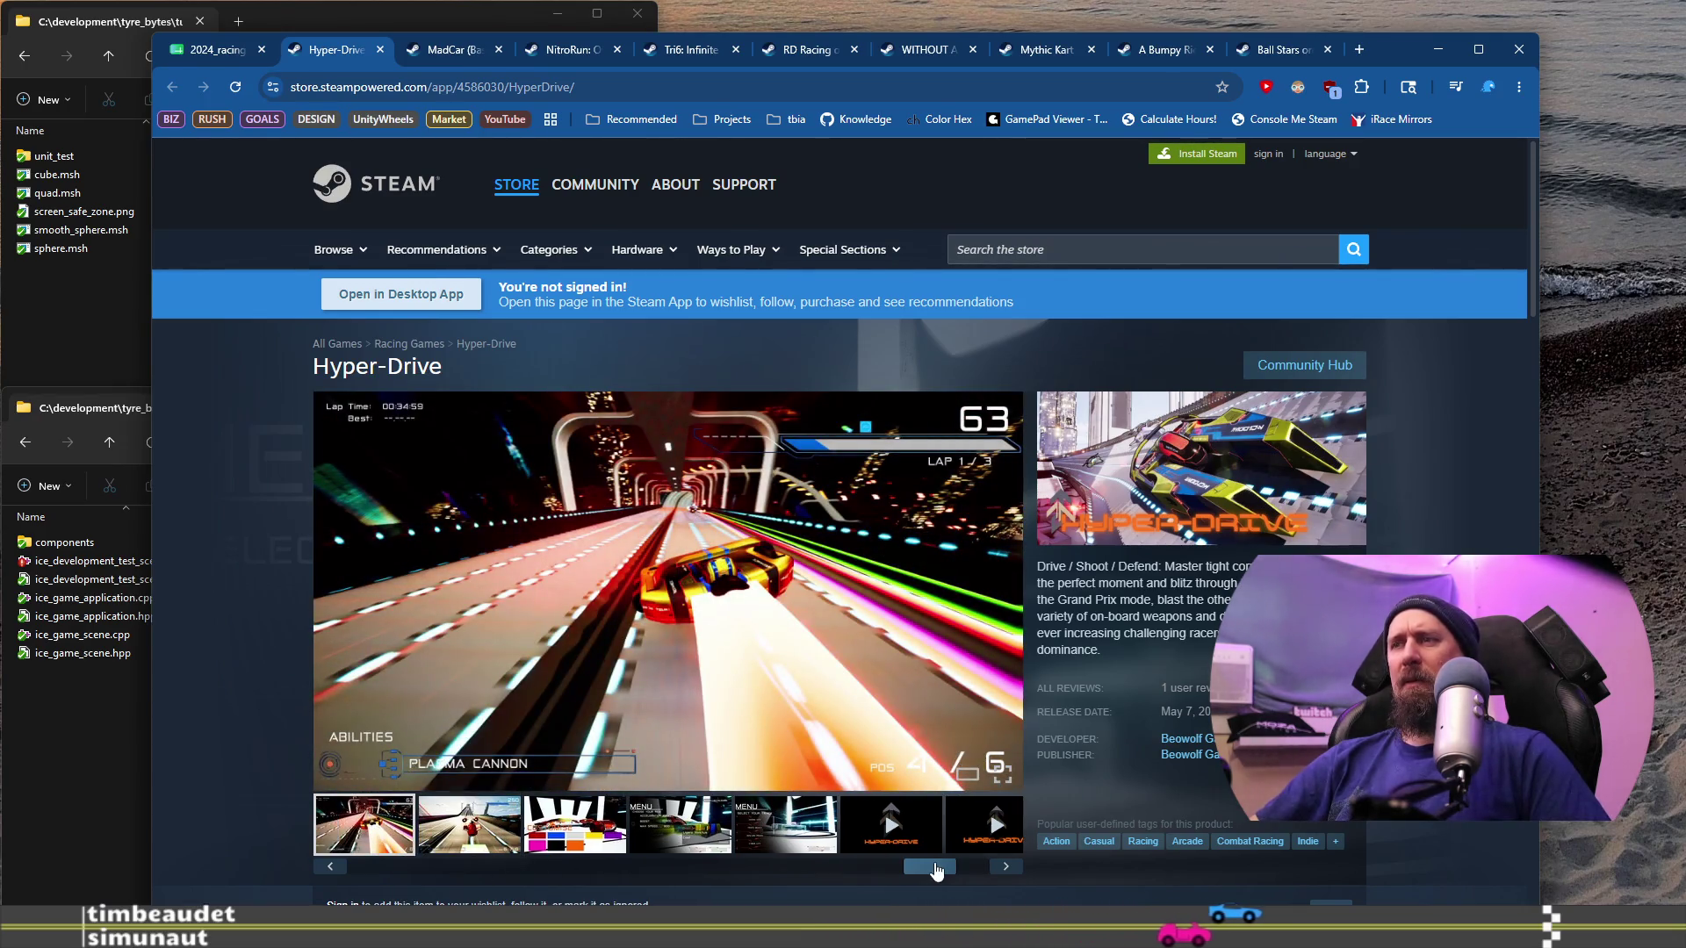
pyautogui.moveTo(936, 869); pyautogui.dragTo(435, 860)
# Step: Play Hyper-Drive's trailer, skip ahead past 0:15 and 0:33, and pause at 0:59
pyautogui.click(364, 825)
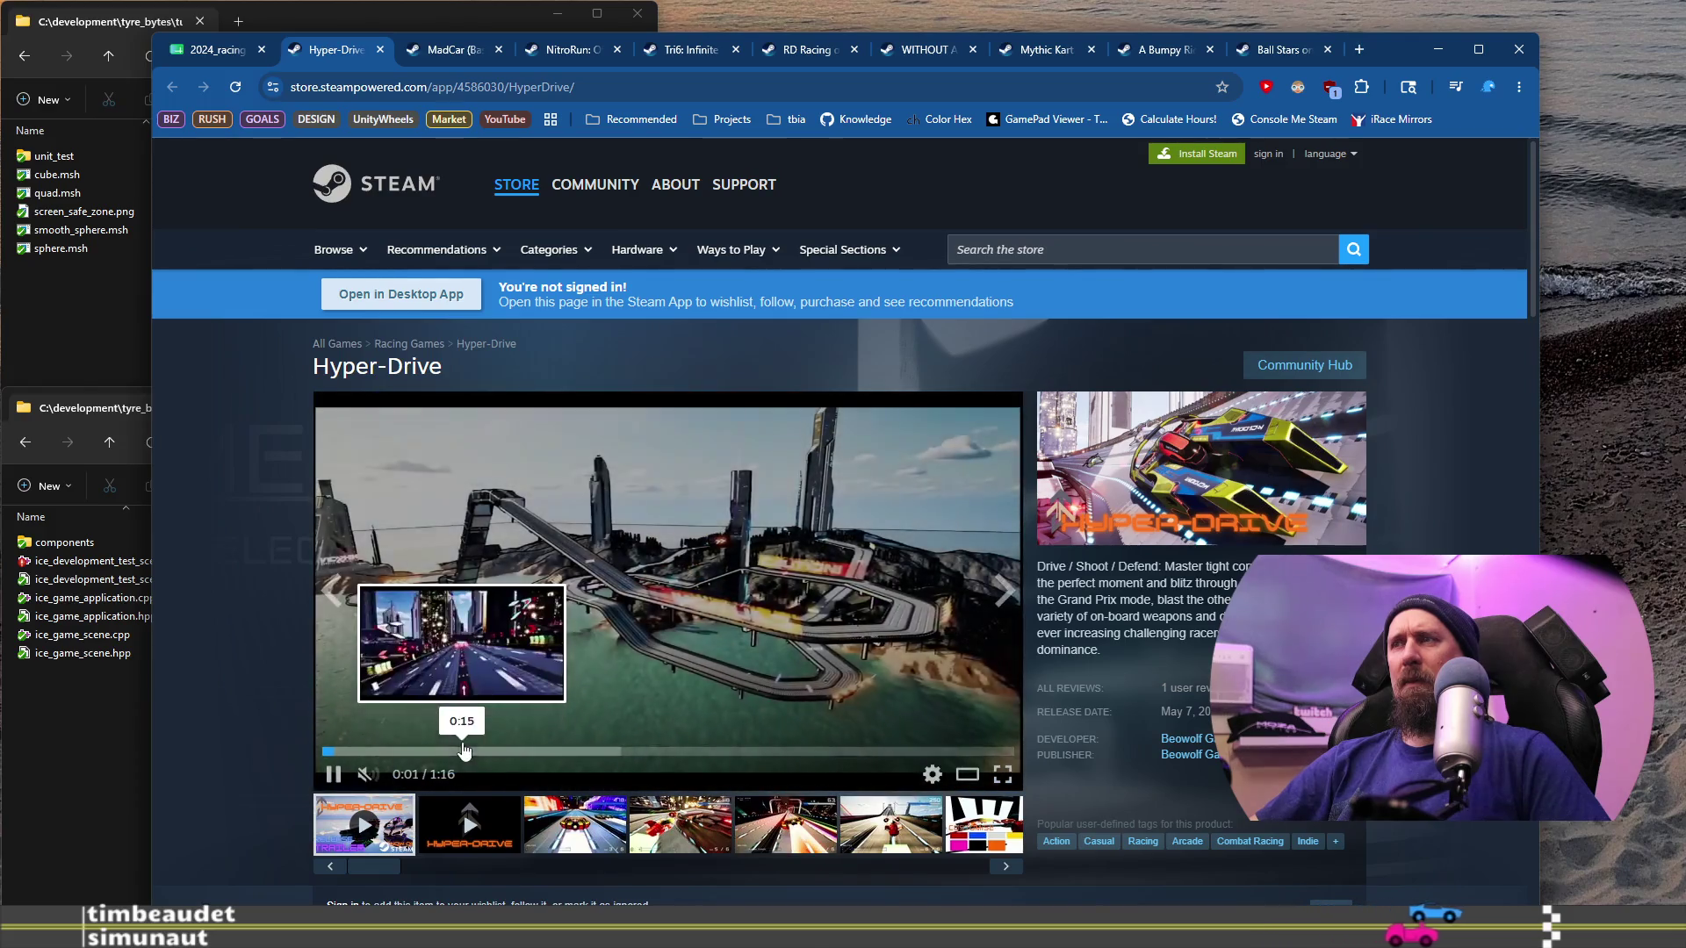
pyautogui.click(463, 750)
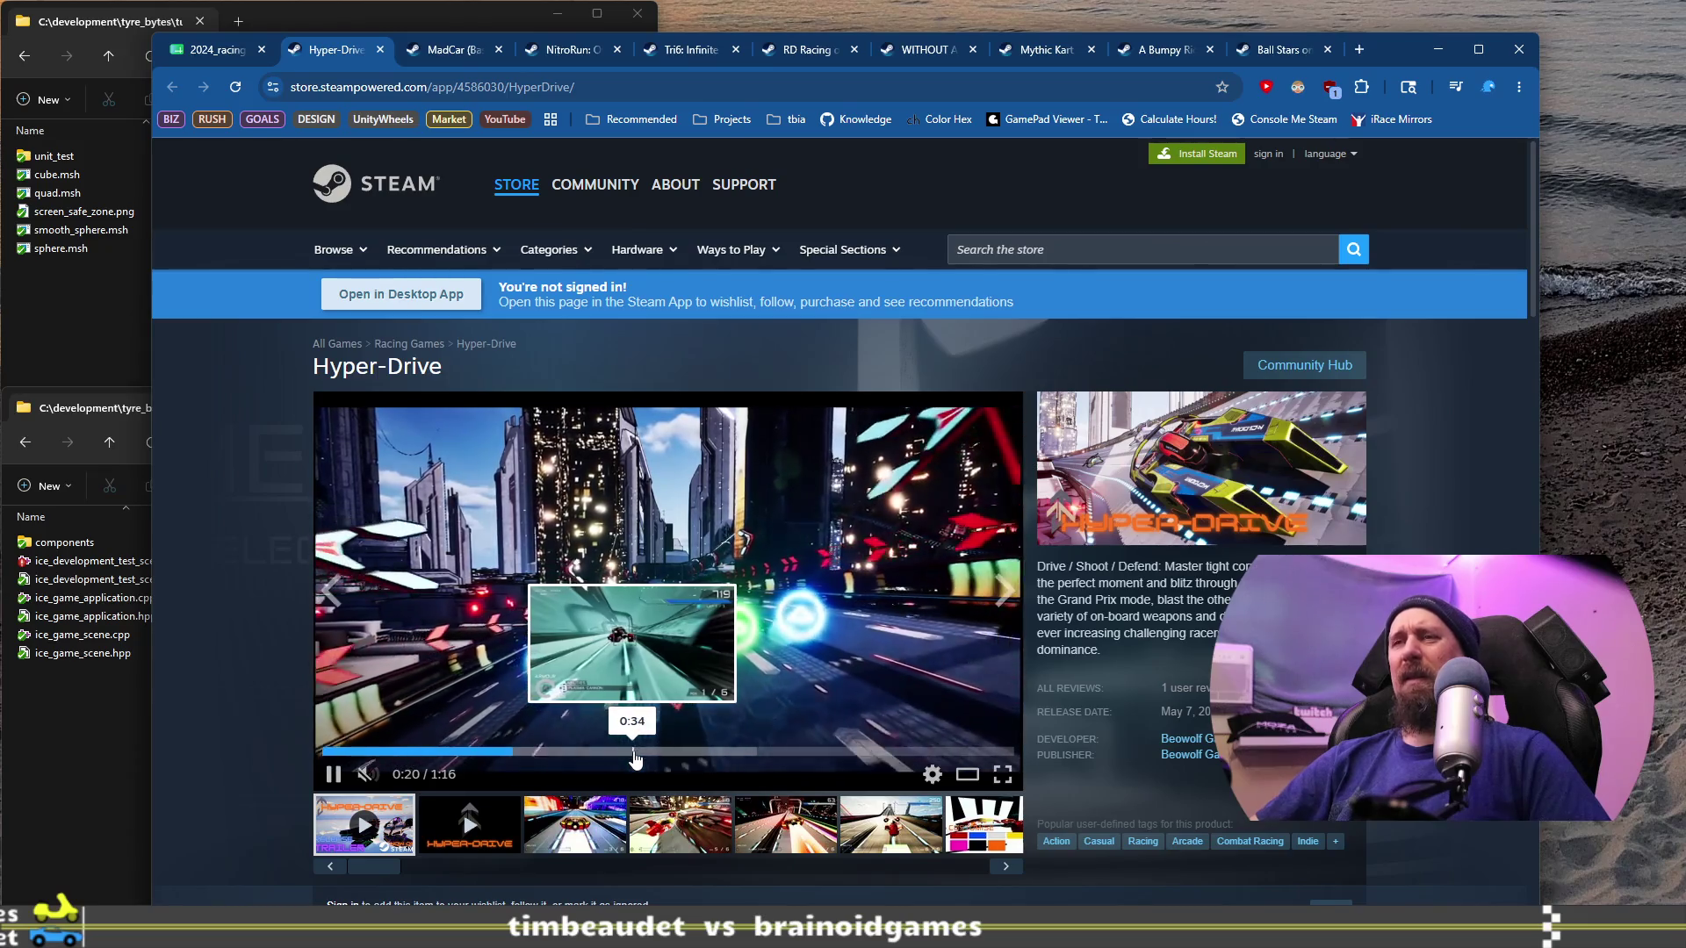
pyautogui.click(631, 753)
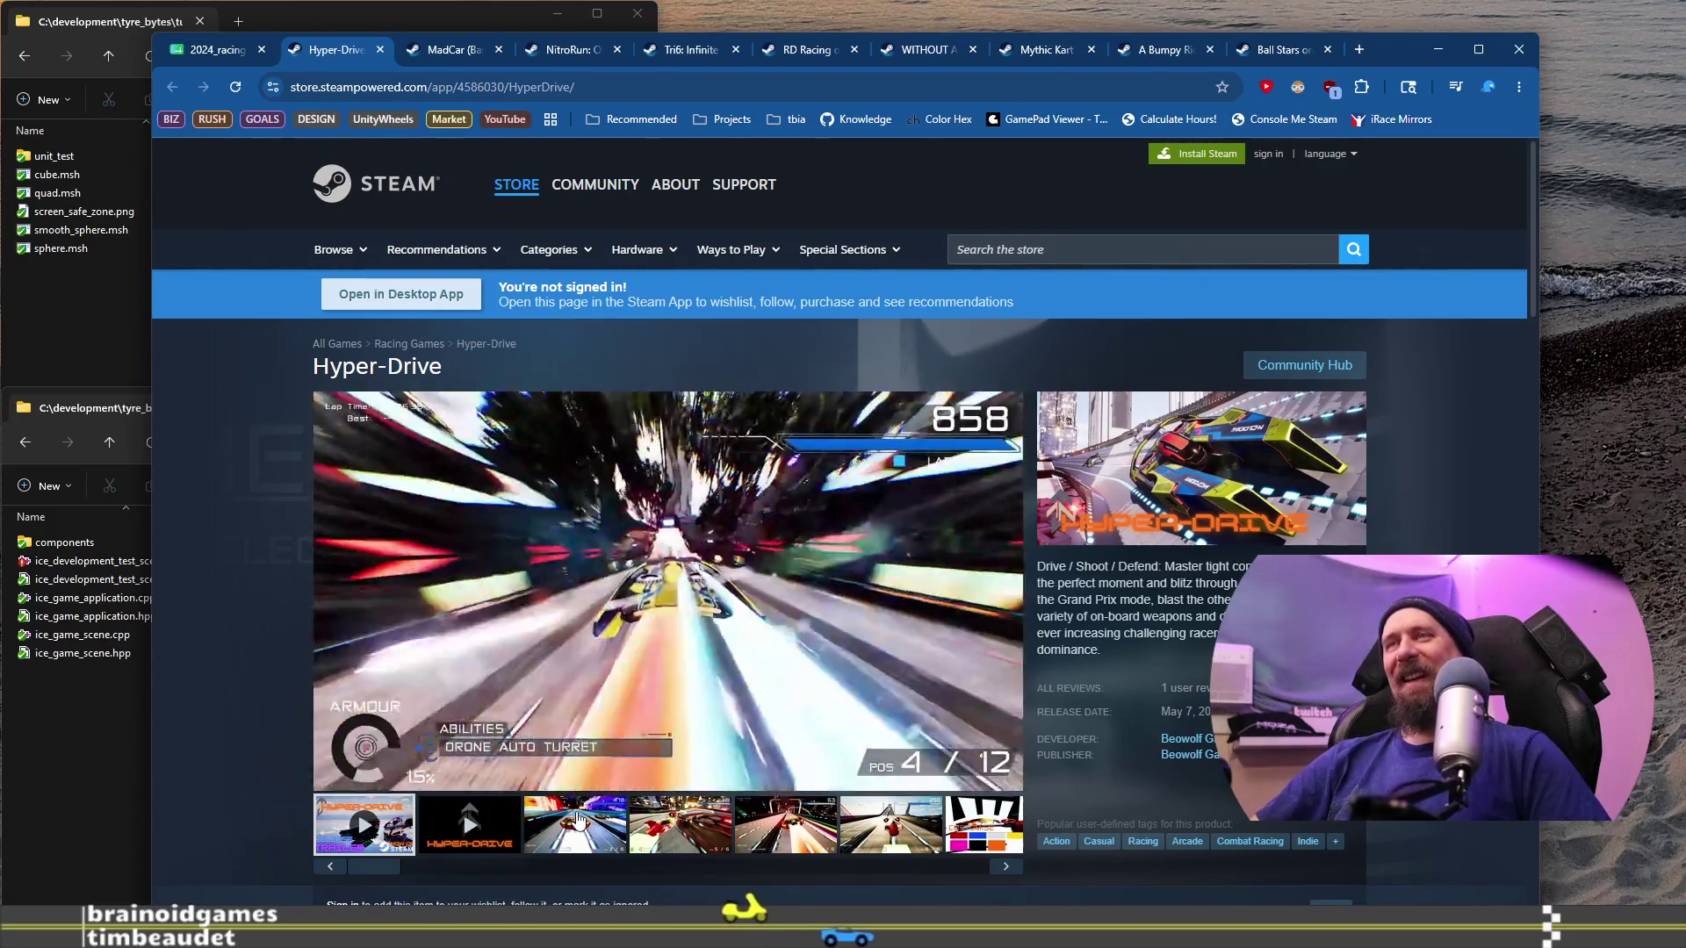
pyautogui.click(718, 613)
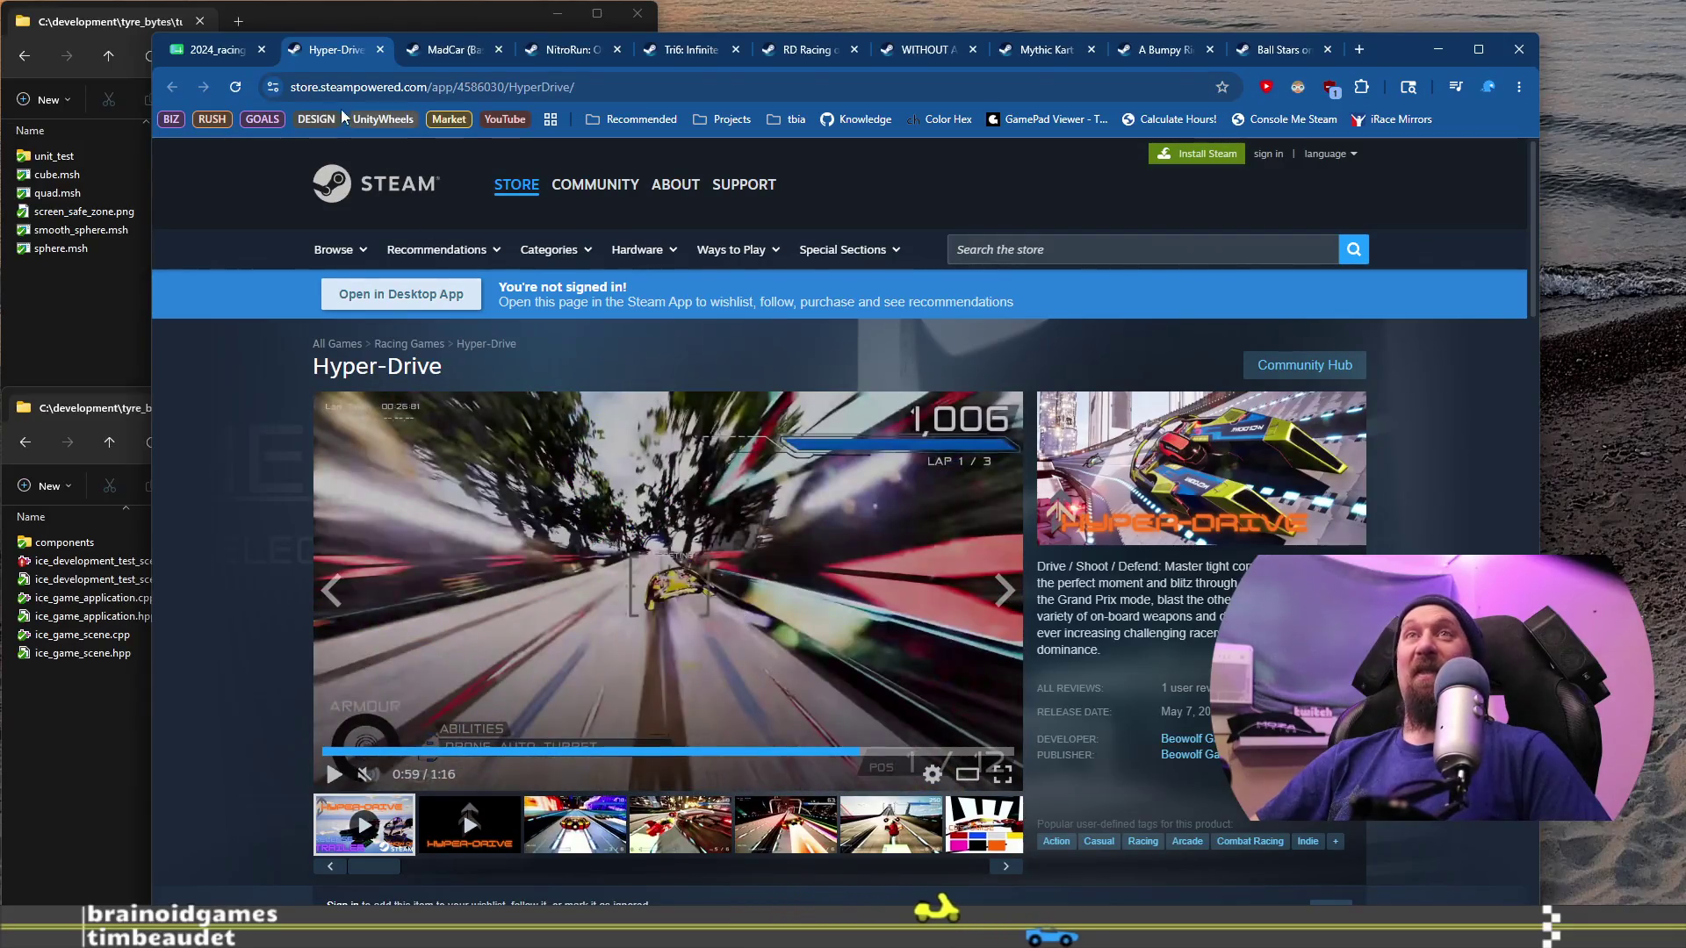
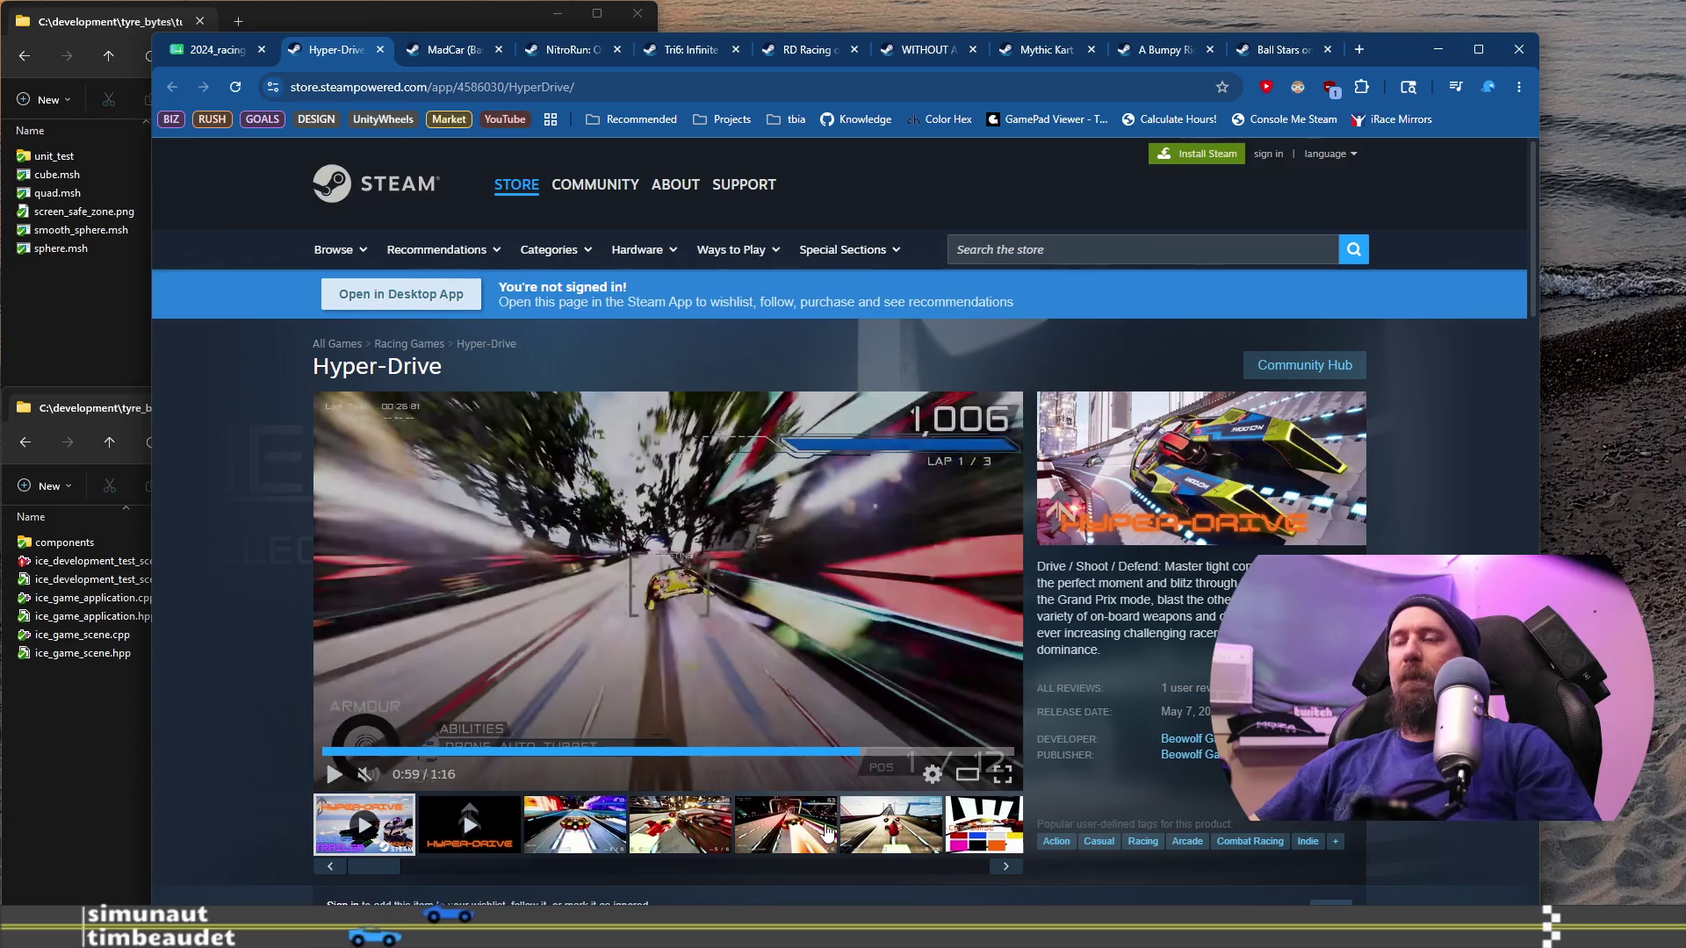
# Step: View Hyper-Drive's sixth screenshot enlarged, then show the third screenshot
pyautogui.click(913, 822)
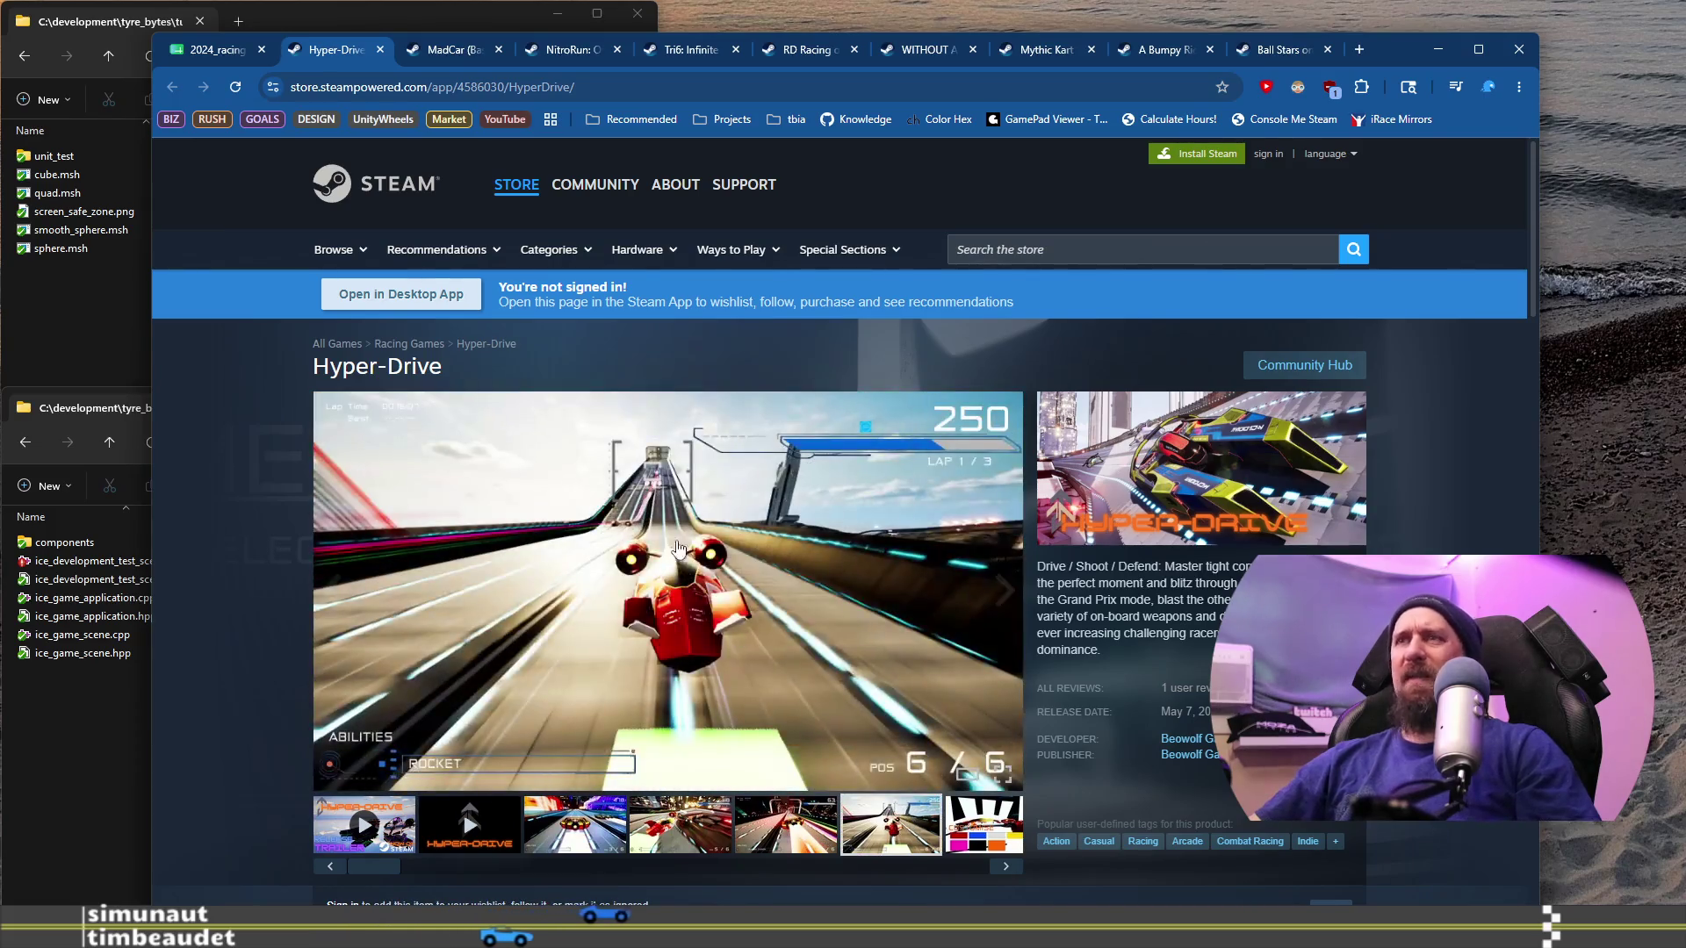
pyautogui.click(663, 524)
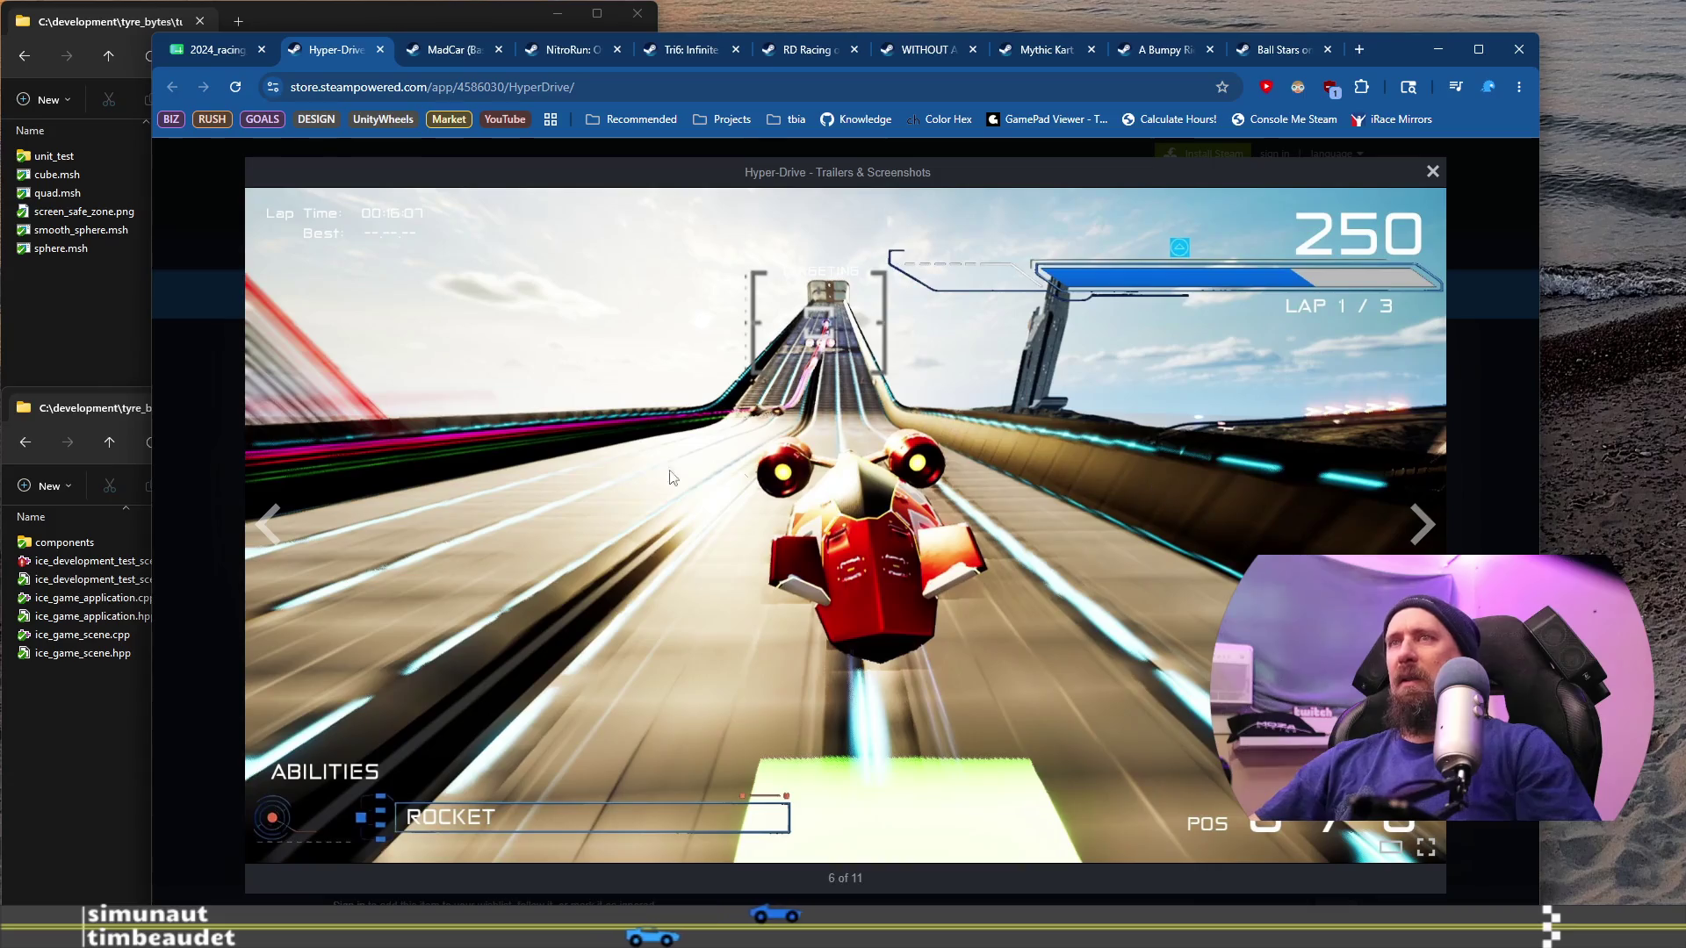
pyautogui.click(207, 461)
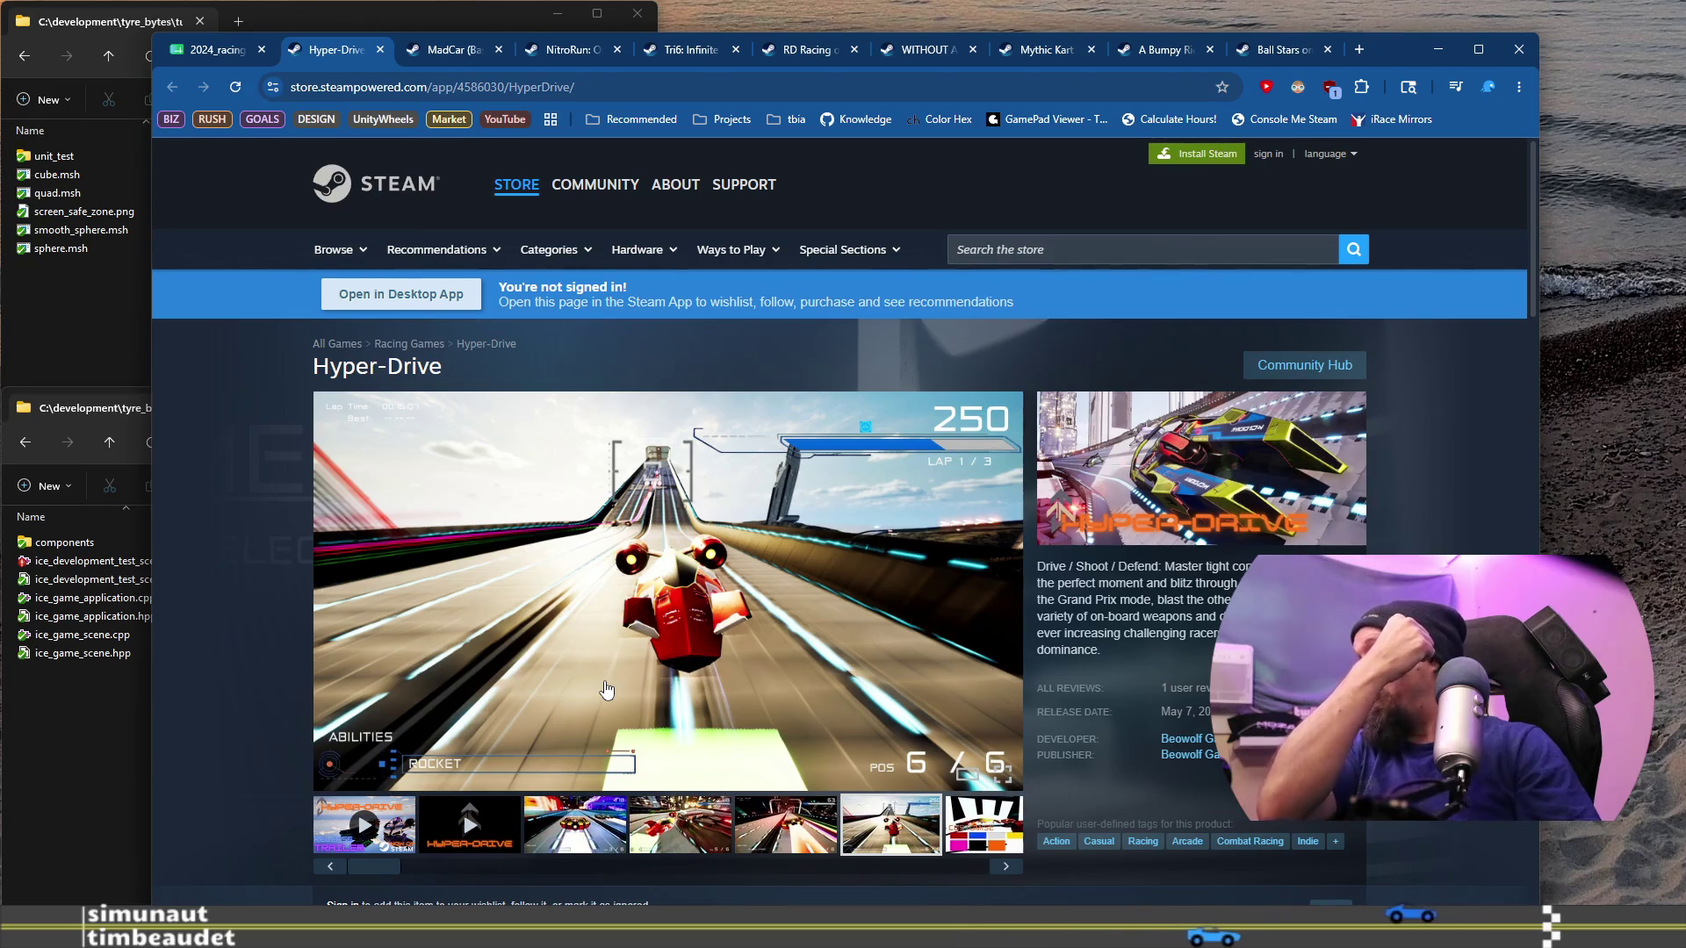
pyautogui.click(575, 823)
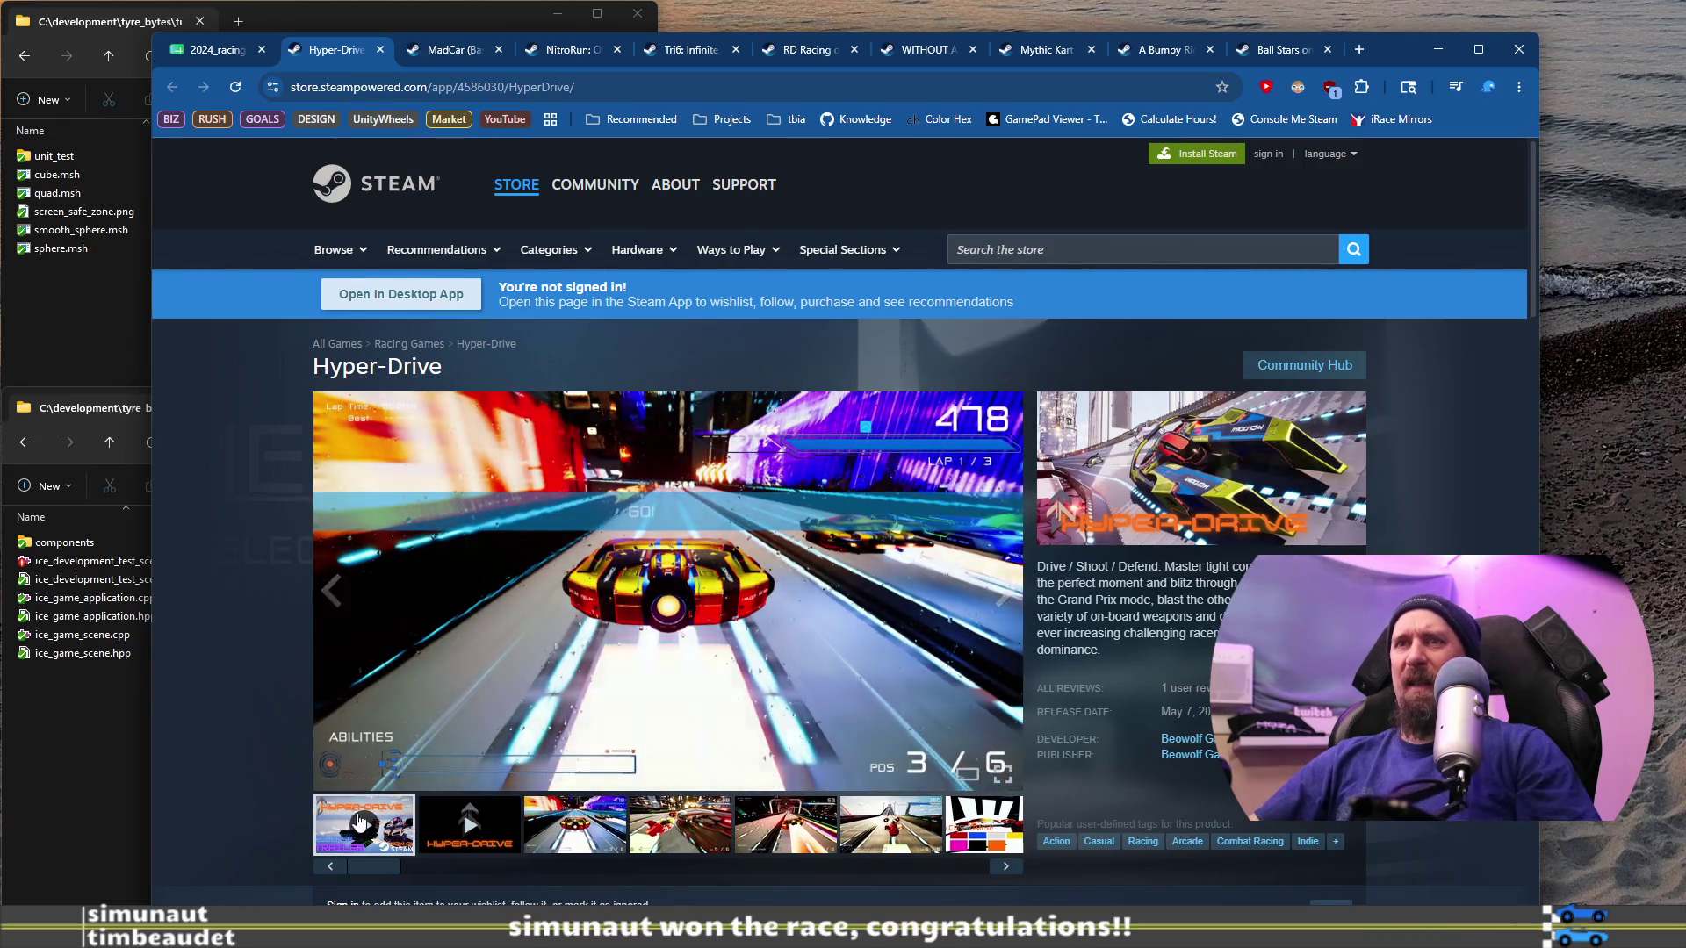
# Step: Watch Hyper-Drive's trailer from 0:45, pause it, and return to the 2024_racing_games_on_steam spreadsheet
pyautogui.click(358, 823)
pyautogui.click(732, 752)
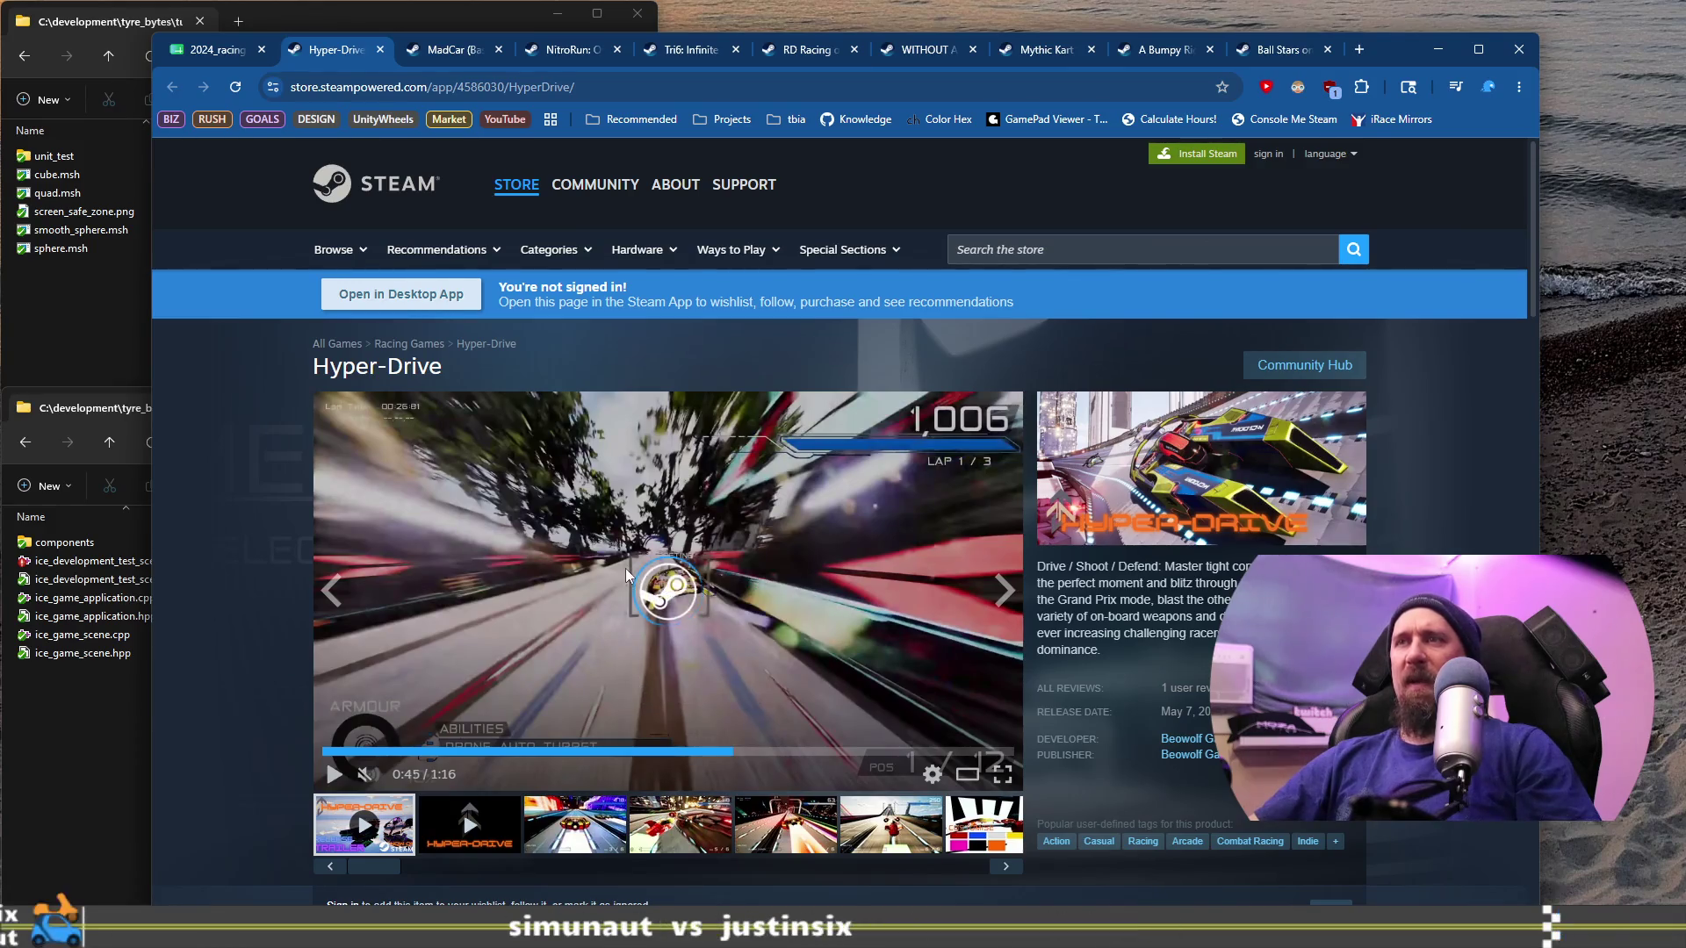
pyautogui.click(624, 567)
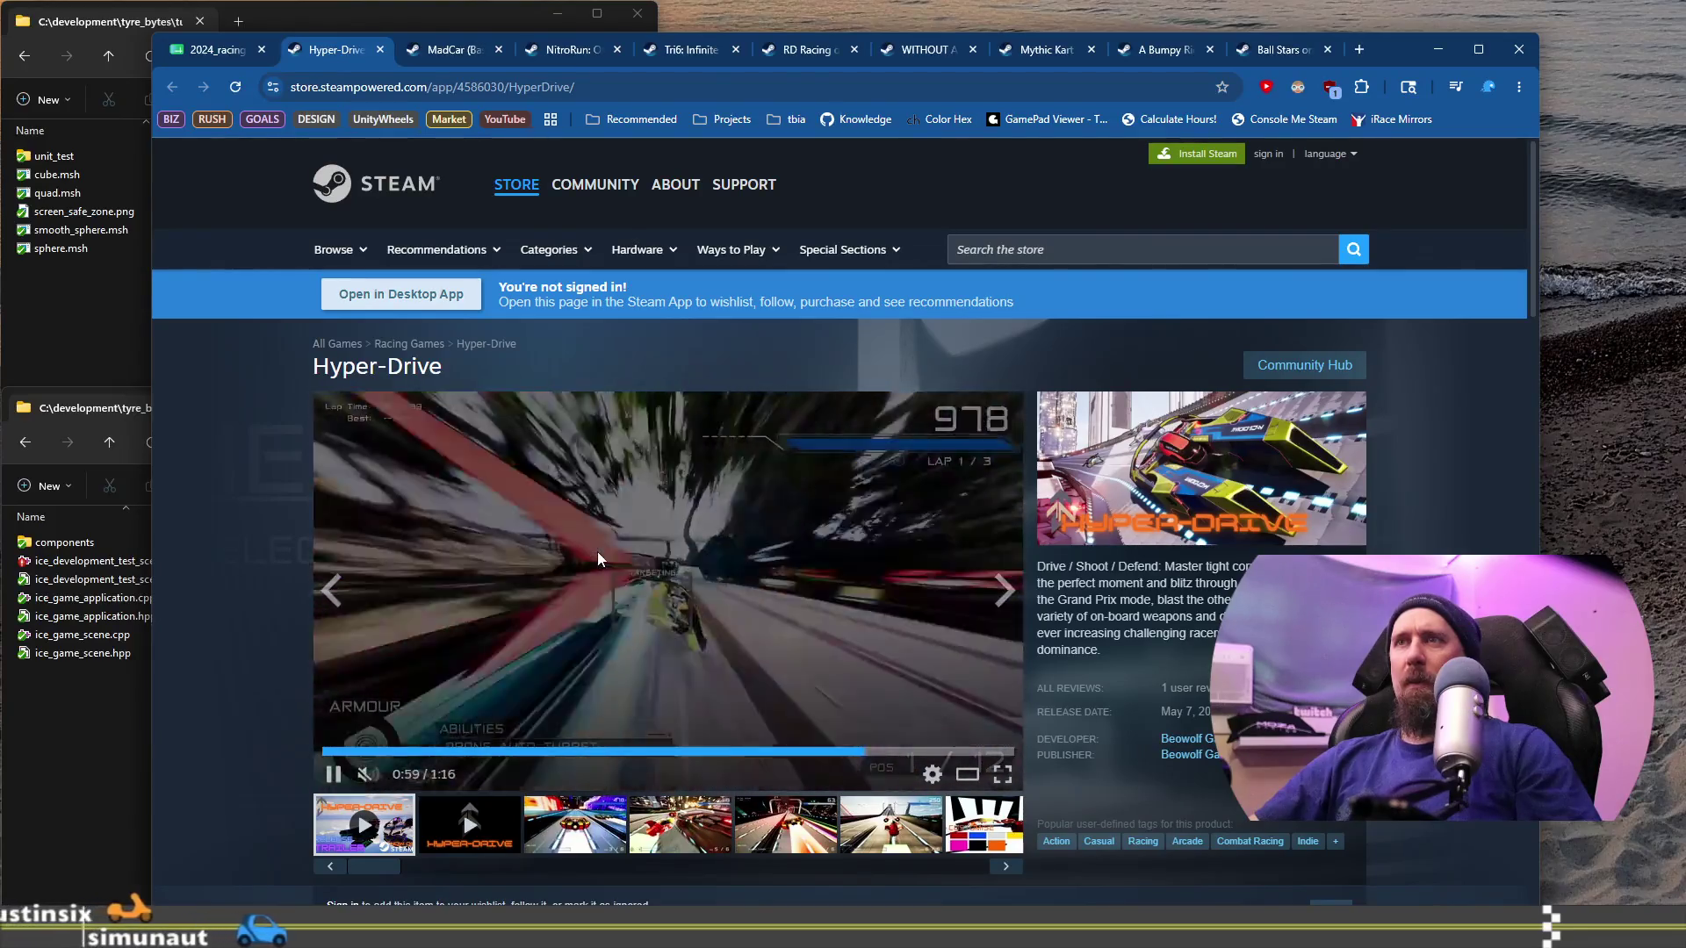
pyautogui.click(623, 548)
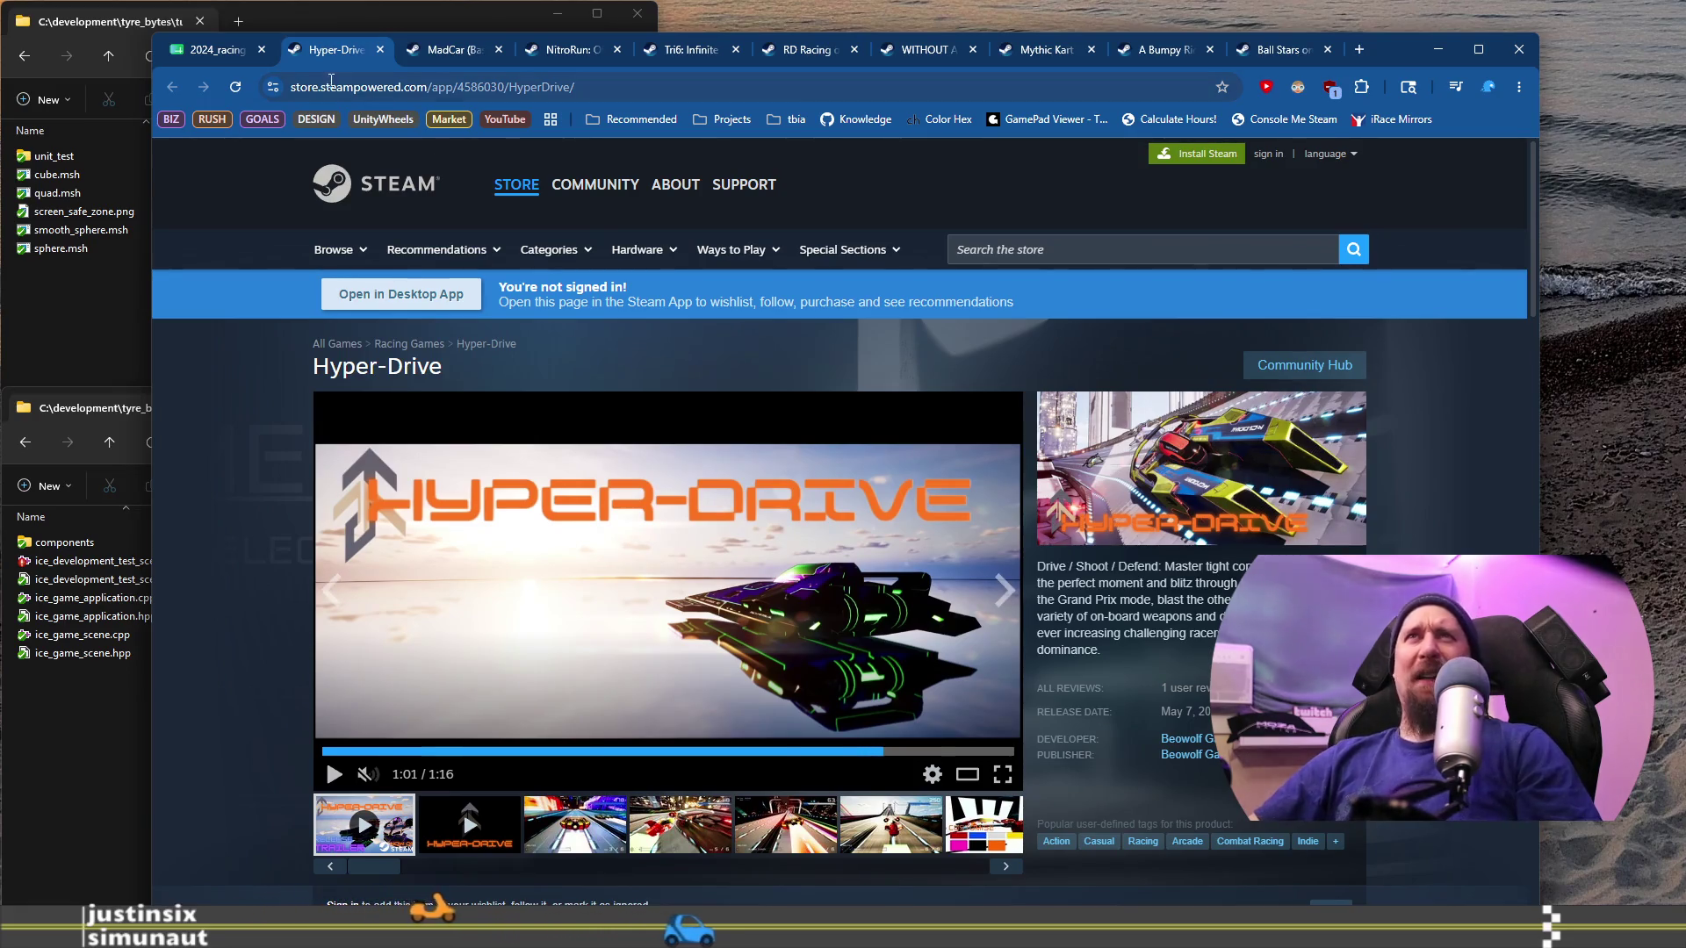
pyautogui.click(214, 50)
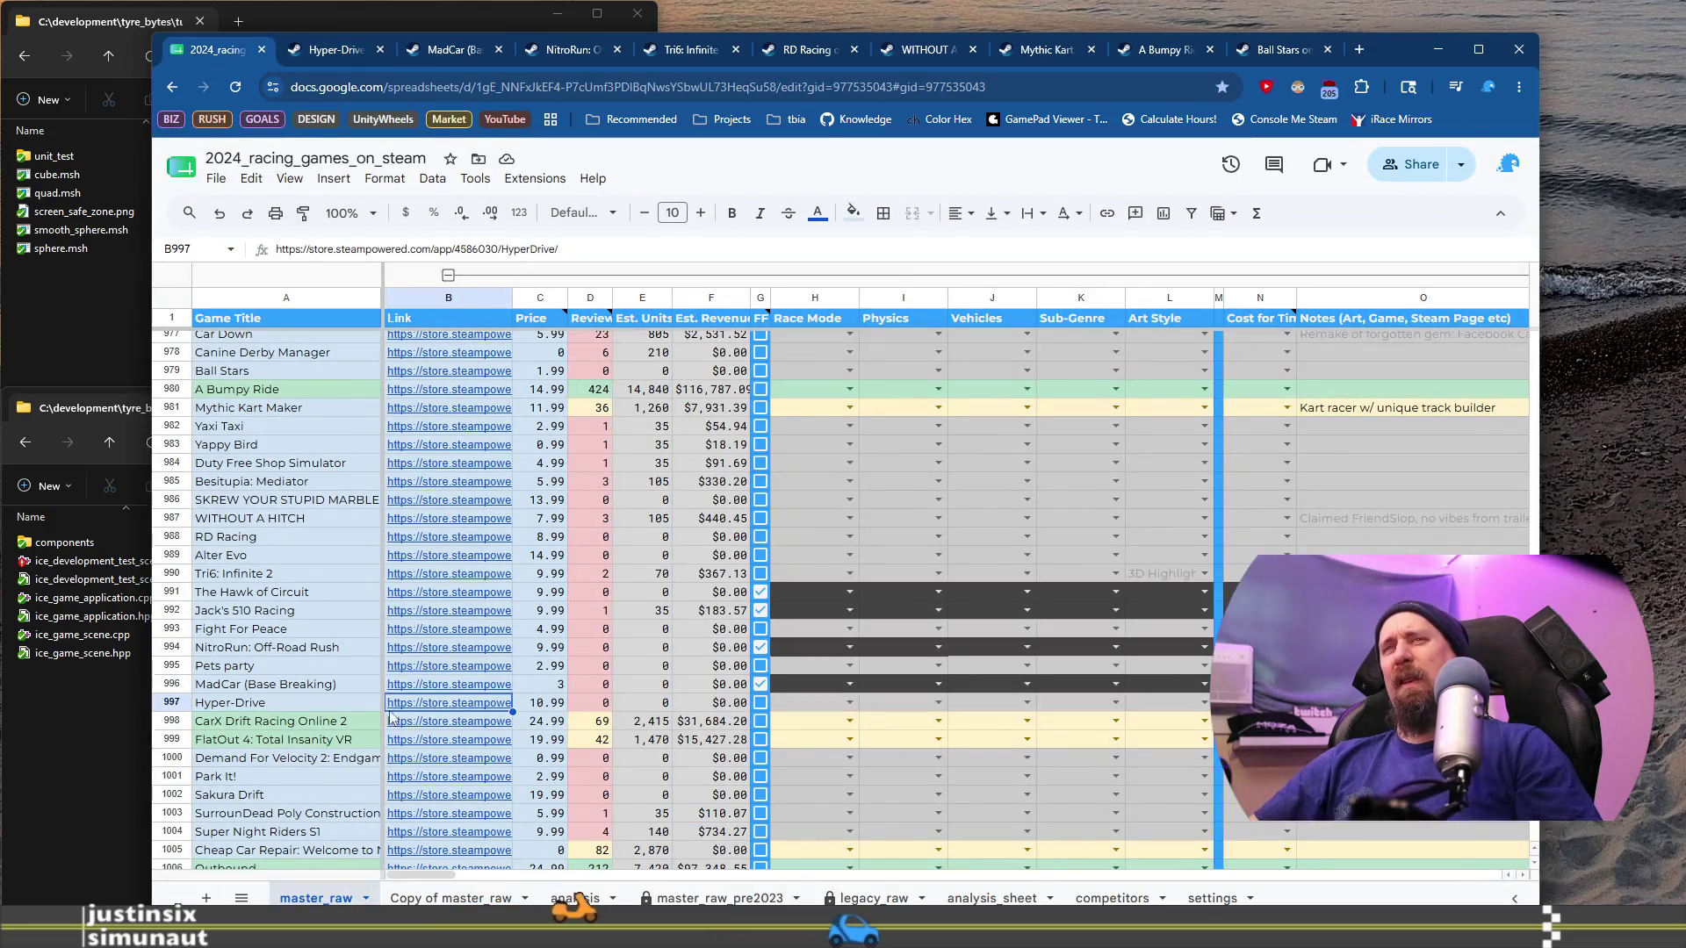
# Step: Open Hyper-Drive's Race Mode dropdown, recheck its store page, and dismiss the dropdown without choosing
pyautogui.click(849, 703)
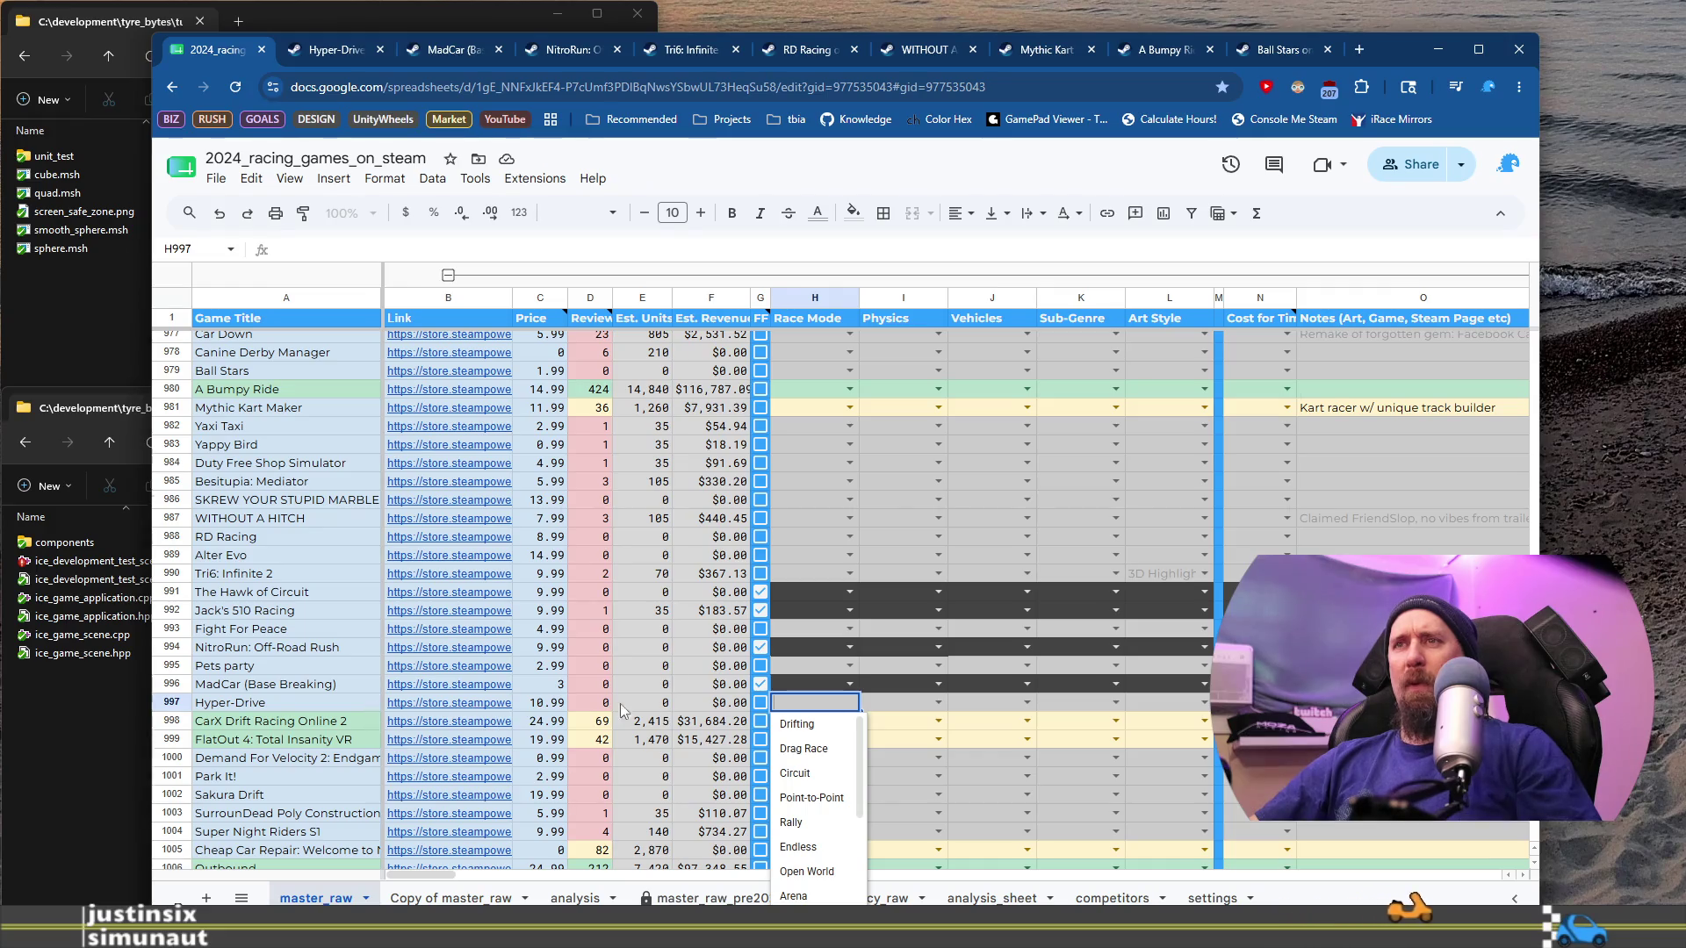
pyautogui.click(336, 50)
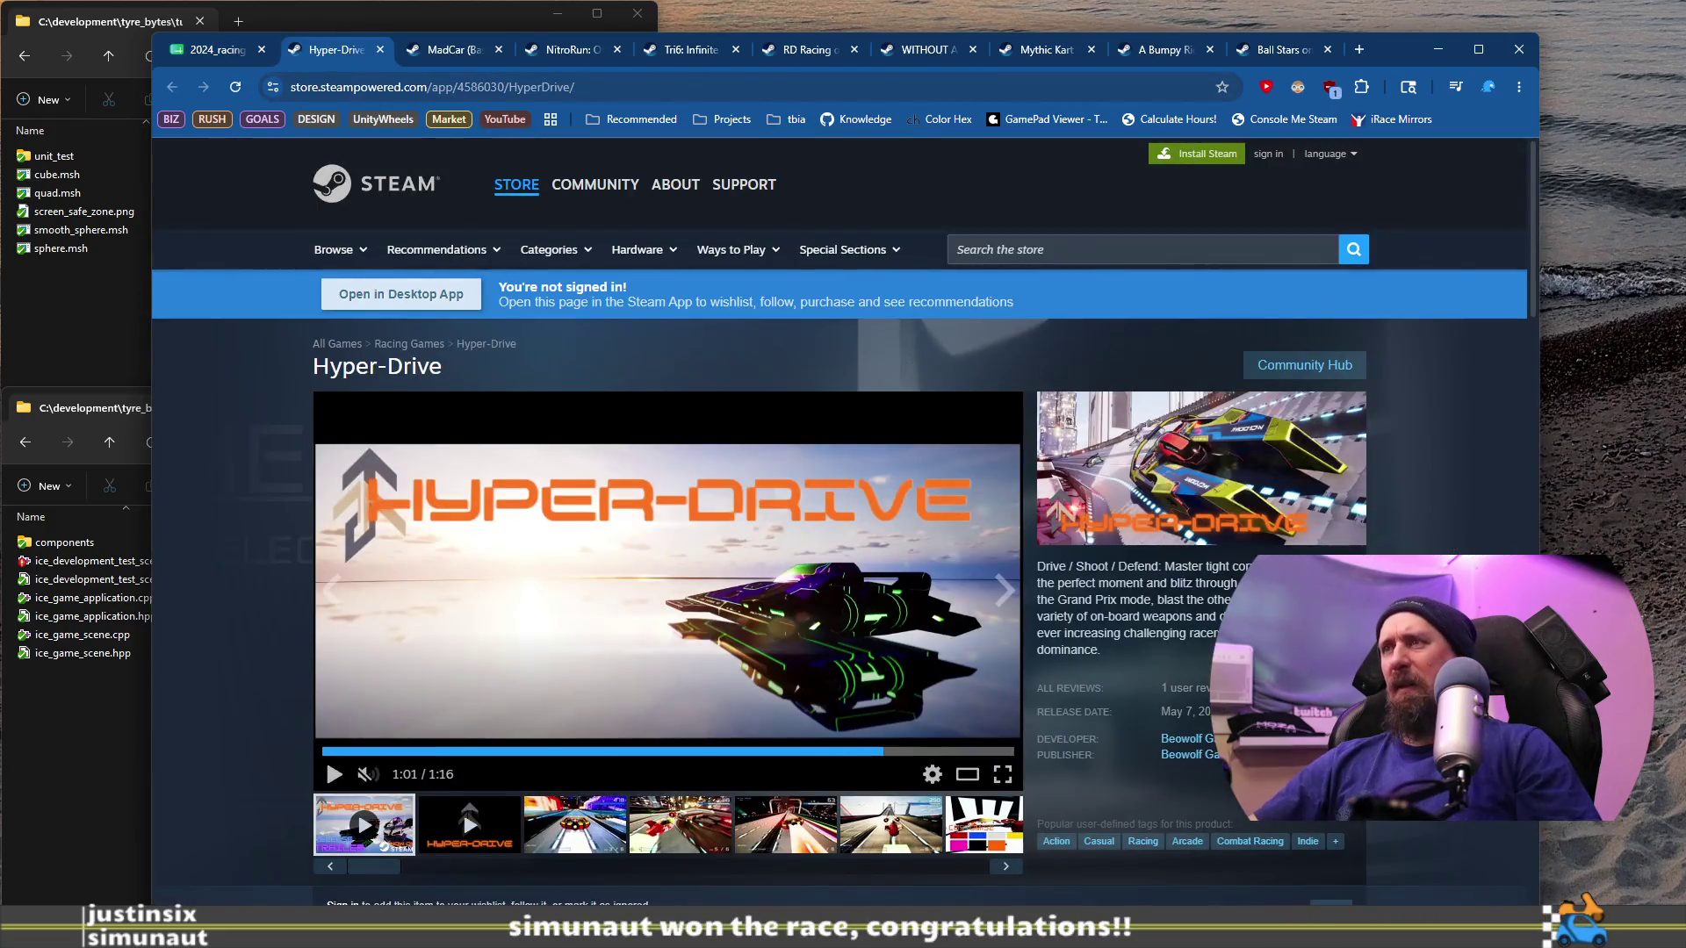
pyautogui.click(224, 50)
pyautogui.click(221, 707)
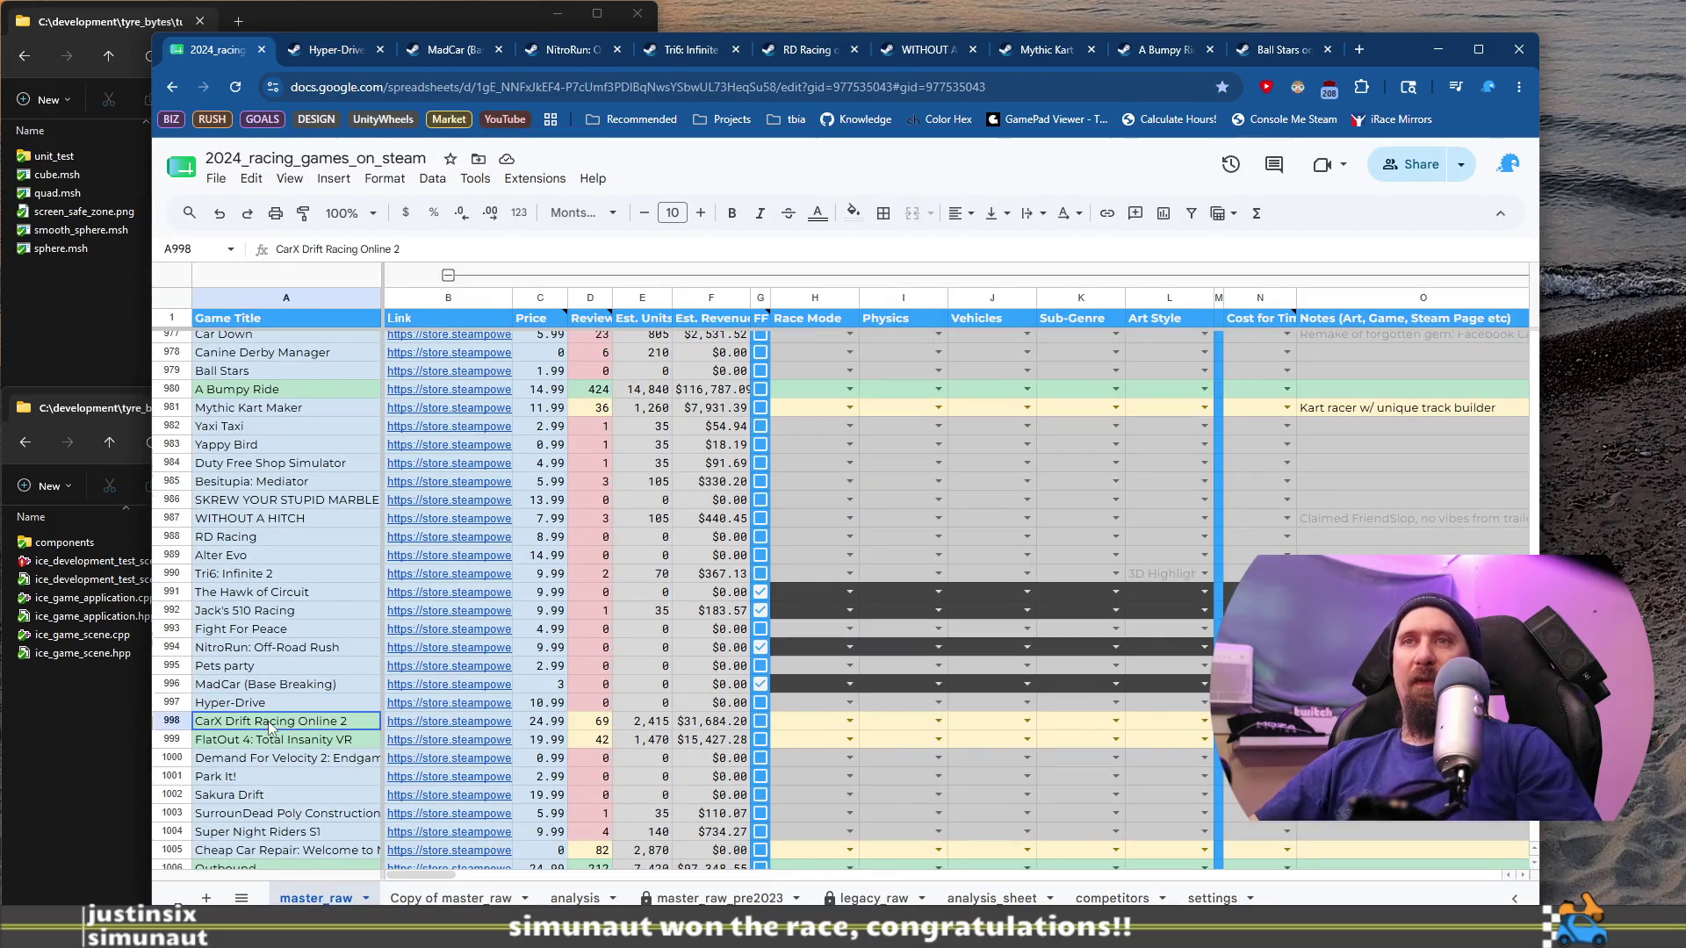
# Step: Open CarX Drift Racing Online 2's Steam page from the link in cell B998
pyautogui.click(270, 726)
pyautogui.click(433, 727)
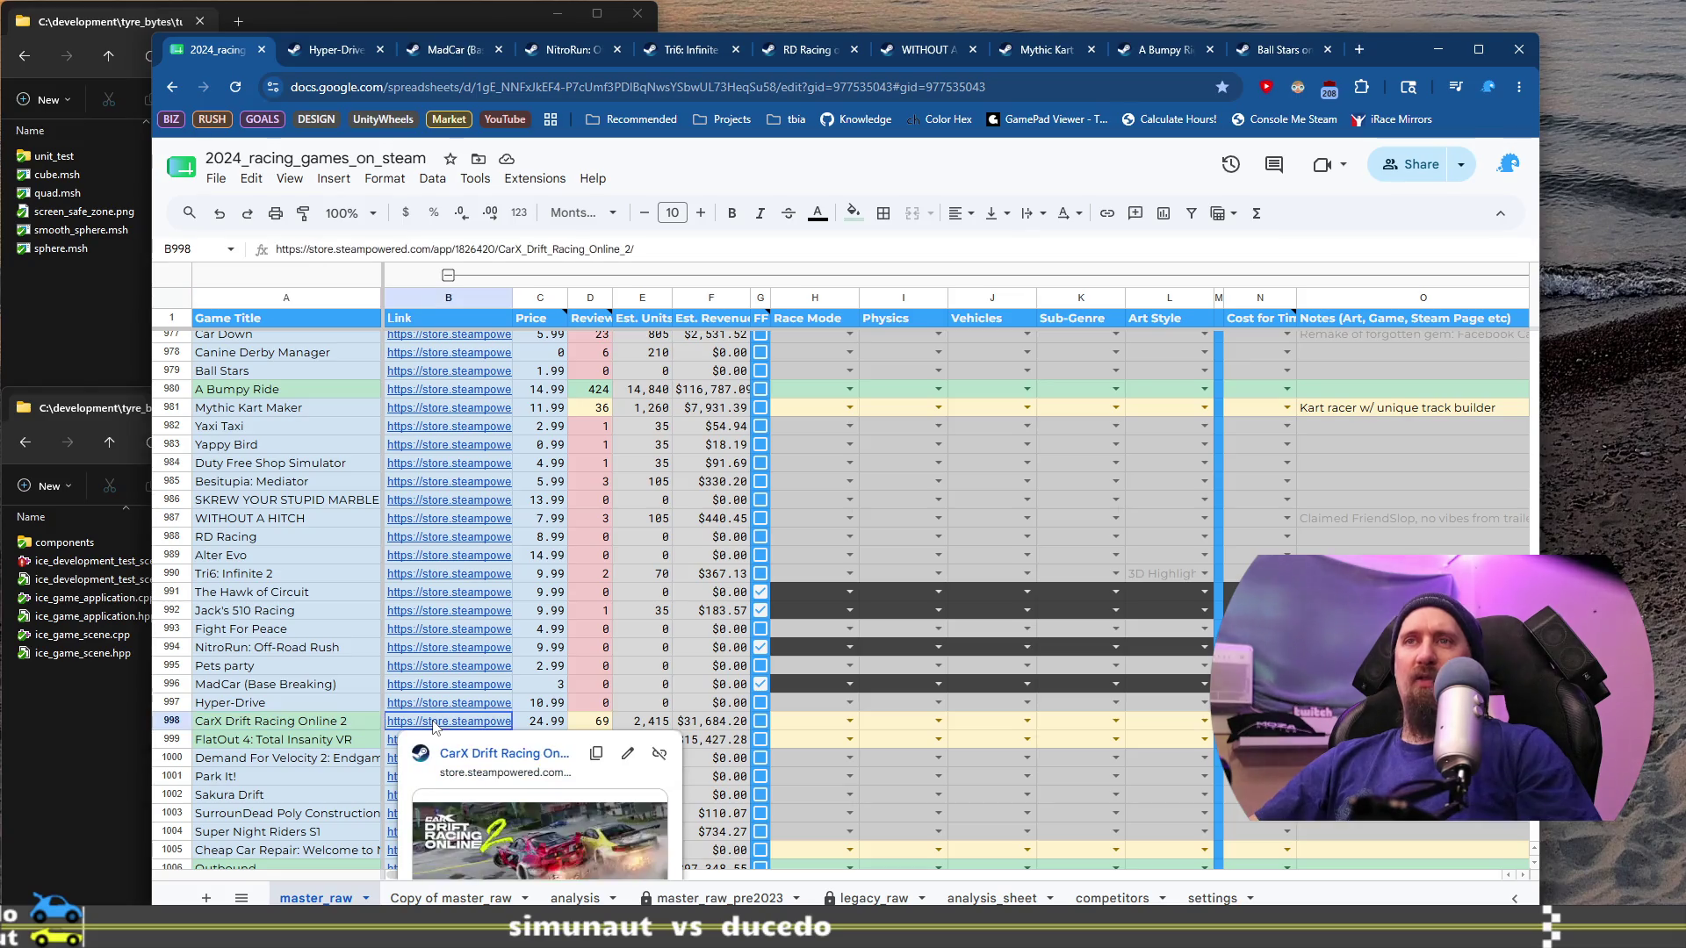
pyautogui.click(478, 753)
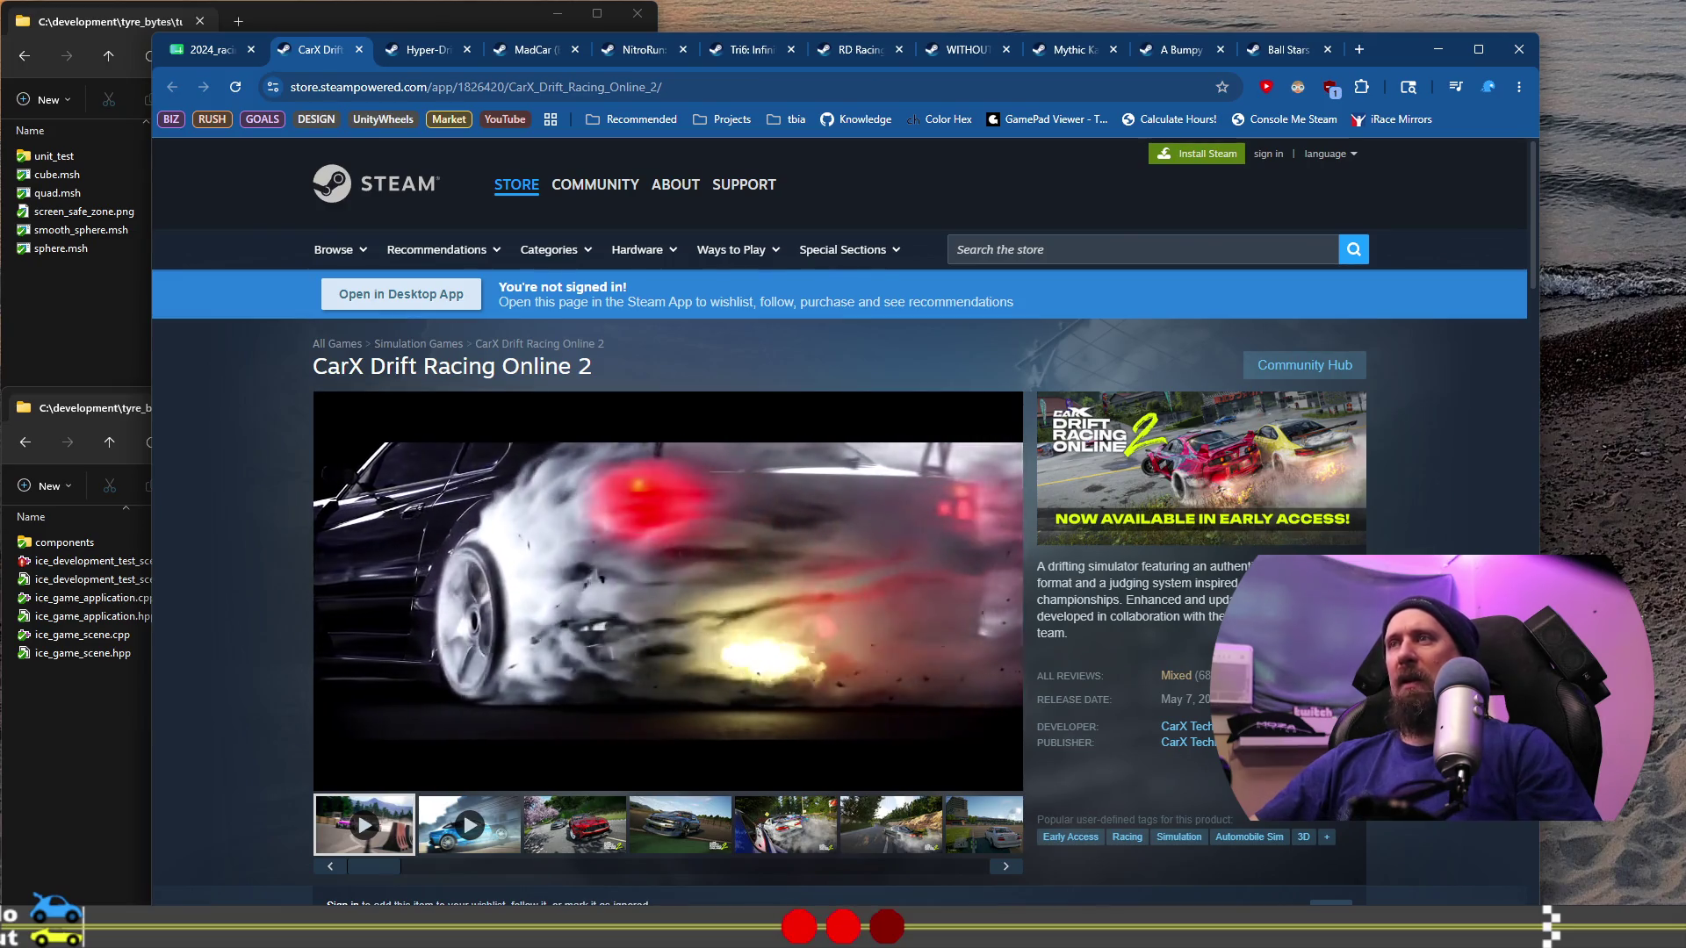
# Step: Browse CarX's fourth to sixth screenshots and select the latter part of the game description
pyautogui.scroll(-2, 700, 644)
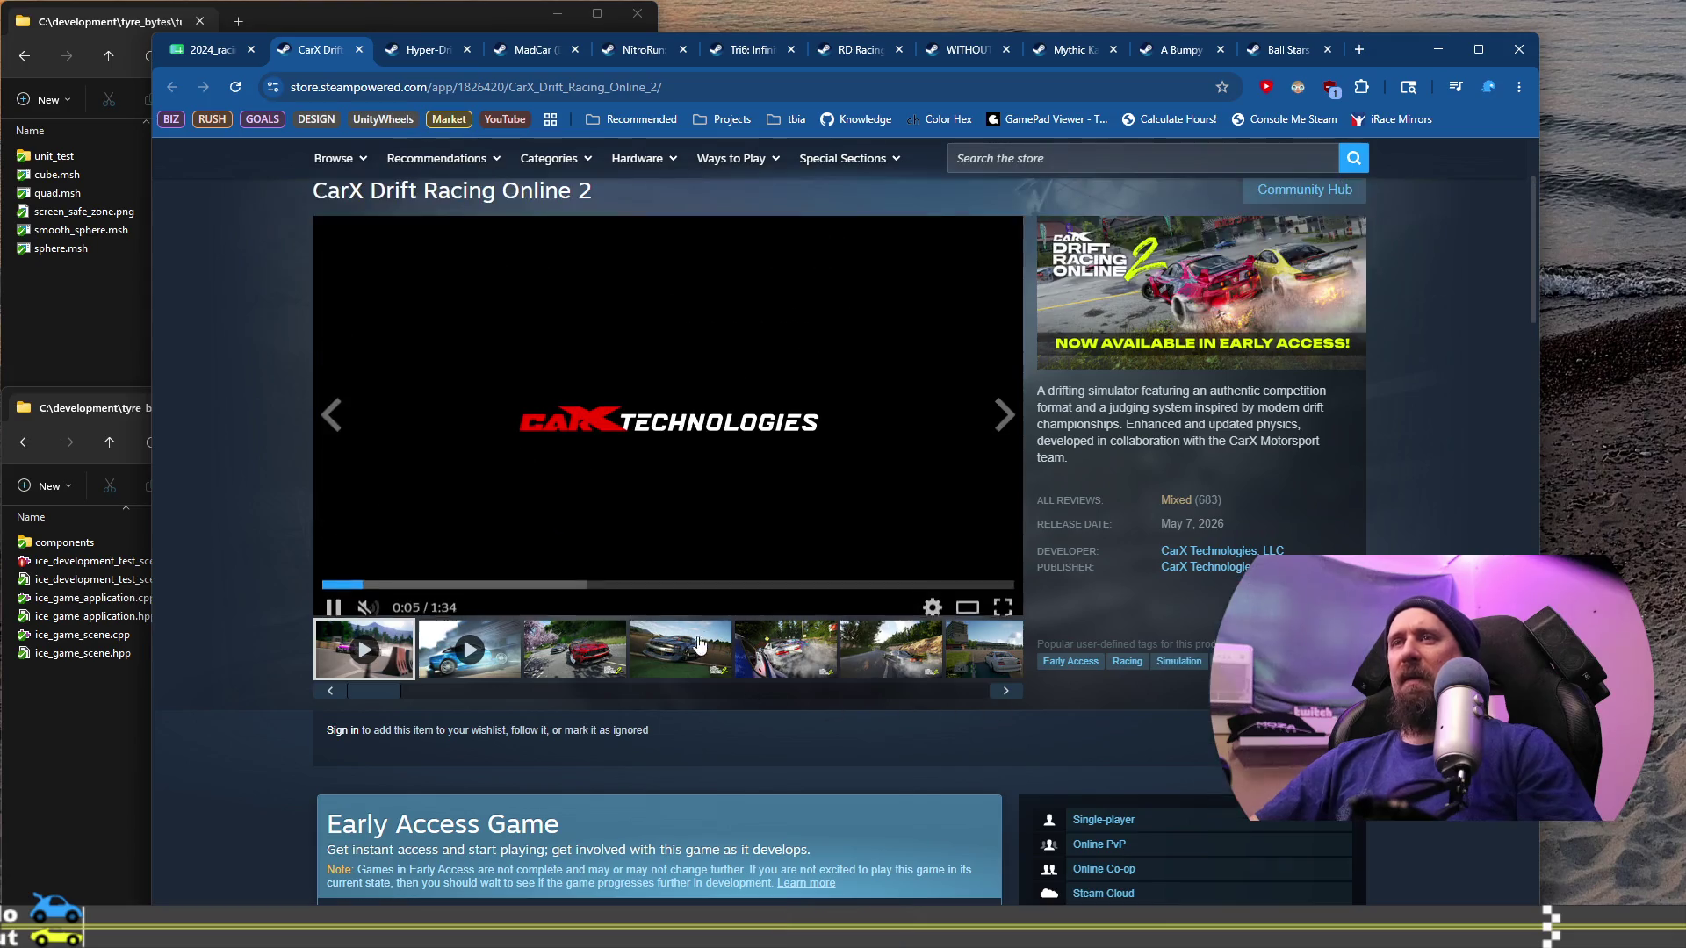
pyautogui.click(702, 645)
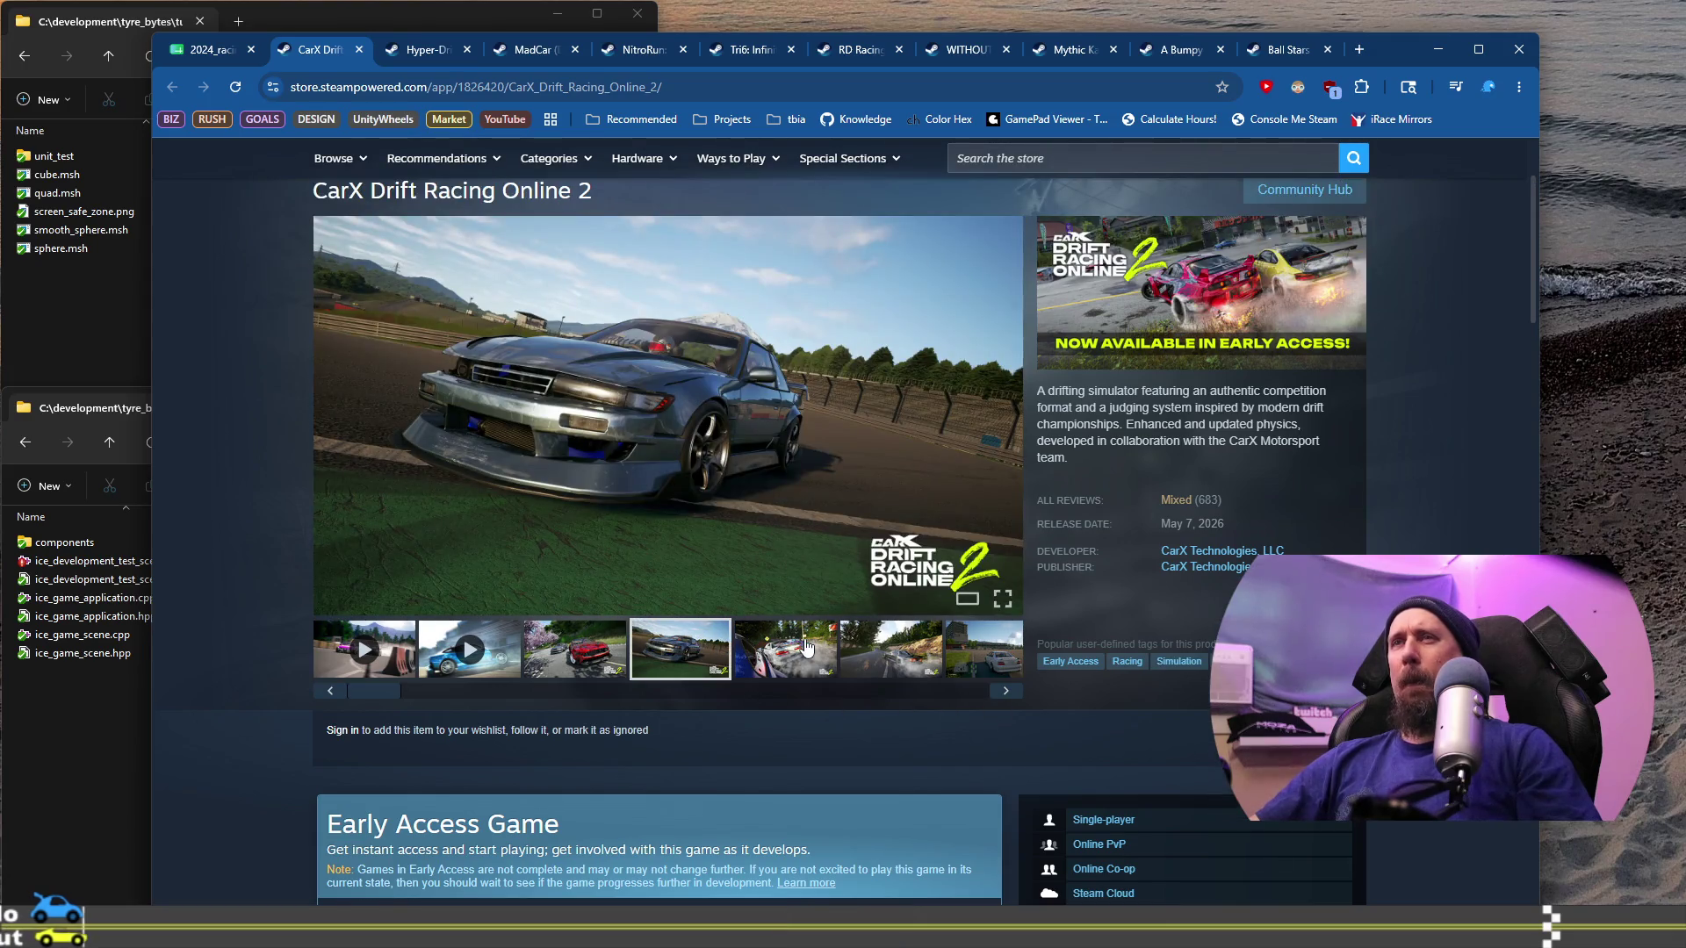
pyautogui.click(807, 647)
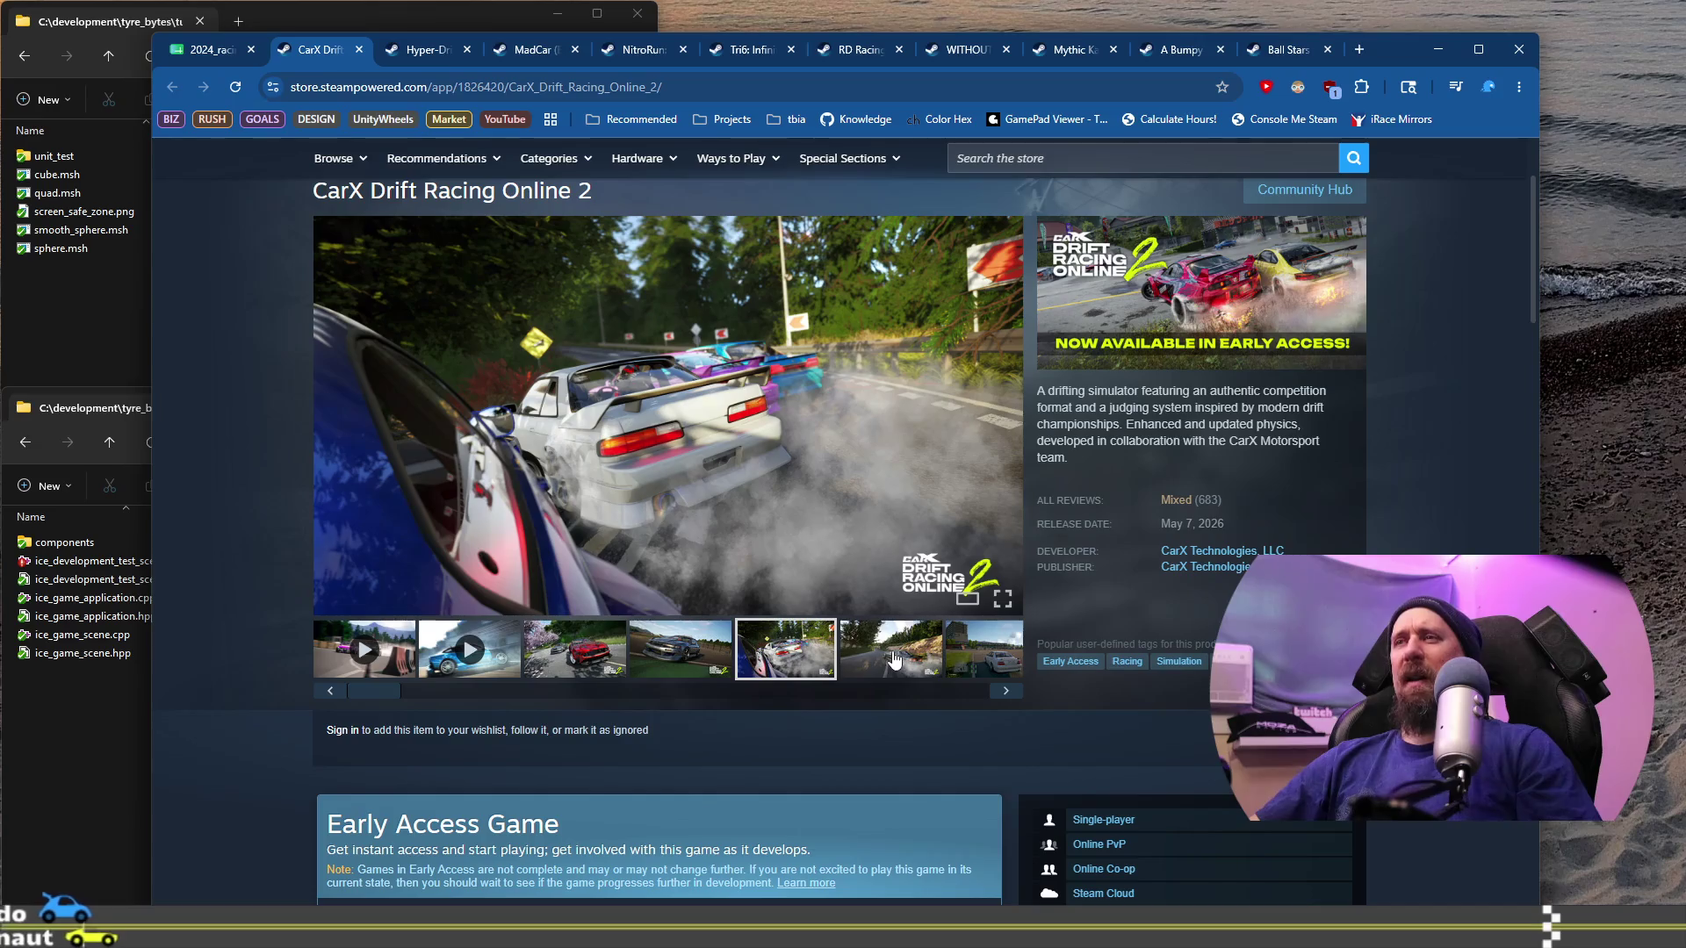
pyautogui.click(894, 658)
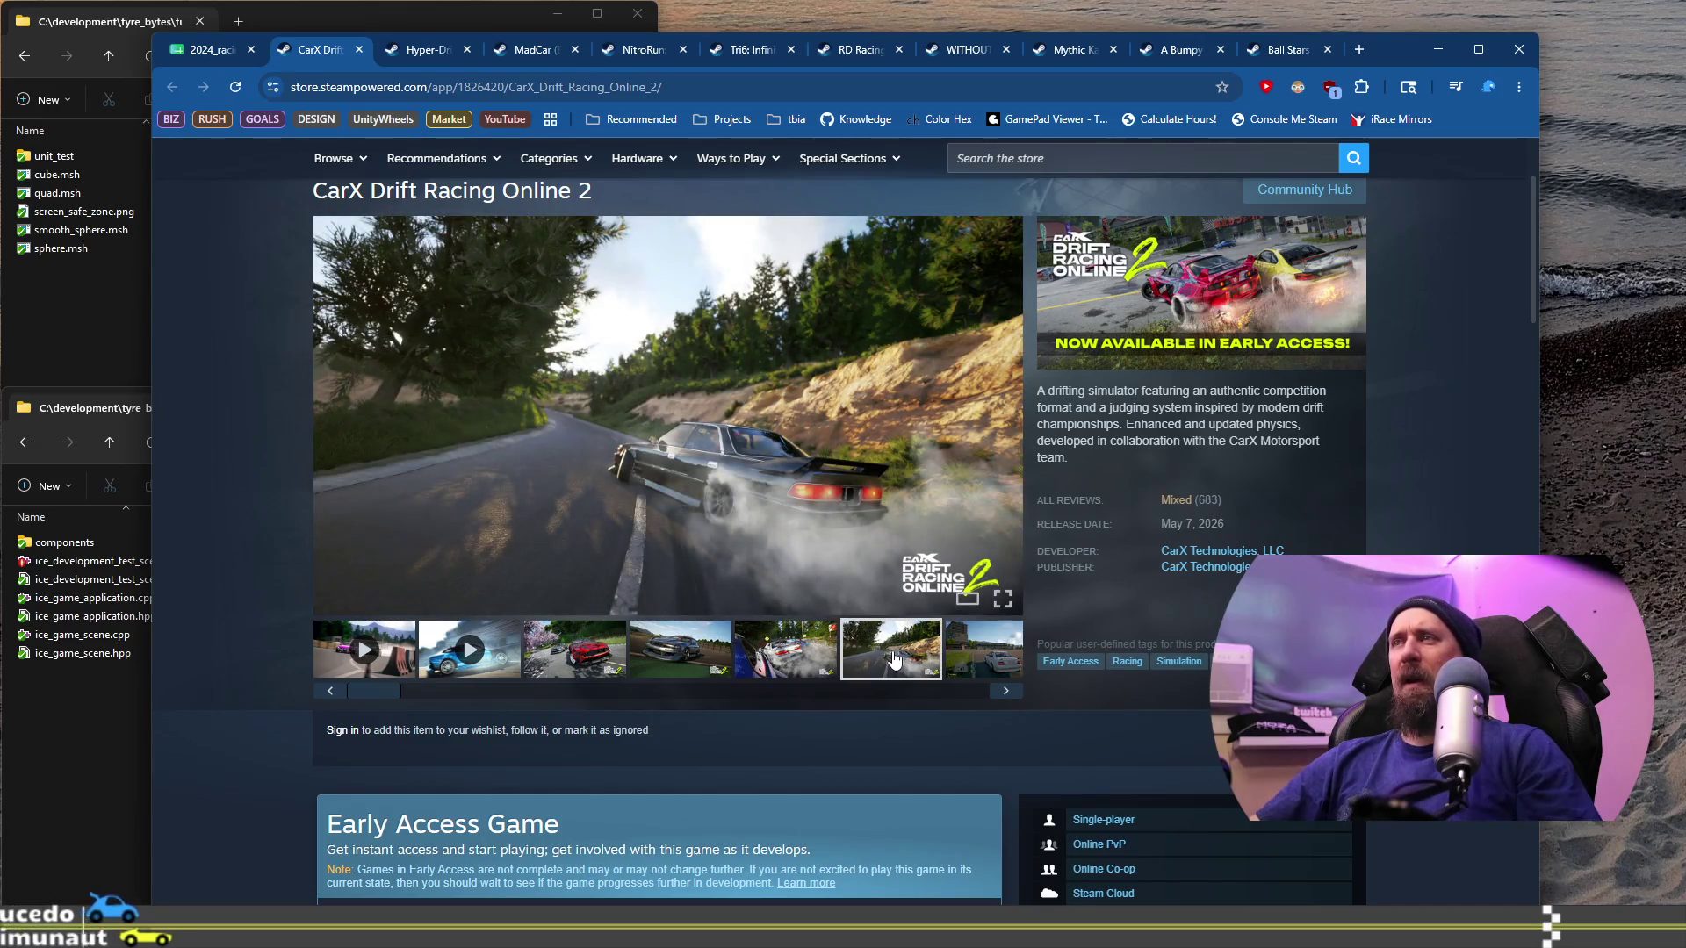
pyautogui.moveTo(1095, 411); pyautogui.dragTo(1223, 459)
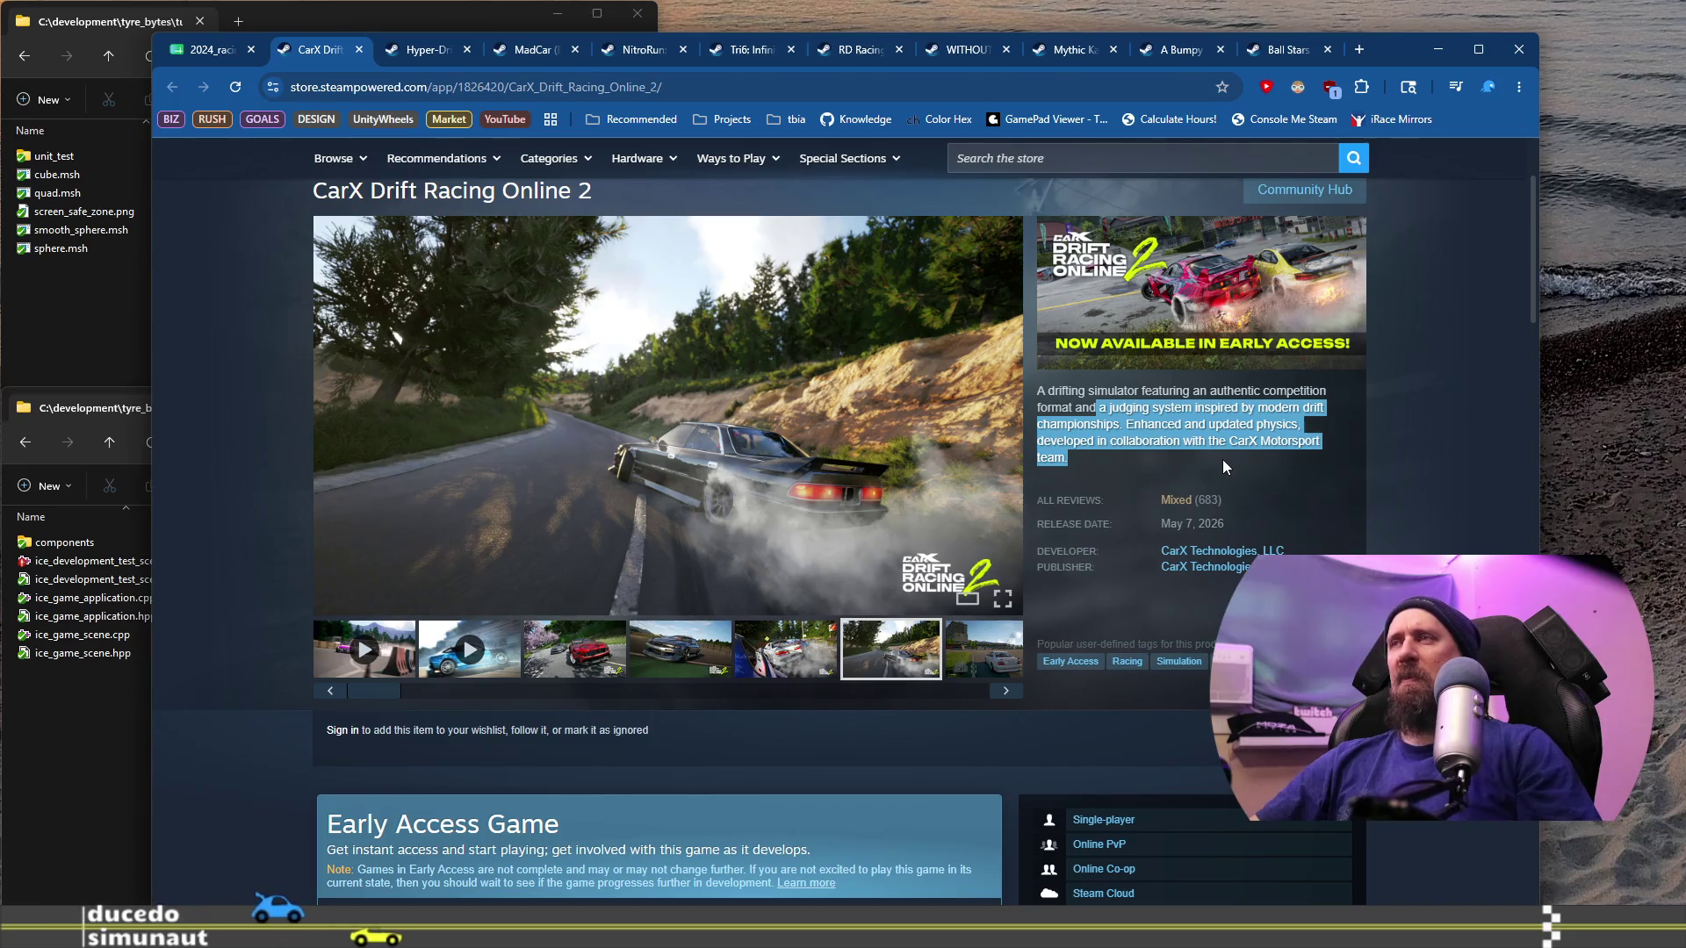
# Step: Scroll down to the System Requirements and back up to the media
pyautogui.scroll(-6, 1198, 430)
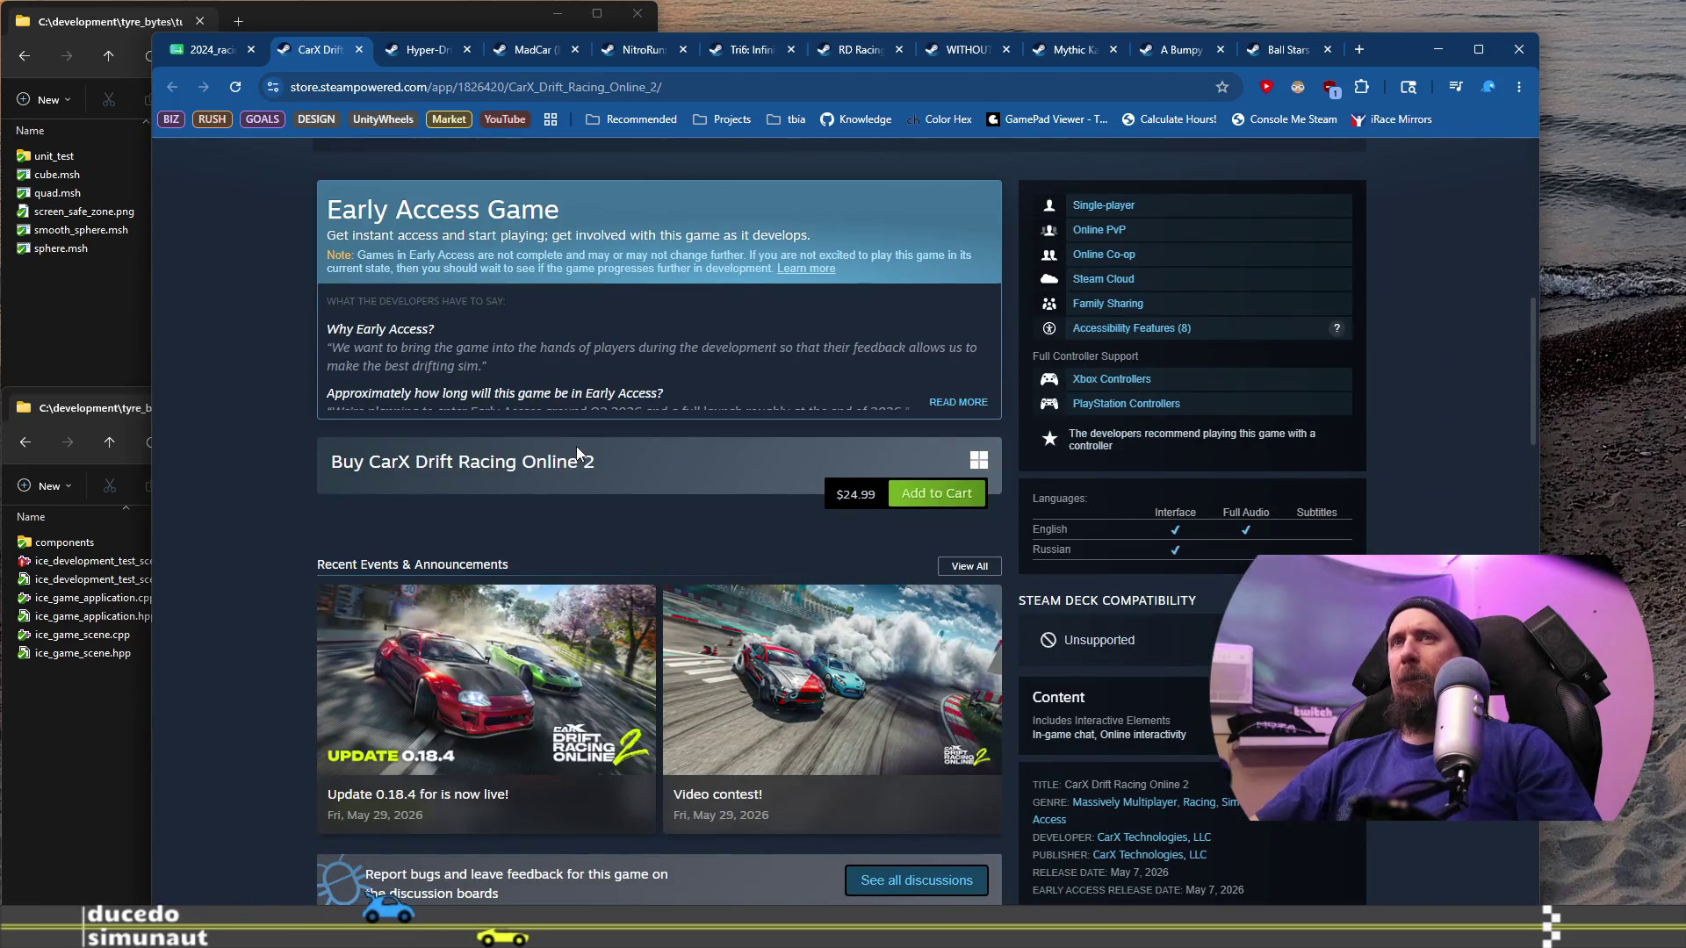
pyautogui.scroll(-6, 576, 445)
pyautogui.moveTo(345, 596); pyautogui.dragTo(377, 639)
pyautogui.scroll(-5, 436, 606)
pyautogui.scroll(-5, 453, 580)
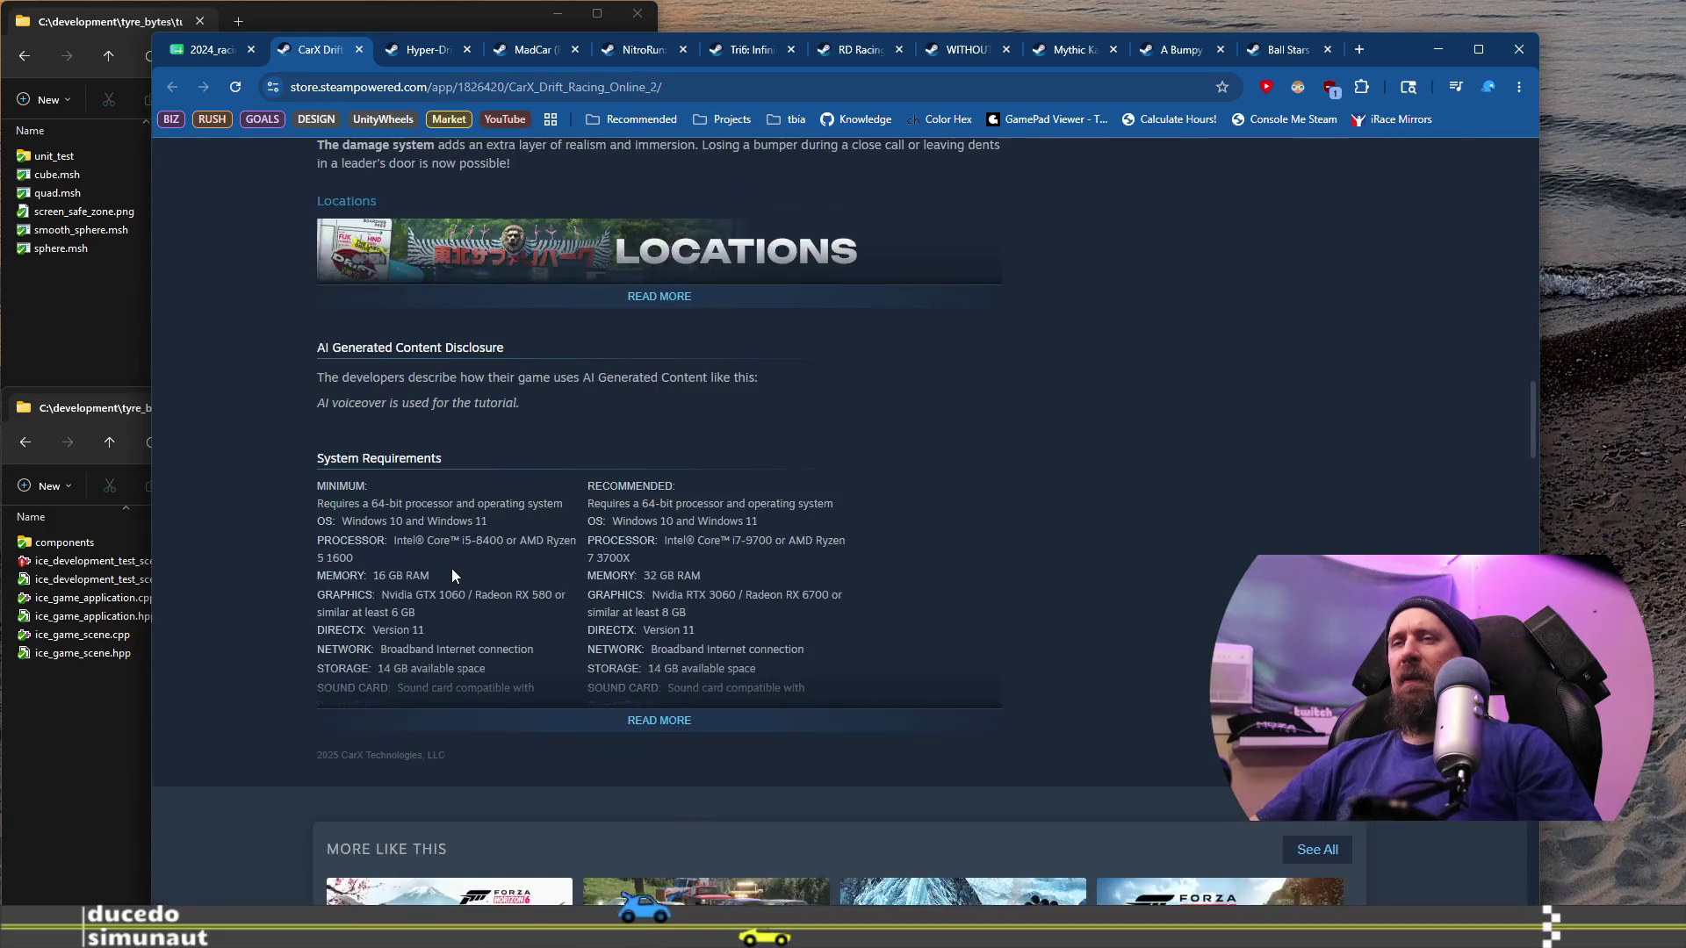
pyautogui.scroll(-4, 453, 571)
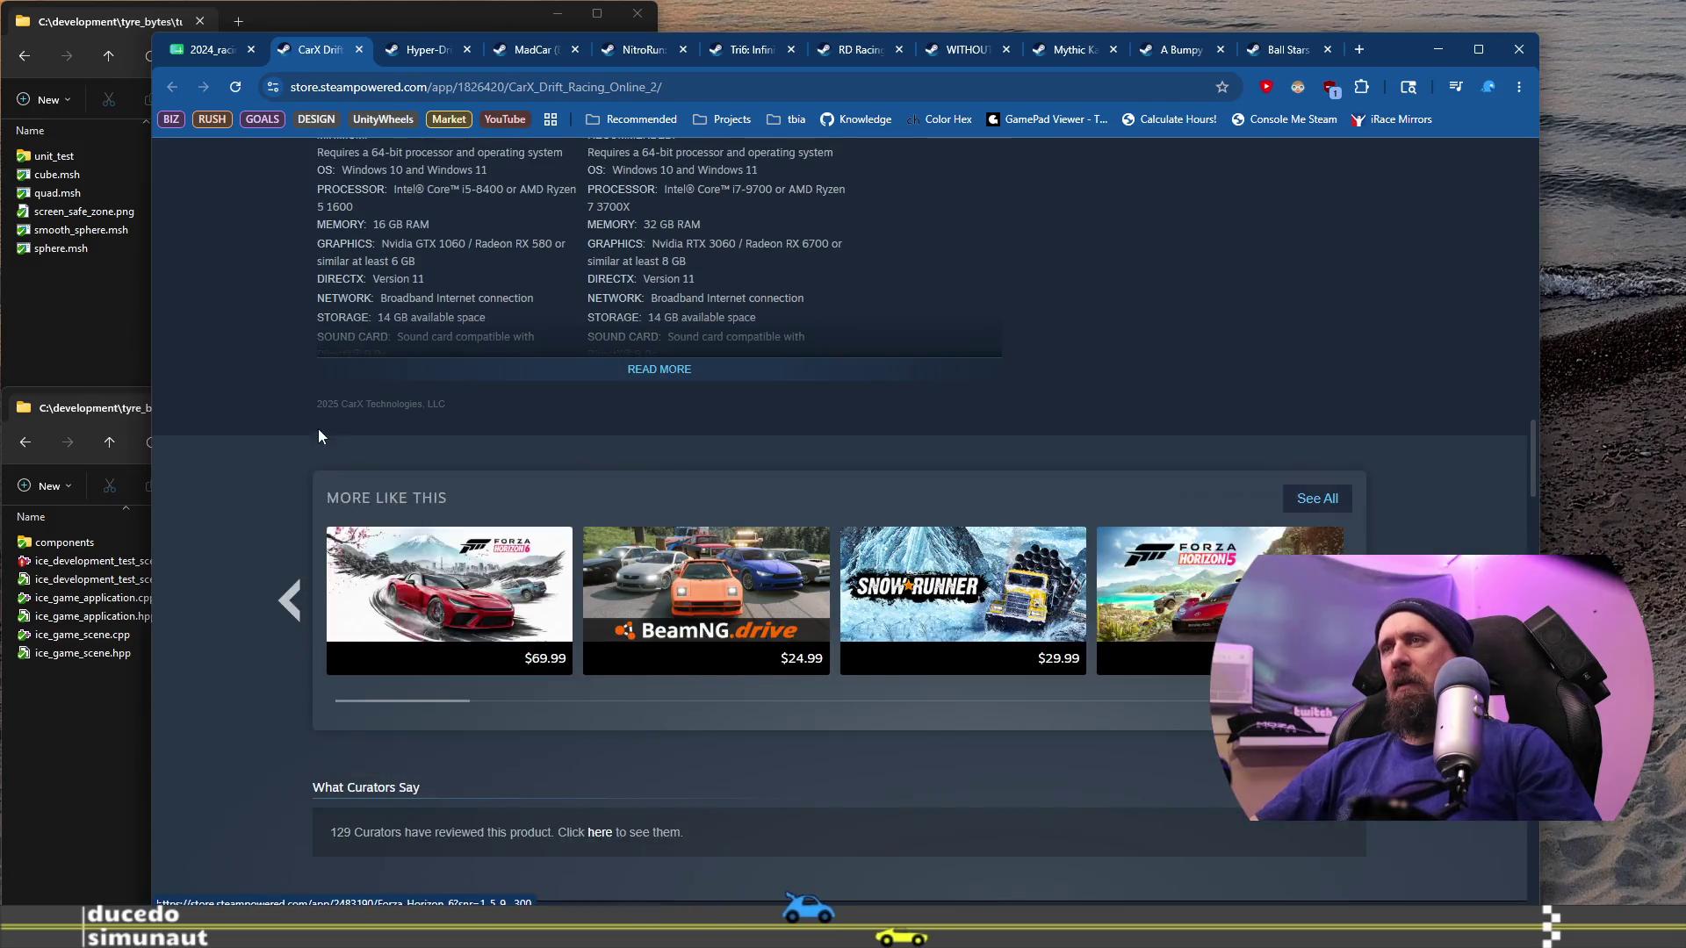
pyautogui.scroll(1, 312, 425)
pyautogui.scroll(6, 313, 425)
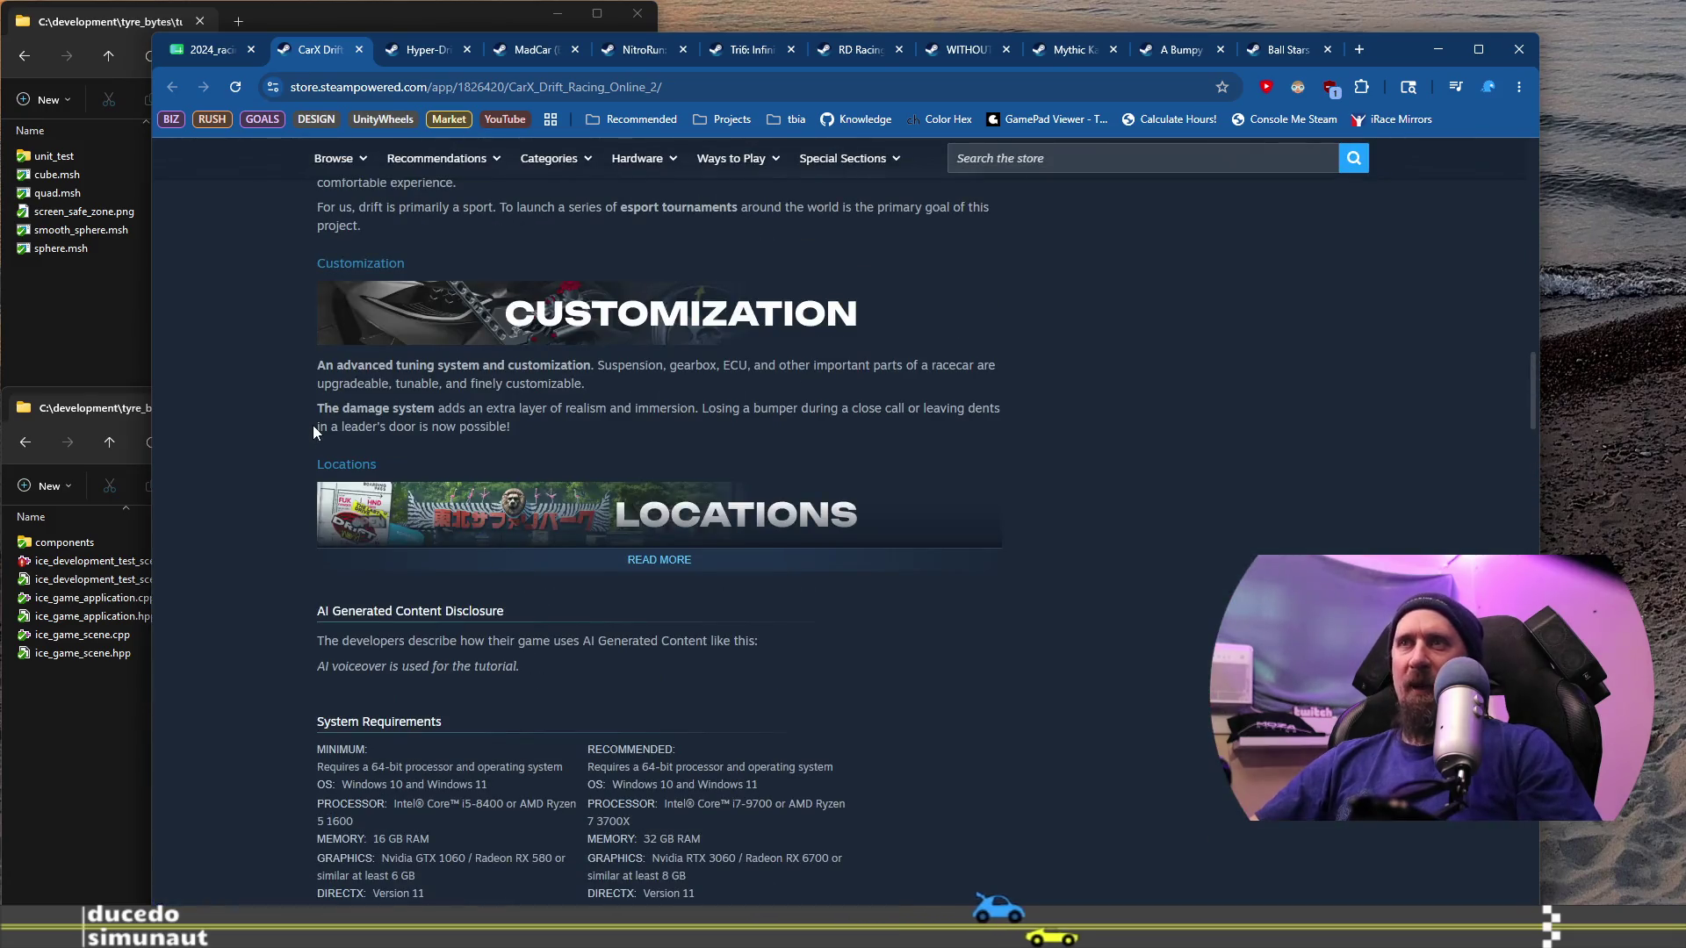
pyautogui.scroll(12, 312, 425)
pyautogui.scroll(3, 313, 425)
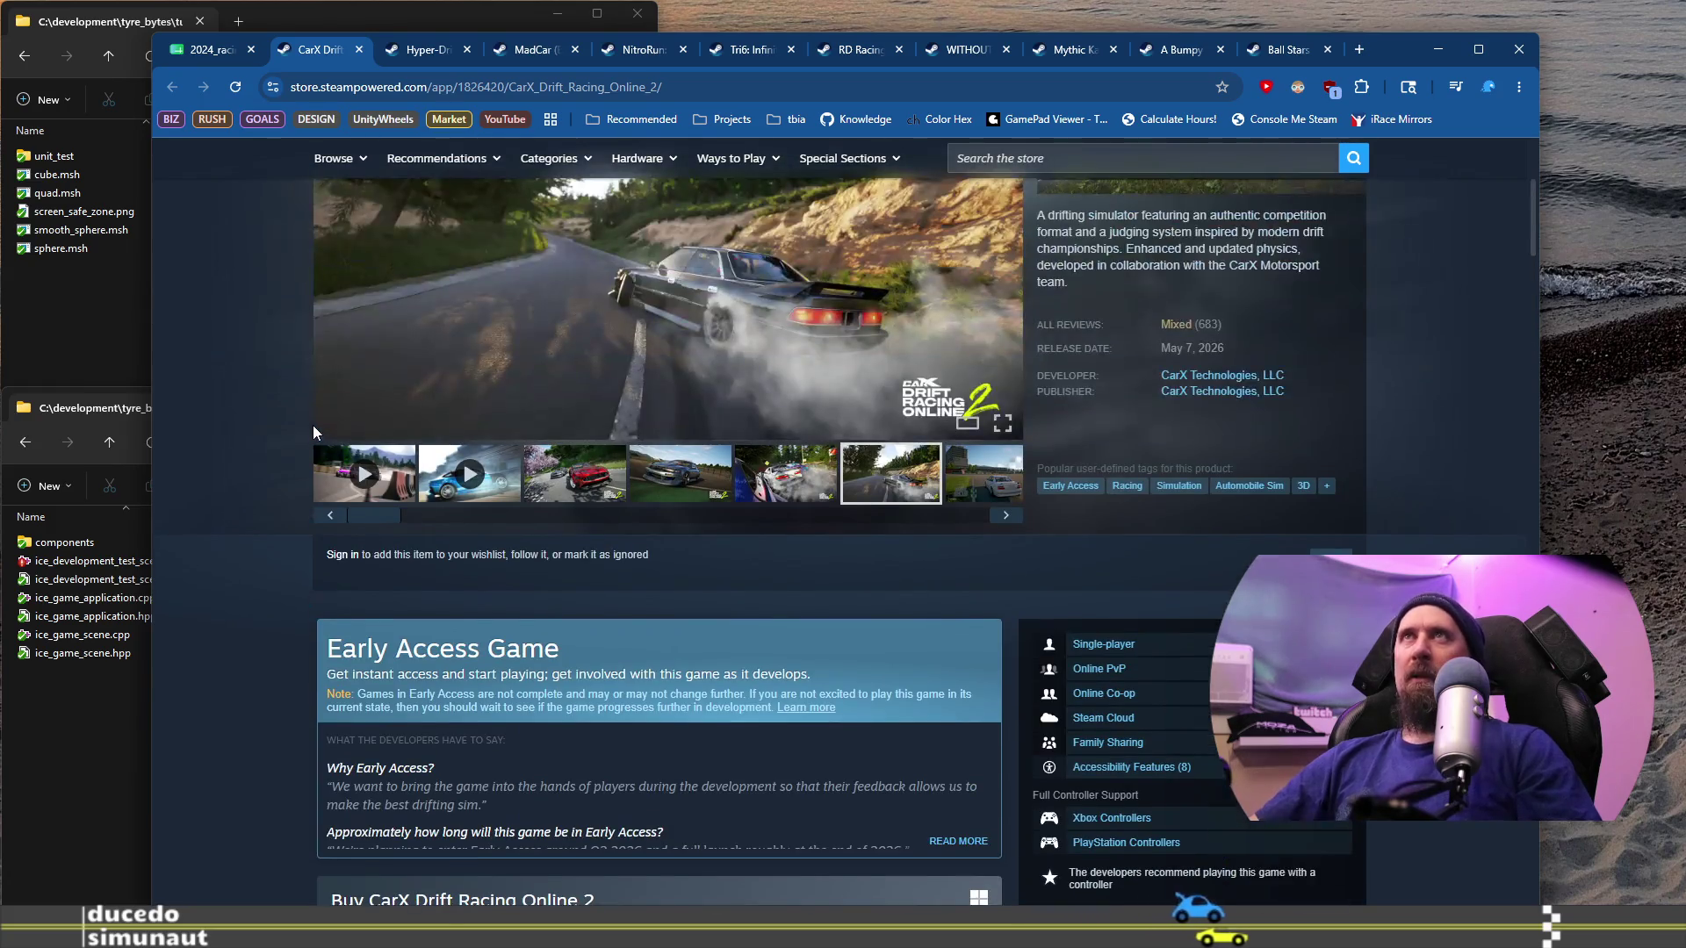
pyautogui.scroll(3, 590, 659)
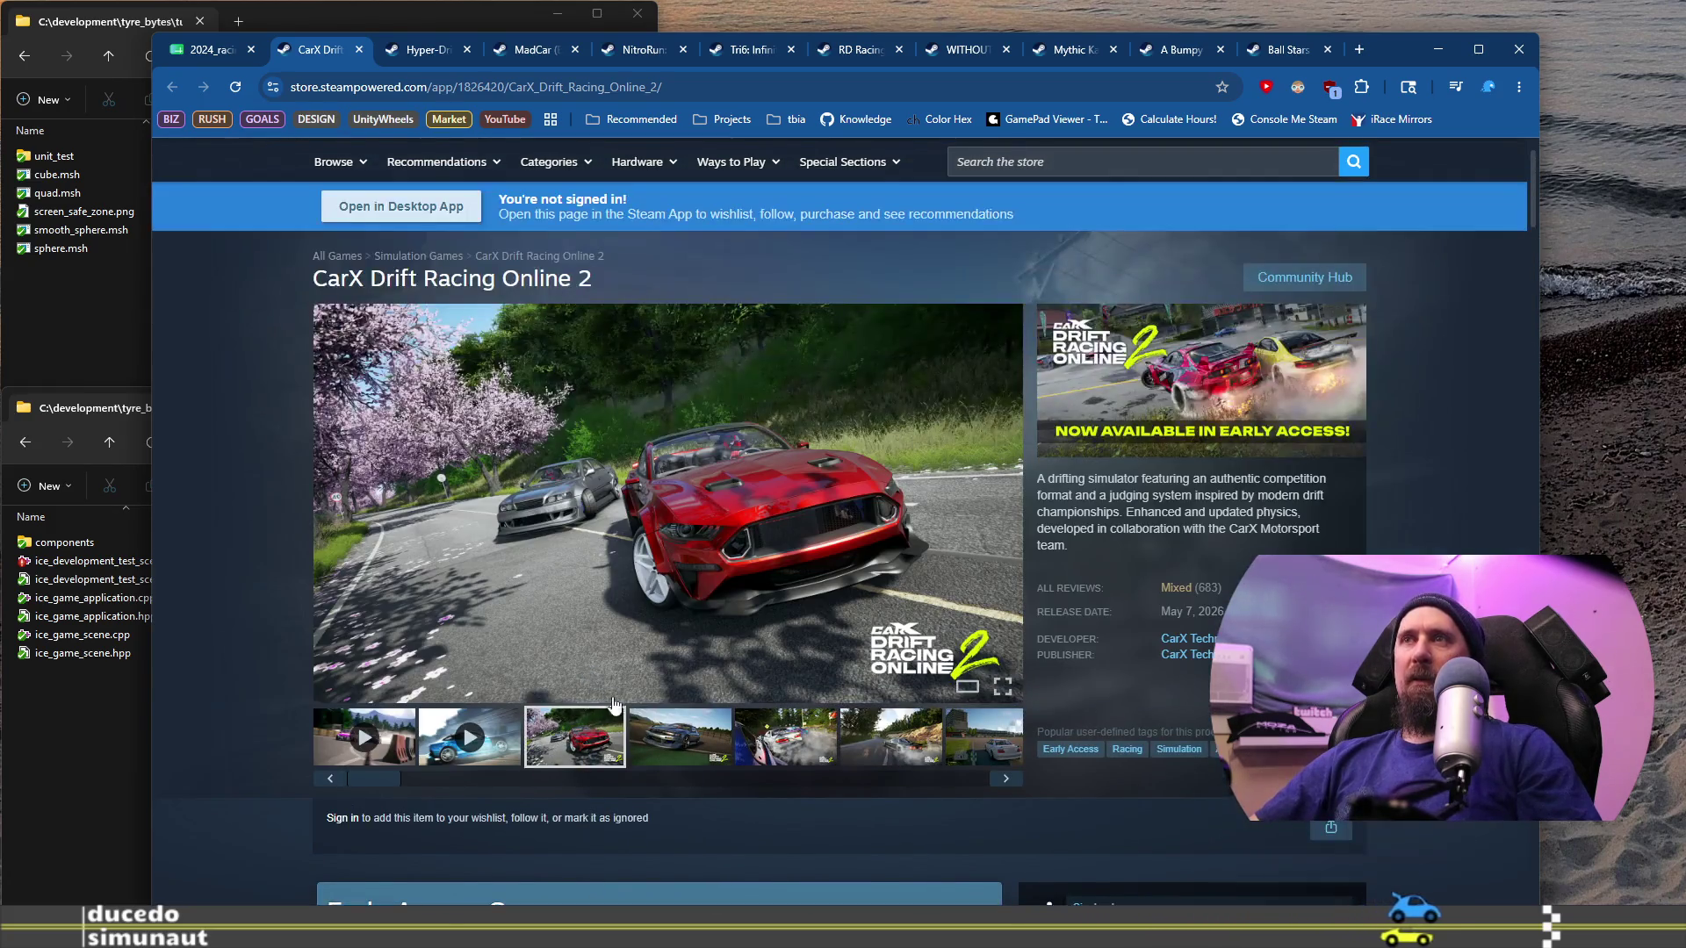
# Step: Revisit the fifth and sixth screenshots, then play the trailer skipped ahead to gameplay
pyautogui.click(770, 745)
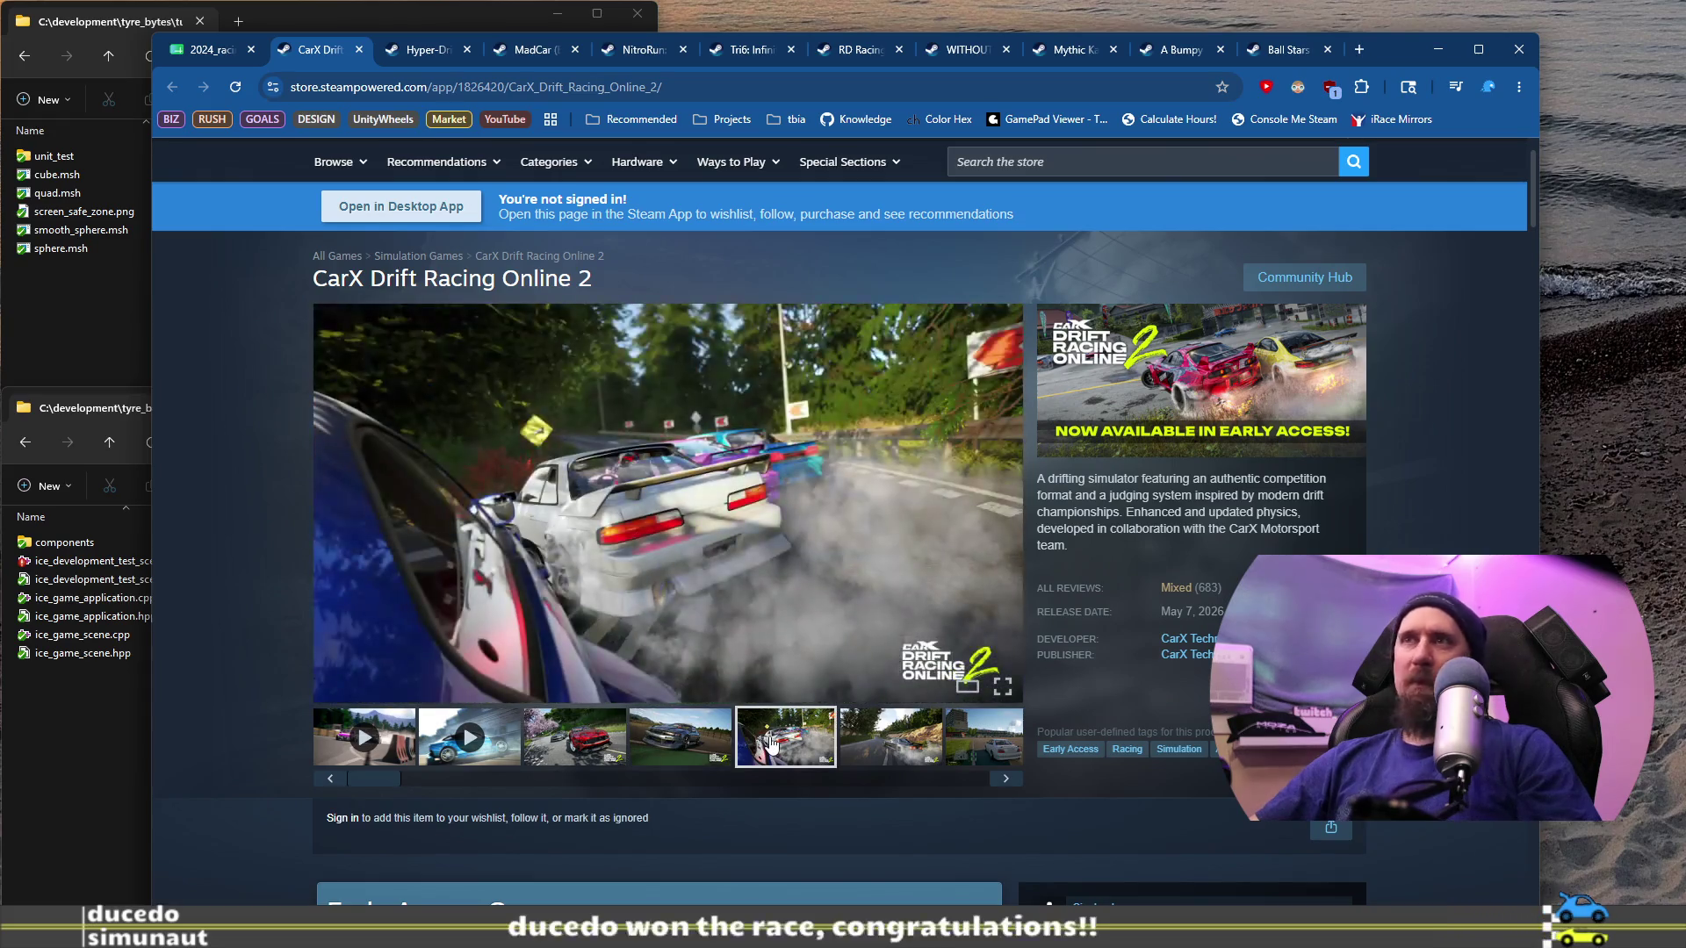
pyautogui.click(860, 735)
pyautogui.click(369, 724)
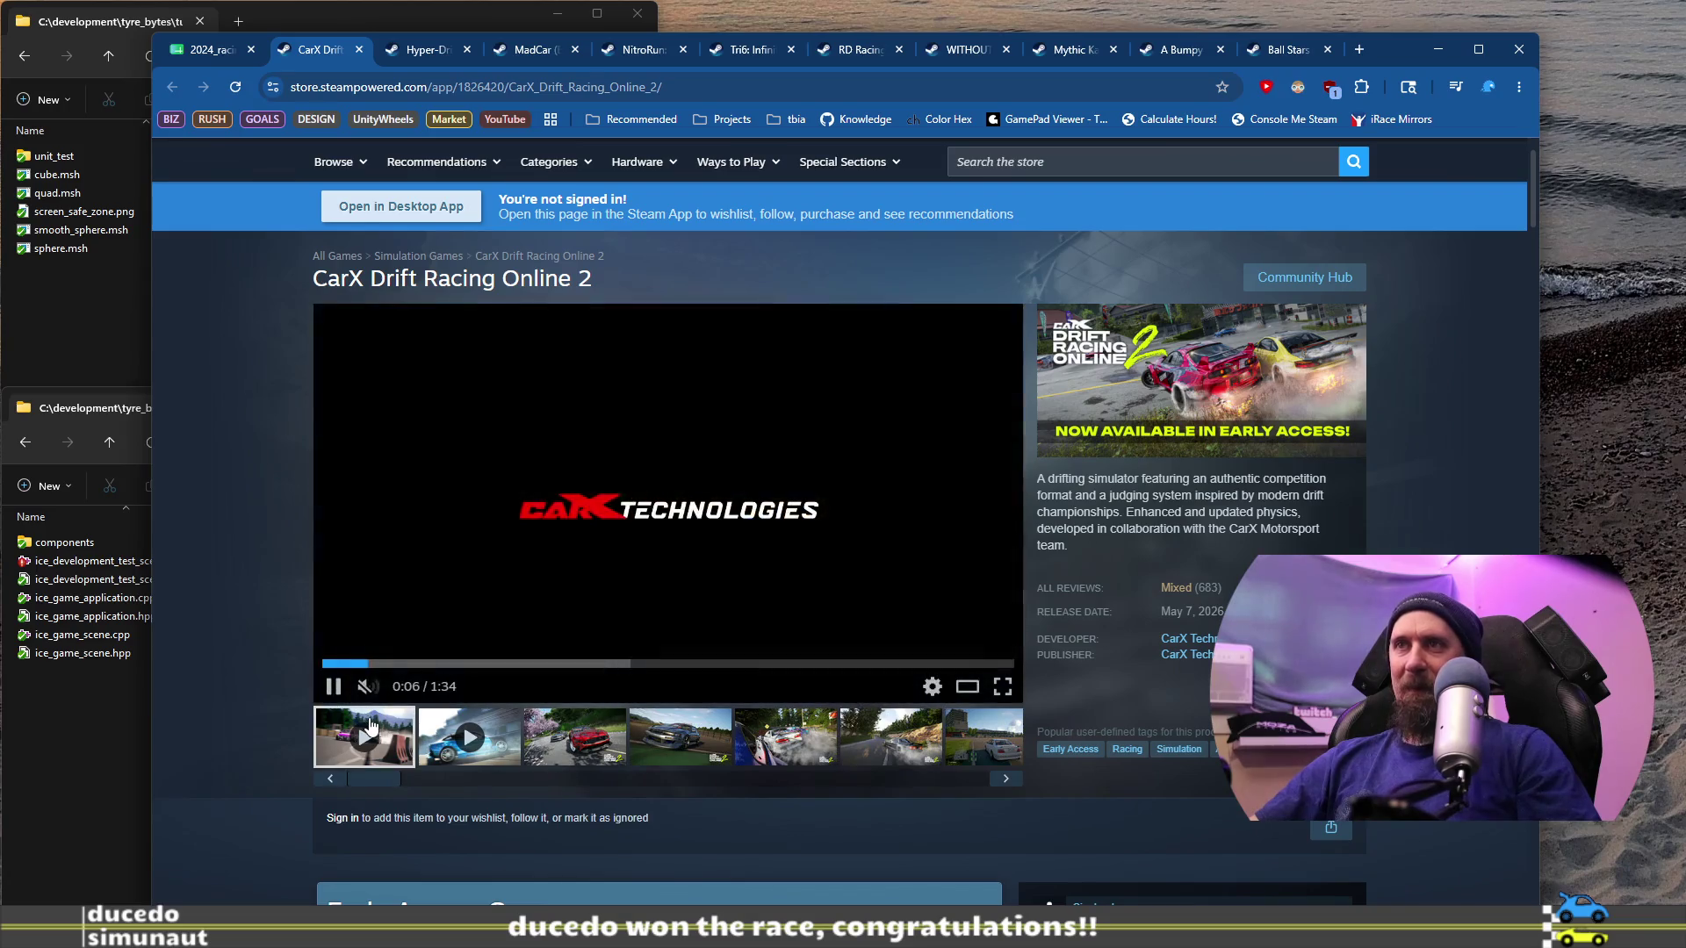
pyautogui.click(439, 663)
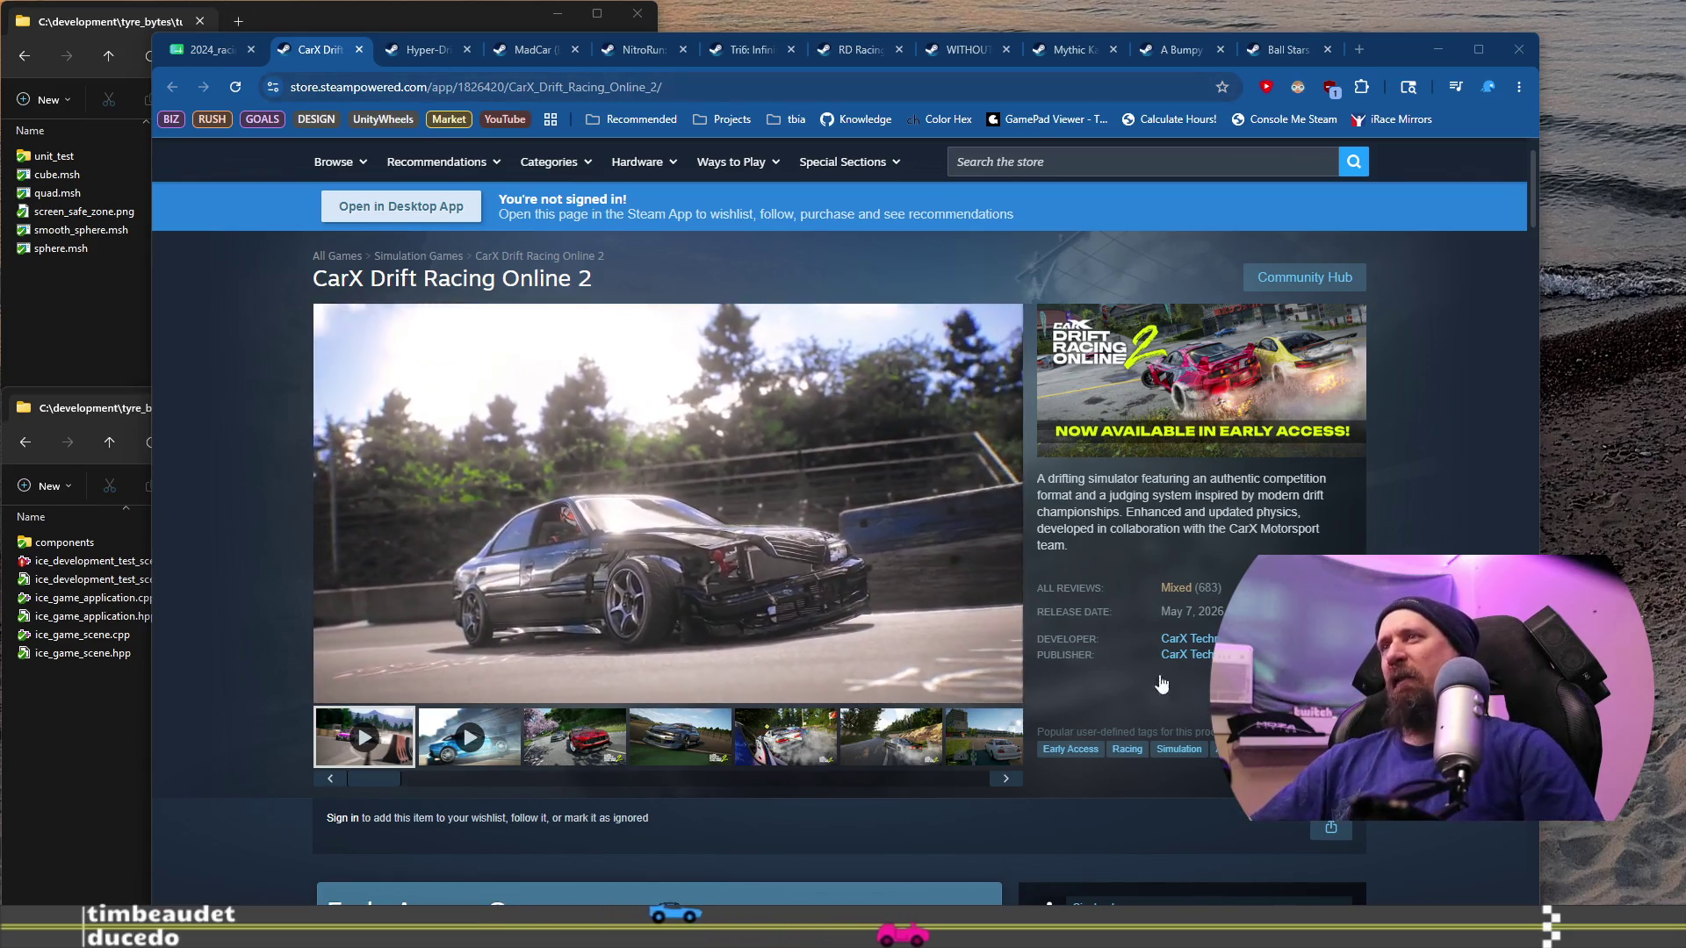
pyautogui.click(1176, 585)
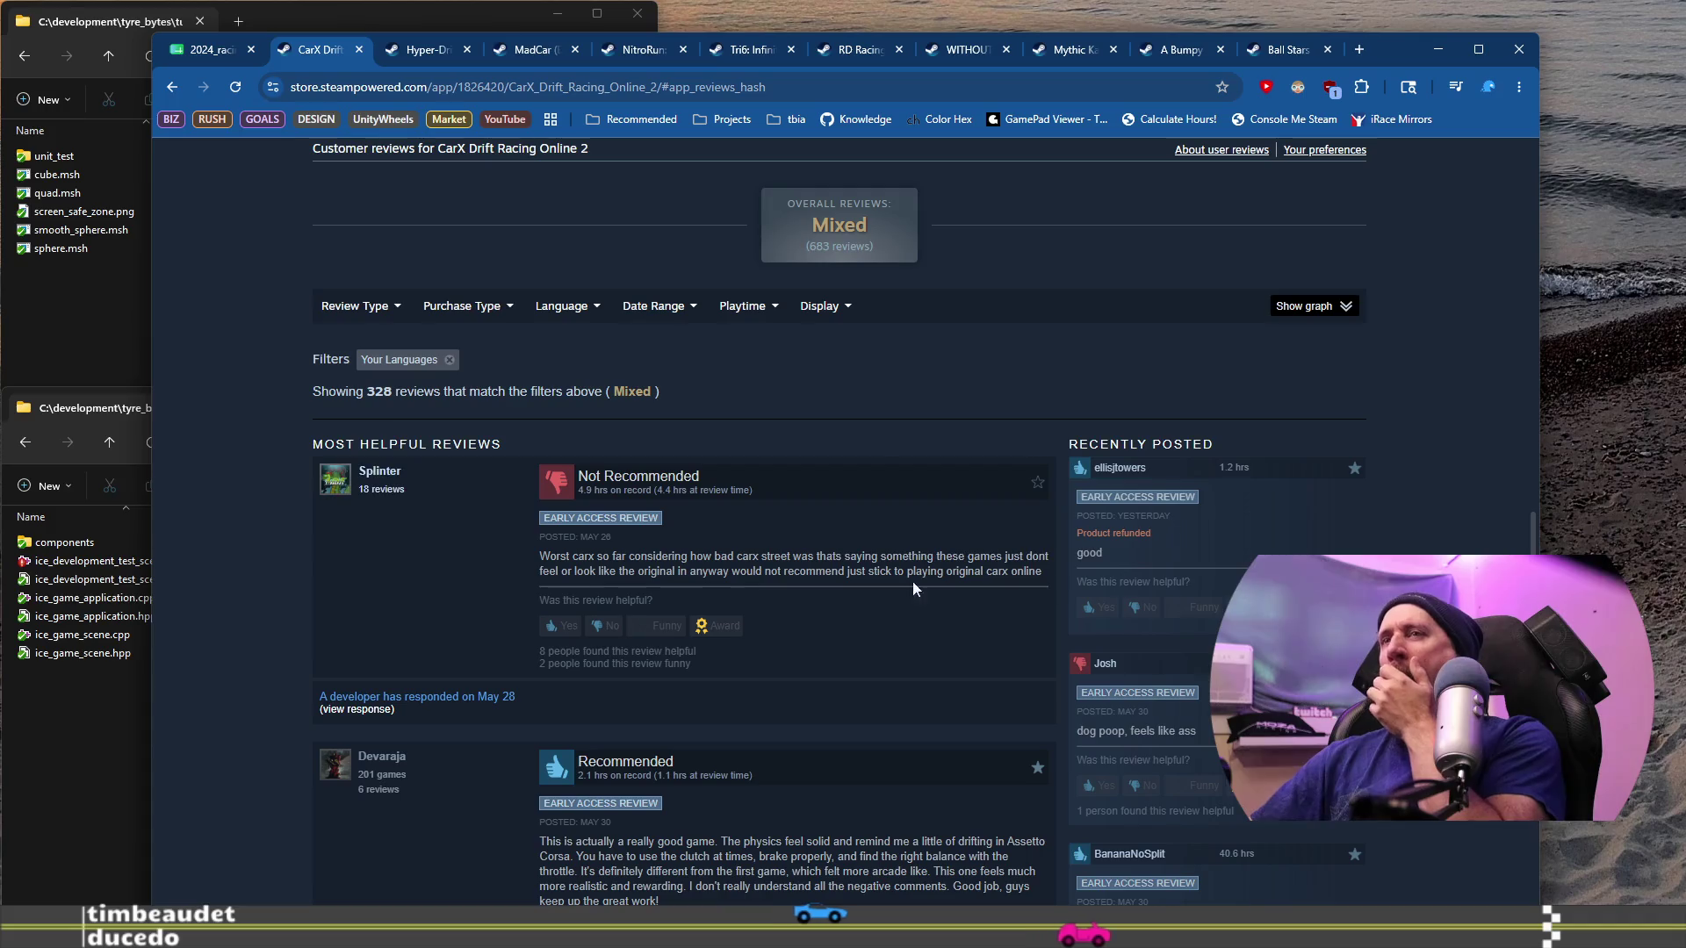
pyautogui.scroll(-4, 772, 585)
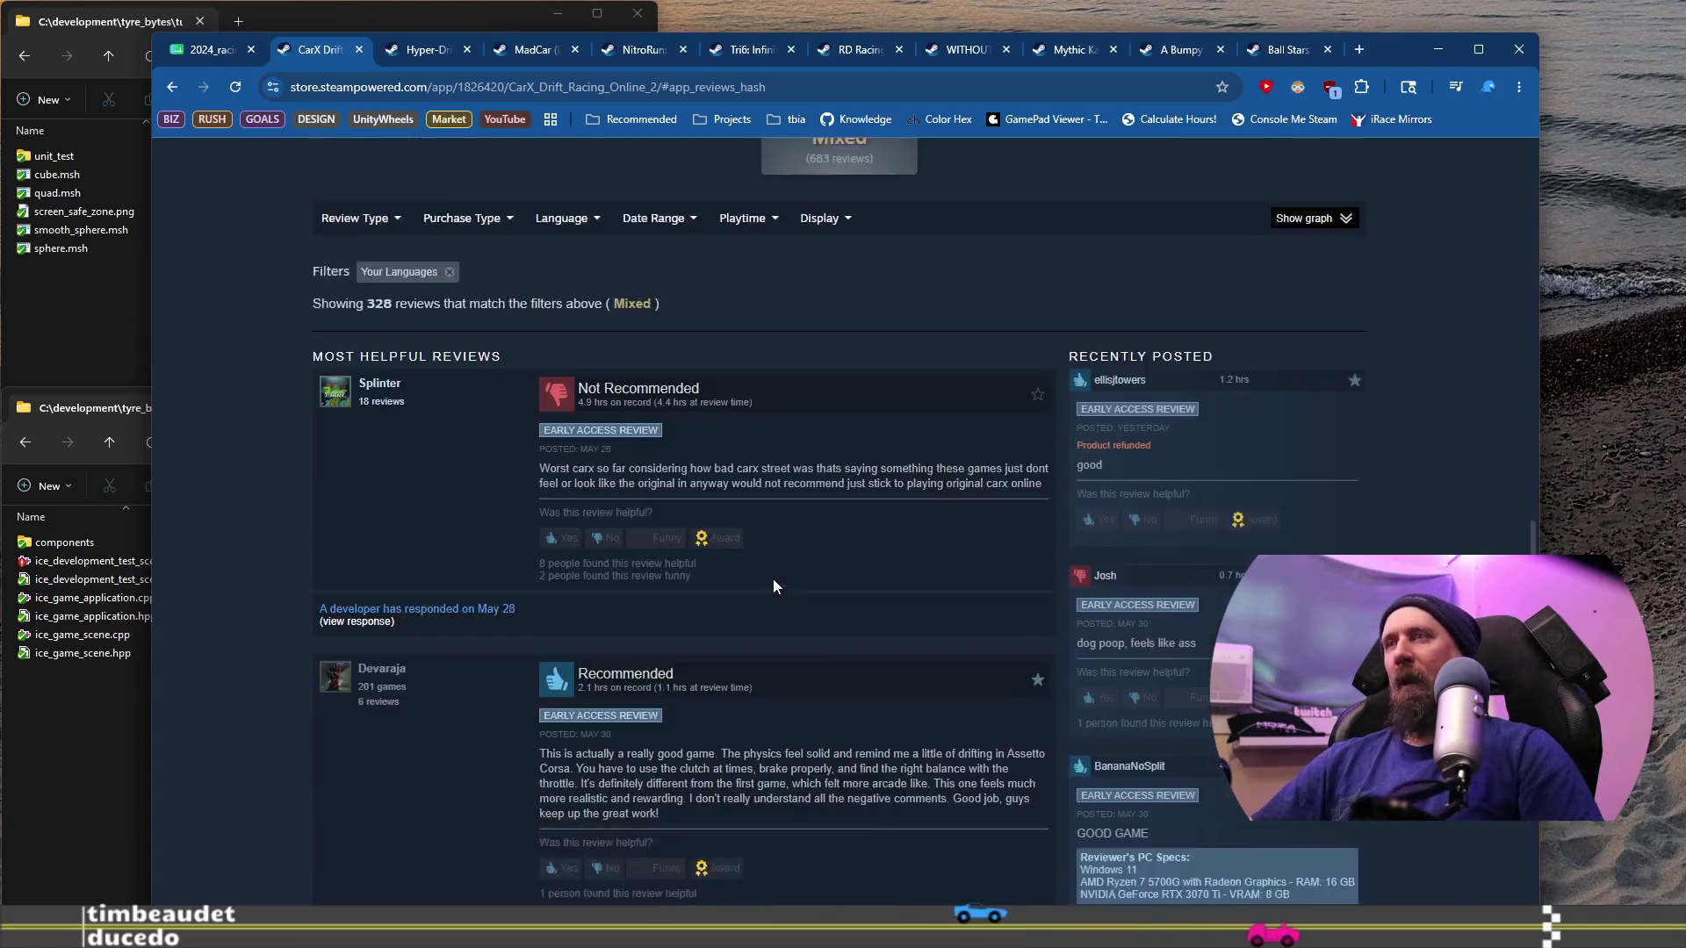
pyautogui.scroll(-3, 755, 577)
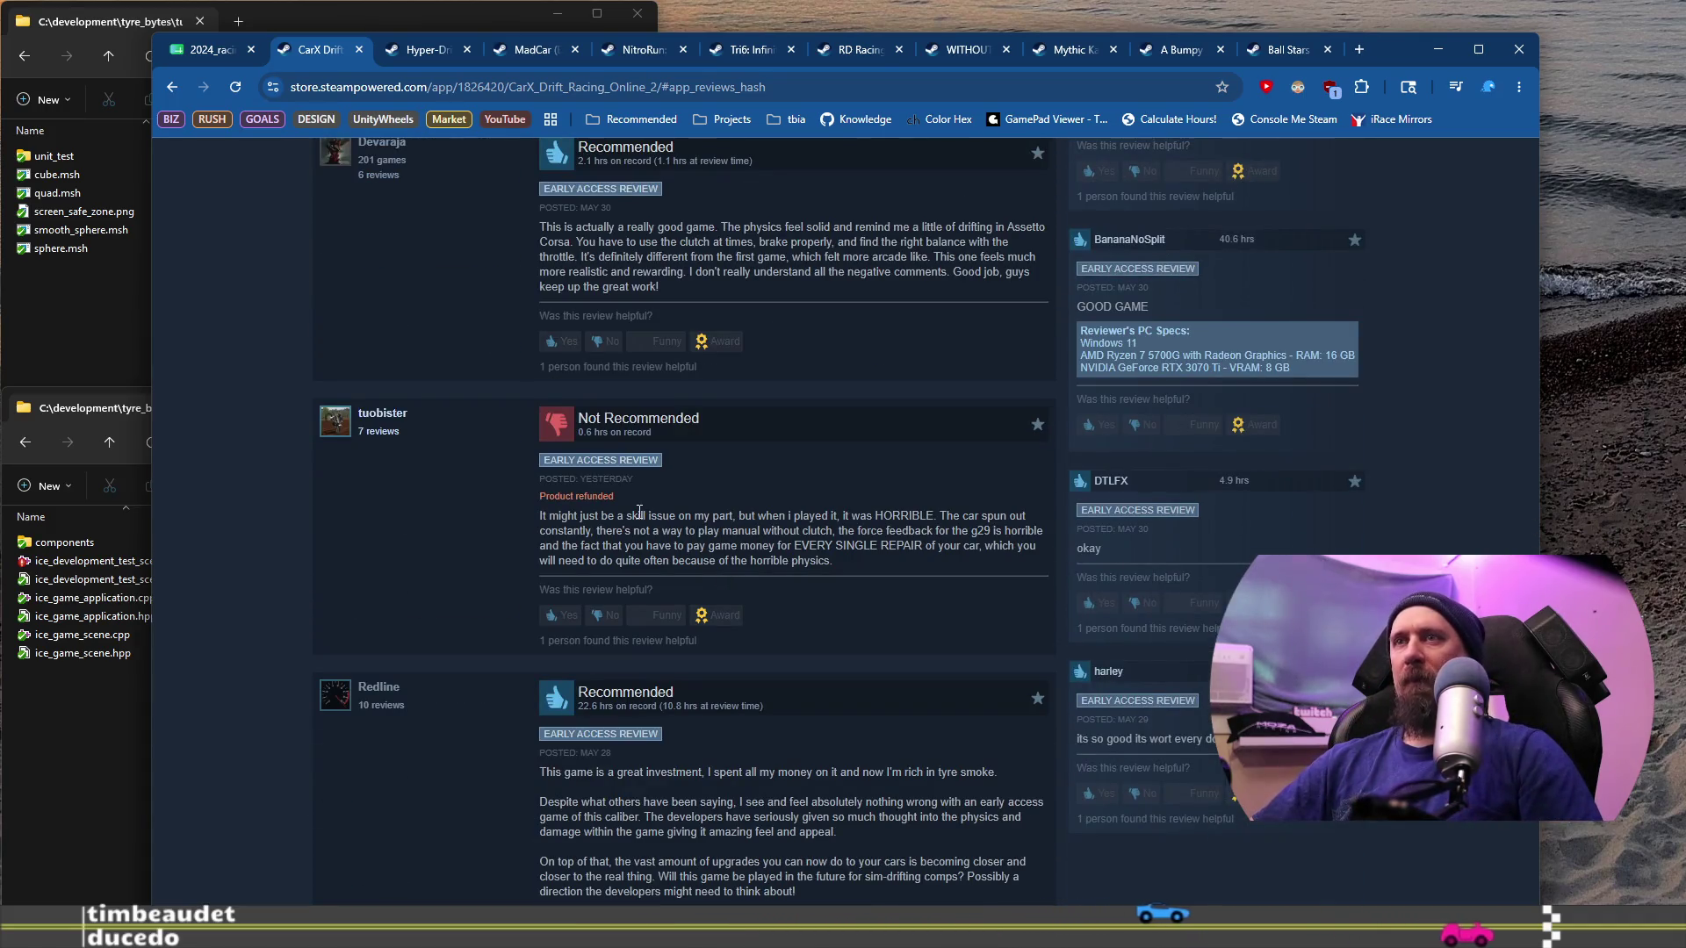
pyautogui.moveTo(582, 517); pyautogui.dragTo(876, 548)
pyautogui.scroll(-8, 878, 549)
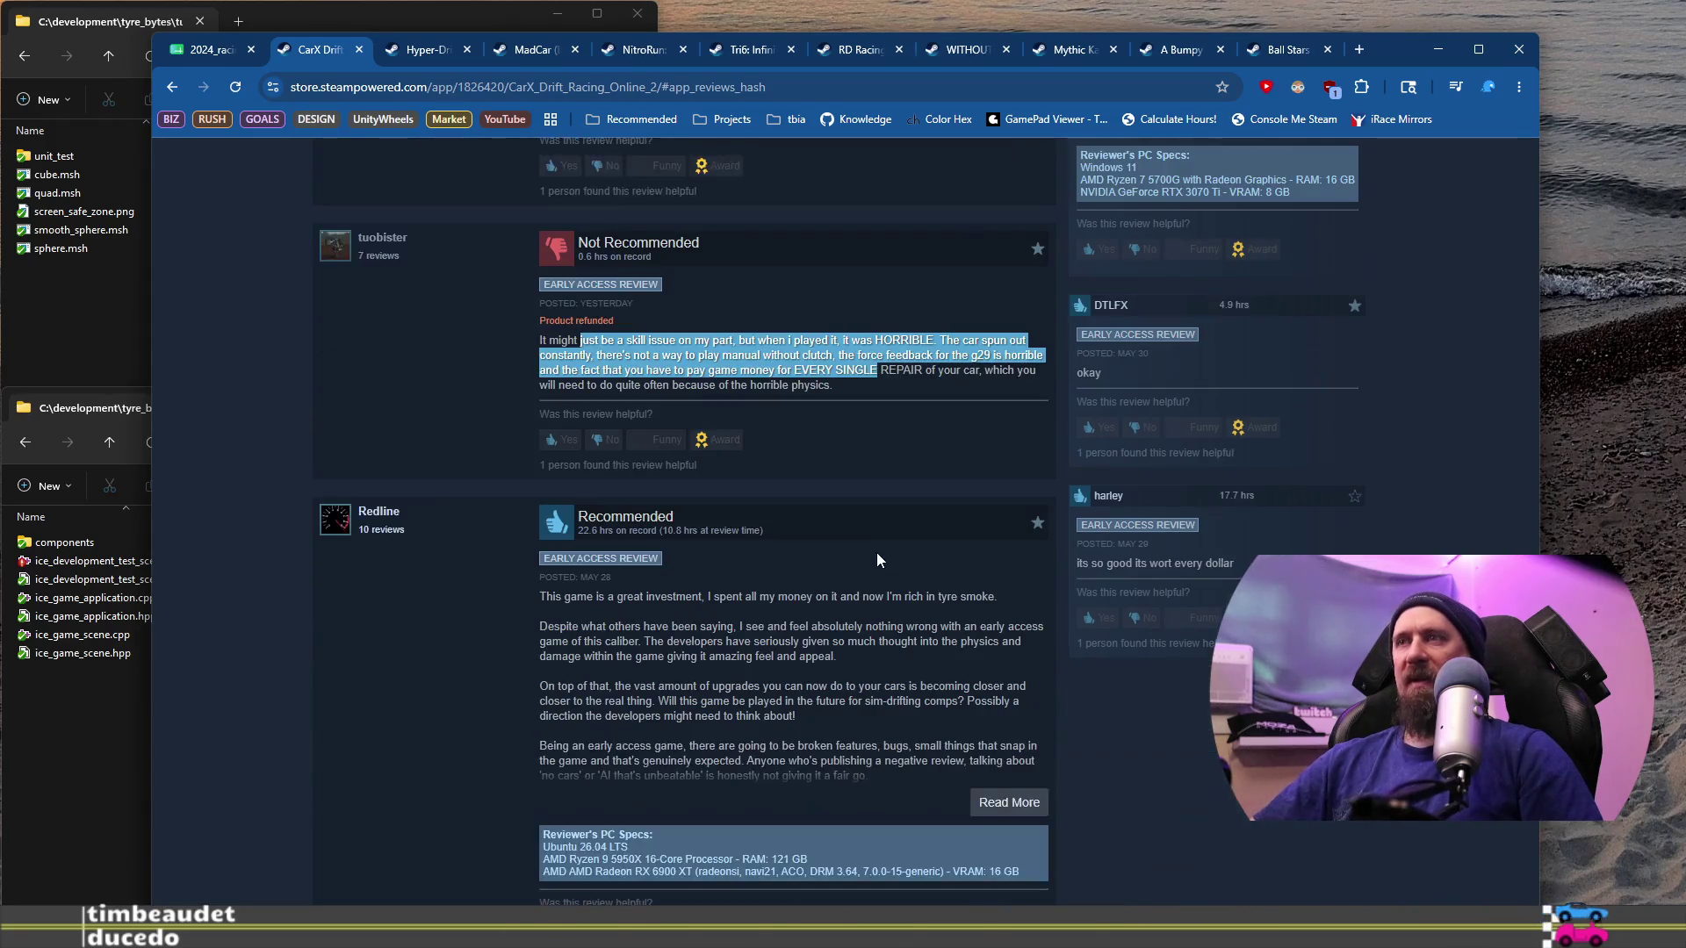
pyautogui.moveTo(572, 484); pyautogui.dragTo(596, 498)
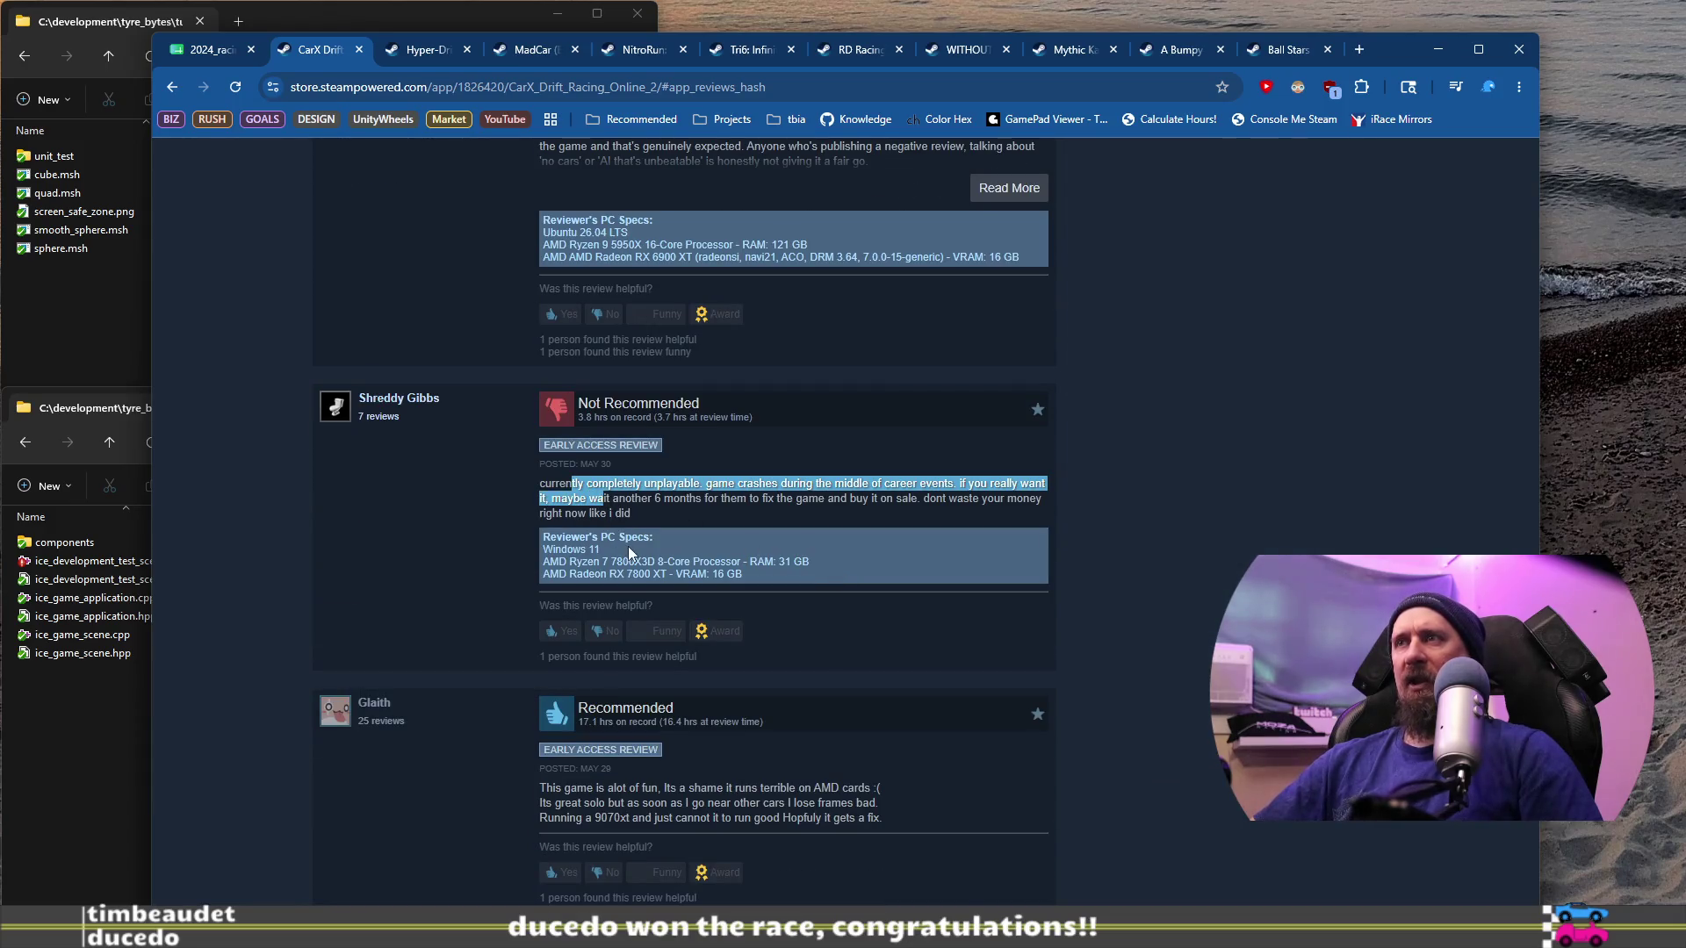
pyautogui.scroll(-6, 628, 552)
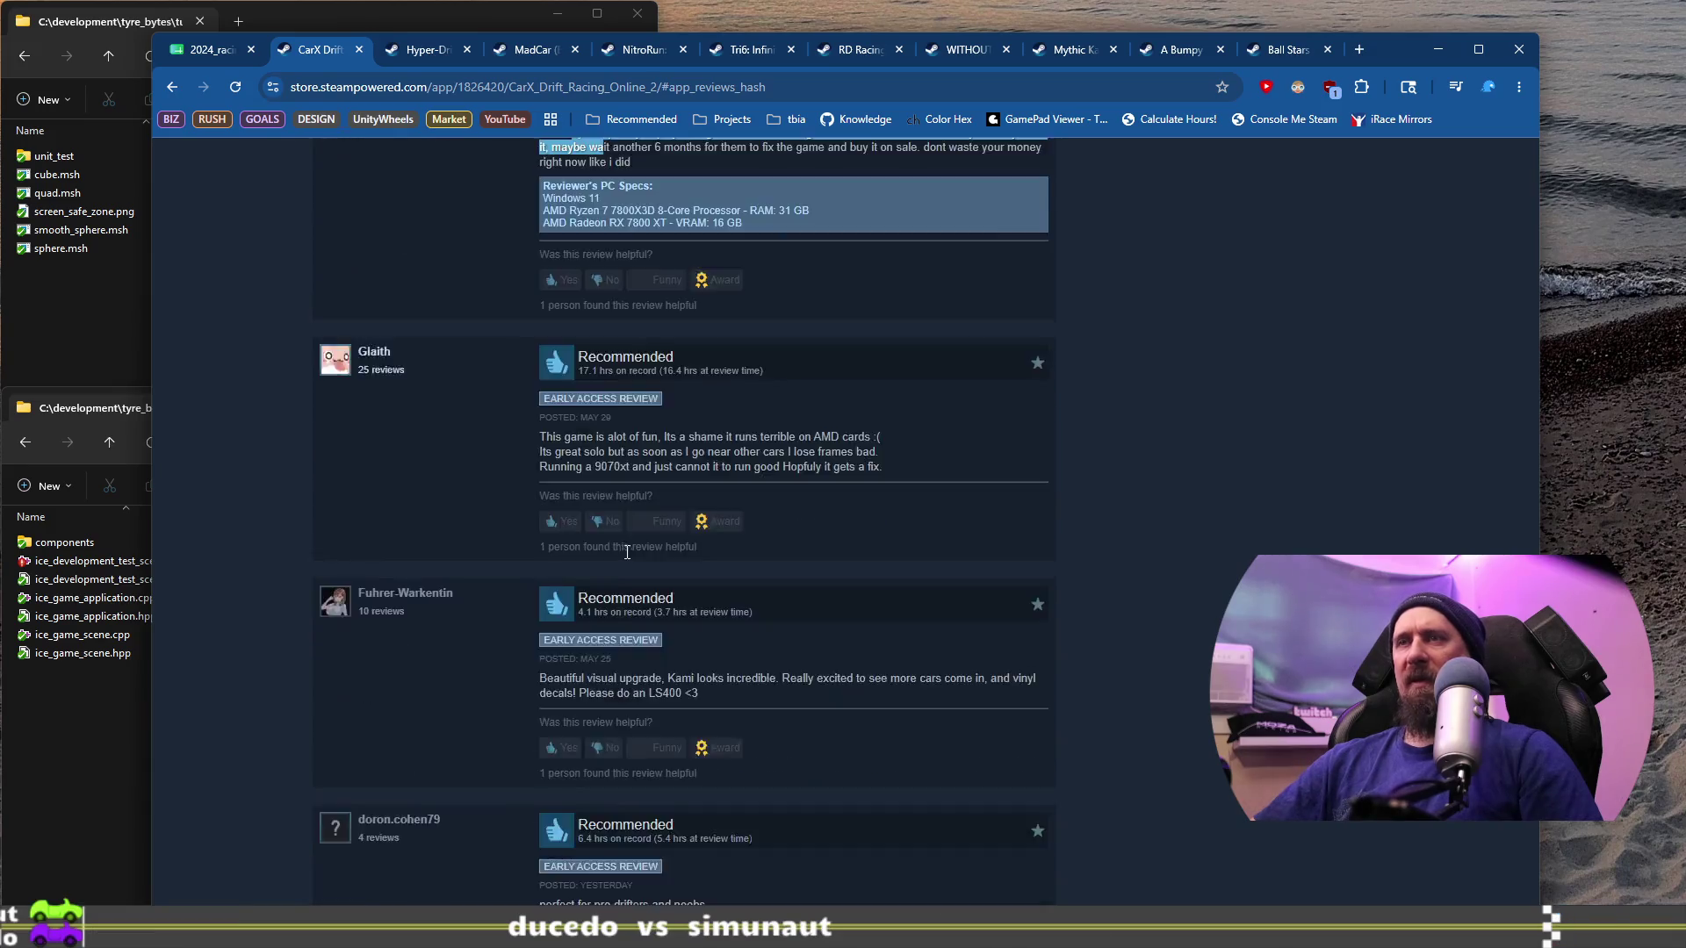
pyautogui.moveTo(566, 502); pyautogui.dragTo(712, 519)
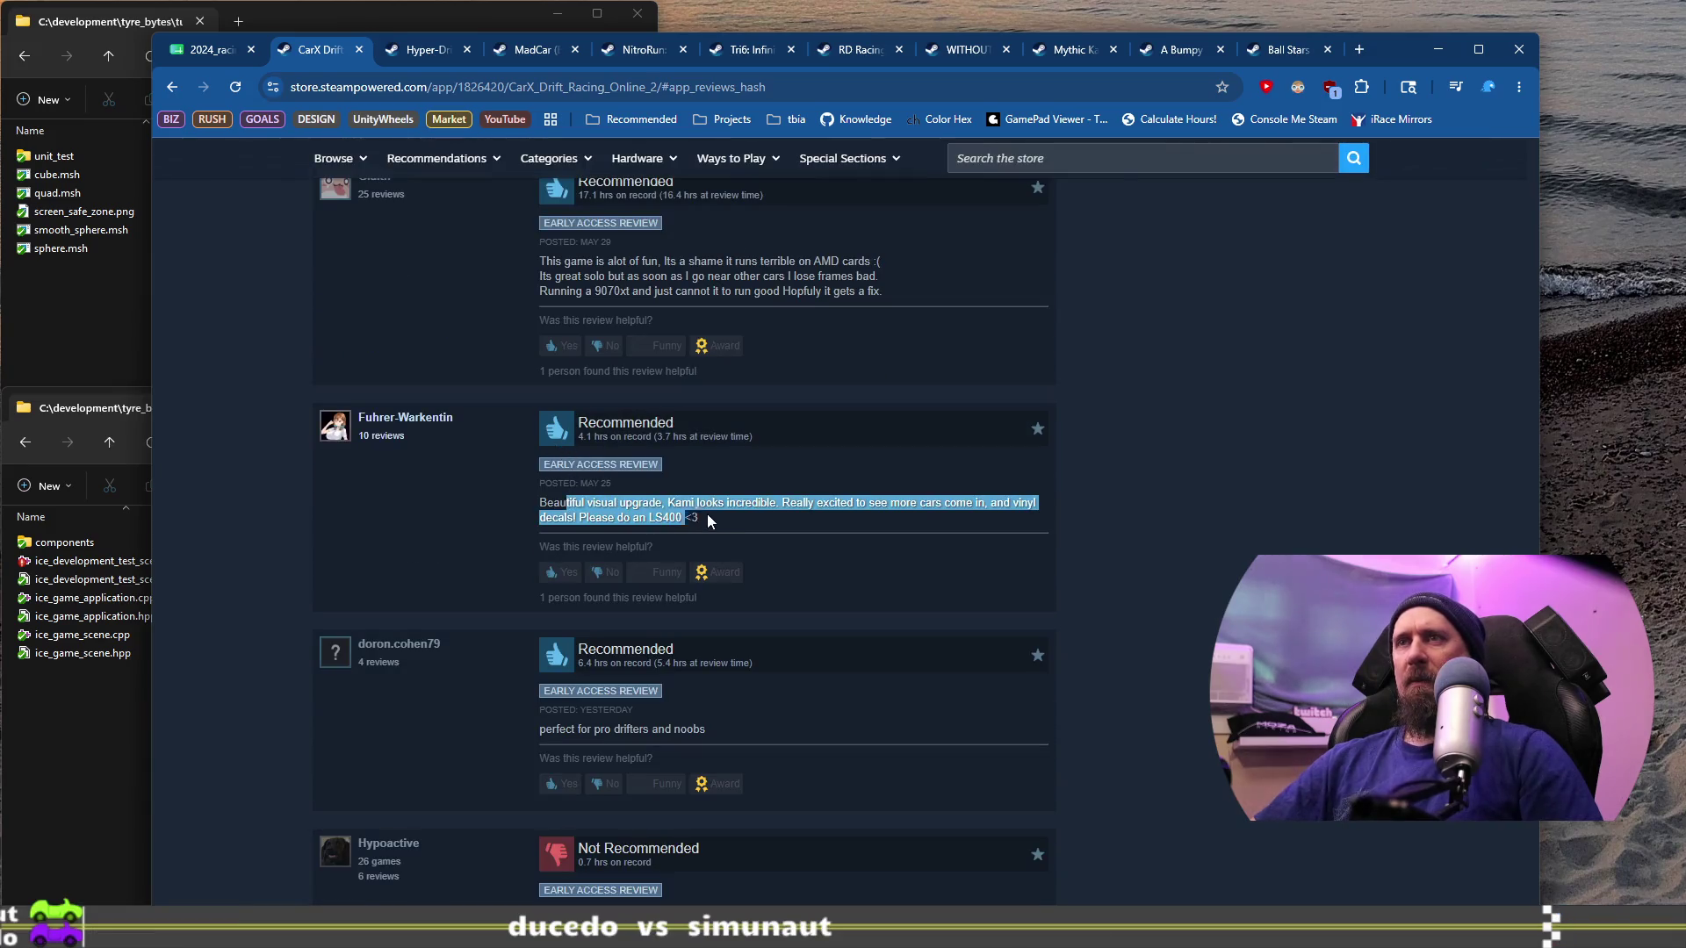
# Step: Read further reviews, highlighting the auto clutch complaint and the car spinning-out passage
pyautogui.scroll(-4, 720, 524)
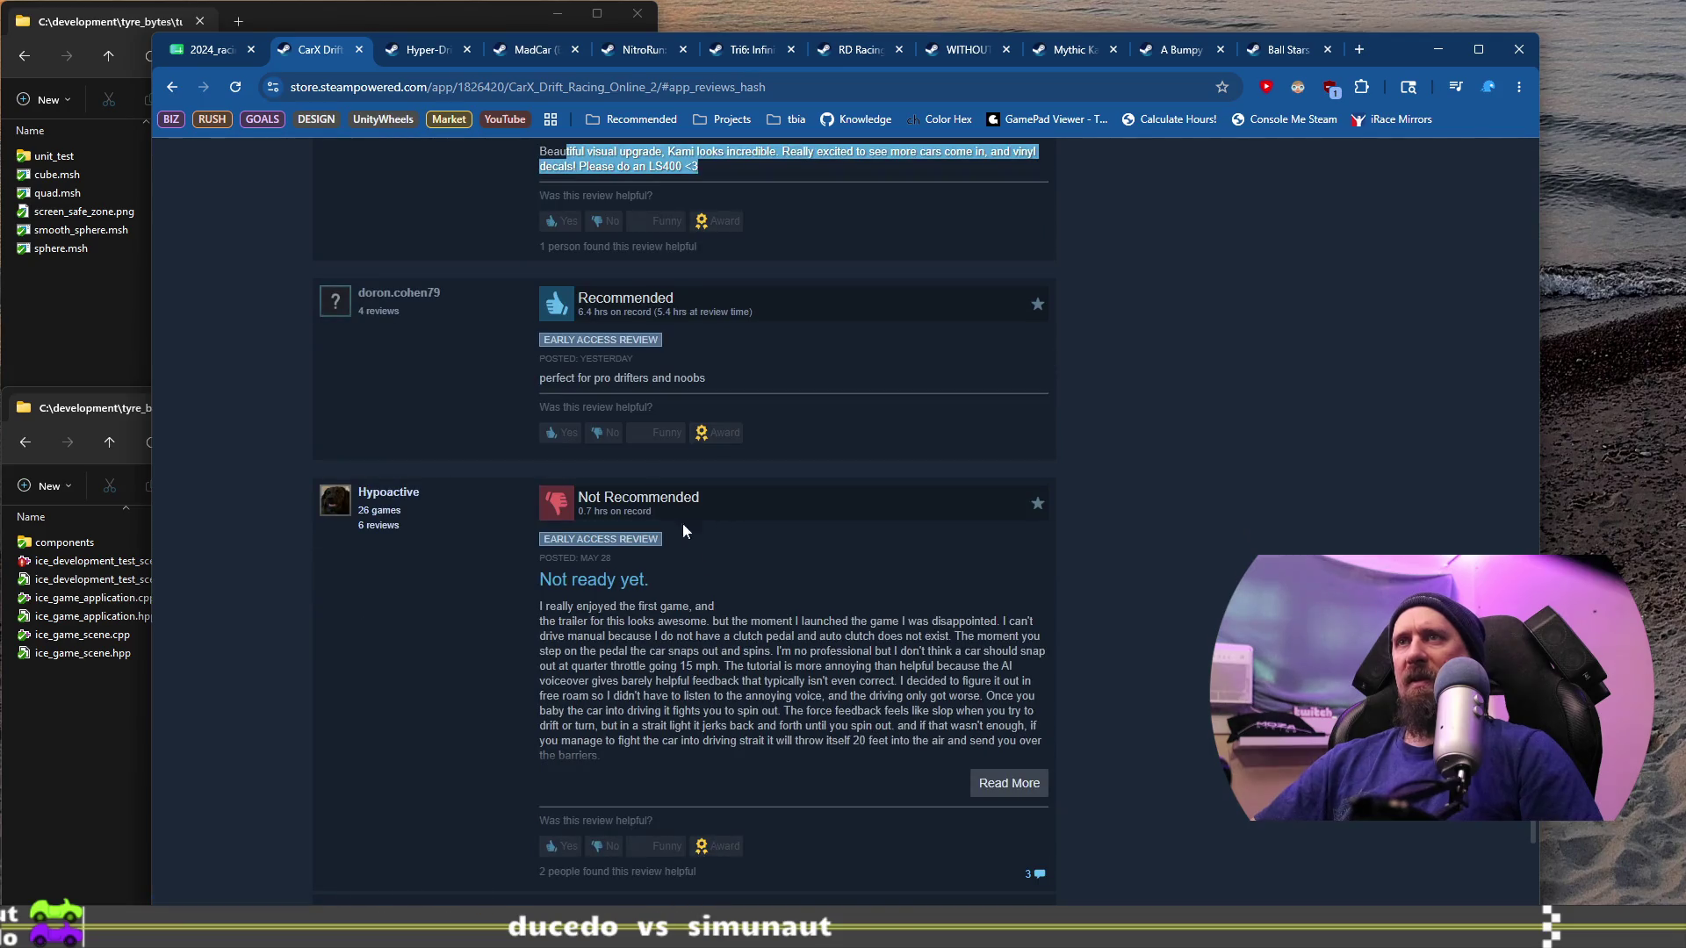
pyautogui.scroll(-3, 629, 509)
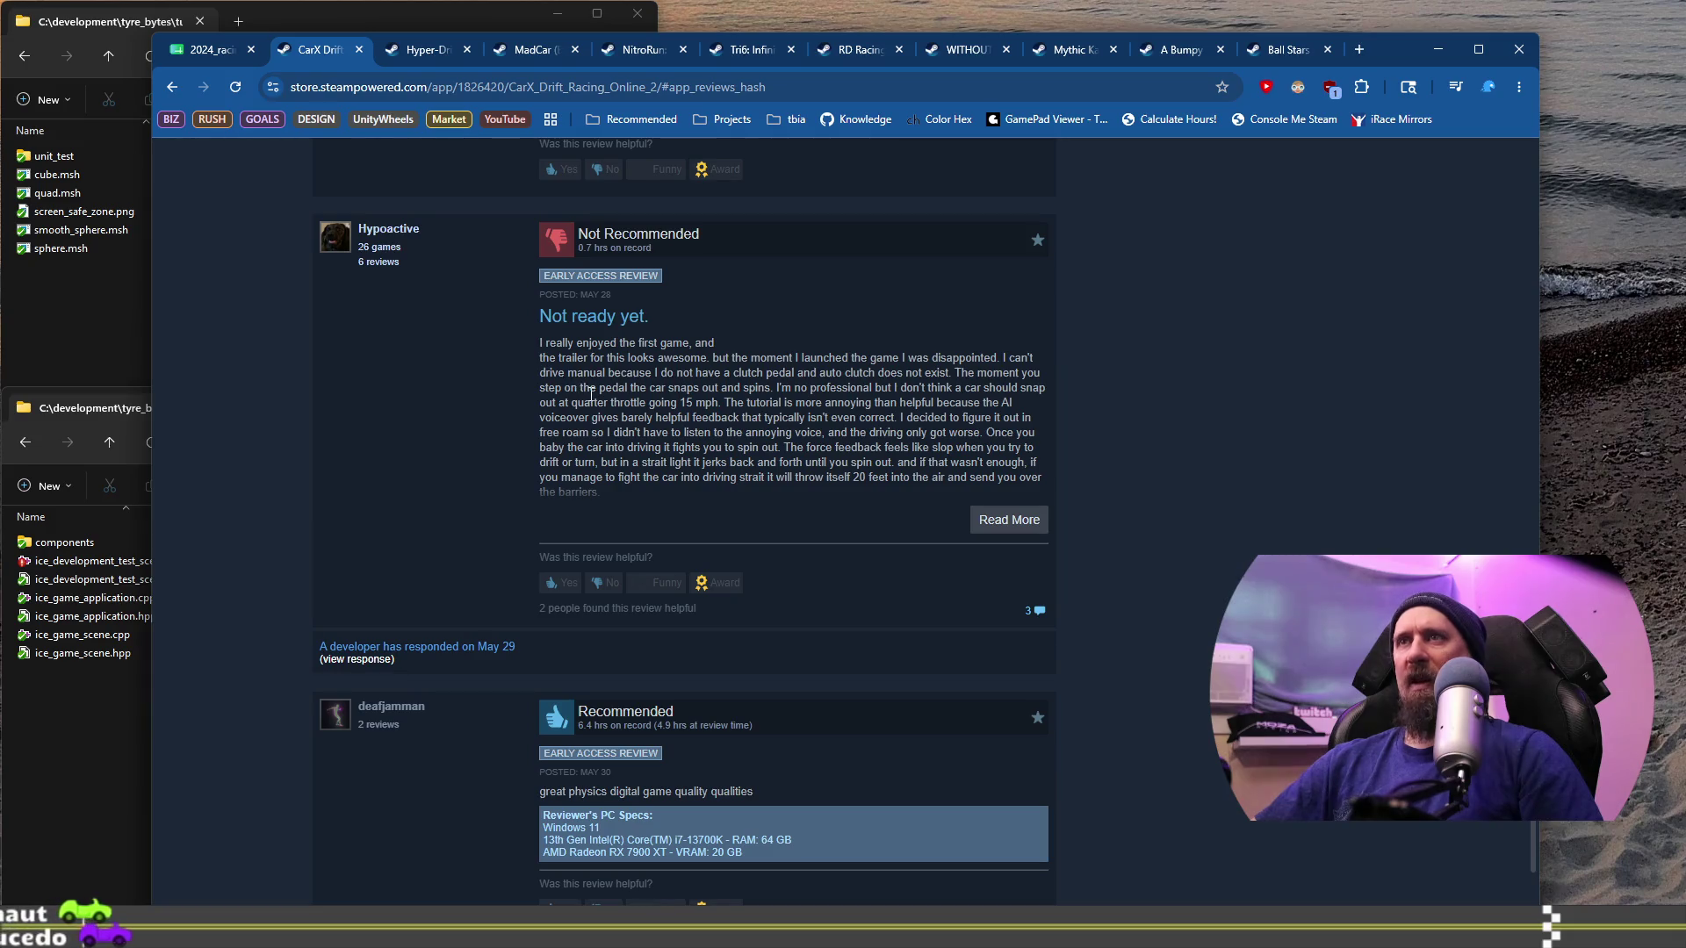
pyautogui.moveTo(809, 373)
pyautogui.mouseDown()
pyautogui.moveTo(1040, 388)
pyautogui.moveTo(1010, 418)
pyautogui.moveTo(839, 400)
pyautogui.moveTo(844, 462)
pyautogui.mouseUp()
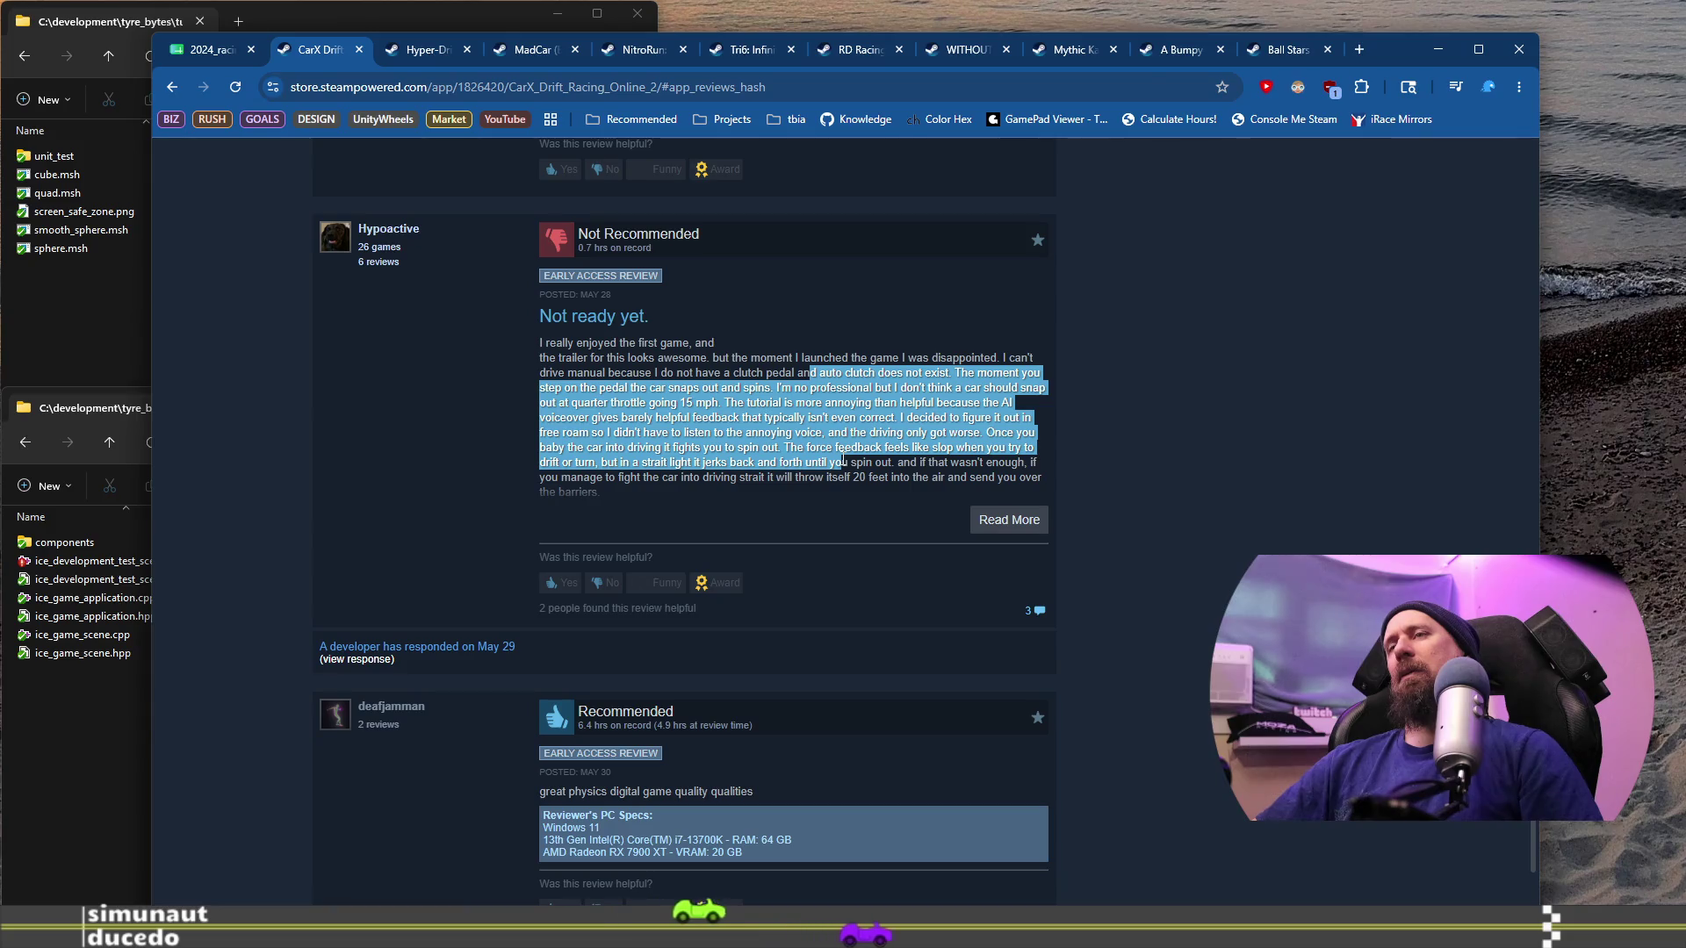
pyautogui.scroll(-4, 809, 473)
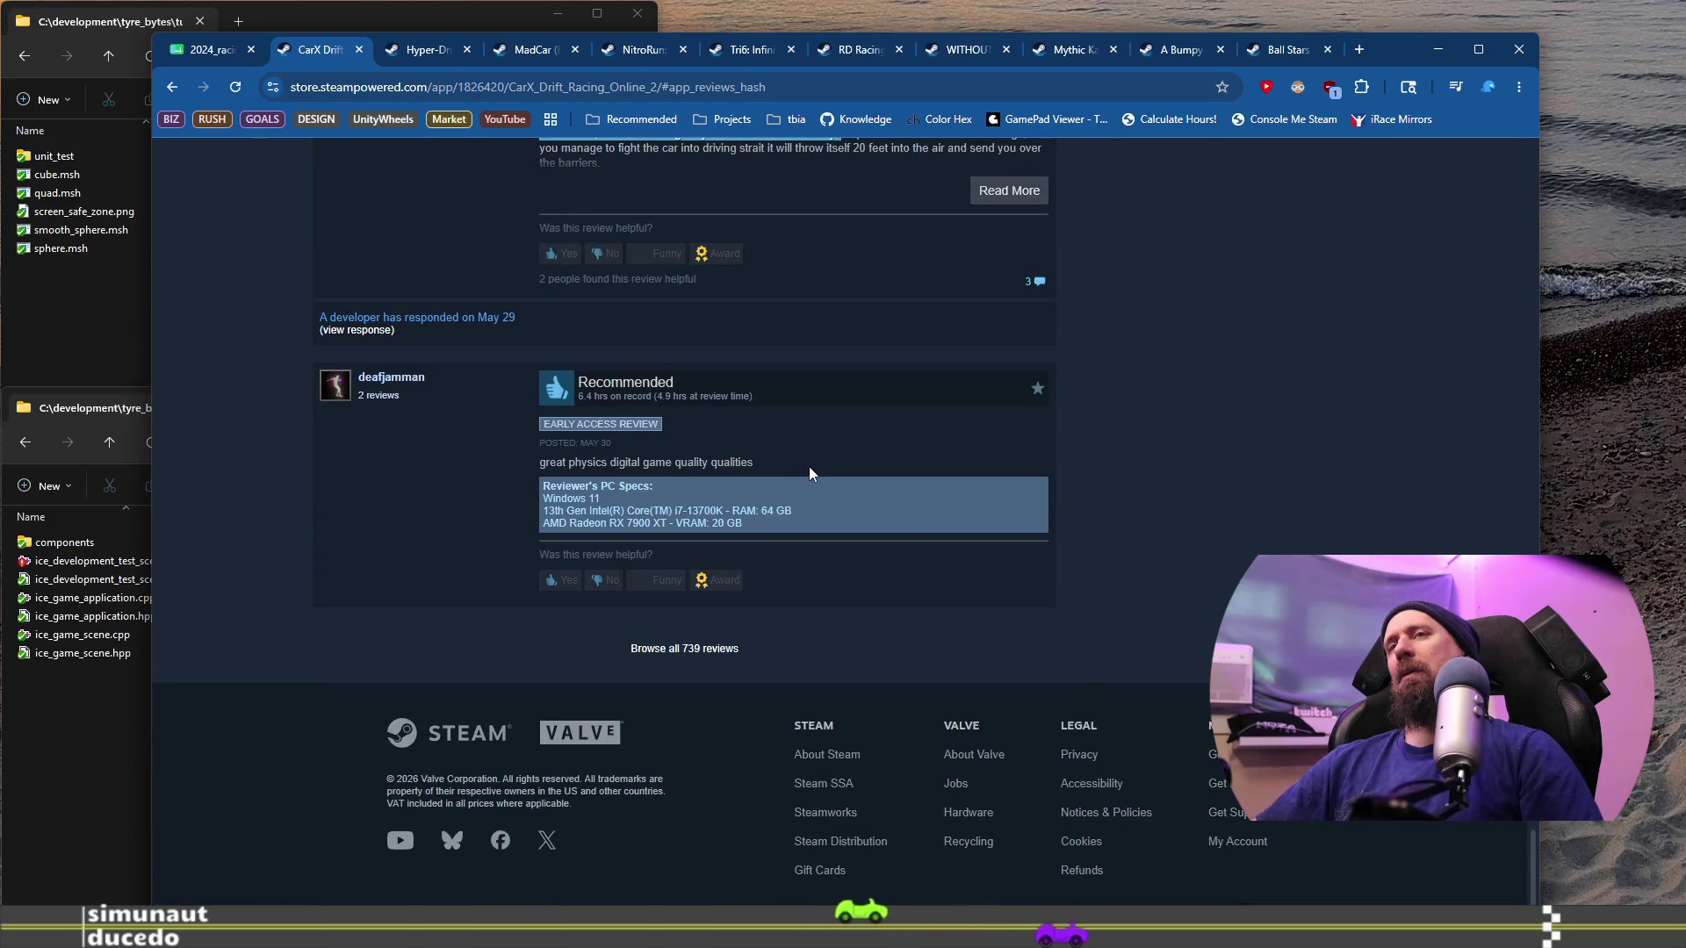
pyautogui.scroll(4, 808, 468)
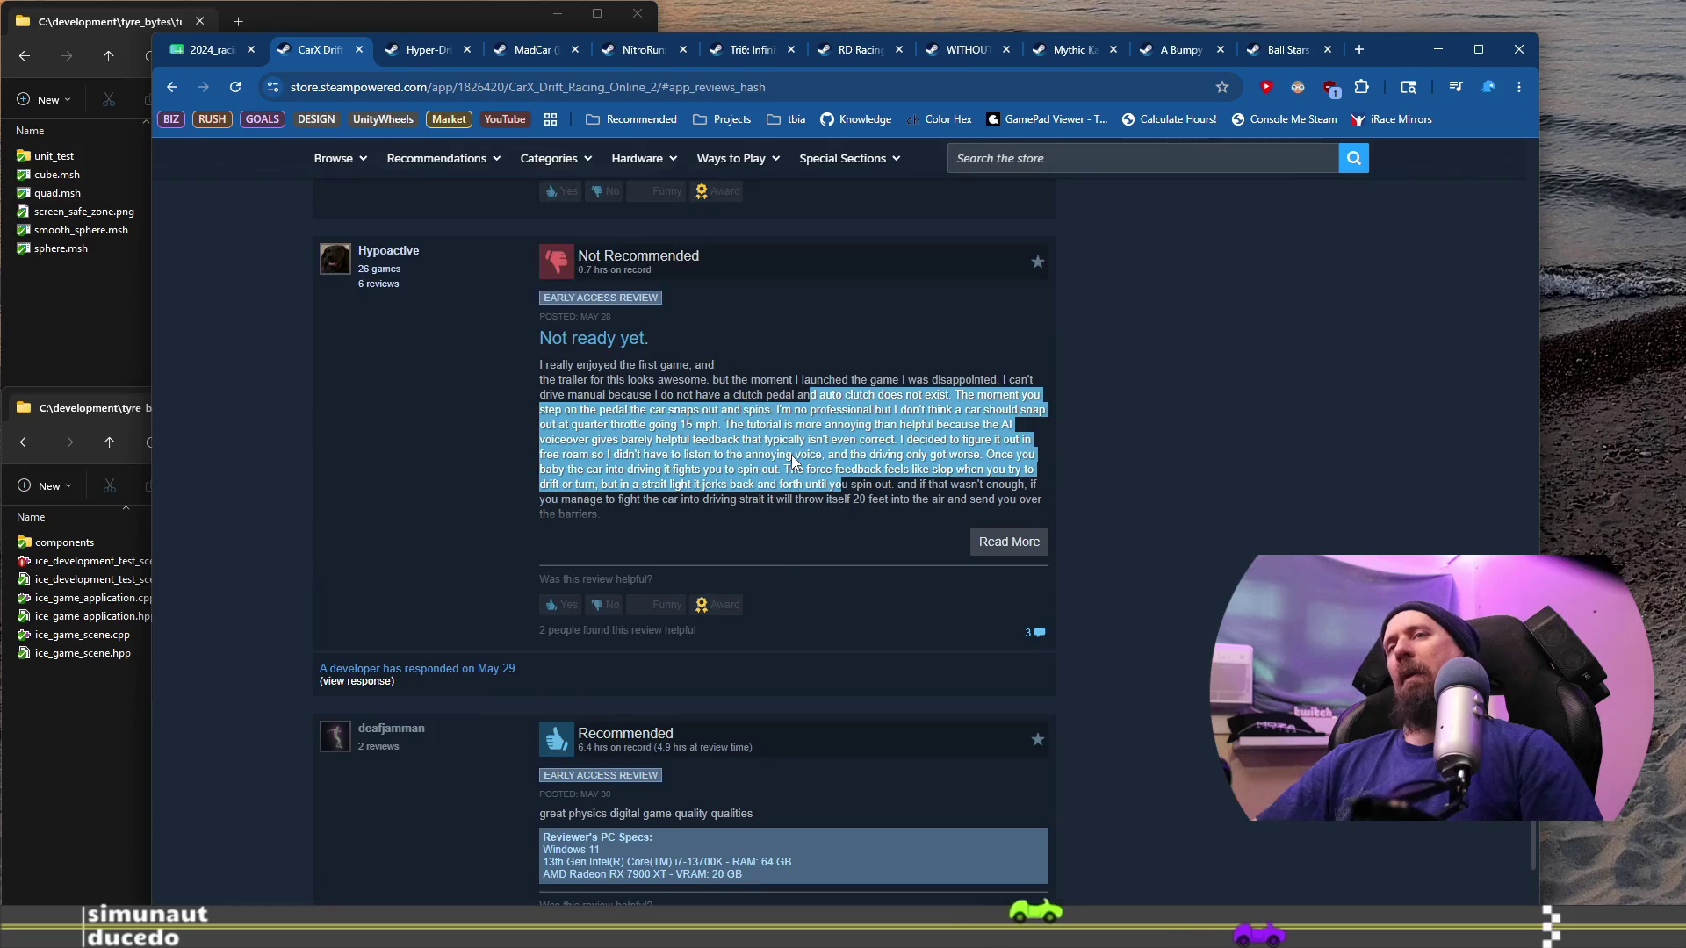
pyautogui.click(824, 402)
pyautogui.moveTo(955, 394)
pyautogui.mouseDown()
pyautogui.moveTo(941, 425)
pyautogui.moveTo(708, 455)
pyautogui.mouseUp()
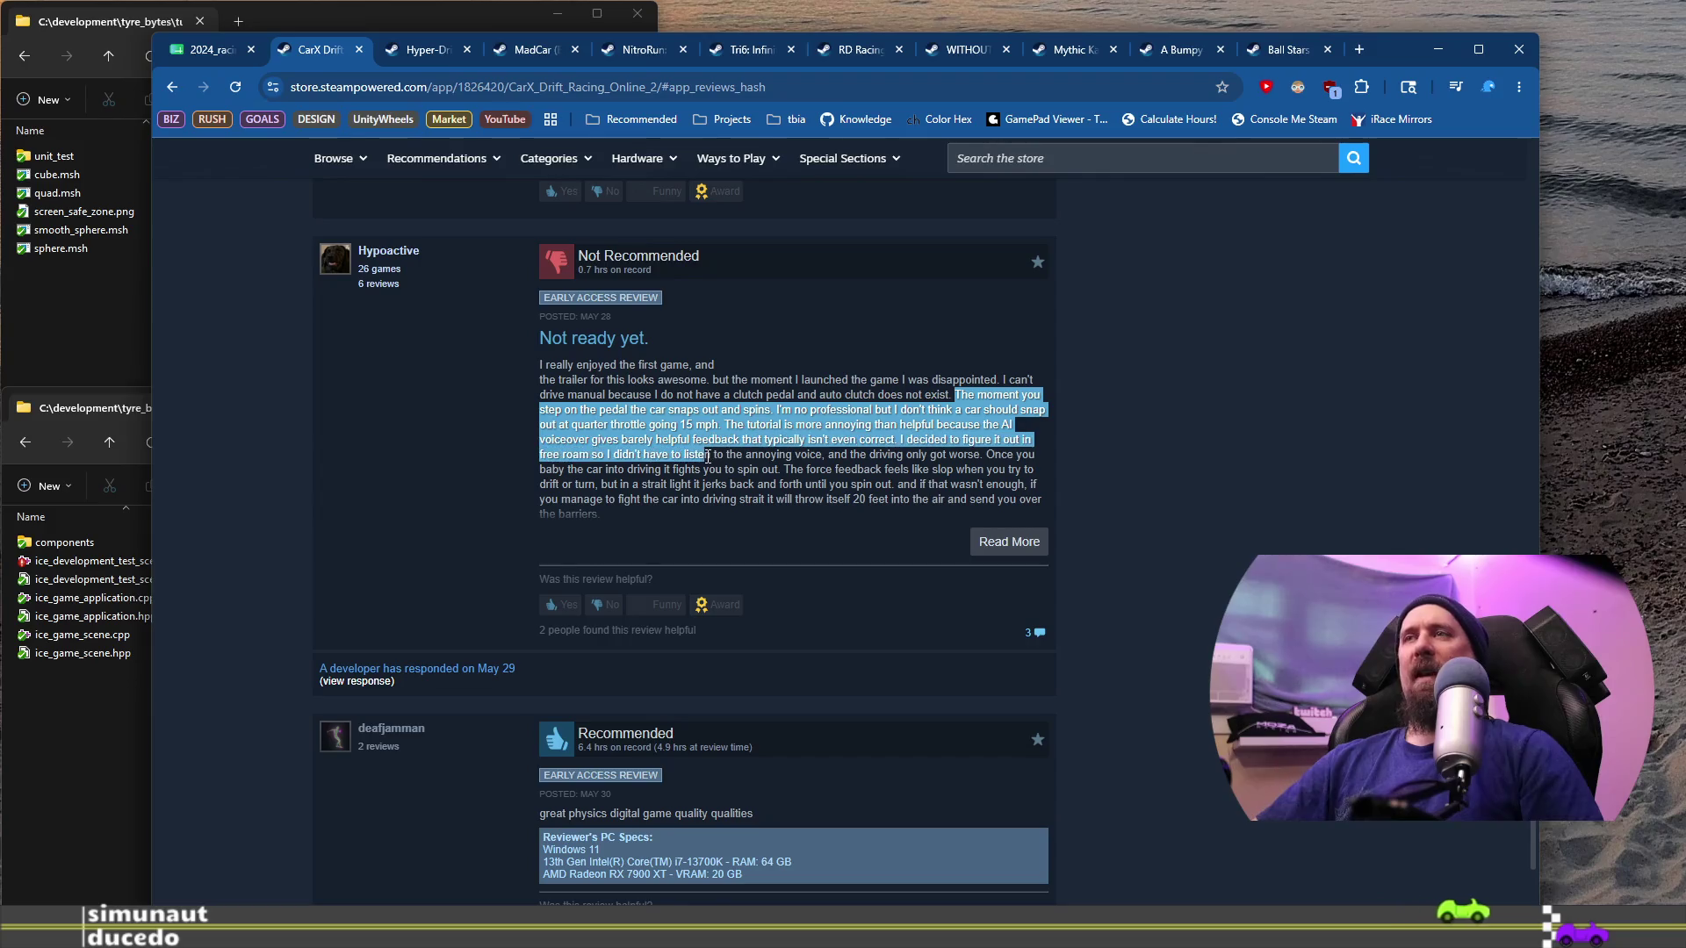
# Step: Scroll to the bottom of the reviews and open 'Browse all 739 reviews'
pyautogui.scroll(12, 707, 481)
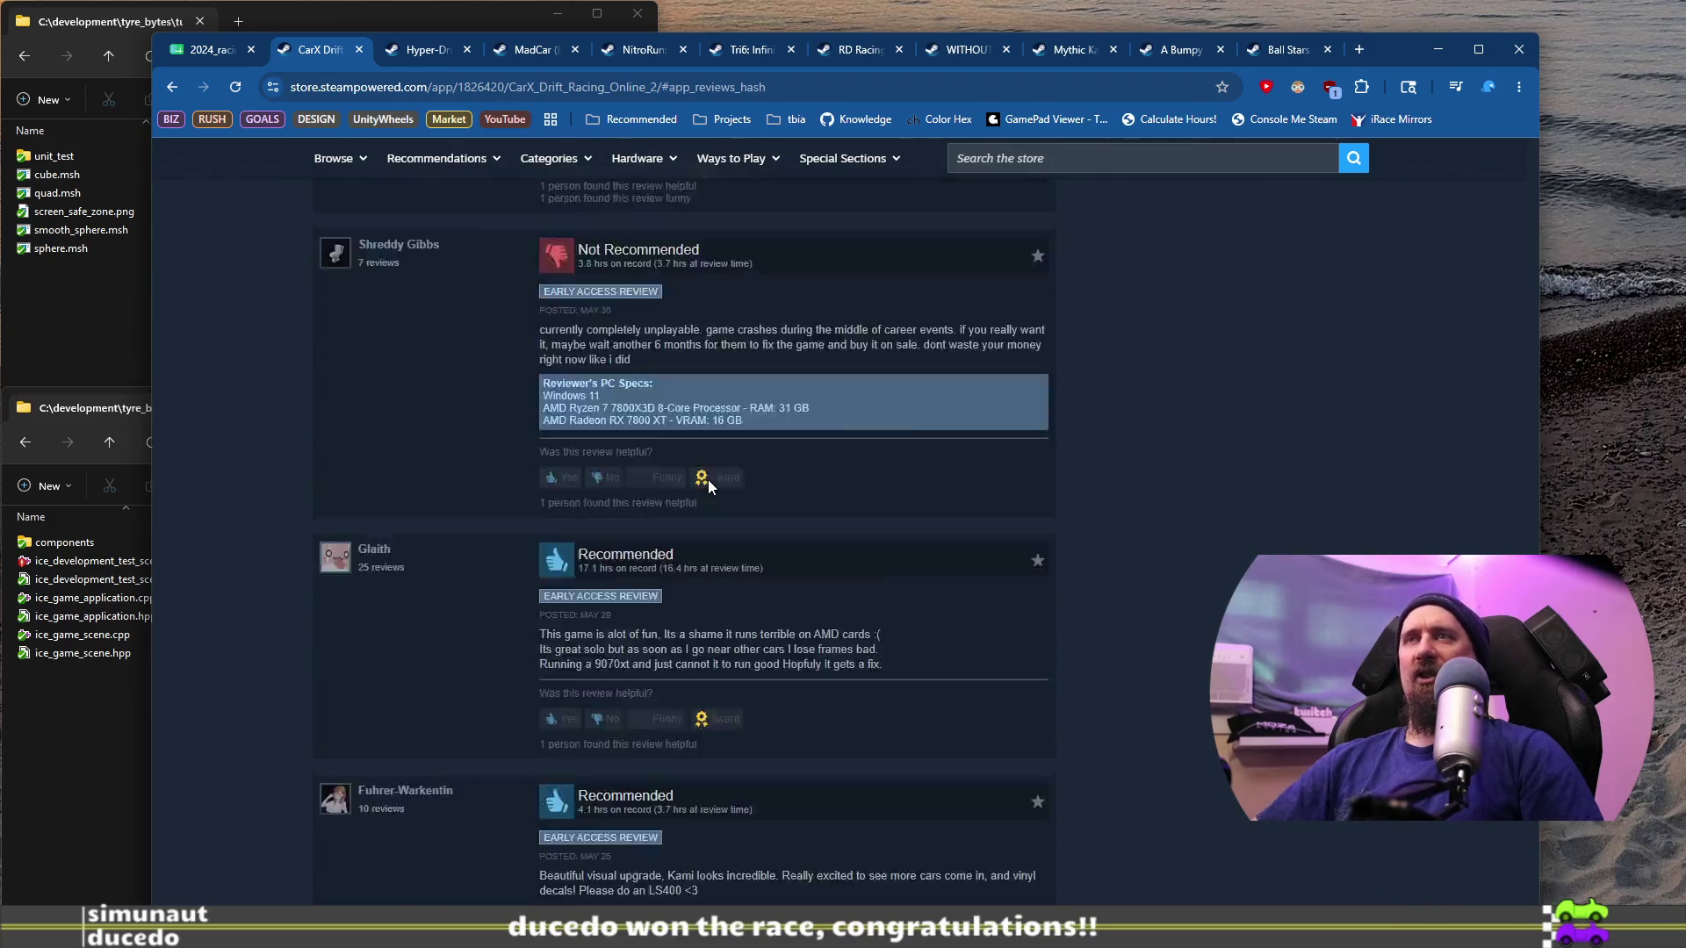
pyautogui.scroll(-1, 707, 481)
pyautogui.scroll(20, 708, 480)
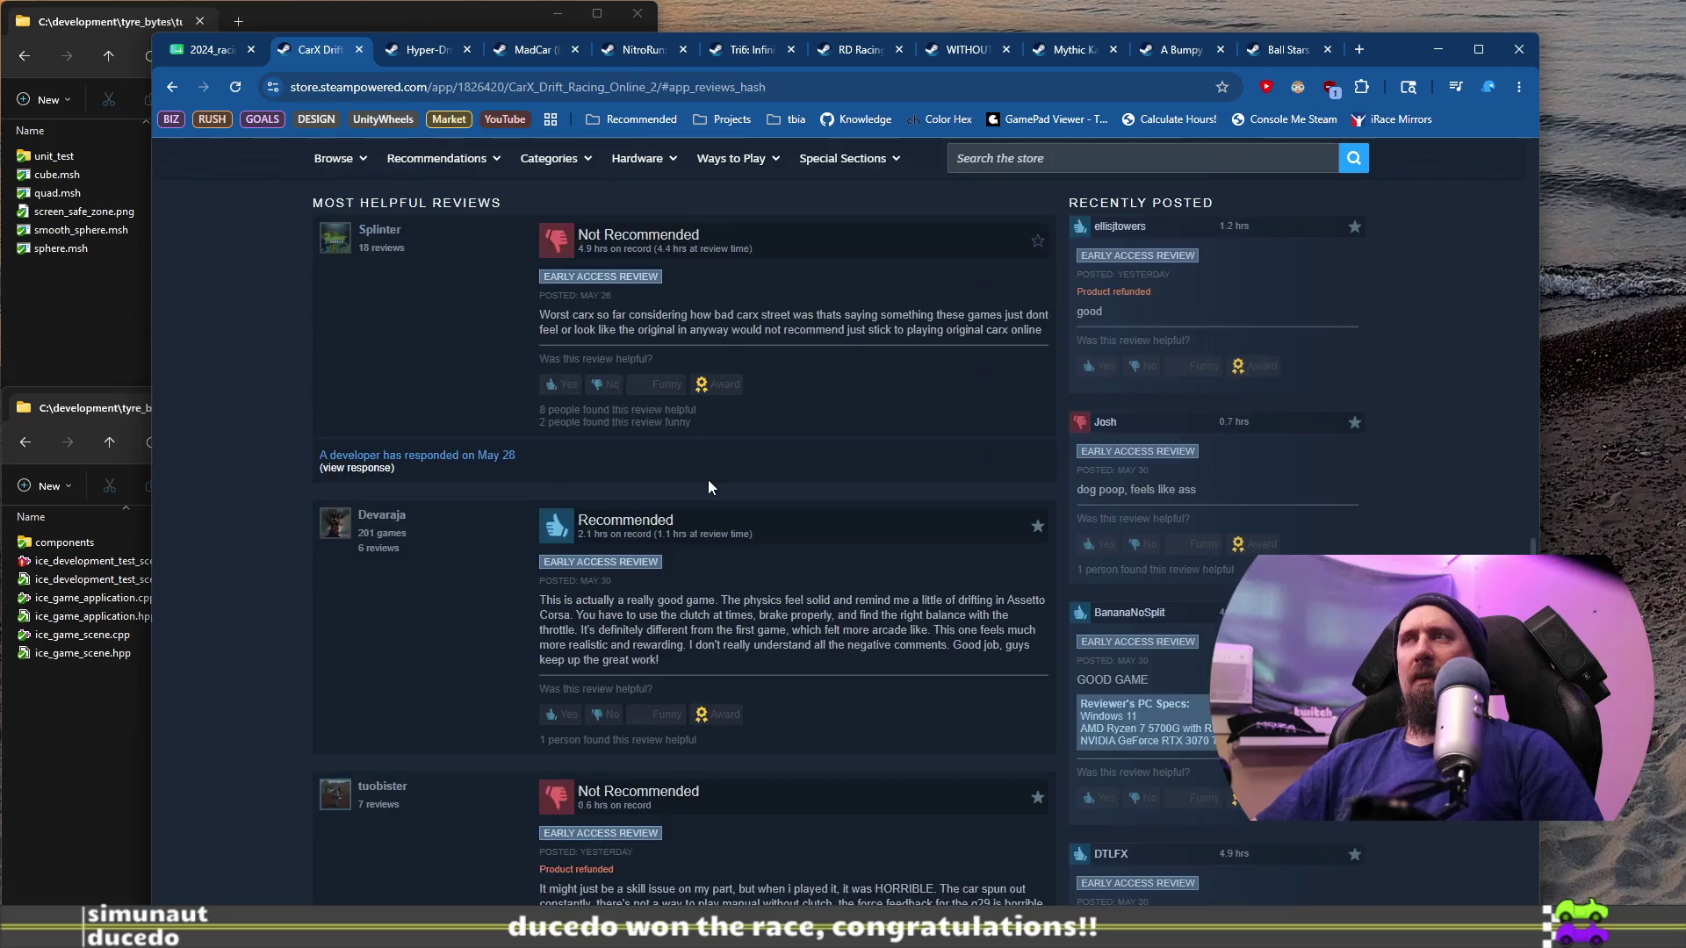
pyautogui.scroll(-5, 707, 480)
pyautogui.scroll(-3, 708, 498)
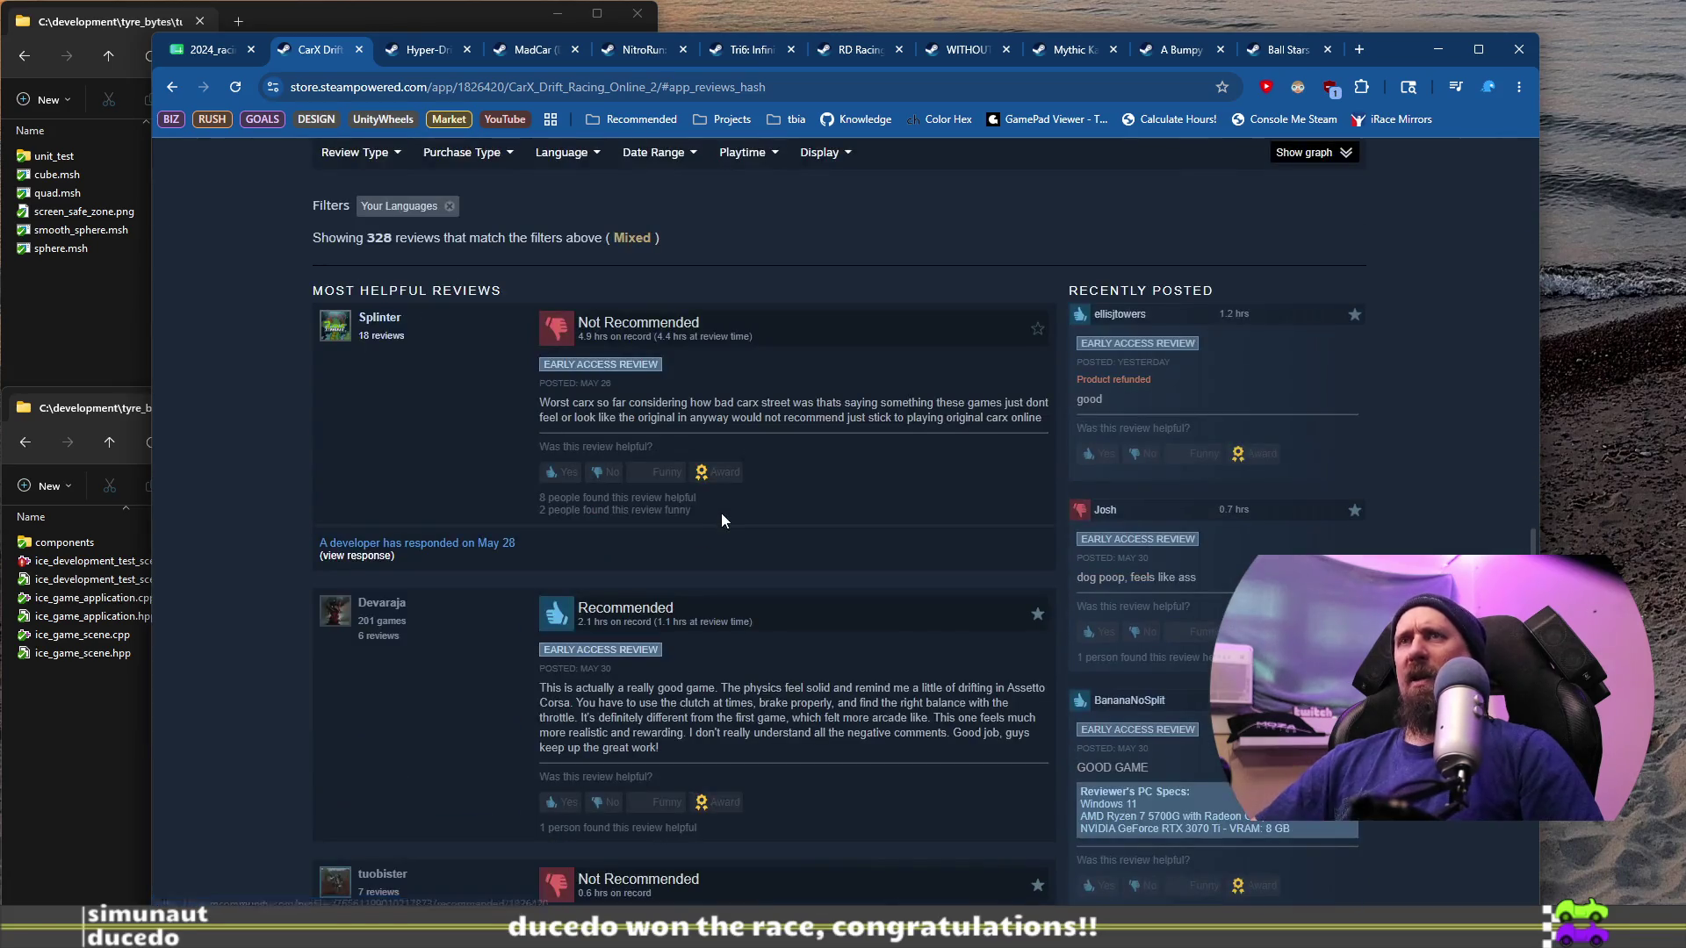
pyautogui.scroll(-10, 719, 517)
pyautogui.scroll(-10, 718, 513)
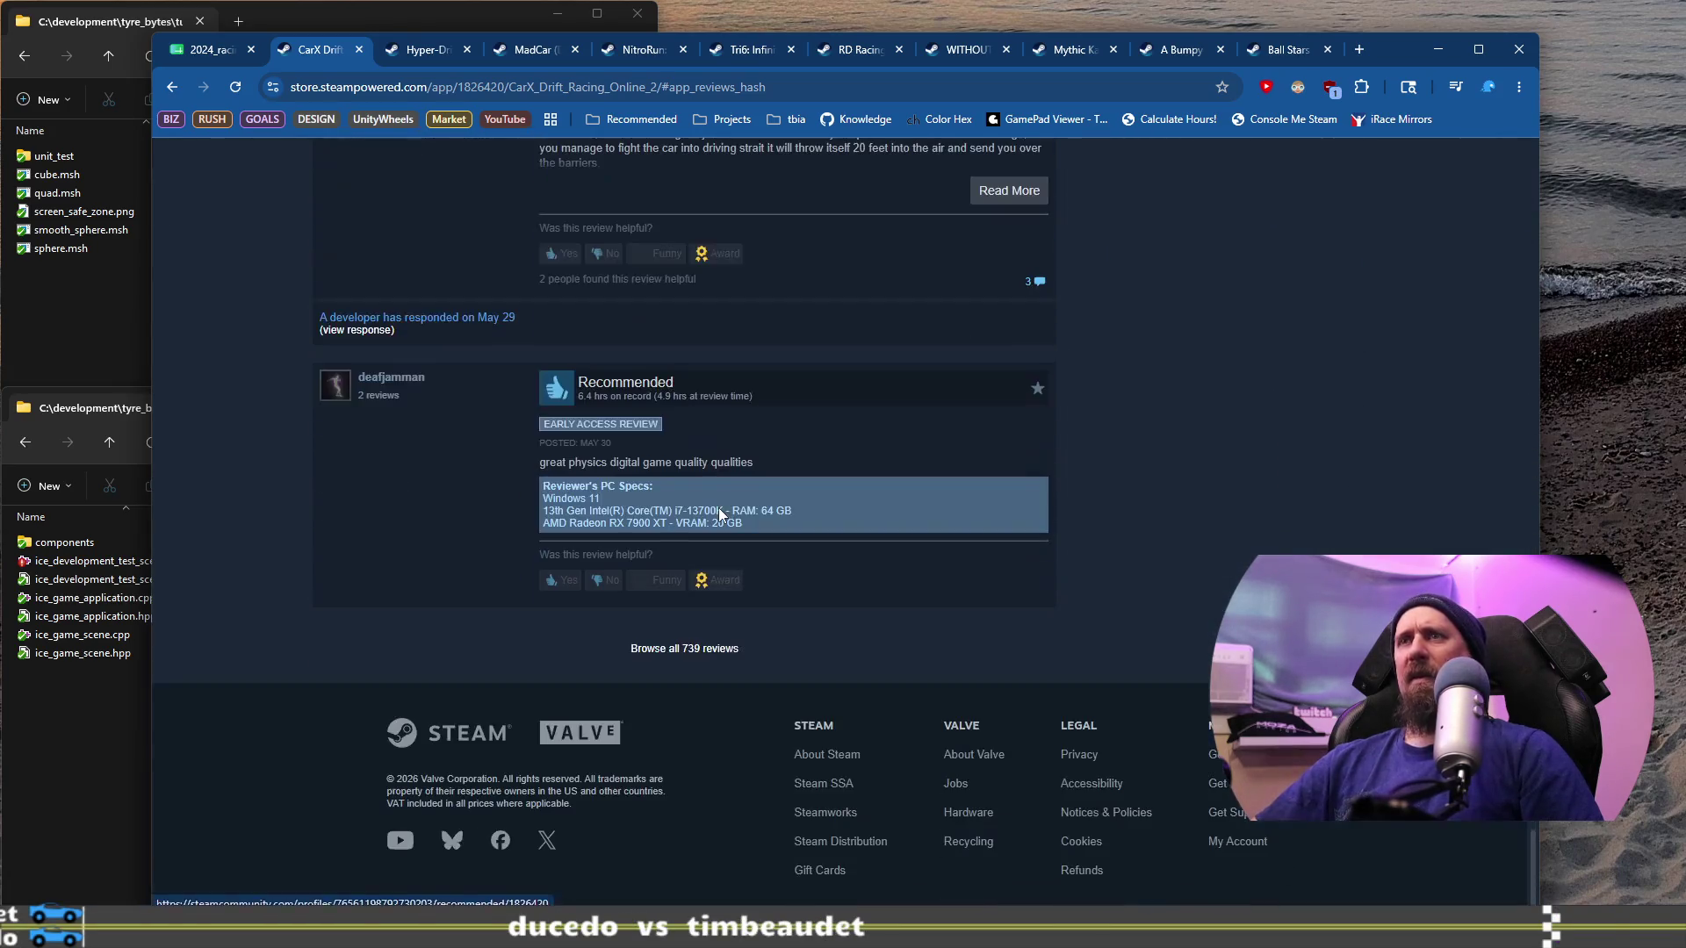
pyautogui.click(722, 651)
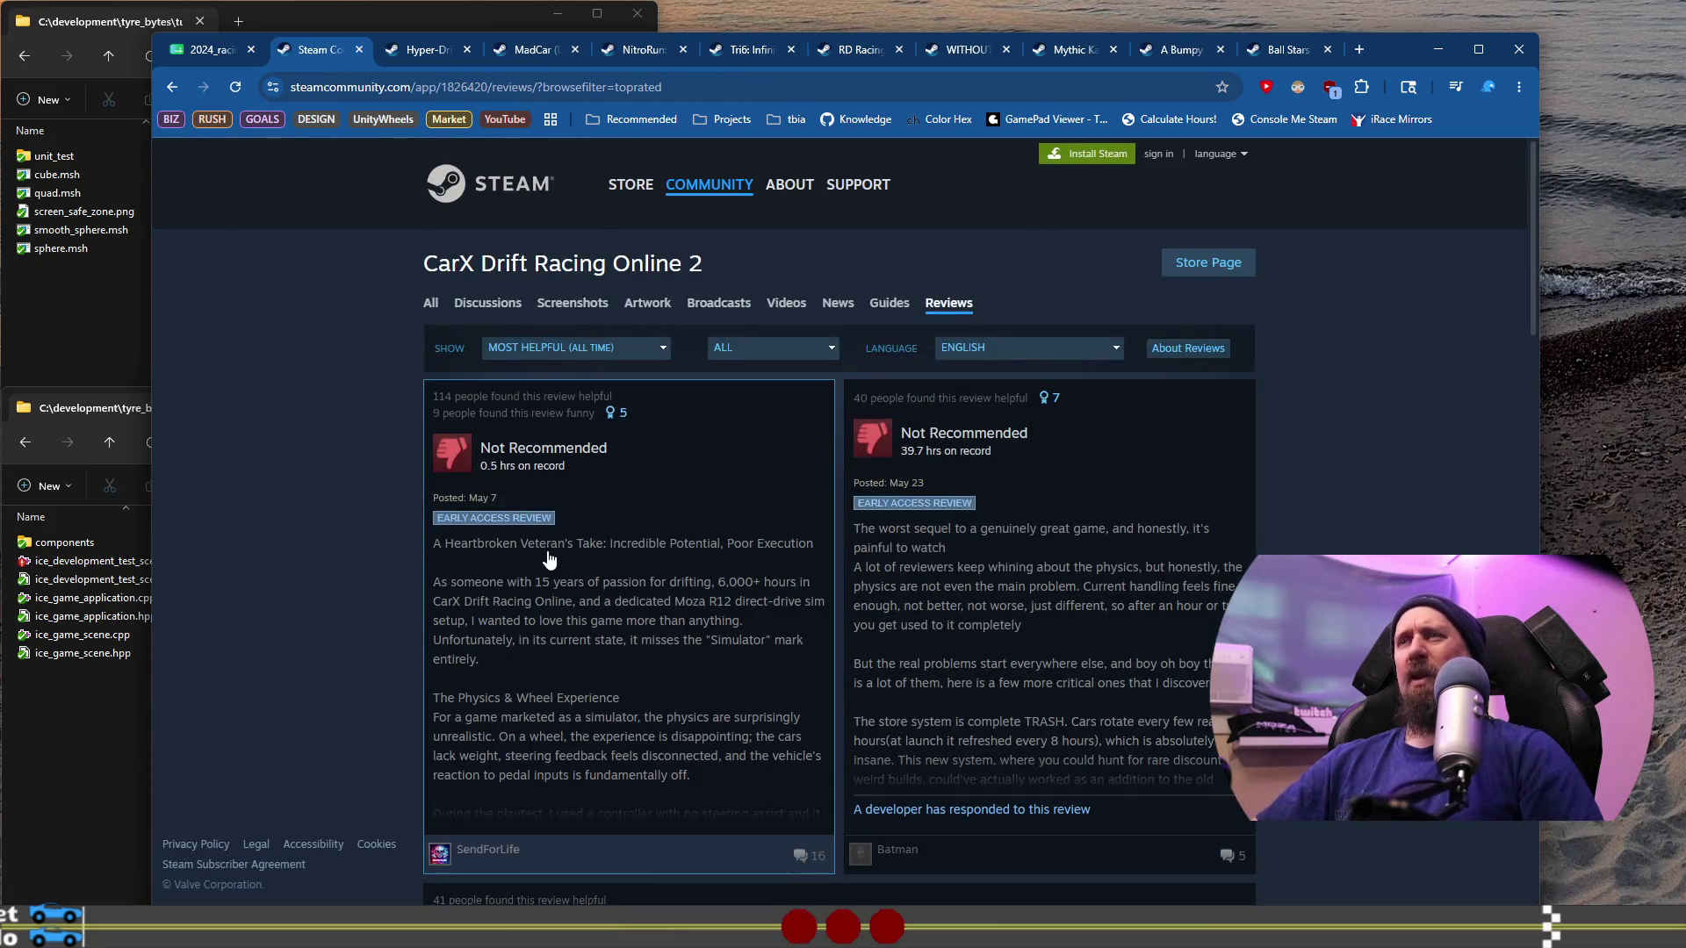
pyautogui.scroll(-1, 552, 568)
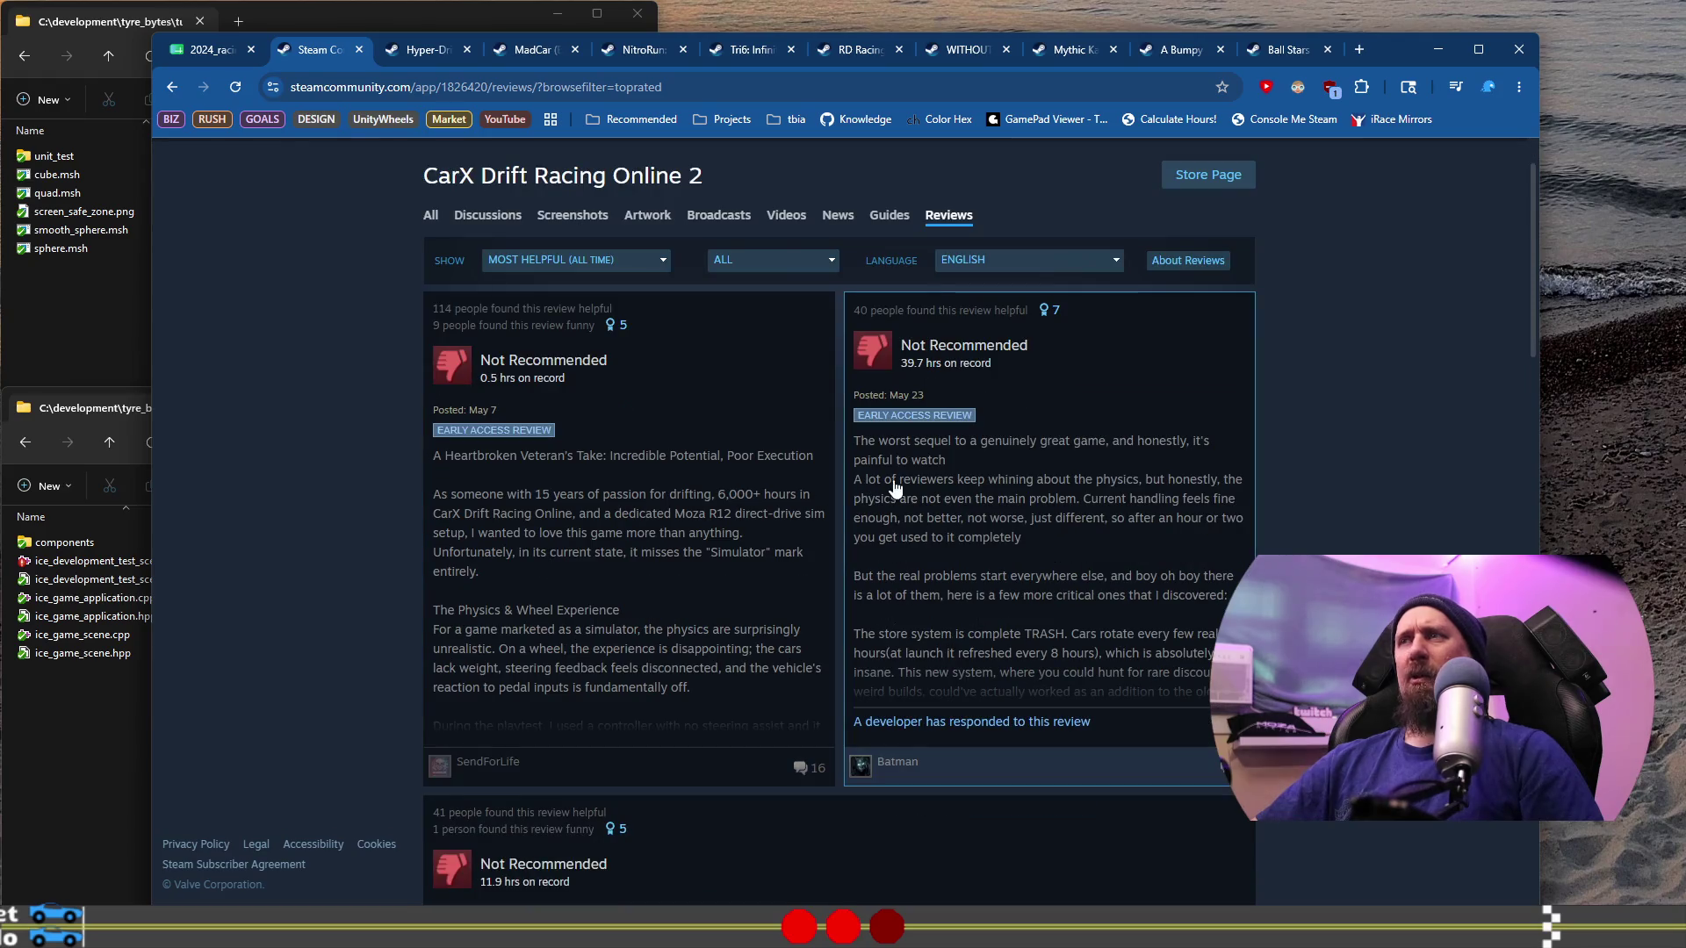
pyautogui.scroll(-1, 659, 503)
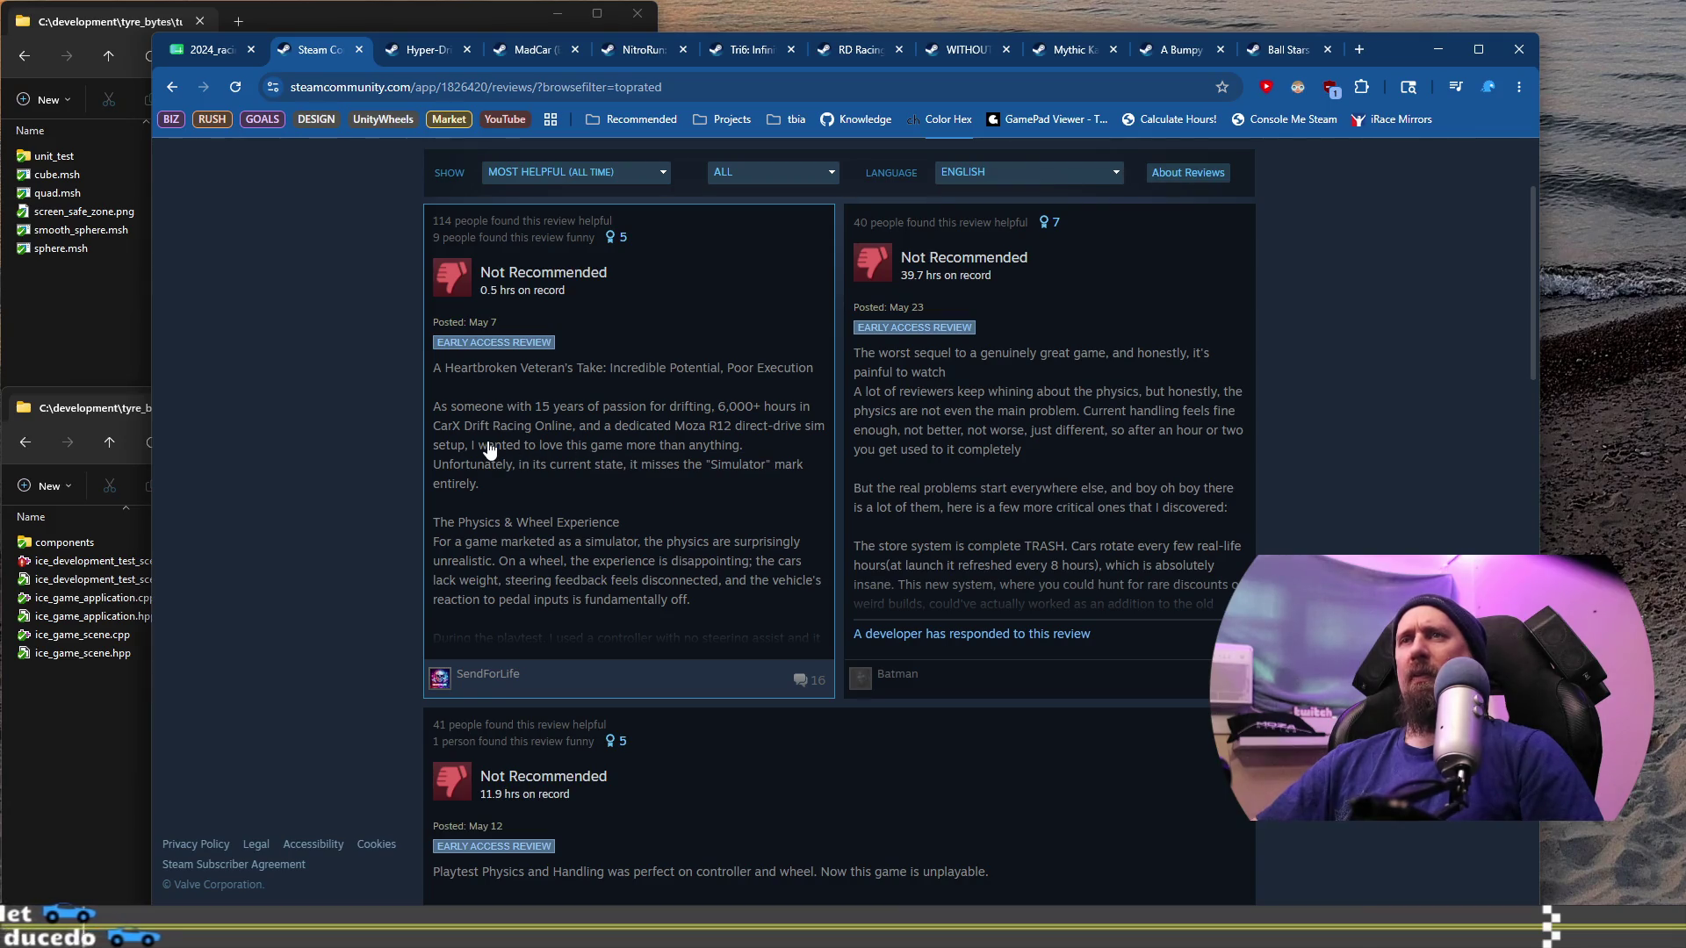
pyautogui.scroll(-1, 489, 451)
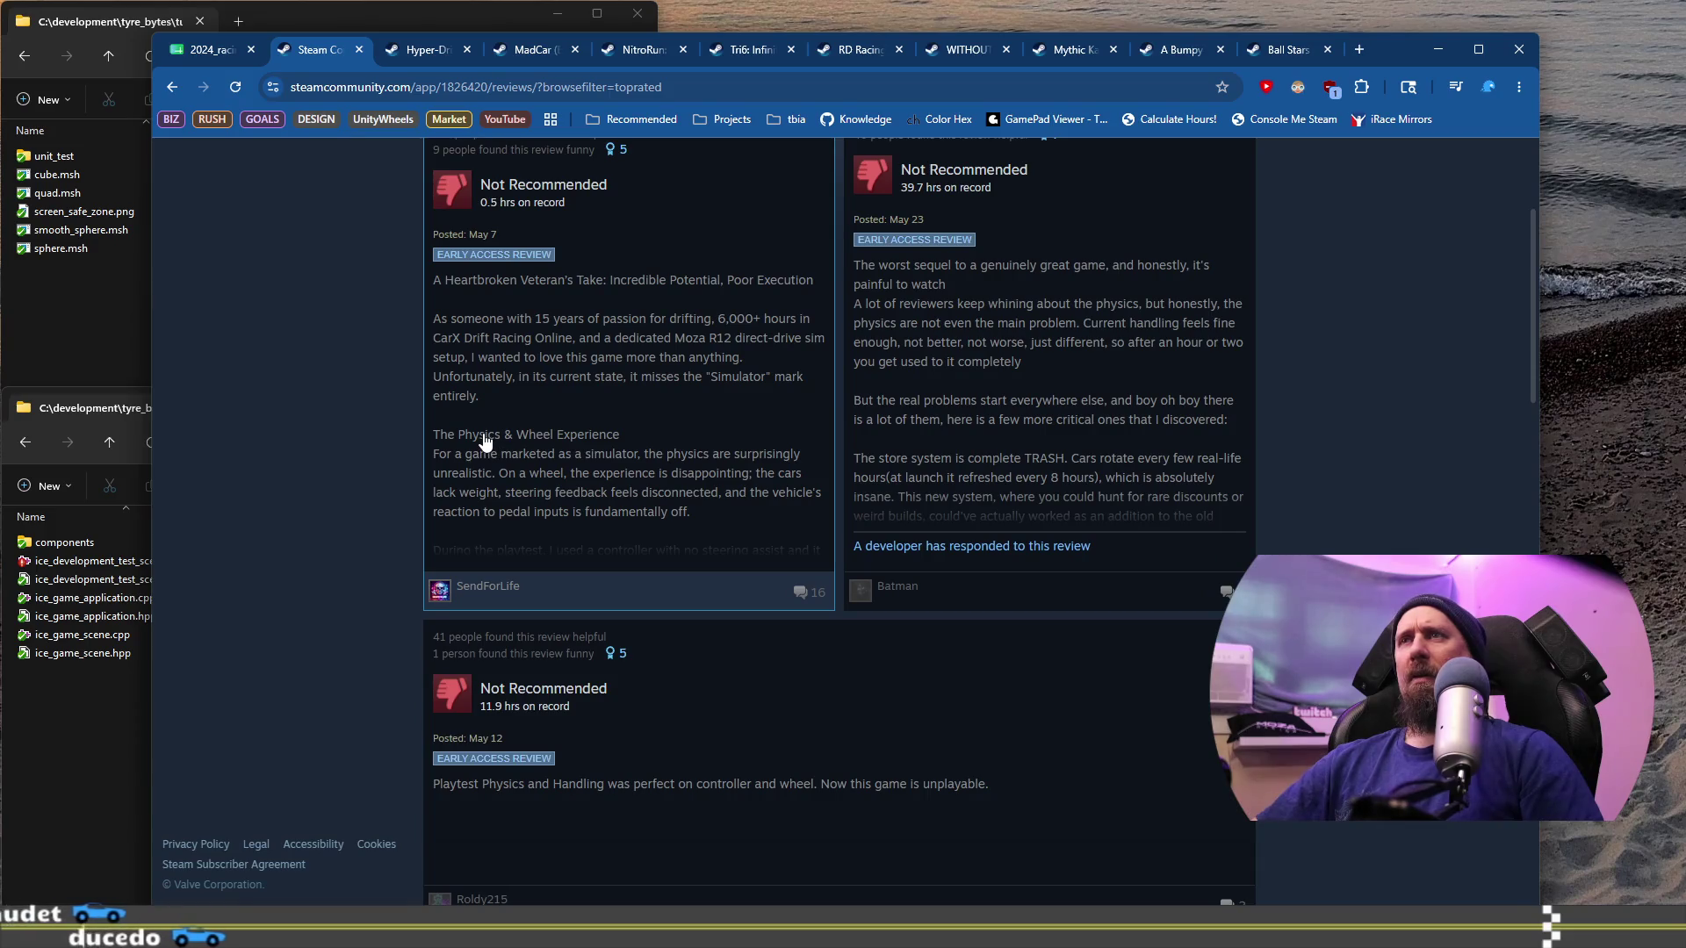
pyautogui.scroll(-5, 625, 463)
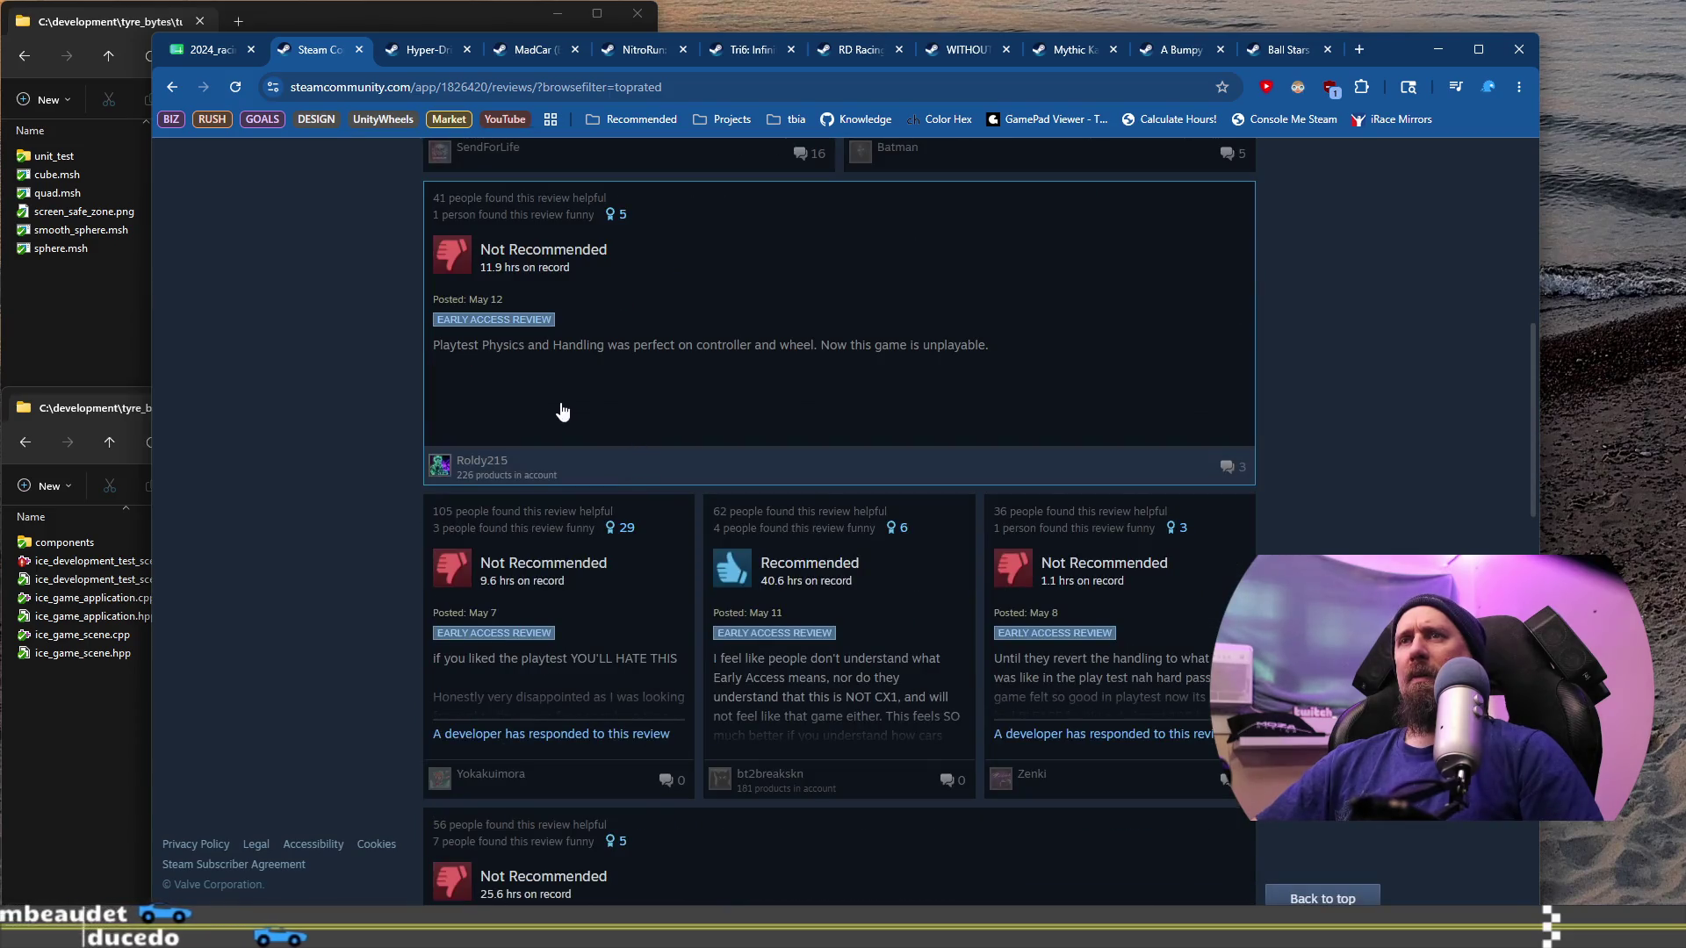
pyautogui.scroll(-3, 562, 411)
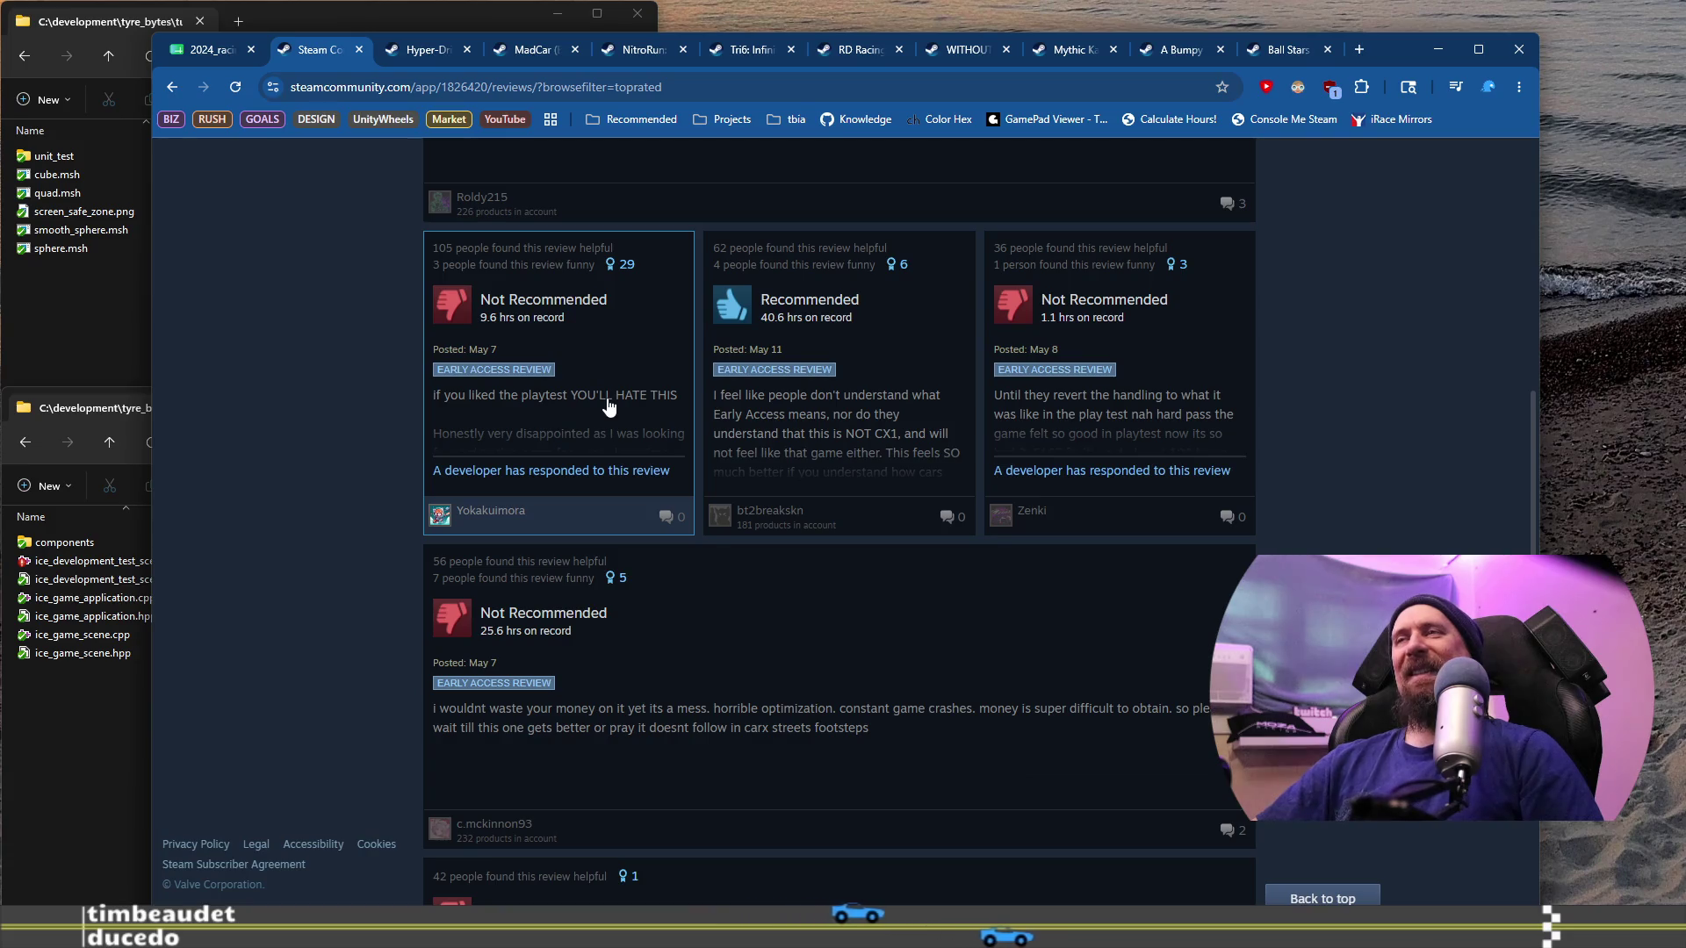
pyautogui.scroll(15, 609, 416)
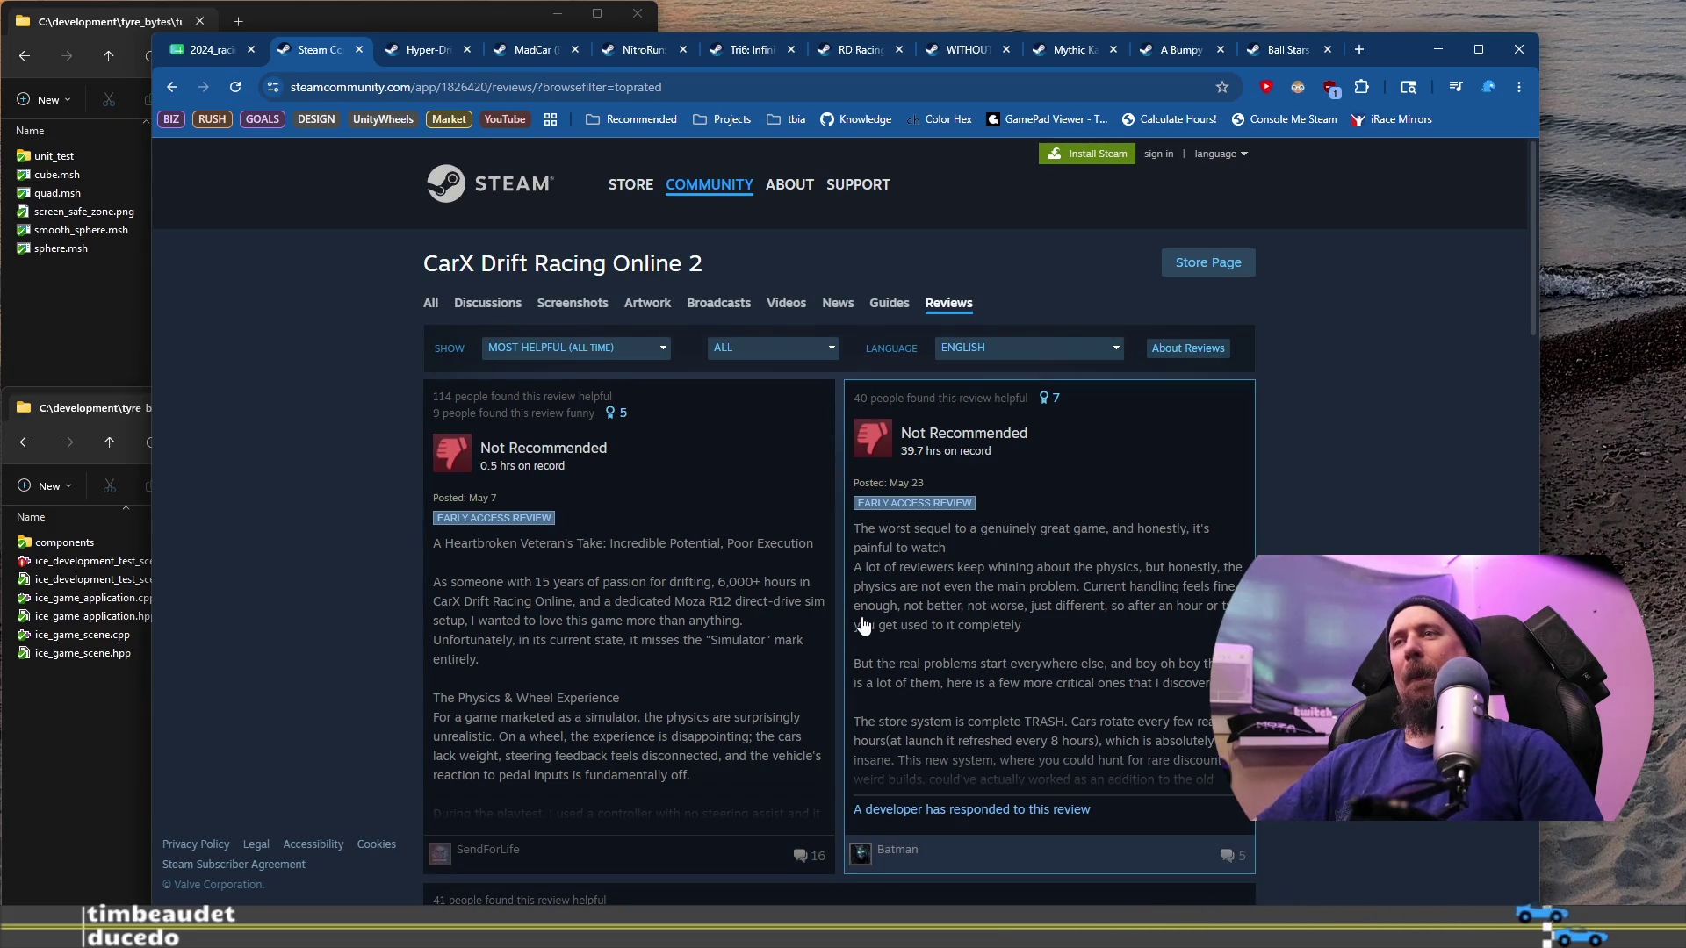
pyautogui.scroll(-2, 863, 625)
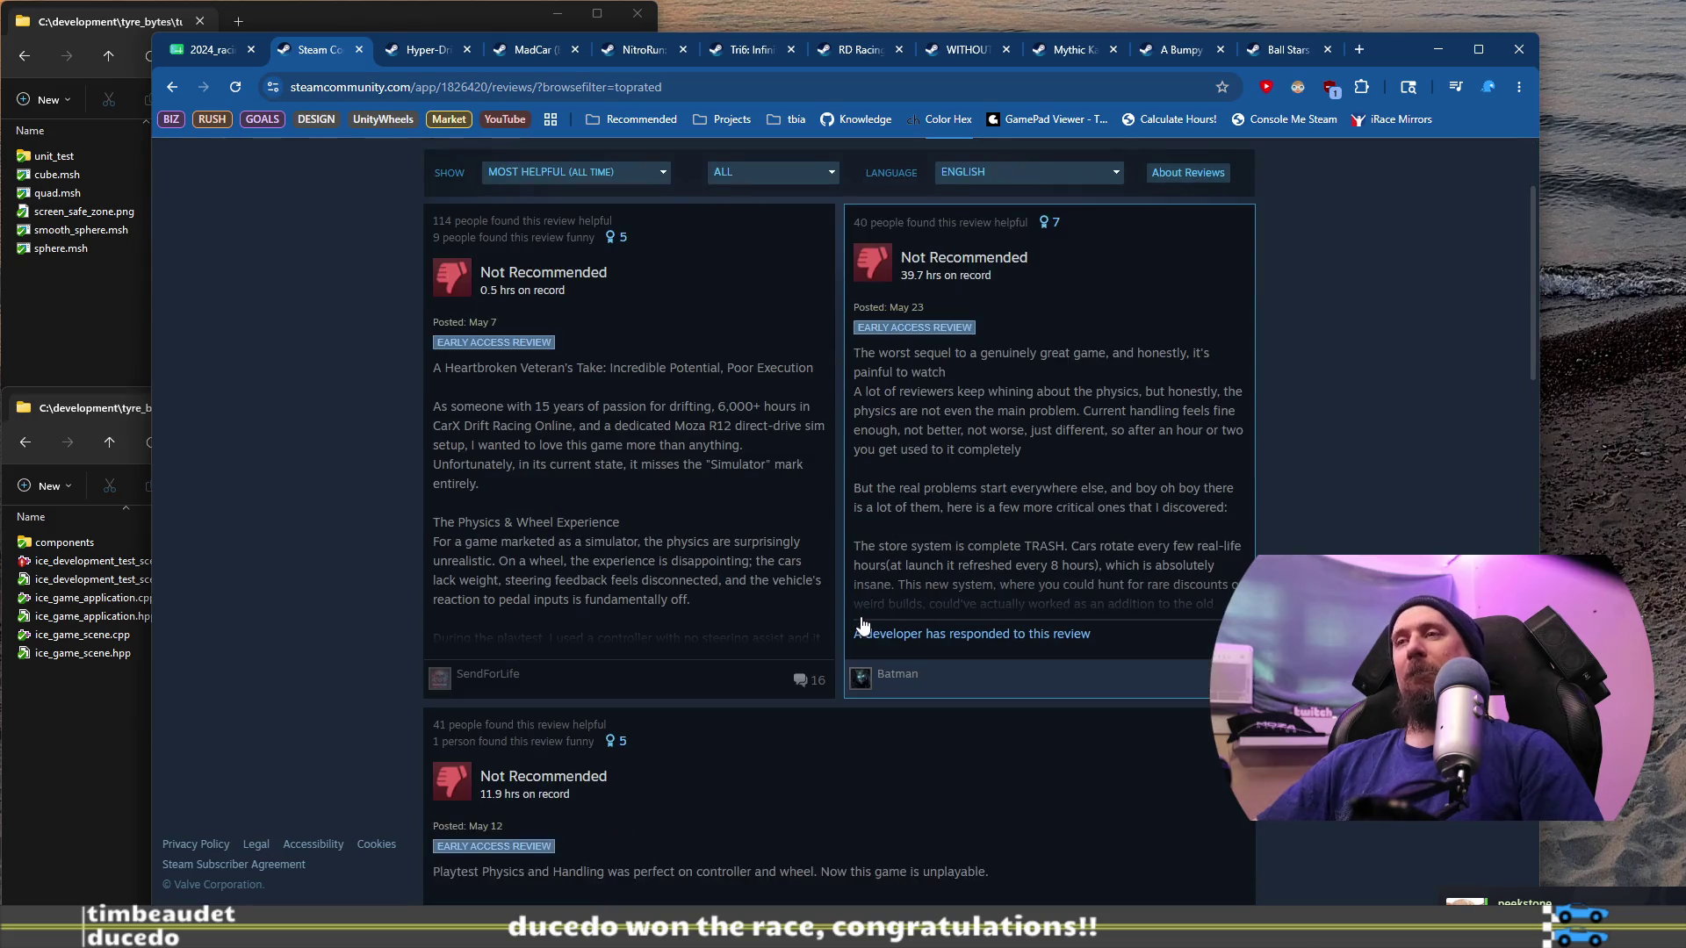
# Step: Read a review's developer response about the car dealership and Career mode AI, then close it
pyautogui.click(920, 639)
pyautogui.scroll(-6, 702, 527)
pyautogui.scroll(-2, 700, 530)
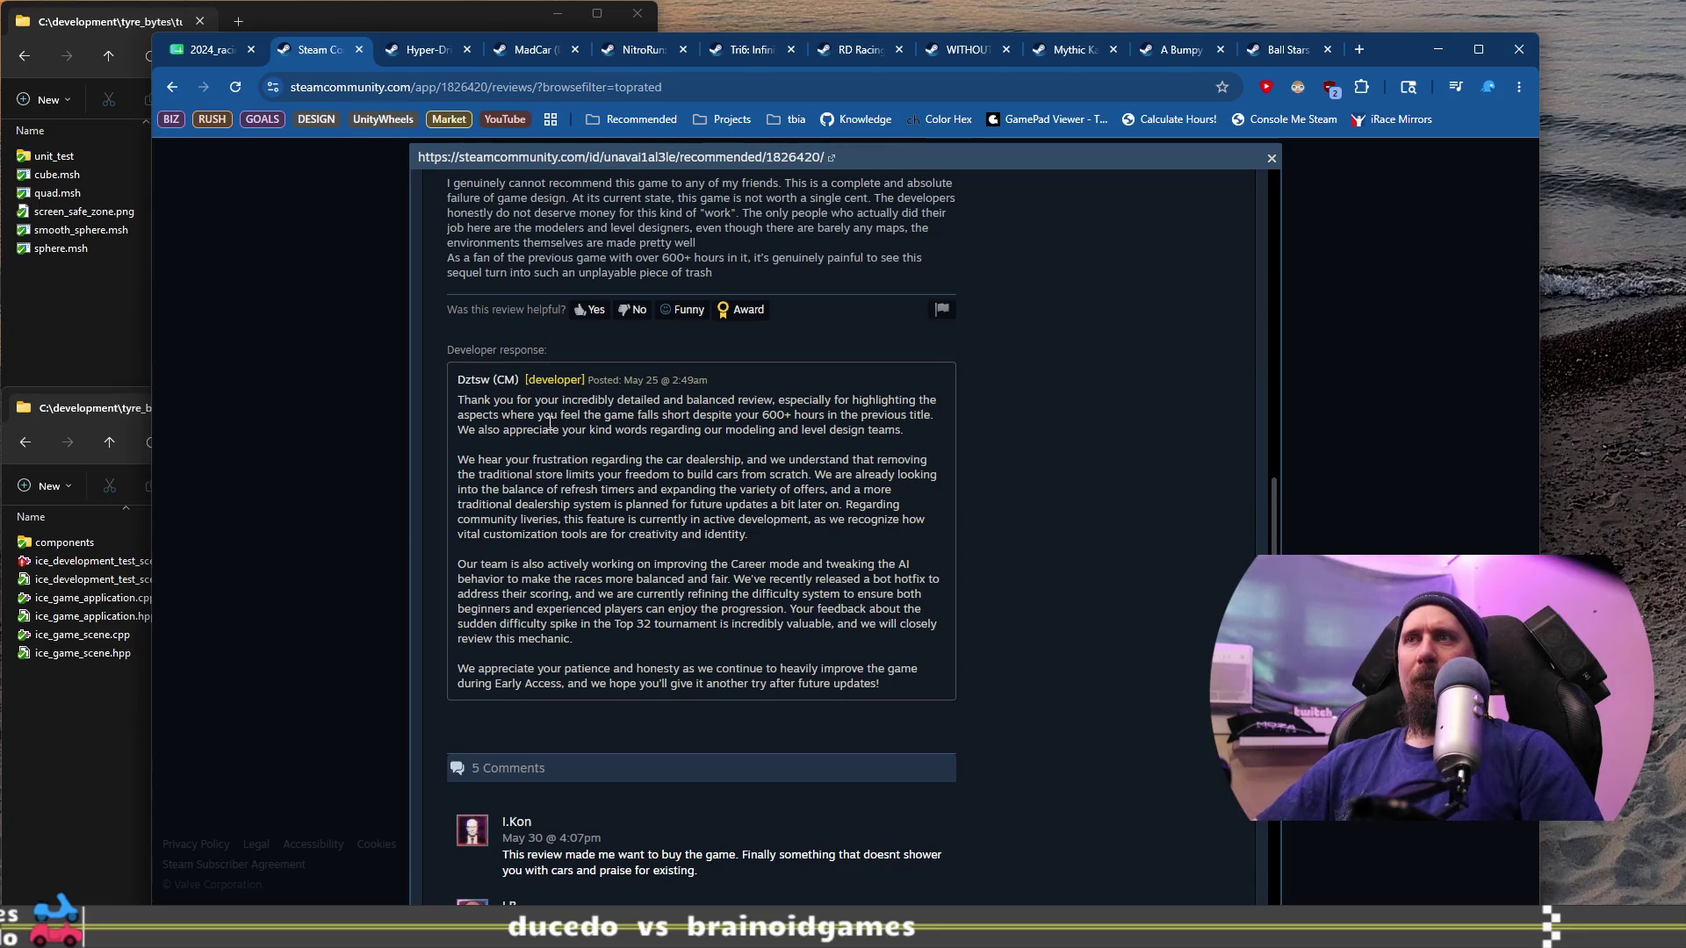
pyautogui.moveTo(536, 402); pyautogui.dragTo(675, 429)
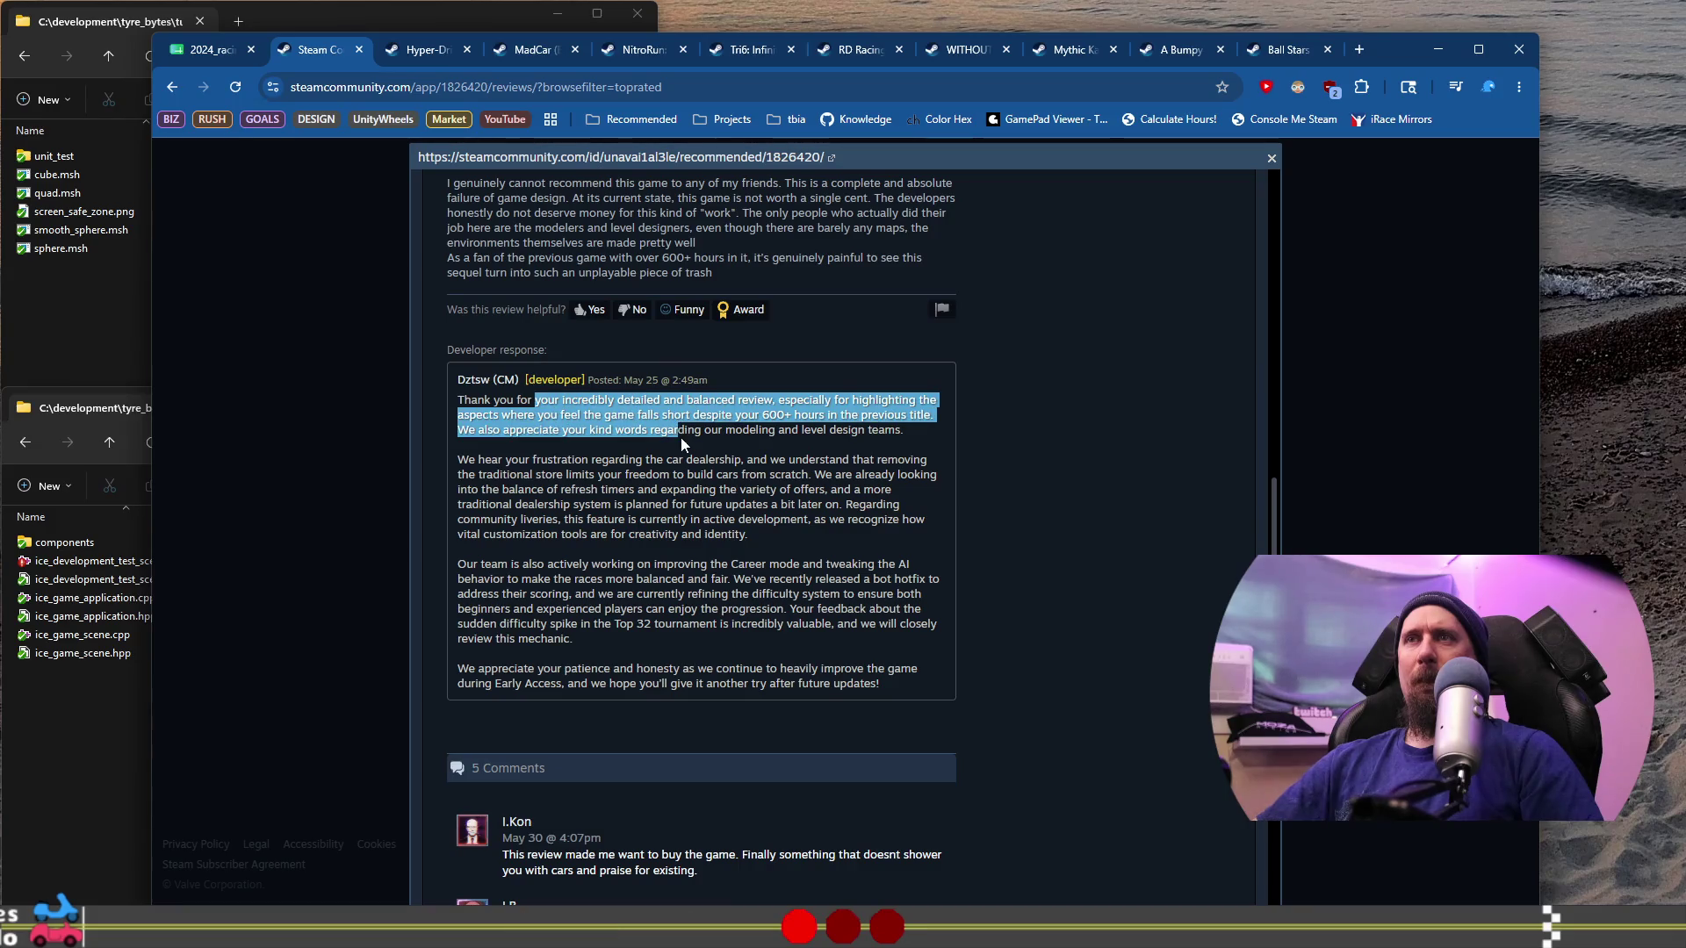
pyautogui.scroll(-1, 673, 465)
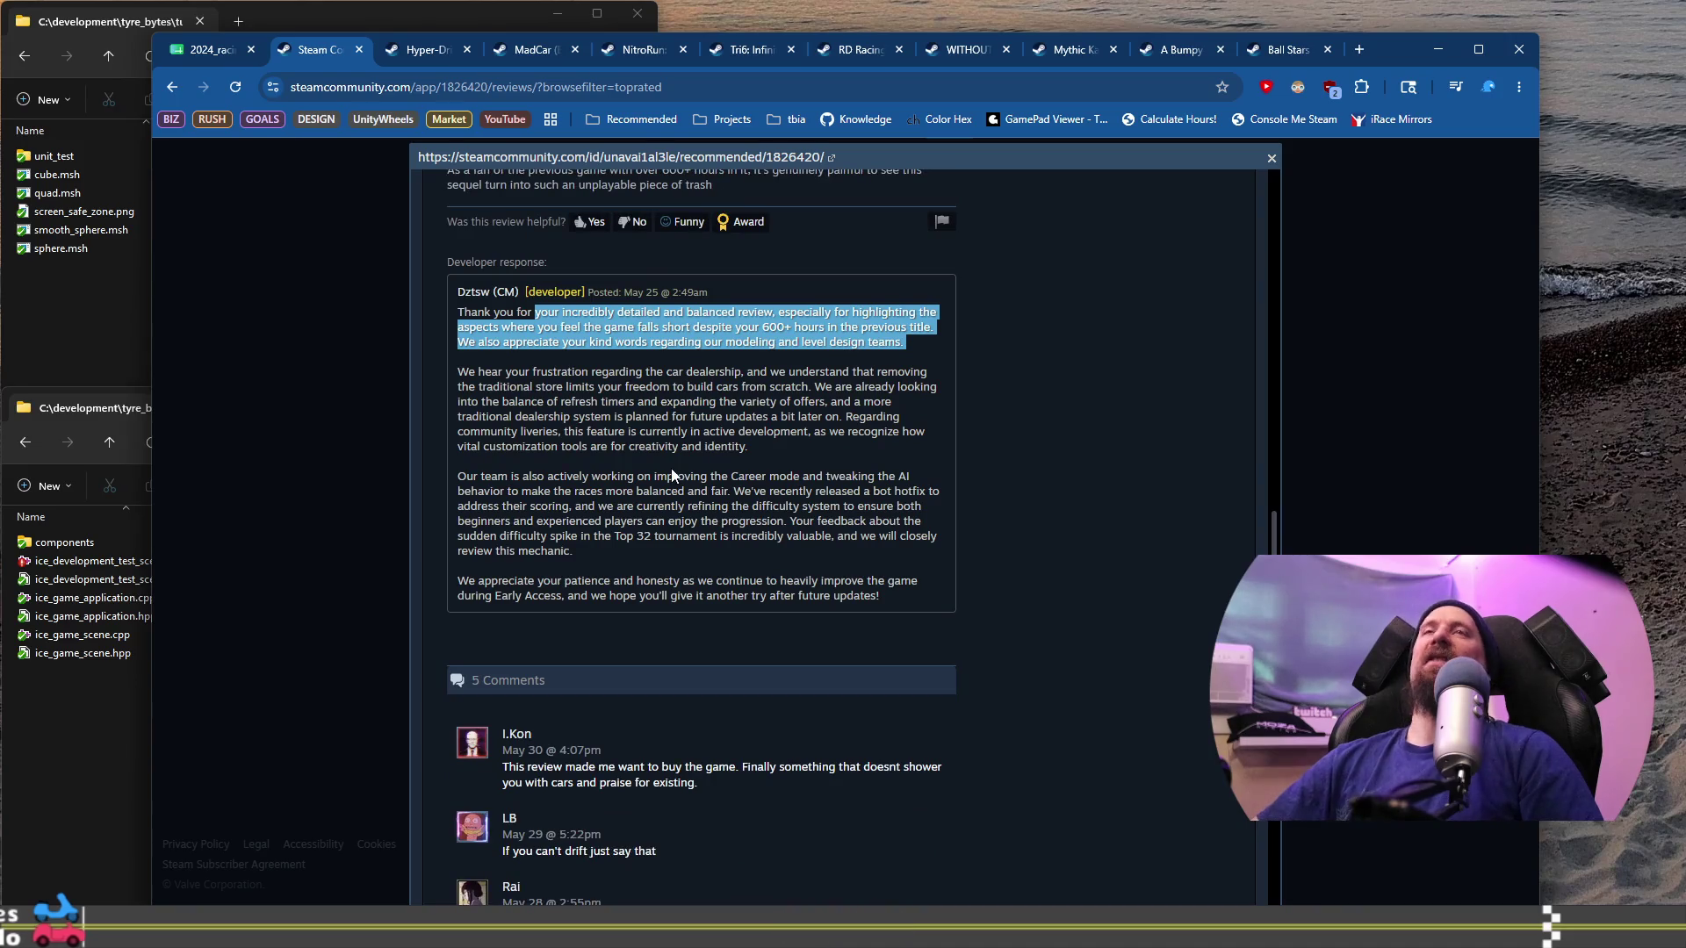
pyautogui.moveTo(512, 375)
pyautogui.mouseDown()
pyautogui.moveTo(667, 406)
pyautogui.moveTo(751, 448)
pyautogui.mouseUp()
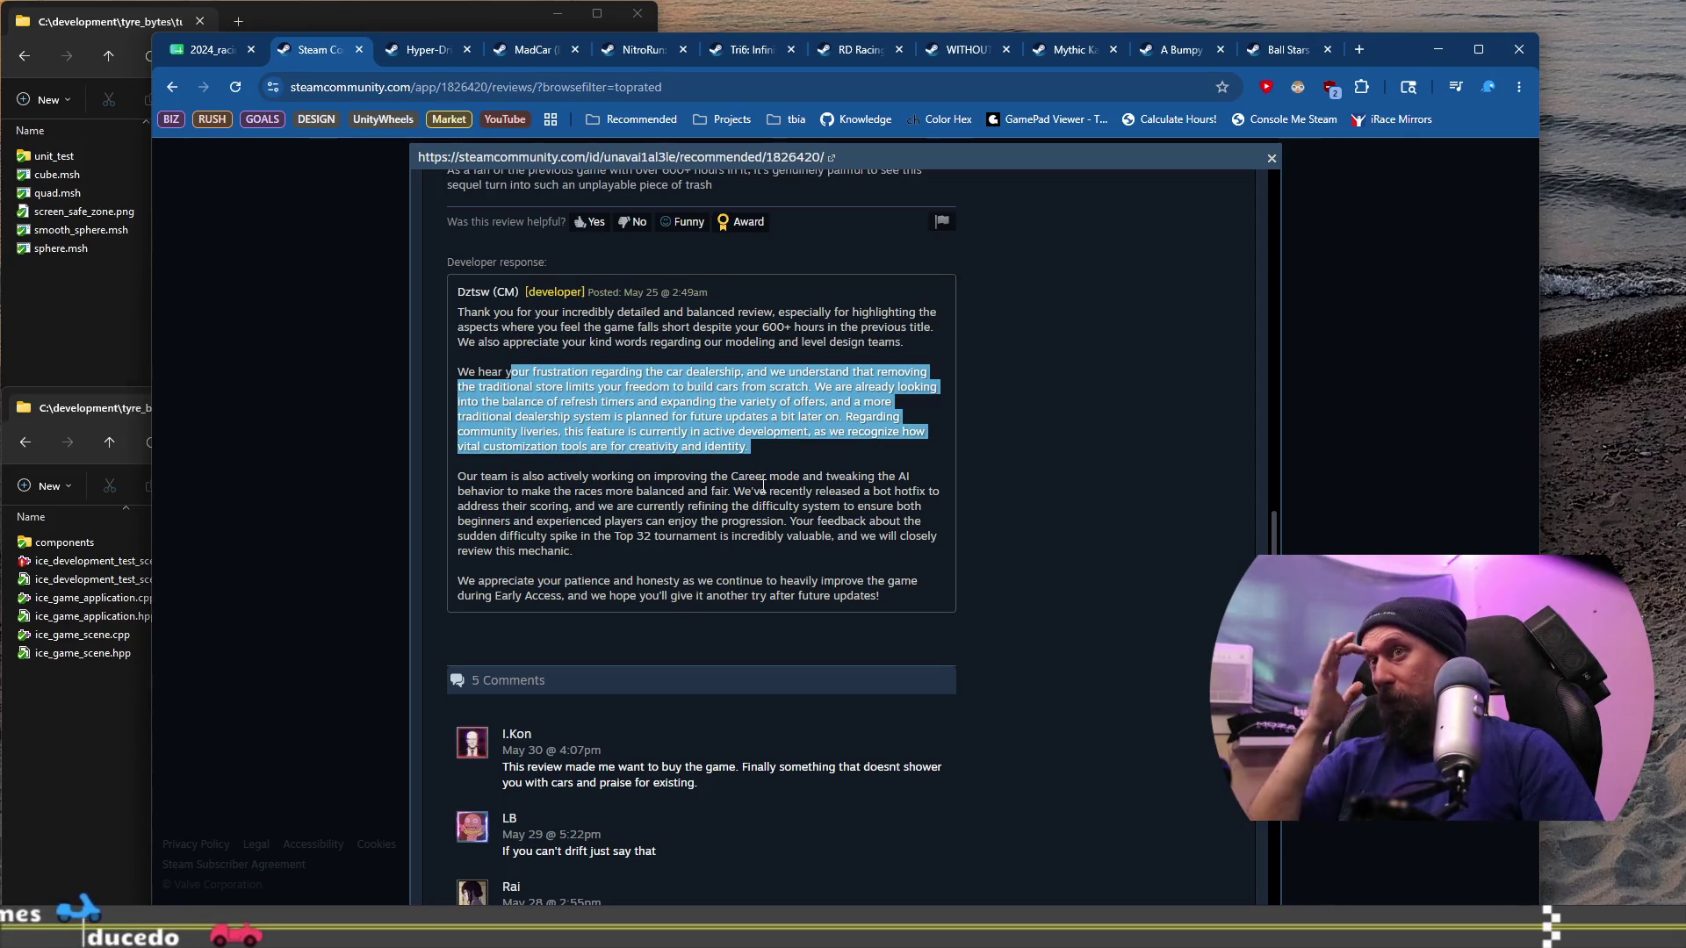
pyautogui.click(610, 481)
pyautogui.moveTo(610, 481)
pyautogui.mouseDown()
pyautogui.moveTo(636, 544)
pyautogui.moveTo(627, 572)
pyautogui.mouseUp()
pyautogui.click(627, 573)
pyautogui.click(340, 359)
# Step: Open another CarX review in full, read it and the developer's reply, then close it
pyautogui.scroll(-6, 729, 527)
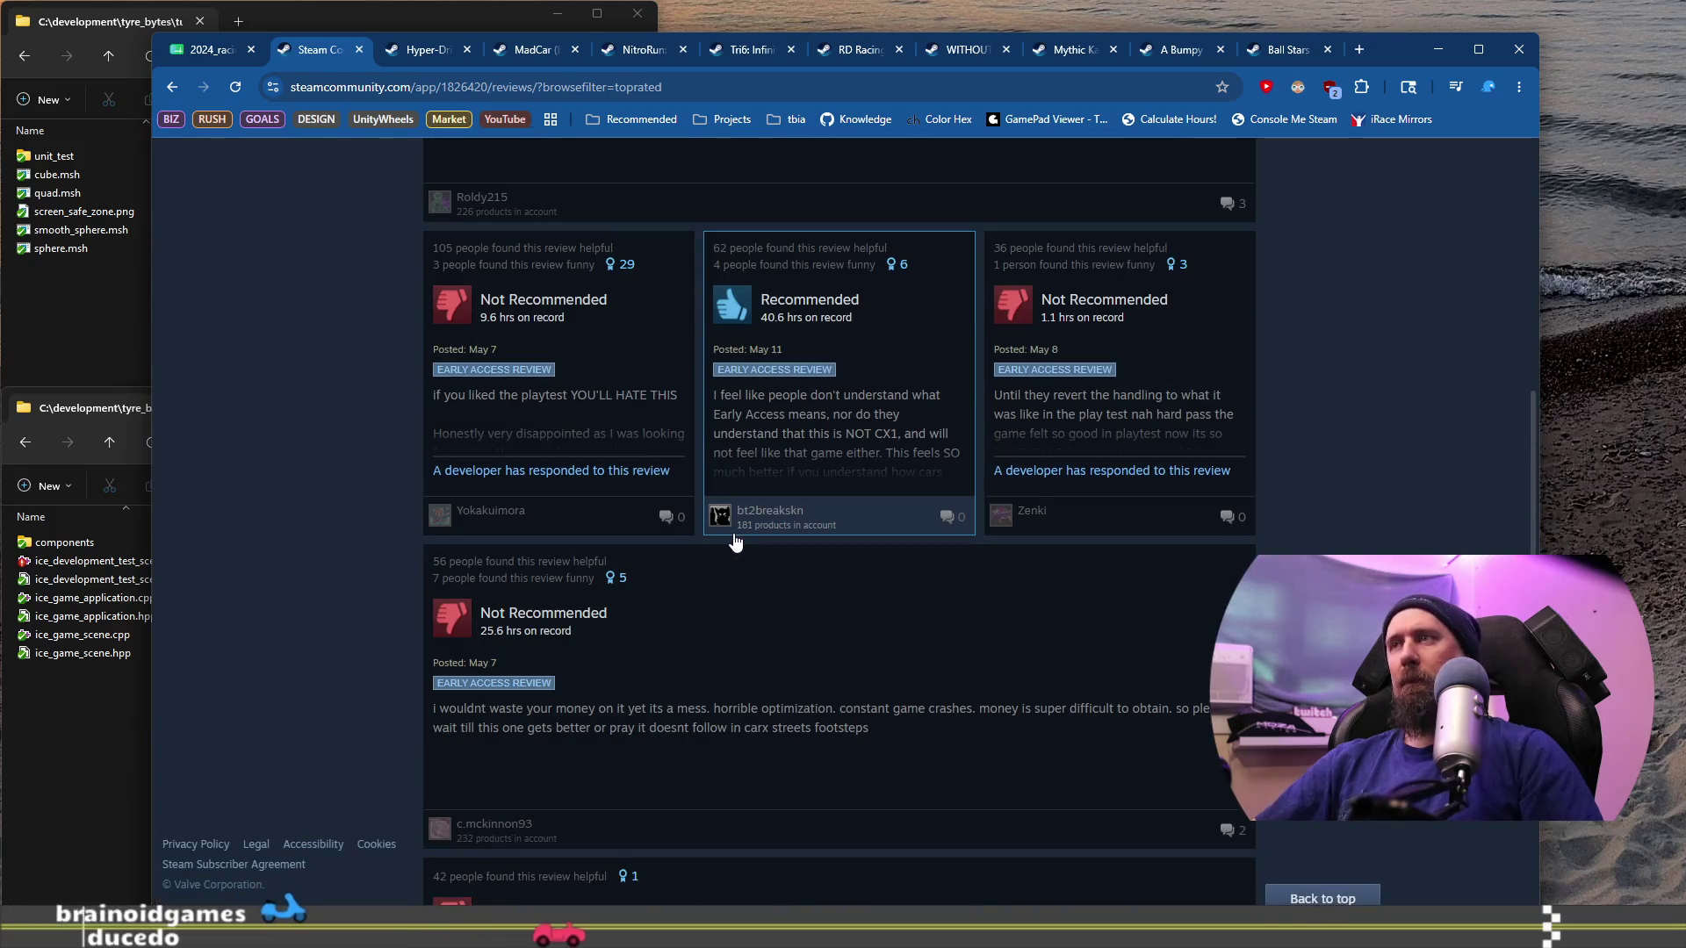
pyautogui.click(1071, 430)
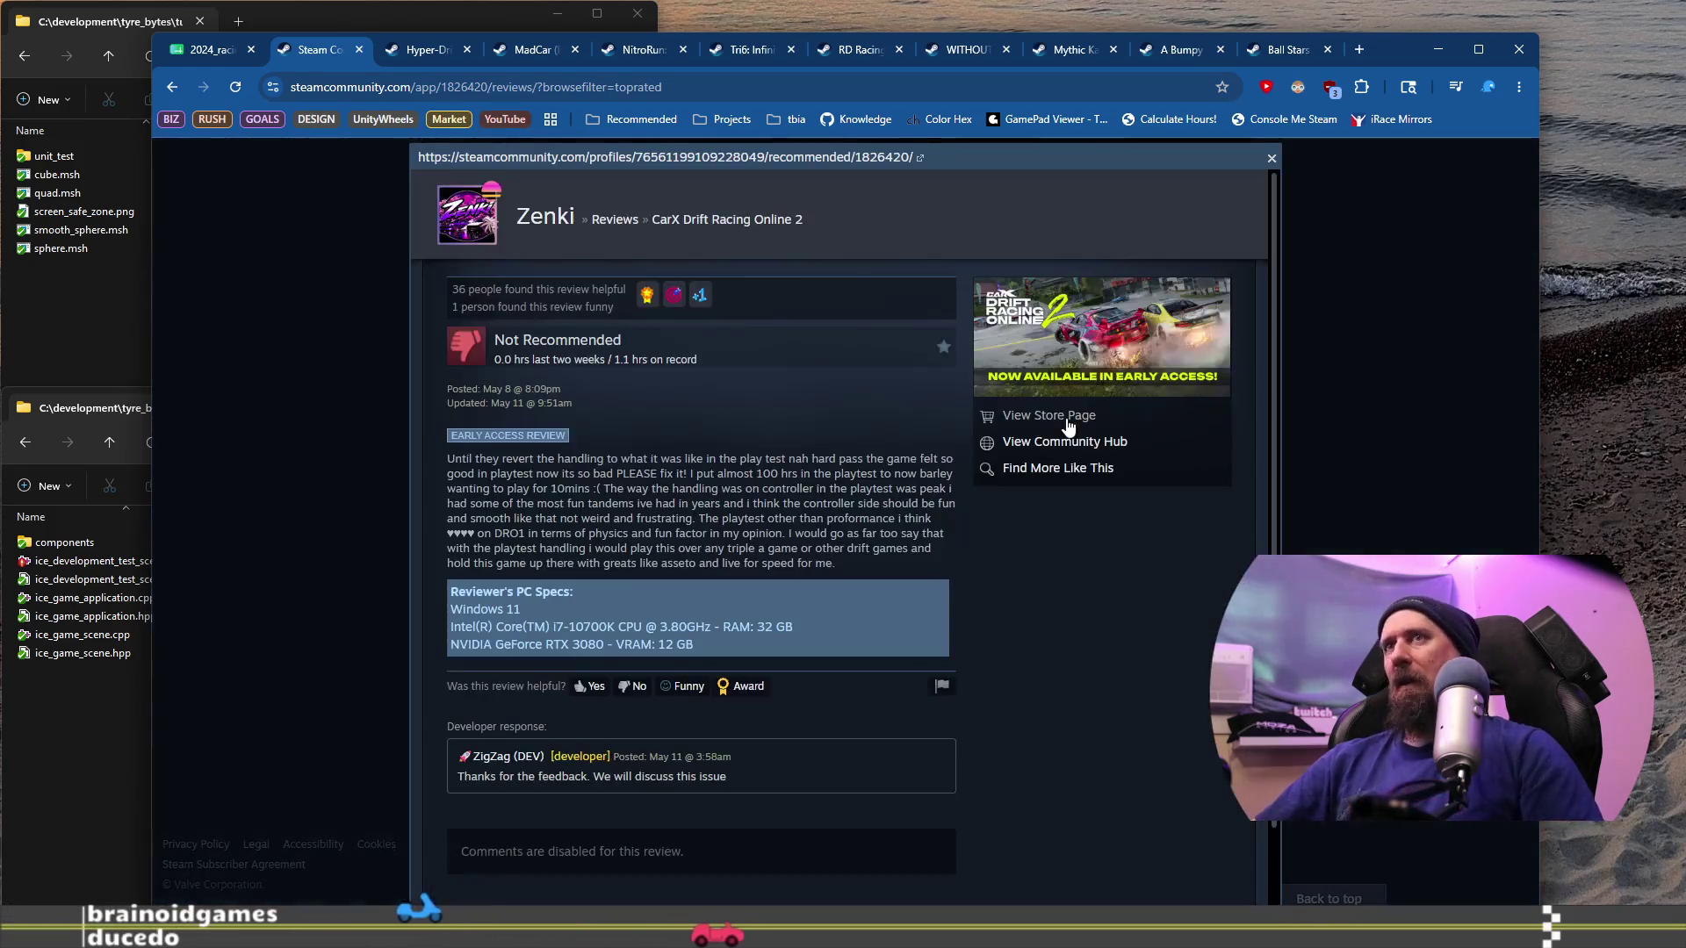
pyautogui.moveTo(571, 458)
pyautogui.mouseDown()
pyautogui.moveTo(833, 475)
pyautogui.moveTo(759, 502)
pyautogui.mouseUp()
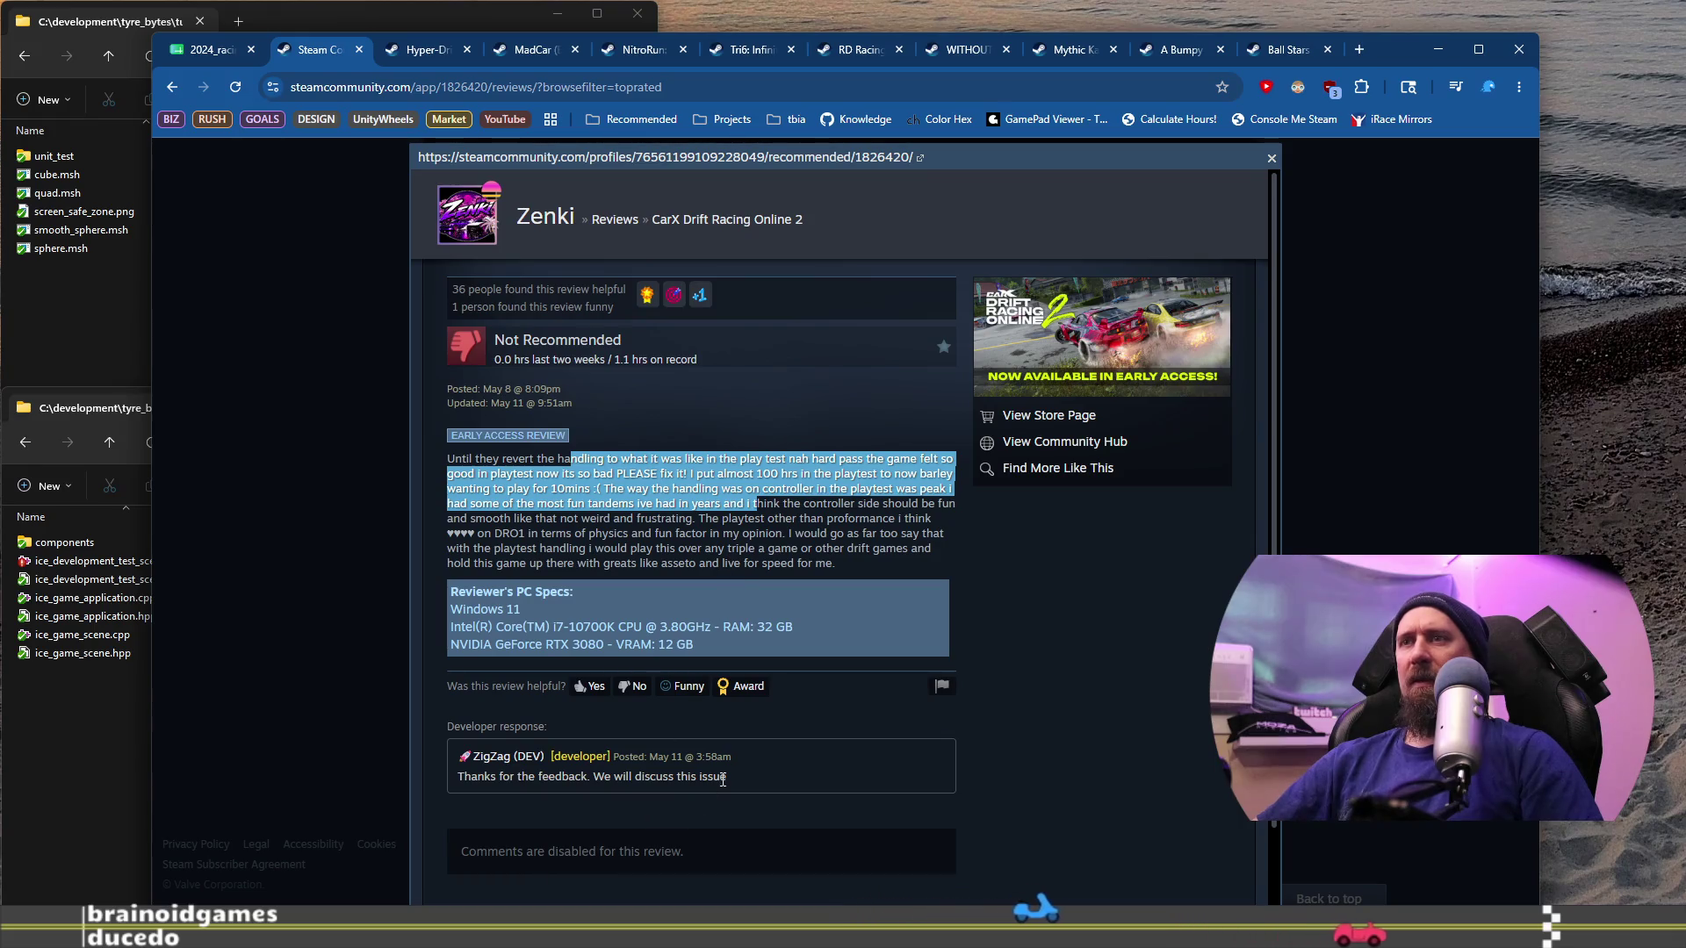
pyautogui.moveTo(725, 779); pyautogui.dragTo(564, 776)
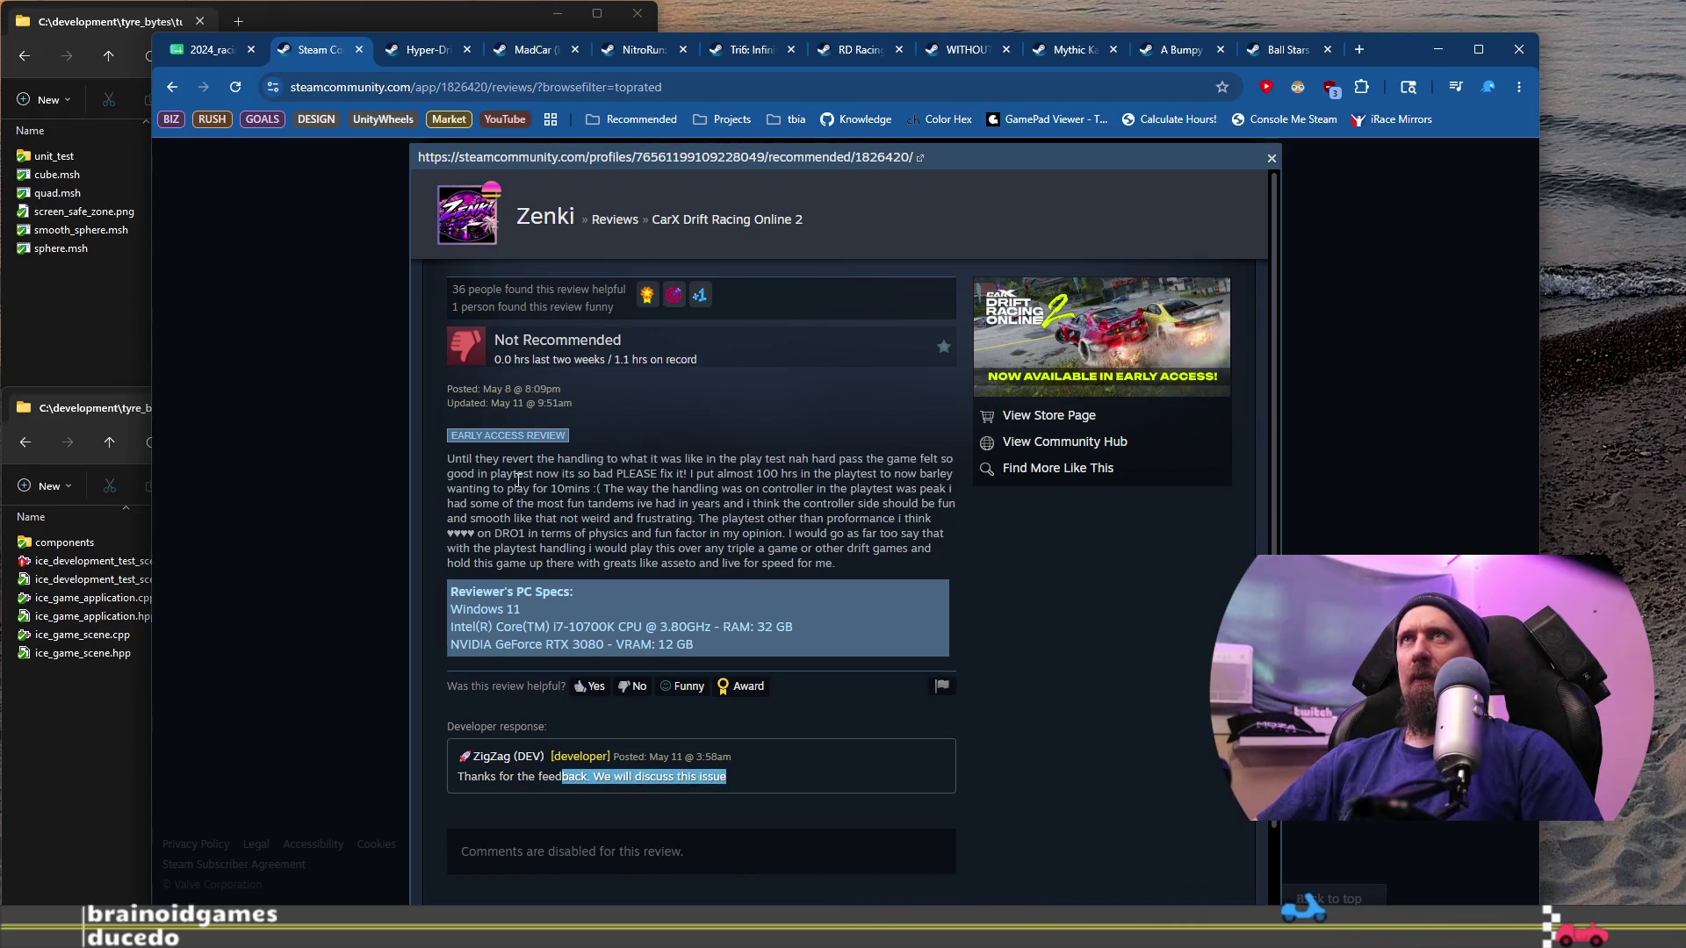
pyautogui.click(647, 460)
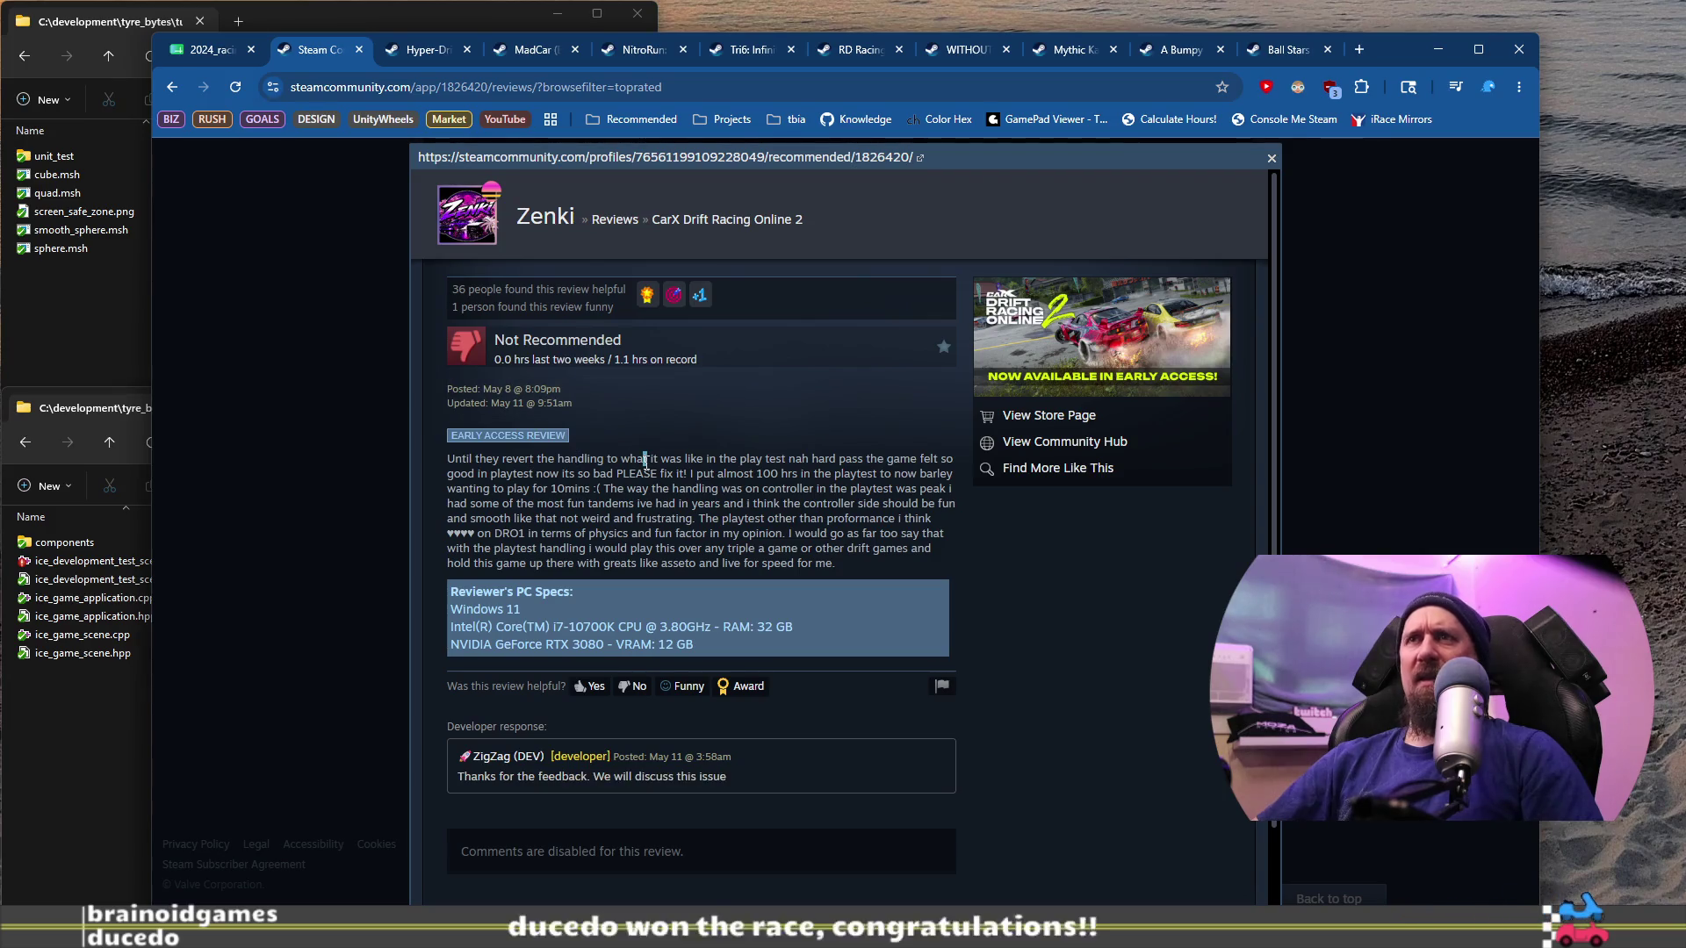
pyautogui.click(318, 409)
# Step: Open another review with its comments and close it again
pyautogui.scroll(-10, 333, 527)
pyautogui.click(604, 527)
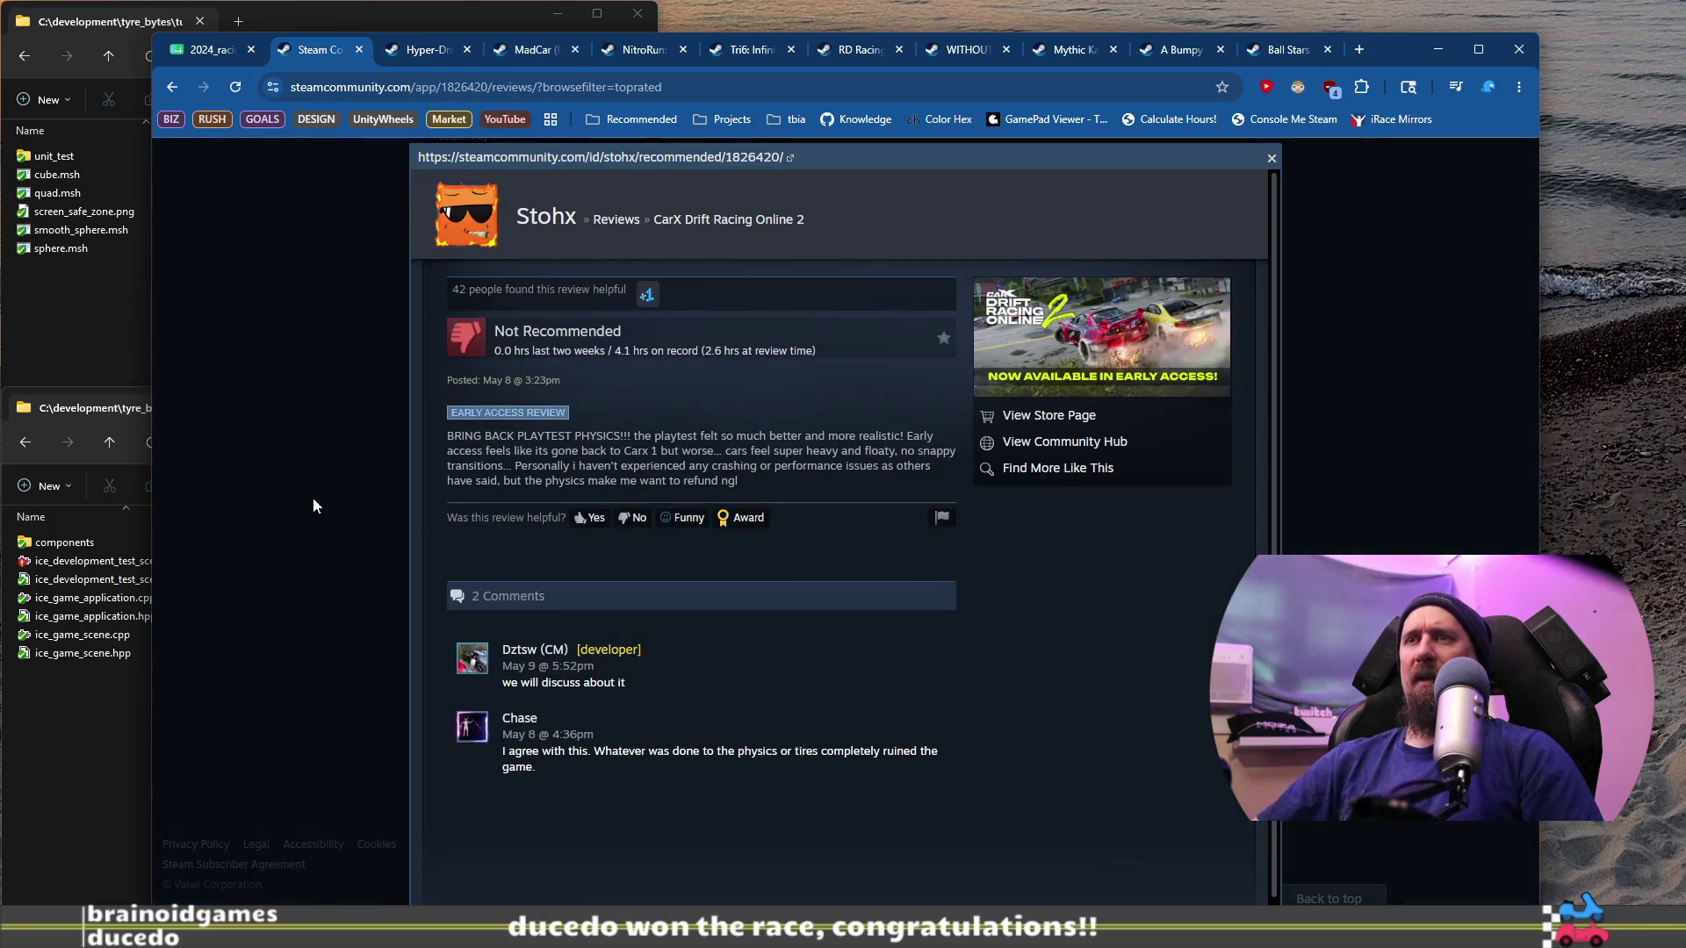
pyautogui.click(313, 505)
# Step: Scroll far down through the user reviews, then return to the racing games spreadsheet
pyautogui.scroll(-5, 312, 507)
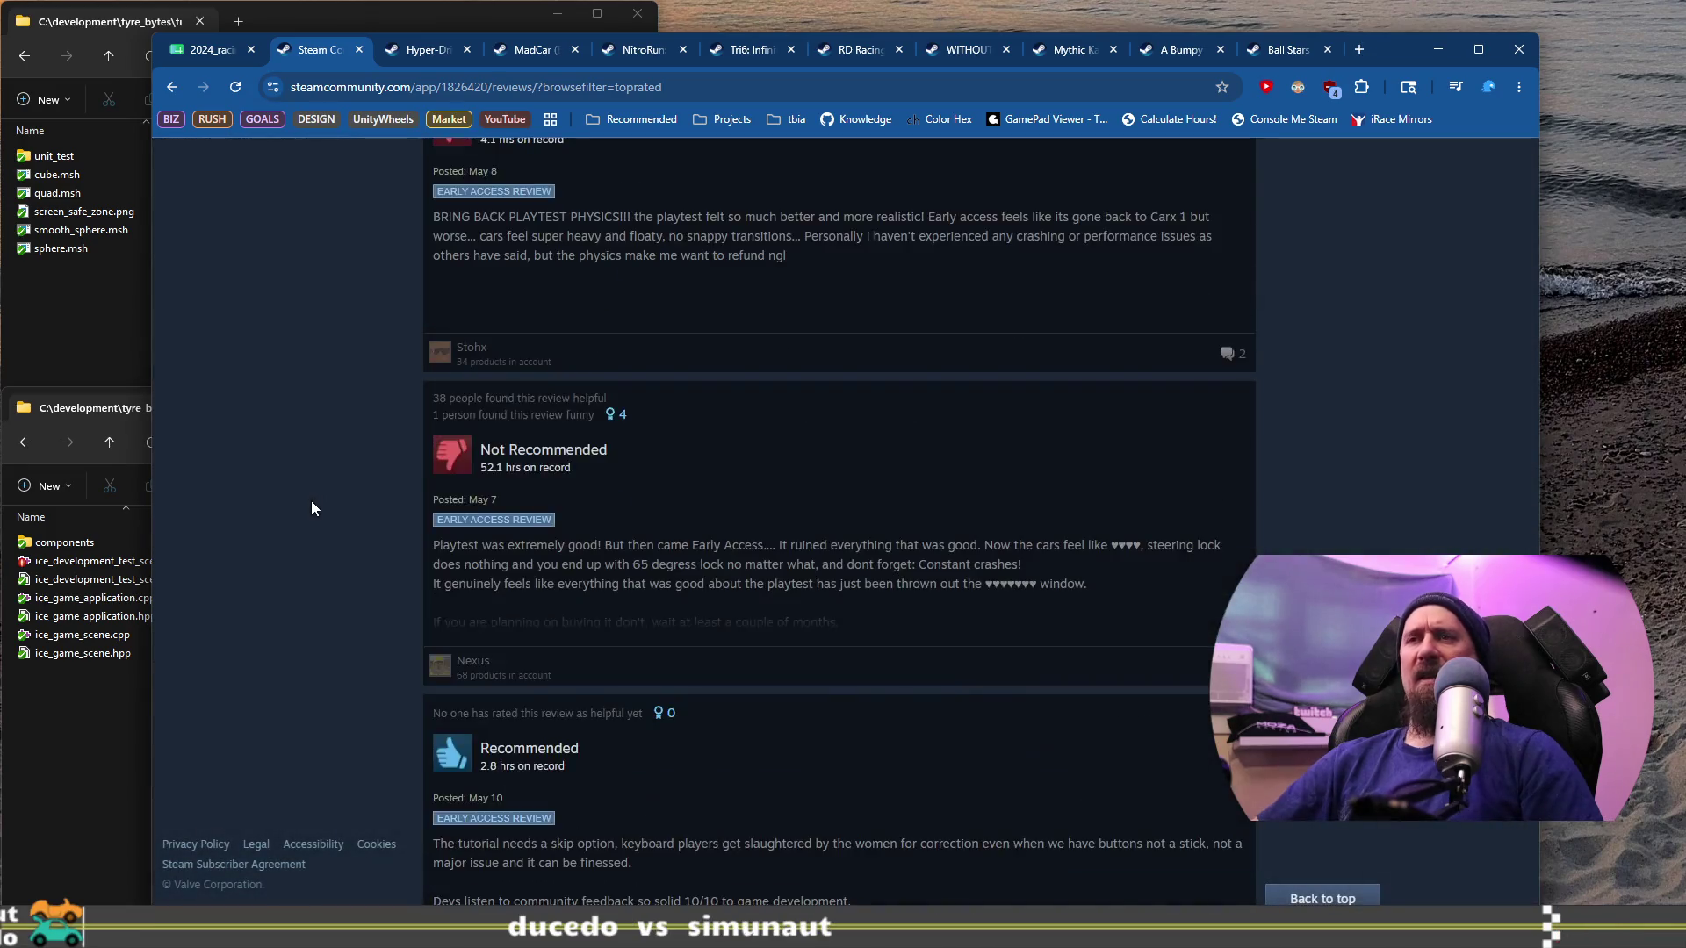
pyautogui.scroll(-10, 311, 511)
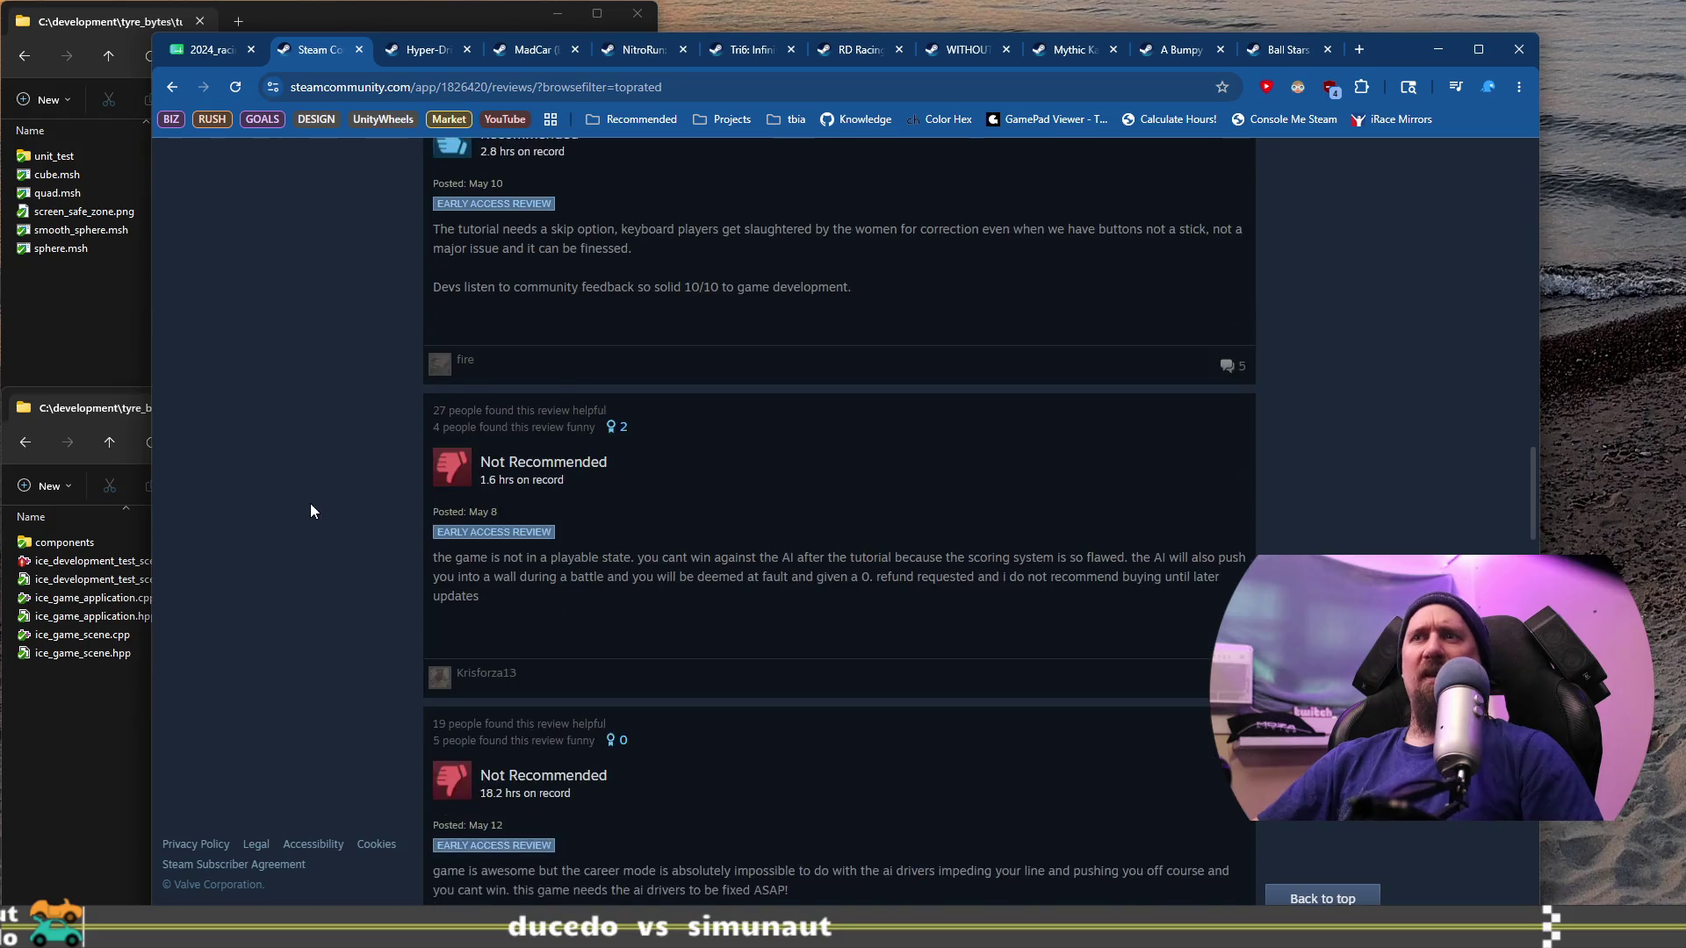
pyautogui.scroll(-10, 311, 511)
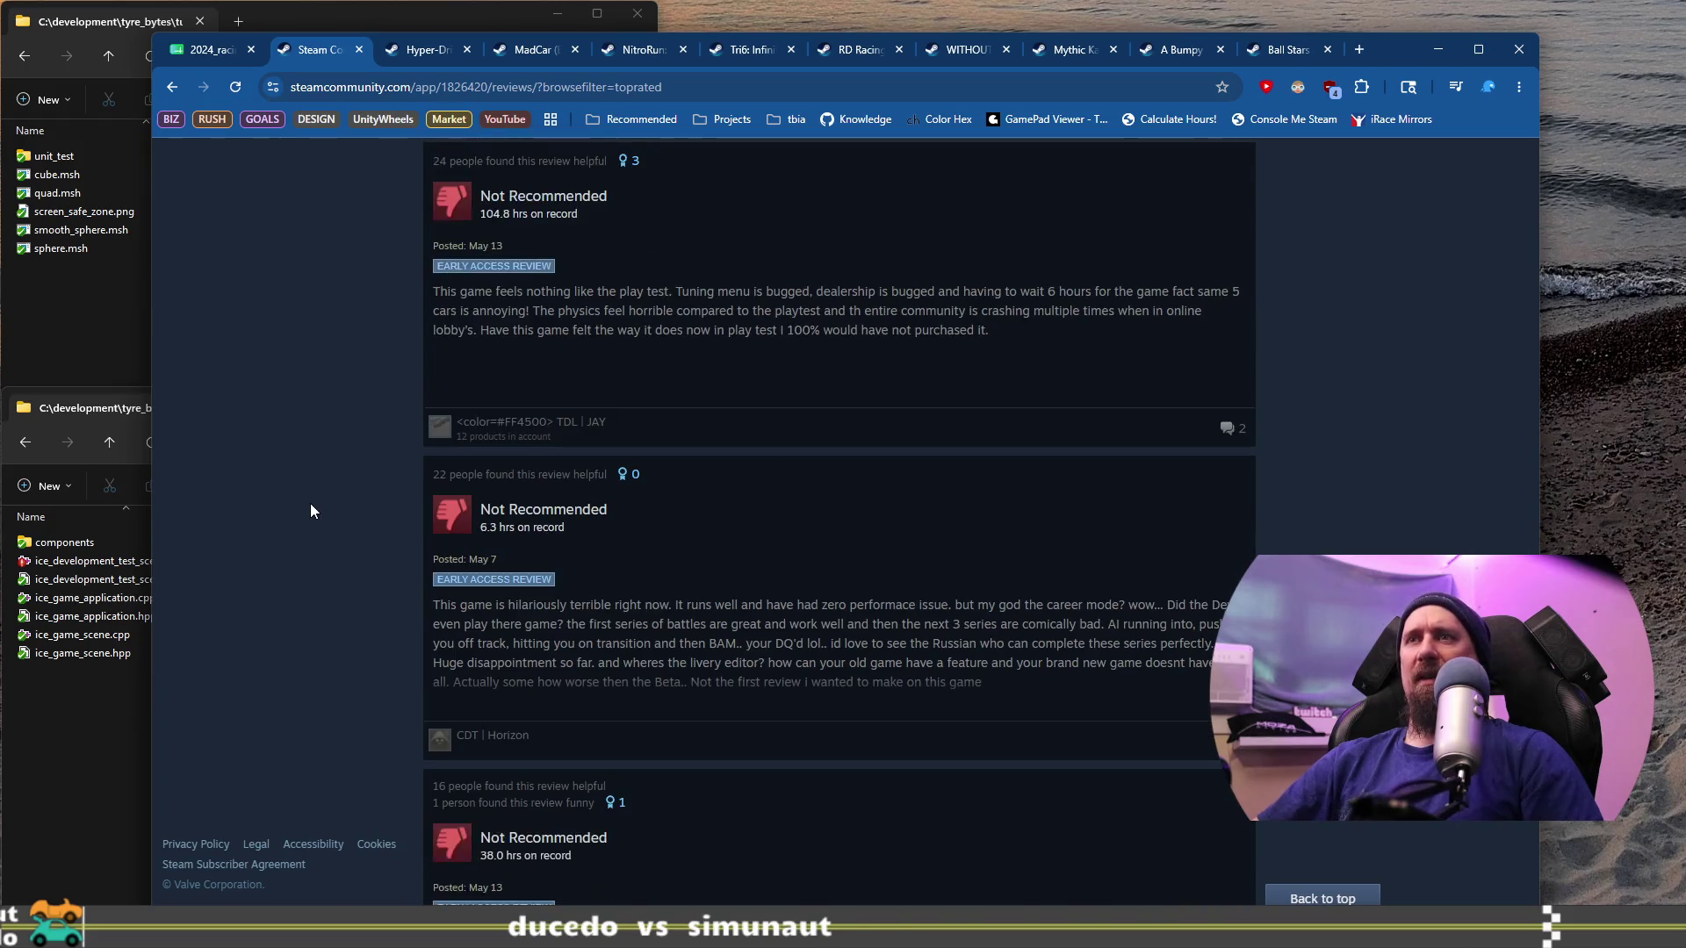
pyautogui.scroll(-3, 310, 516)
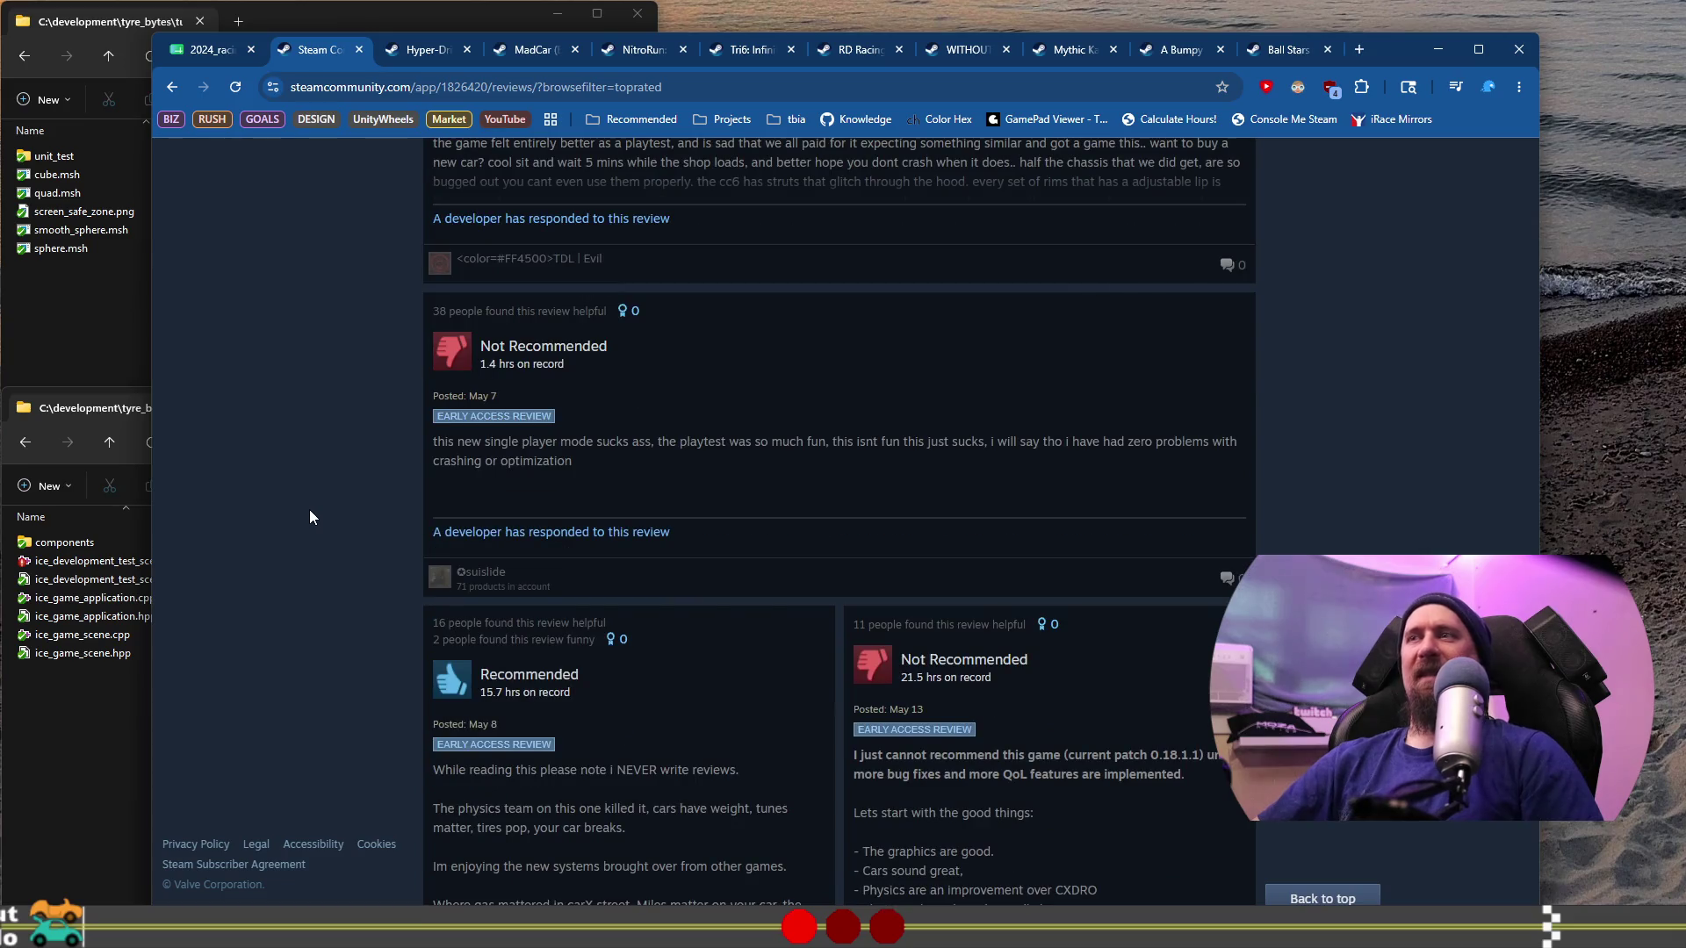
pyautogui.scroll(-1, 302, 513)
pyautogui.scroll(-4, 298, 508)
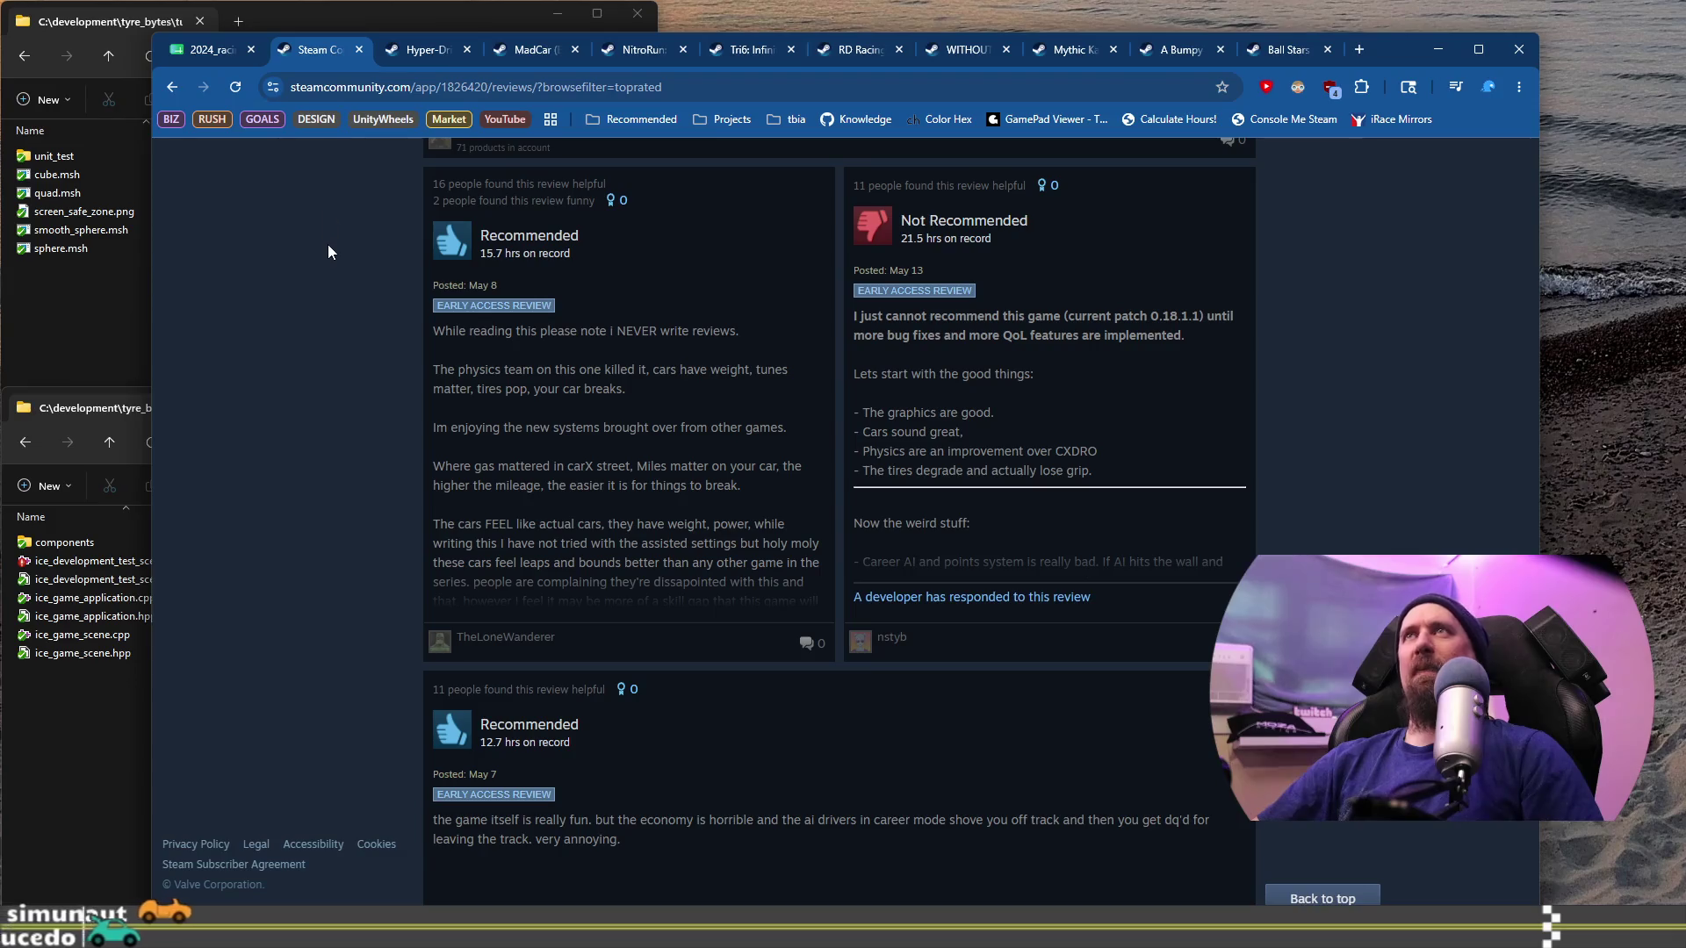
pyautogui.scroll(-7, 315, 303)
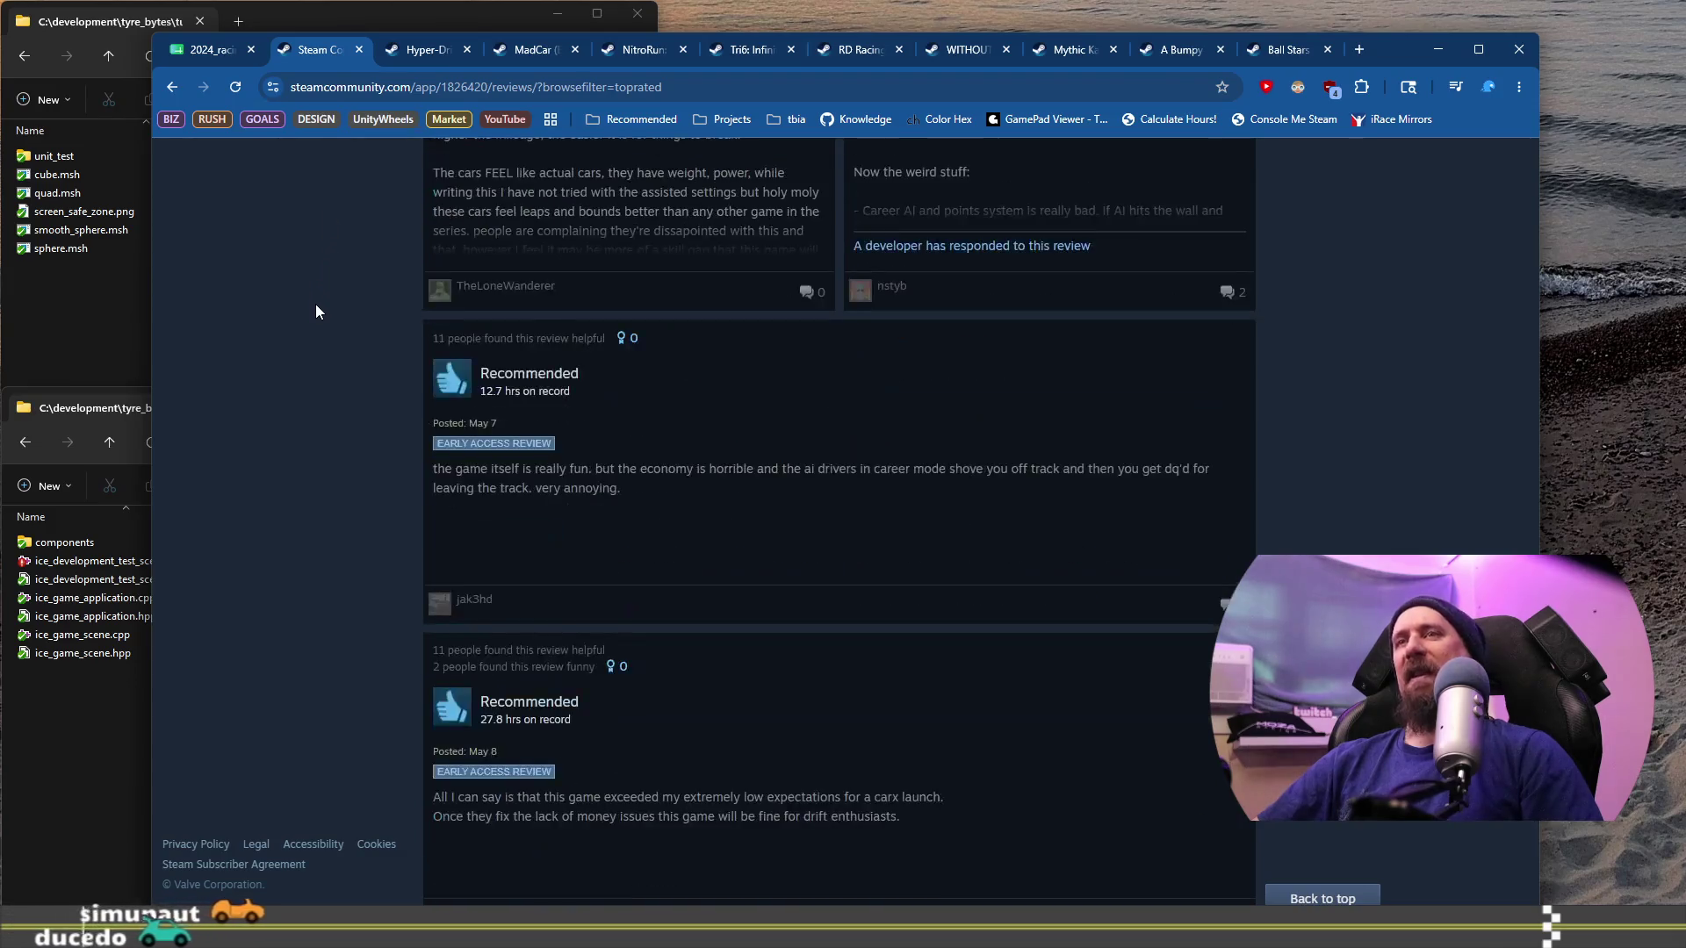
pyautogui.scroll(-15, 315, 304)
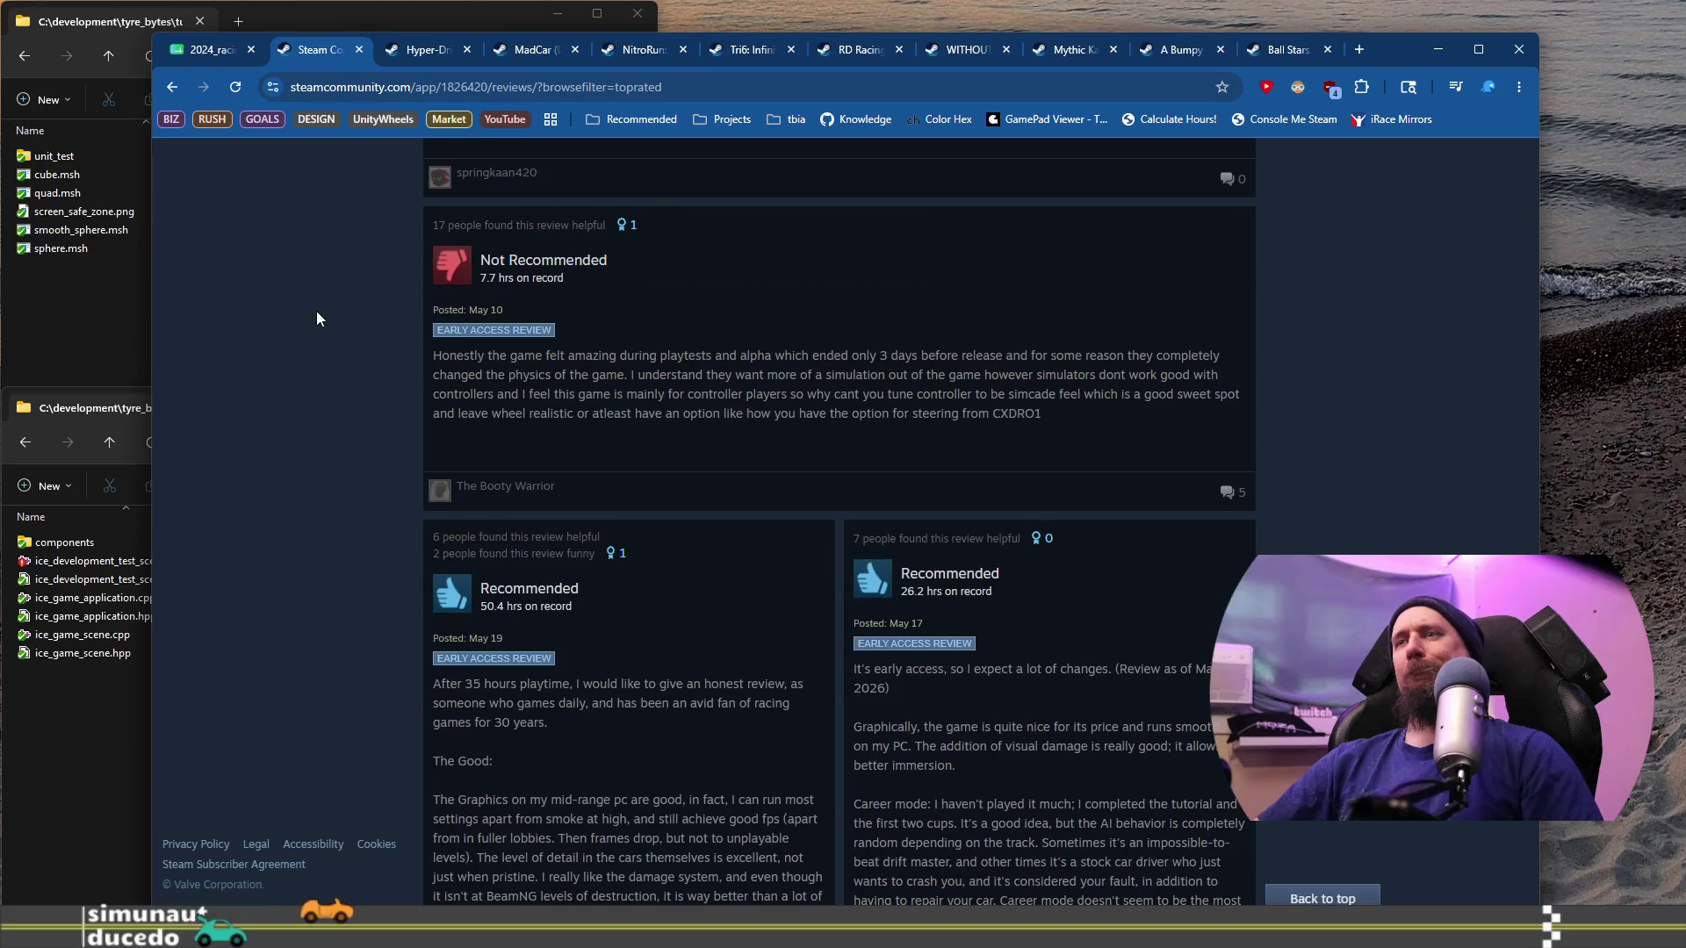
pyautogui.scroll(-2, 317, 317)
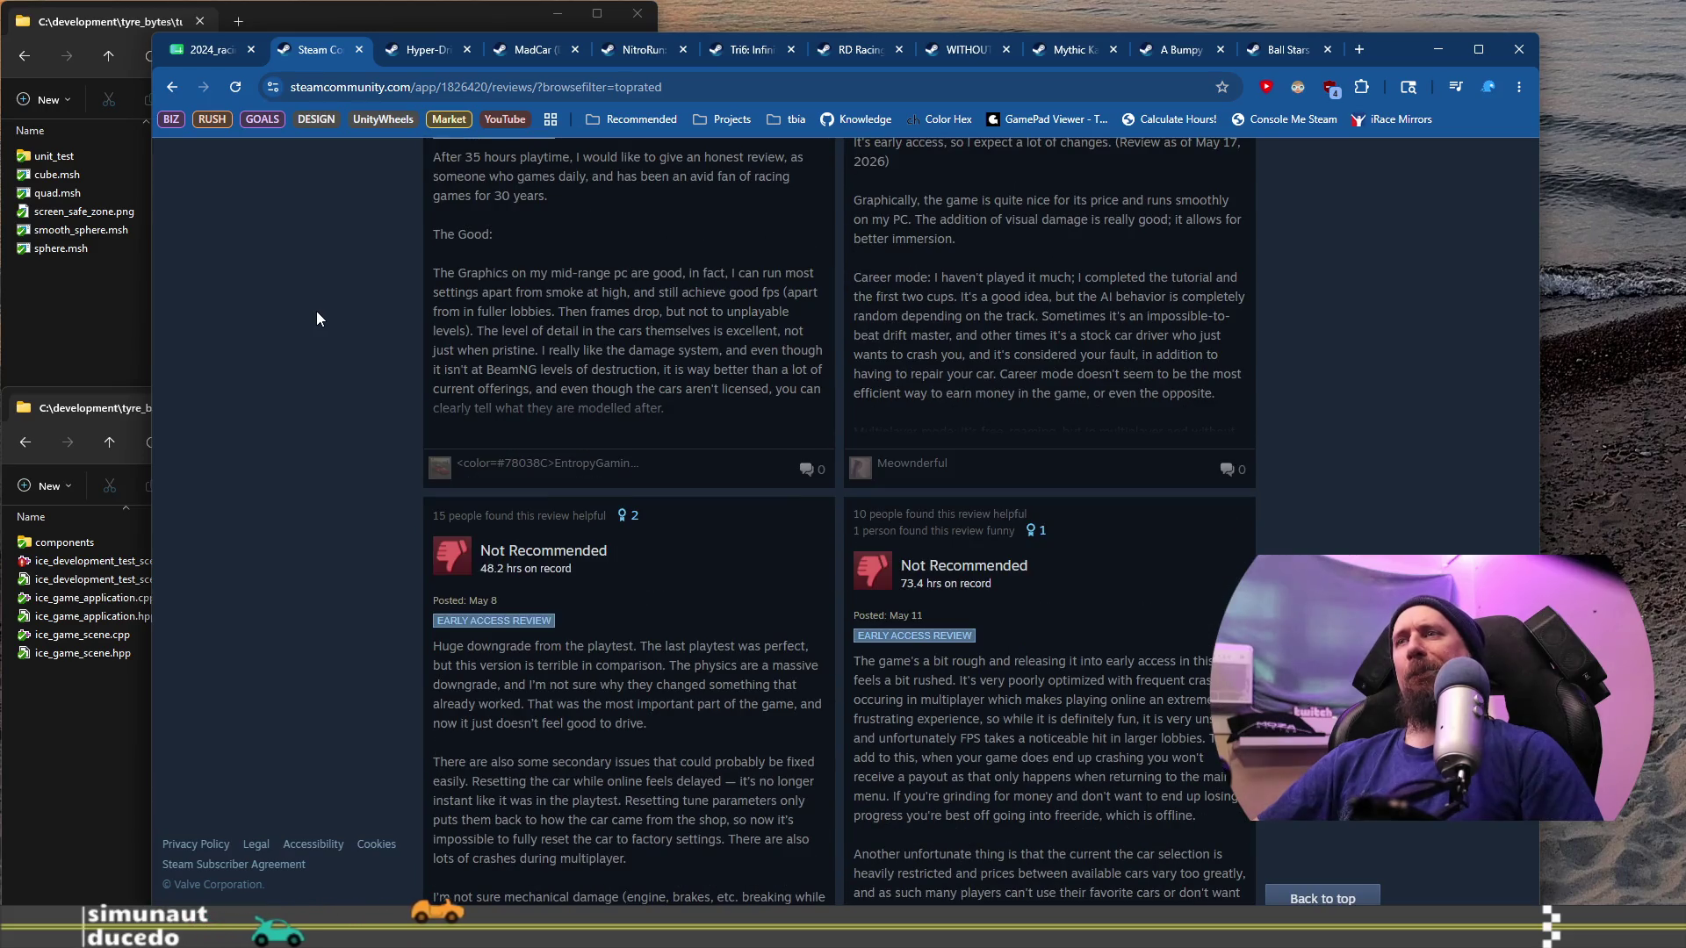
pyautogui.scroll(-4, 317, 312)
pyautogui.scroll(-5, 317, 317)
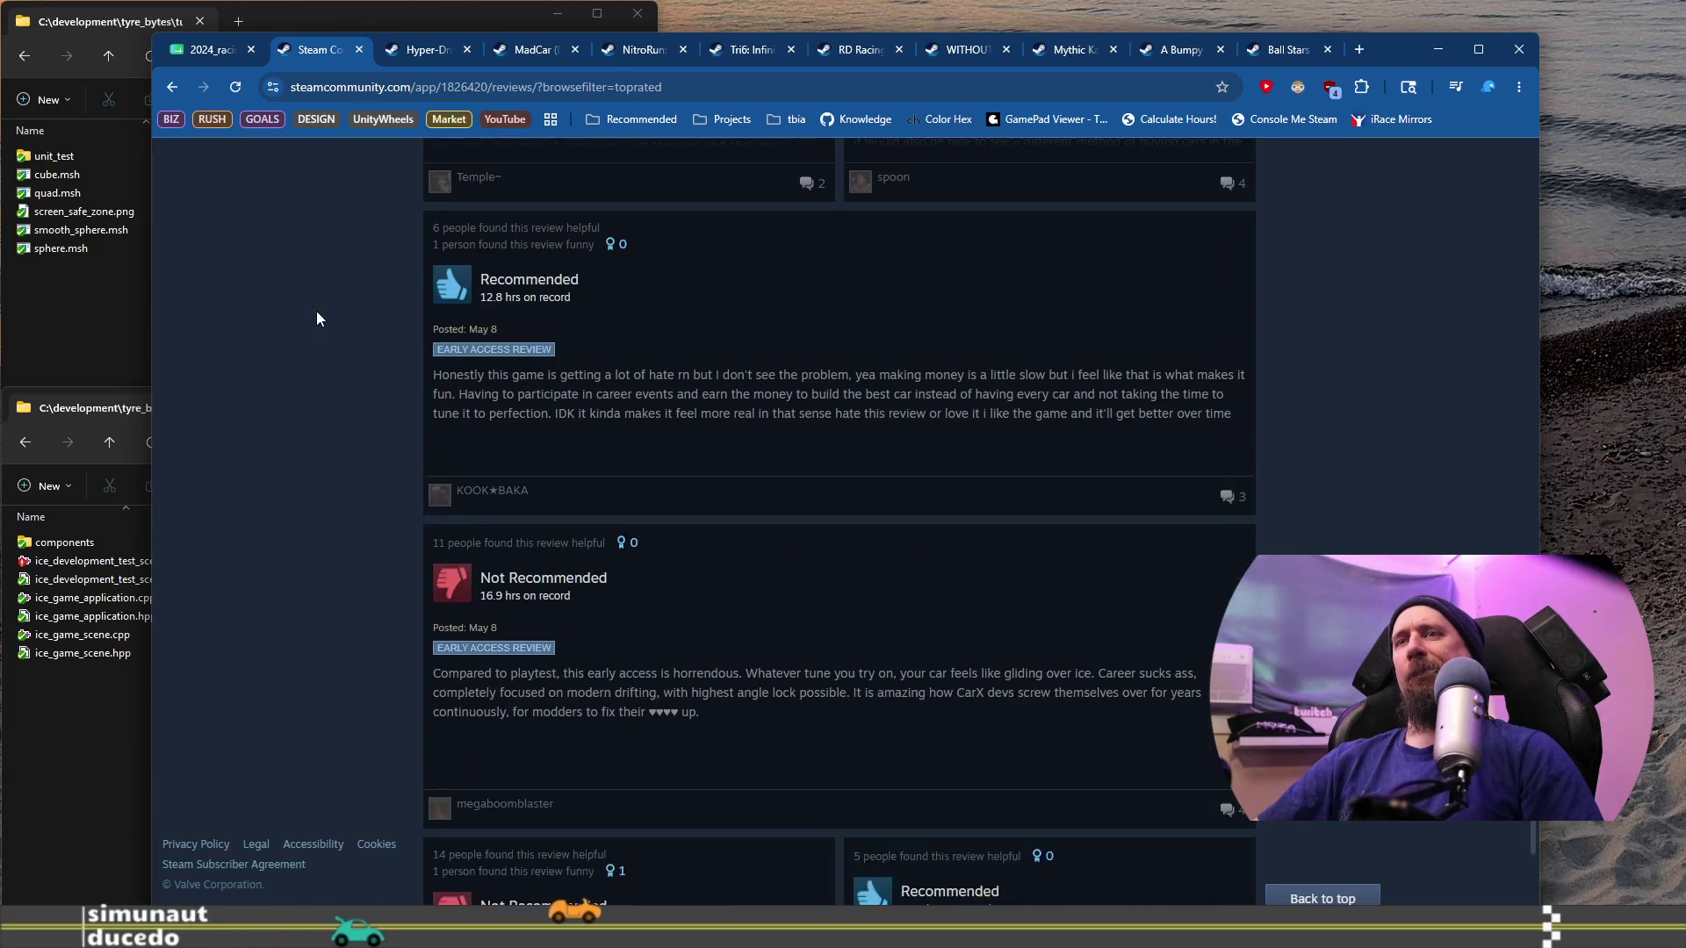
pyautogui.scroll(-4, 317, 318)
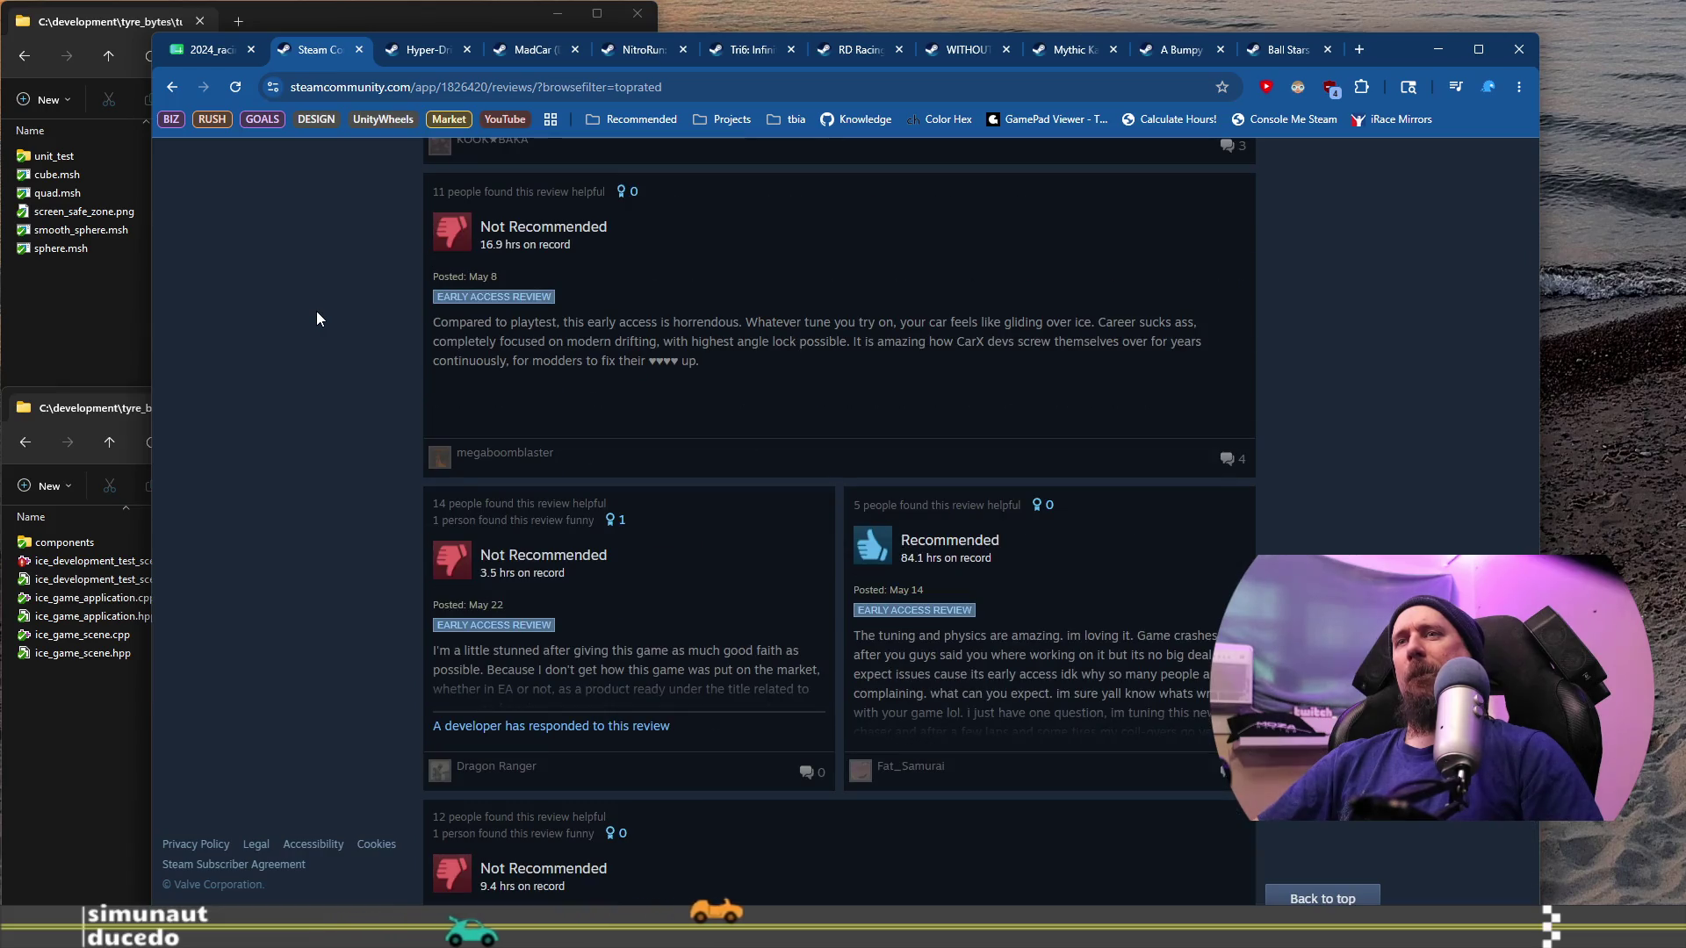
pyautogui.scroll(-1, 318, 319)
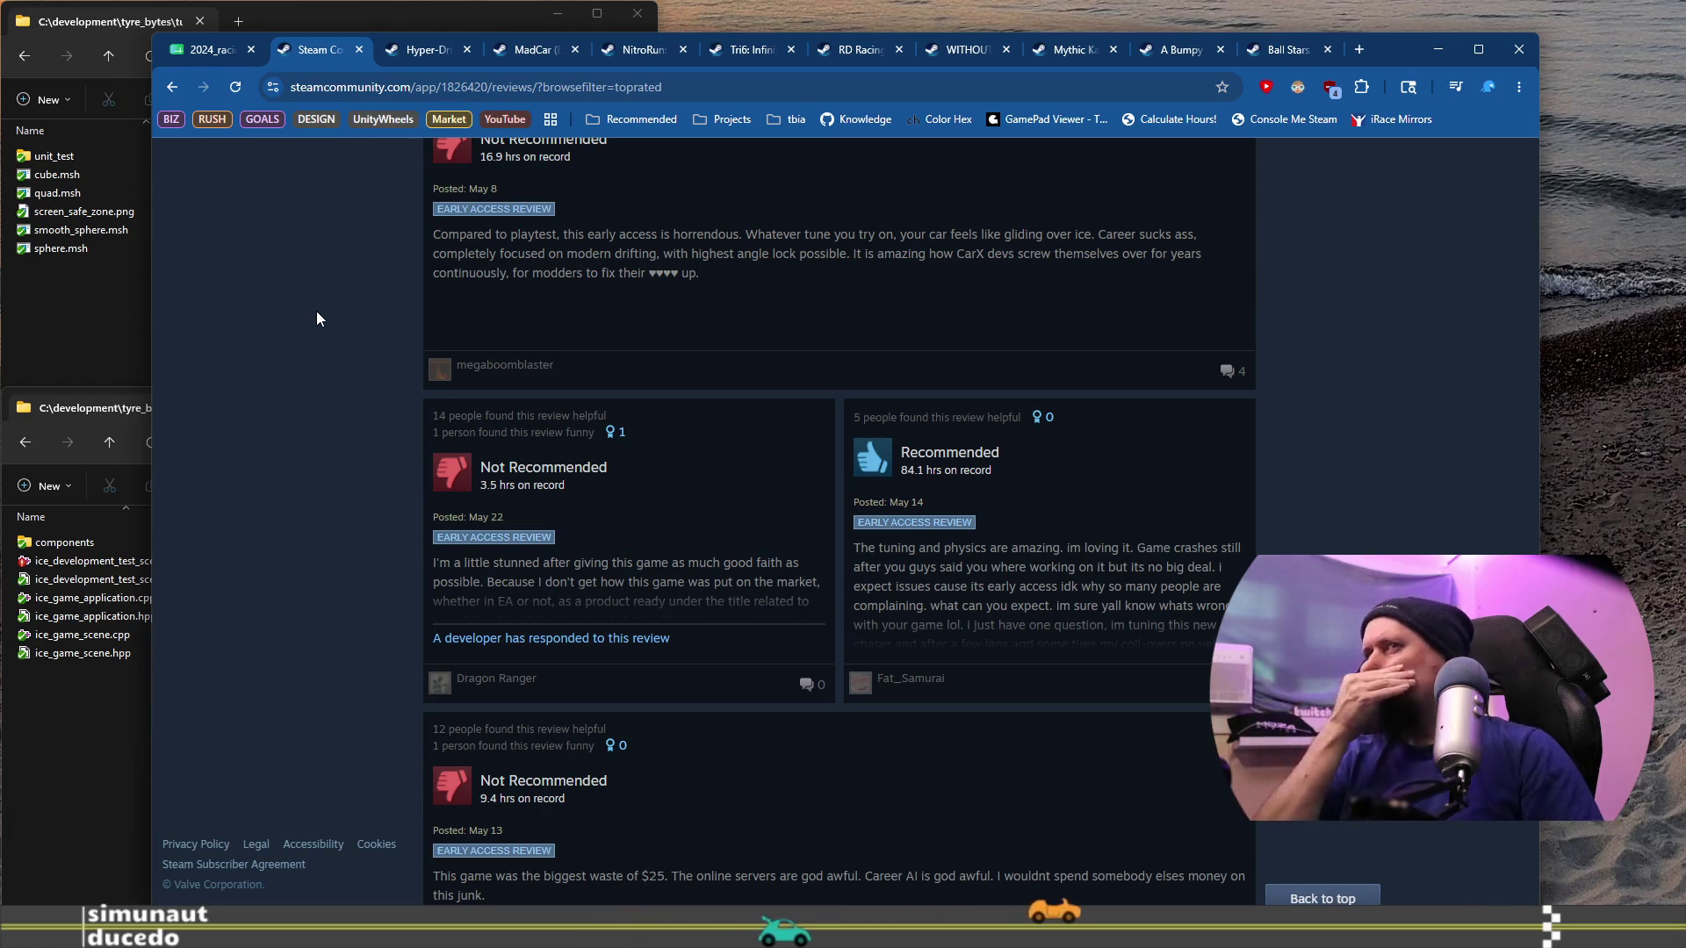
pyautogui.click(358, 50)
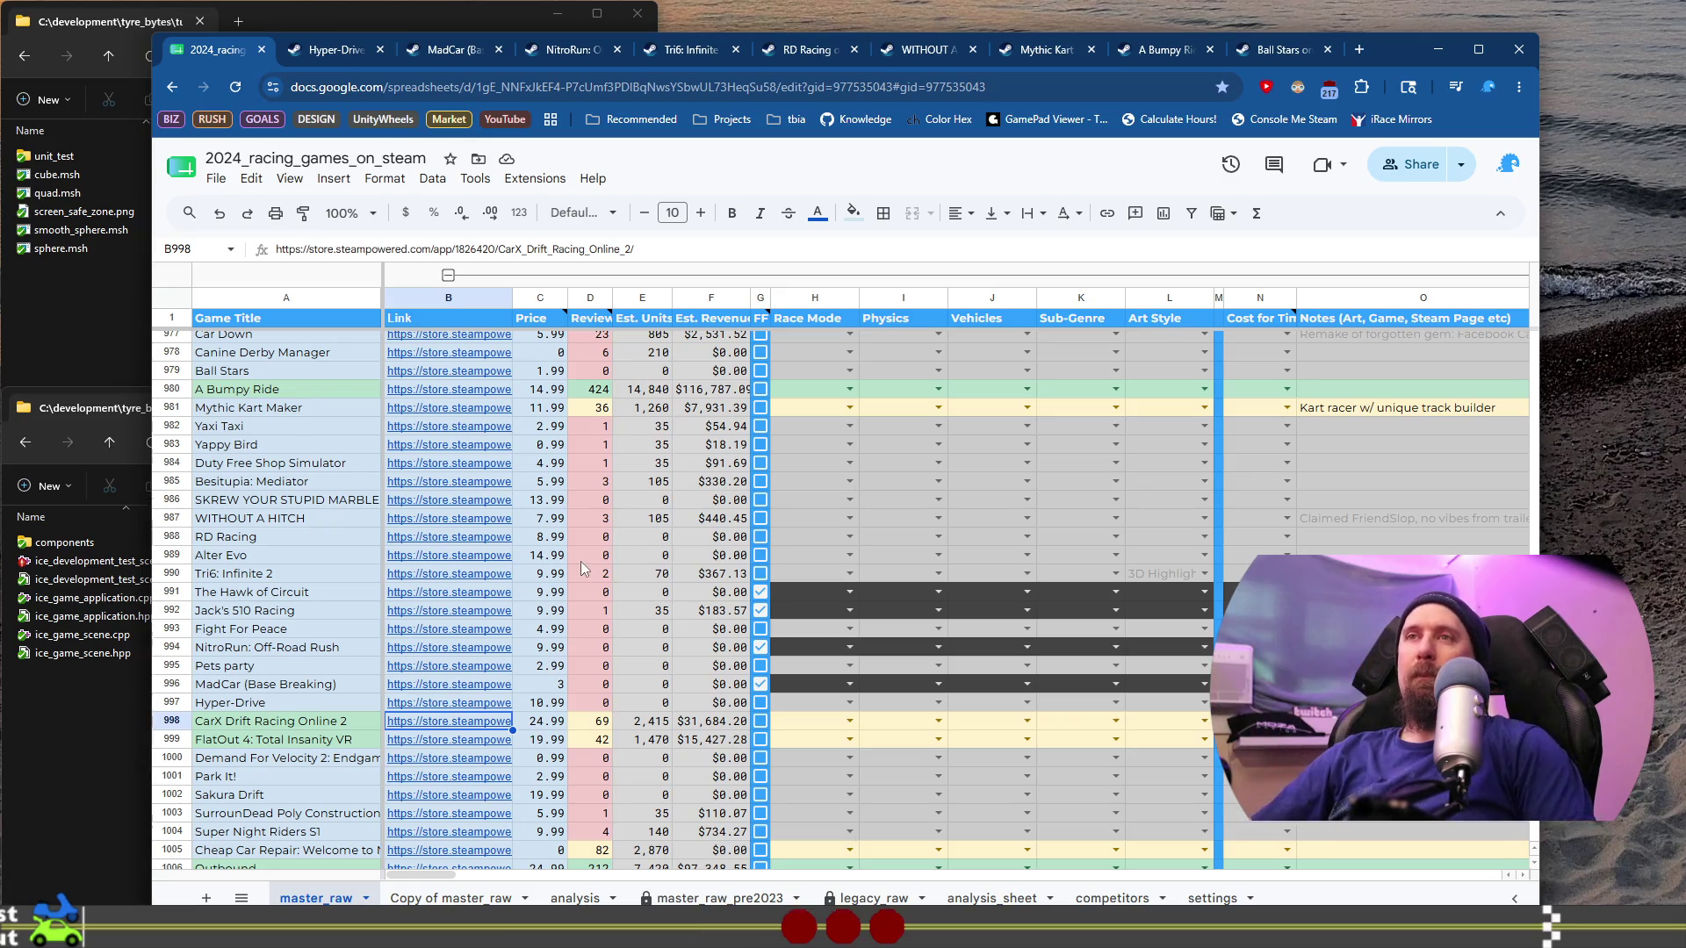
# Step: Scroll to row 998 and set CarX Drift Racing Online 2's cost to 'Small Indie Team (<150k)'
pyautogui.scroll(-3, 467, 579)
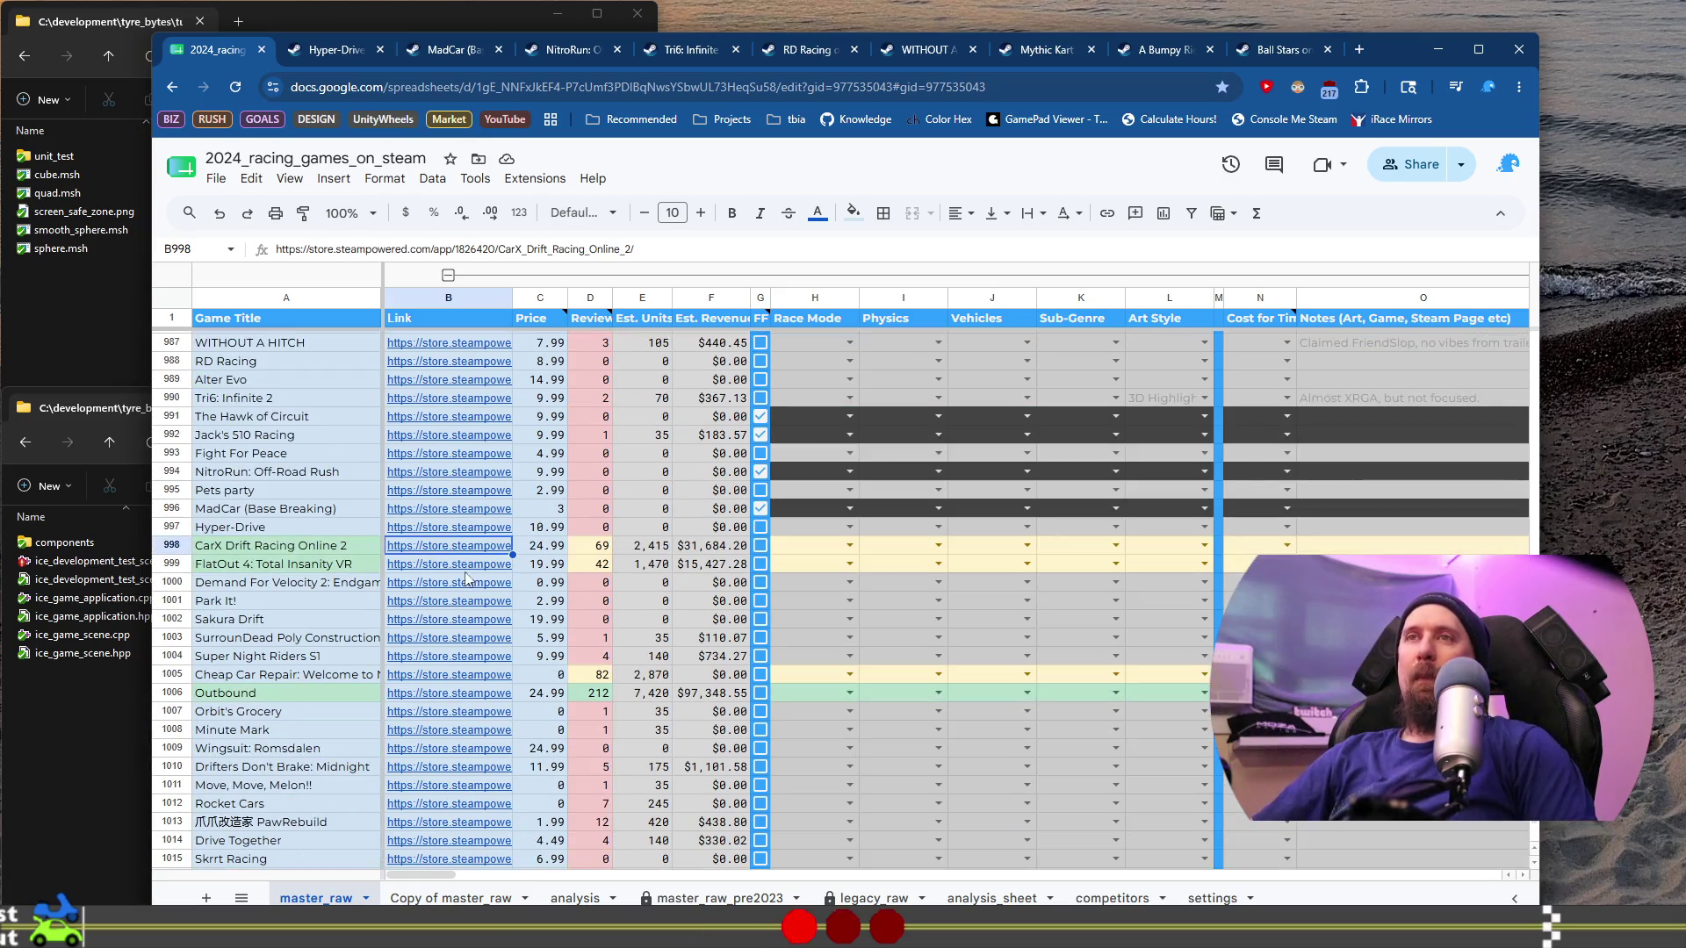
pyautogui.click(304, 544)
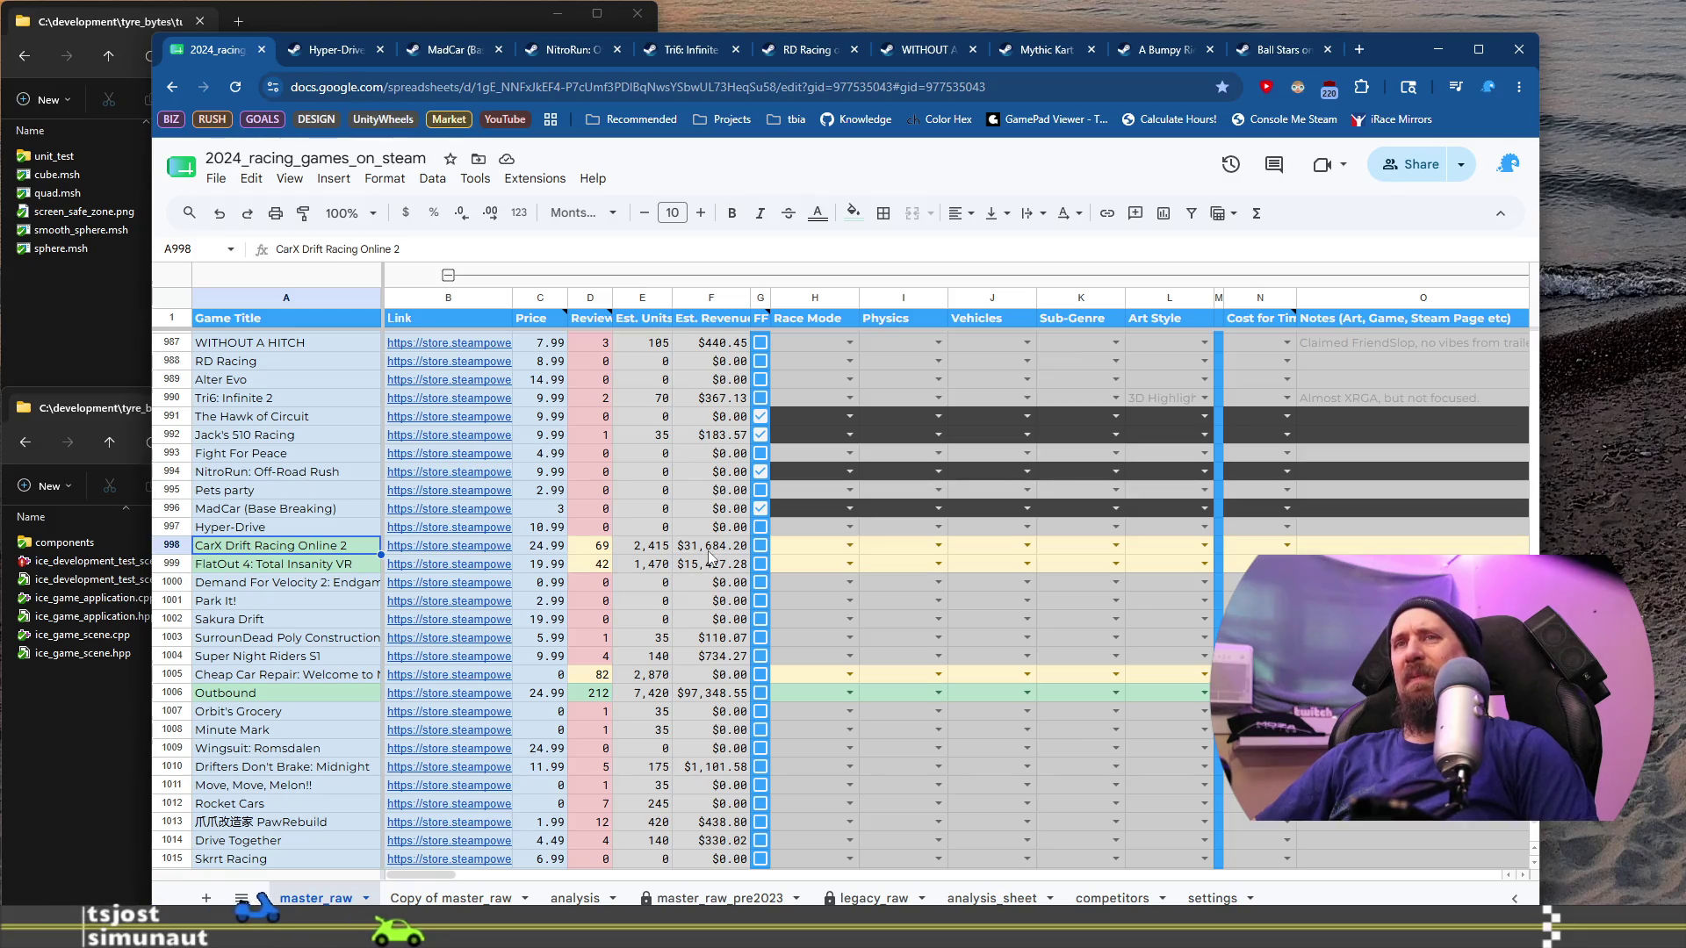
pyautogui.click(1287, 545)
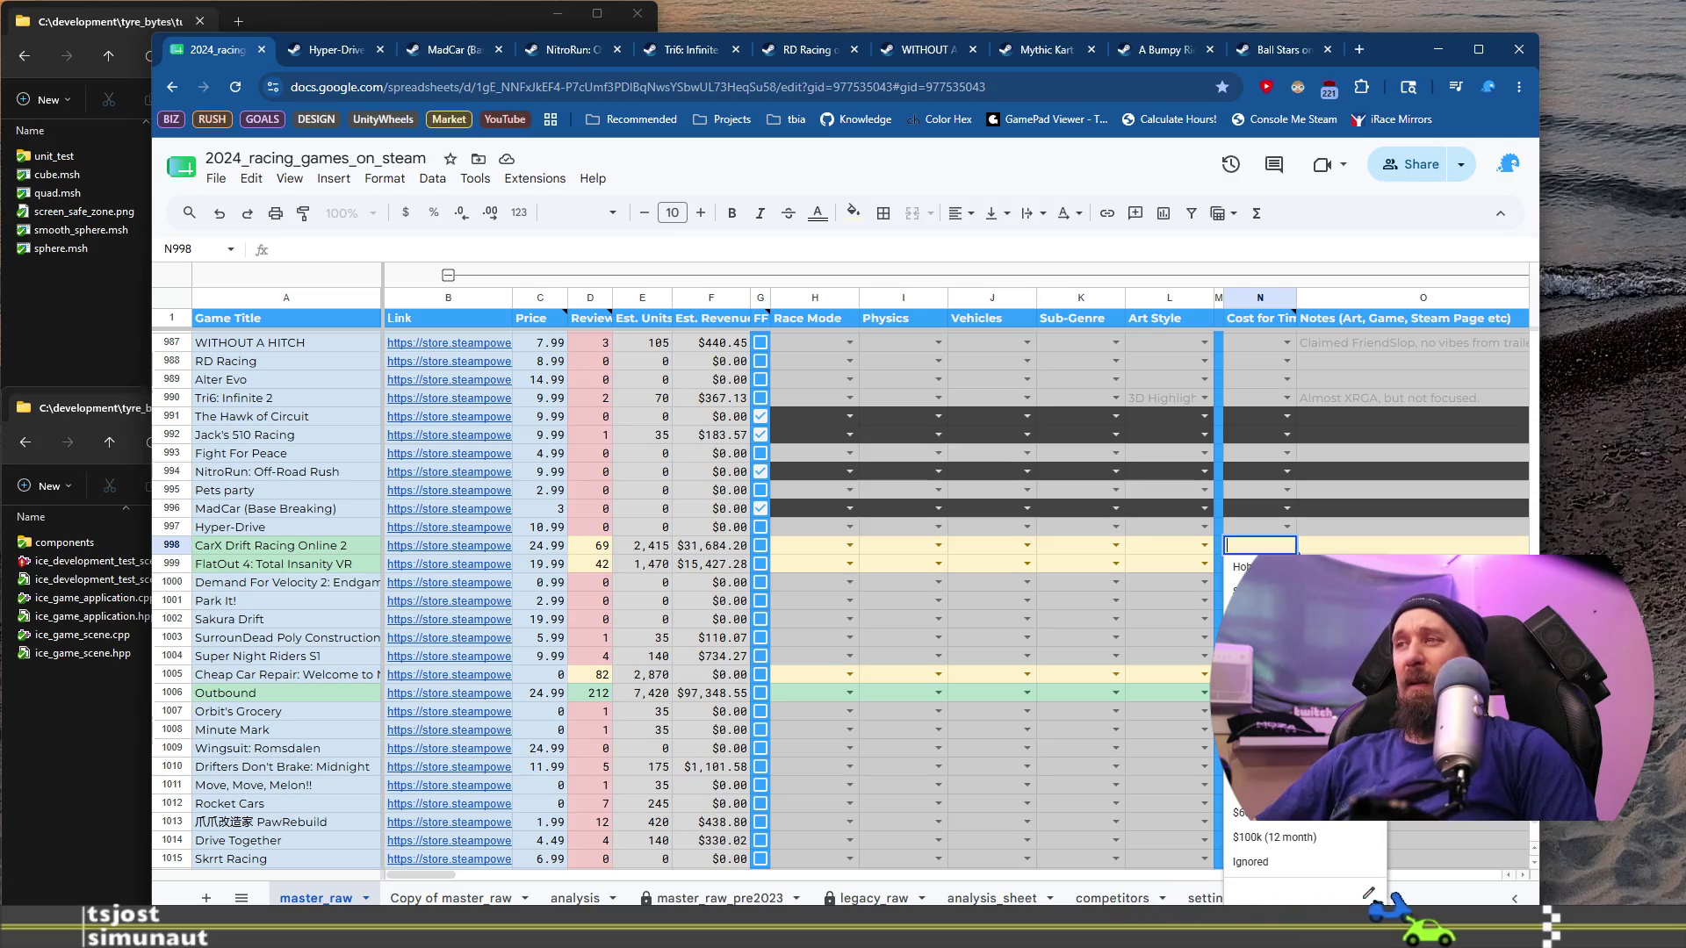
pyautogui.click(1273, 586)
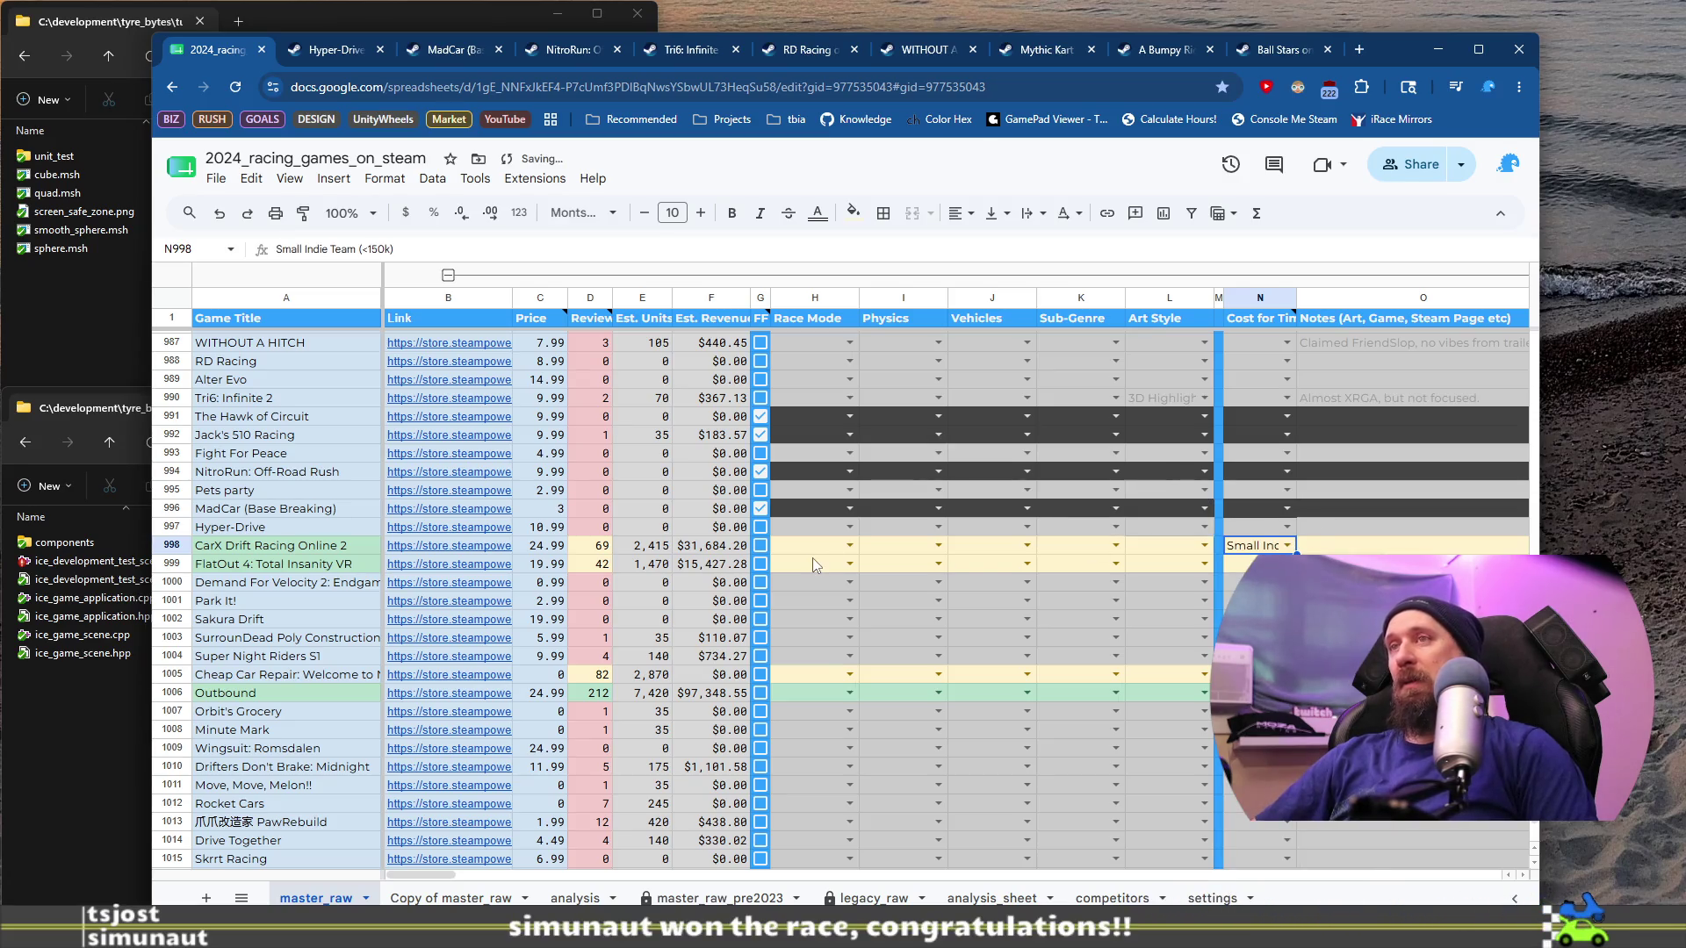
# Step: Set CarX Drift Racing Online 2's art style to 3D Realistic and race mode to Drifting
pyautogui.click(1203, 546)
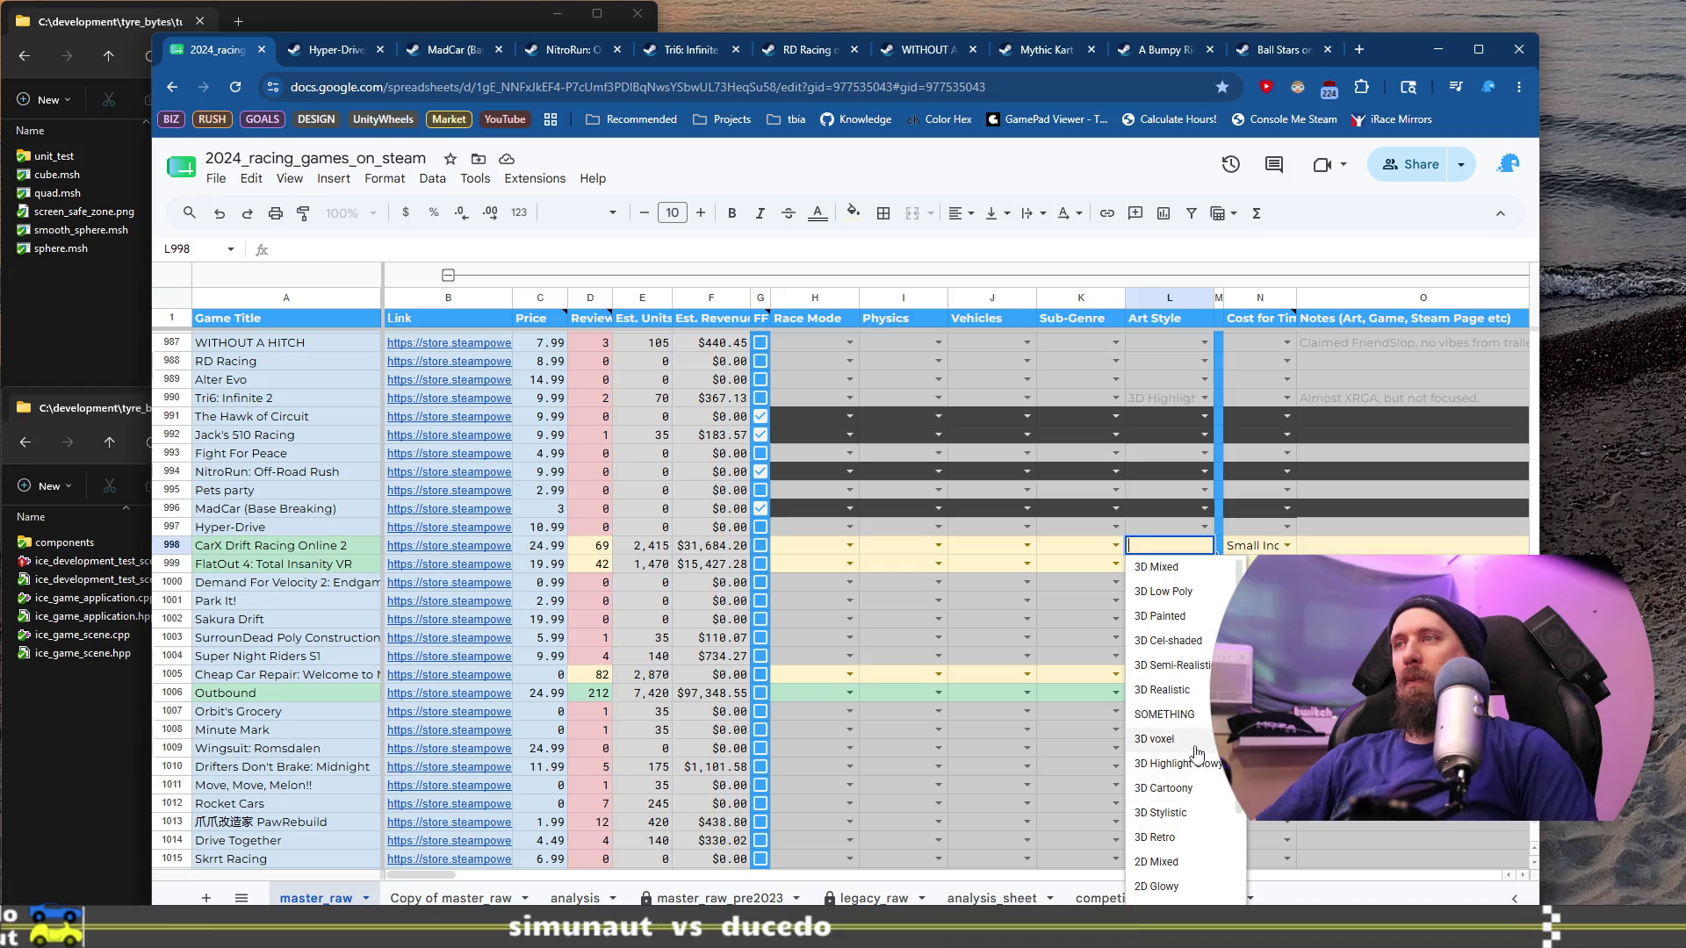
pyautogui.scroll(-1, 1197, 757)
pyautogui.click(1162, 656)
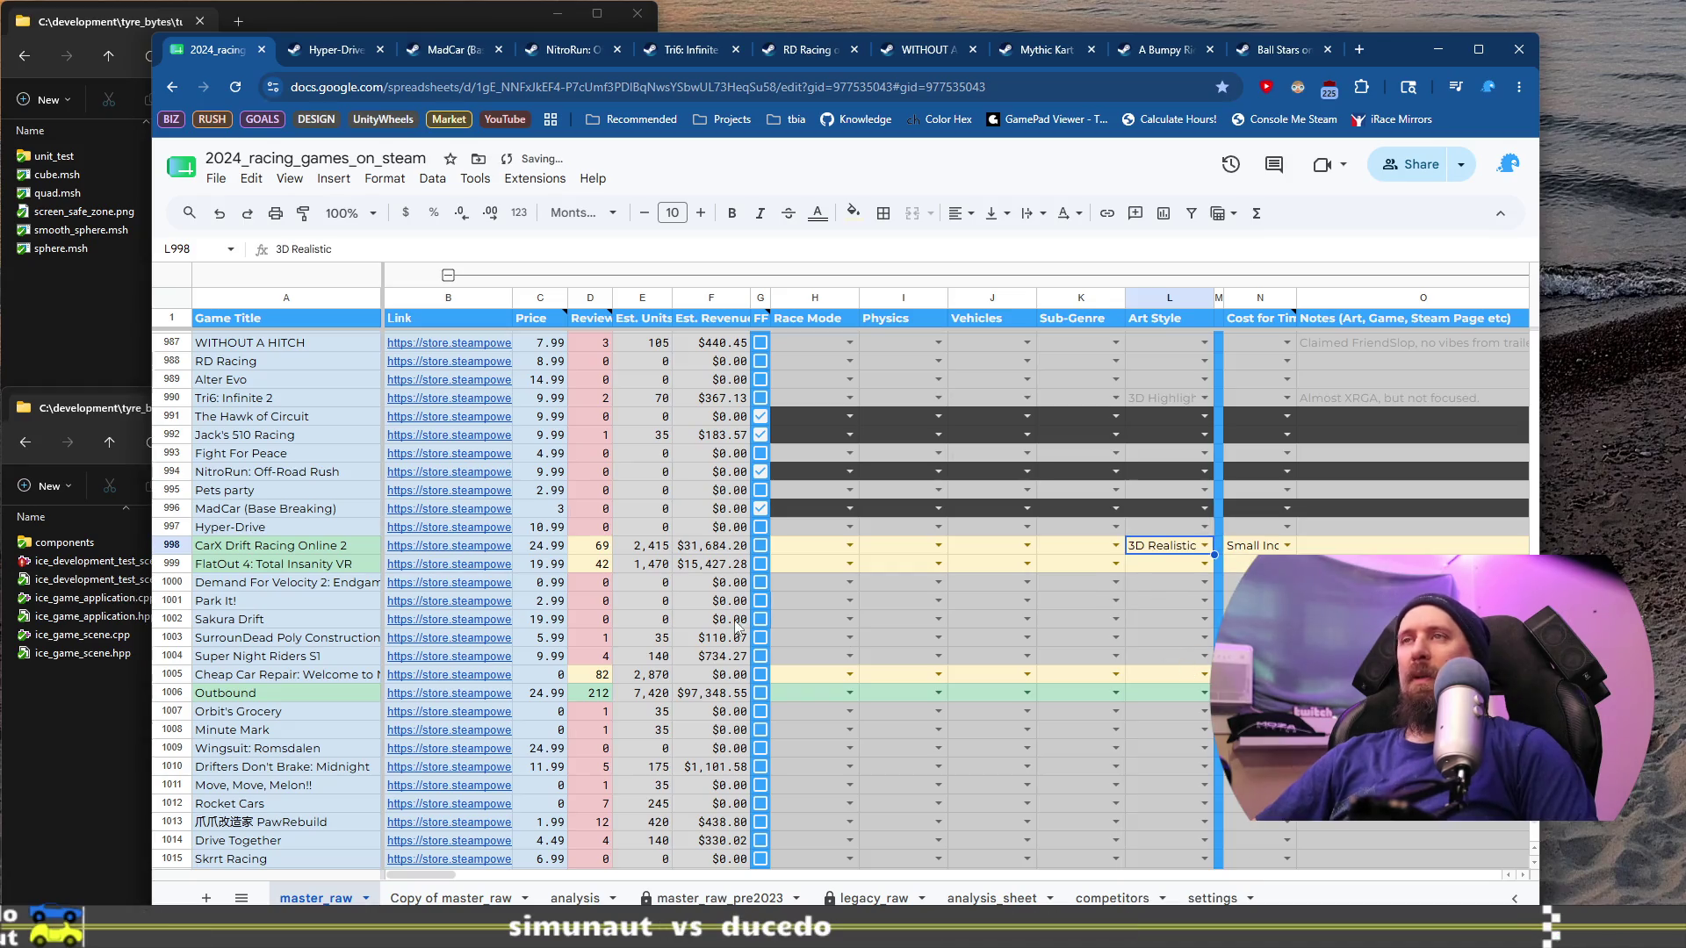
pyautogui.click(849, 546)
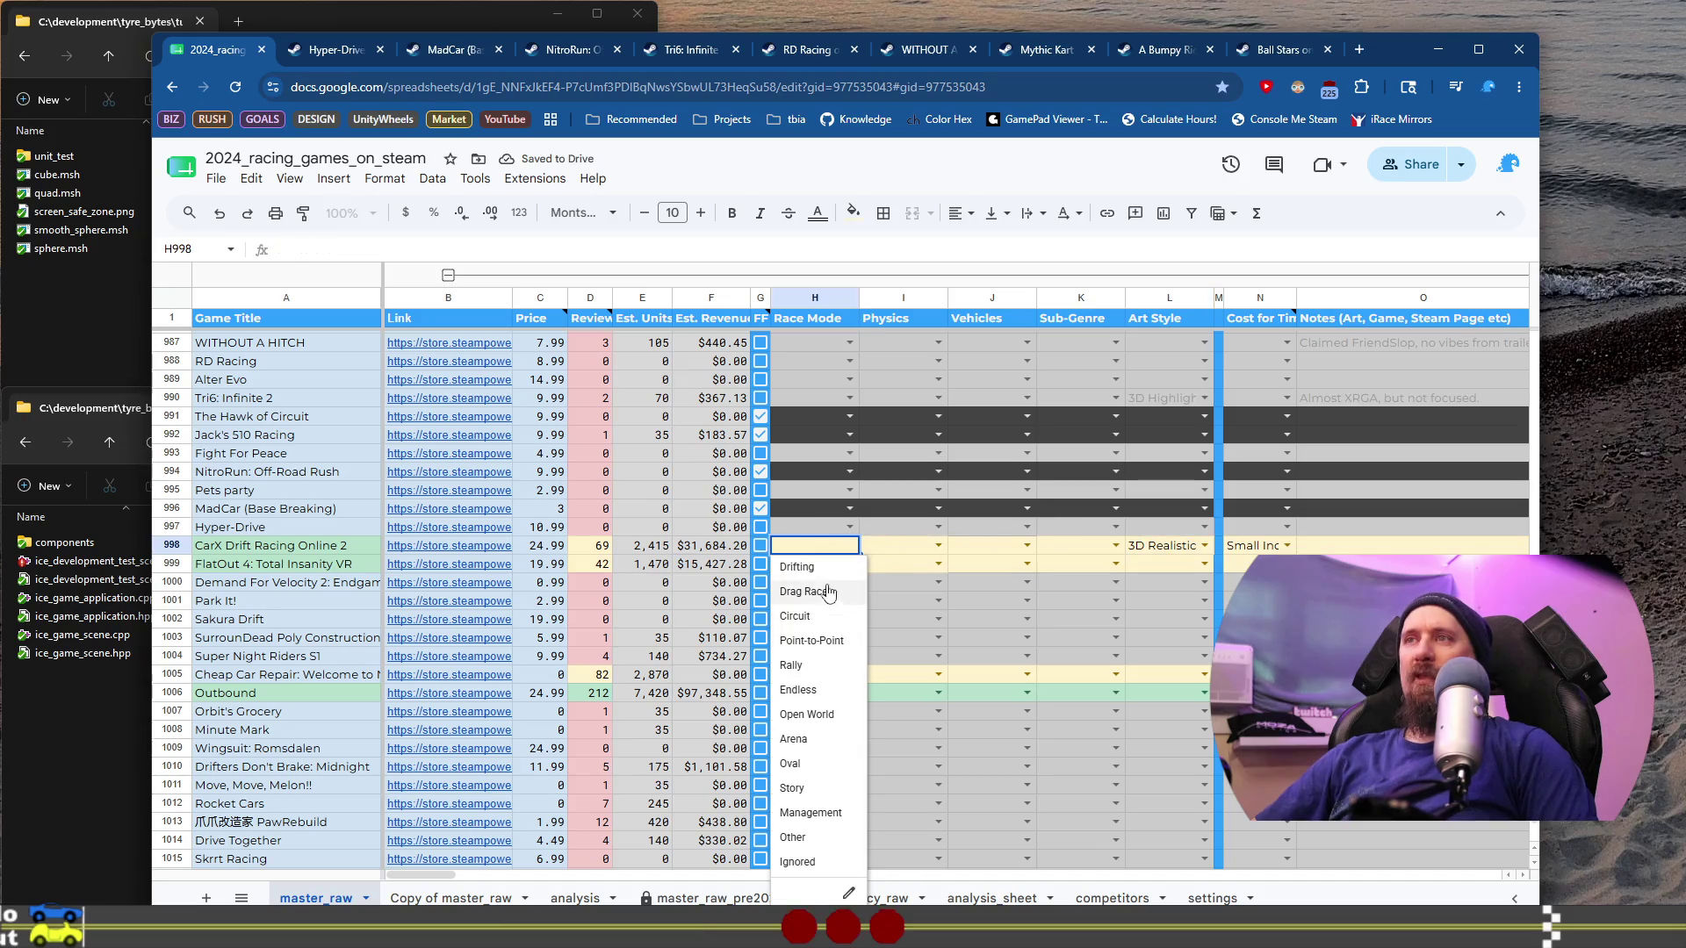
pyautogui.click(853, 566)
# Step: Set sub-genre Drifting, physics Sim-Cade, vehicles Street Cars, then select the FlatOut 4 row's link
pyautogui.click(1115, 546)
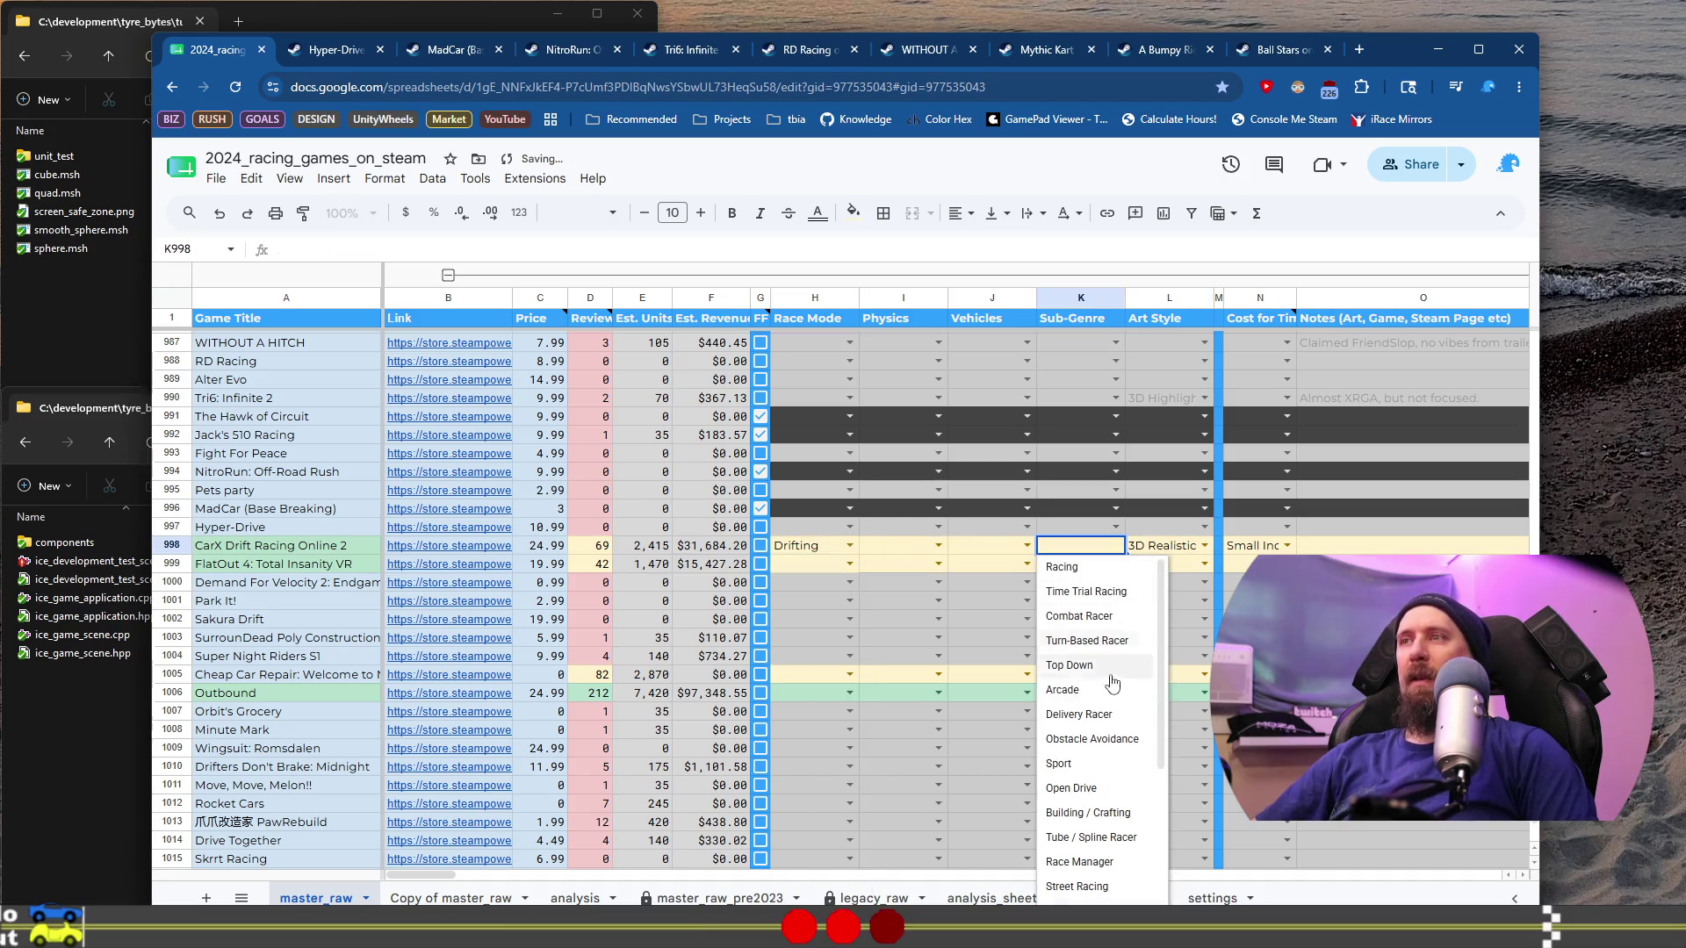
pyautogui.scroll(-3, 1098, 791)
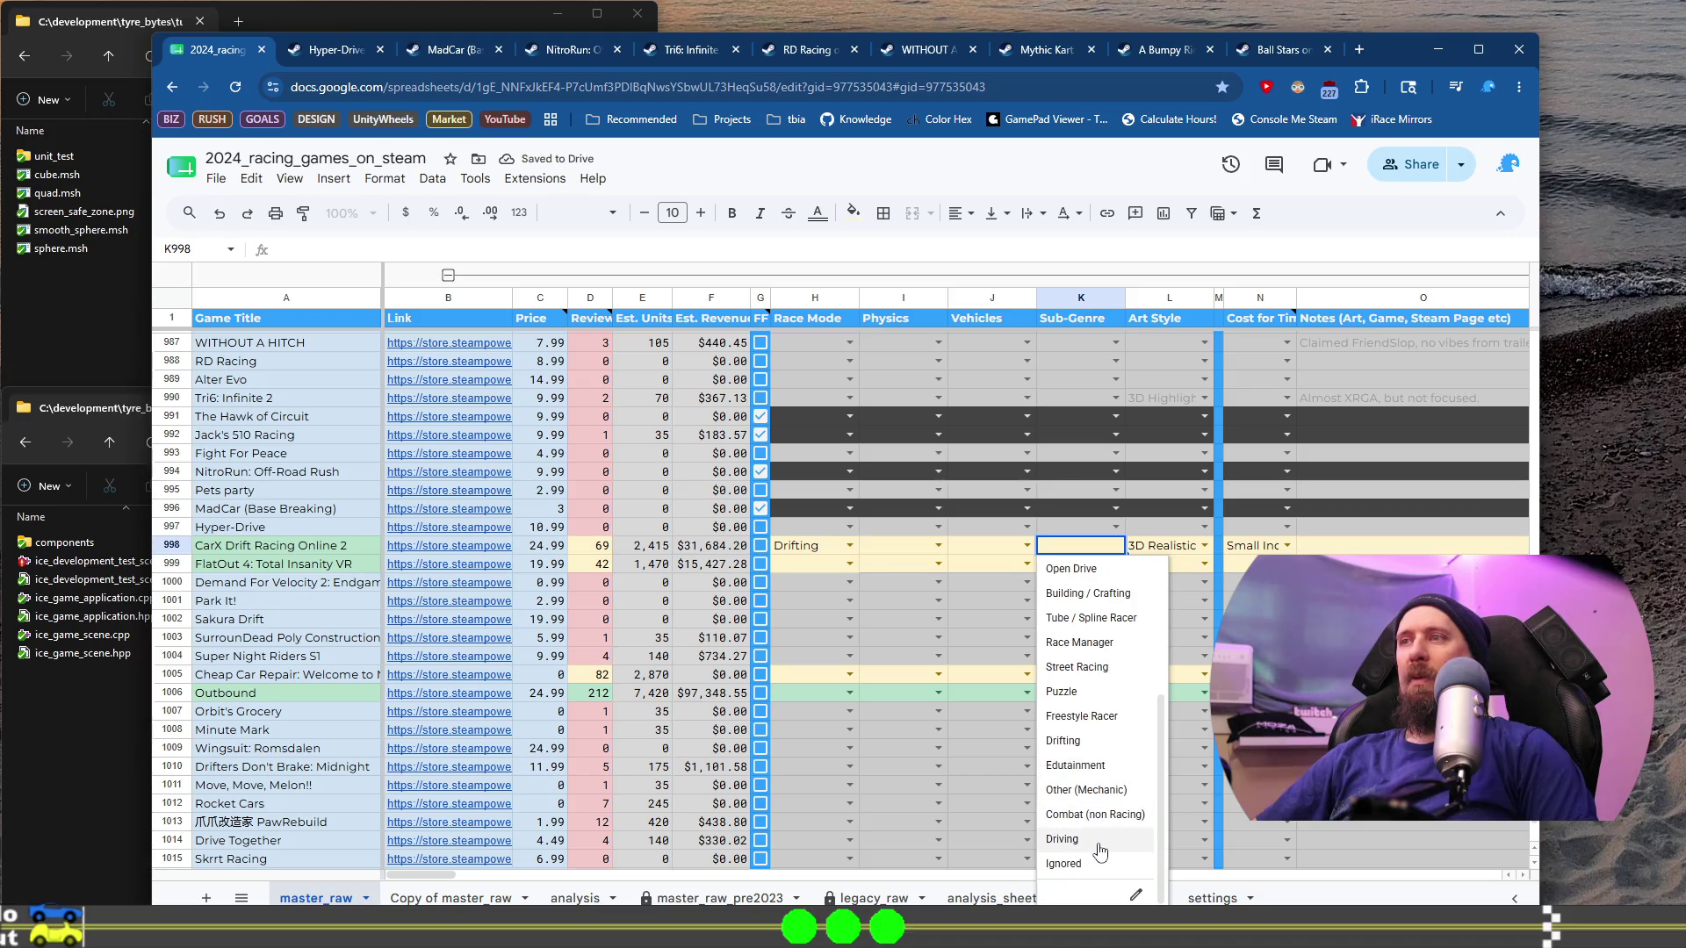
pyautogui.click(1064, 742)
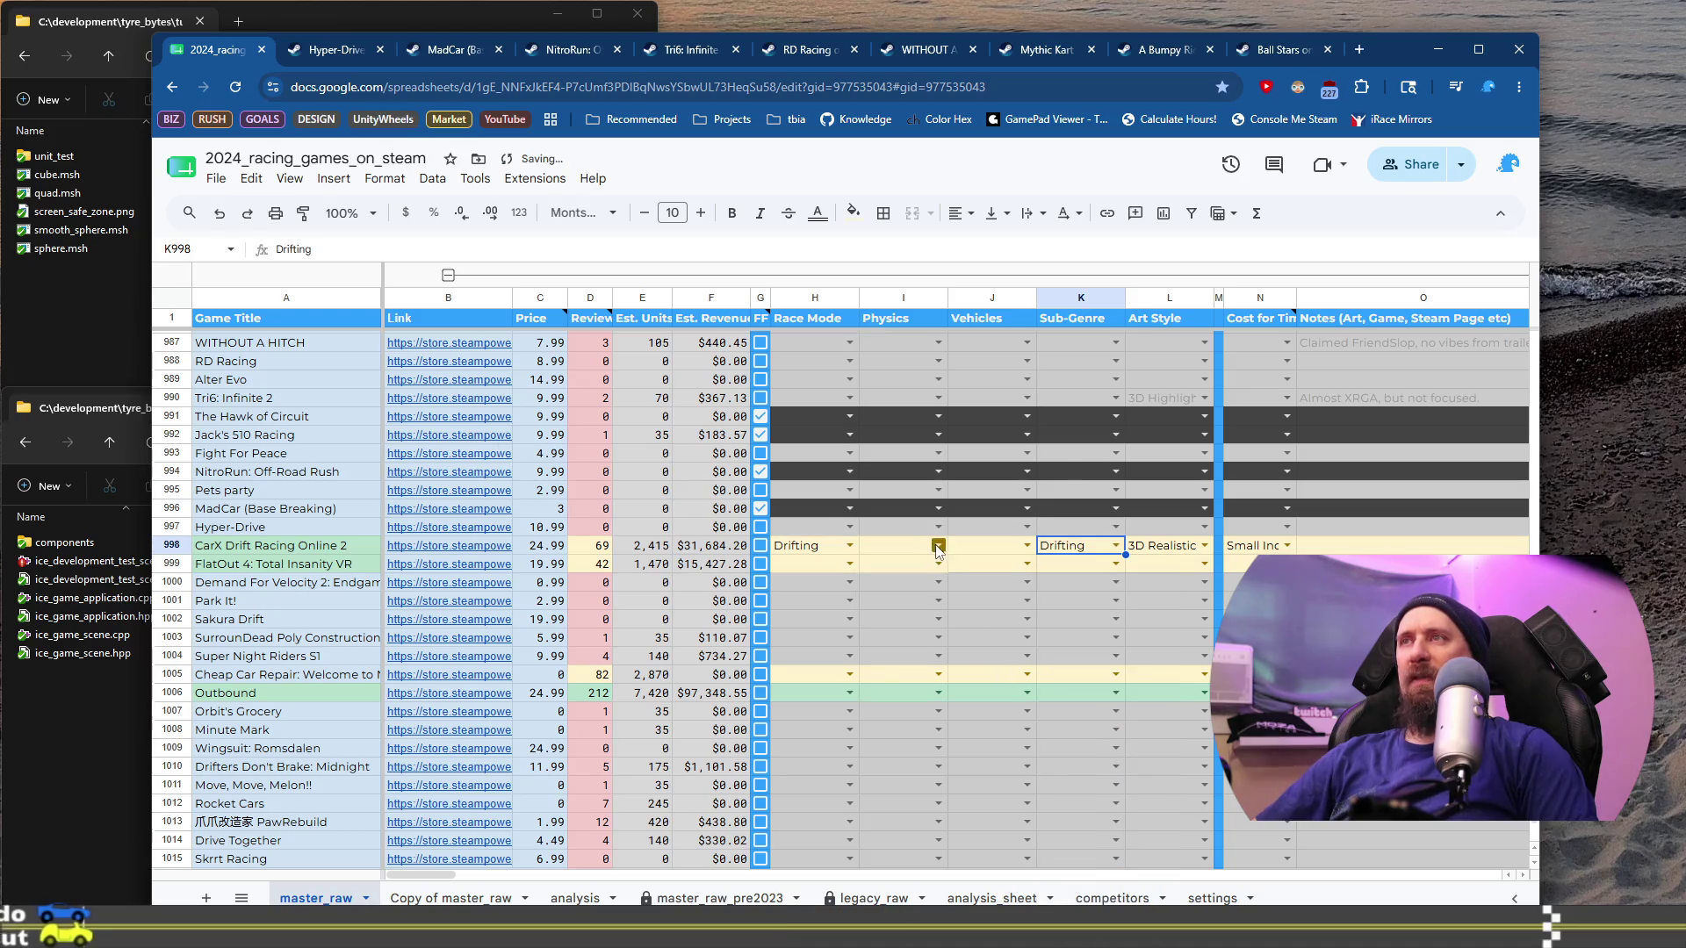
pyautogui.click(937, 546)
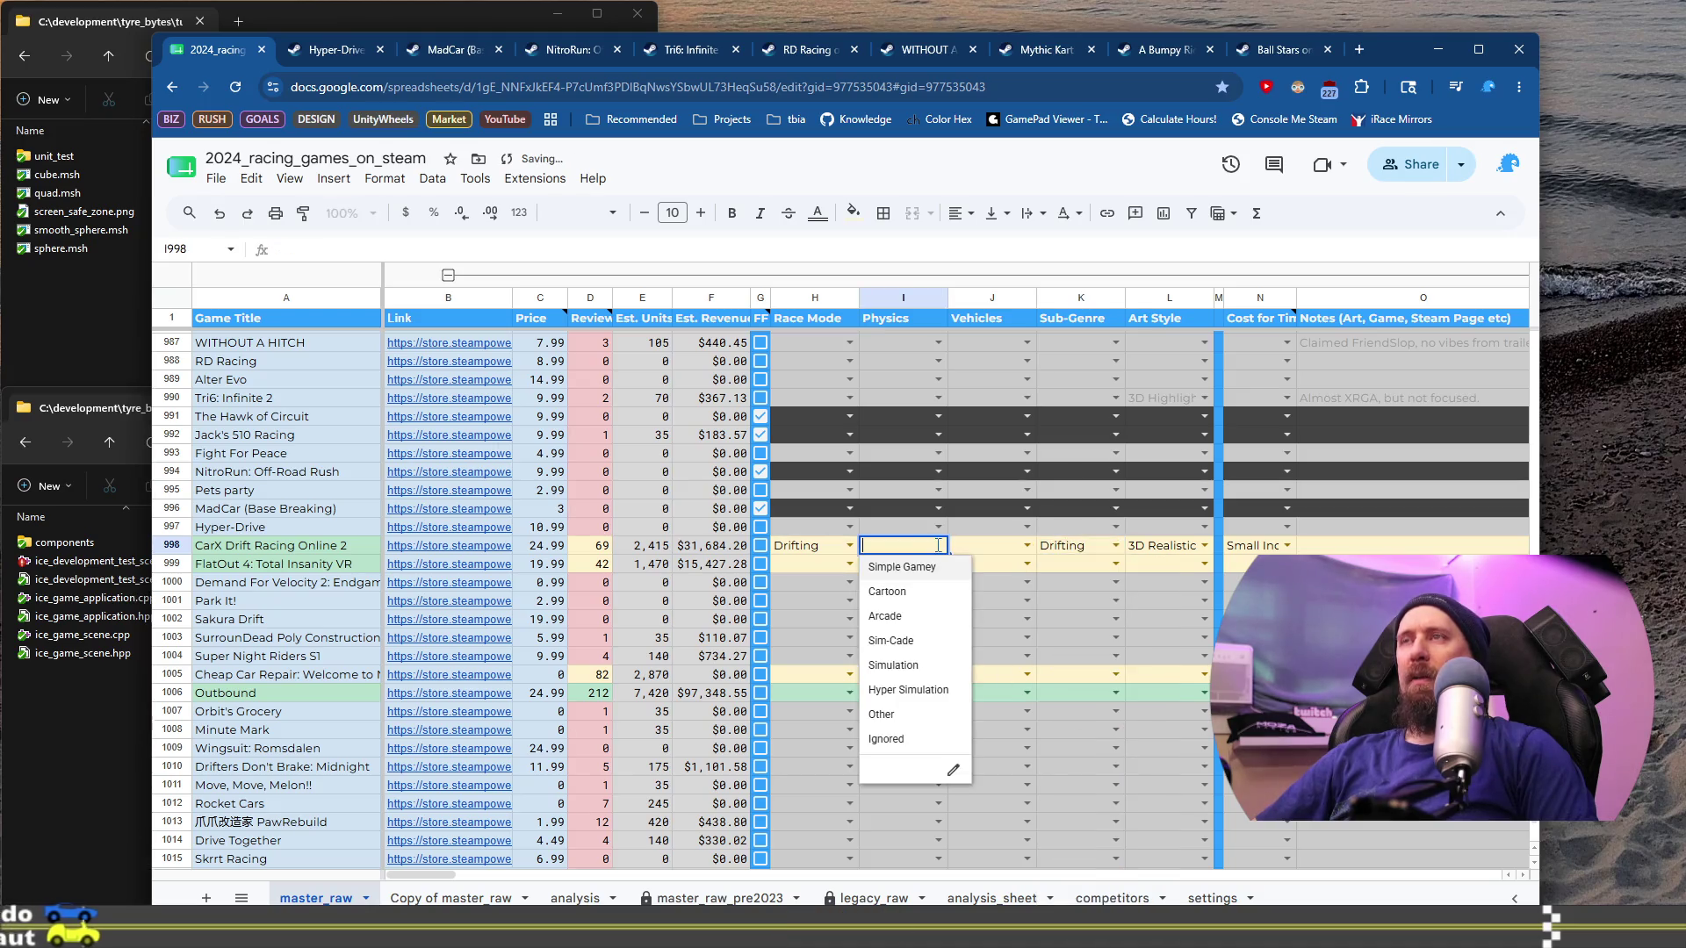
pyautogui.click(937, 645)
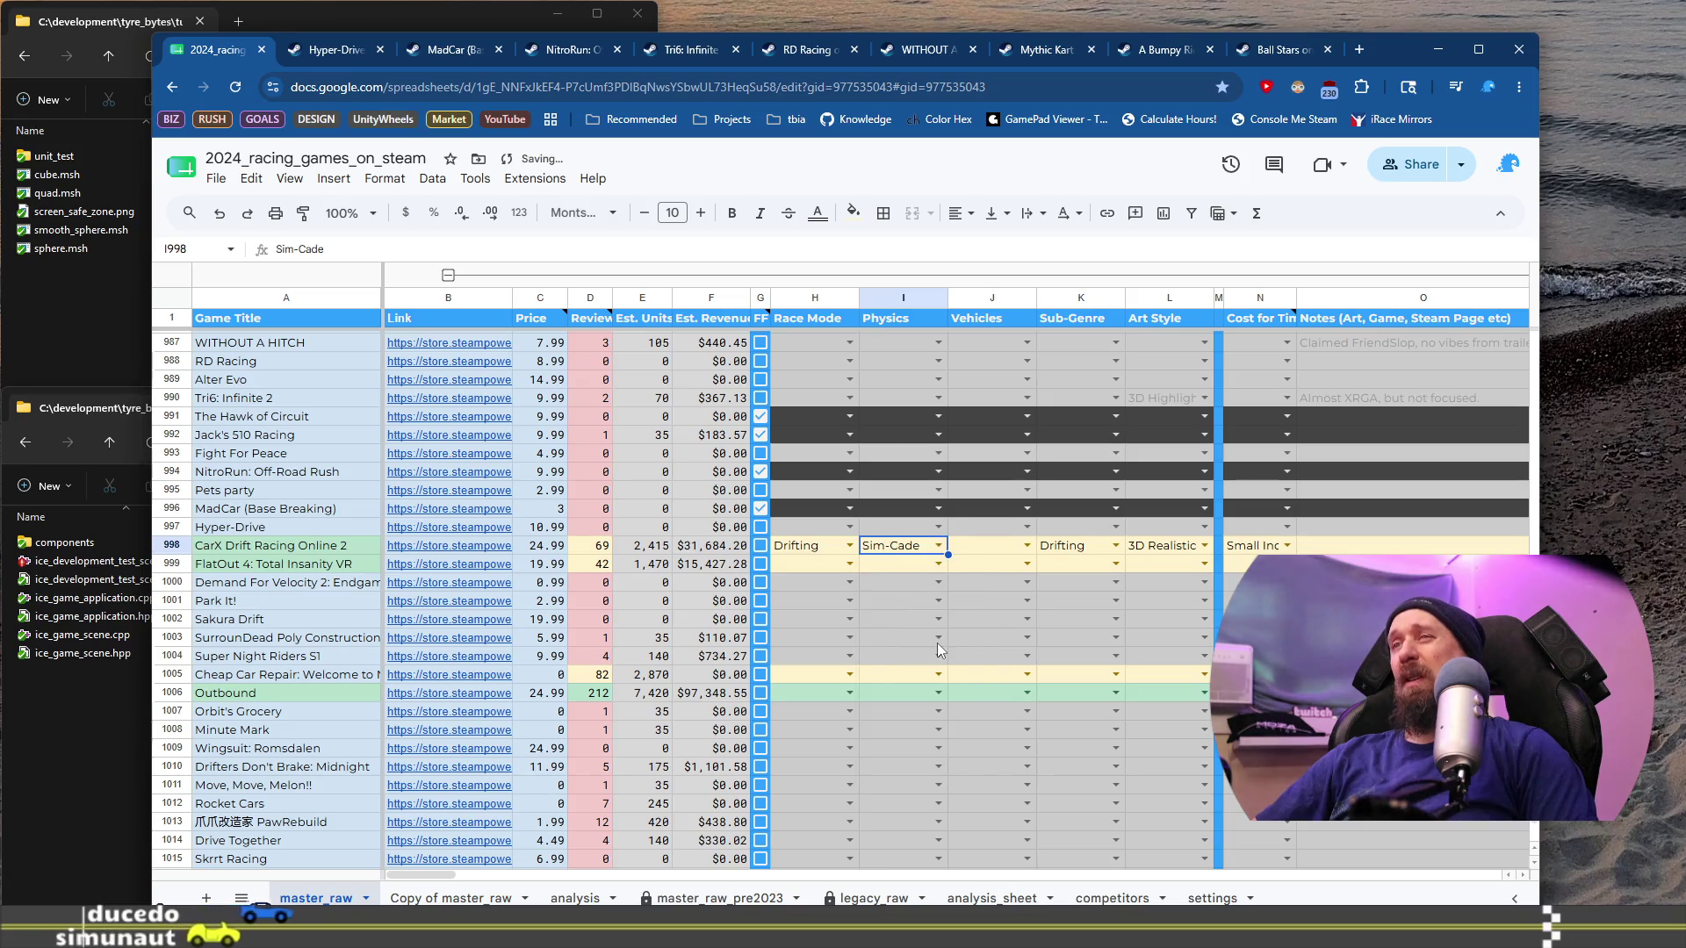
pyautogui.click(1027, 545)
pyautogui.click(983, 643)
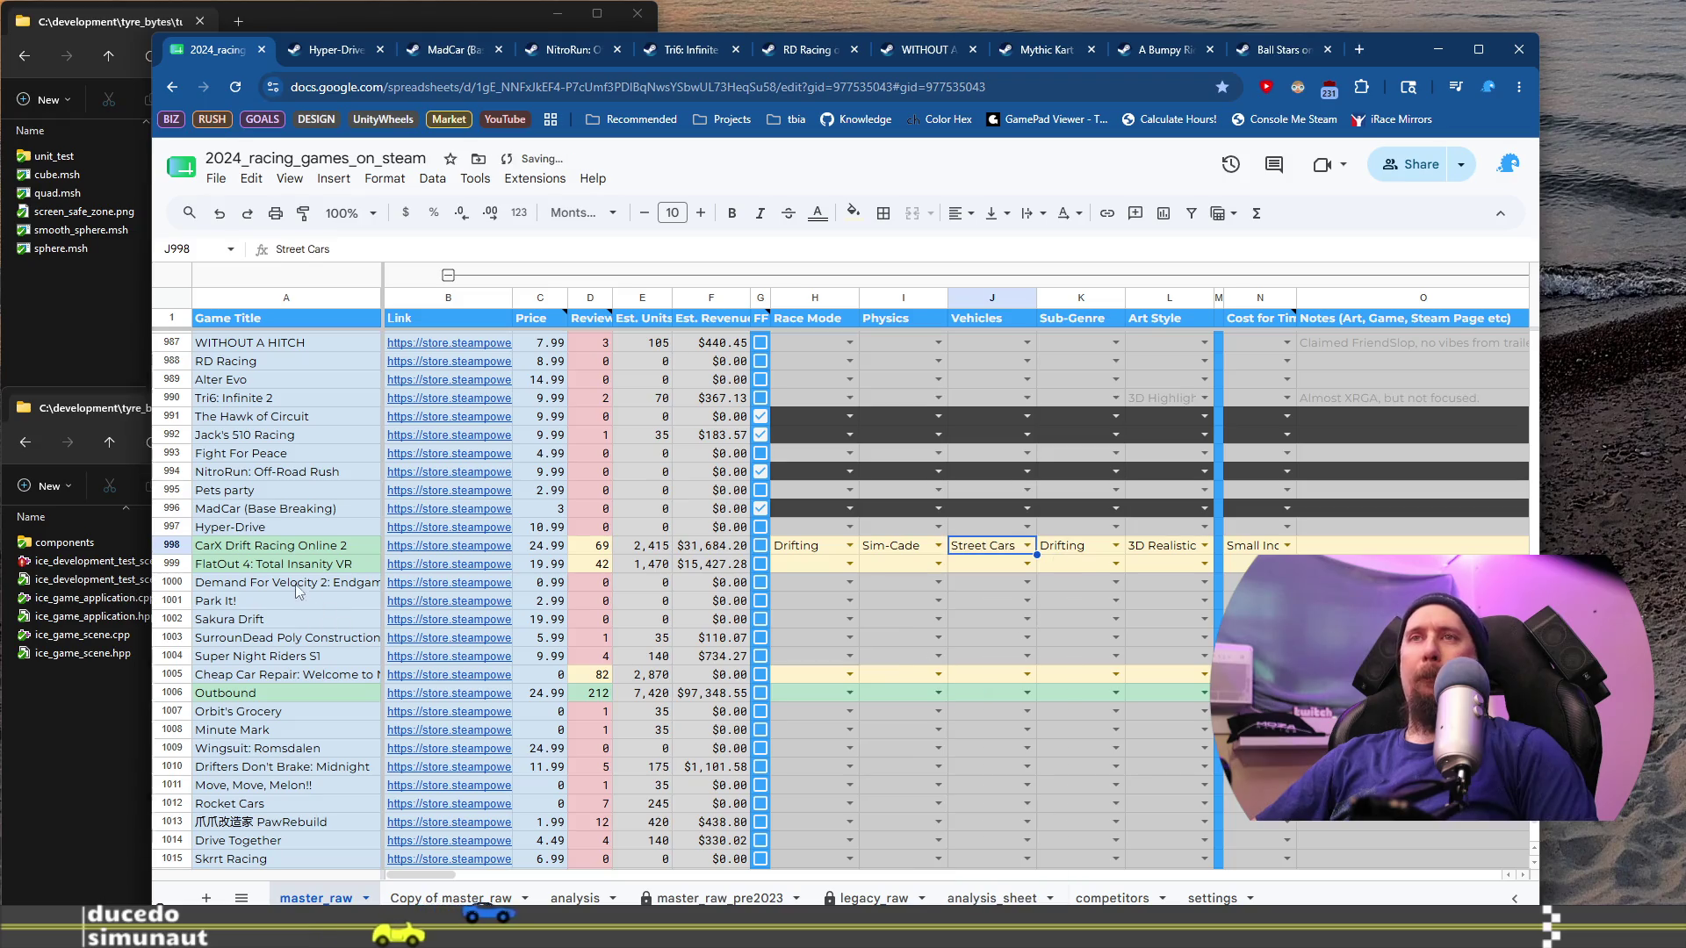
pyautogui.click(285, 567)
pyautogui.moveTo(434, 568)
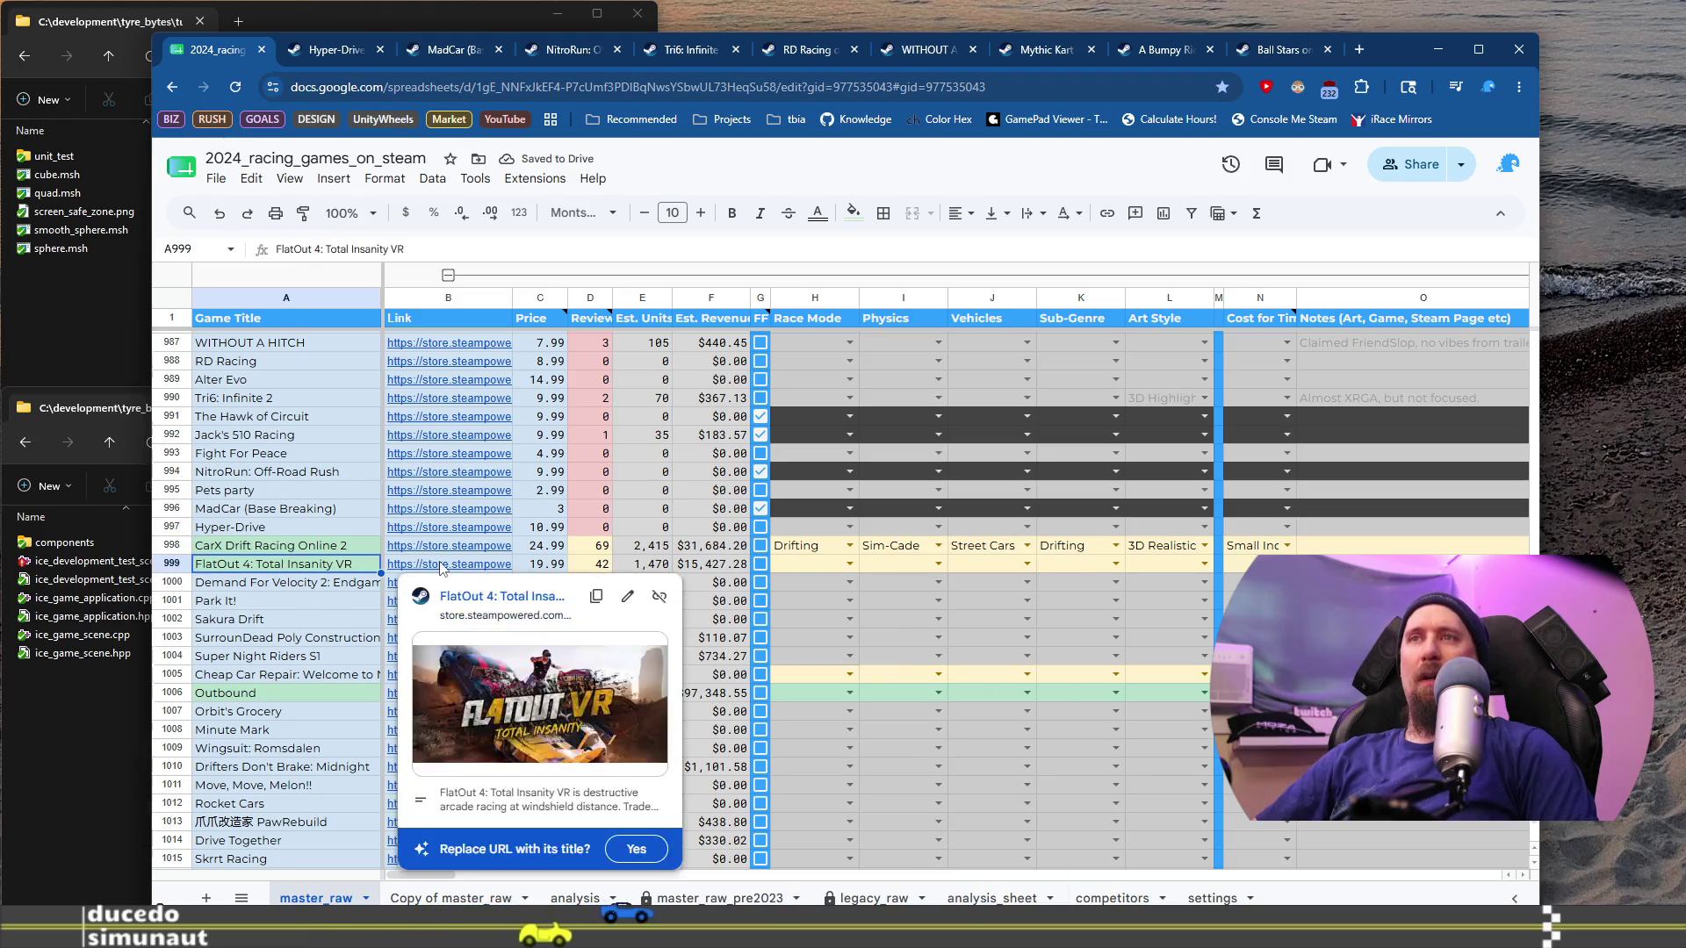
# Step: Open FlatOut 4: Total Insanity VR's Steam page from the link preview and watch its trailer
pyautogui.click(465, 596)
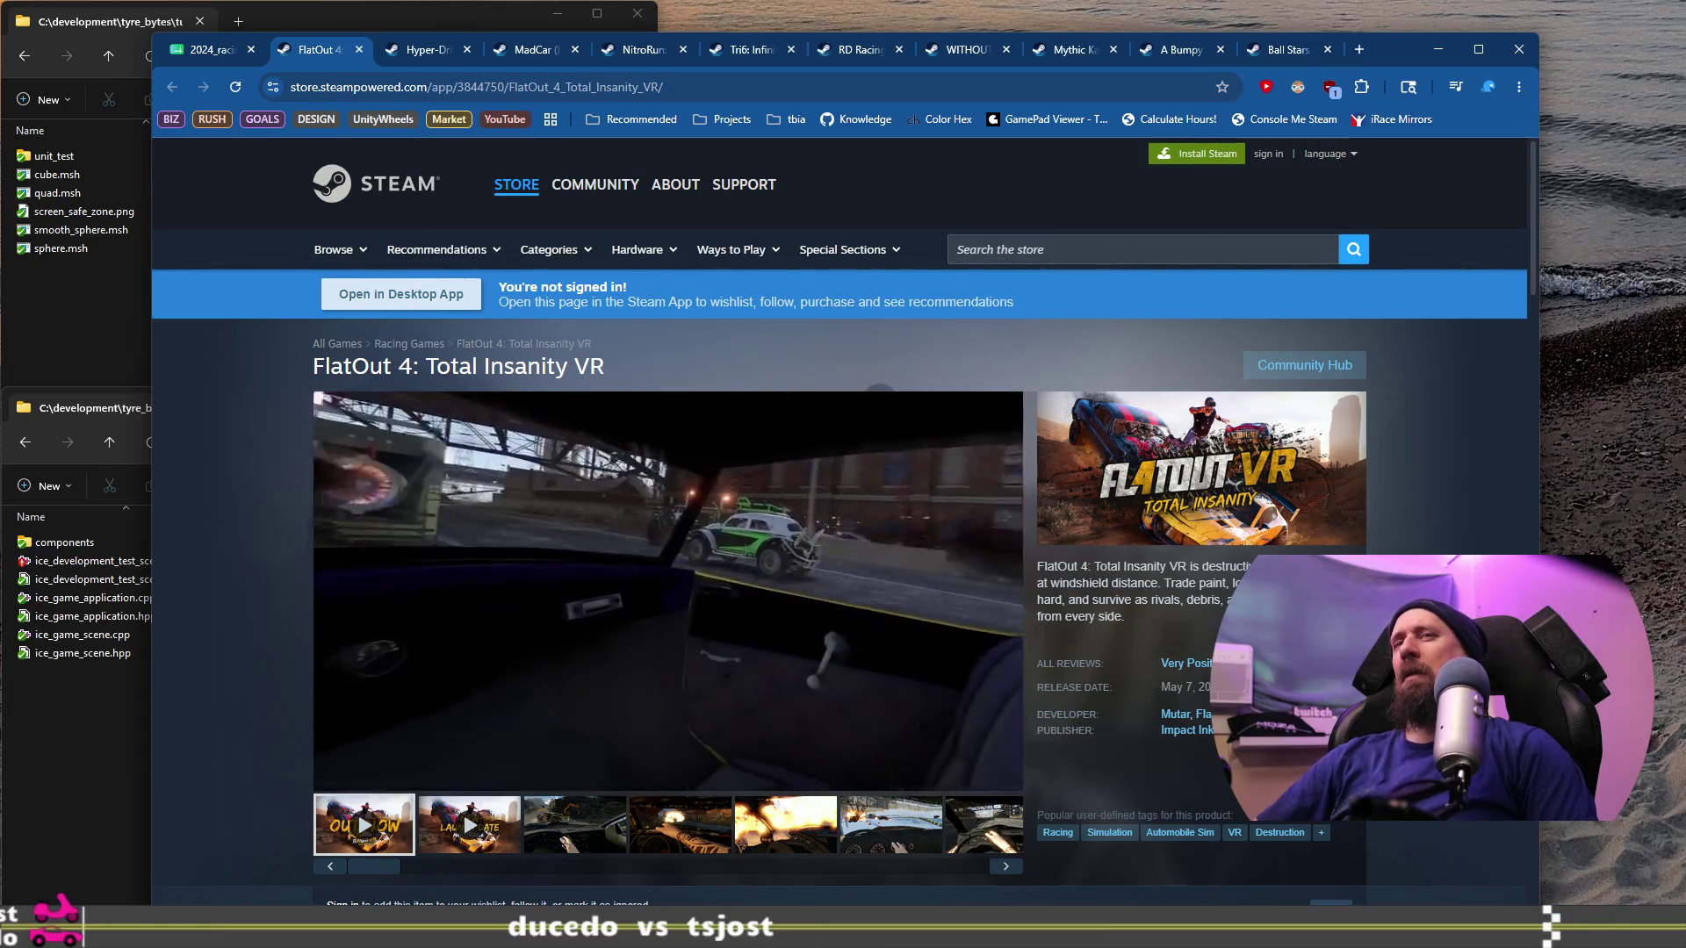
pyautogui.moveTo(540, 539)
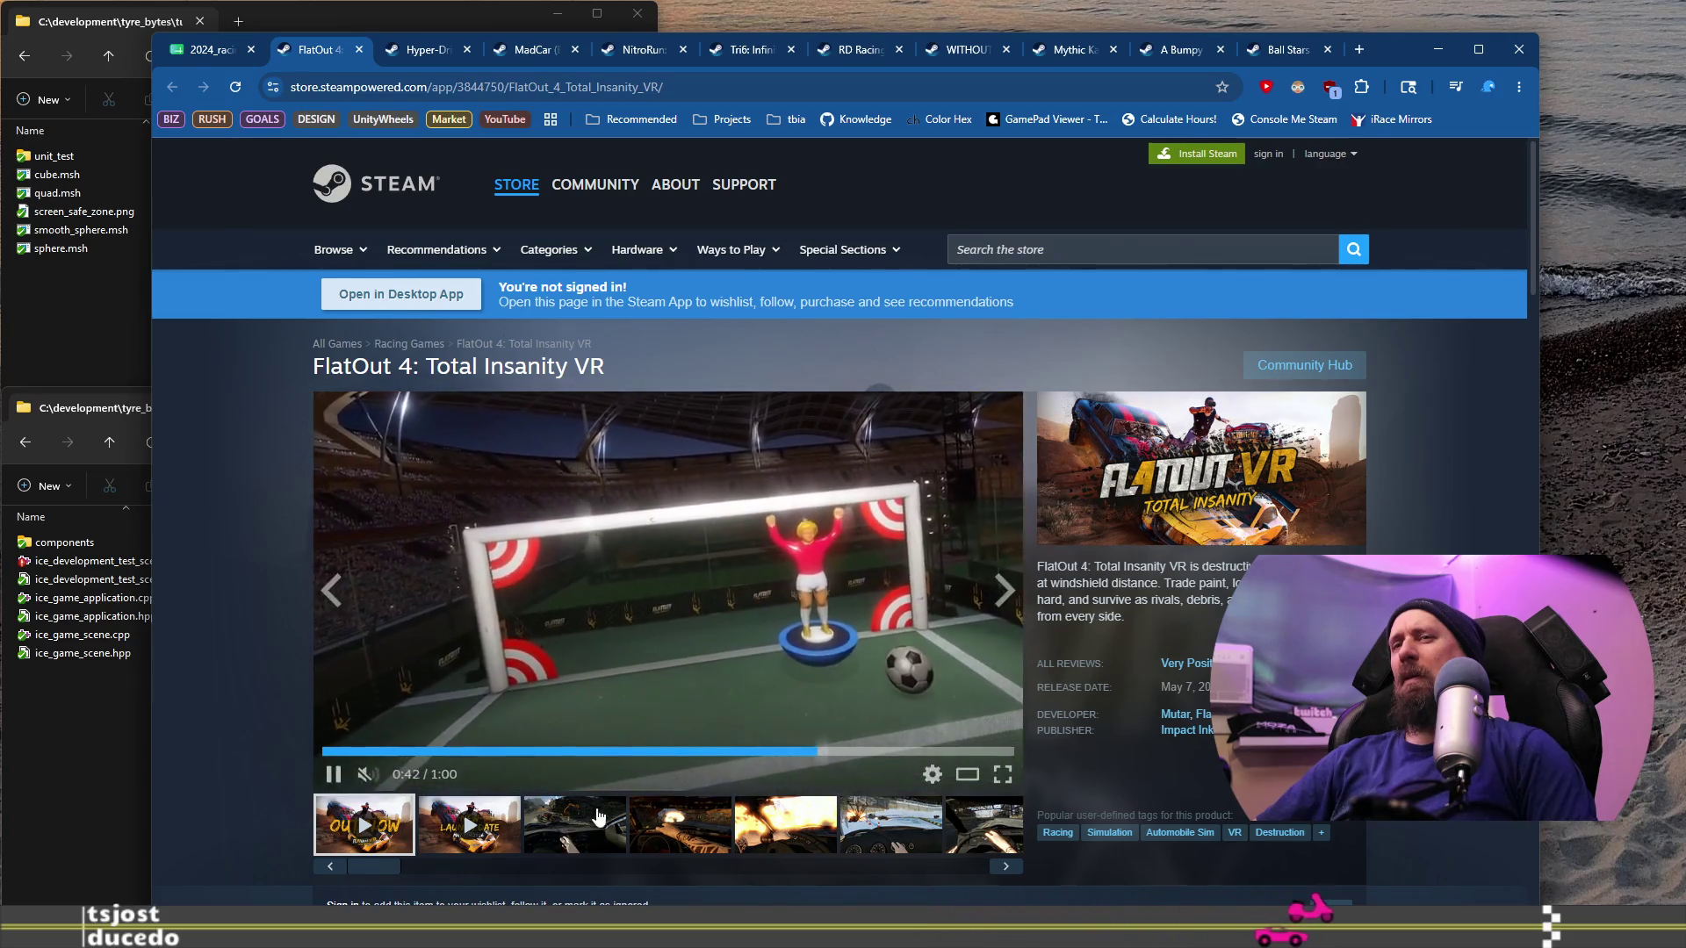
pyautogui.scroll(-8, 609, 752)
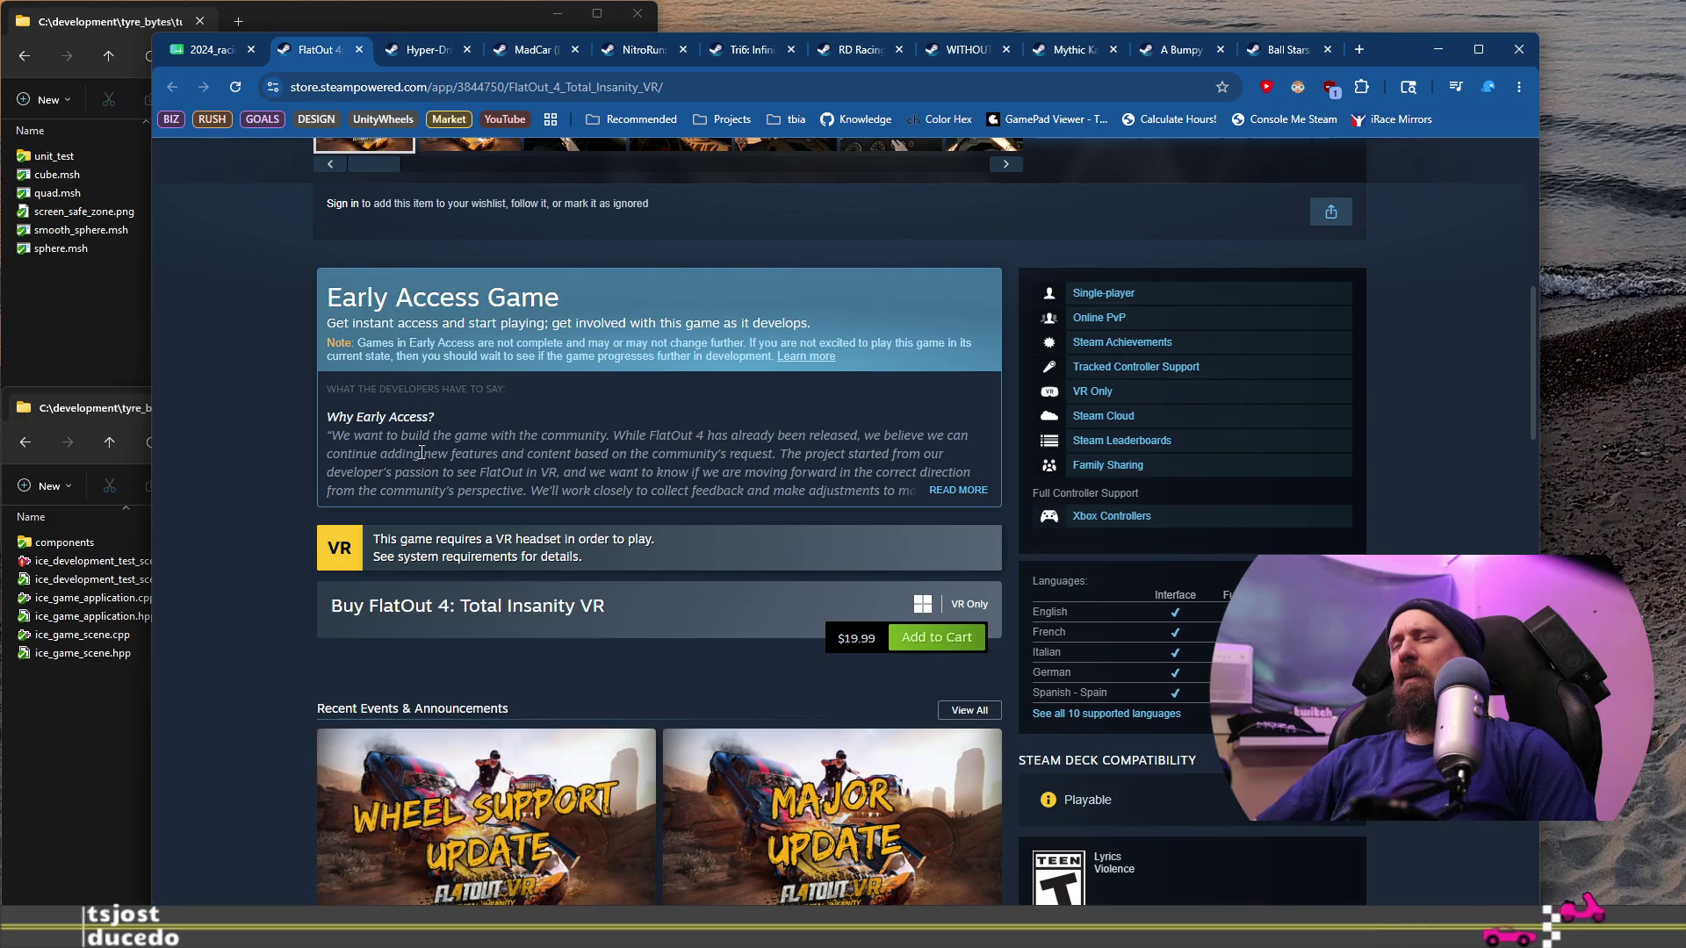
pyautogui.moveTo(421, 435)
pyautogui.mouseDown()
pyautogui.moveTo(679, 436)
pyautogui.moveTo(687, 453)
pyautogui.mouseUp()
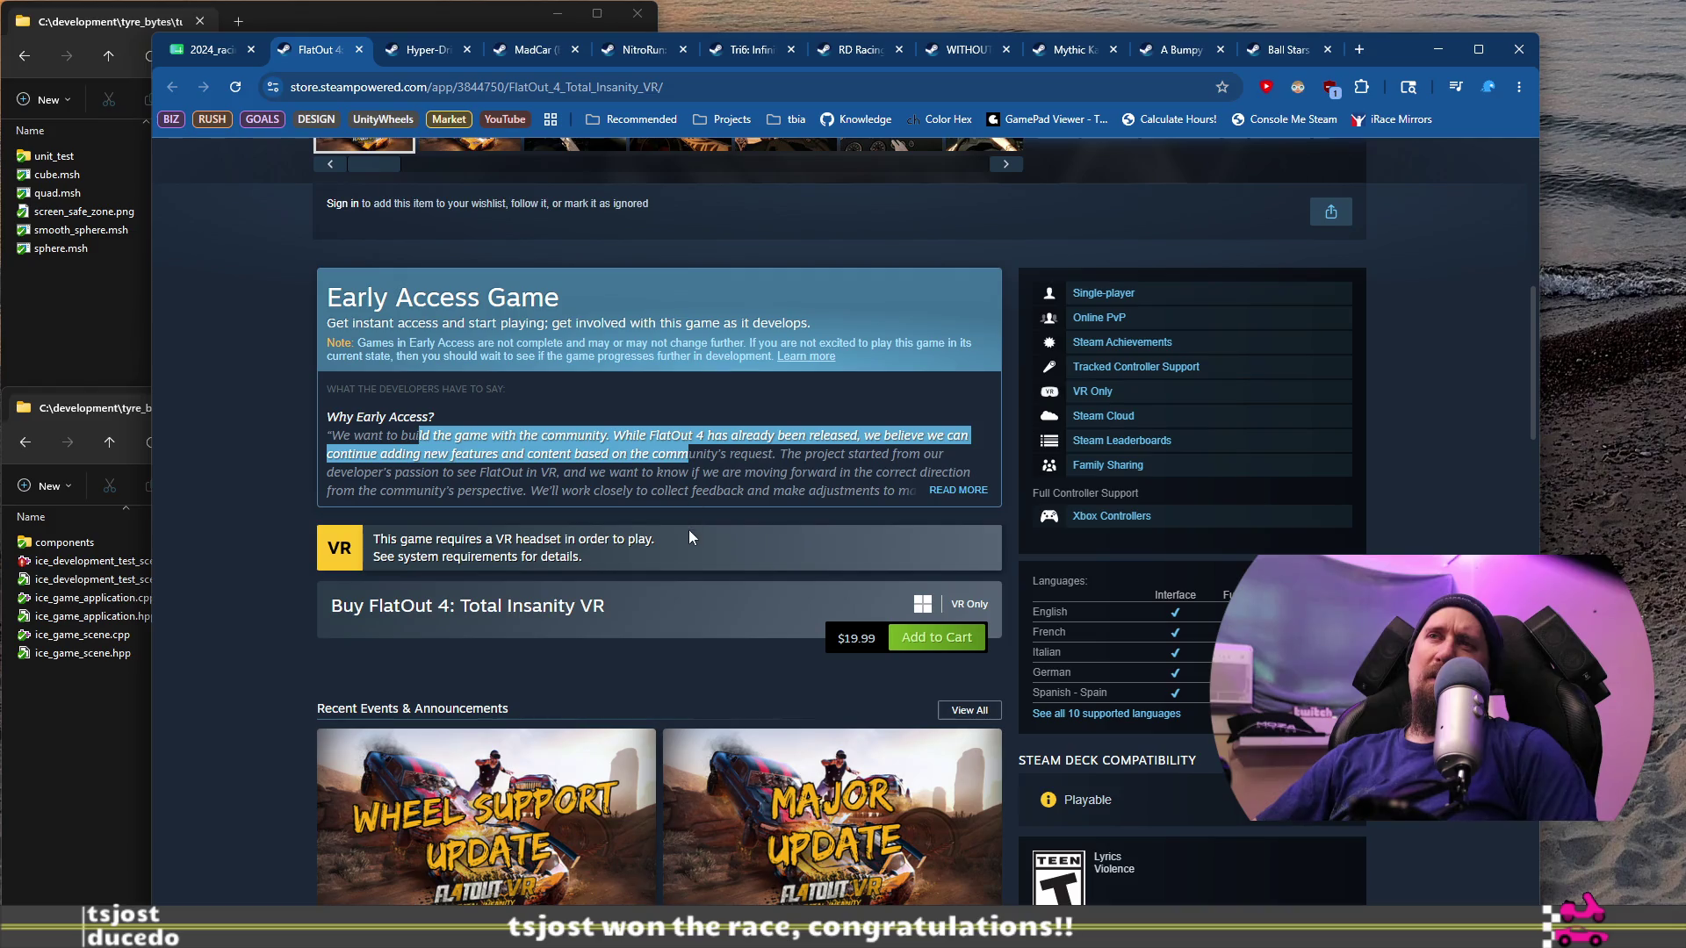
pyautogui.moveTo(657, 539)
pyautogui.mouseDown()
pyautogui.moveTo(445, 539)
pyautogui.moveTo(355, 559)
pyautogui.mouseUp()
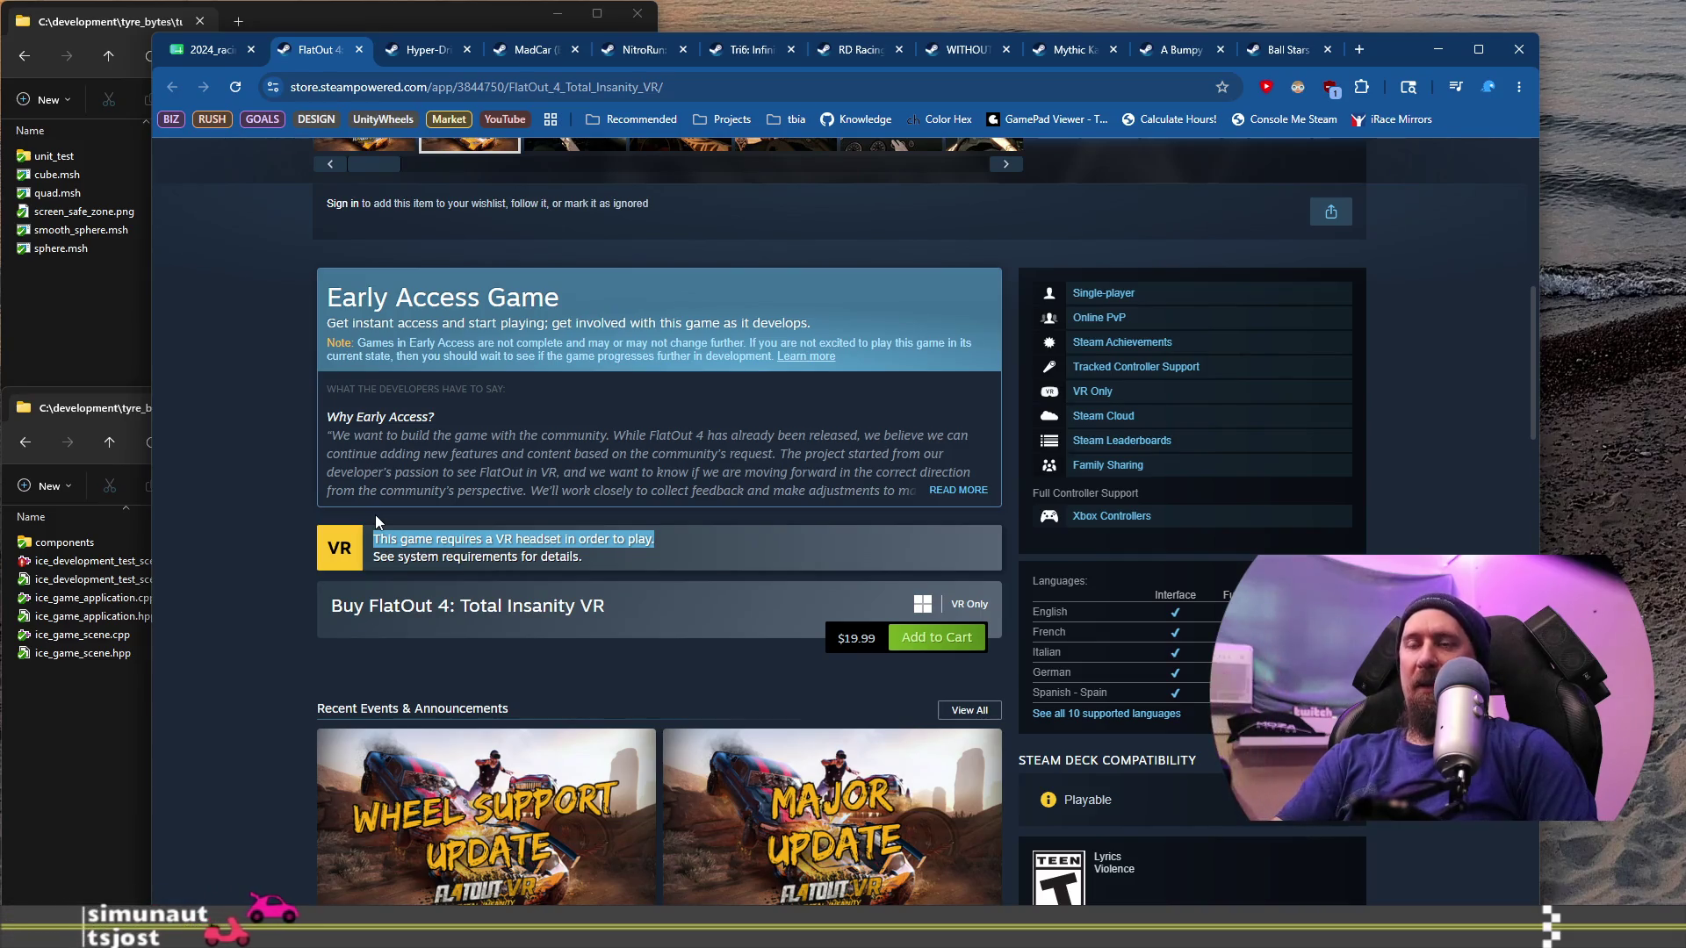
pyautogui.scroll(5, 376, 514)
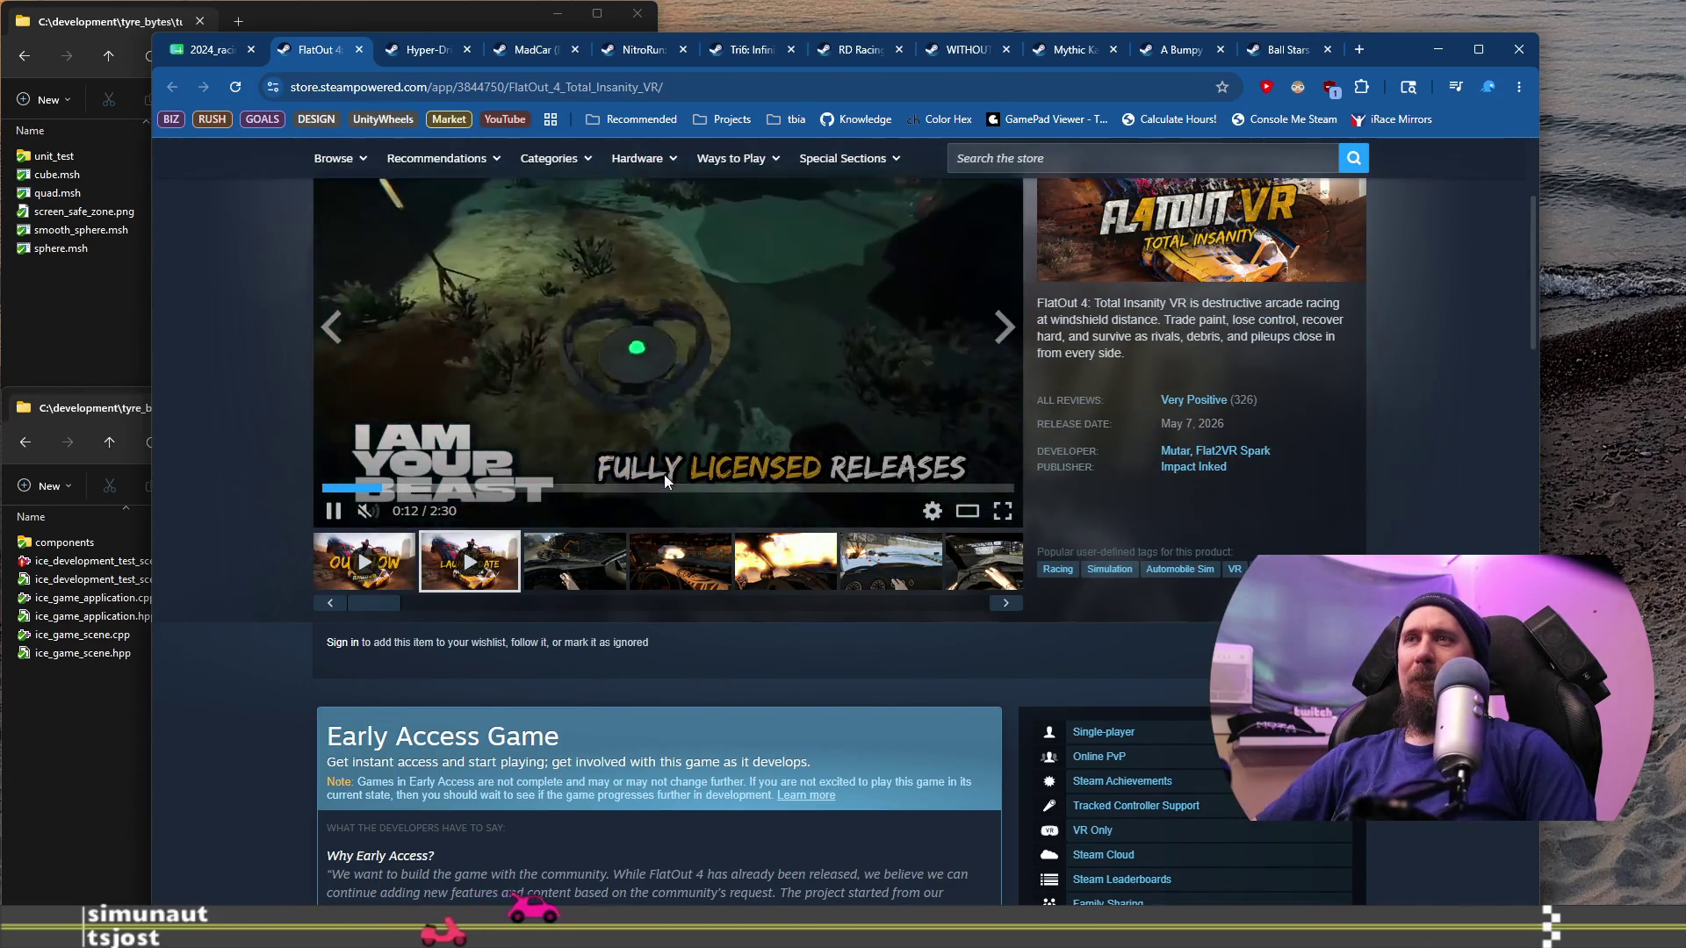
# Step: Show FlatOut 4's third screenshot and scroll down to About This Game
pyautogui.scroll(2, 805, 474)
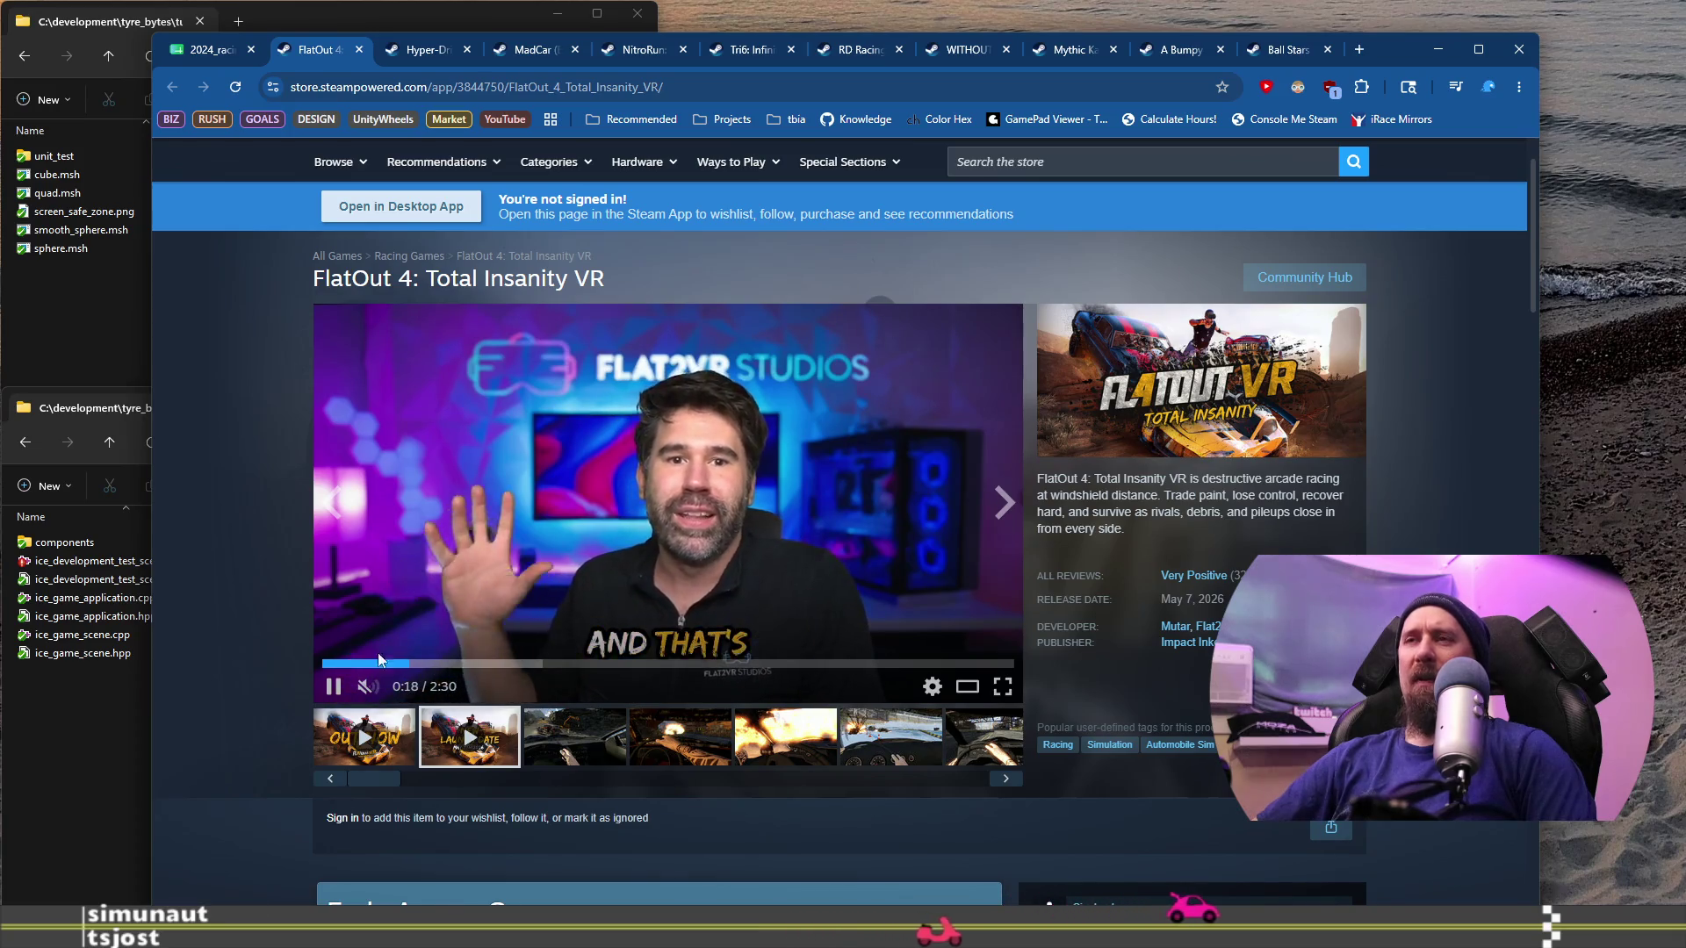
pyautogui.click(575, 738)
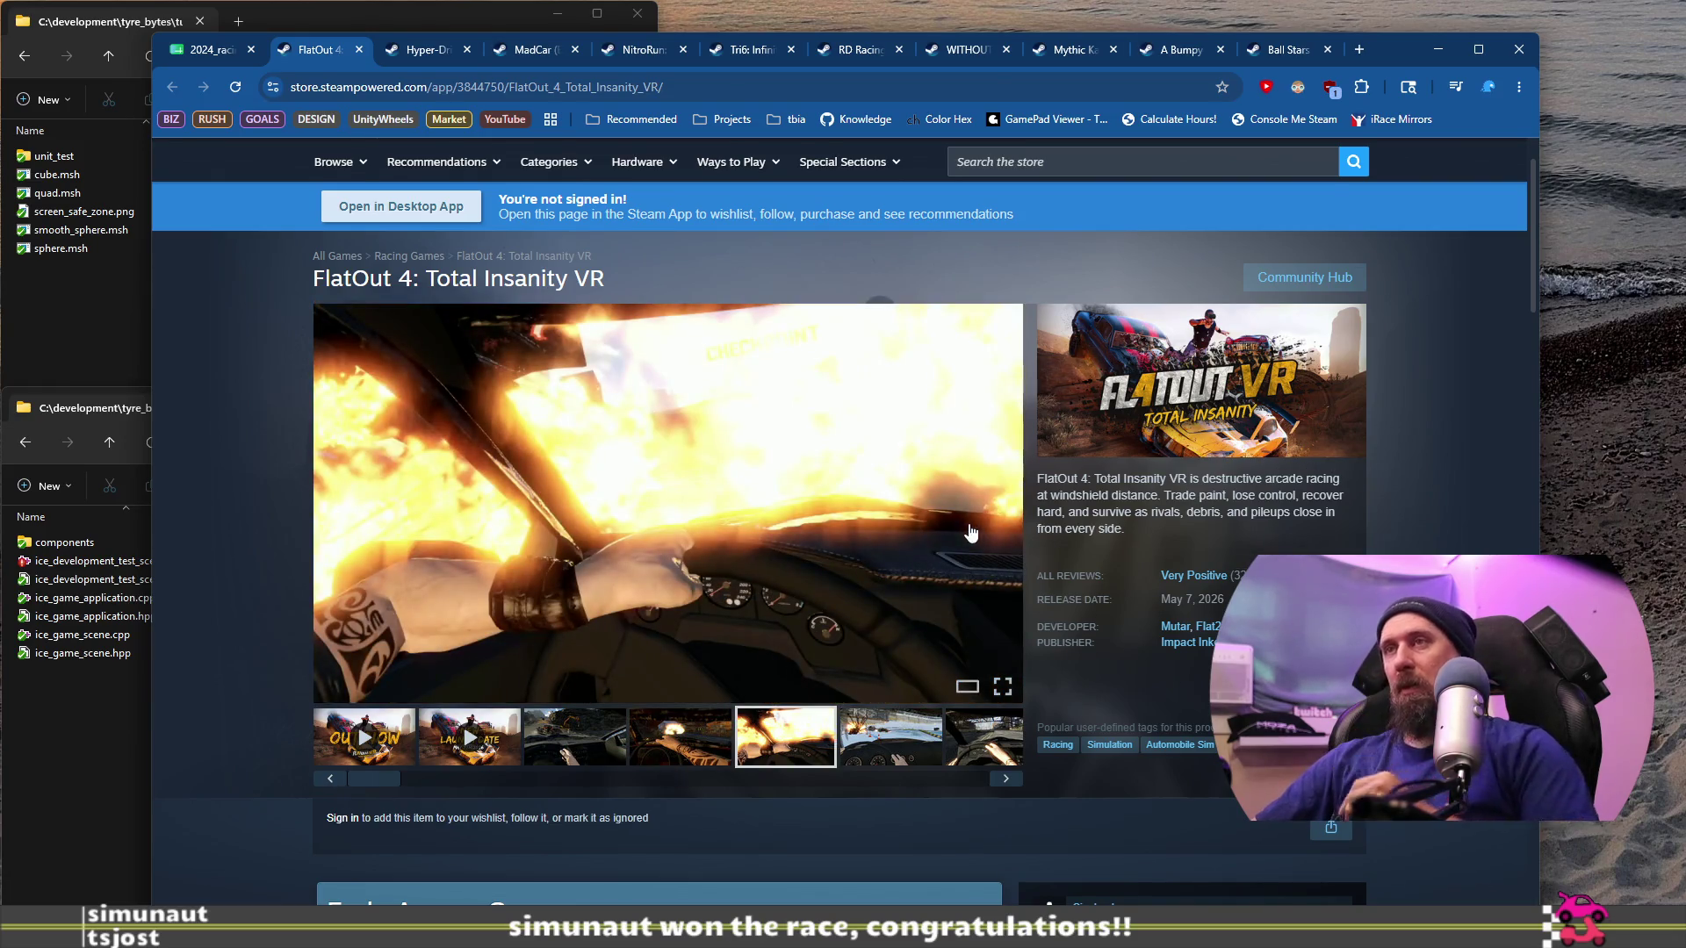
pyautogui.scroll(-10, 866, 566)
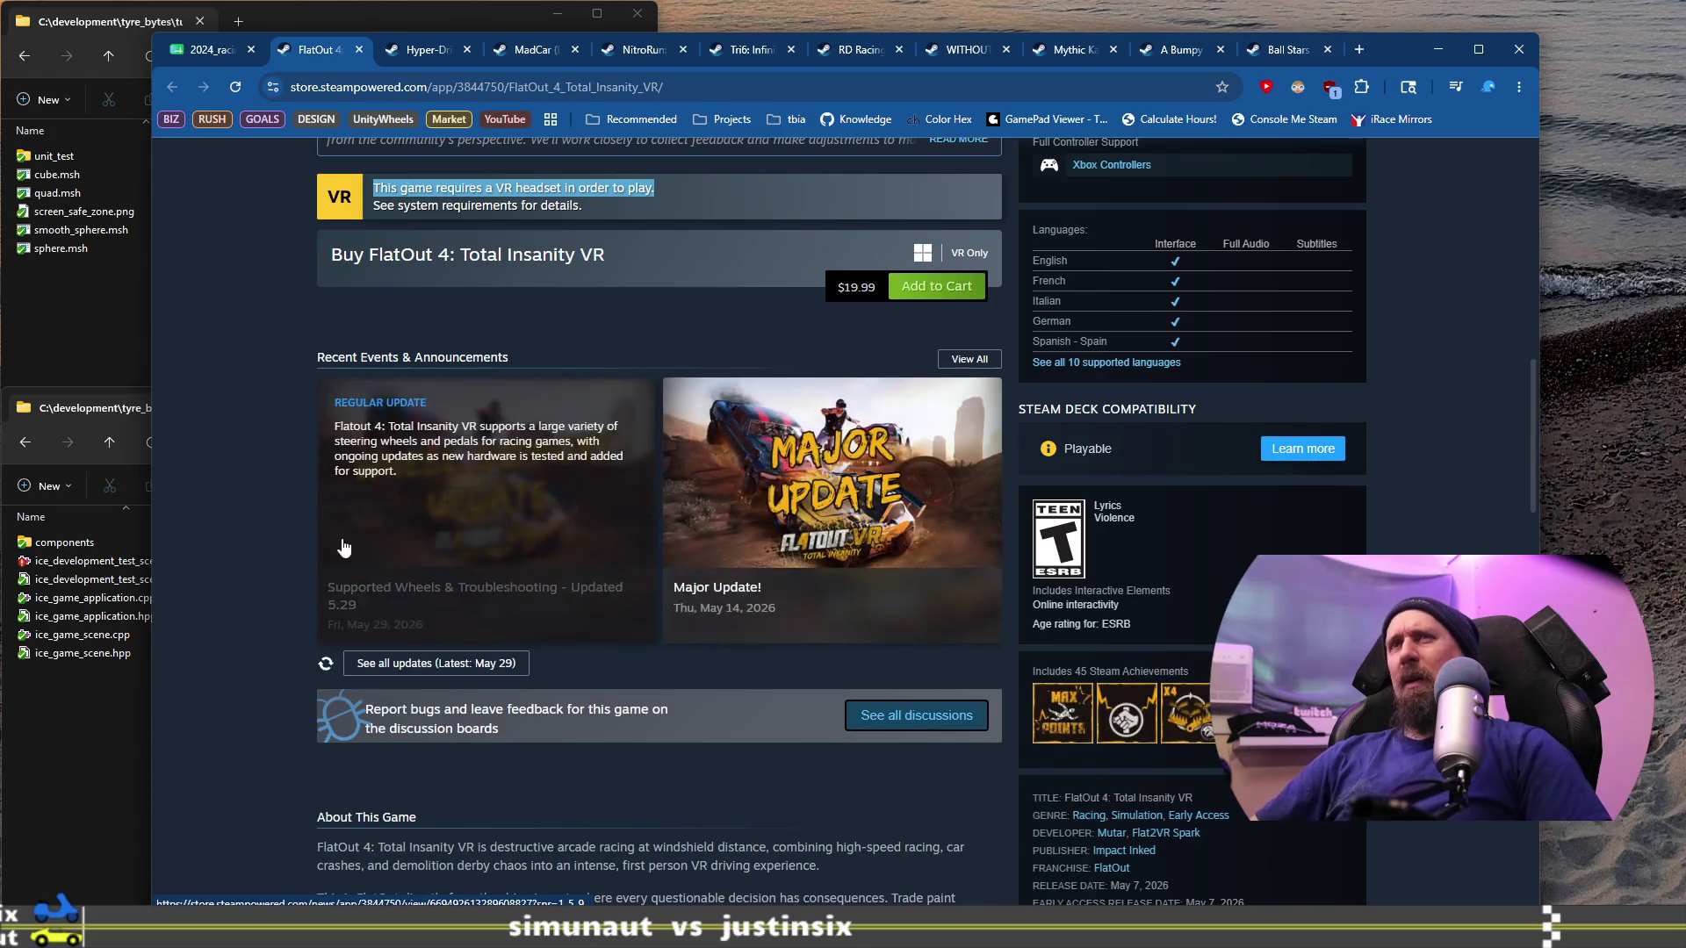
pyautogui.scroll(-7, 269, 497)
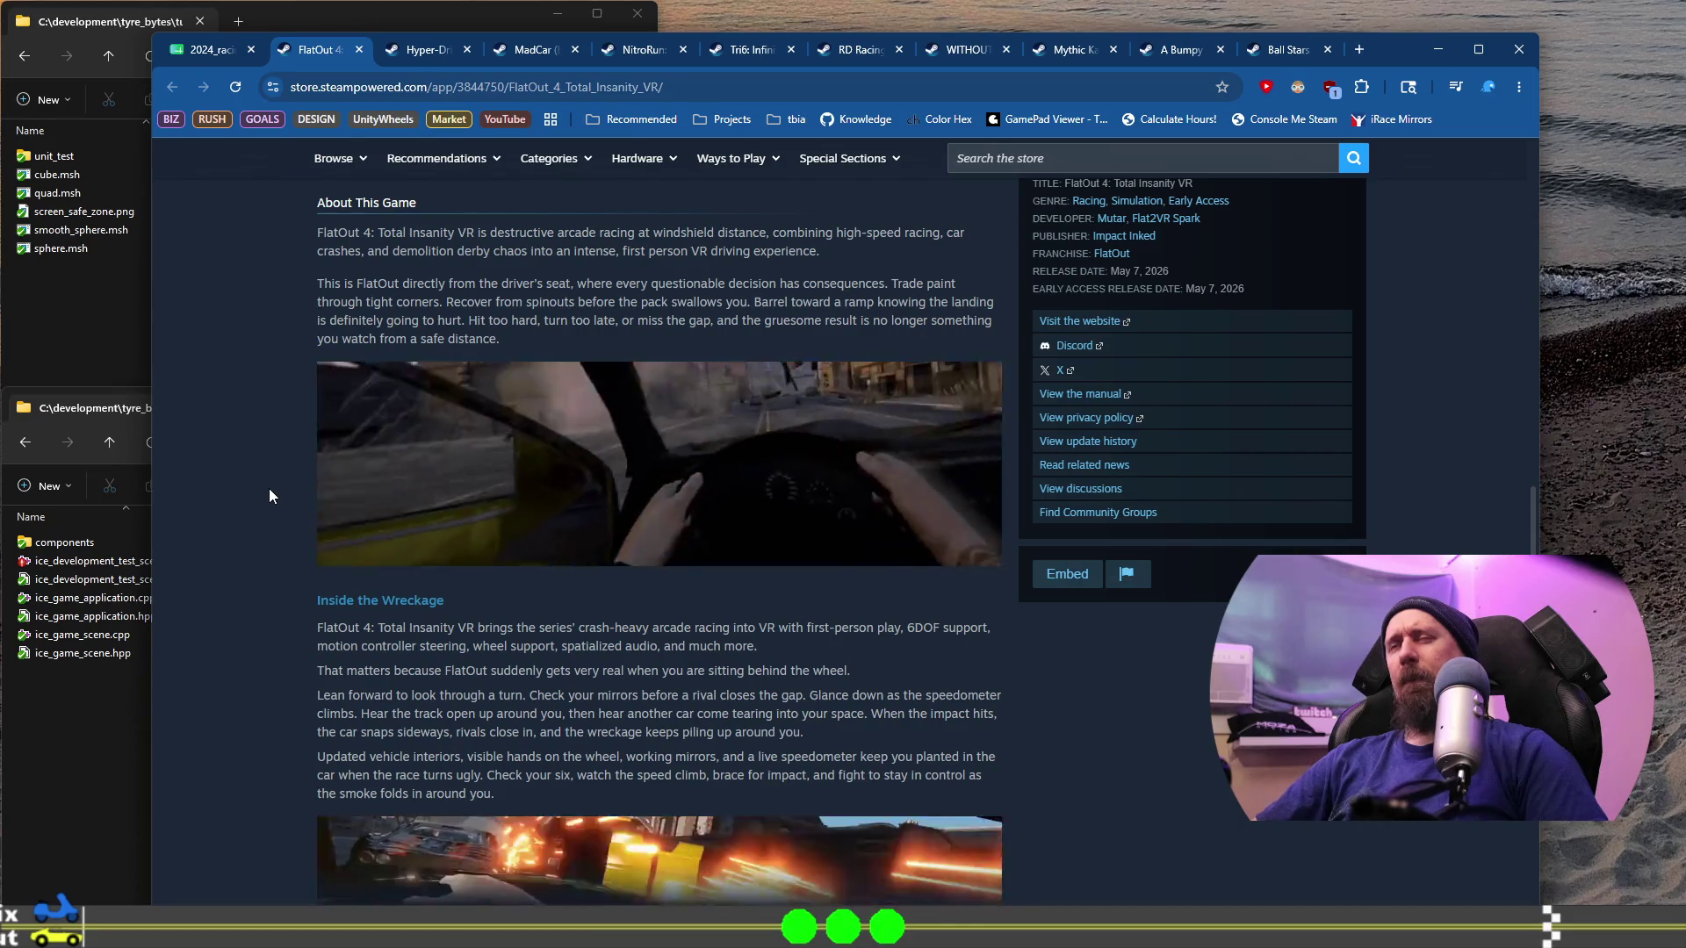
pyautogui.scroll(-9, 268, 488)
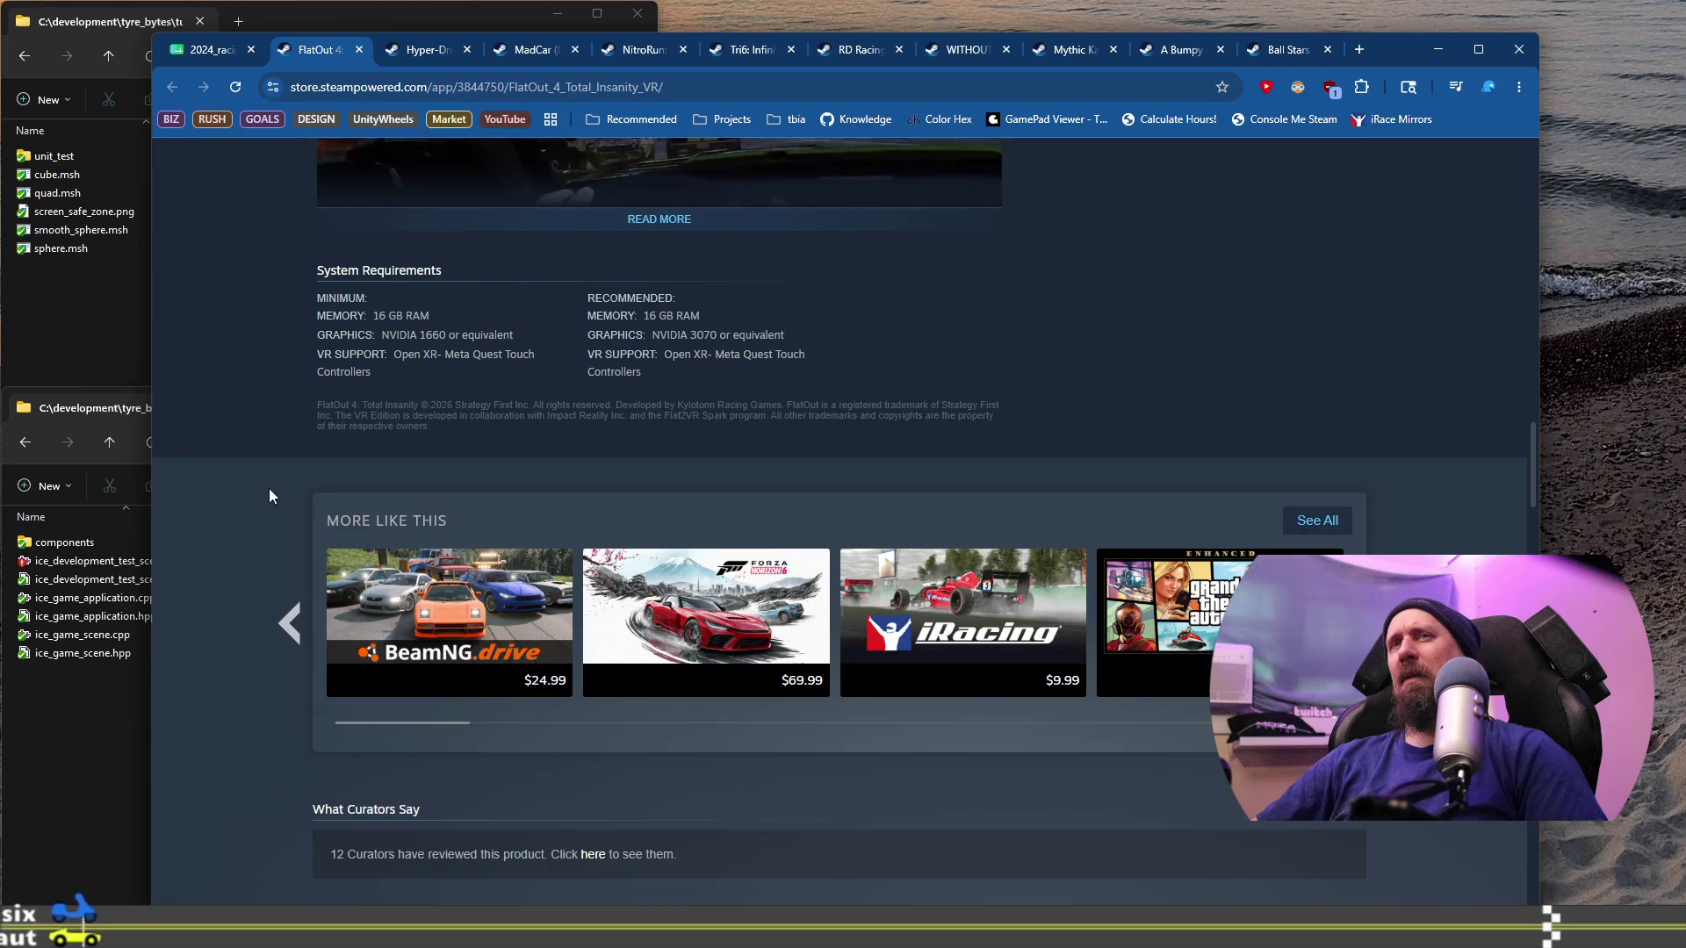
pyautogui.scroll(4, 269, 488)
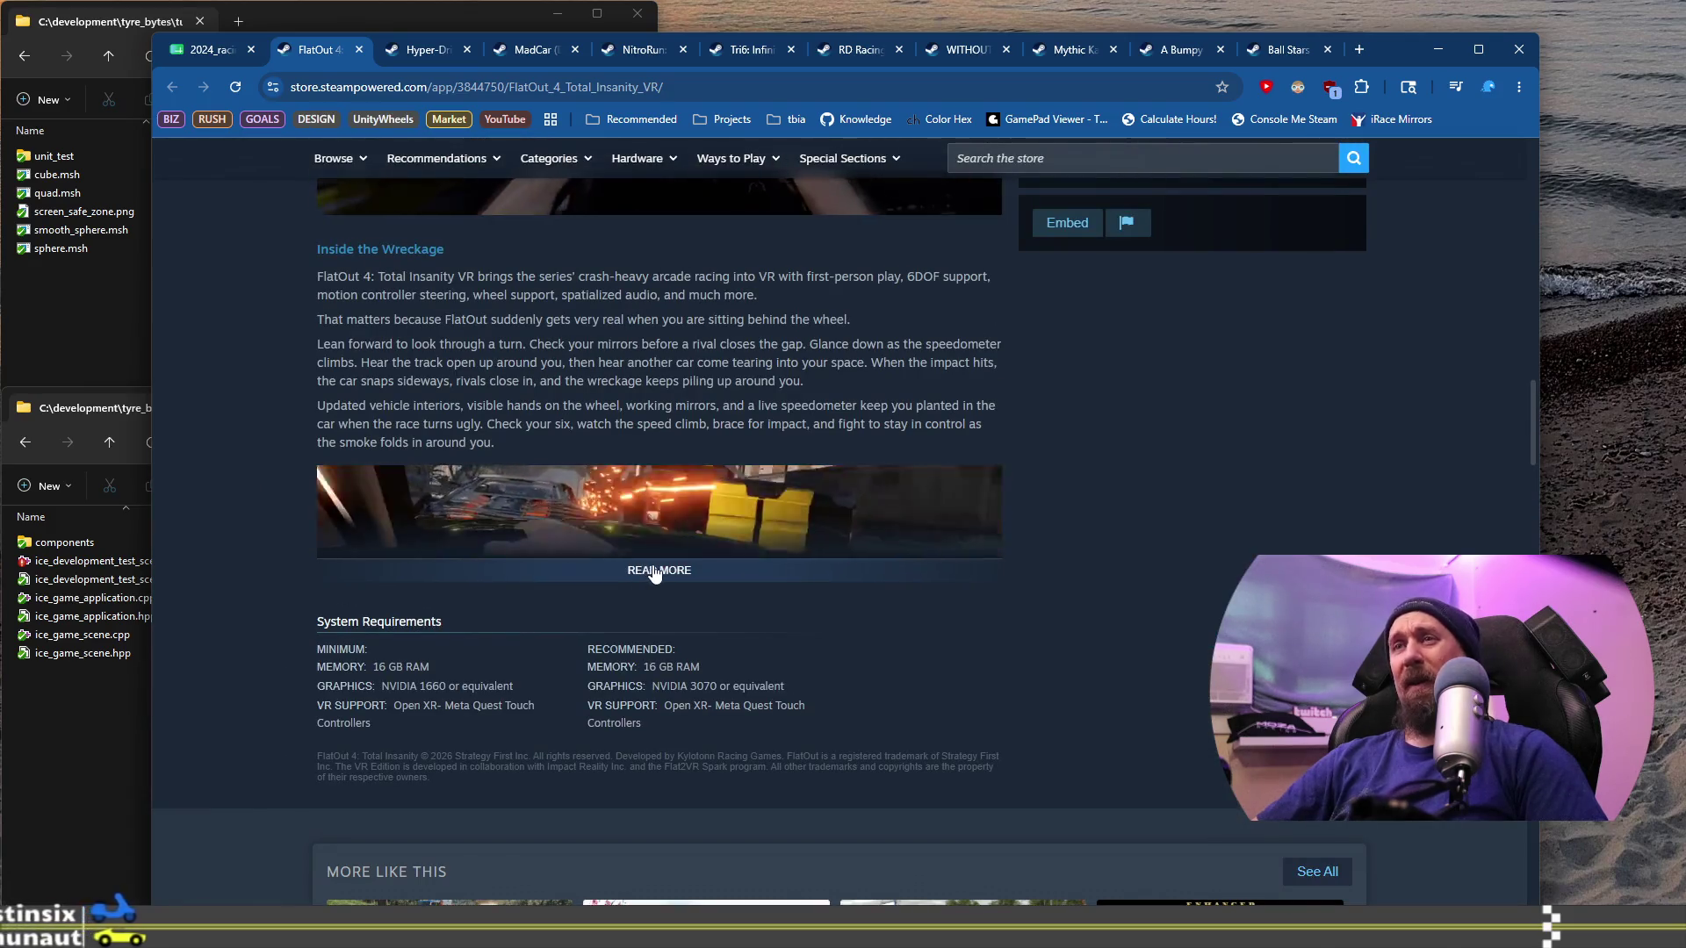
# Step: Expand the full game description with READ MORE and scroll back up to the top
pyautogui.click(642, 572)
pyautogui.scroll(-3, 587, 572)
pyautogui.scroll(-3, 353, 580)
pyautogui.scroll(10, 339, 572)
pyautogui.scroll(5, 318, 581)
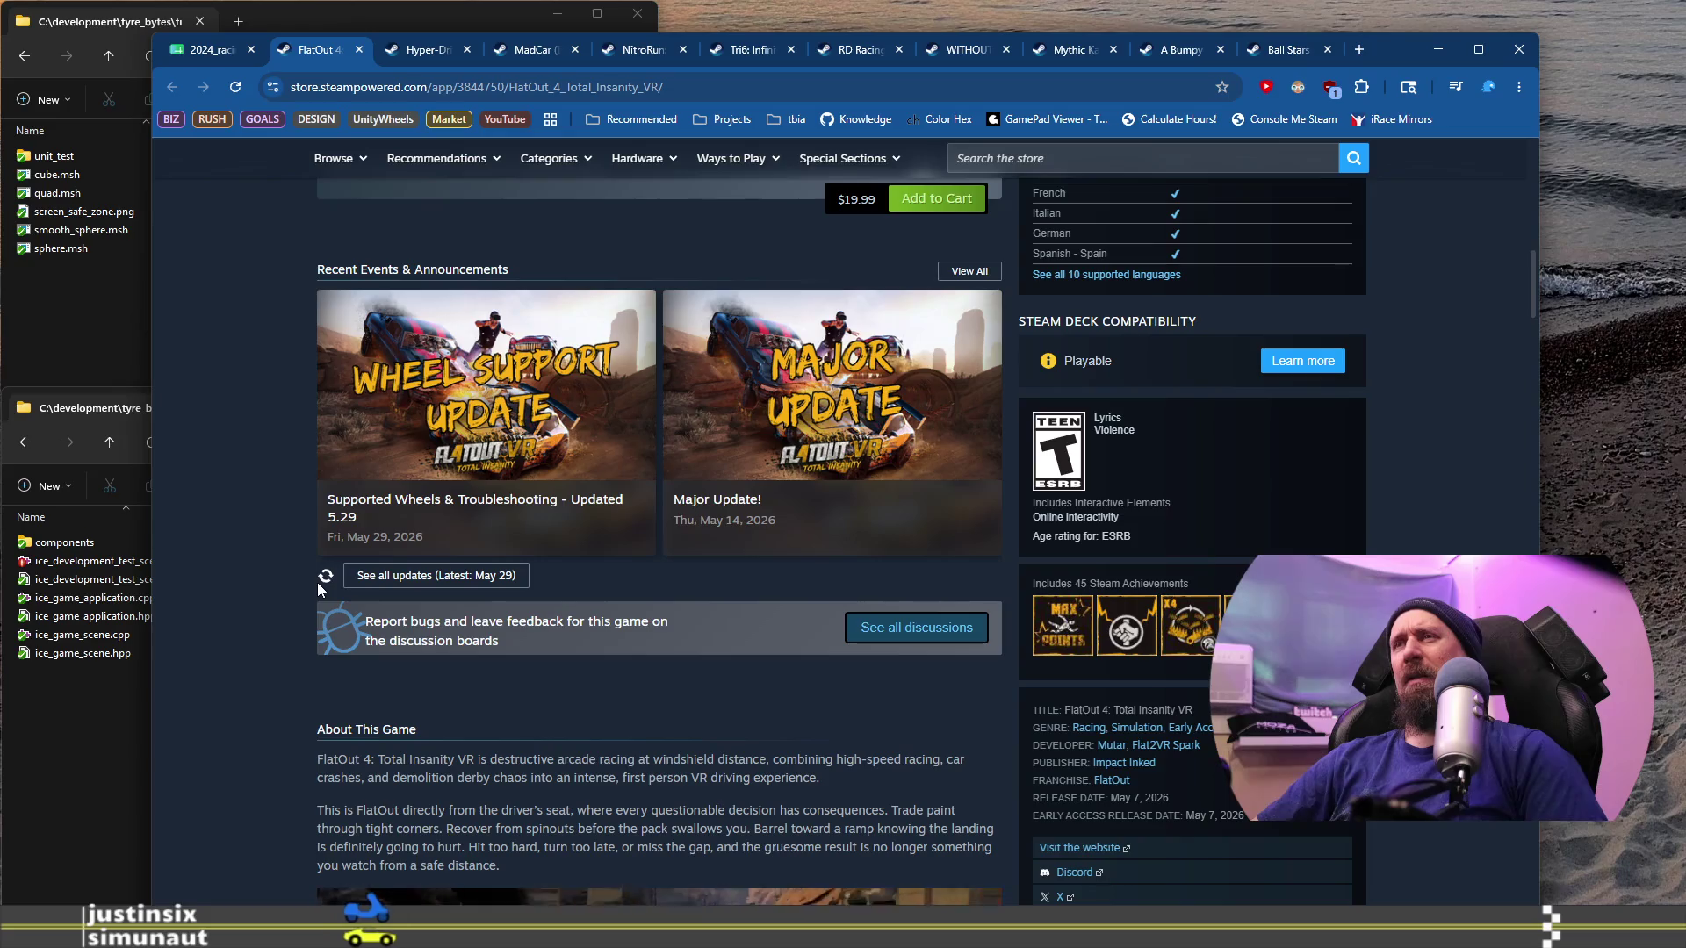
pyautogui.scroll(5, 317, 582)
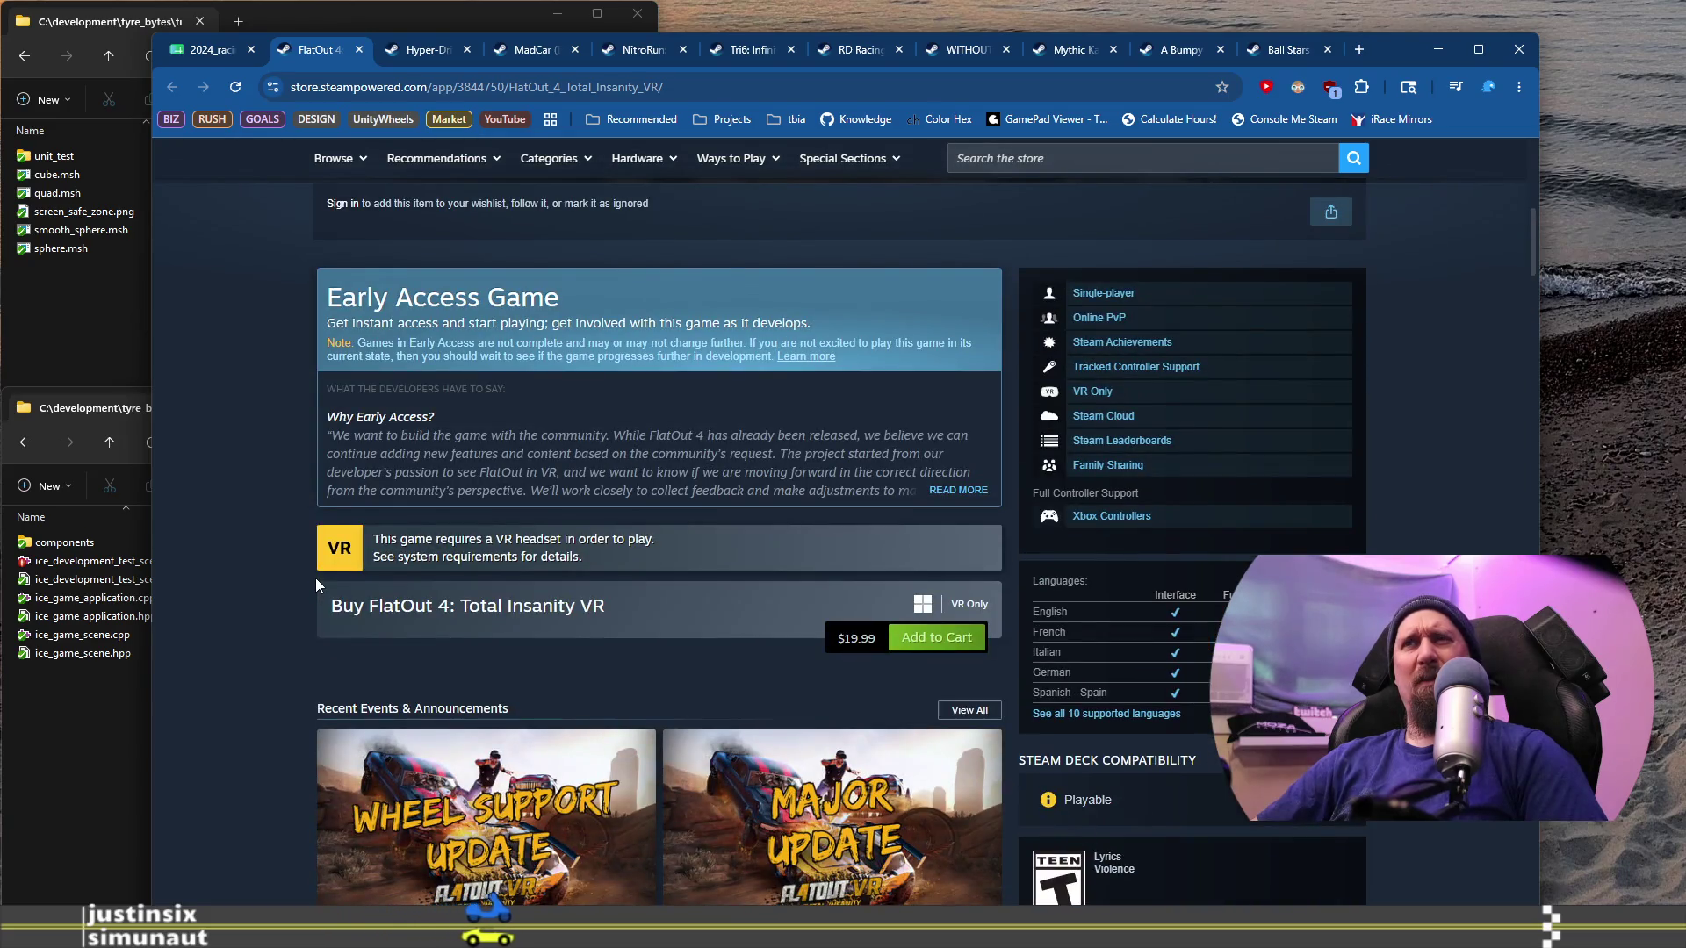
pyautogui.scroll(6, 316, 582)
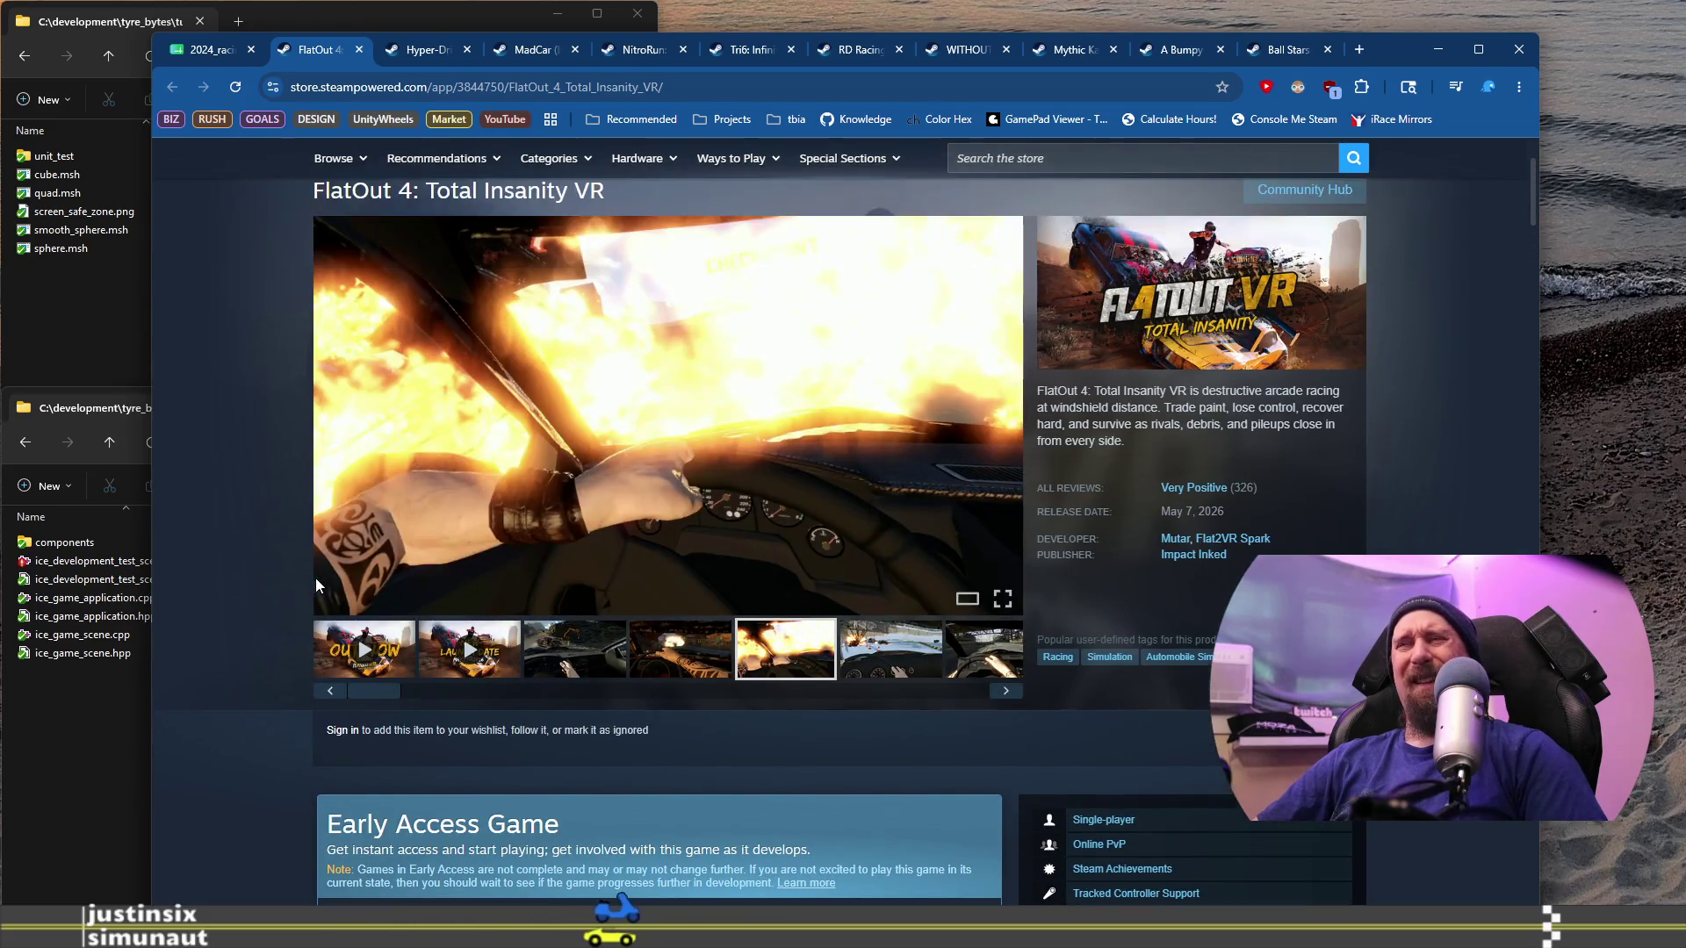
pyautogui.scroll(2, 317, 585)
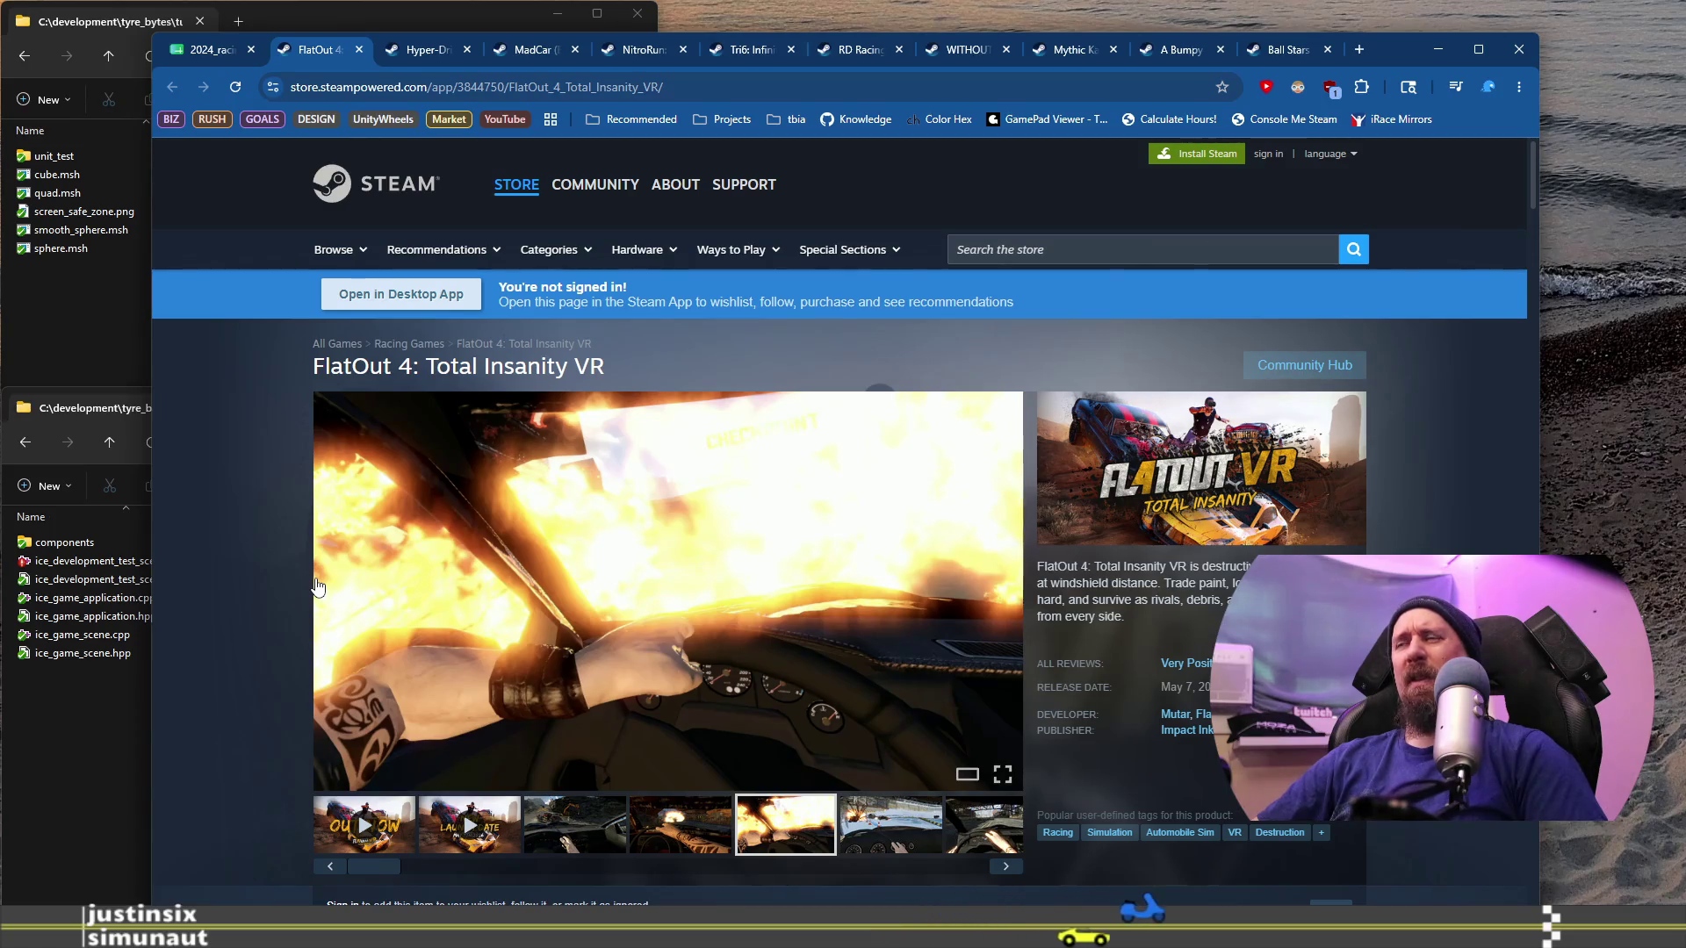
pyautogui.scroll(-6, 317, 587)
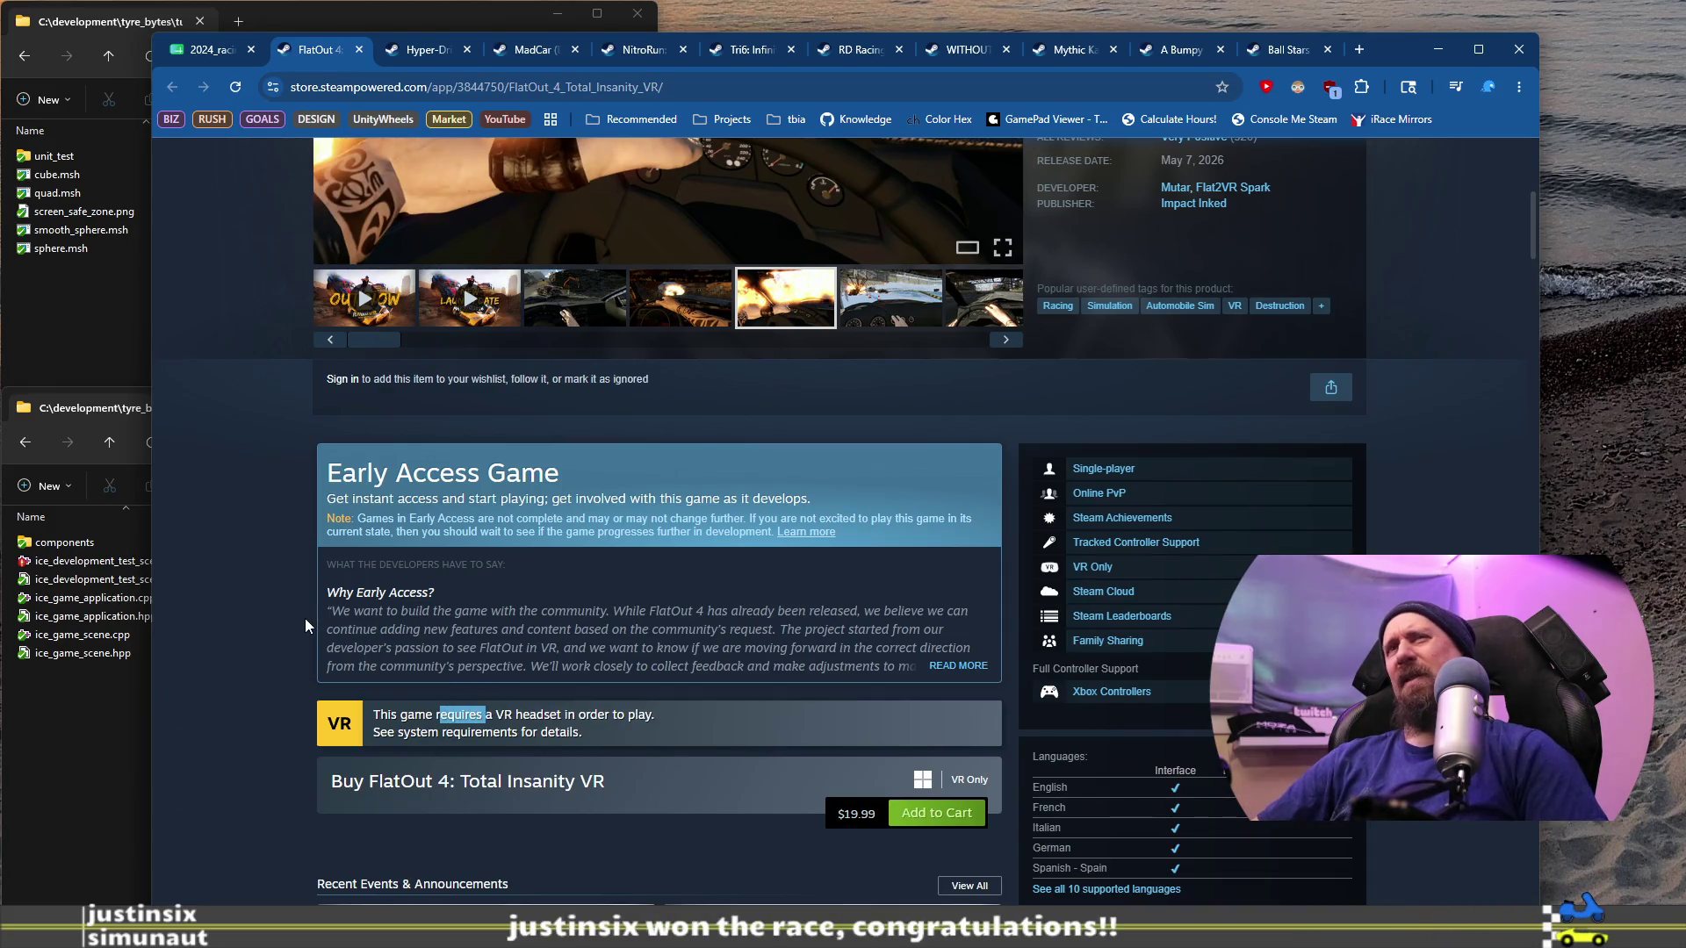
pyautogui.scroll(3, 303, 624)
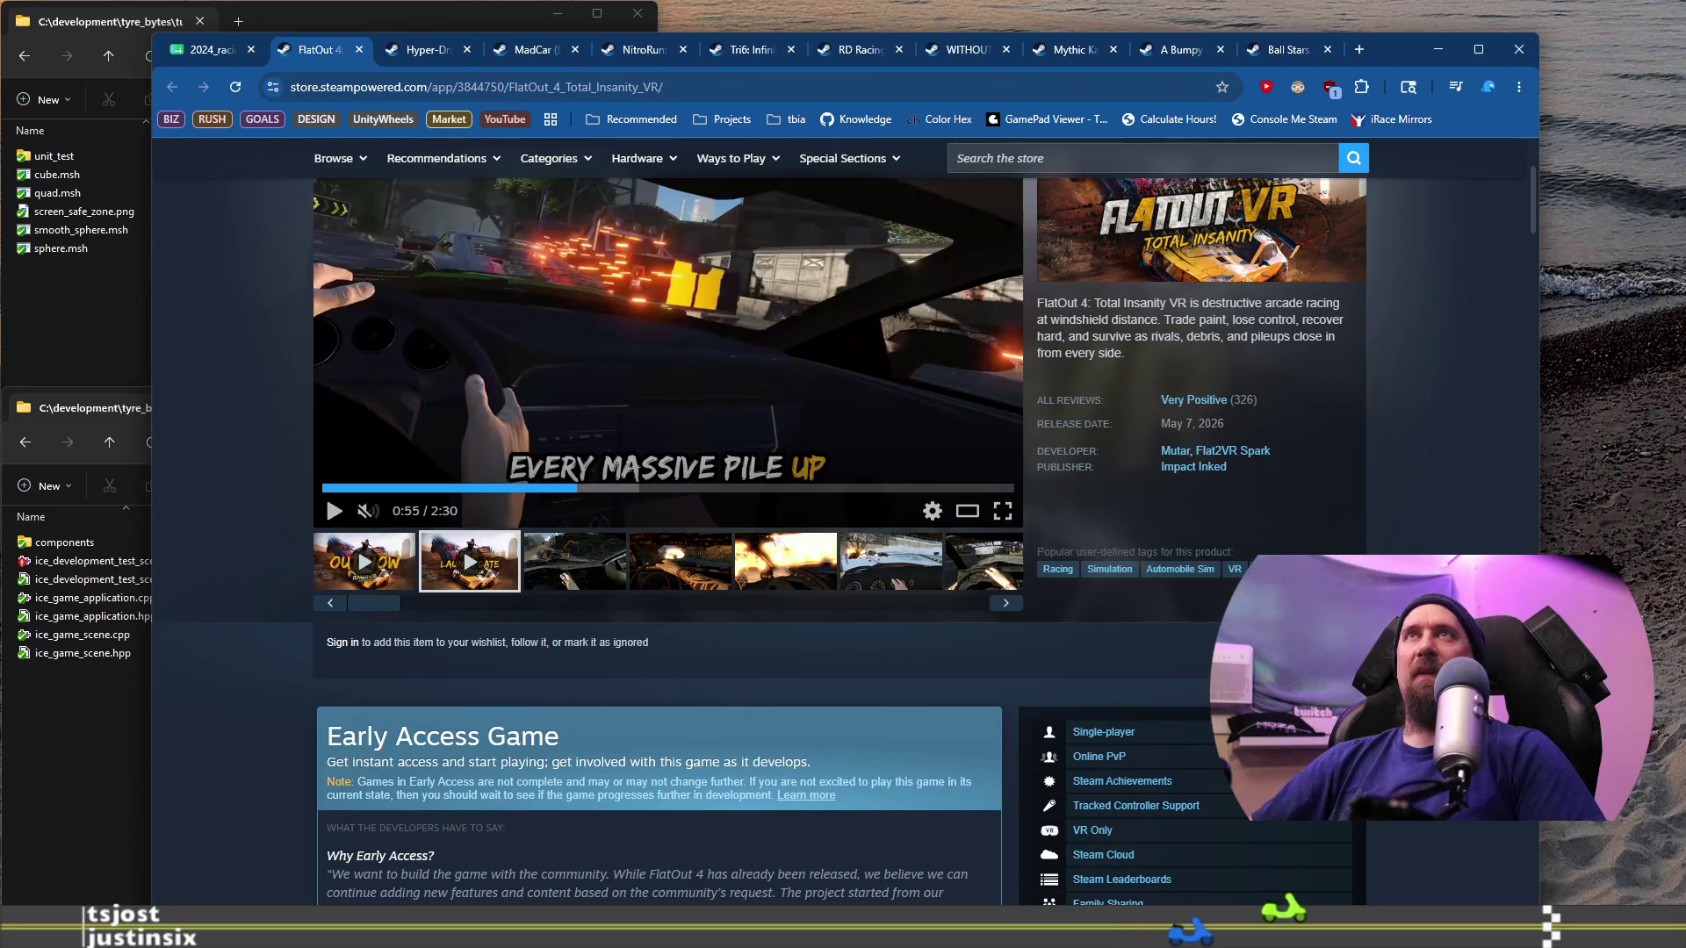
pyautogui.scroll(3, 252, 268)
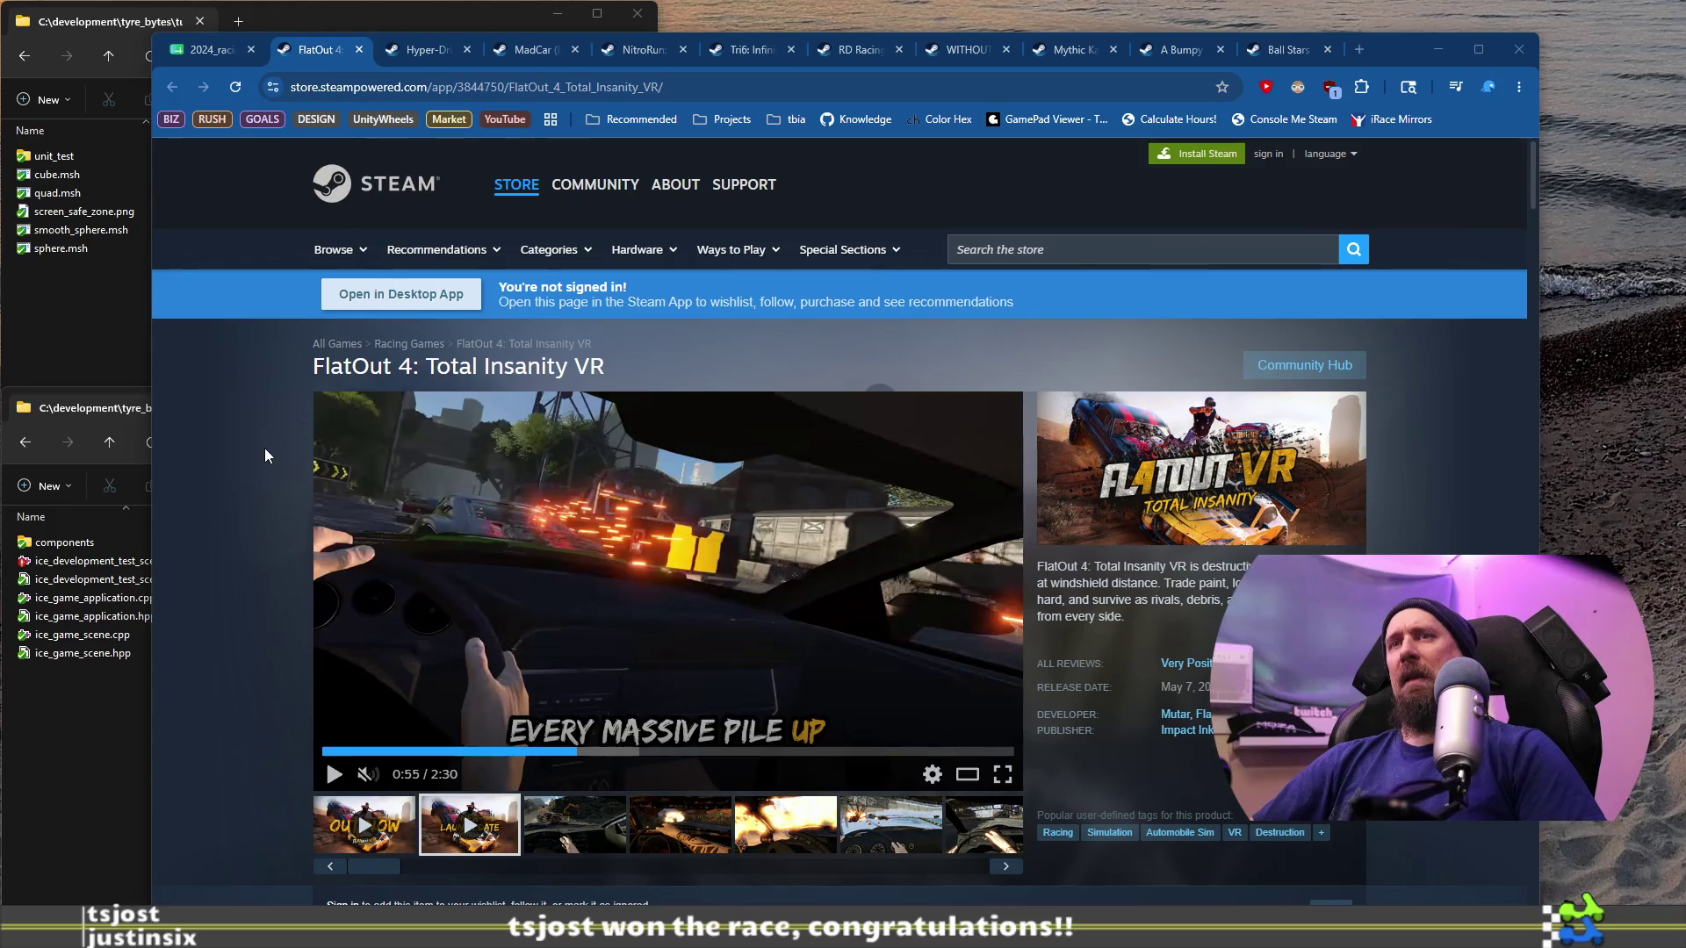
pyautogui.moveTo(489, 570)
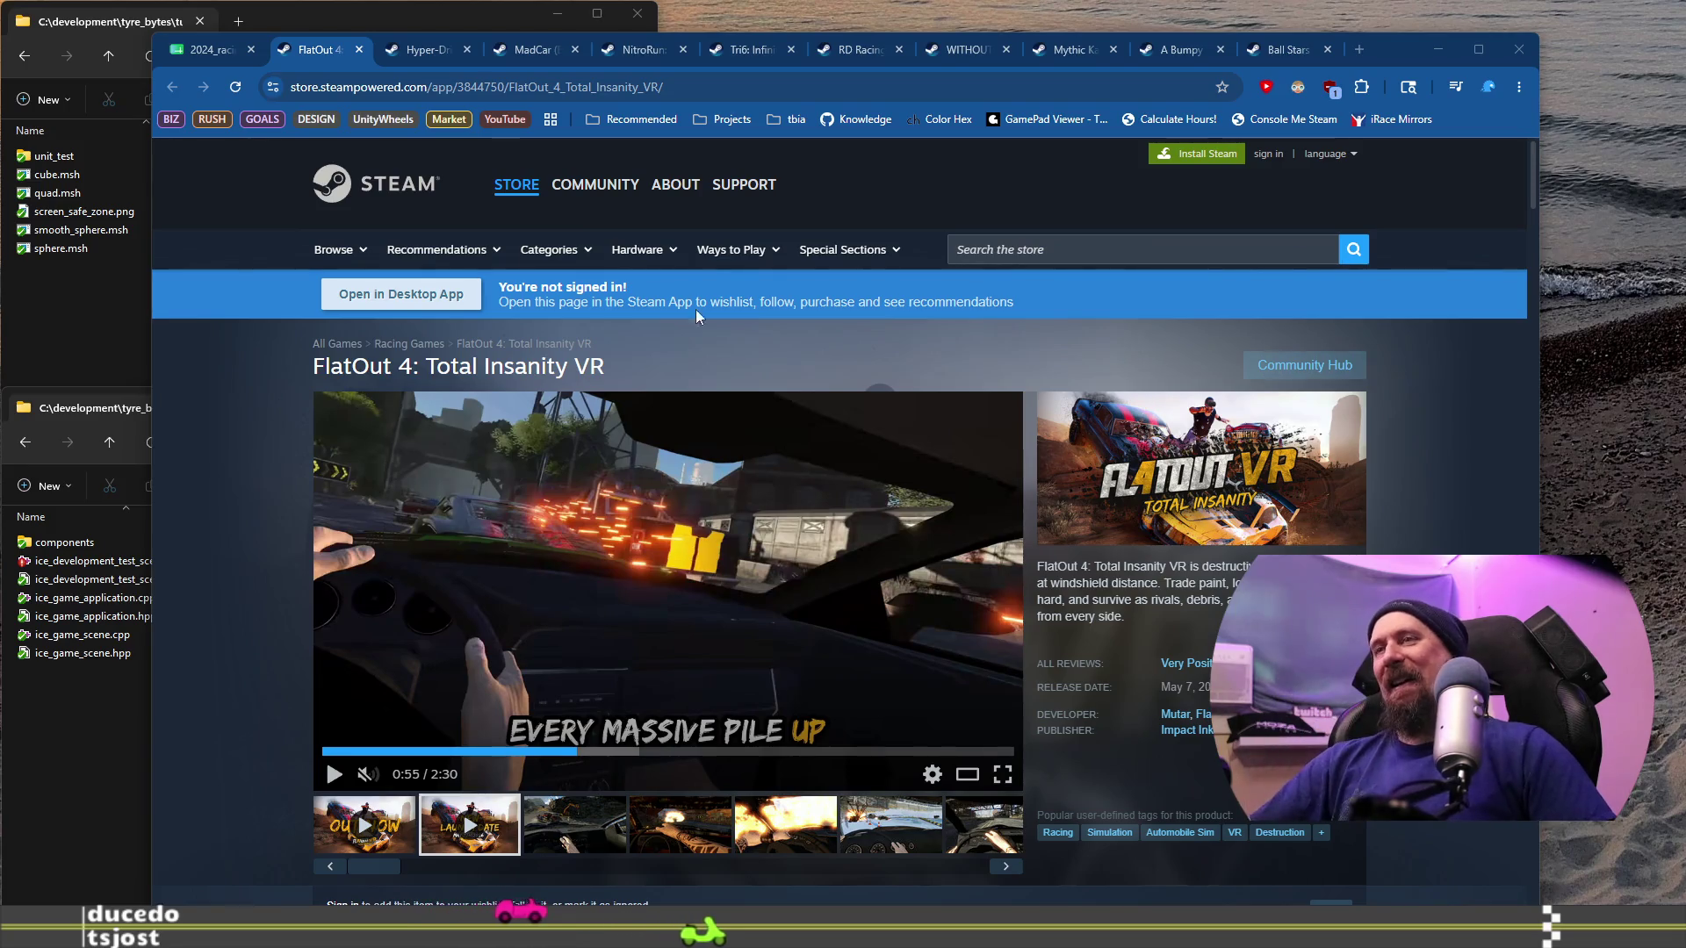
# Step: In a new tab, search Google for 'FlatOut_4_Total_Insanity', trimmed from the VR store page's address
pyautogui.click(848, 88)
pyautogui.hotkey('ctrl', 'c')
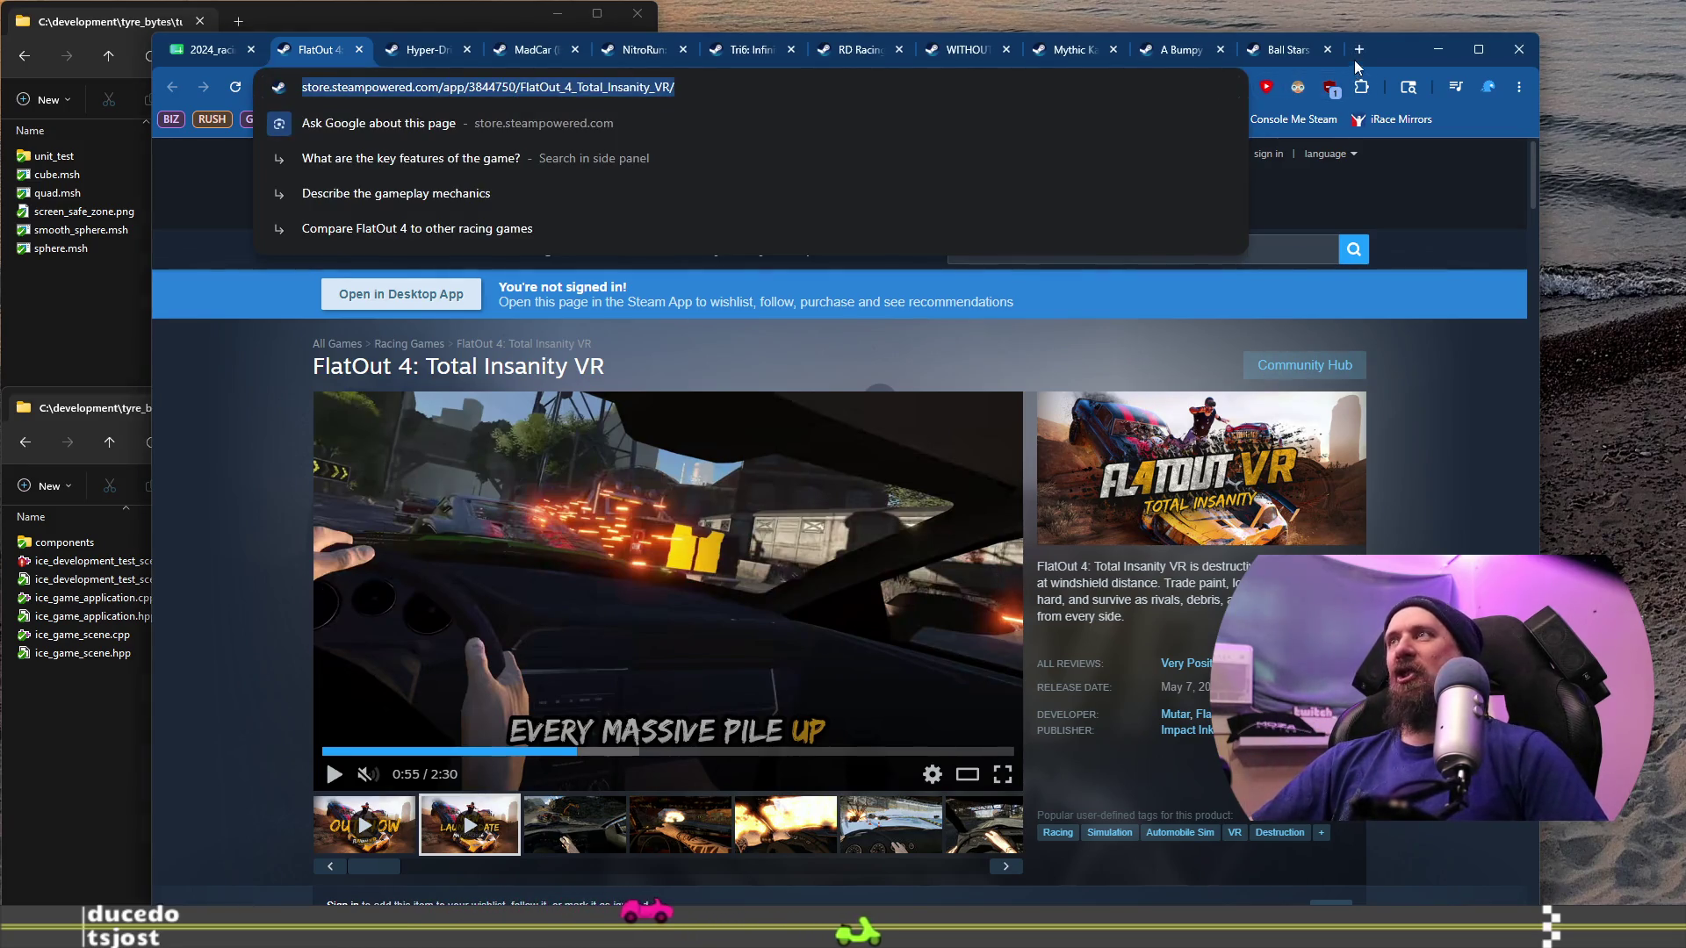
pyautogui.hotkey('ctrl', 't')
pyautogui.hotkey('ctrl', 'v')
pyautogui.hotkey('ctrl', 'Left')
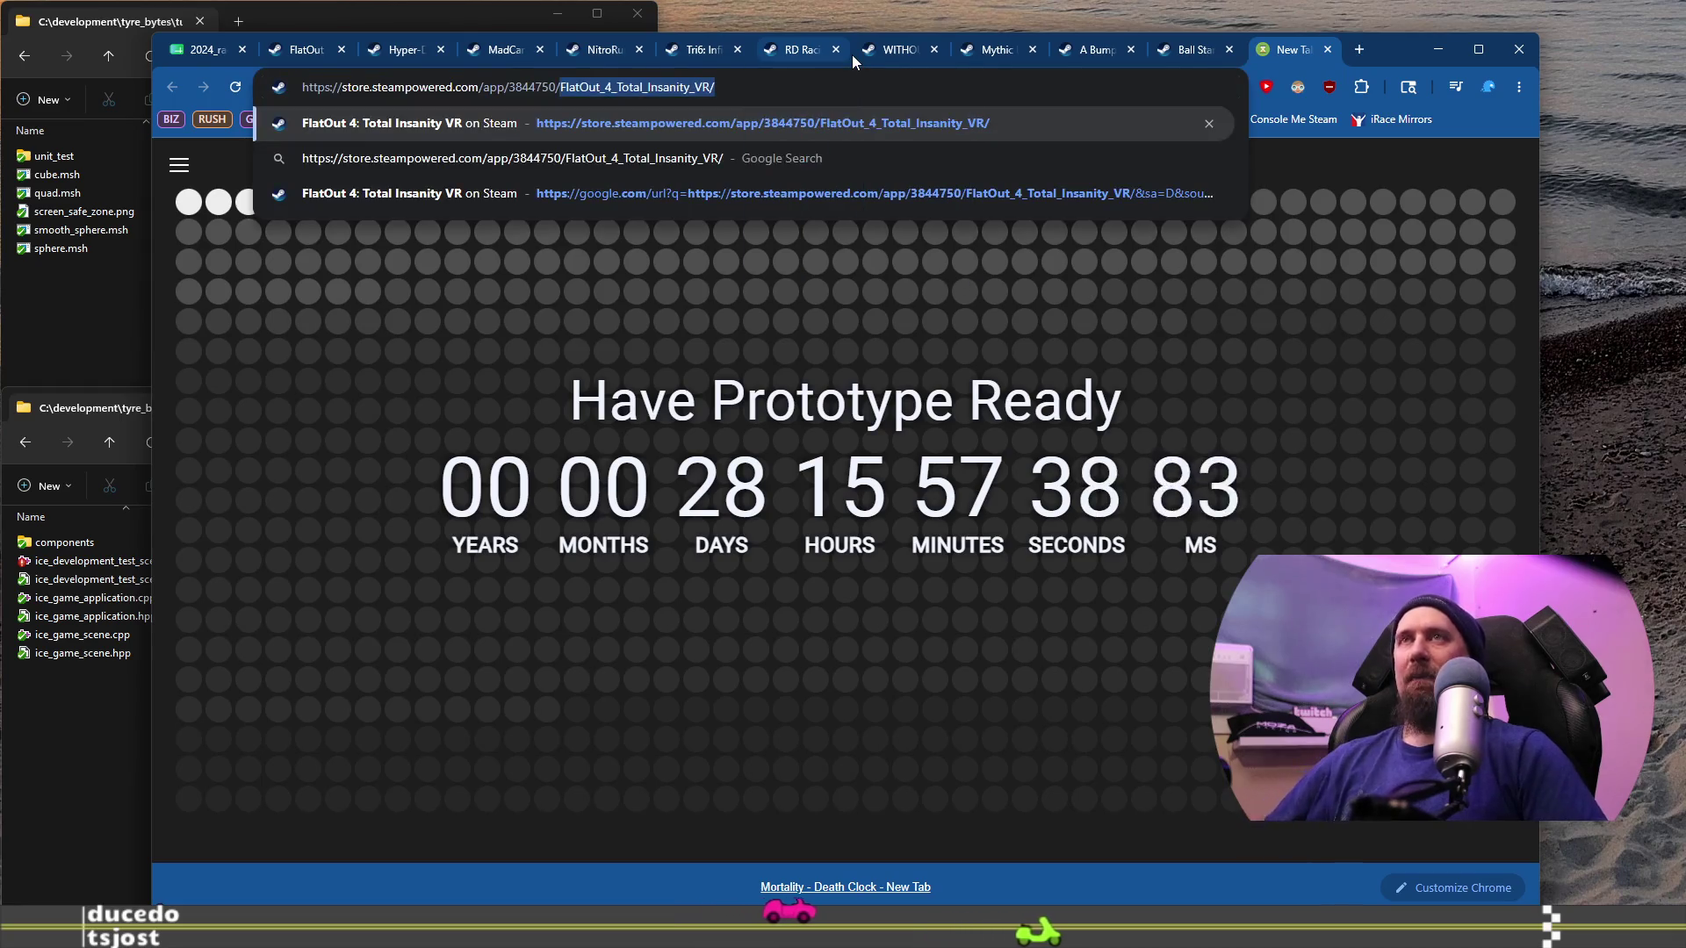
pyautogui.hotkey('shift', 'Home')
pyautogui.press('BackSpace')
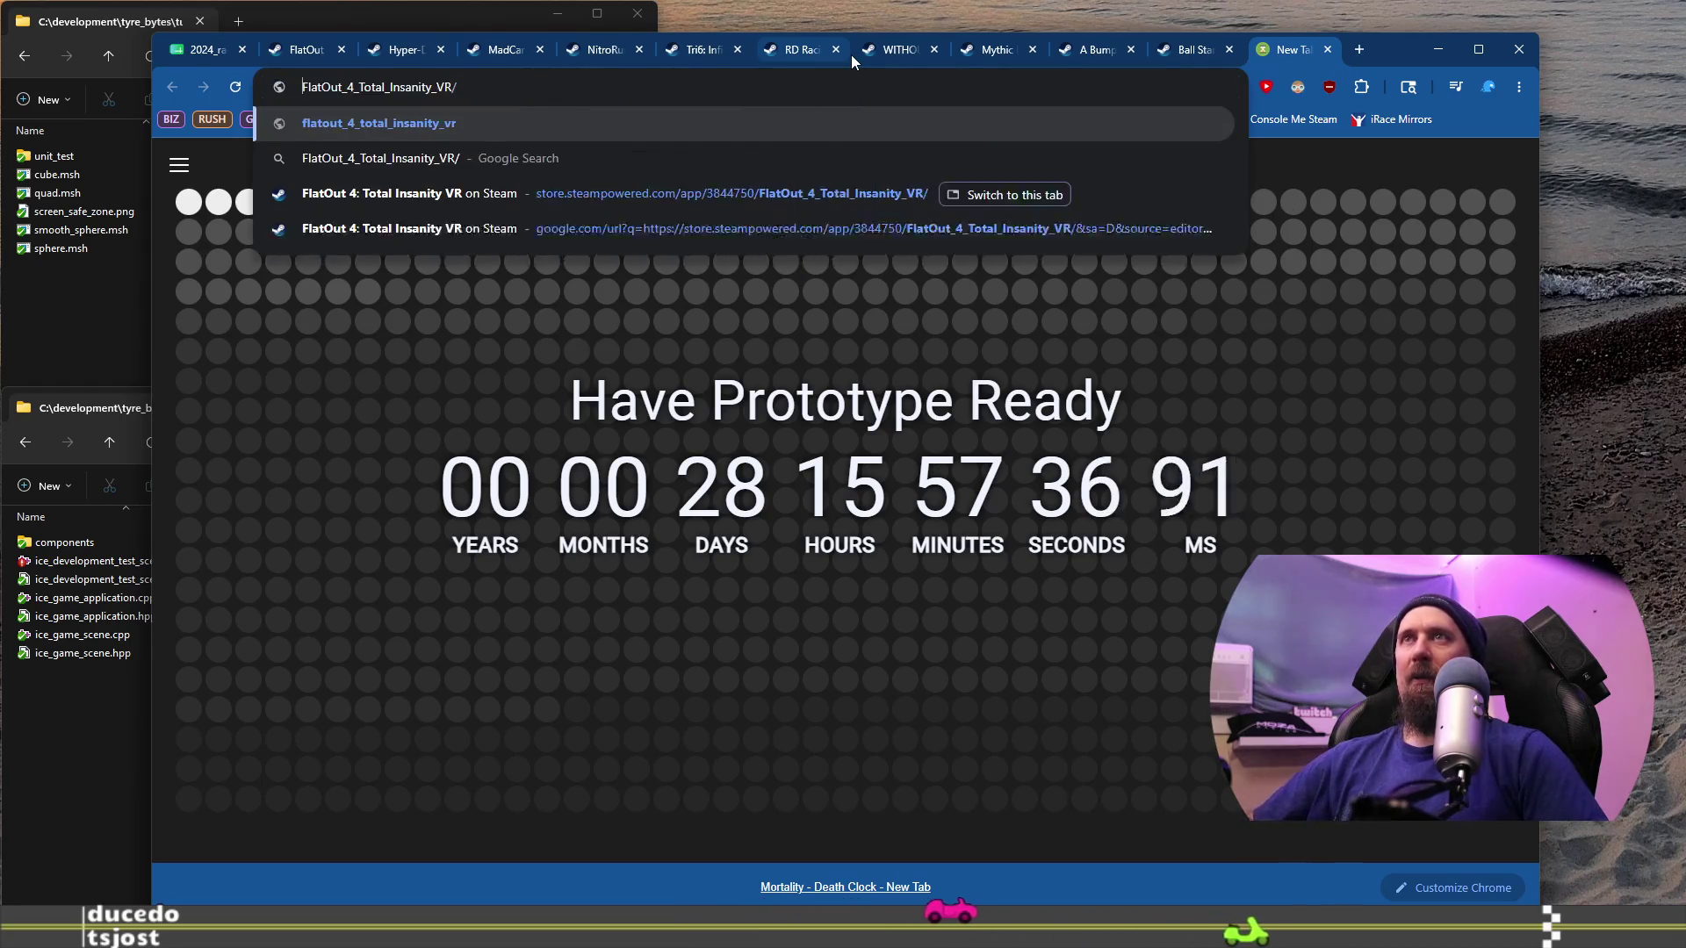
pyautogui.press('End')
pyautogui.press('BackSpace')
pyautogui.press('BackSpace')
pyautogui.press('BackSpace')
pyautogui.press('Return')
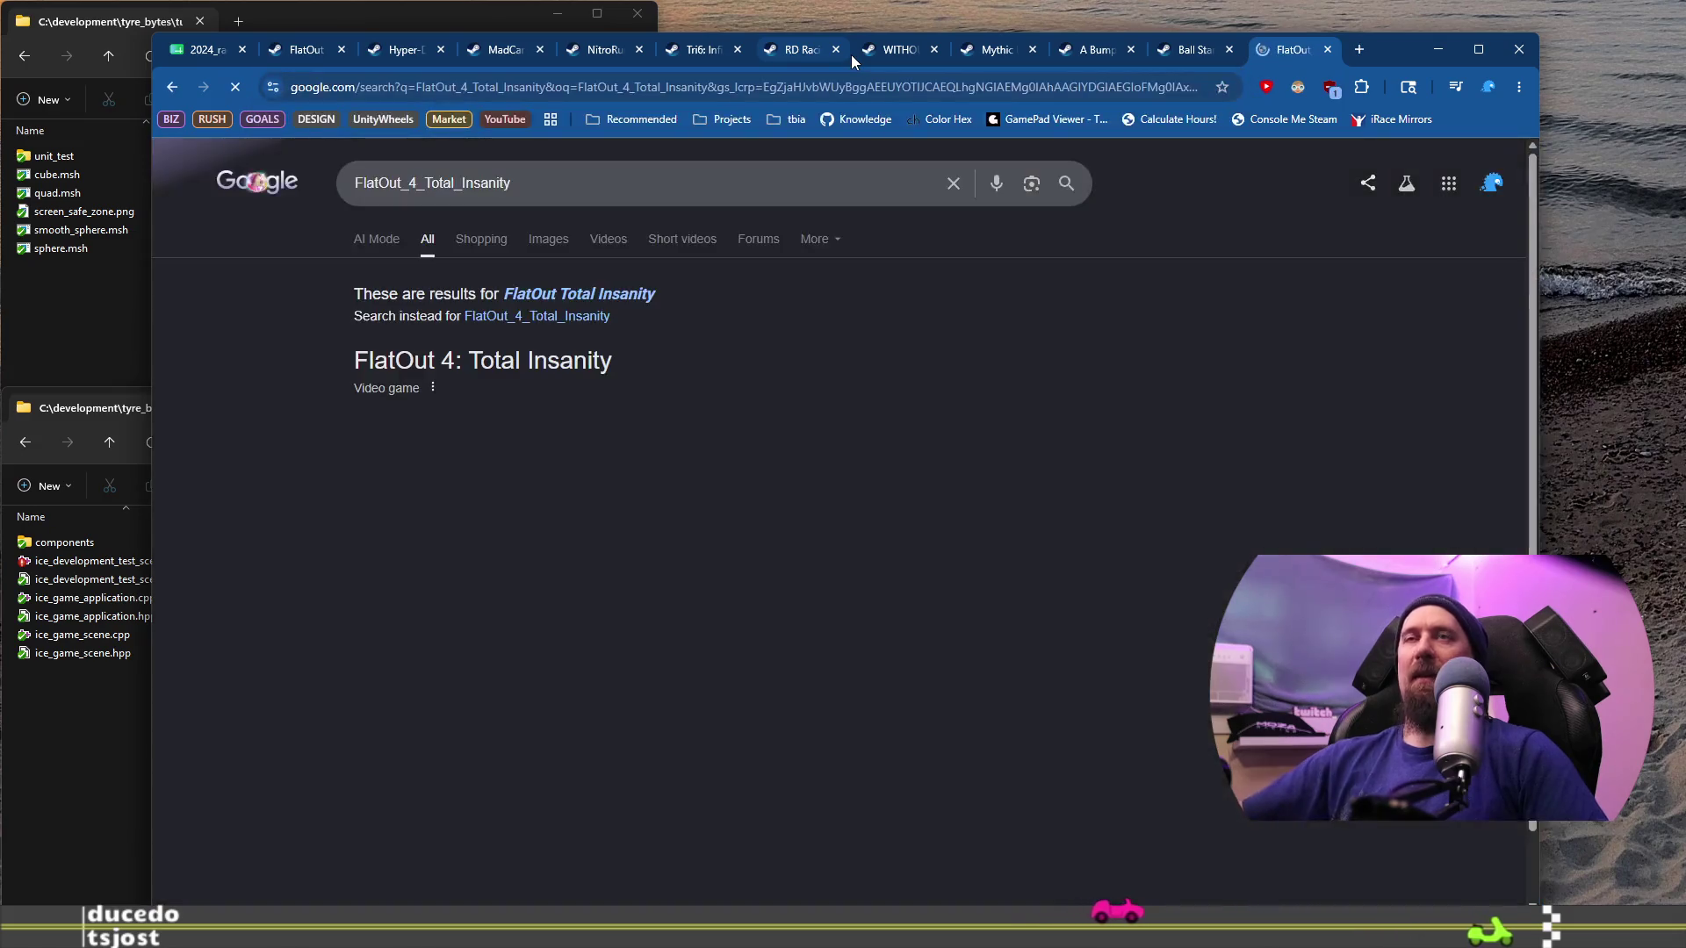
pyautogui.scroll(-3, 492, 564)
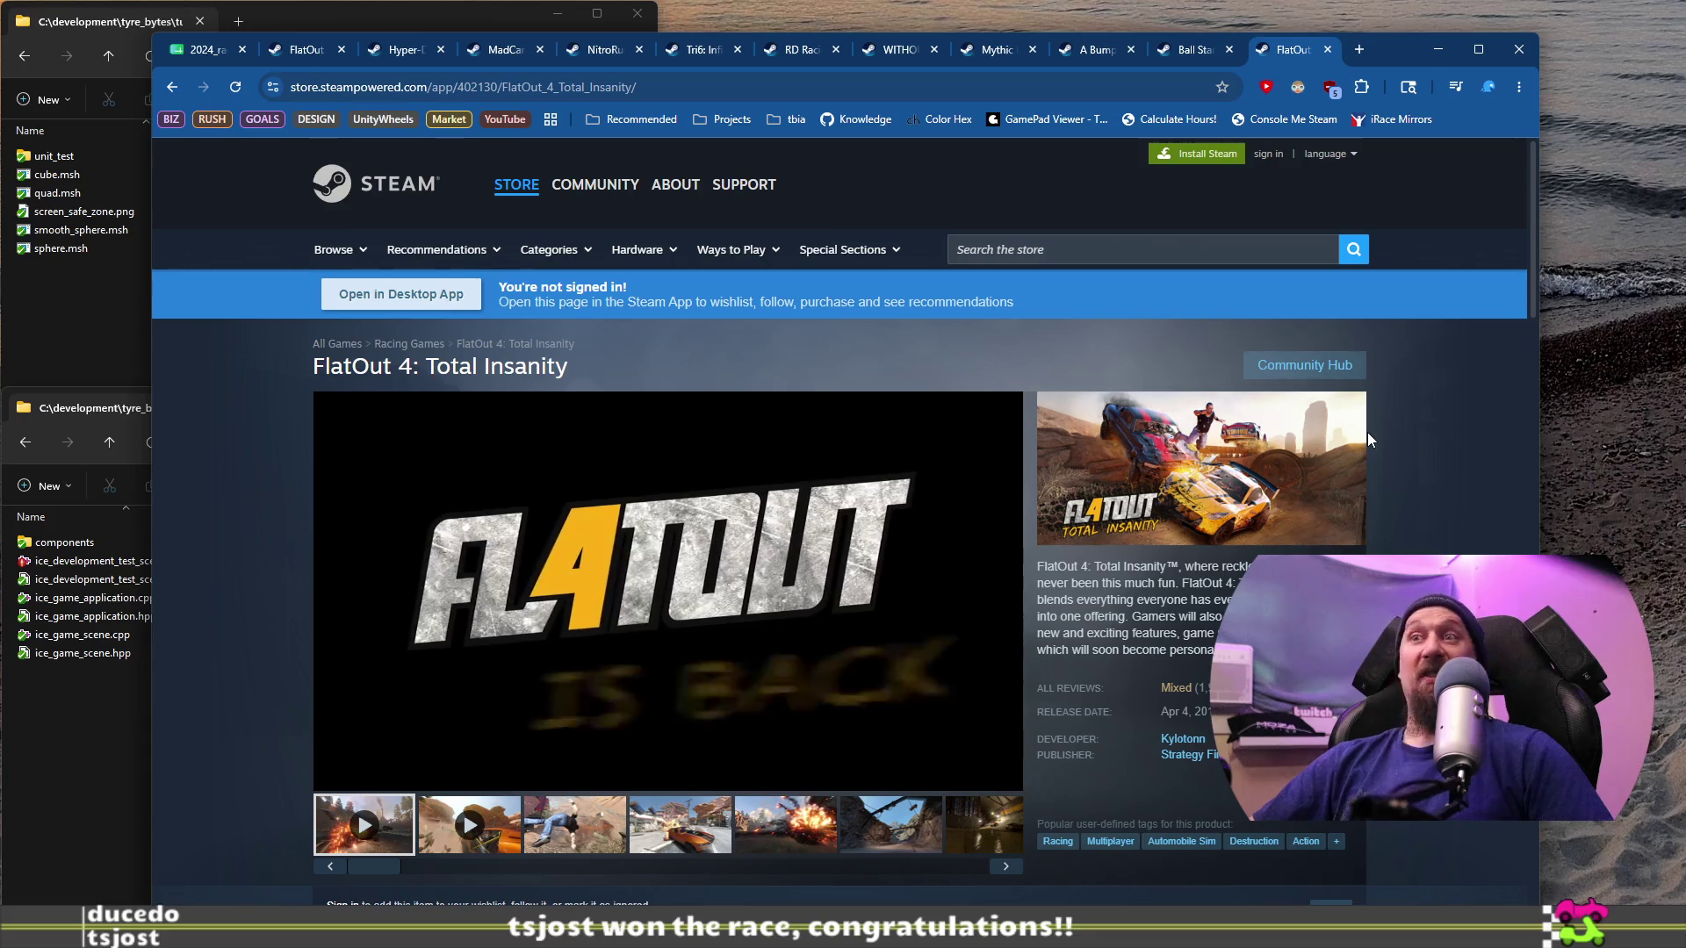
# Step: Pause the FlatOut 4: Total Insanity trailer, look over its $29.99 Mixed-rated page, and close it
pyautogui.click(913, 514)
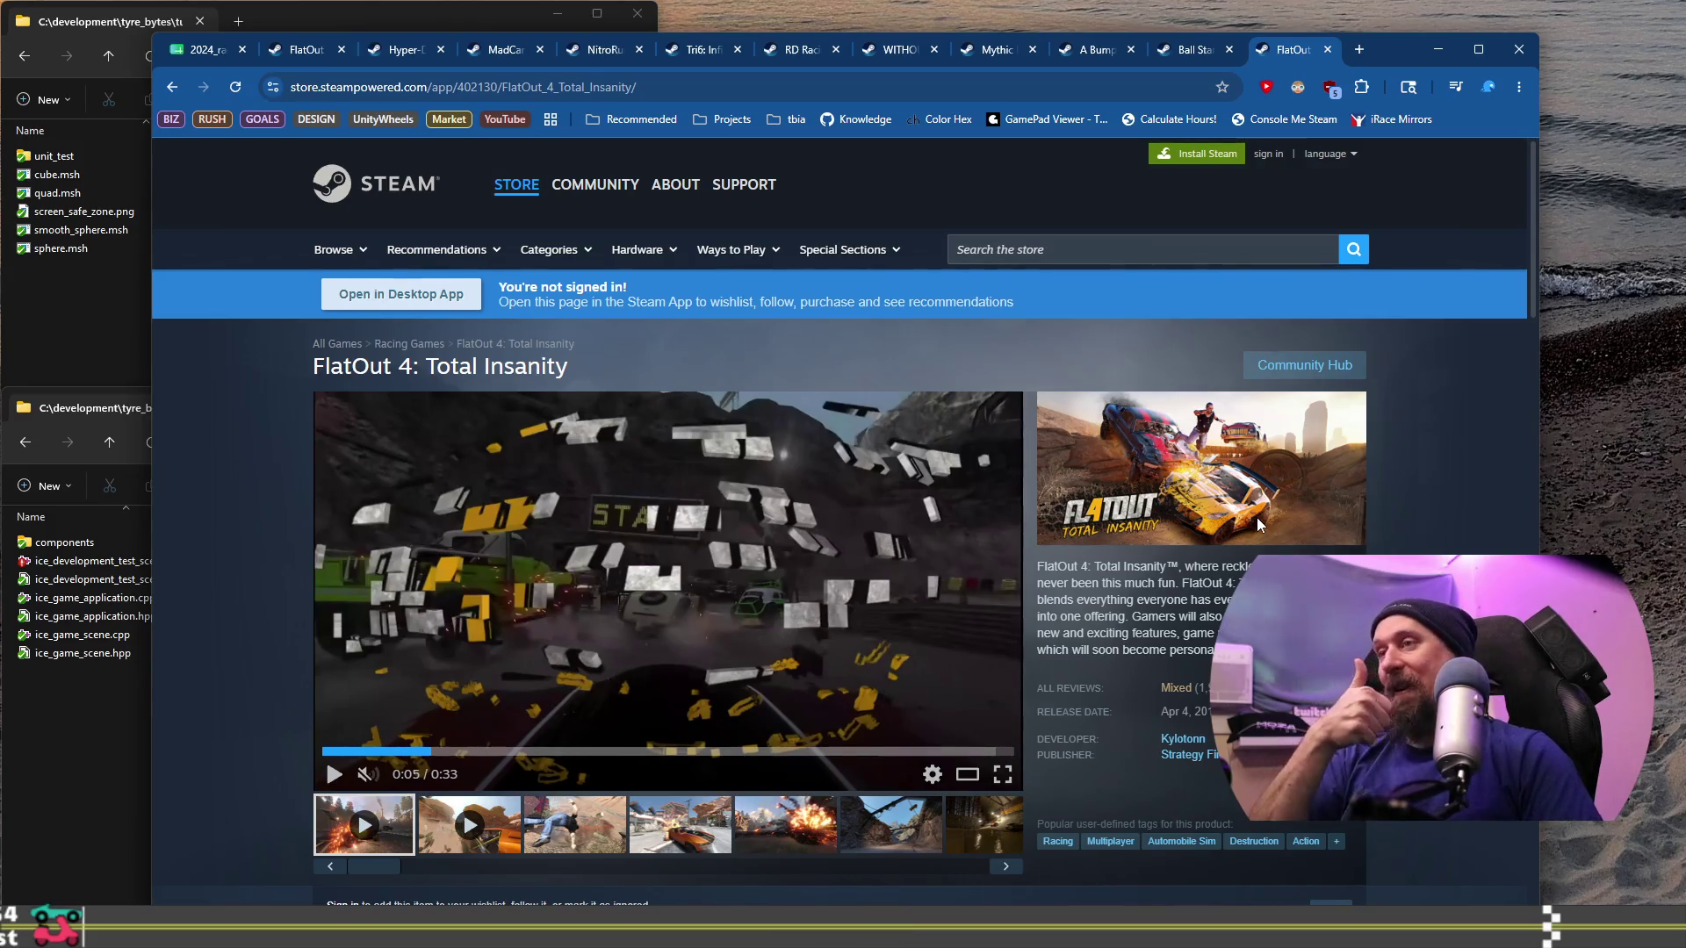
pyautogui.scroll(-2, 1152, 426)
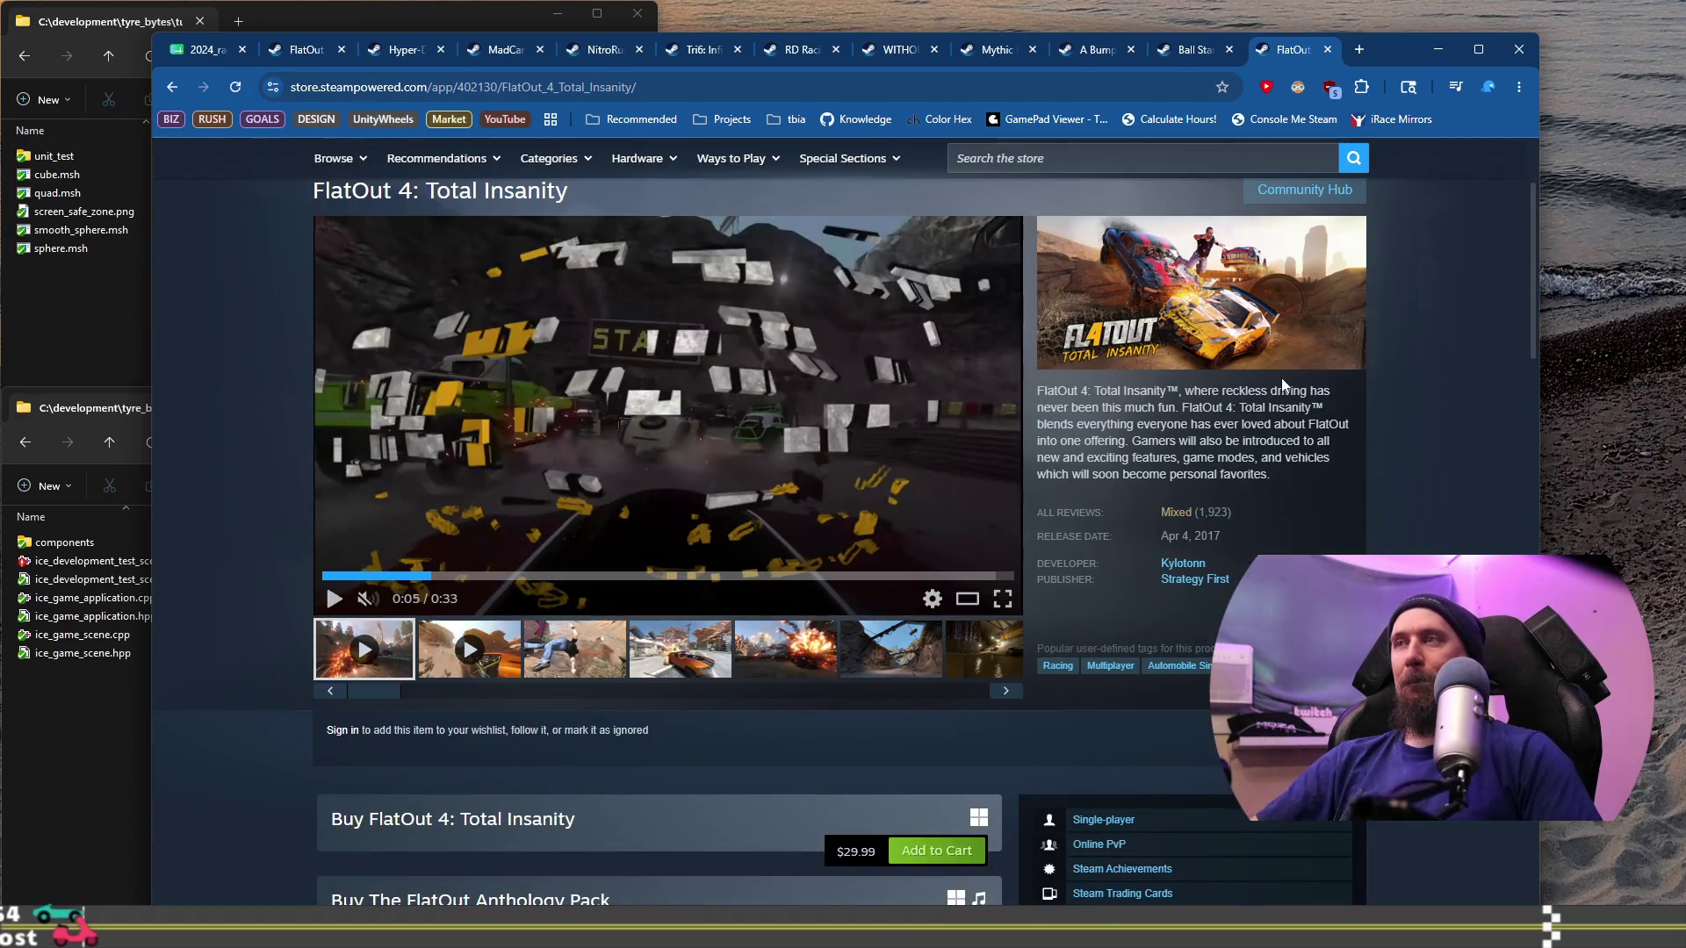
pyautogui.scroll(-2, 1282, 384)
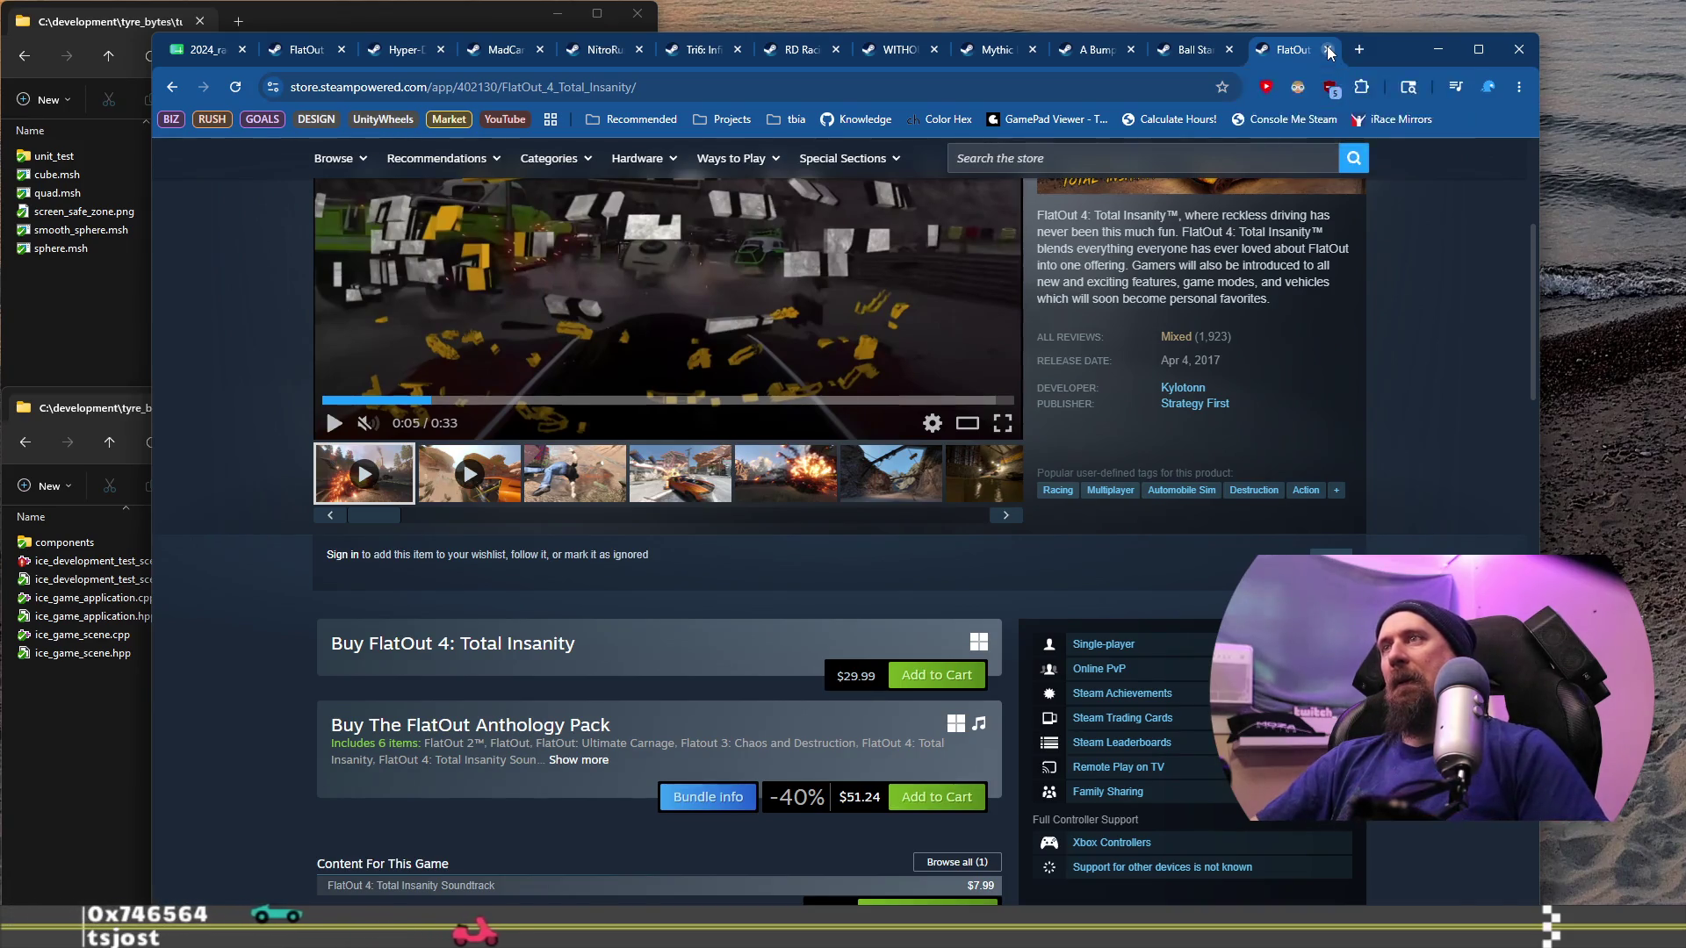
pyautogui.click(1327, 50)
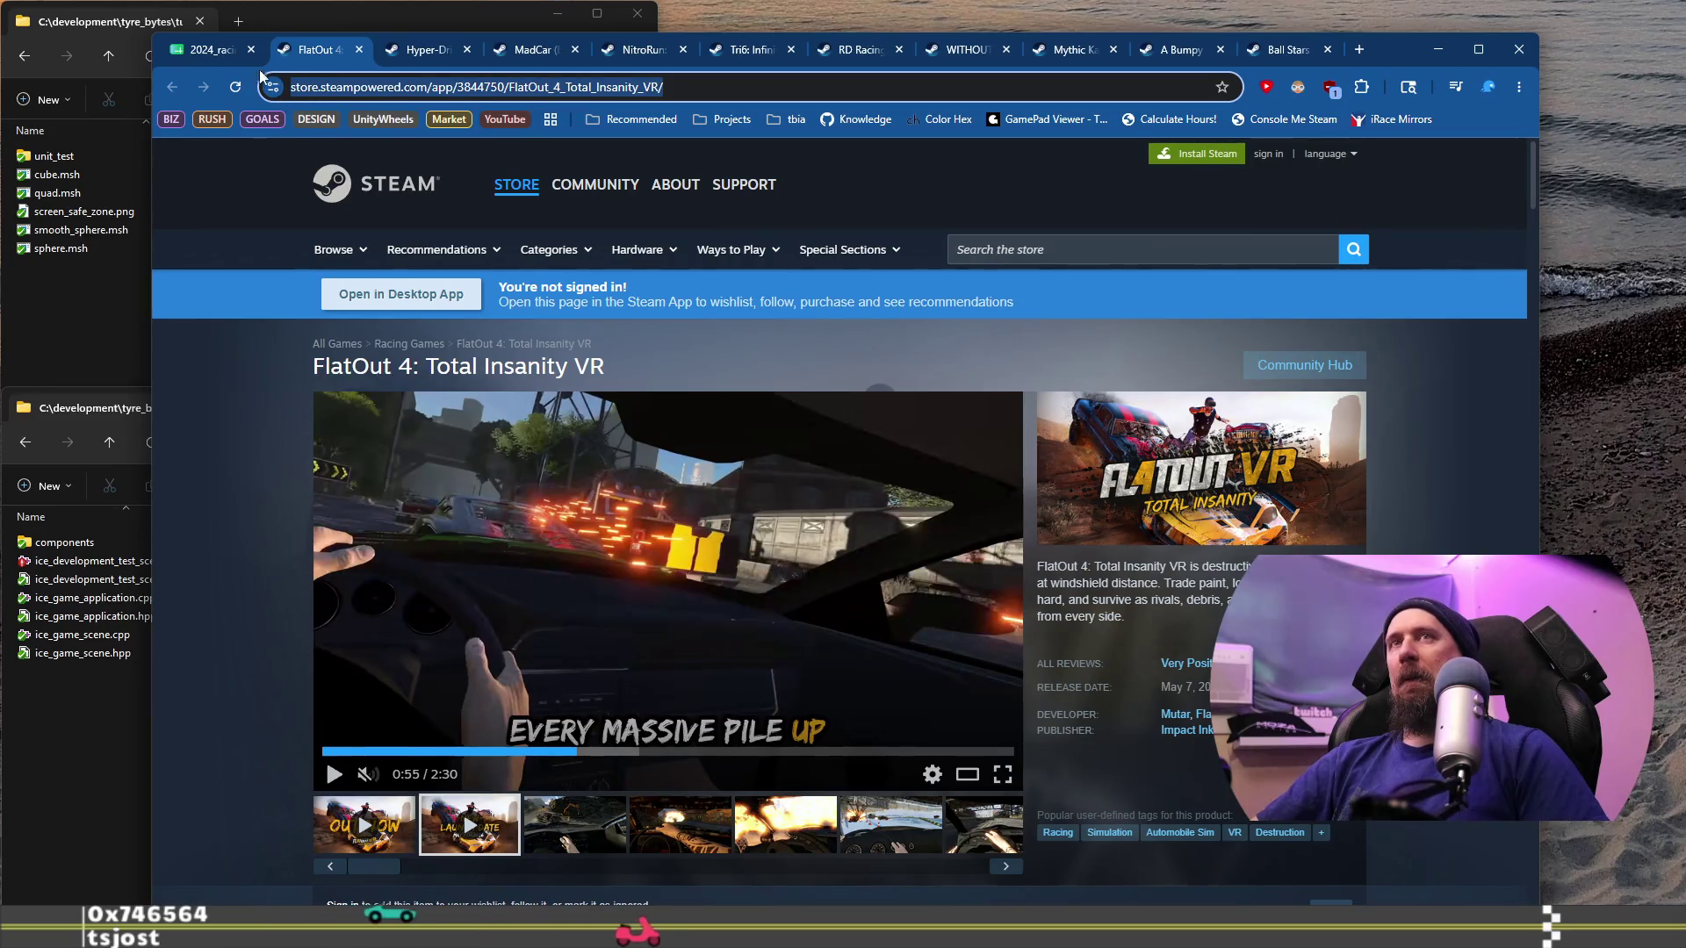
# Step: Close the FlatOut 4 VR store page and go back to the racing games spreadsheet
pyautogui.click(359, 51)
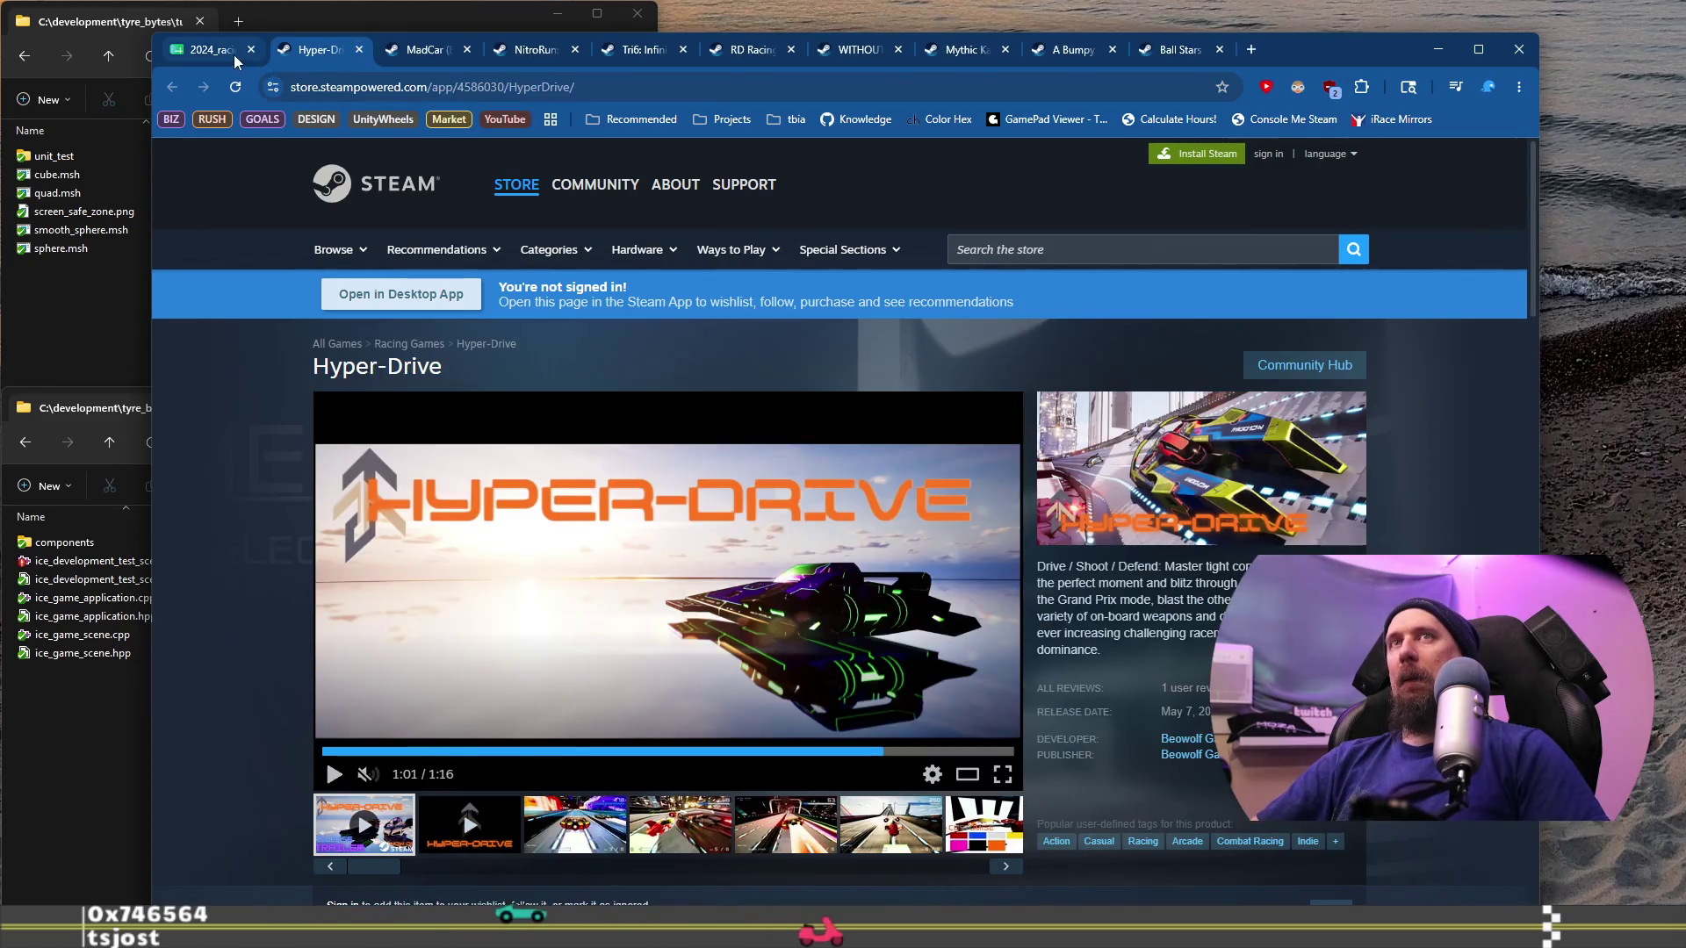
pyautogui.click(234, 52)
pyautogui.click(303, 586)
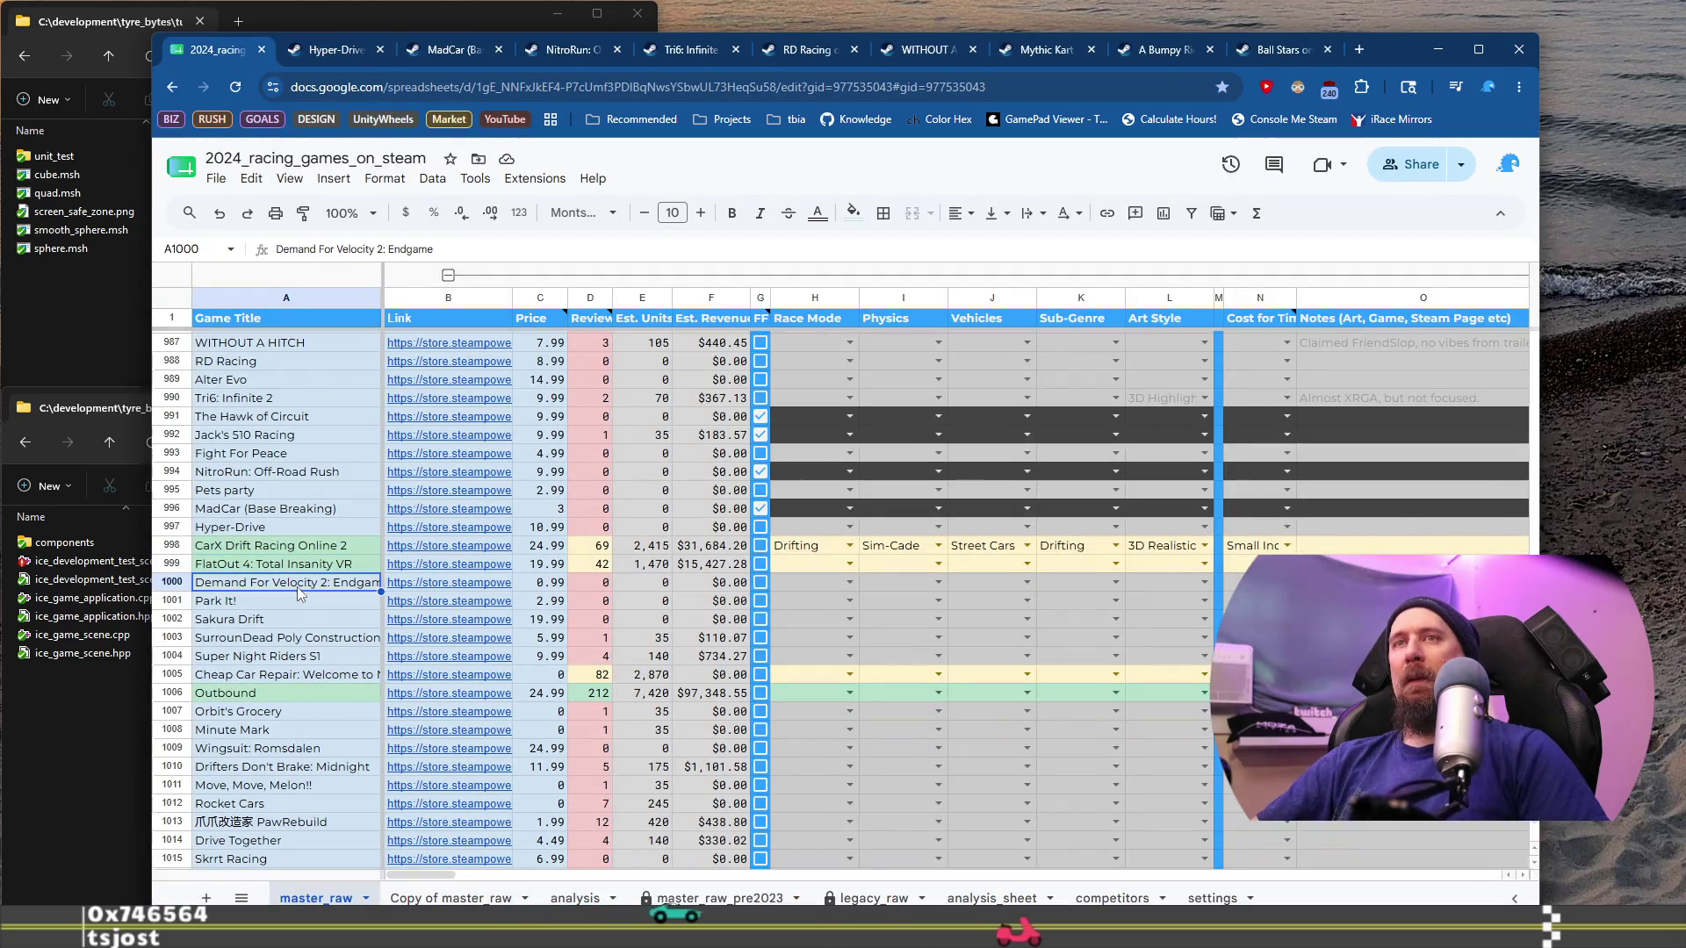
# Step: Enter 'Re-release as VR only or prior' in FlatOut 4 VR's Notes cell O999
pyautogui.click(1317, 564)
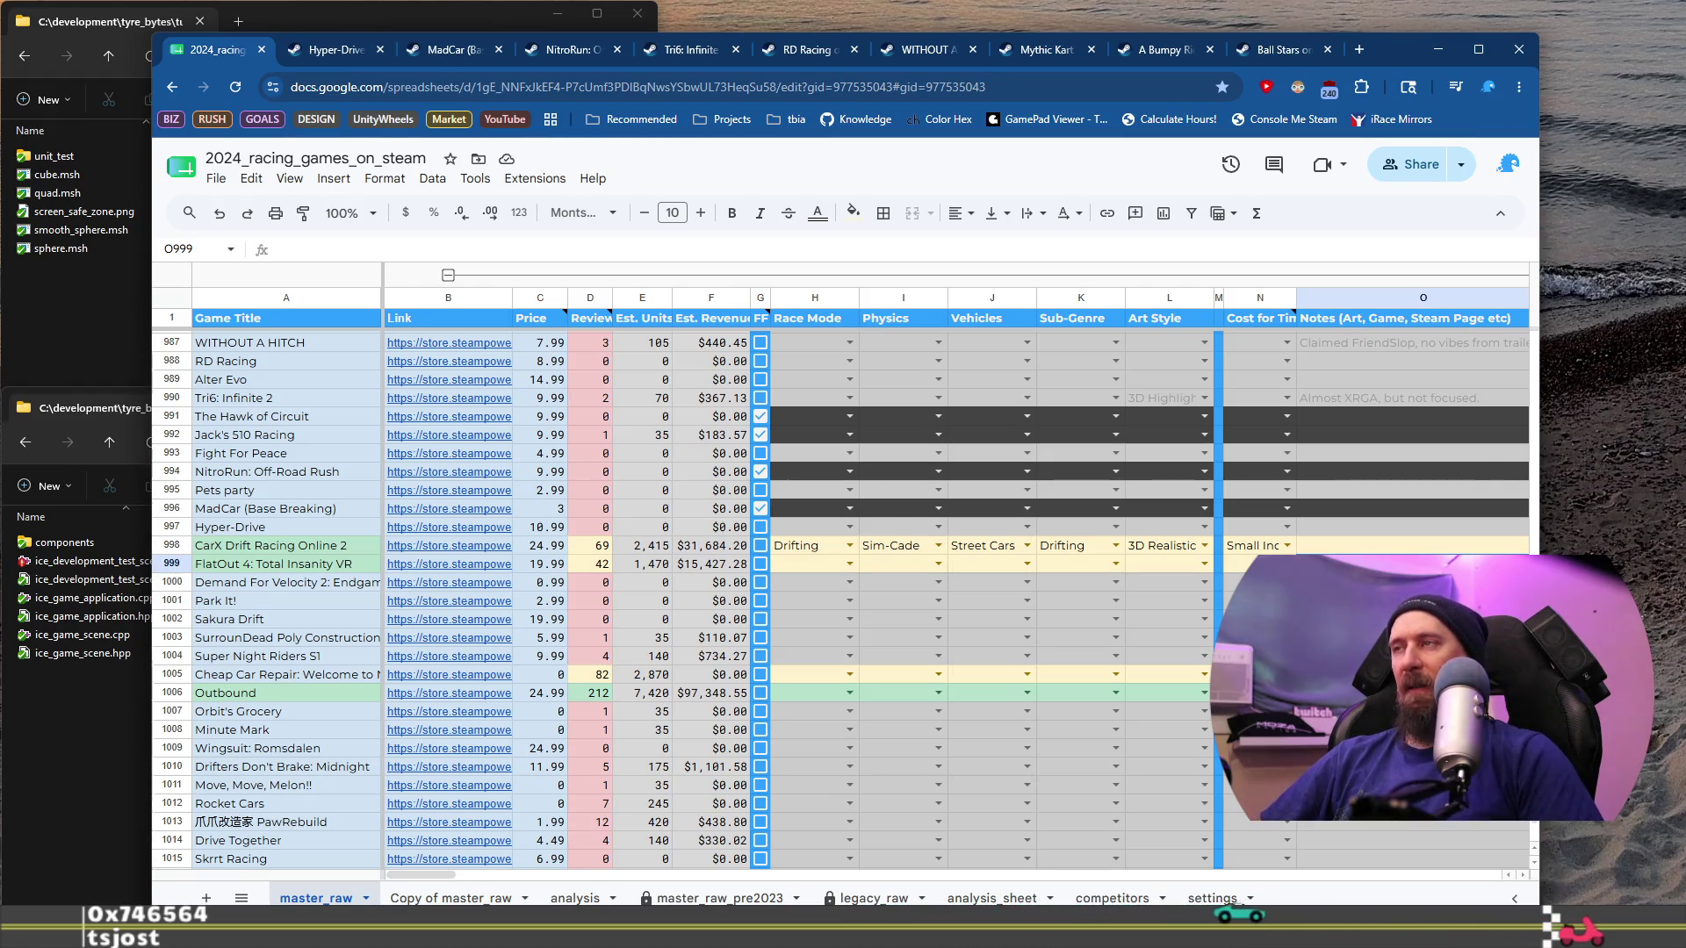
pyautogui.write('R')
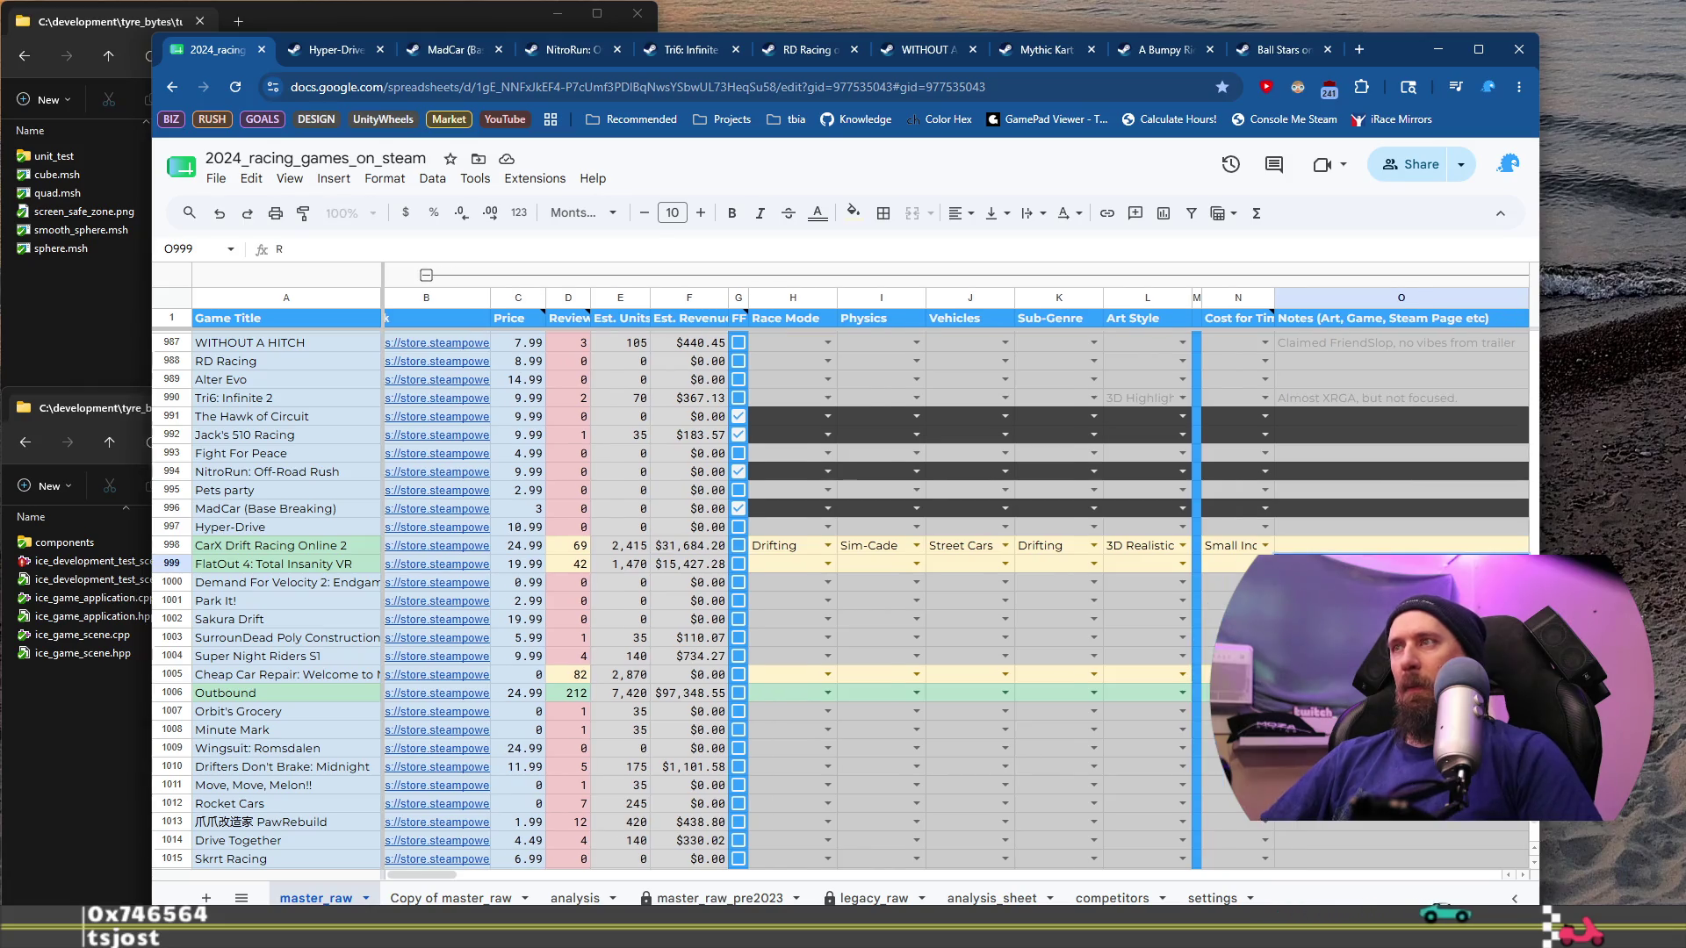
pyautogui.press('BackSpace')
pyautogui.press('BackSpace')
pyautogui.write('-release as')
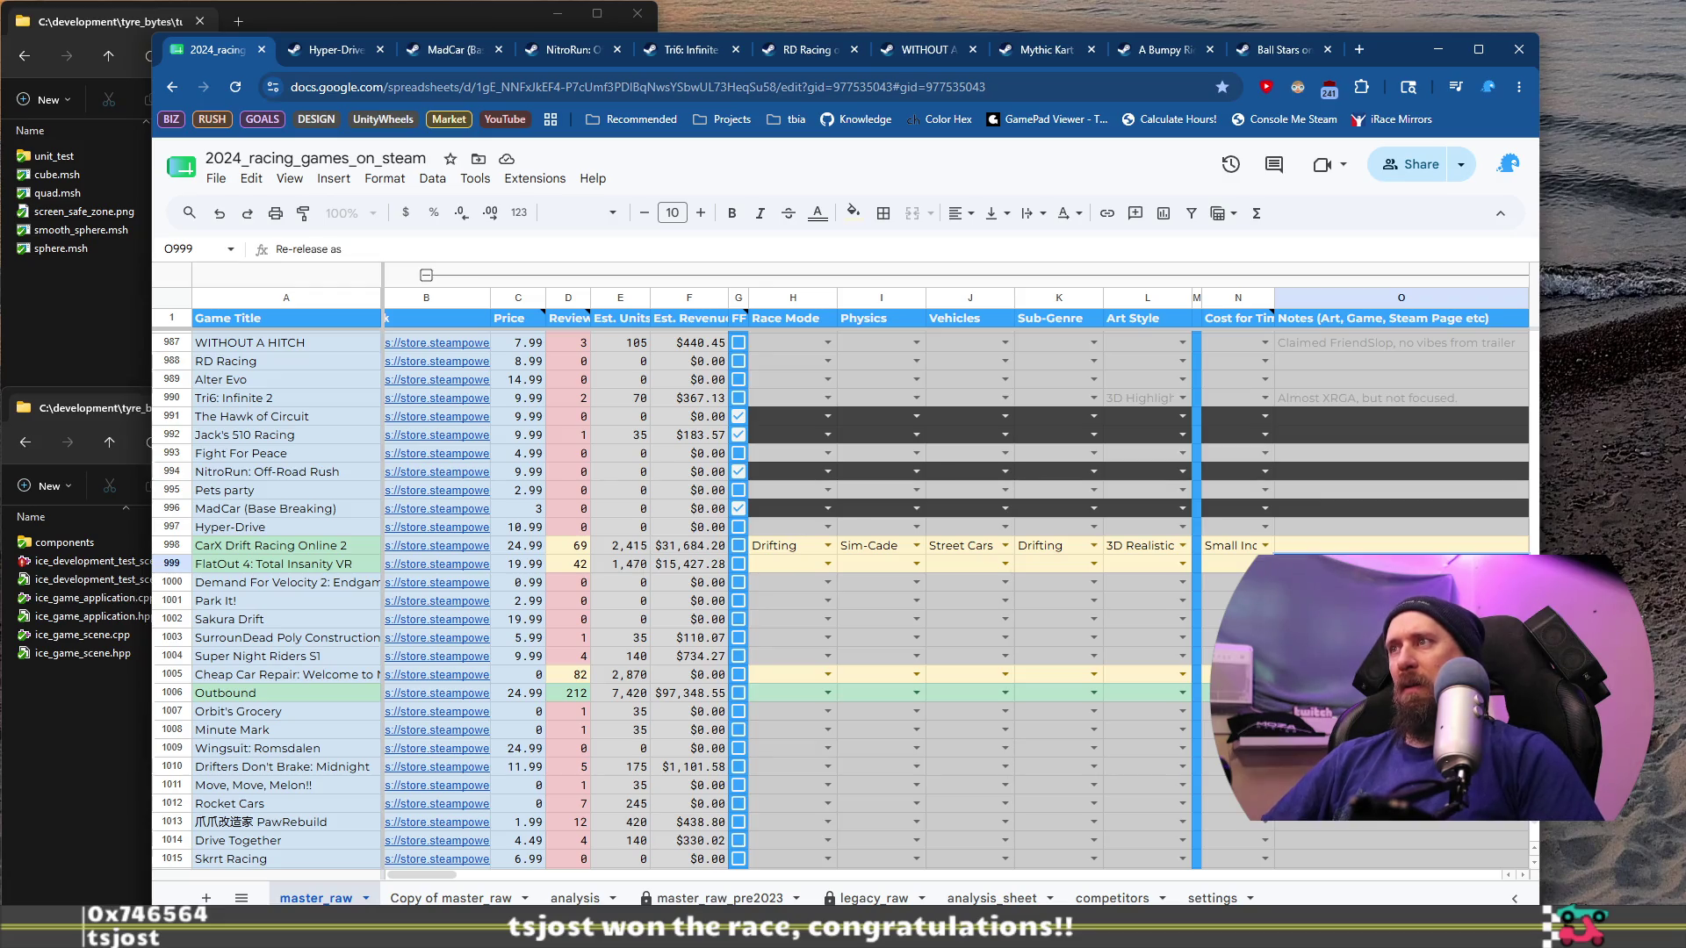
pyautogui.write(' VR only or prior title.')
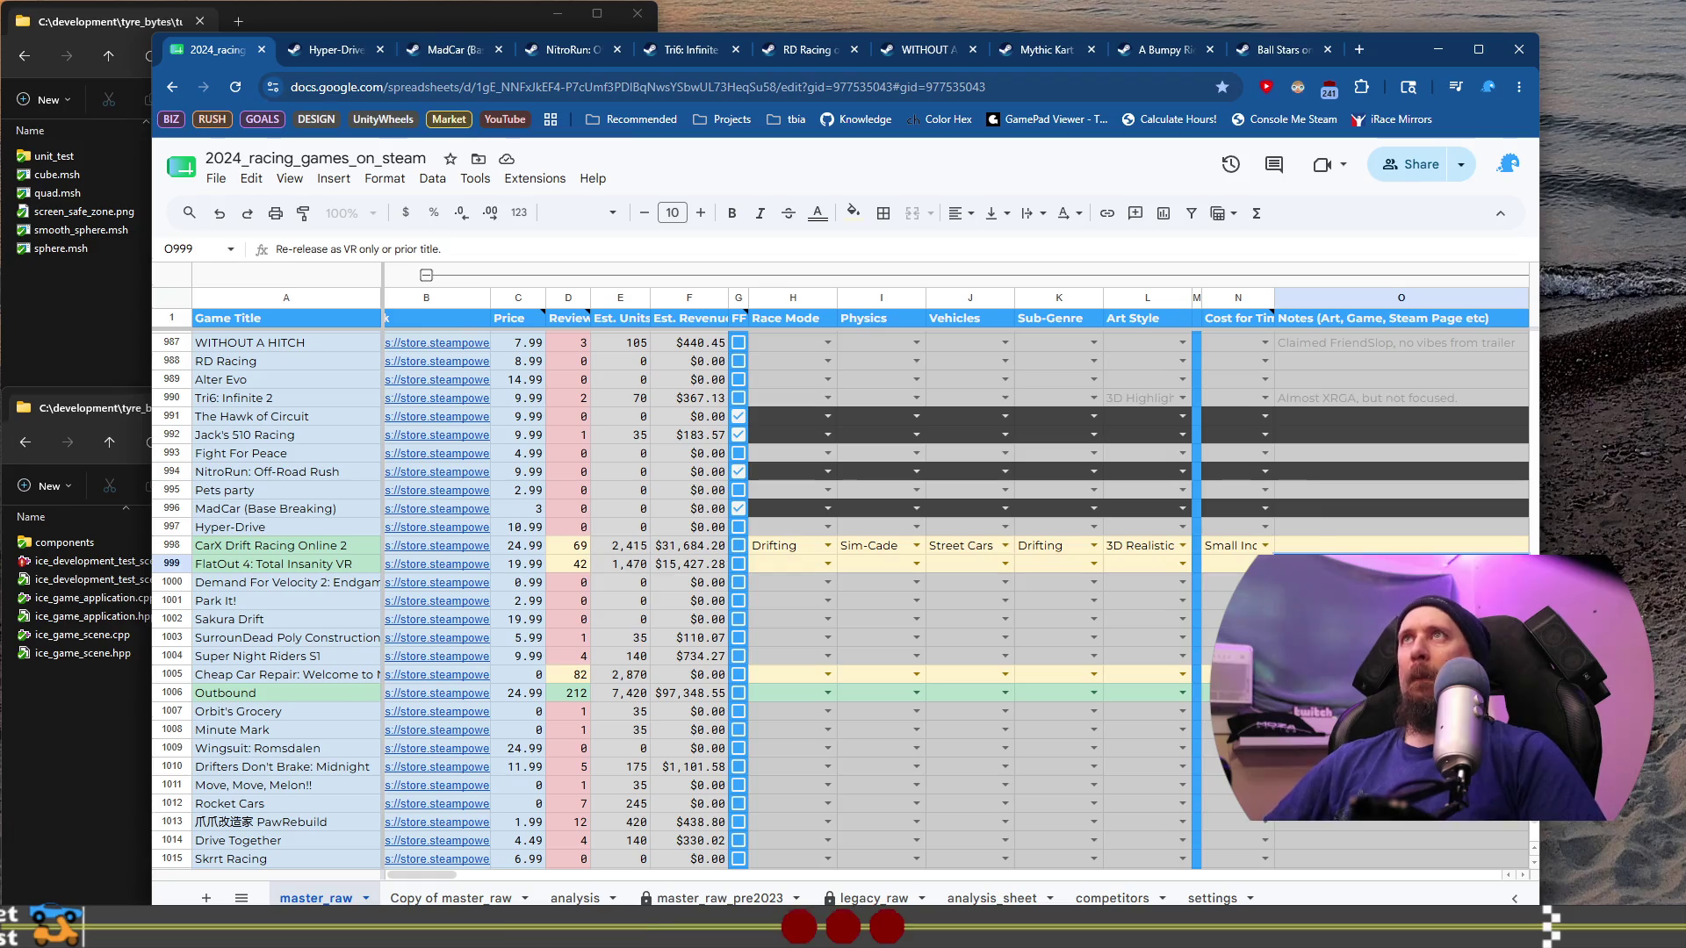
pyautogui.press('Return')
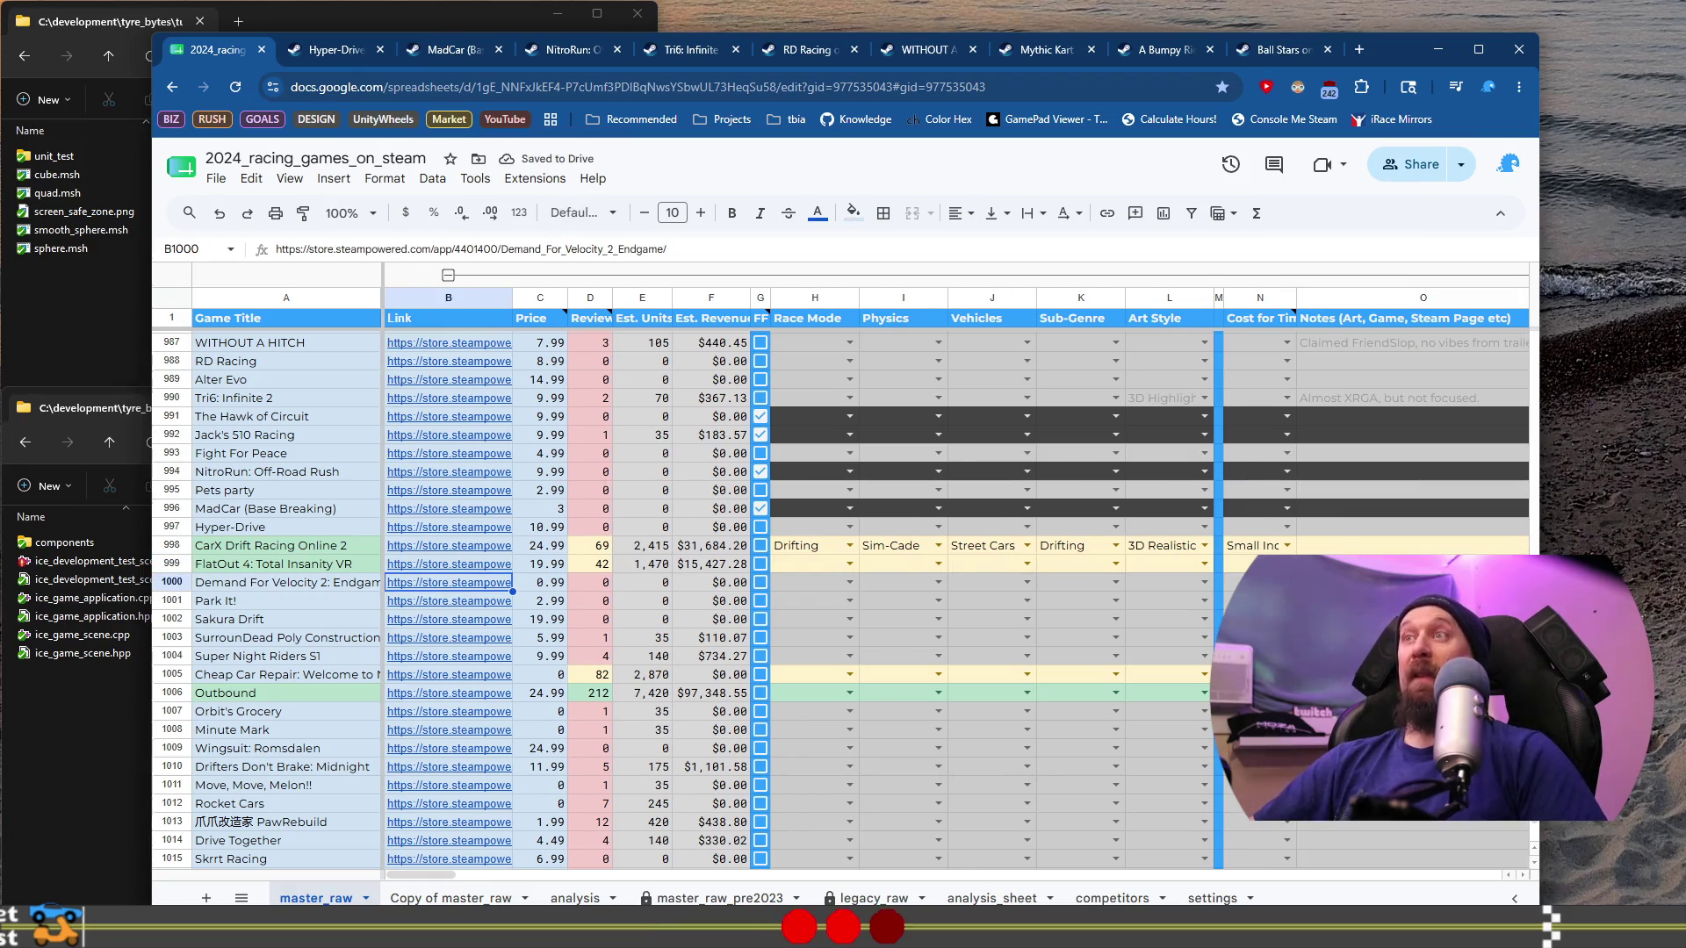
pyautogui.click(294, 586)
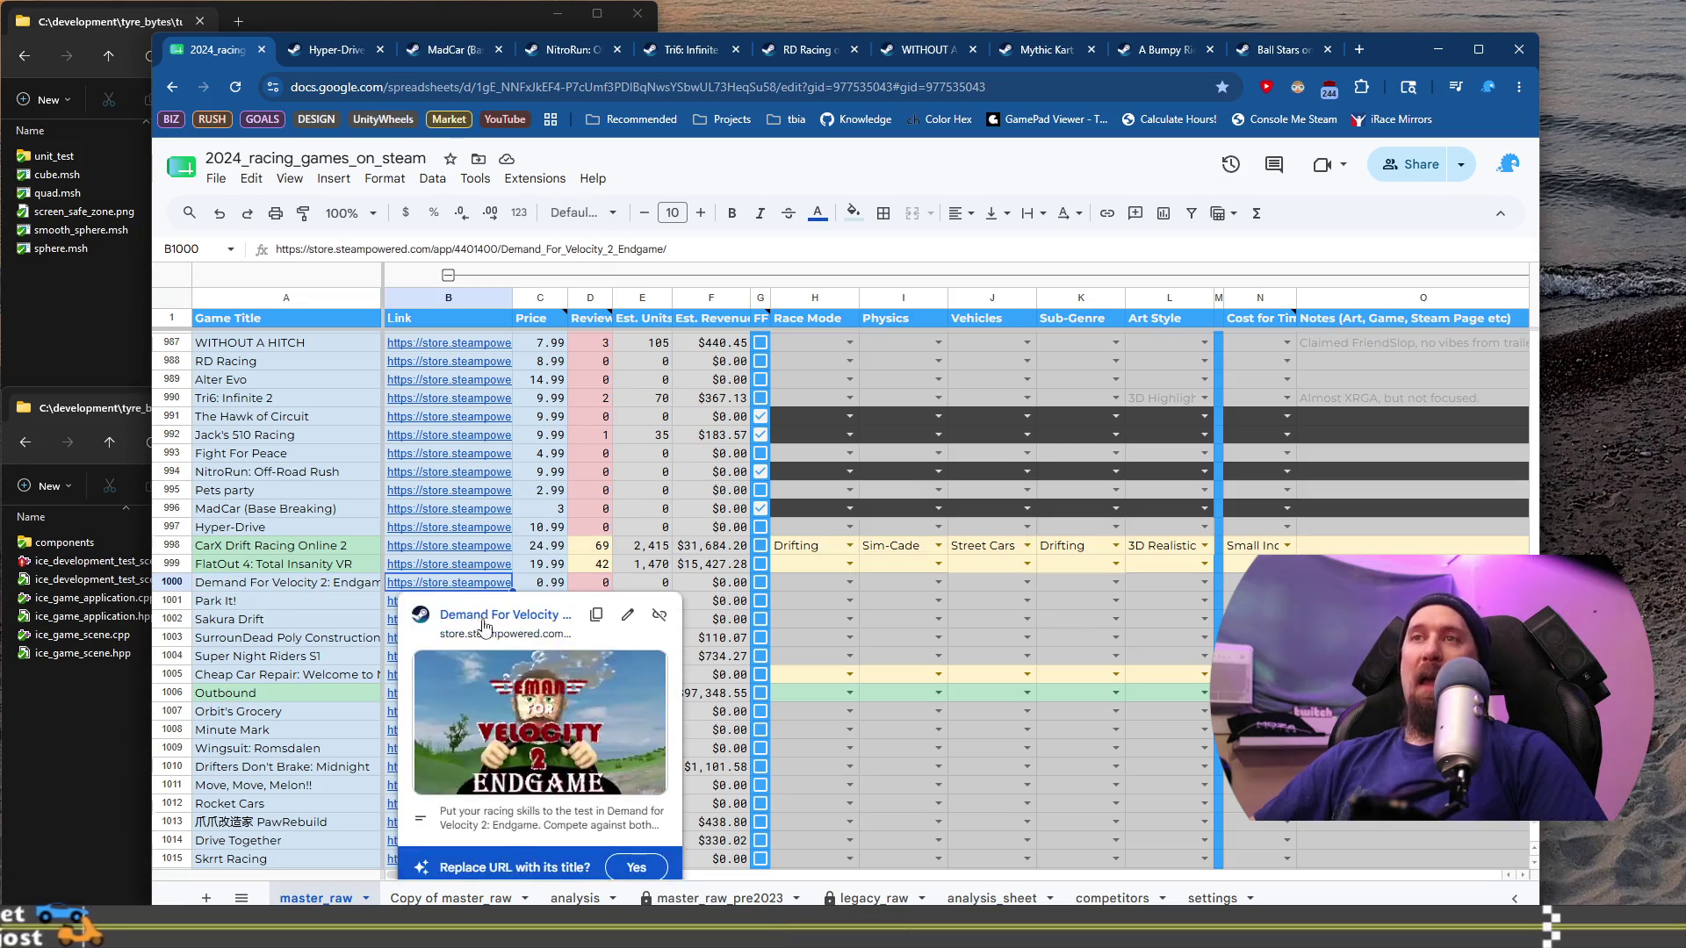
pyautogui.click(484, 617)
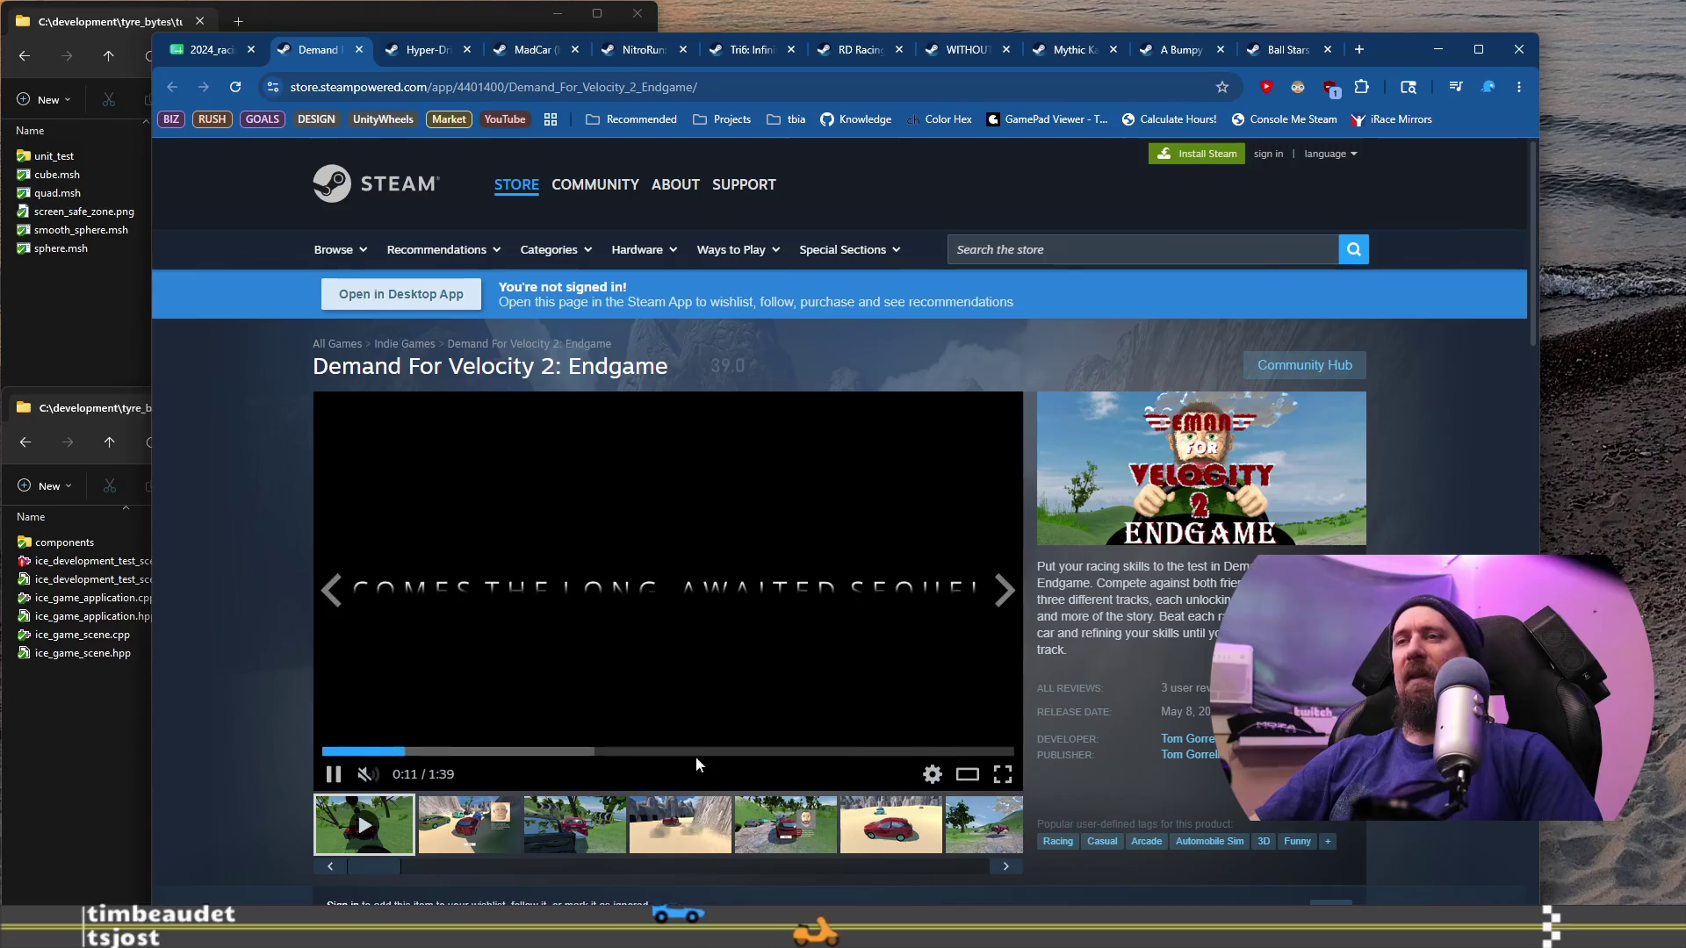
pyautogui.click(680, 824)
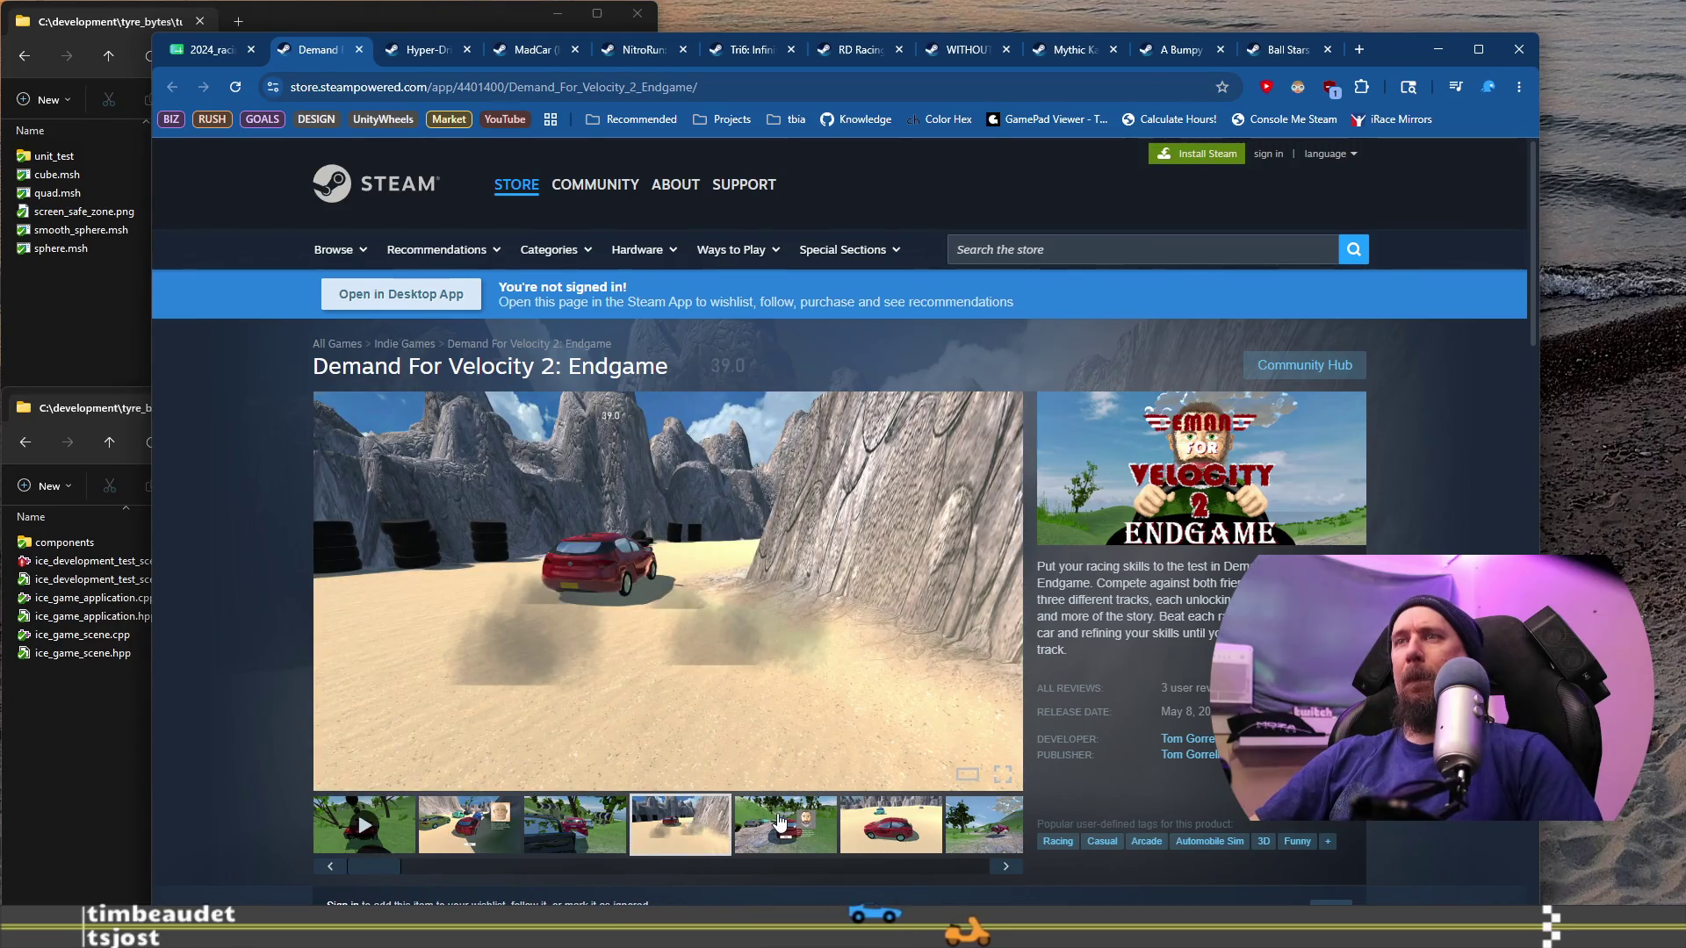
pyautogui.click(780, 820)
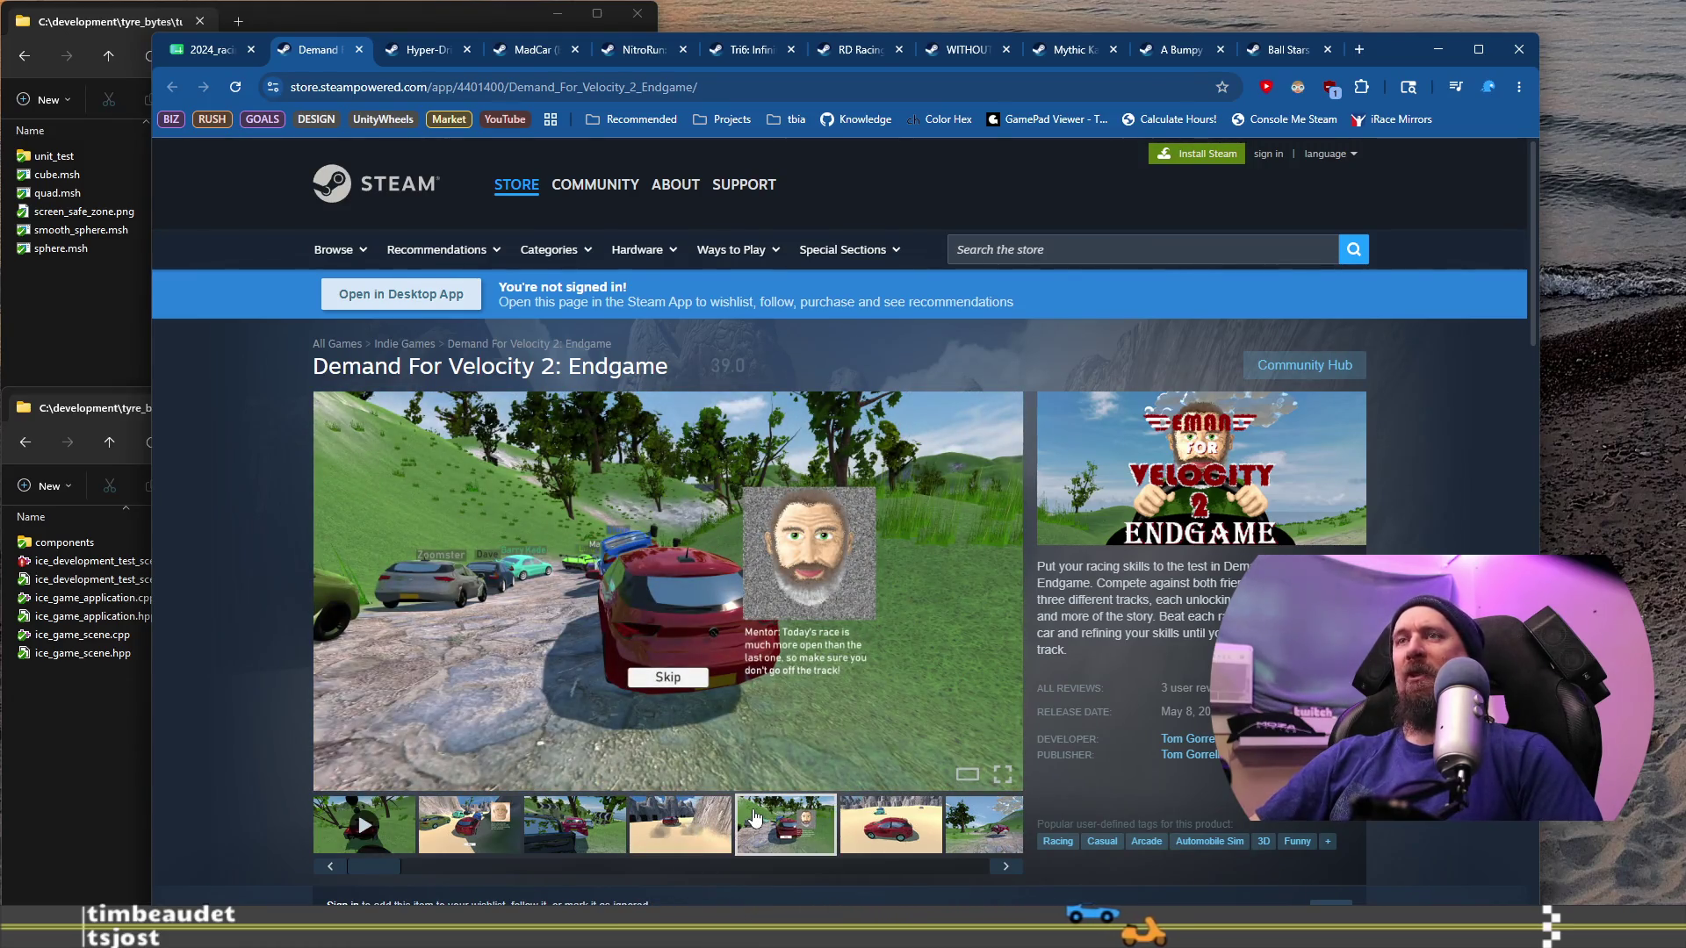
pyautogui.click(888, 836)
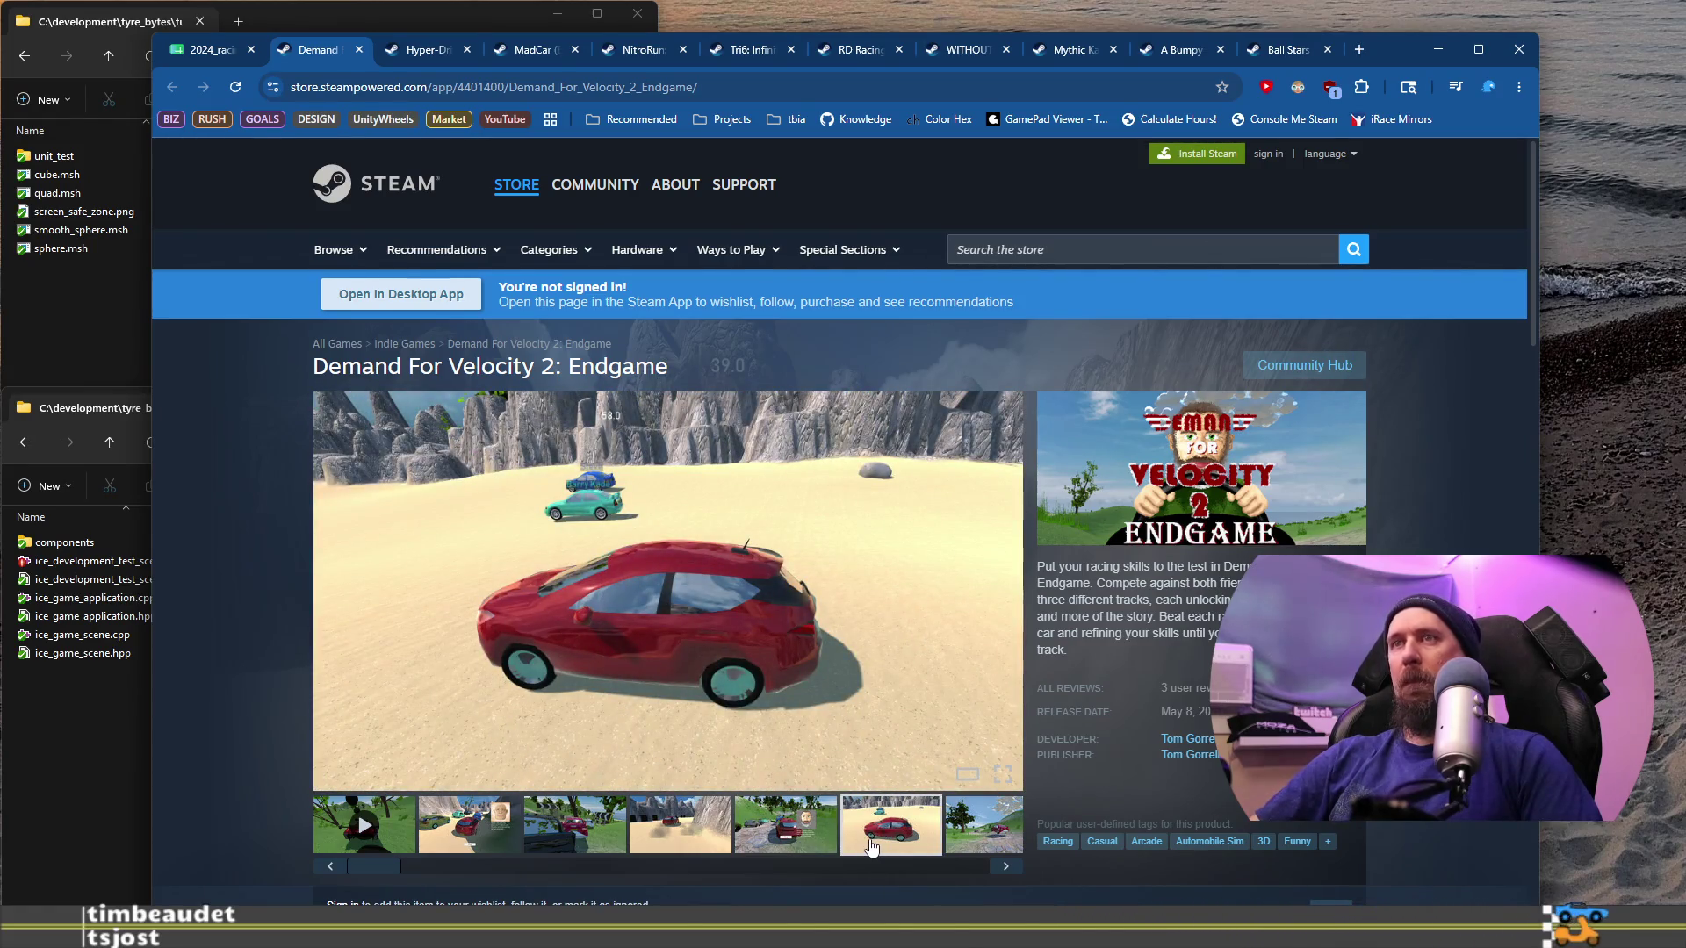
pyautogui.click(600, 827)
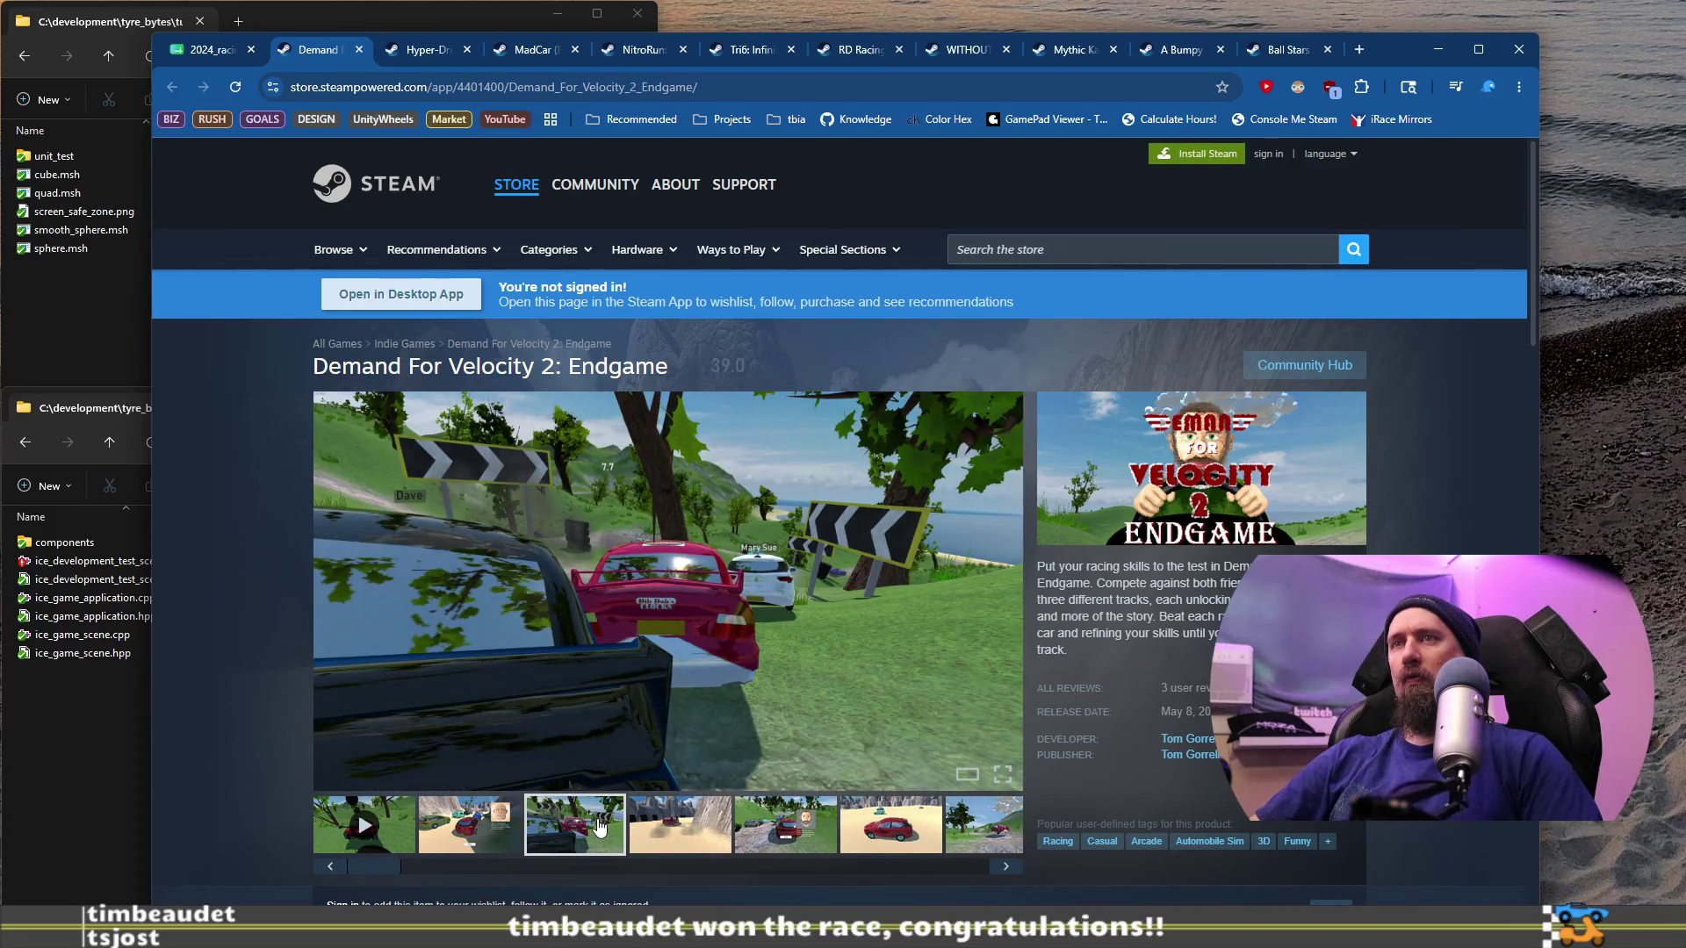
pyautogui.click(959, 827)
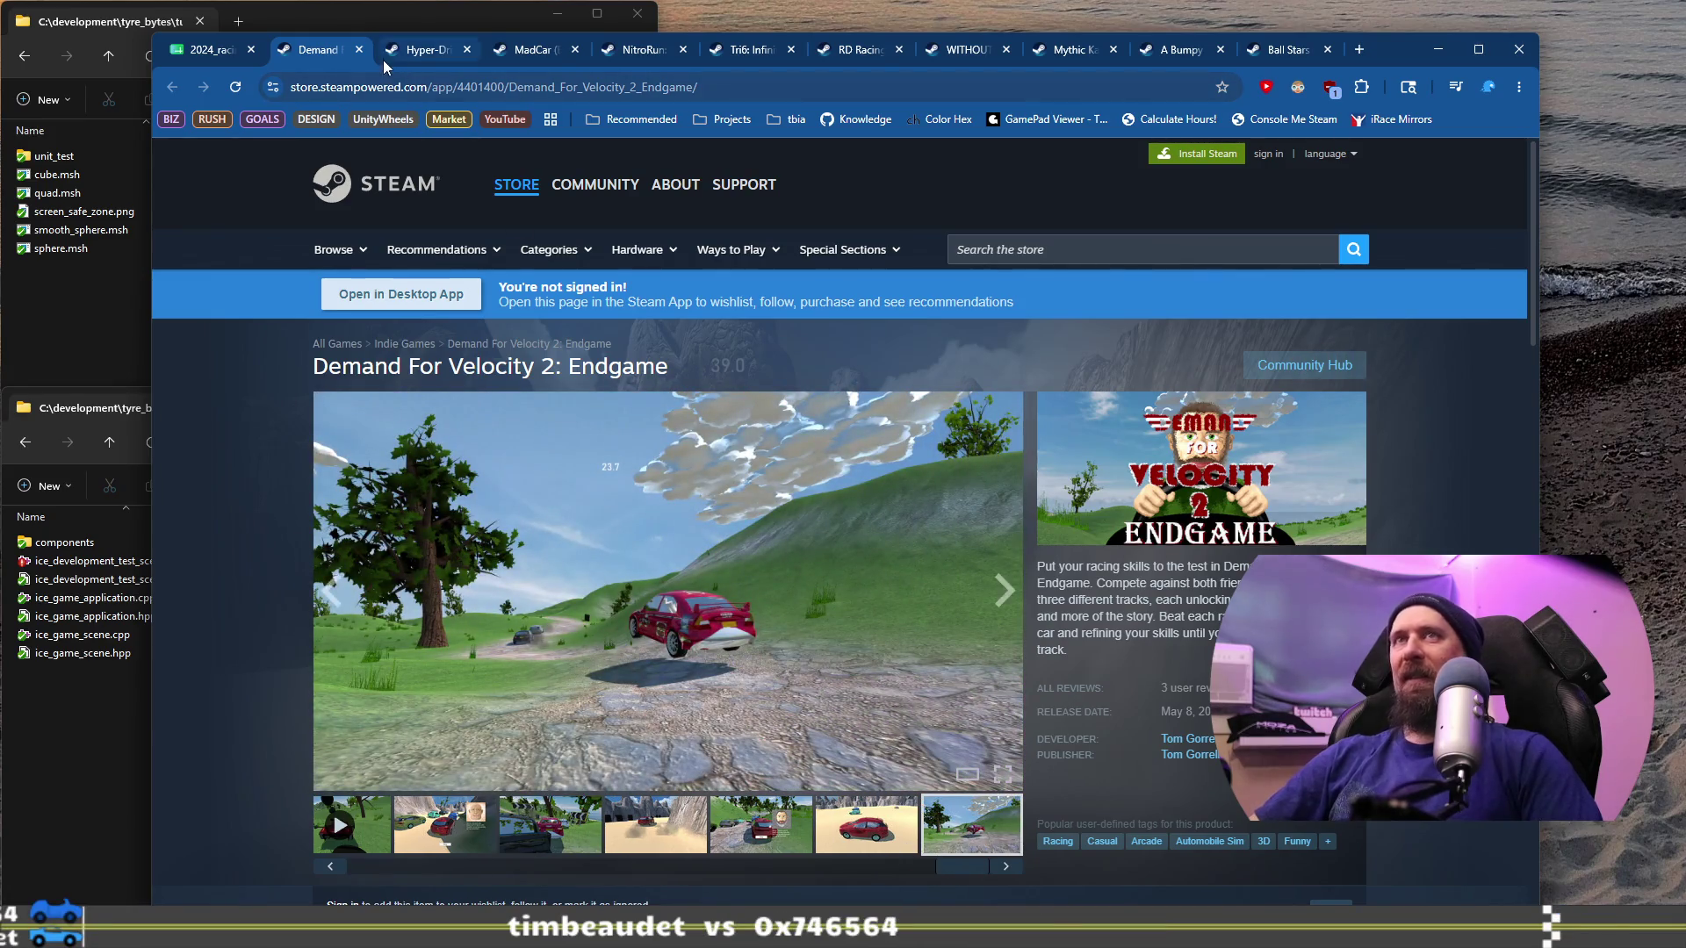
pyautogui.click(359, 49)
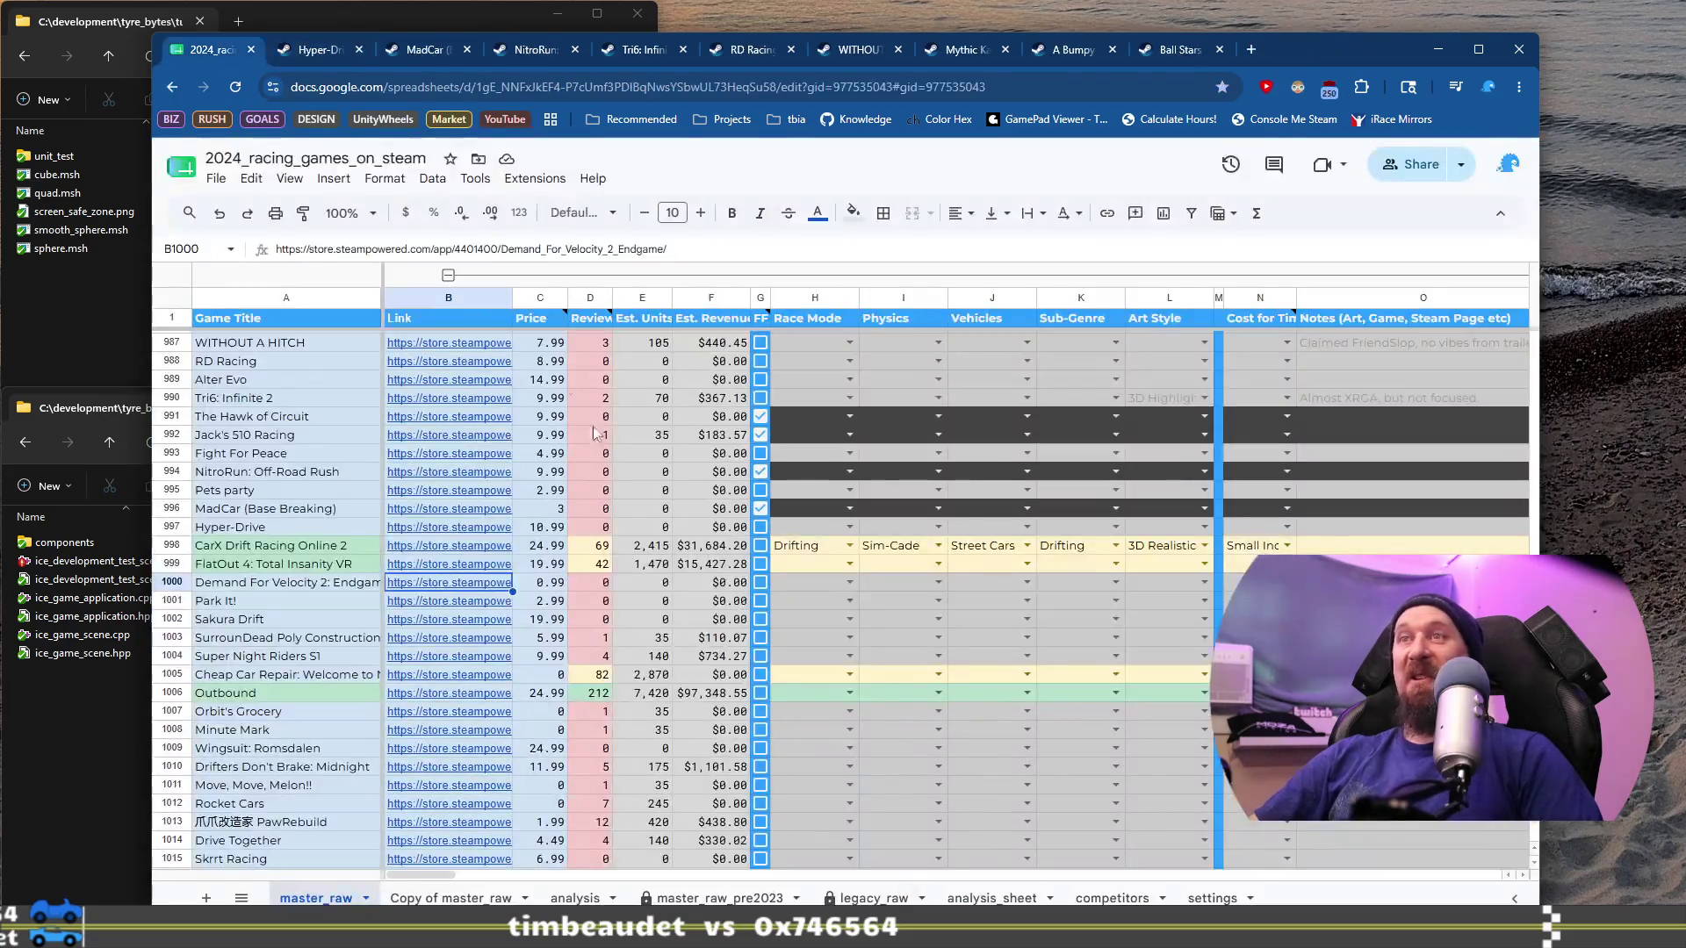
# Step: Tick G1000 for Demand For Velocity 2: Endgame and open Park It!'s Steam page from B1001
pyautogui.click(761, 582)
pyautogui.click(318, 604)
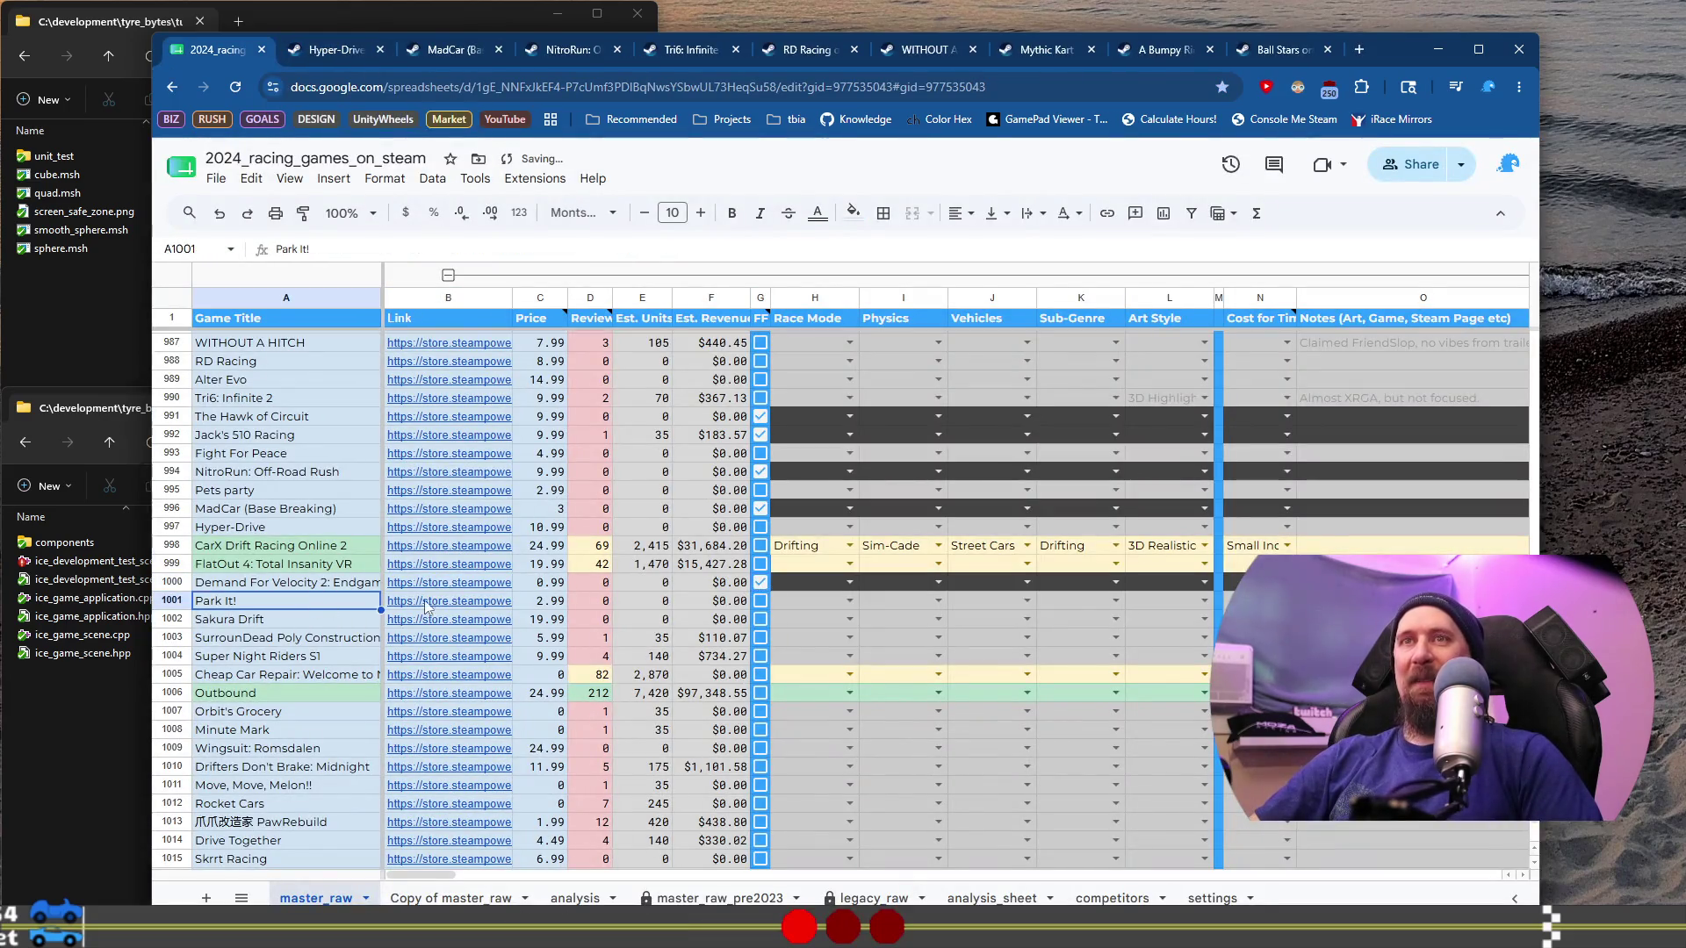
pyautogui.click(435, 604)
pyautogui.click(497, 639)
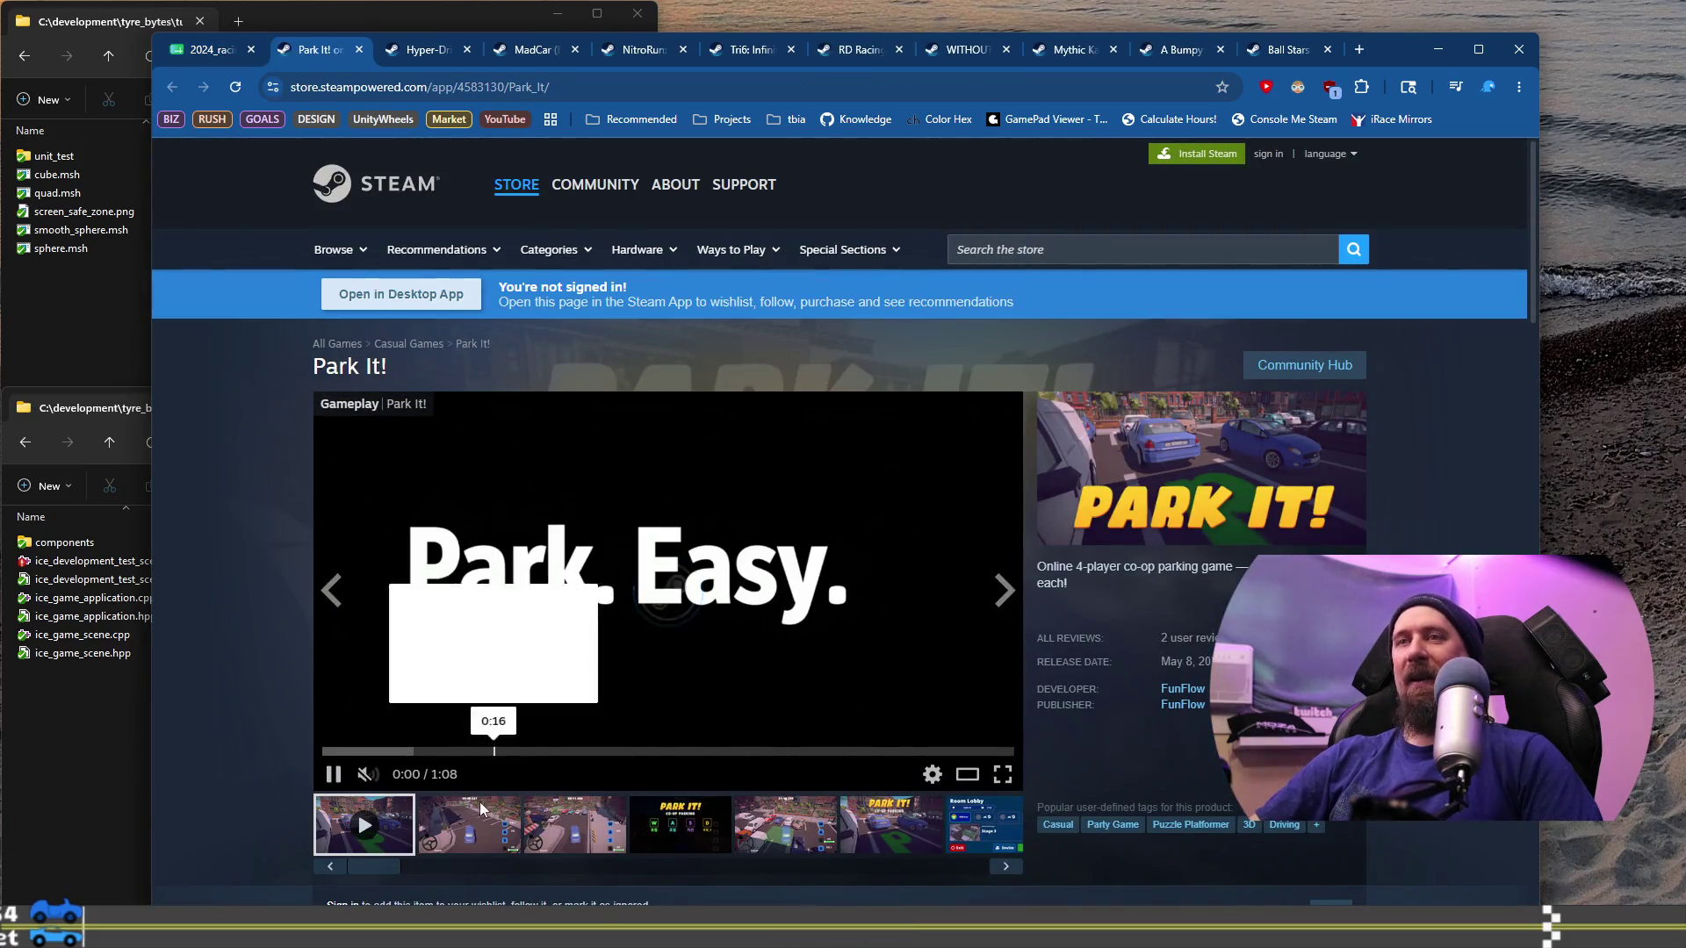
# Step: Browse Park It!'s screenshots and gameplay trailer, then close its store tab
pyautogui.click(579, 823)
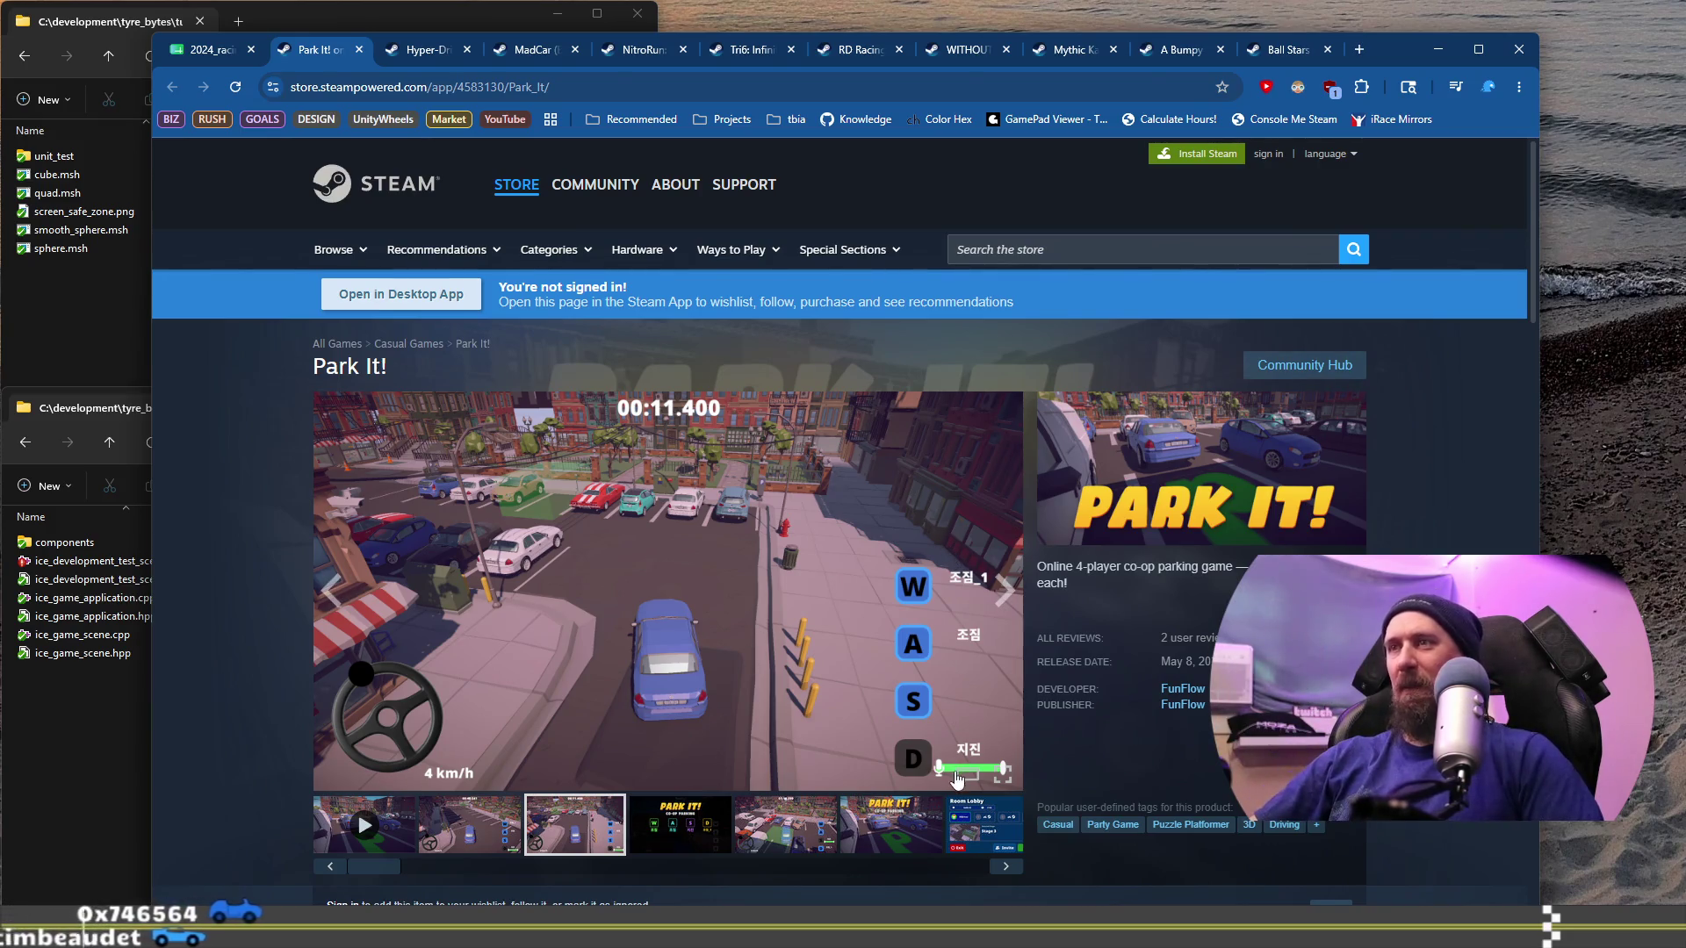
pyautogui.click(768, 810)
pyautogui.click(717, 829)
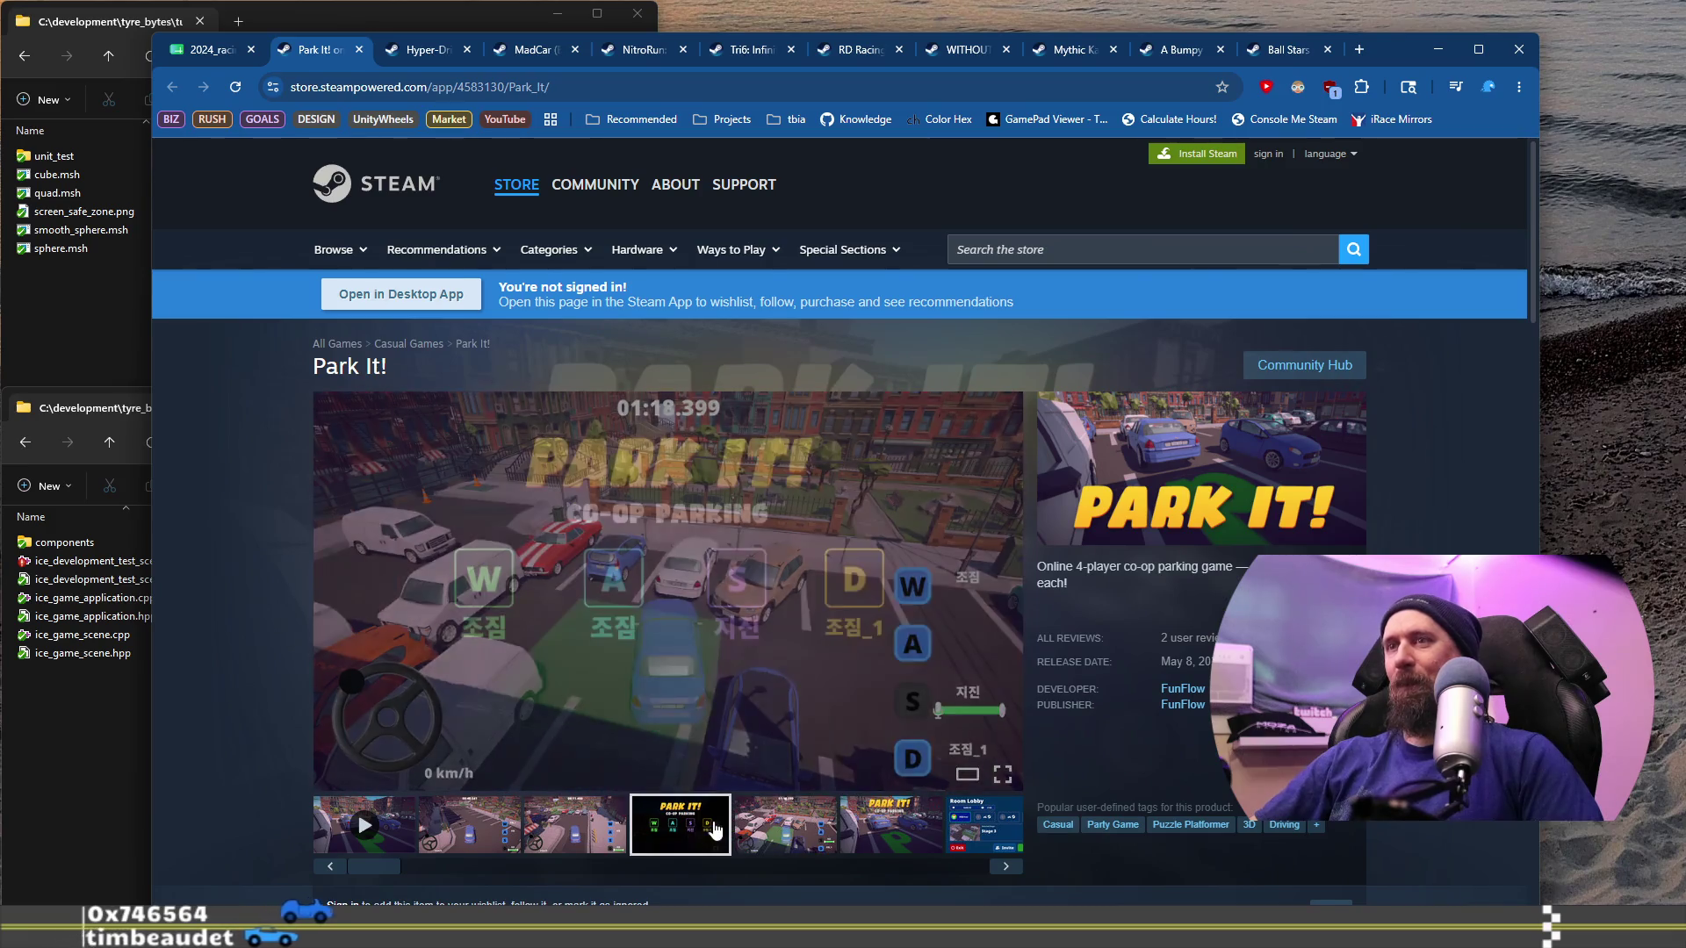
pyautogui.click(891, 829)
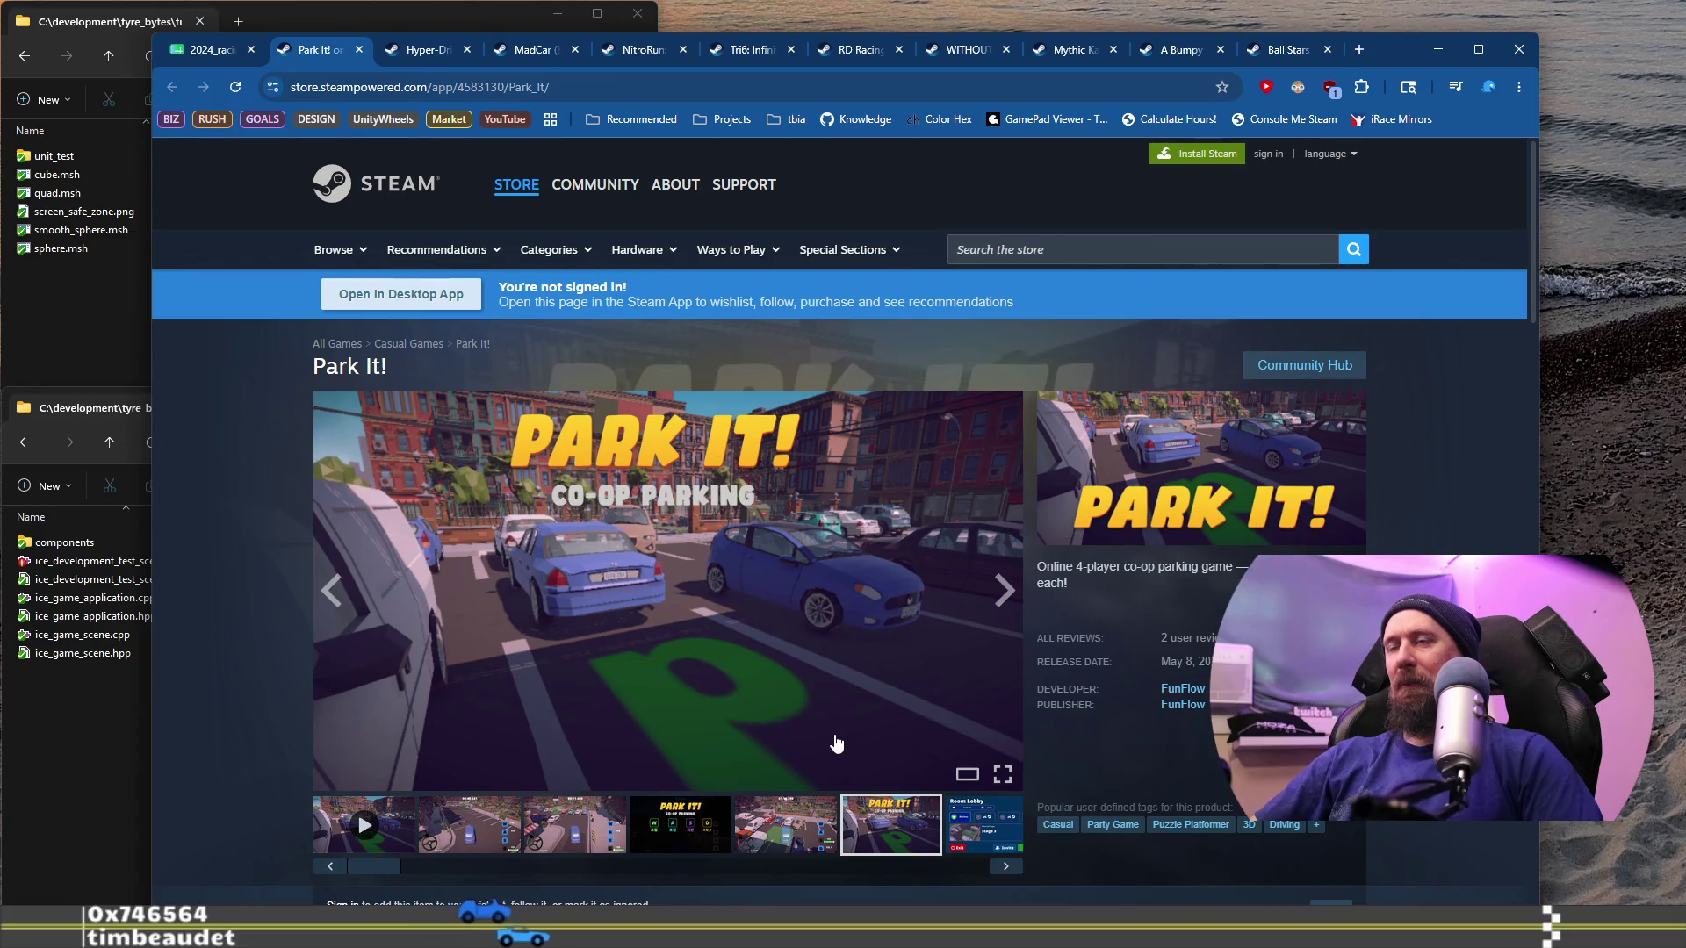
pyautogui.scroll(-9, 673, 624)
pyautogui.scroll(4, 673, 624)
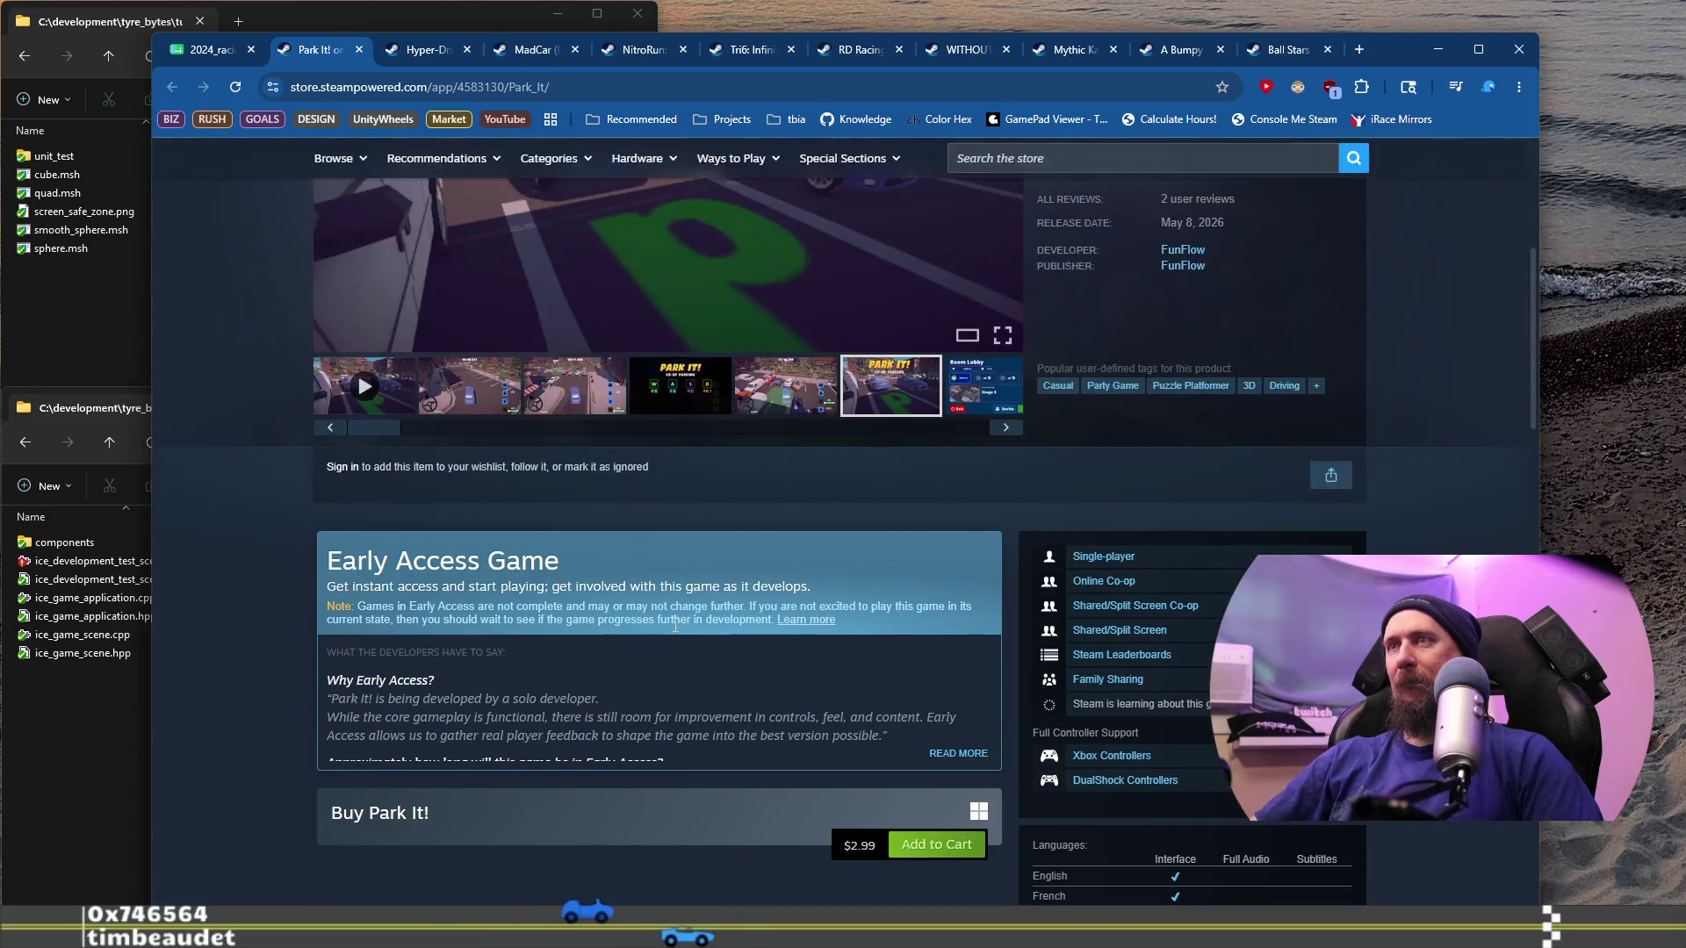
pyautogui.scroll(5, 675, 626)
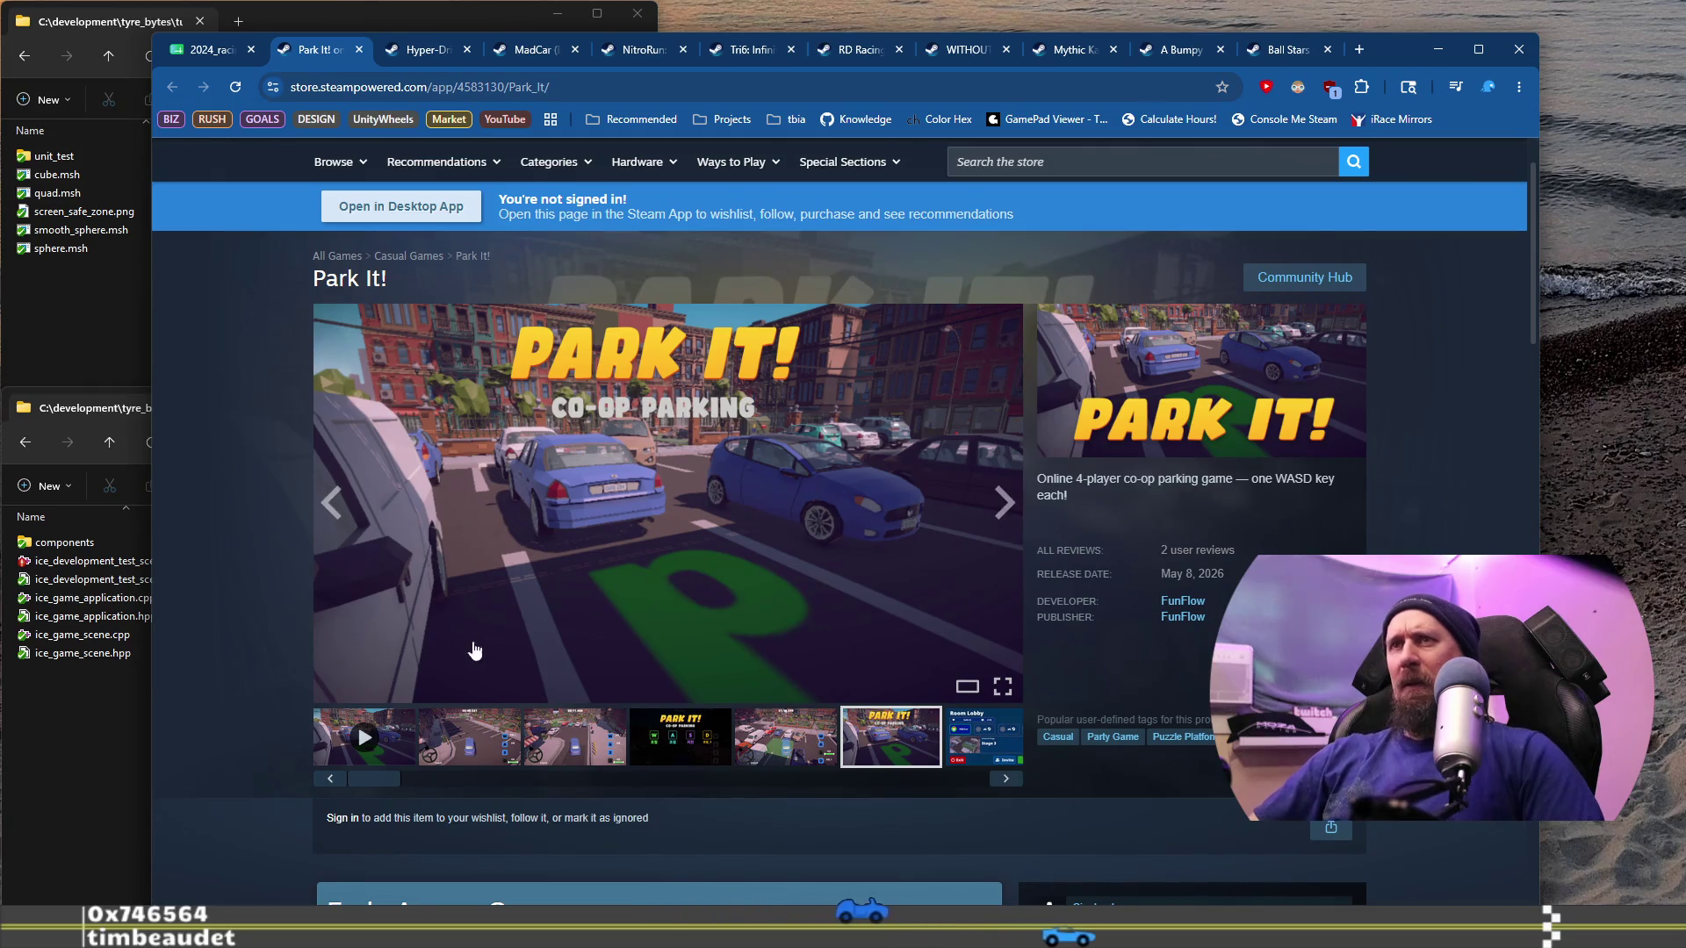
pyautogui.click(367, 736)
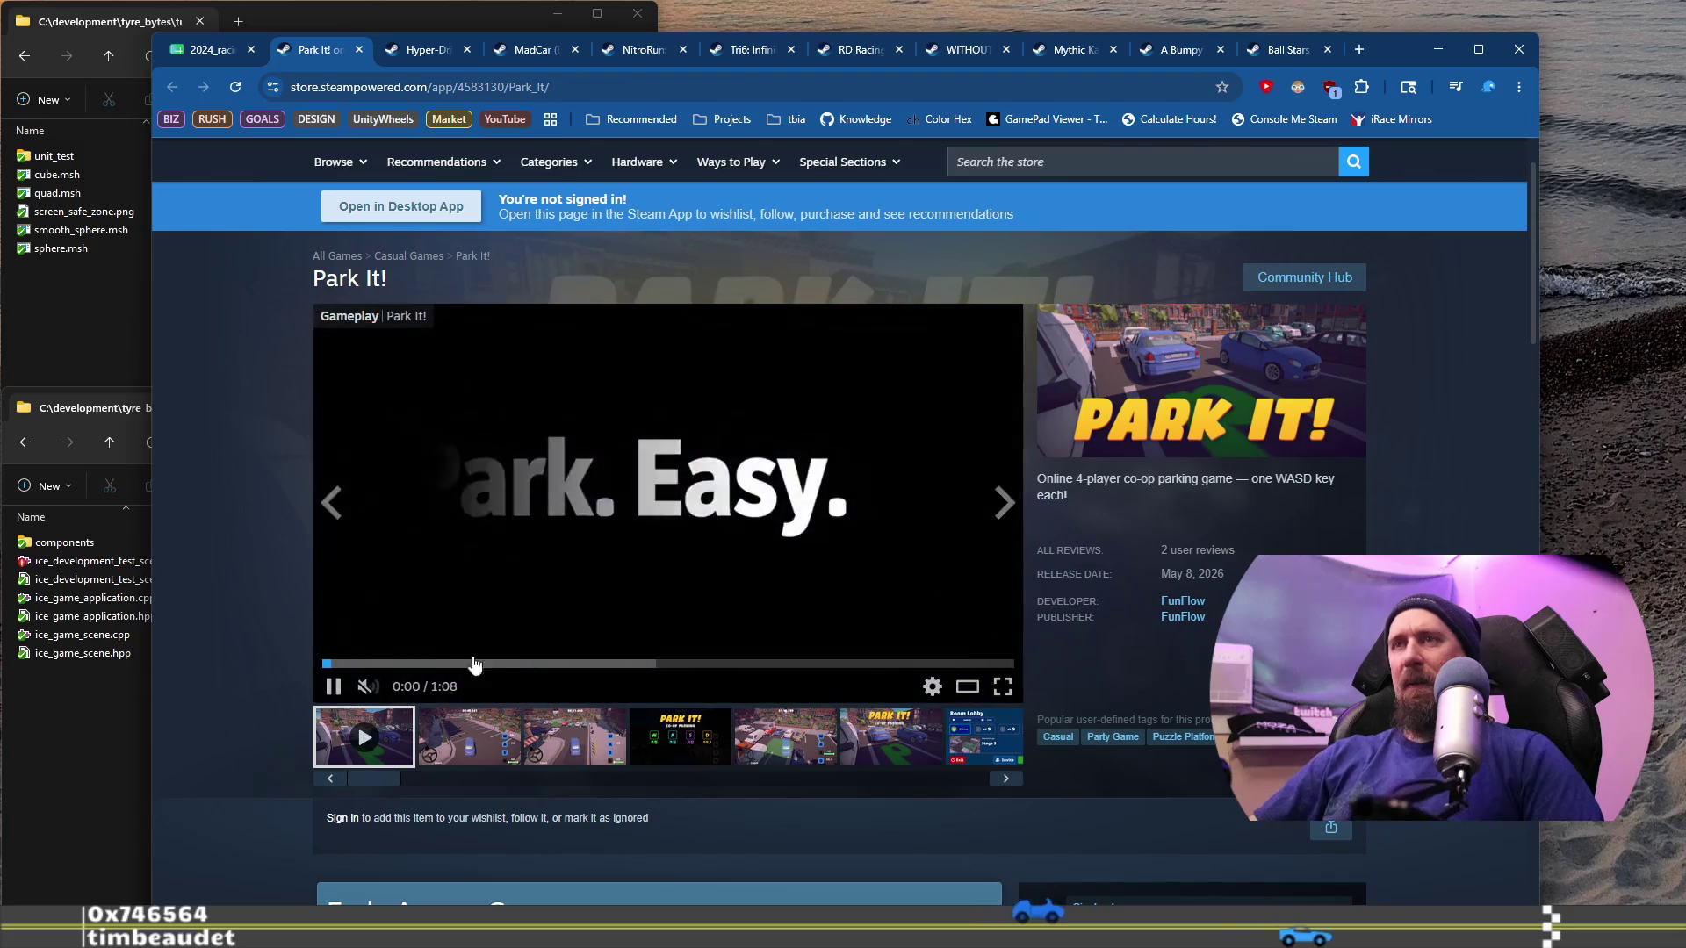
pyautogui.click(485, 664)
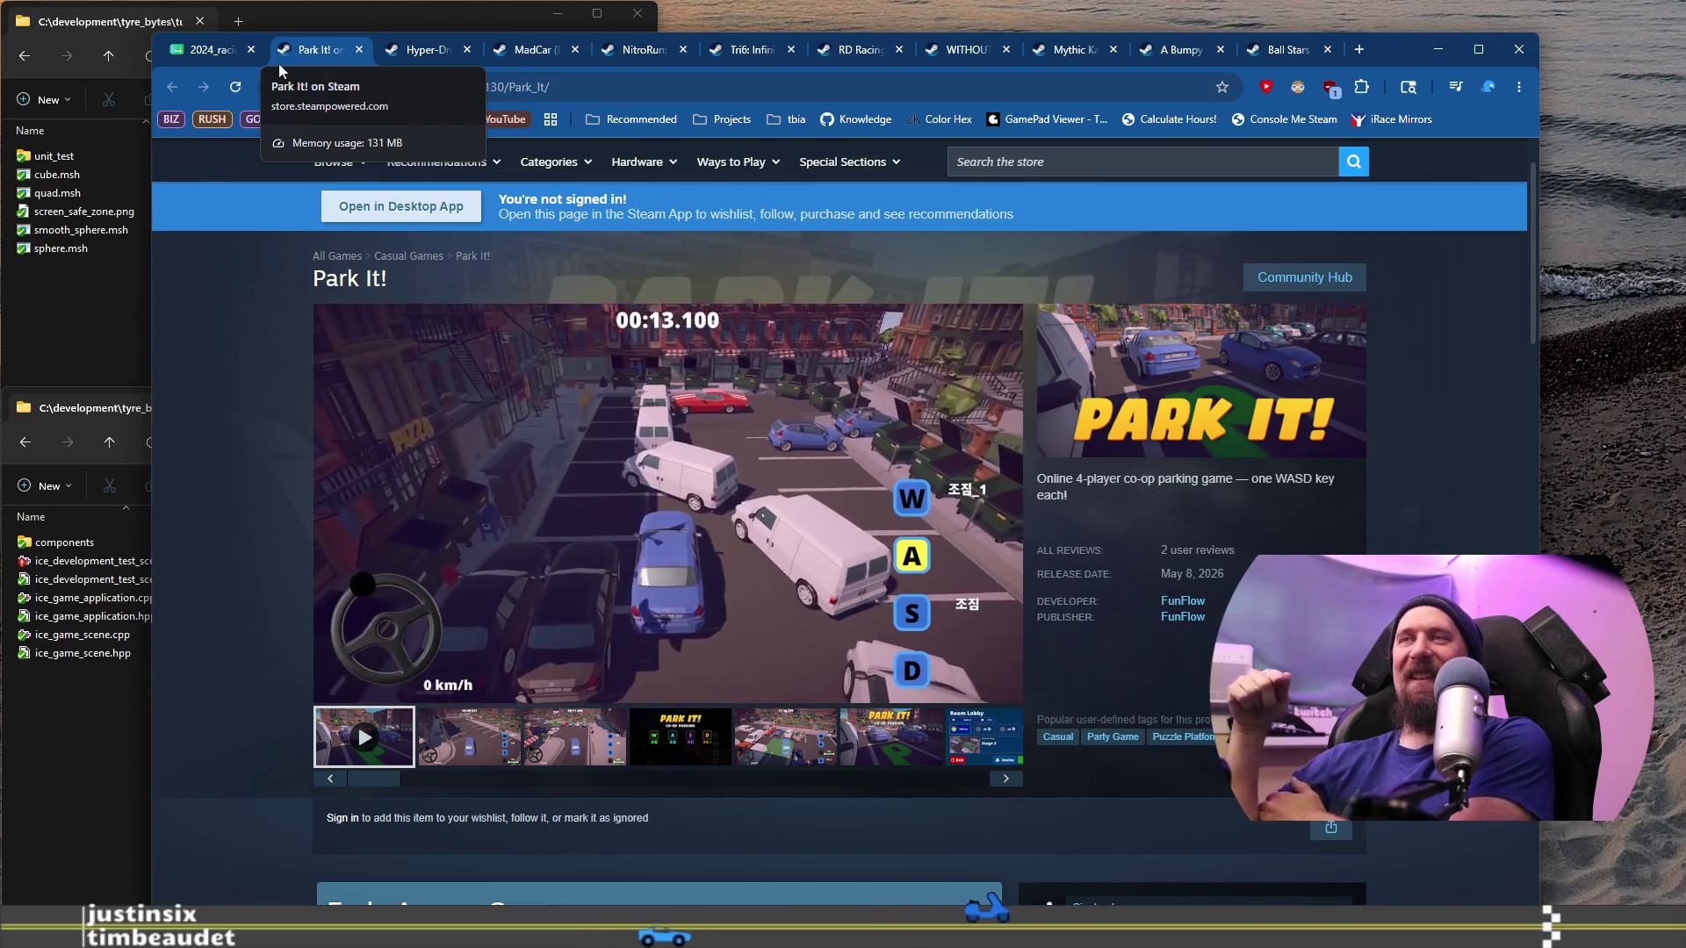
pyautogui.click(359, 49)
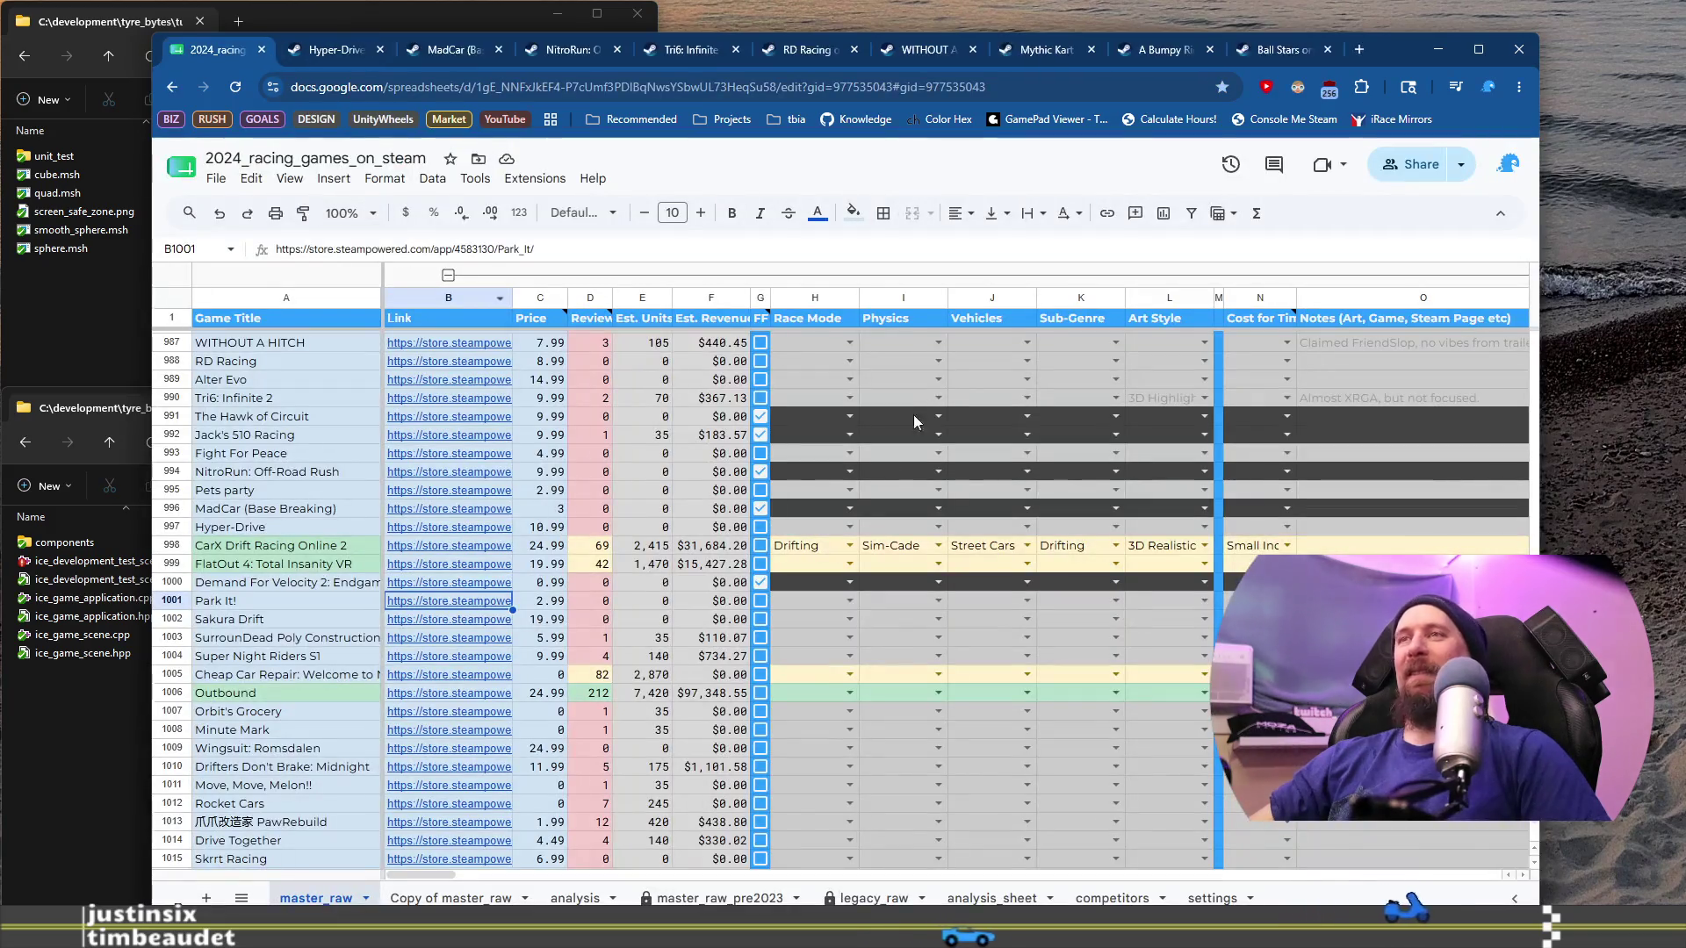
# Step: Tick G1001 for Park It! and open Sakura Drift's Steam store page from B1002
pyautogui.moveTo(427, 611)
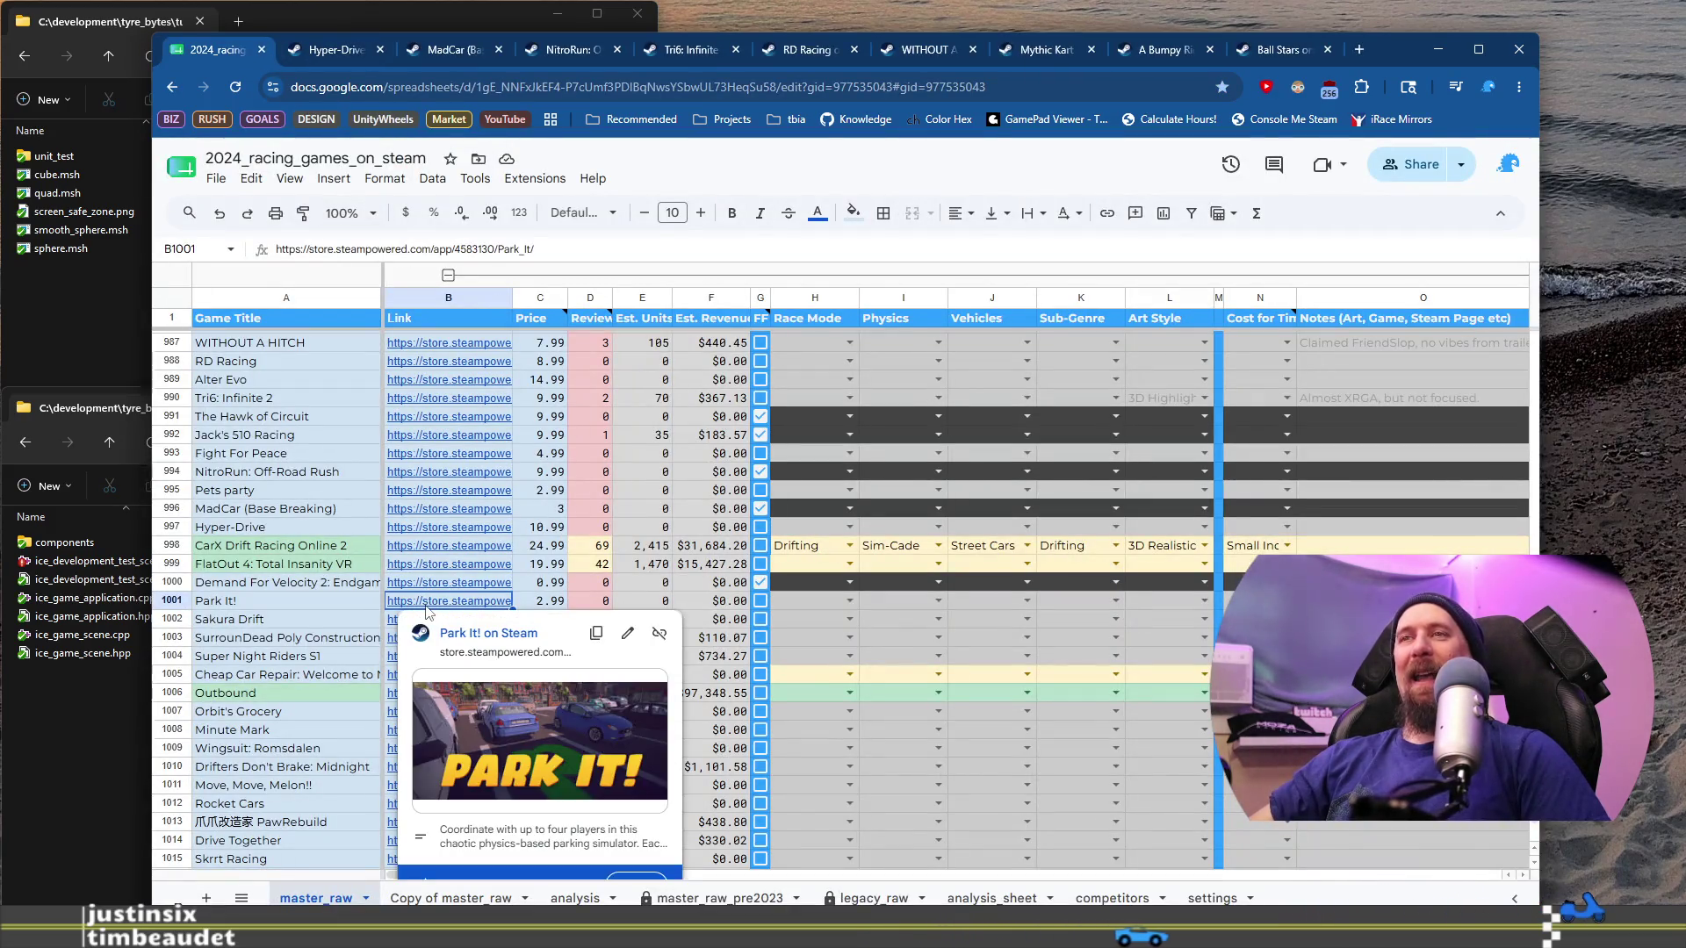
pyautogui.click(761, 601)
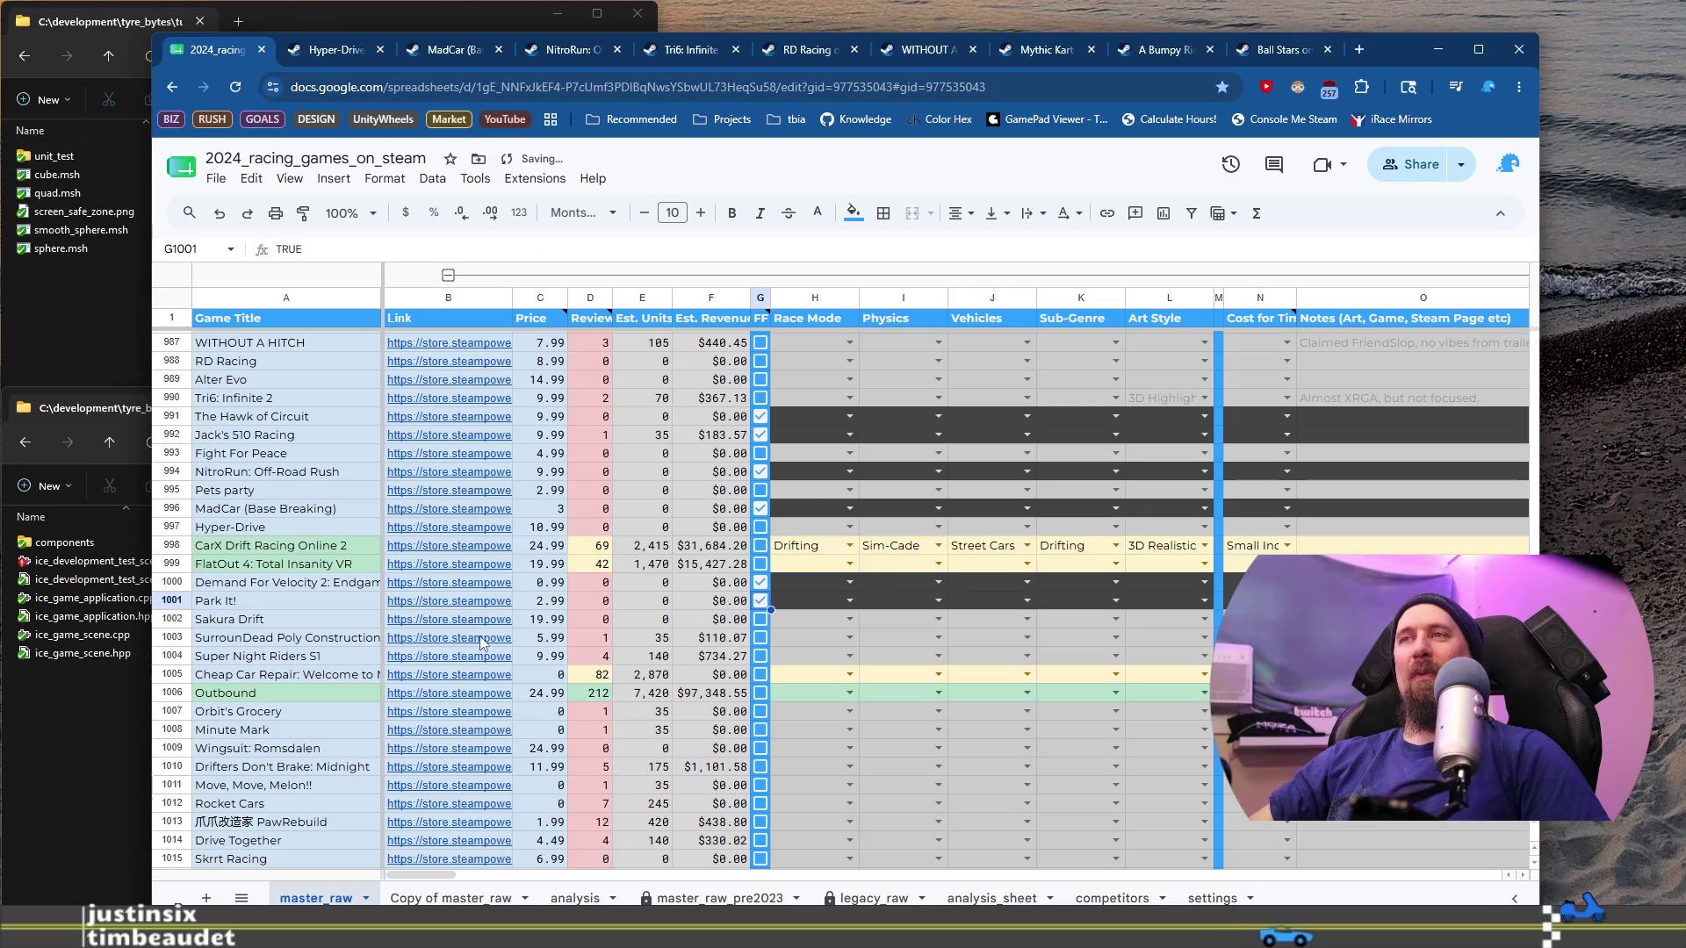
pyautogui.click(295, 620)
pyautogui.moveTo(424, 623)
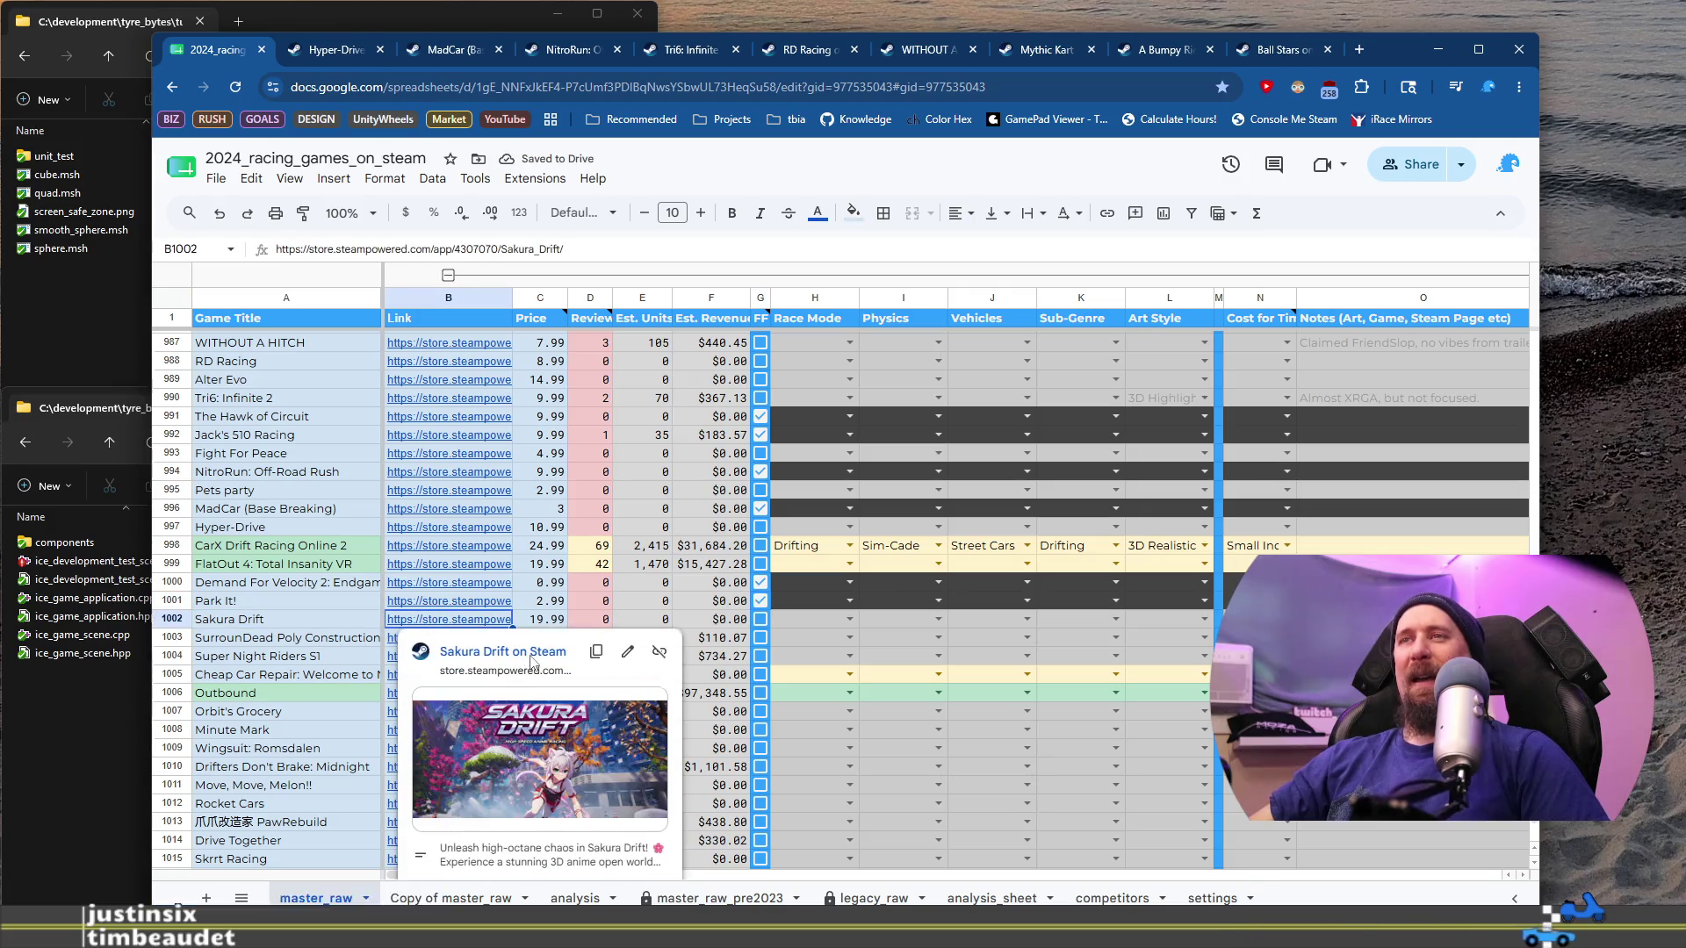
pyautogui.click(395, 648)
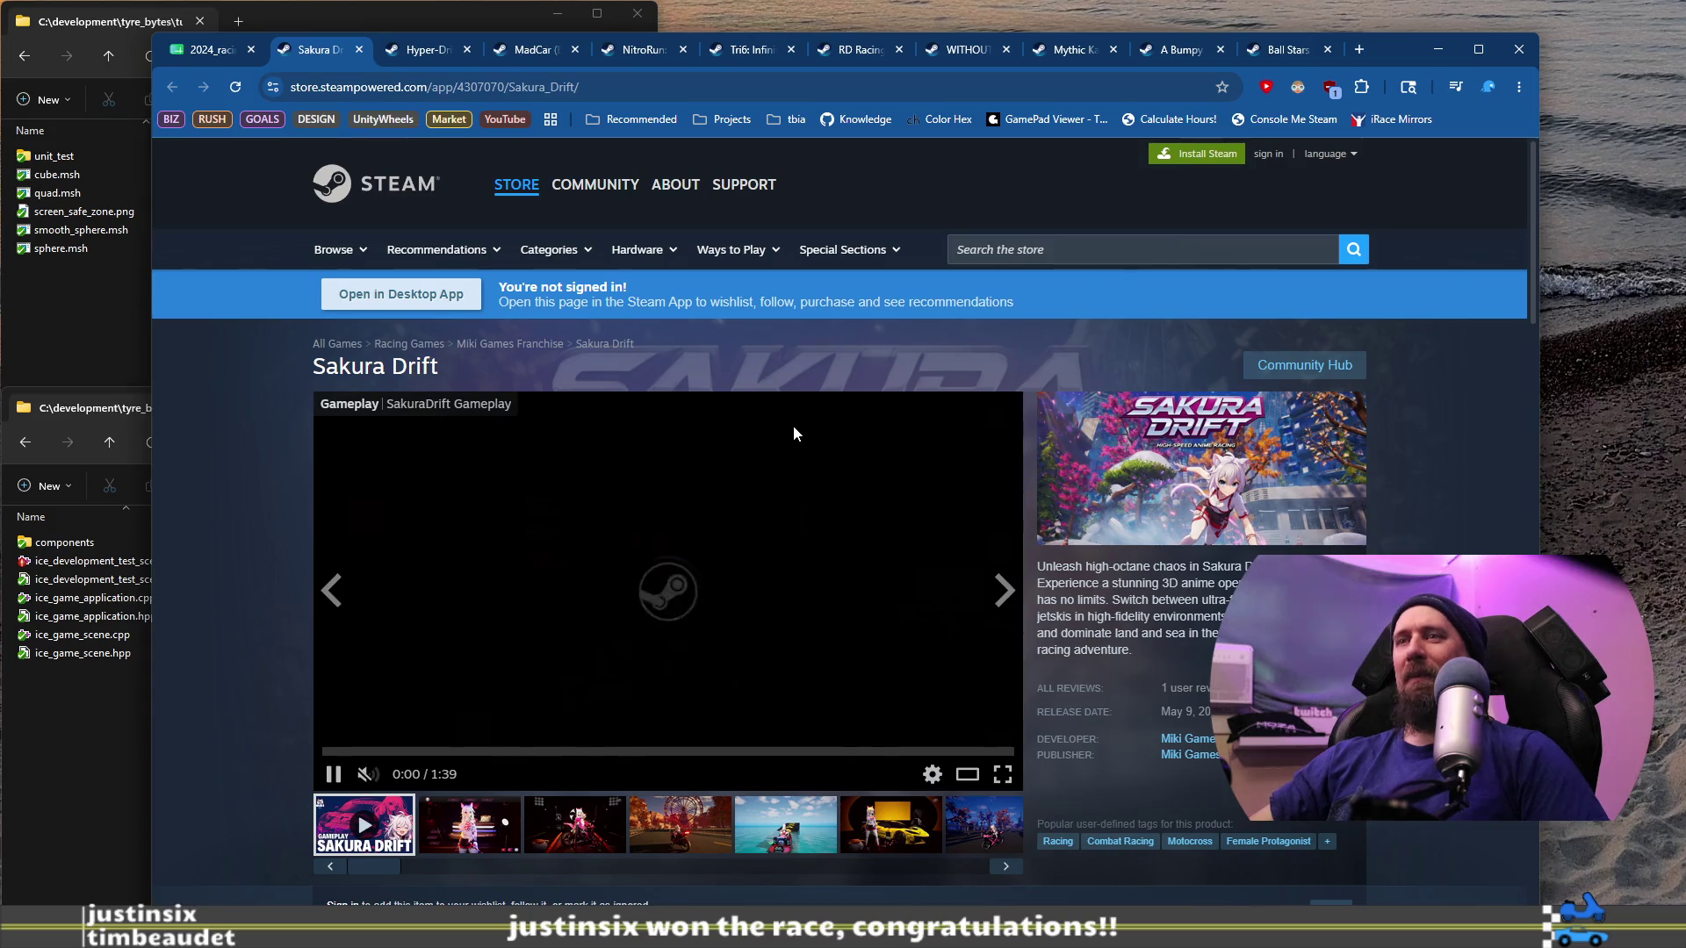
# Step: View Sakura Drift's screenshots, including the jetski and yellow car, then return to the spreadsheet
pyautogui.scroll(-1, 669, 681)
pyautogui.click(581, 747)
pyautogui.click(764, 736)
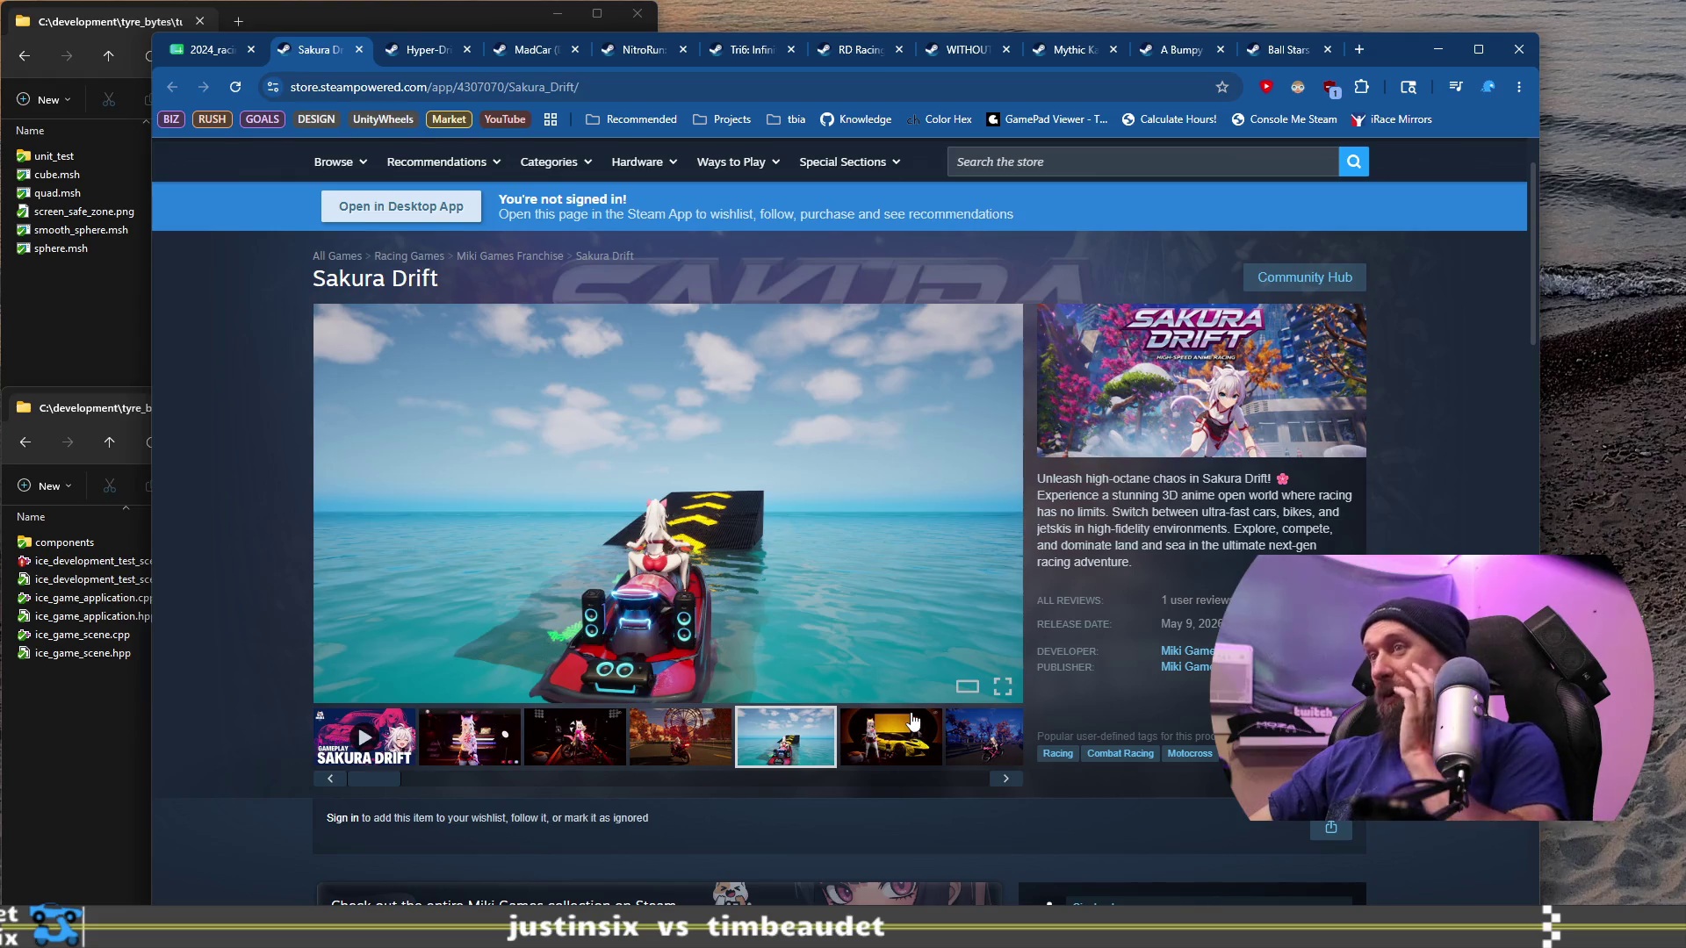
pyautogui.click(896, 727)
pyautogui.click(492, 87)
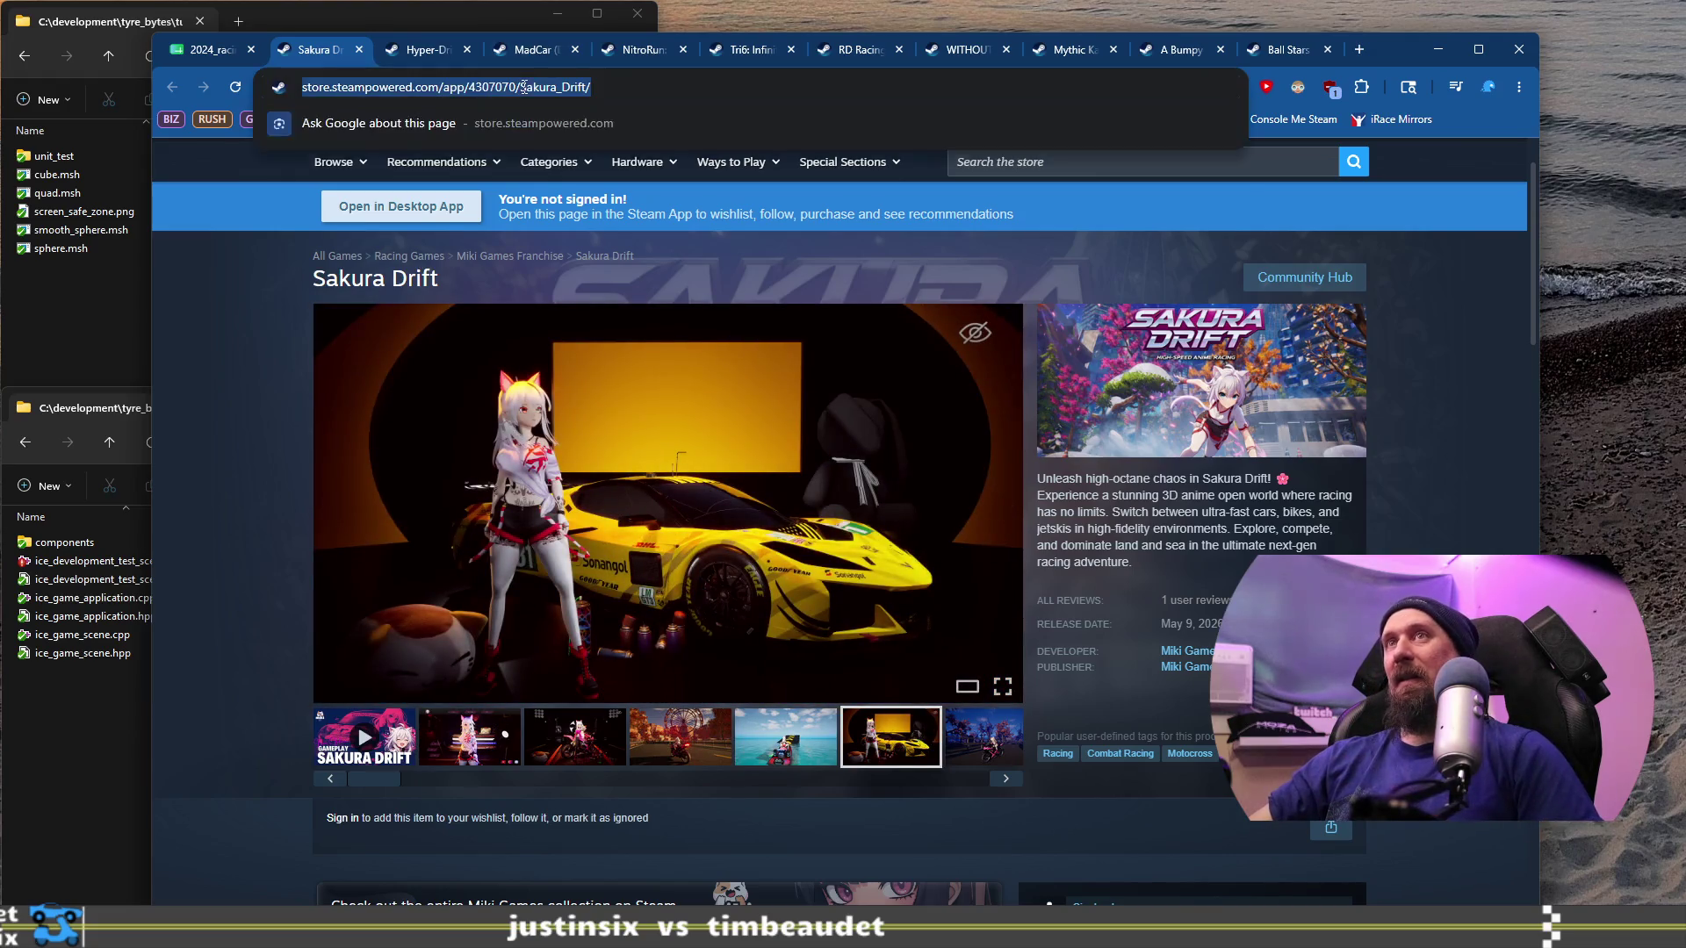
pyautogui.click(201, 53)
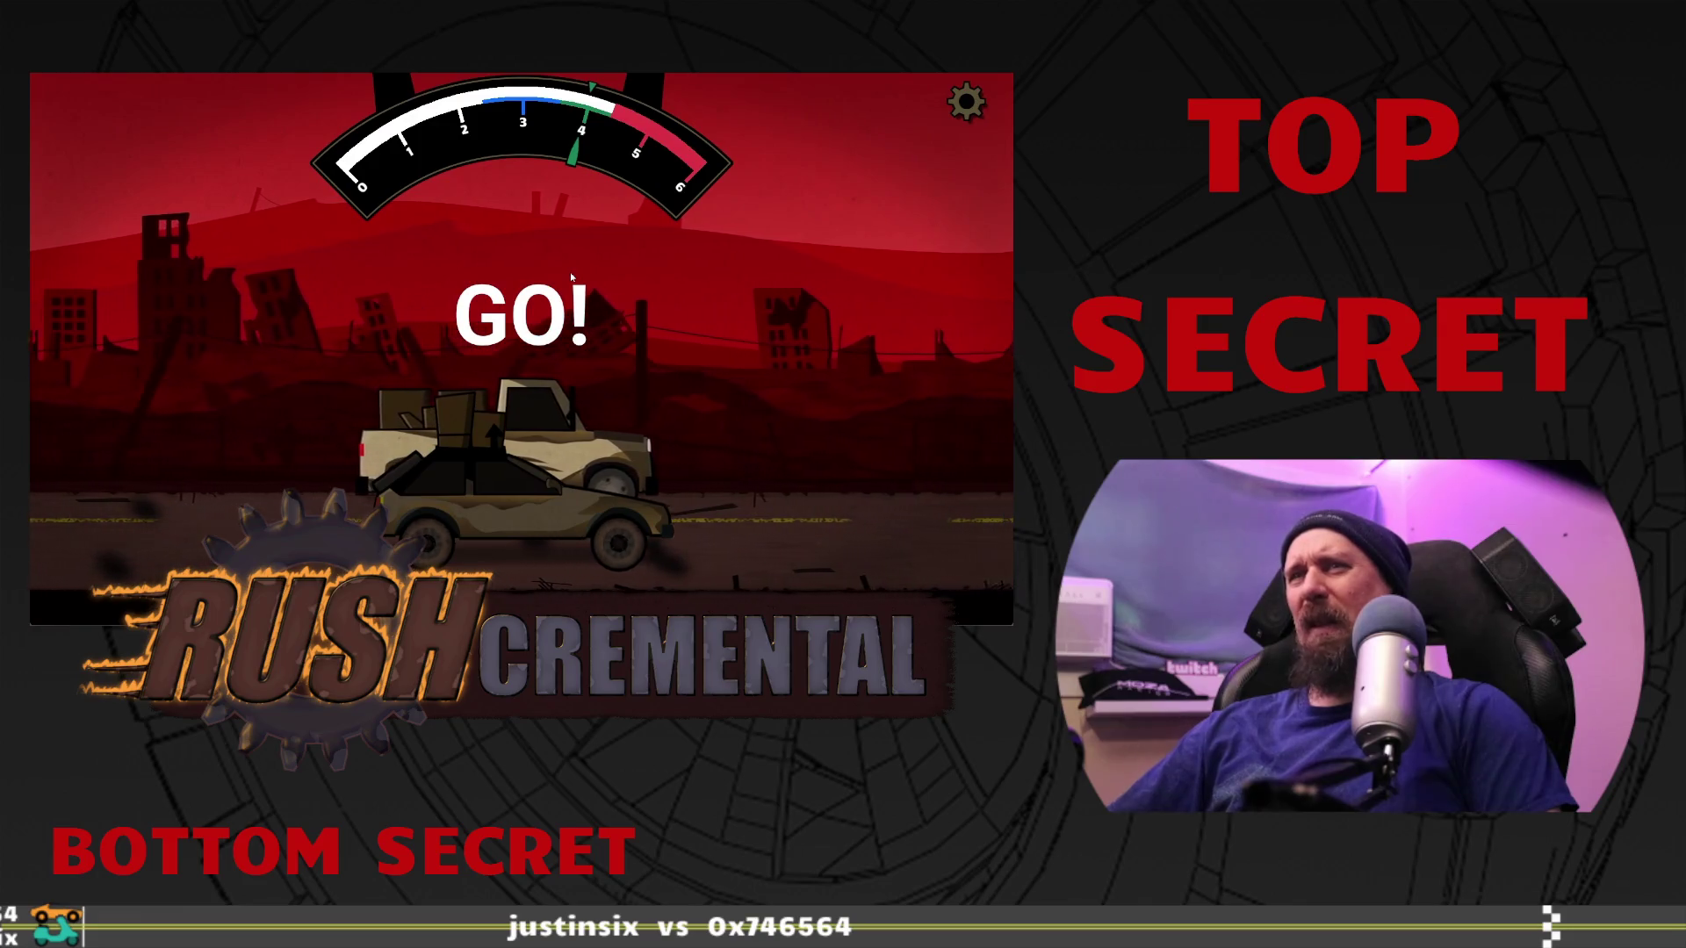
# Step: Shift up three gears at the 'Shift now!' prompts during the Rushcremental run
pyautogui.click(571, 278)
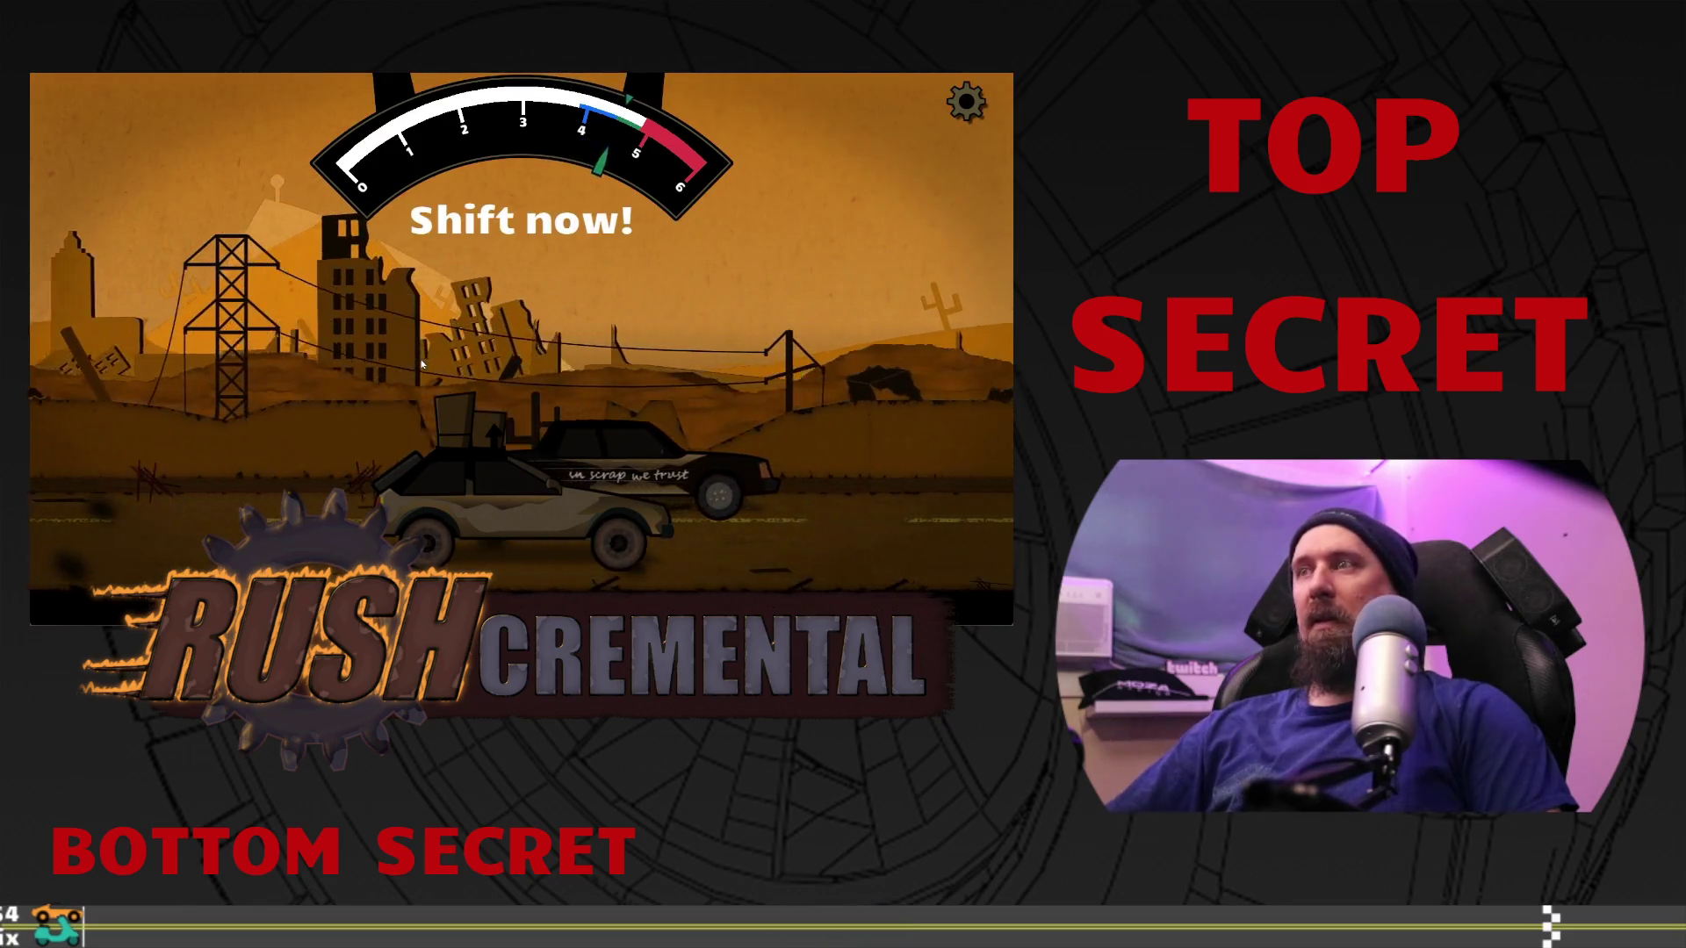
pyautogui.click(414, 329)
pyautogui.click(412, 318)
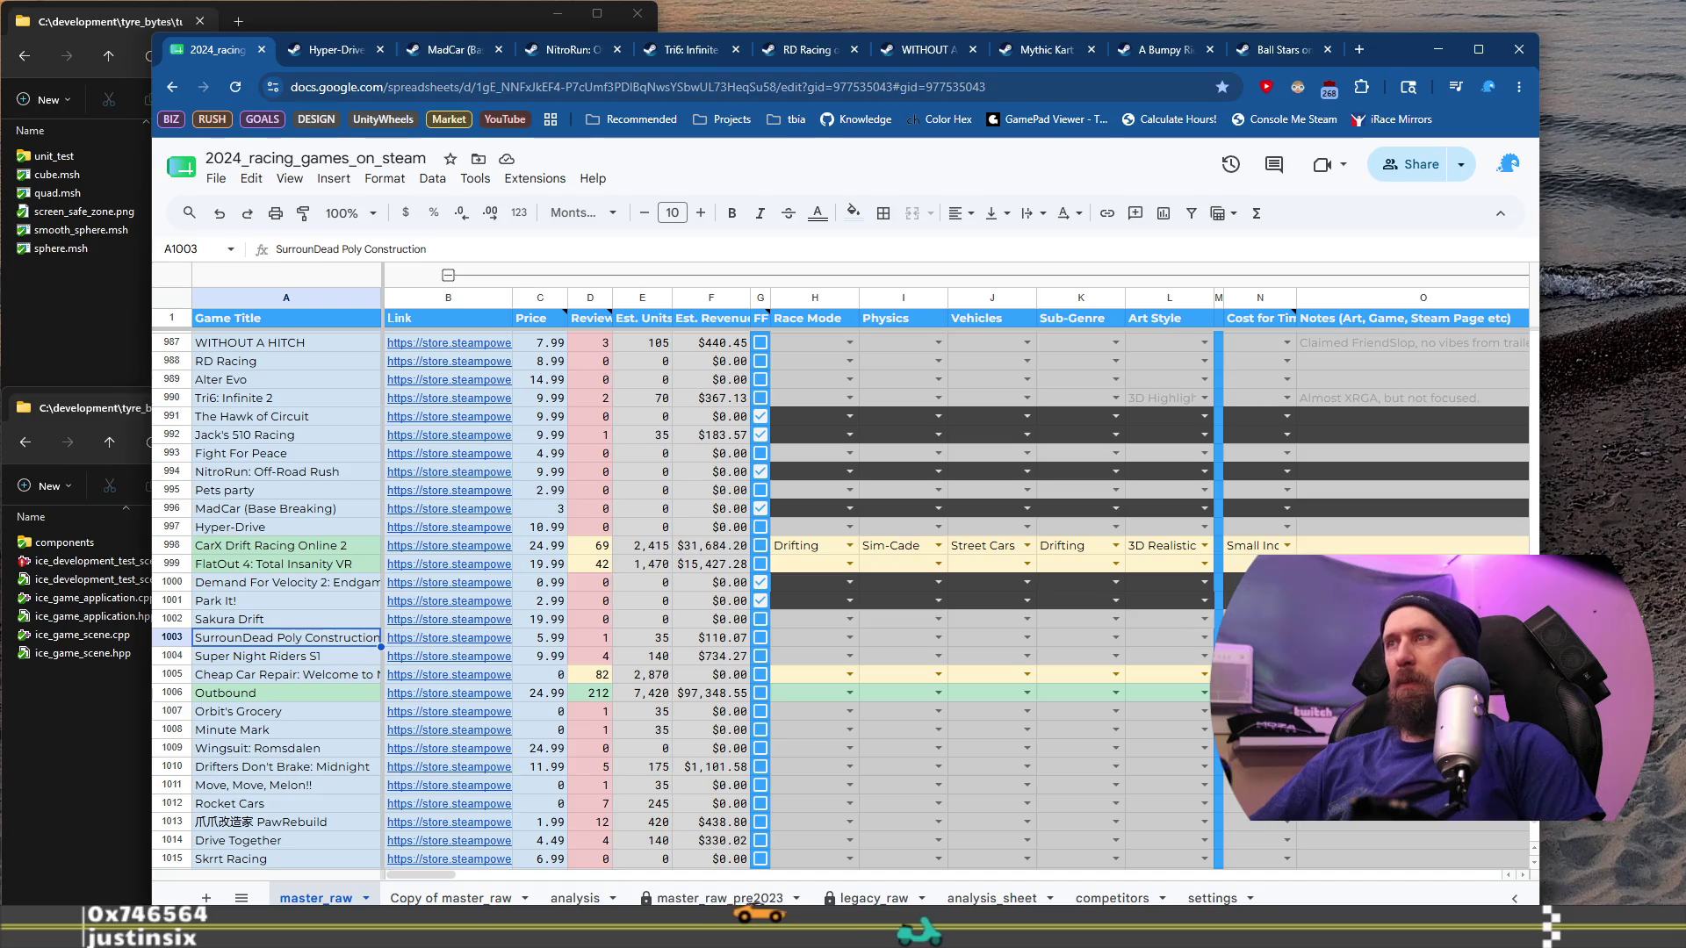
# Step: Start a note in Sakura Drift's O1002 cell and open Super Night Riders S1's Steam page
pyautogui.click(1413, 619)
pyautogui.write('Hardly')
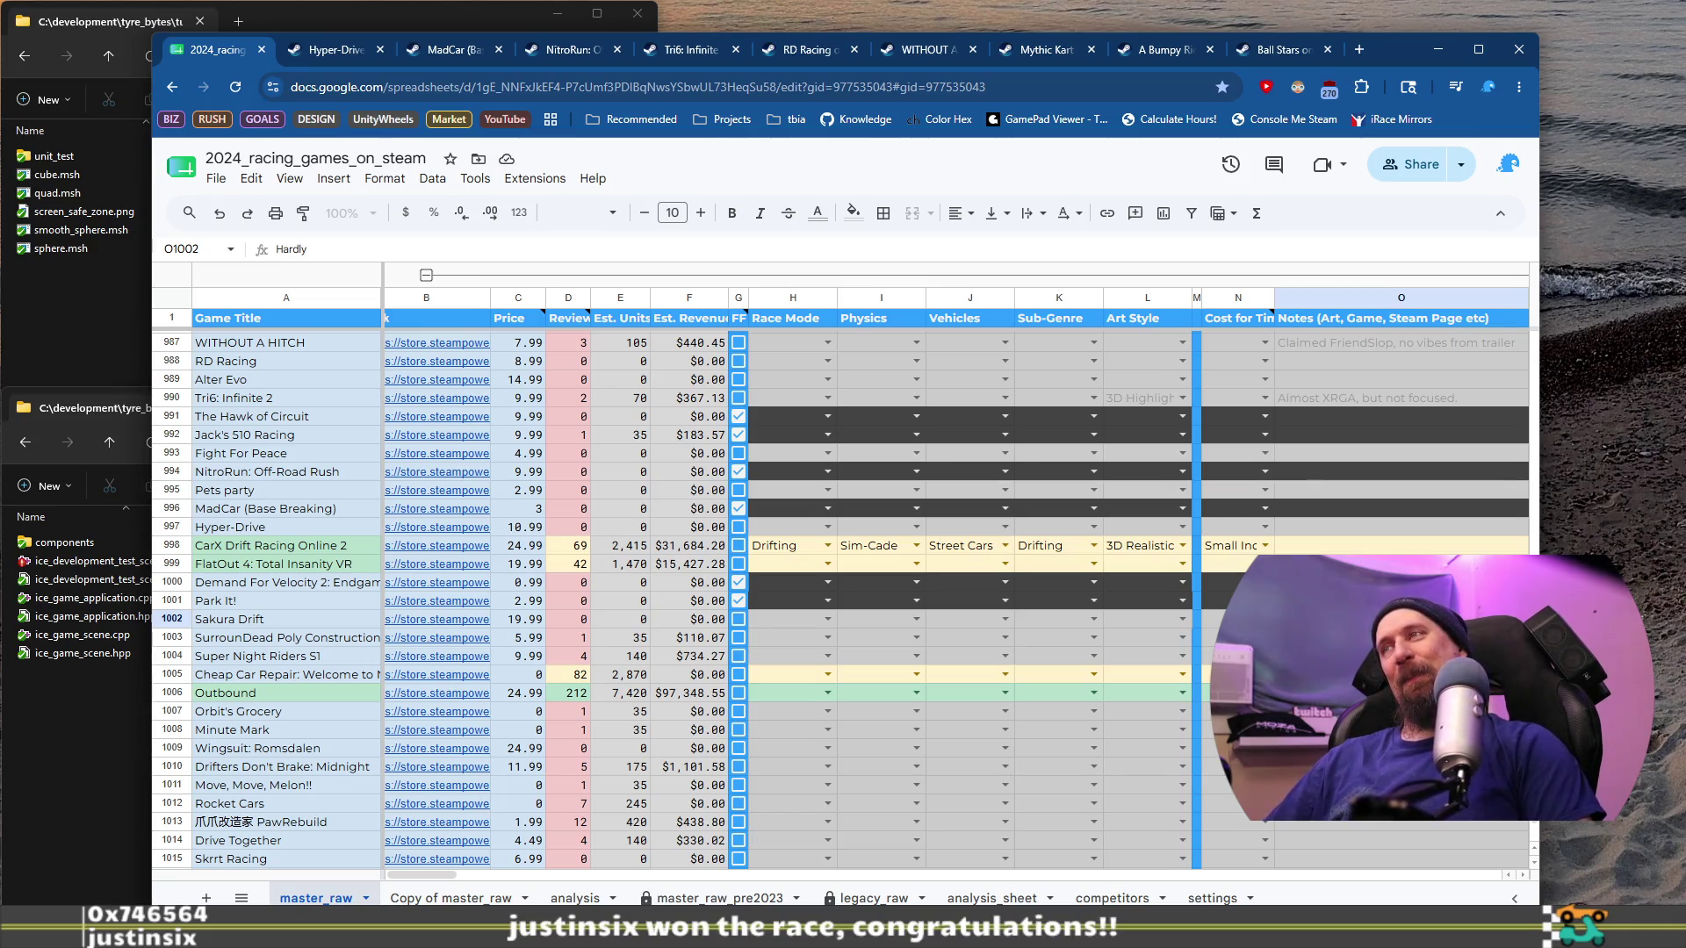
pyautogui.write('P')
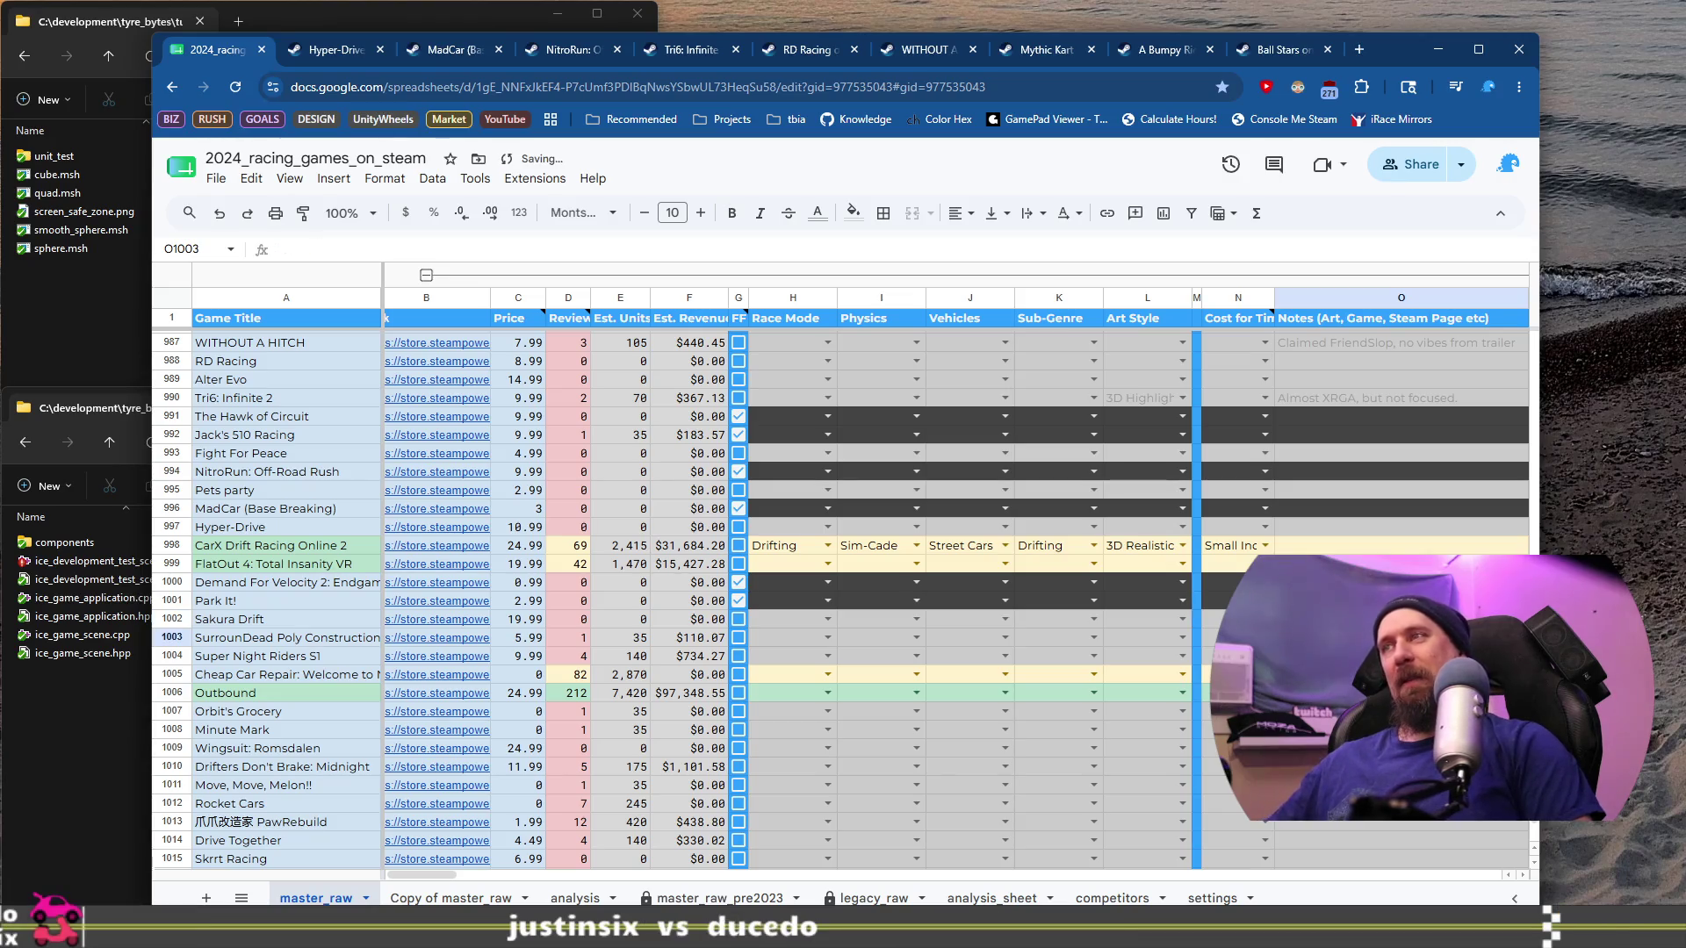
pyautogui.click(291, 672)
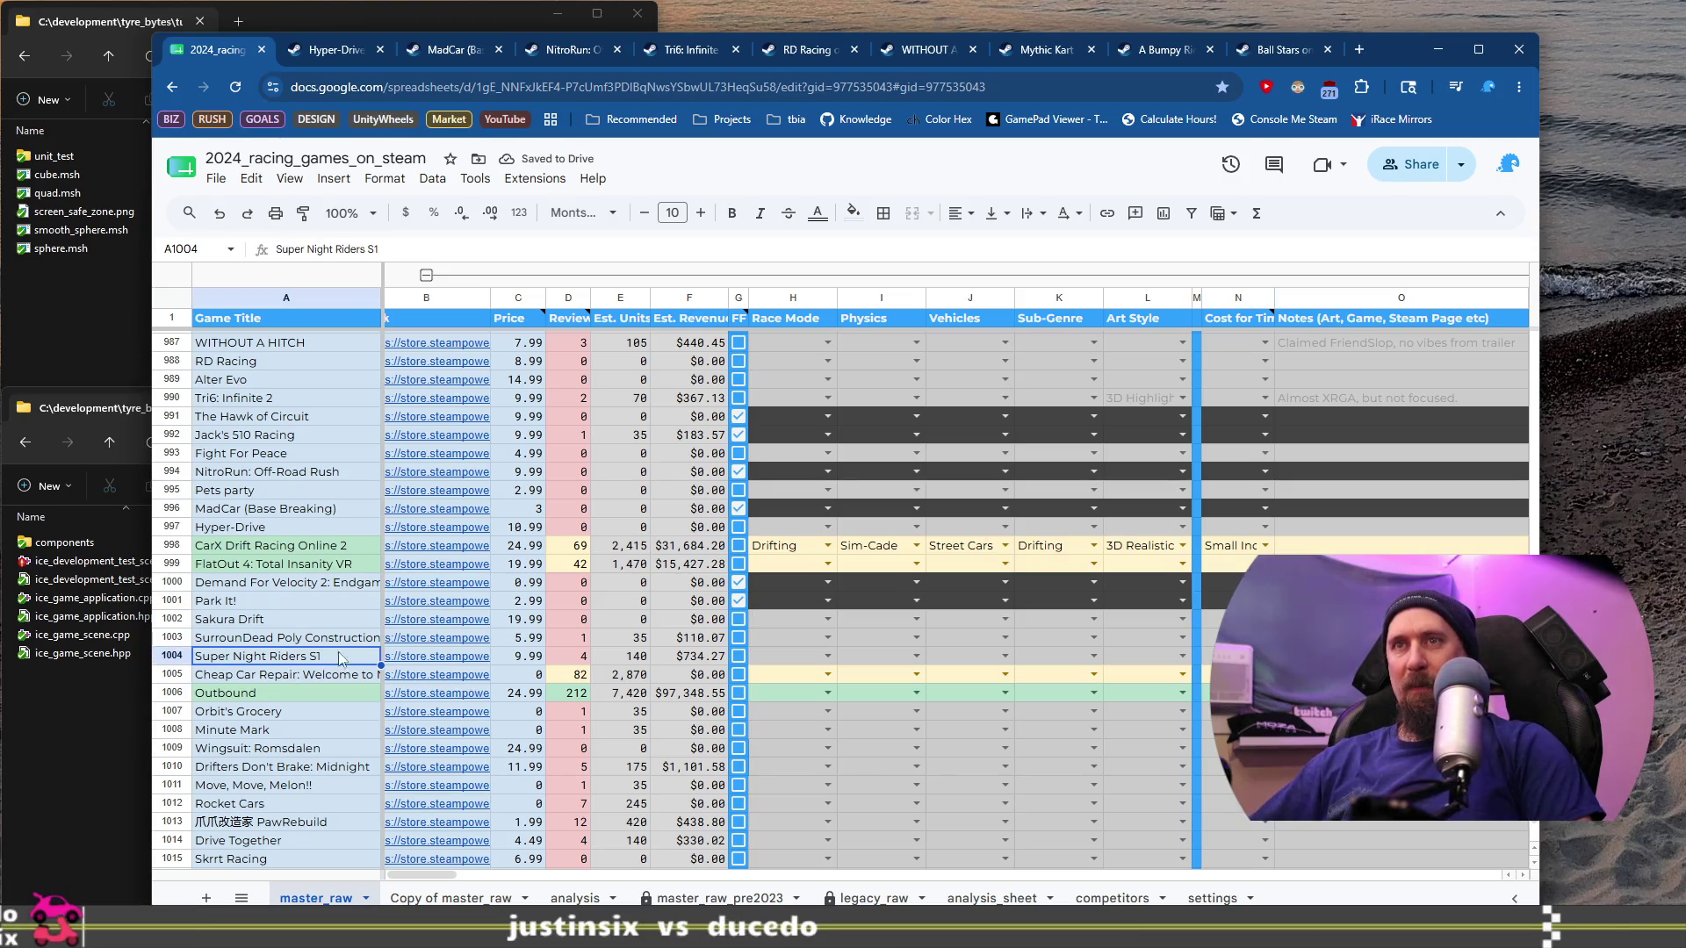
pyautogui.click(439, 660)
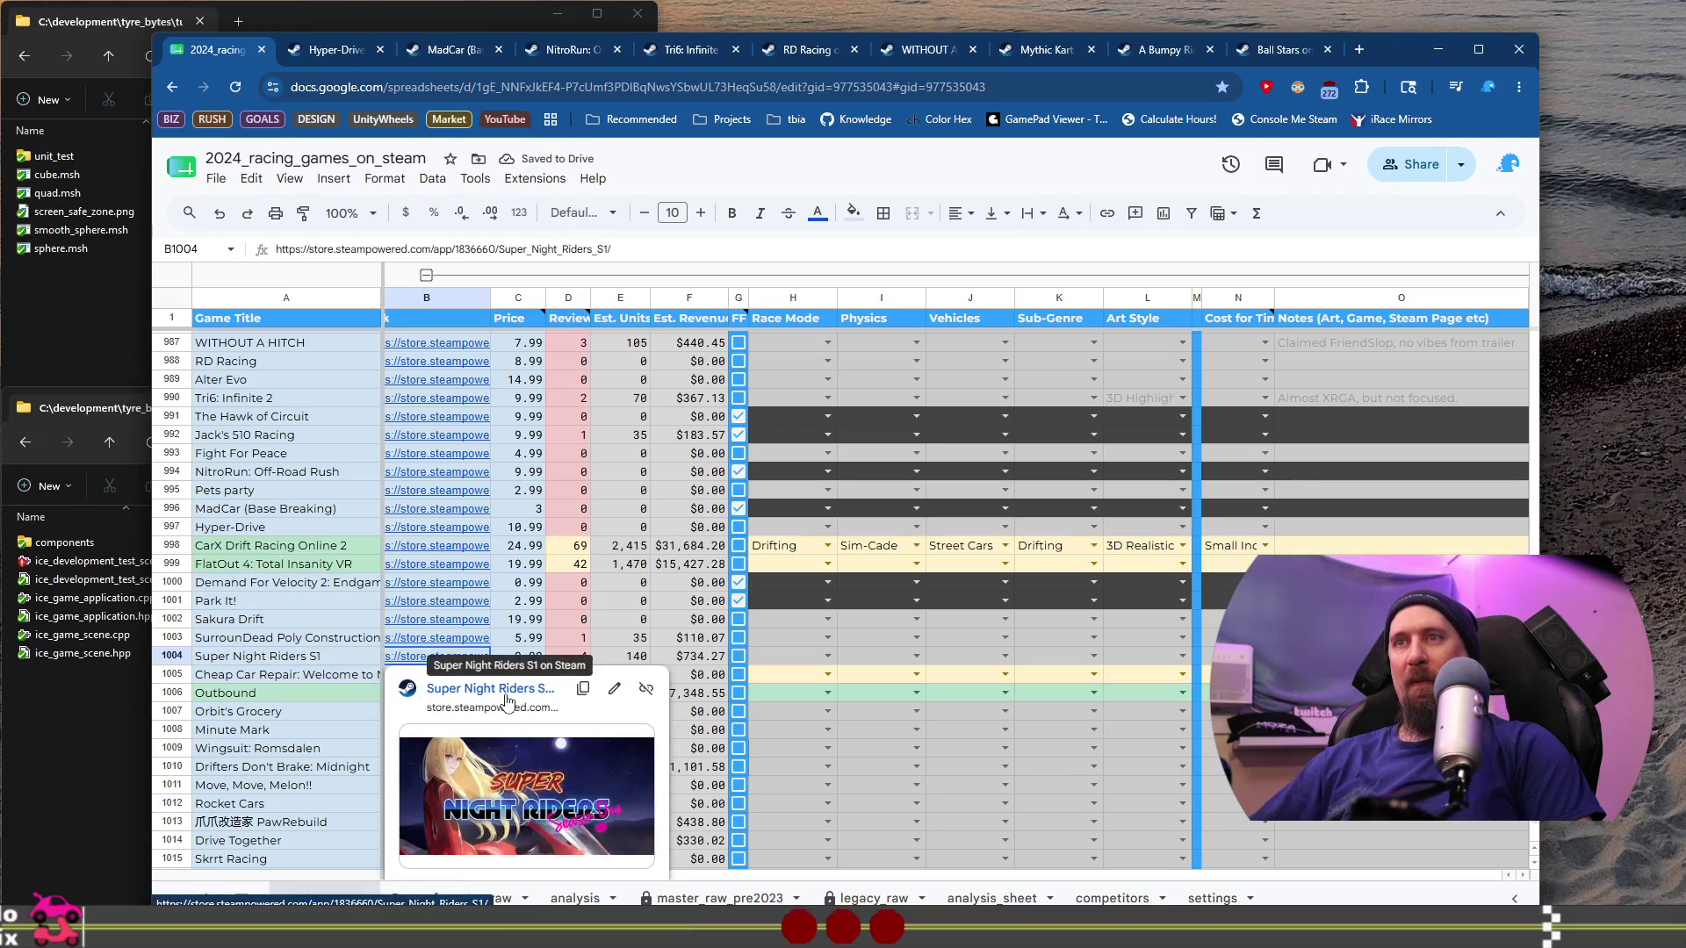
pyautogui.click(507, 698)
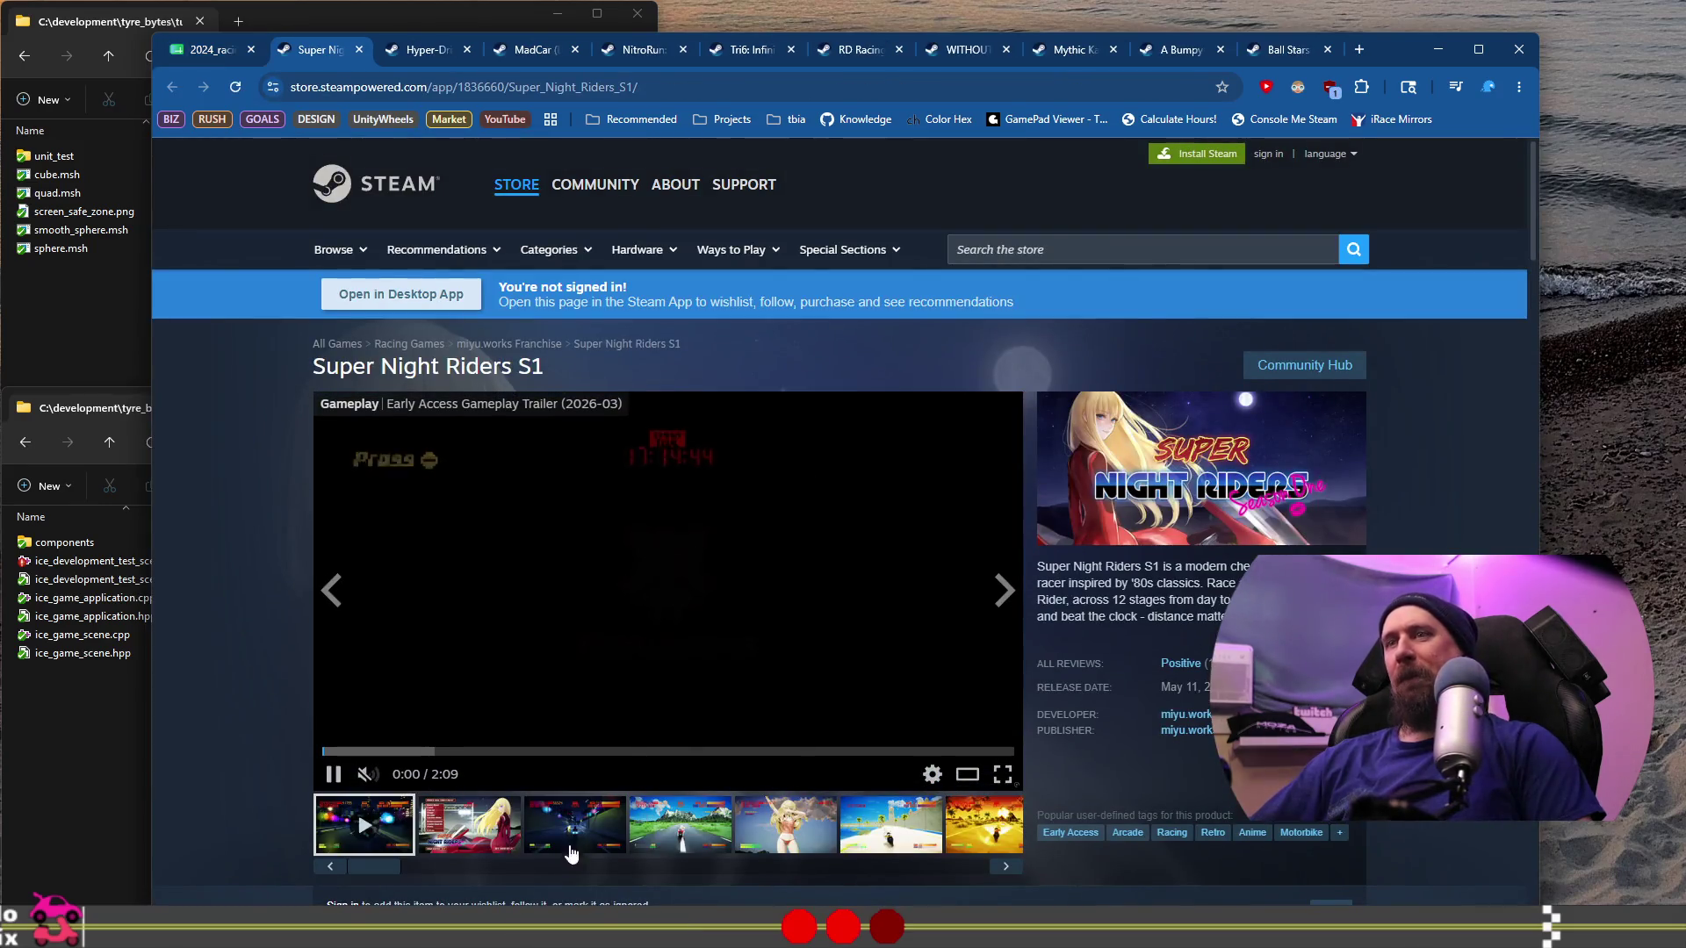
# Step: View Super Night Riders S1's screenshots and return to the racing games spreadsheet
pyautogui.click(681, 825)
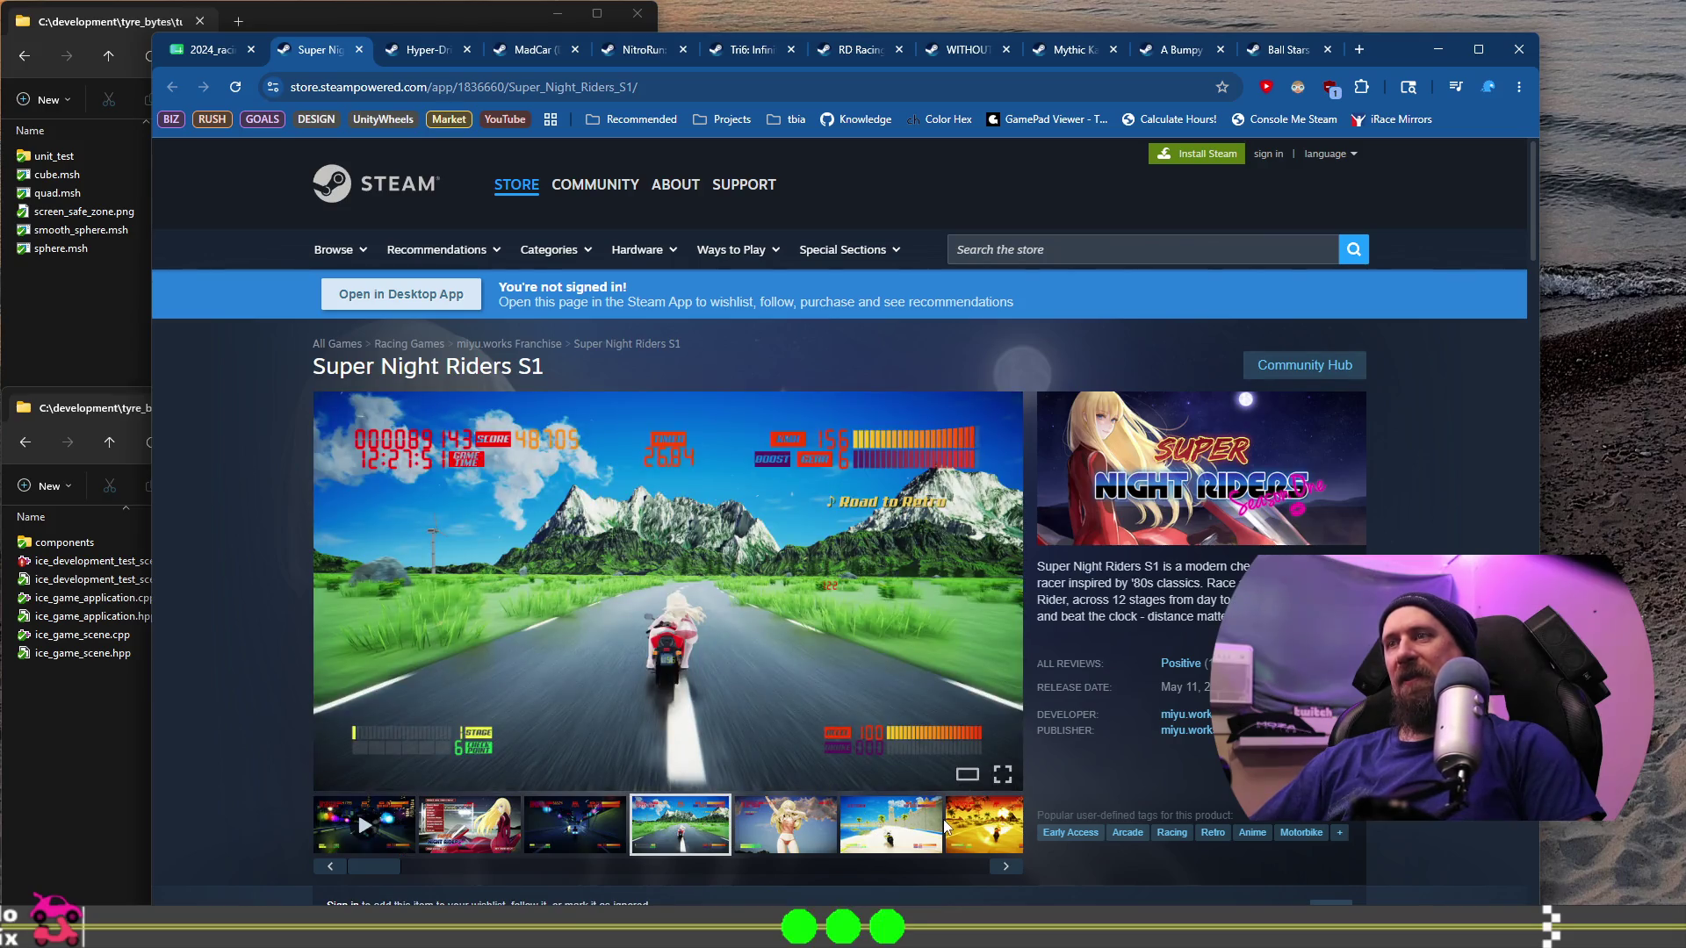
pyautogui.click(979, 829)
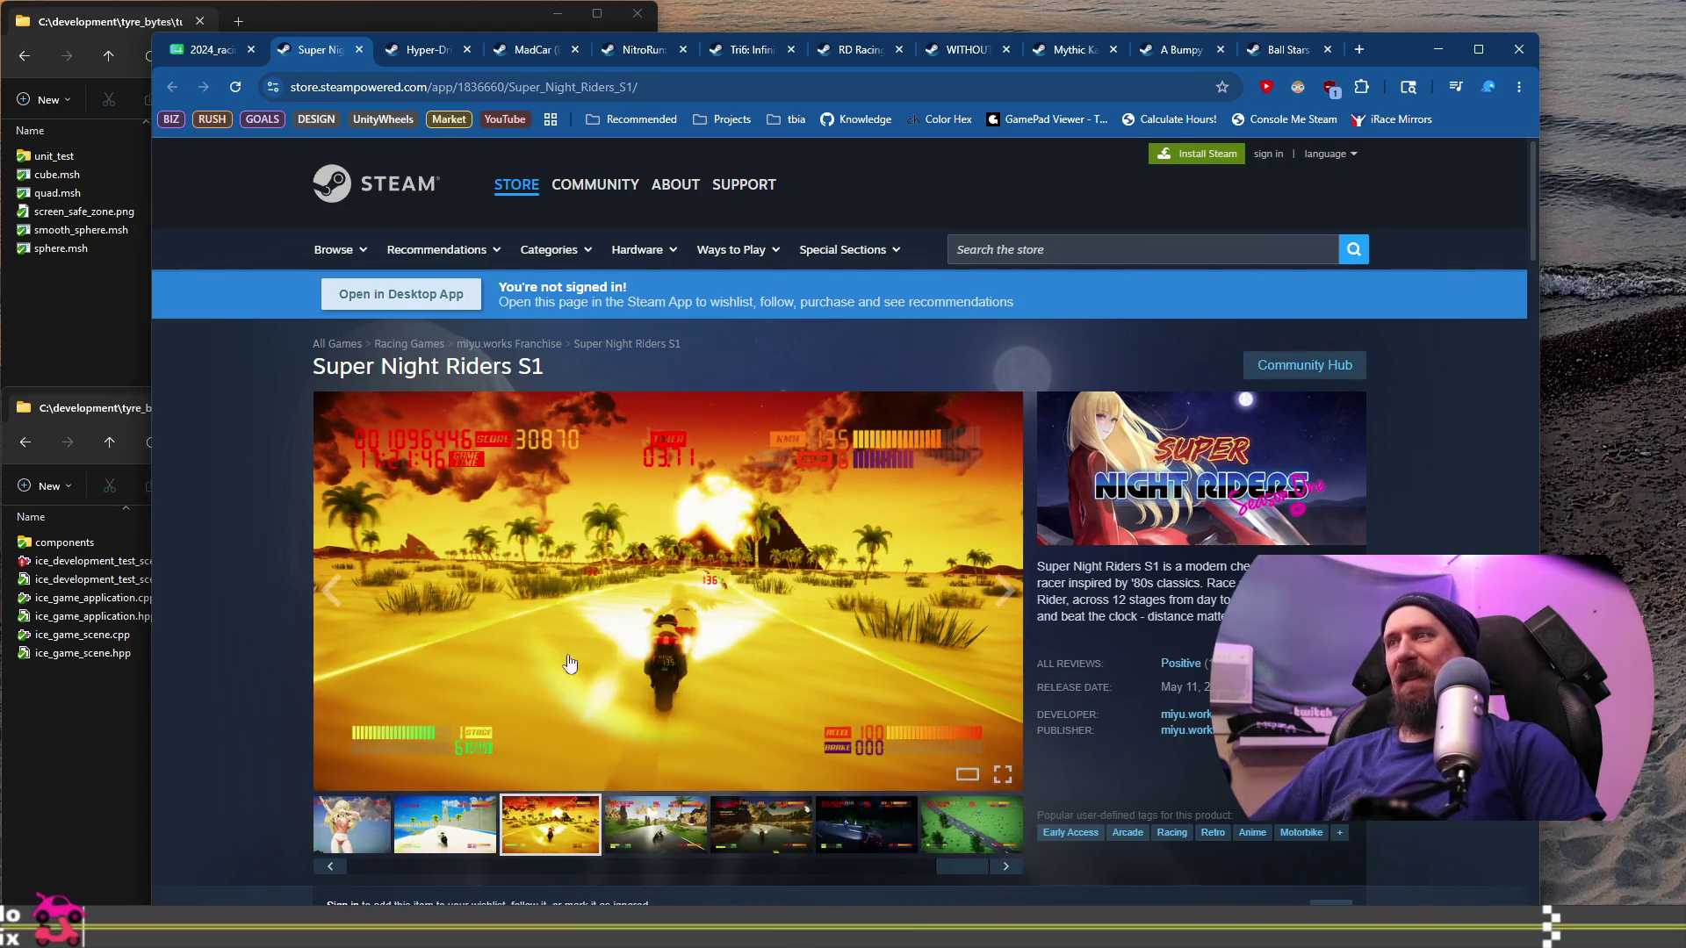
pyautogui.click(225, 51)
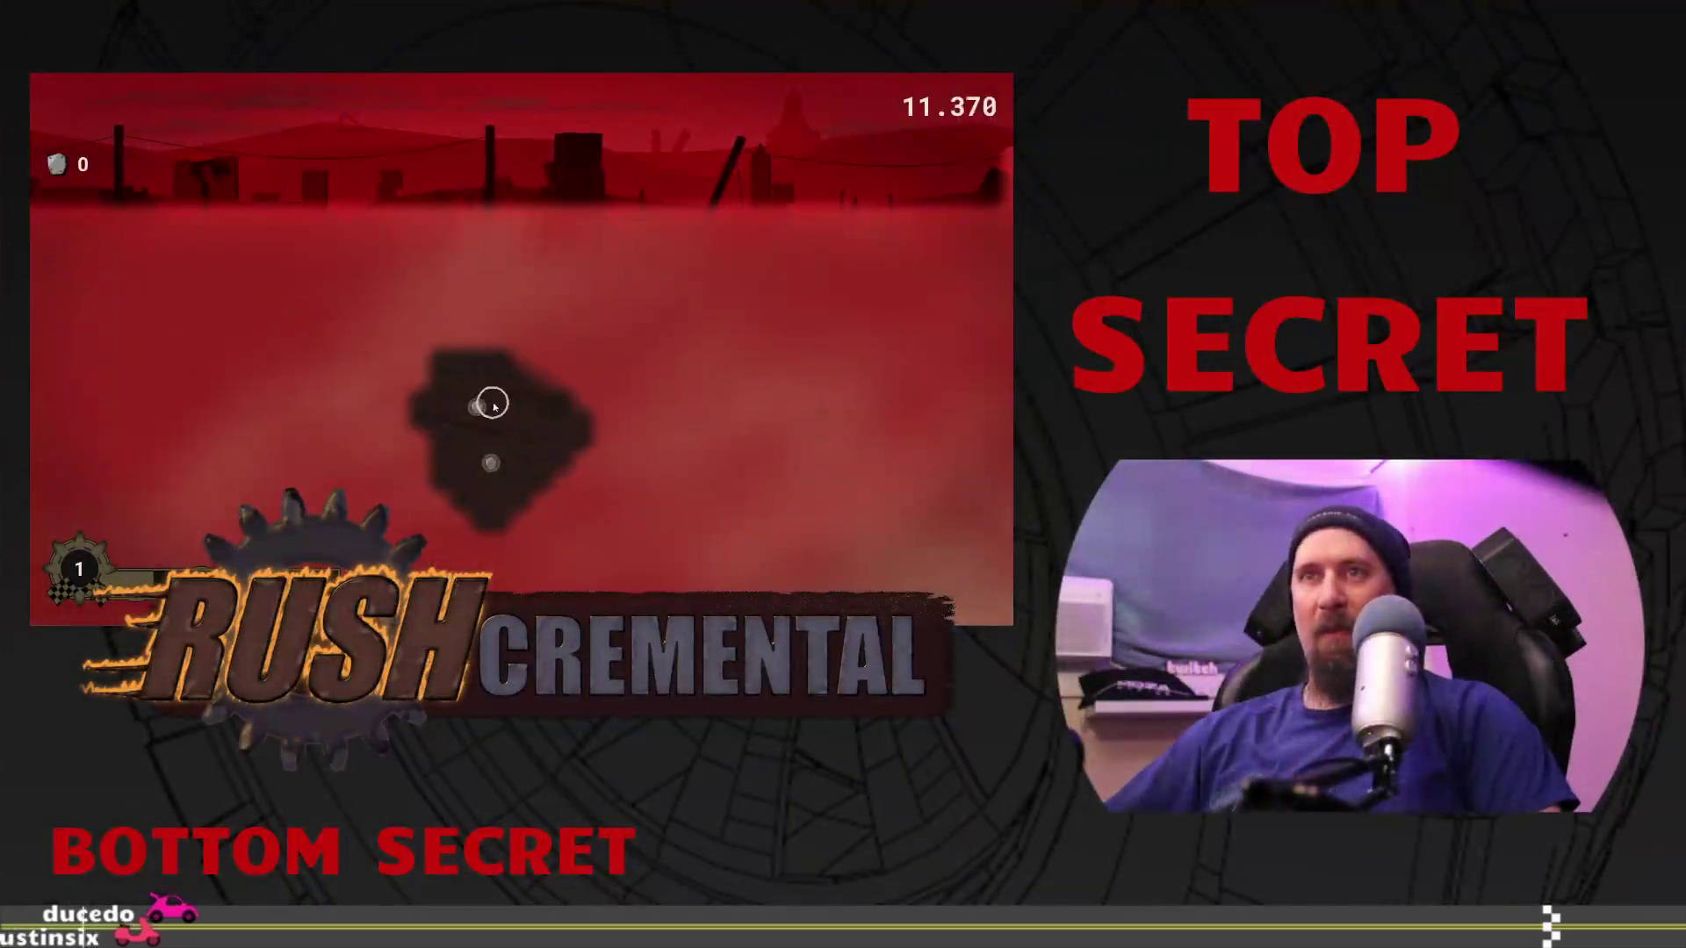
pyautogui.moveTo(492, 404)
pyautogui.mouseDown()
pyautogui.moveTo(489, 448)
pyautogui.moveTo(689, 493)
pyautogui.moveTo(602, 313)
pyautogui.moveTo(305, 369)
pyautogui.moveTo(553, 353)
pyautogui.moveTo(452, 402)
pyautogui.mouseUp()
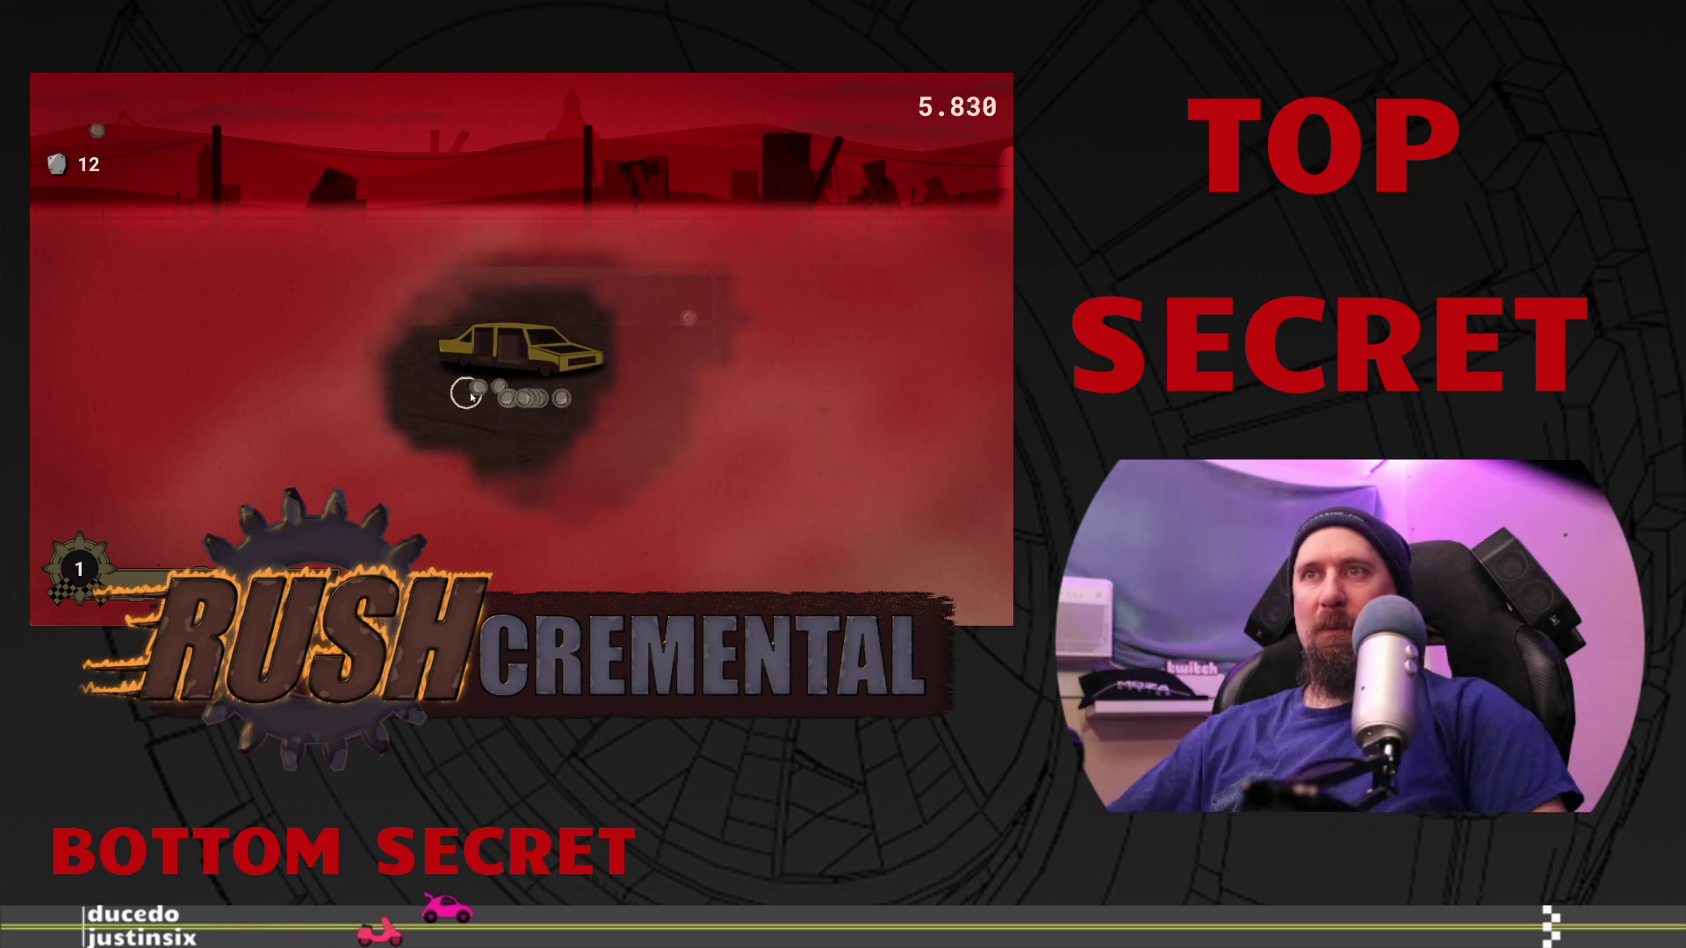
# Step: Drag the mining circle further out around the car to gather more scrap
pyautogui.moveTo(550, 438)
pyautogui.mouseDown()
pyautogui.moveTo(763, 365)
pyautogui.moveTo(748, 362)
pyautogui.moveTo(704, 474)
pyautogui.mouseUp()
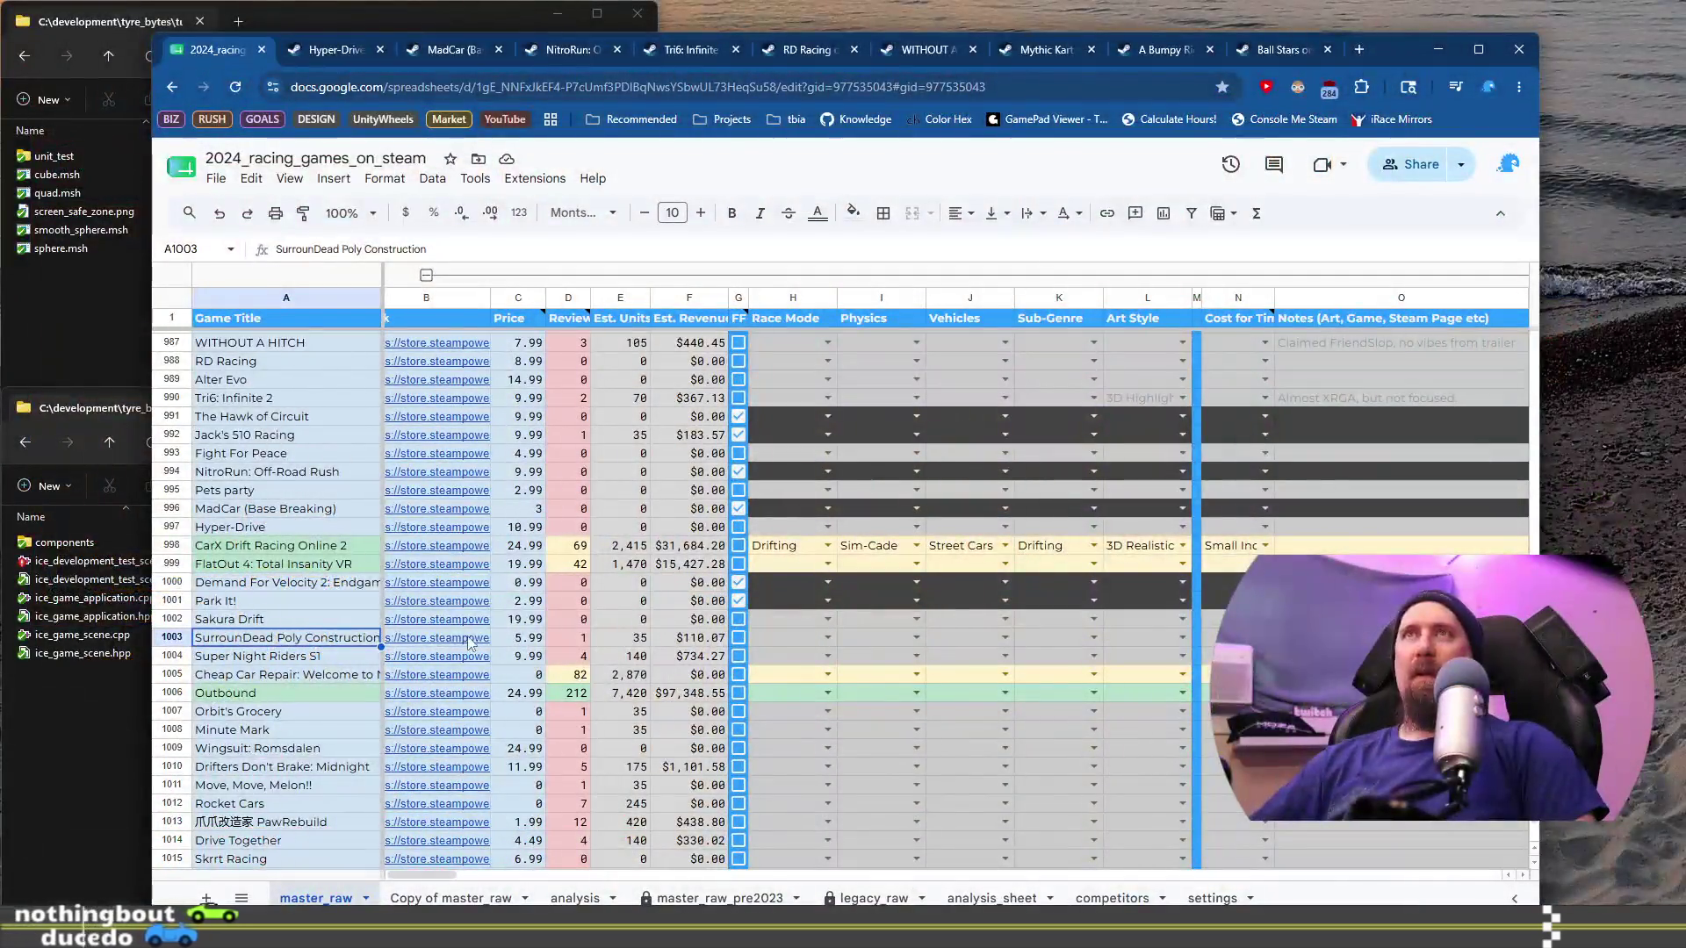
# Step: Open SurrounDead Poly Construction's Steam page from B1003 and view its fourth to sixth screenshots
pyautogui.click(446, 634)
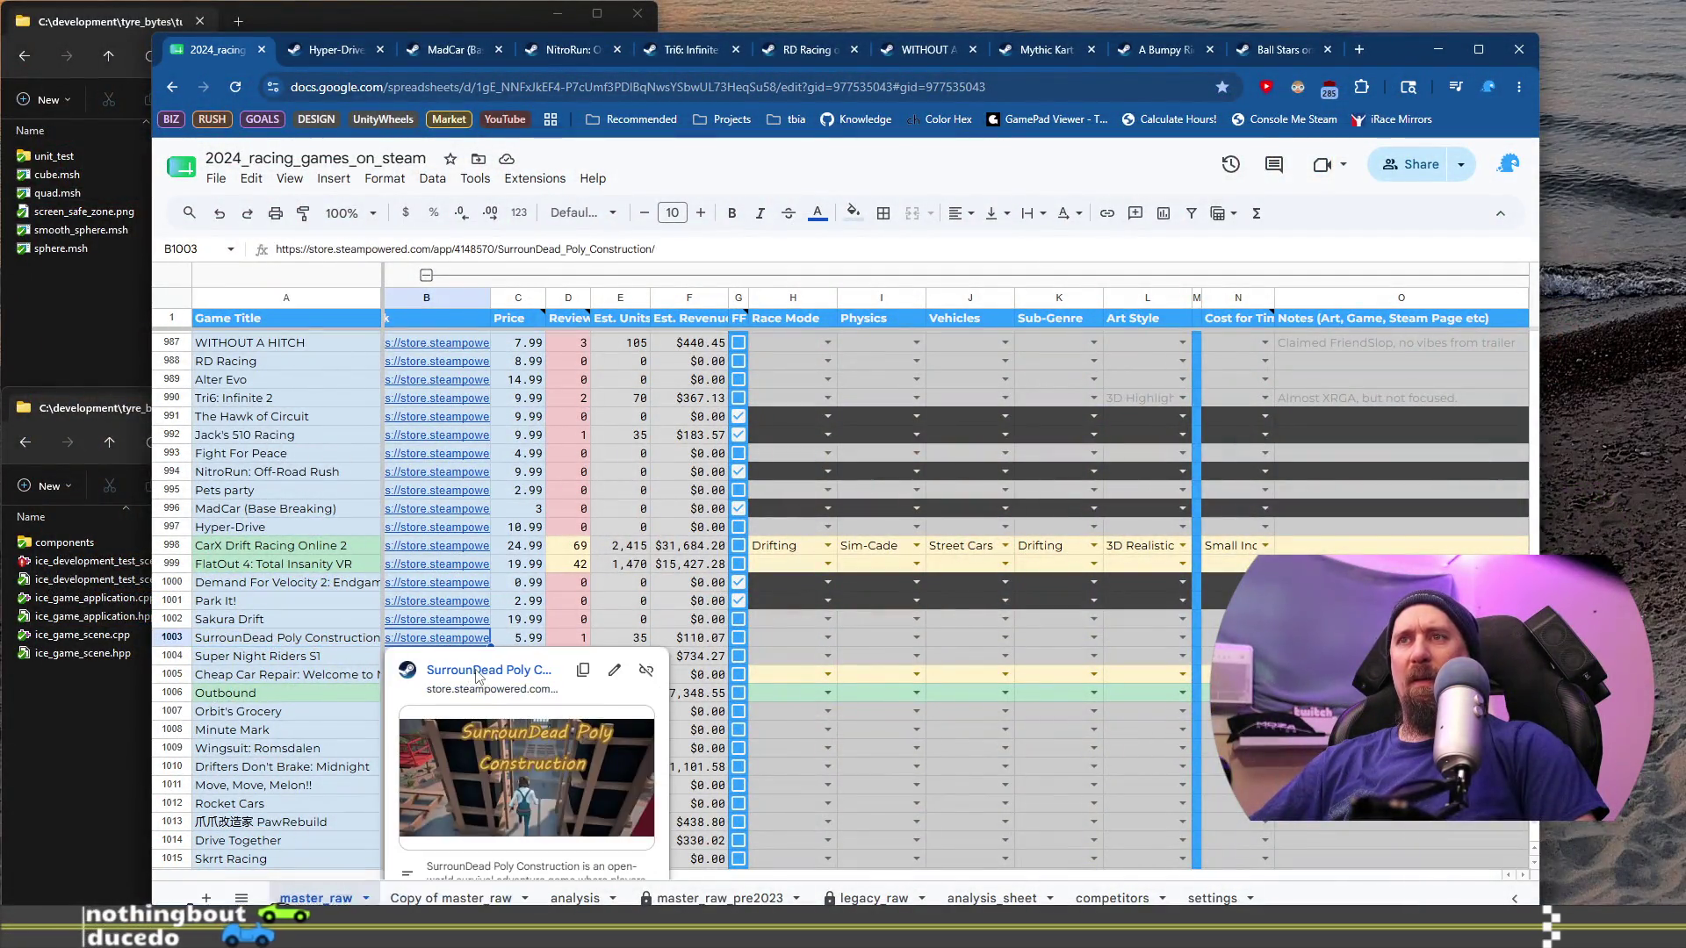
pyautogui.click(492, 739)
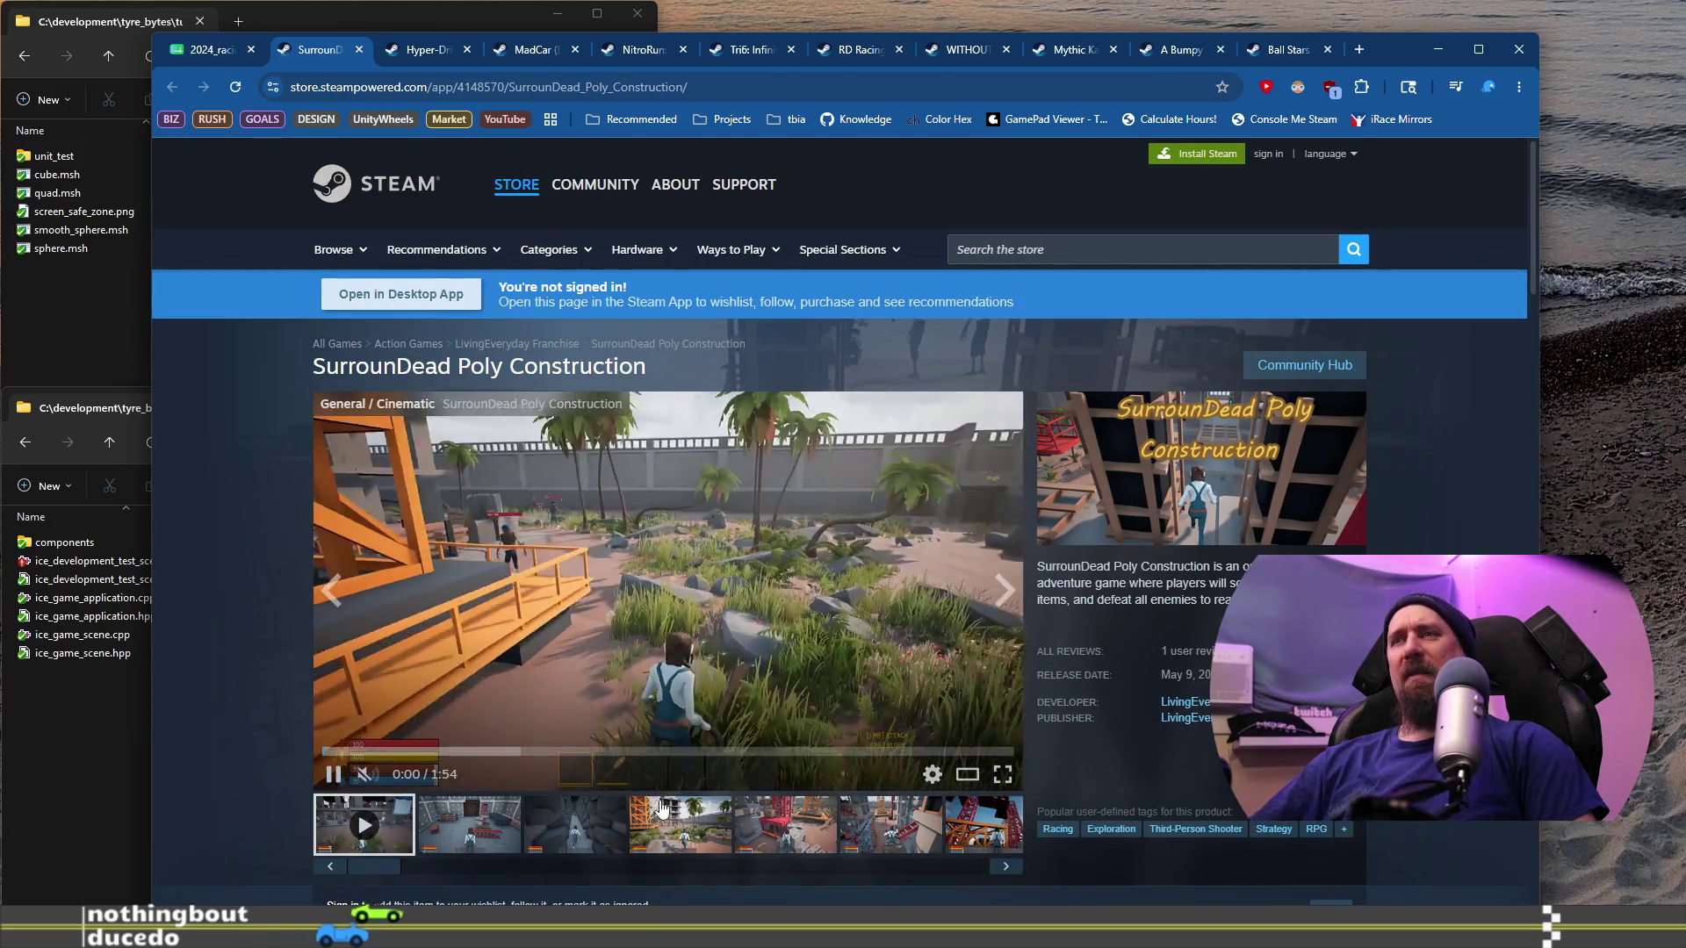
pyautogui.click(673, 810)
pyautogui.click(784, 823)
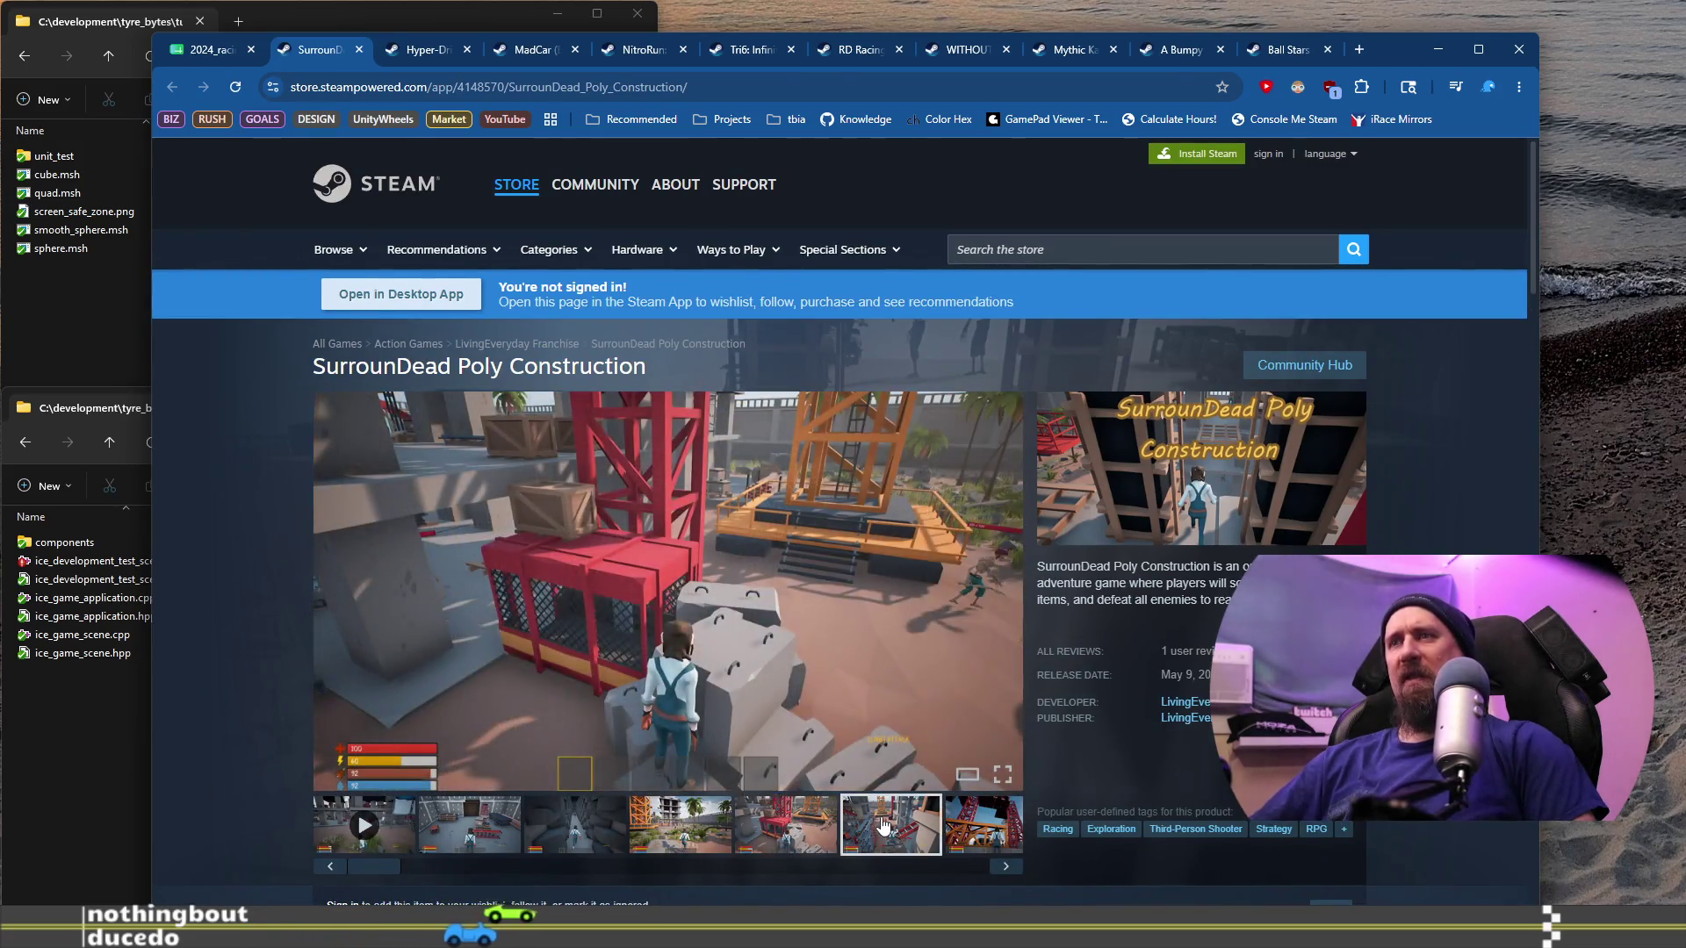
pyautogui.click(920, 831)
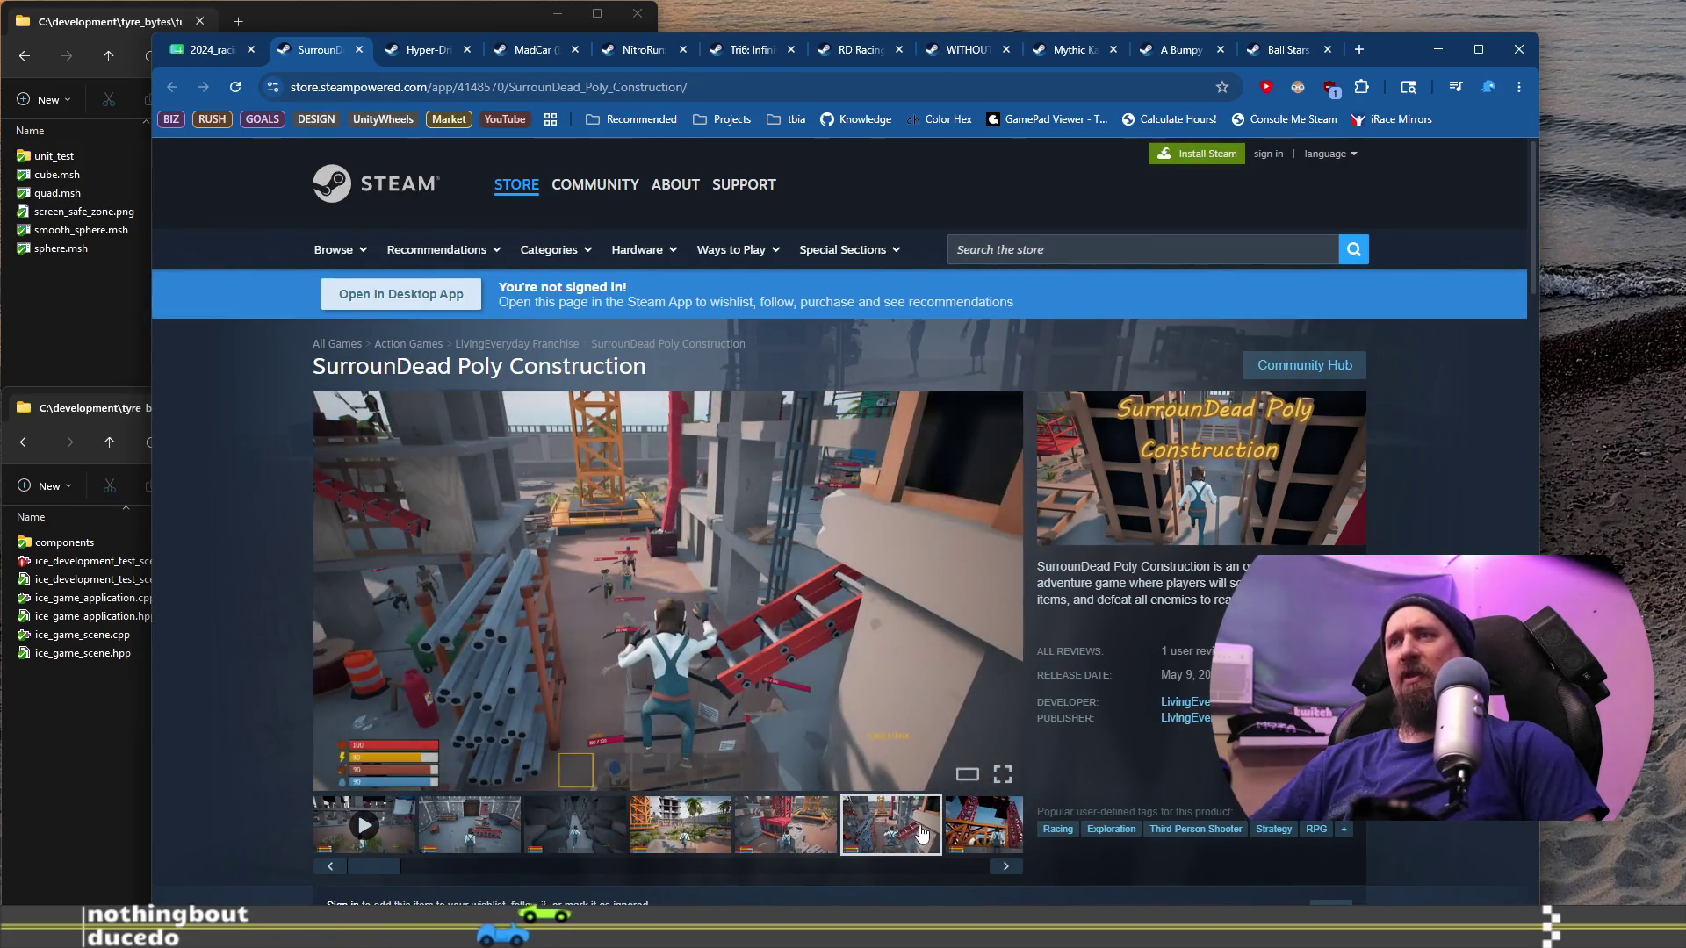
# Step: Add the store address to the ignore list by running './collector --ignore' in the terminal
pyautogui.click(629, 89)
pyautogui.hotkey('alt', 'Tab')
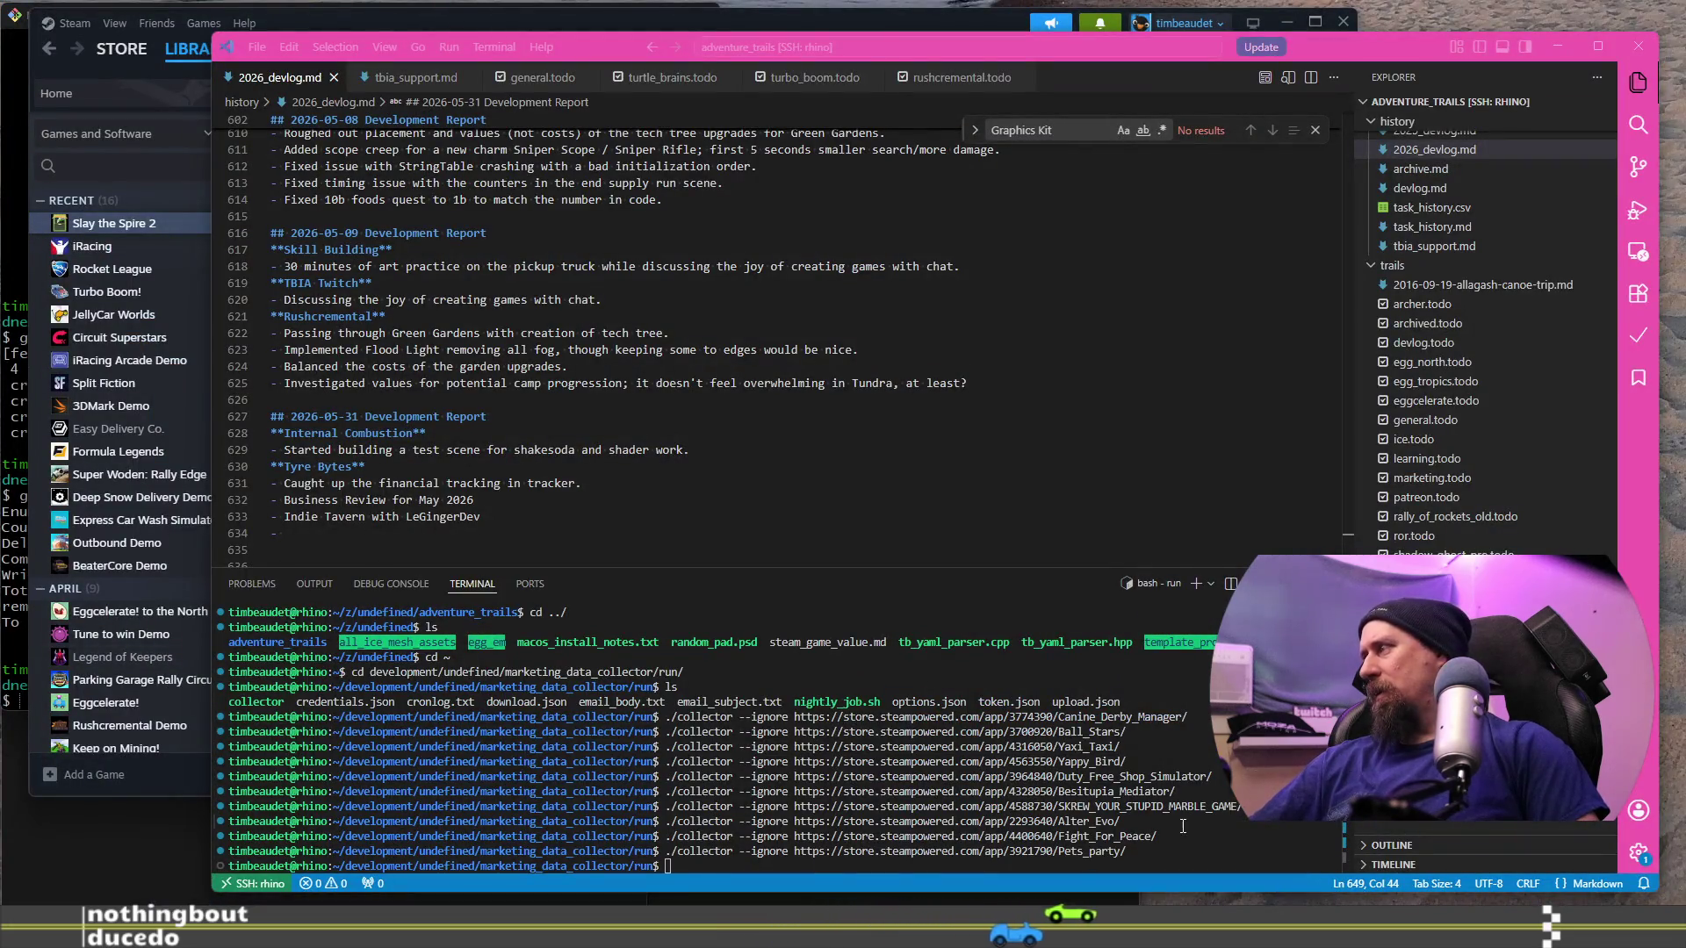
pyautogui.write('https://store.steampowered.com/app/4148570/SurrounDead_Poly_Construction/')
pyautogui.press('Return')
pyautogui.hotkey('alt', 'Tab')
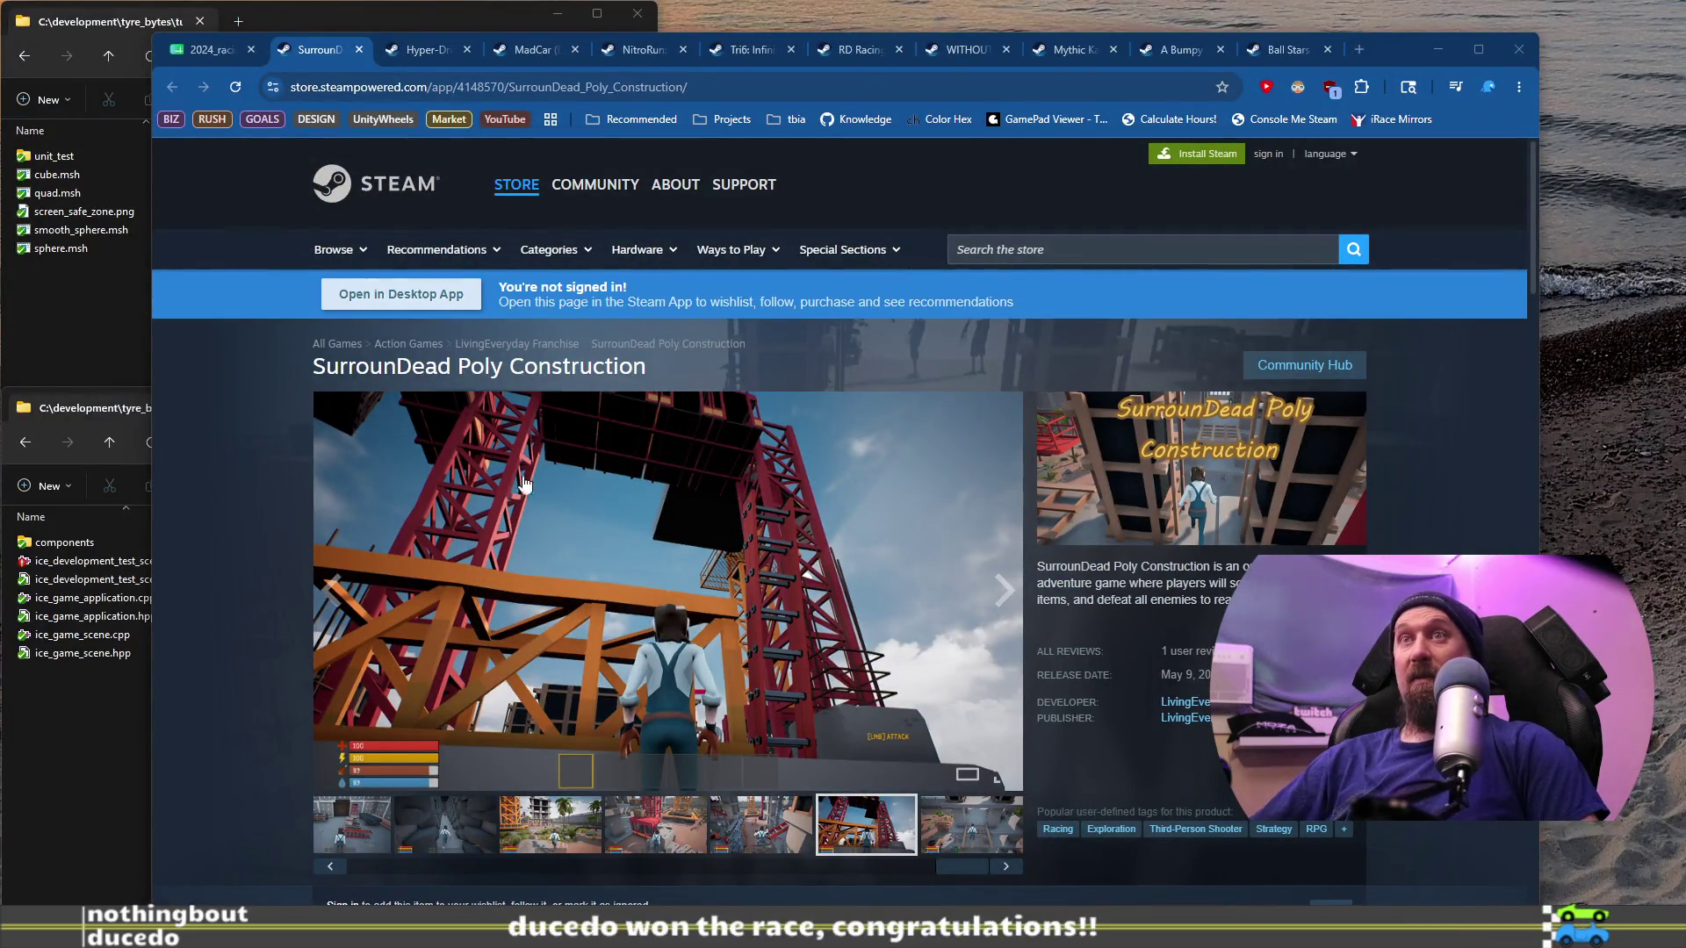
# Step: Revisit the fourth and fifth screenshots, then close the SurrounDead store page
pyautogui.scroll(-3, 631, 606)
pyautogui.click(644, 553)
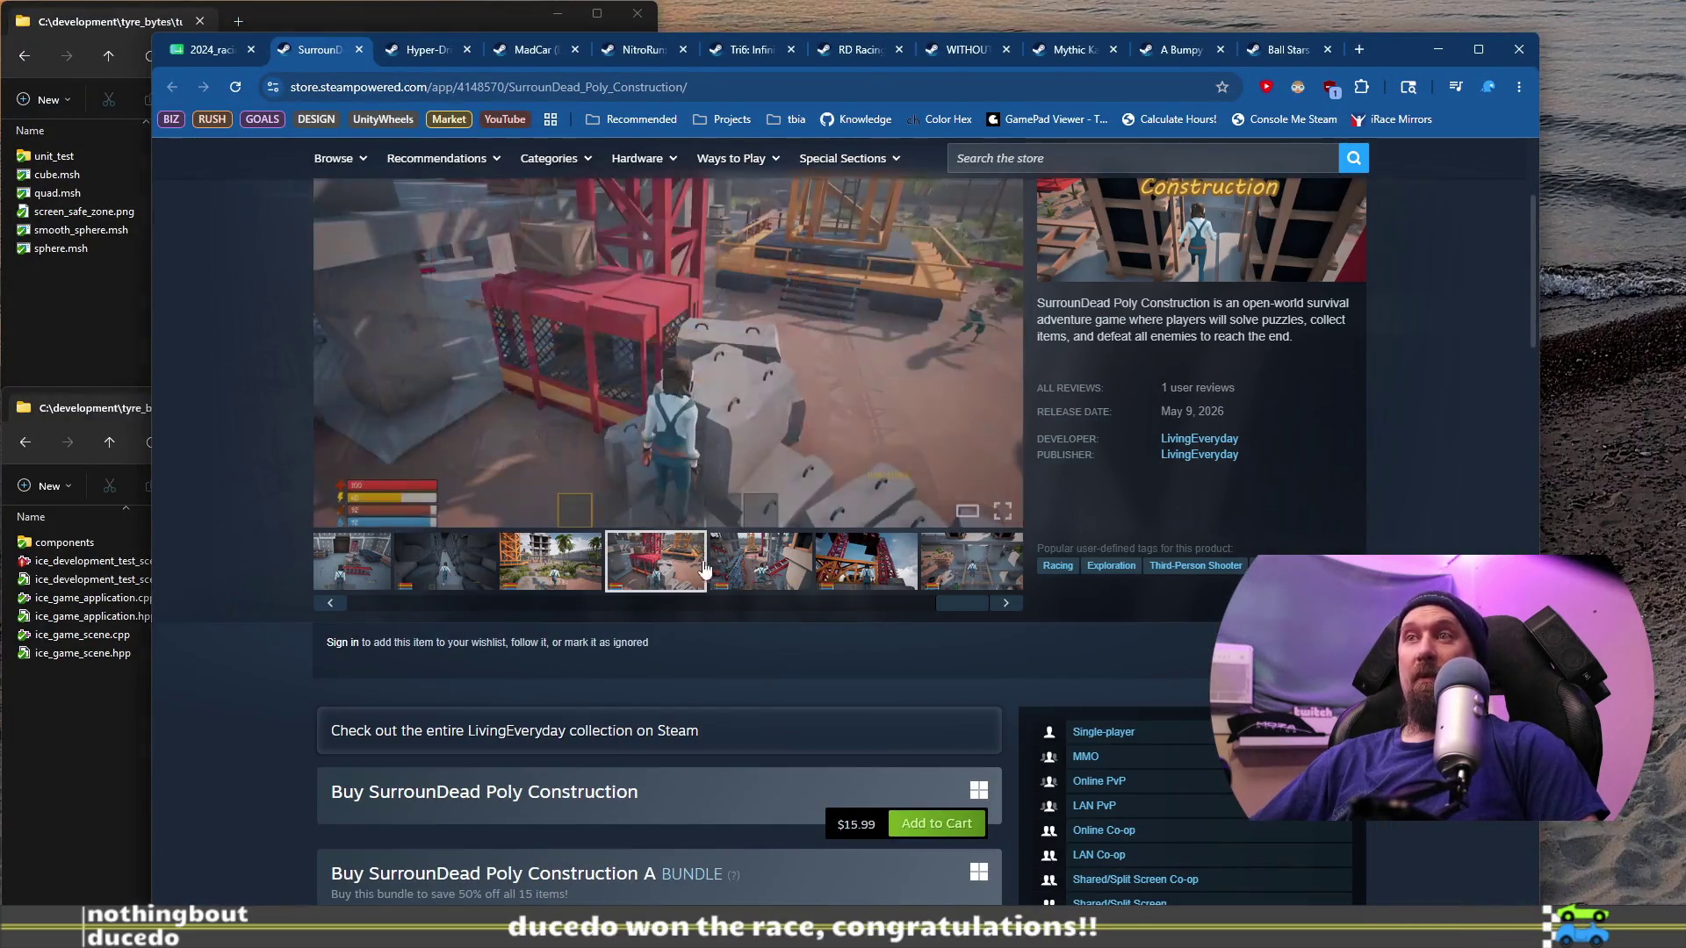
pyautogui.click(761, 560)
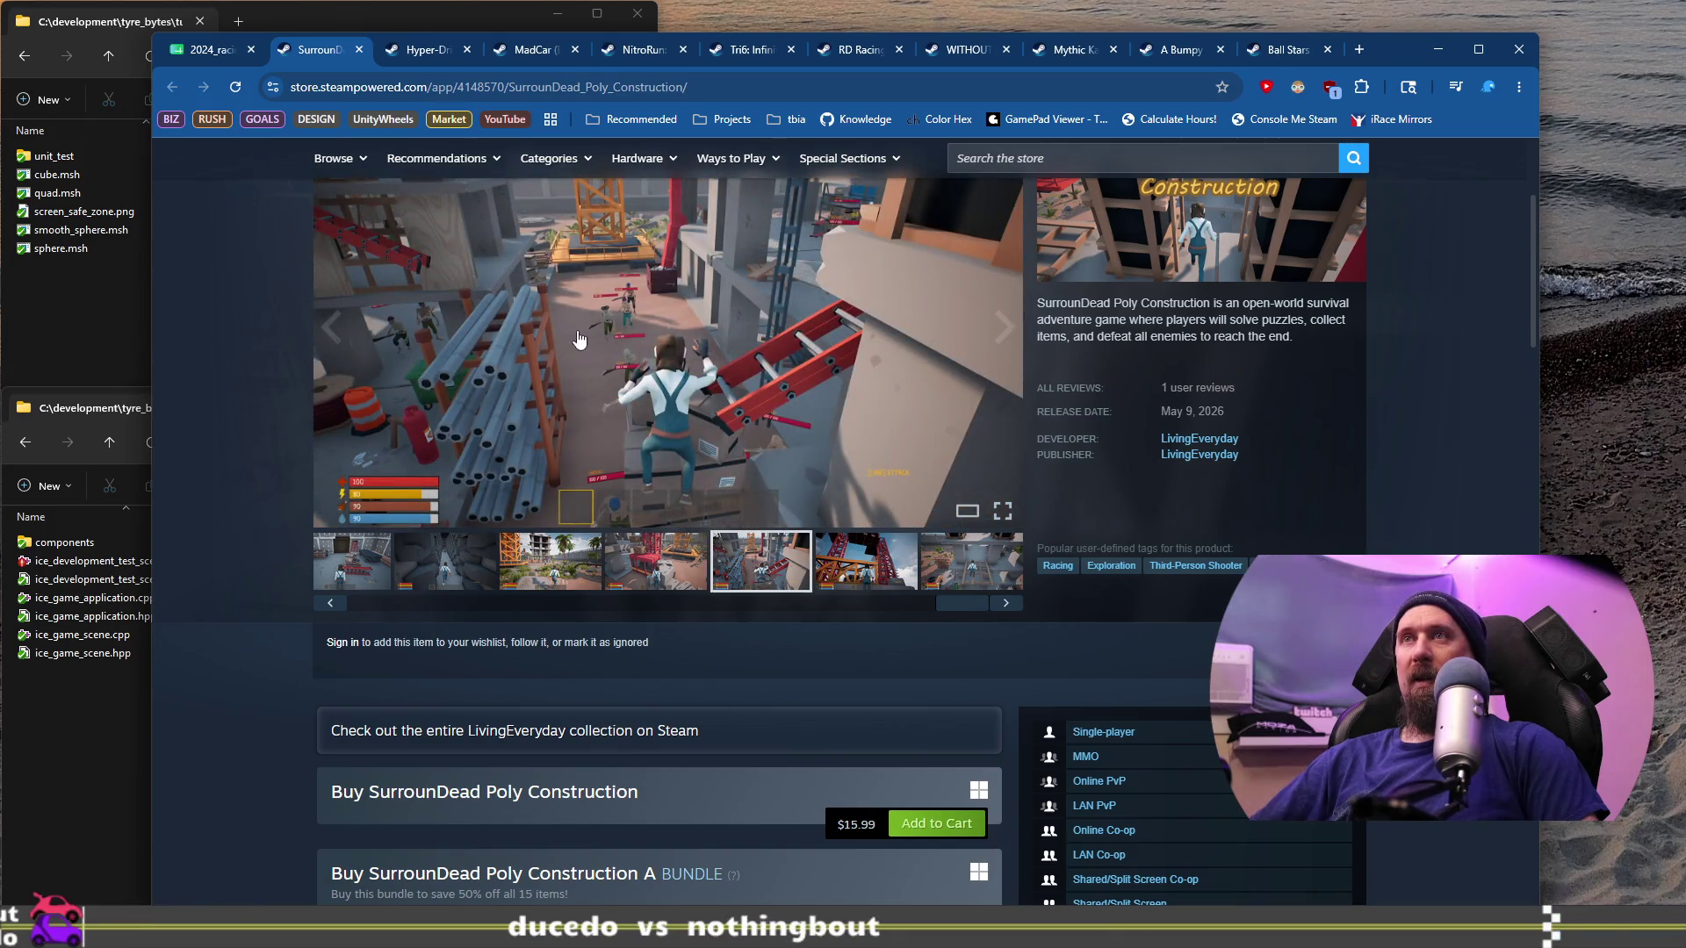
pyautogui.click(358, 49)
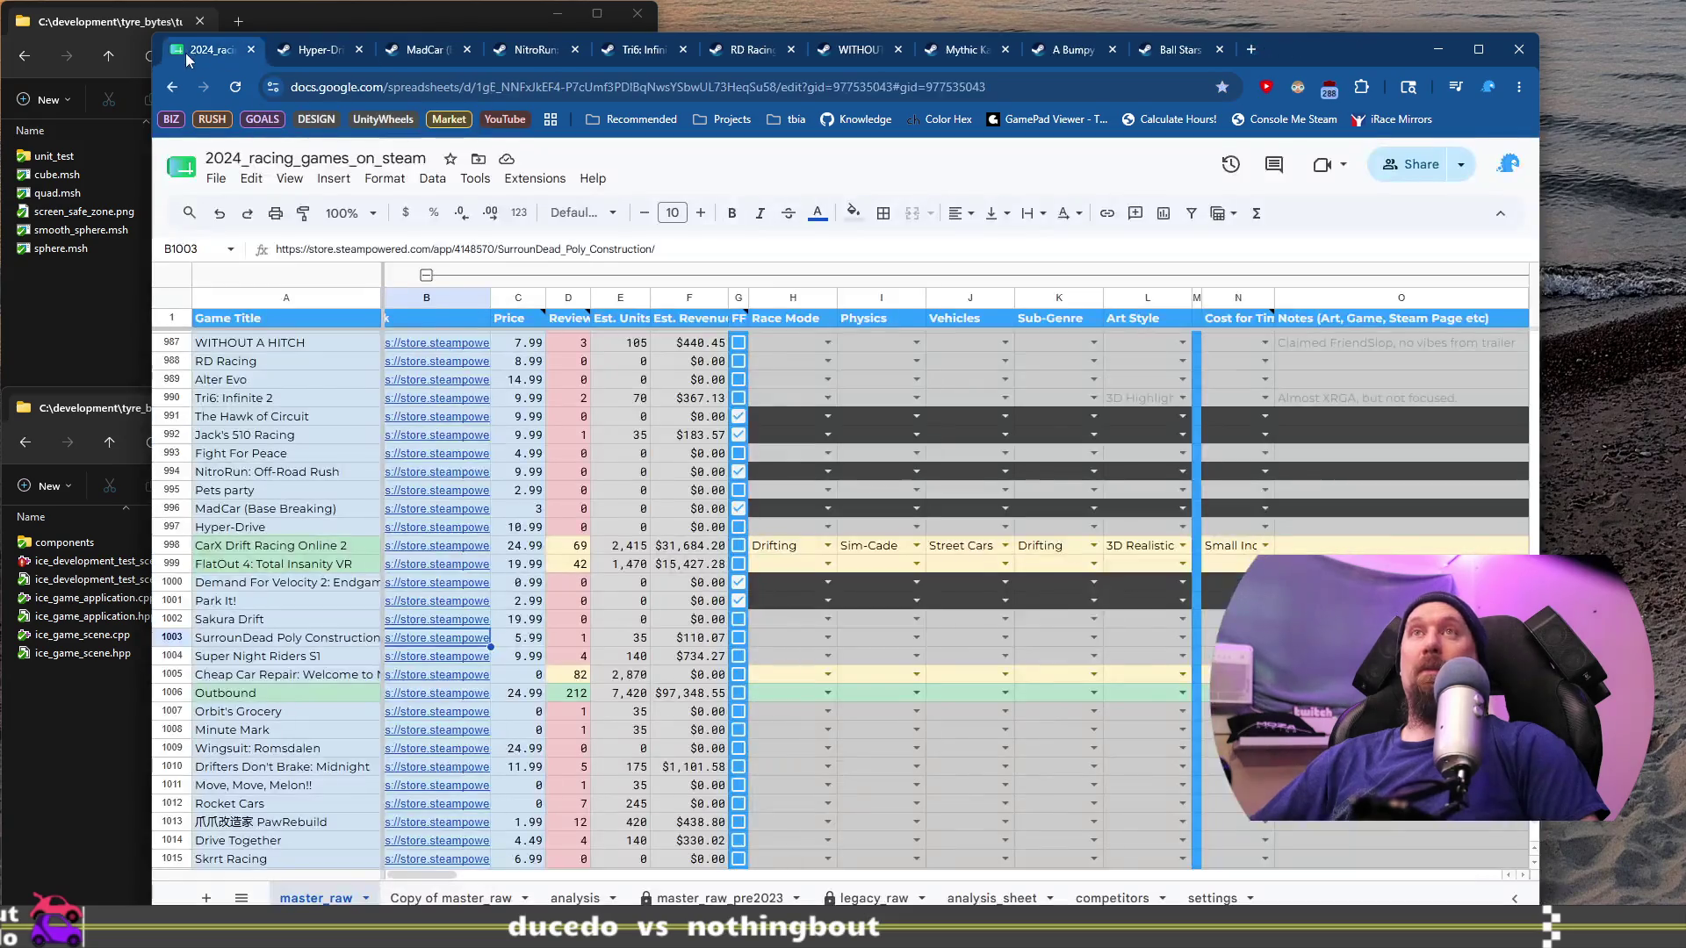
# Step: Open Cheap Car Repair's Steam page from its row and view its garage and grinding screenshots
pyautogui.click(255, 676)
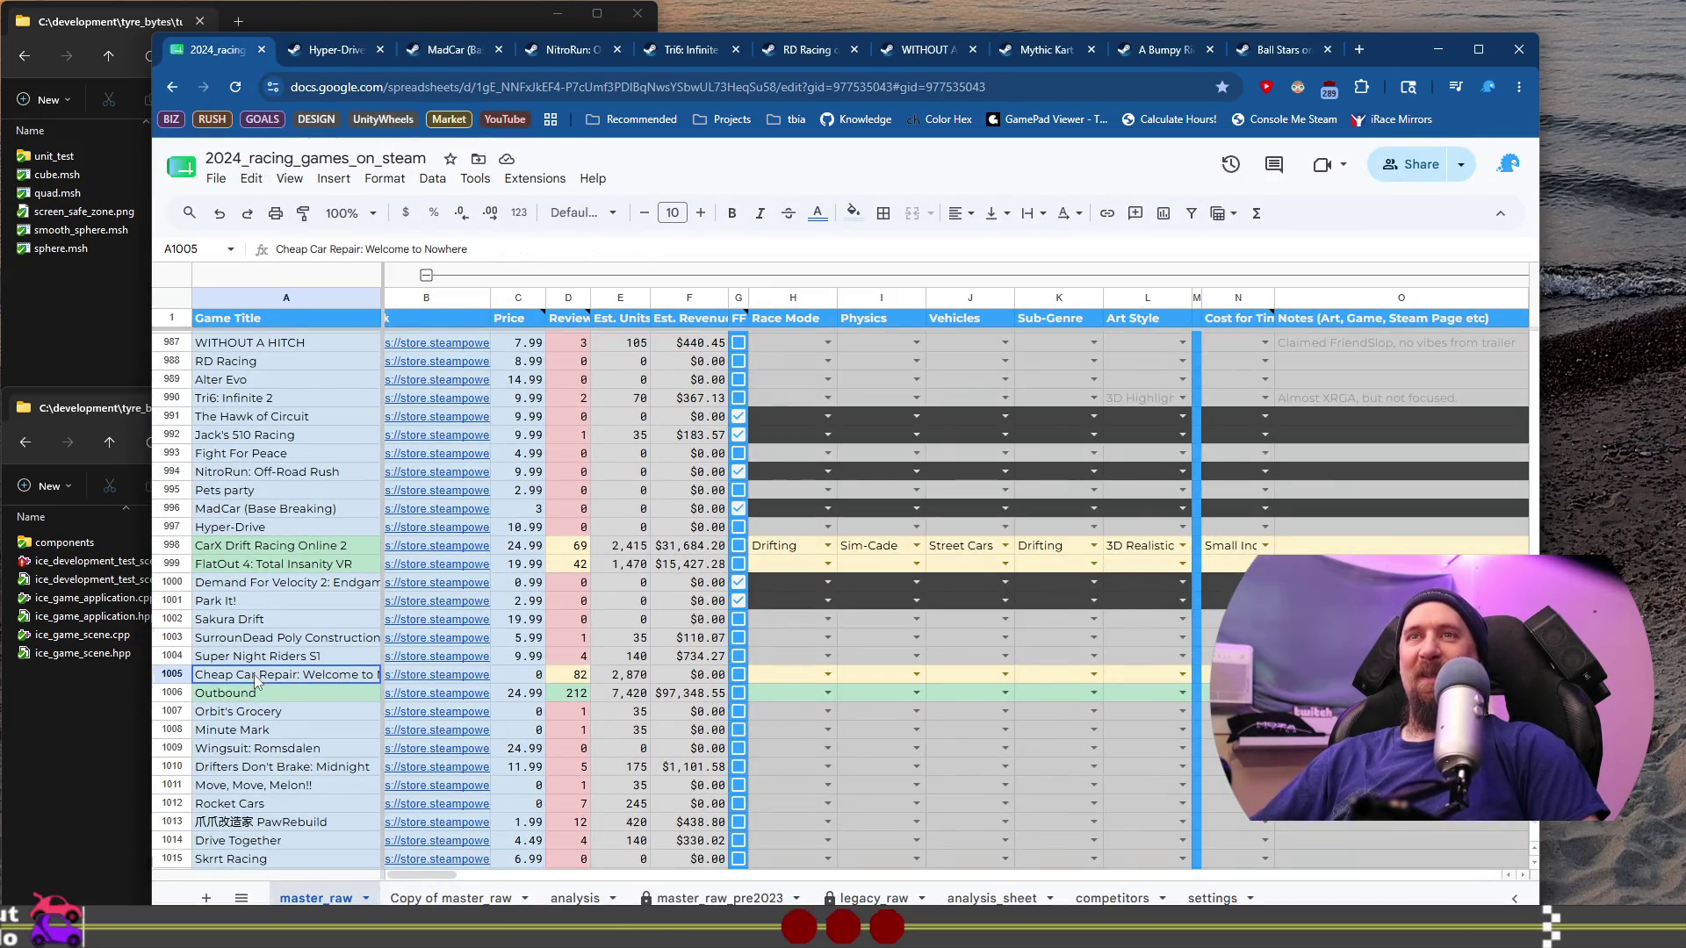
pyautogui.click(450, 677)
pyautogui.click(507, 708)
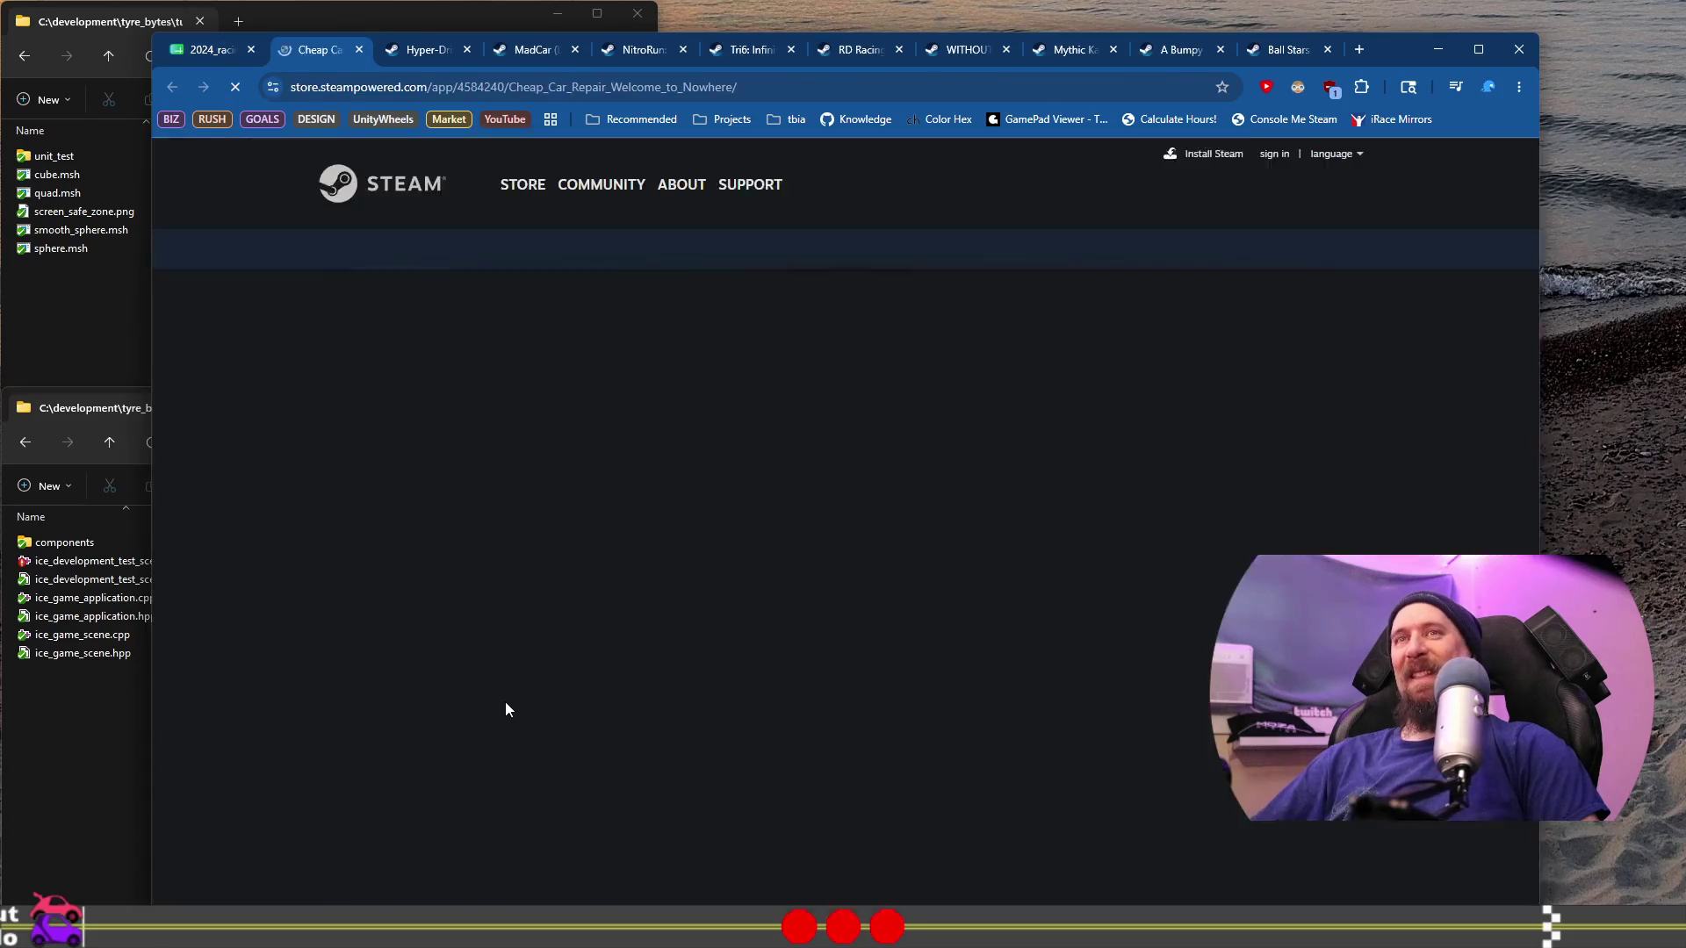
pyautogui.scroll(-1, 511, 721)
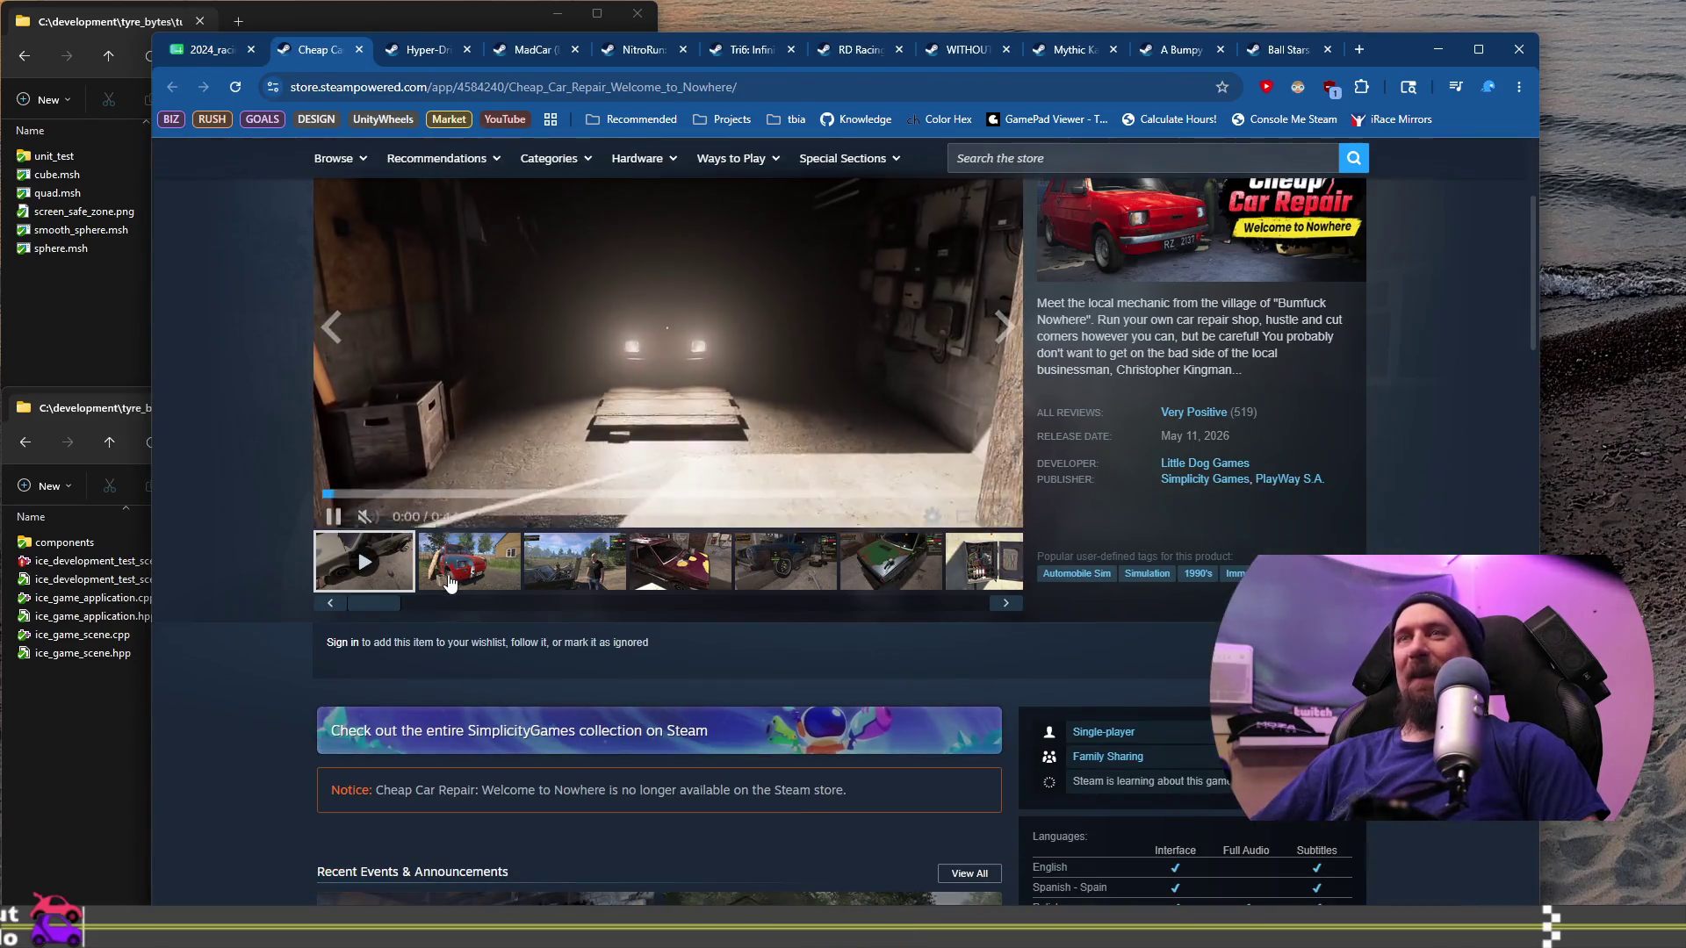
pyautogui.click(469, 560)
pyautogui.click(584, 561)
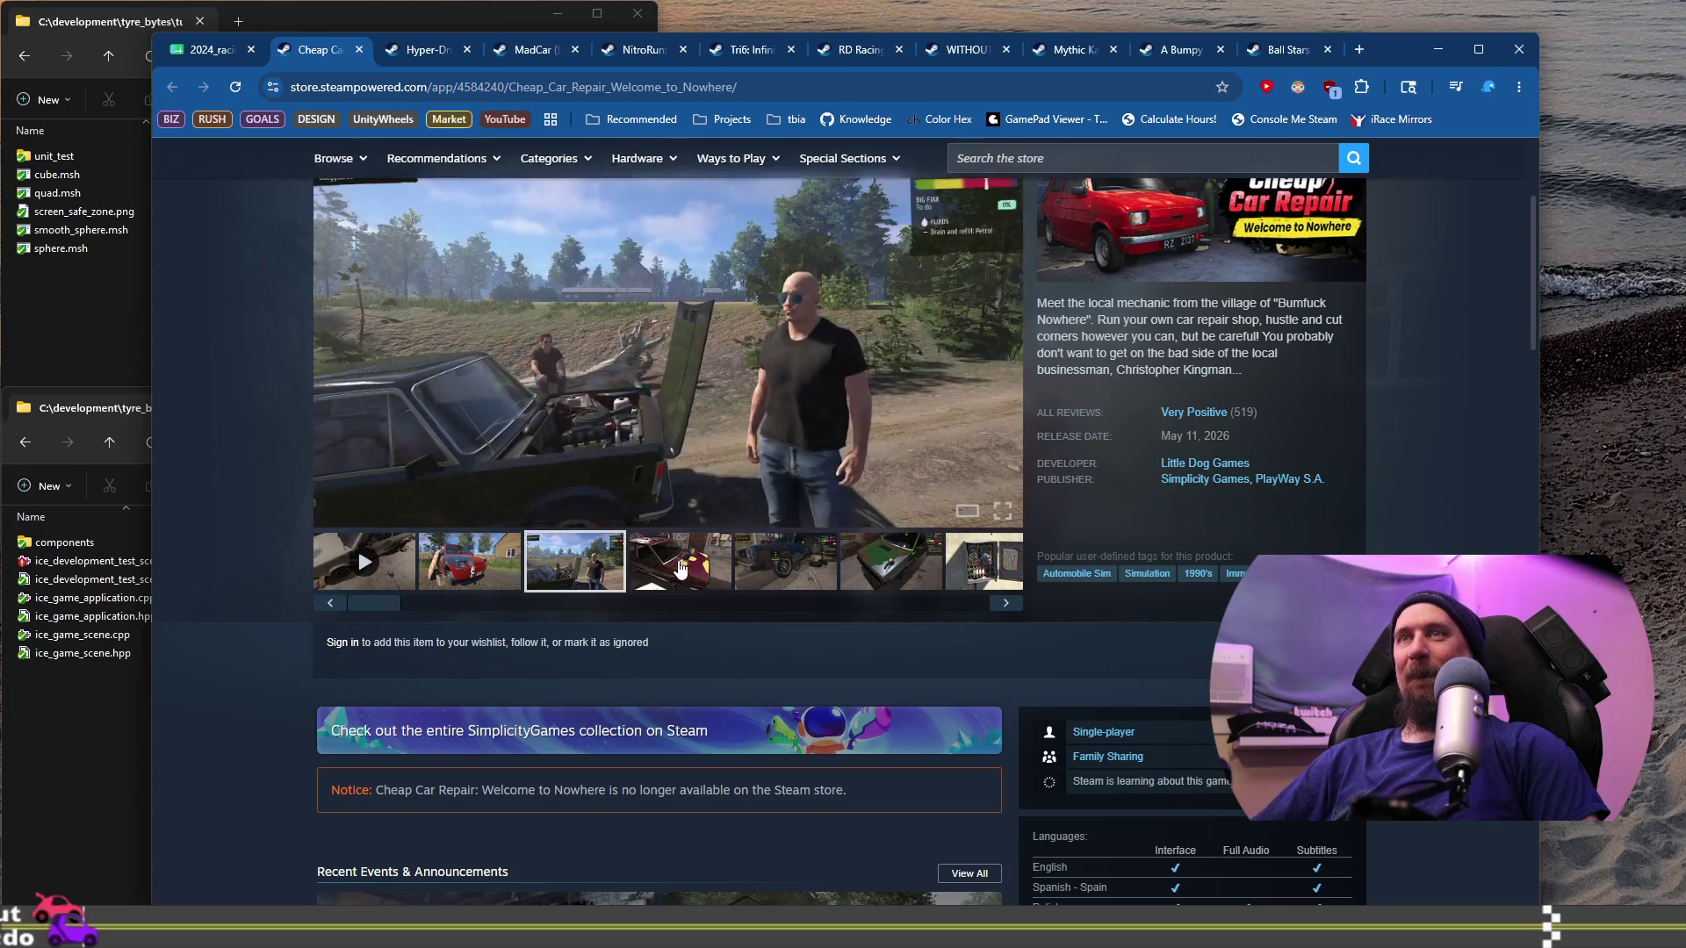
pyautogui.click(786, 563)
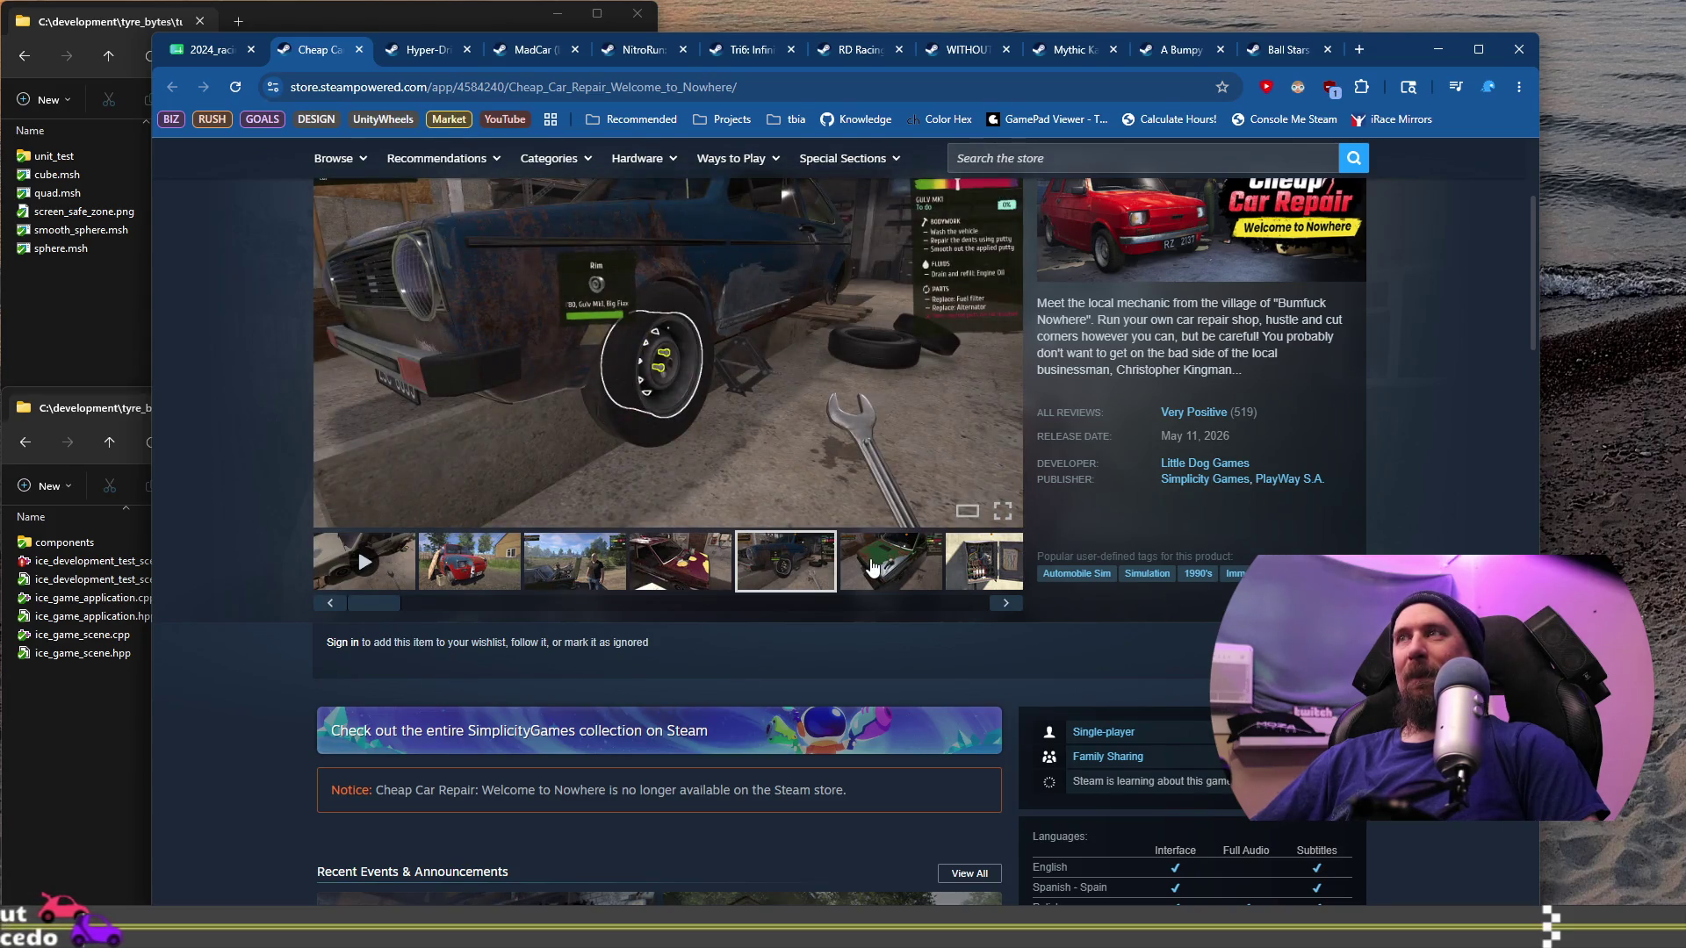
pyautogui.scroll(1, 873, 568)
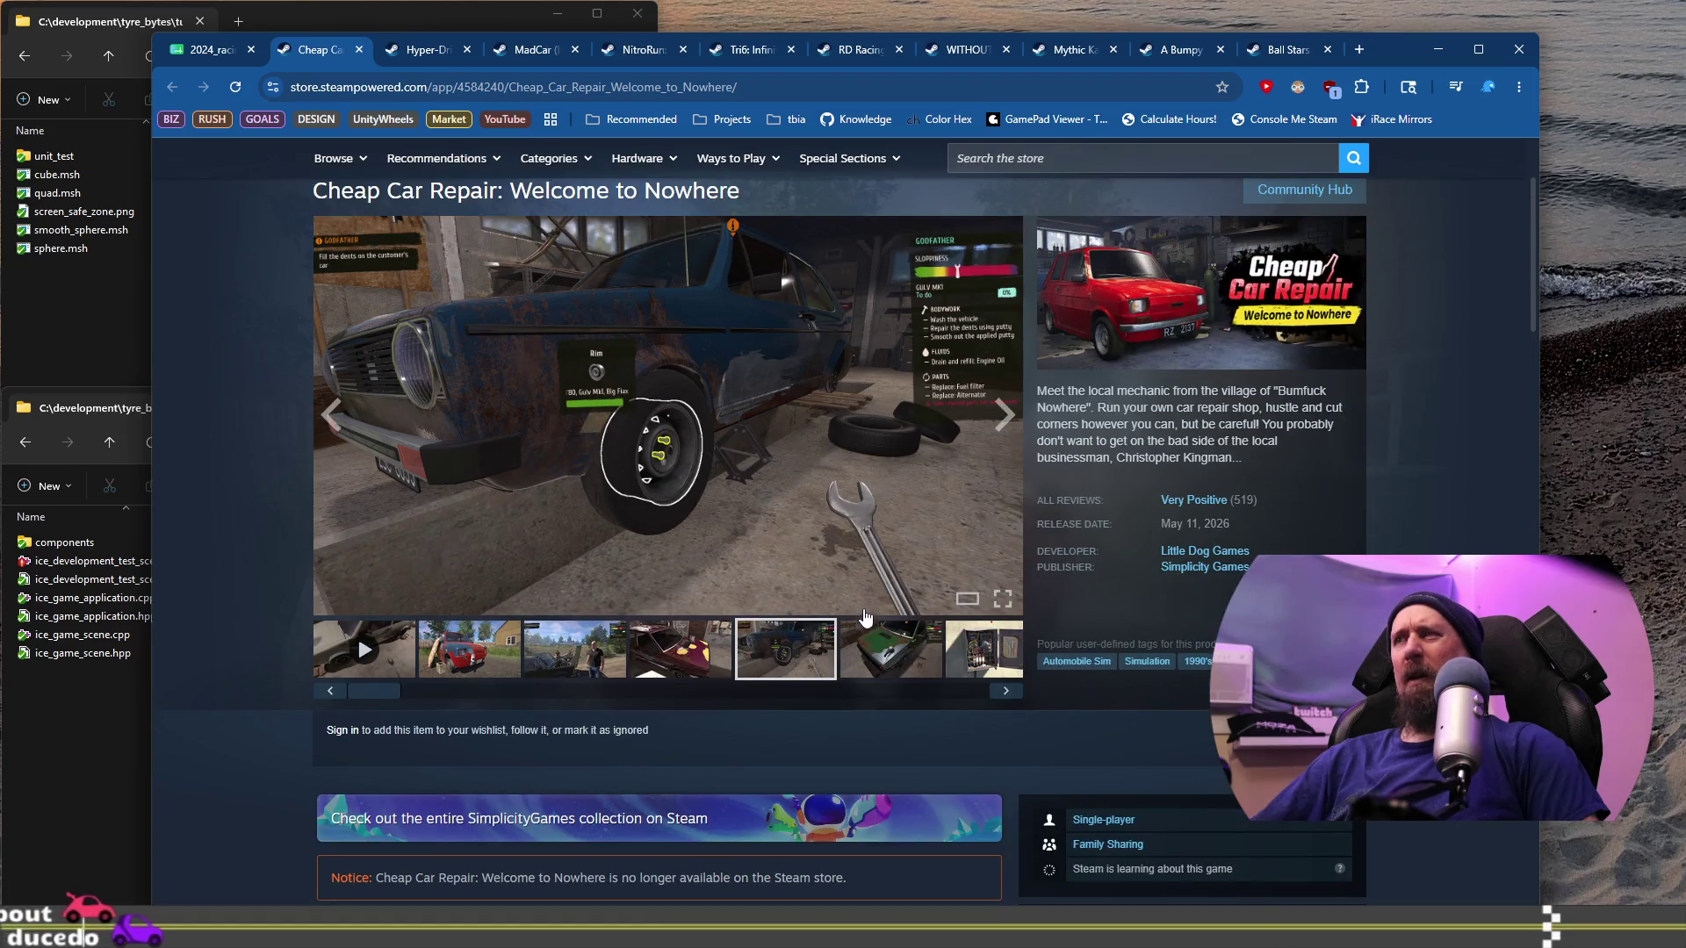
pyautogui.click(881, 655)
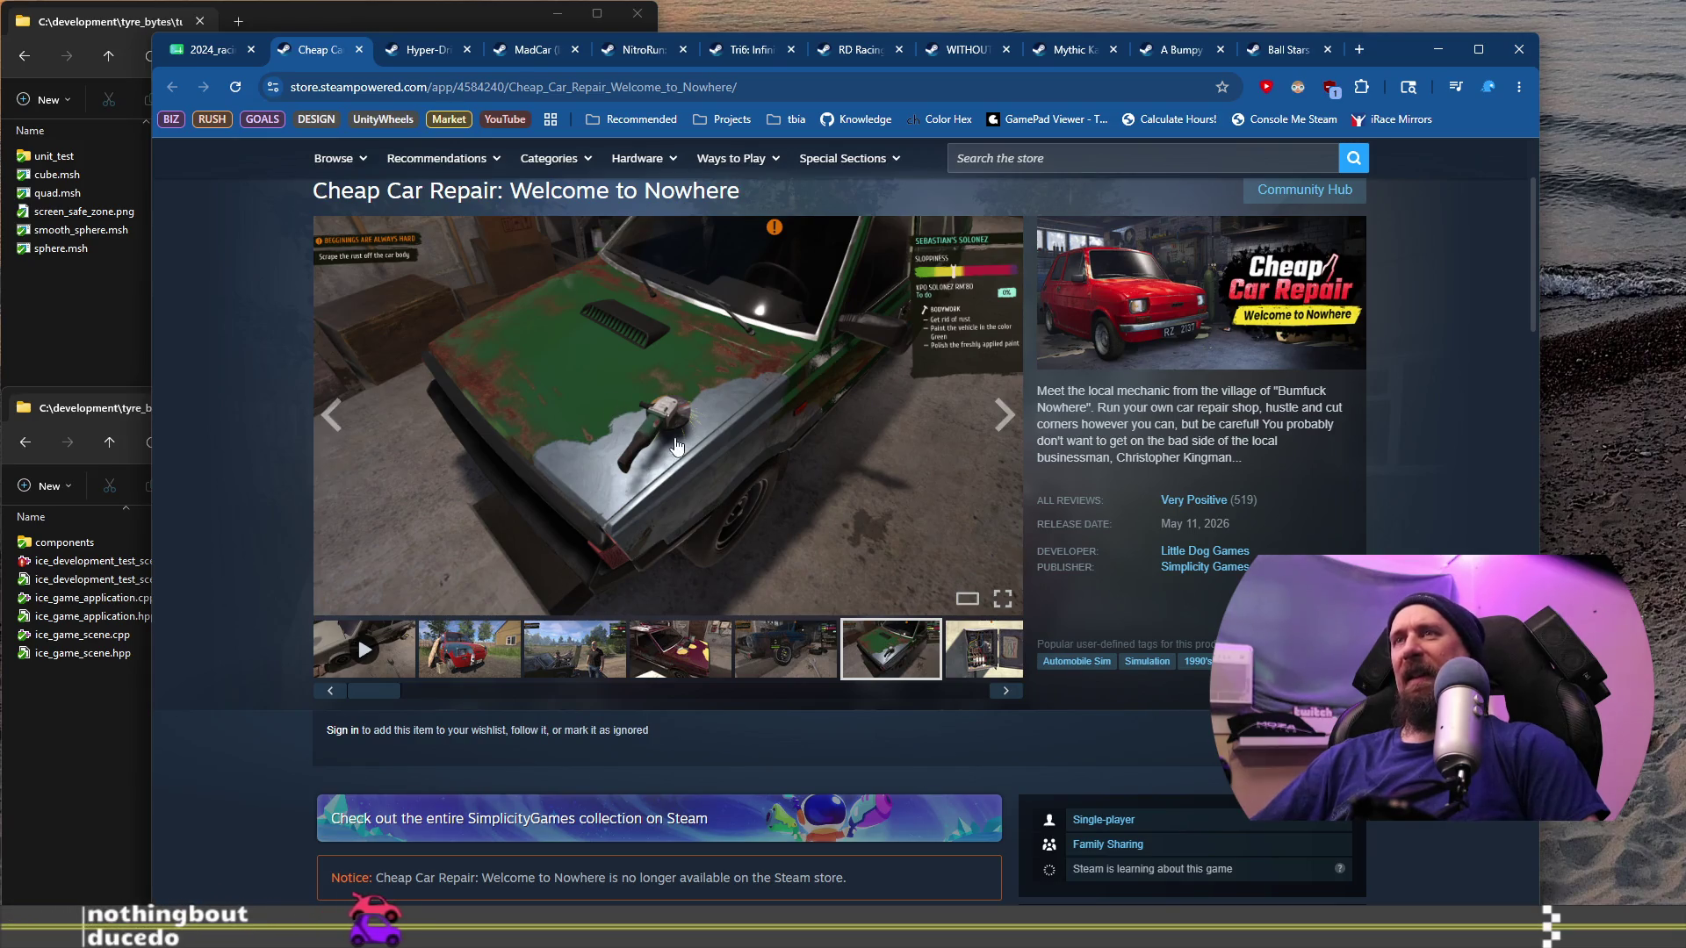
# Step: Scroll through Cheap Car Repair's About This Game description and back up
pyautogui.scroll(-9, 708, 551)
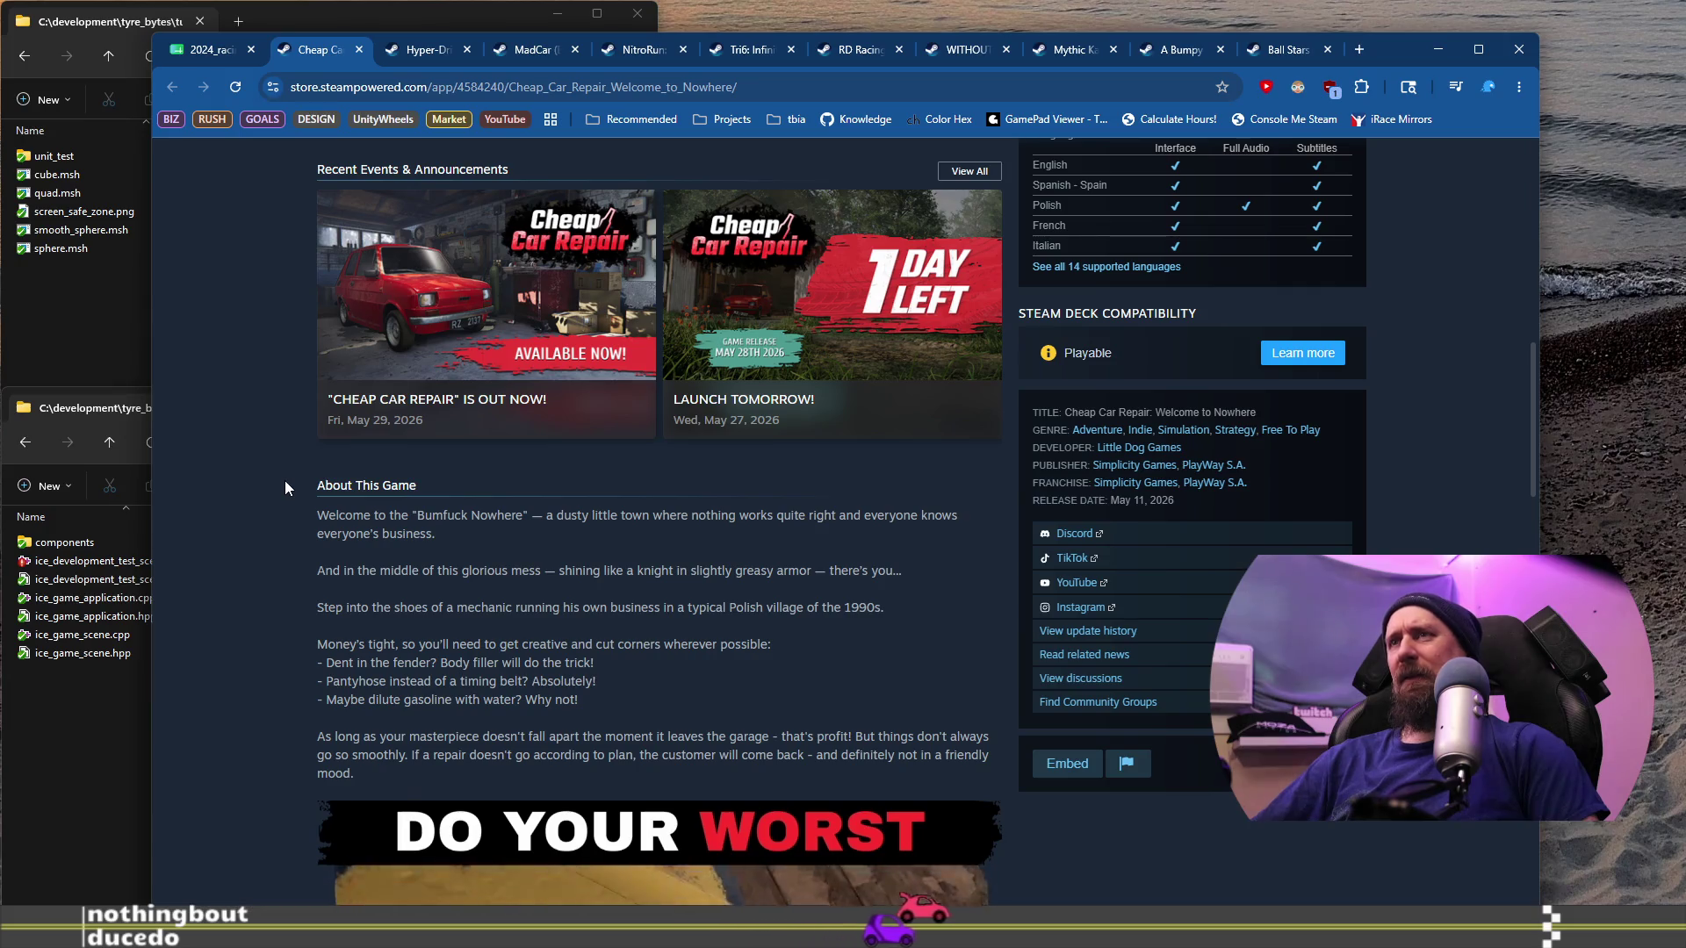
pyautogui.scroll(-11, 285, 482)
pyautogui.scroll(6, 278, 485)
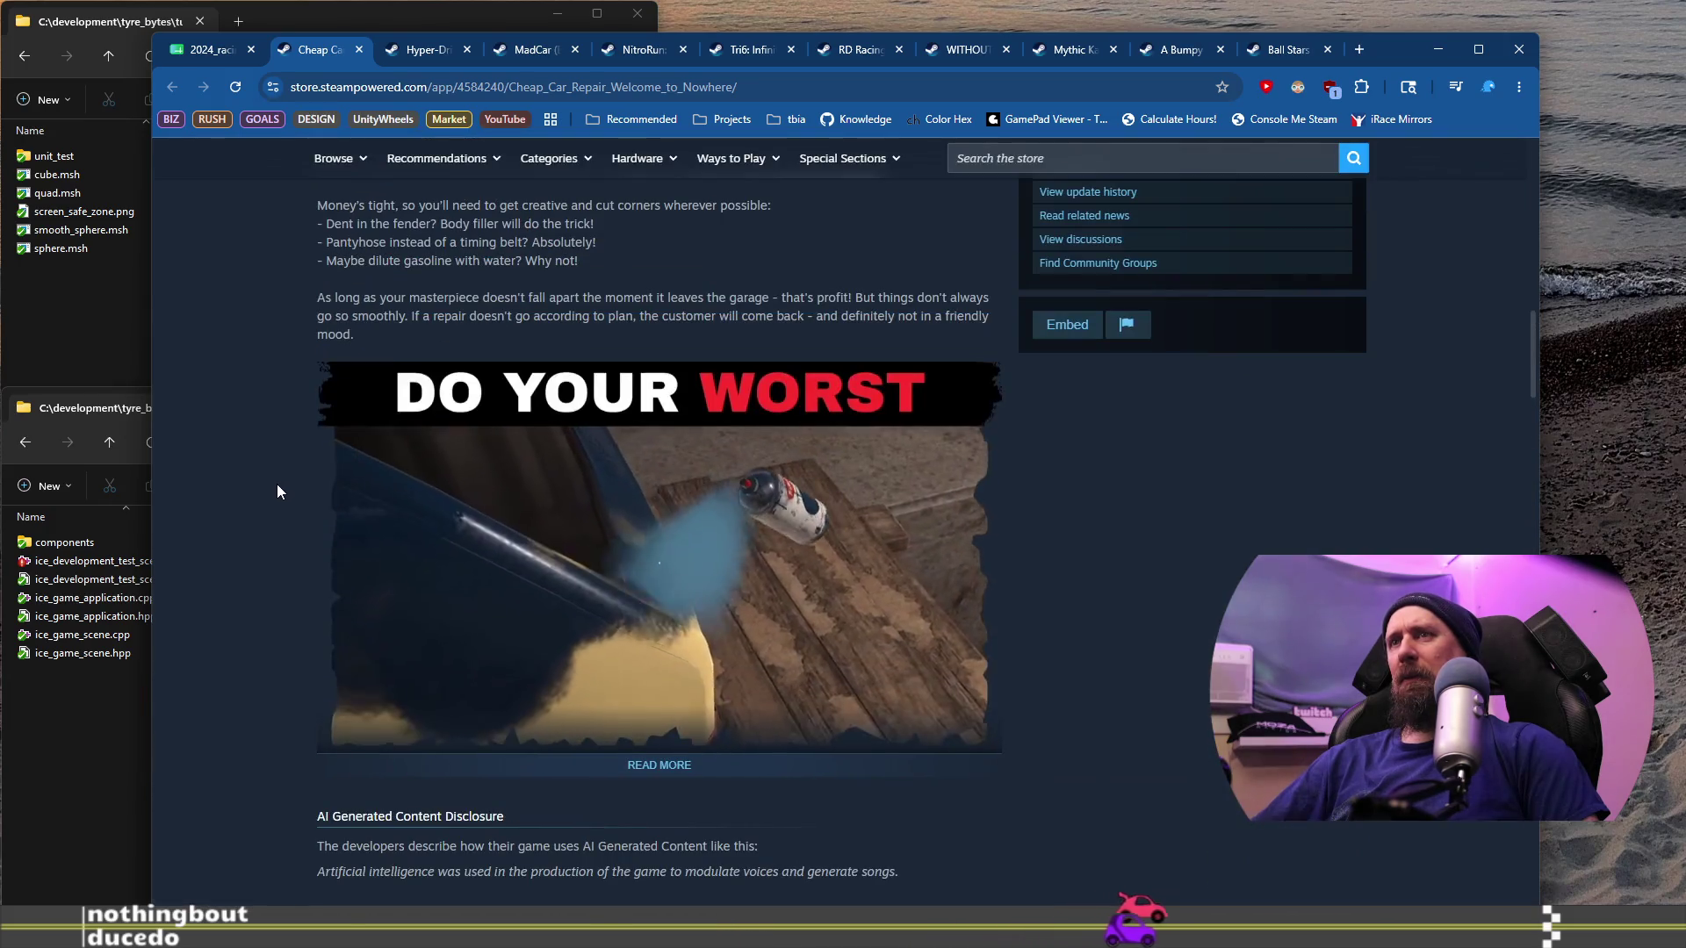
pyautogui.scroll(14, 277, 484)
pyautogui.scroll(-7, 277, 485)
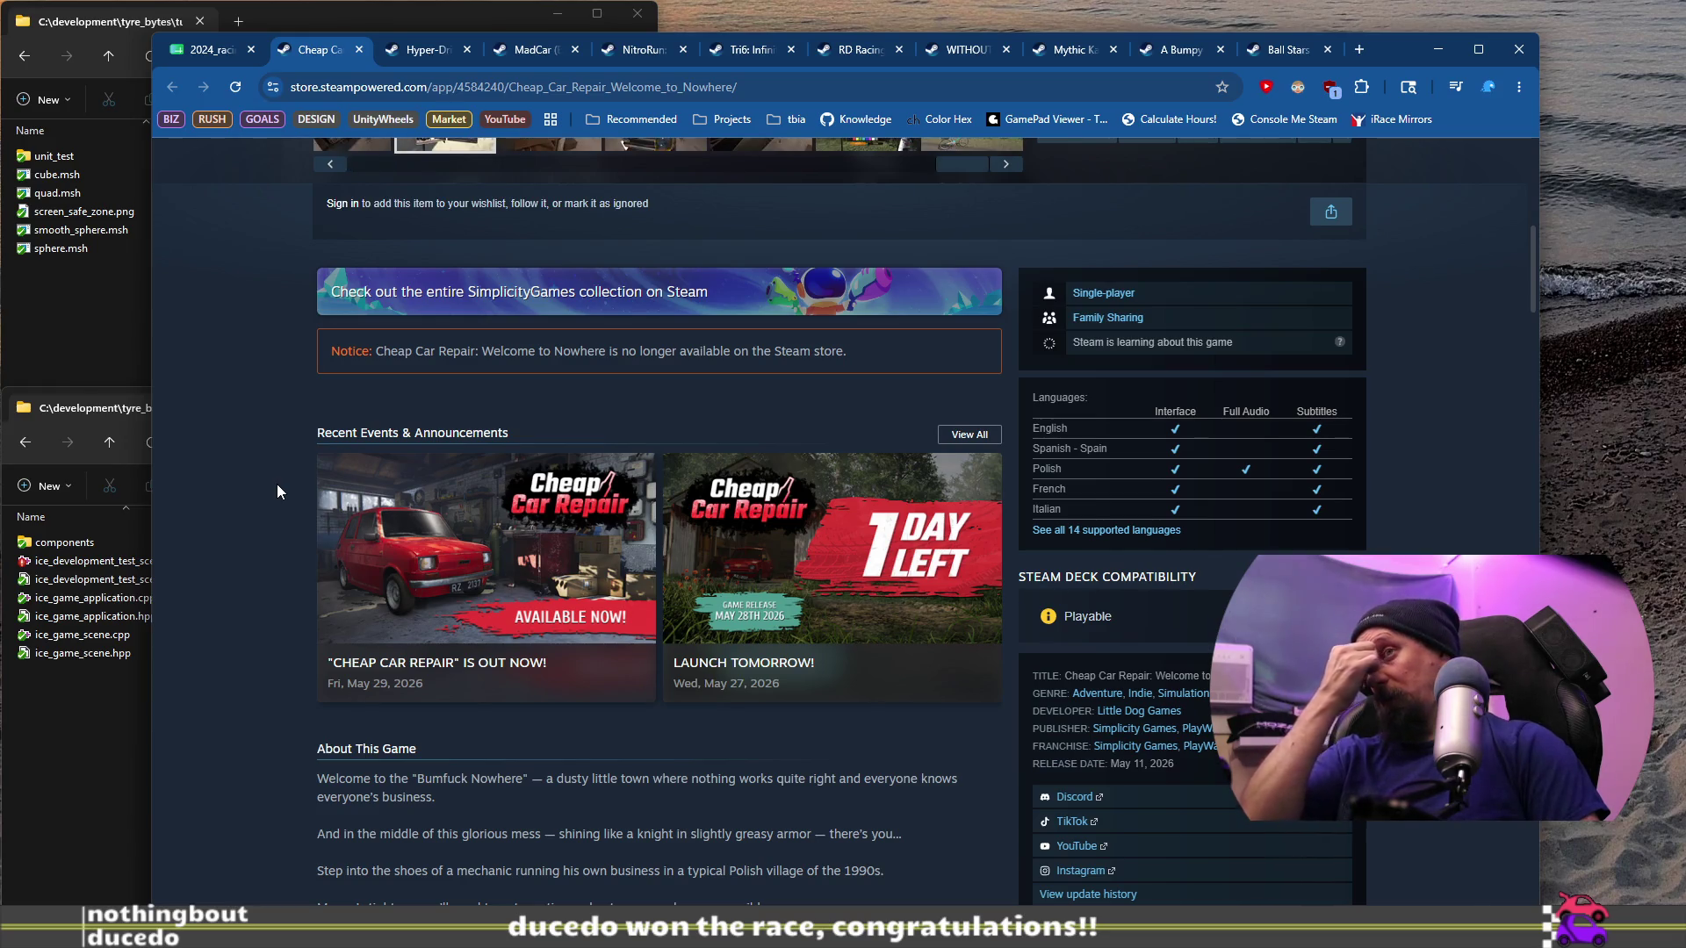
pyautogui.scroll(8, 277, 485)
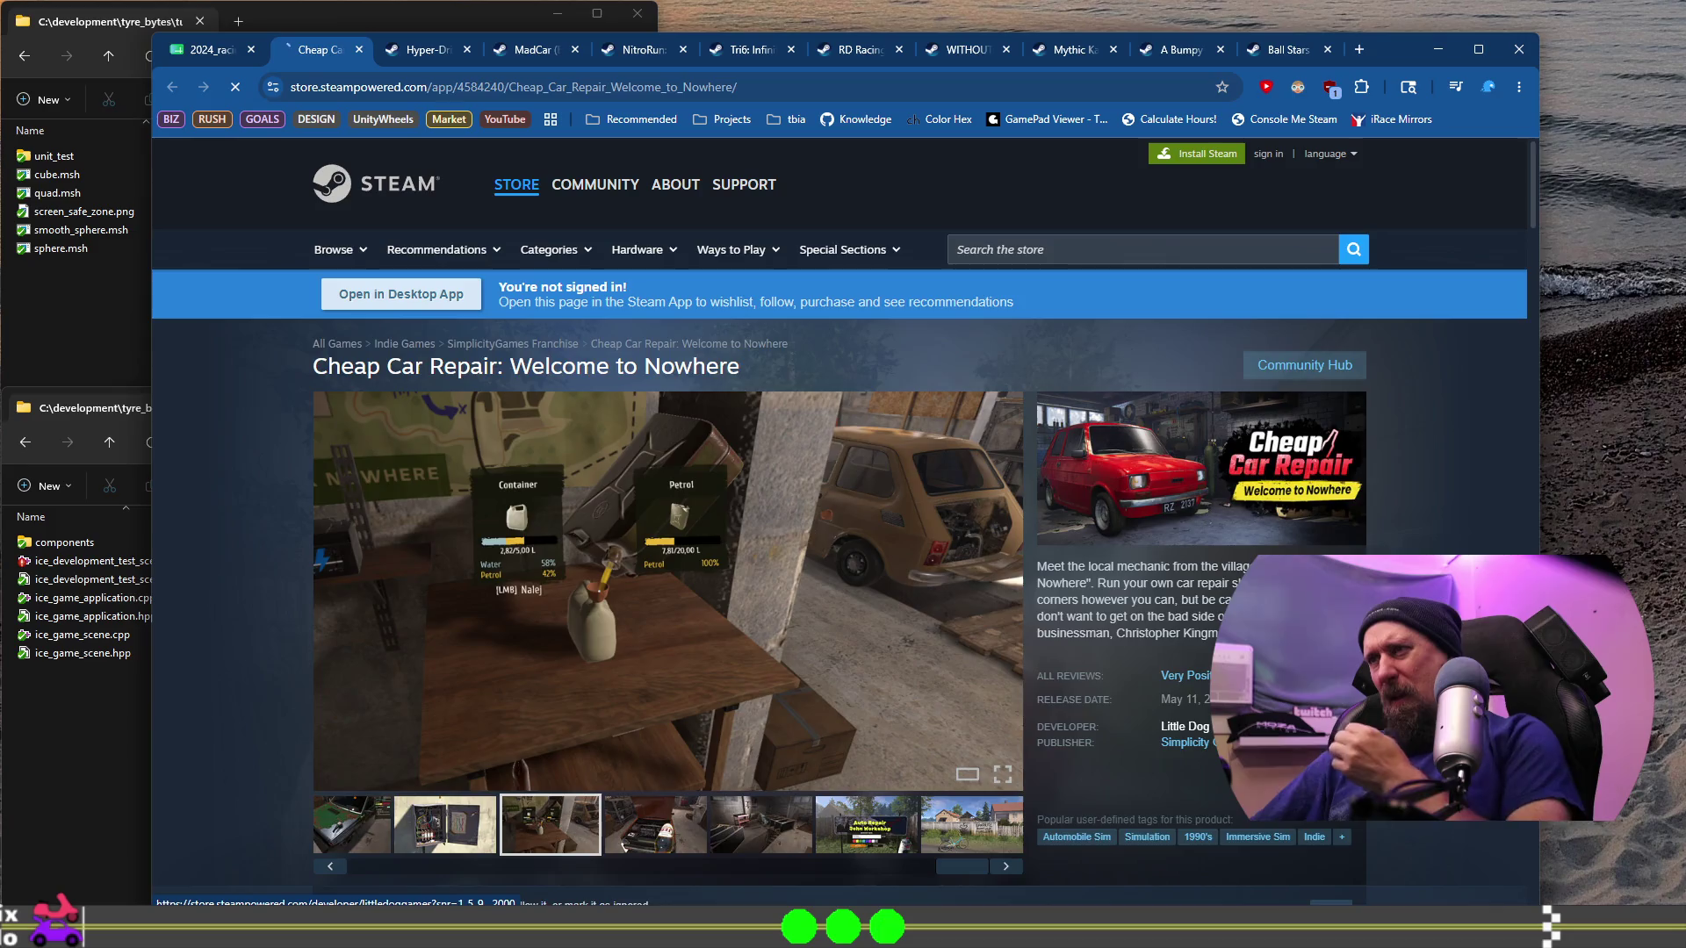
# Step: Look over Little Dog Games' developer page, then go back to Cheap Car Repair's page
pyautogui.scroll(-7, 979, 636)
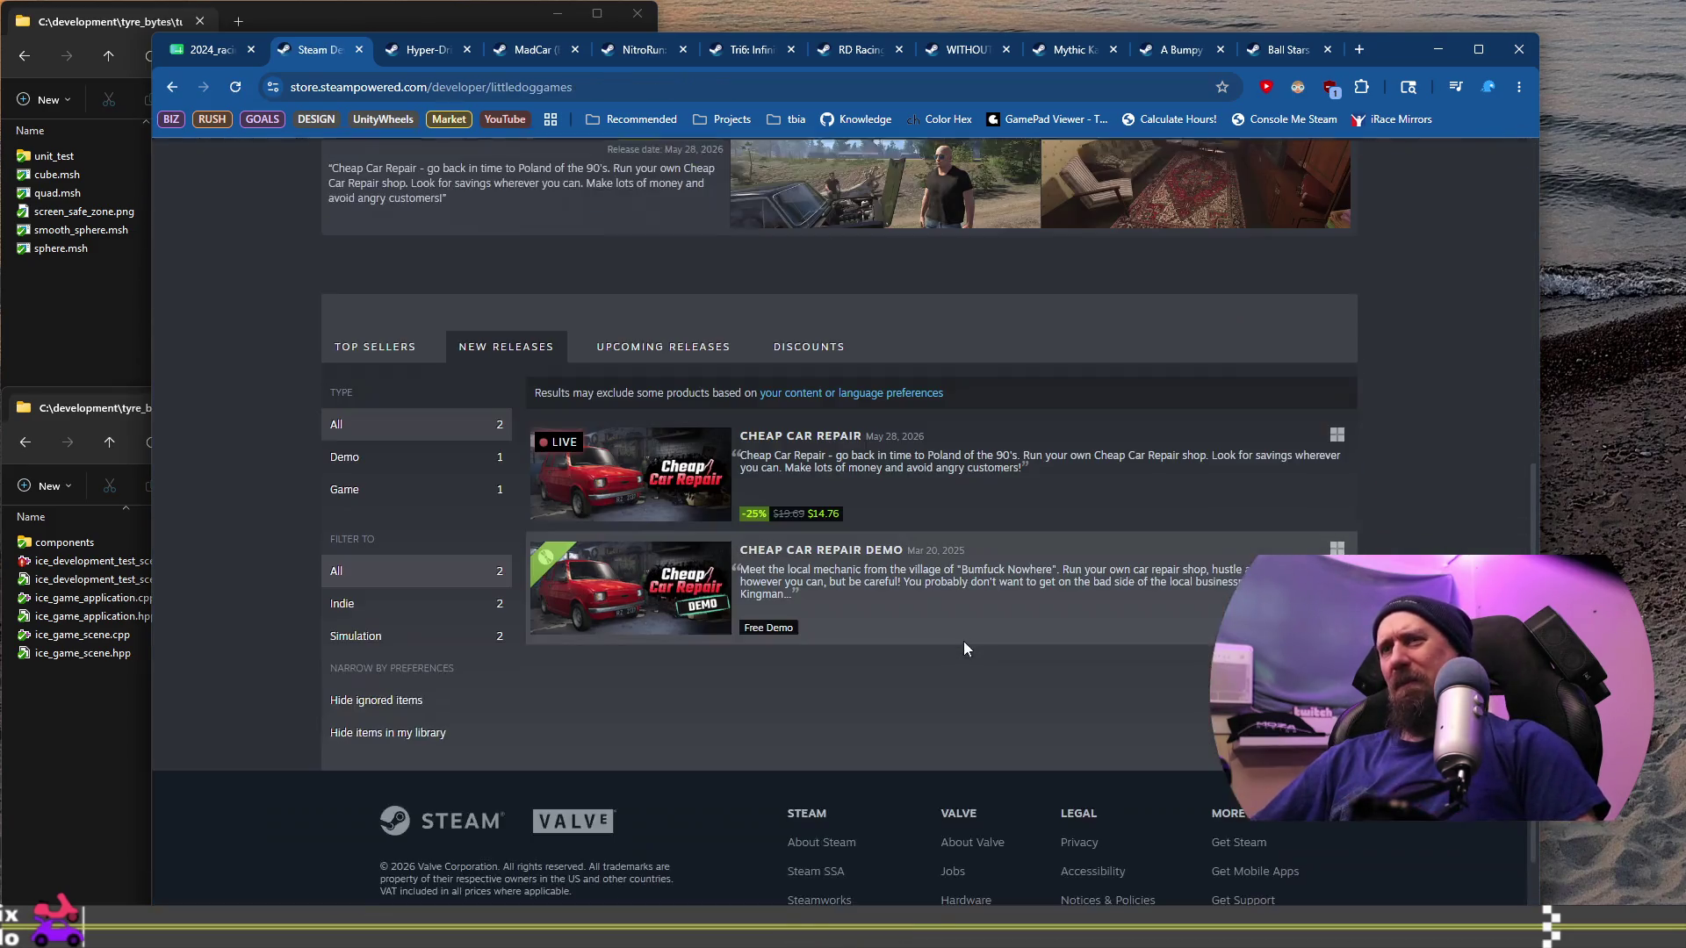
pyautogui.scroll(7, 962, 645)
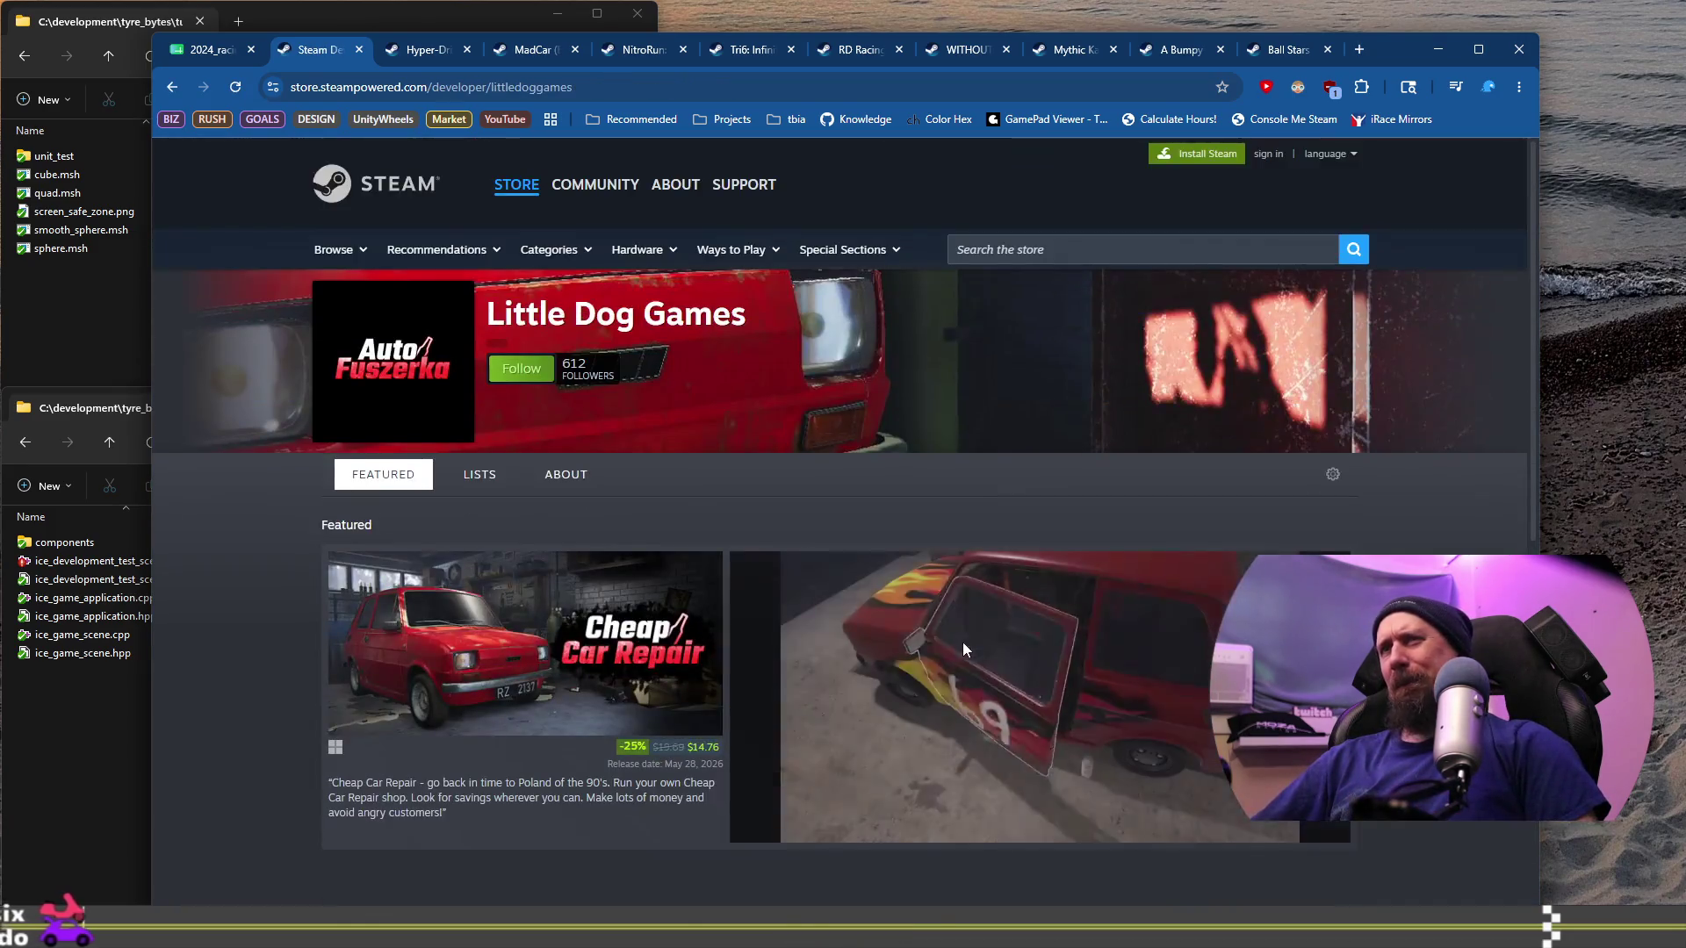
pyautogui.click(169, 86)
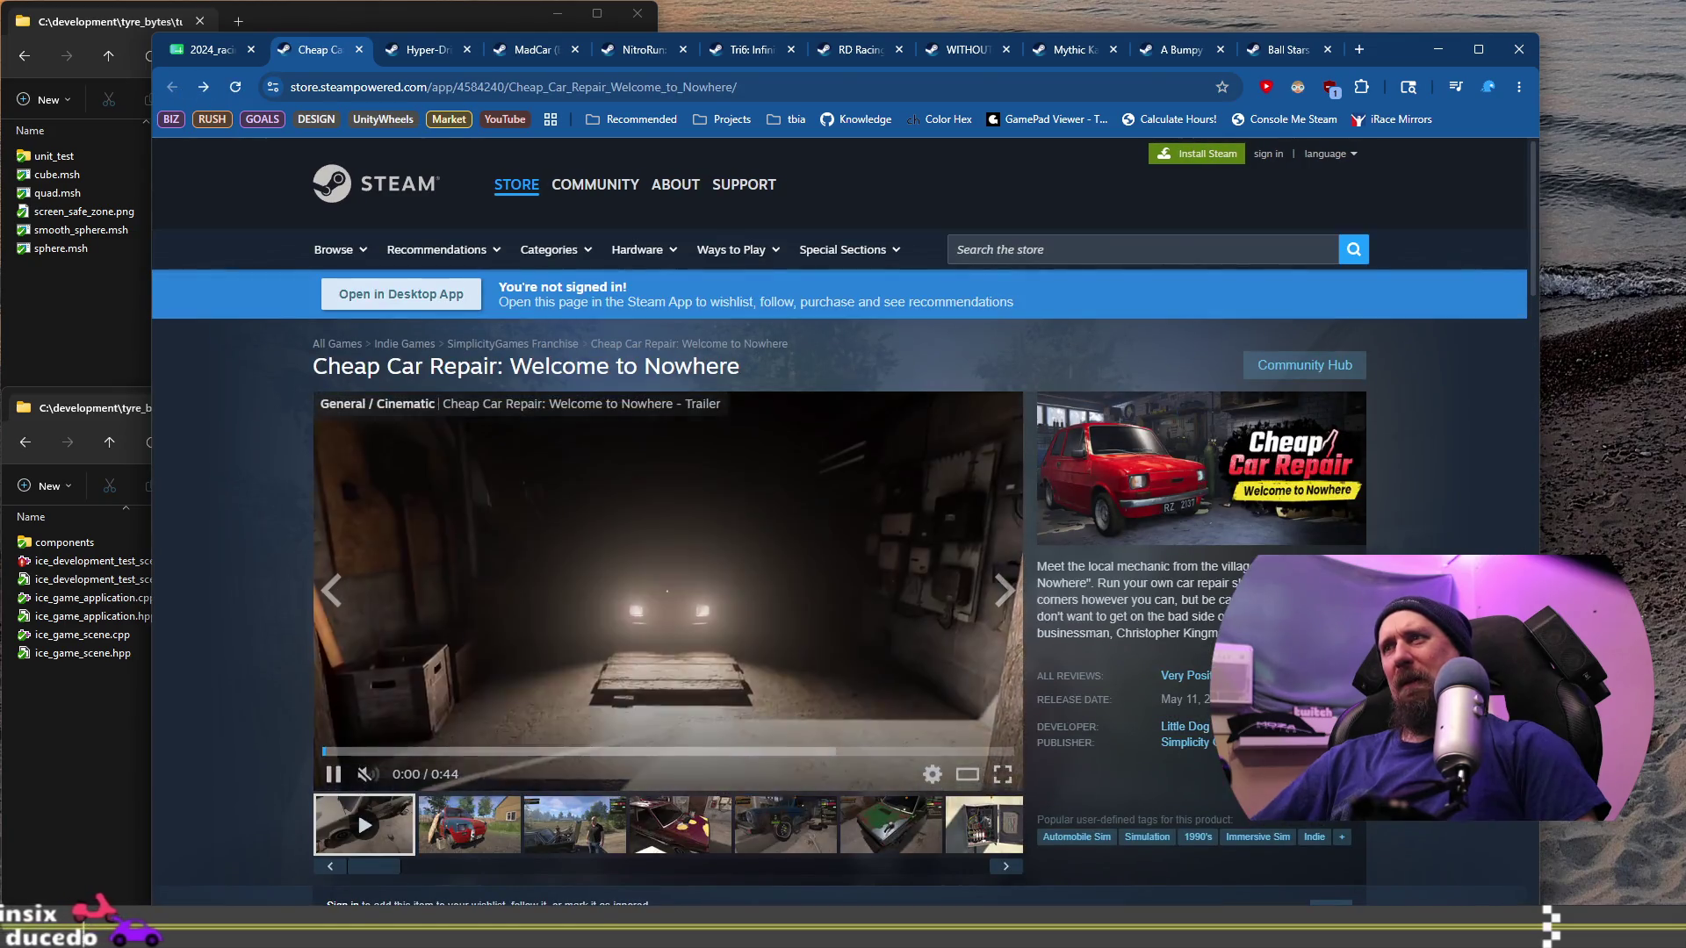
# Step: Browse PlayWay's publisher New Releases list, then return to Cheap Car Repair's store page
pyautogui.click(1282, 742)
pyautogui.scroll(-10, 922, 646)
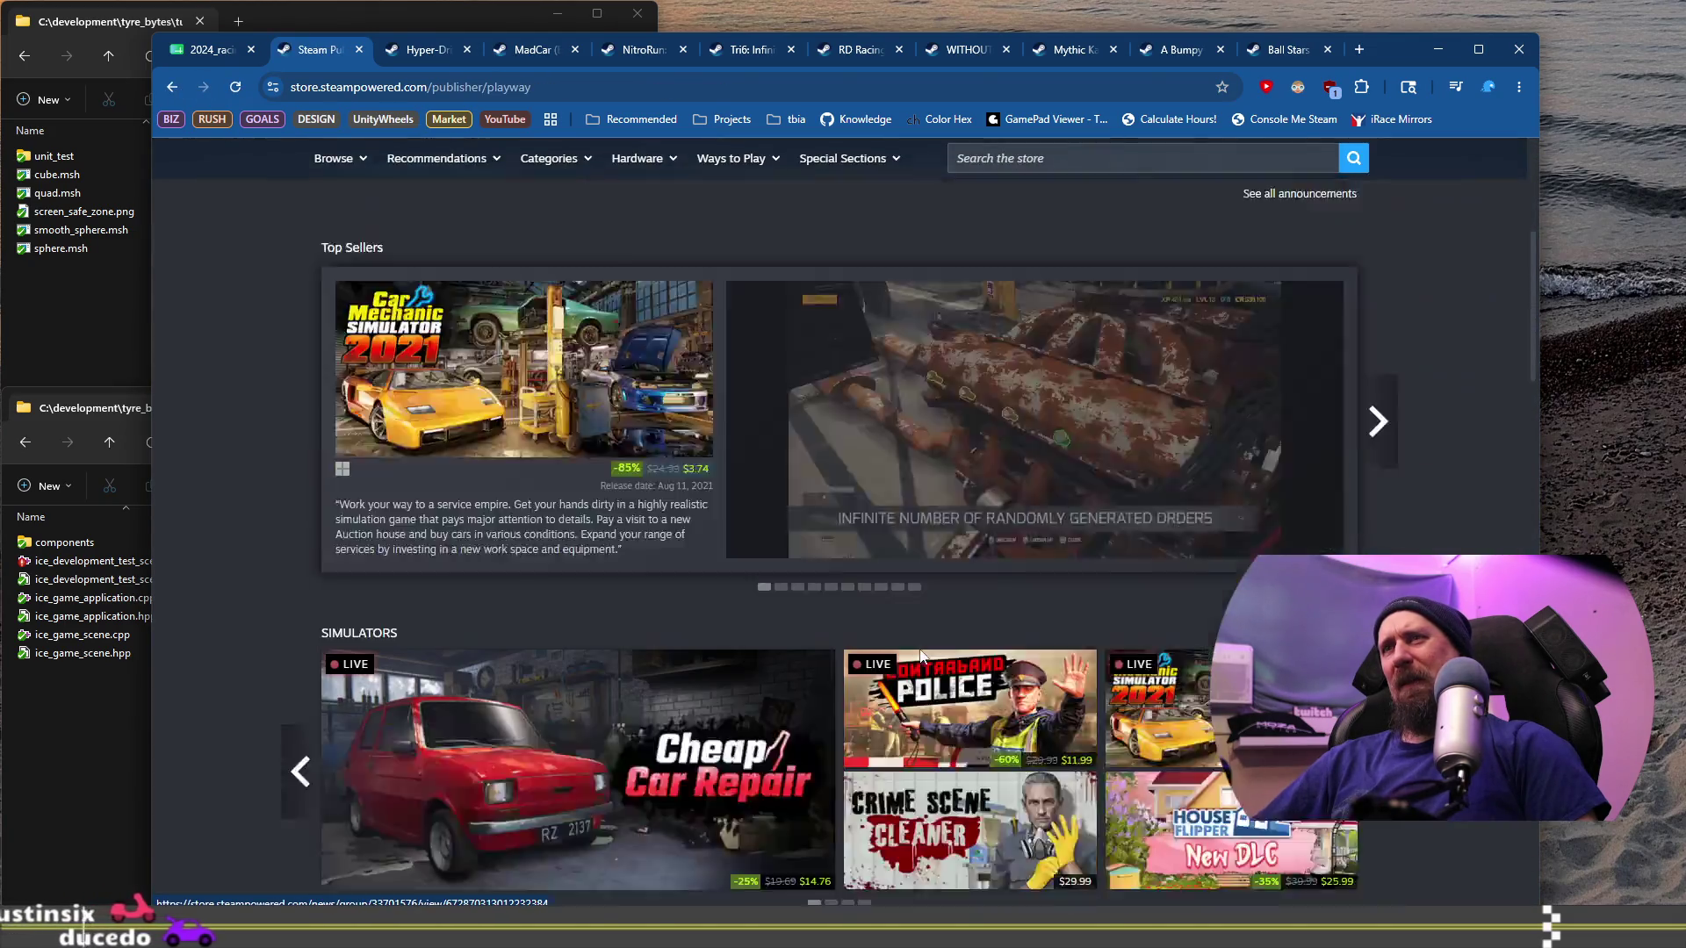
pyautogui.scroll(-4, 412, 660)
pyautogui.scroll(-4, 369, 659)
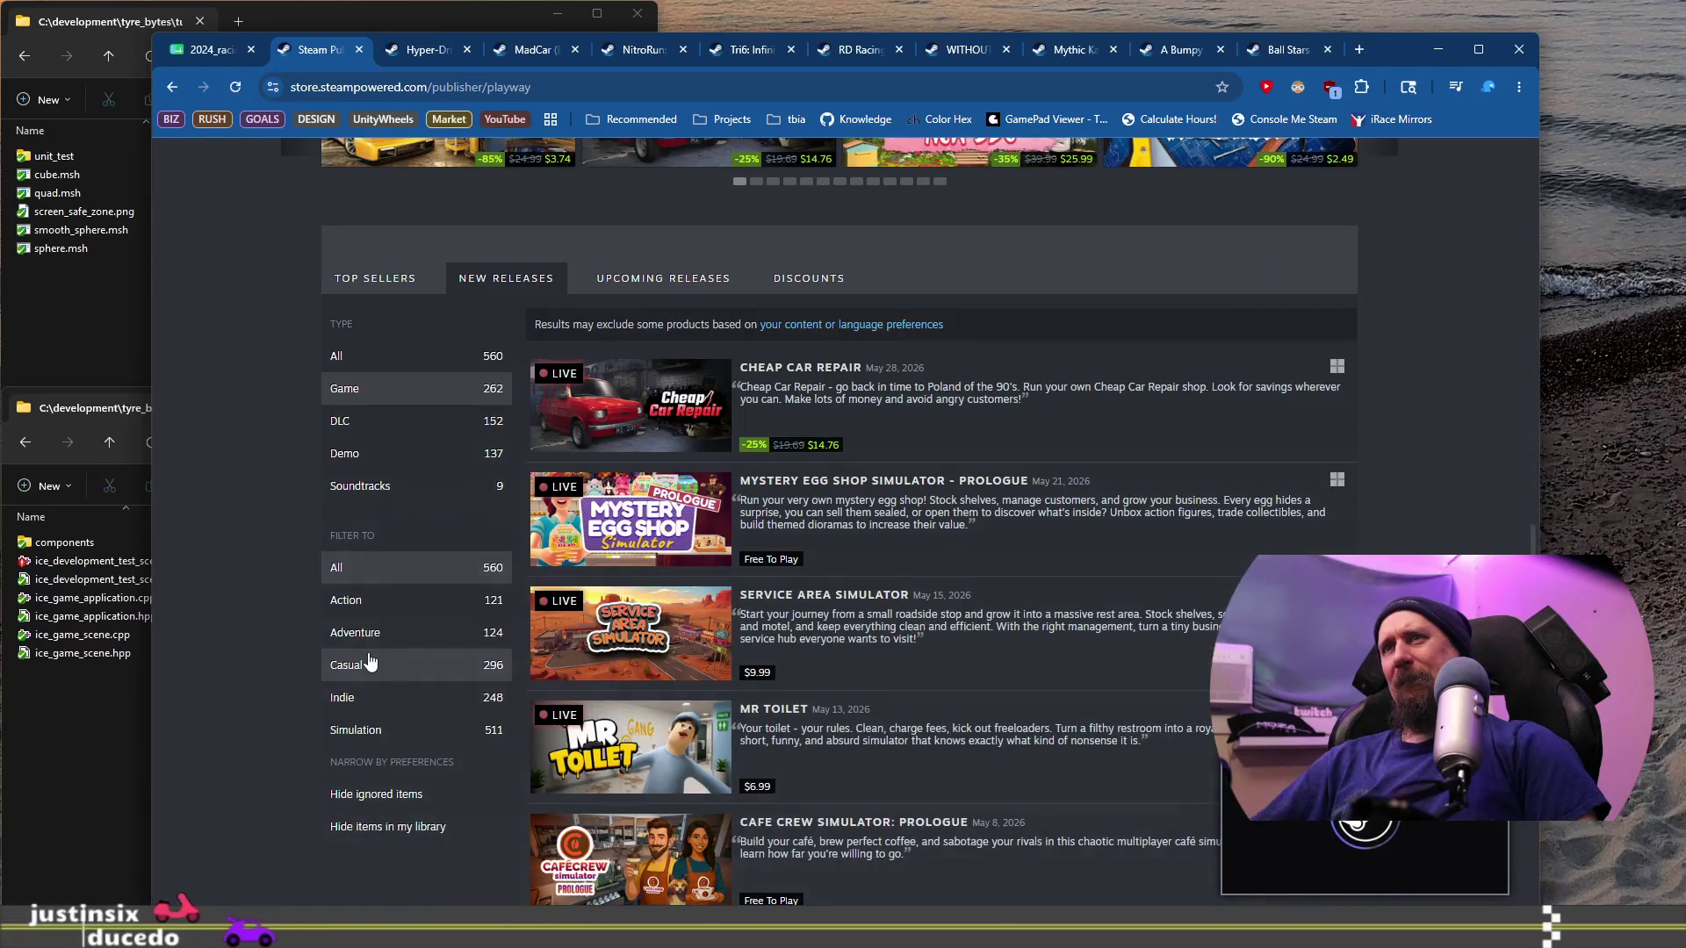
pyautogui.scroll(-8, 369, 660)
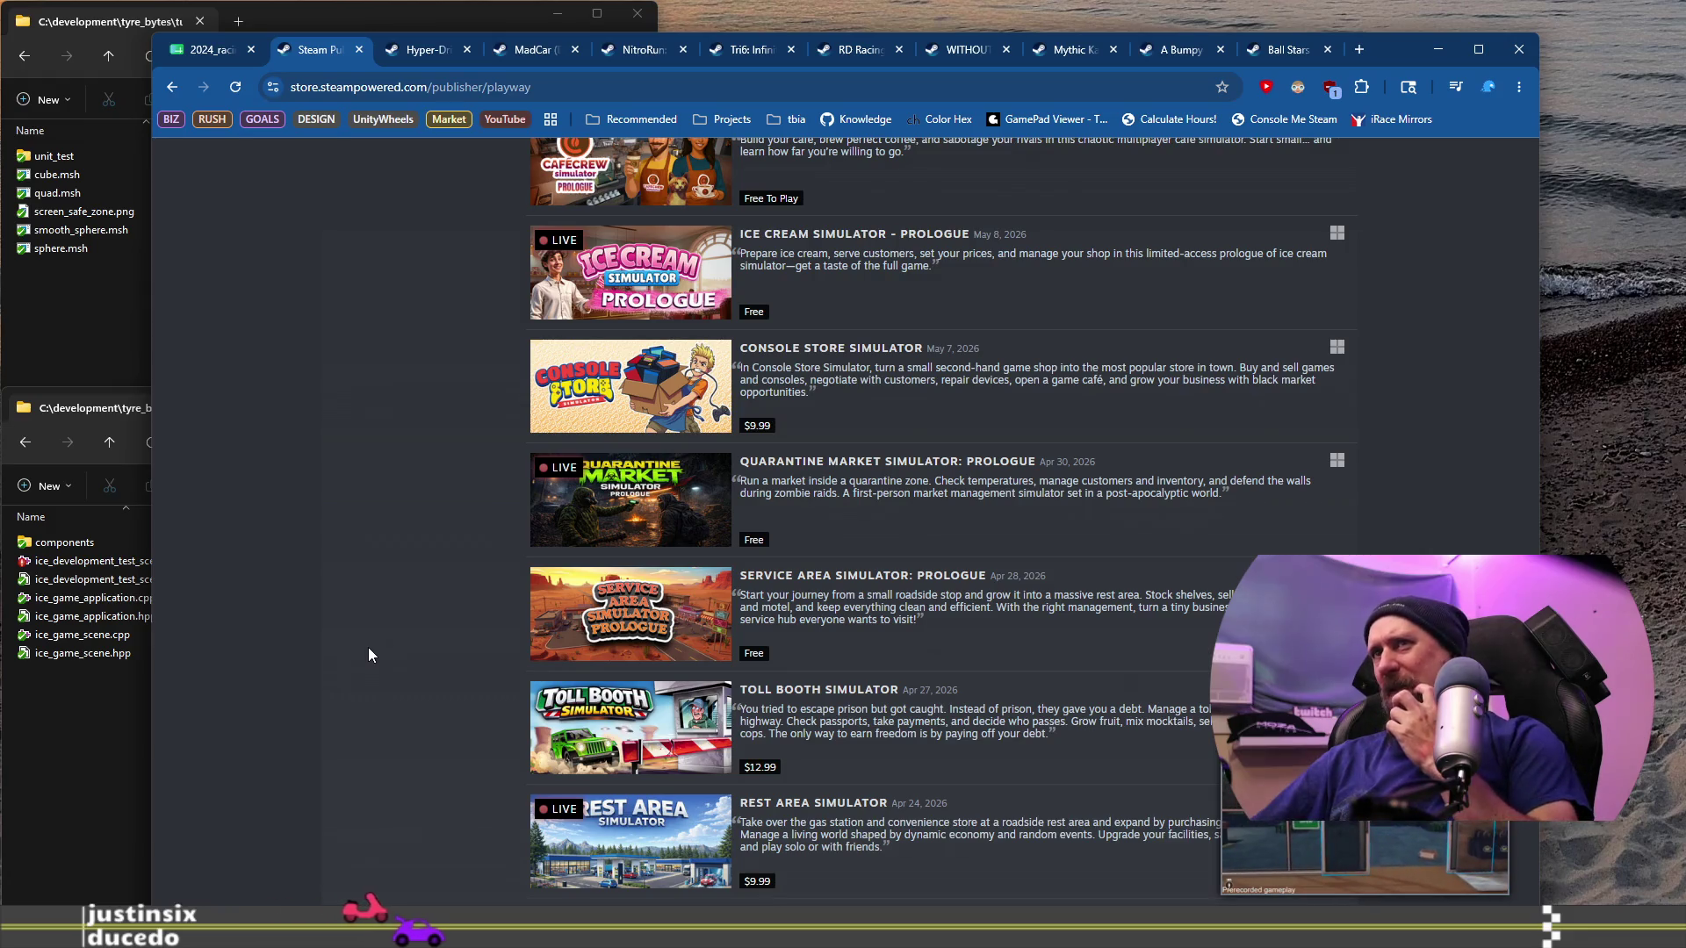
pyautogui.scroll(-11, 368, 654)
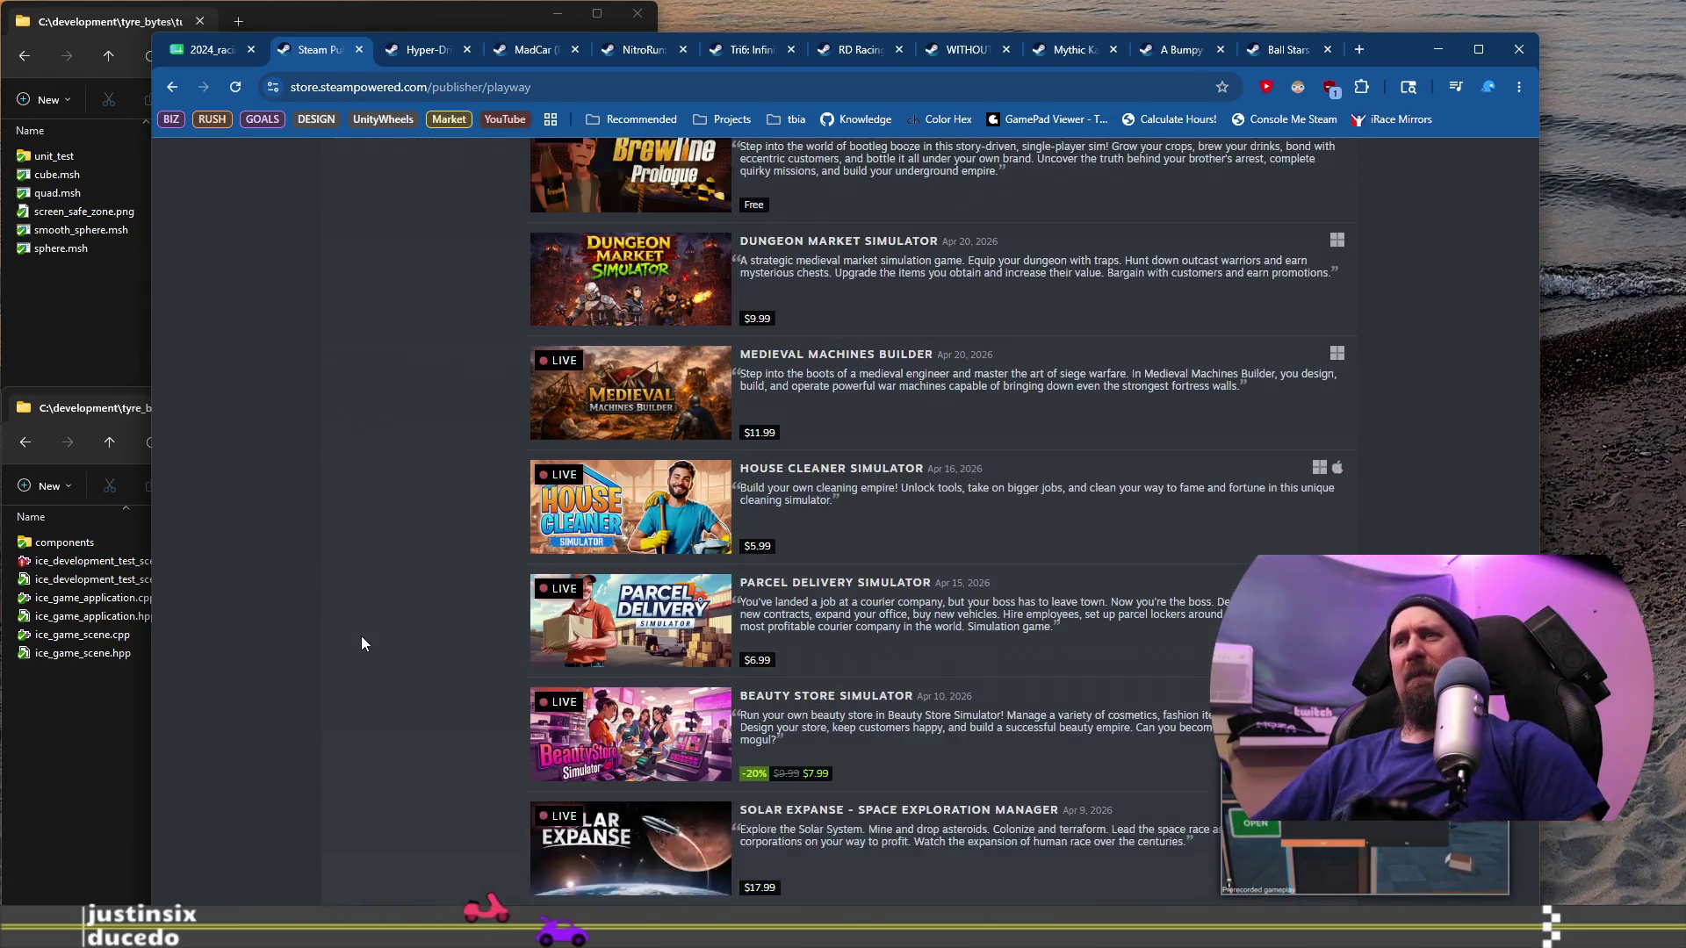
pyautogui.scroll(-8, 361, 636)
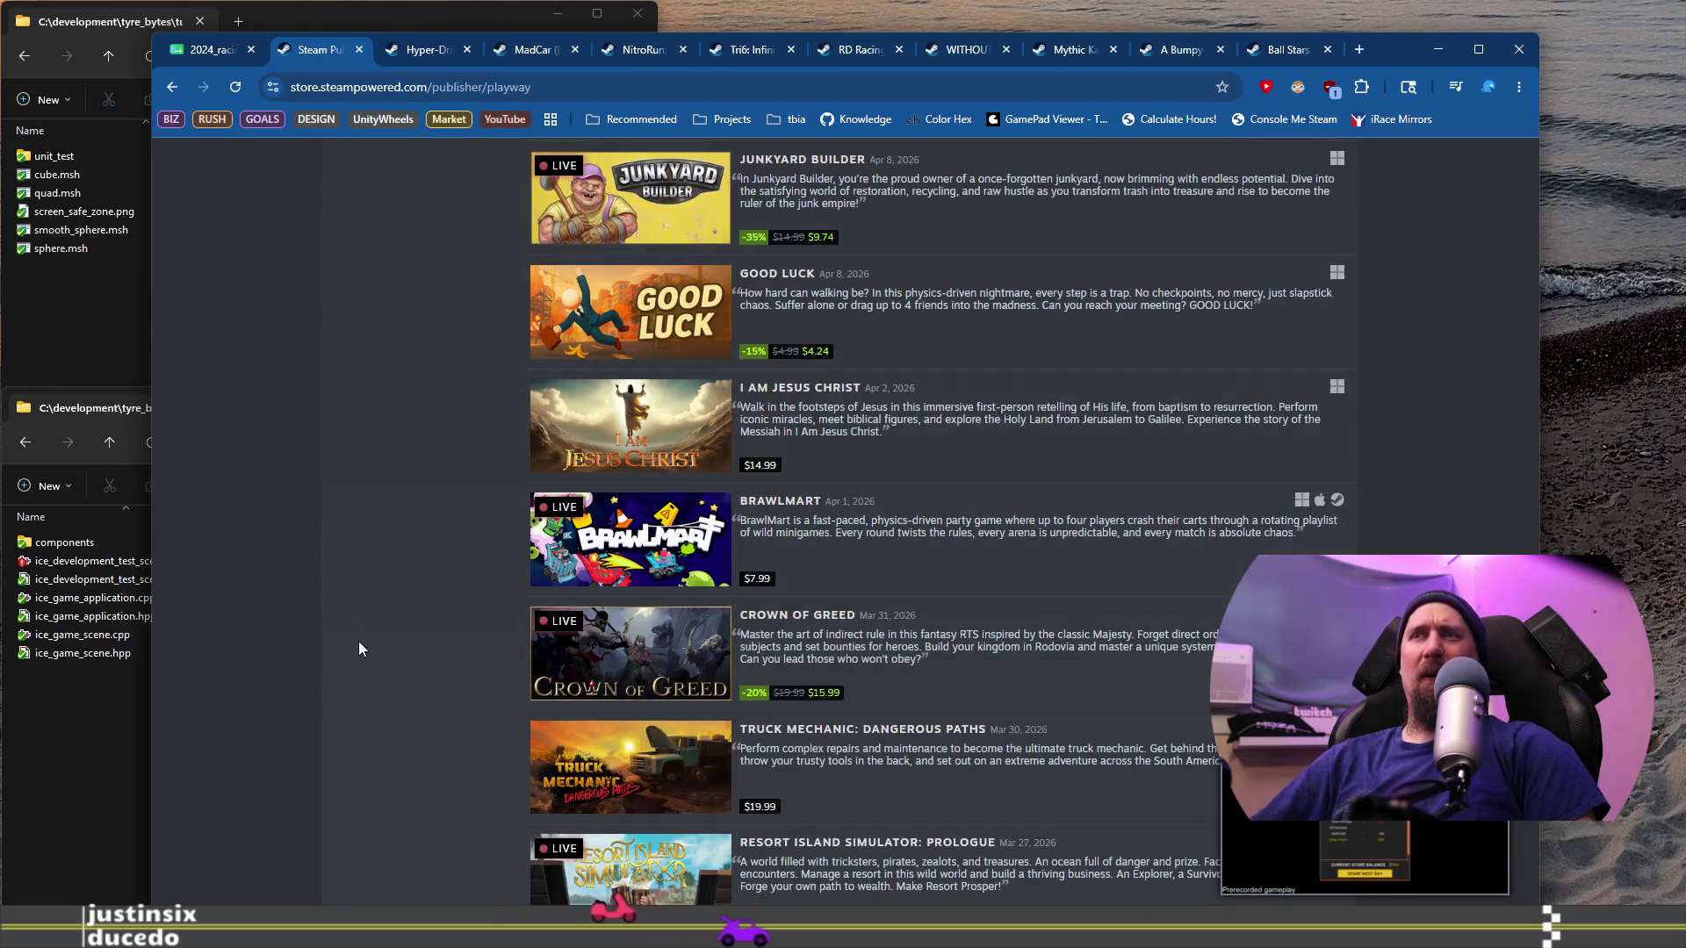
pyautogui.scroll(-4, 359, 641)
pyautogui.scroll(-3, 359, 642)
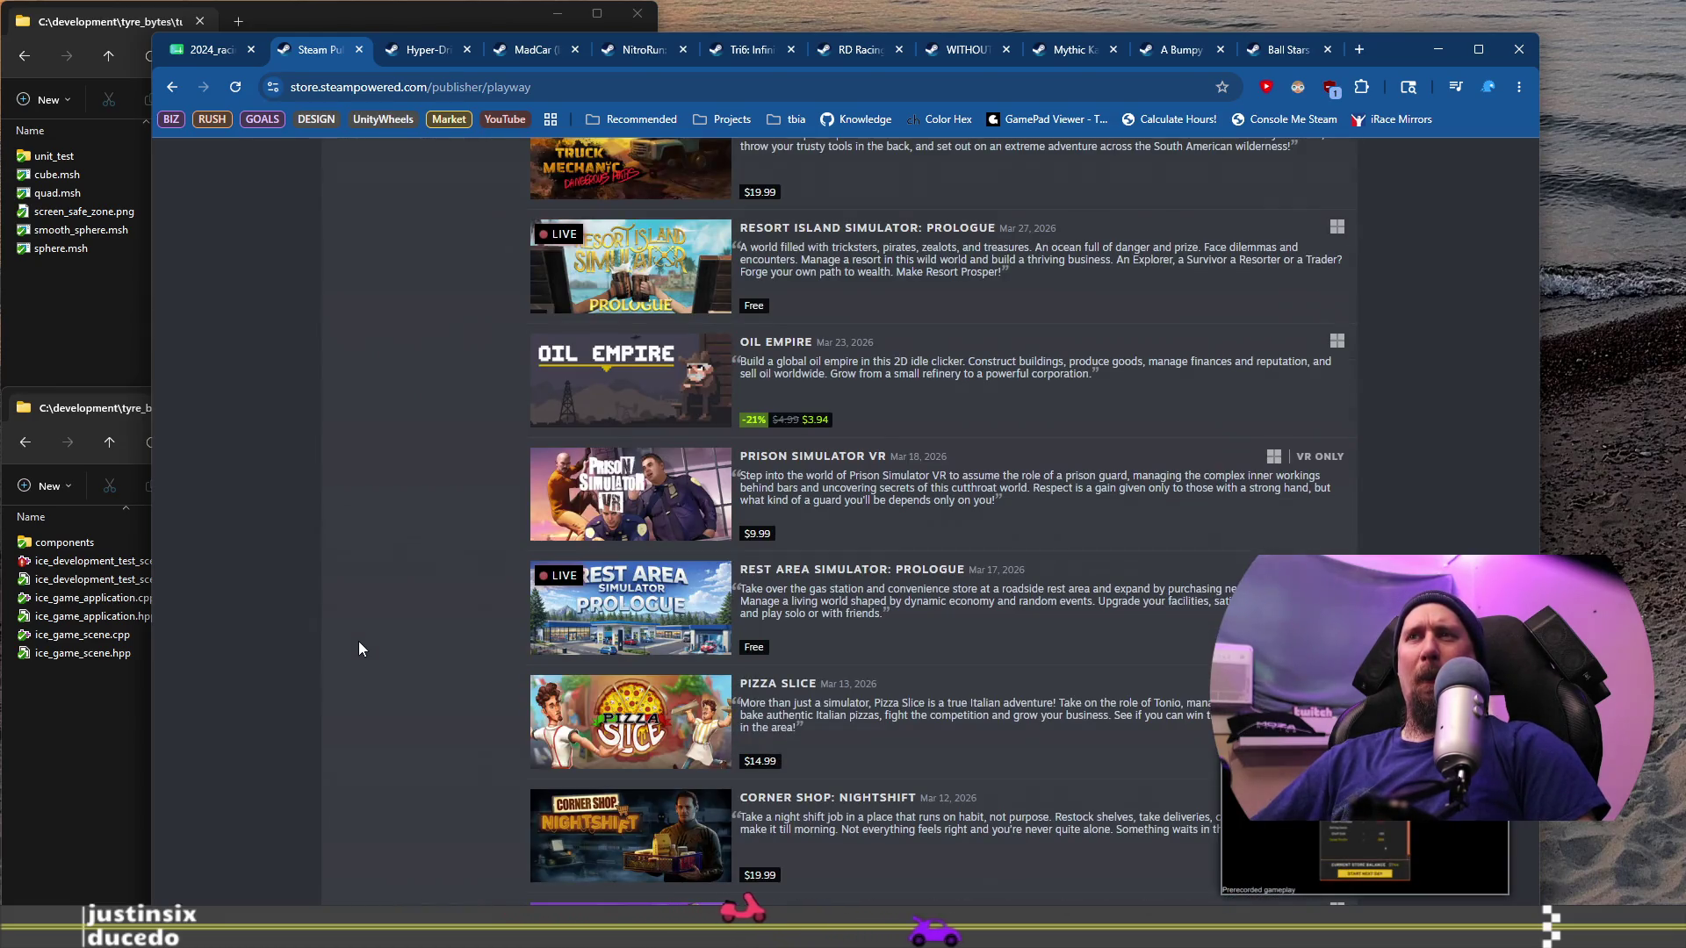
pyautogui.scroll(10, 372, 624)
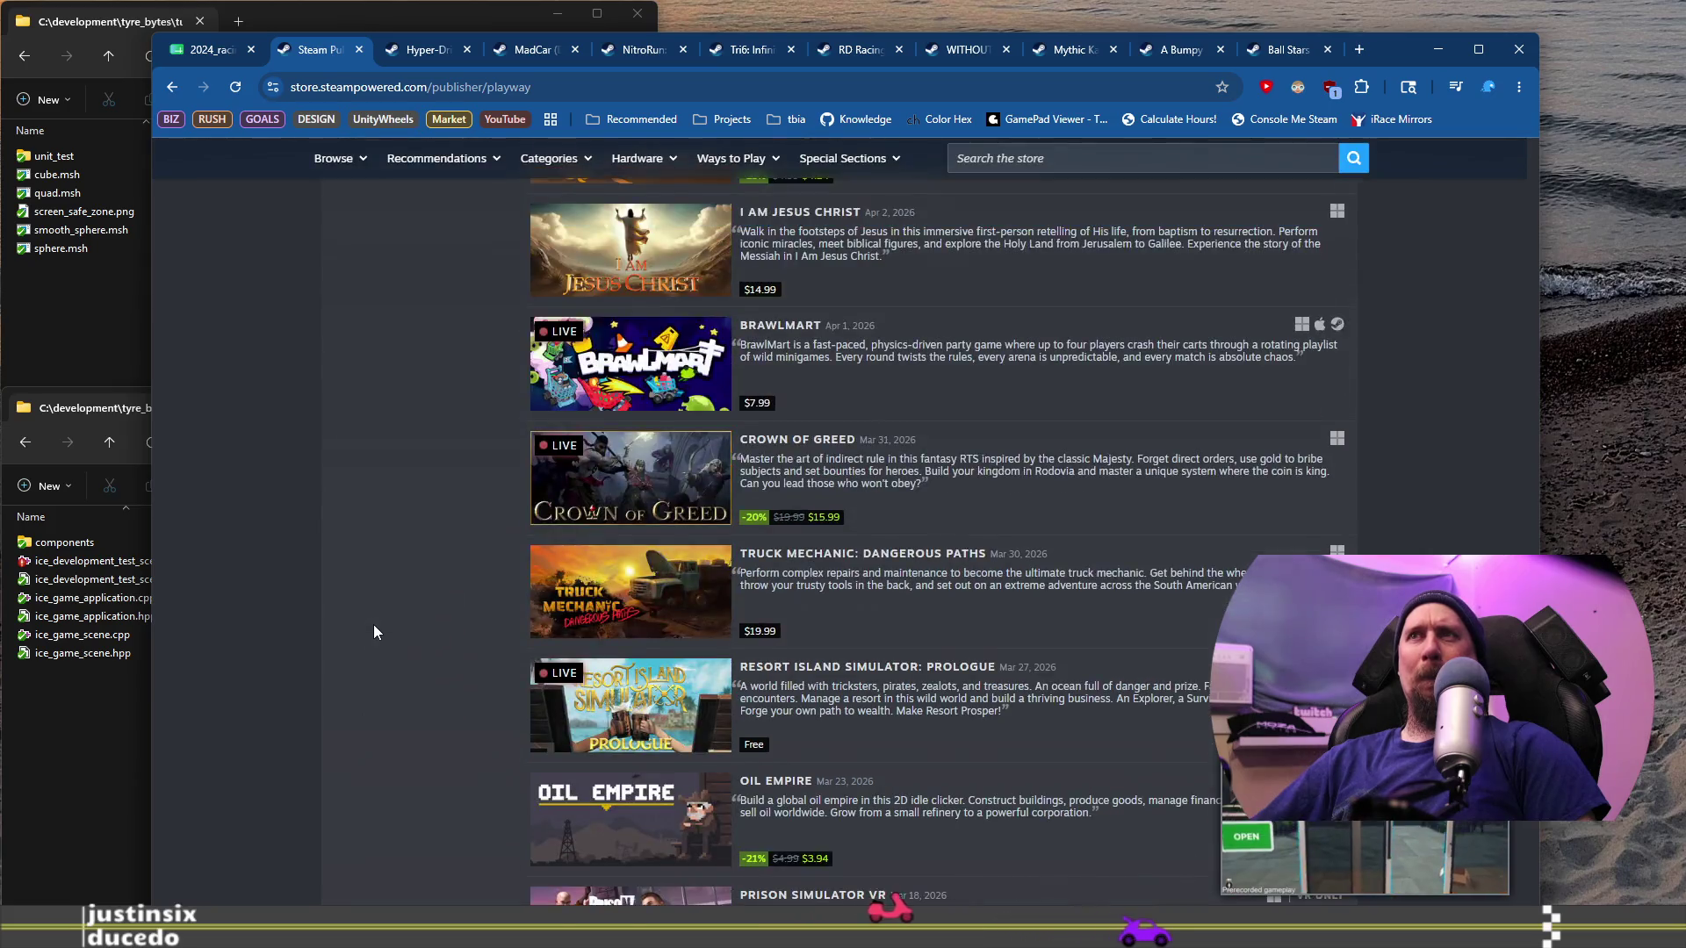
pyautogui.scroll(5, 372, 623)
pyautogui.scroll(5, 372, 623)
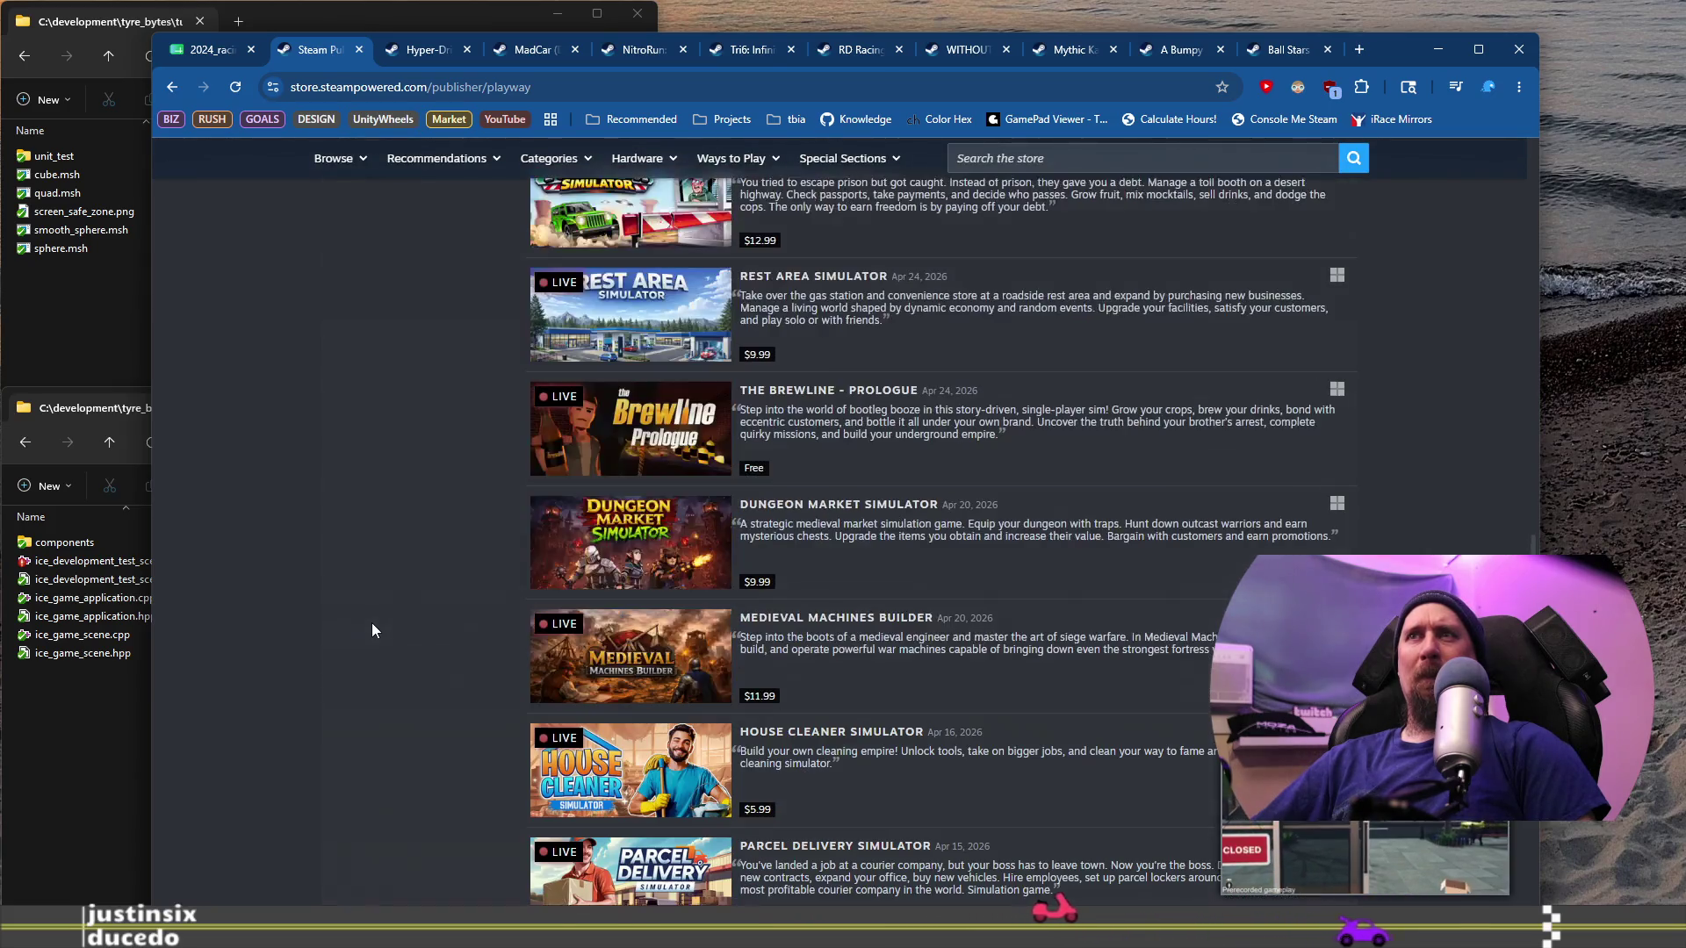
pyautogui.scroll(4, 275, 443)
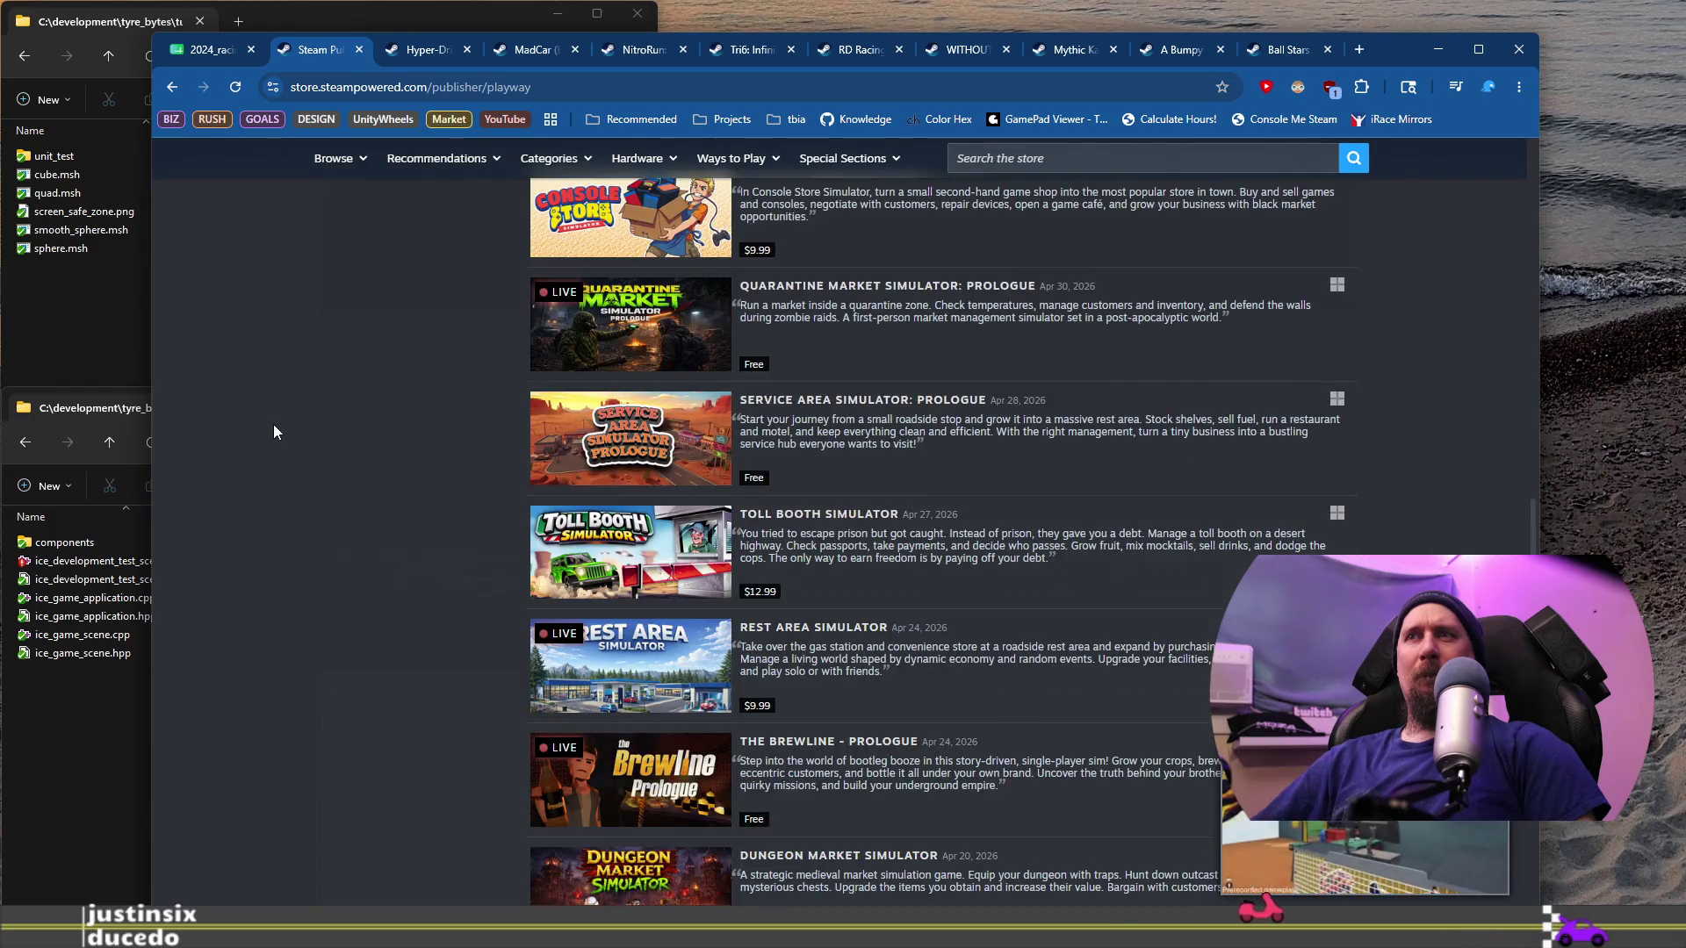
pyautogui.click(171, 85)
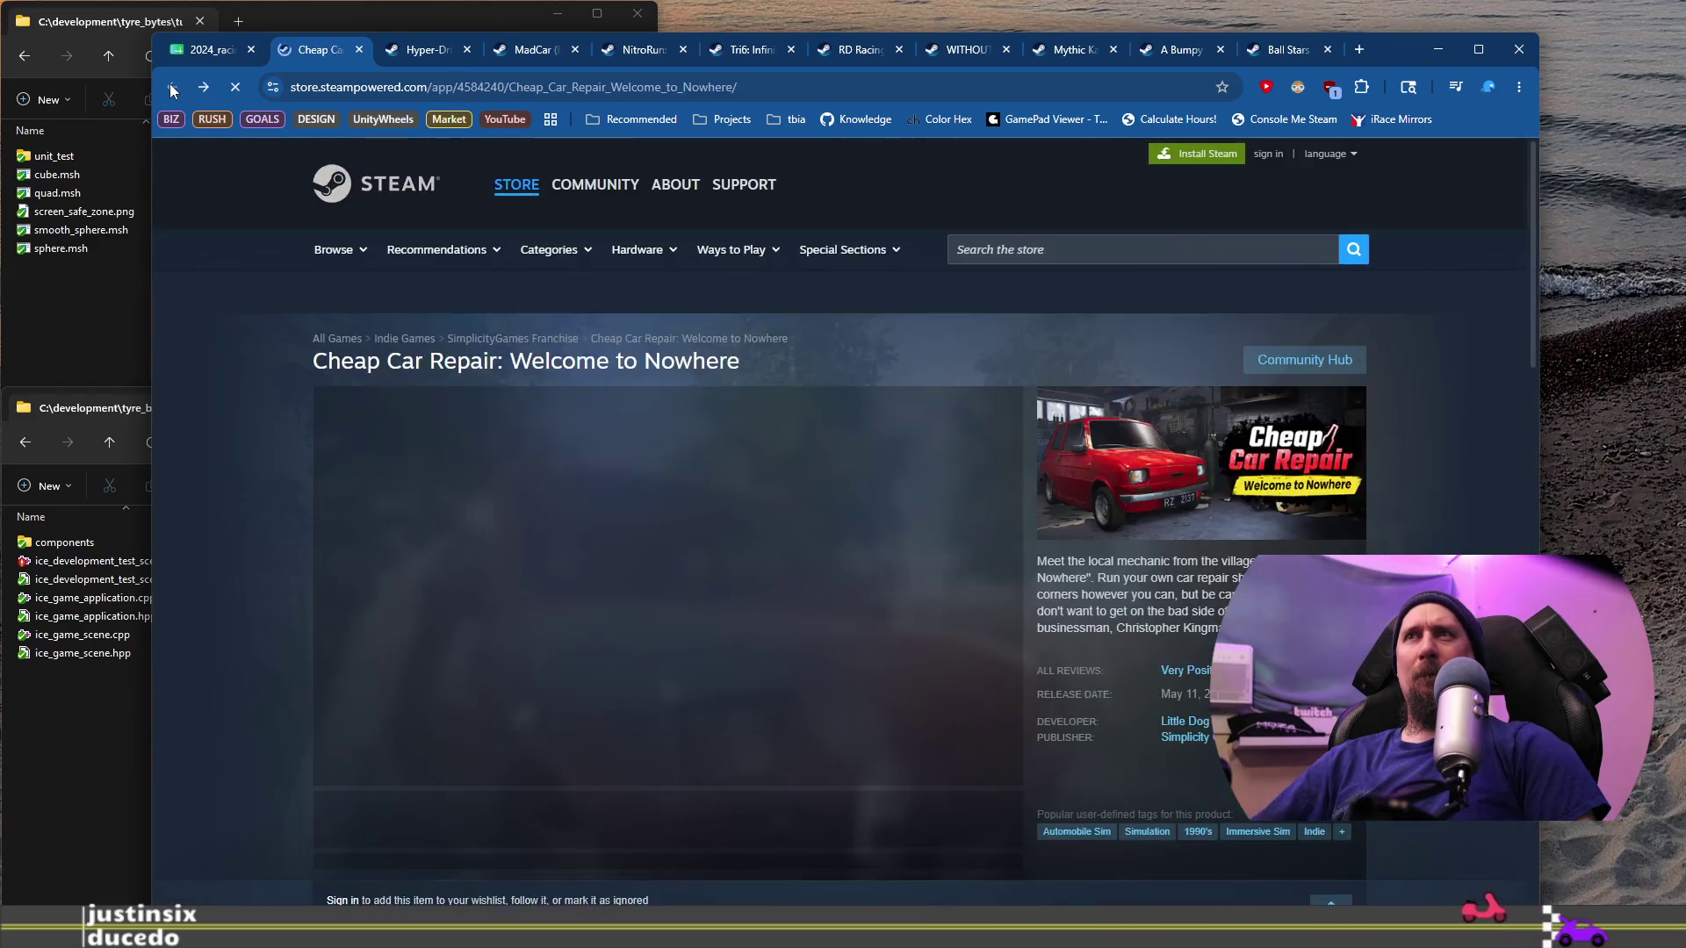
# Step: Read through Cheap Car Repair's store description, then return to the 2024_racing_games_on_steam spreadsheet
pyautogui.scroll(-10, 246, 414)
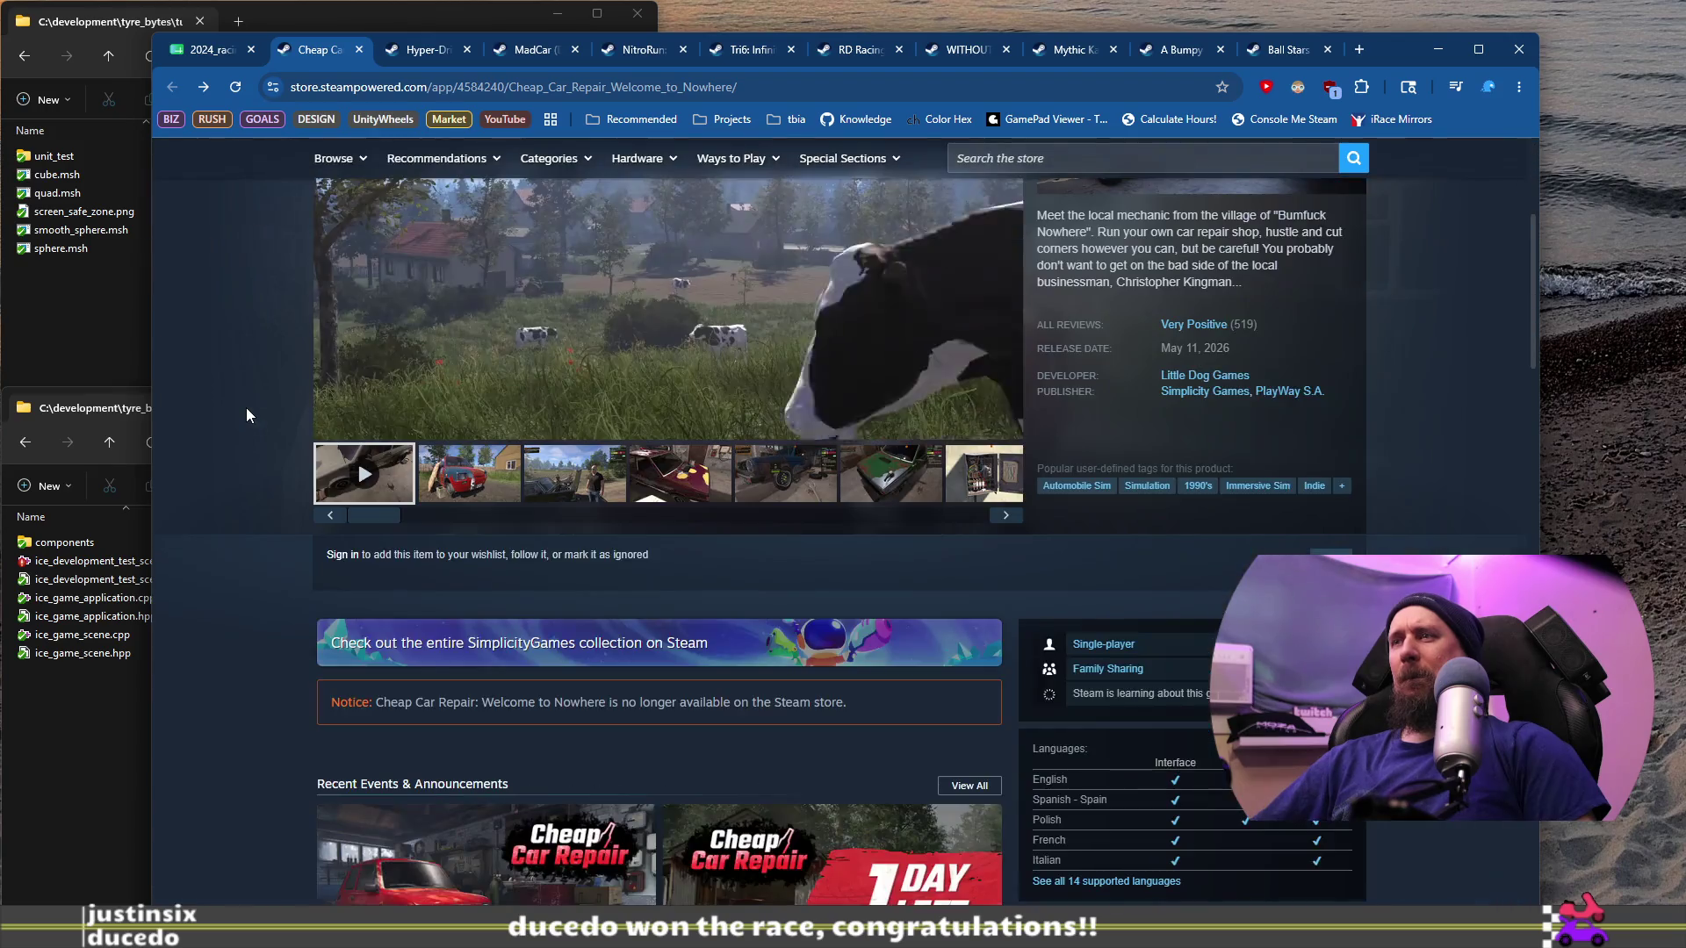
pyautogui.scroll(-4, 241, 397)
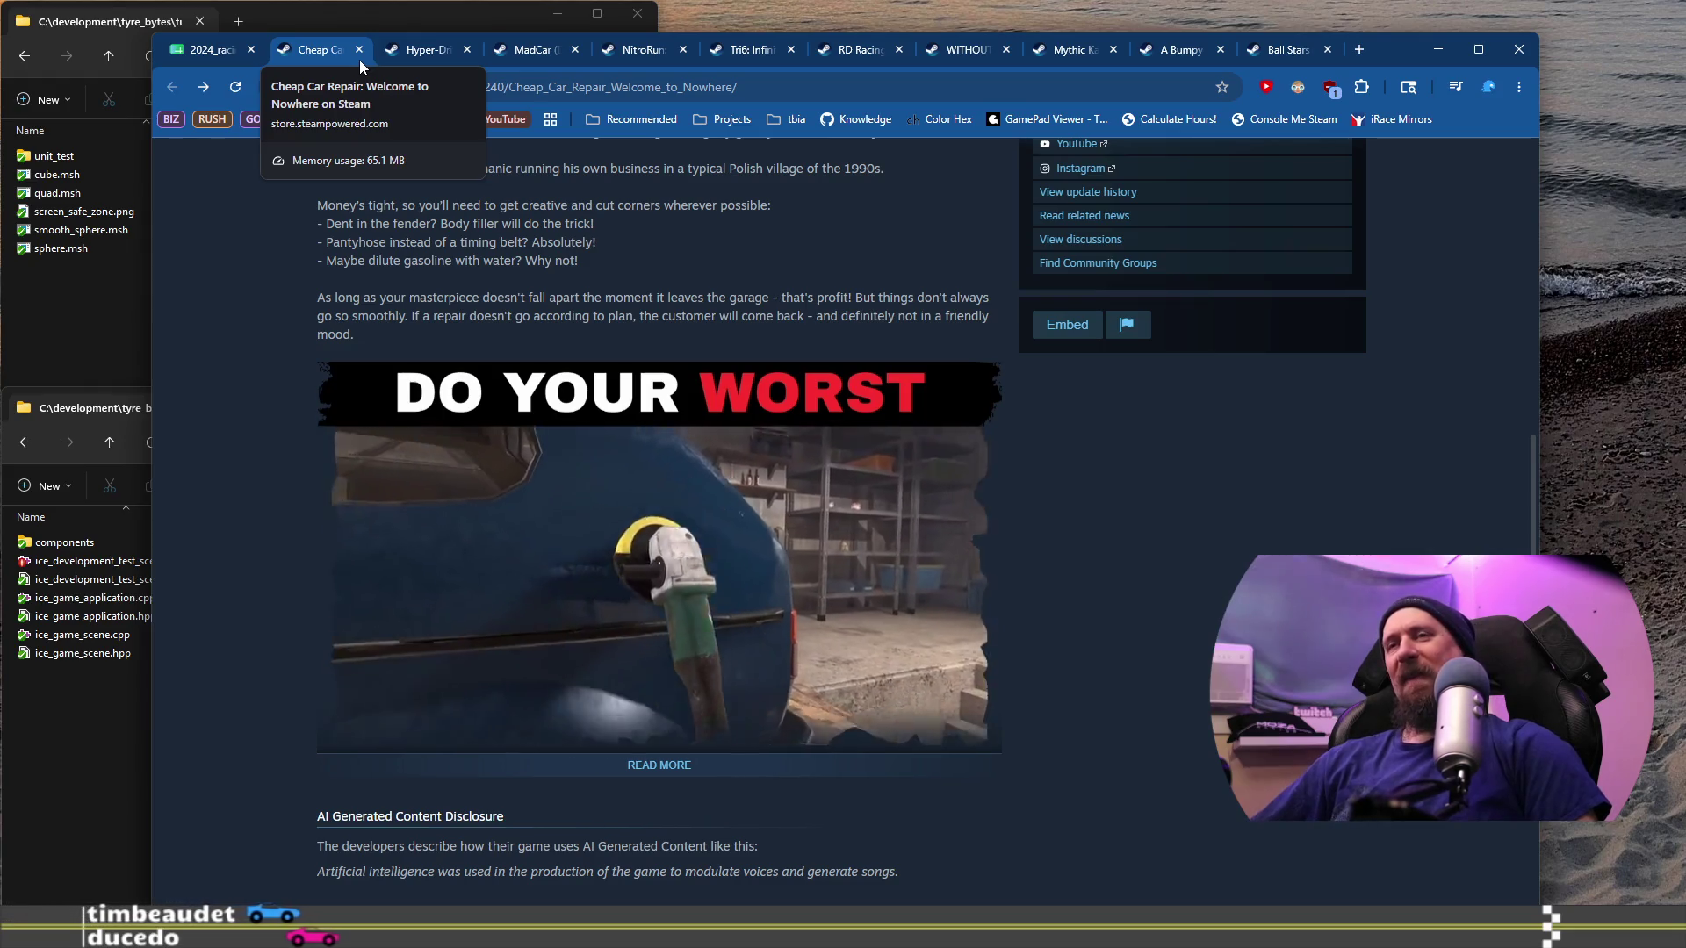
pyautogui.scroll(15, 973, 567)
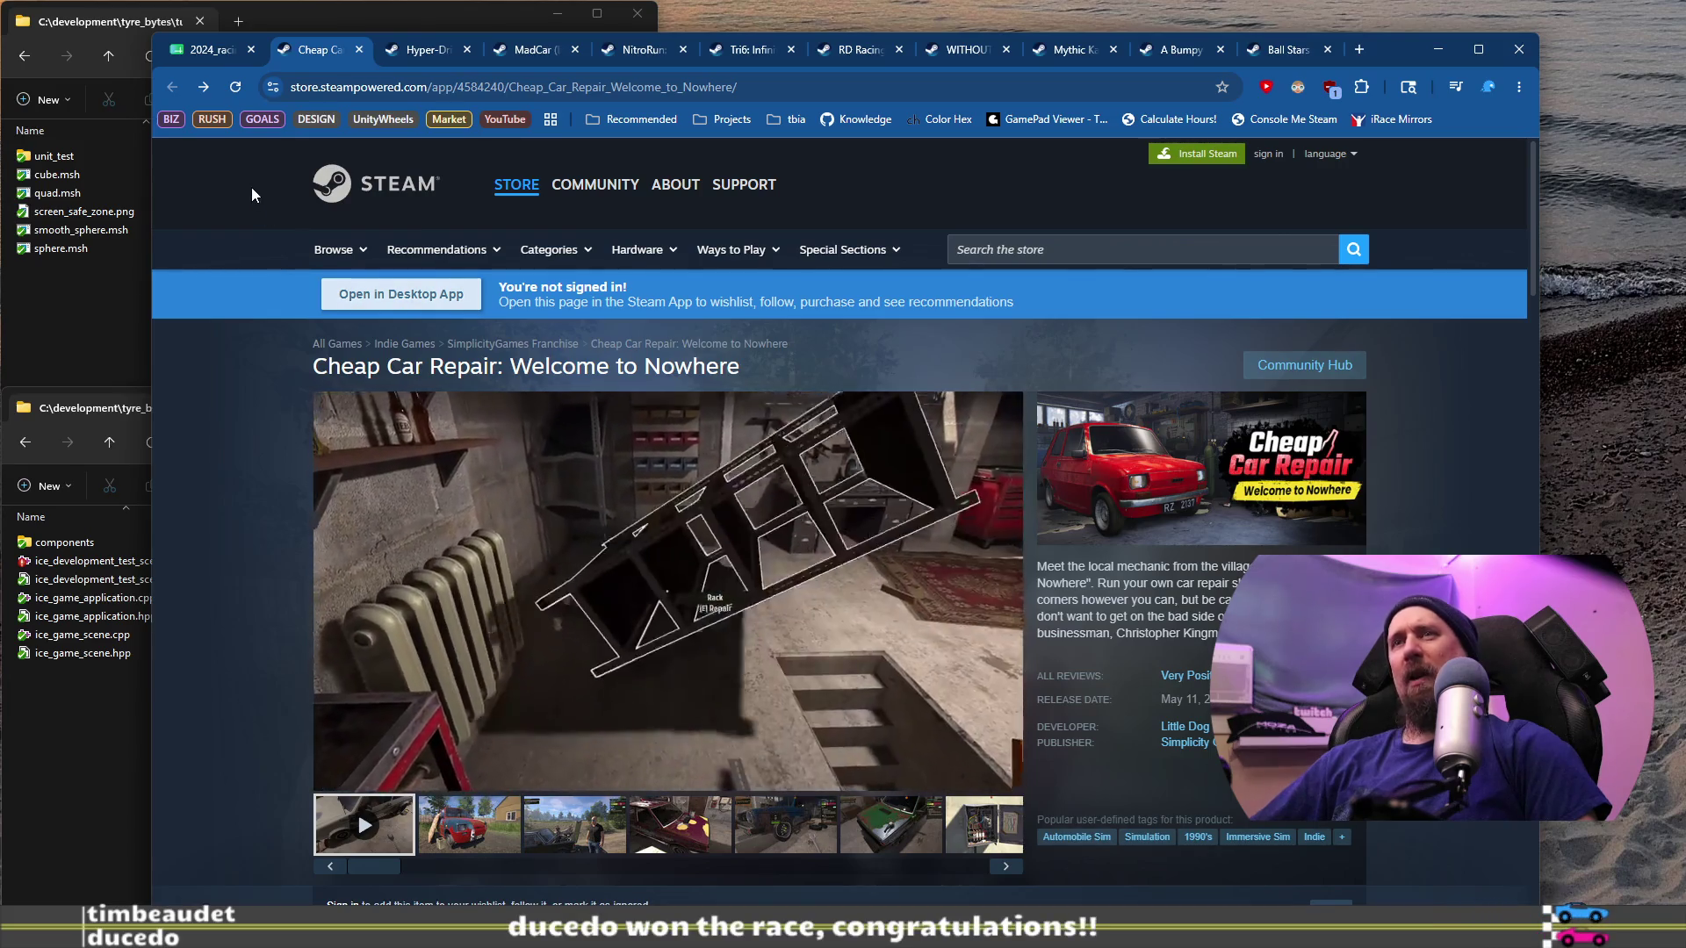
pyautogui.click(204, 55)
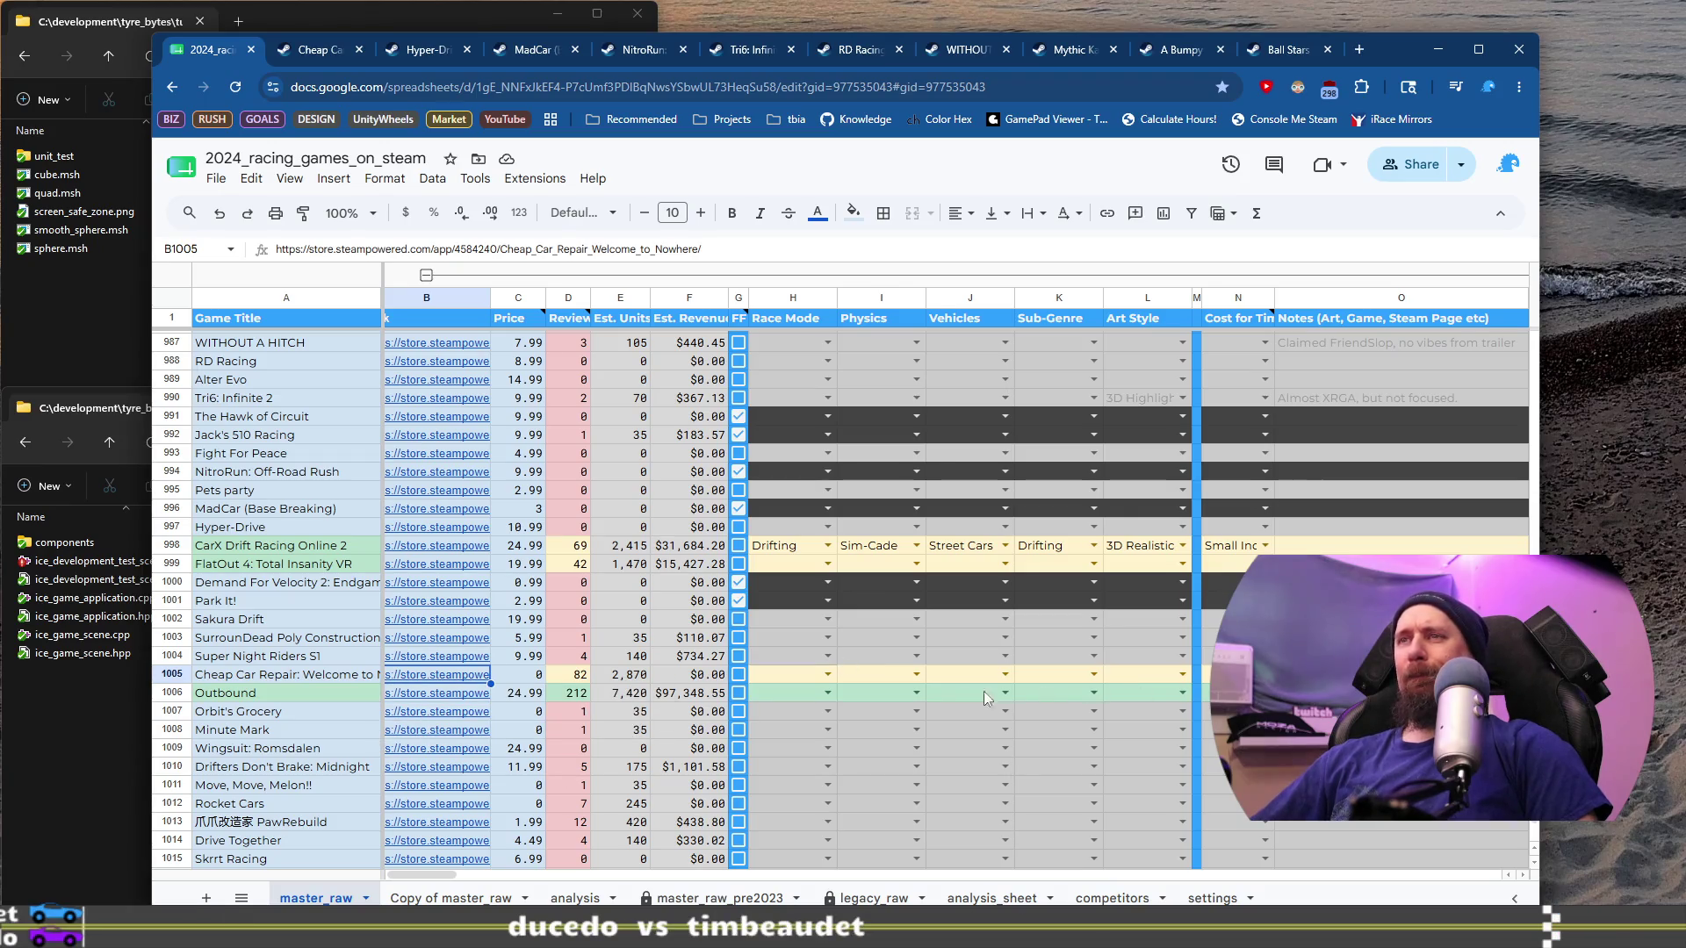
# Step: Recheck the store page and undo the stray 519 entry, restoring Cheap Car Repair's 82 reviews
pyautogui.click(827, 675)
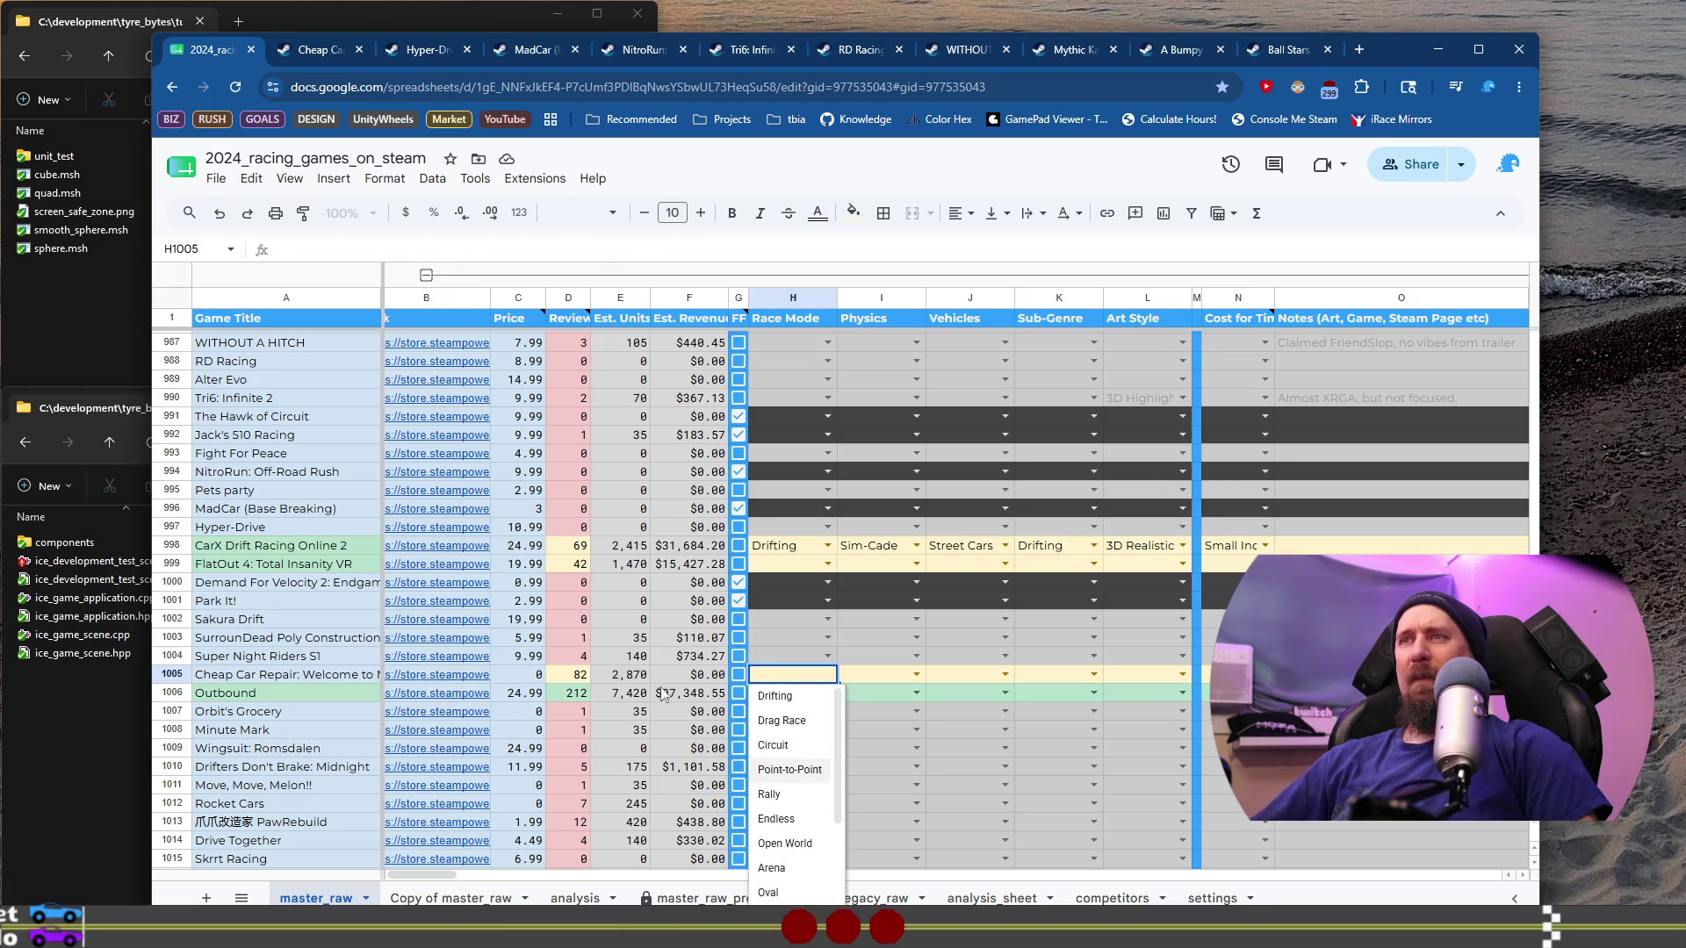
pyautogui.click(308, 53)
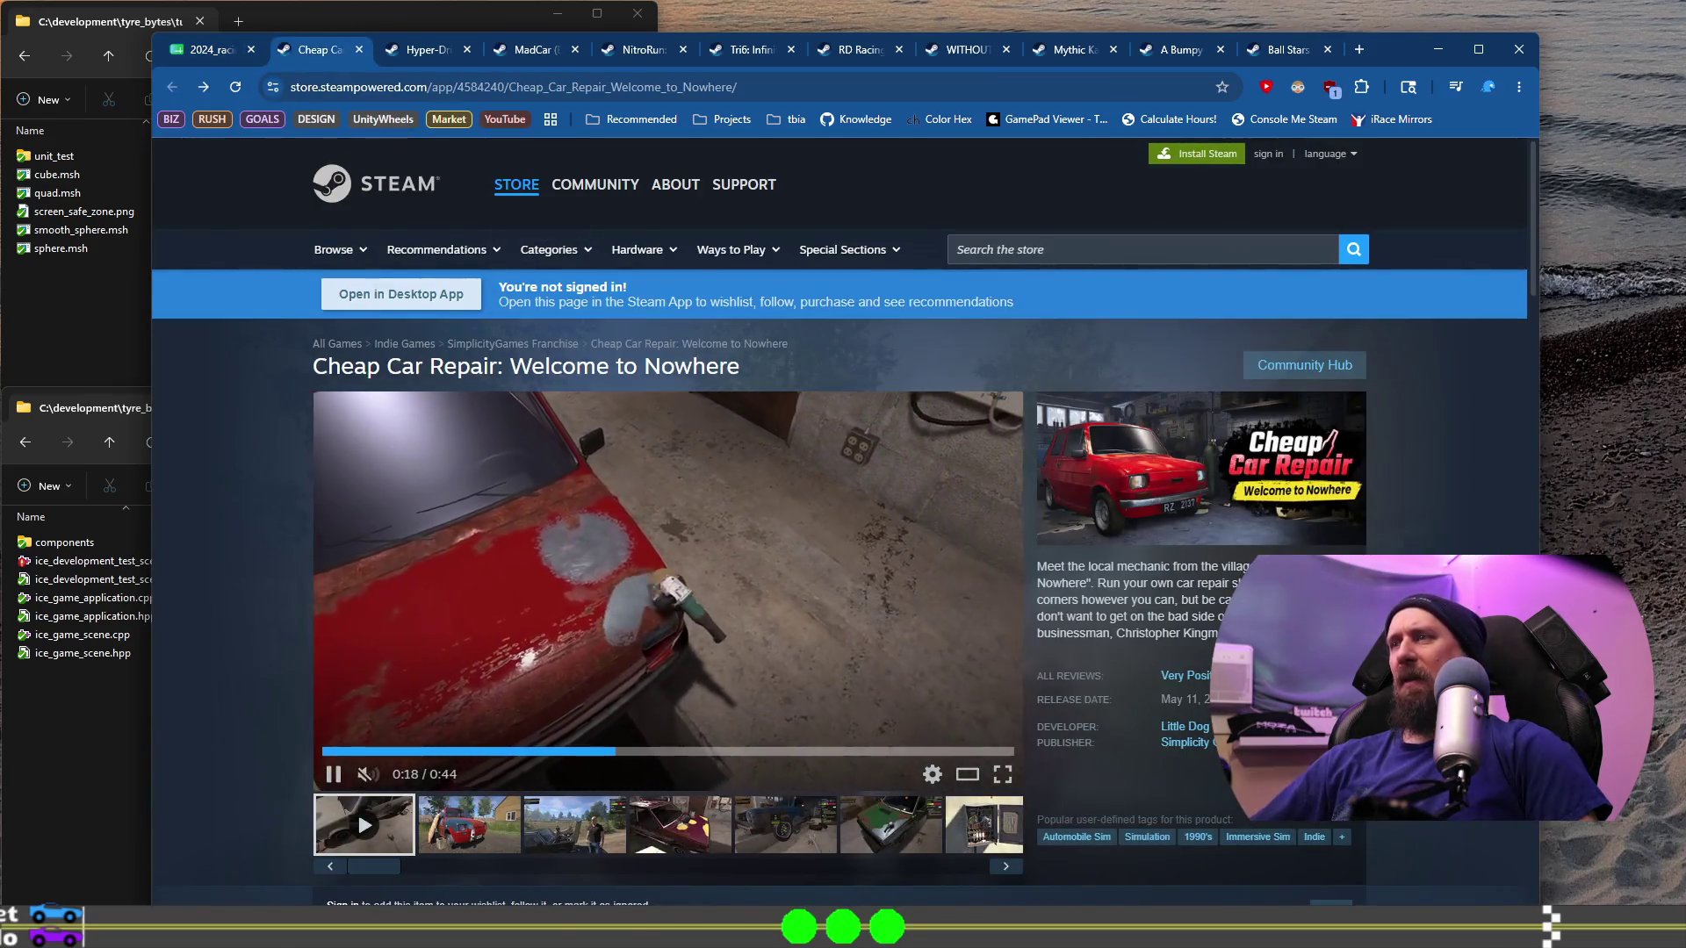
pyautogui.click(211, 50)
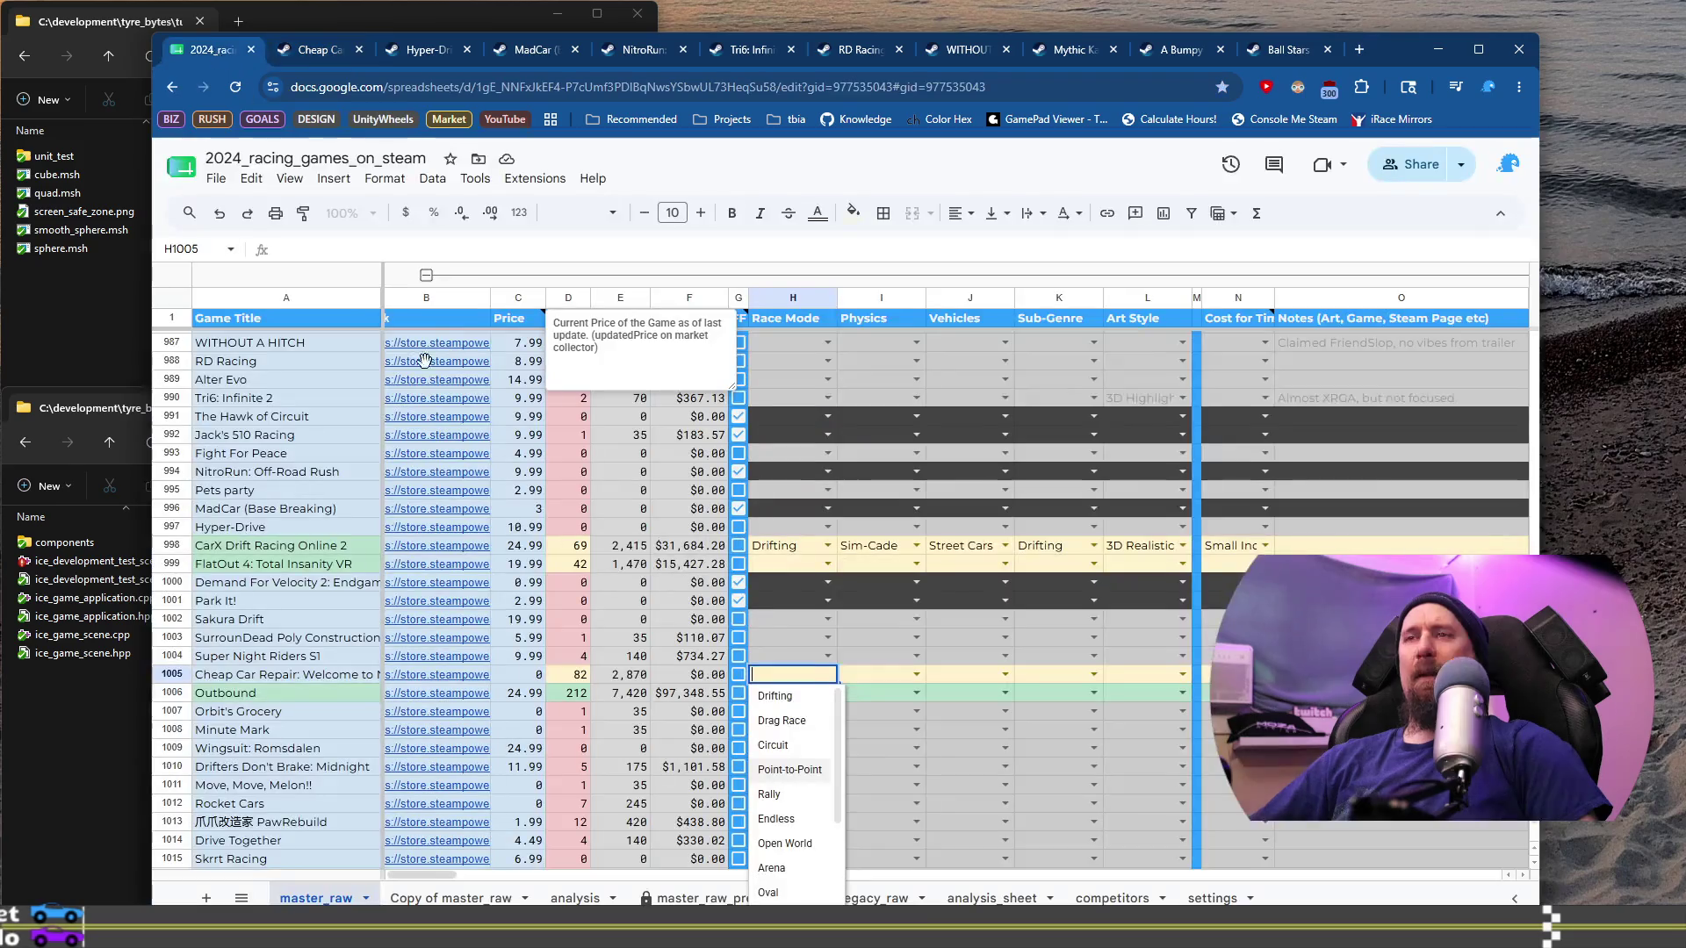
pyautogui.click(572, 676)
pyautogui.write('519')
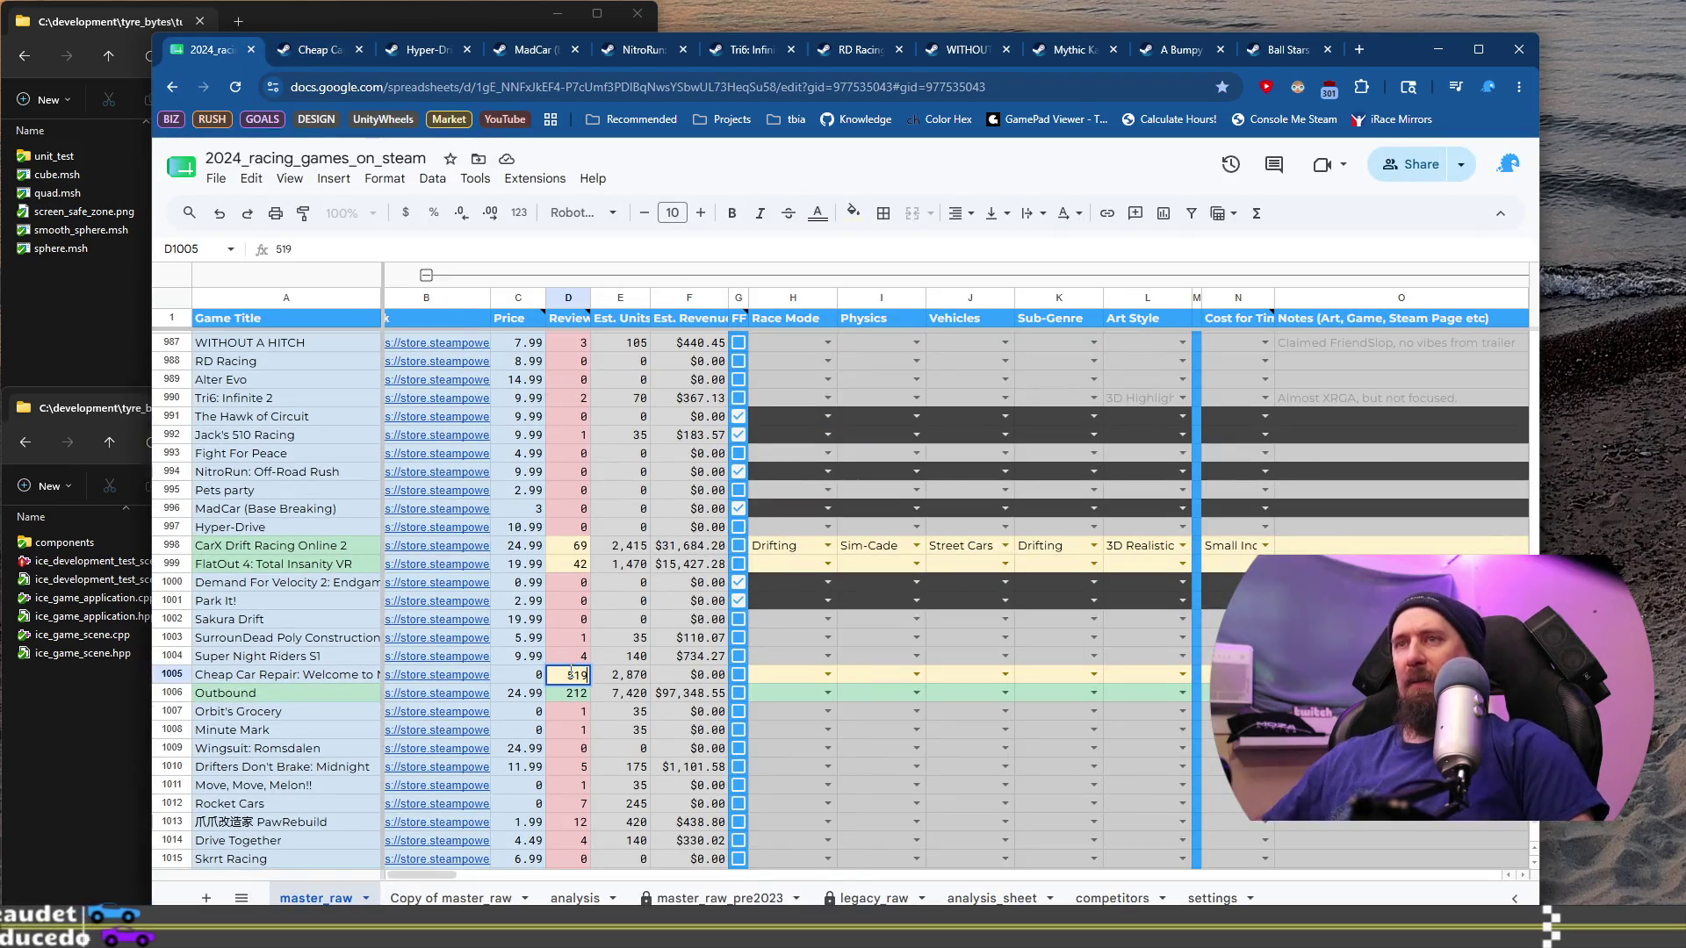
pyautogui.press('Return')
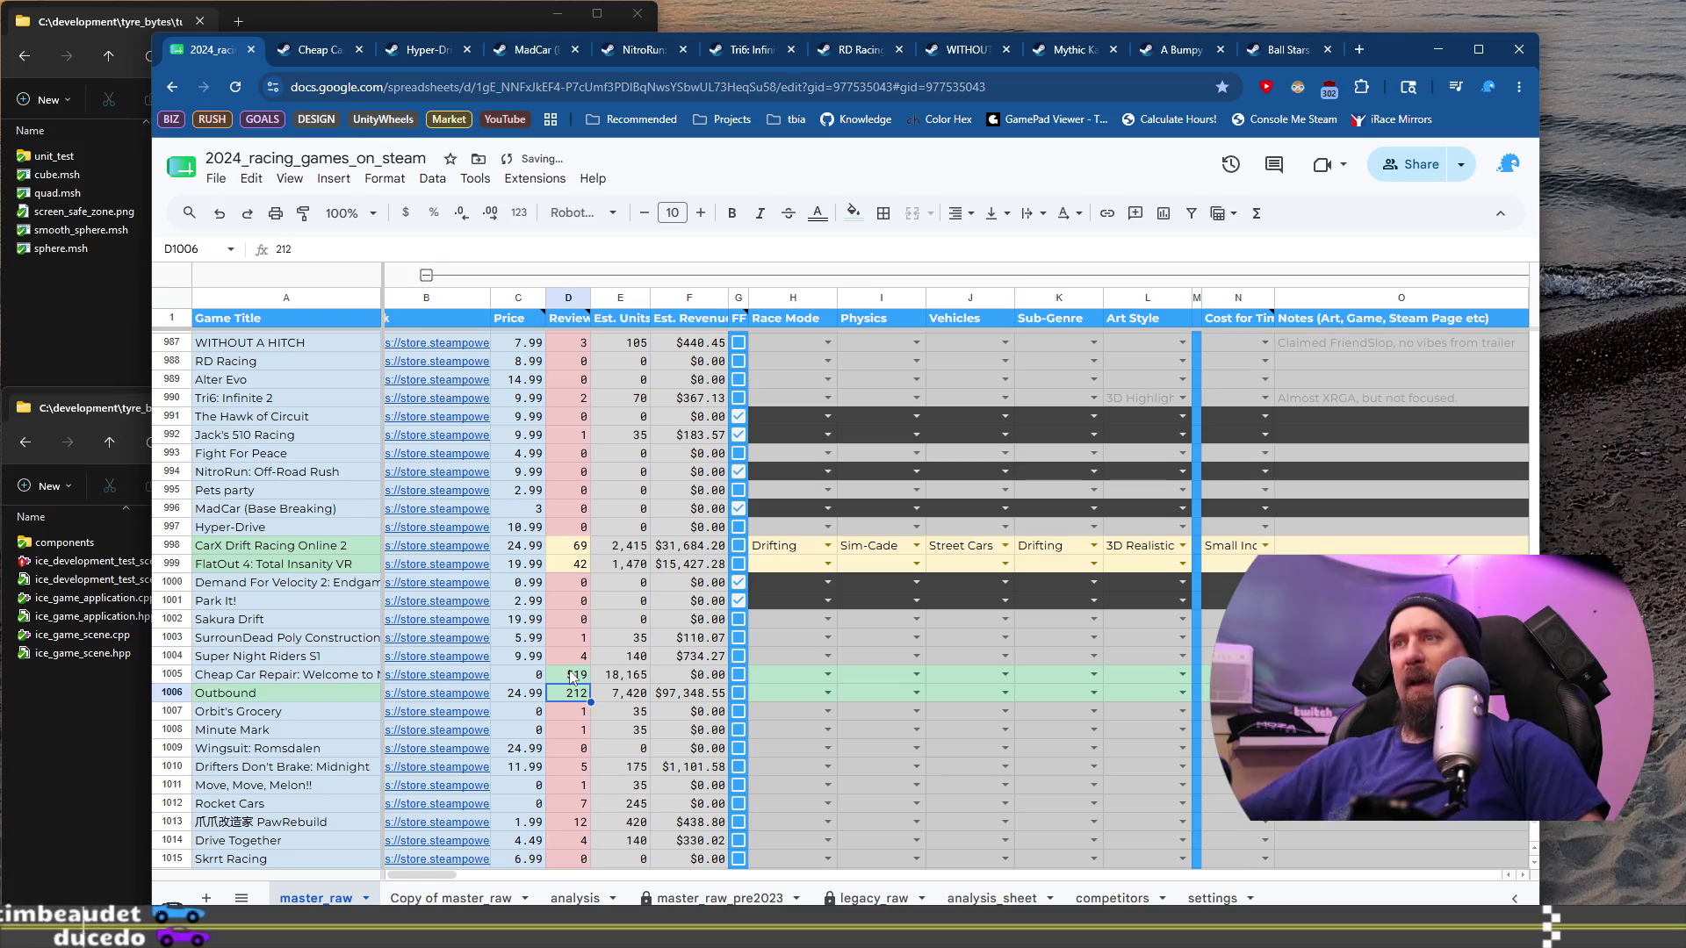
pyautogui.hotkey('ctrl', 'z')
# Step: Set Cheap Car Repair's Race Mode in H1005 to Management
pyautogui.click(822, 676)
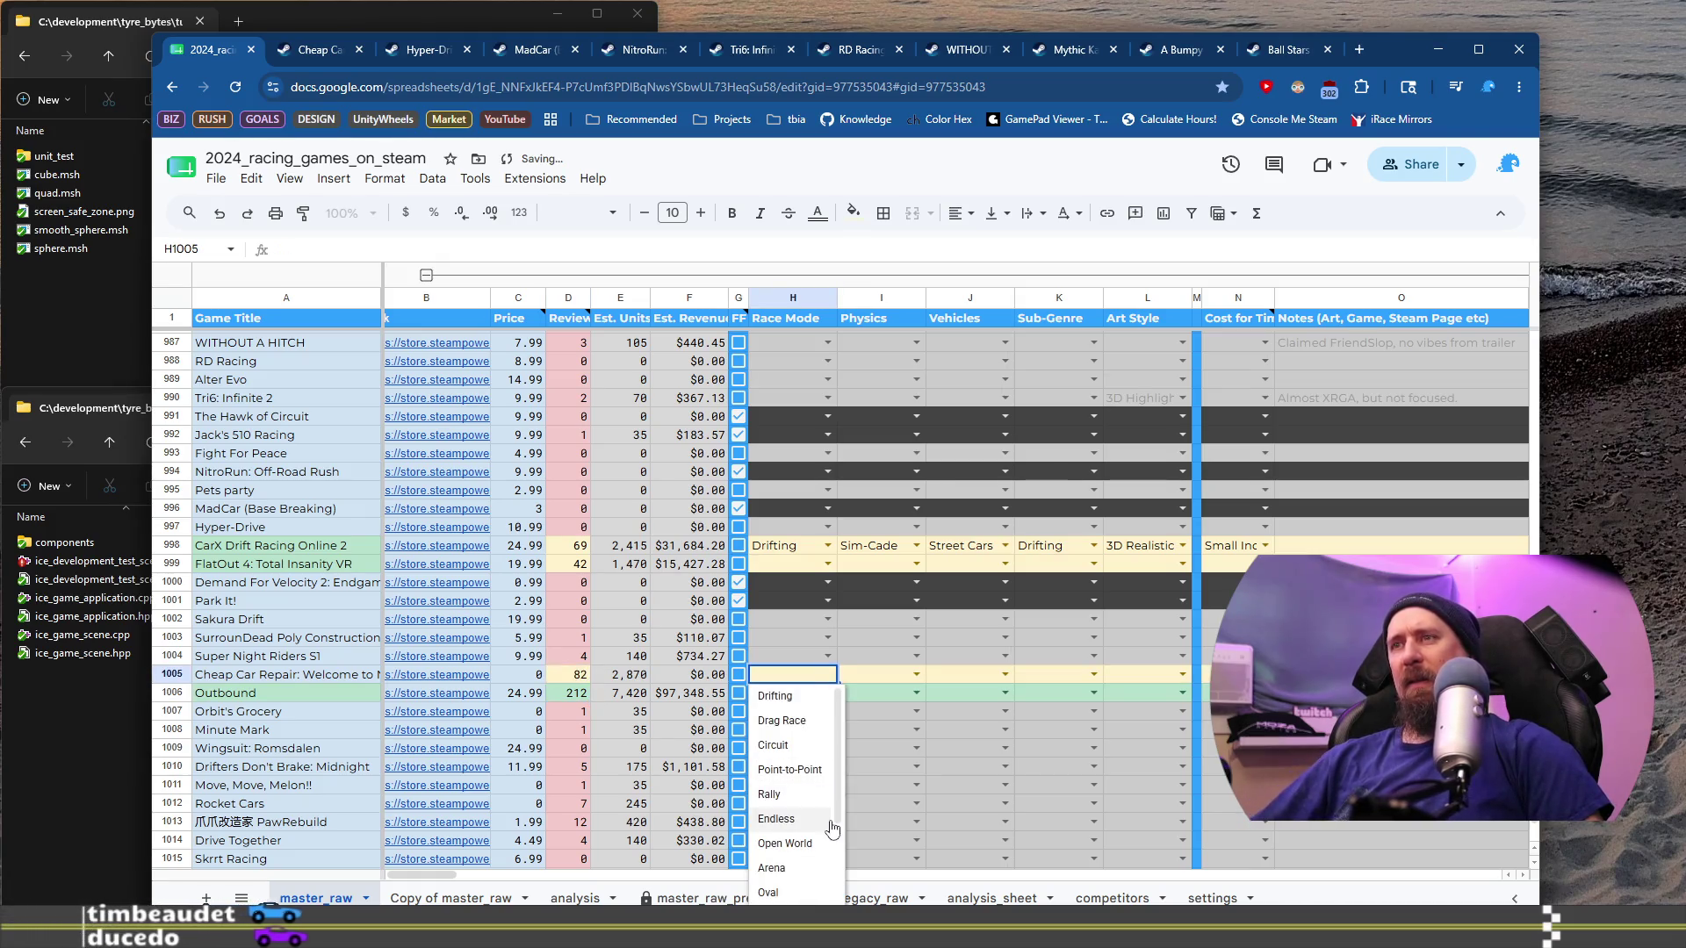
pyautogui.scroll(-2, 821, 822)
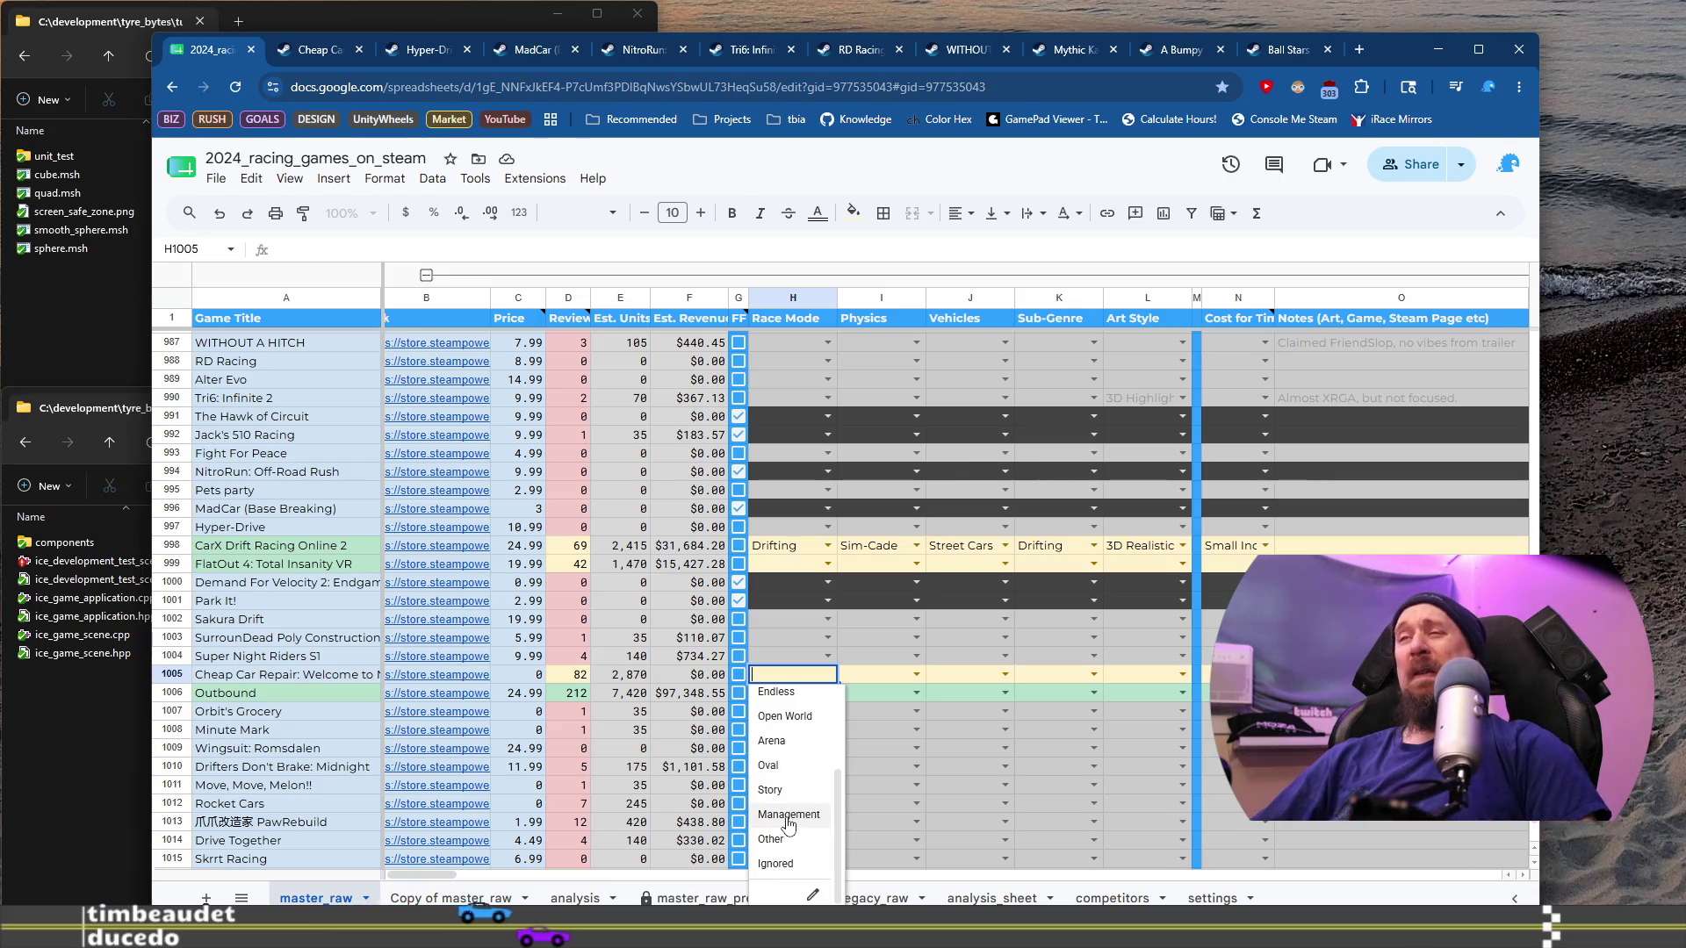
pyautogui.scroll(1, 788, 825)
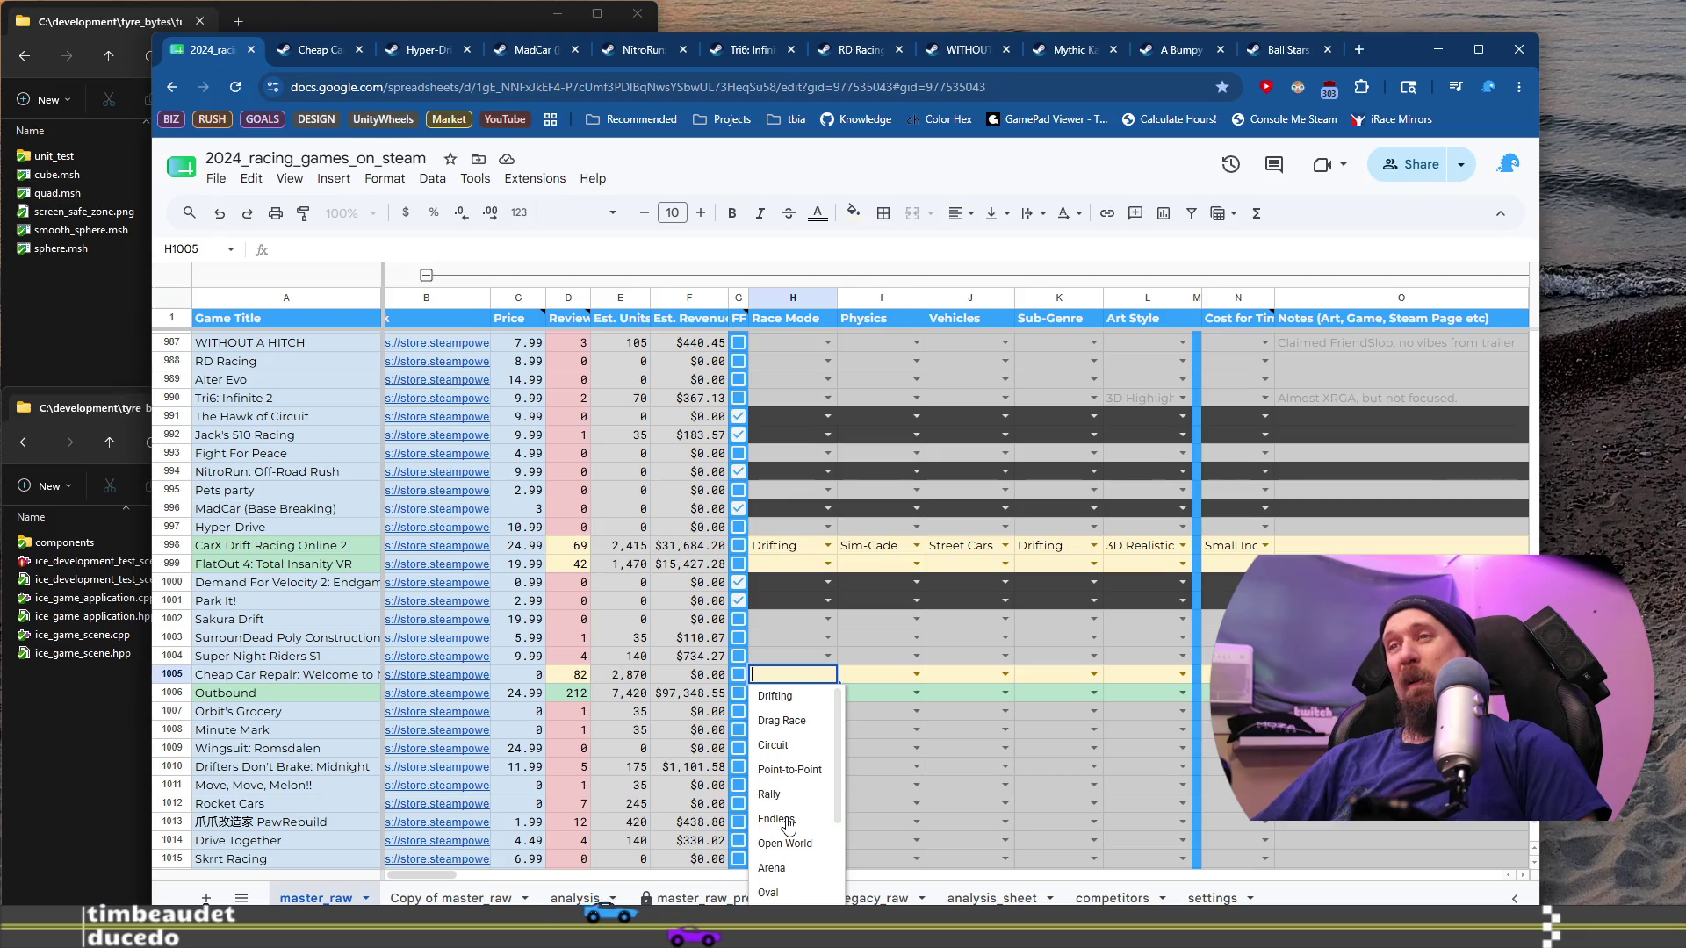
pyautogui.scroll(-2, 789, 825)
pyautogui.click(788, 854)
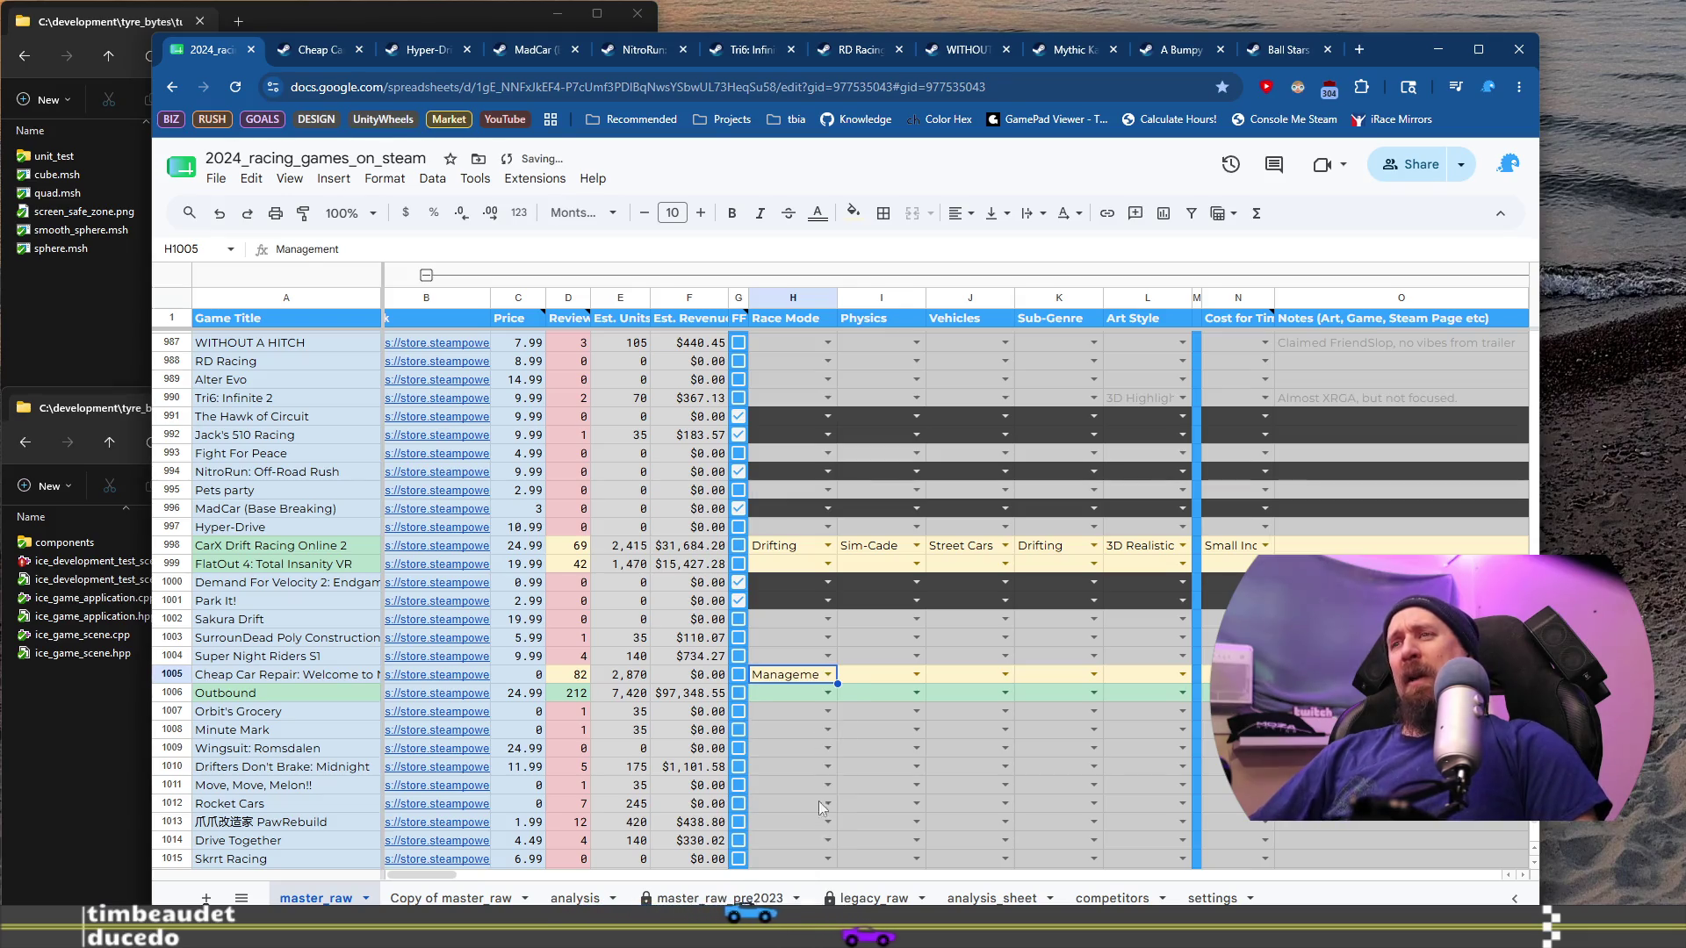
pyautogui.click(916, 673)
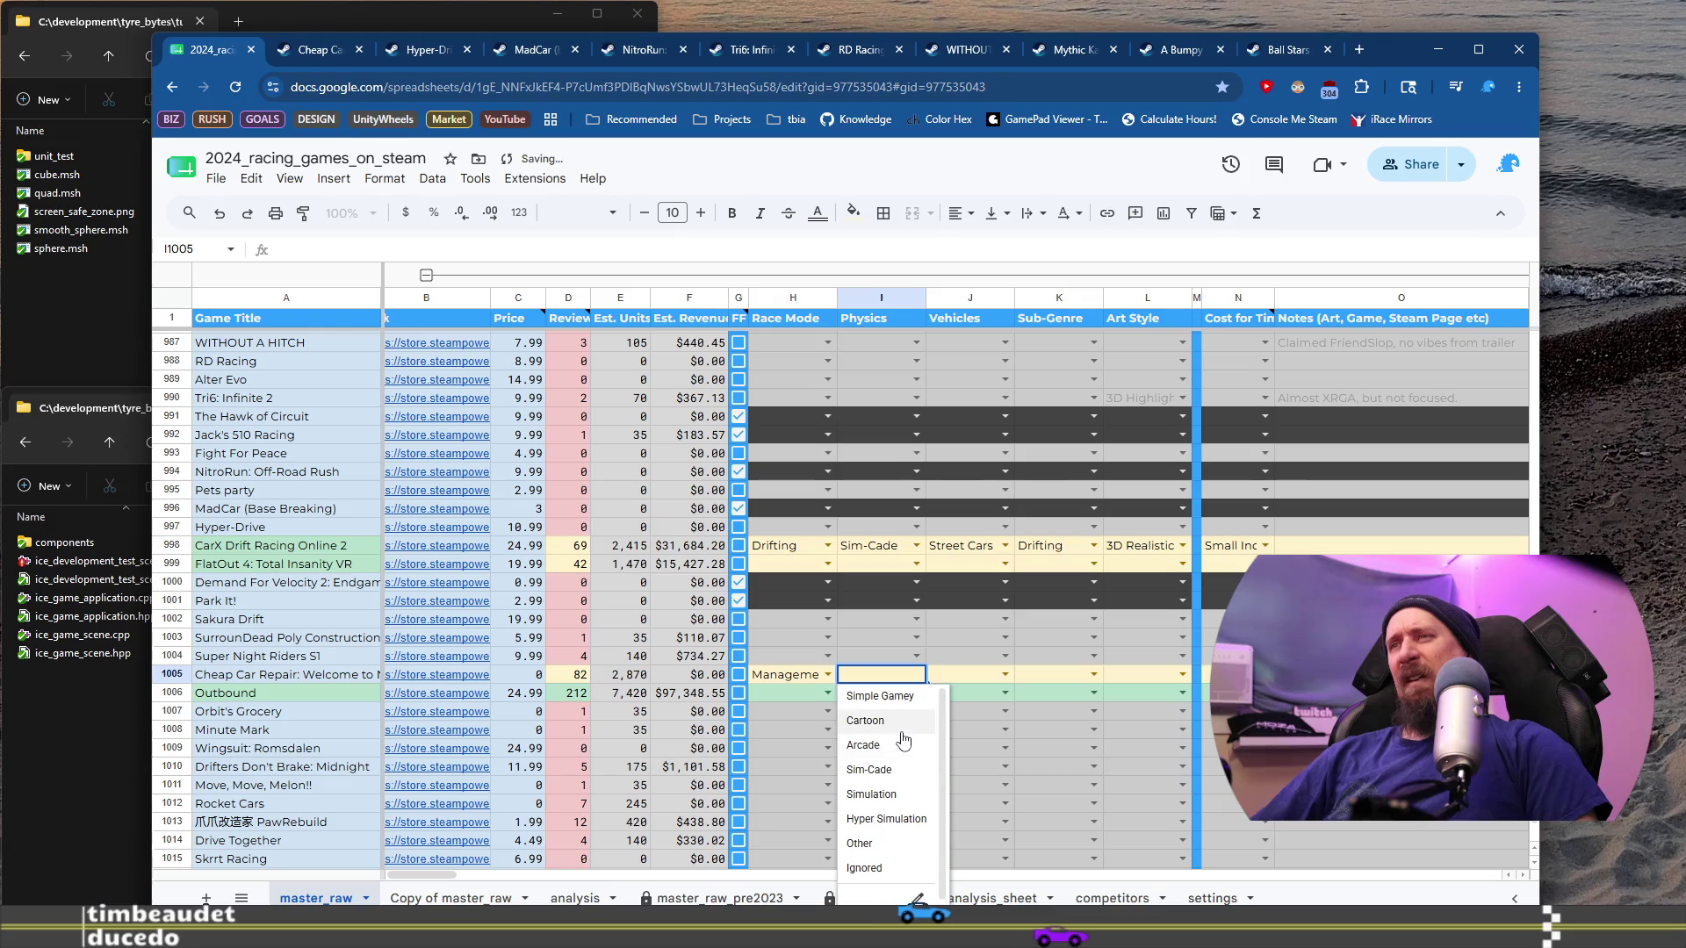
# Step: Set Cheap Car Repair to Simple Gamey physics, Street Cars, Building / Crafting and 3D Stylistic art
pyautogui.click(914, 705)
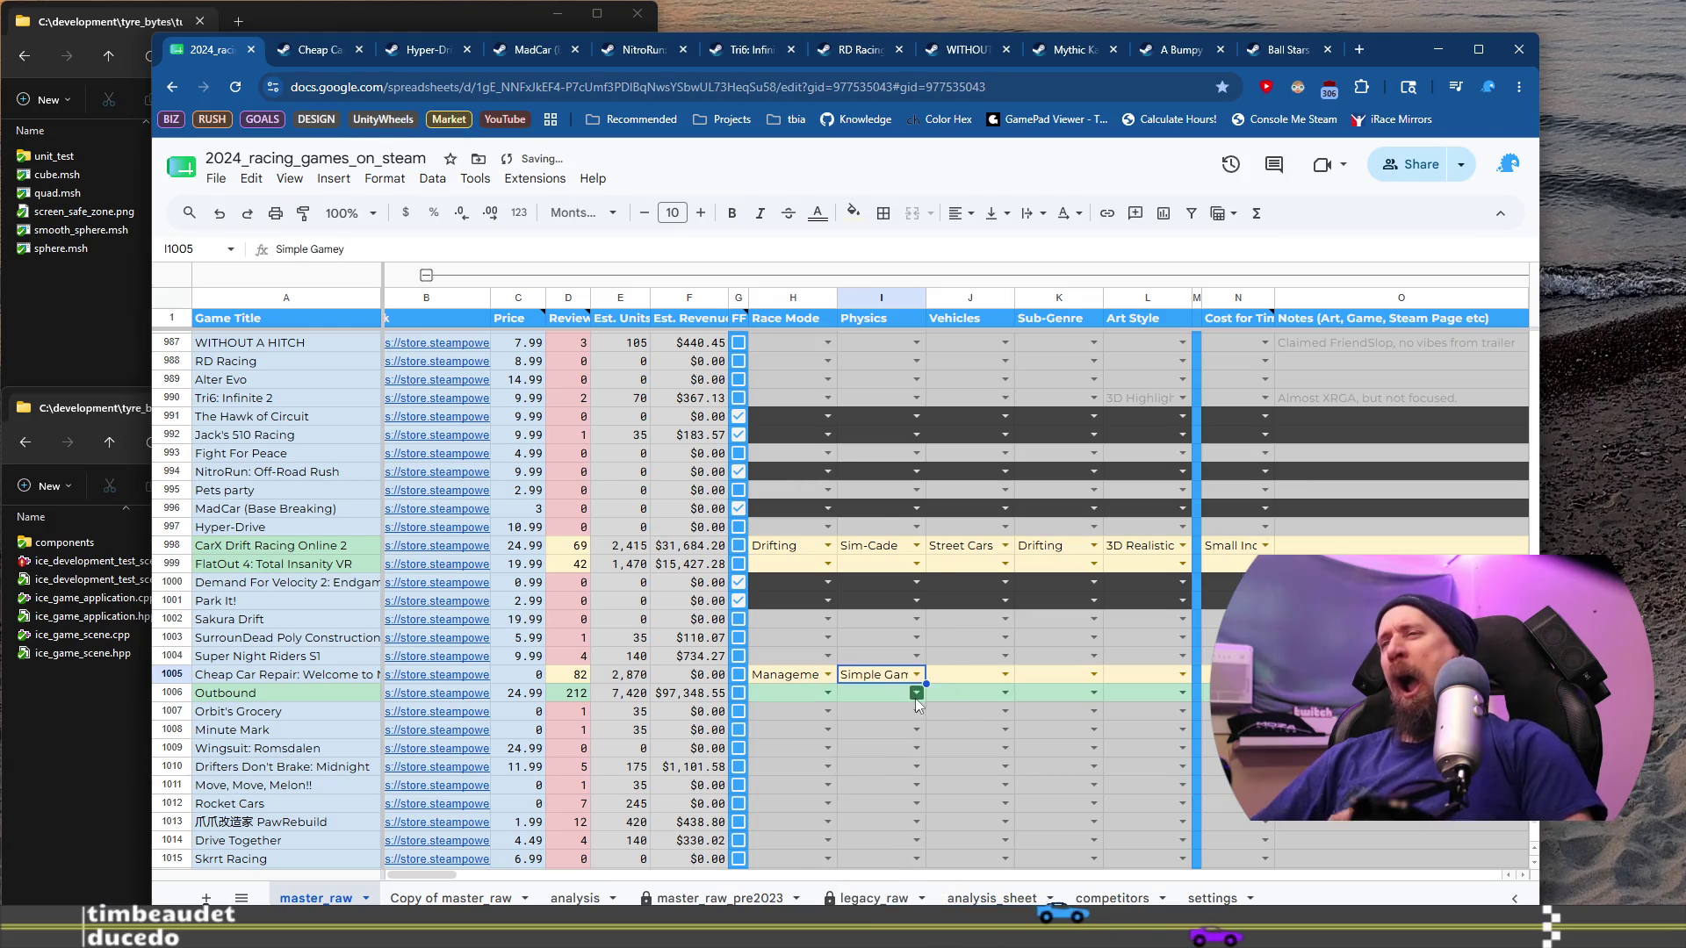
pyautogui.click(1006, 674)
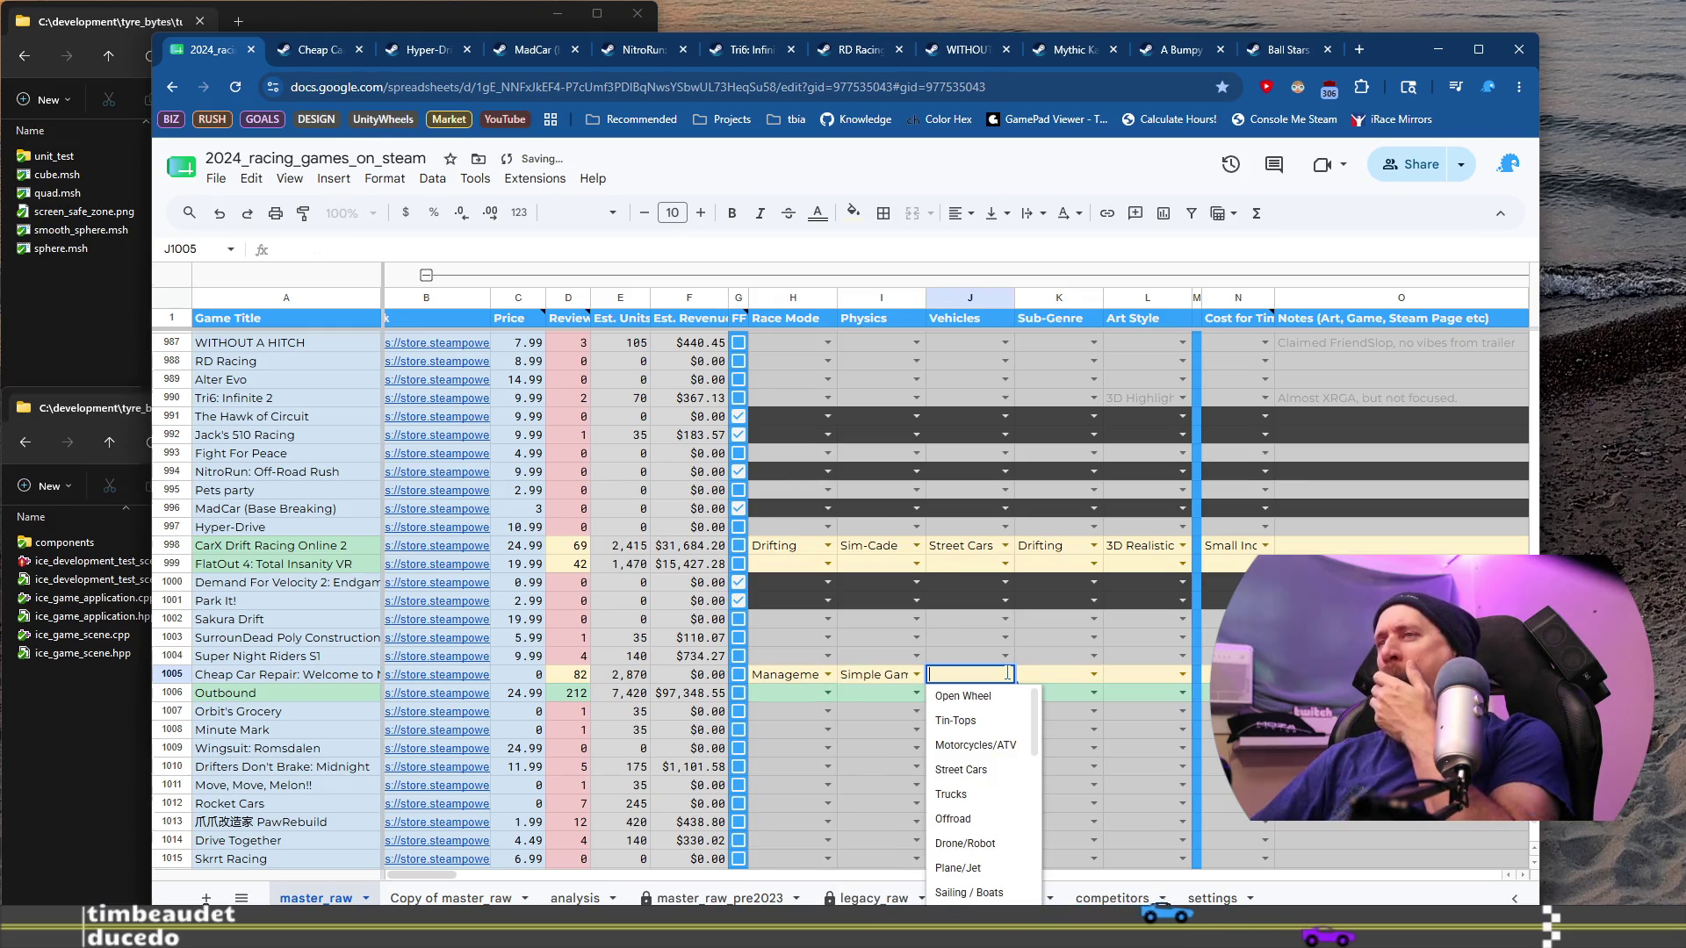
pyautogui.click(1007, 771)
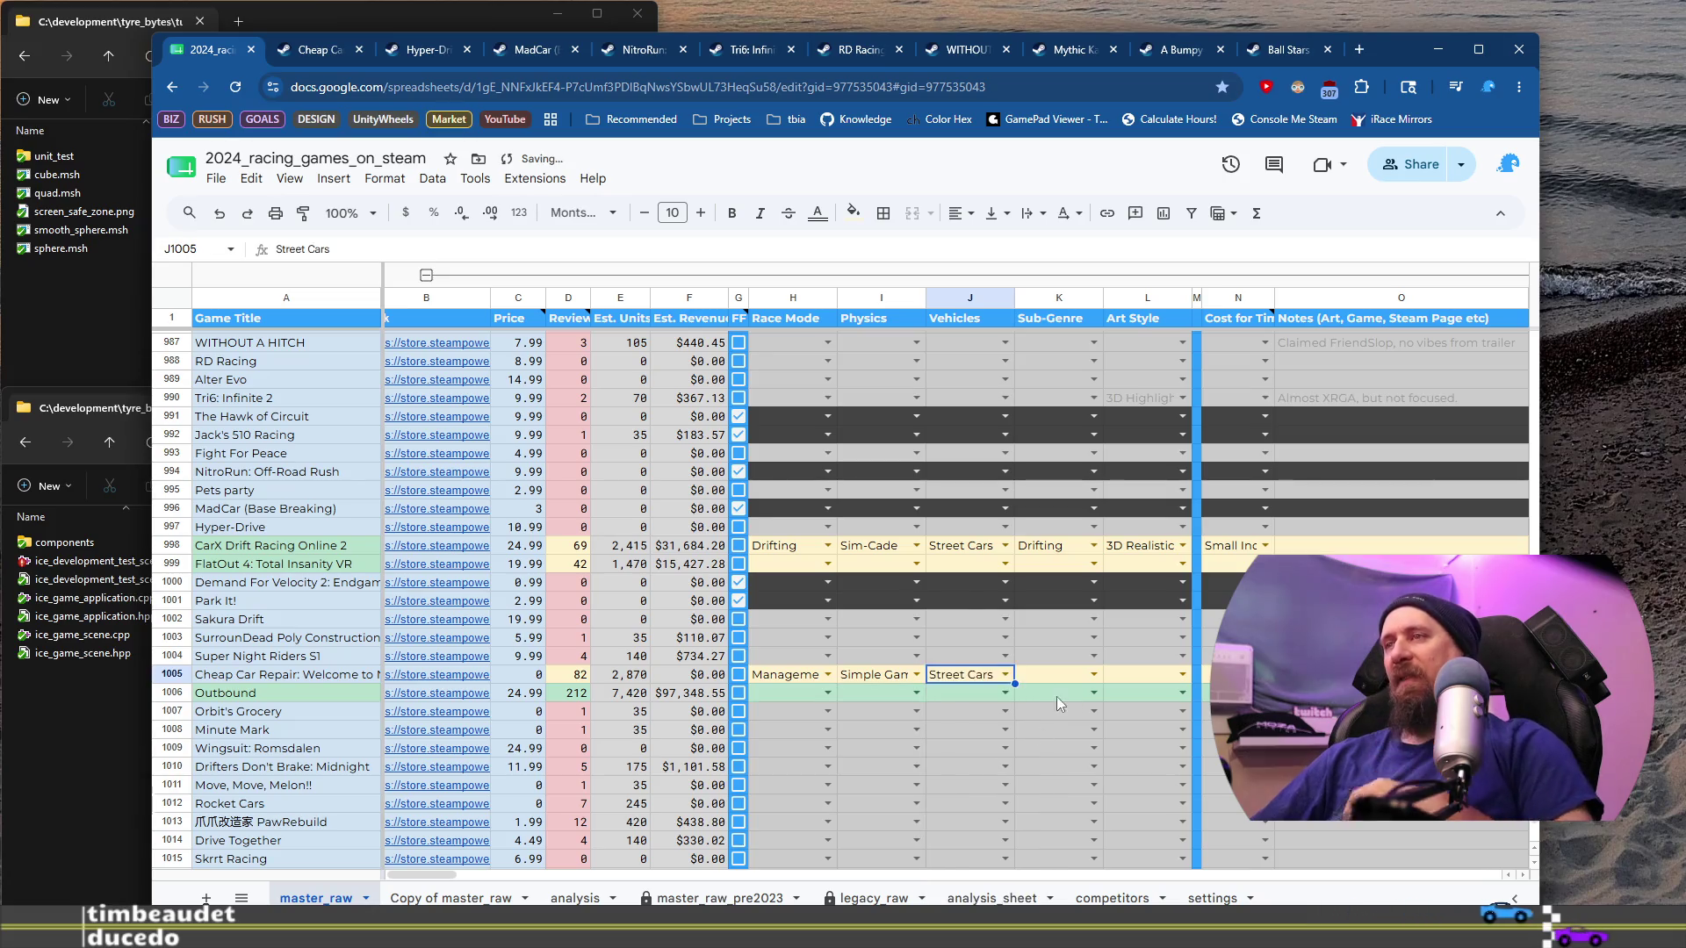
pyautogui.click(1095, 674)
pyautogui.scroll(-4, 1093, 816)
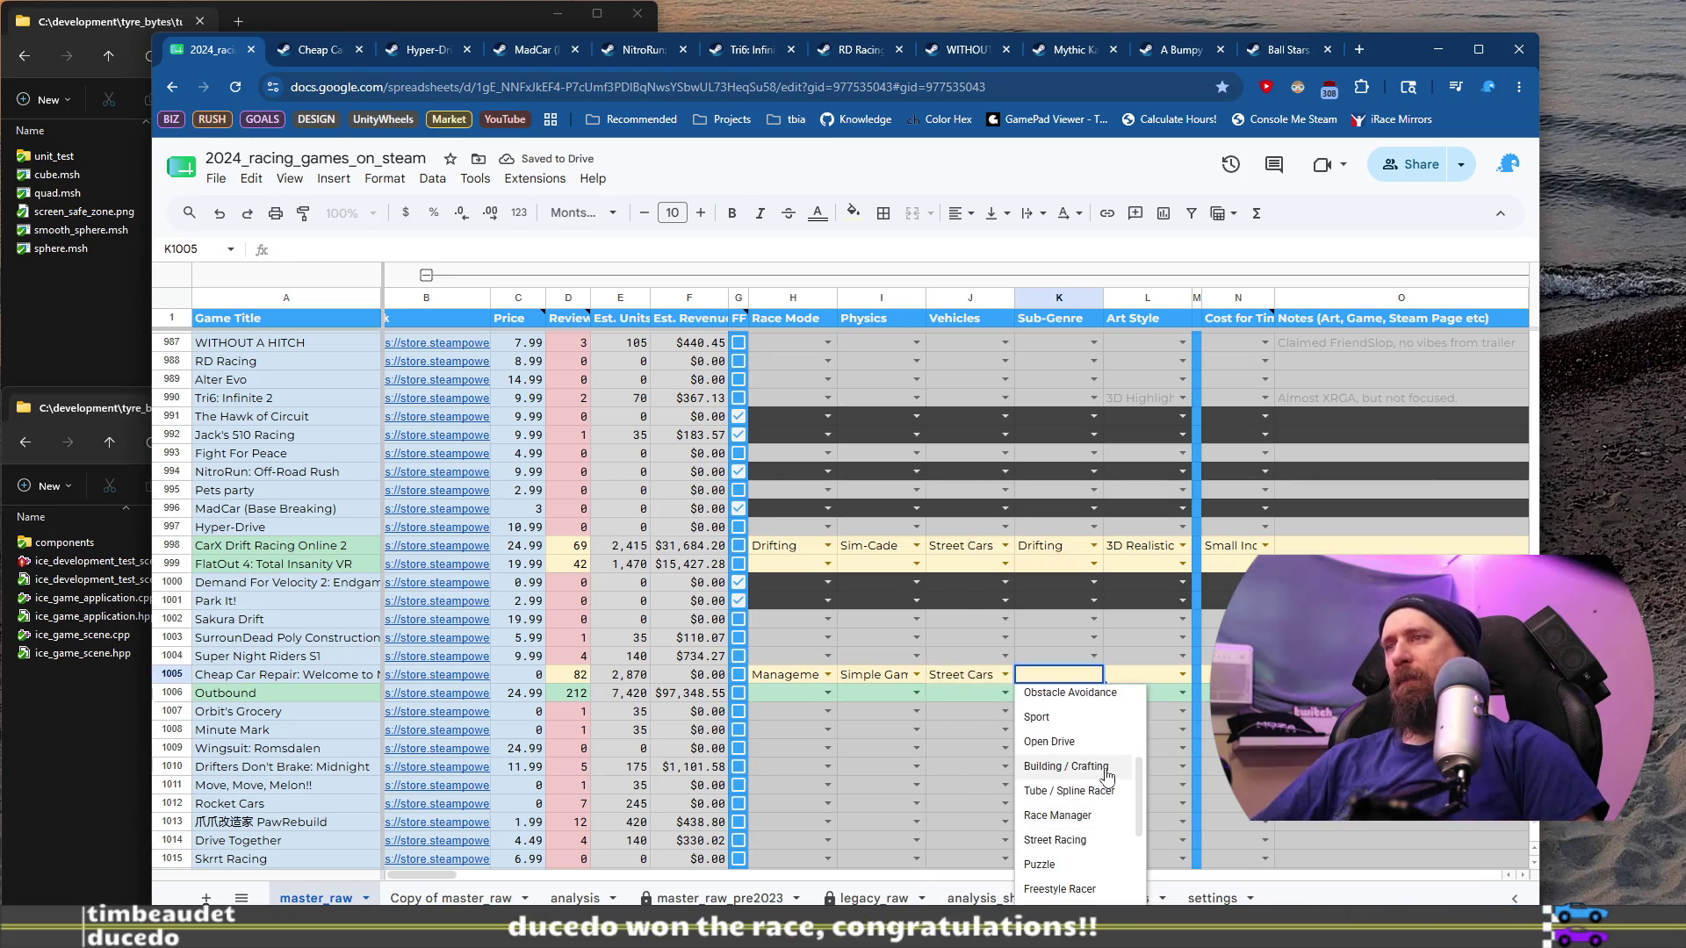
pyautogui.click(1106, 769)
pyautogui.click(1183, 676)
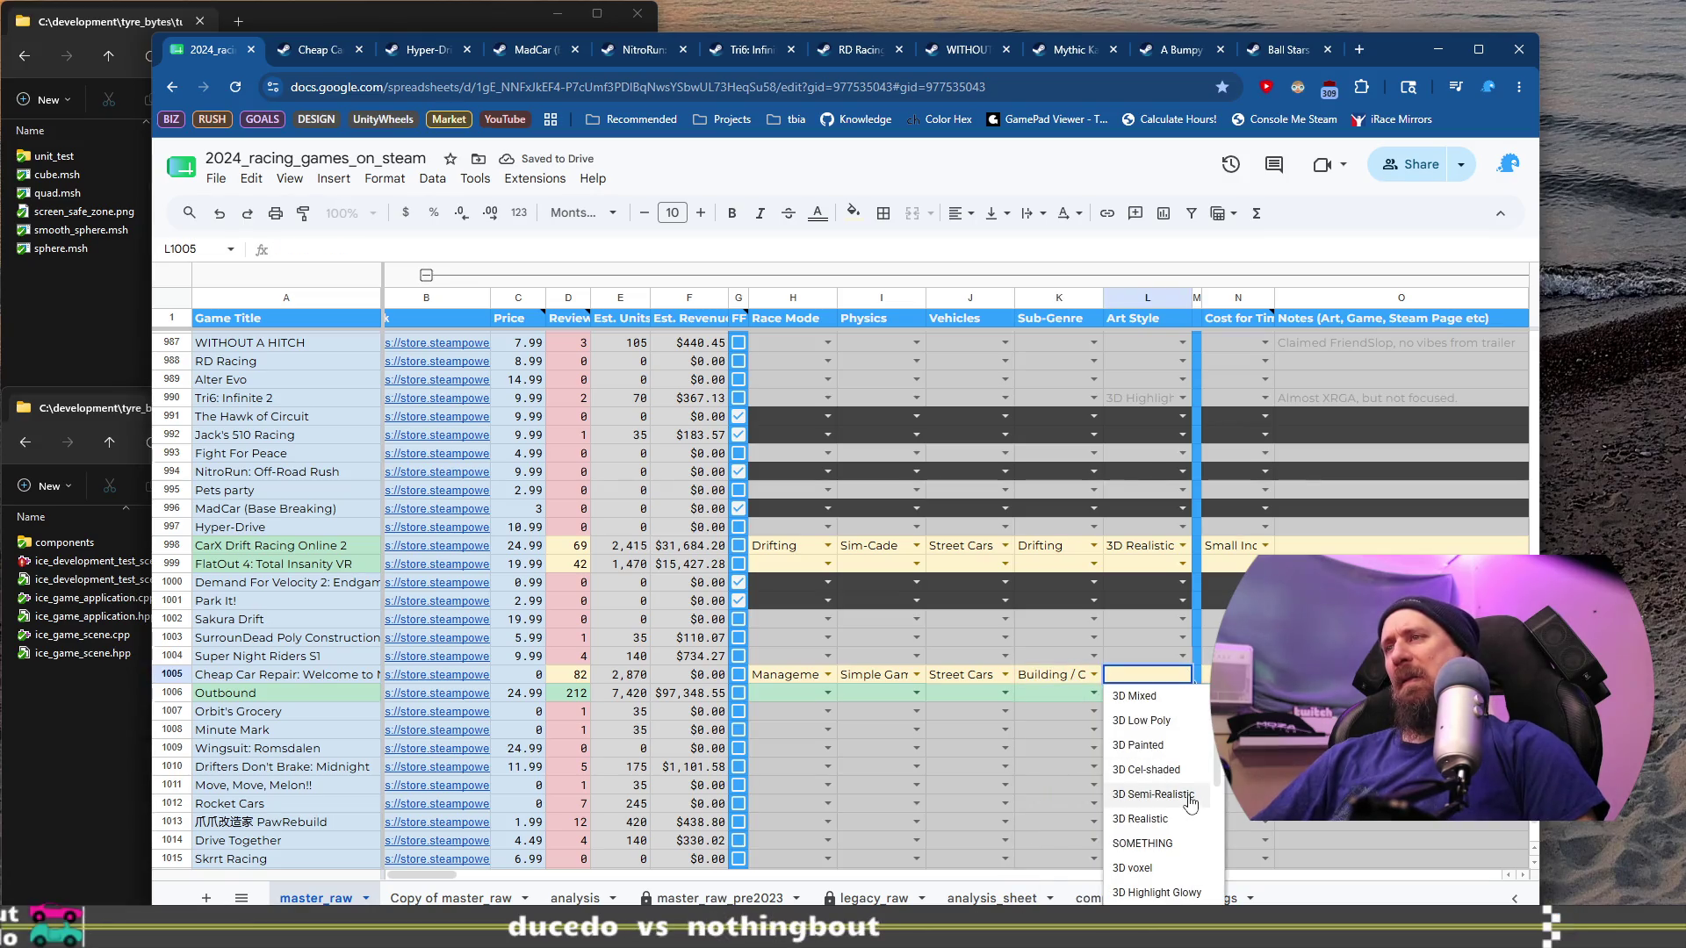
pyautogui.scroll(-2, 1188, 806)
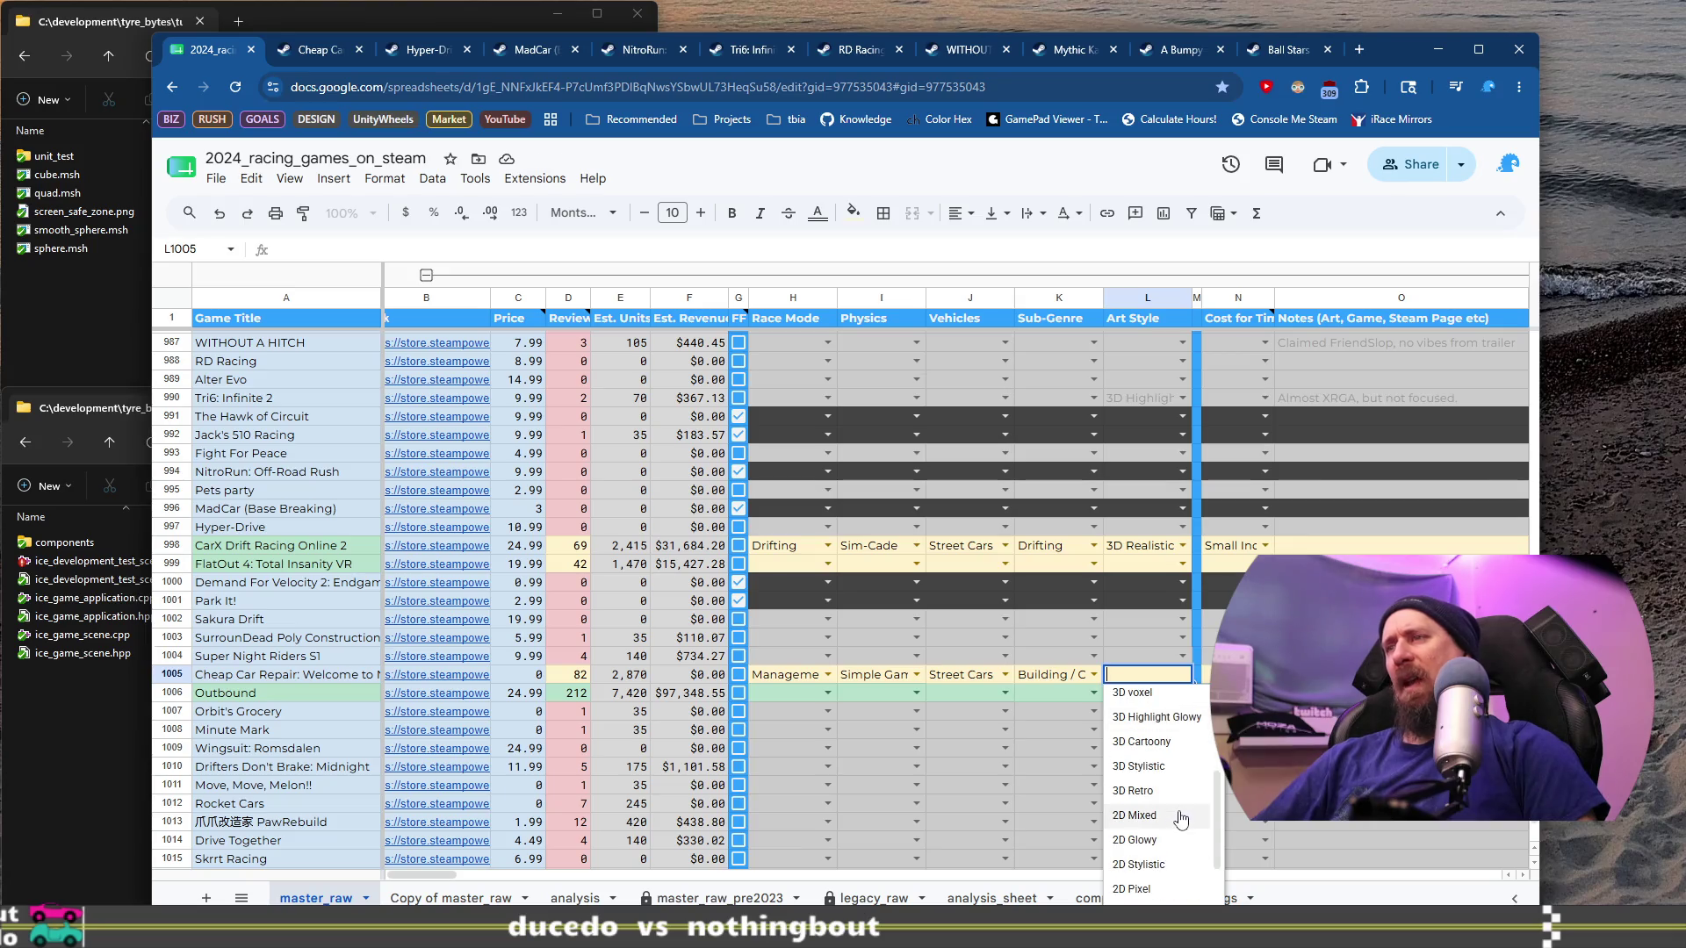
pyautogui.click(1174, 769)
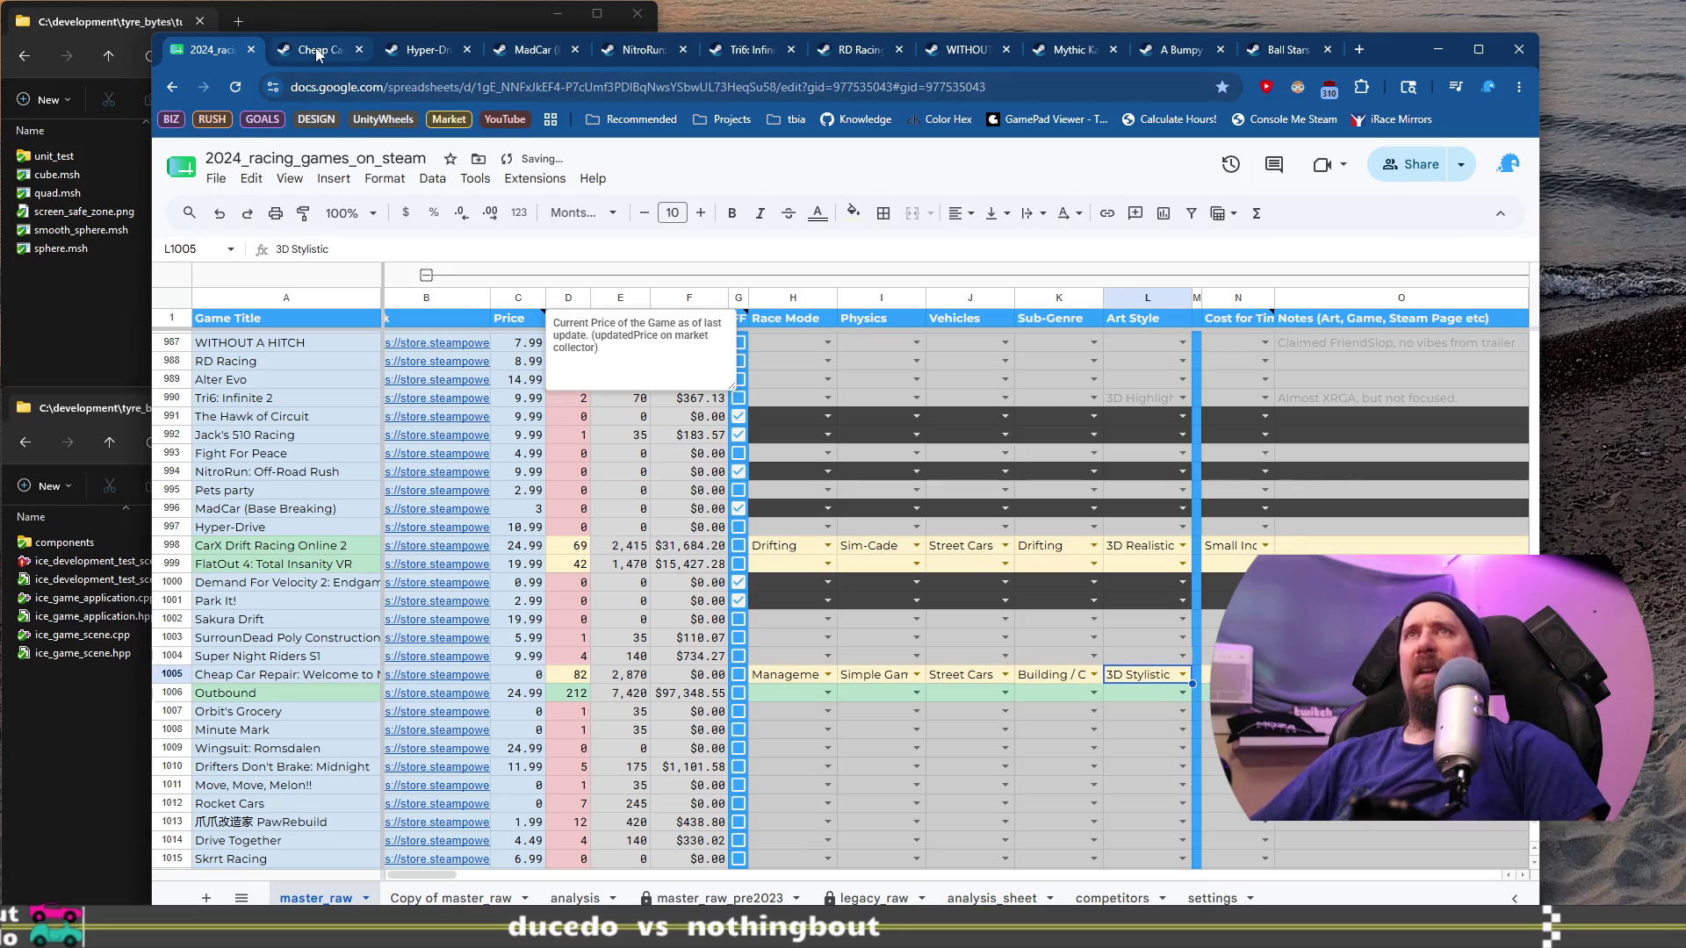
# Step: After checking the store page, set Cheap Car Repair's cost to Small Indie Team (<150k)
pyautogui.click(318, 55)
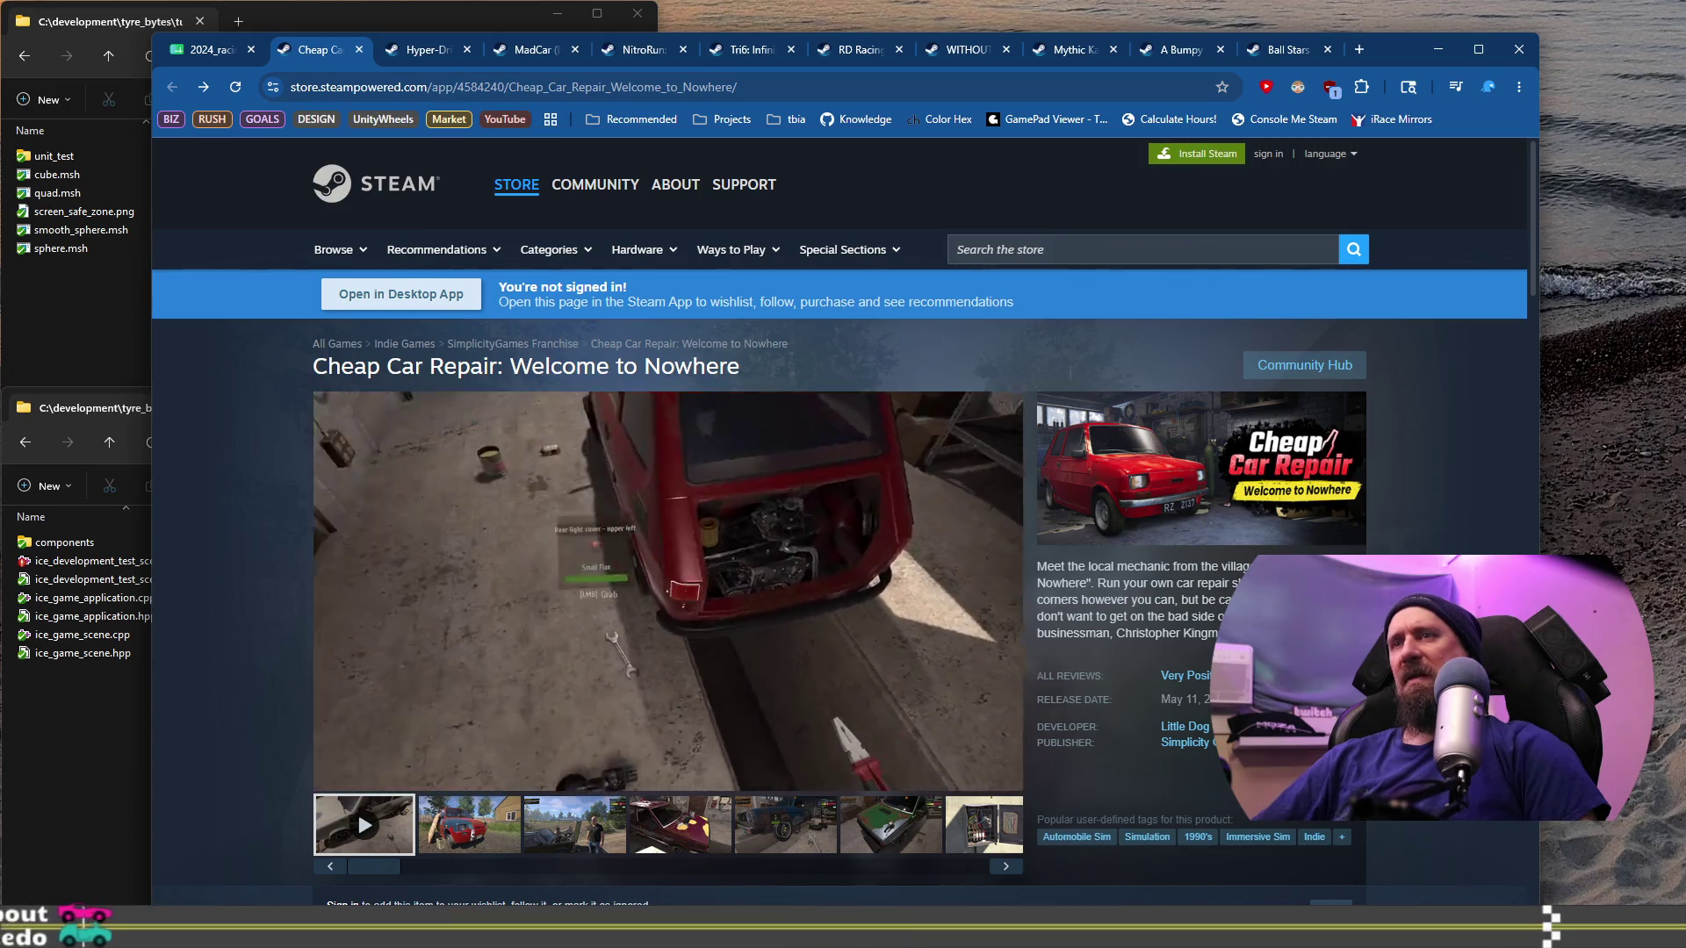
pyautogui.hotkey('ctrl', '1')
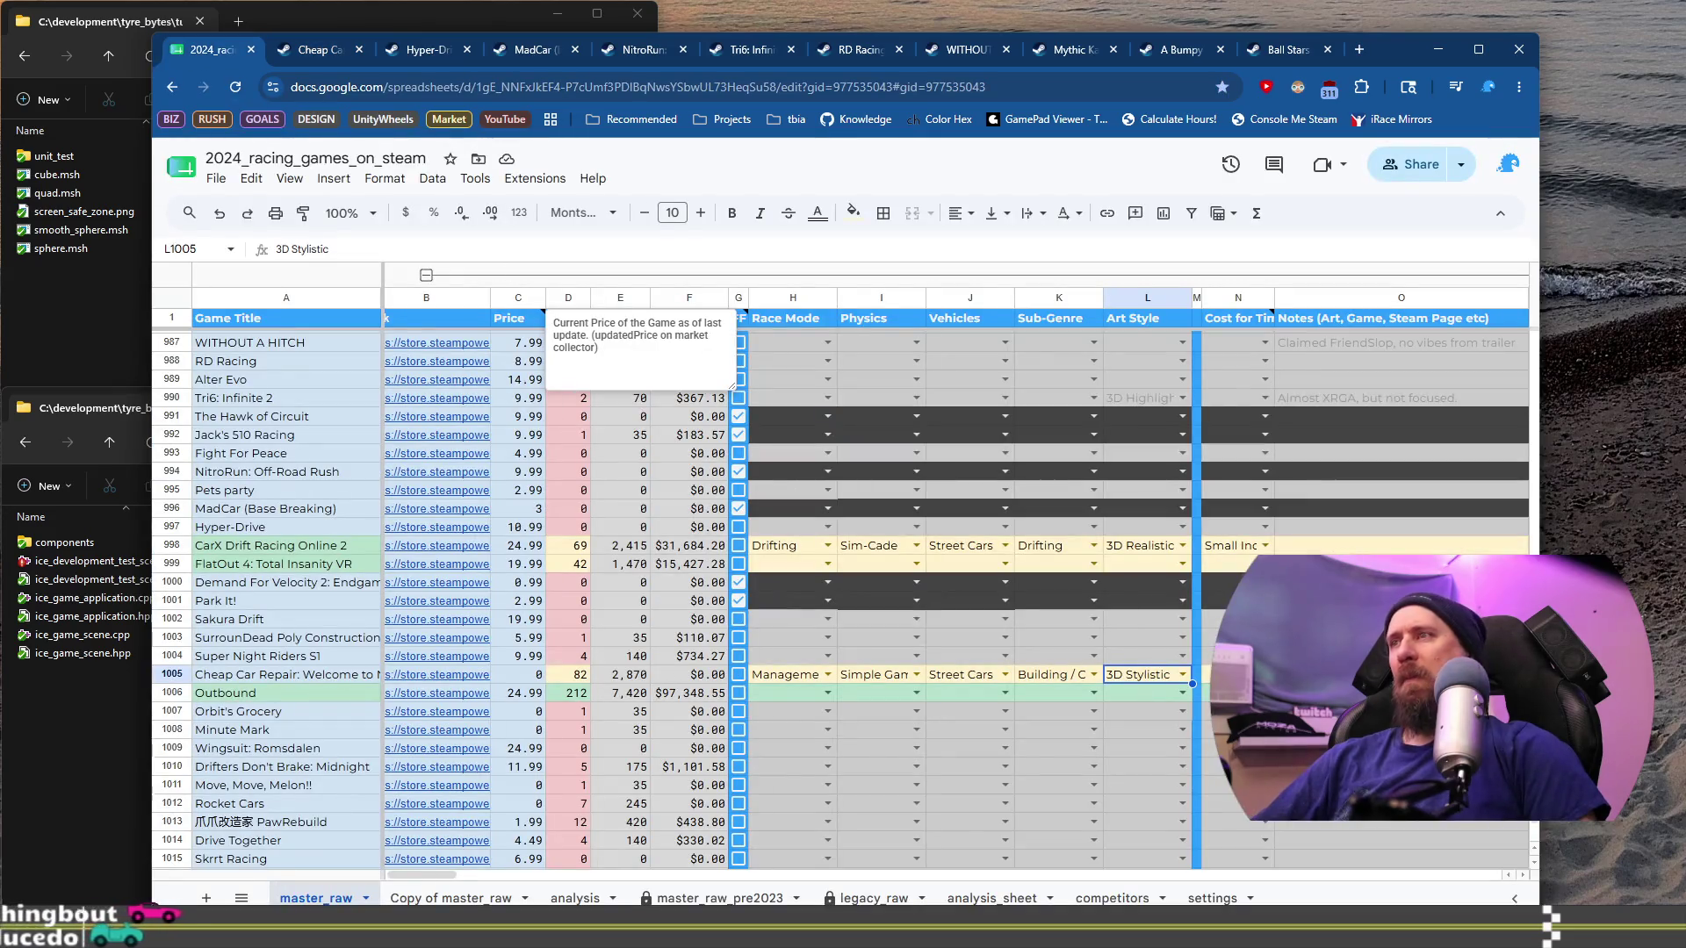
pyautogui.click(1238, 674)
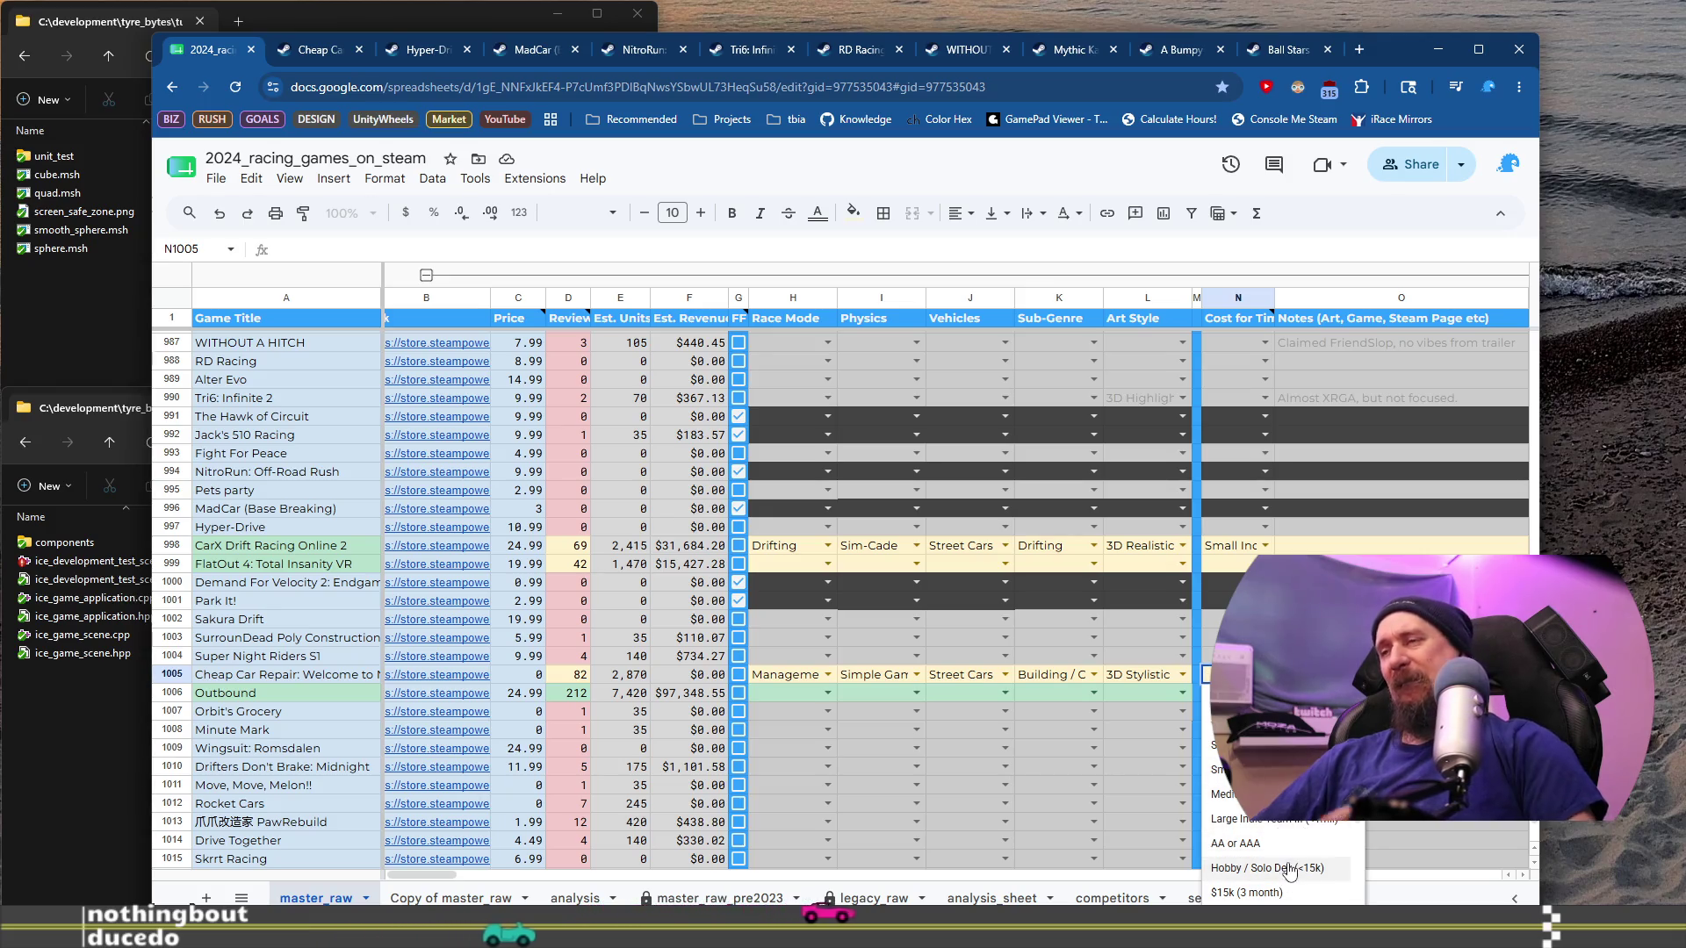
pyautogui.click(1229, 769)
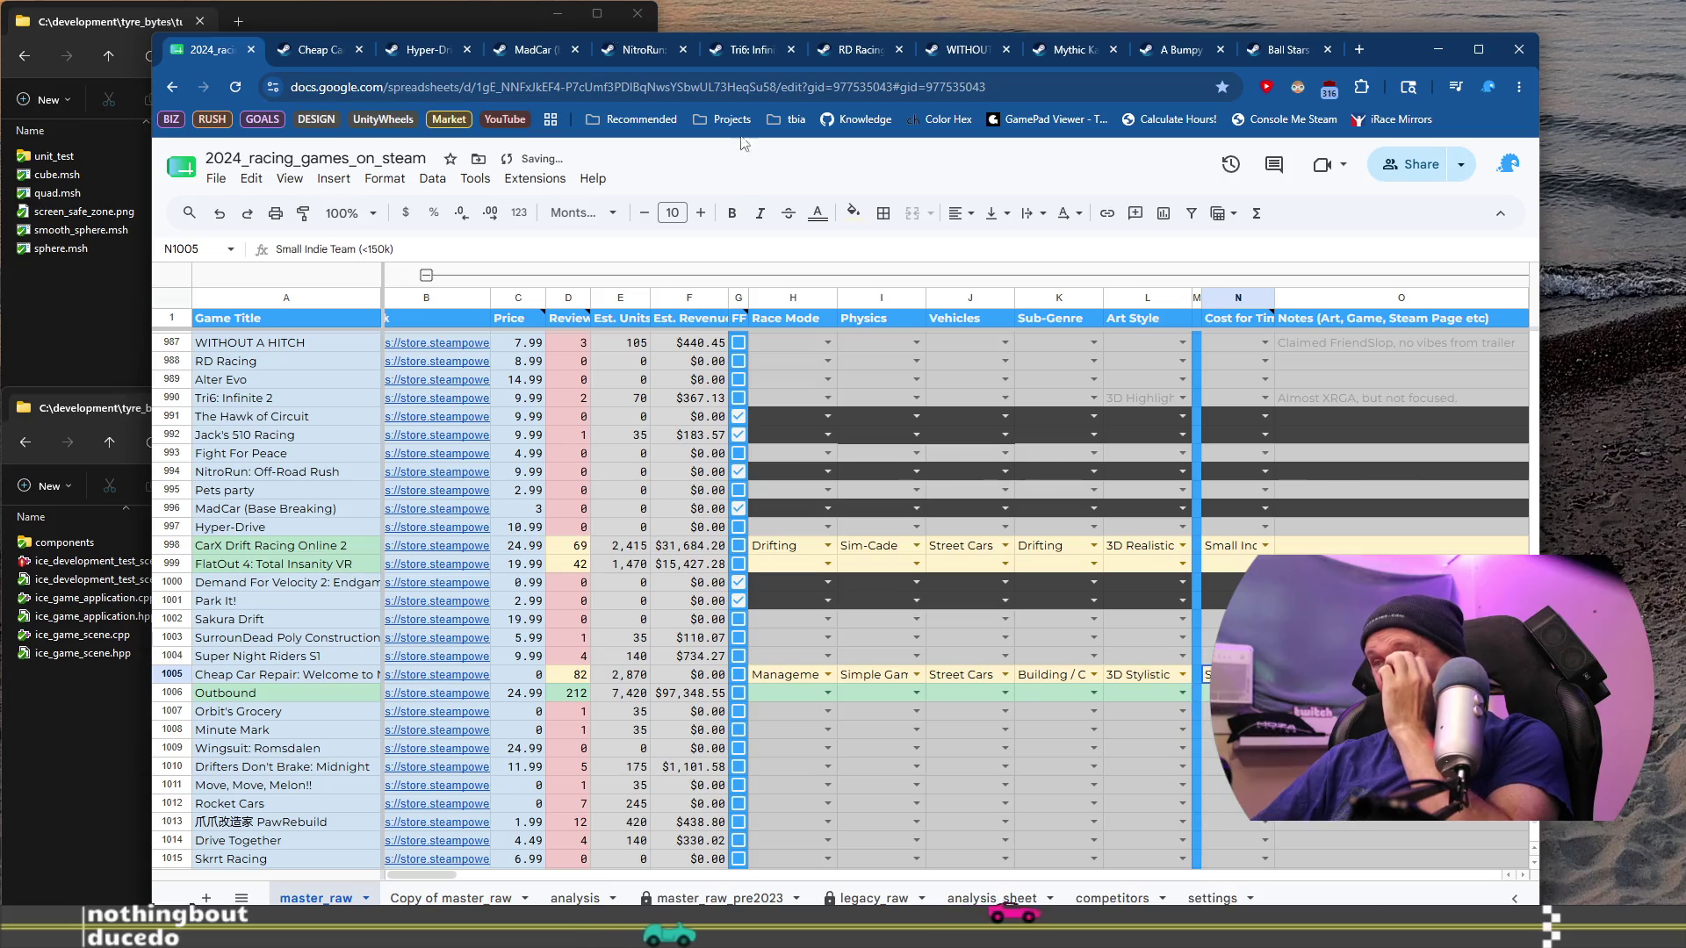
pyautogui.click(325, 50)
pyautogui.scroll(-5, 1038, 641)
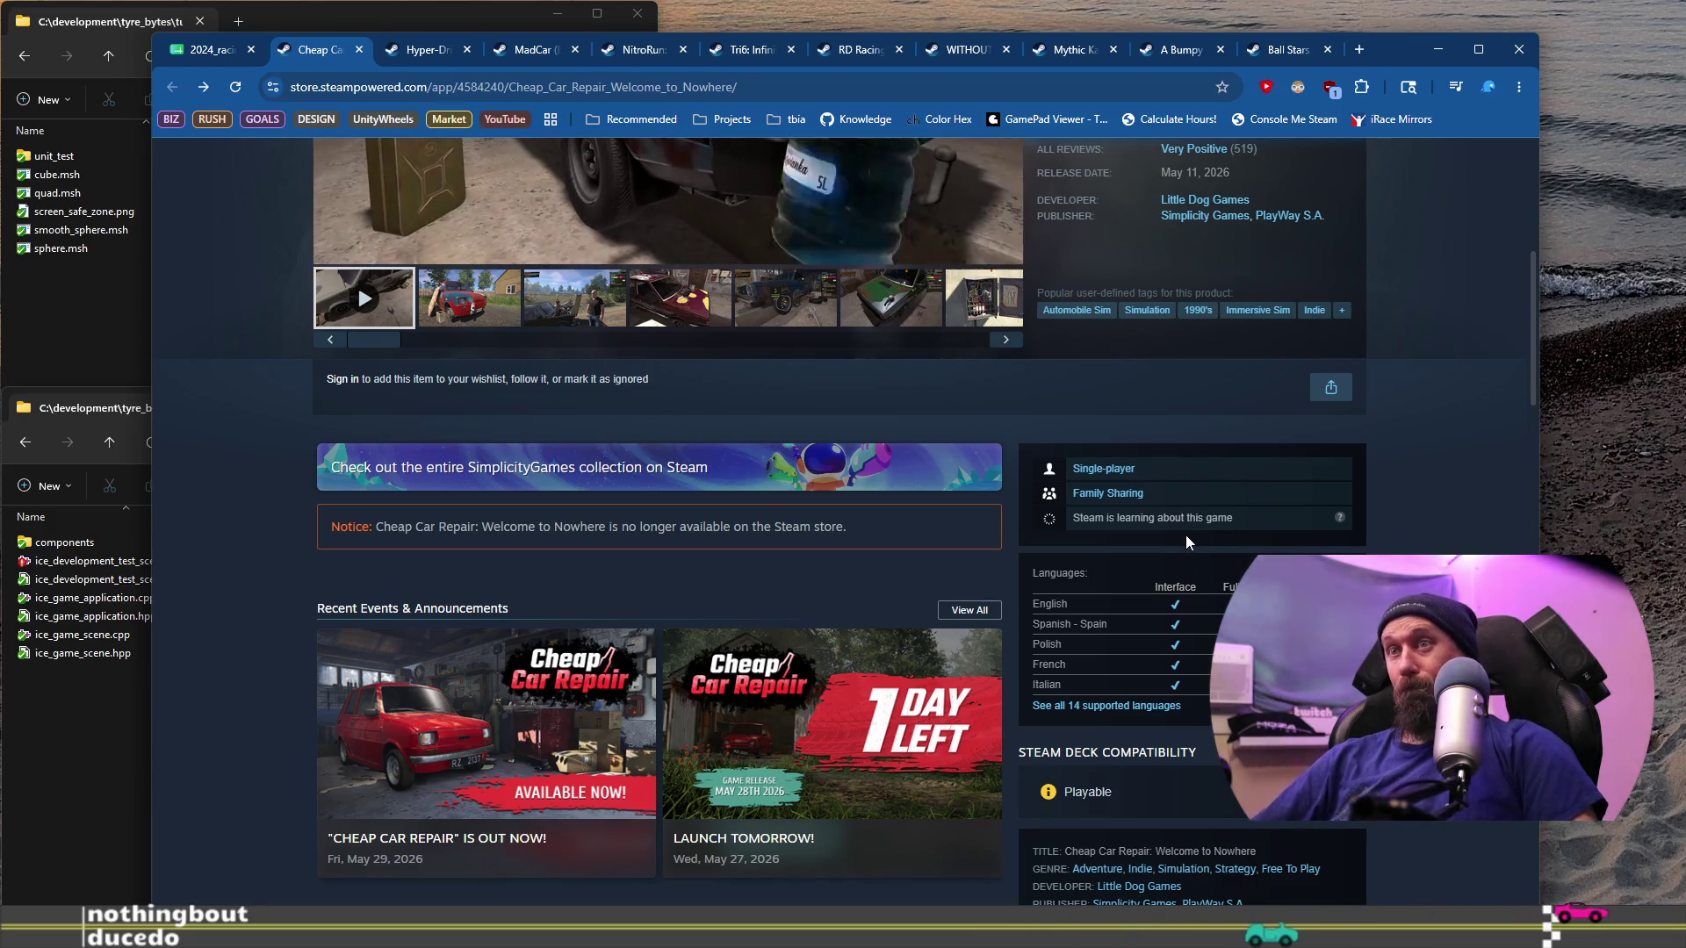
# Step: Scroll through Cheap Car Repair's Steam page again, then select its Notes cell in the spreadsheet
pyautogui.scroll(3, 1185, 535)
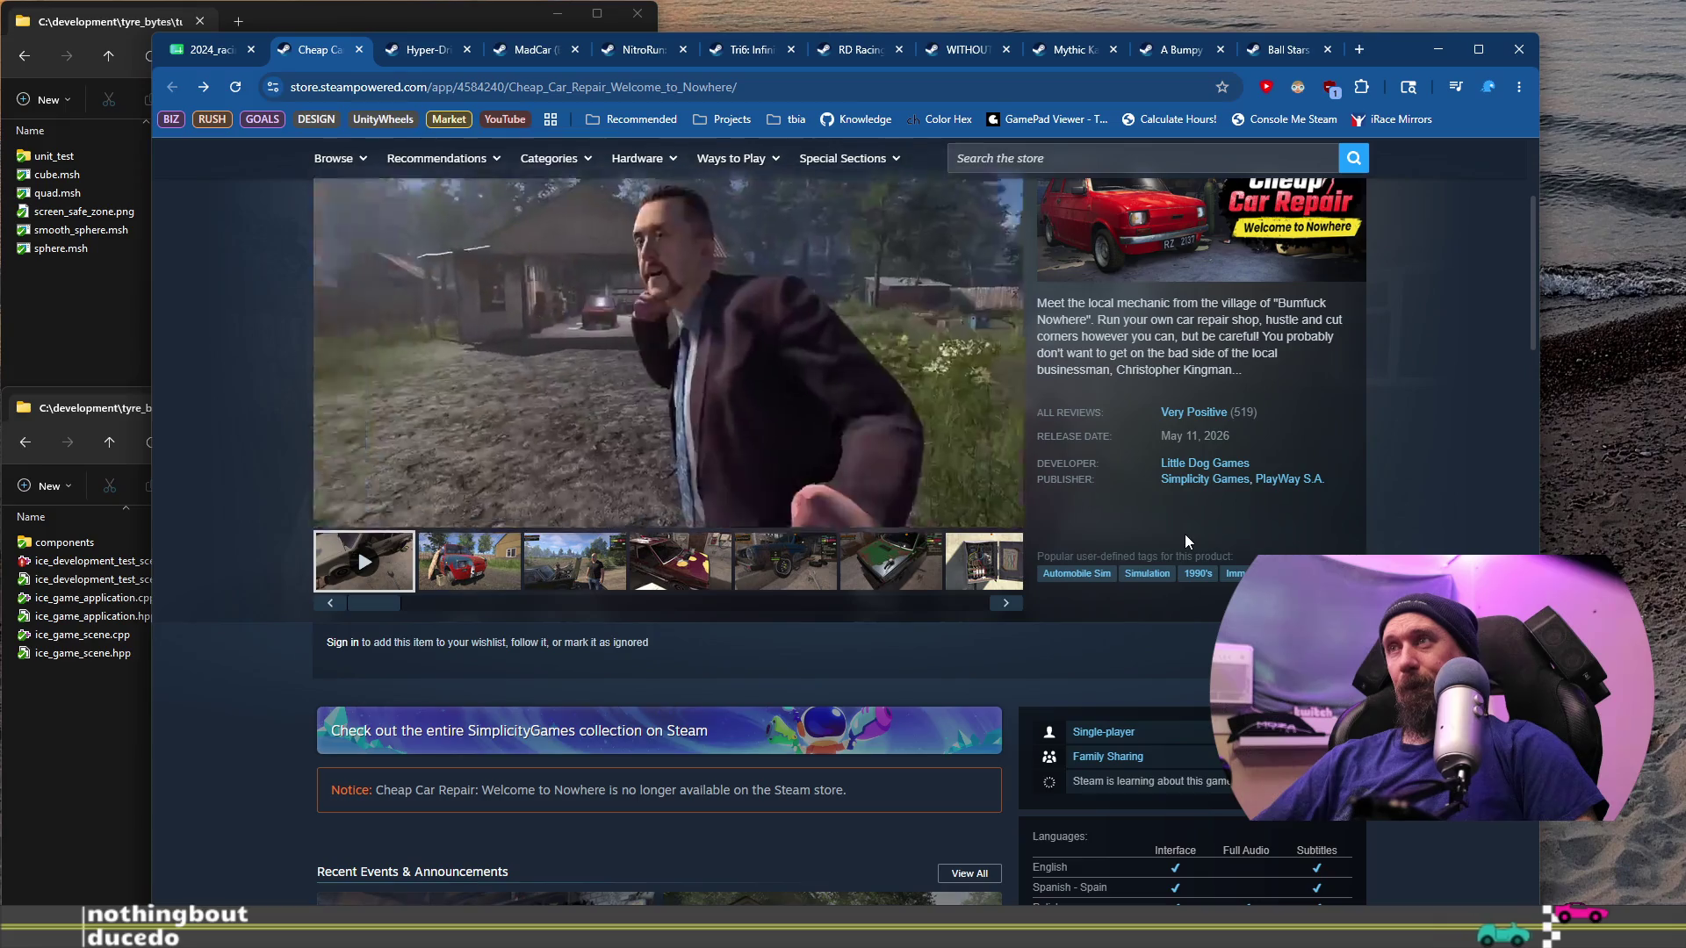
pyautogui.scroll(-3, 1184, 534)
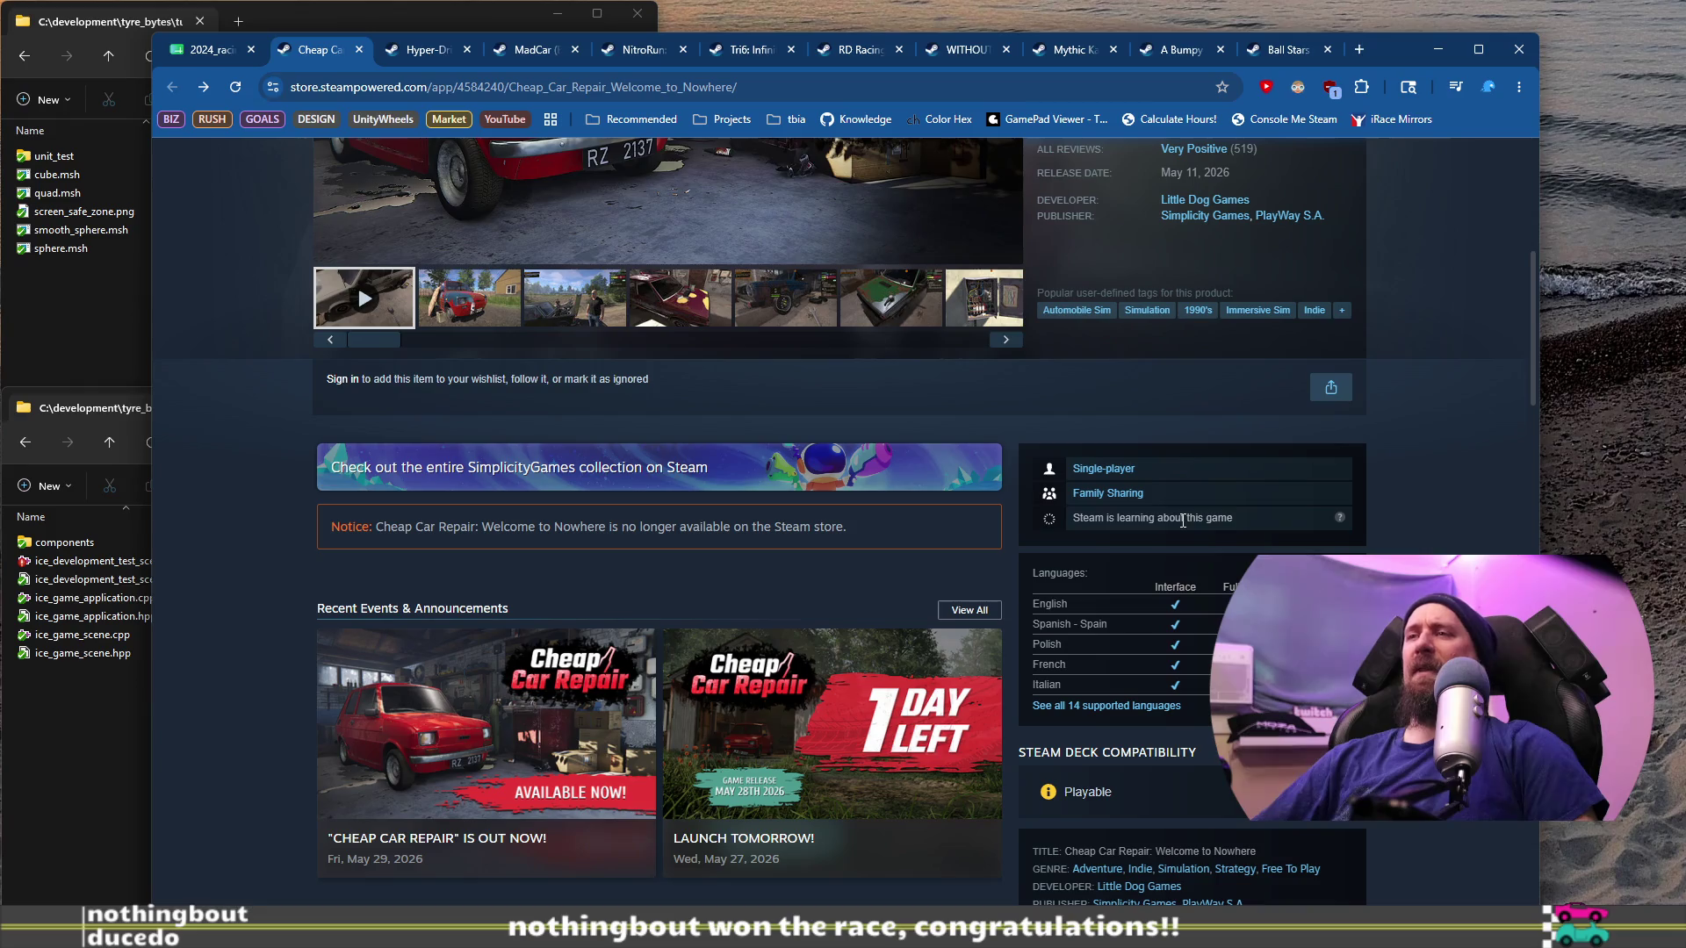
pyautogui.scroll(2, 1182, 520)
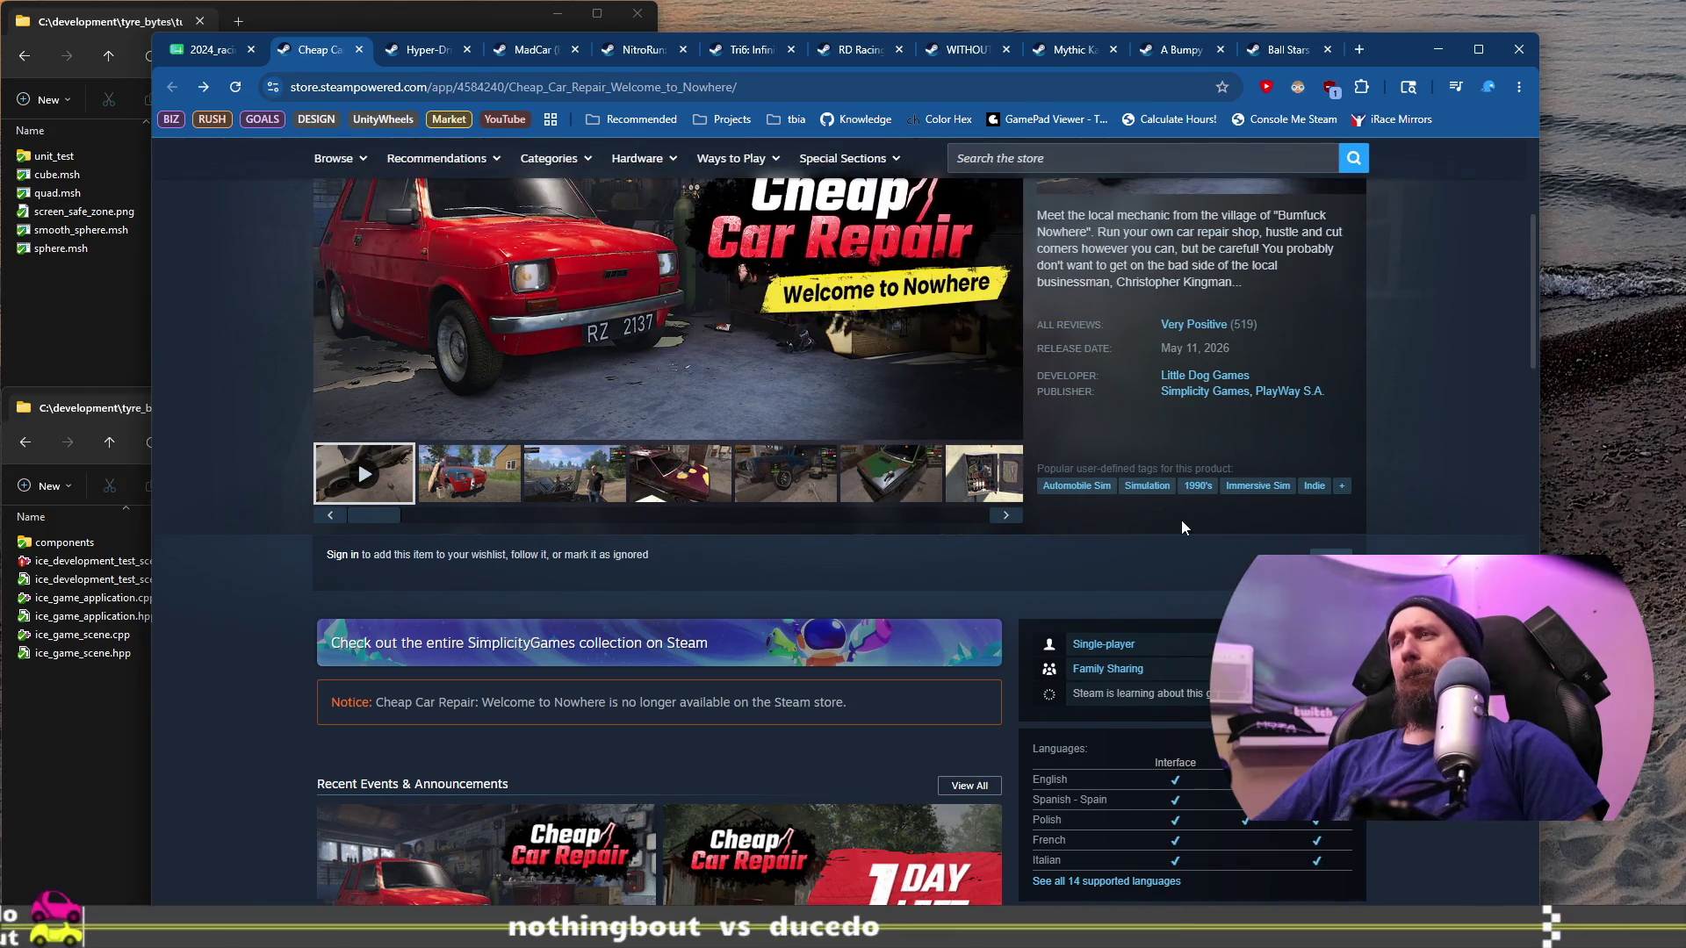
pyautogui.scroll(4, 1182, 520)
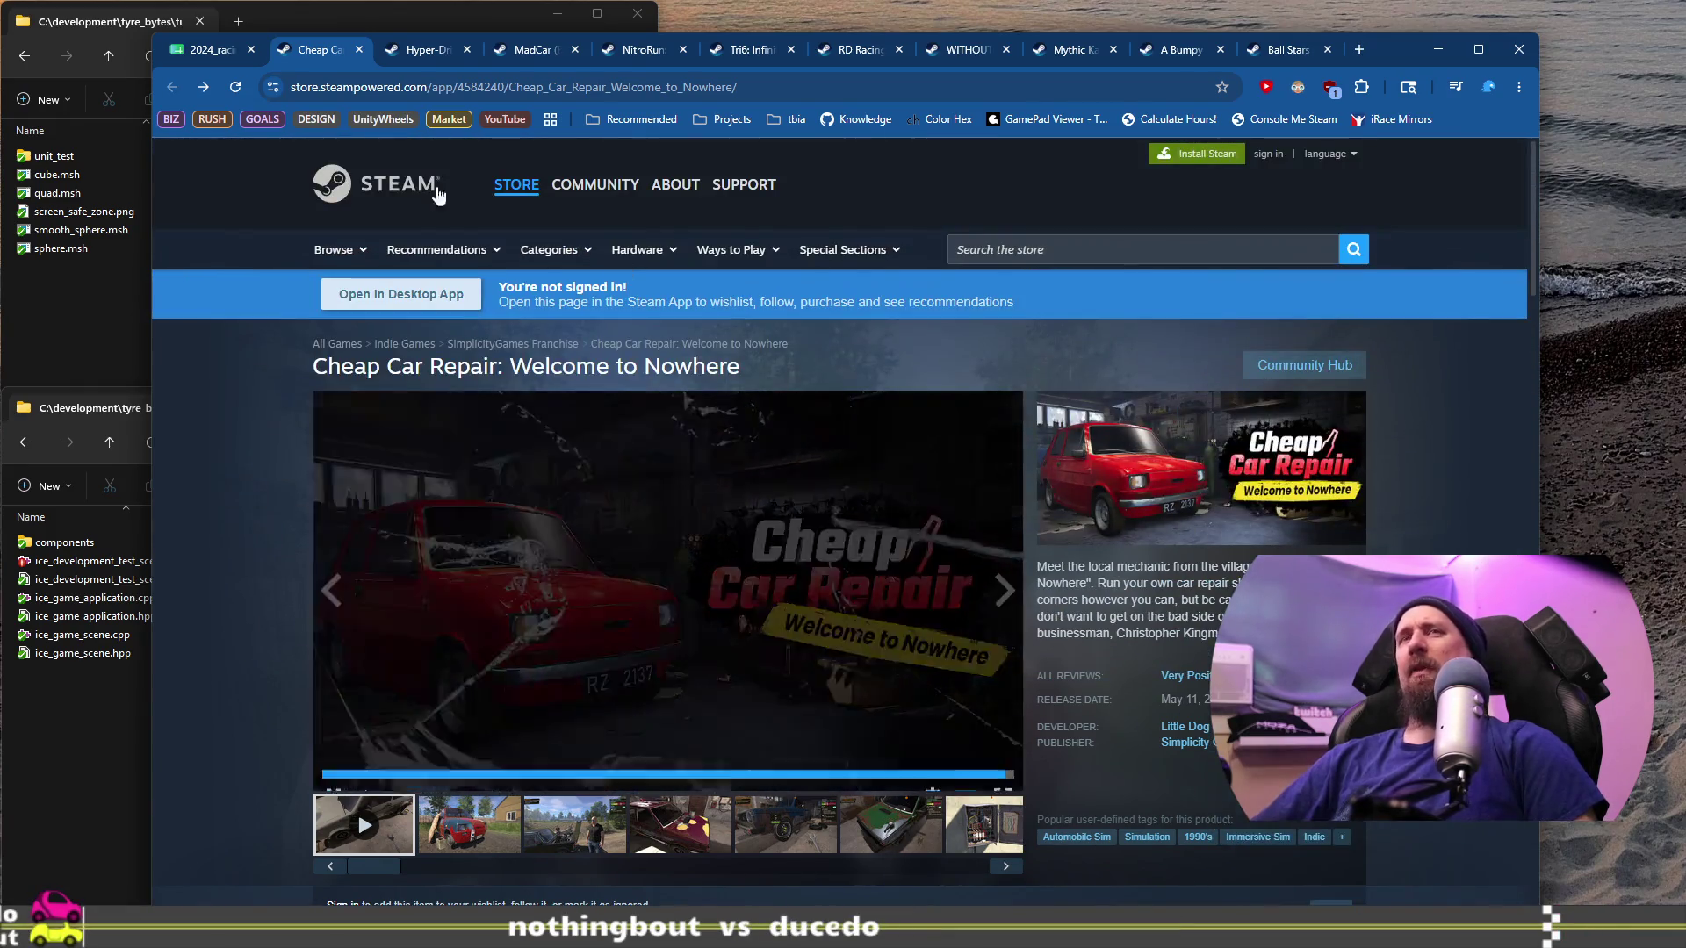
pyautogui.click(212, 53)
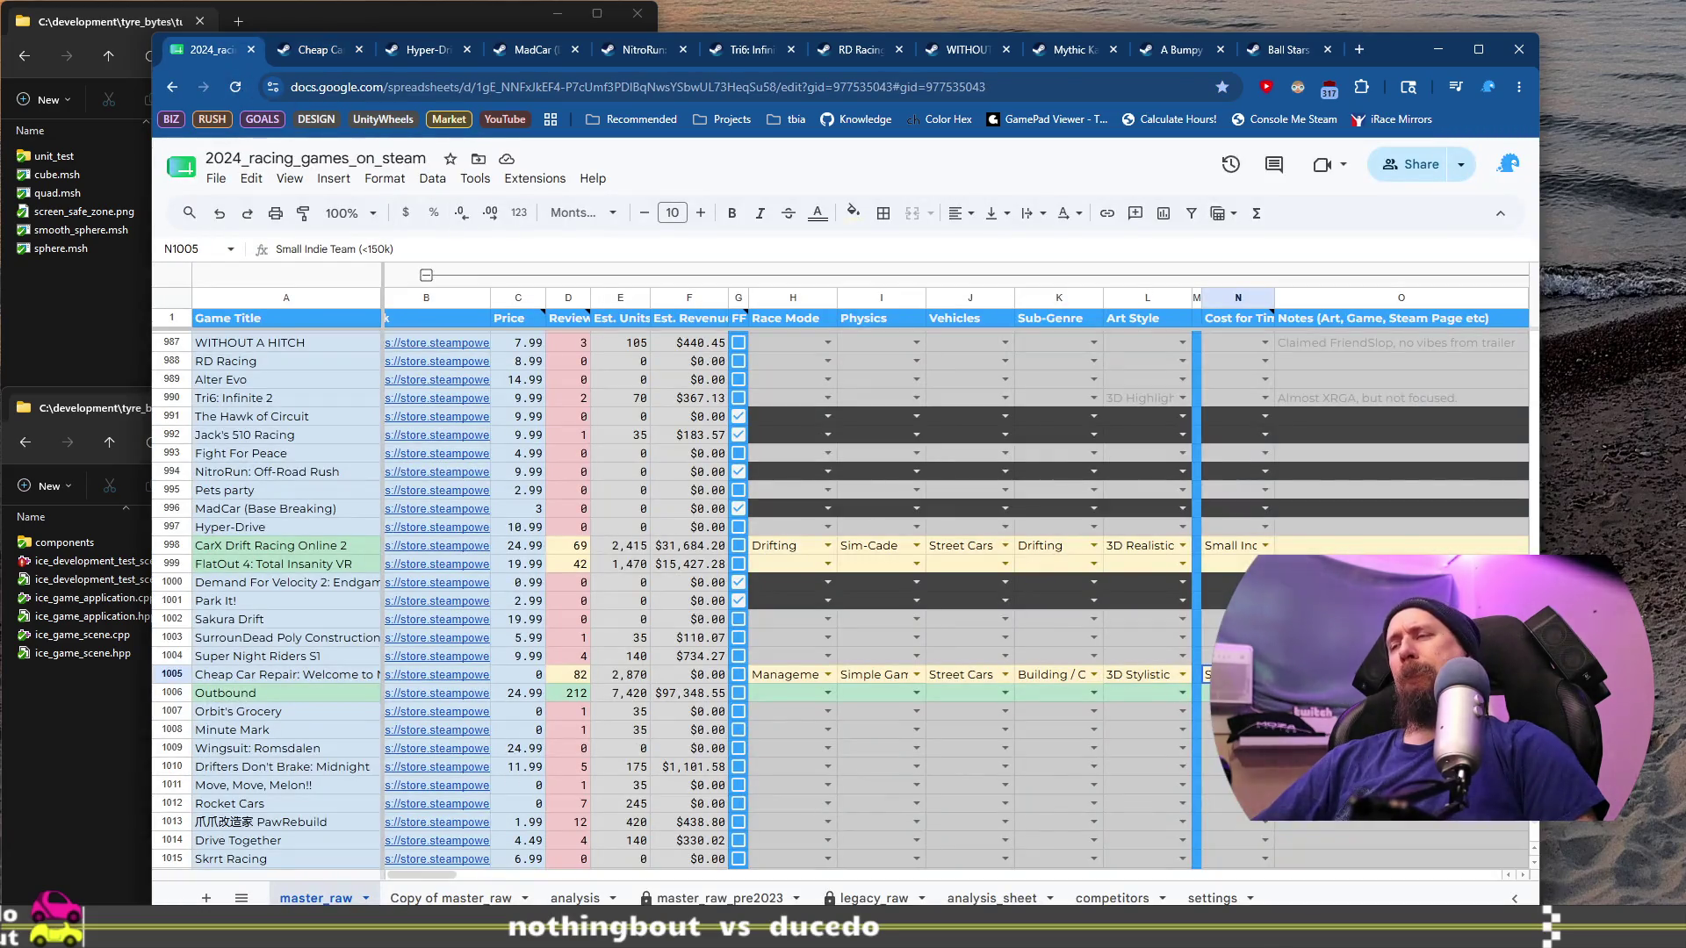
pyautogui.click(1401, 674)
pyautogui.write('No achievements?')
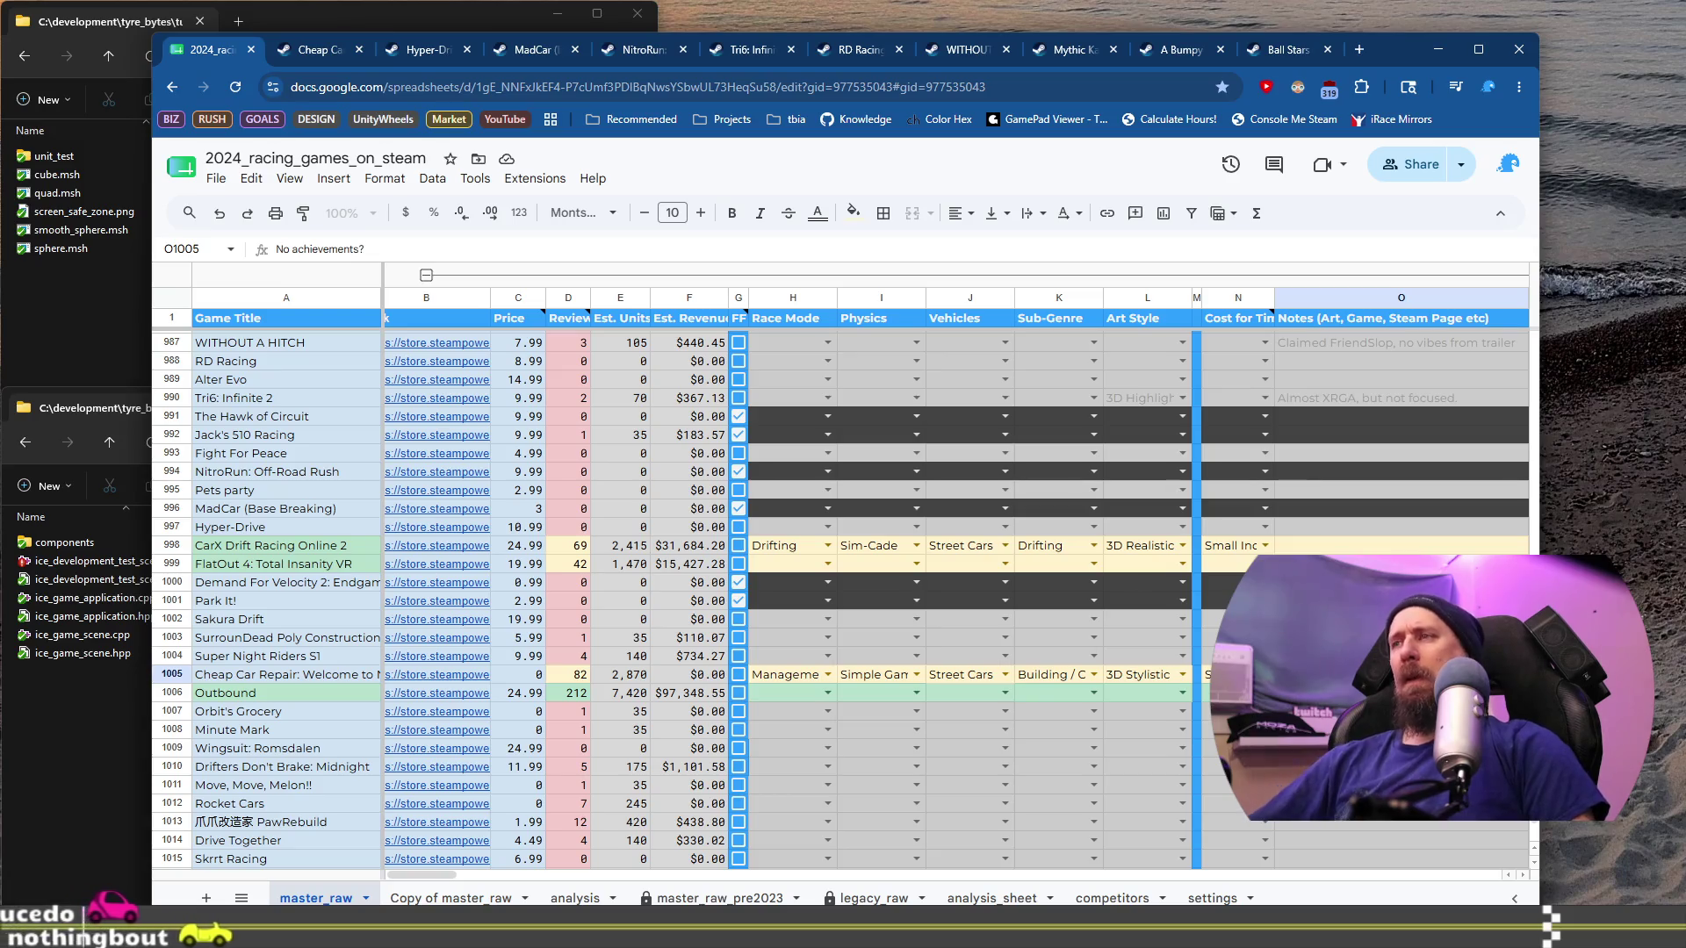
# Step: Save the 'No achievements?' note in O1005 and open Outbound's Steam link from B1006
pyautogui.press('Return')
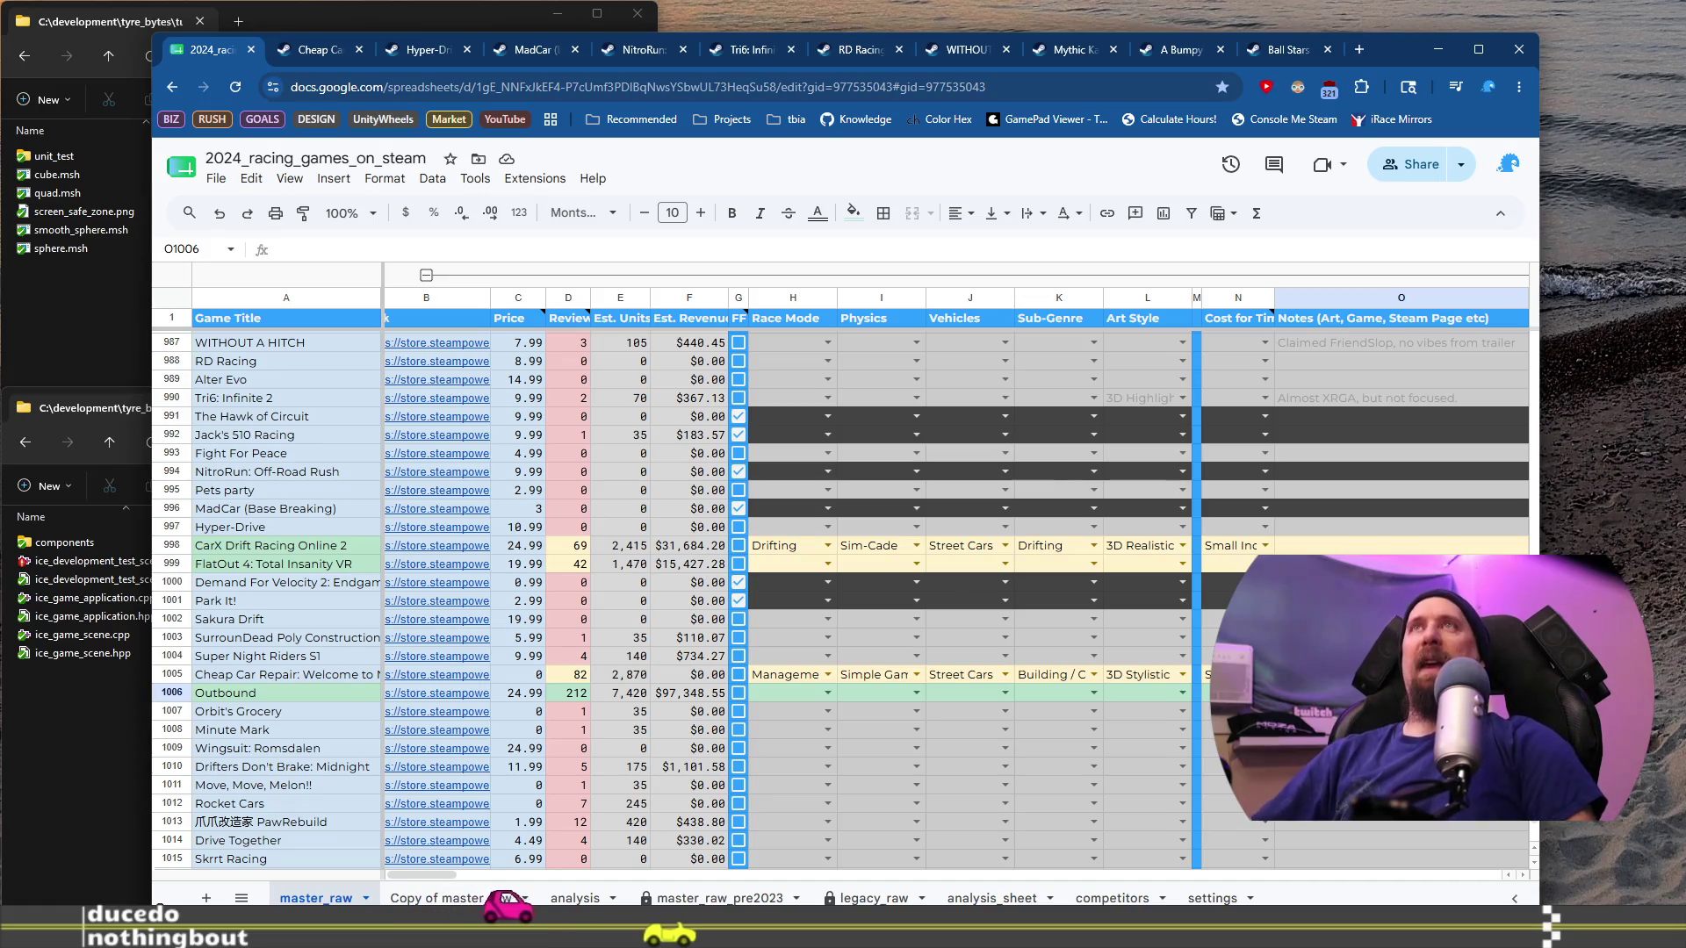
pyautogui.click(266, 694)
pyautogui.click(474, 699)
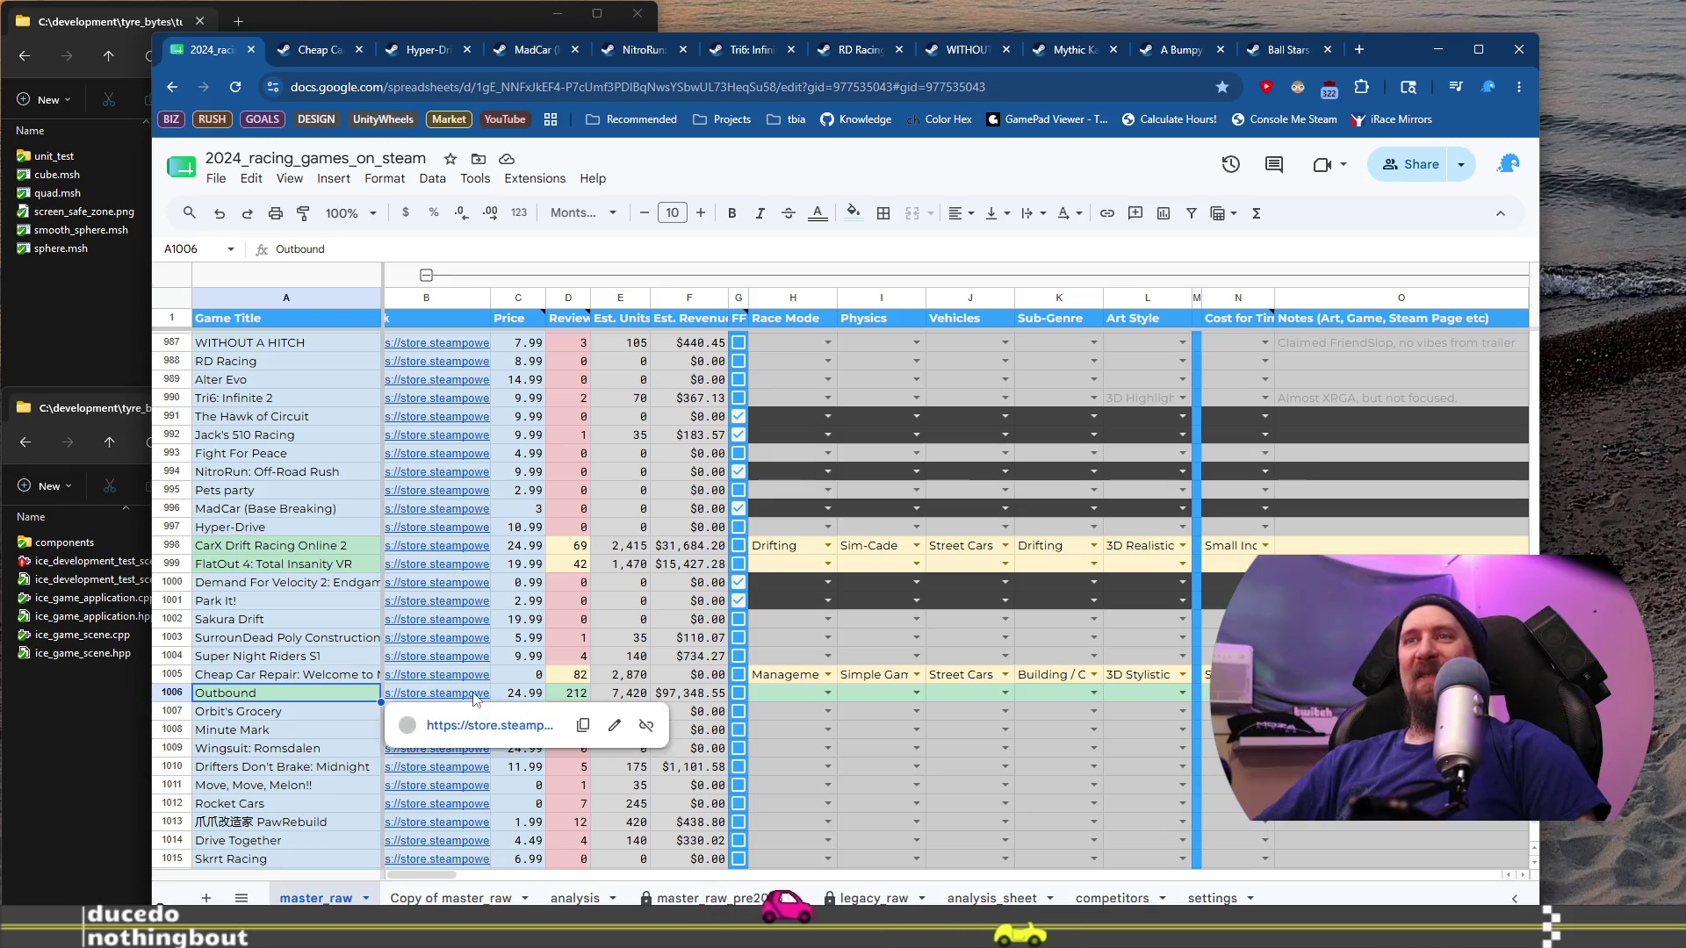
pyautogui.click(482, 727)
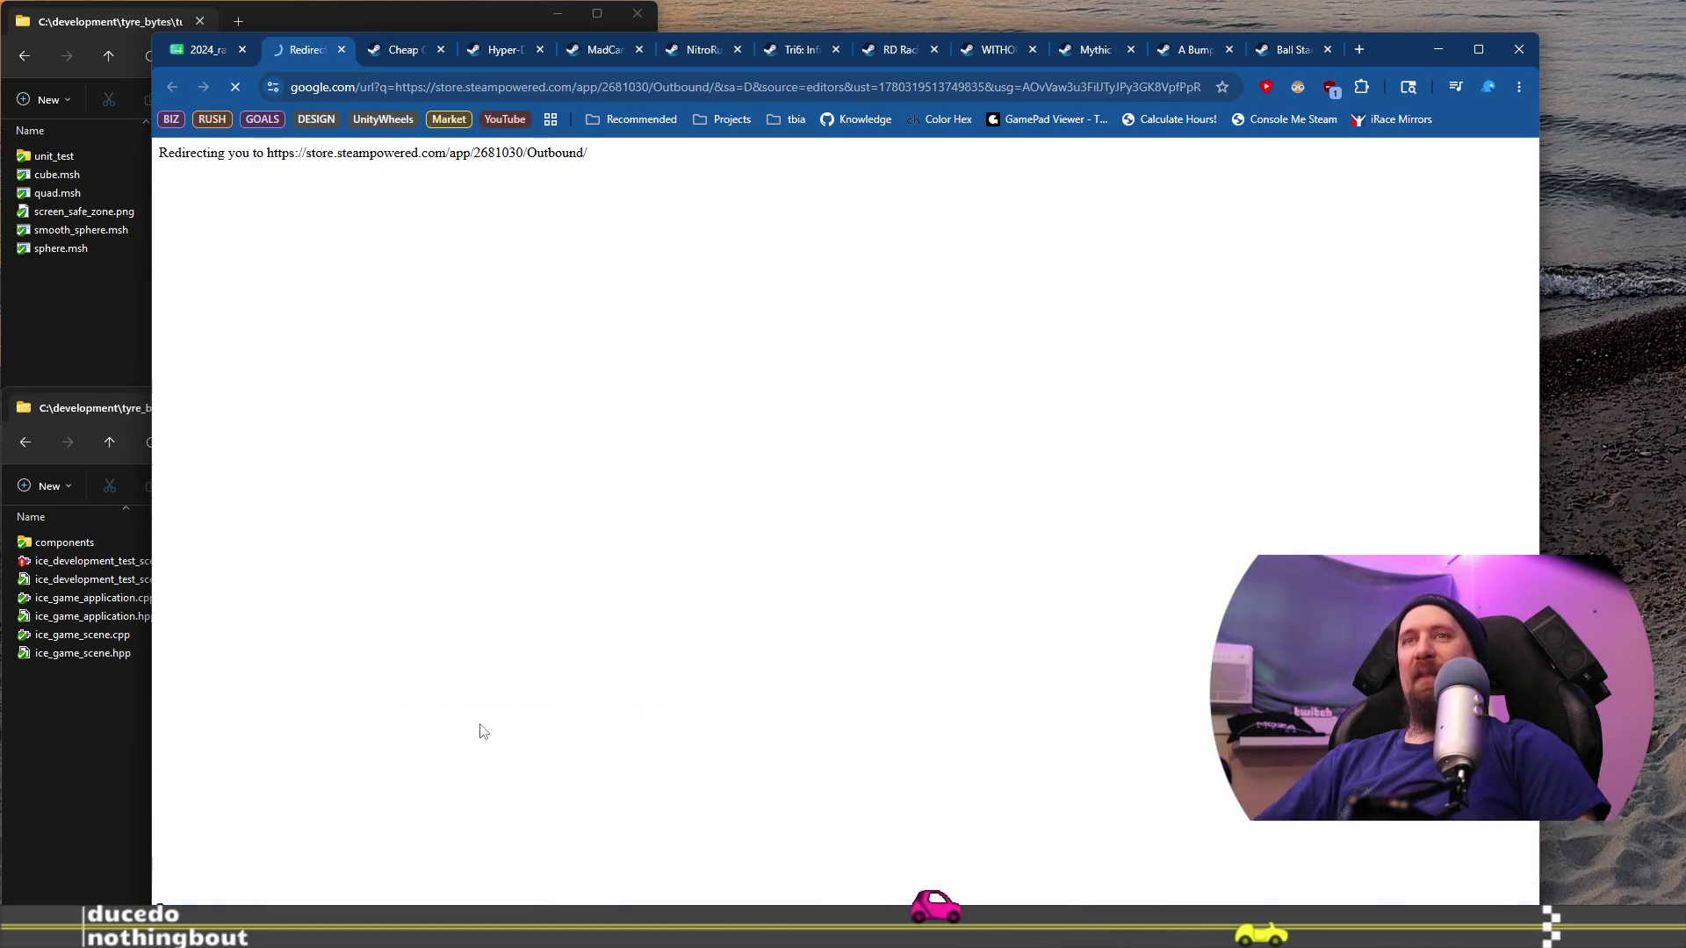
# Step: Scroll Outbound's Steam page ($24.99, Mostly Positive, 1,292 reviews), then close it
pyautogui.scroll(-4, 603, 539)
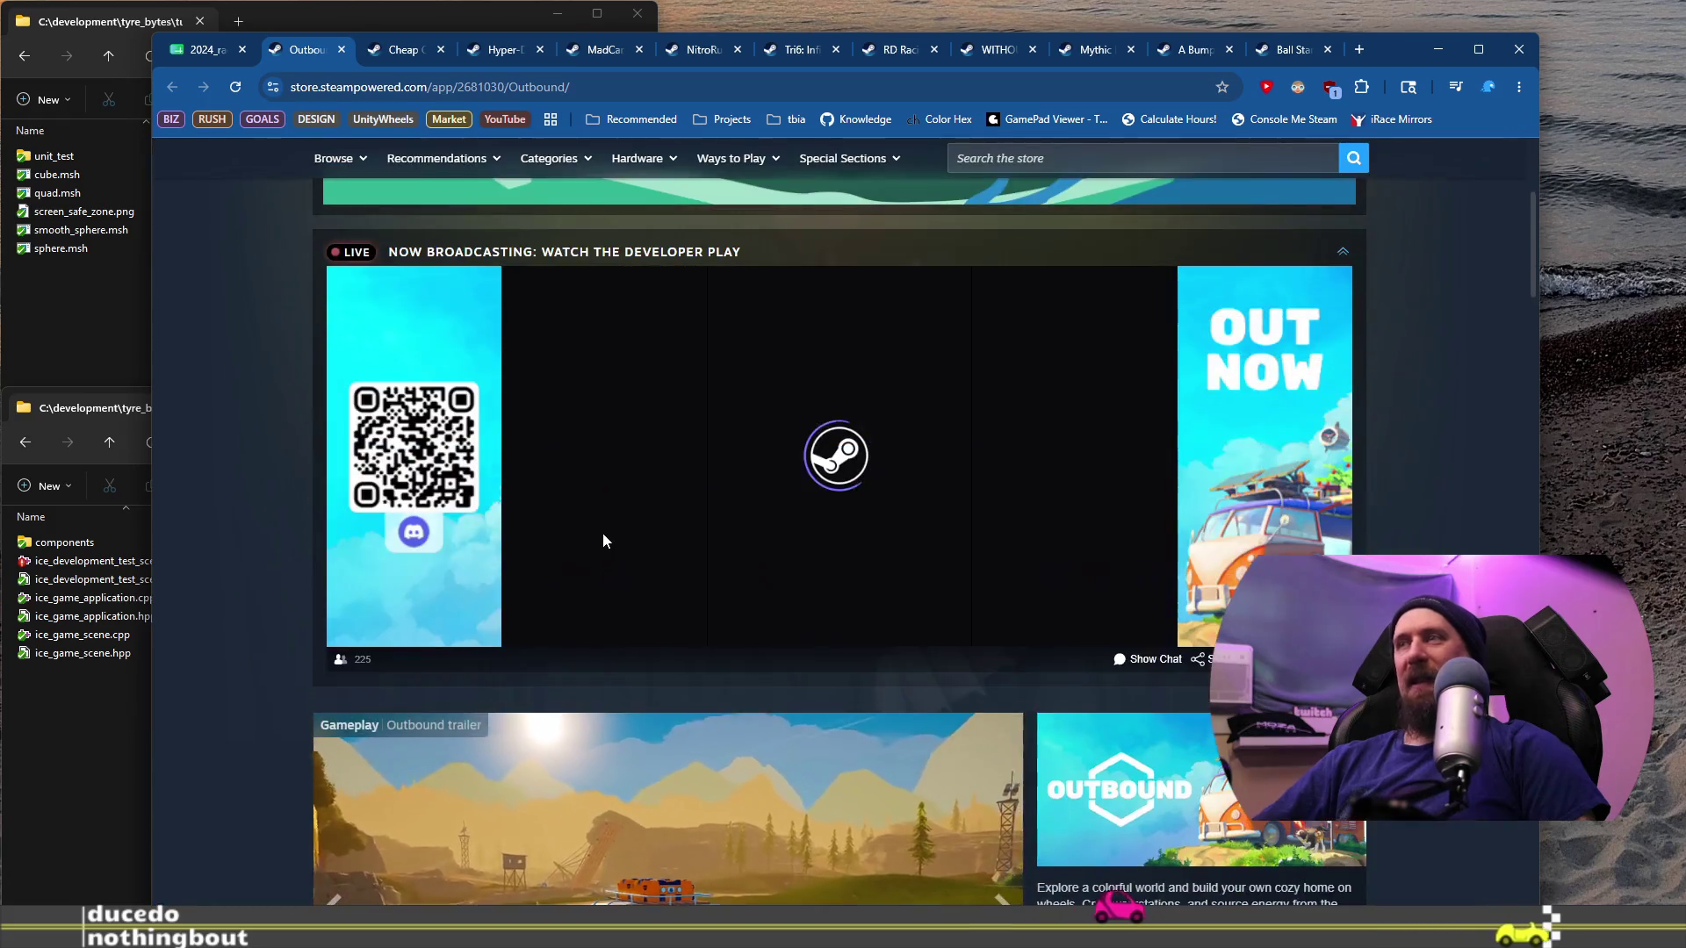
pyautogui.scroll(-5, 605, 518)
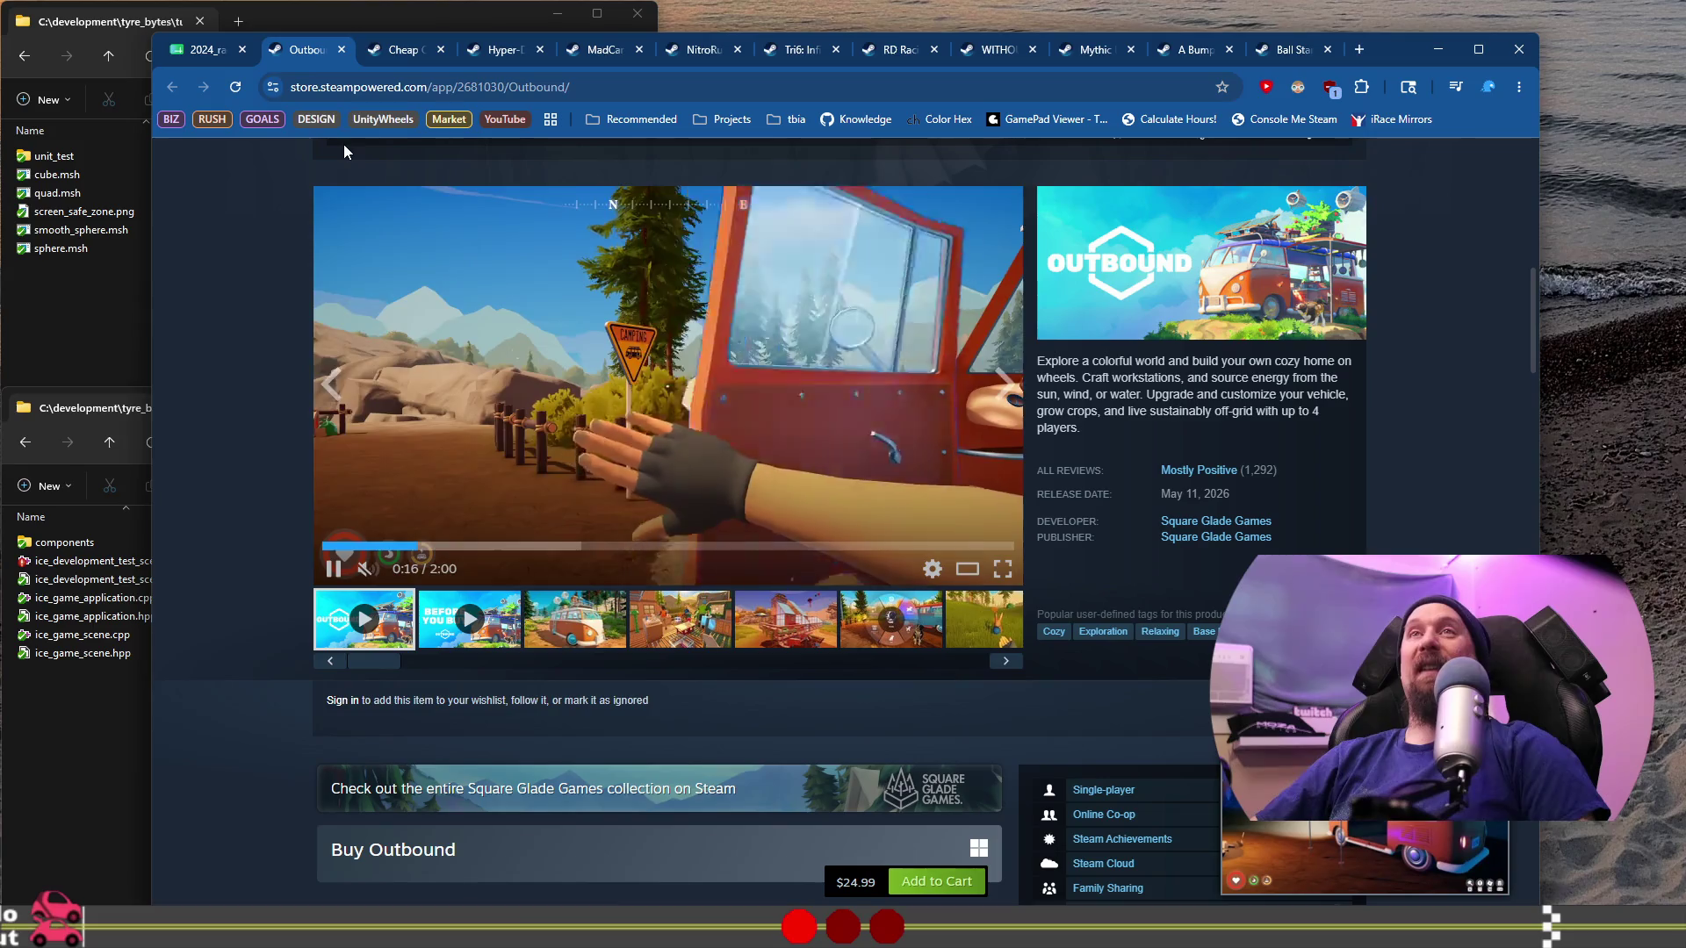
pyautogui.click(341, 49)
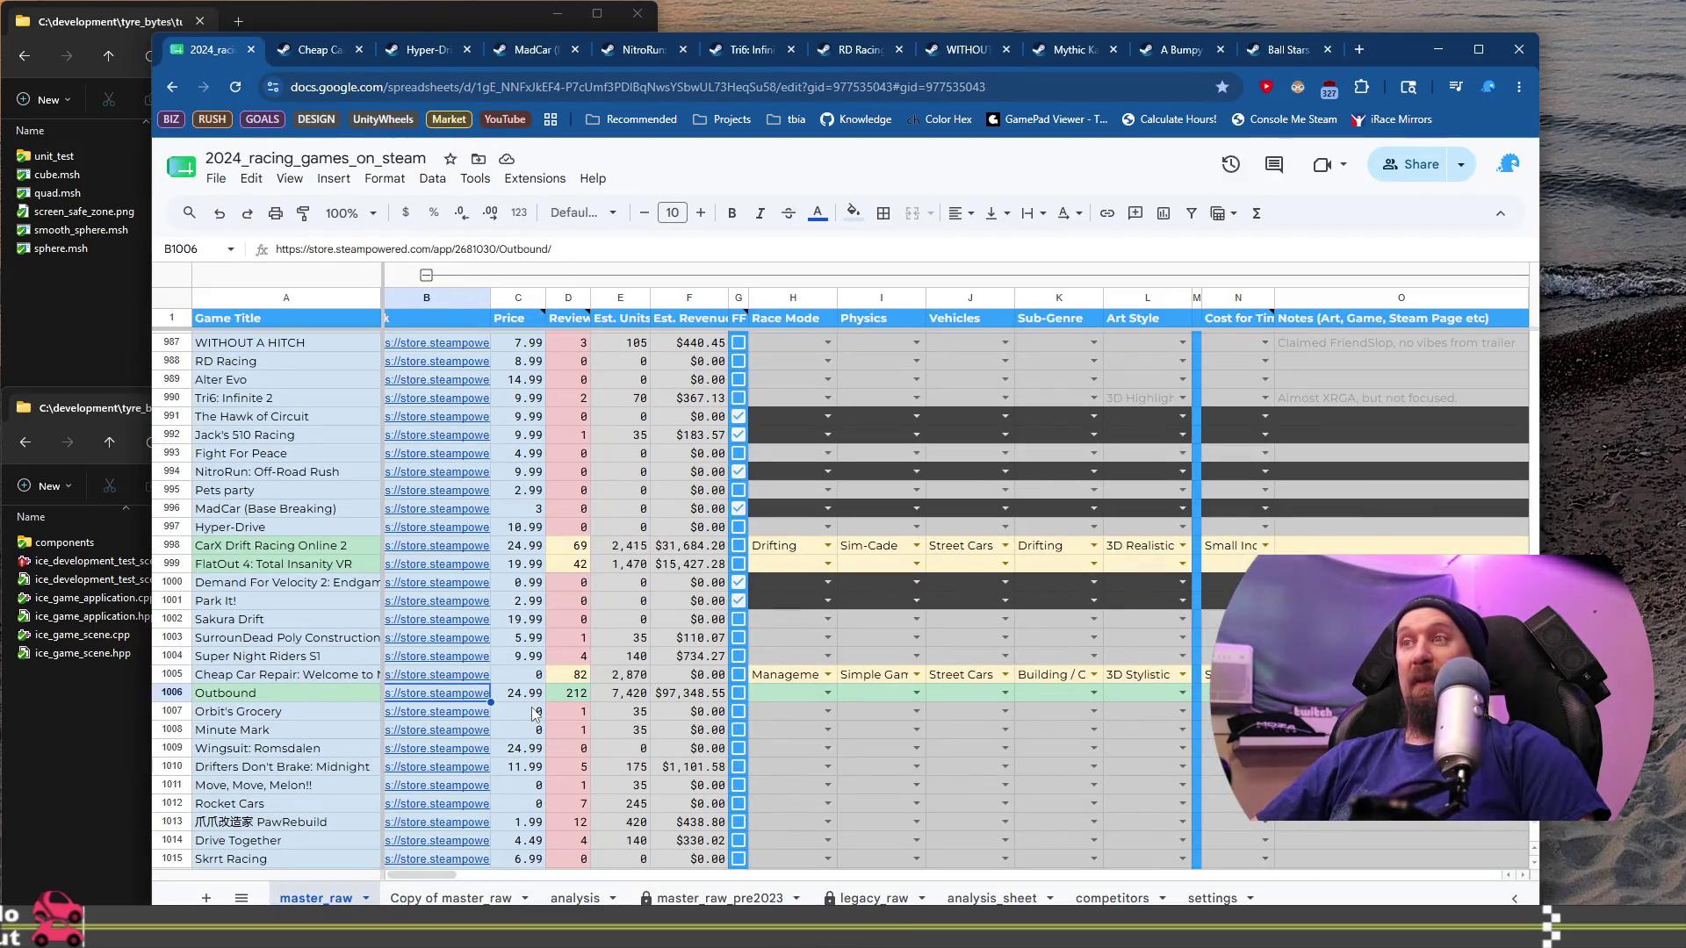
# Step: Set Outbound's Race Mode to Open World and Physics to Arcade
pyautogui.click(827, 695)
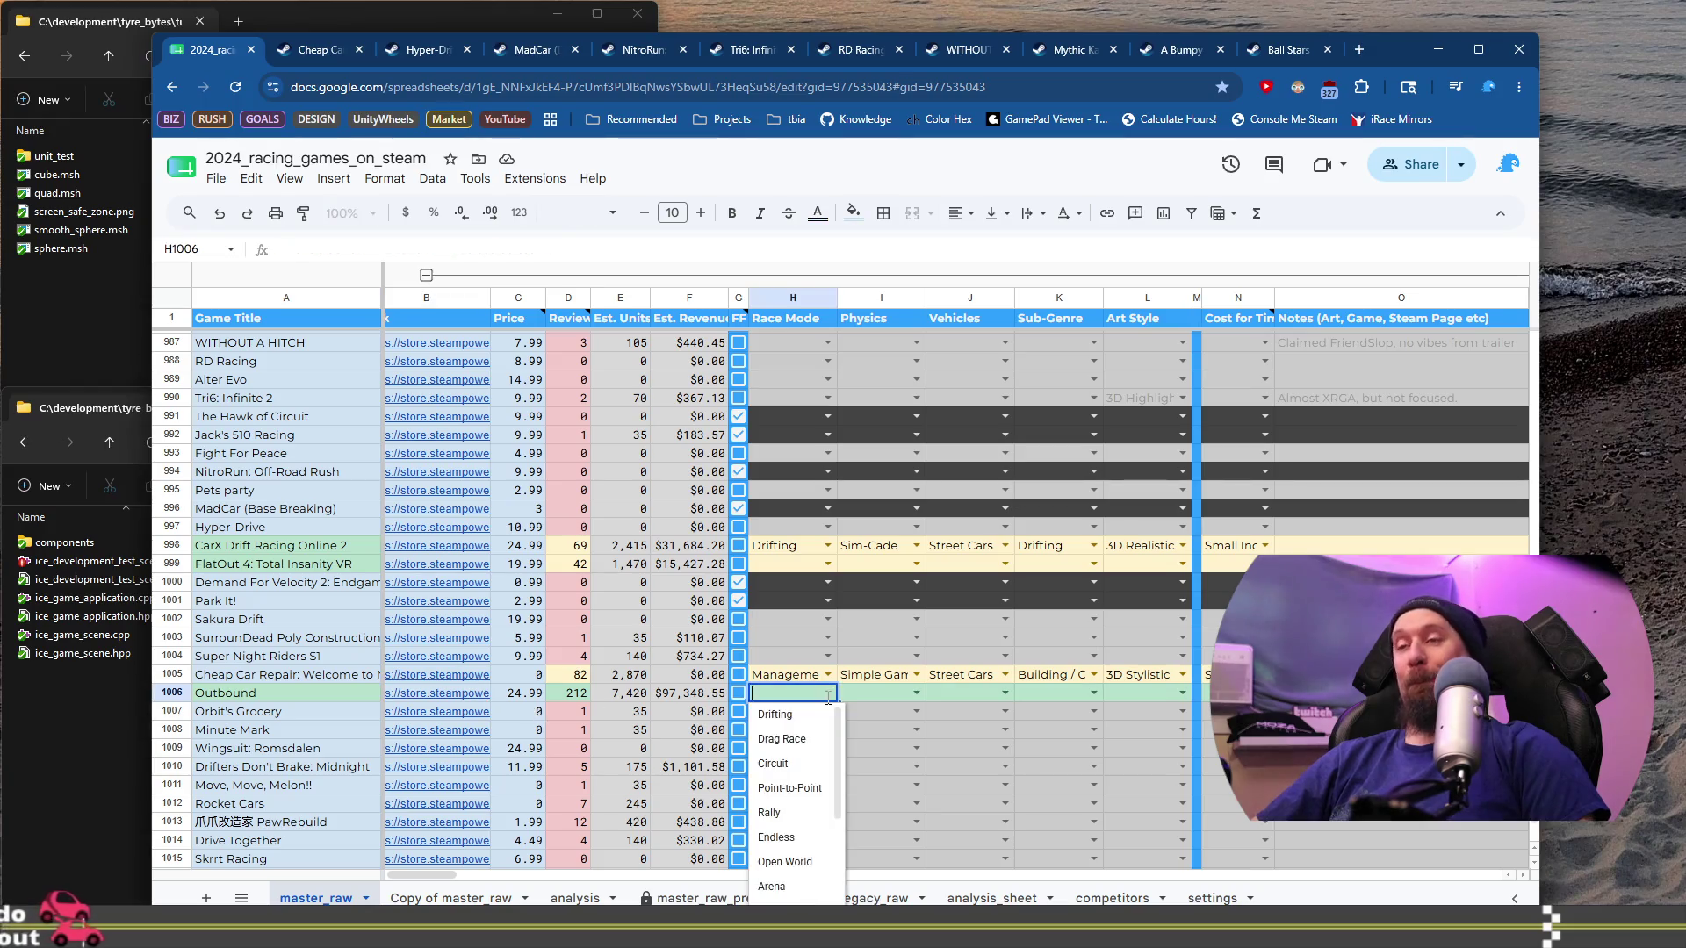
pyautogui.click(816, 864)
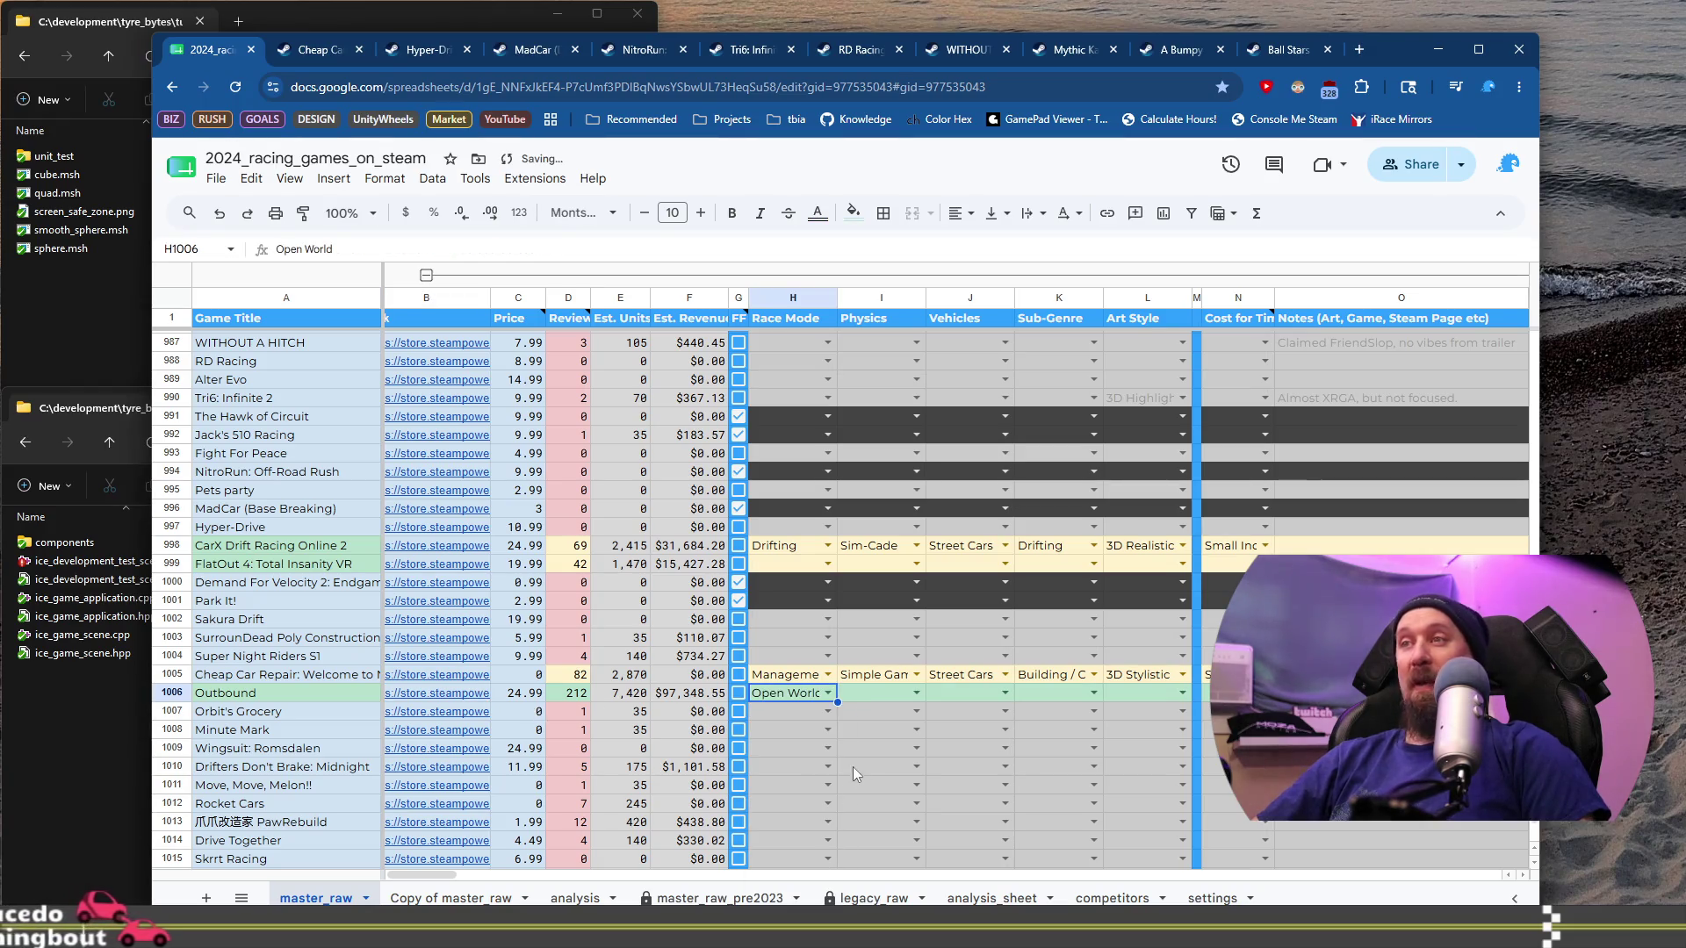
pyautogui.click(917, 695)
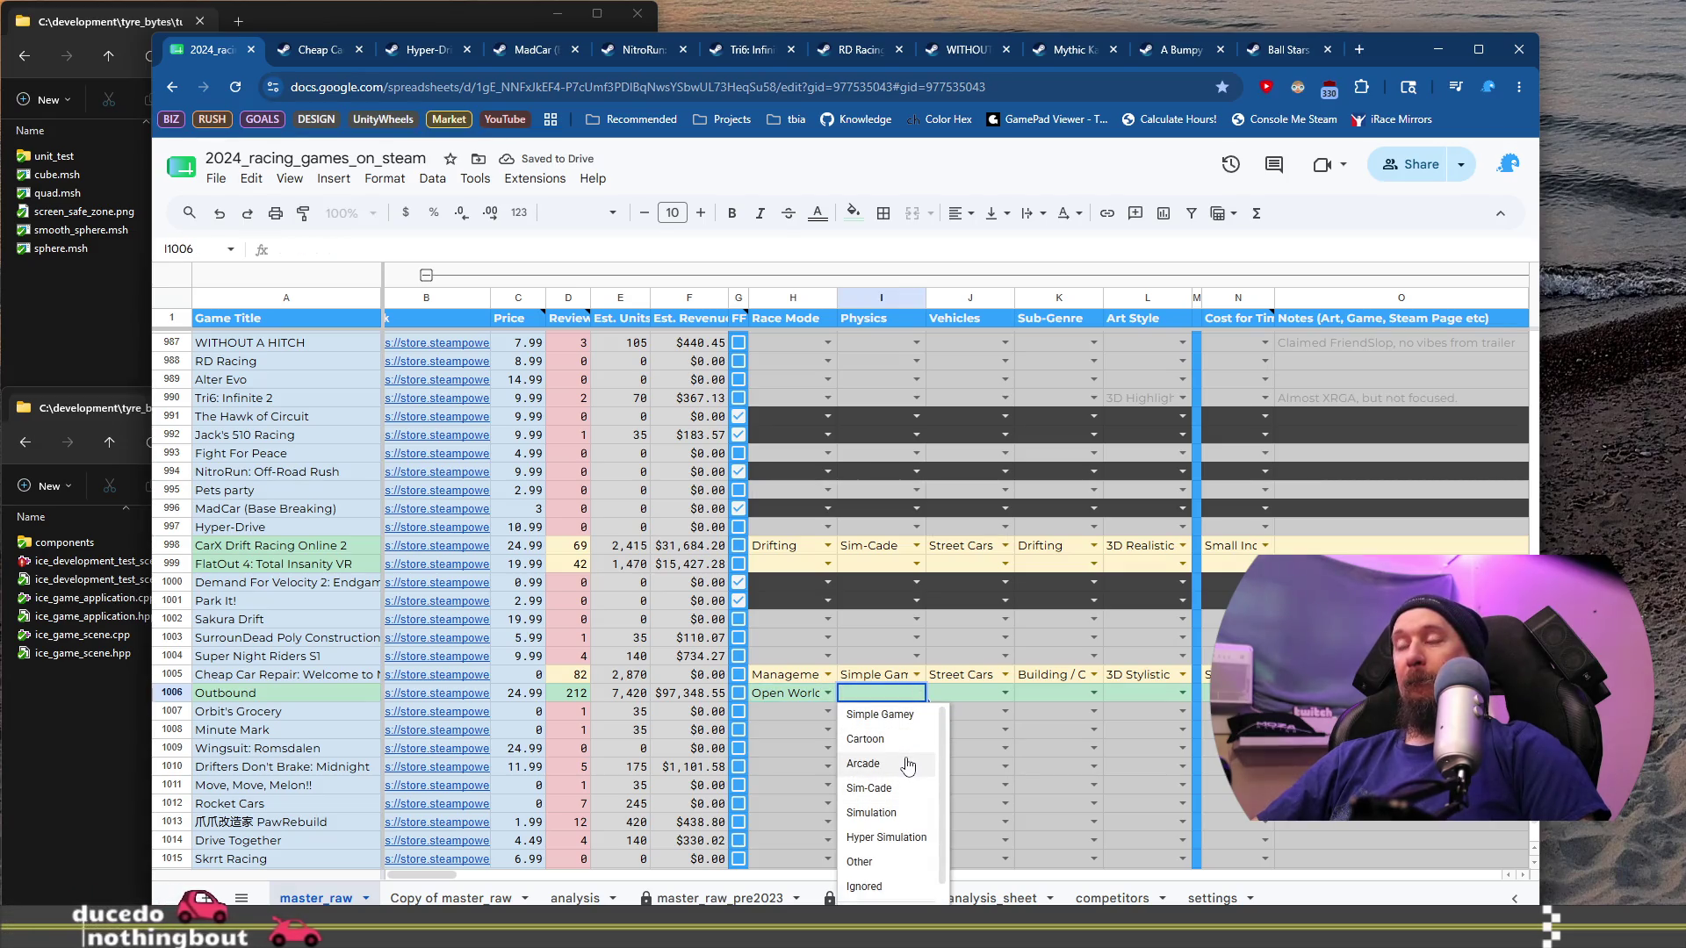
pyautogui.click(903, 764)
# Step: Set Outbound's Vehicles to Other, correcting an initial Offroad choice
pyautogui.click(1004, 693)
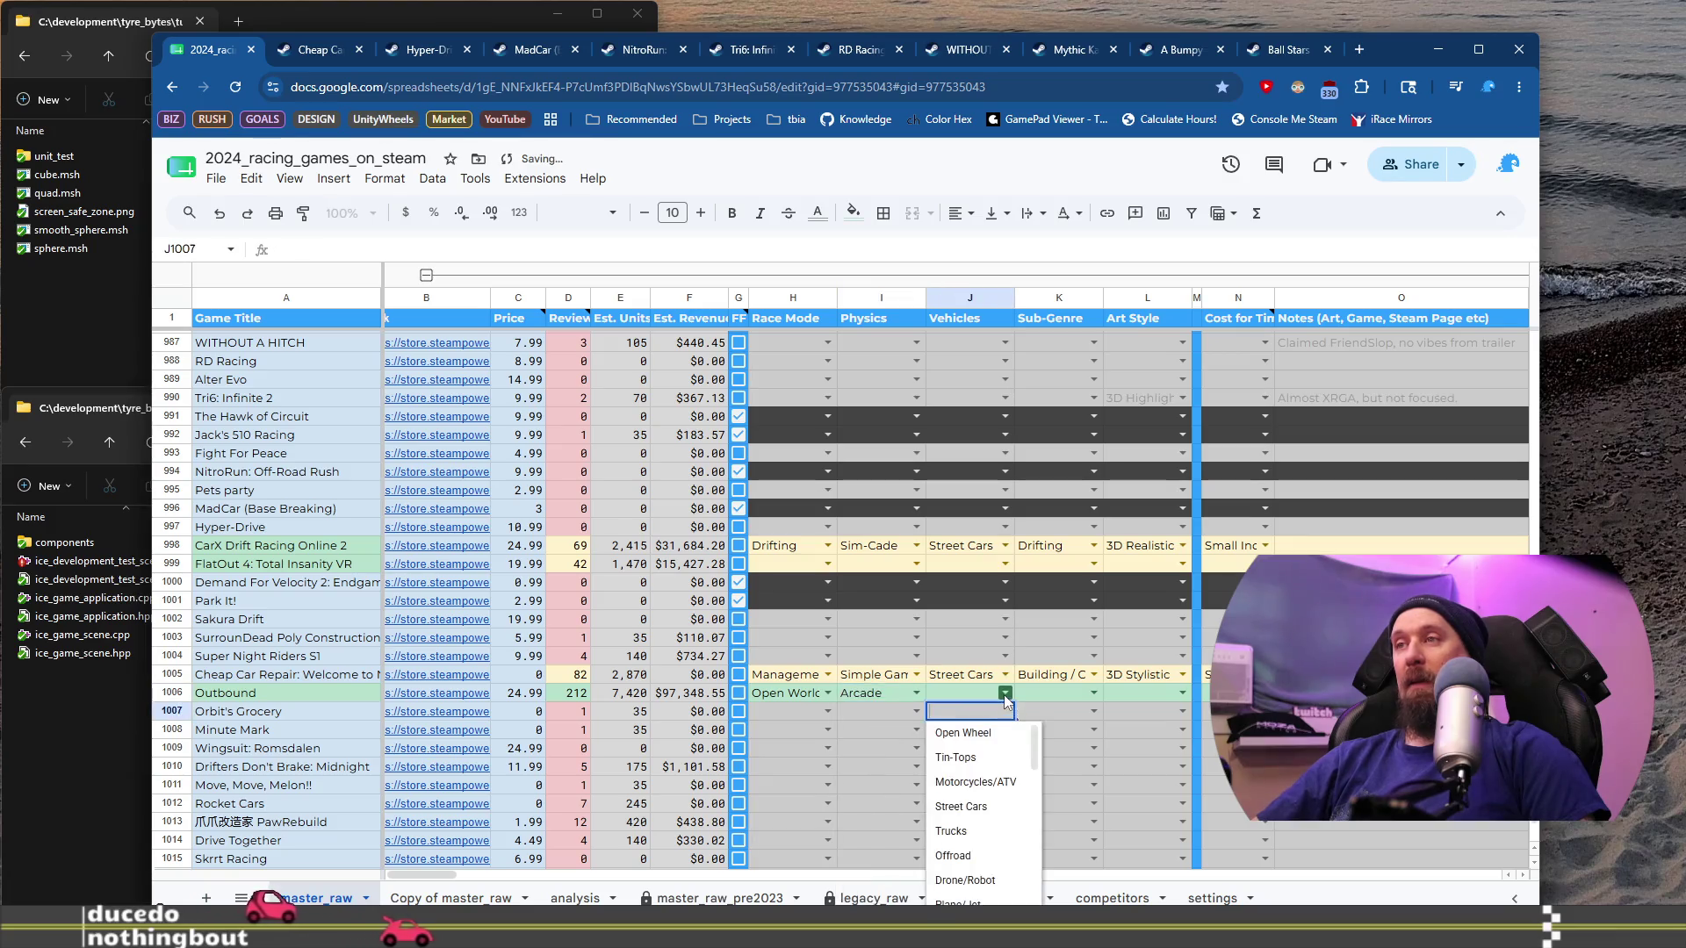
pyautogui.scroll(-5, 1006, 774)
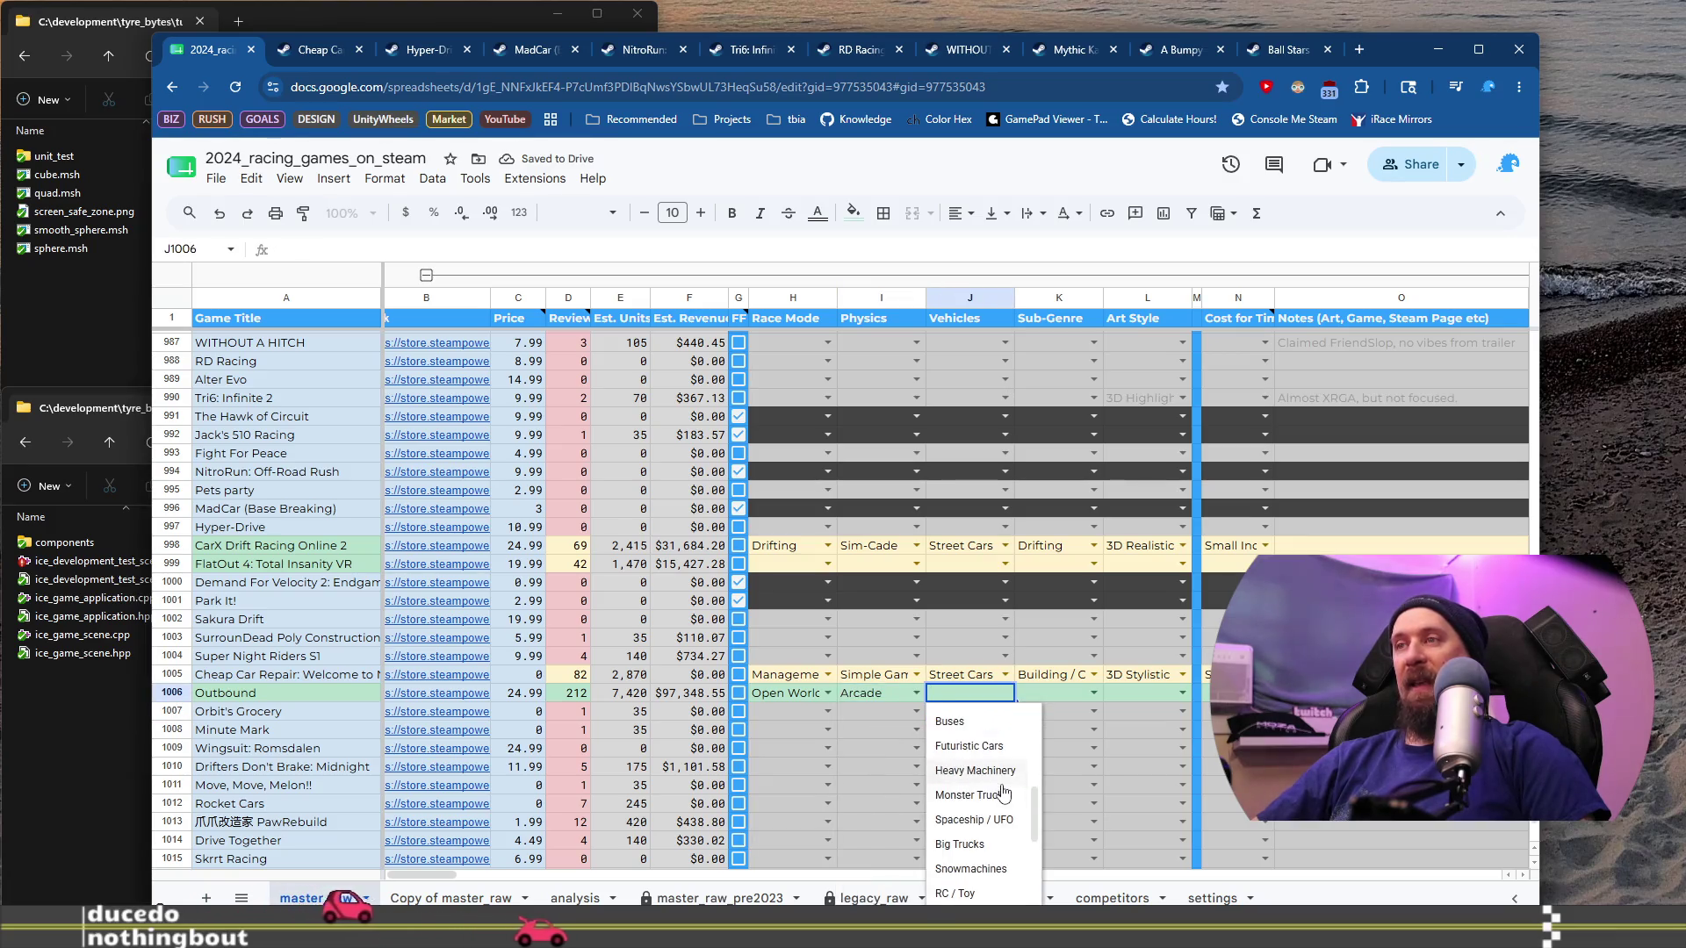
pyautogui.scroll(3, 1005, 860)
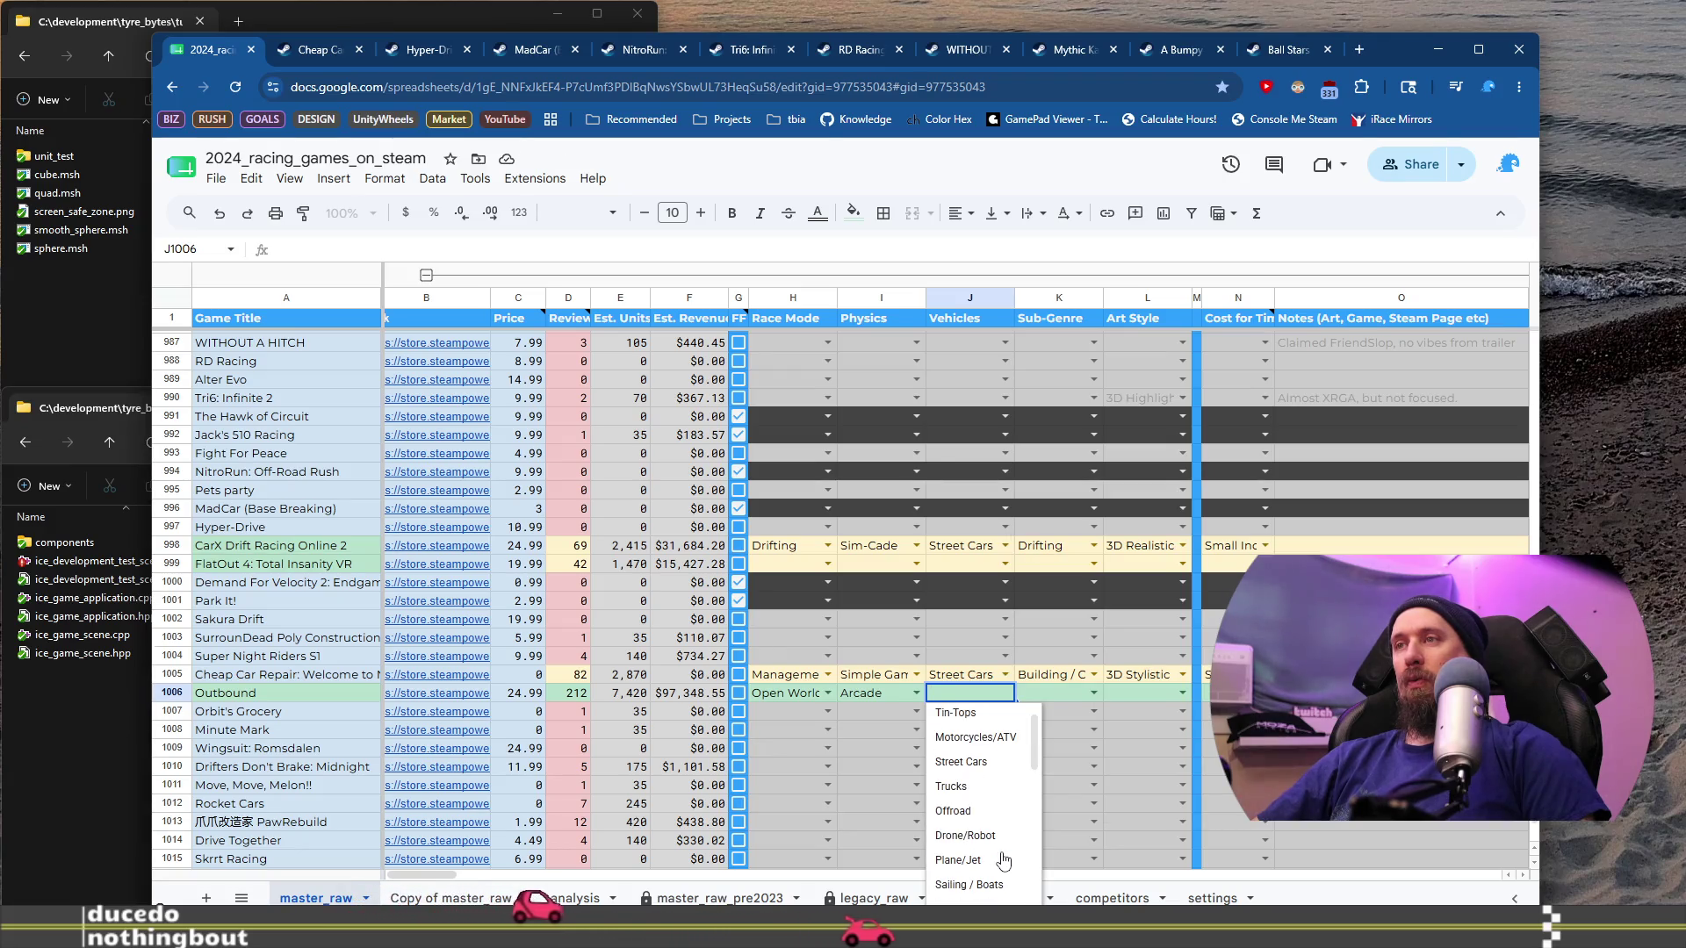
pyautogui.scroll(2, 1004, 815)
pyautogui.scroll(-3, 1003, 816)
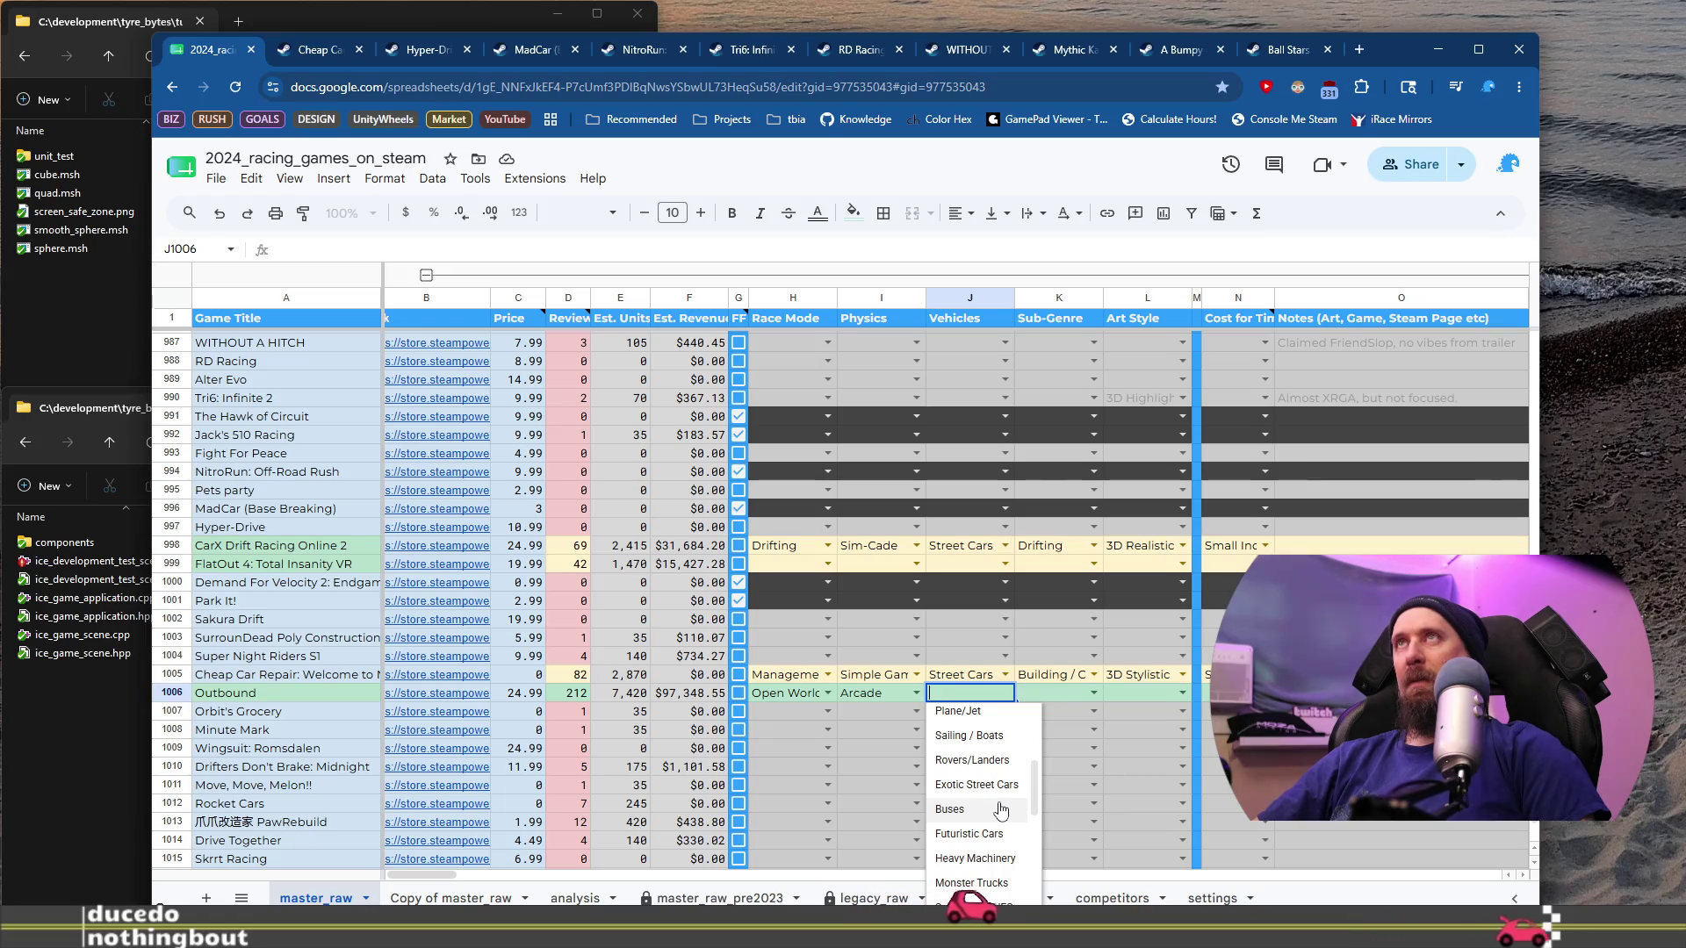
pyautogui.scroll(-5, 1002, 808)
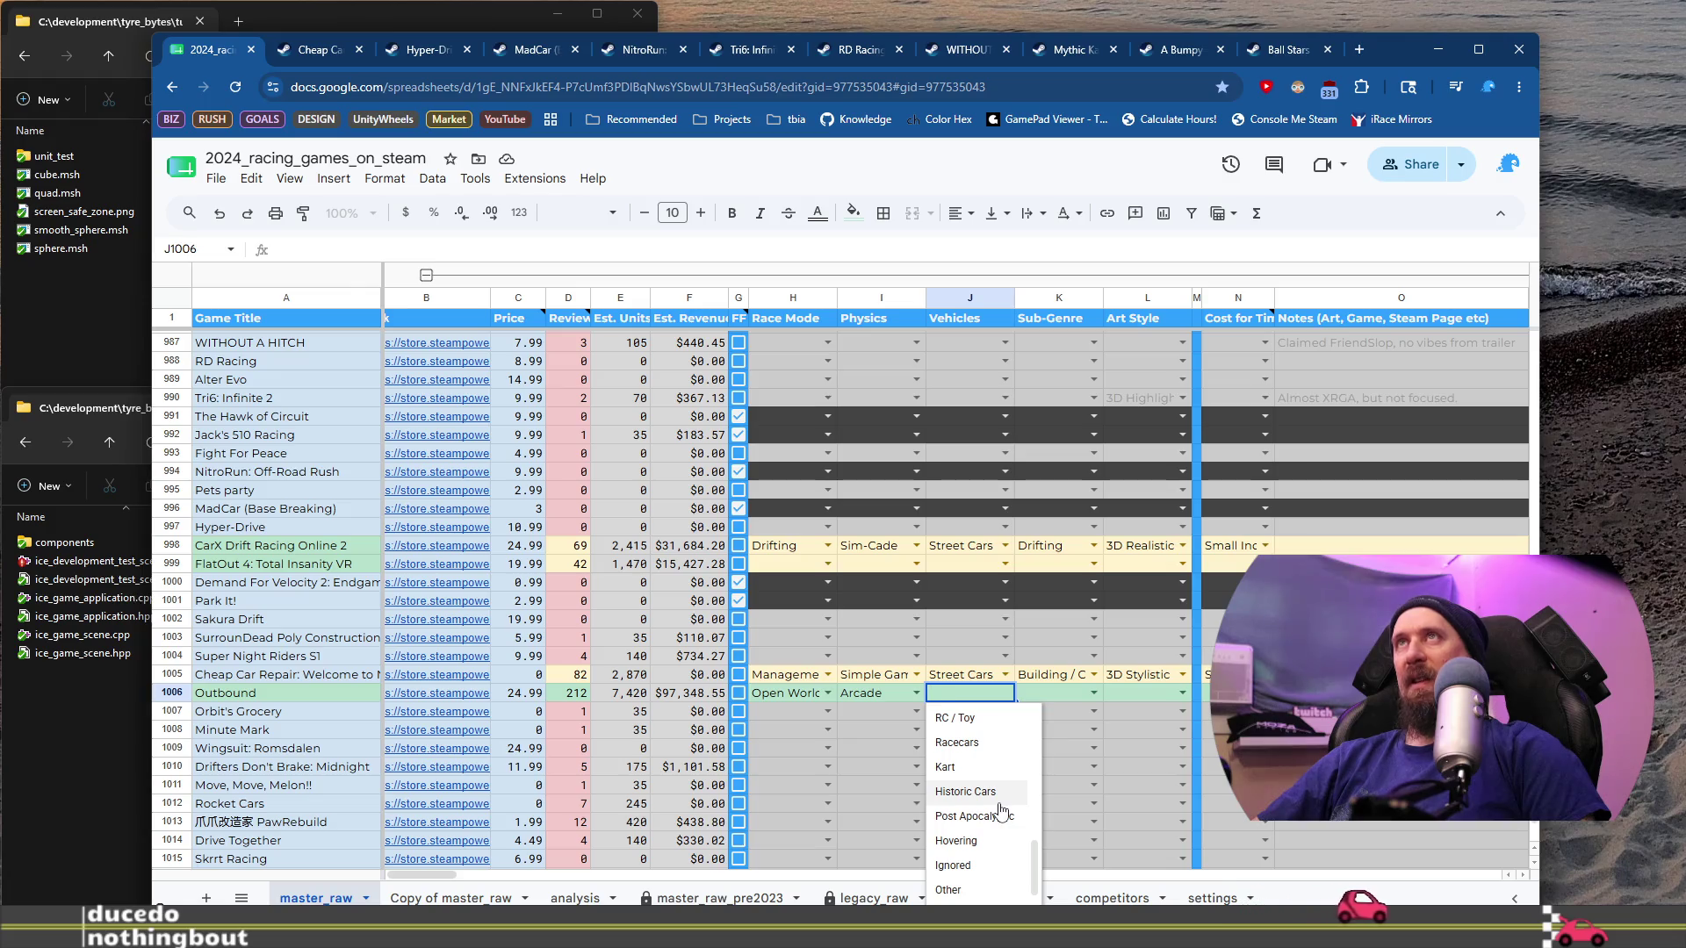
pyautogui.scroll(2, 1001, 809)
pyautogui.scroll(2, 992, 849)
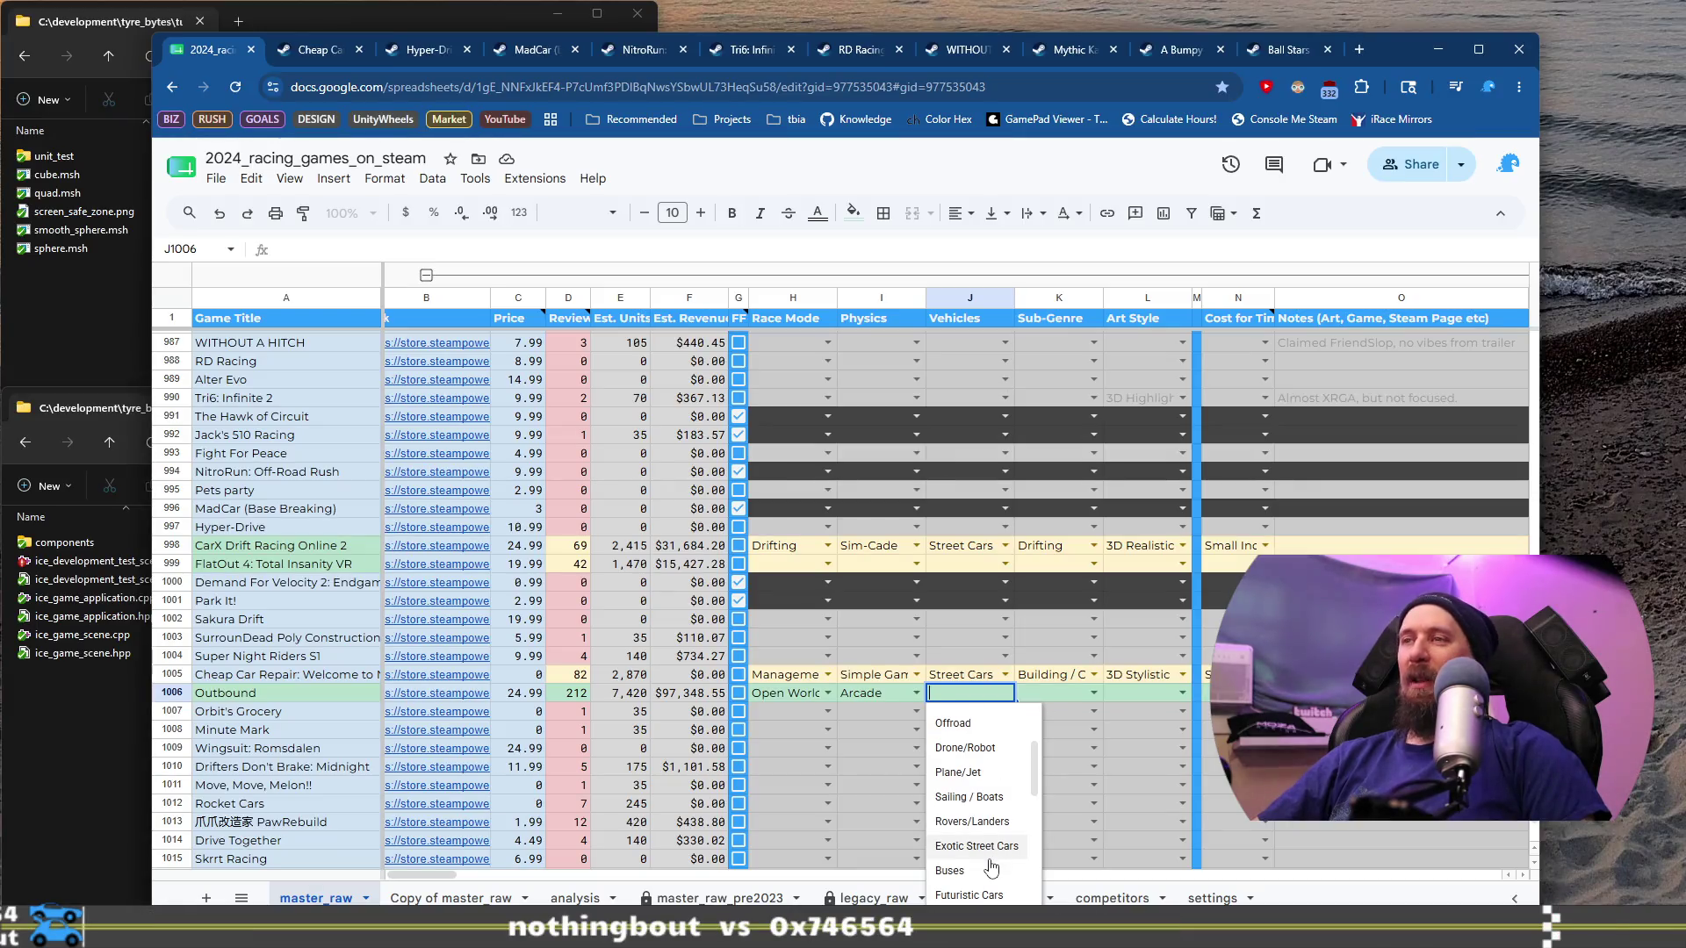
pyautogui.scroll(2, 992, 867)
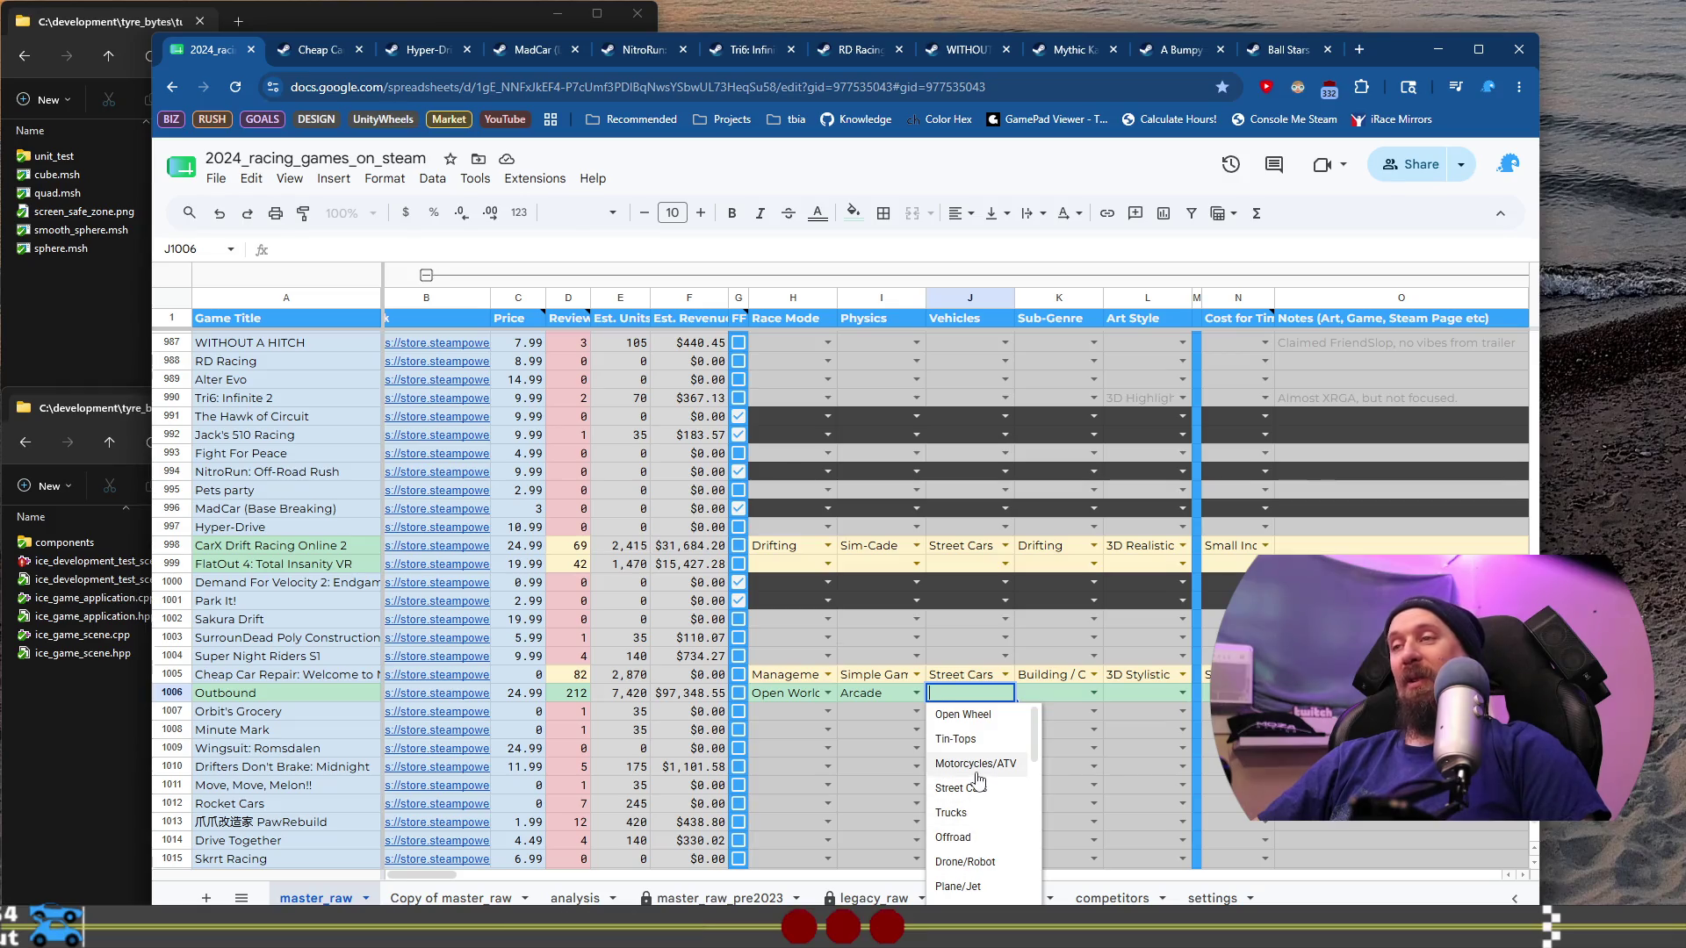
pyautogui.scroll(-2, 977, 779)
pyautogui.scroll(2, 977, 780)
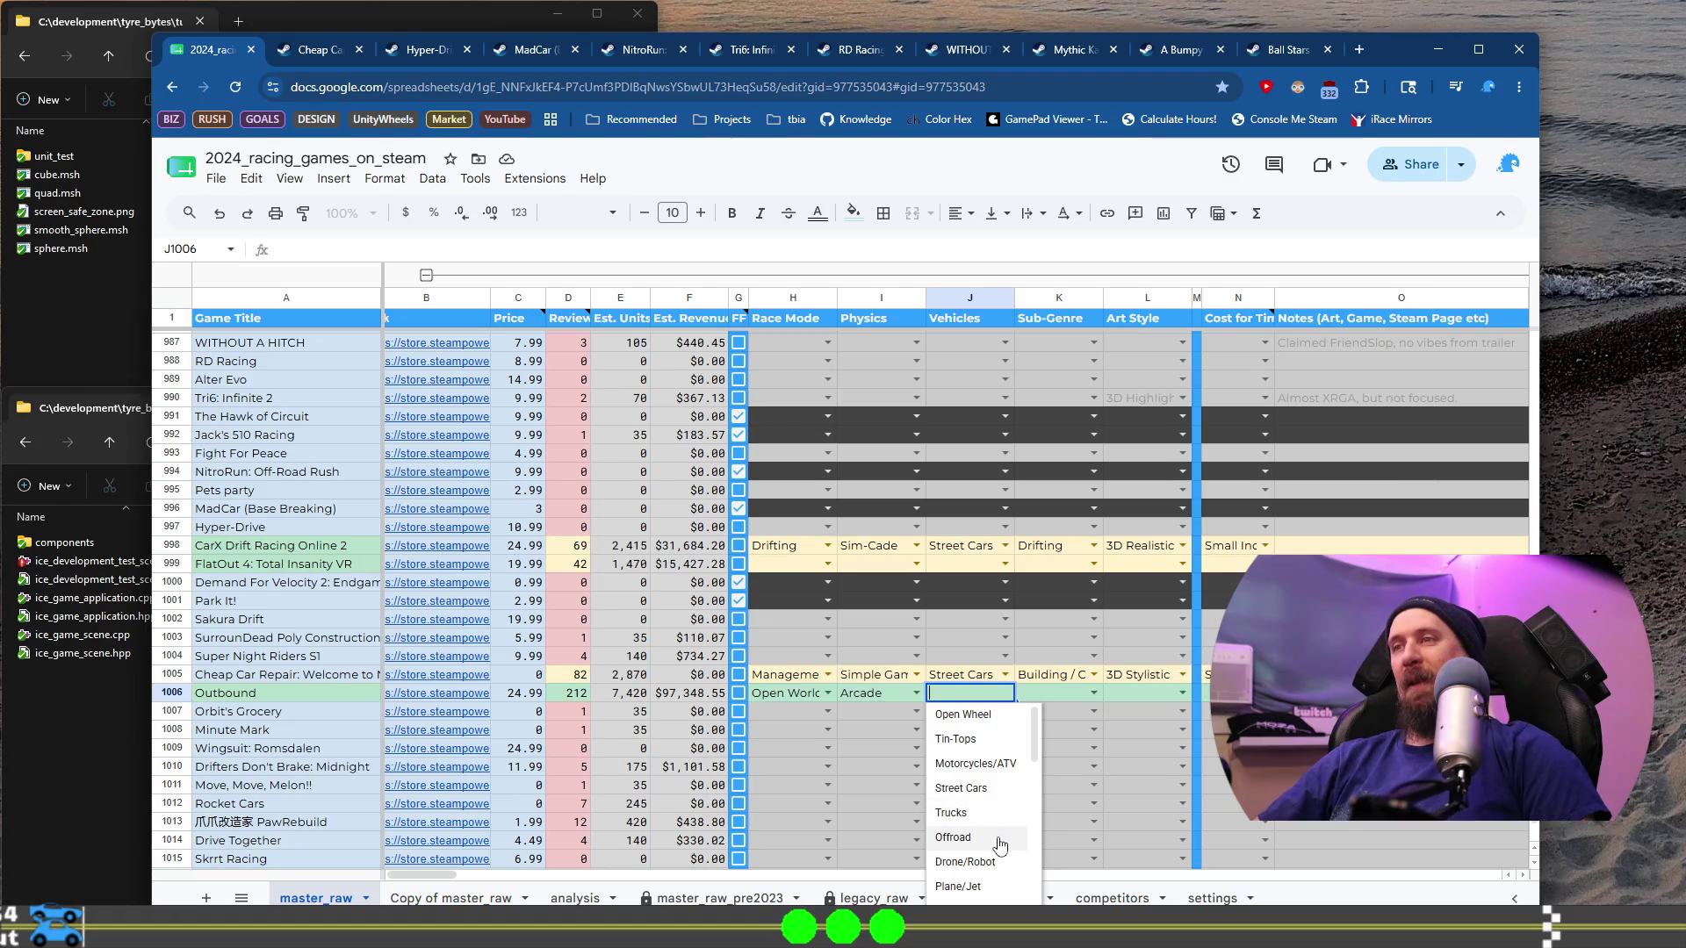
pyautogui.click(995, 839)
pyautogui.click(1093, 693)
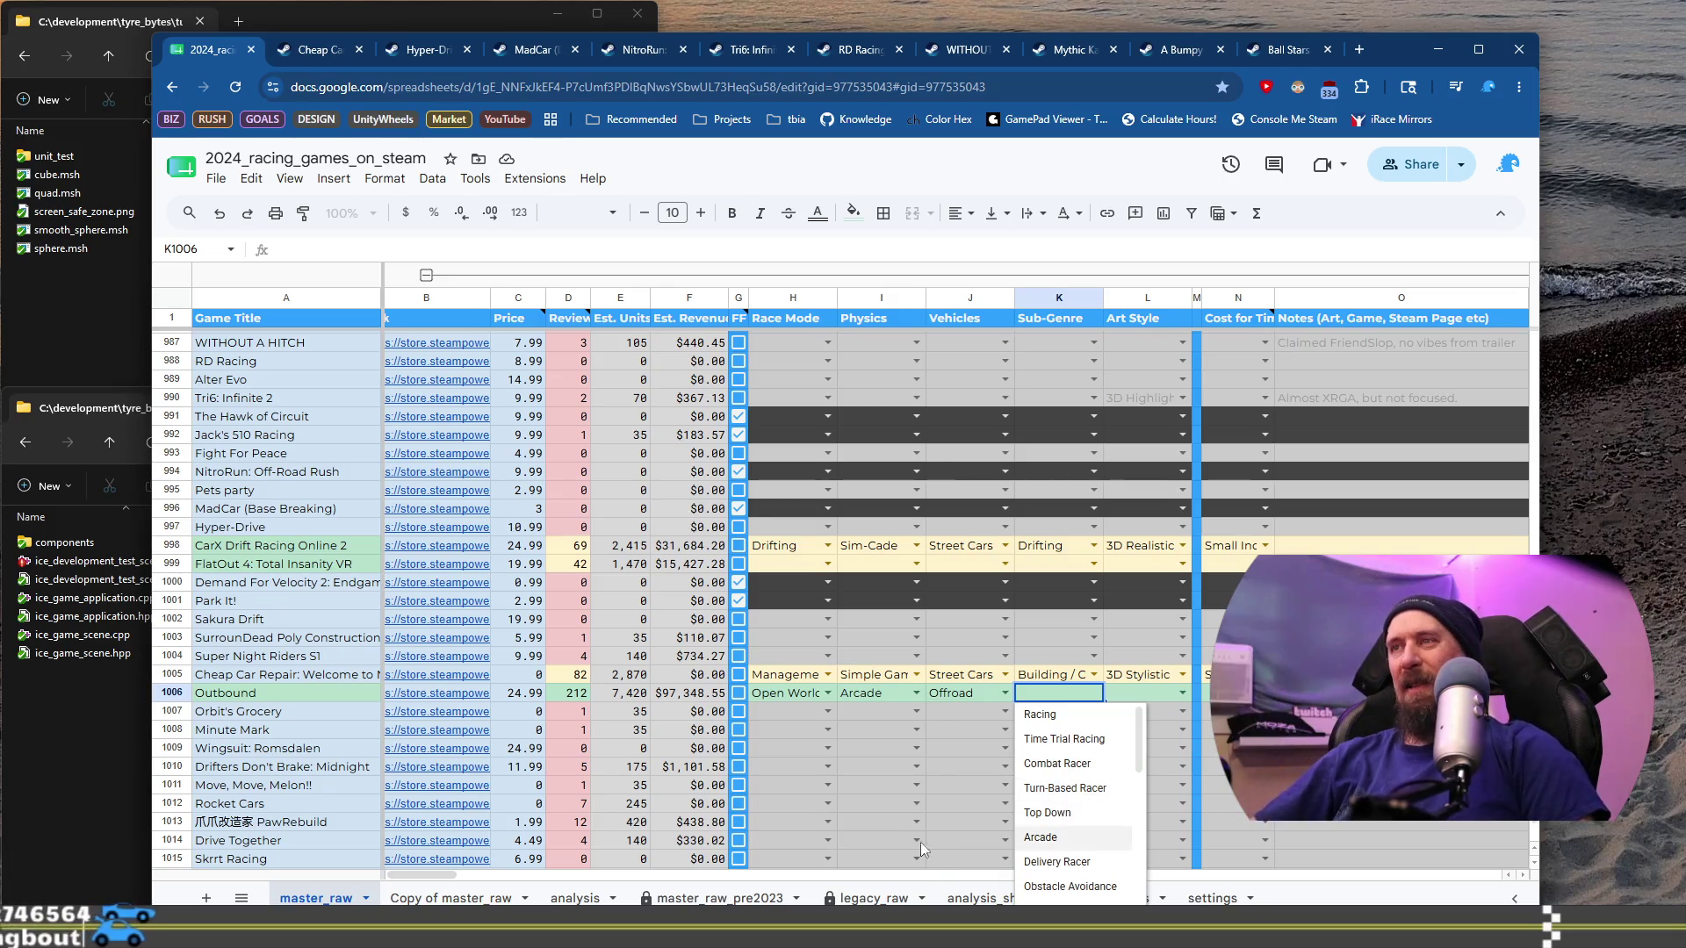
pyautogui.click(1005, 693)
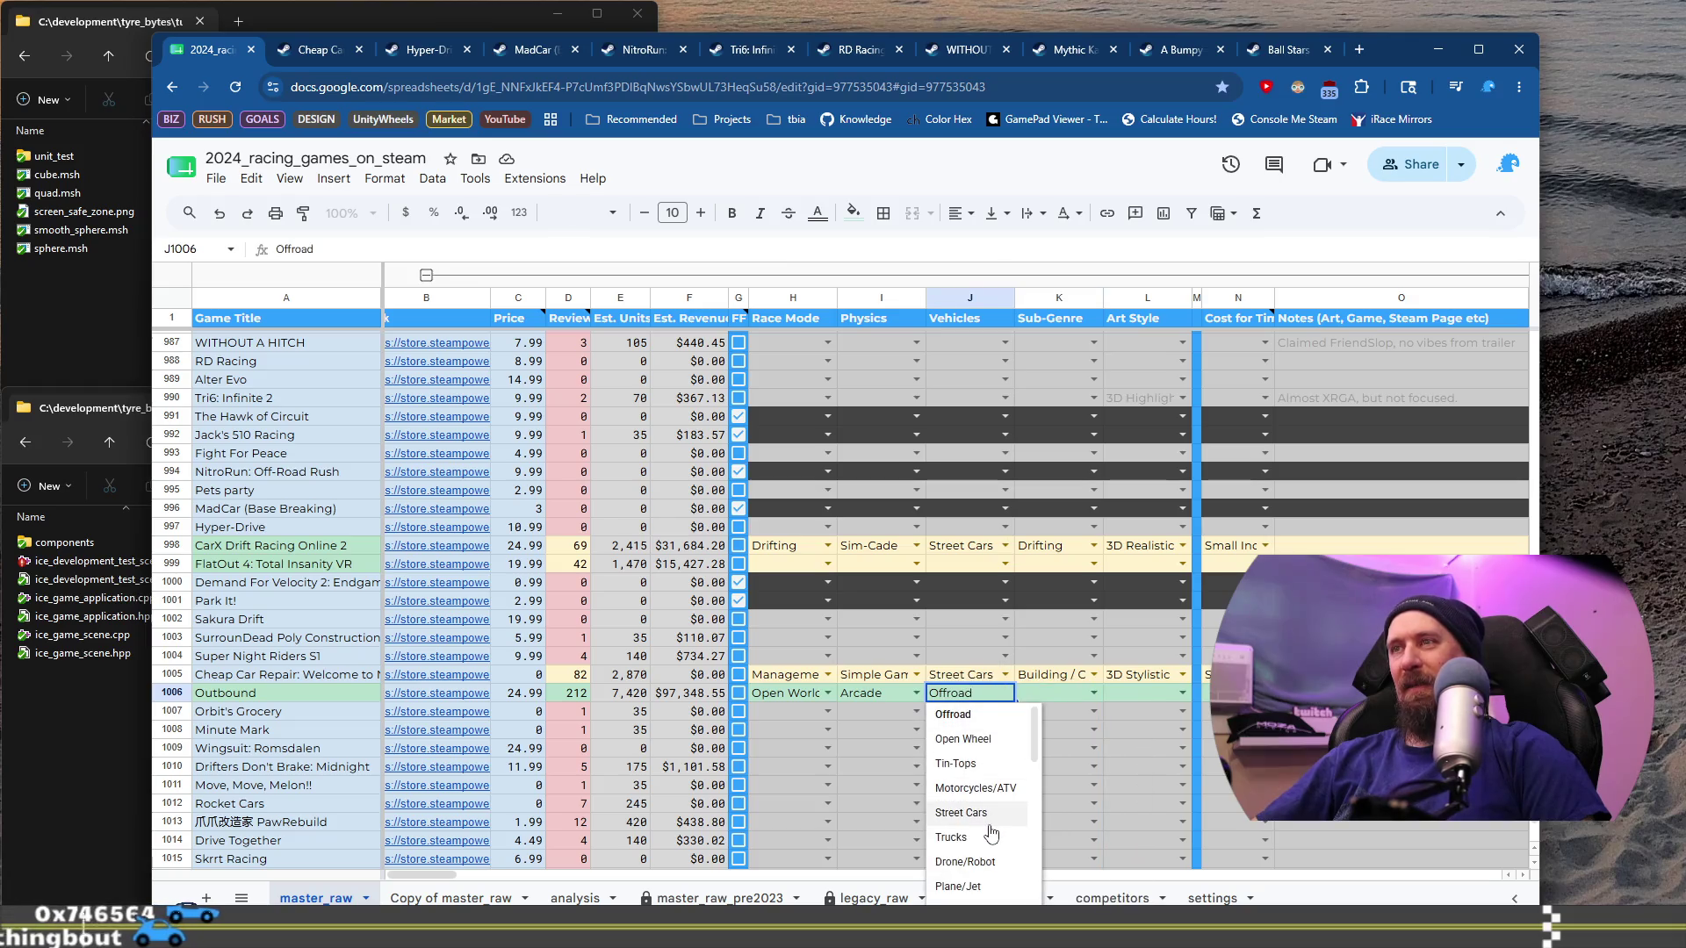
pyautogui.scroll(-3, 992, 830)
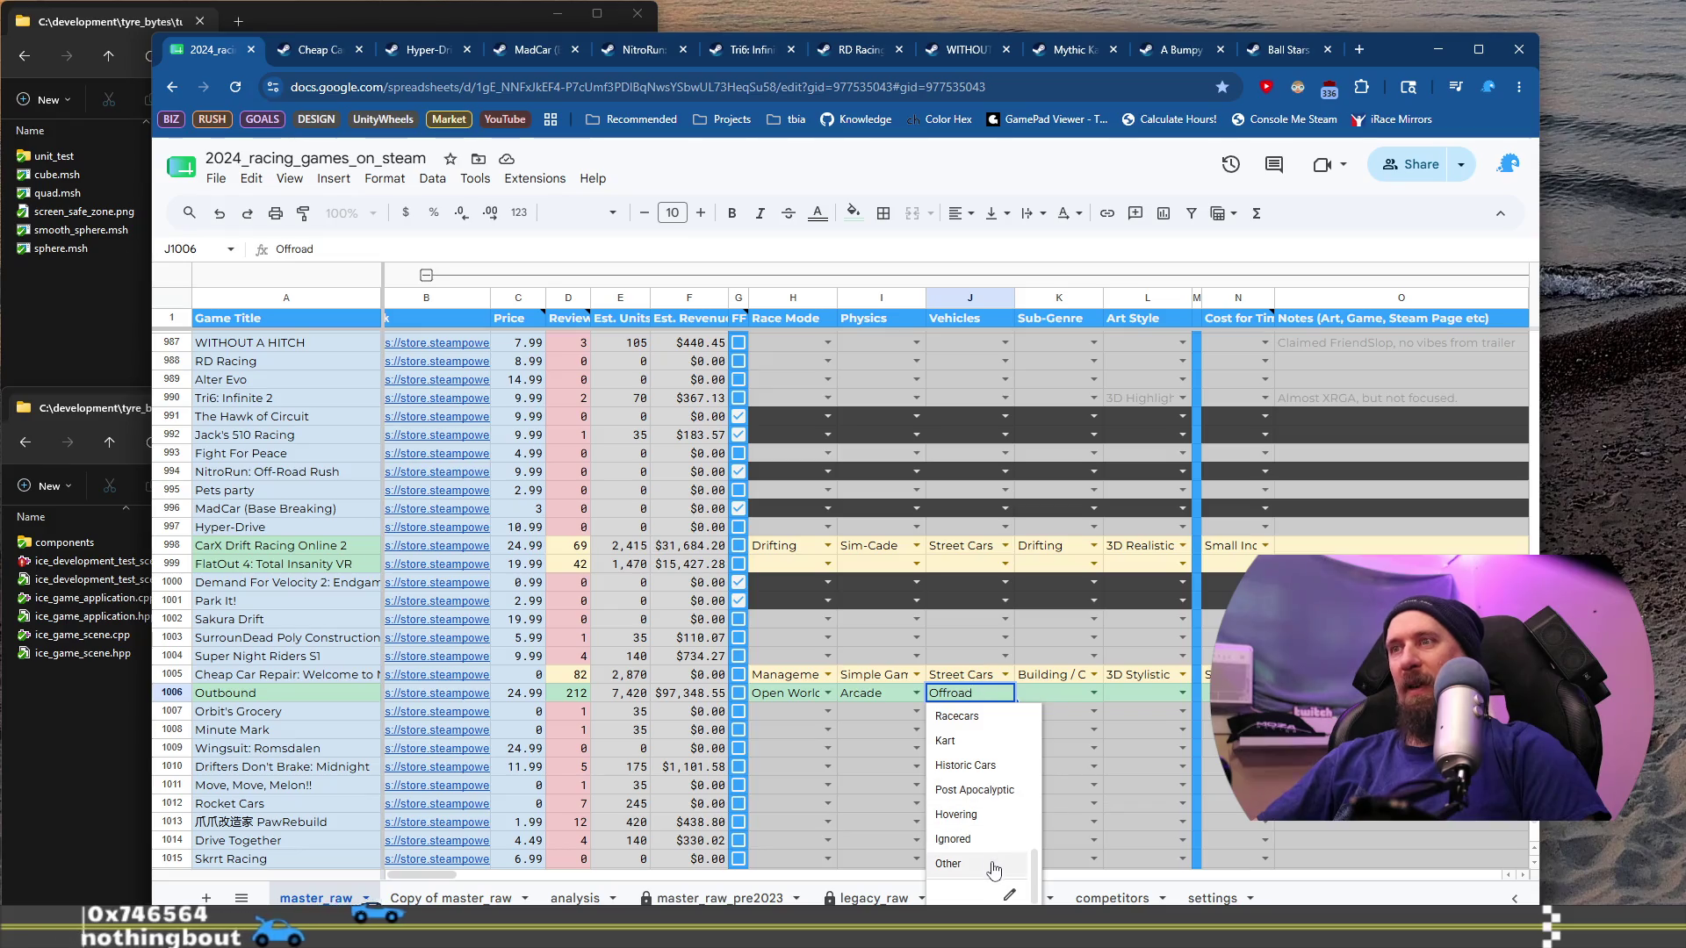
pyautogui.click(961, 882)
# Step: Set Outbound's Sub-Genre to Open Drive and Art Style to 3D Low Poly
pyautogui.click(1094, 693)
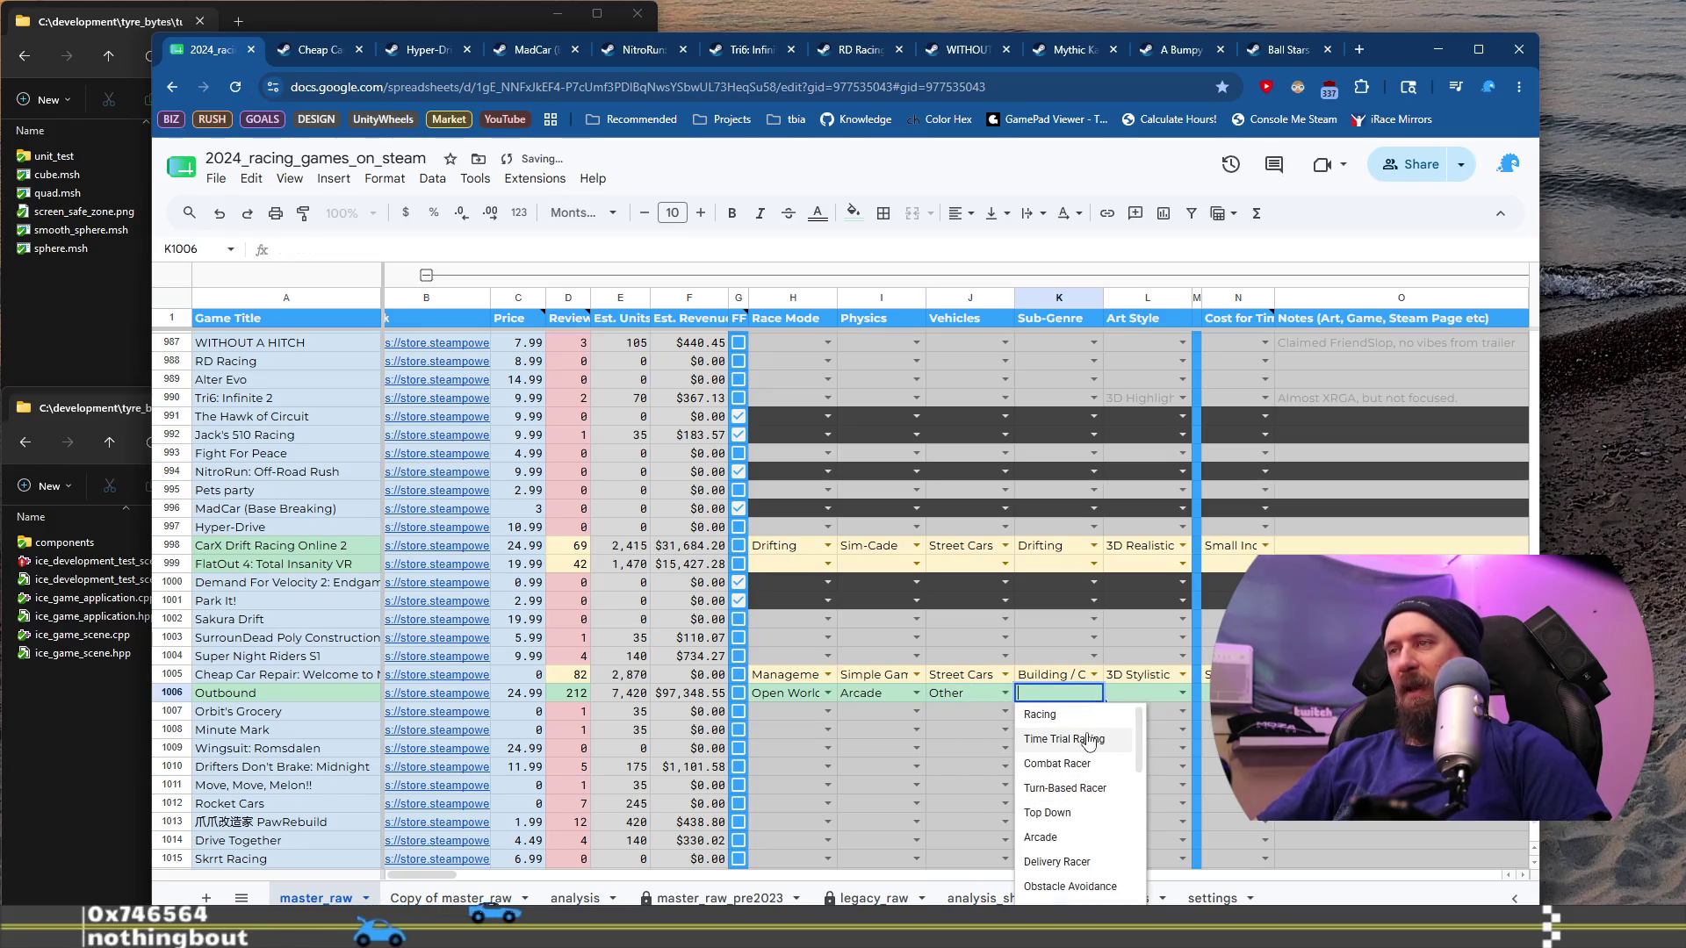
pyautogui.scroll(-4, 1088, 746)
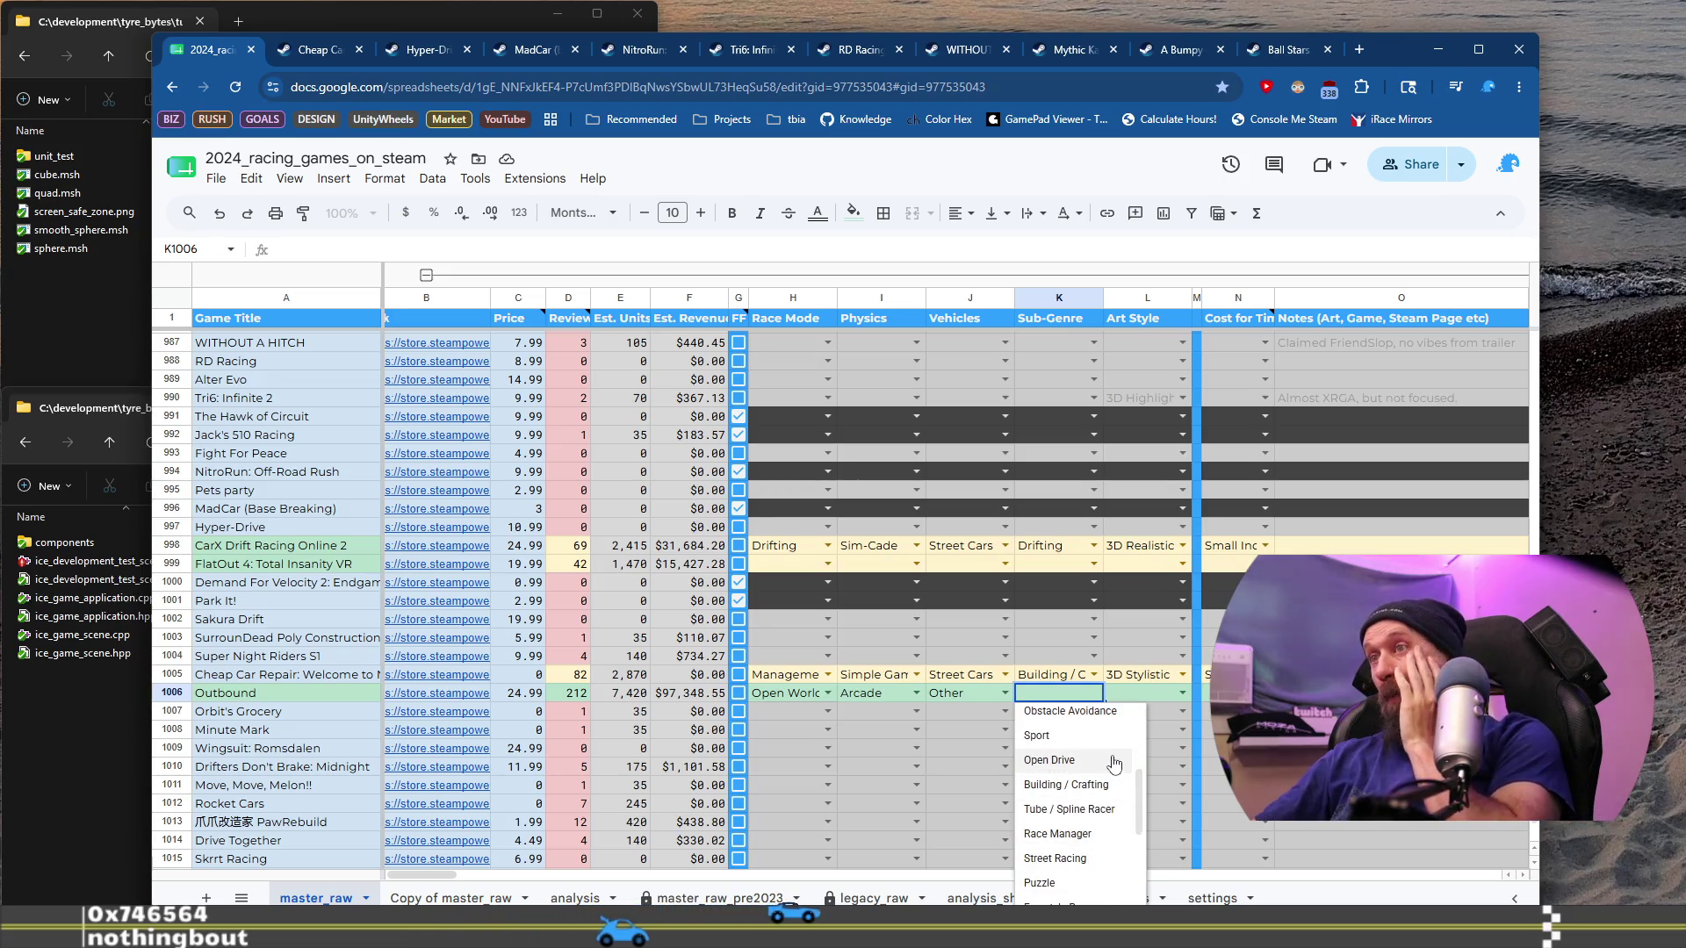
pyautogui.click(1113, 759)
pyautogui.click(1184, 694)
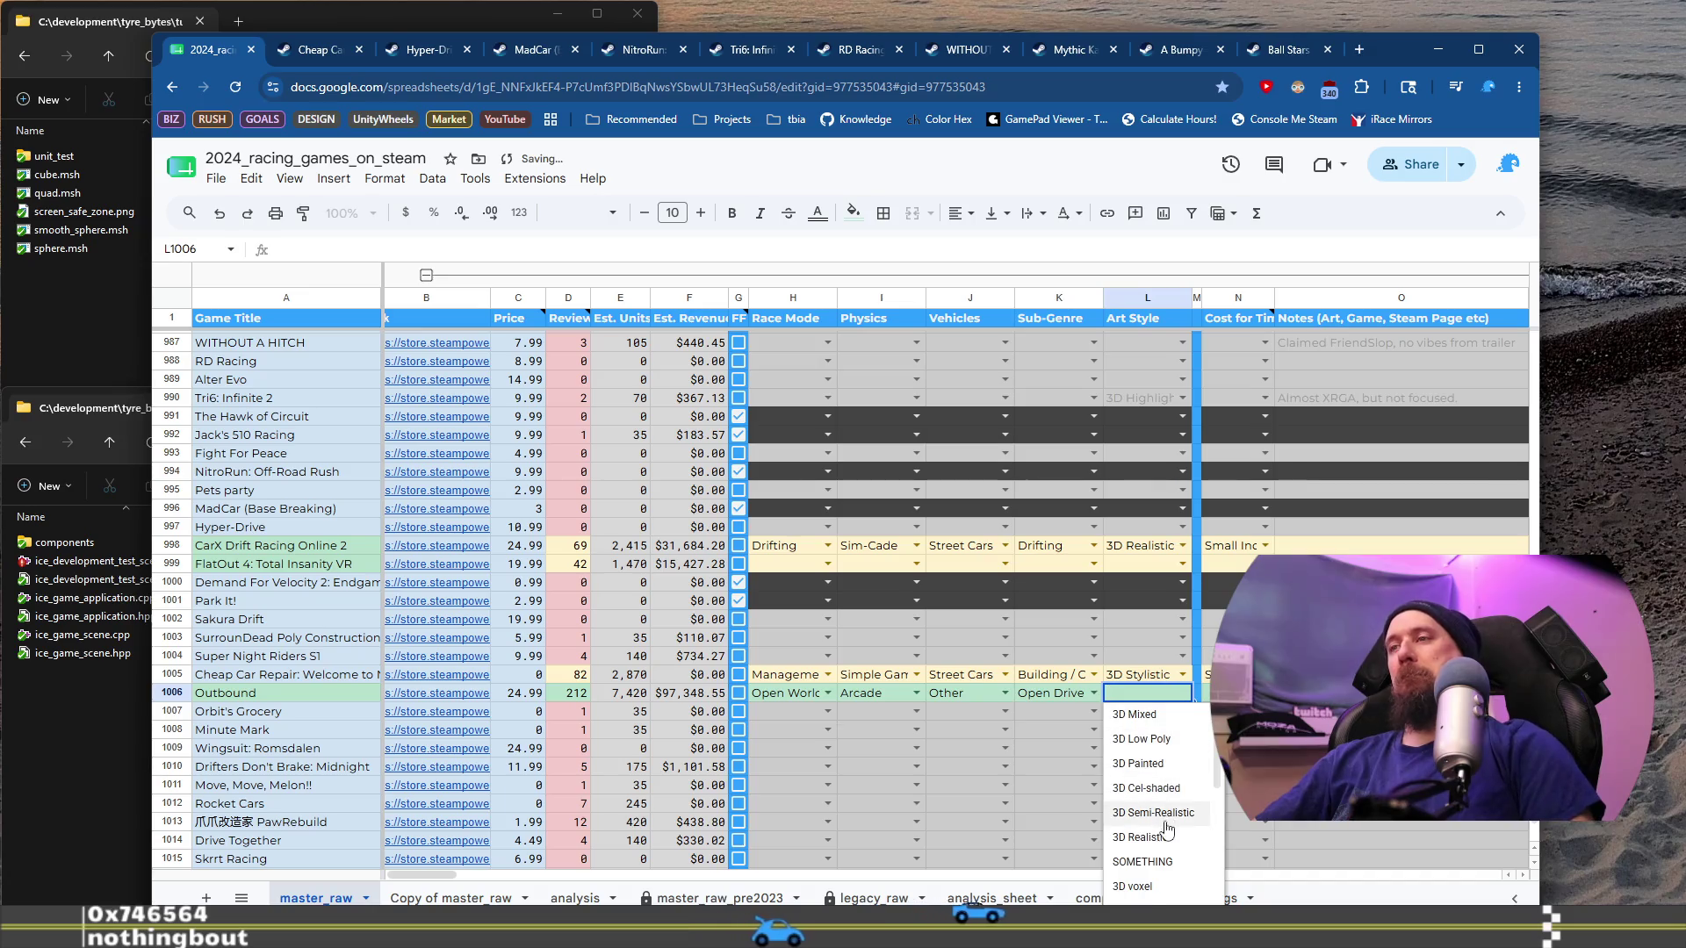
pyautogui.click(1141, 739)
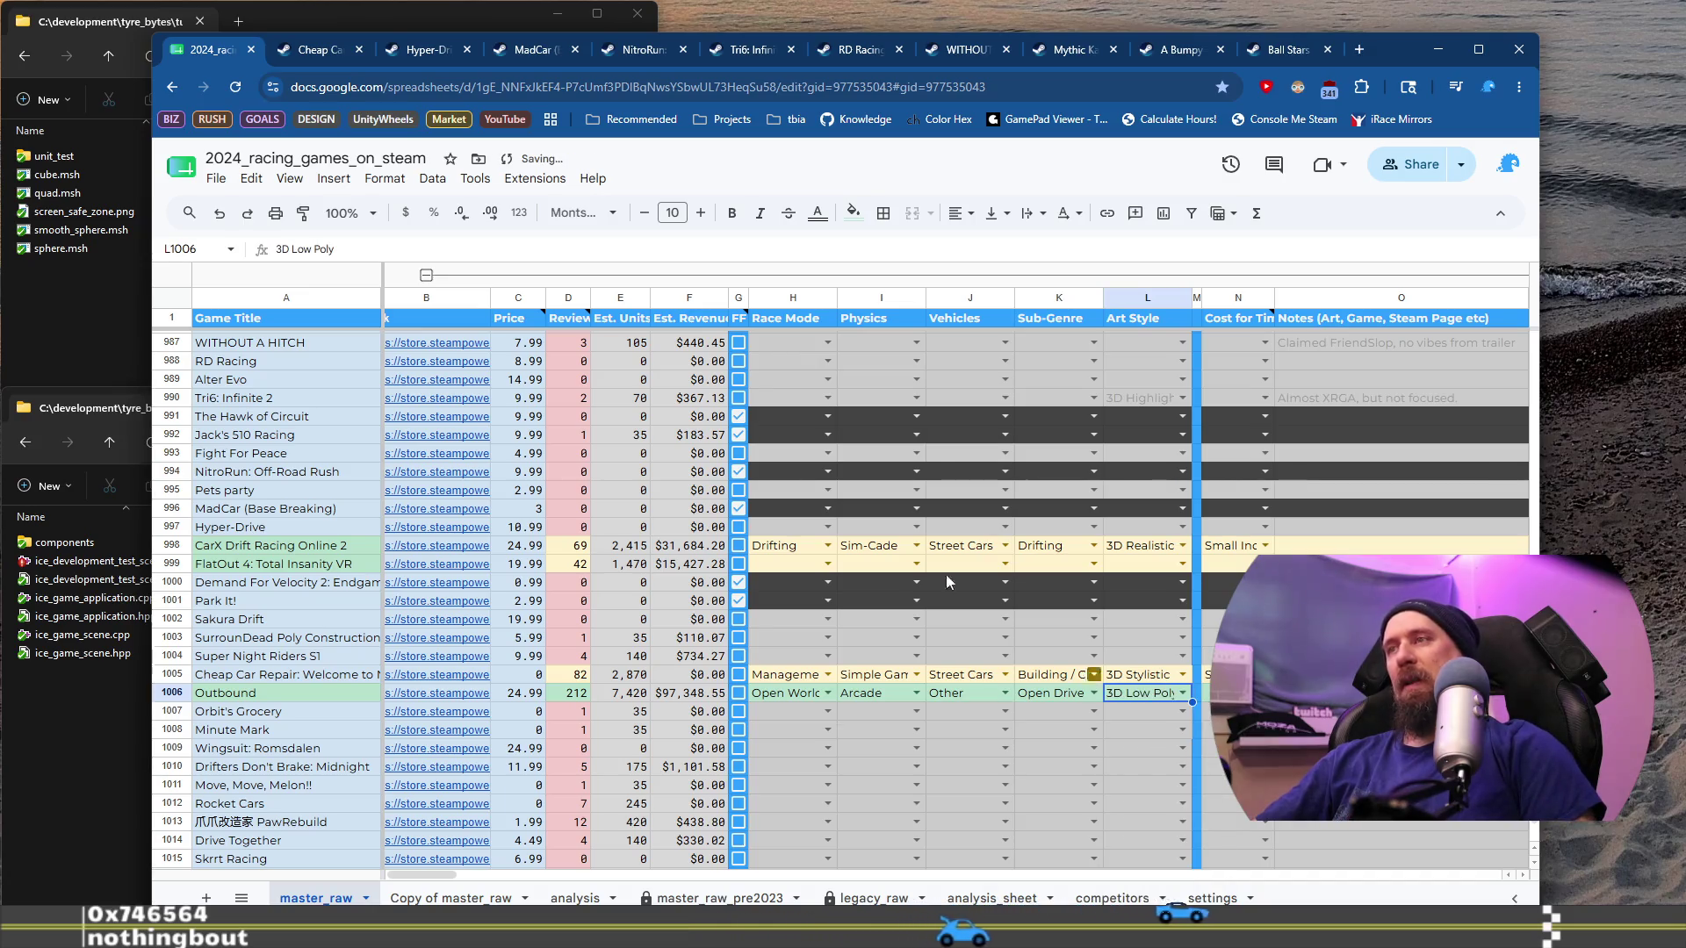
pyautogui.click(325, 51)
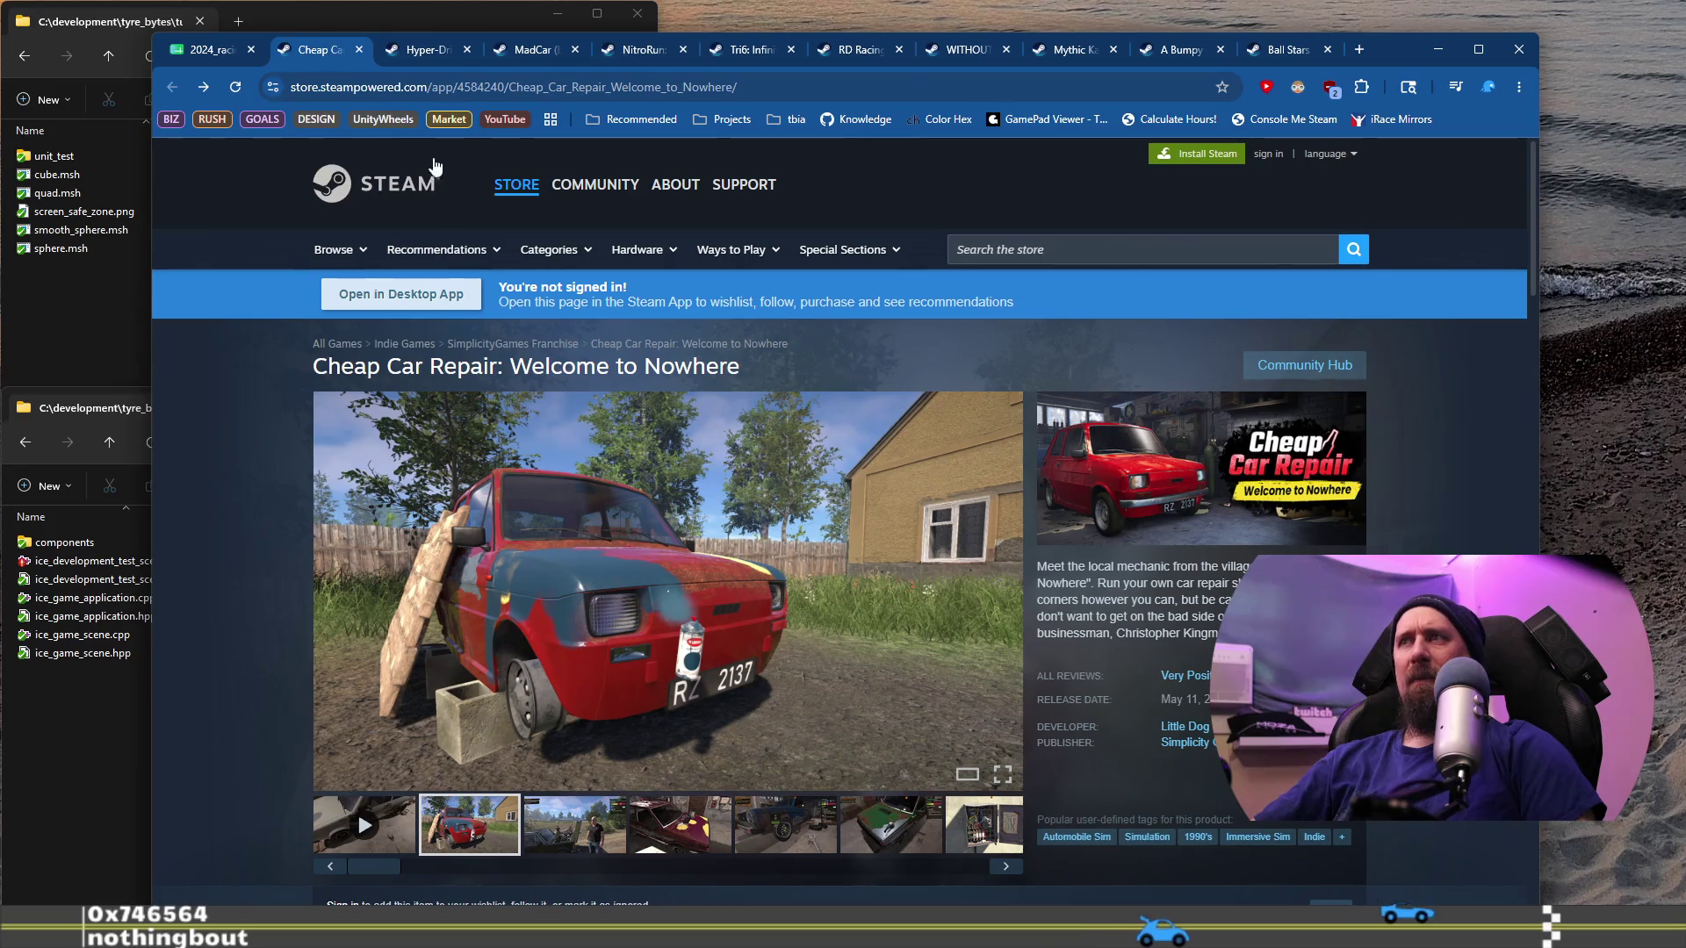
# Step: View Outbound's house-building and dog radial-menu screenshots, then open its team-size dropdown in N1006
pyautogui.click(208, 58)
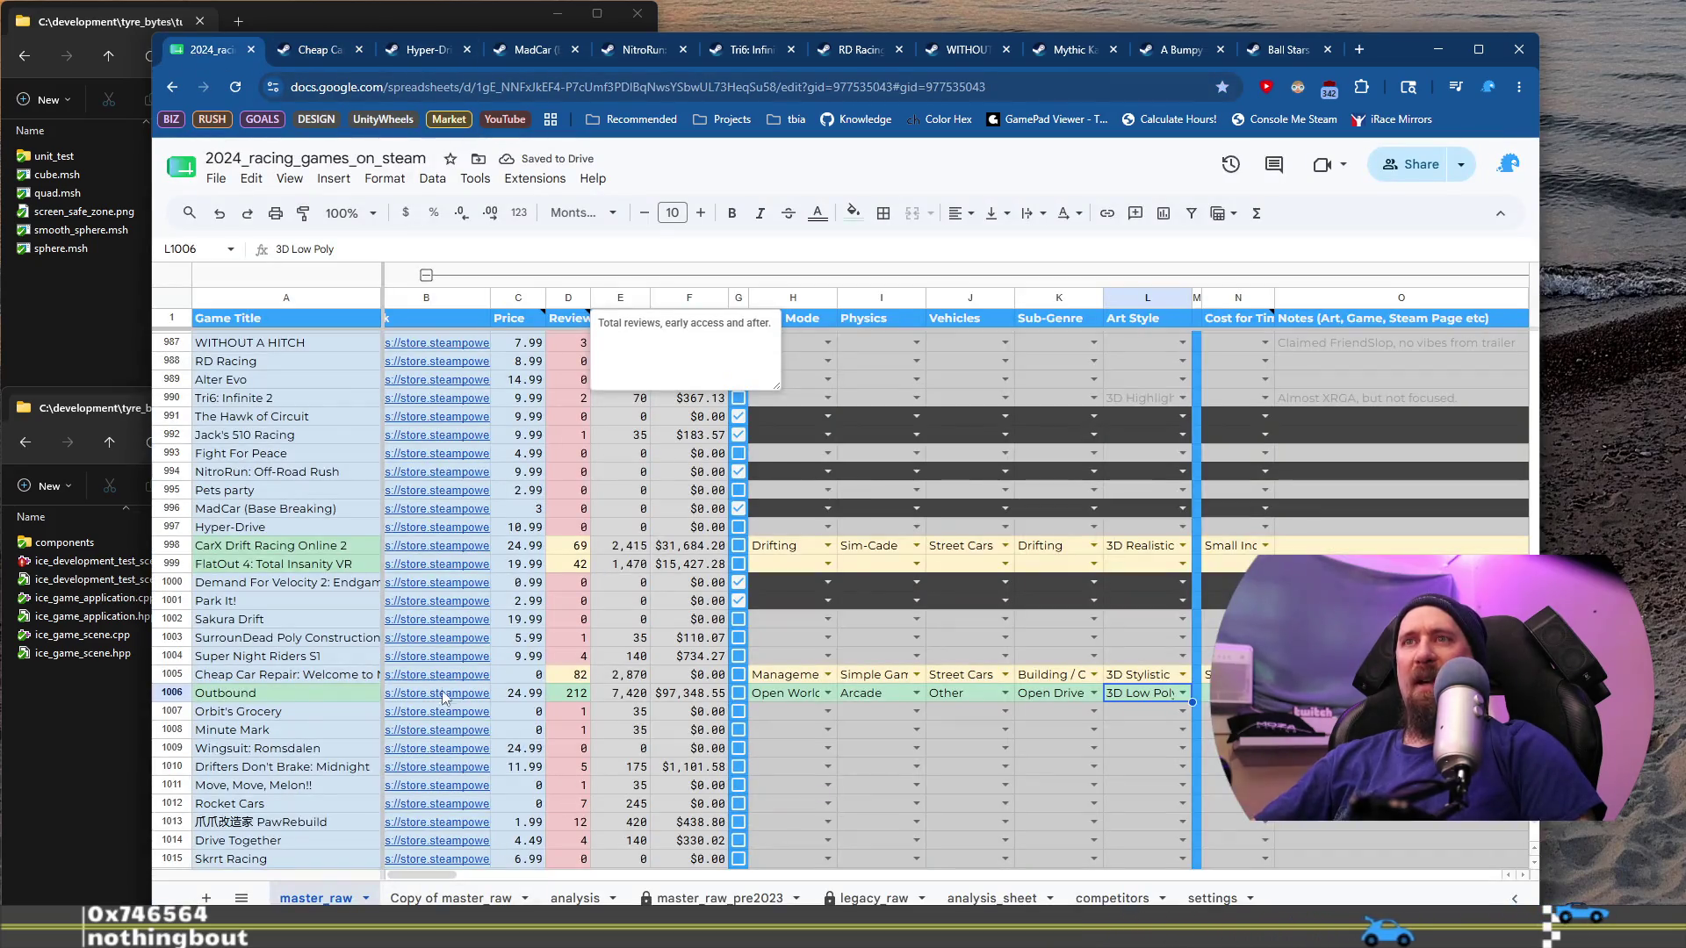
pyautogui.click(484, 727)
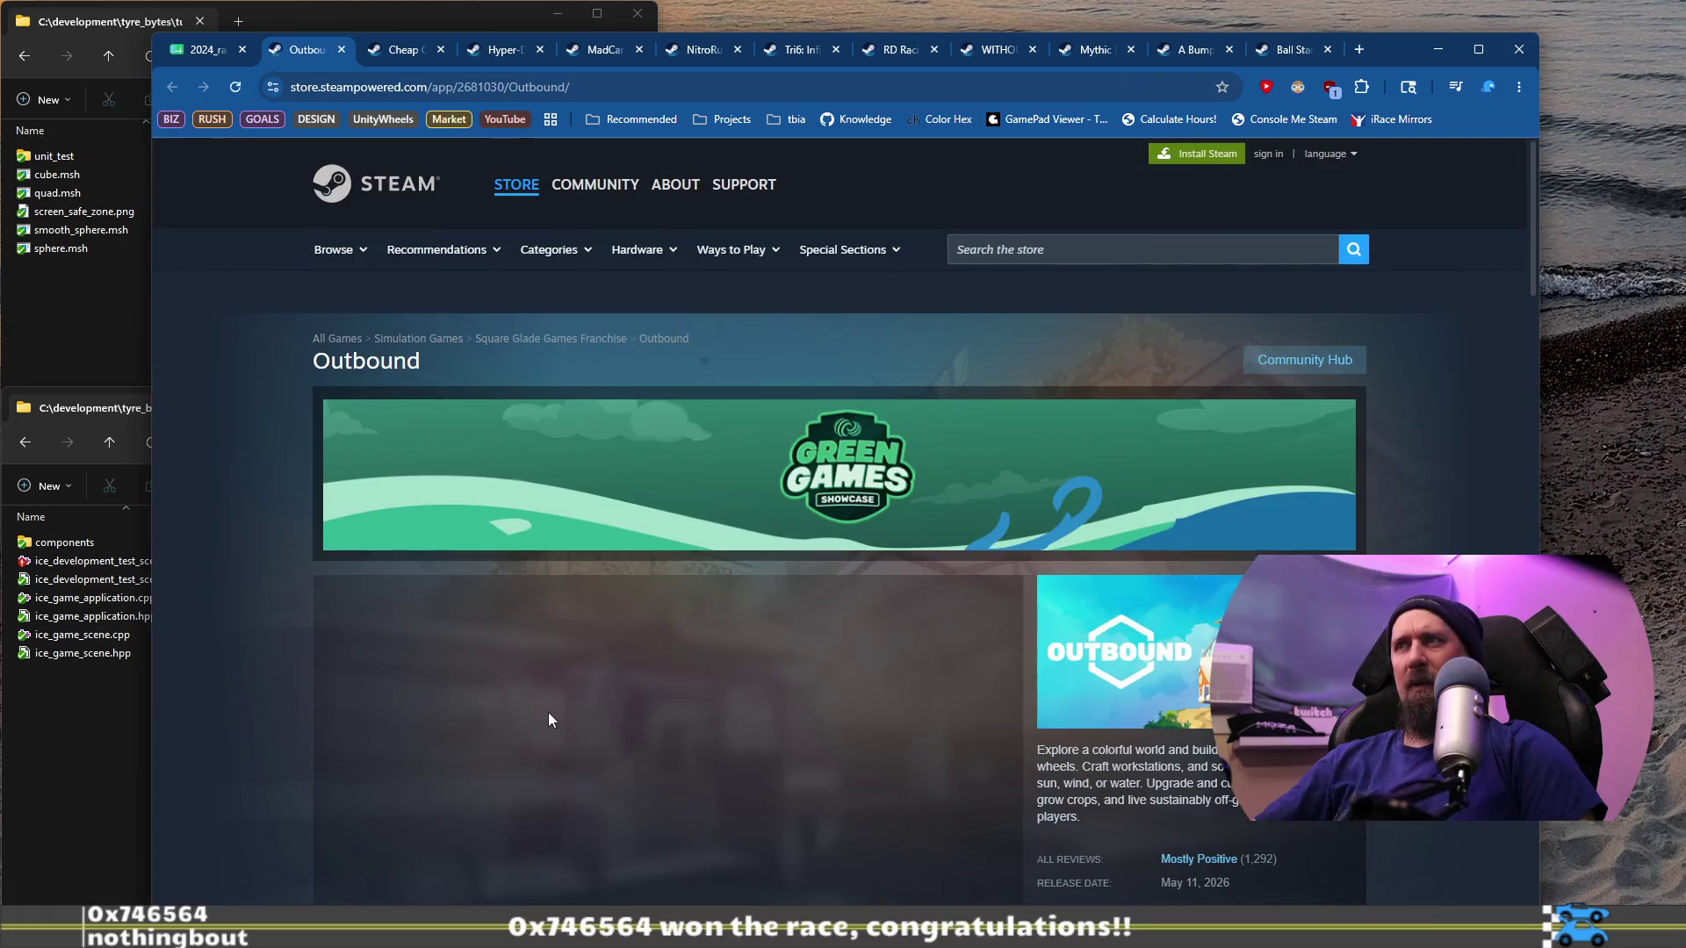
pyautogui.scroll(-8, 549, 707)
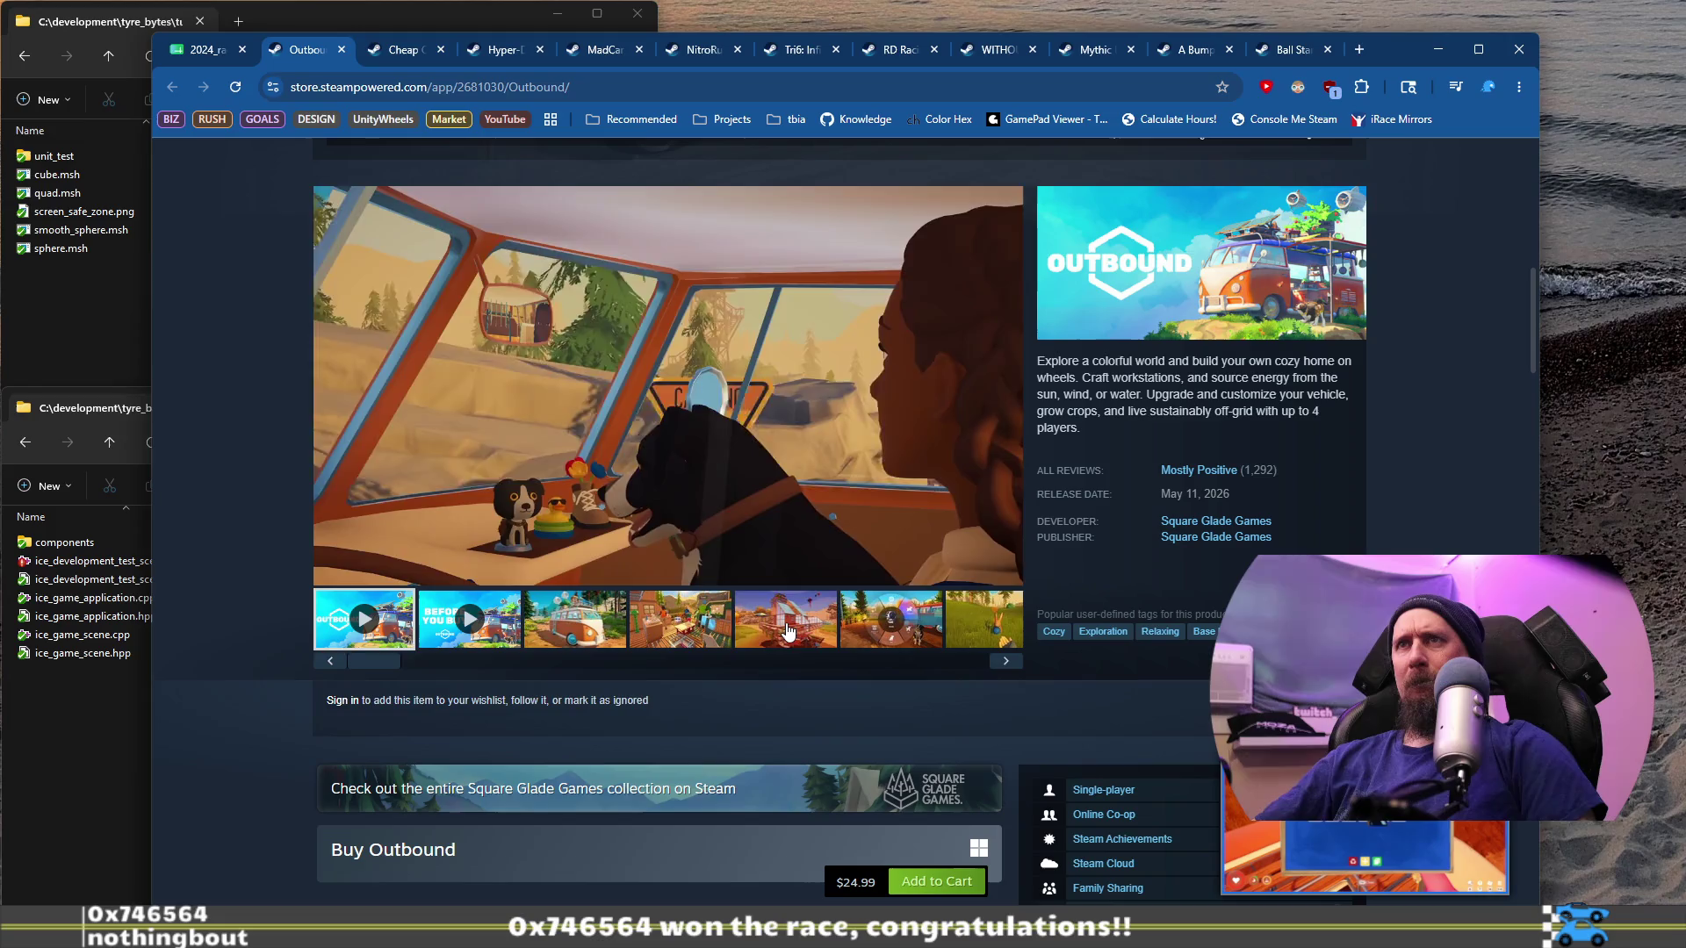
pyautogui.click(788, 631)
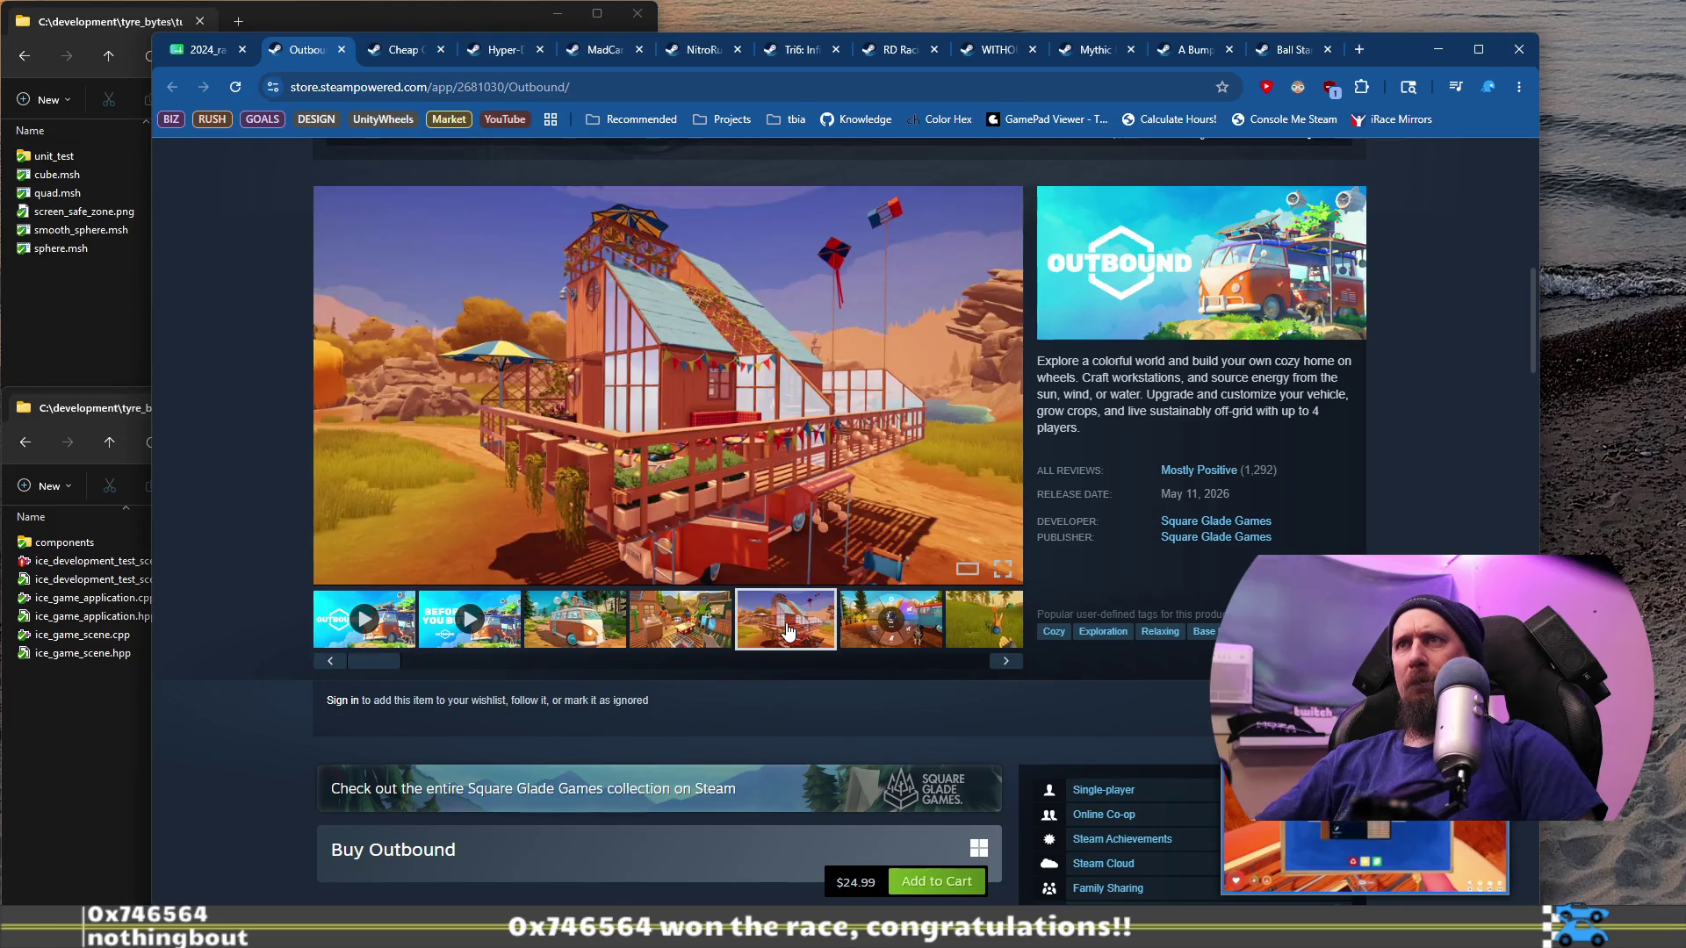
pyautogui.click(926, 614)
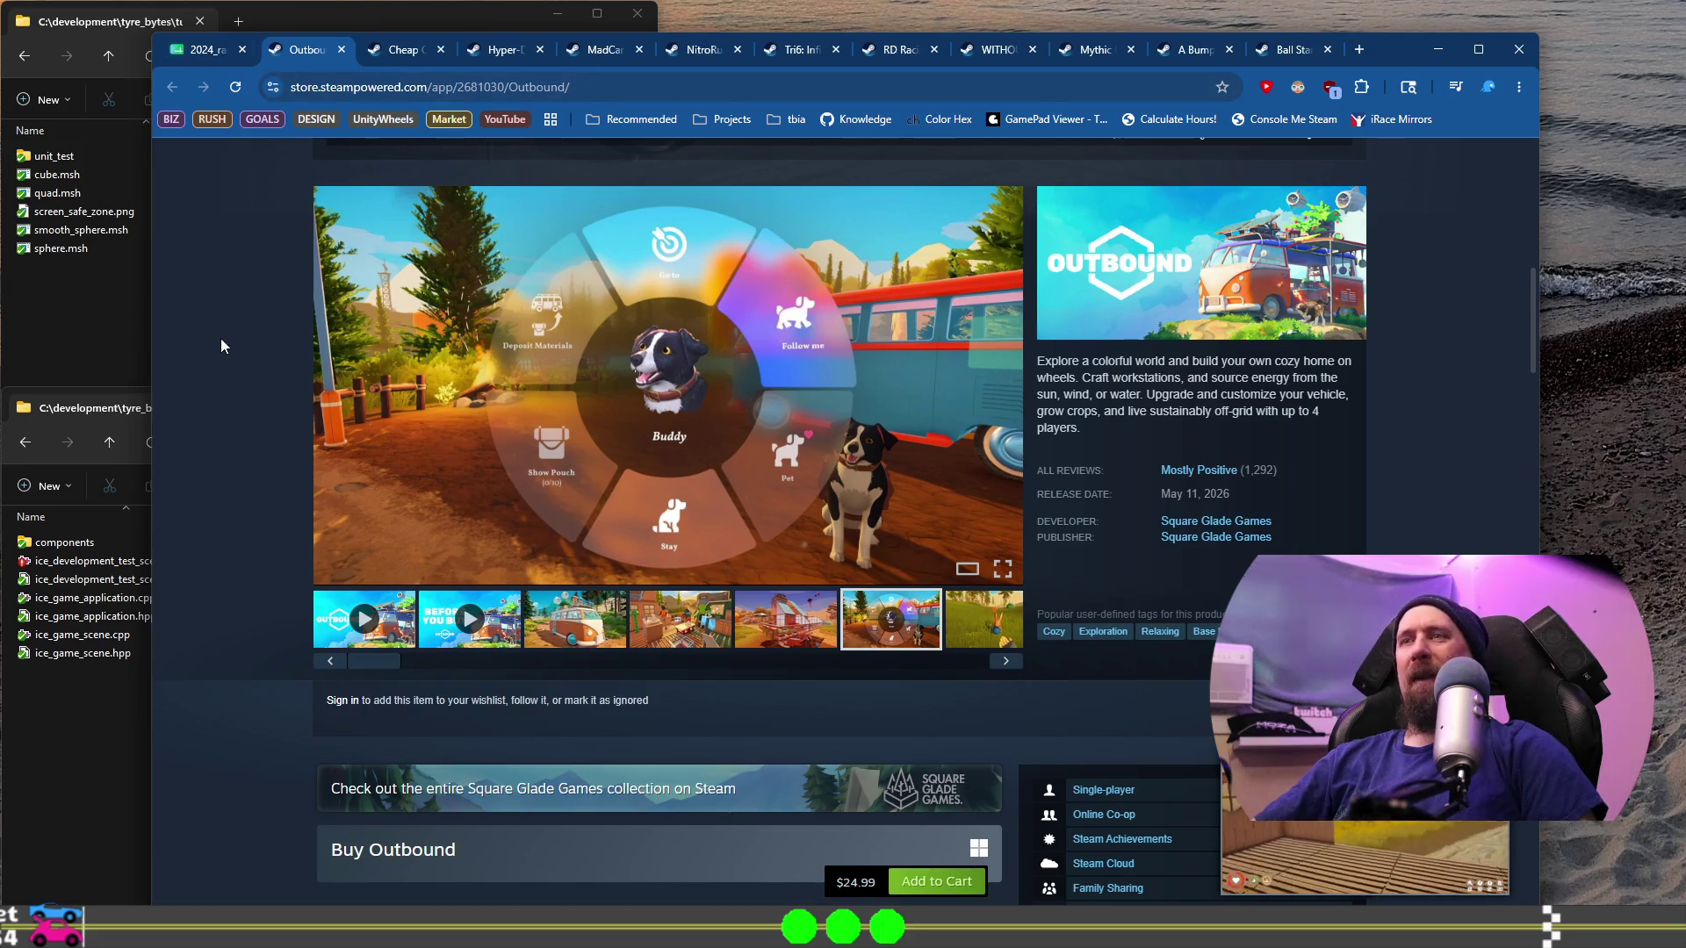
pyautogui.scroll(-3, 221, 345)
pyautogui.scroll(4, 221, 345)
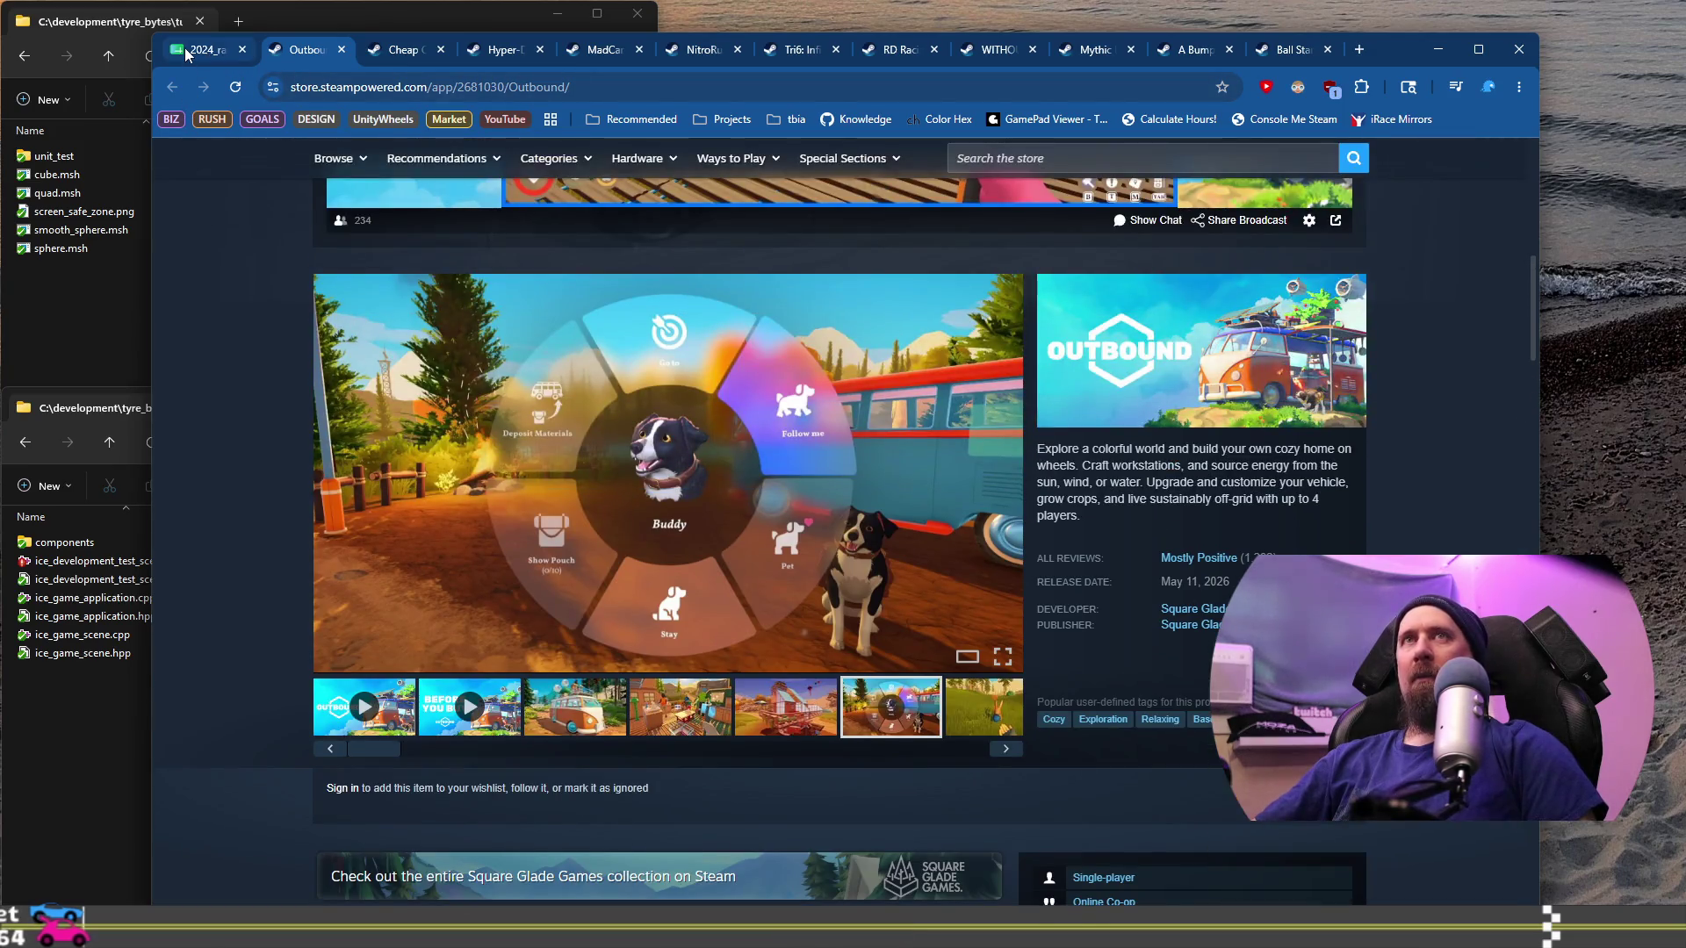
pyautogui.click(187, 54)
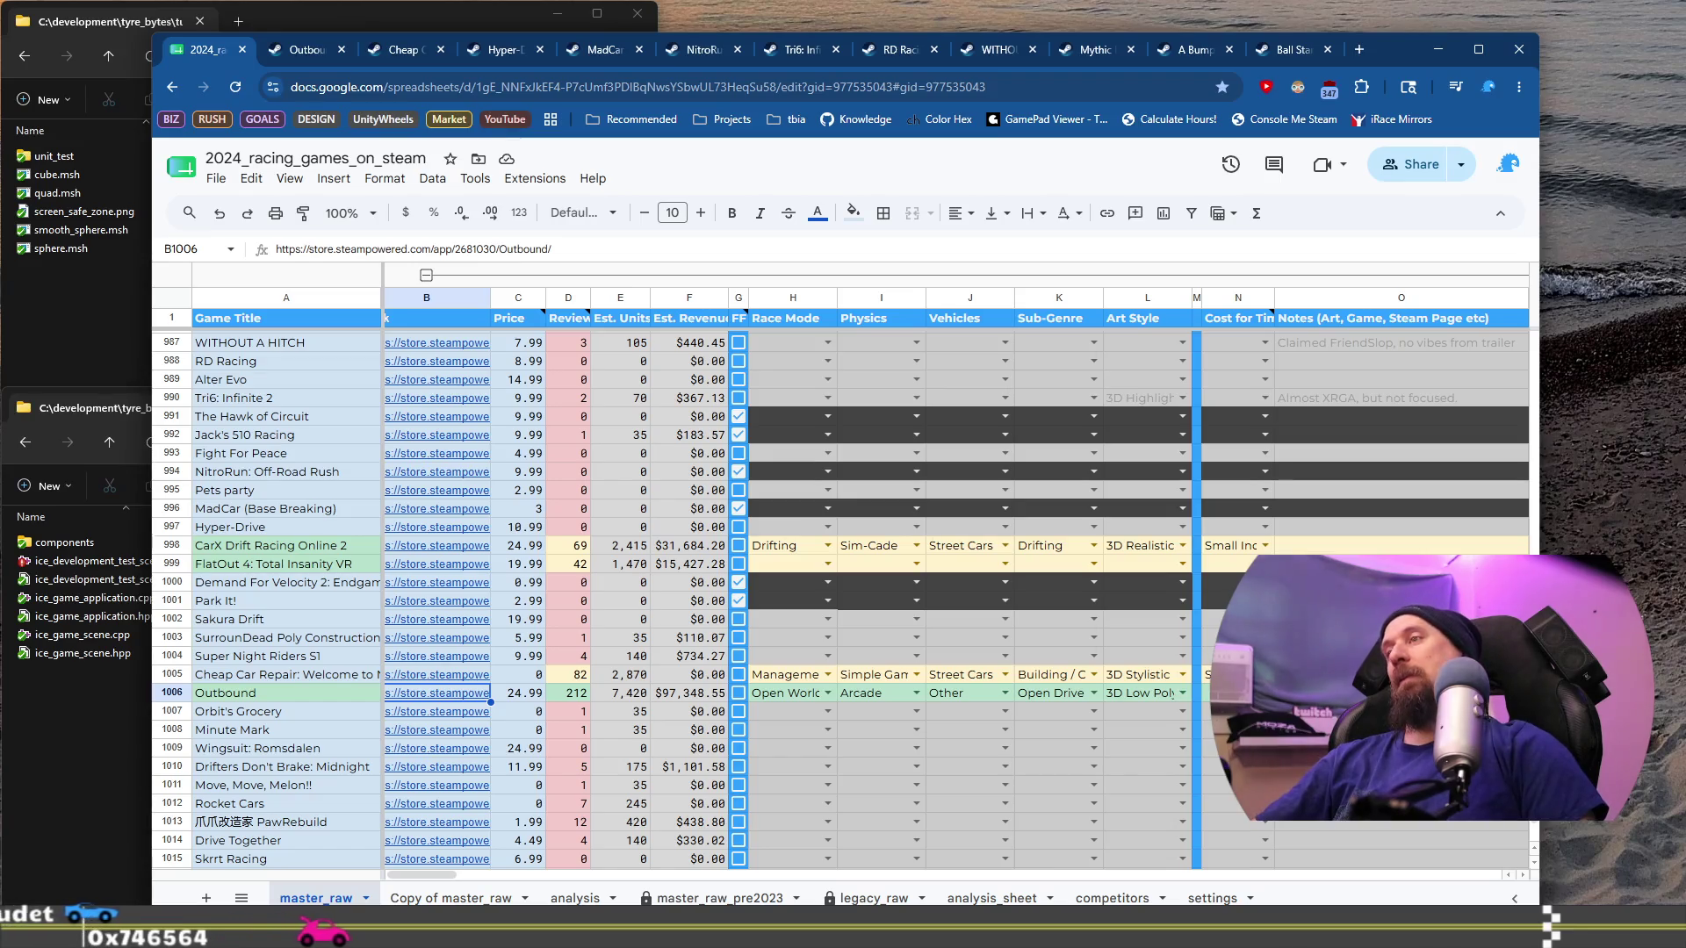
pyautogui.click(1265, 692)
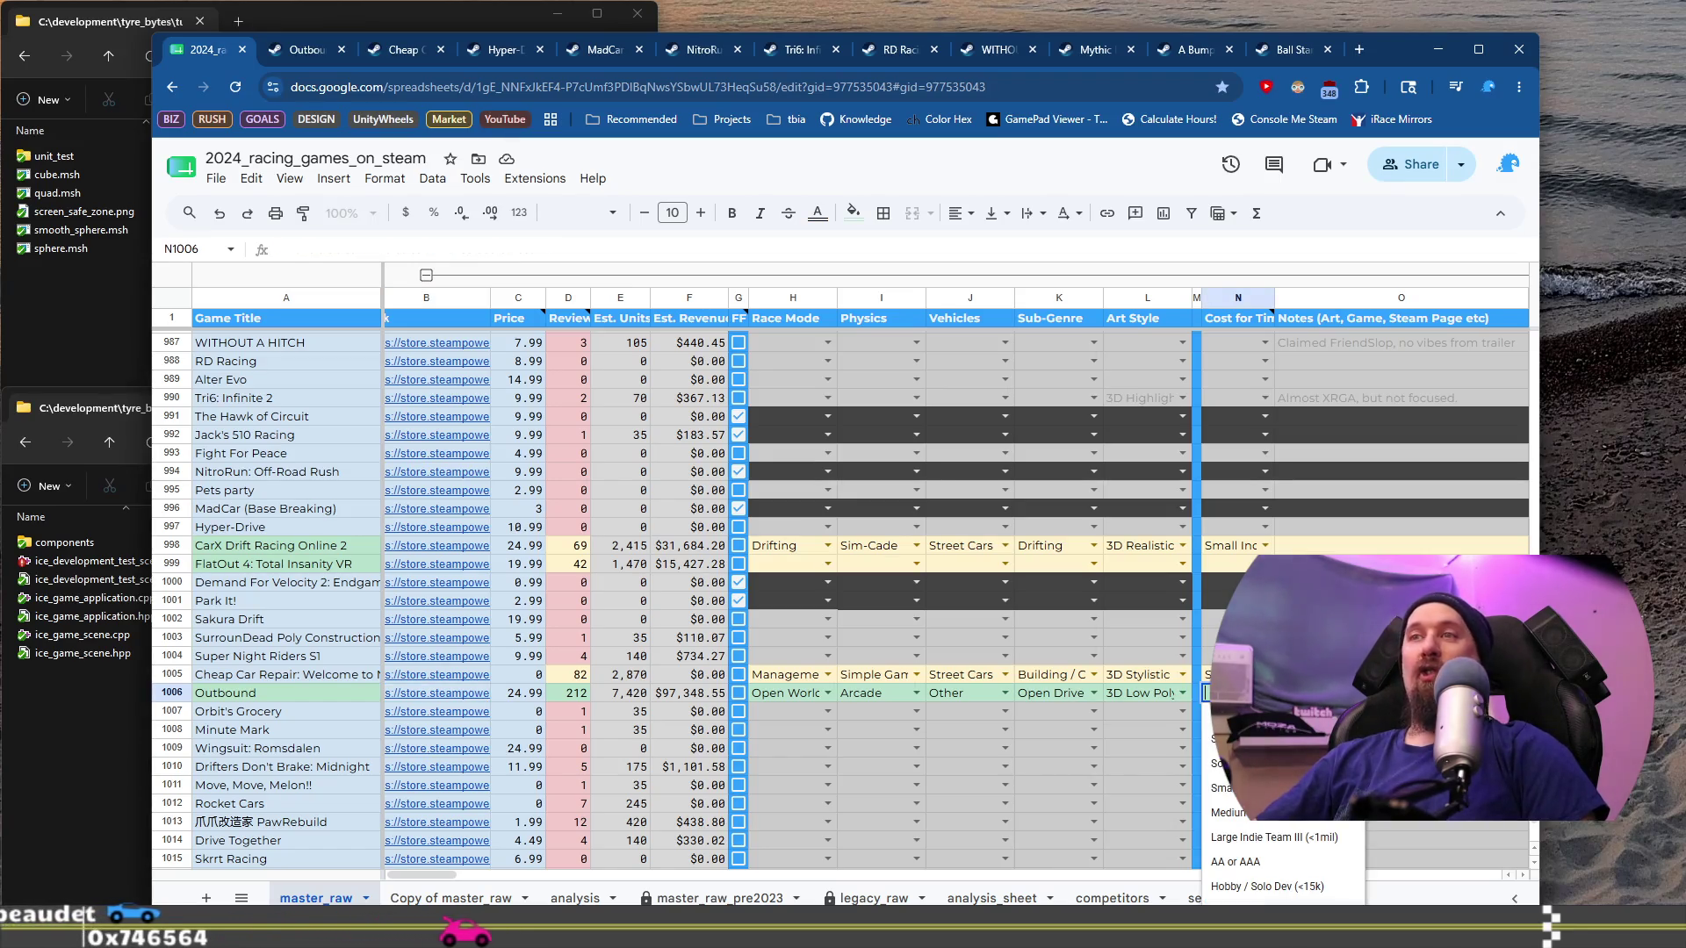
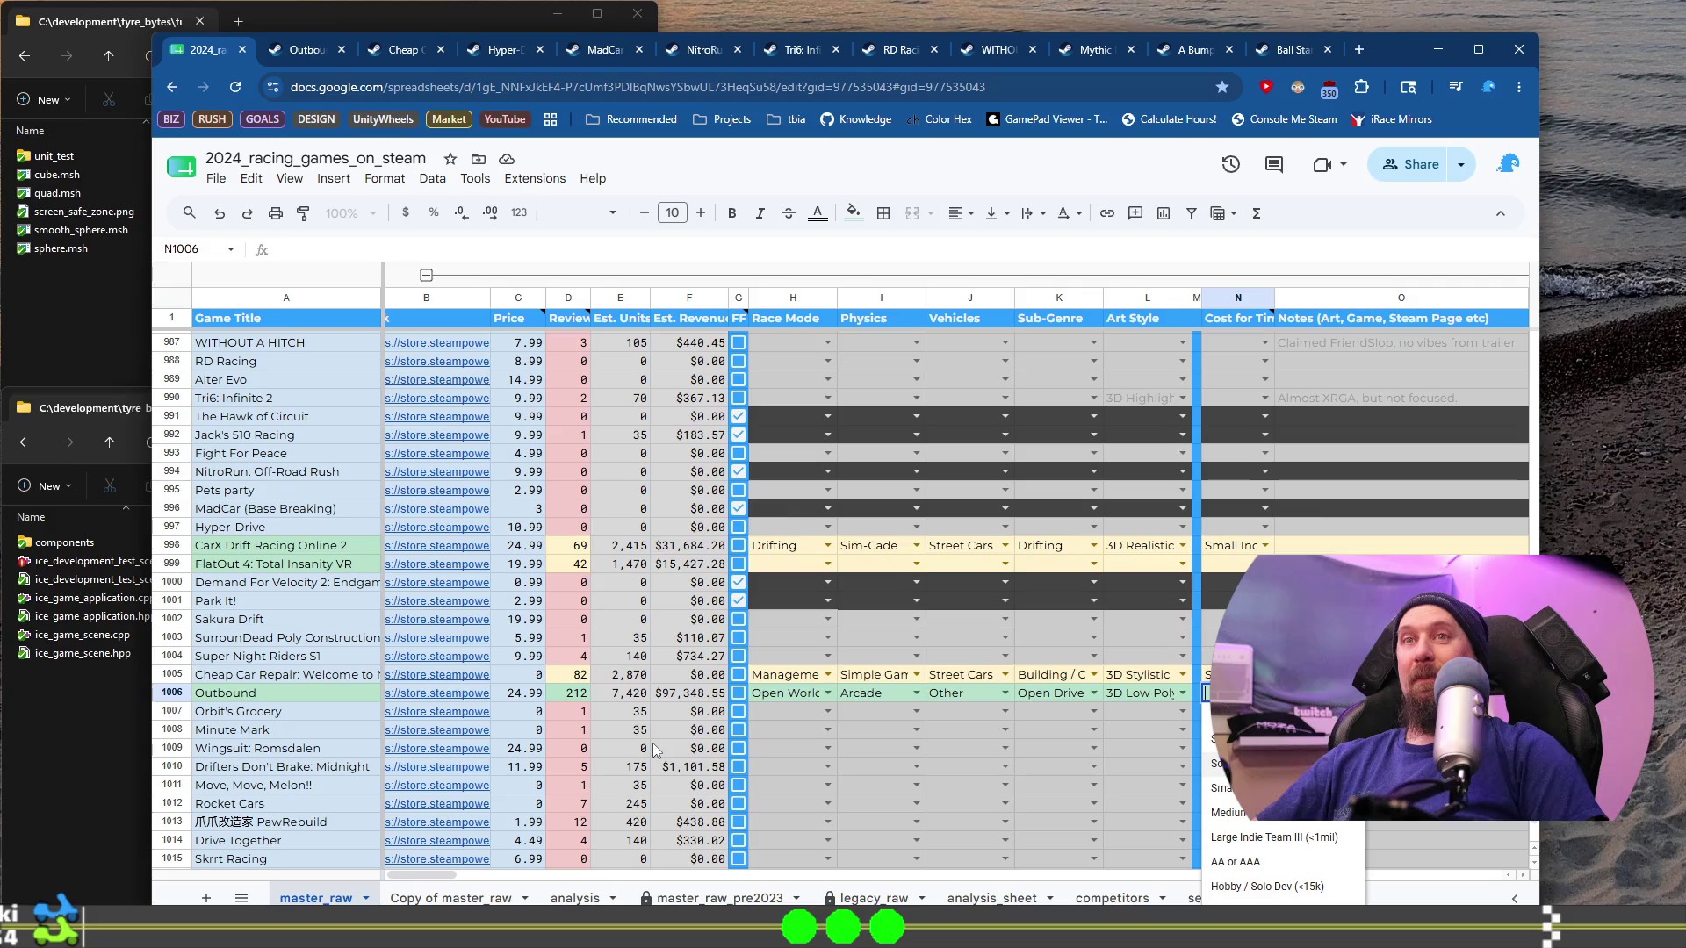
# Step: Set Outbound's cost tier in N1006 to Medium Indie Team (<350k)
pyautogui.scroll(-3, 1282, 790)
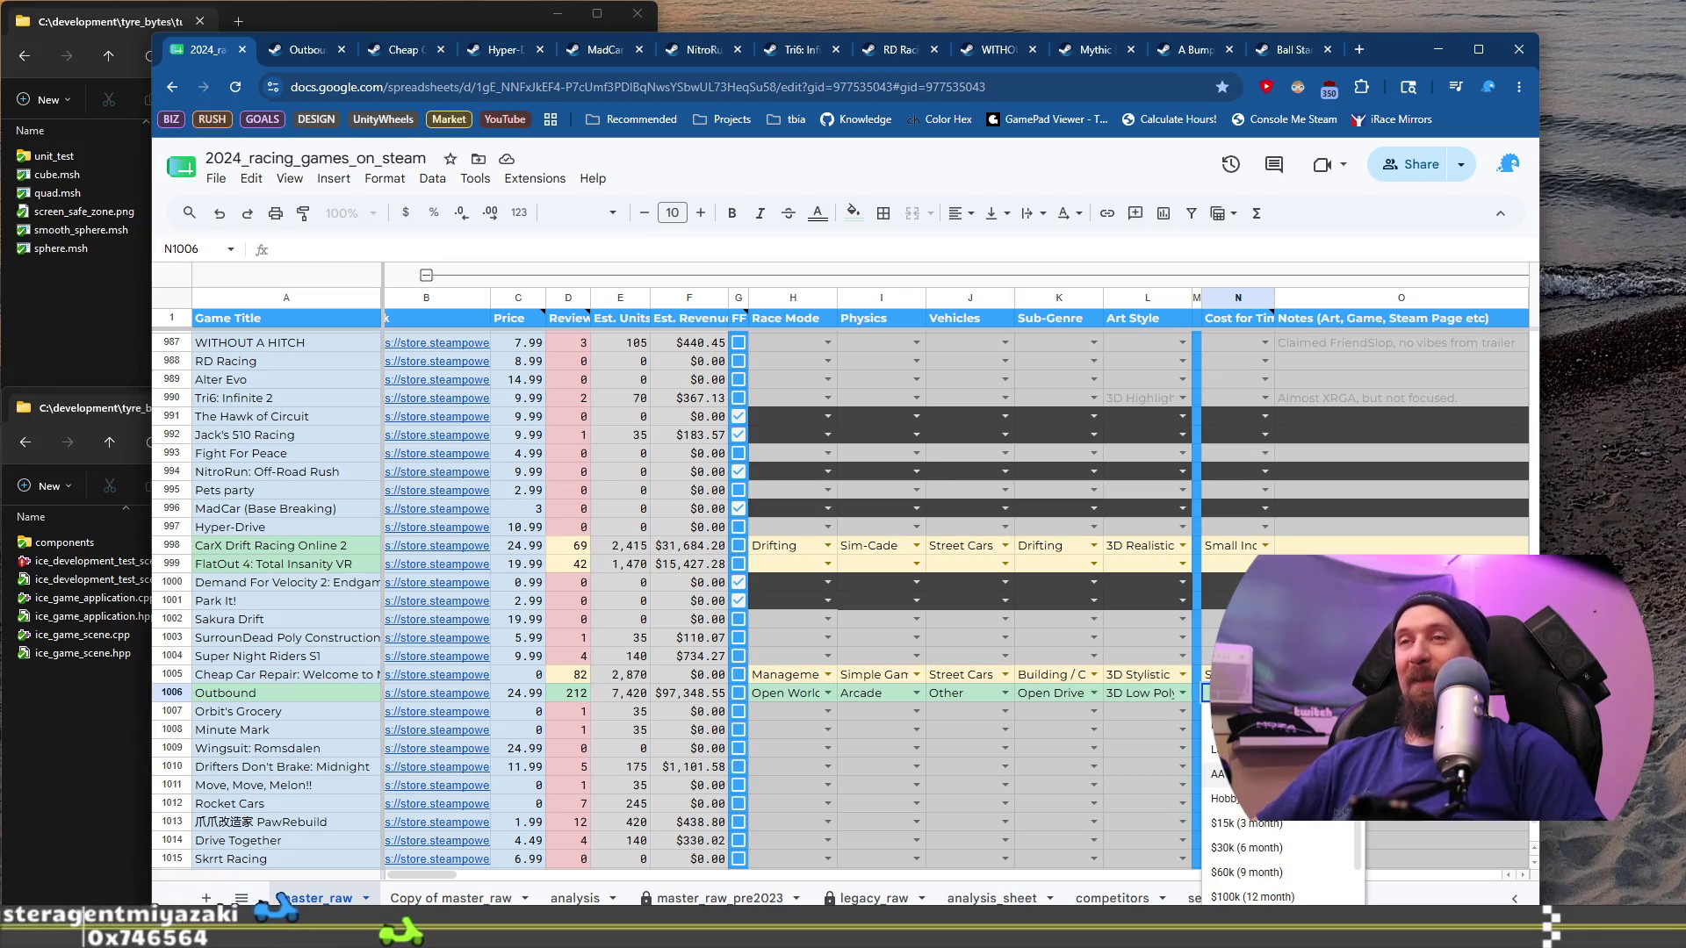
pyautogui.scroll(3, 1281, 843)
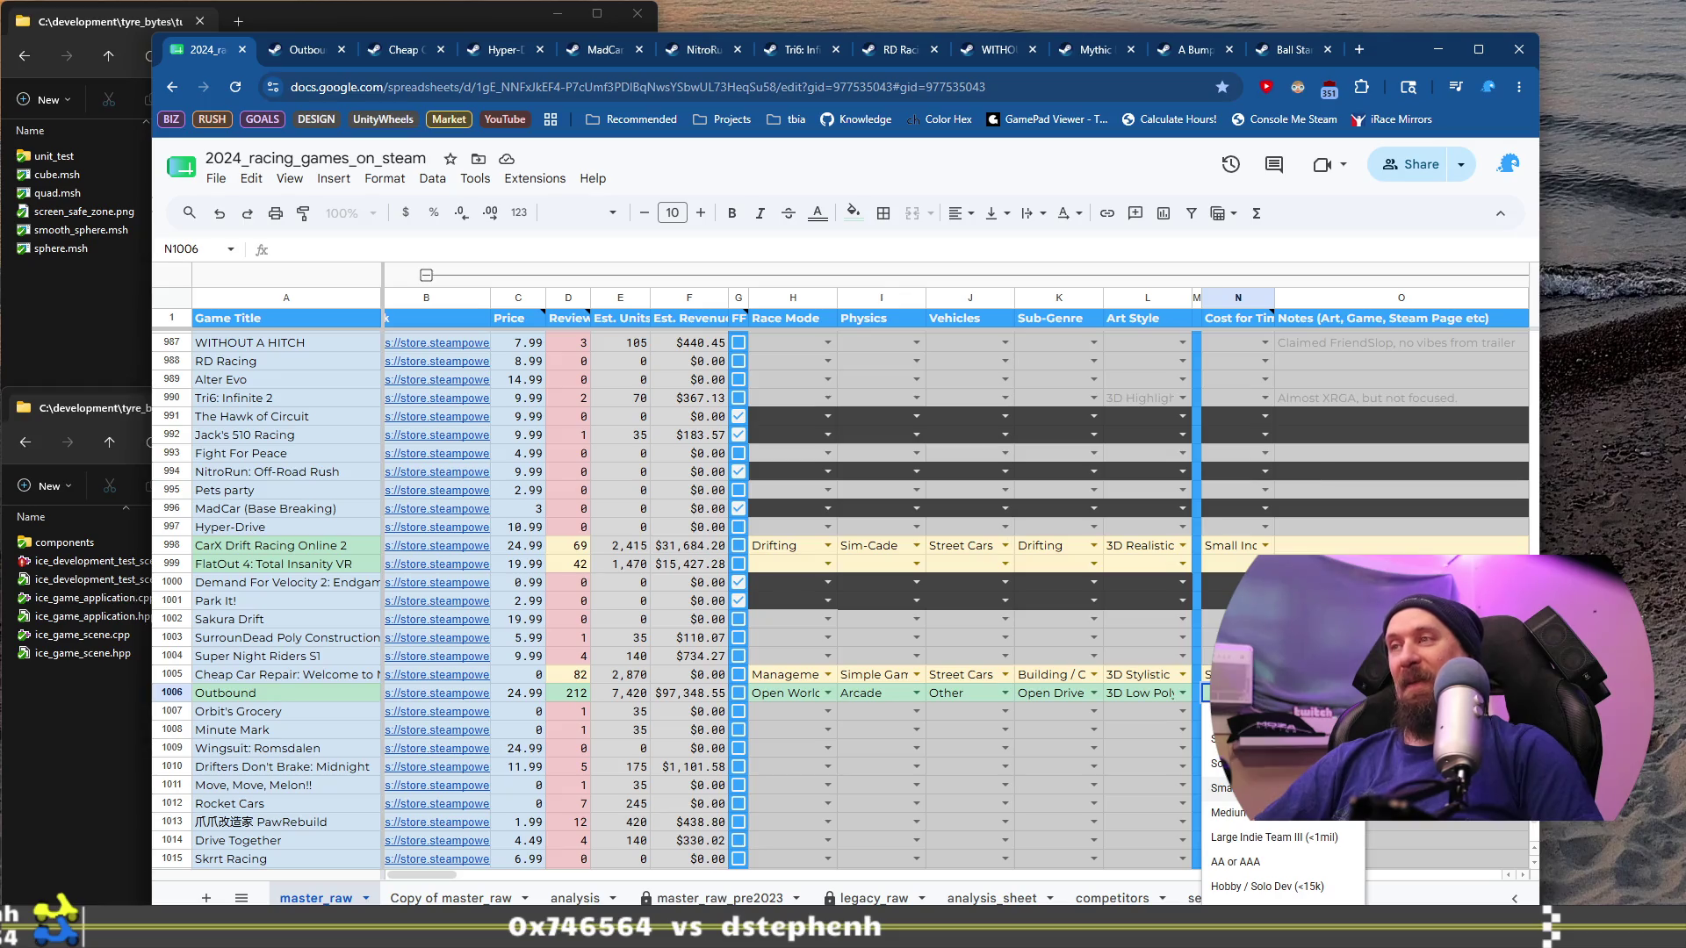
pyautogui.scroll(-2, 1313, 844)
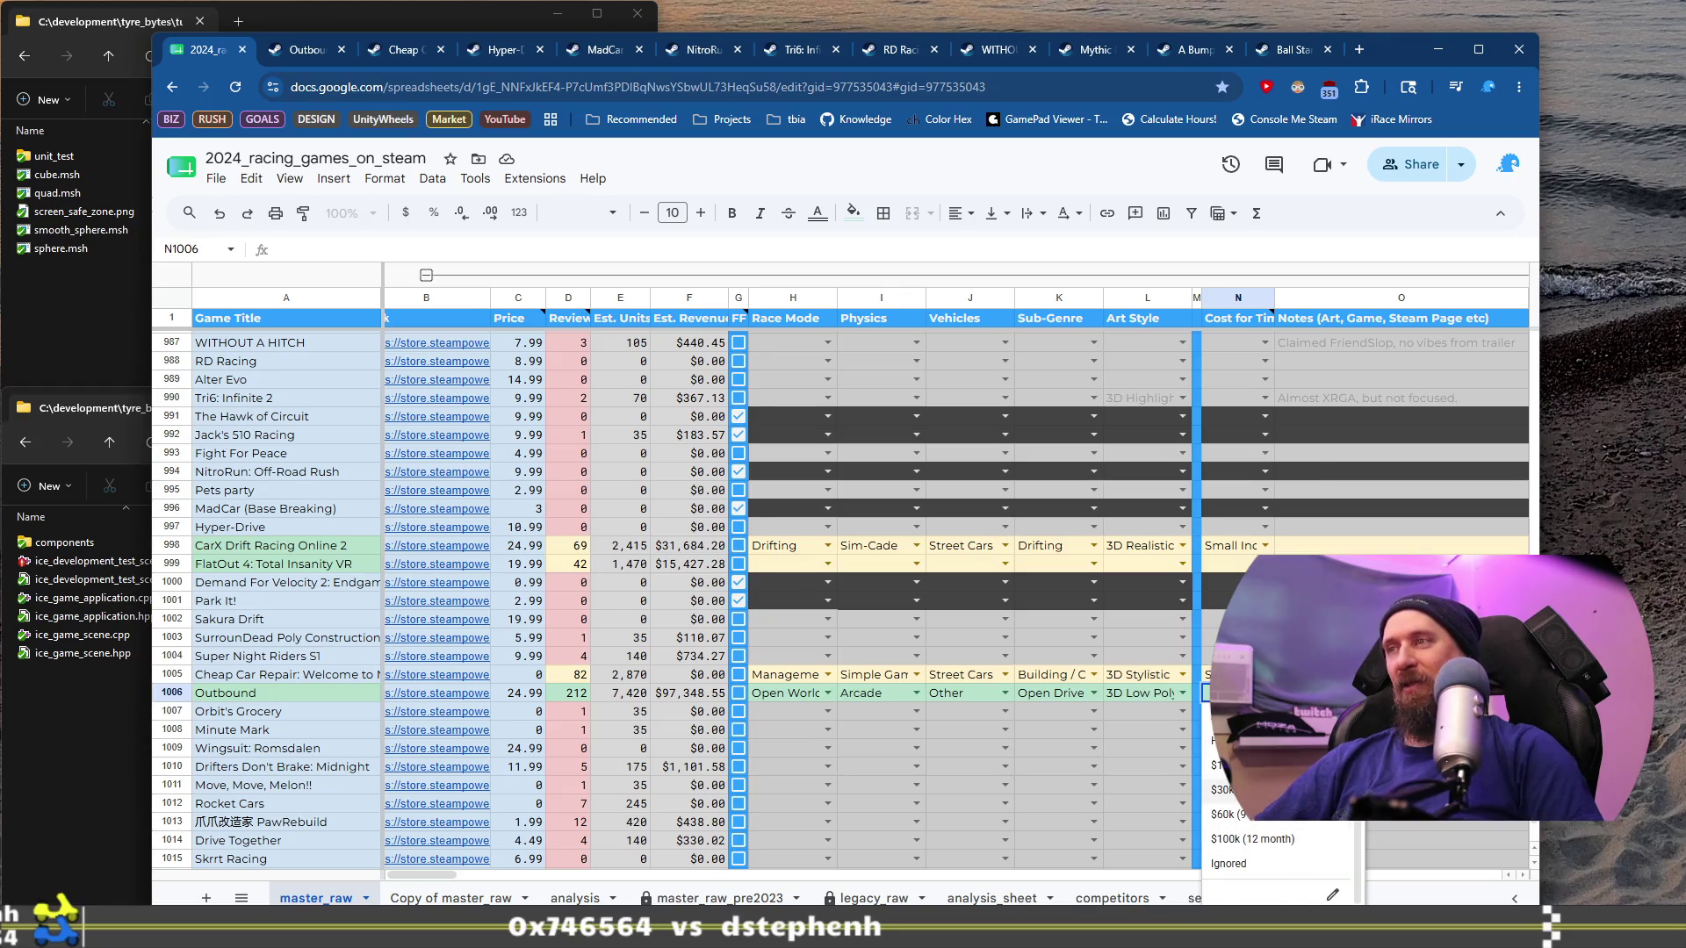
pyautogui.scroll(2, 1312, 844)
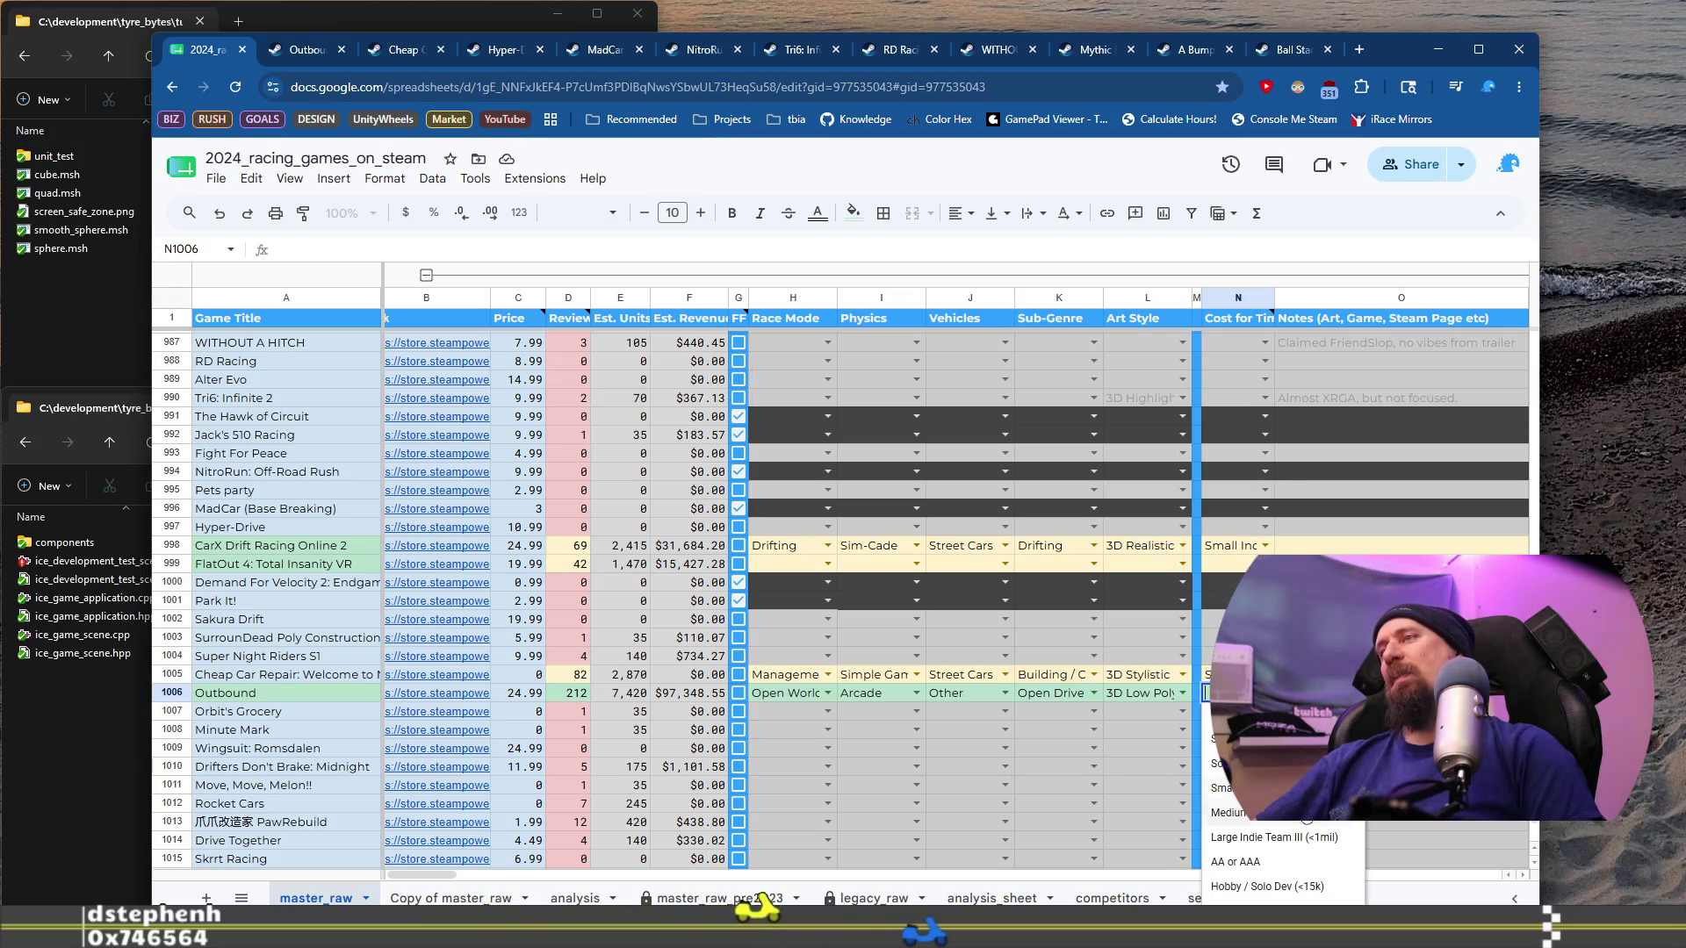
pyautogui.click(1307, 815)
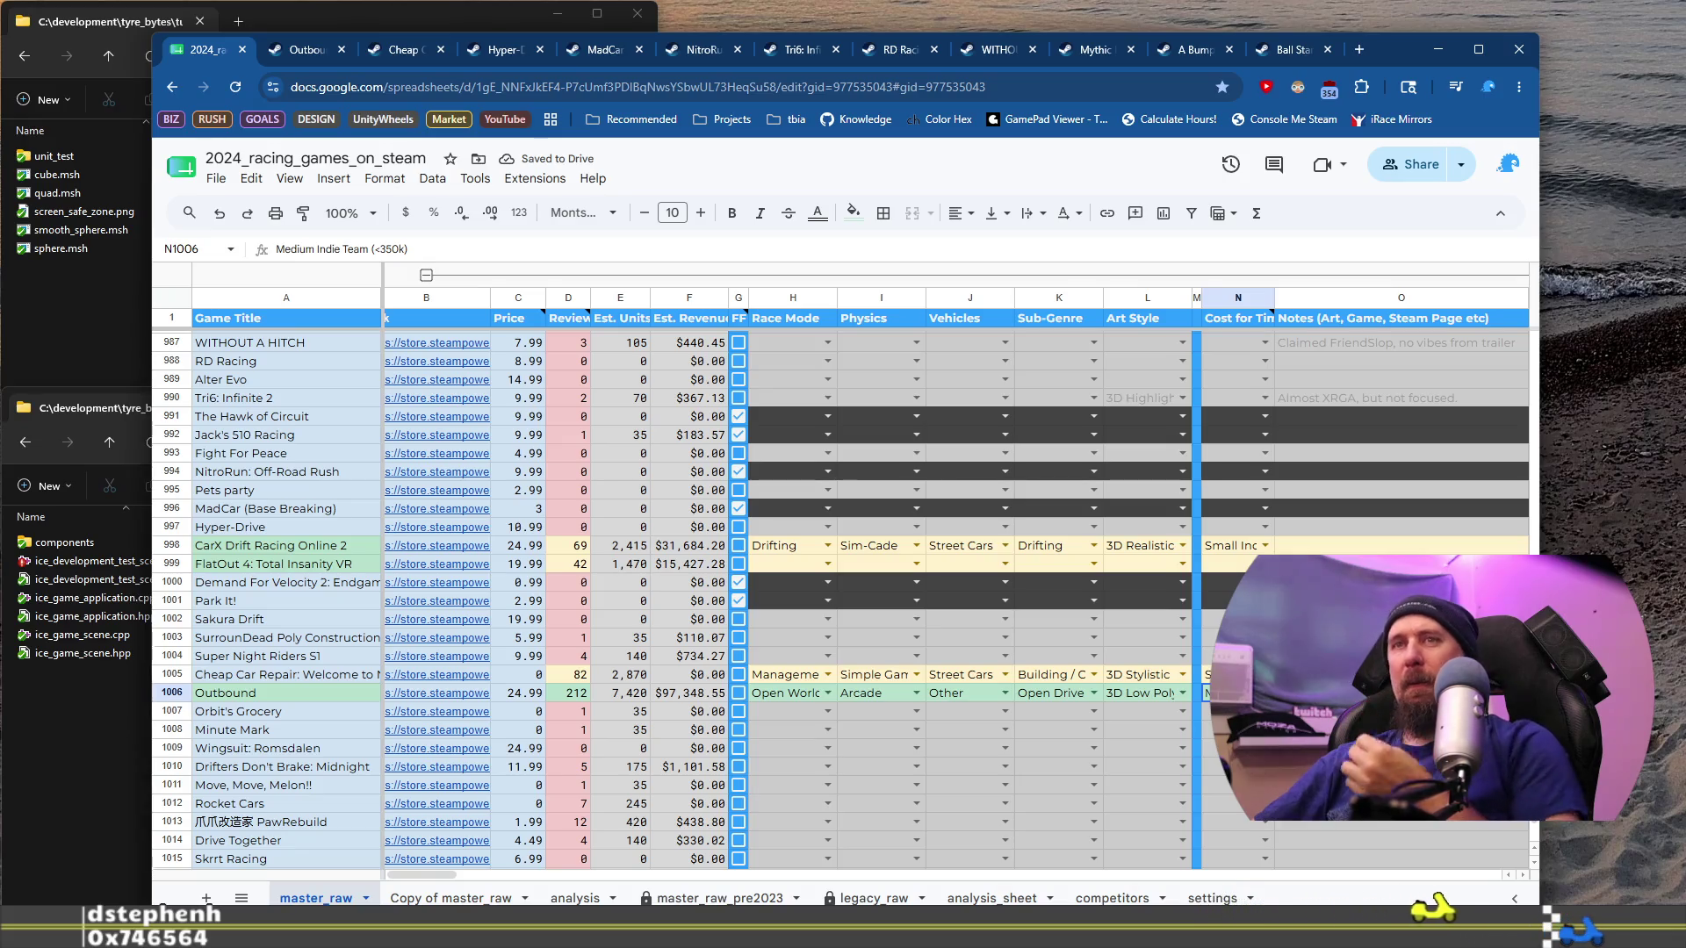
pyautogui.click(305, 711)
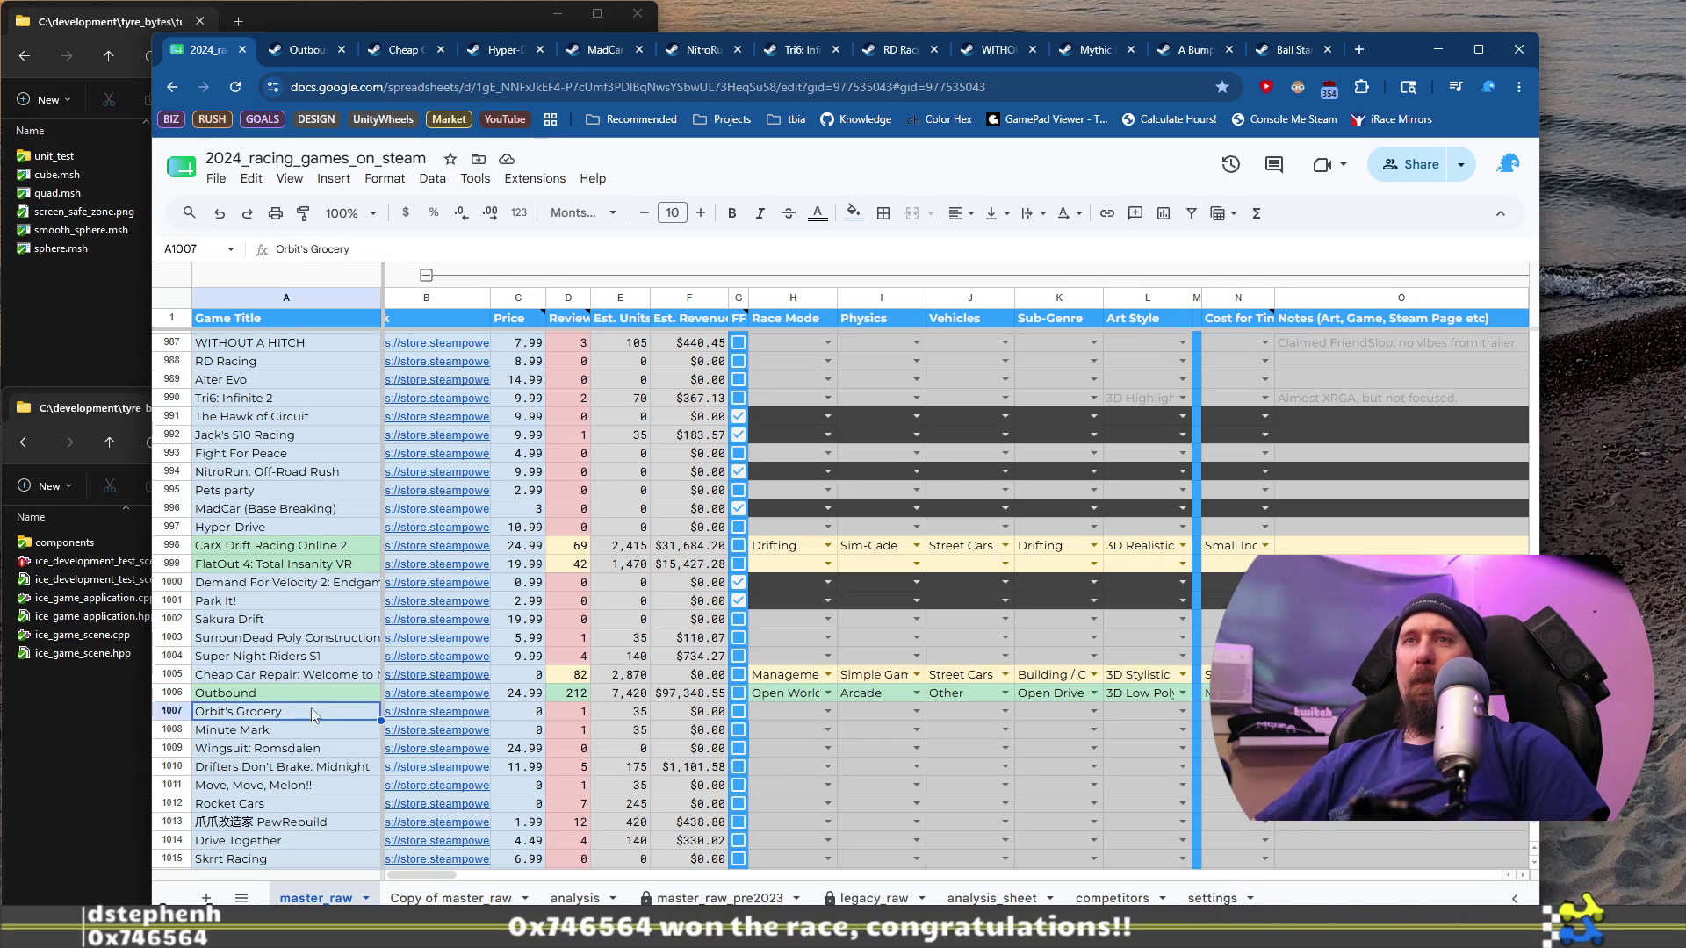
# Step: Open Orbit's Grocery's Steam page from B1007, browse its screenshots and copy its URL
pyautogui.click(435, 713)
pyautogui.click(482, 747)
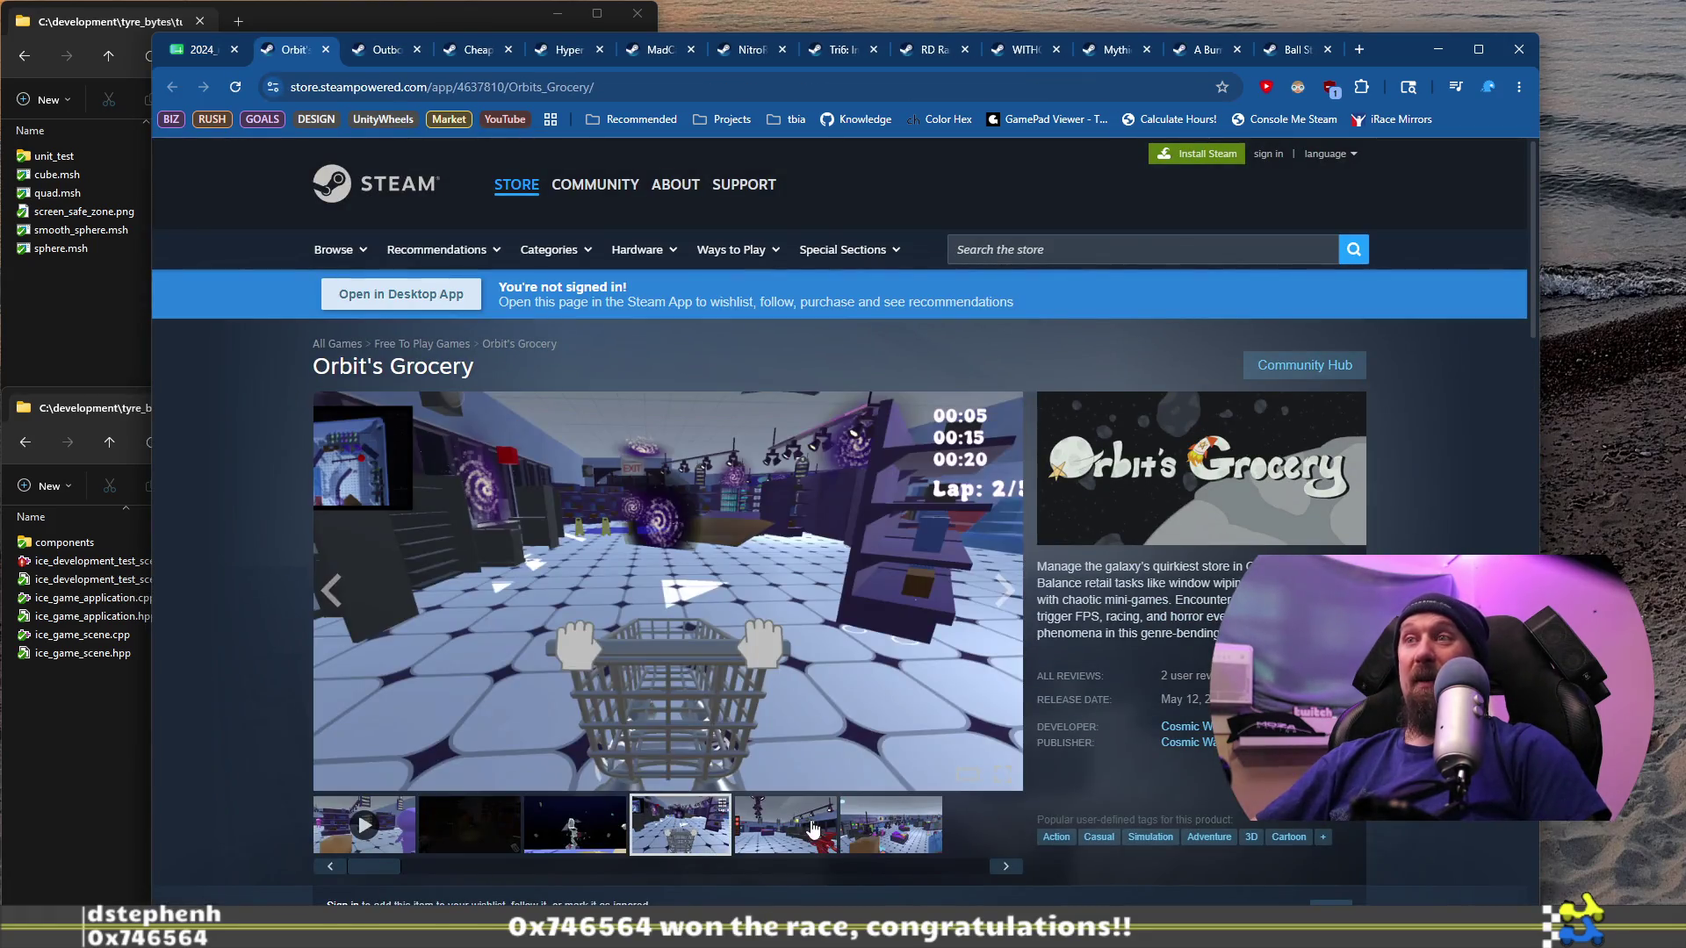
pyautogui.click(891, 830)
pyautogui.click(745, 96)
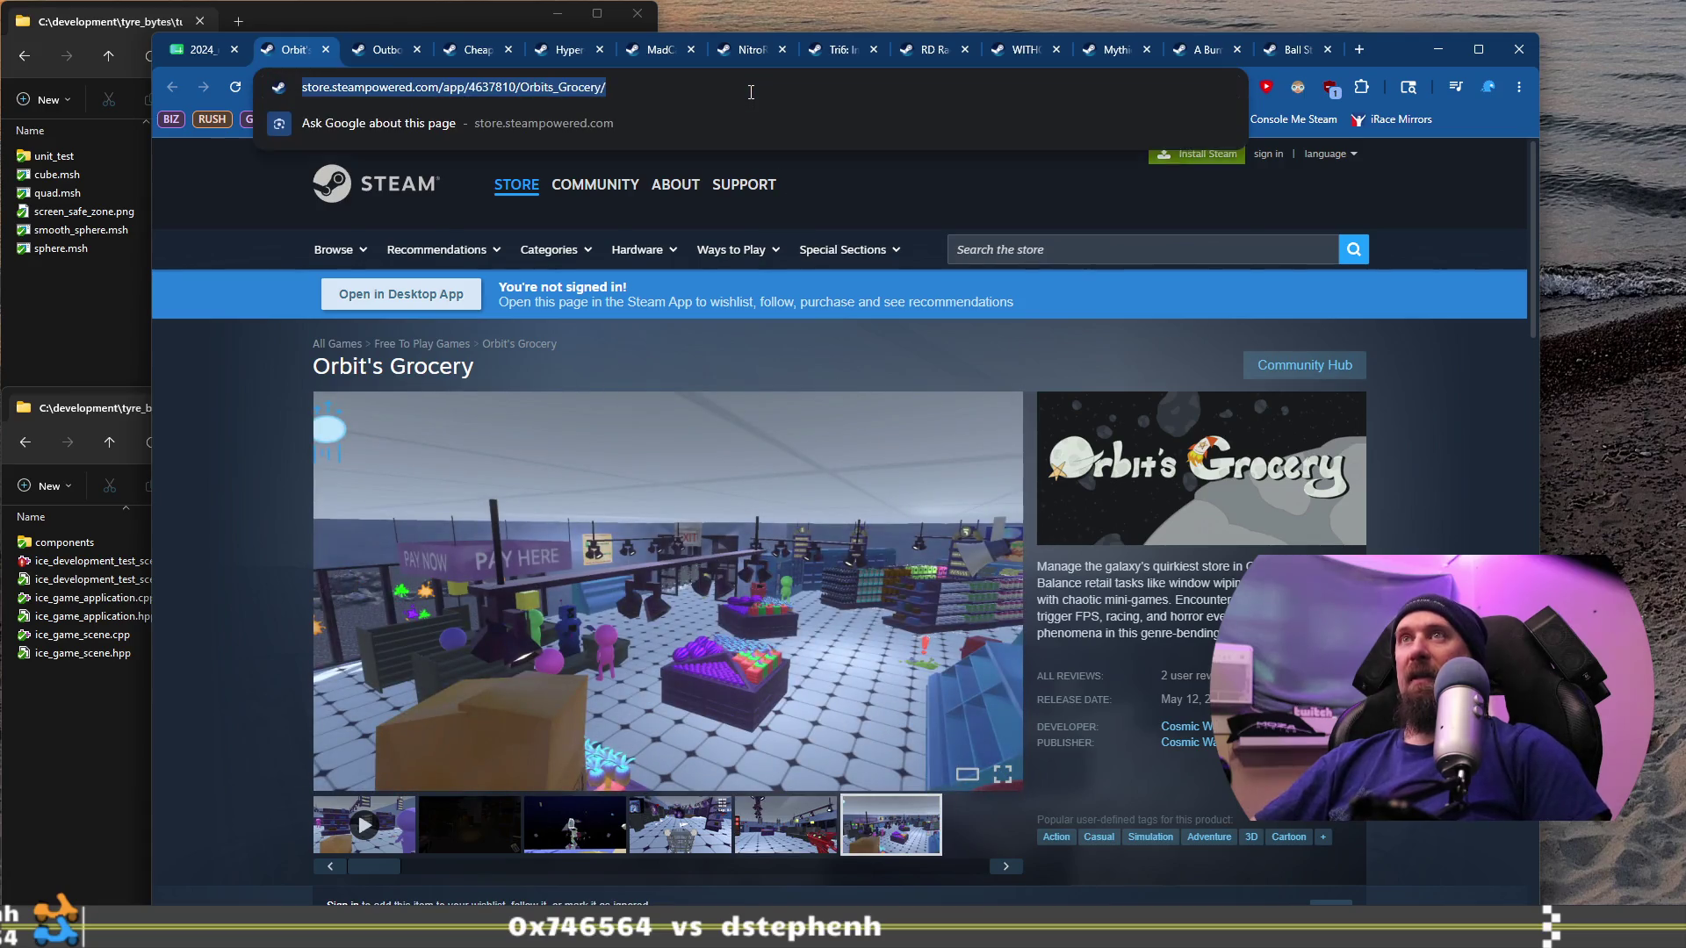
pyautogui.hotkey('alt', 'Tab')
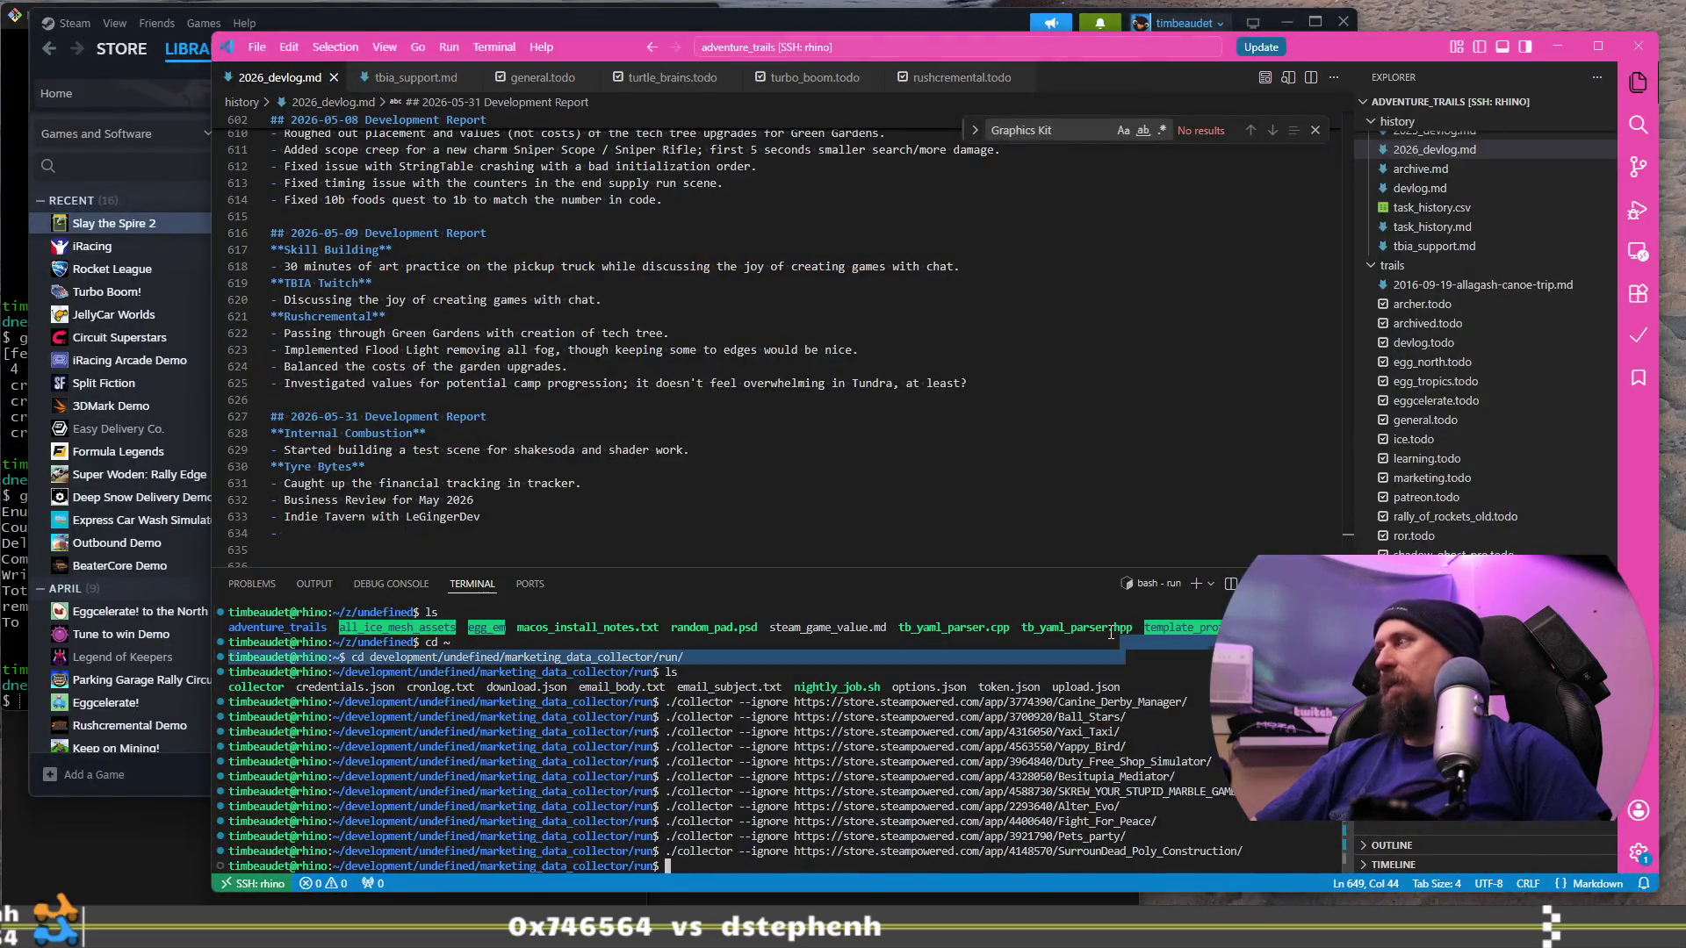
# Step: Run './collector --ignore' on the Orbit's Grocery URL, then close its tab and return to the sheet
pyautogui.press('Up')
pyautogui.hotkey('ctrl', 'BackSpace')
pyautogui.write('https://store.steampowered.com/app/4637810/Orbits_Grocery/')
pyautogui.press('Return')
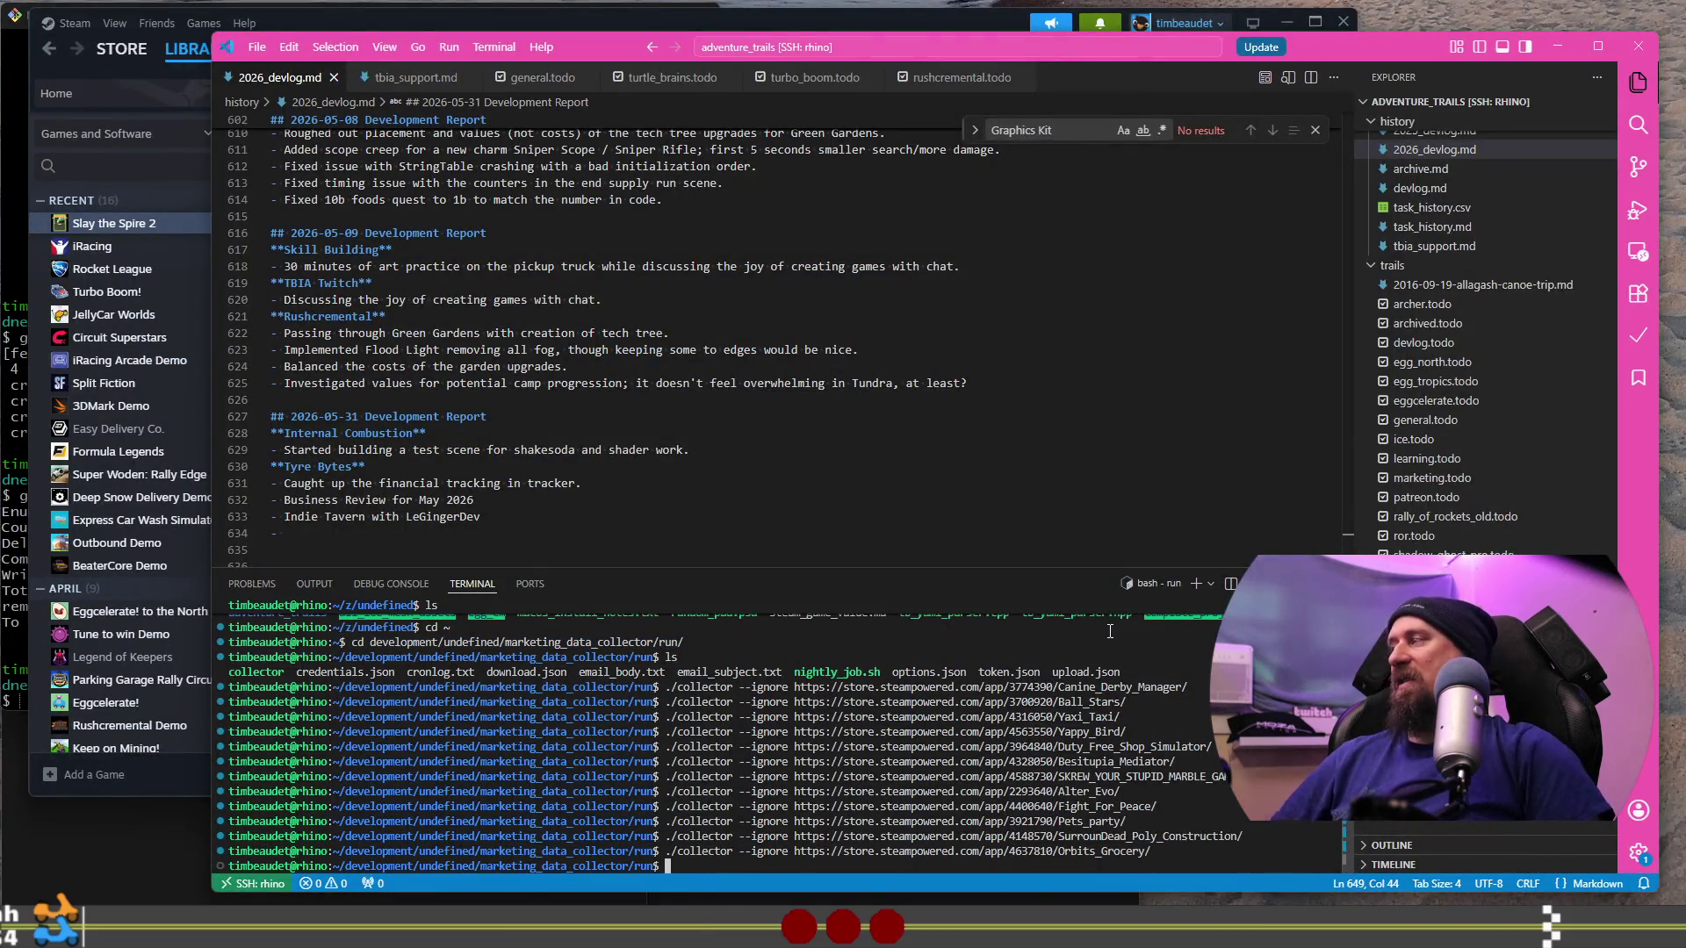
pyautogui.hotkey('alt', 'Tab')
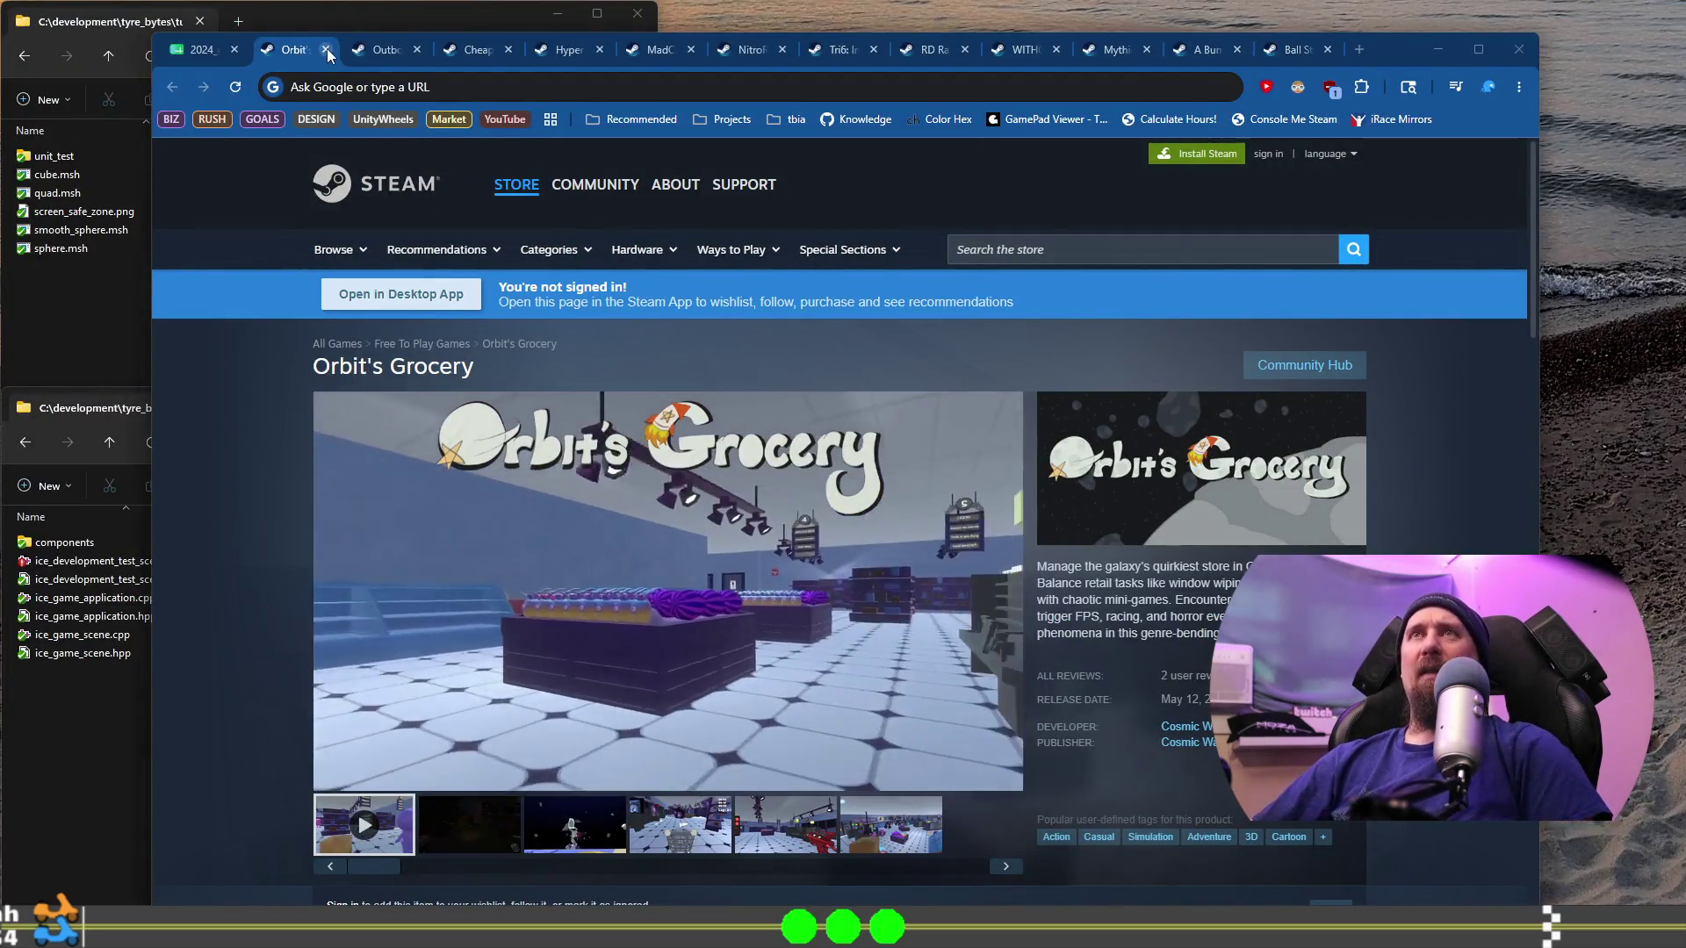
pyautogui.click(325, 49)
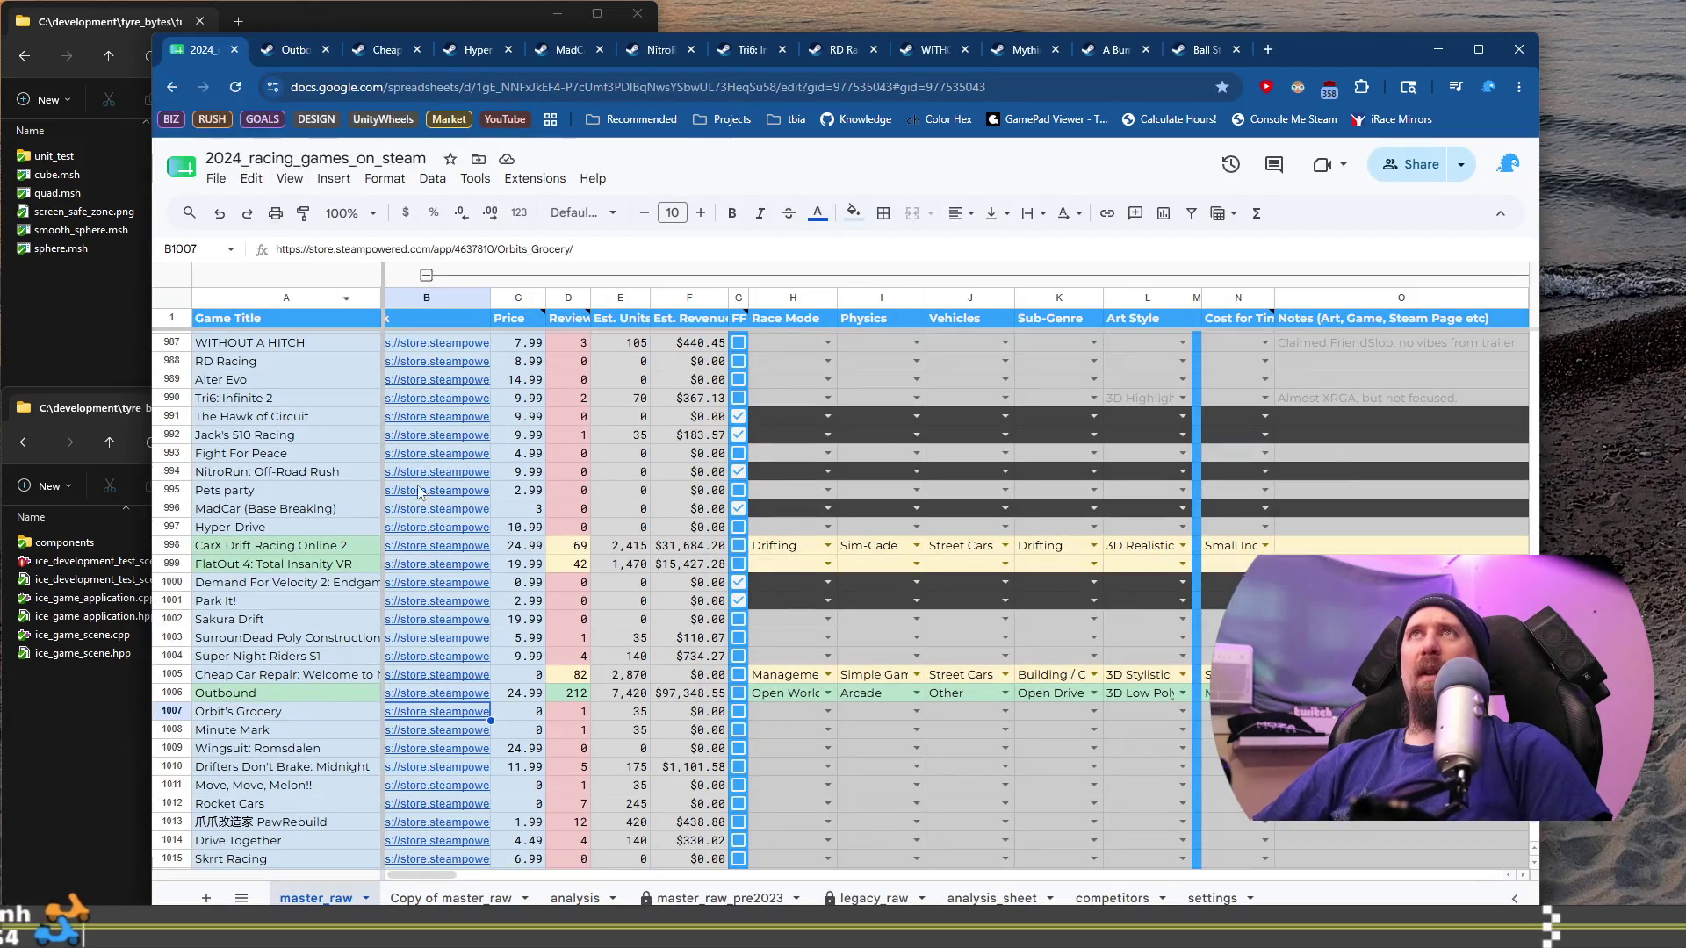
pyautogui.scroll(-2, 428, 574)
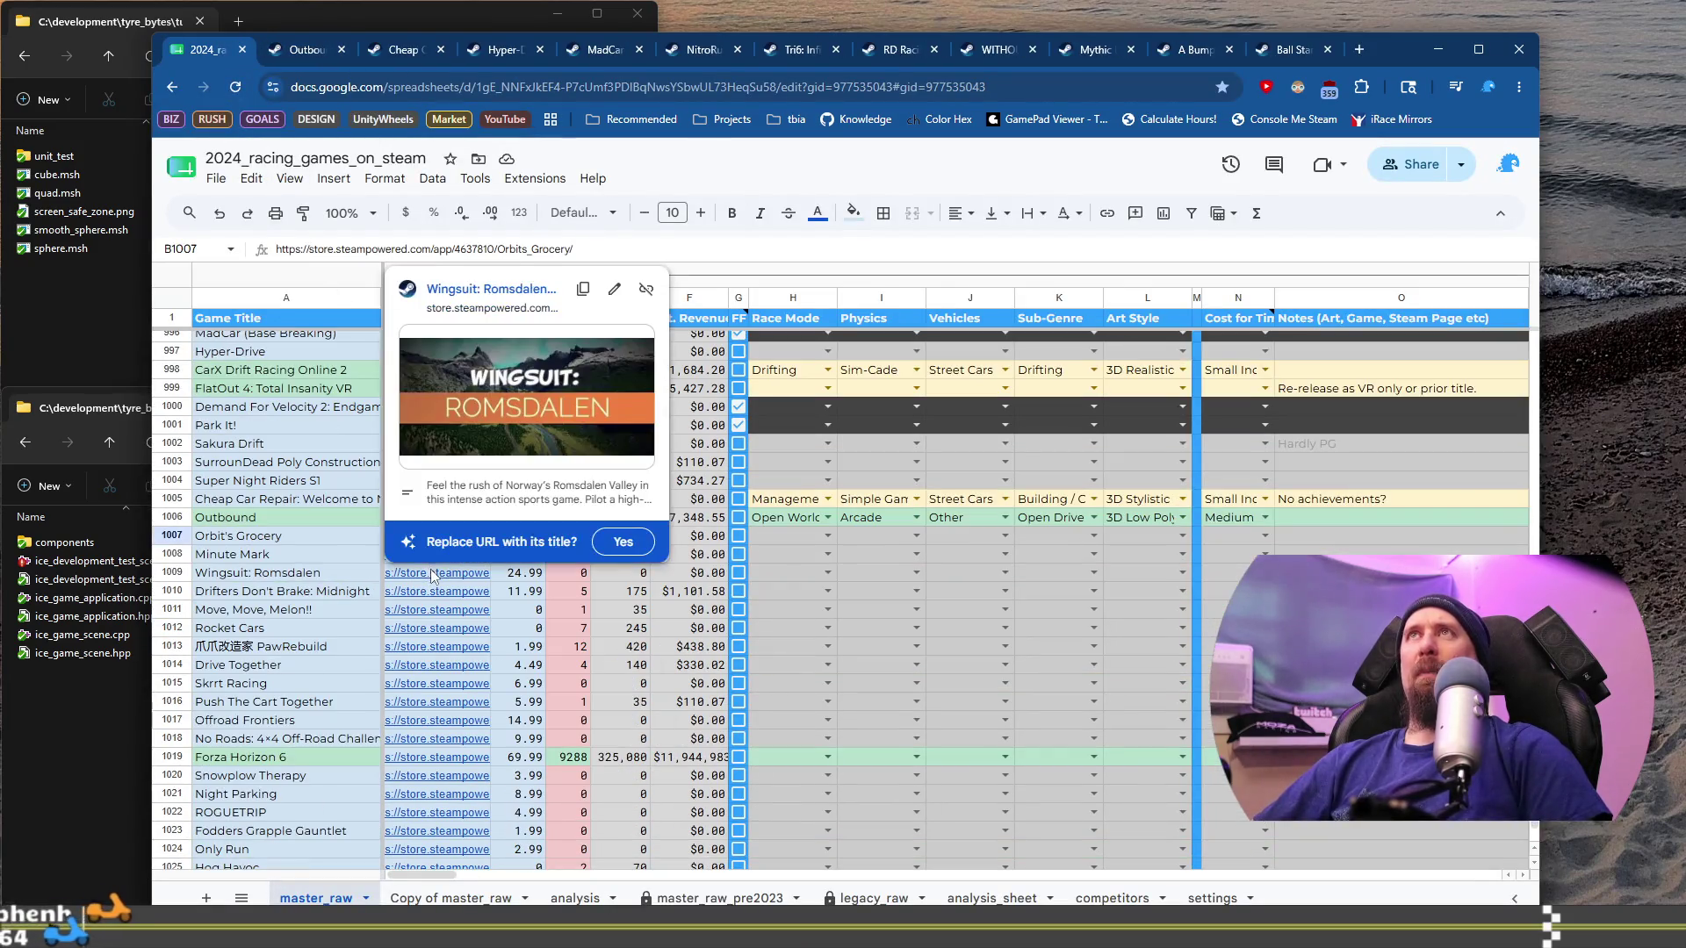
pyautogui.click(275, 540)
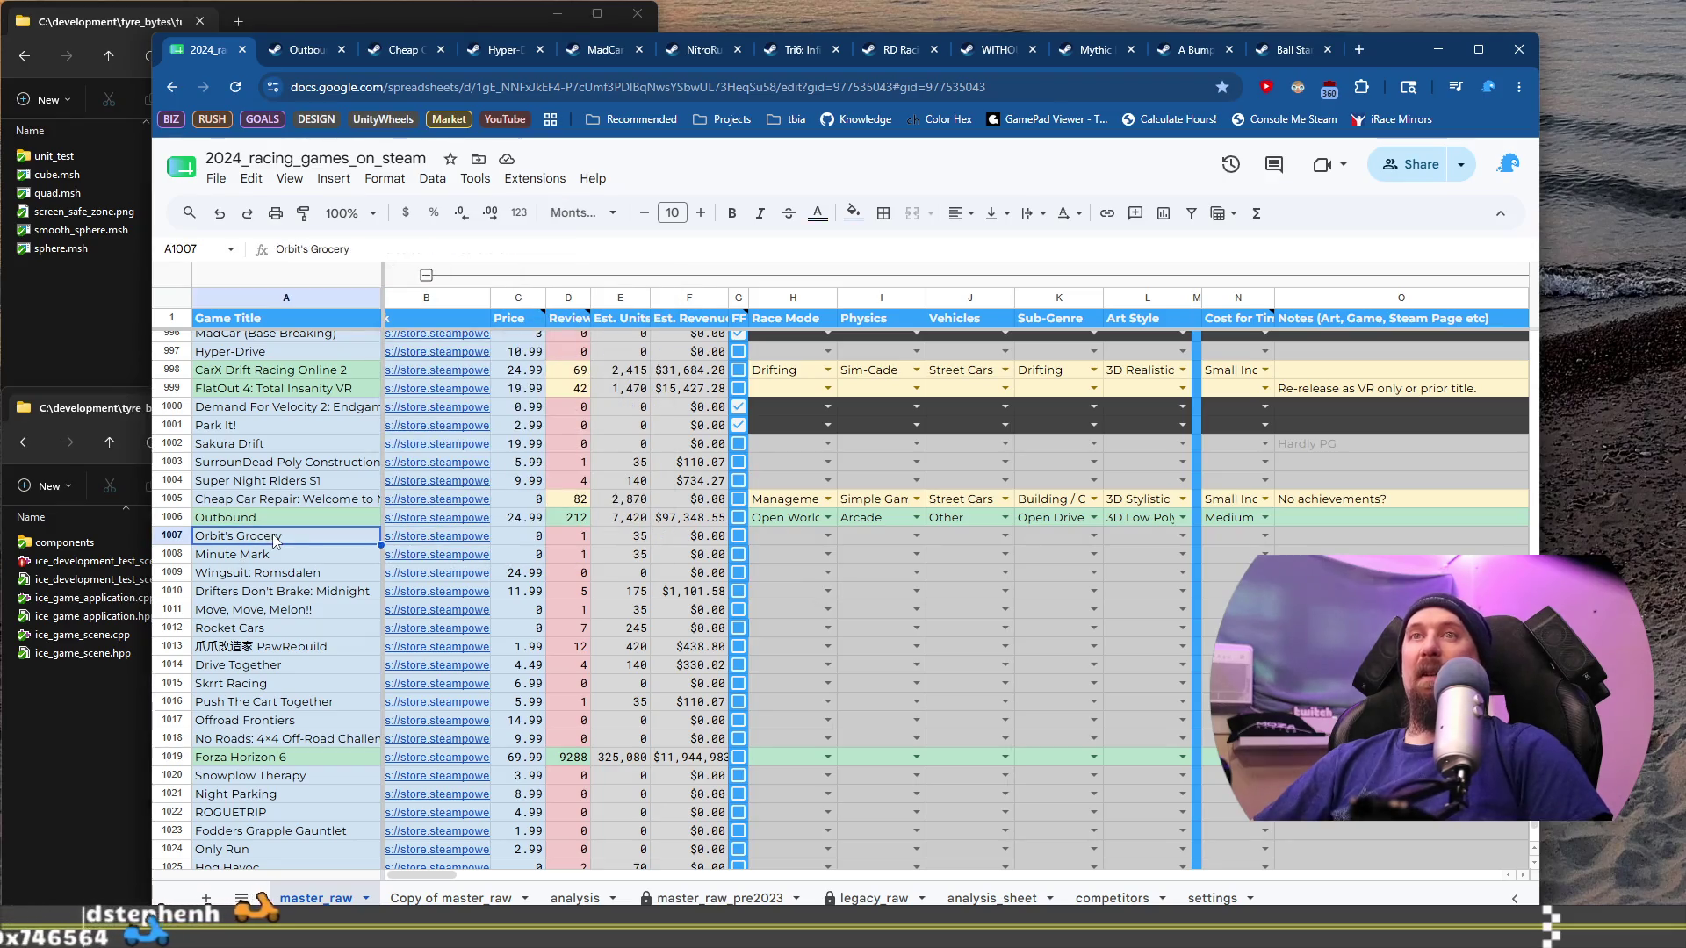
# Step: Open Minute Mark's Steam store page from the B1008 link and copy its URL
pyautogui.click(418, 556)
pyautogui.click(538, 601)
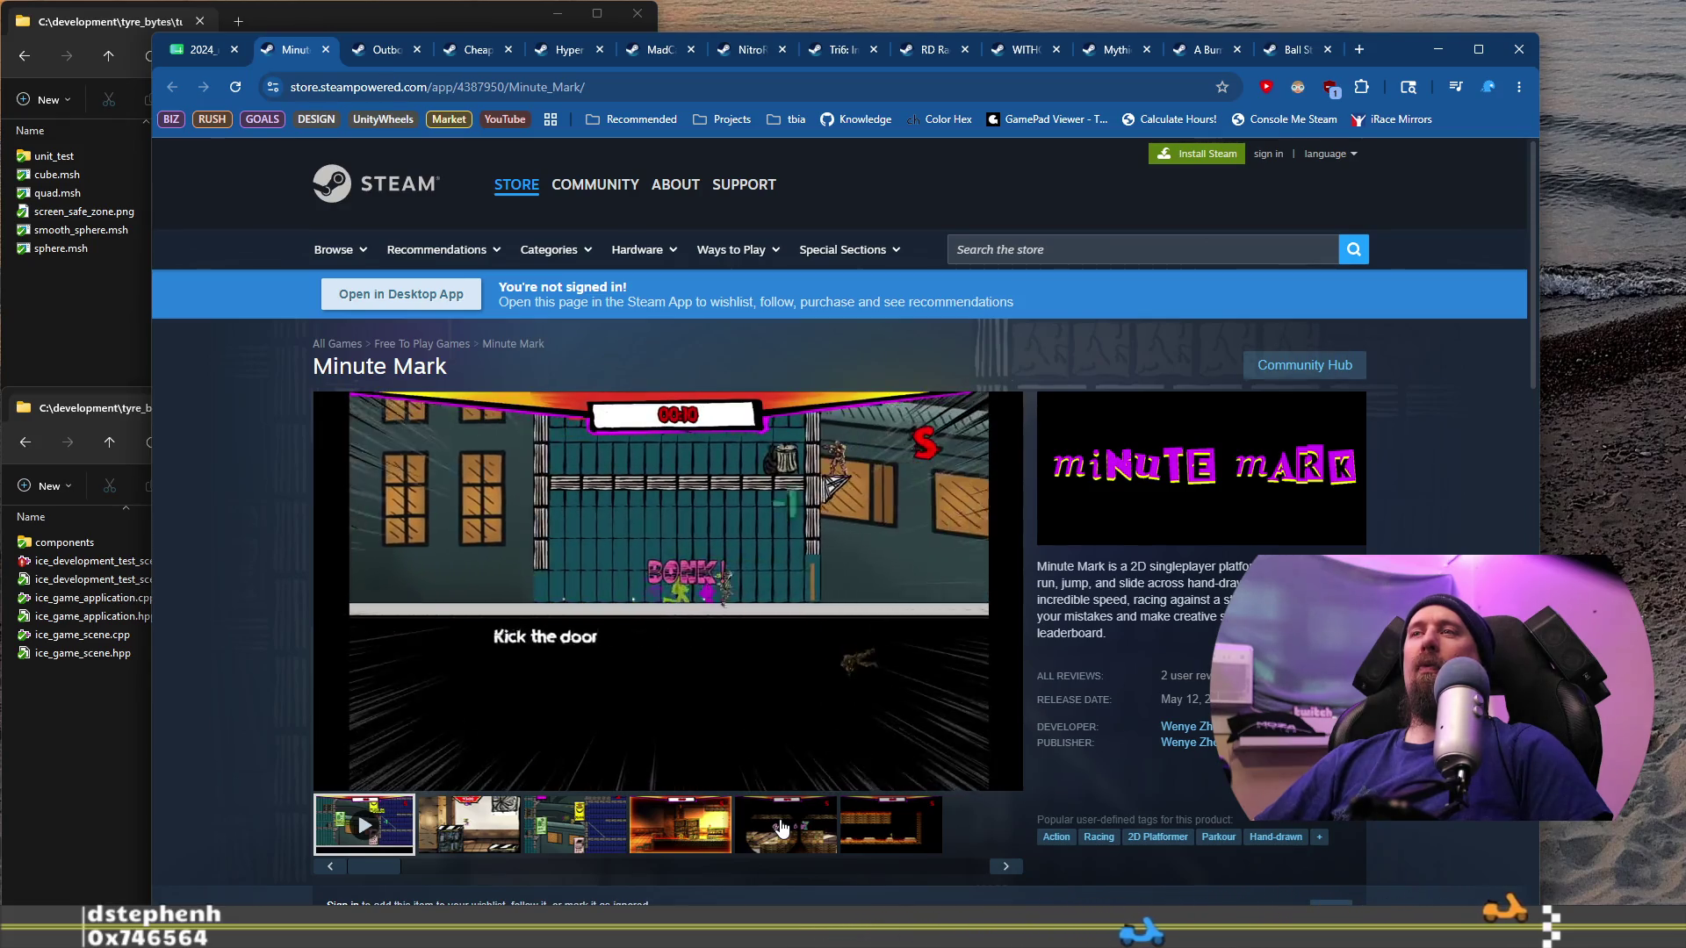
pyautogui.click(717, 87)
pyautogui.press('BackSpace')
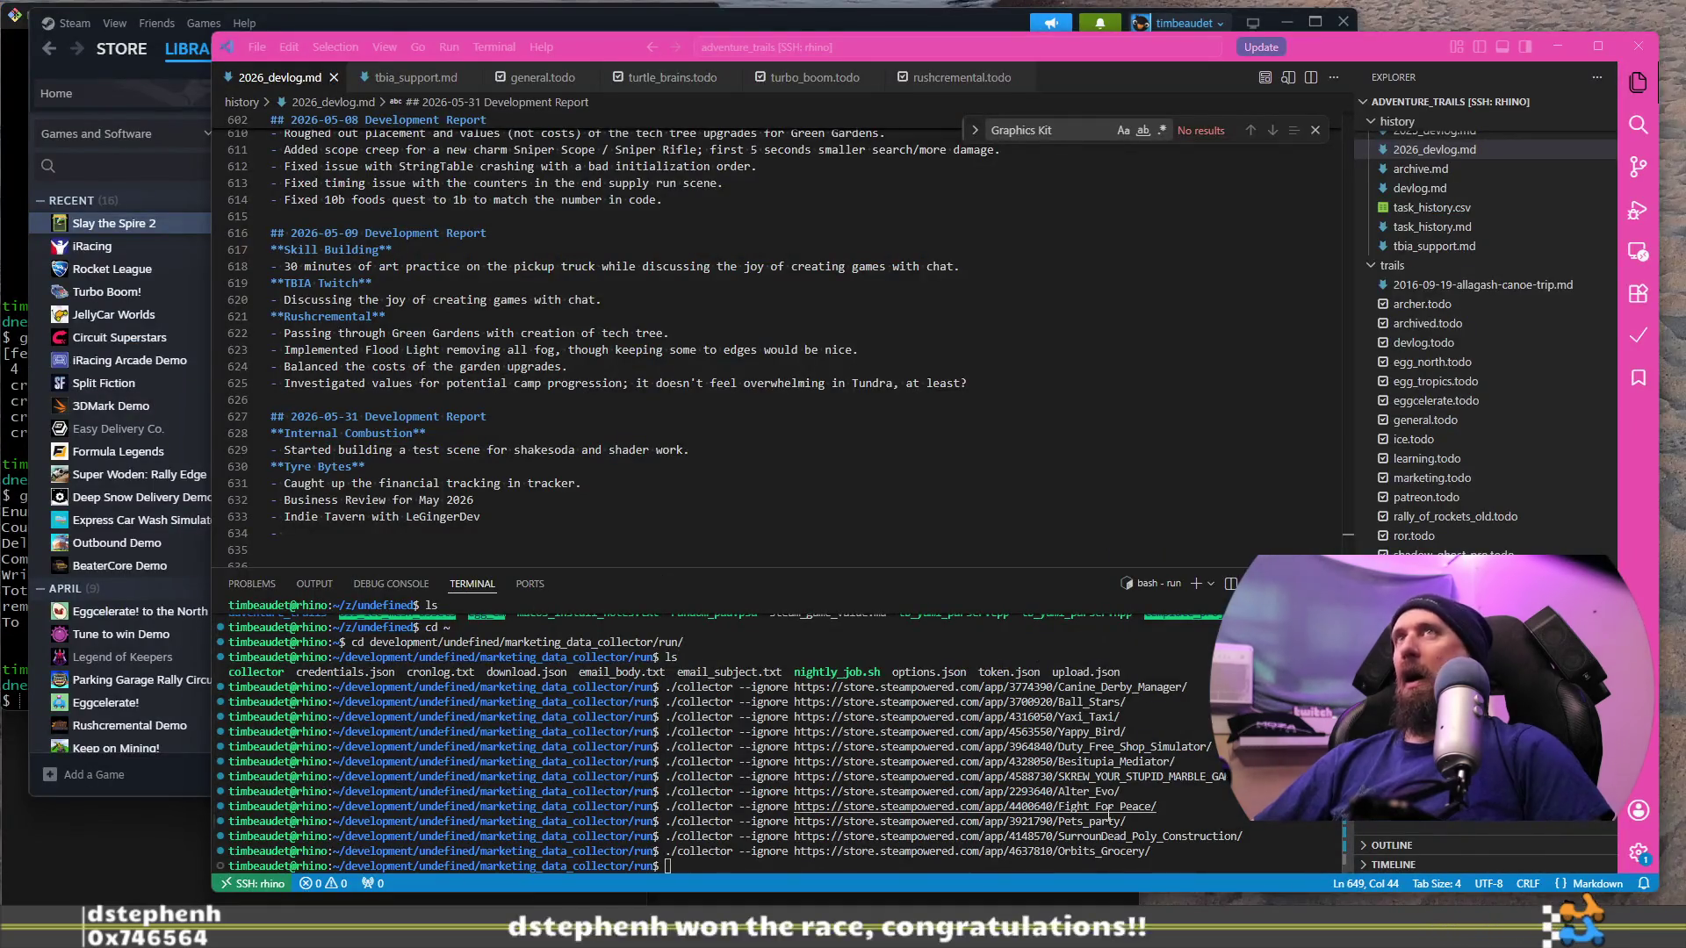
pyautogui.press('Up')
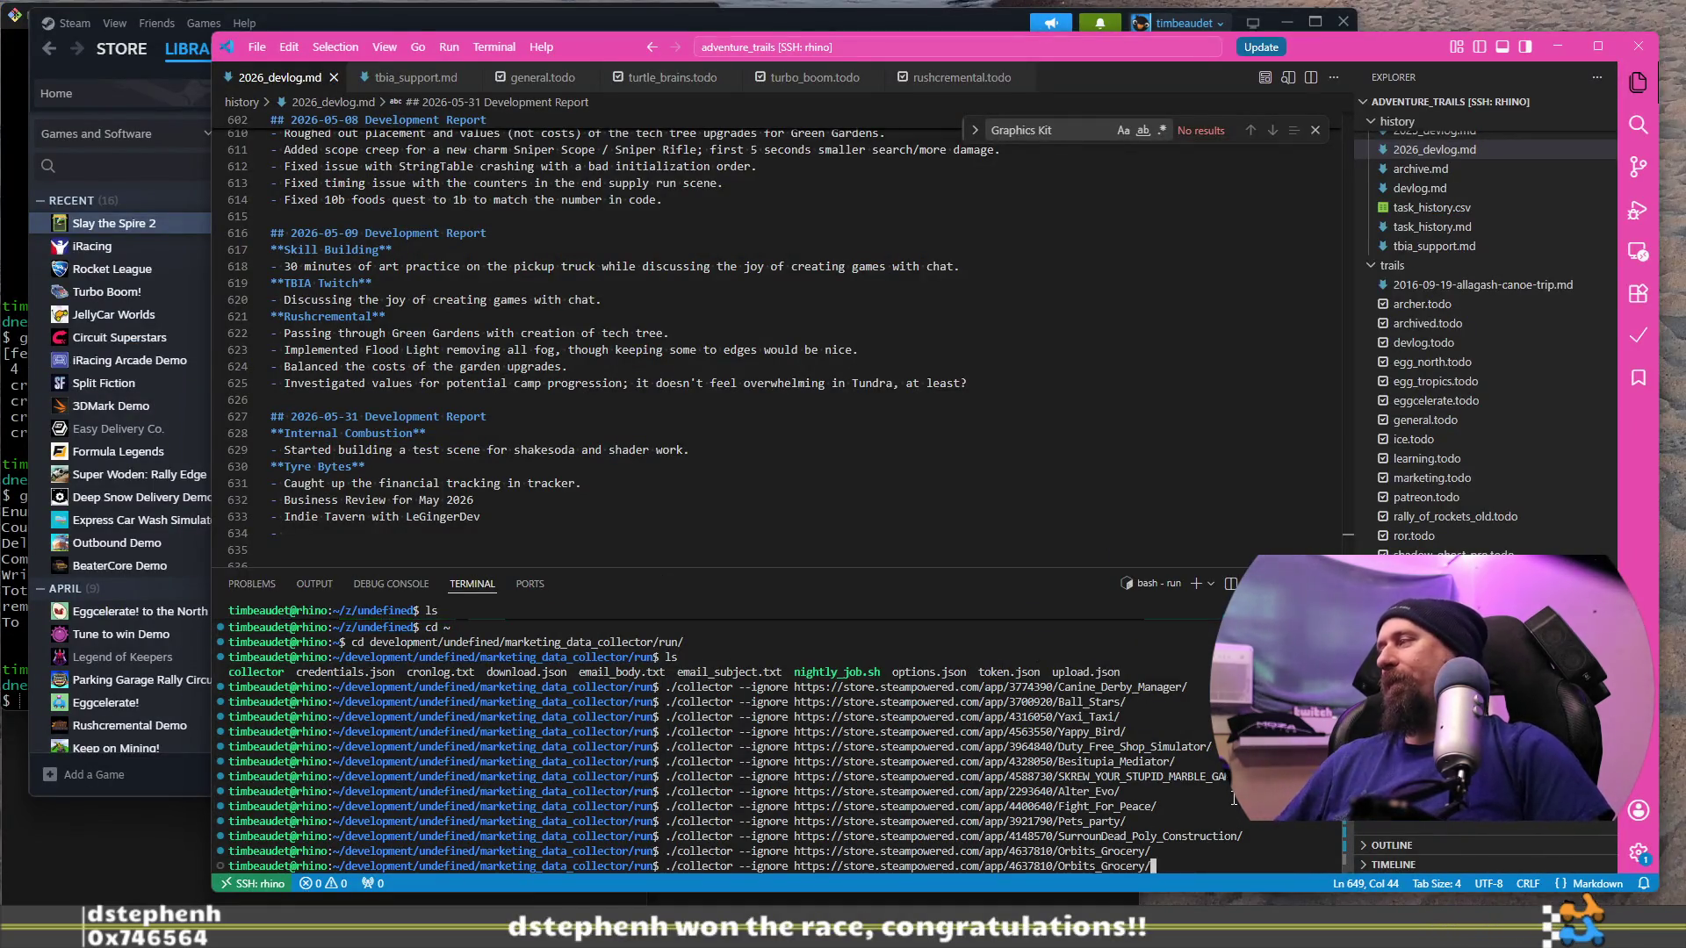
pyautogui.write('https://store.steampowered.com/app/4387950/Minute_Mark/')
pyautogui.press('Return')
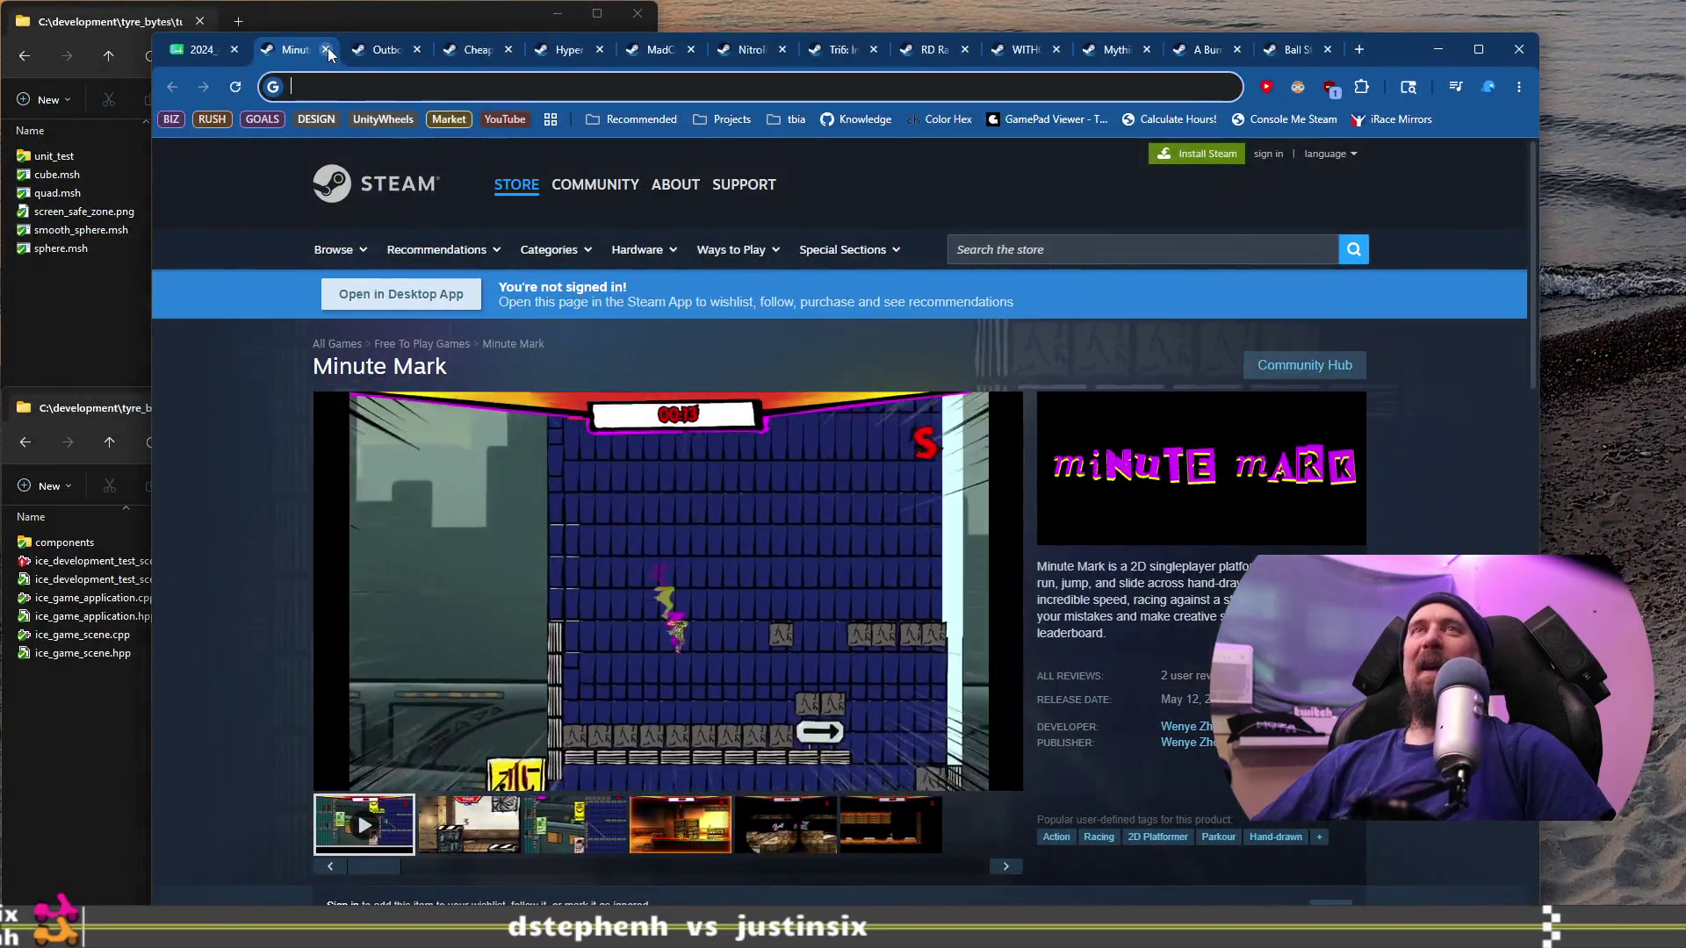
pyautogui.click(325, 50)
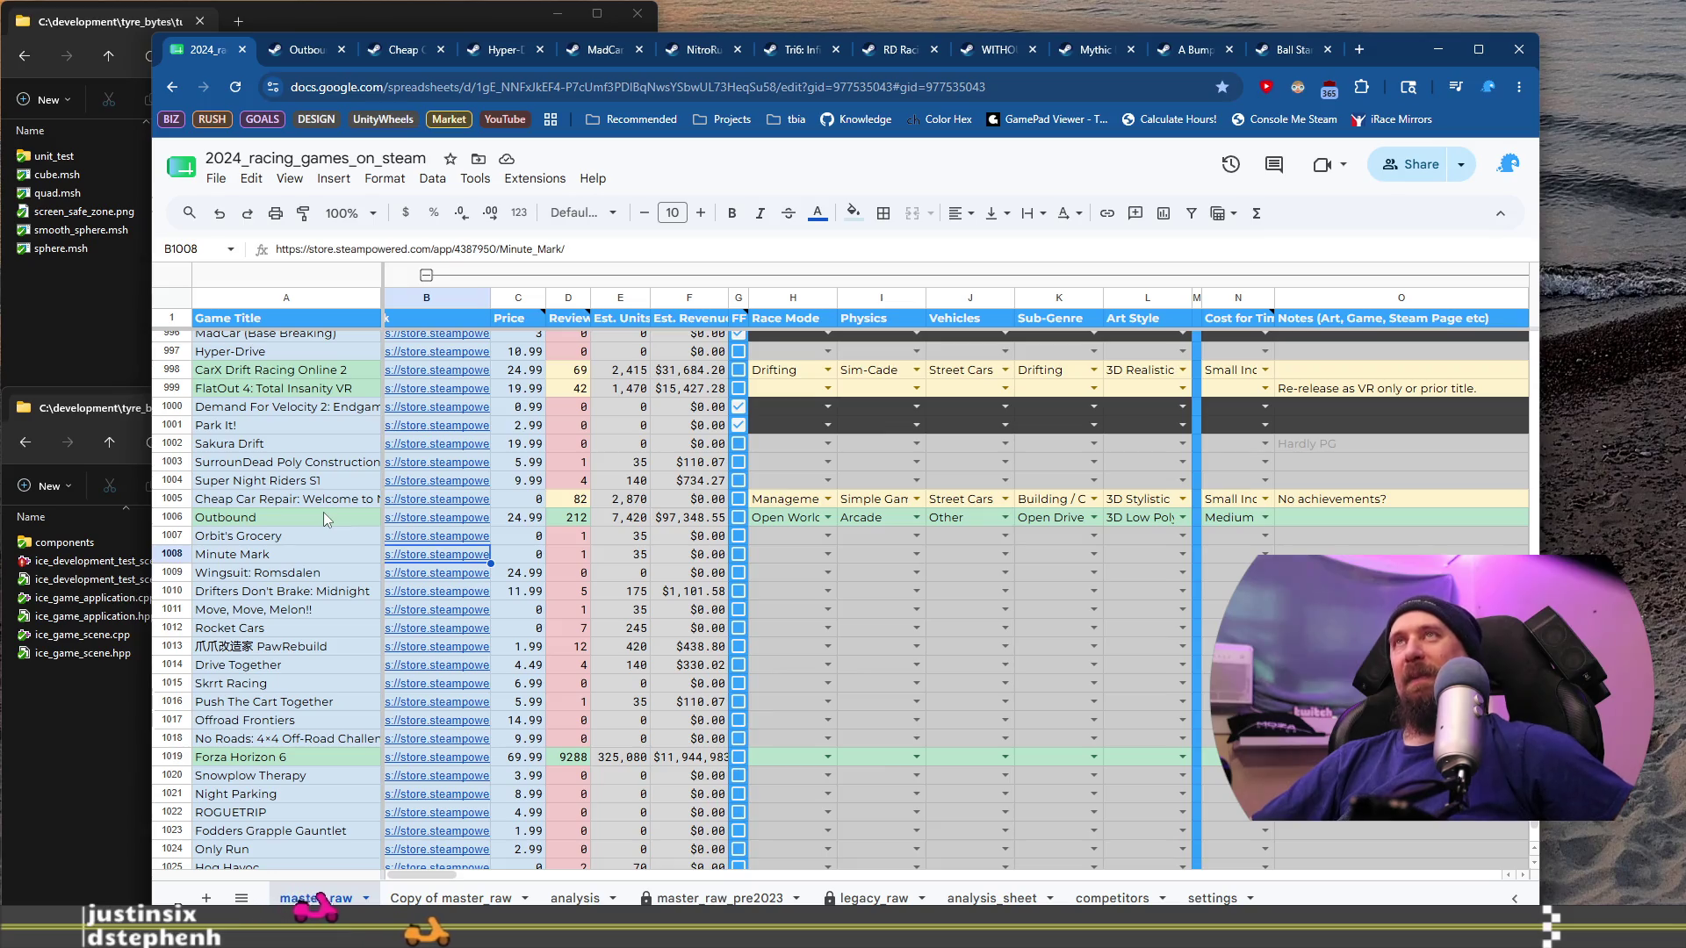
pyautogui.click(318, 575)
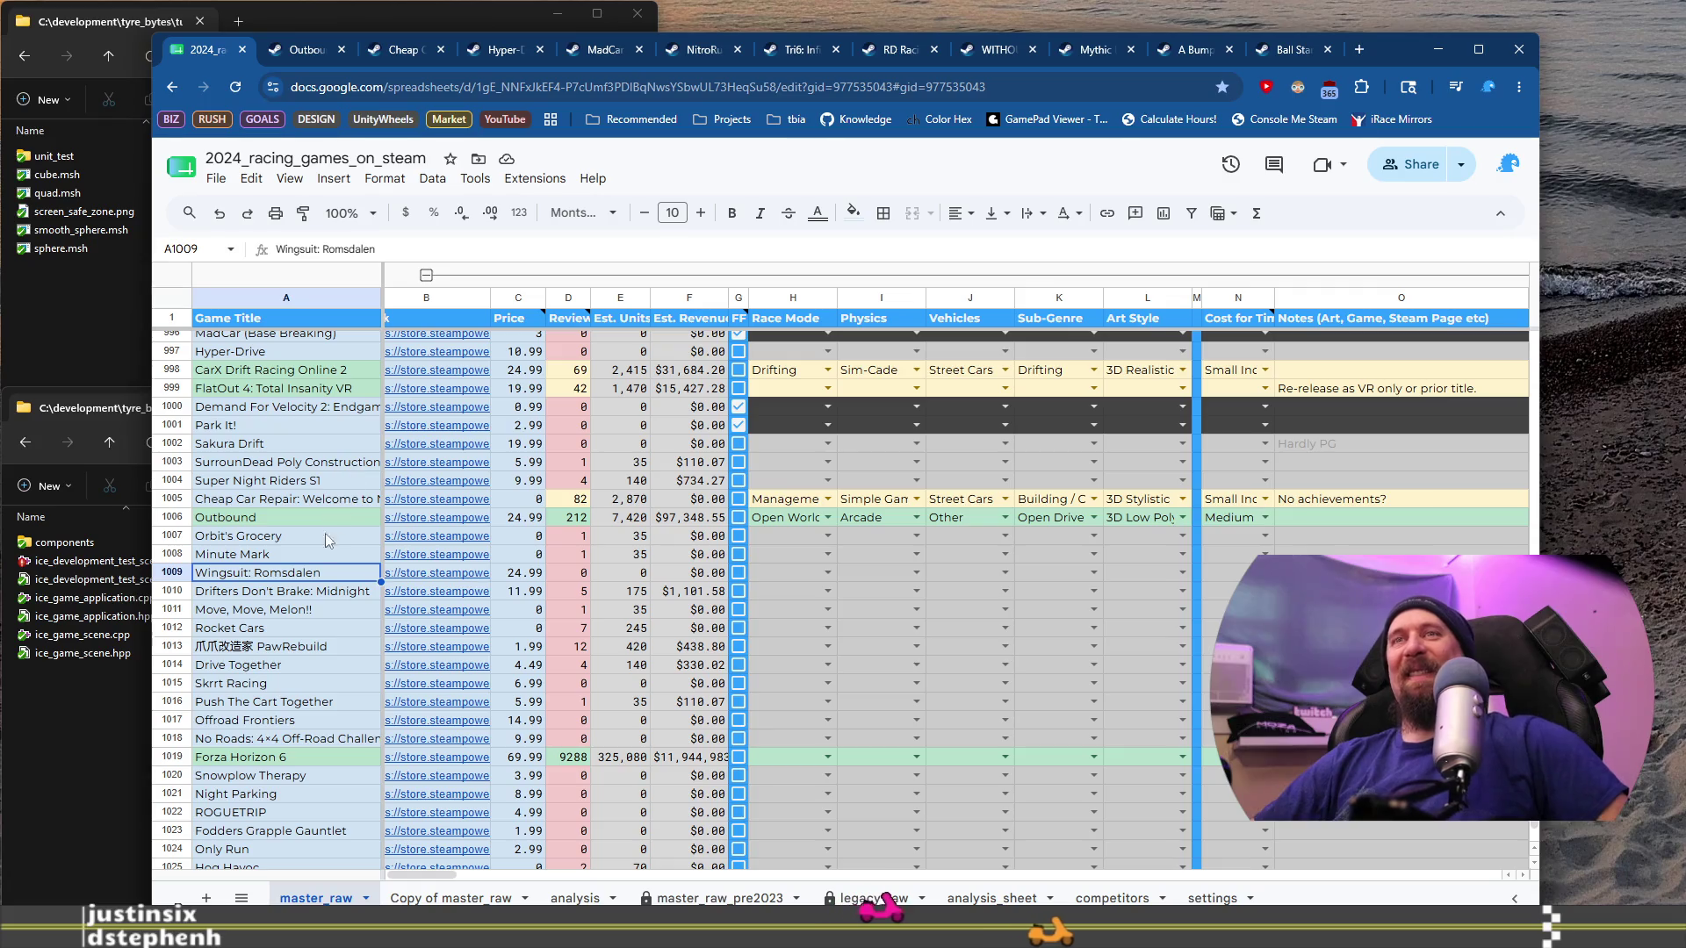
# Step: Open Wingsuit: Romsdalen's Steam page from B1009 and browse its screenshots, including the valley shot
pyautogui.click(311, 558)
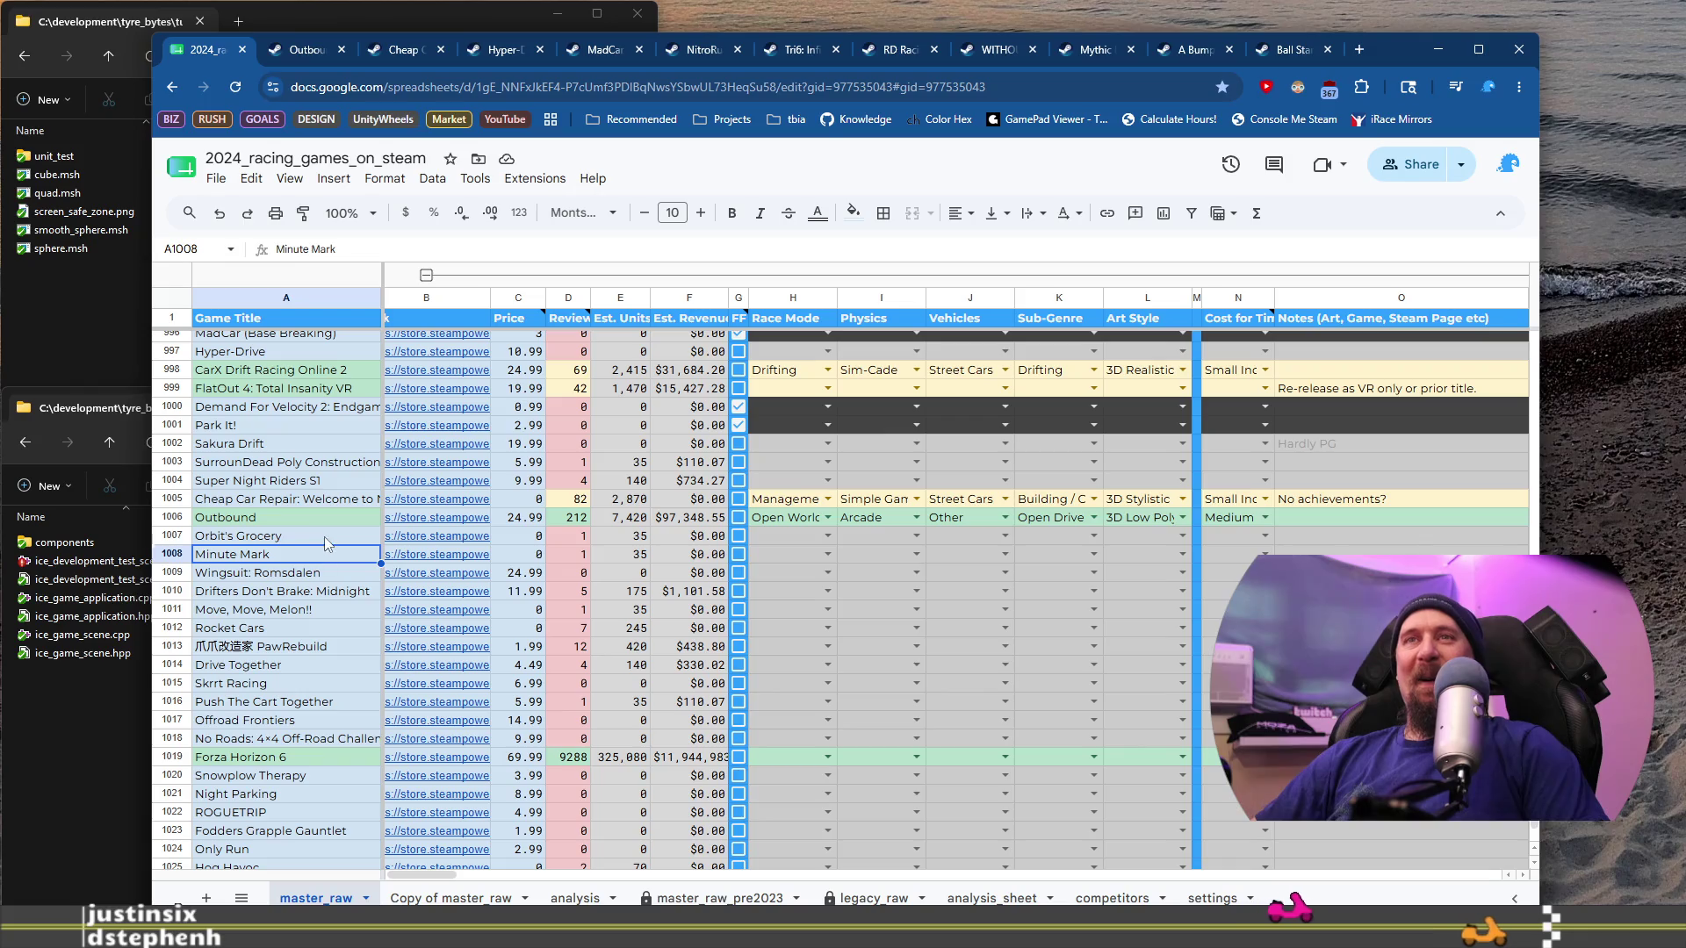
pyautogui.click(424, 577)
pyautogui.click(463, 625)
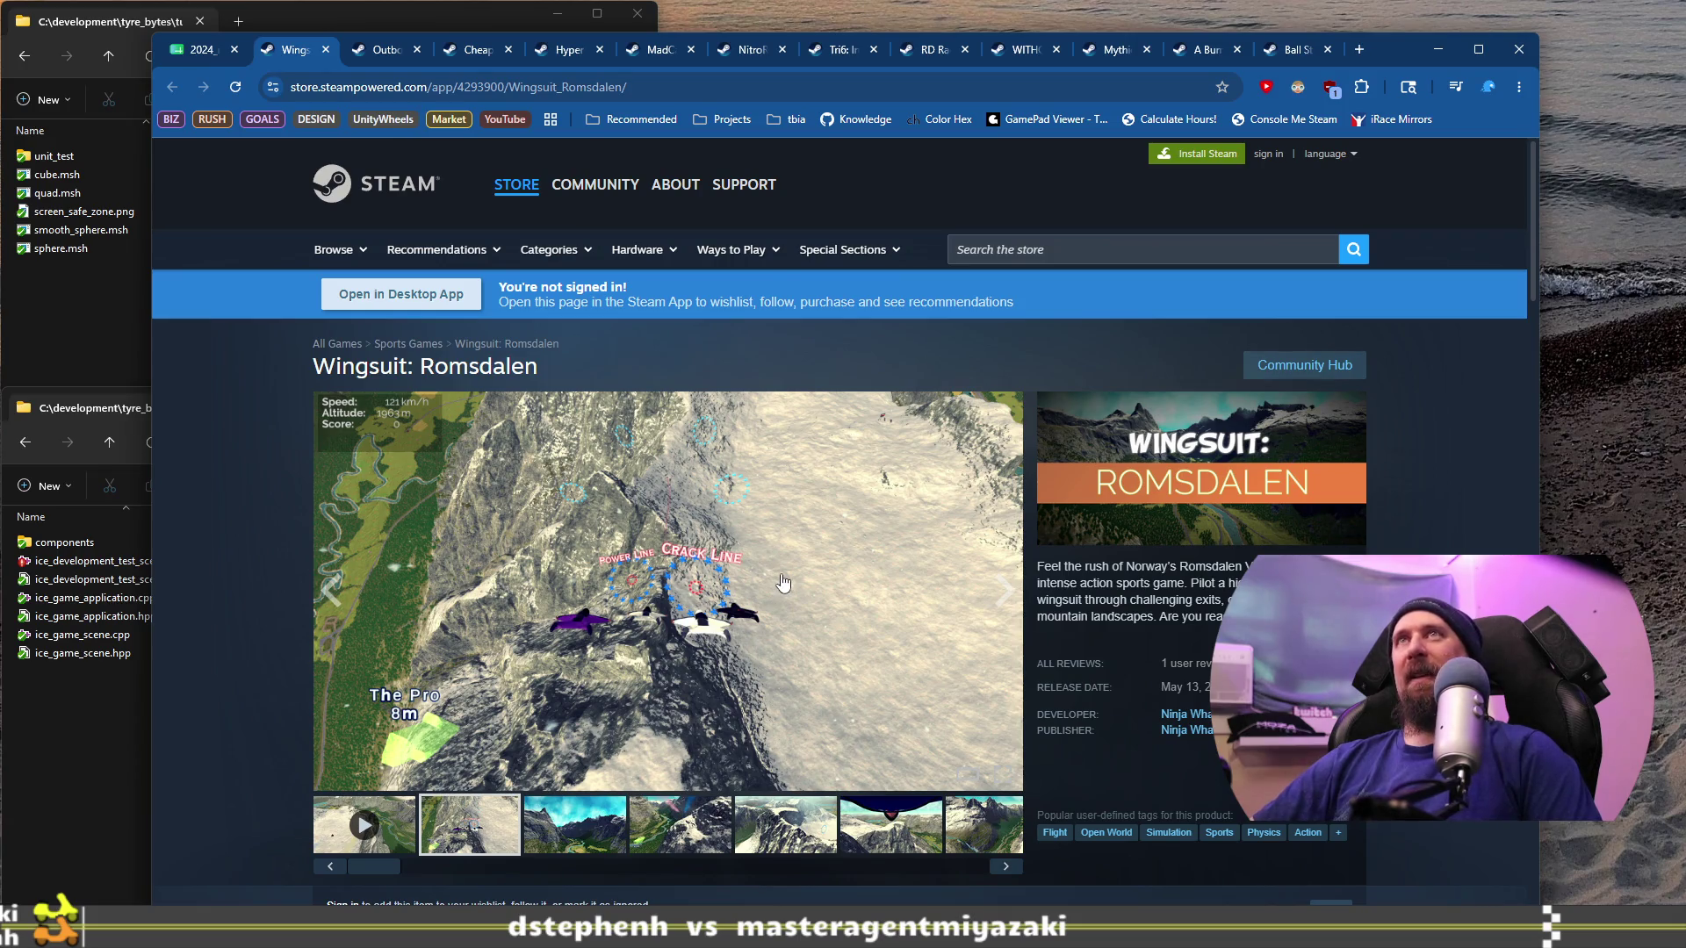
pyautogui.scroll(-1, 812, 651)
pyautogui.click(725, 746)
pyautogui.click(898, 753)
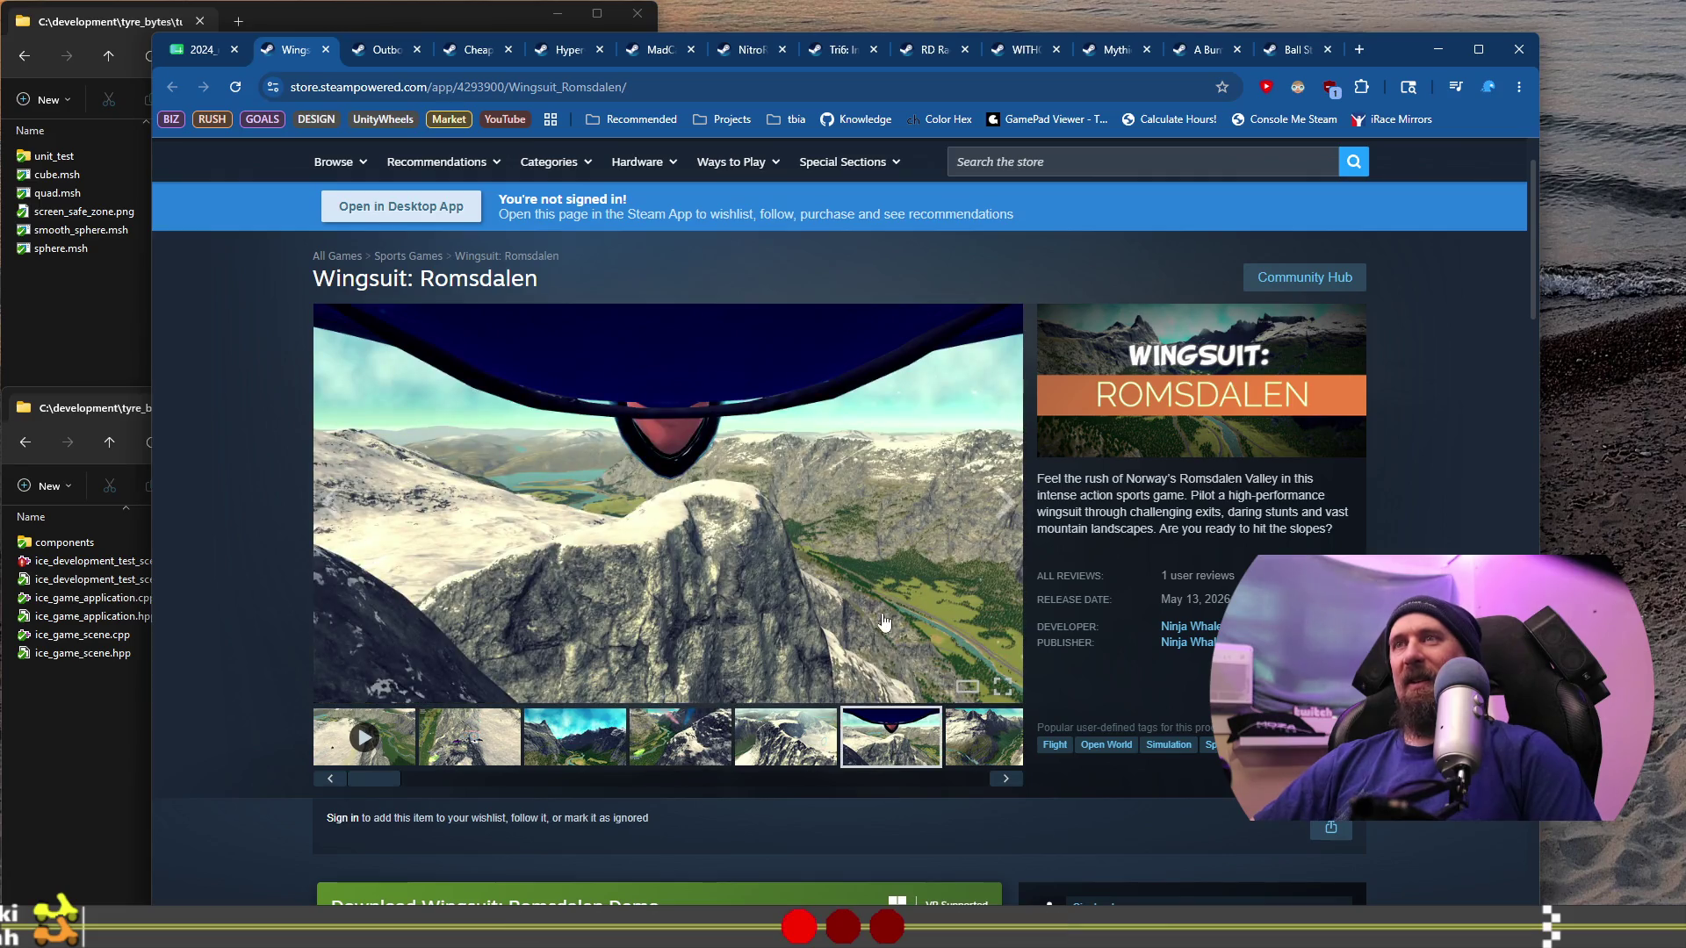
pyautogui.click(981, 751)
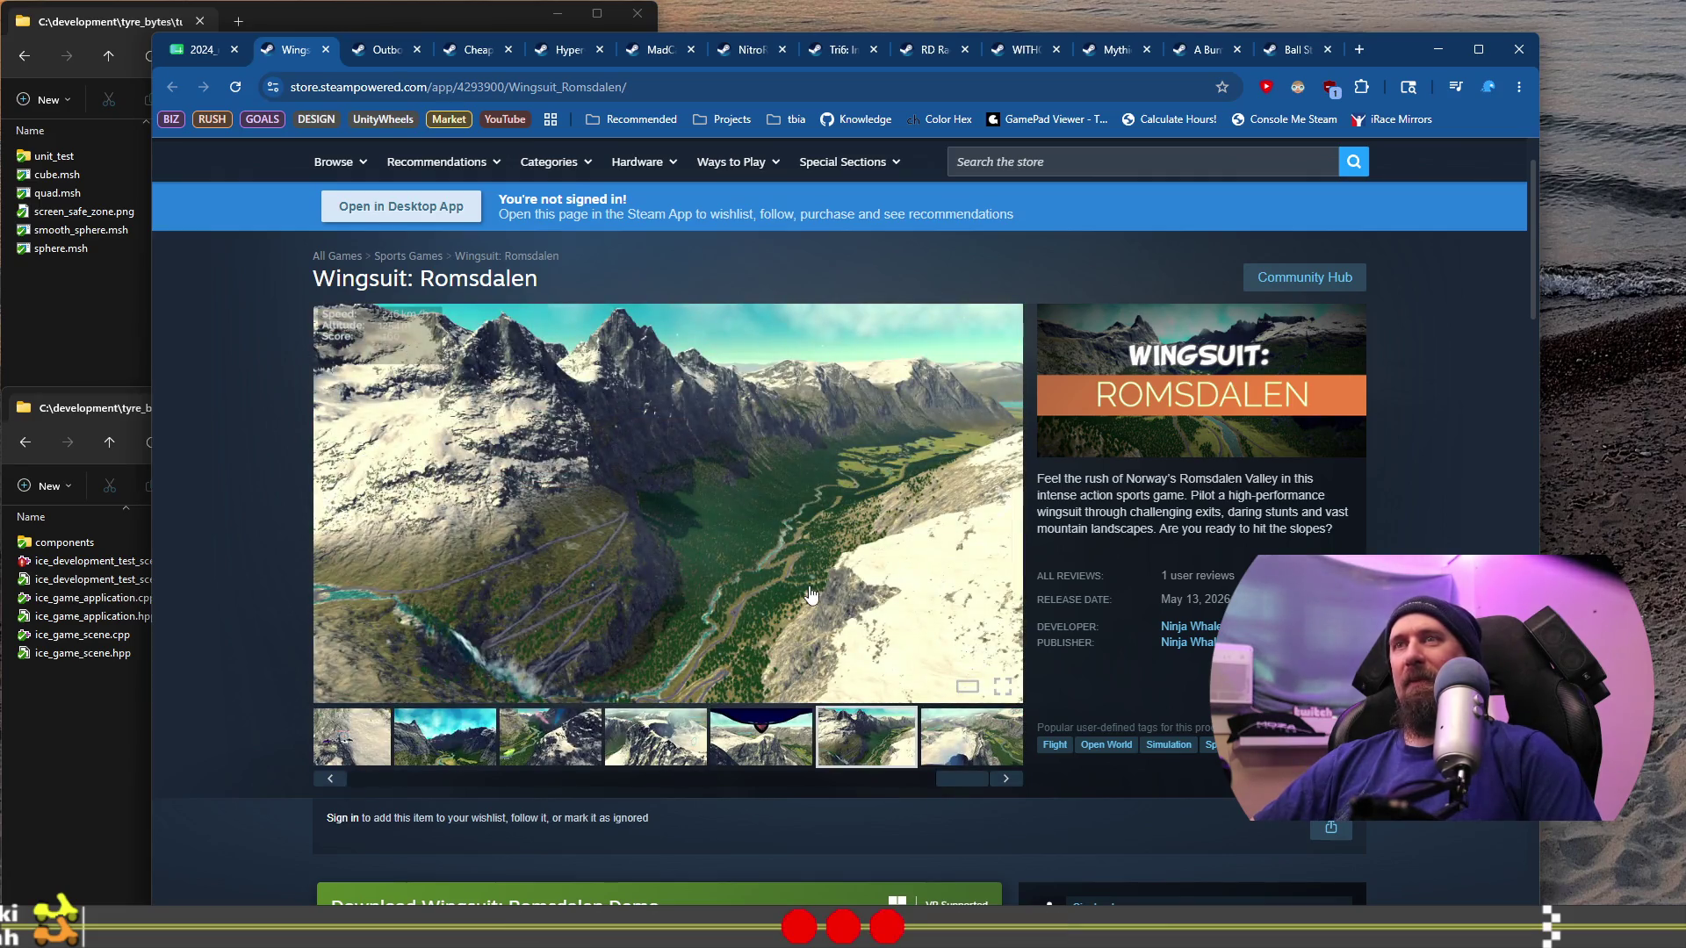
# Step: Run the collector ignore command on Wingsuit: Romsdalen's URL and close its tab
pyautogui.click(697, 78)
pyautogui.hotkey('alt', 'Tab')
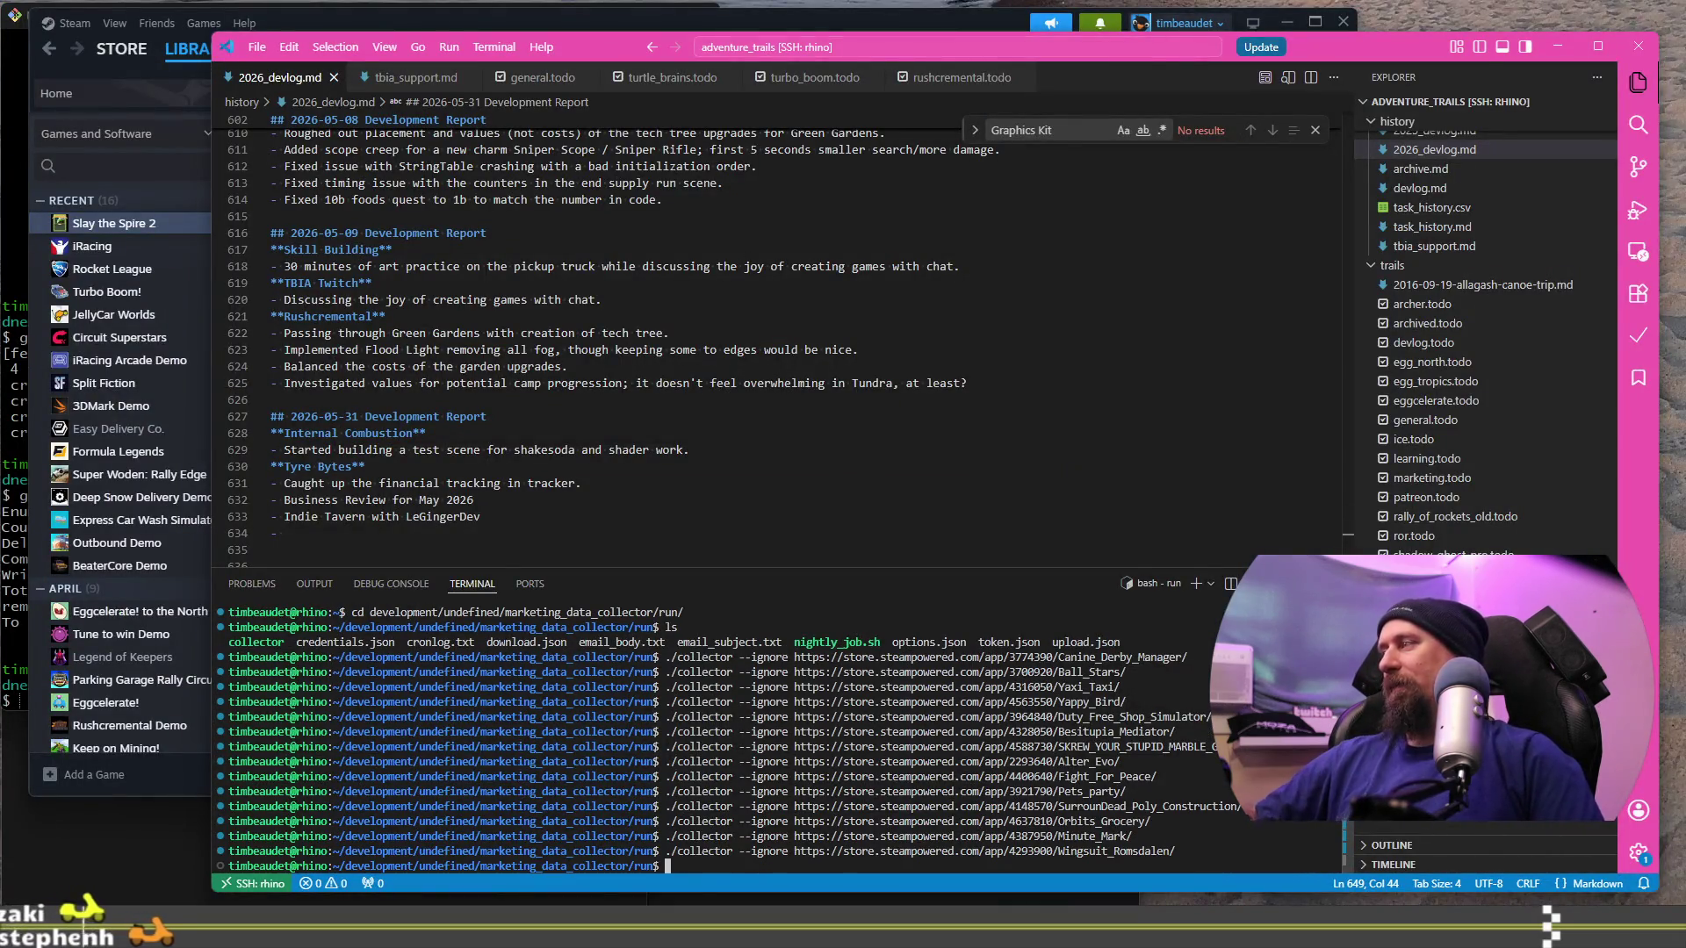
pyautogui.hotkey('alt', 'Tab')
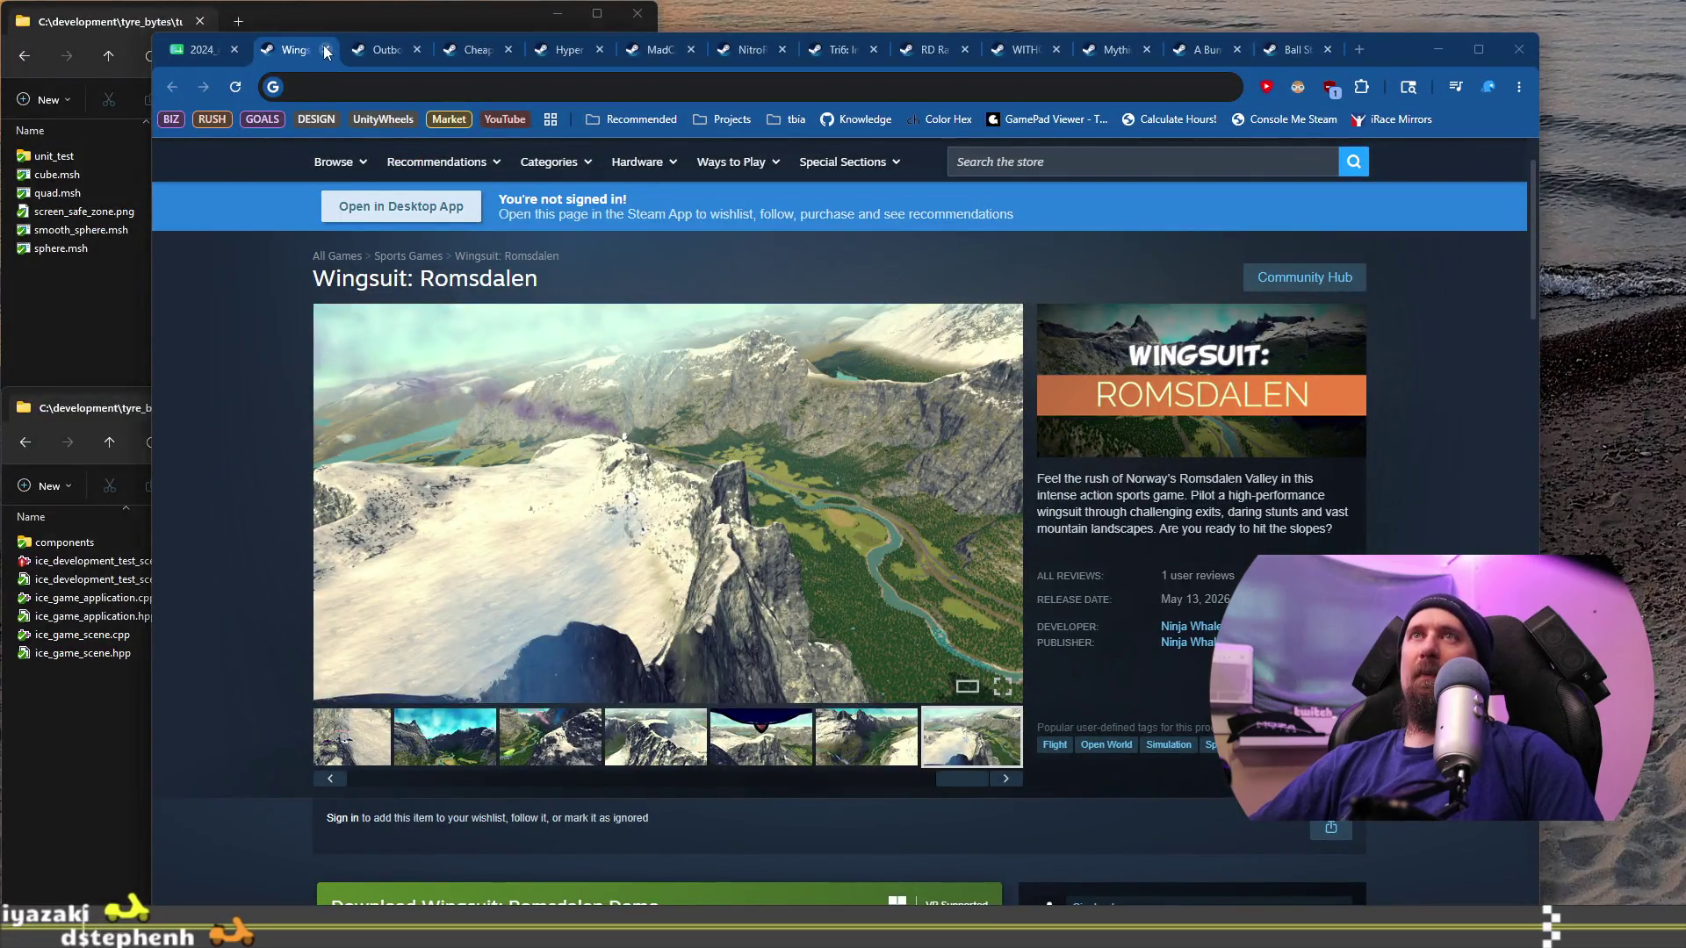
pyautogui.middleClick(299, 54)
pyautogui.click(314, 597)
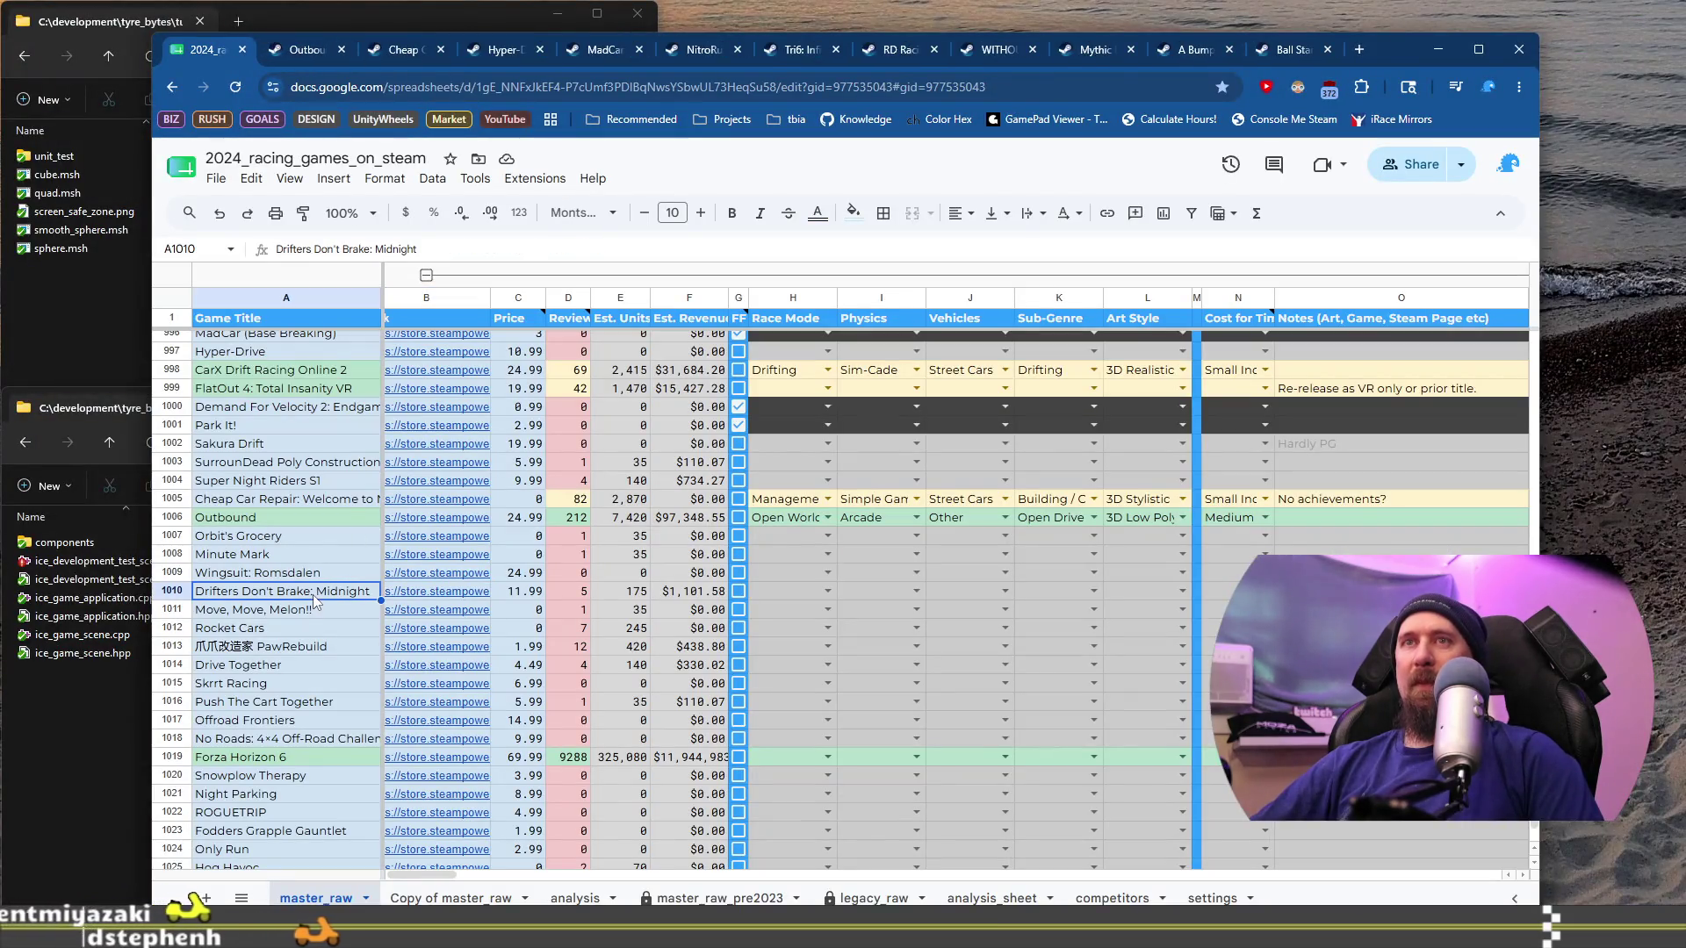
# Step: Review Drifters Don't Brake: Midnight's Steam page, then tick its checkbox in G1010
pyautogui.moveTo(447, 592)
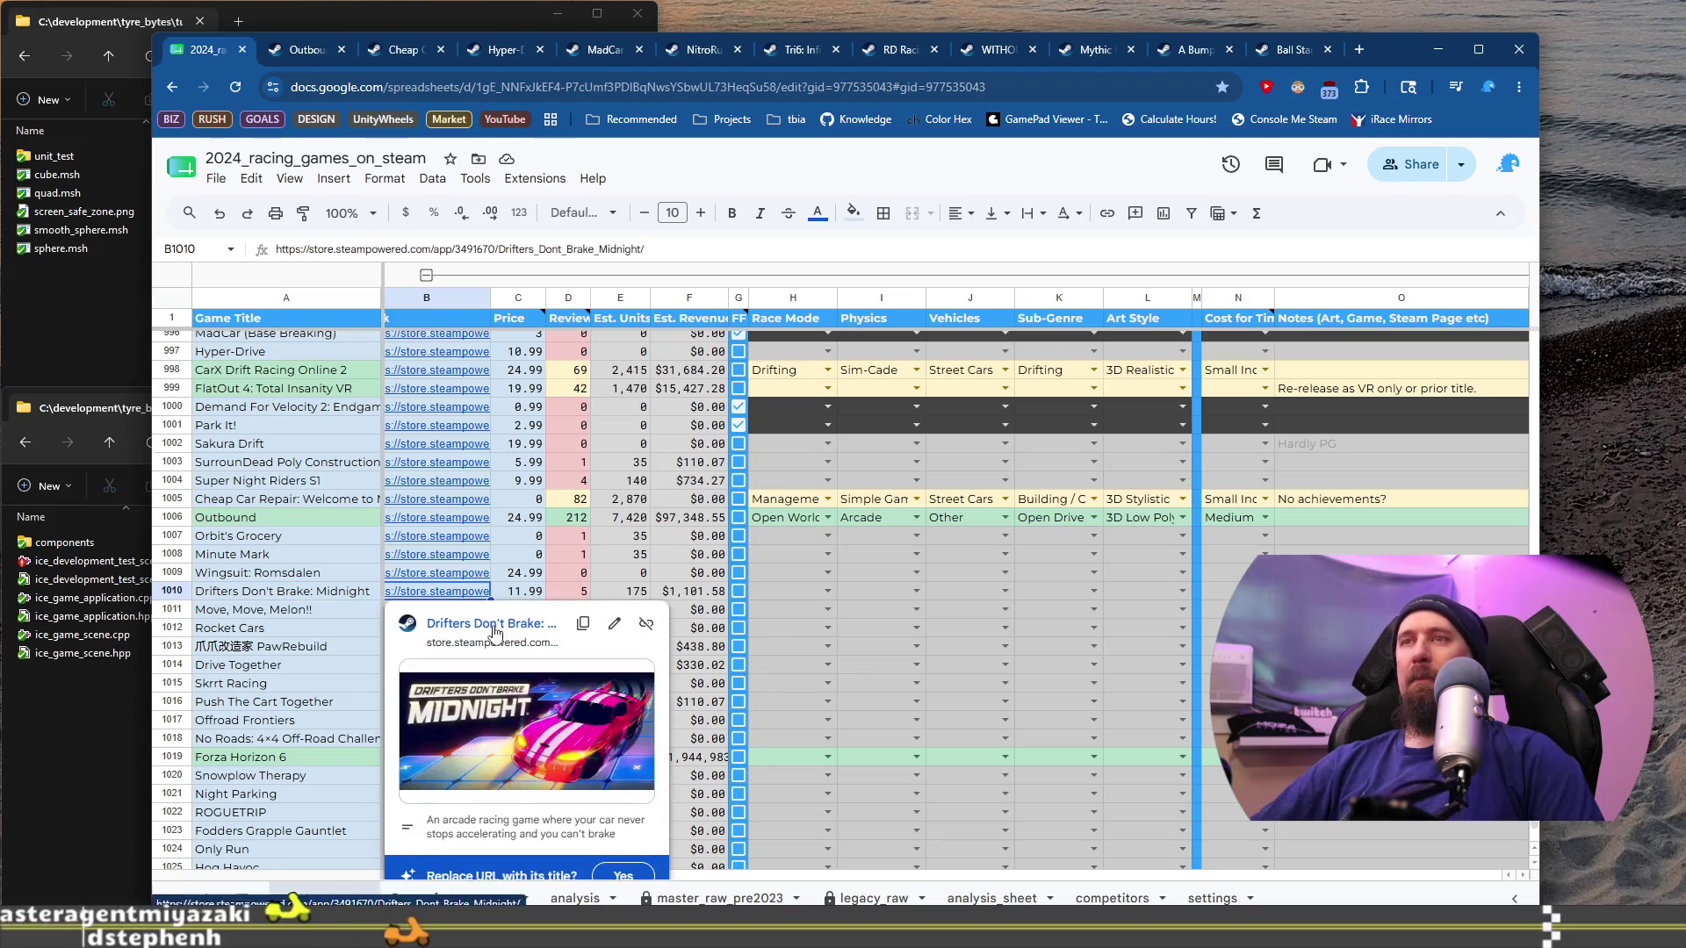
pyautogui.click(596, 604)
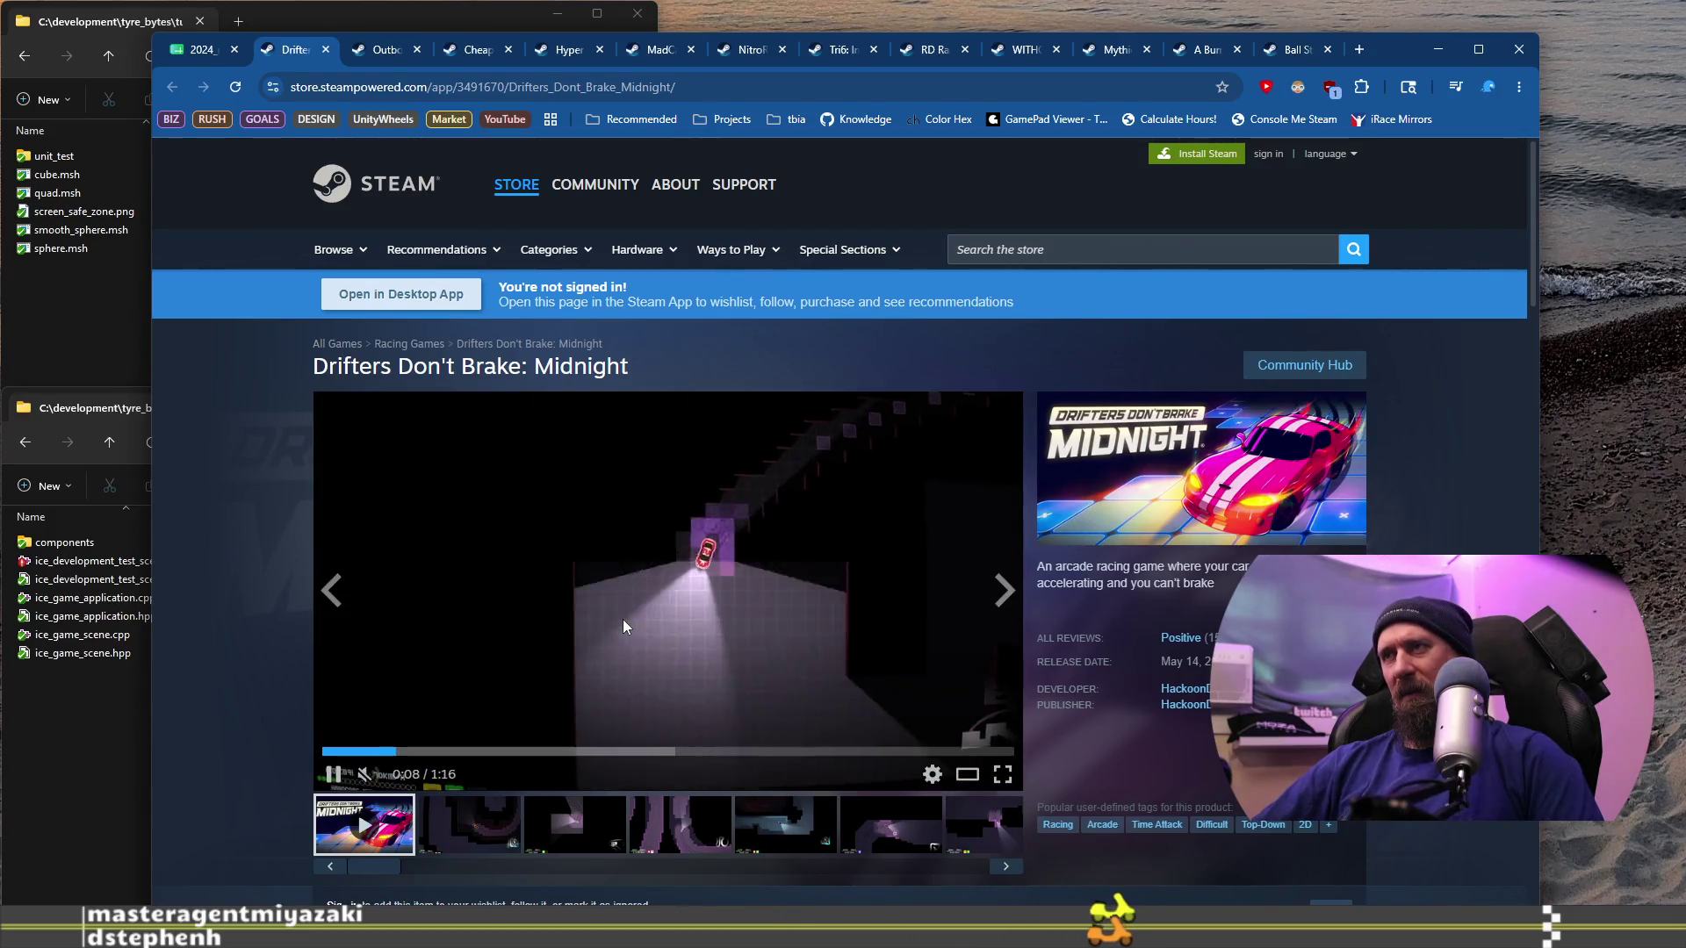
pyautogui.scroll(-2, 624, 620)
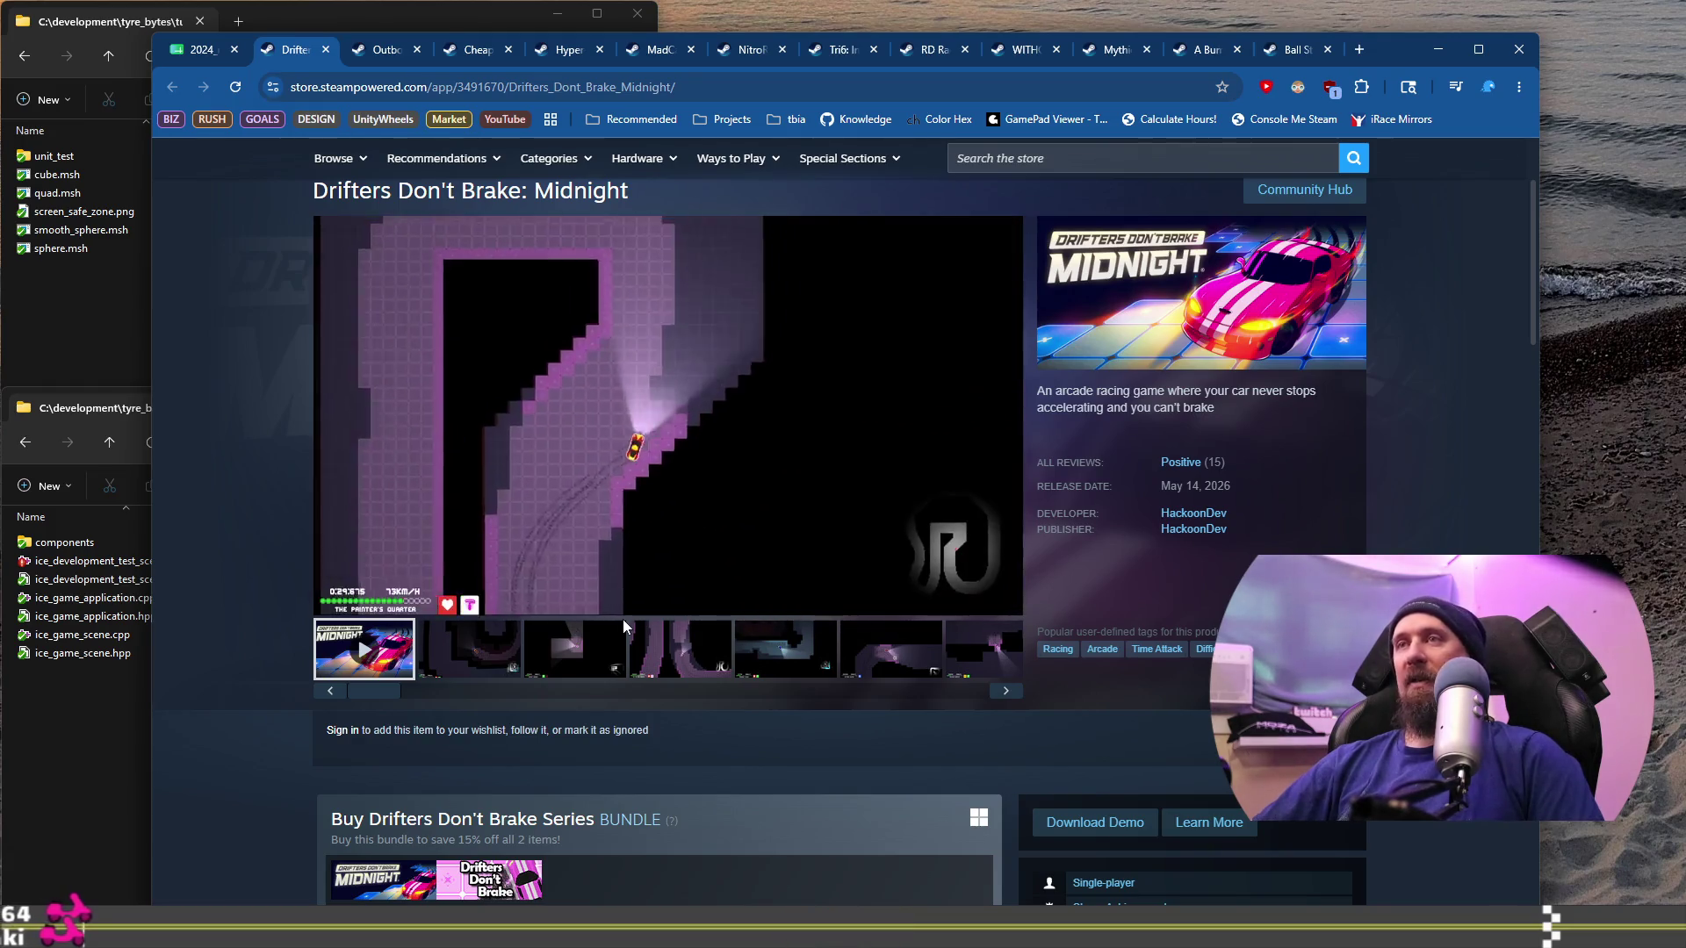
pyautogui.scroll(-2, 623, 619)
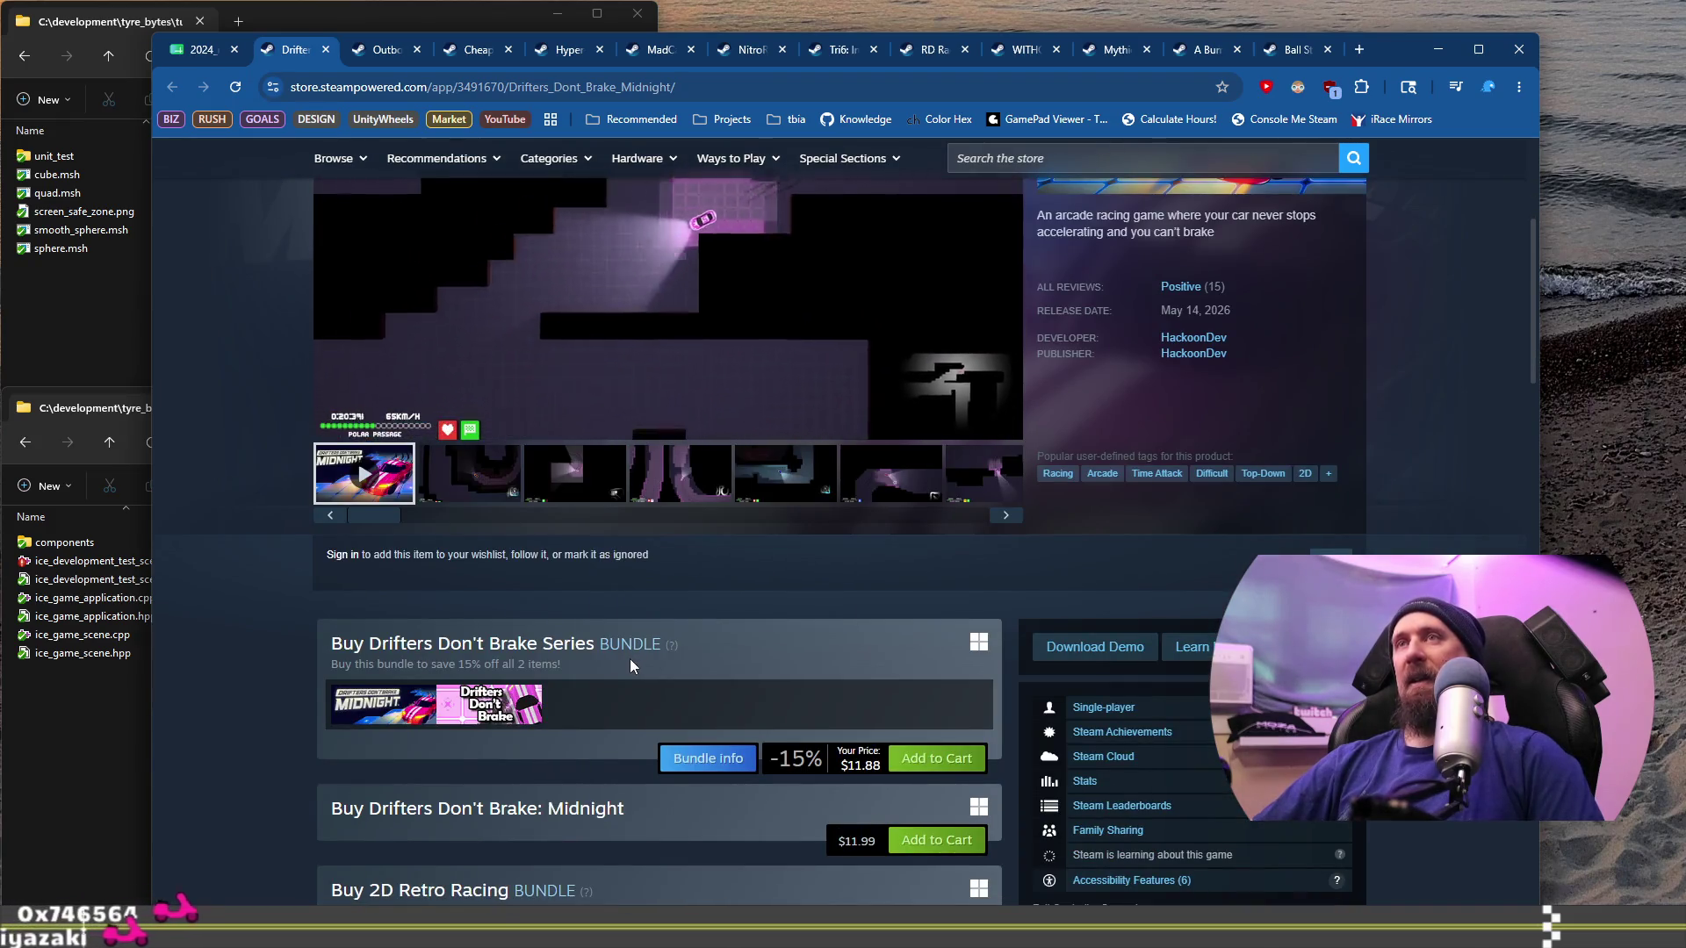
pyautogui.scroll(2, 630, 660)
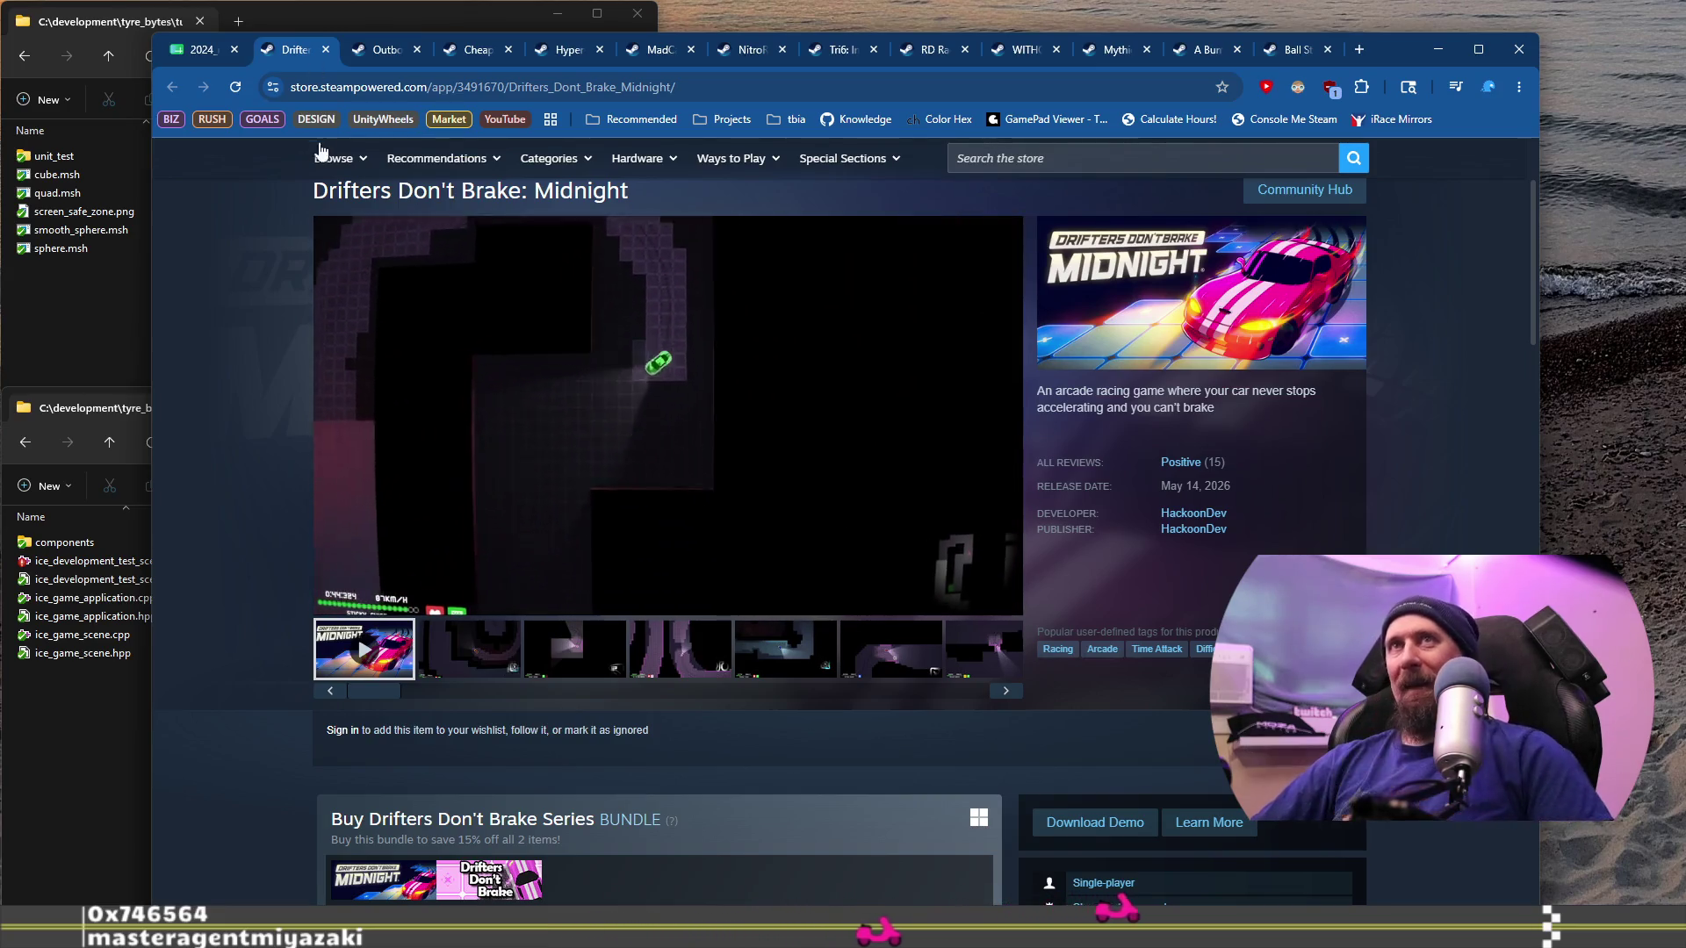
pyautogui.click(197, 49)
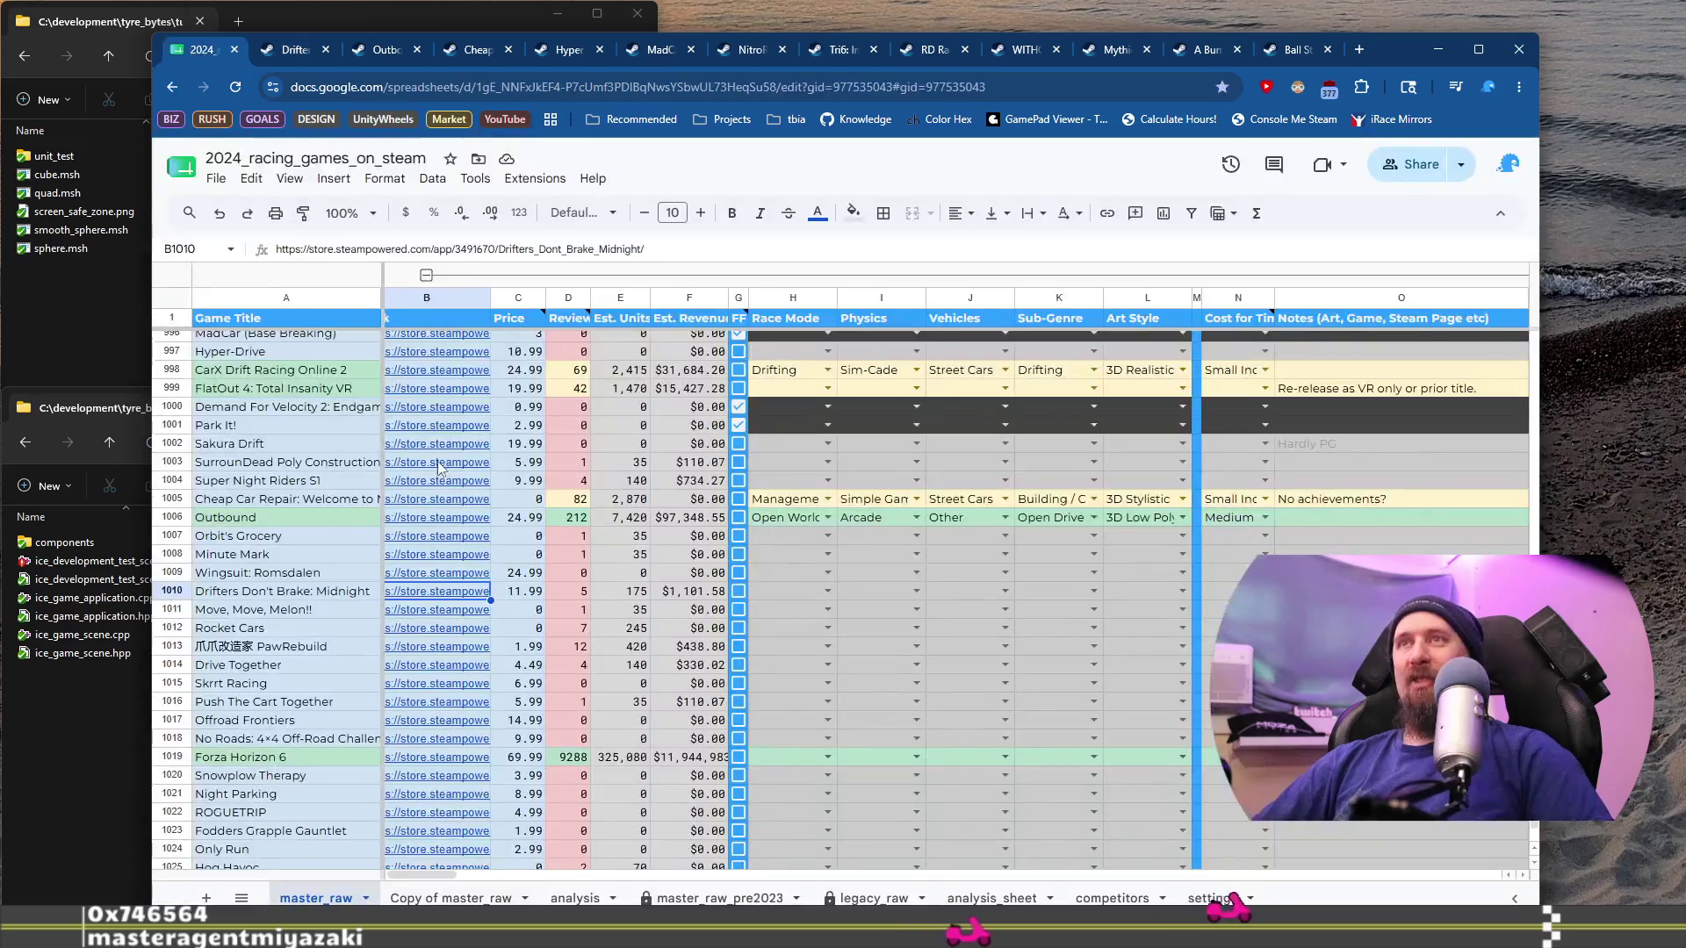
pyautogui.click(737, 591)
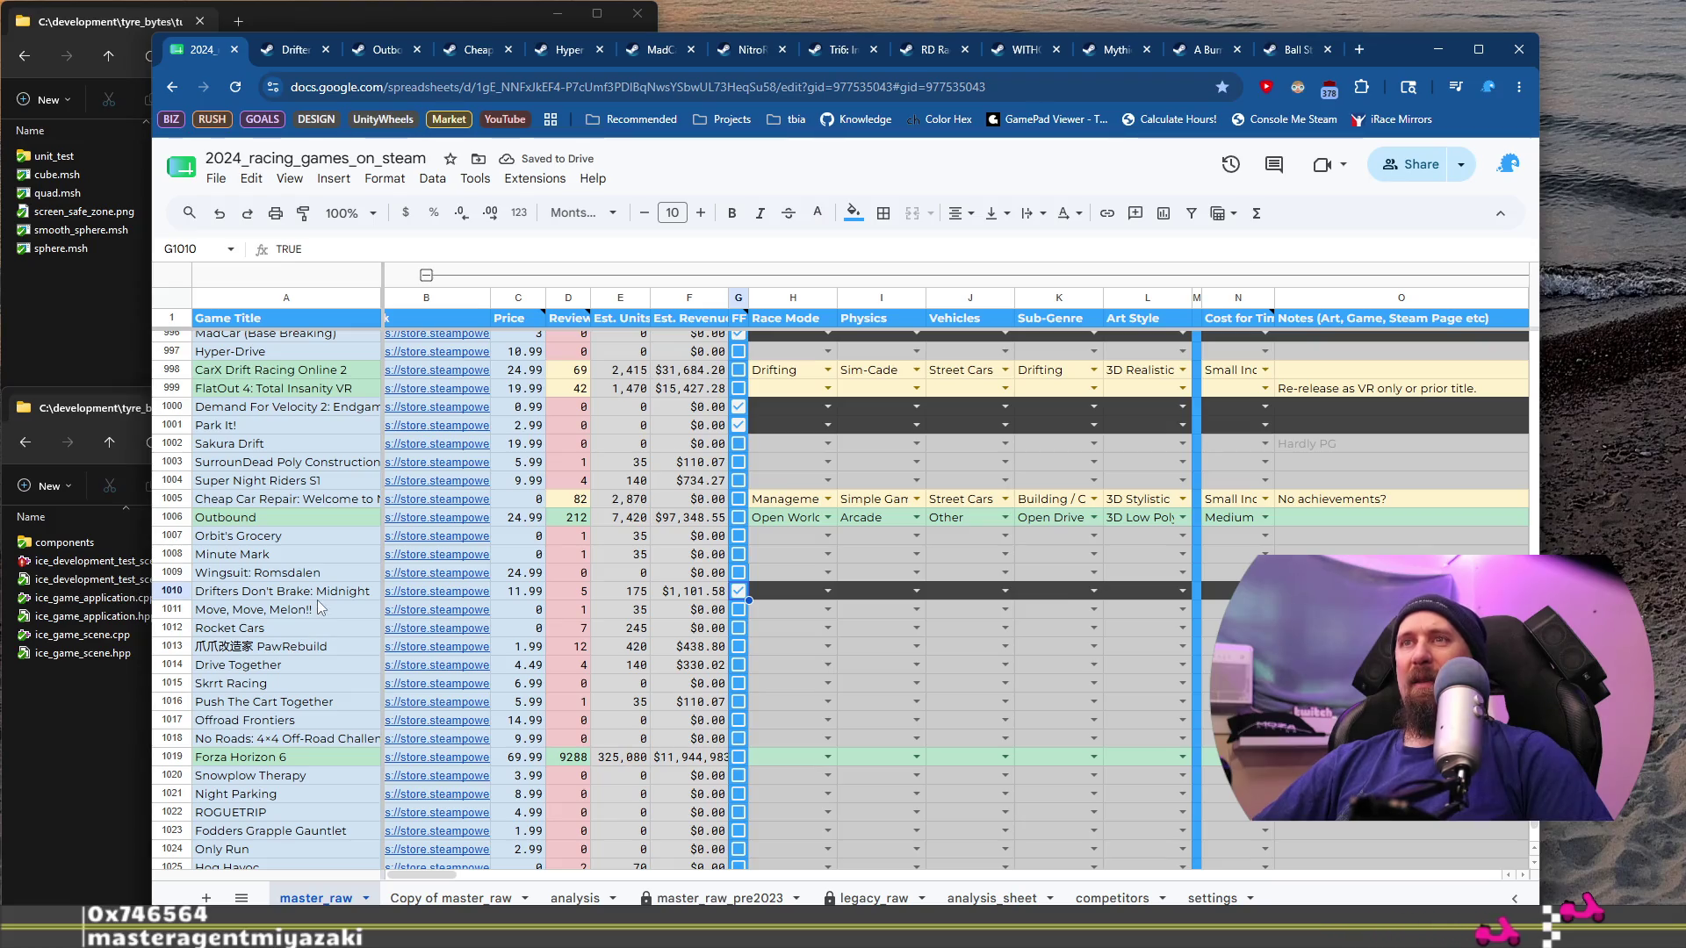
# Step: Open the original Drifters Don't Brake store page from the Midnight bundle section
pyautogui.click(290, 49)
pyautogui.scroll(-3, 656, 633)
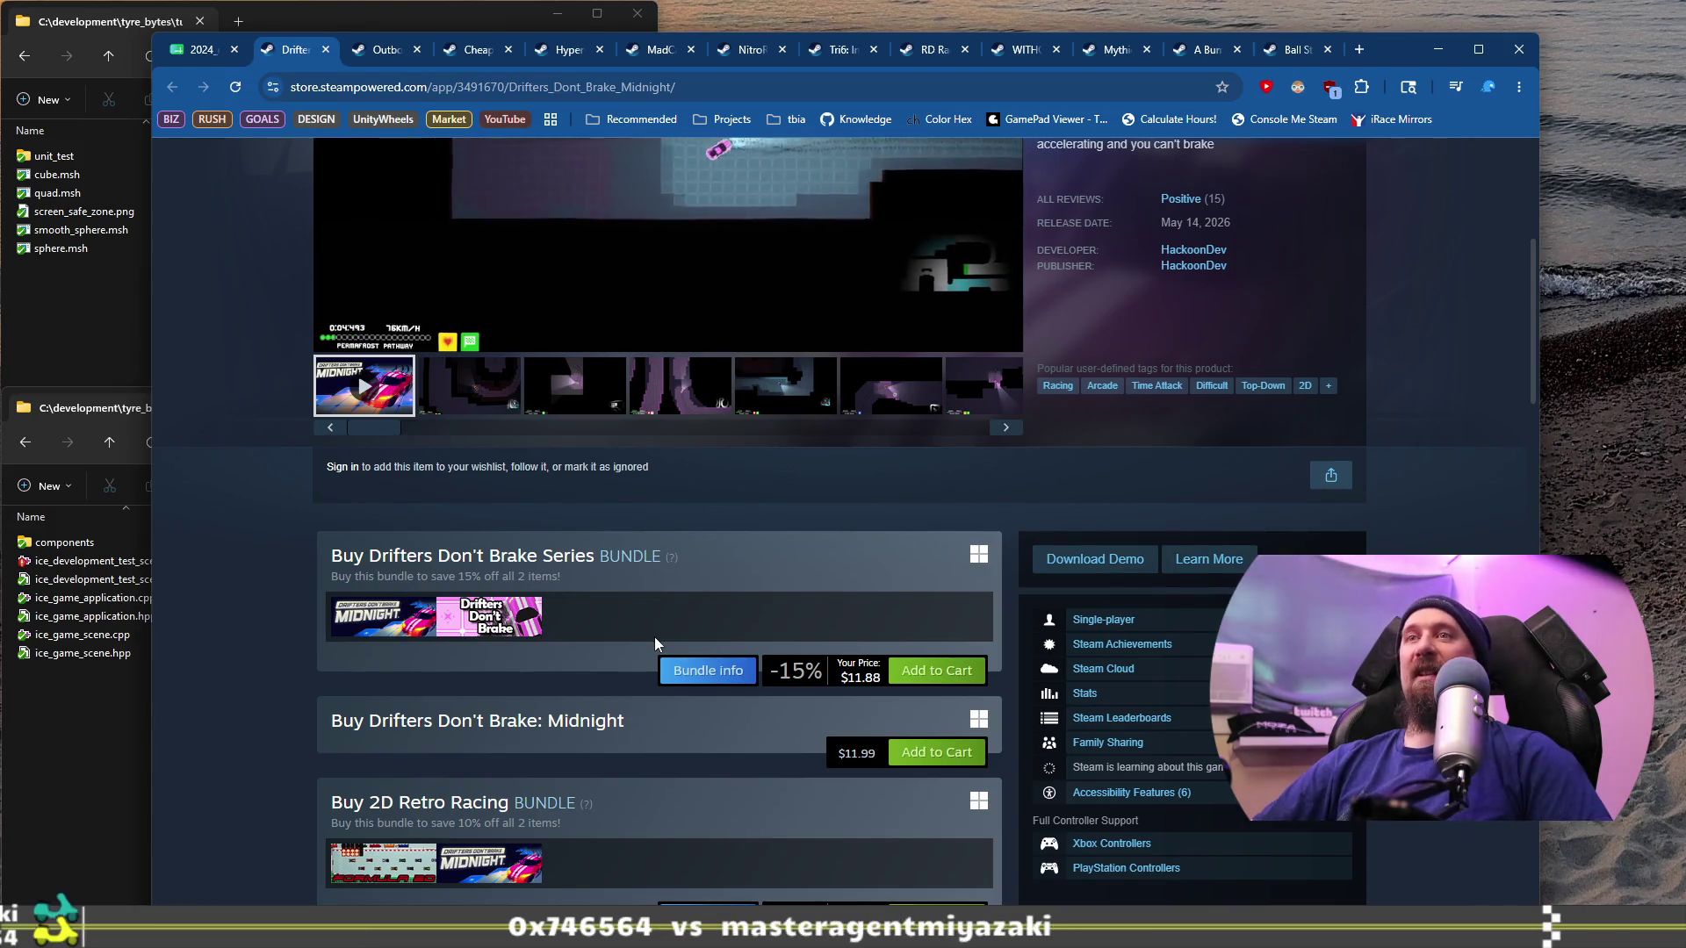
pyautogui.middleClick(483, 623)
pyautogui.click(483, 621)
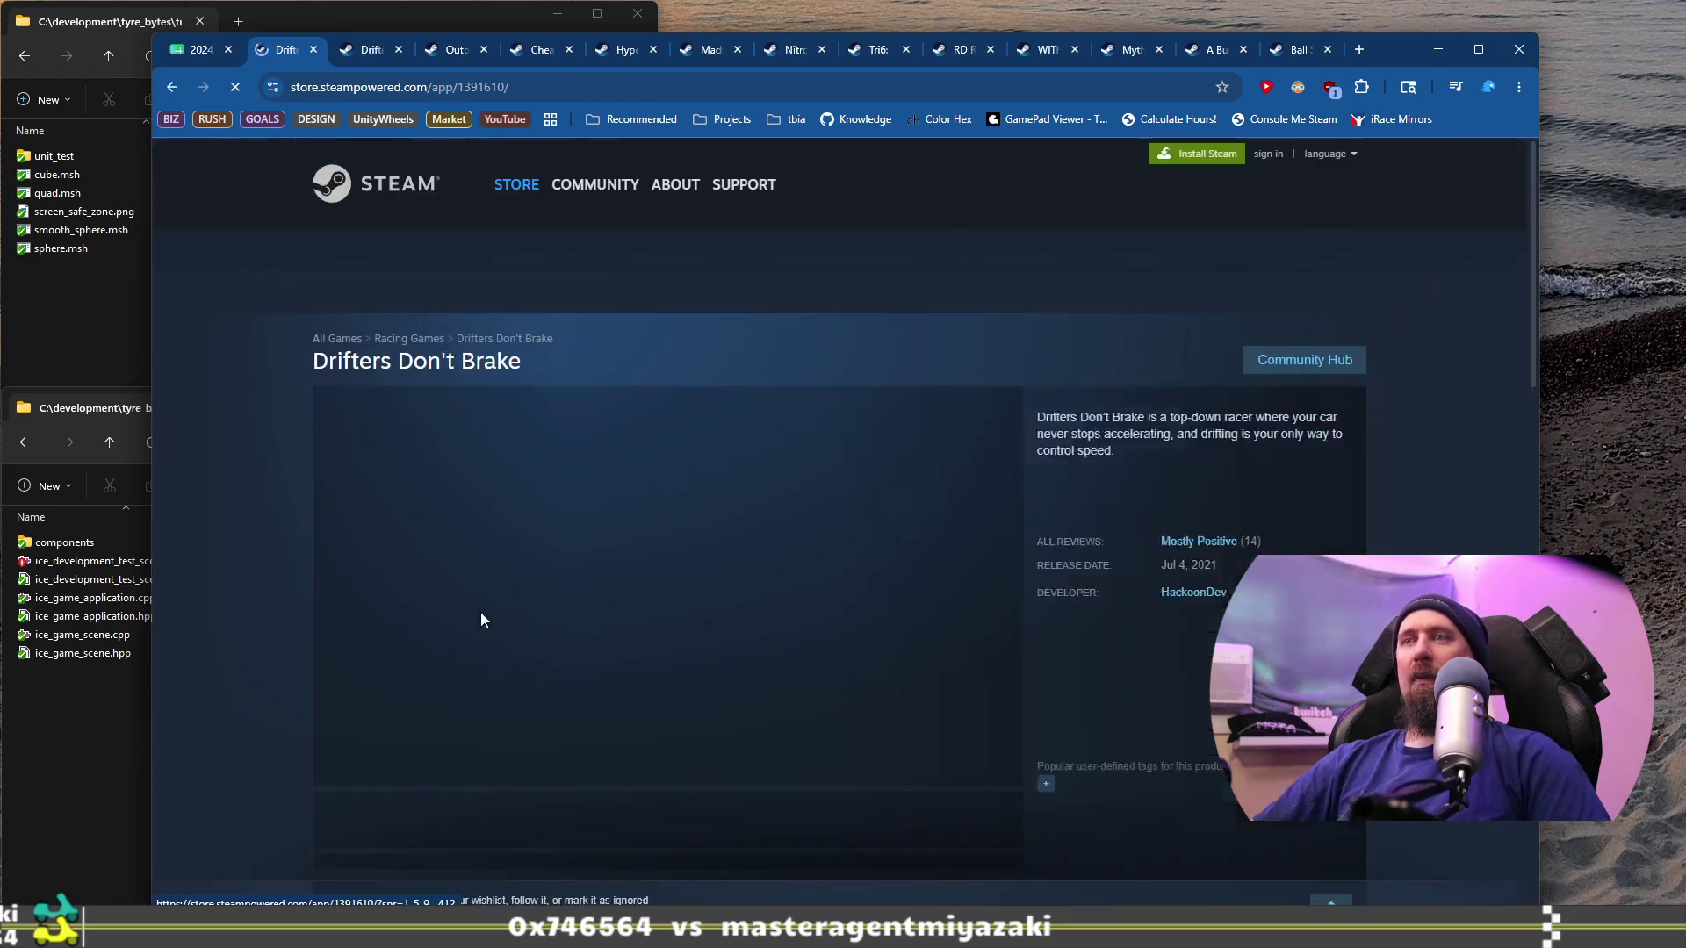
pyautogui.scroll(-3, 1082, 592)
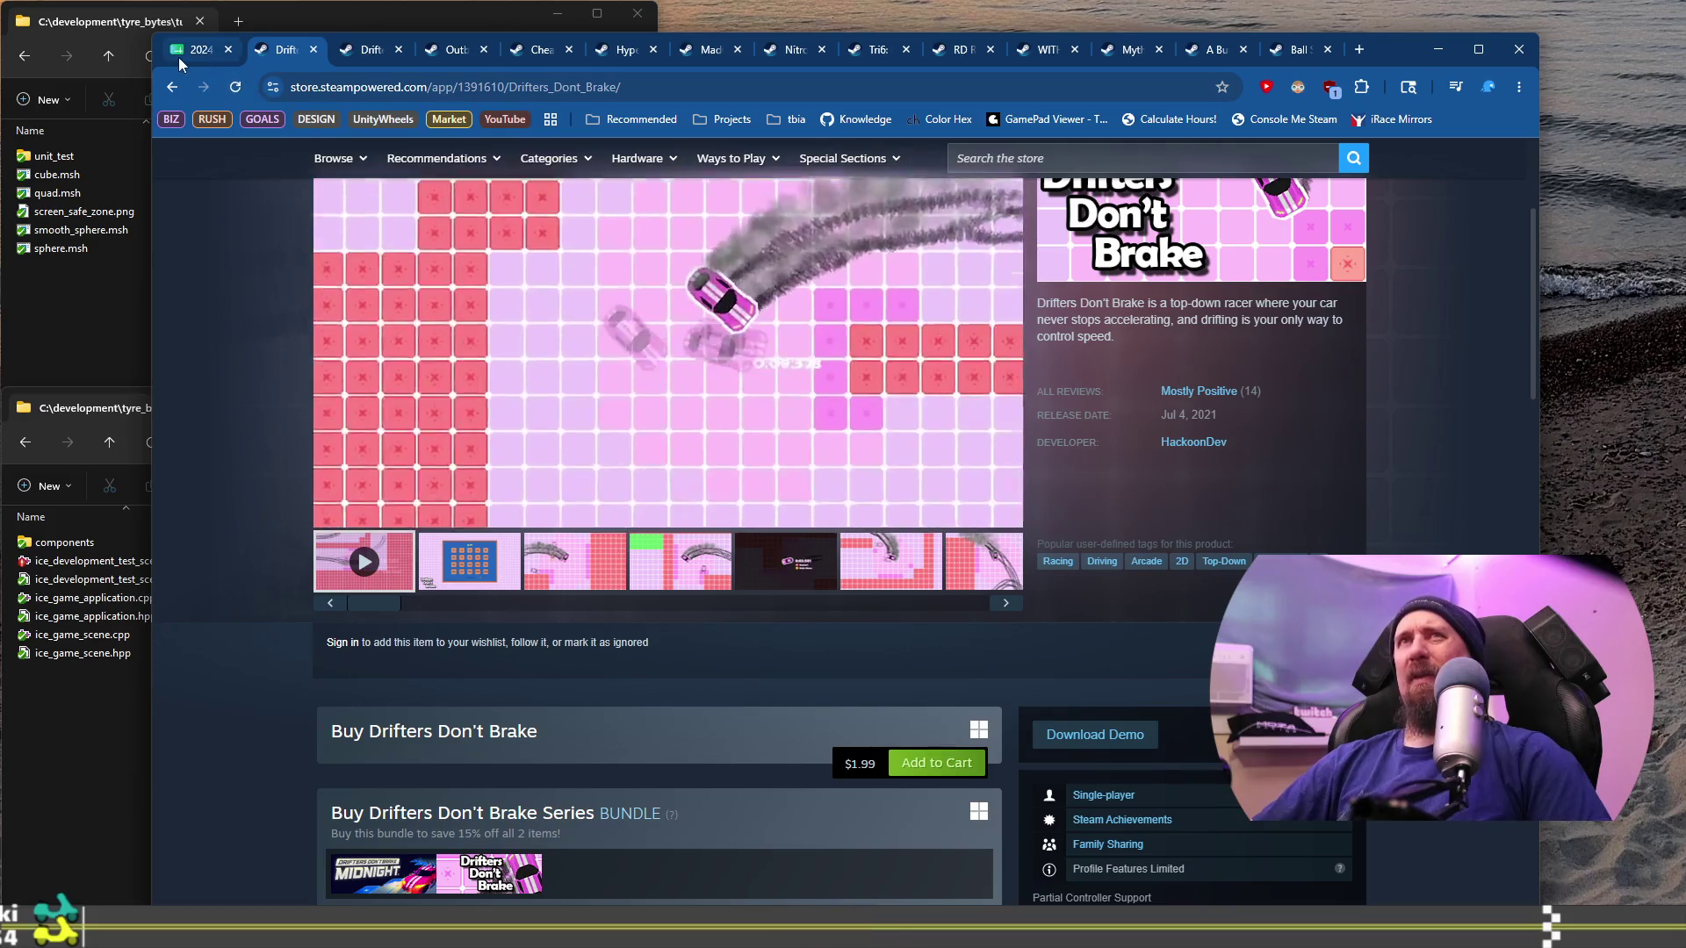
pyautogui.click(178, 56)
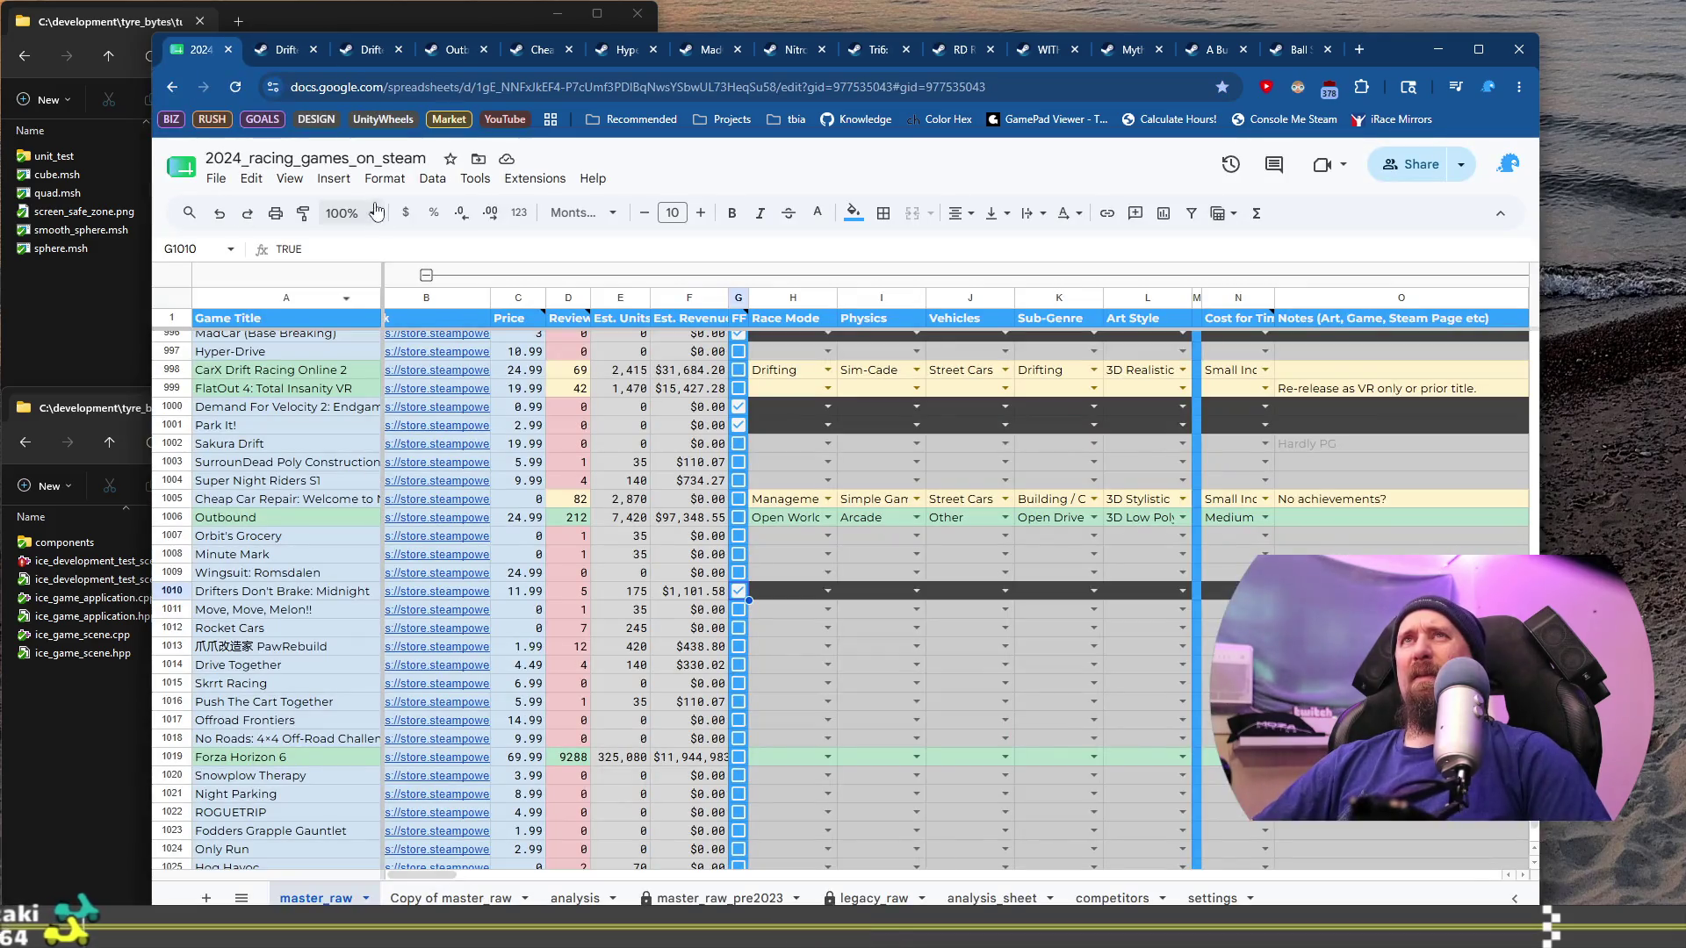
pyautogui.click(297, 55)
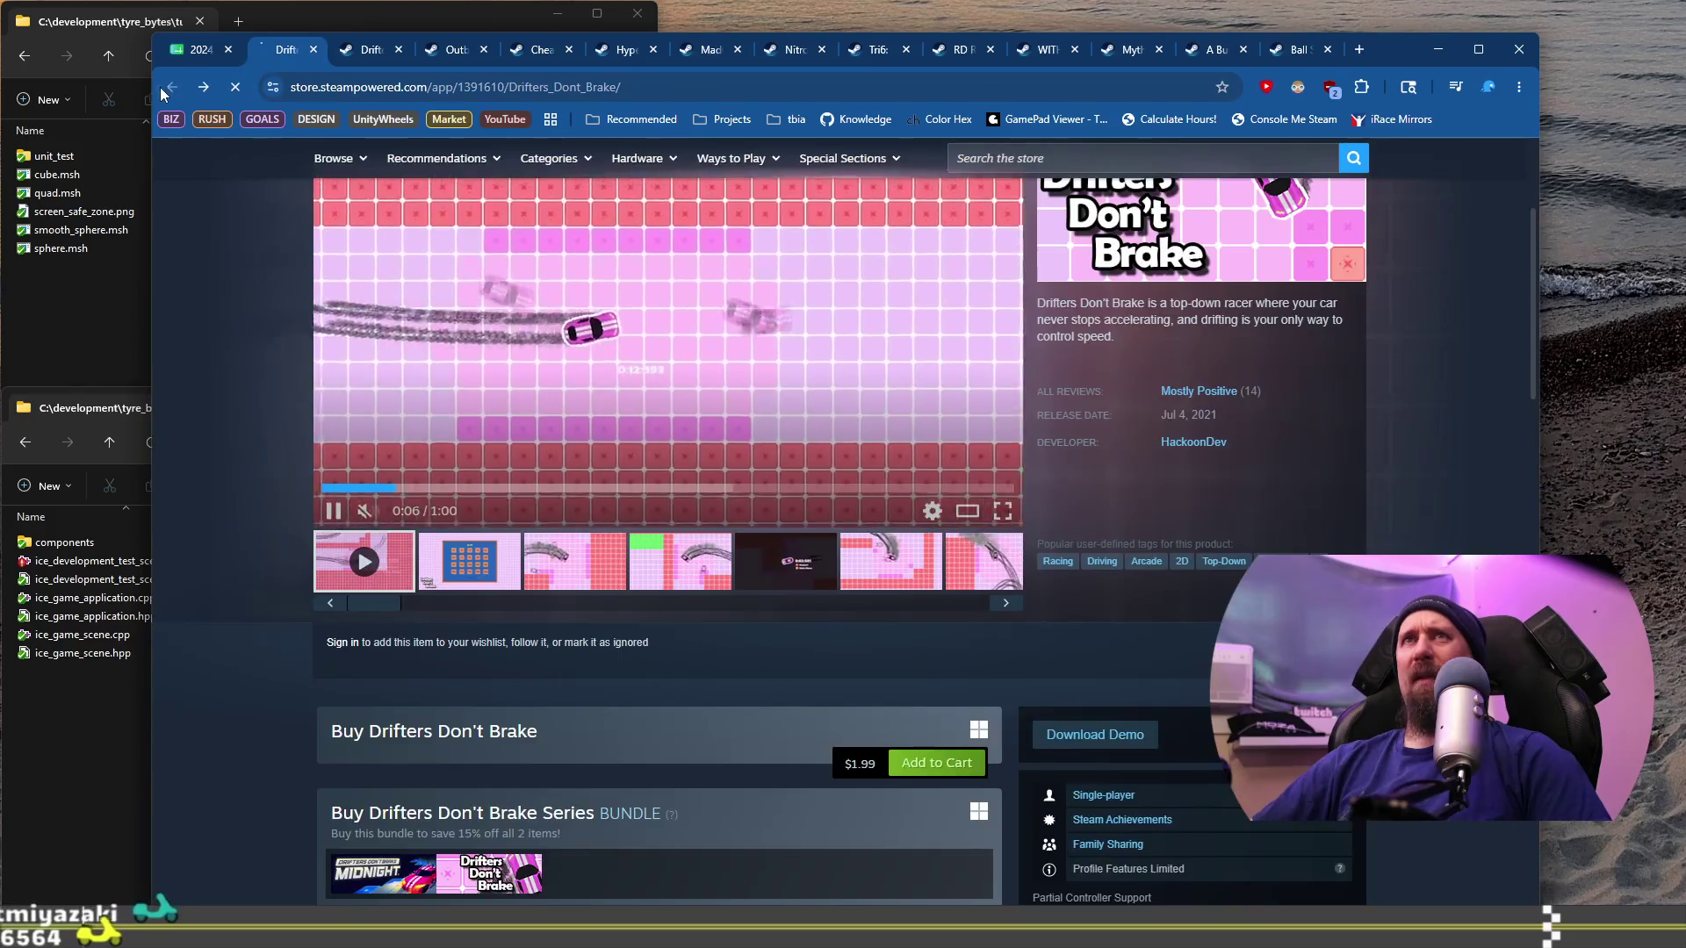
pyautogui.click(163, 87)
pyautogui.click(1359, 49)
# Step: Look up app ID 3491670 on SteamDB to view Midnight's details and price history
pyautogui.write('ste')
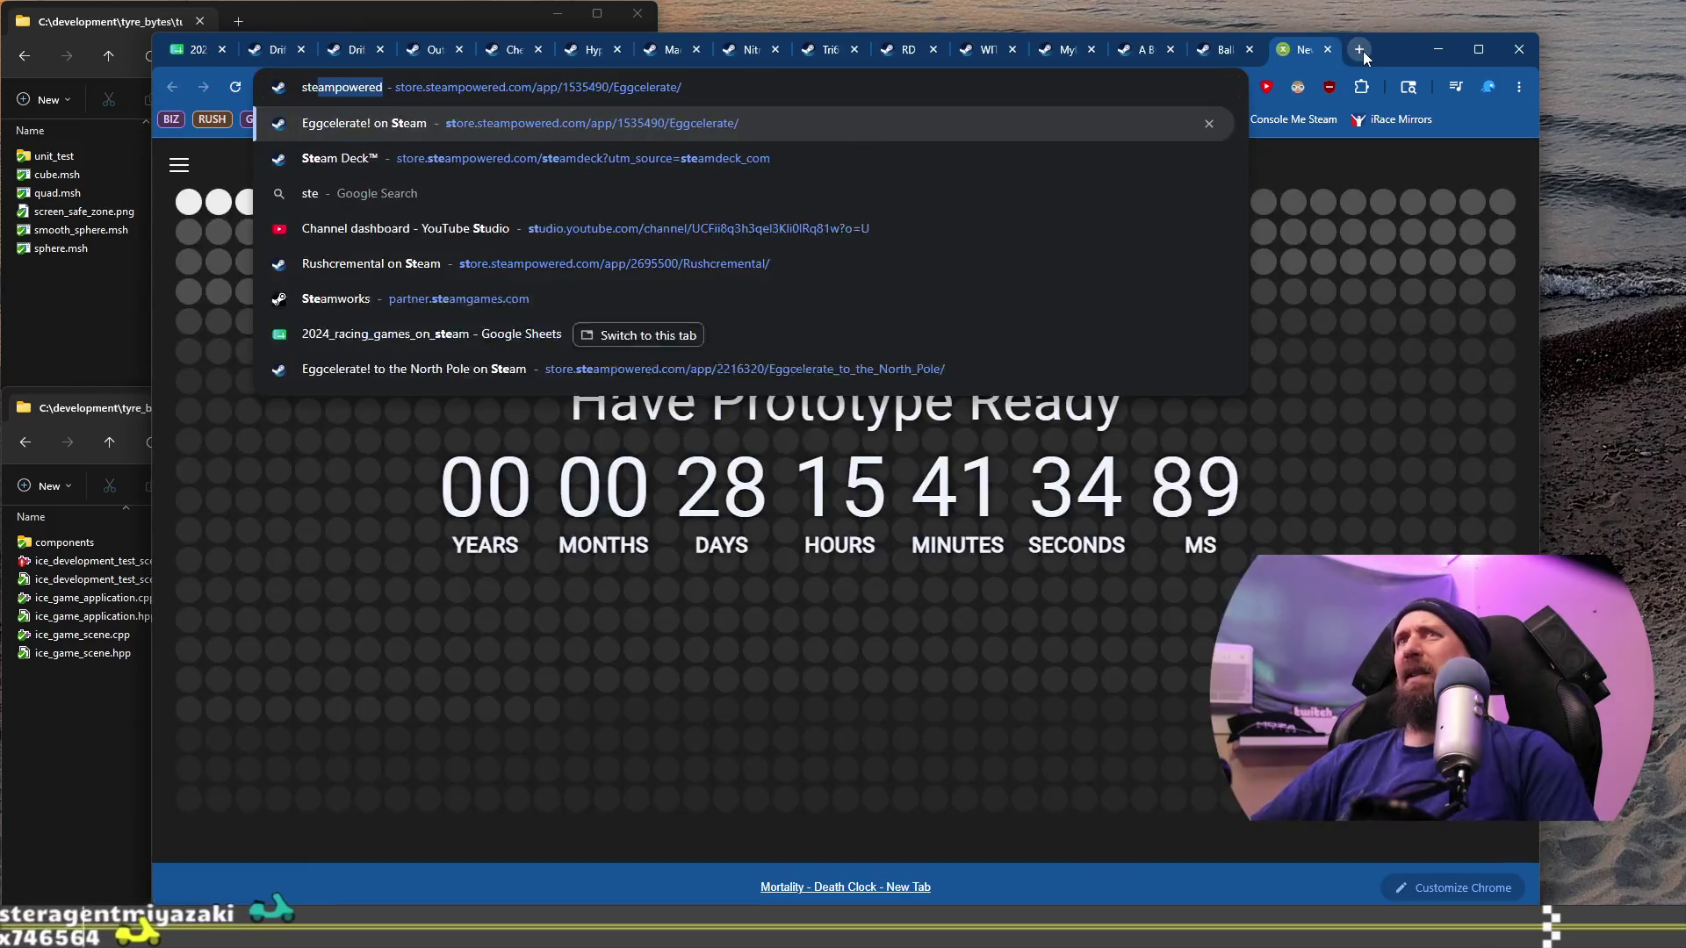
pyautogui.write('amdb')
pyautogui.press('Return')
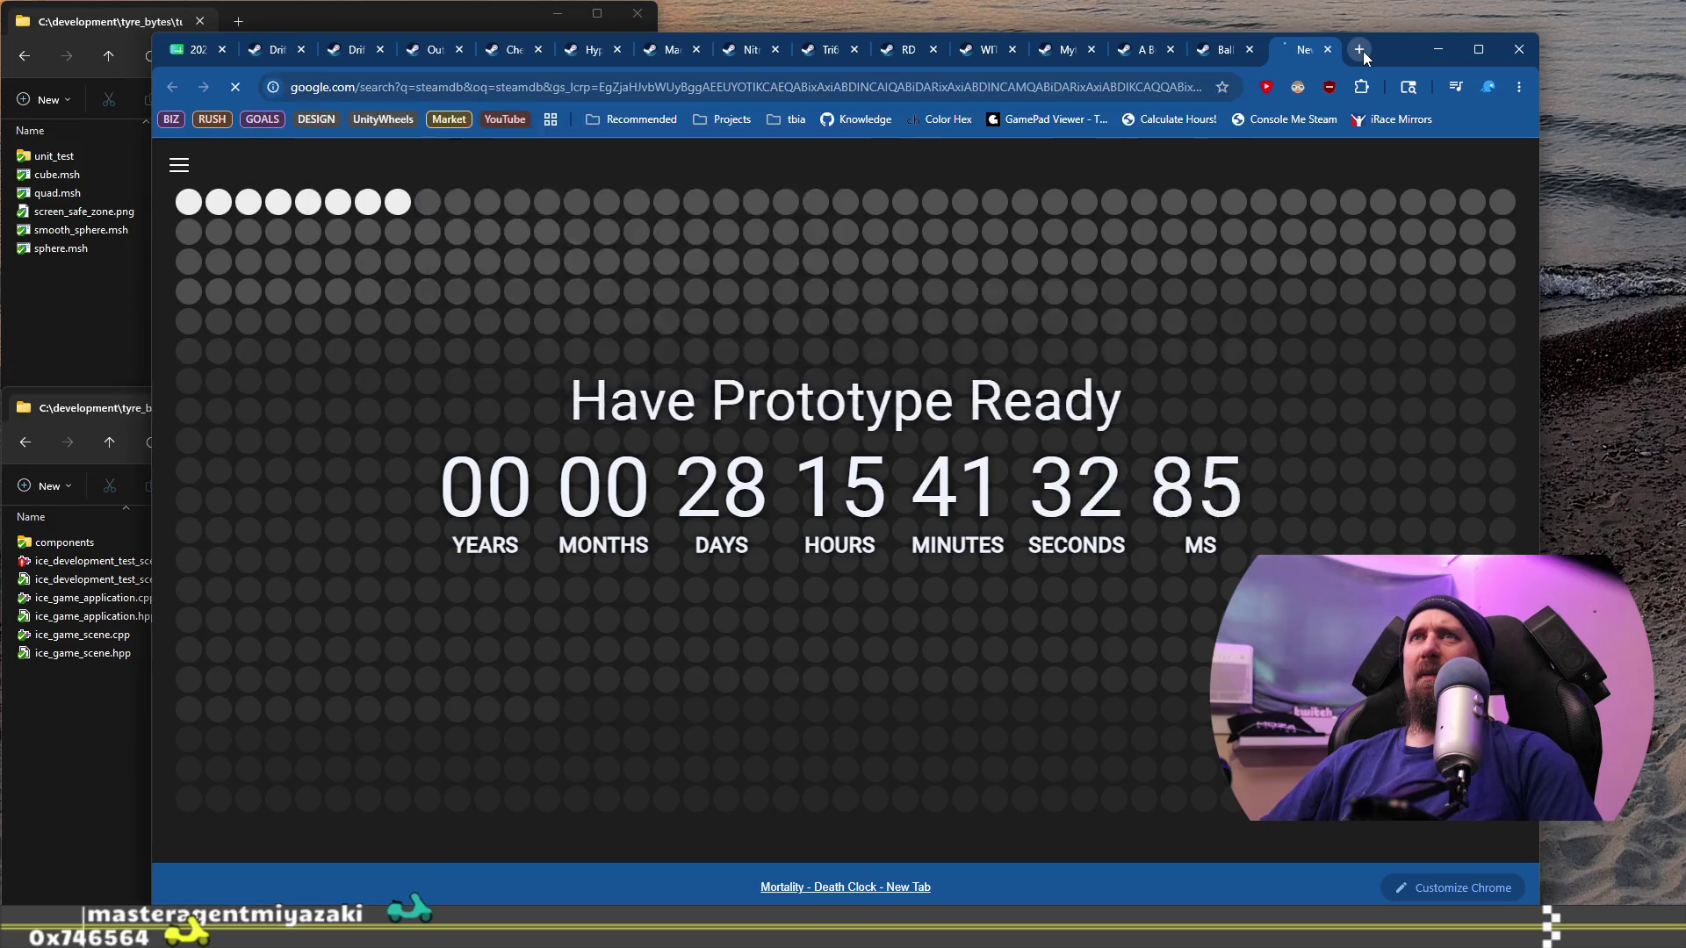
pyautogui.click(294, 55)
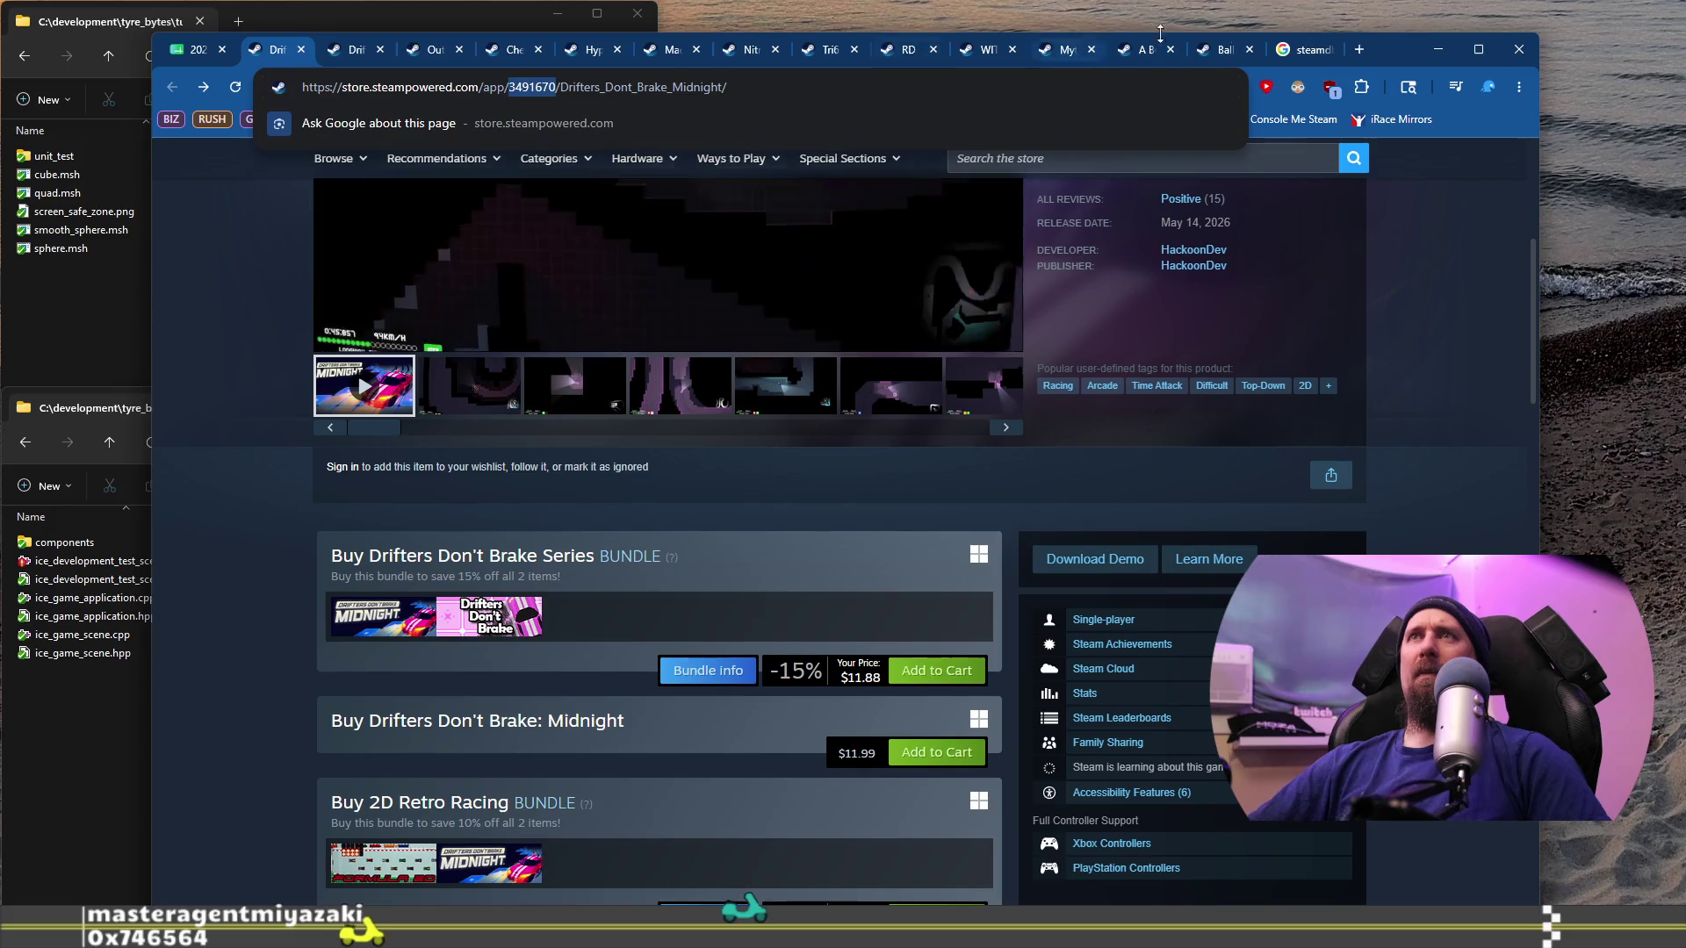
pyautogui.hotkey('ctrl', '9')
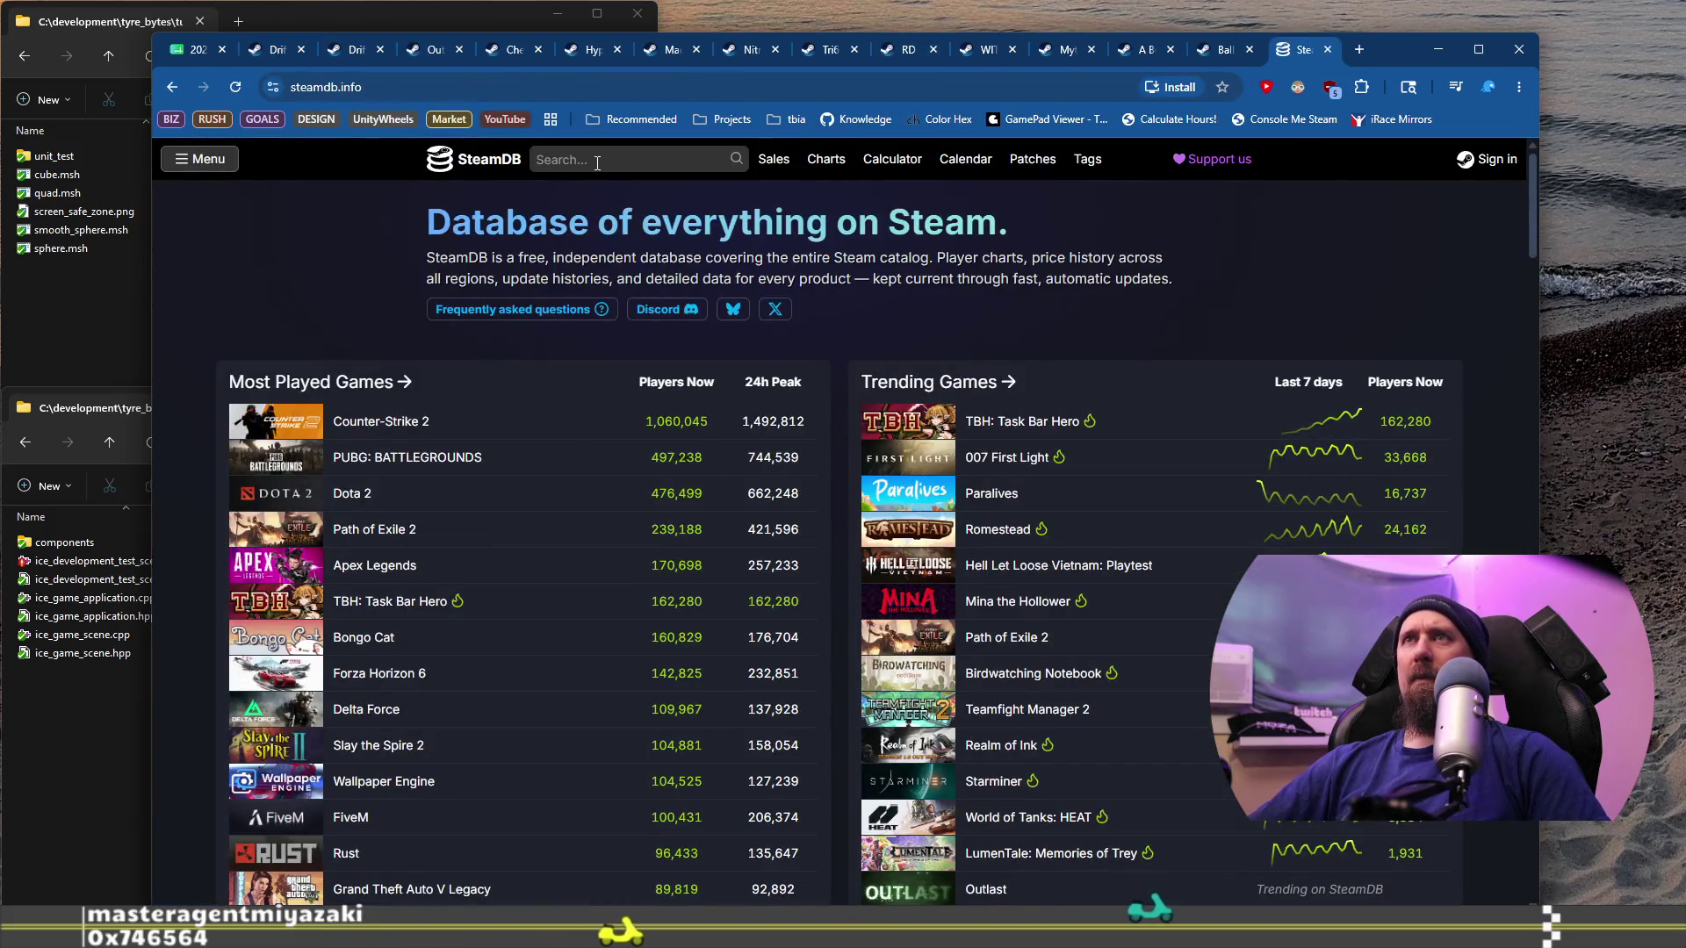
pyautogui.click(597, 163)
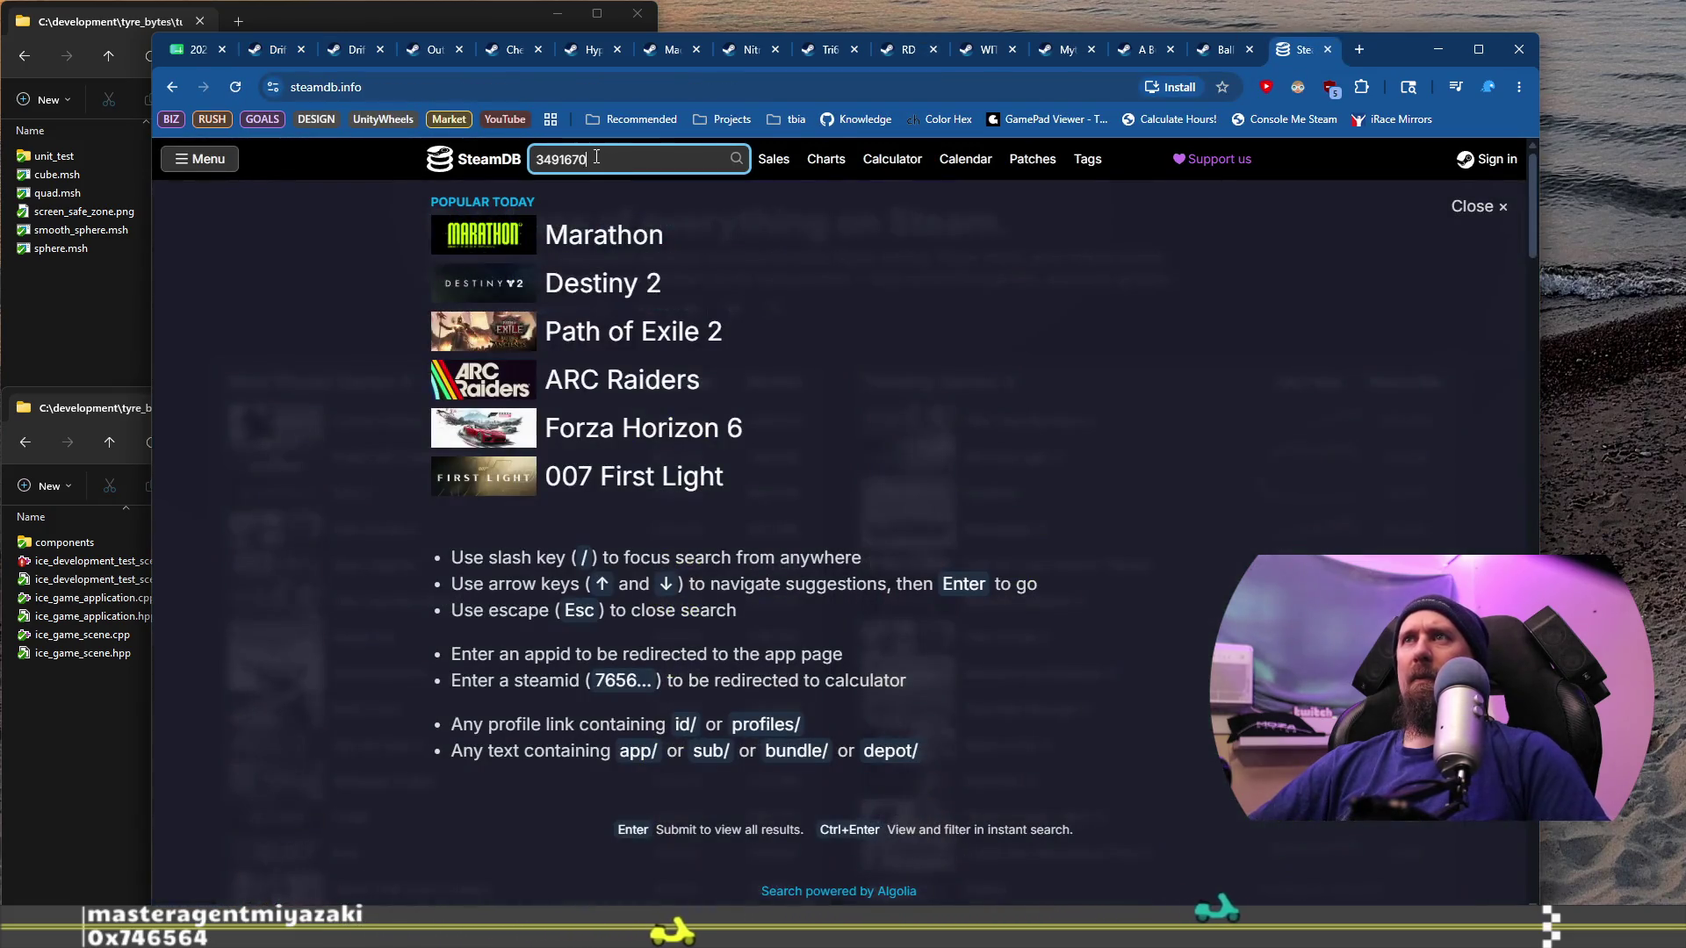
pyautogui.hotkey('ctrl', 'v')
pyautogui.press('Return')
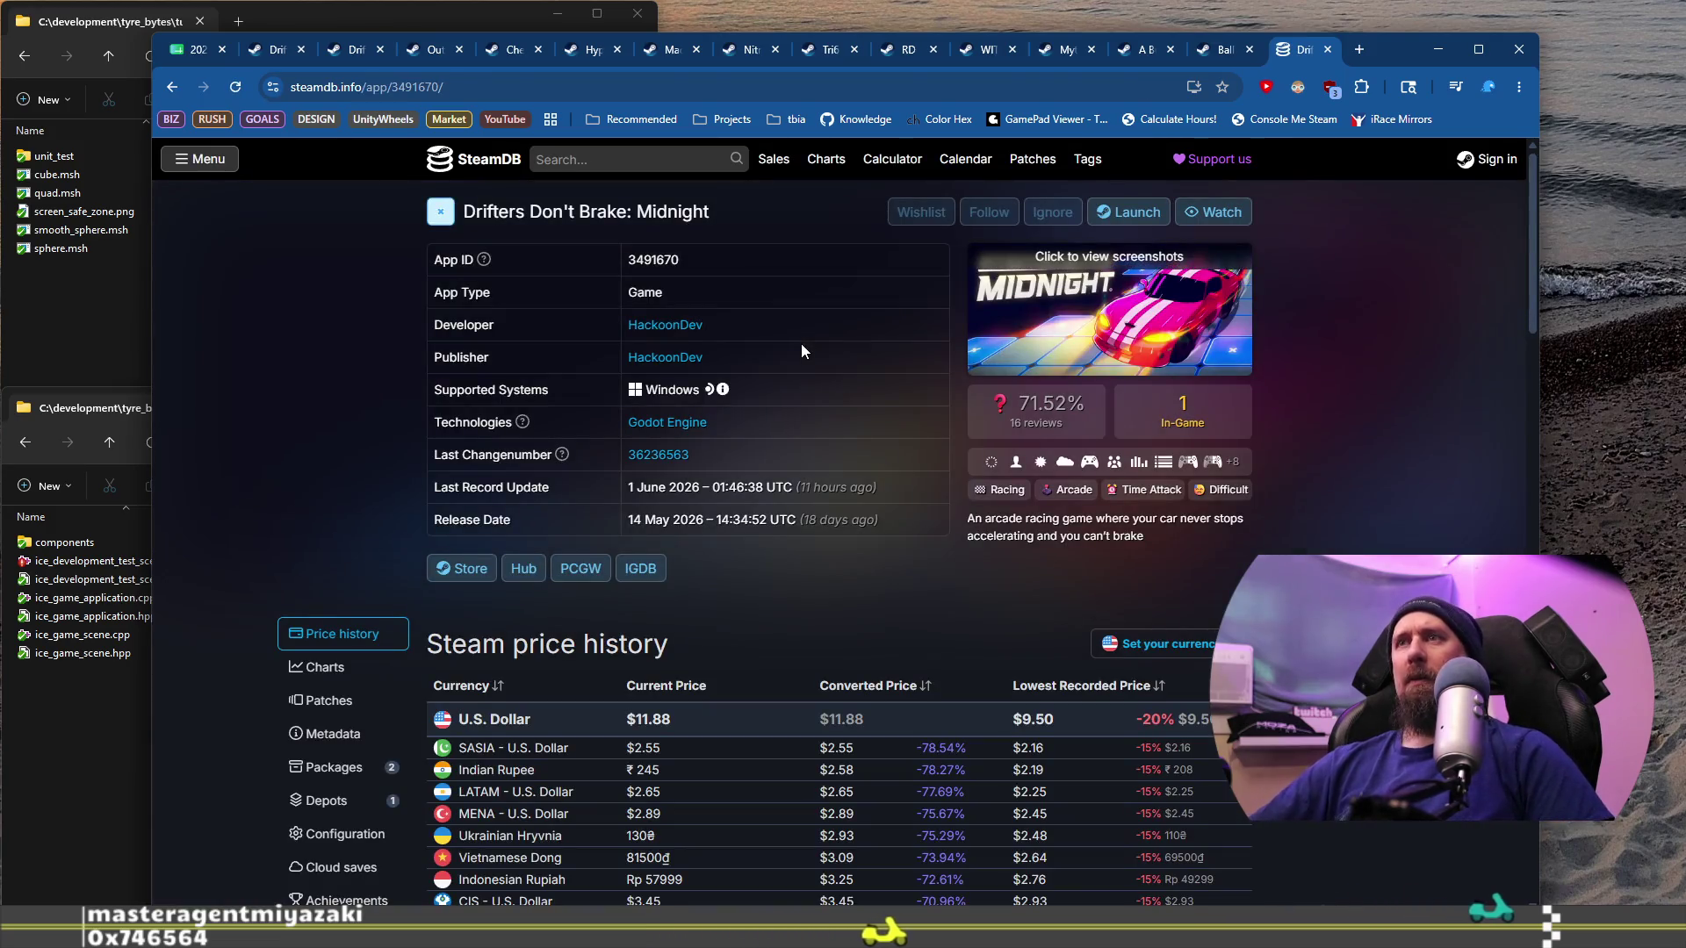
pyautogui.scroll(-3, 1340, 428)
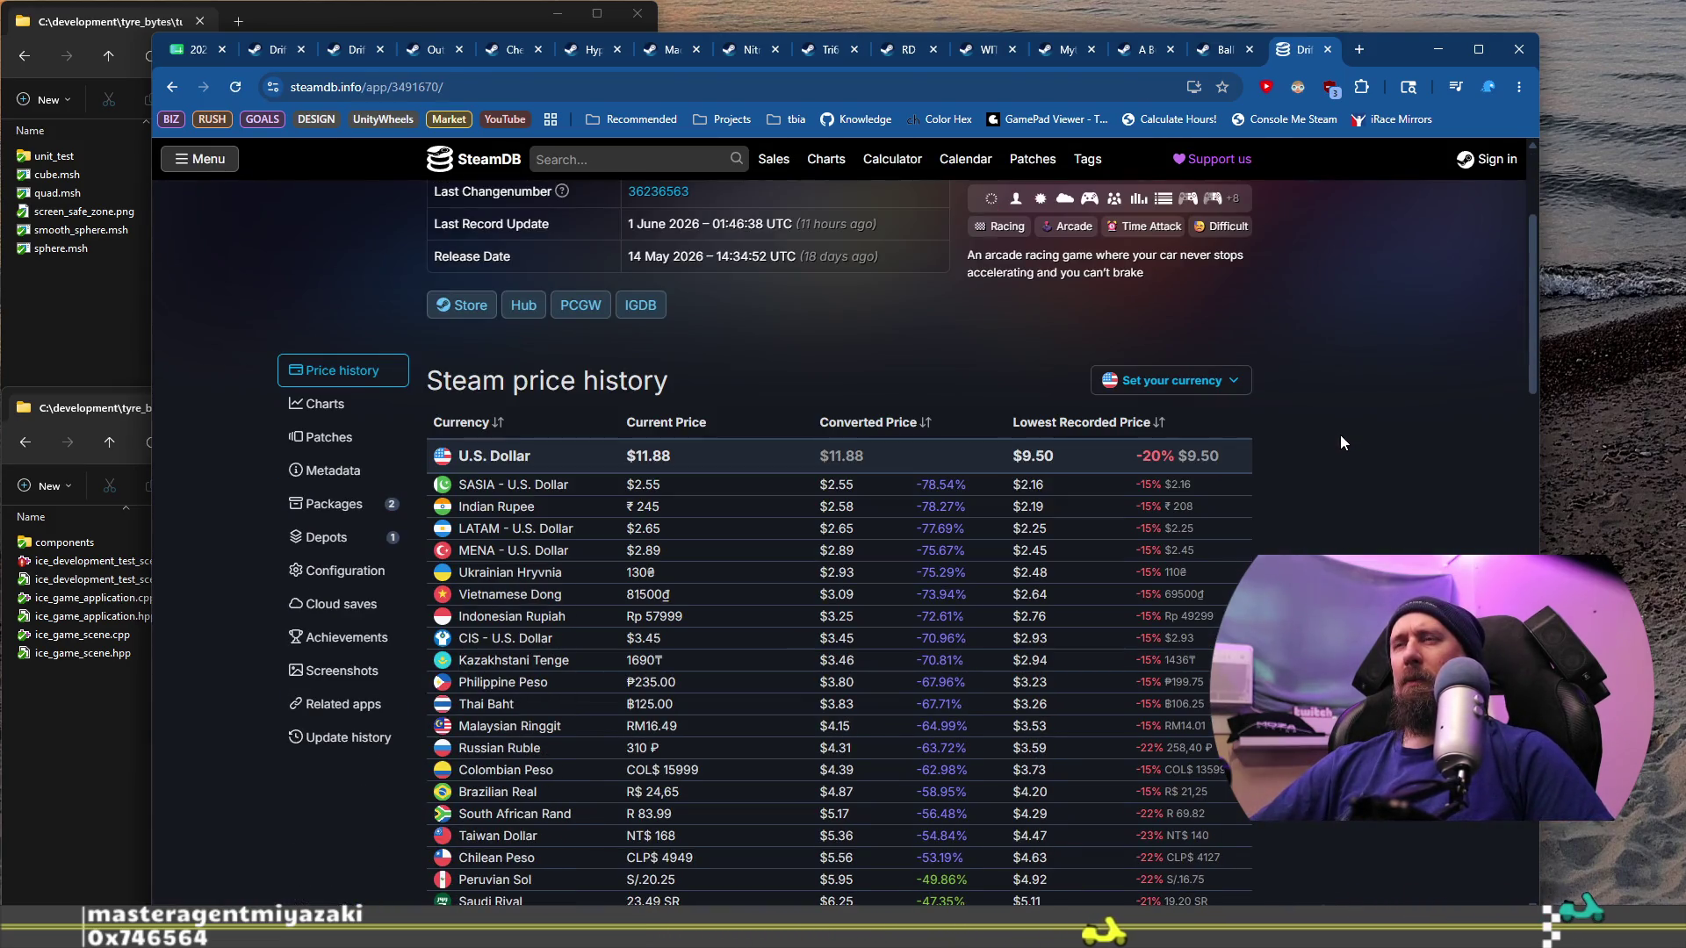
pyautogui.scroll(3, 1340, 434)
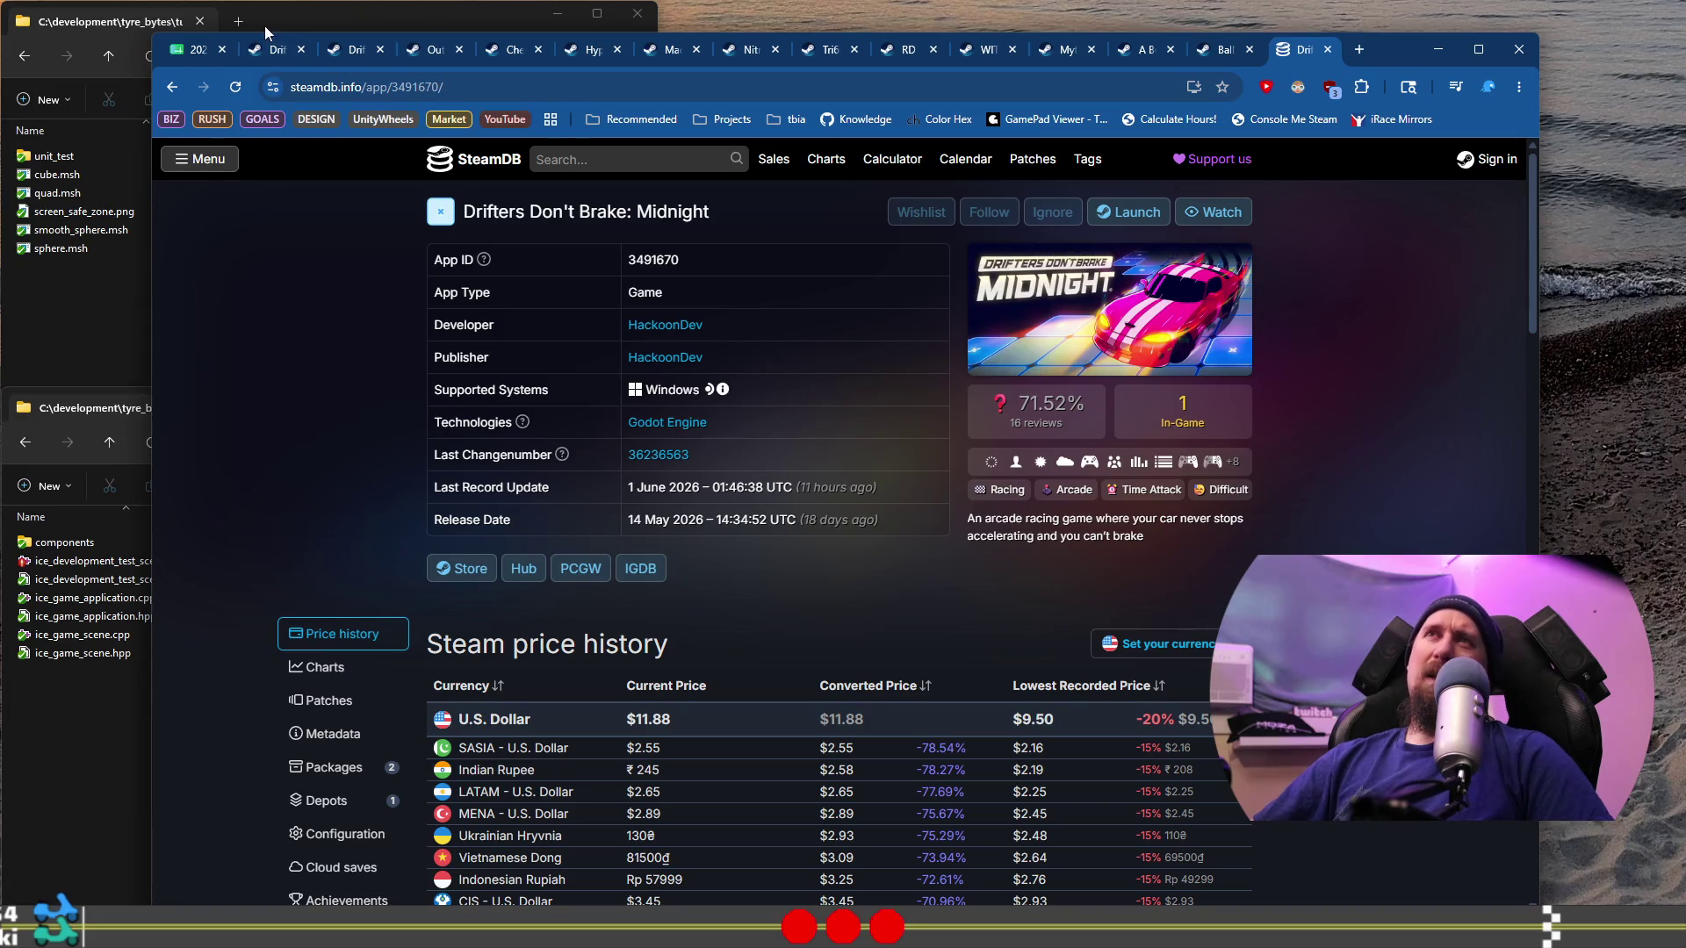
pyautogui.click(267, 49)
# Step: Scroll to Midnight's user reviews and read the wall-crashing and Not Recommended reviews
pyautogui.scroll(-2, 261, 370)
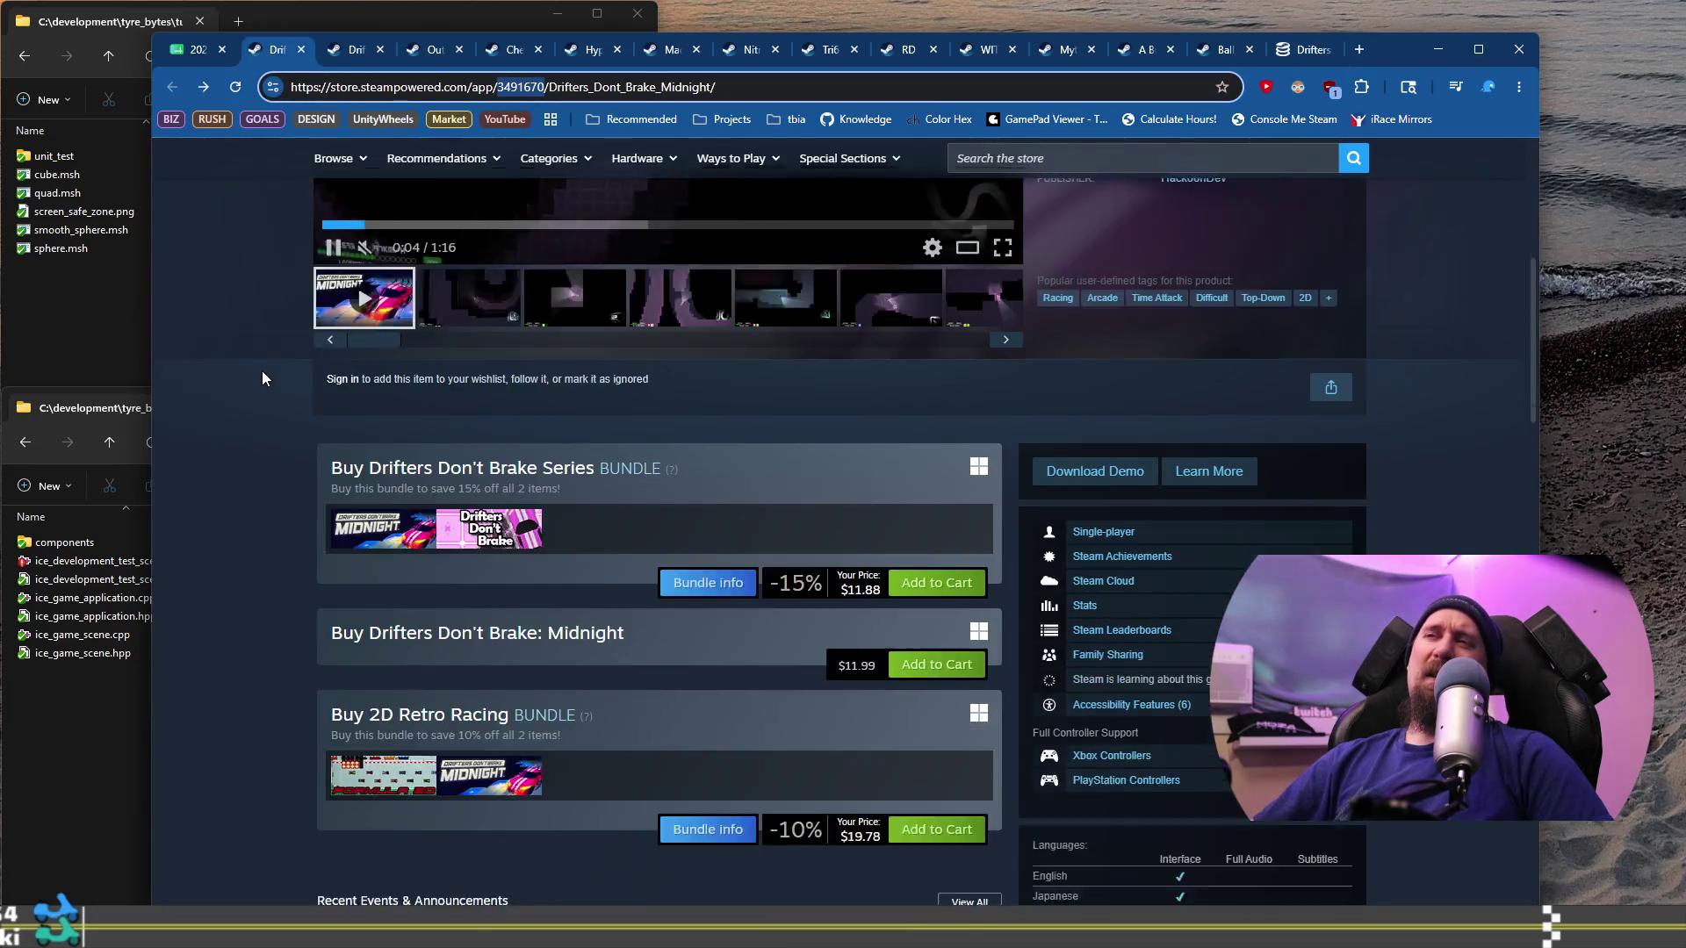
pyautogui.scroll(-15, 262, 372)
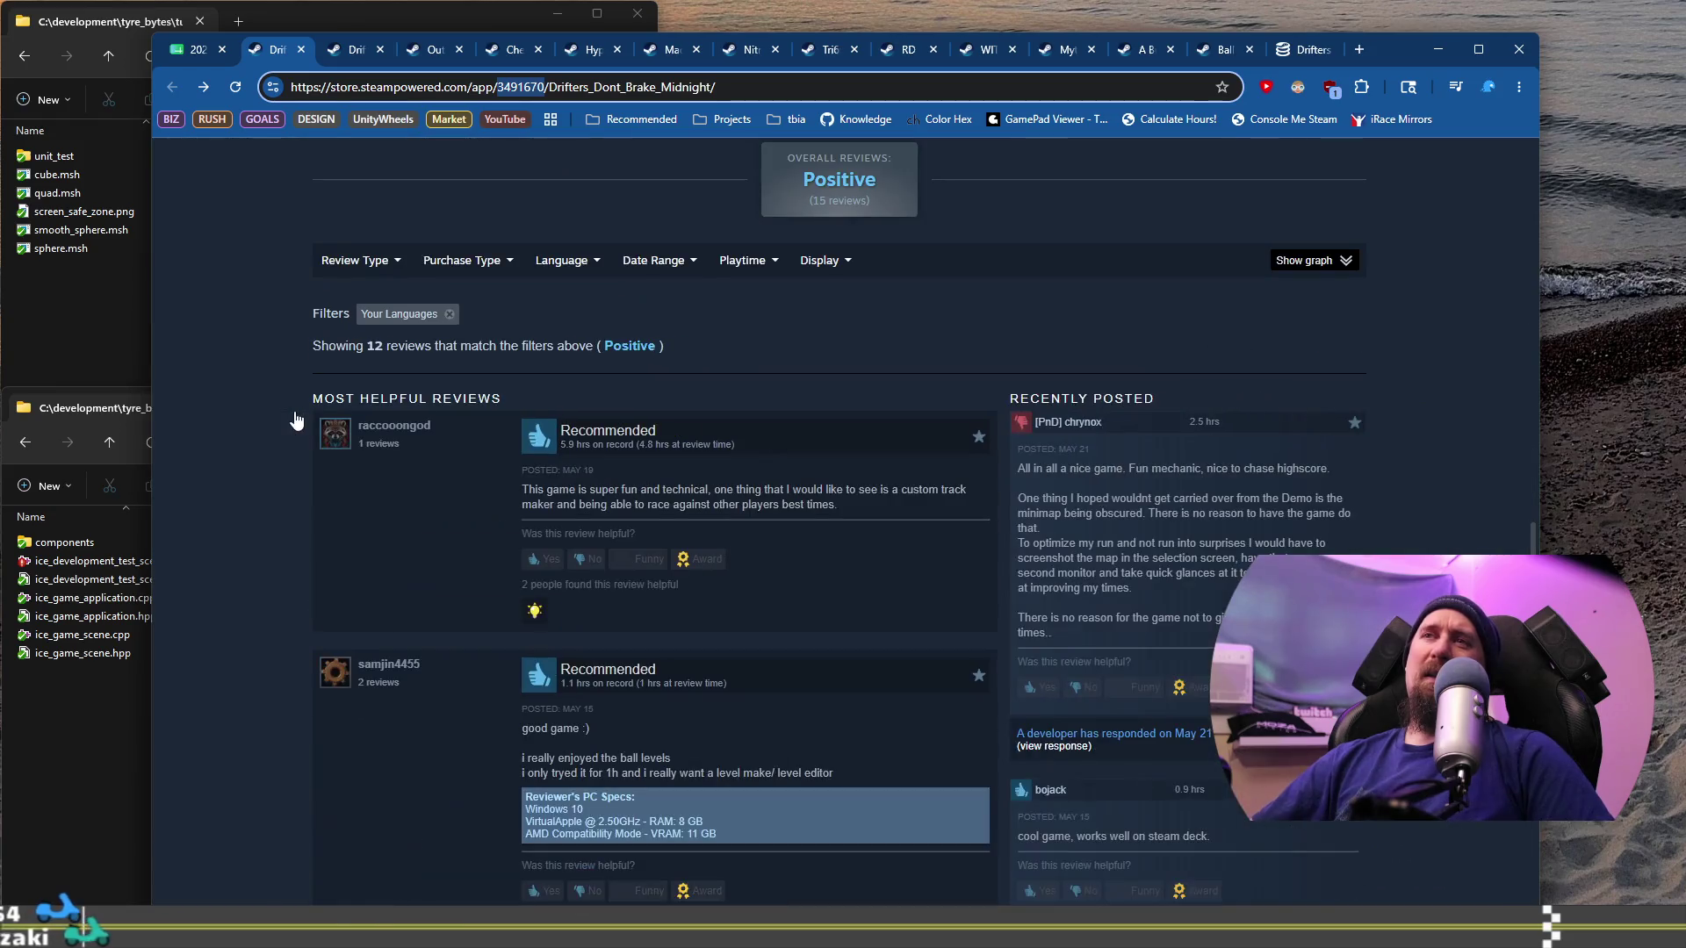
pyautogui.scroll(-4, 595, 470)
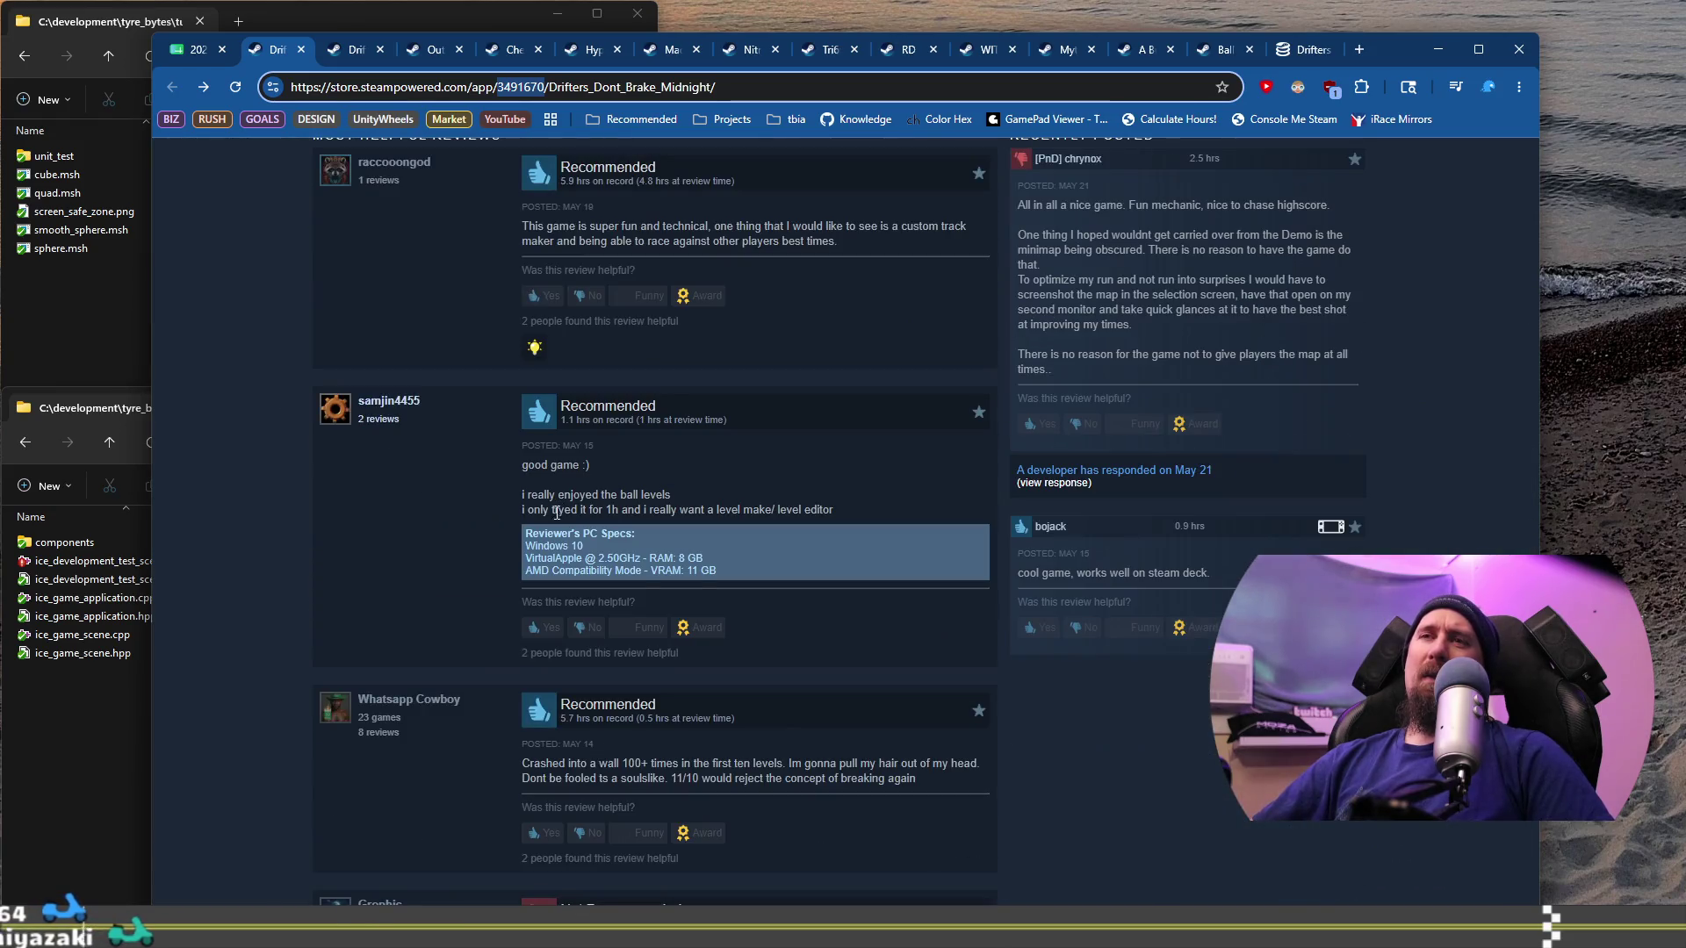
pyautogui.moveTo(540, 586); pyautogui.dragTo(877, 604)
pyautogui.scroll(-2, 879, 606)
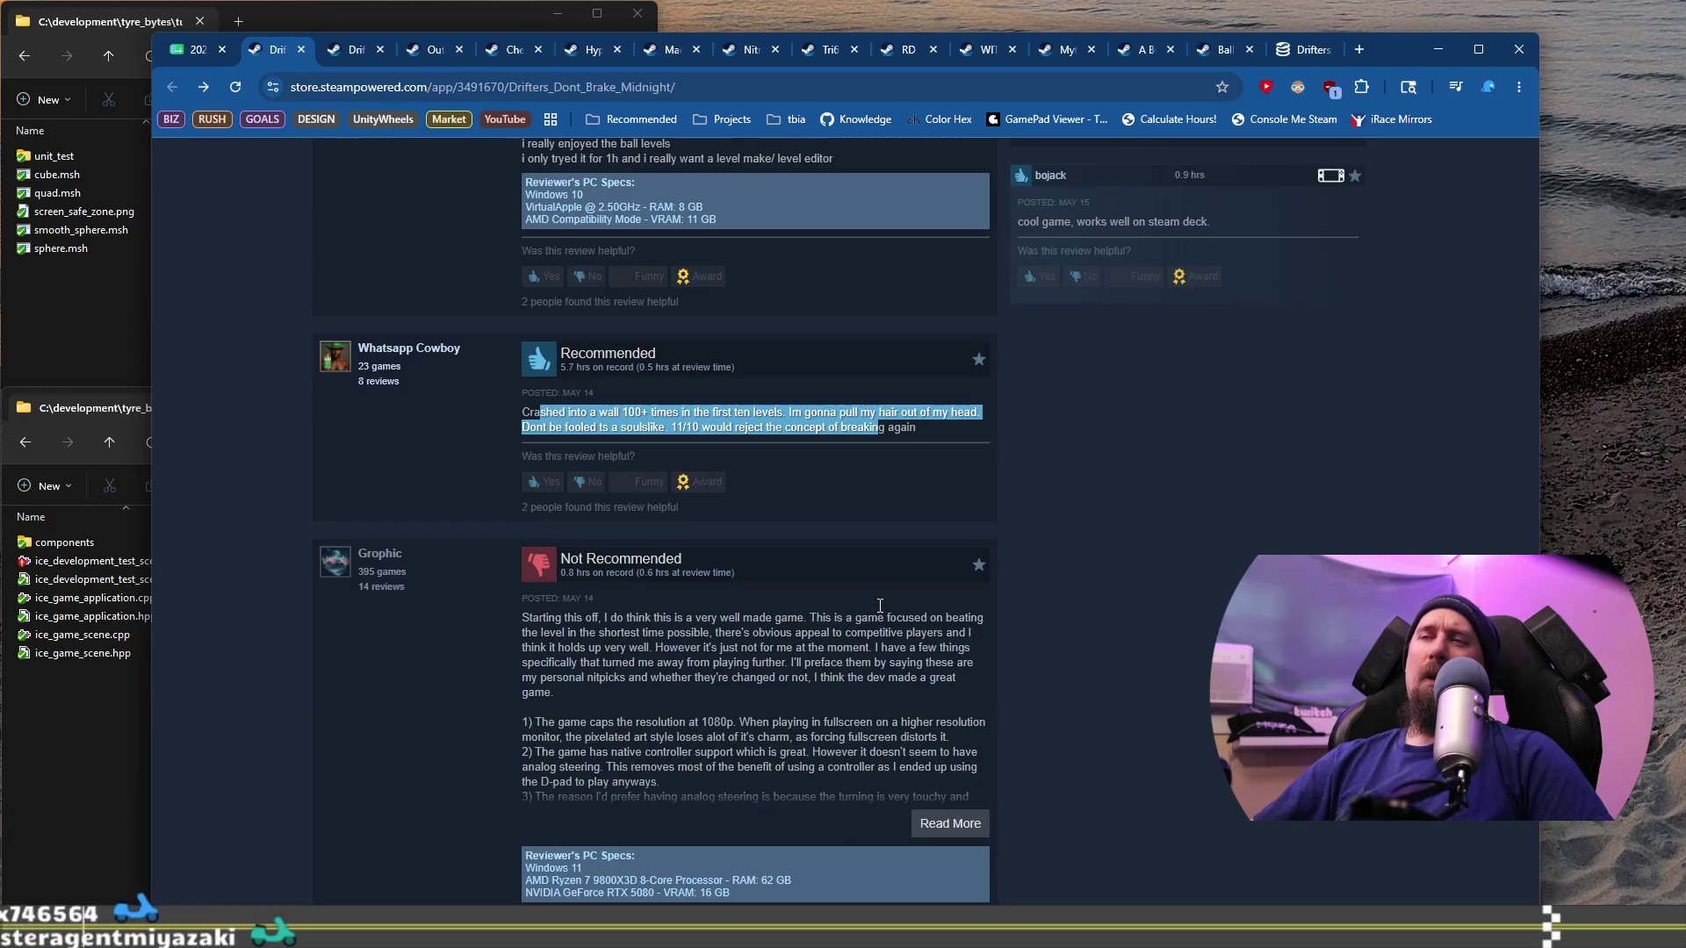
pyautogui.scroll(-2, 626, 448)
pyautogui.moveTo(575, 442)
pyautogui.mouseDown()
pyautogui.moveTo(878, 487)
pyautogui.moveTo(593, 500)
pyautogui.moveTo(597, 524)
pyautogui.mouseUp()
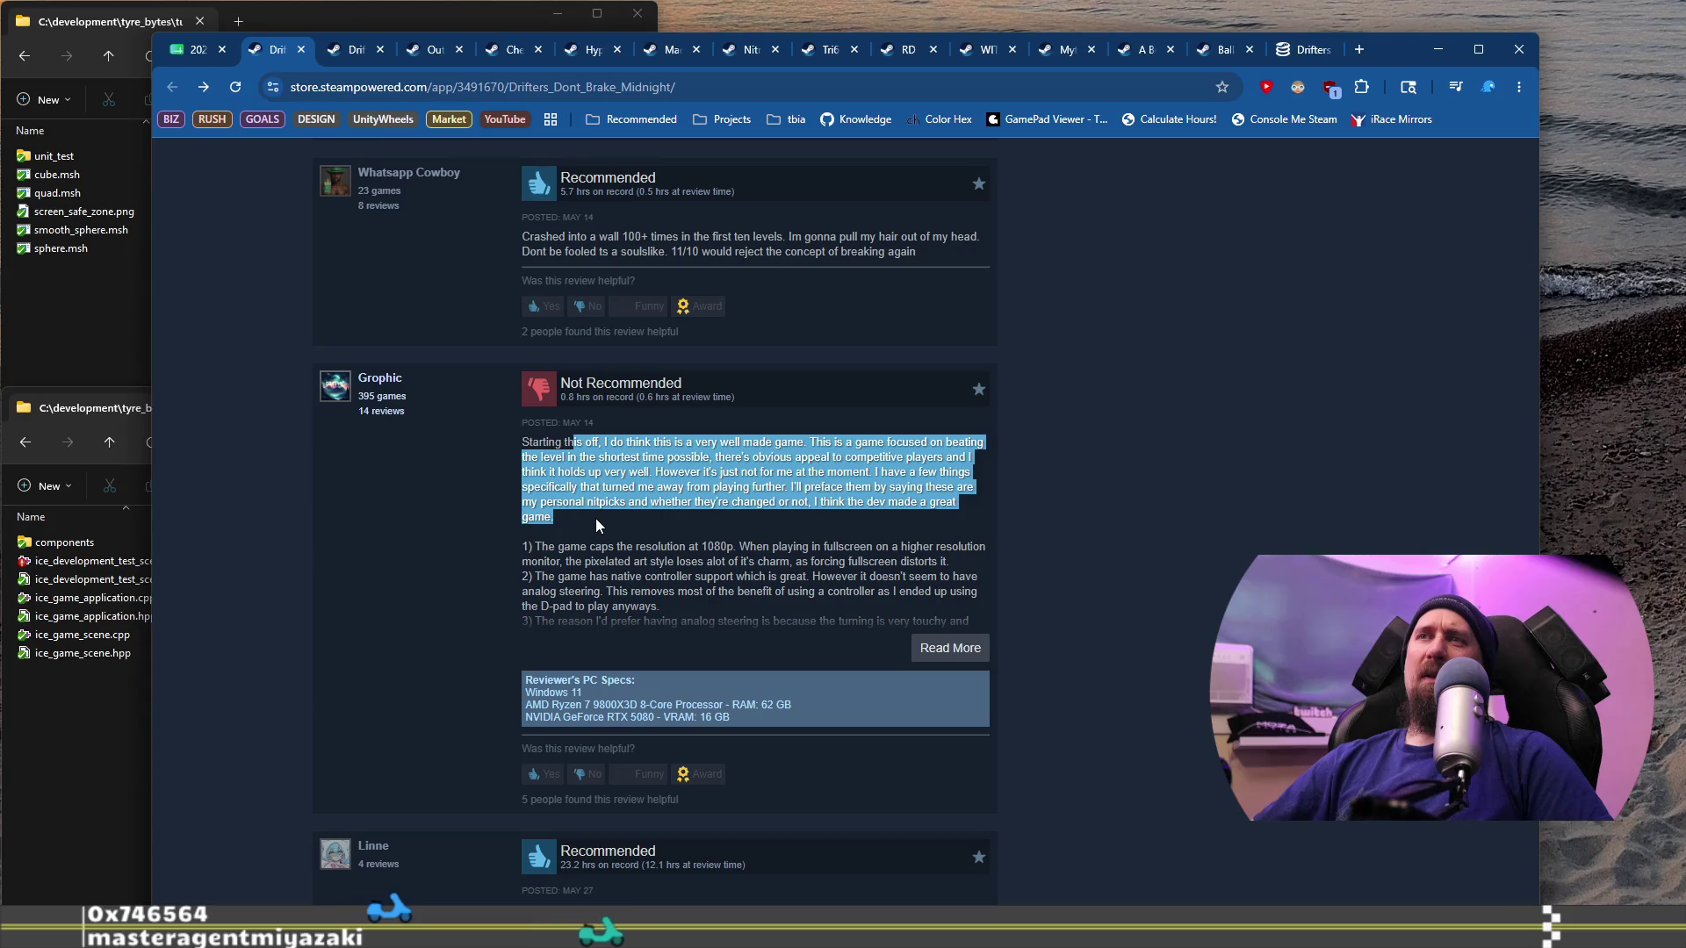
pyautogui.moveTo(597, 525)
pyautogui.mouseDown()
pyautogui.moveTo(615, 474)
pyautogui.moveTo(617, 517)
pyautogui.moveTo(573, 548)
pyautogui.moveTo(623, 594)
pyautogui.mouseUp()
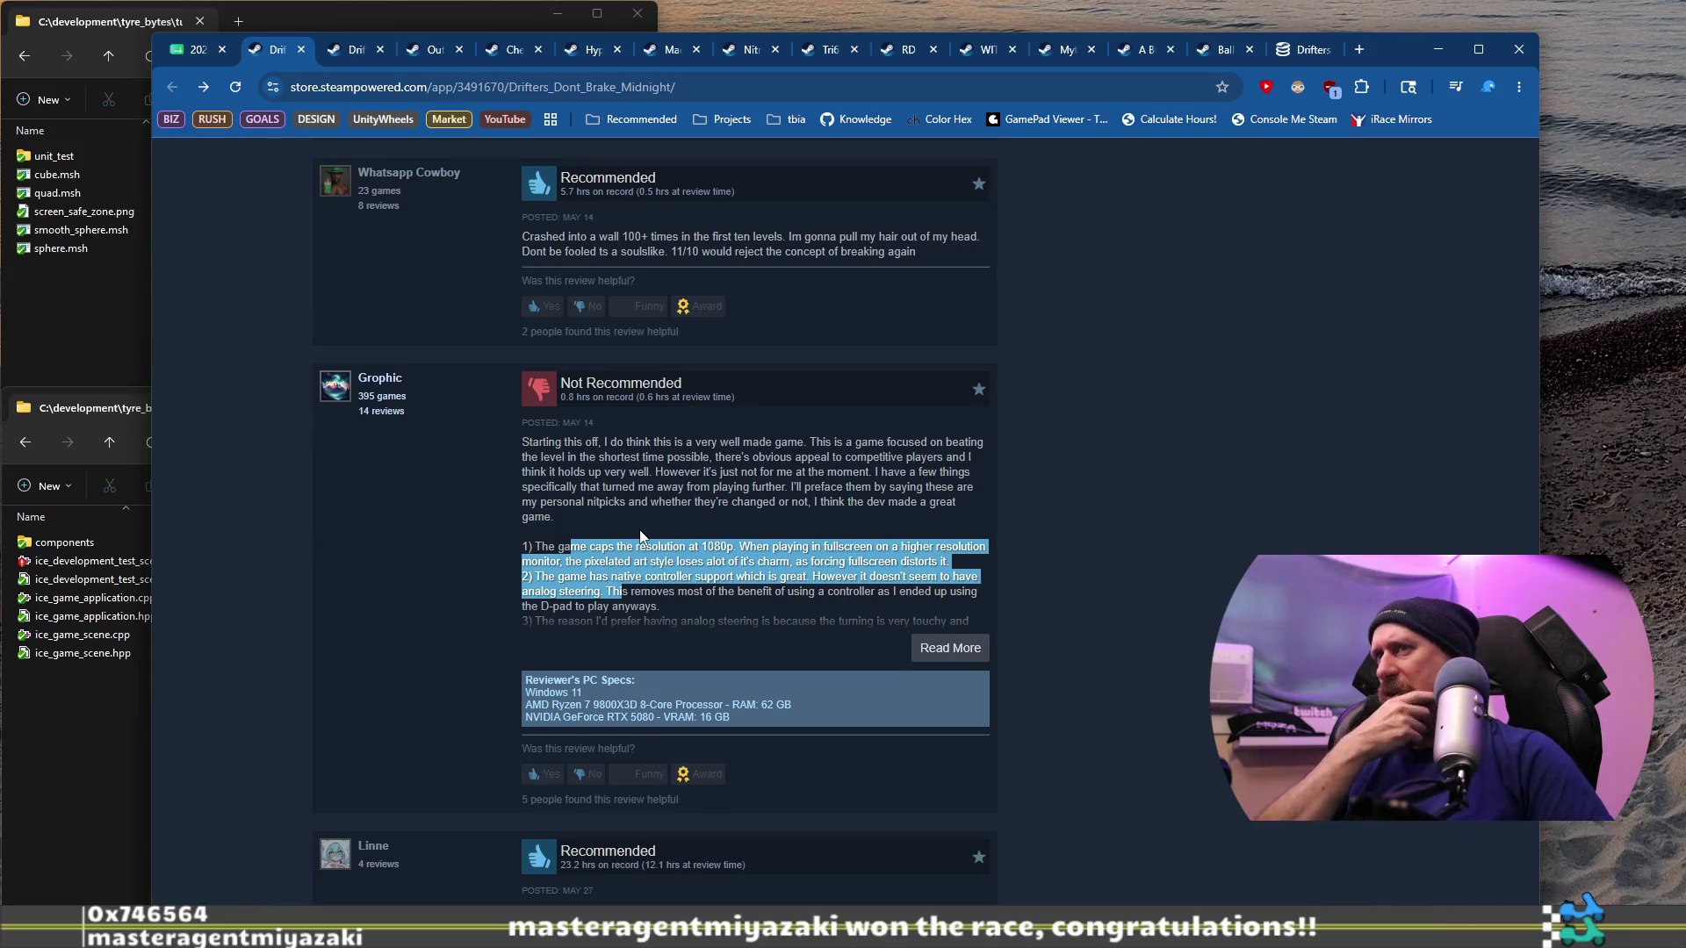
# Step: Read through the remaining Drifters Don't Brake: Midnight reviews
pyautogui.scroll(-4, 634, 500)
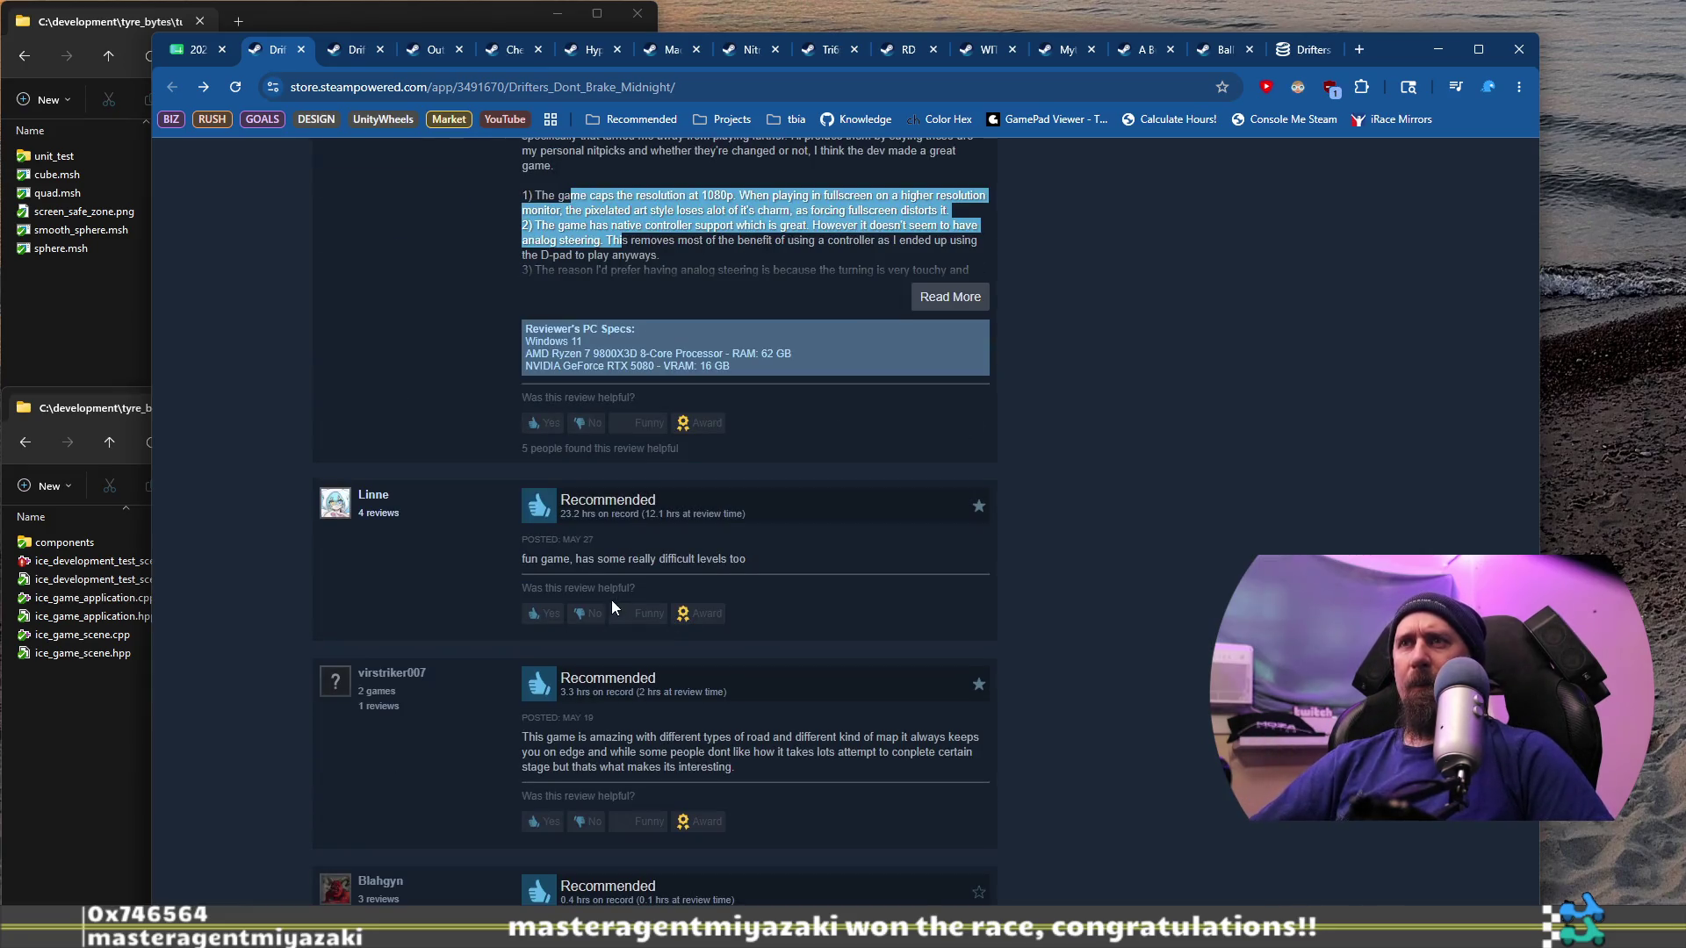
pyautogui.moveTo(574, 559)
pyautogui.mouseDown()
pyautogui.moveTo(690, 559)
pyautogui.moveTo(657, 523)
pyautogui.mouseUp()
pyautogui.scroll(-5, 743, 552)
pyautogui.scroll(-8, 657, 529)
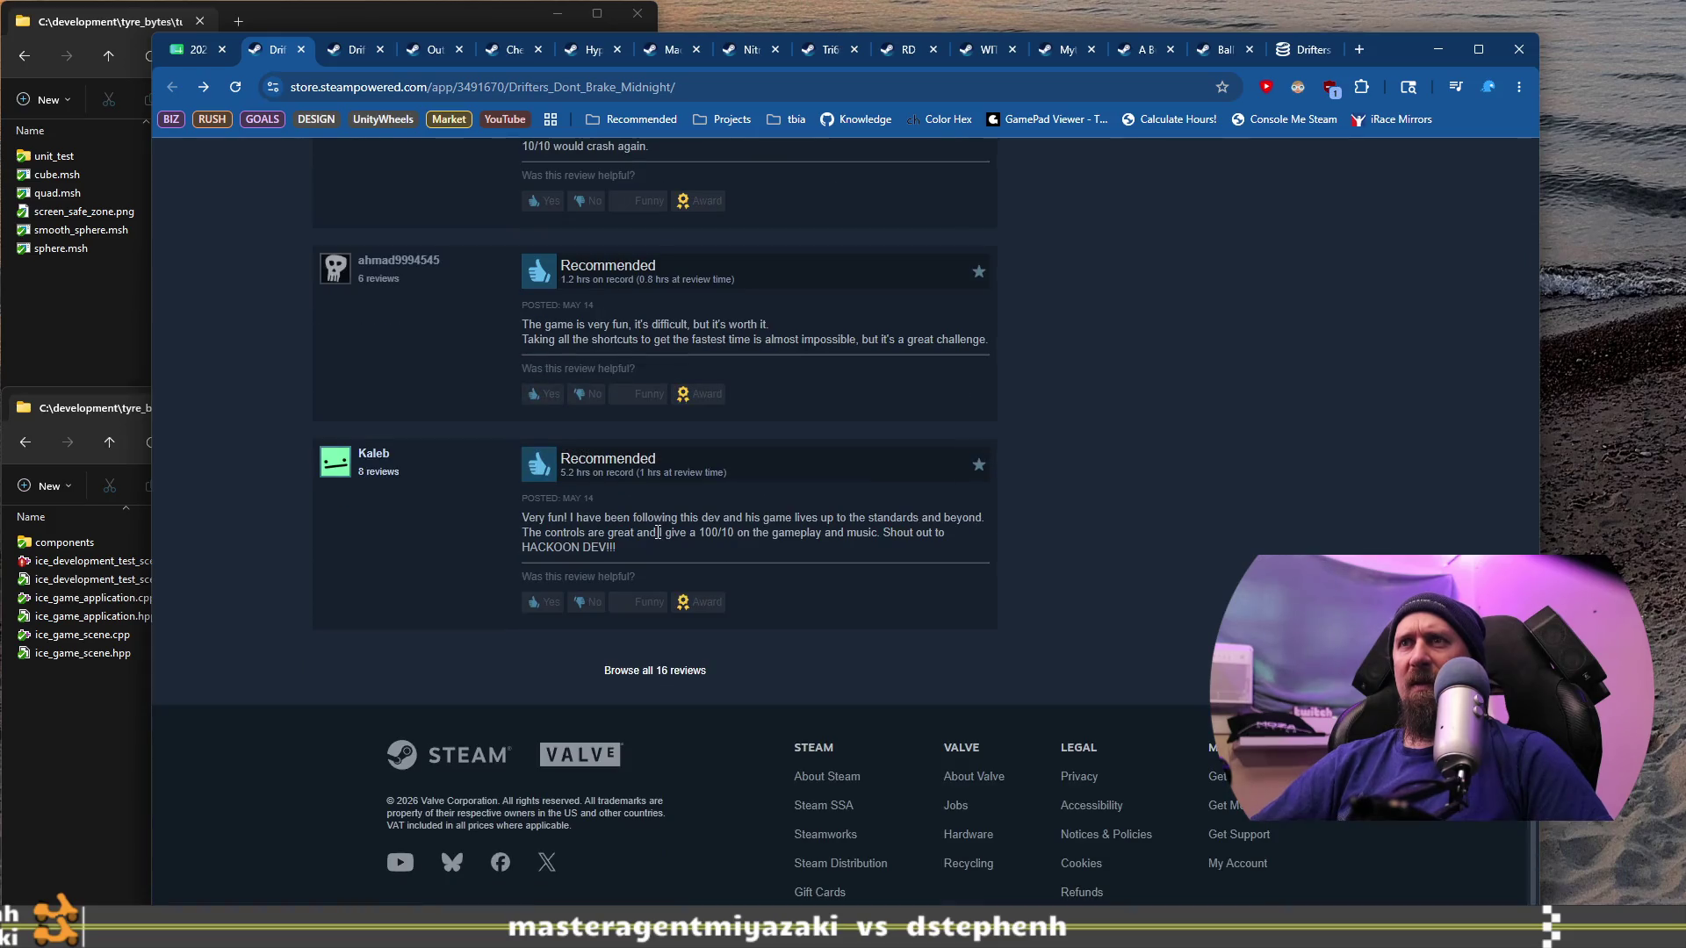
pyautogui.scroll(6, 876, 521)
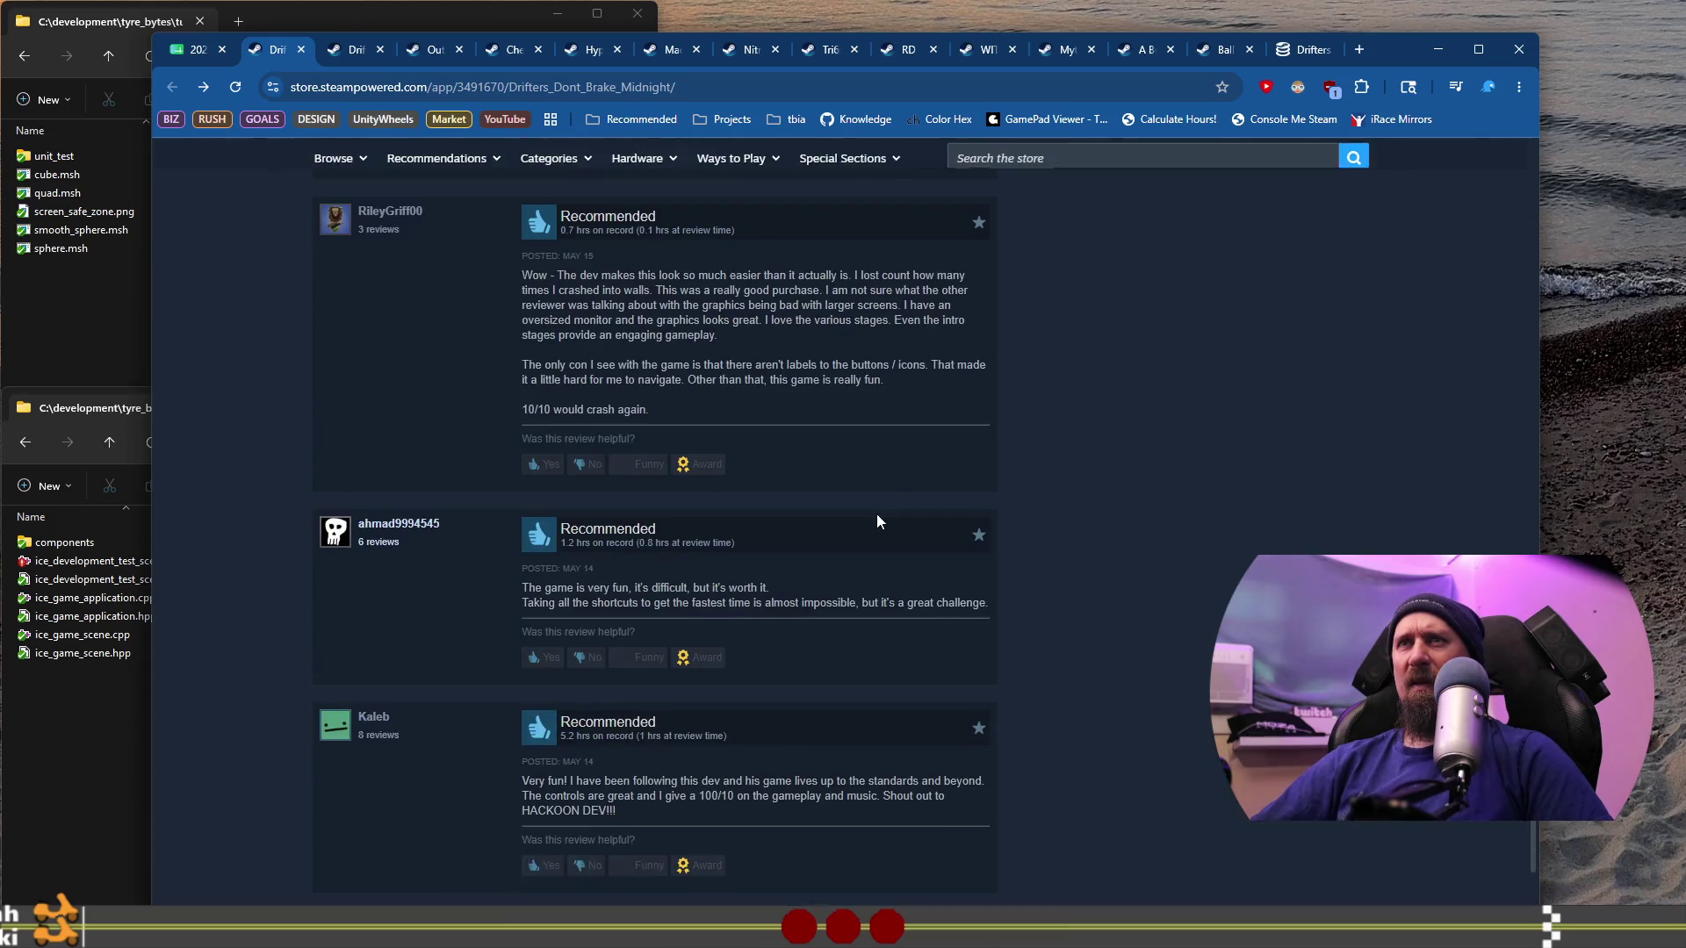
pyautogui.scroll(11, 876, 520)
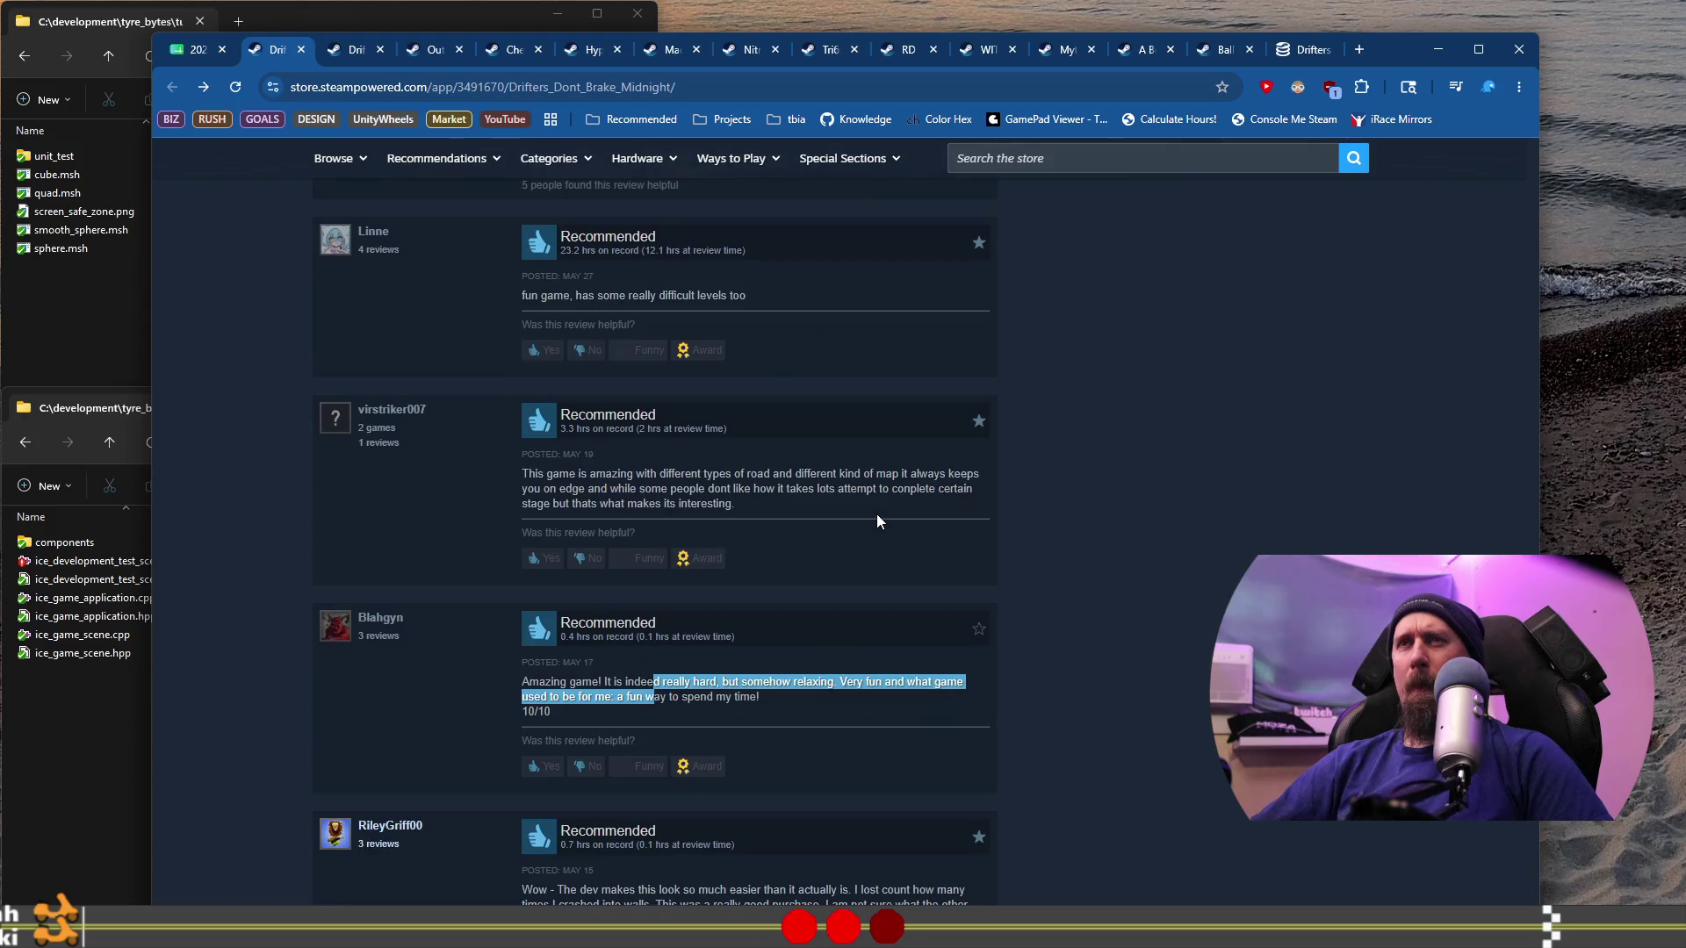
pyautogui.scroll(8, 877, 521)
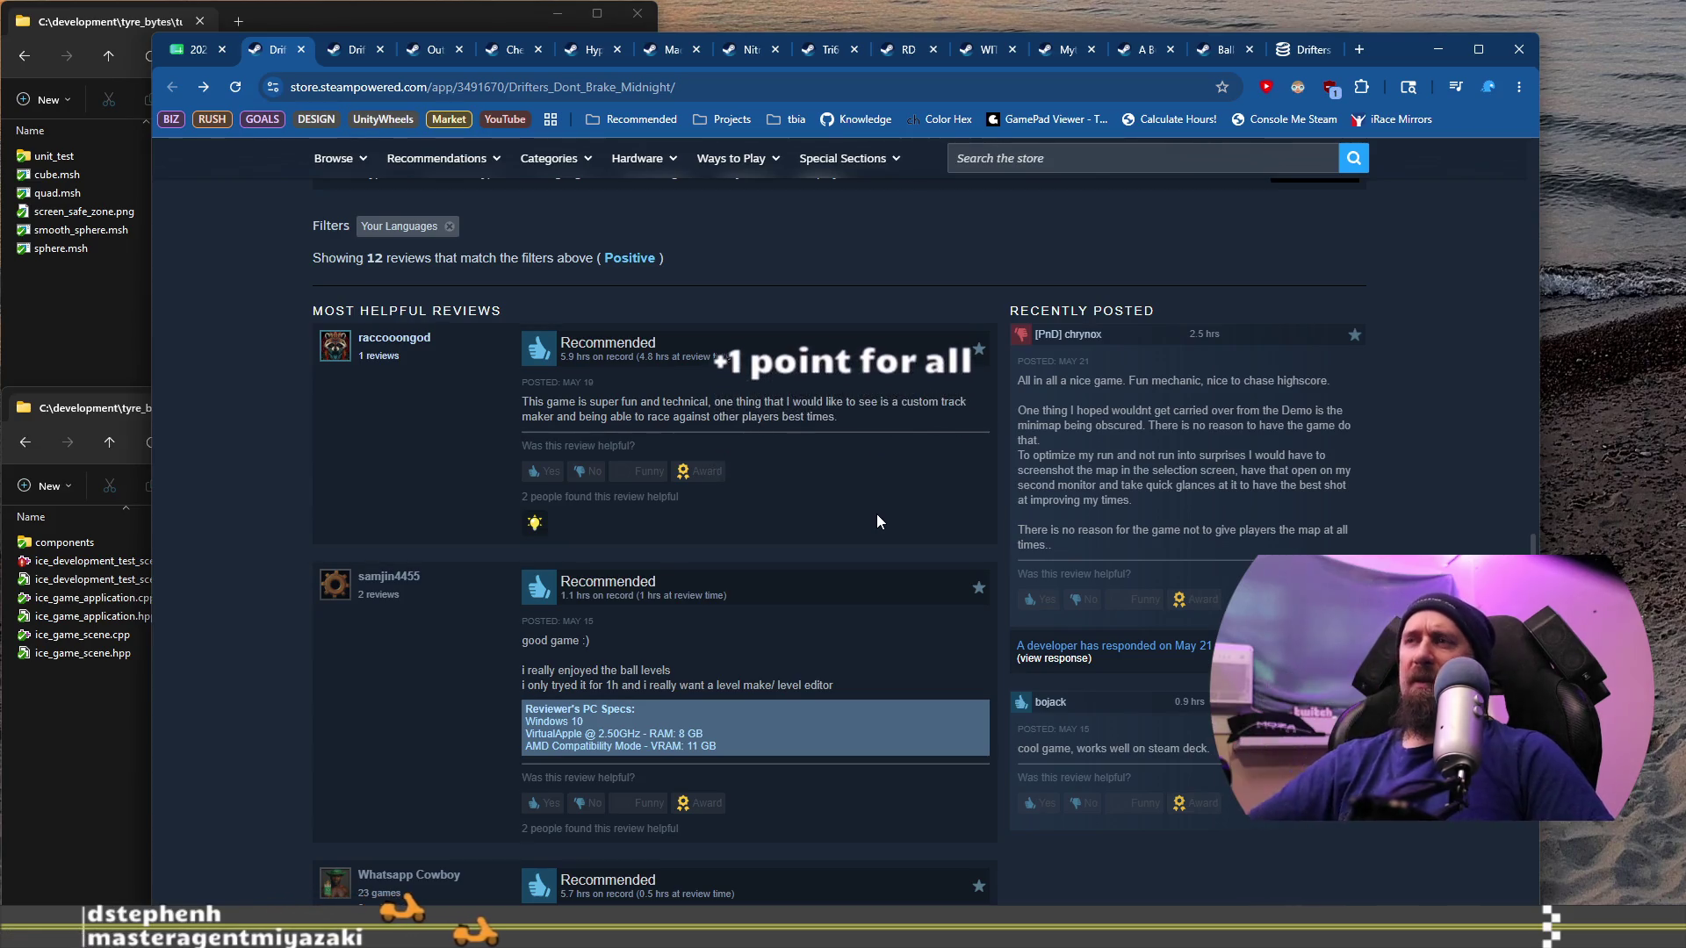
# Step: Read the full Not Recommended review and the developer's minimap-settings reply, then return to the store page
pyautogui.click(1042, 658)
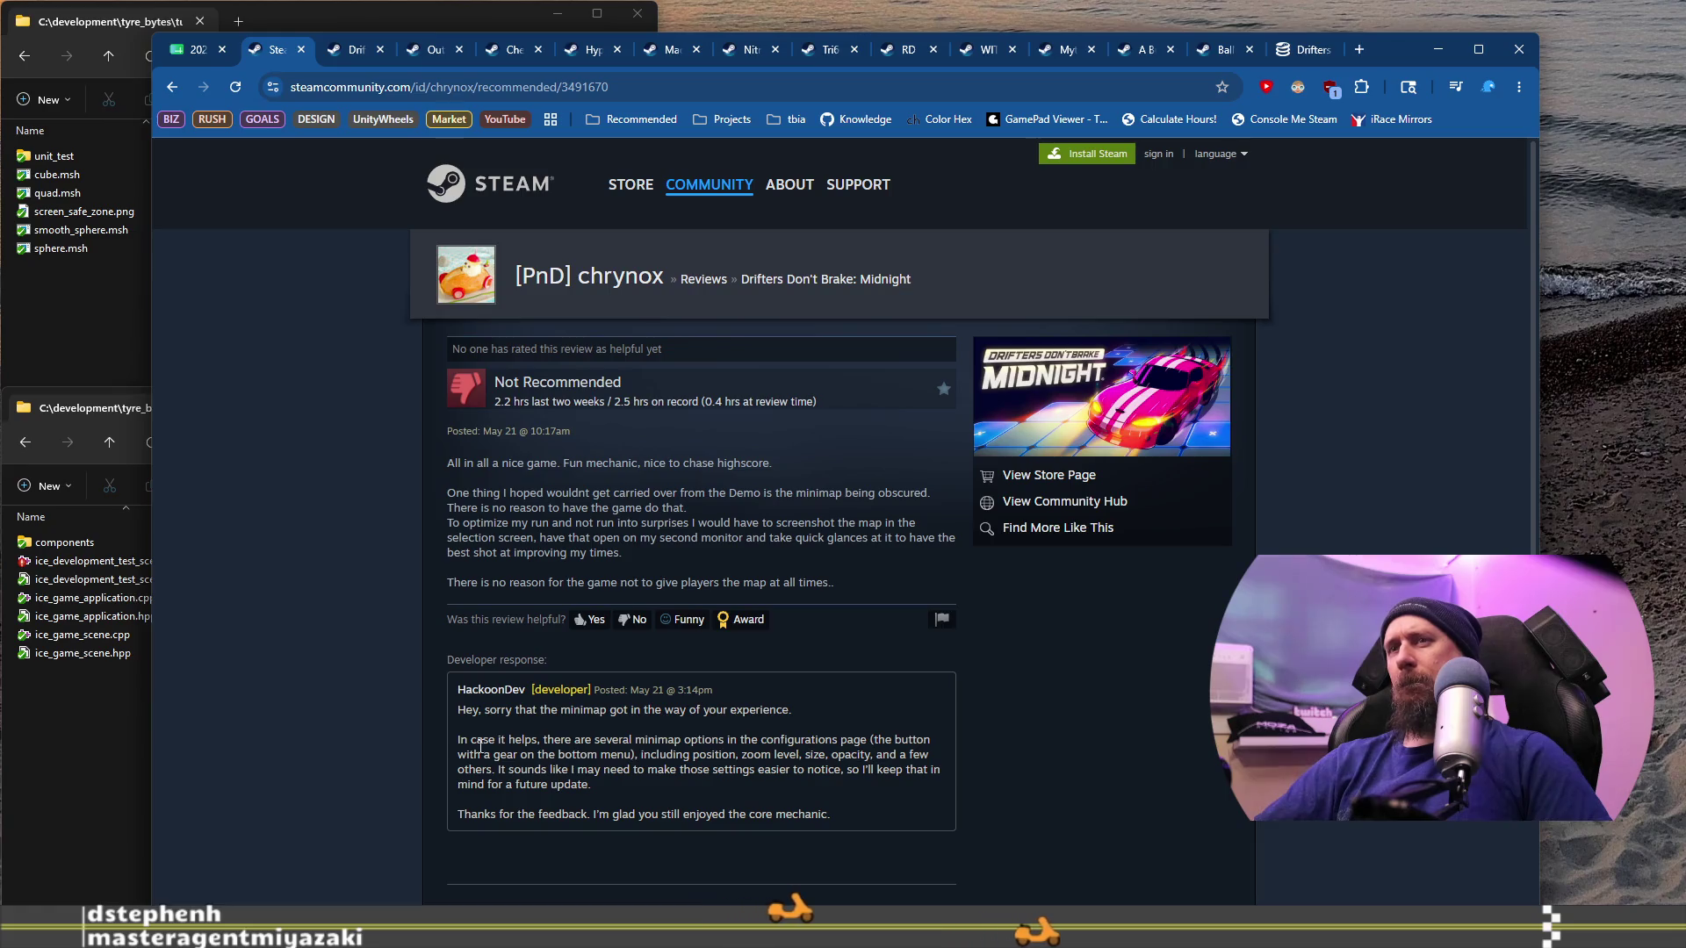
pyautogui.moveTo(474, 742)
pyautogui.mouseDown()
pyautogui.moveTo(878, 771)
pyautogui.moveTo(593, 788)
pyautogui.moveTo(760, 830)
pyautogui.mouseUp()
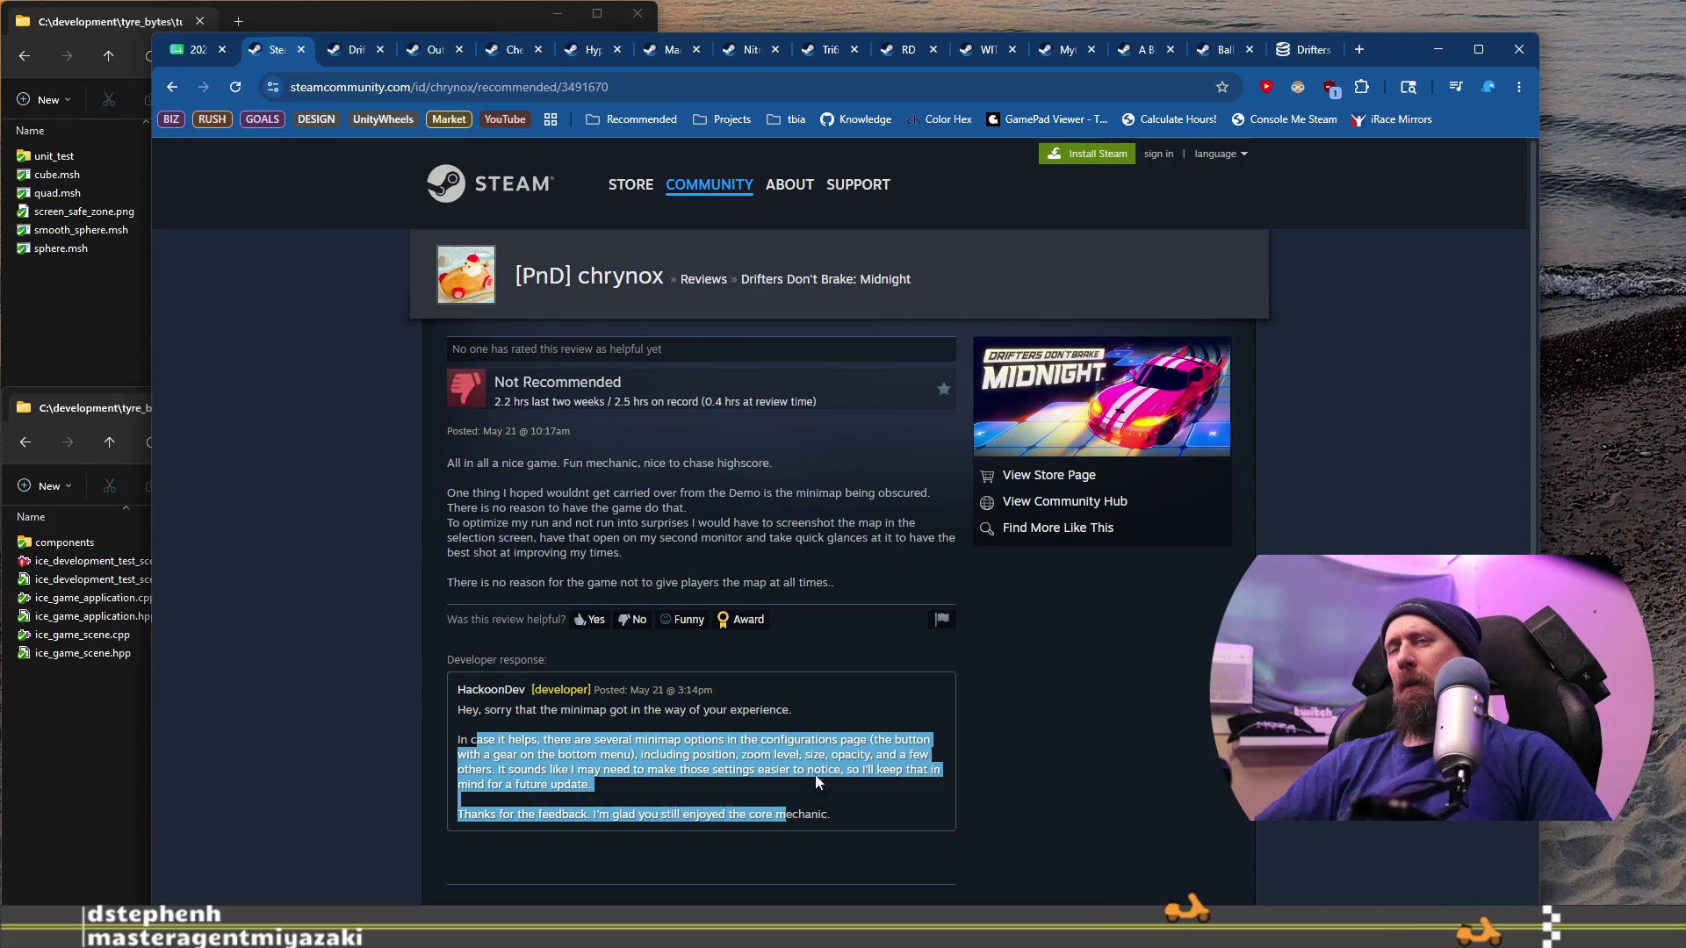
pyautogui.moveTo(509, 493); pyautogui.dragTo(593, 537)
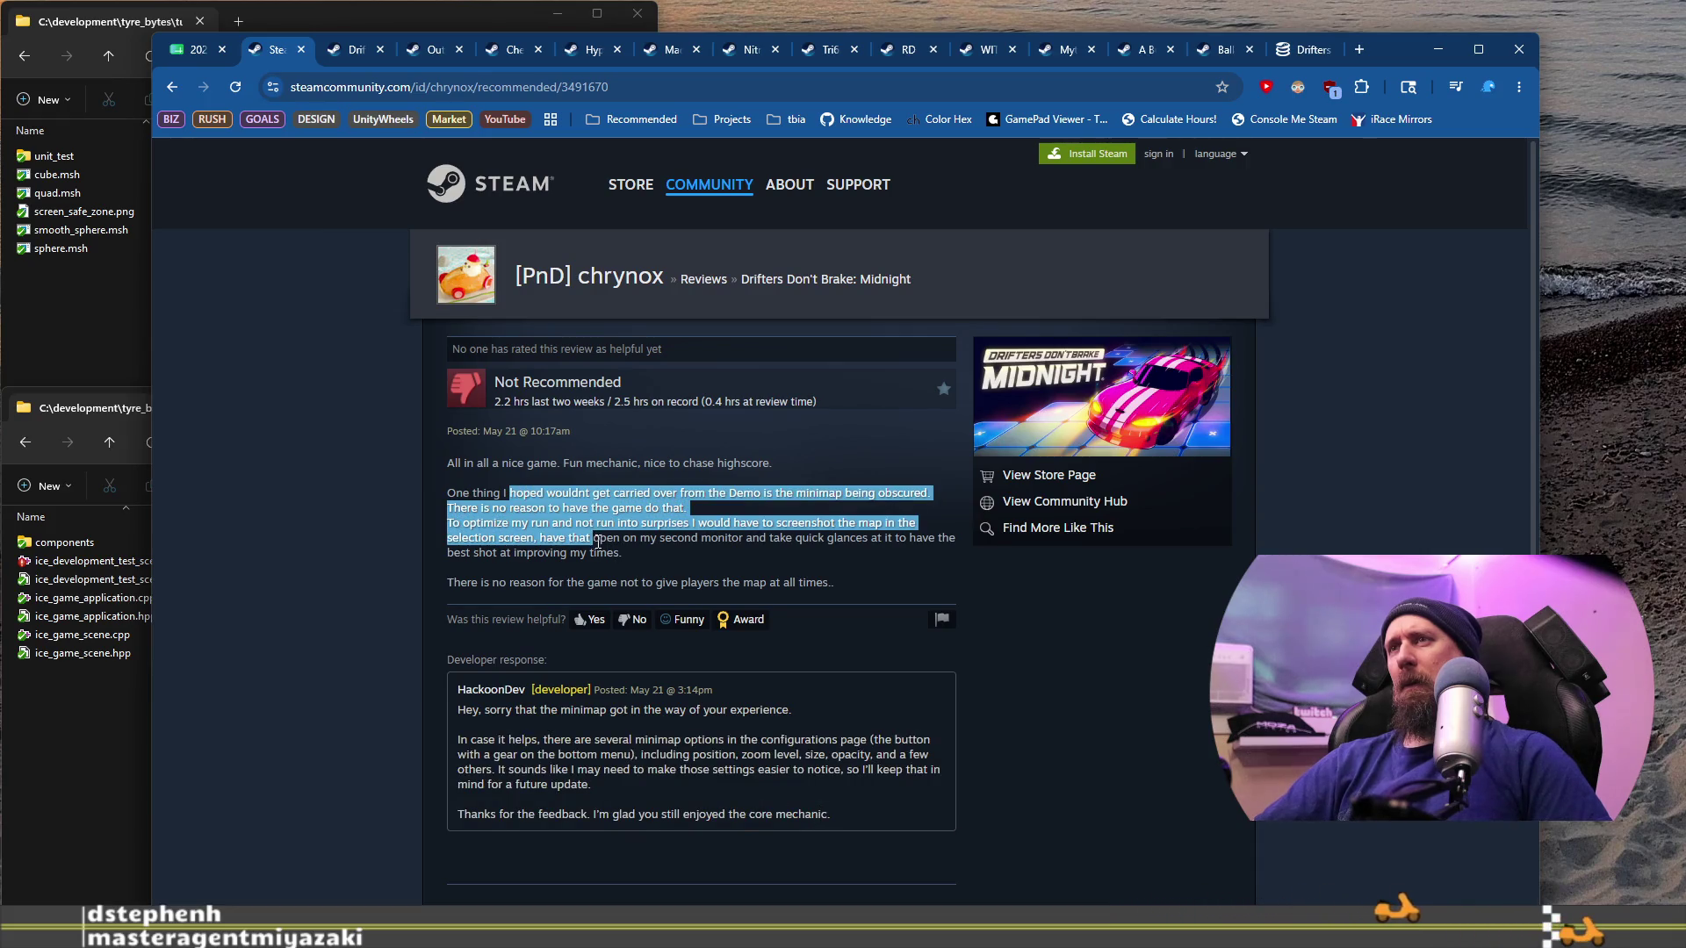
pyautogui.click(666, 548)
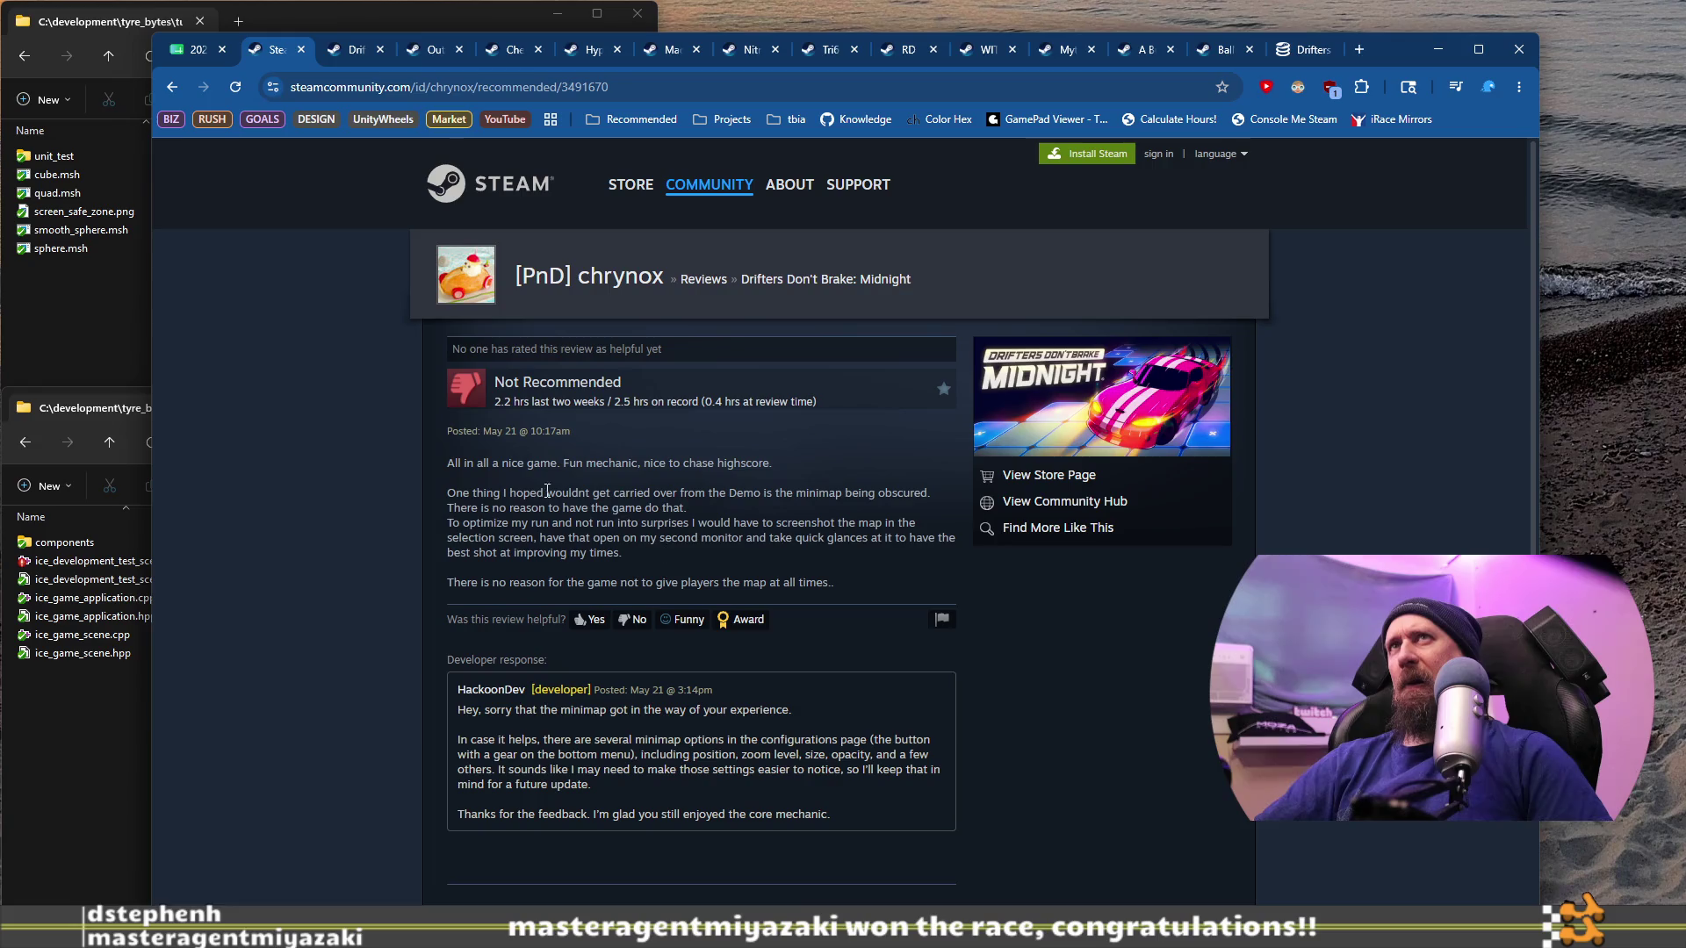
pyautogui.click(170, 81)
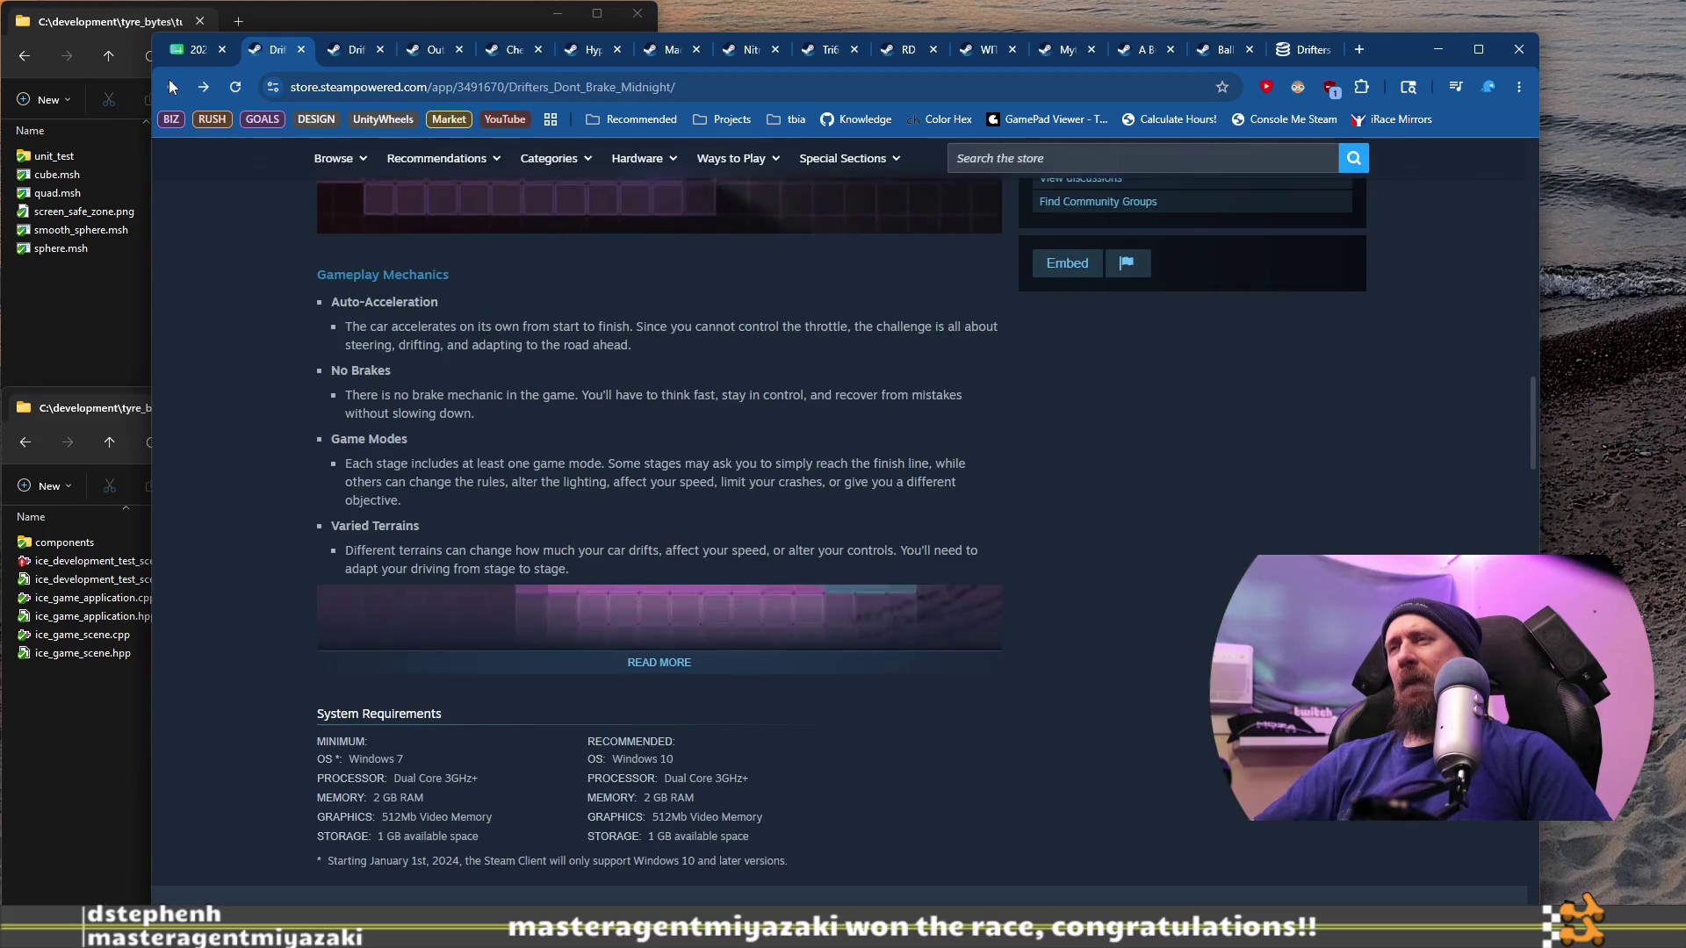
# Step: Play Drifters Don't Brake: Midnight's trailer, watching it to 1:03 of 1:16
pyautogui.scroll(3, 412, 601)
pyautogui.scroll(10, 412, 593)
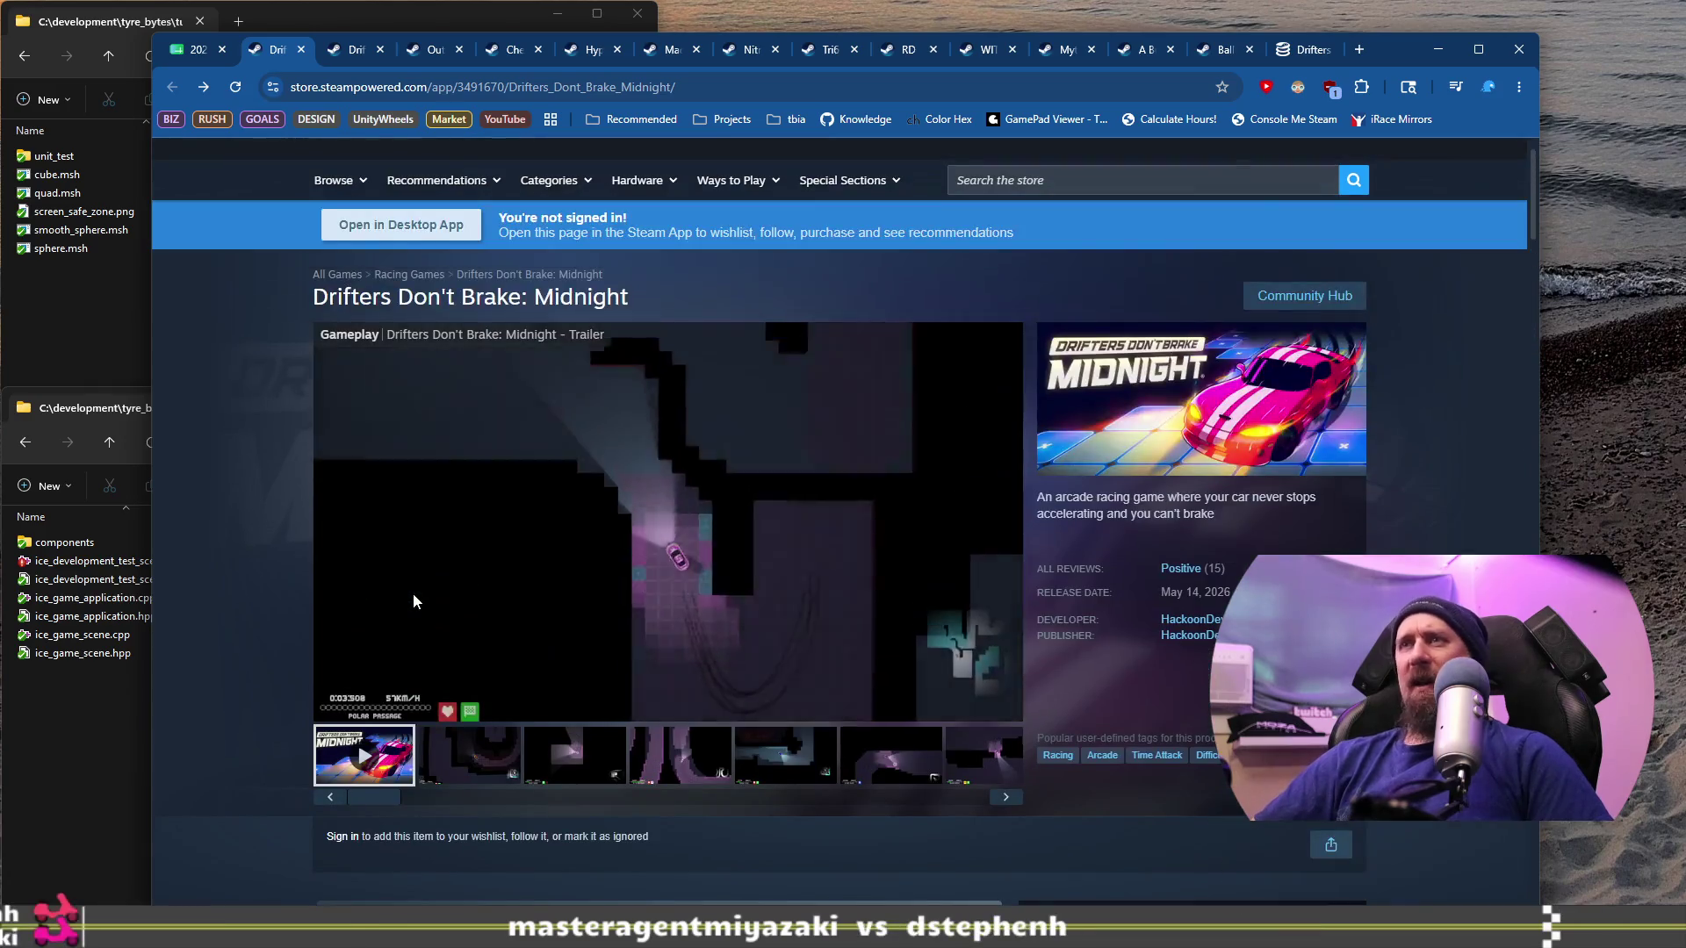
pyautogui.click(413, 593)
pyautogui.scroll(-1, 412, 592)
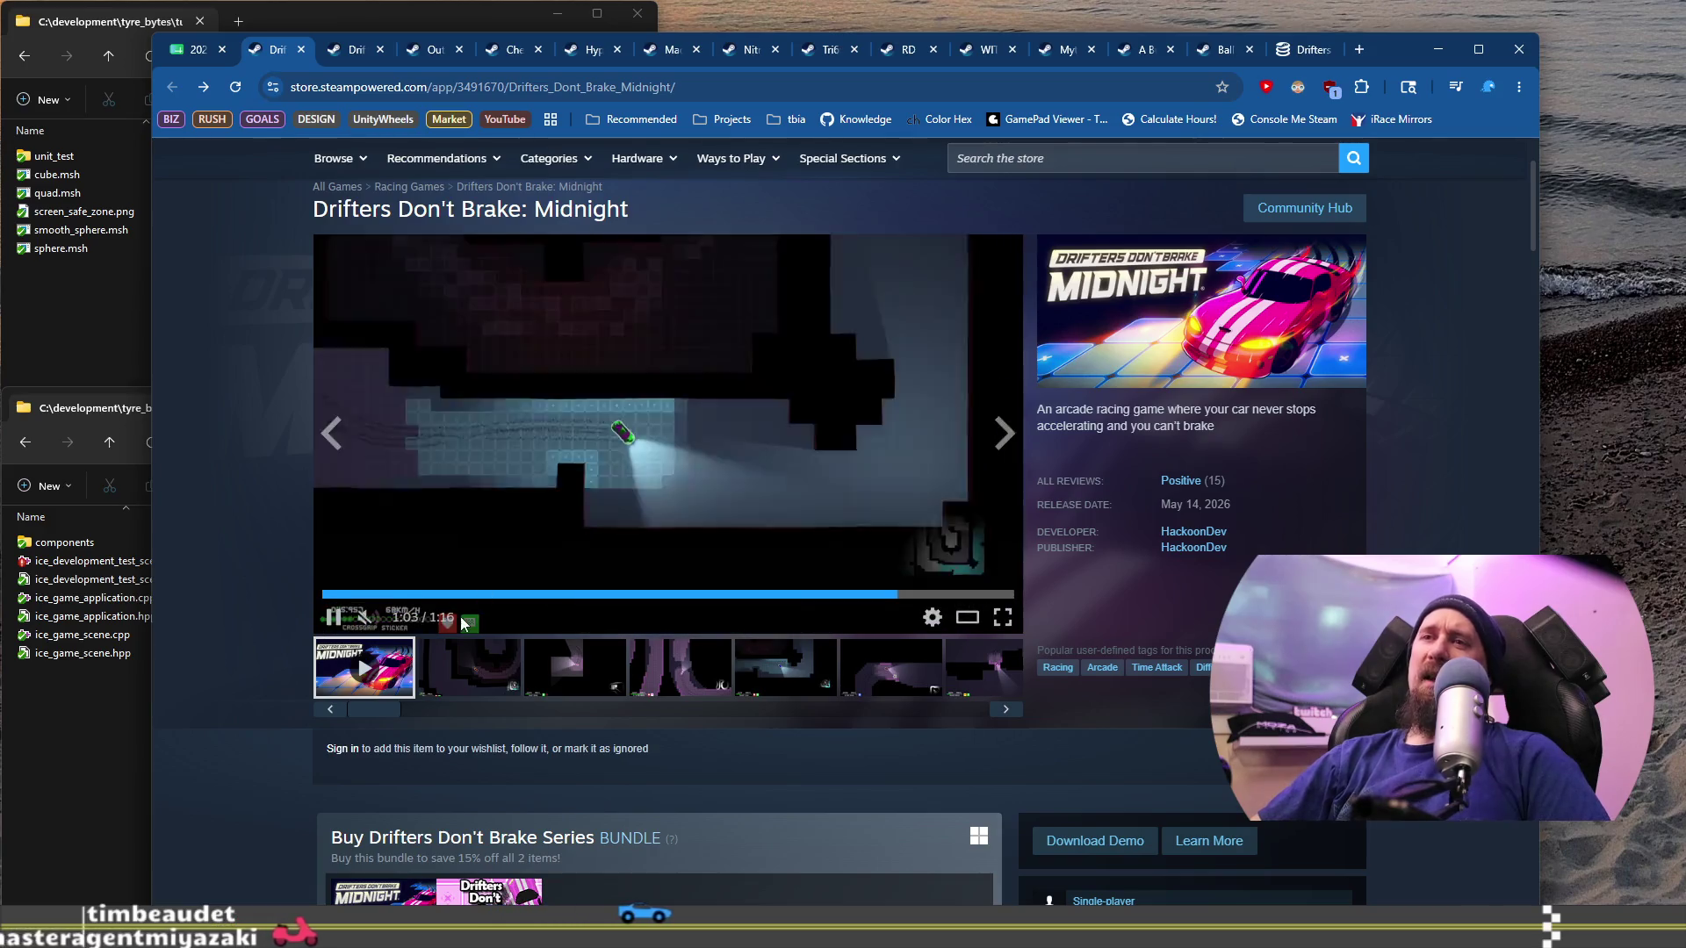
# Step: List all games from publisher HackoonDev via the Midnight store page's publisher link
pyautogui.scroll(-3, 538, 651)
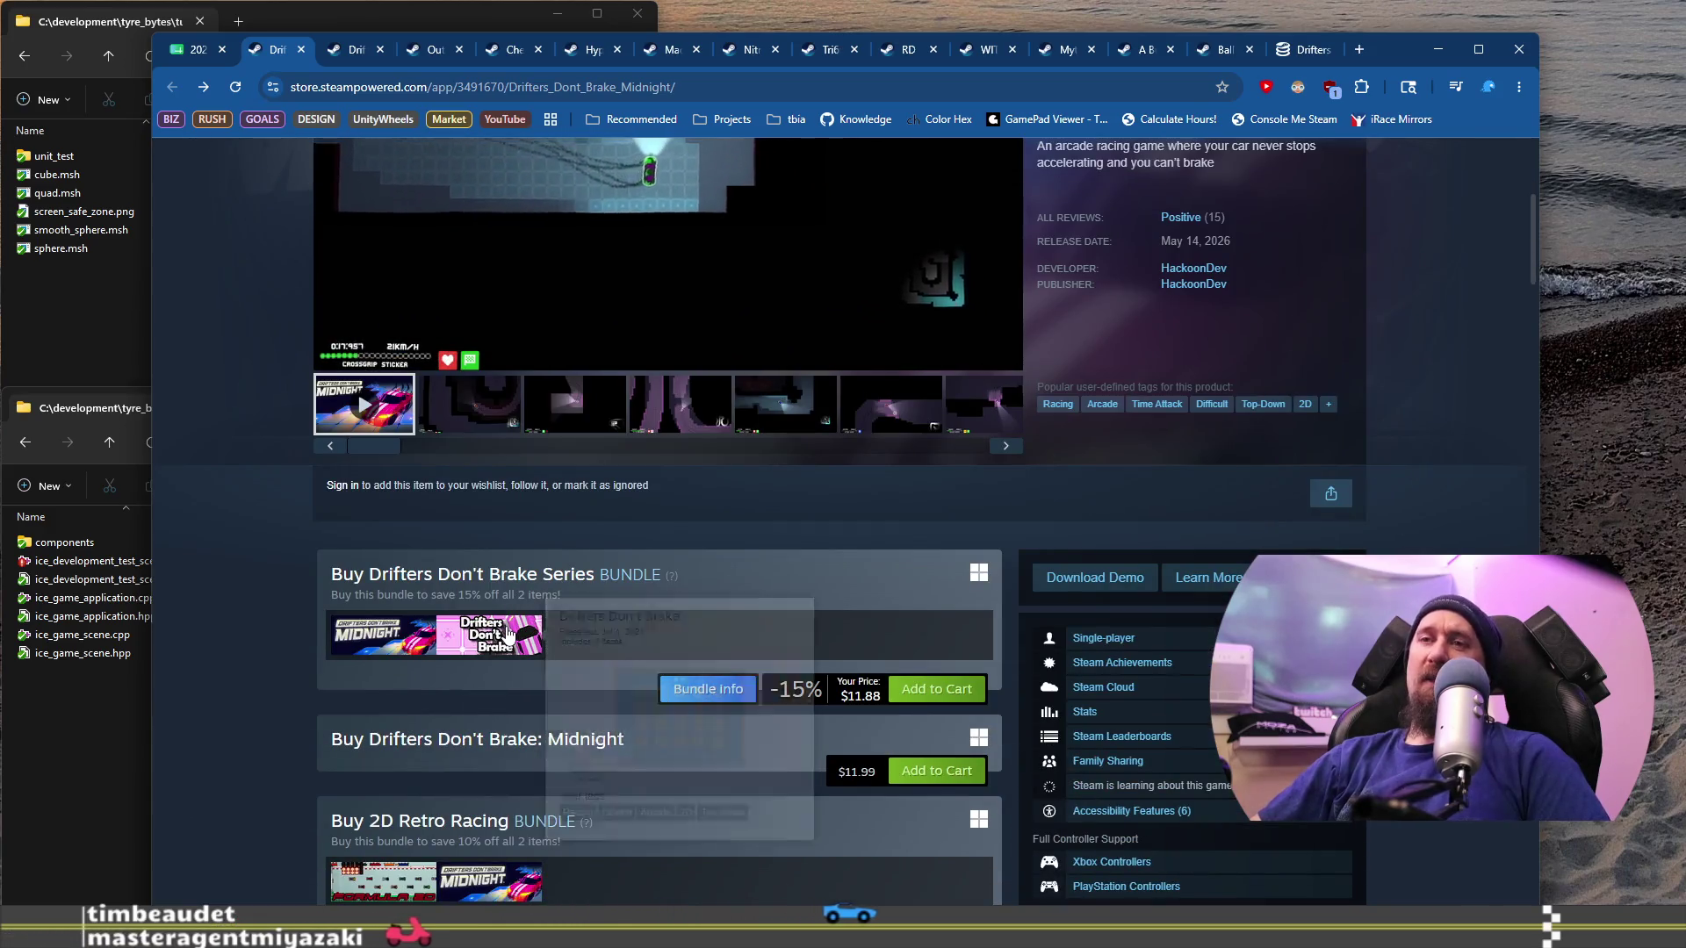
pyautogui.moveTo(510, 634)
pyautogui.scroll(-5, 507, 634)
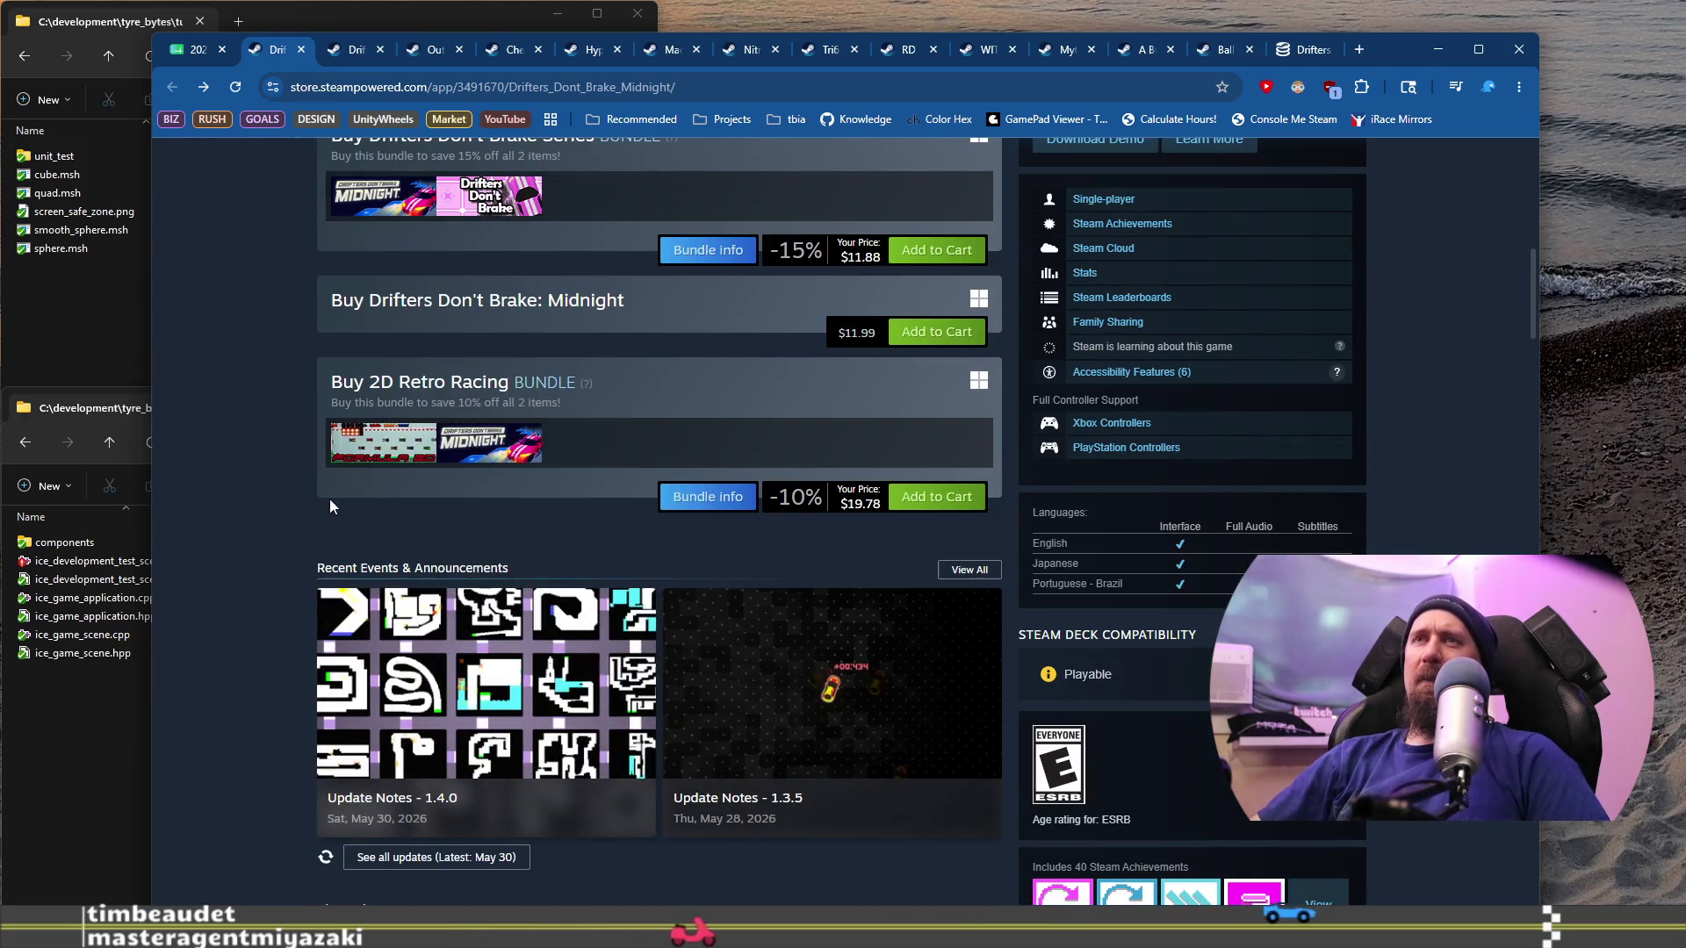
pyautogui.scroll(5, 319, 541)
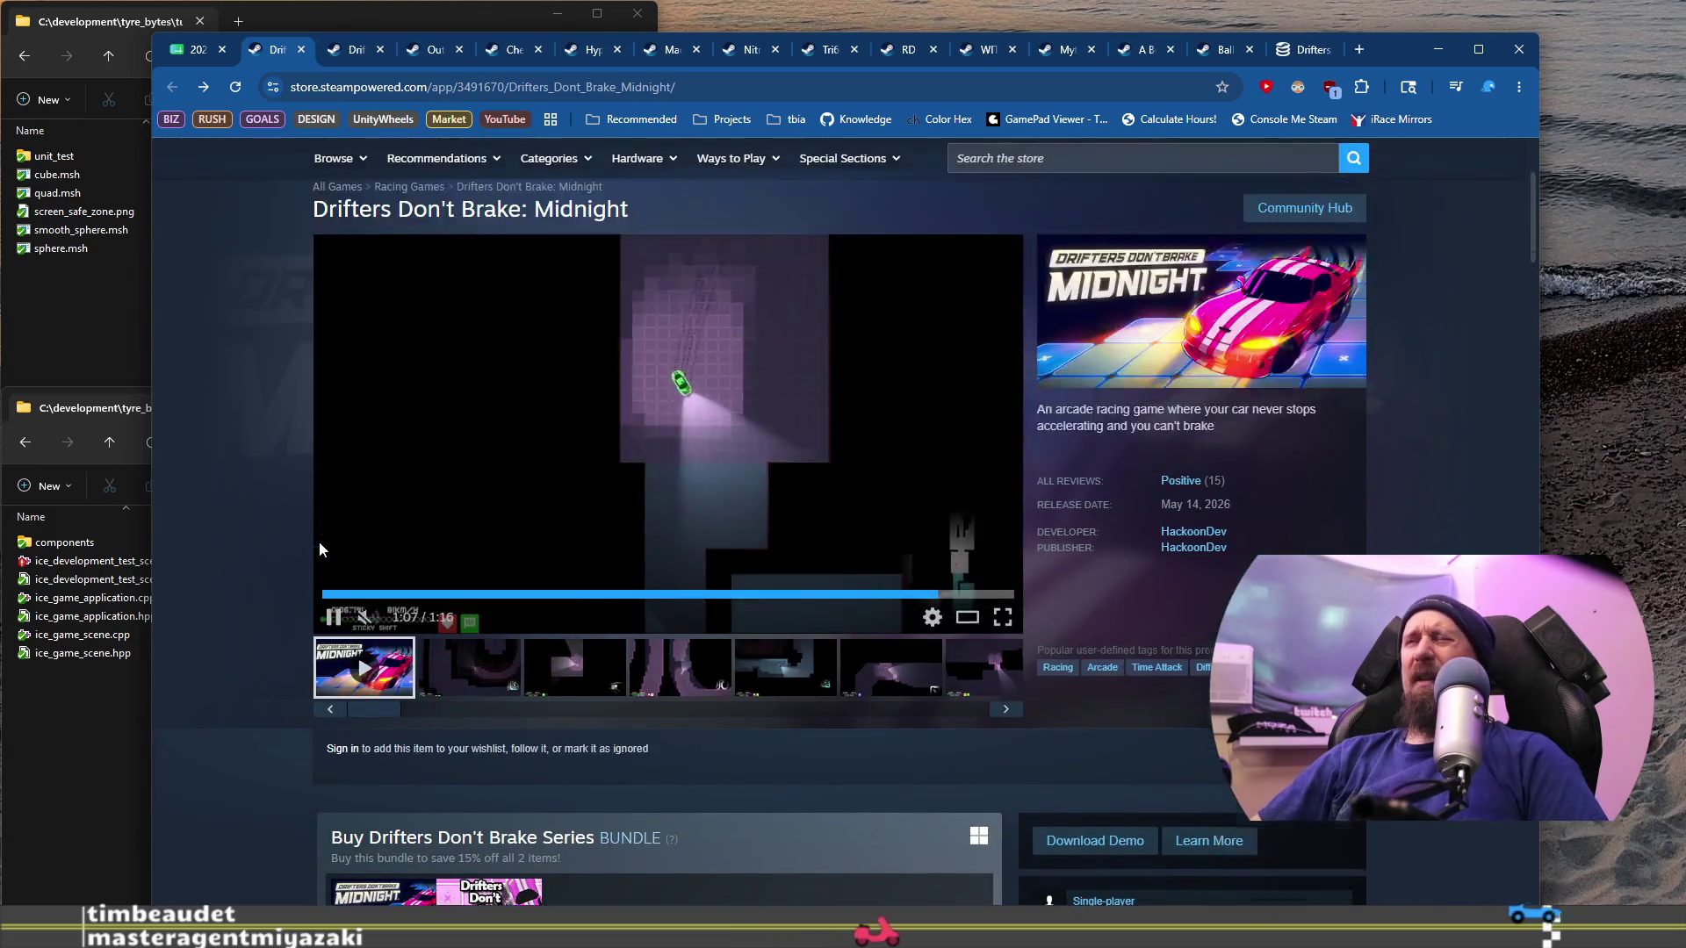
pyautogui.scroll(-1, 319, 545)
pyautogui.scroll(6, 319, 544)
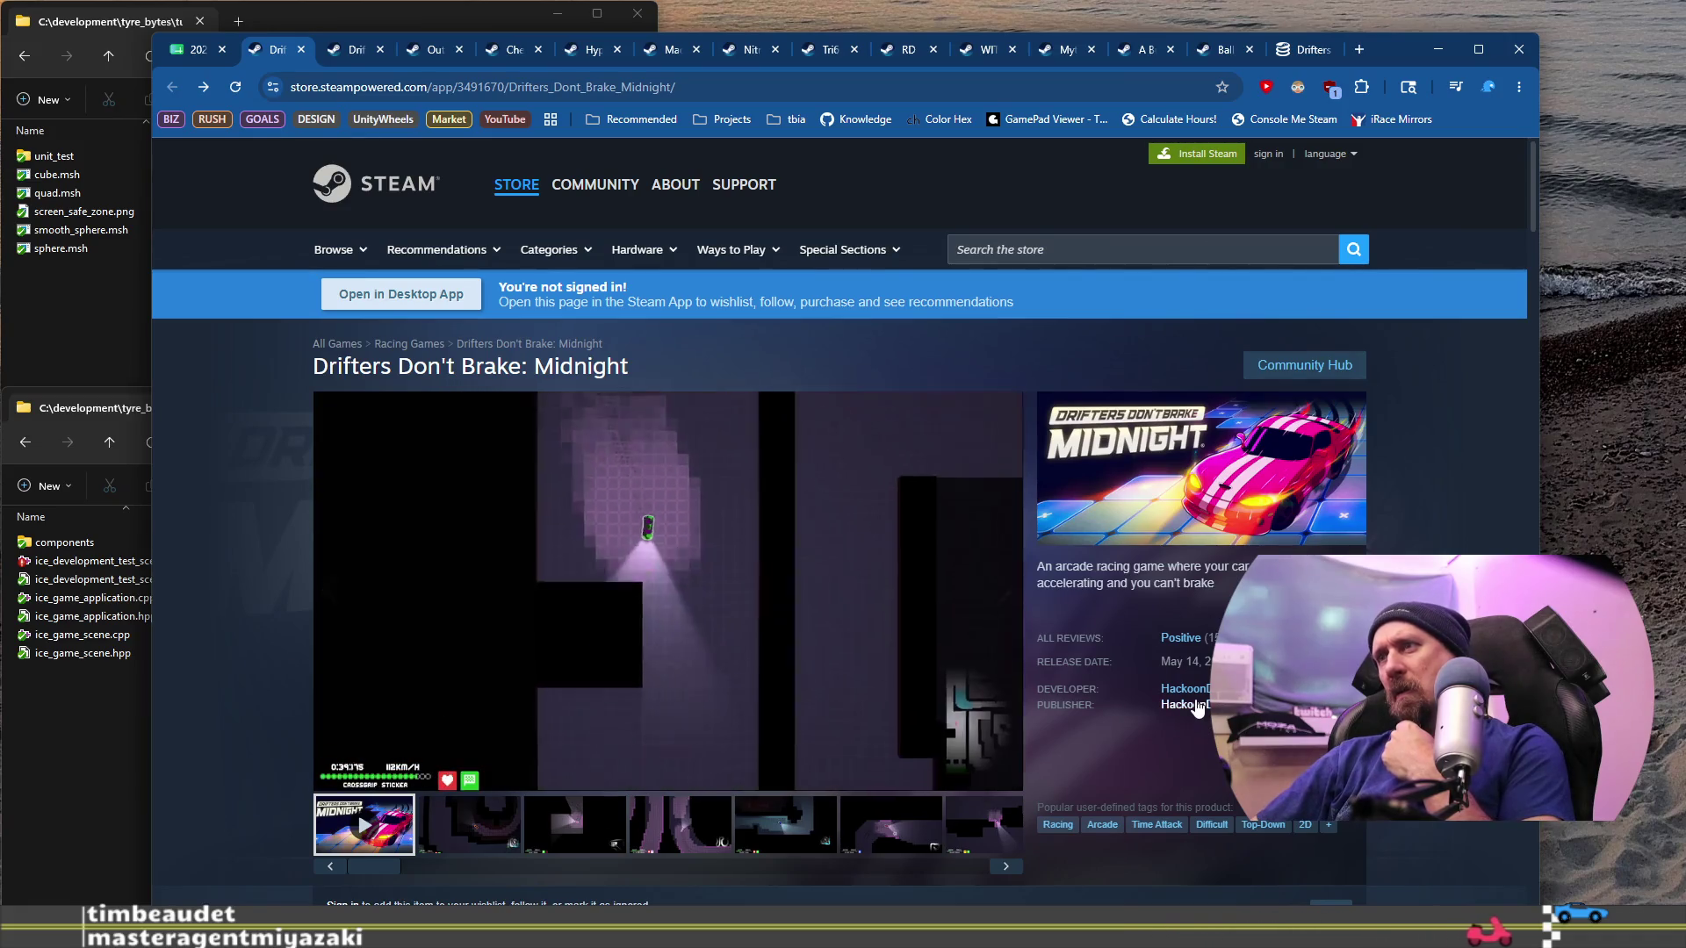
pyautogui.click(1196, 707)
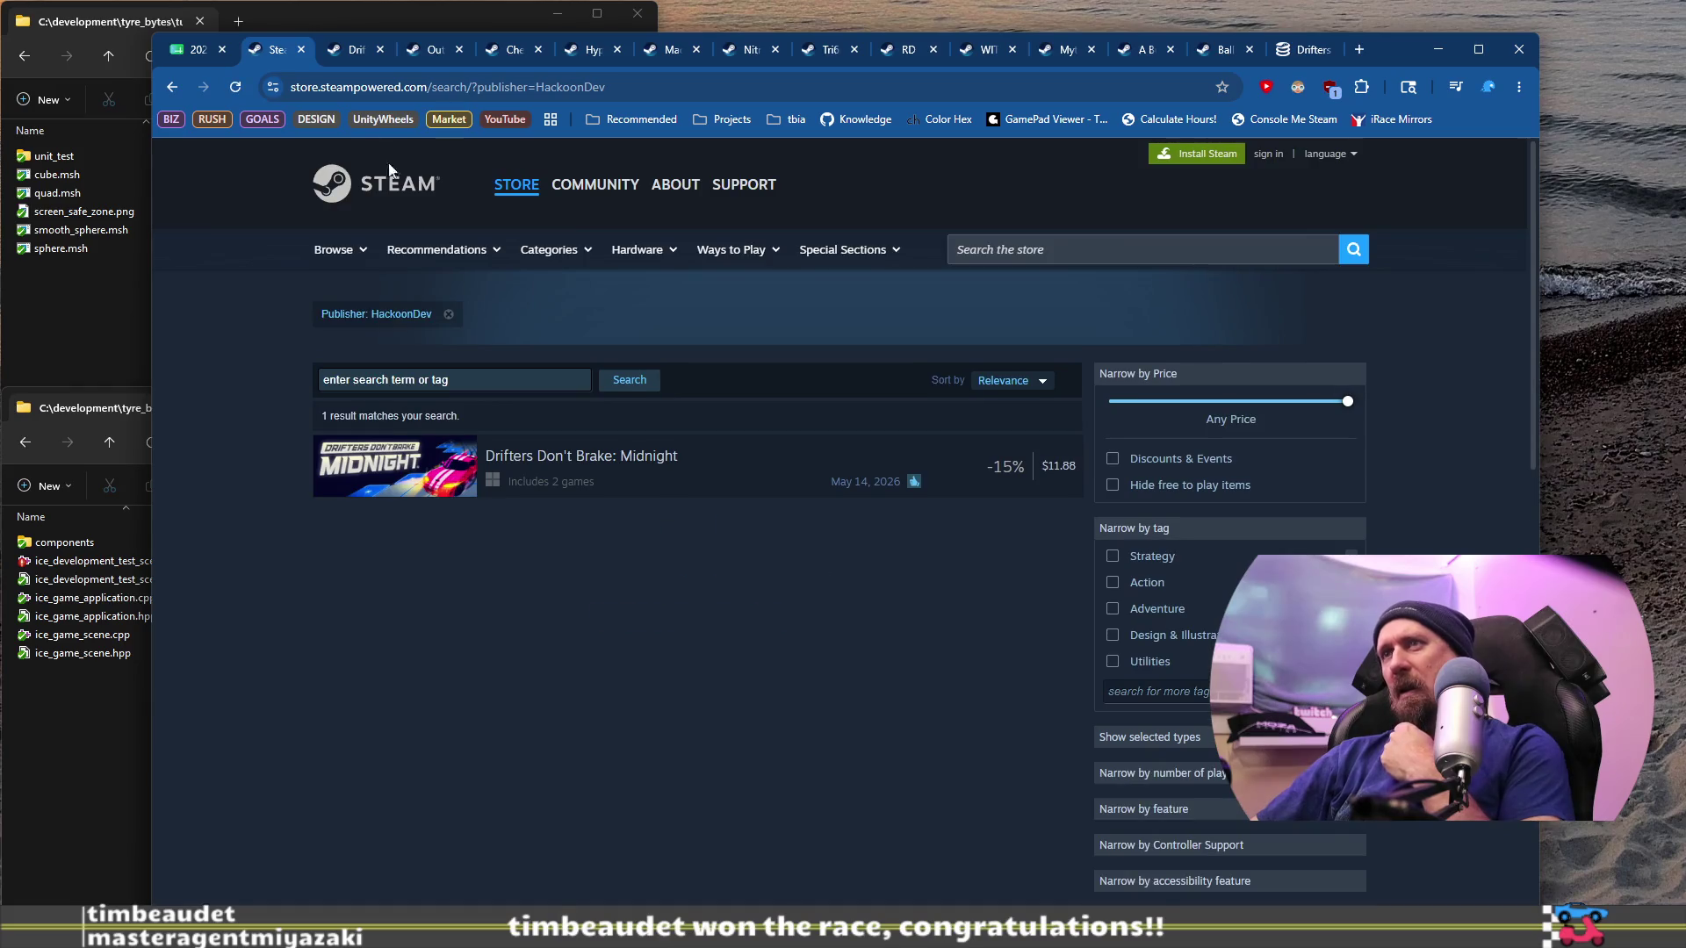
# Step: Close the publisher search and Drifters Don't Brake tabs, returning to the spreadsheet
pyautogui.click(300, 50)
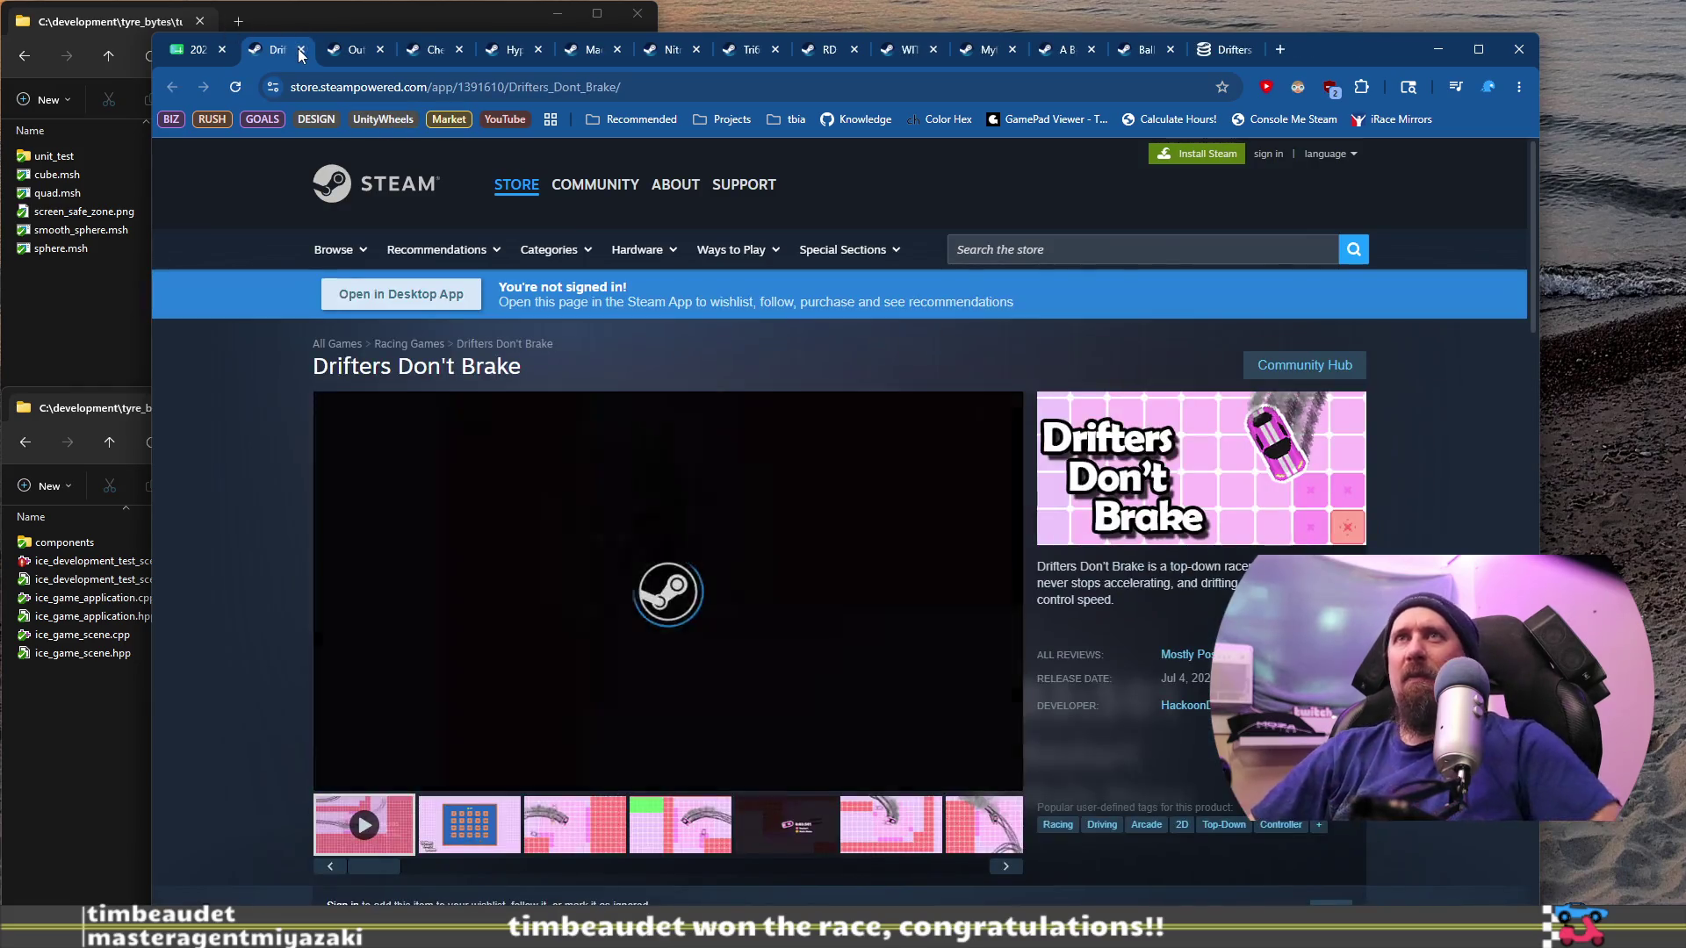
pyautogui.click(300, 50)
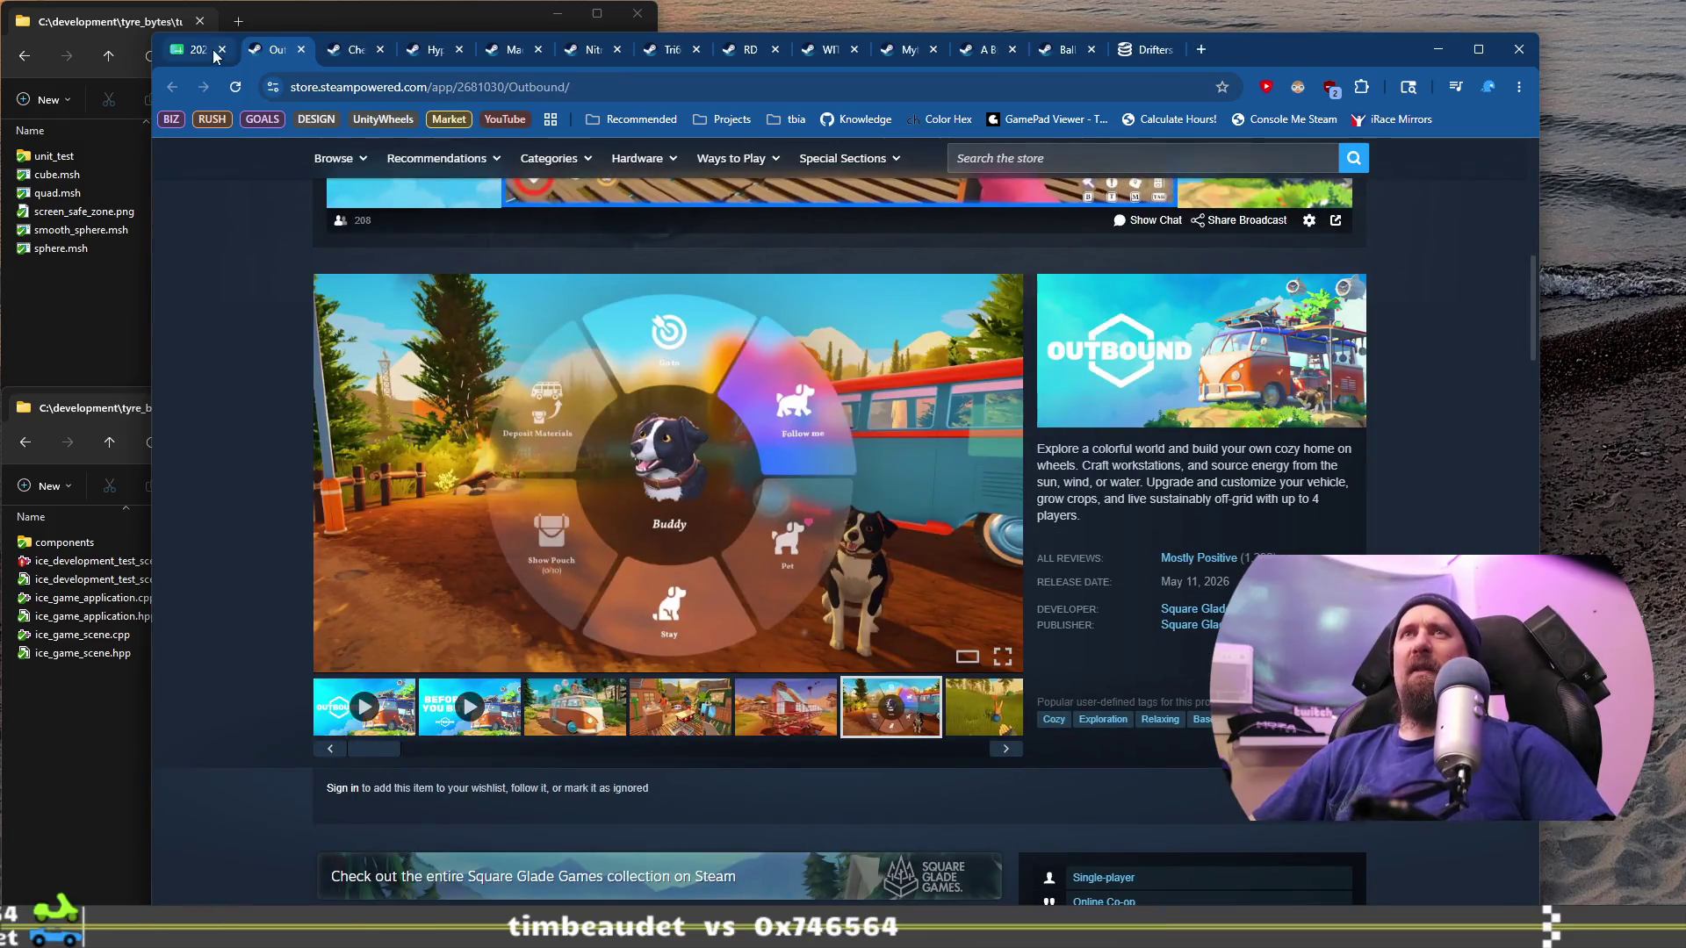
pyautogui.click(197, 50)
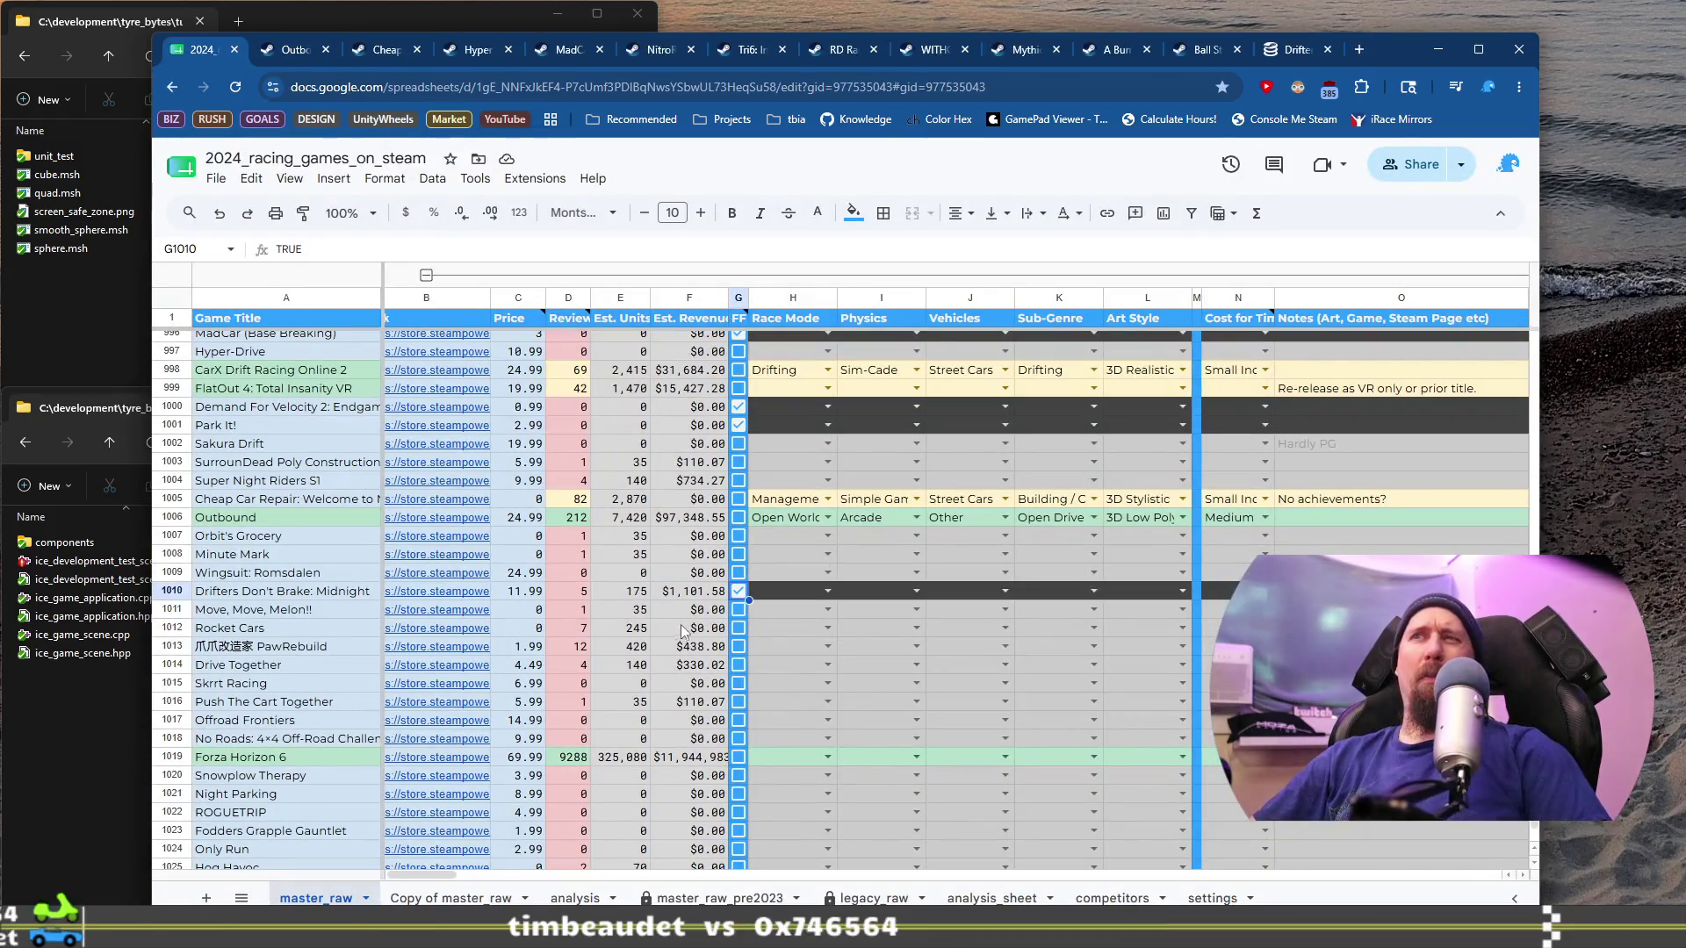
# Step: Reopen the Drifters Don't Brake: Midnight Steam page from its B1010 link and select the name in its address
pyautogui.click(255, 612)
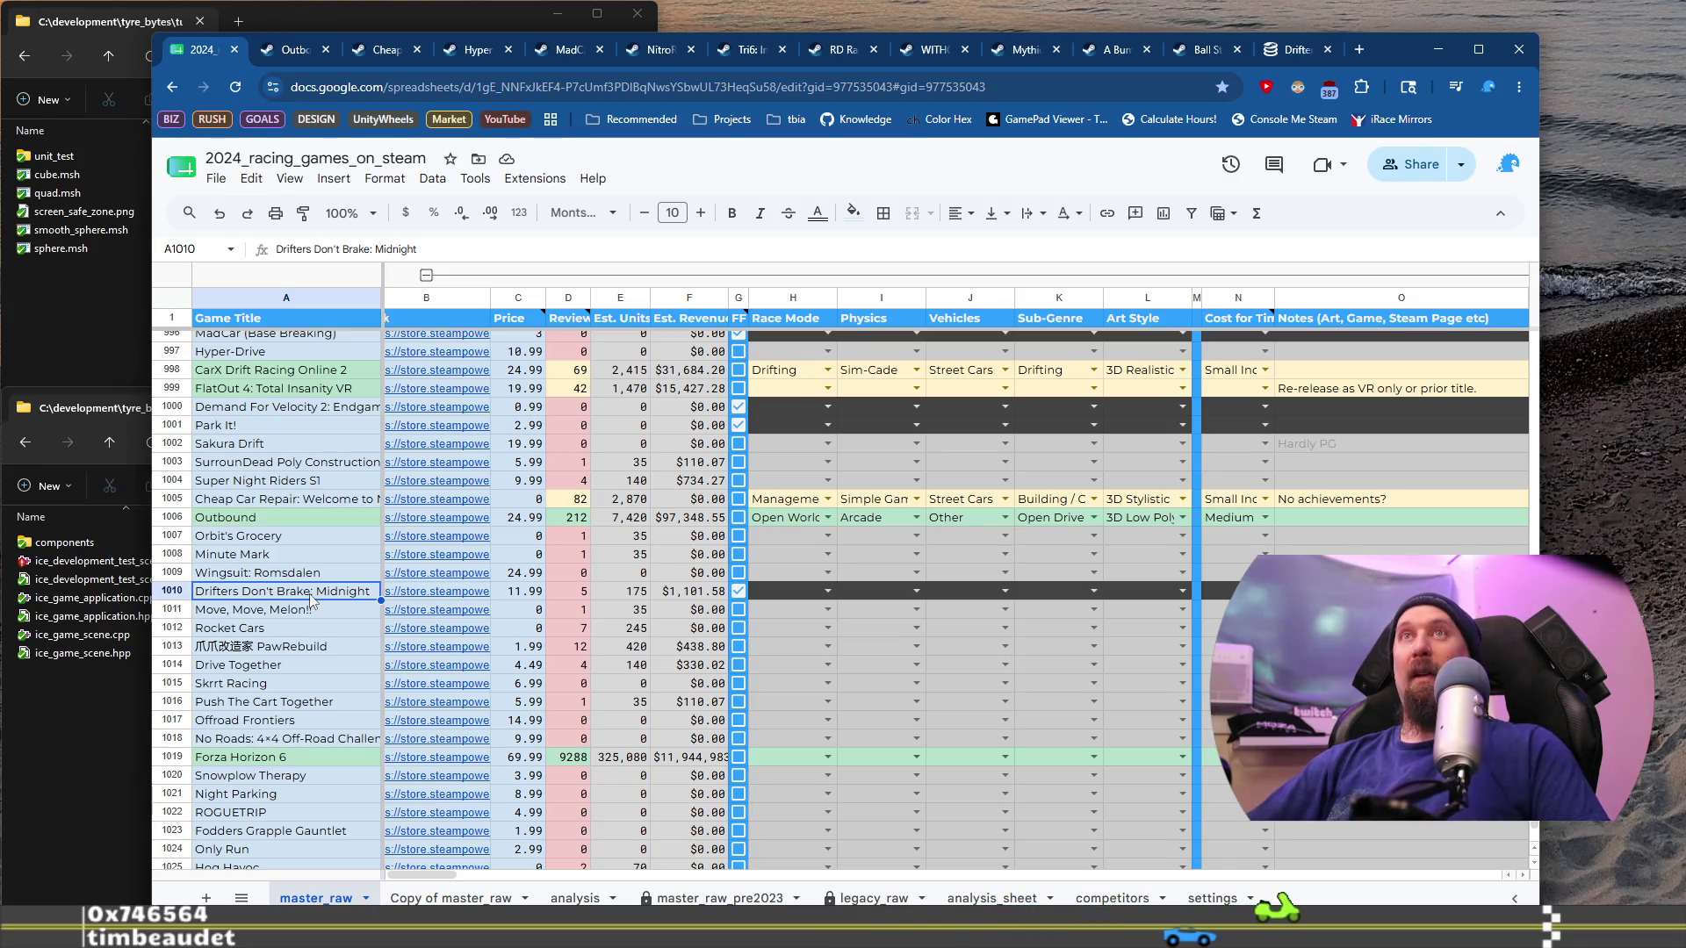
pyautogui.click(290, 49)
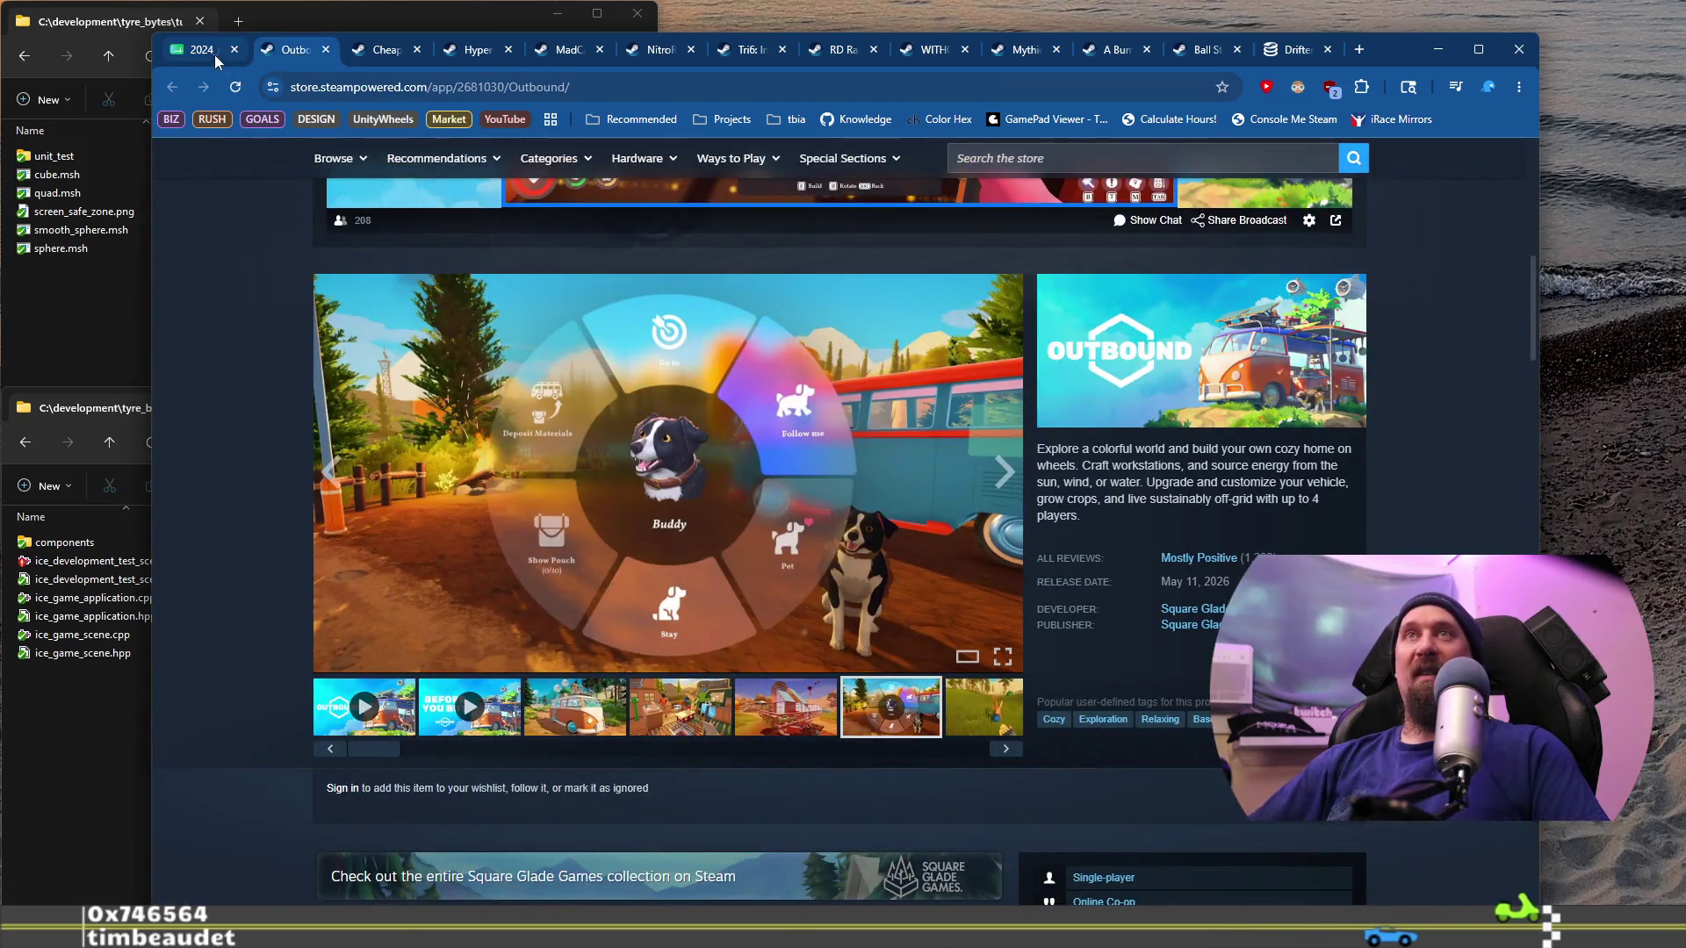
pyautogui.click(202, 50)
pyautogui.click(440, 593)
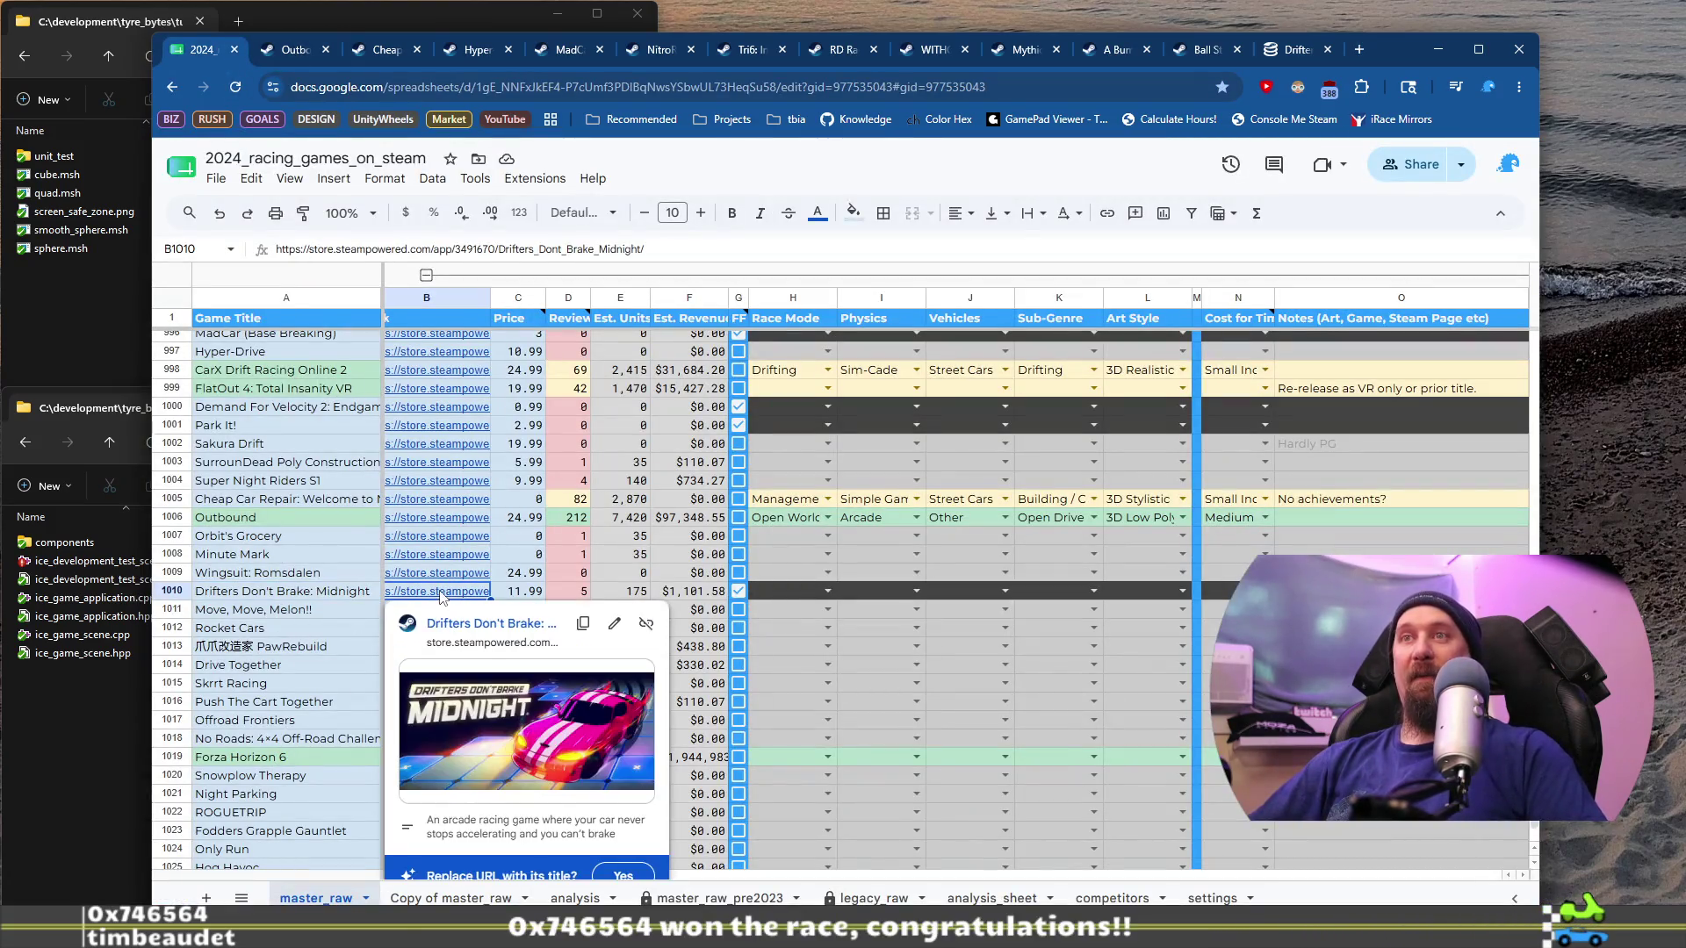
pyautogui.click(469, 625)
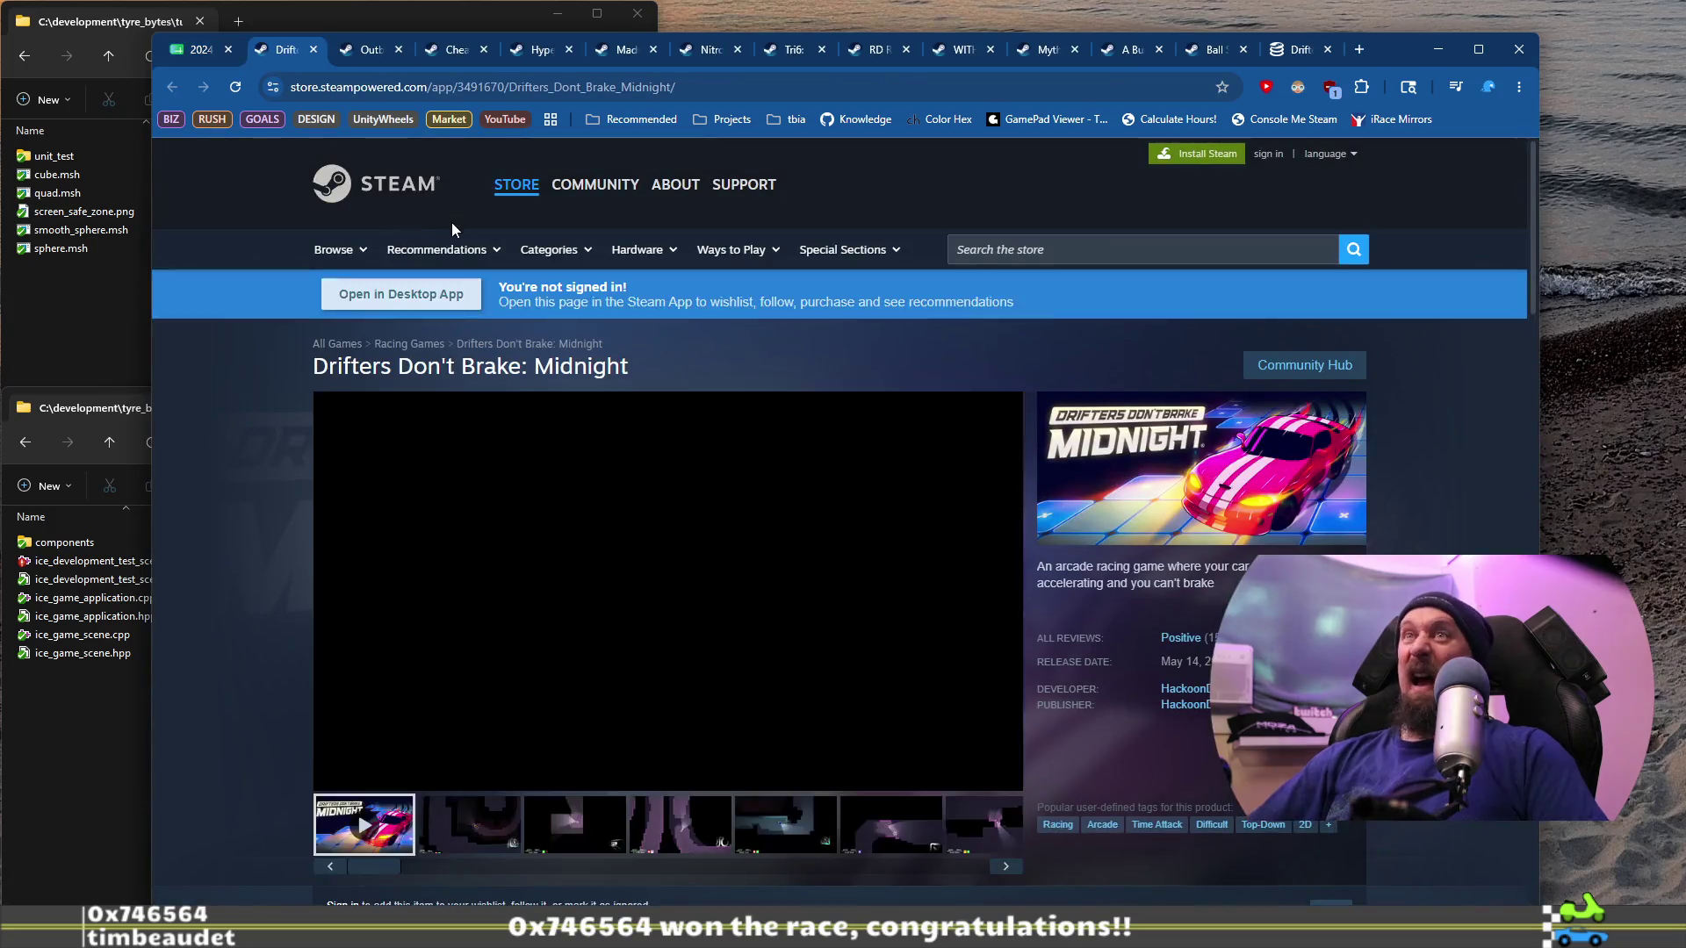
pyautogui.doubleClick(641, 87)
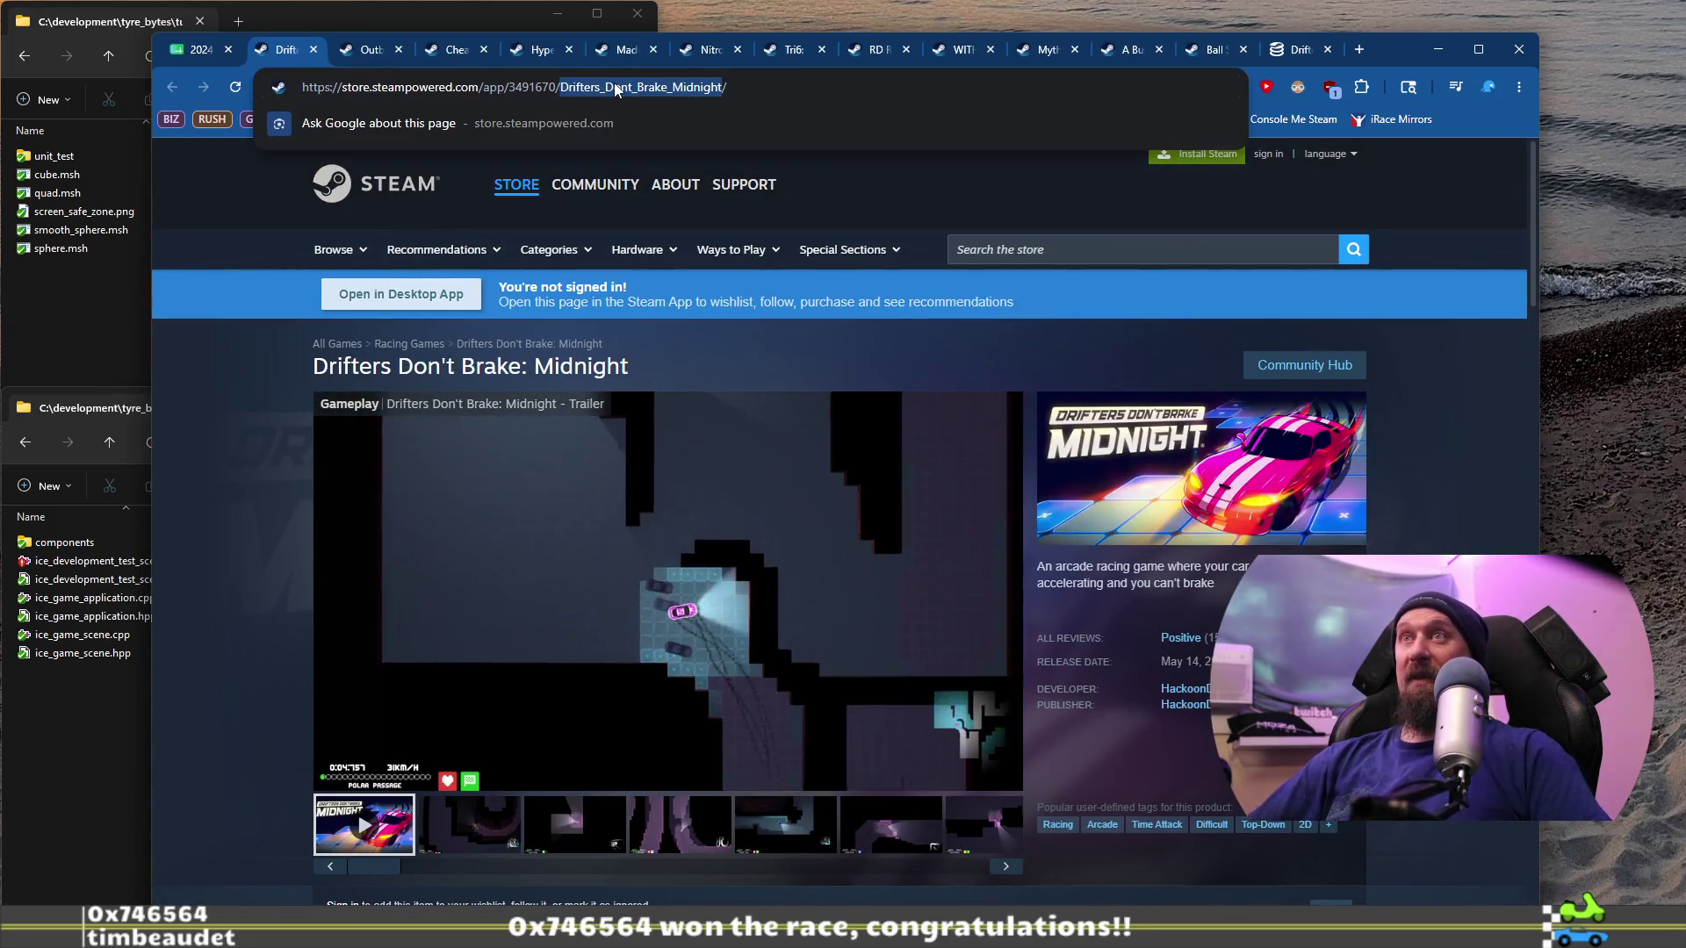
# Step: Search the web in a new tab for the game name copied from the Steam address
pyautogui.hotkey('ctrl', 'c')
pyautogui.hotkey('ctrl', 't')
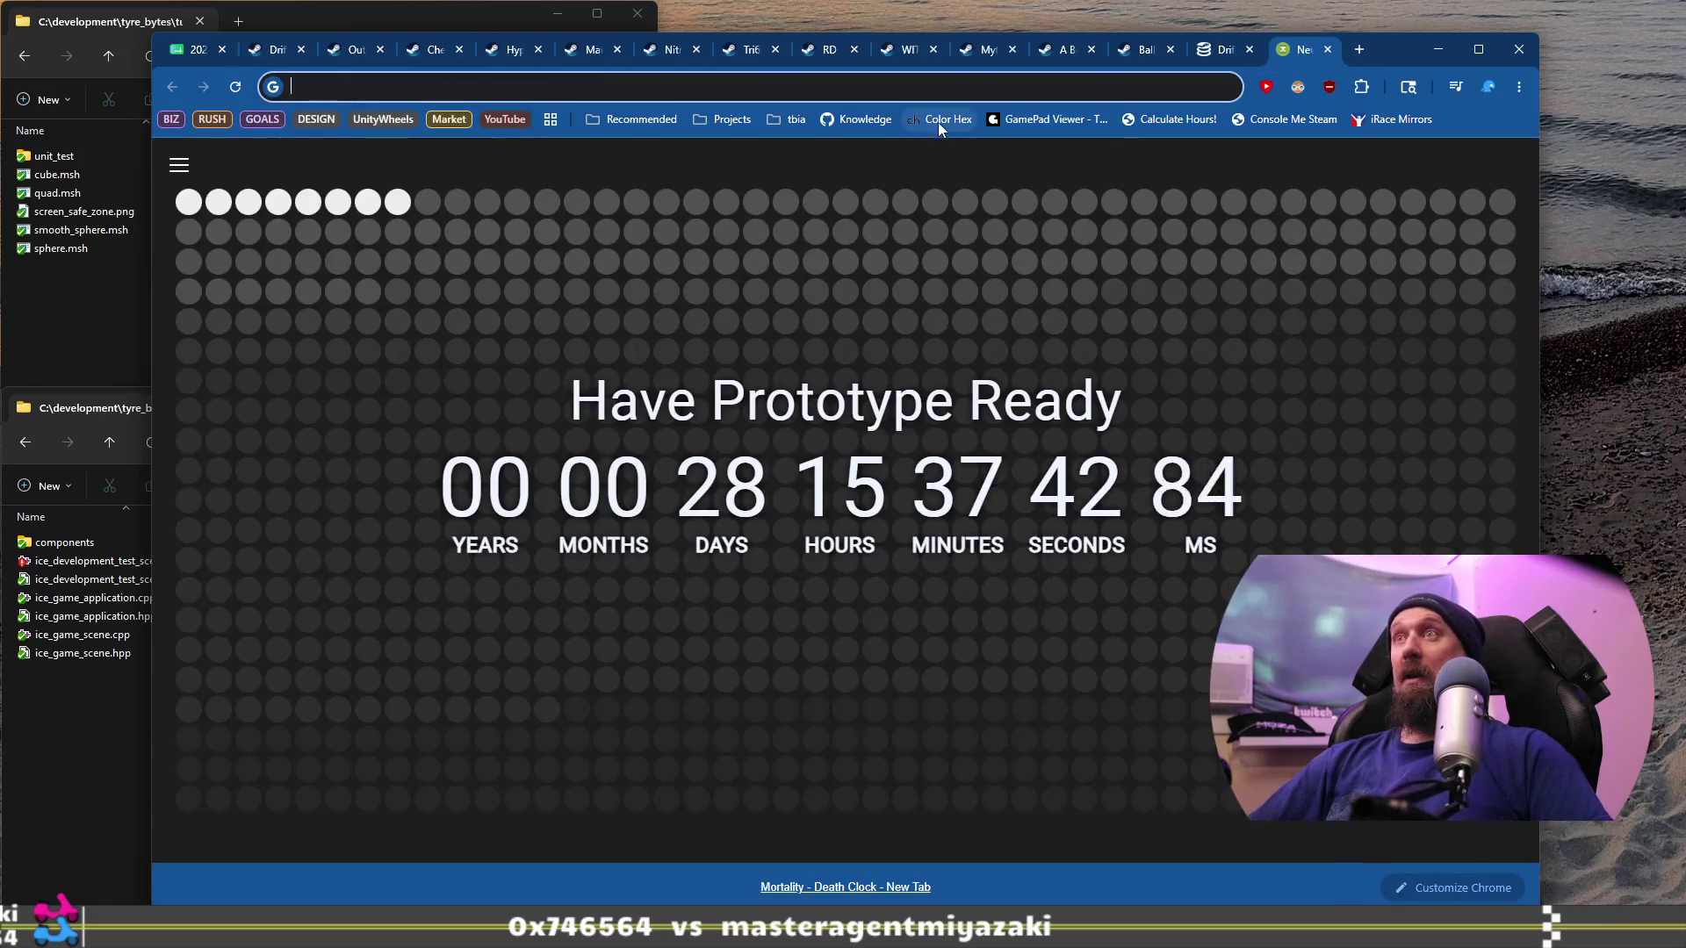
pyautogui.hotkey('ctrl', 'v')
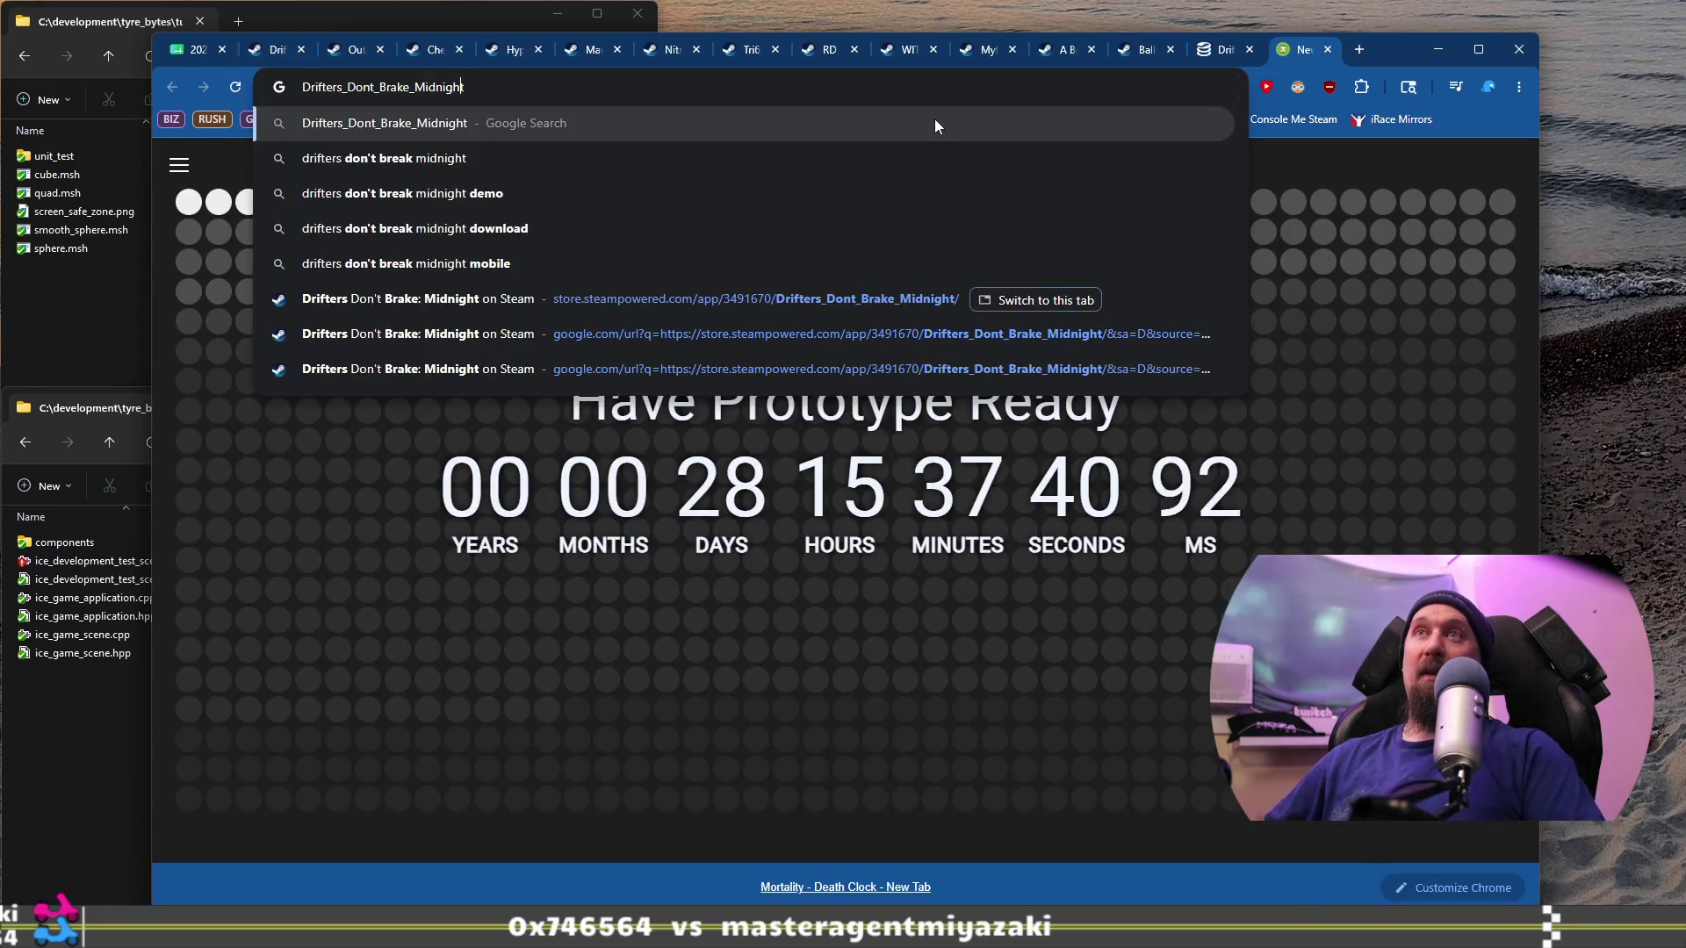
pyautogui.press('Return')
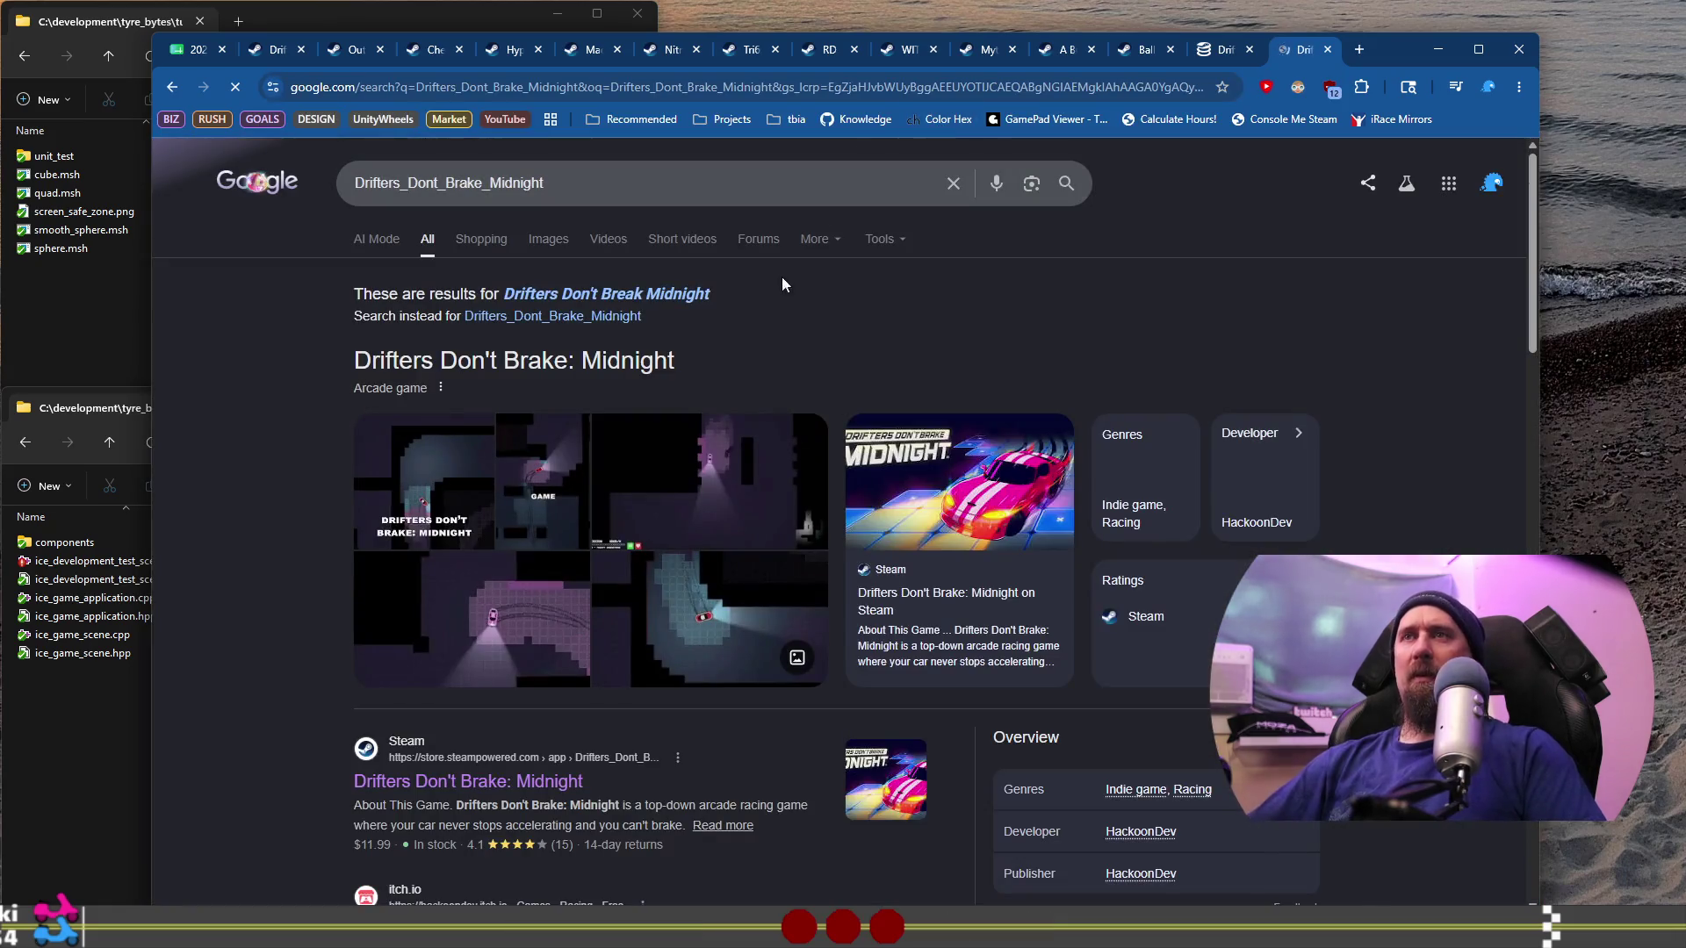
# Step: Browse the search results, opening the gameplay video and playtester demo page in background tabs
pyautogui.scroll(-2, 443, 436)
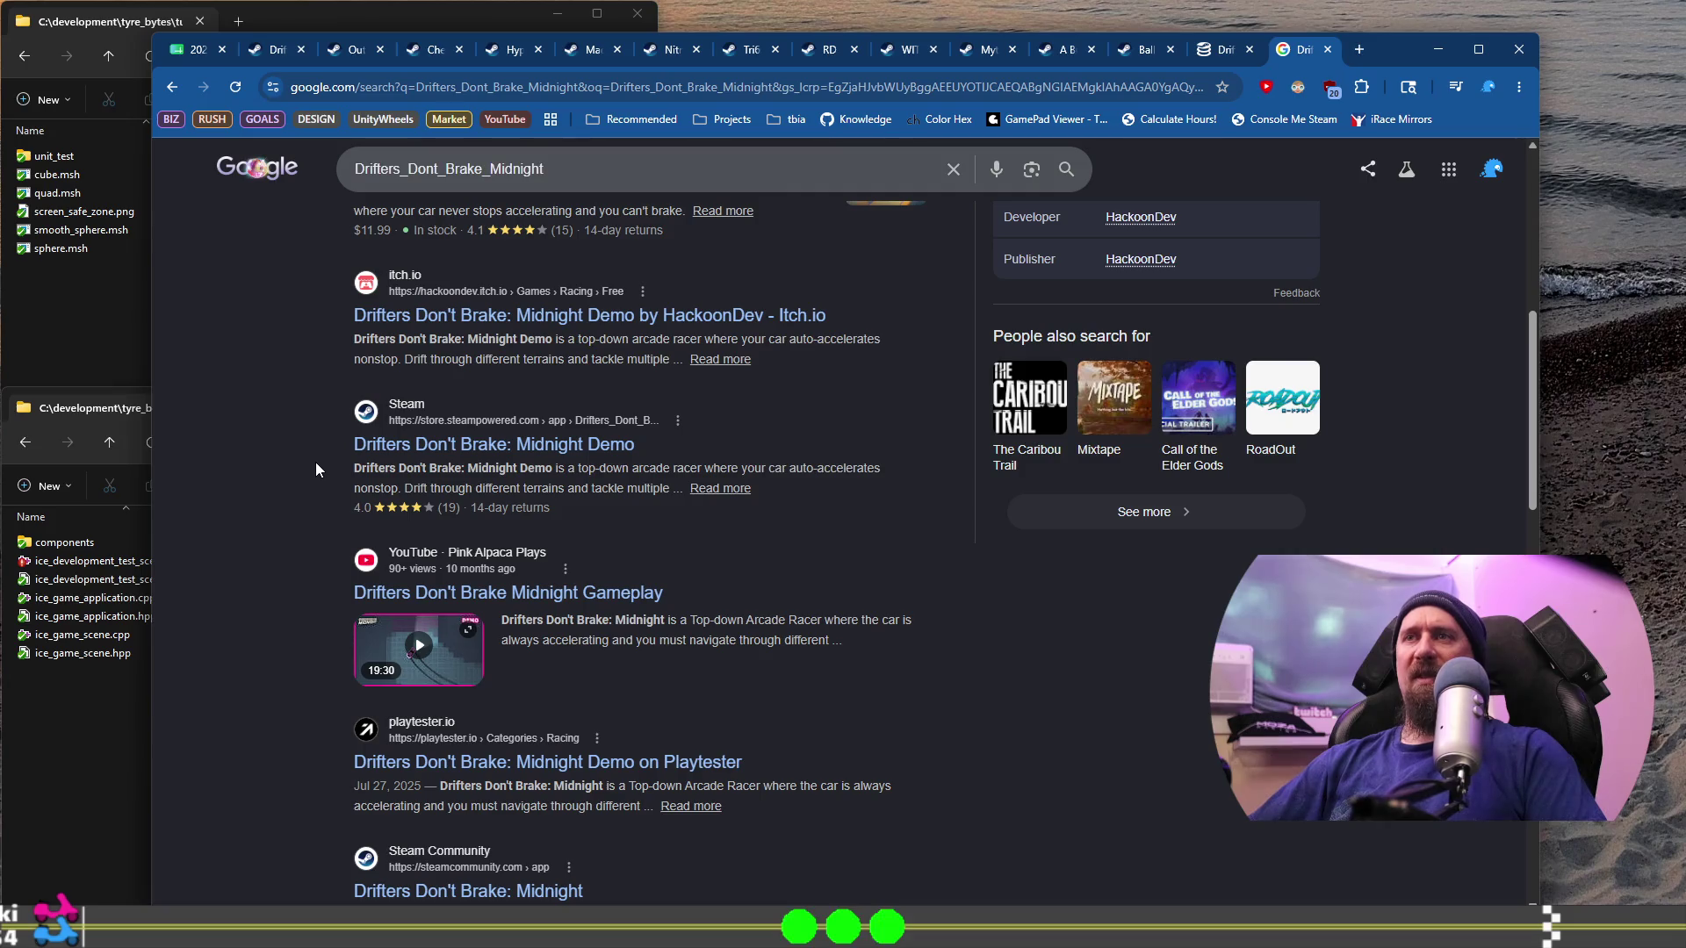
pyautogui.scroll(-2, 316, 470)
pyautogui.middleClick(638, 430)
pyautogui.scroll(-2, 263, 482)
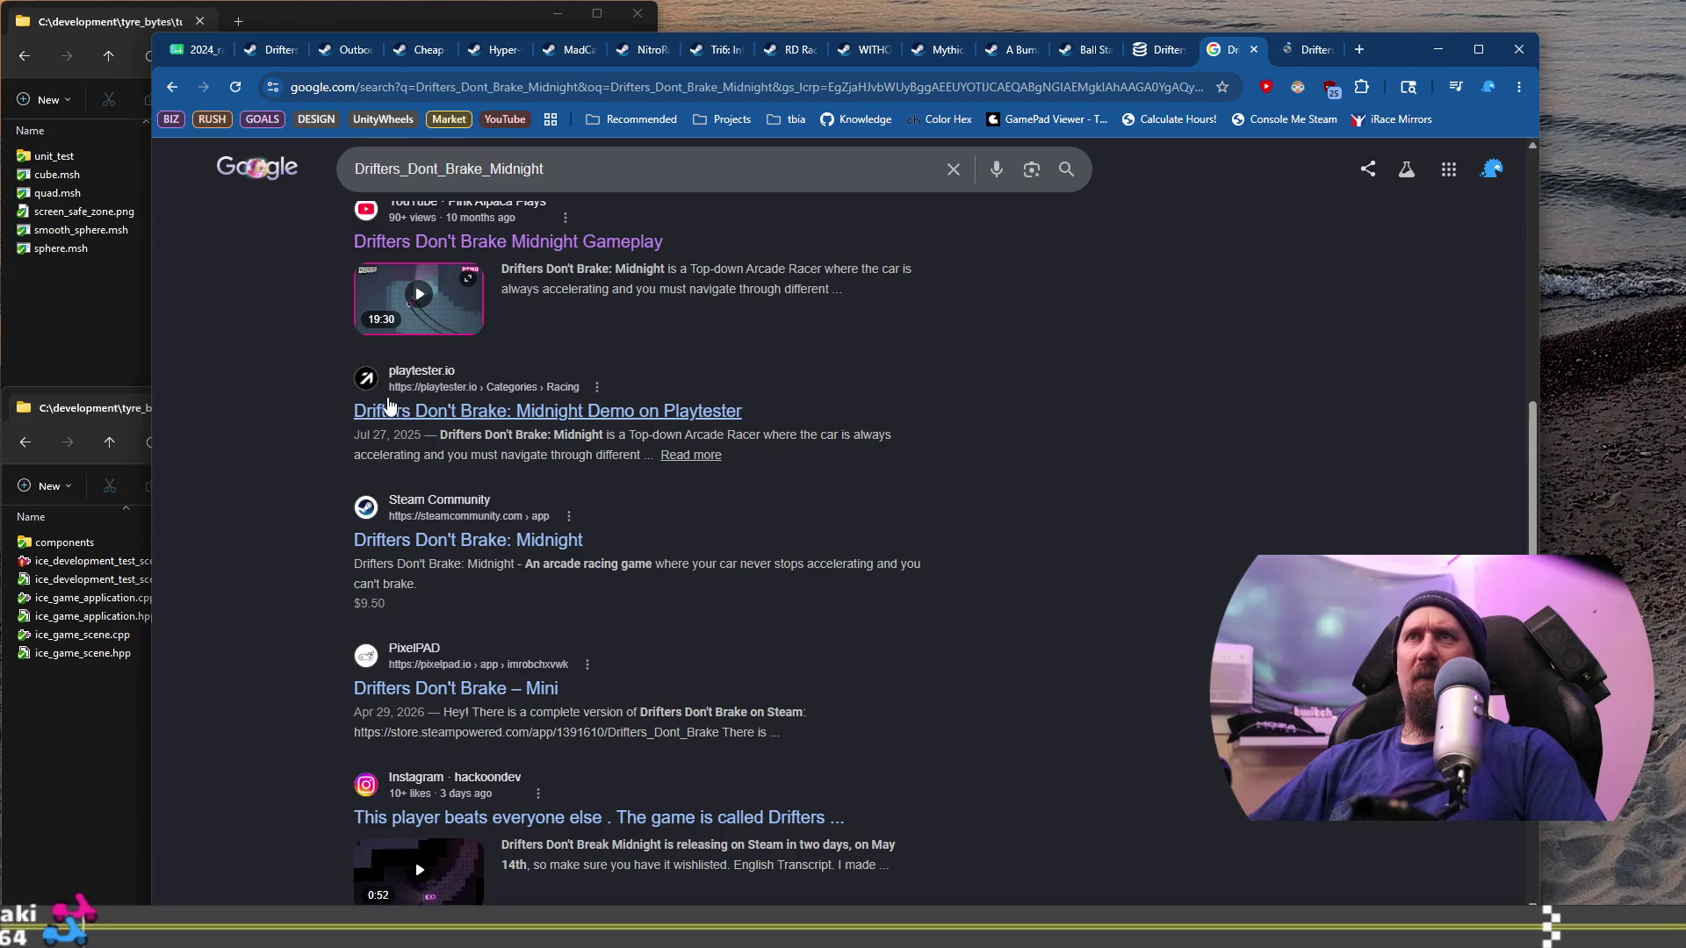
pyautogui.scroll(-1, 369, 409)
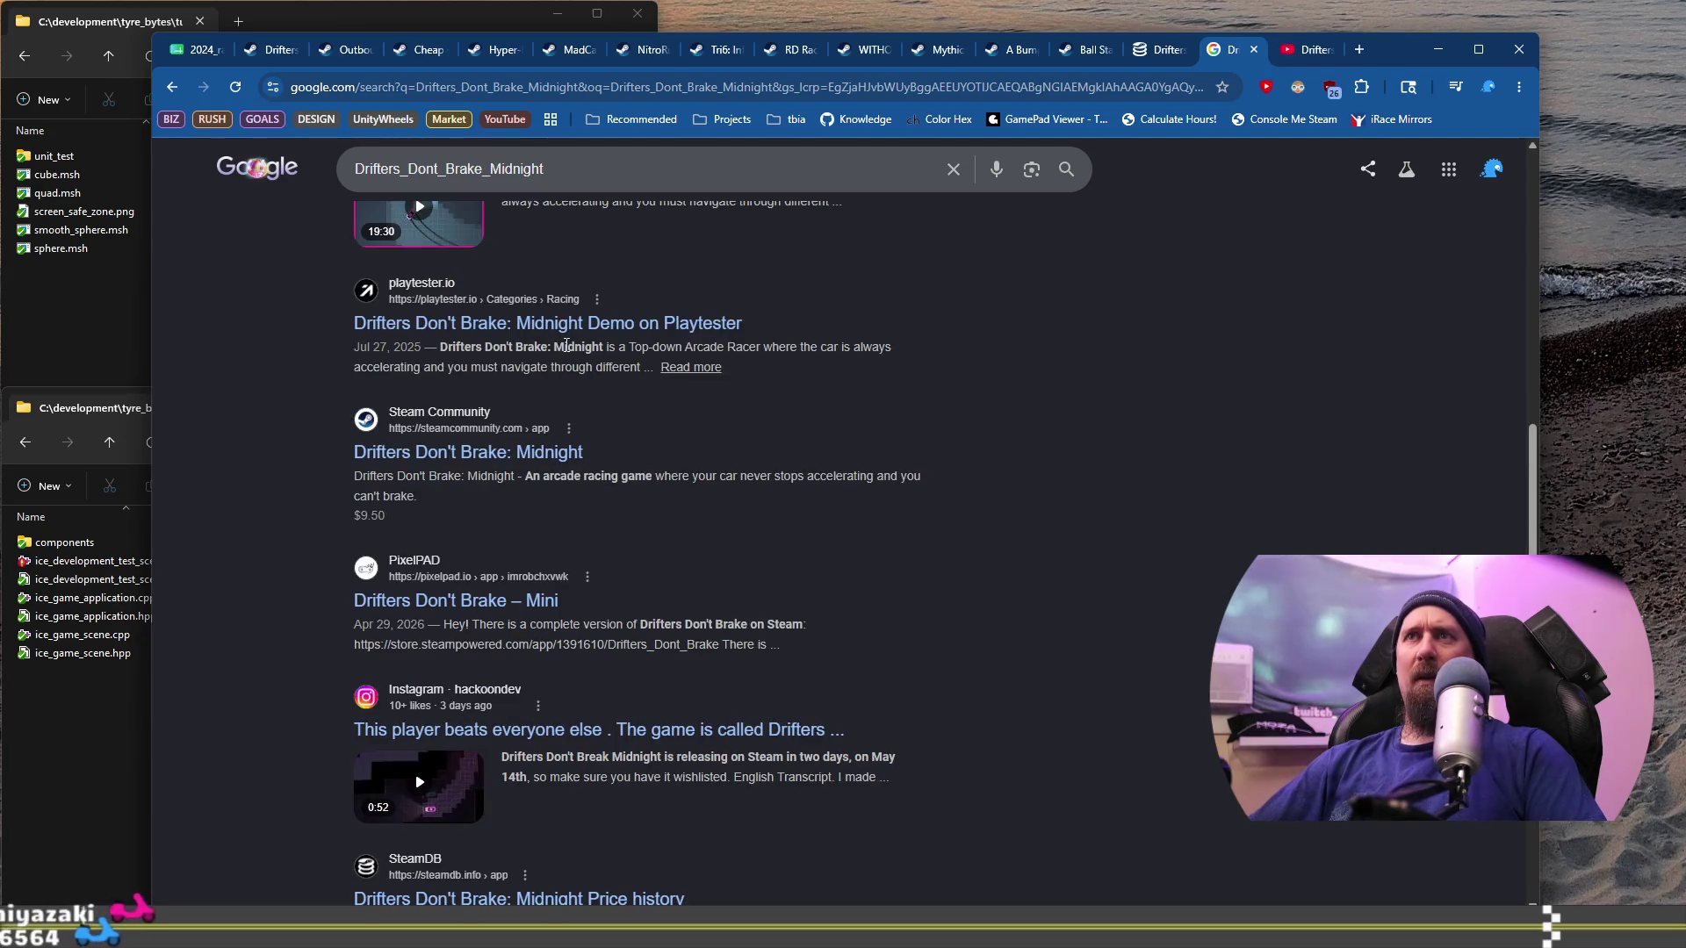
pyautogui.middleClick(571, 338)
pyautogui.scroll(-2, 383, 424)
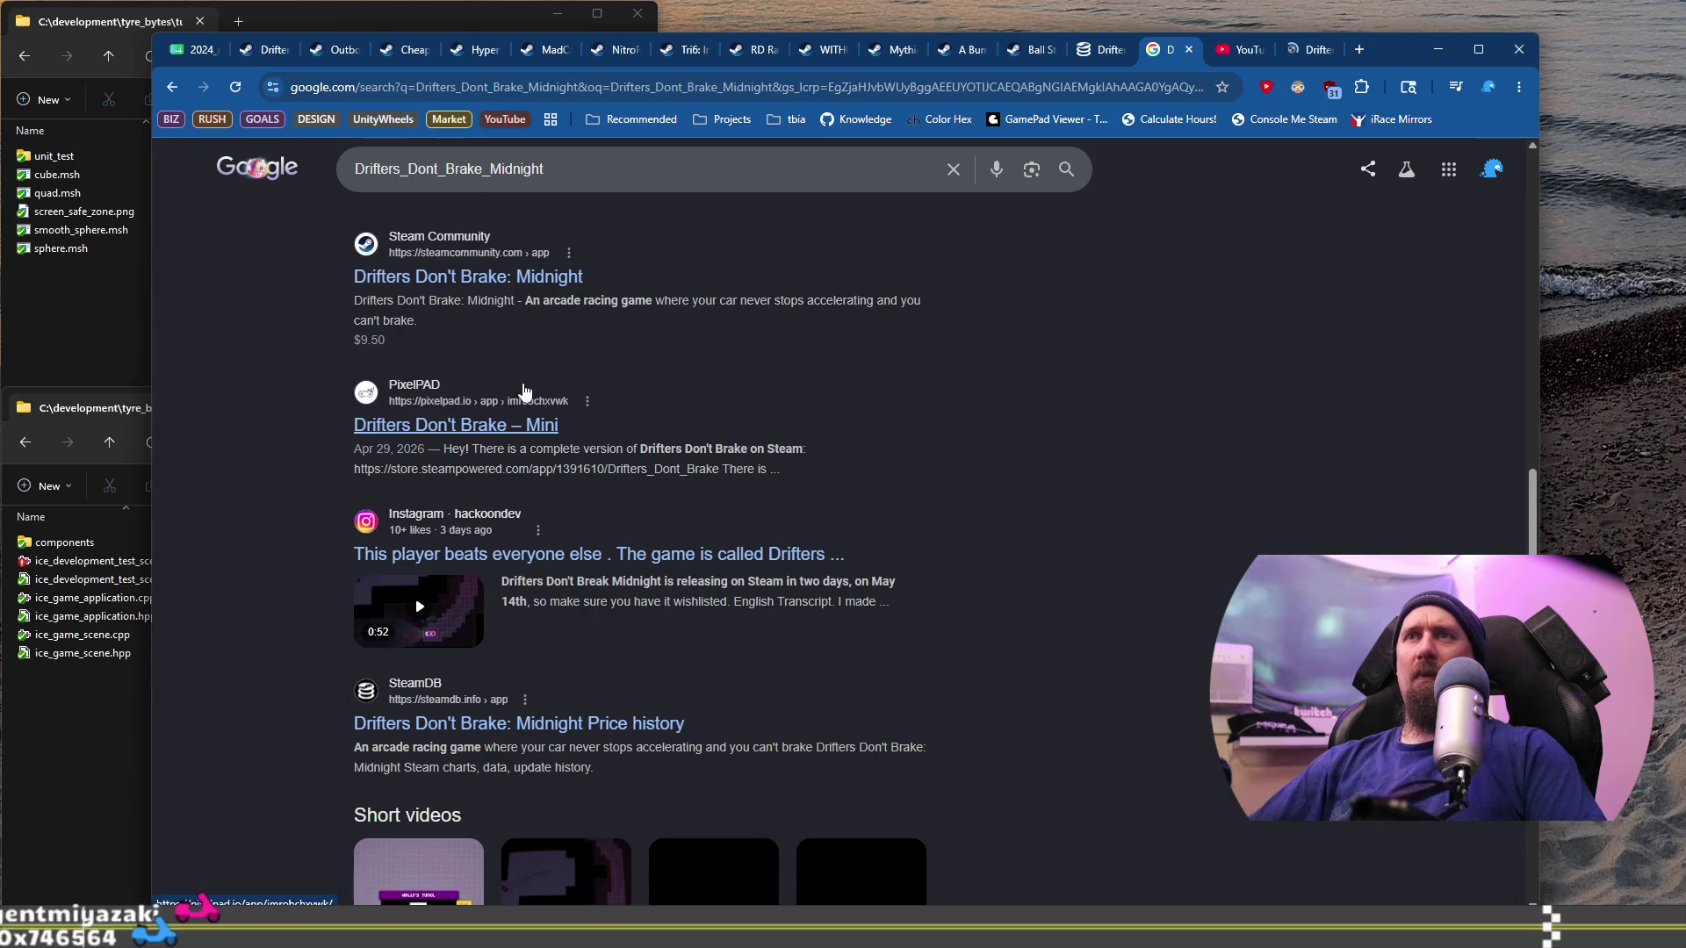
pyautogui.scroll(-3, 434, 450)
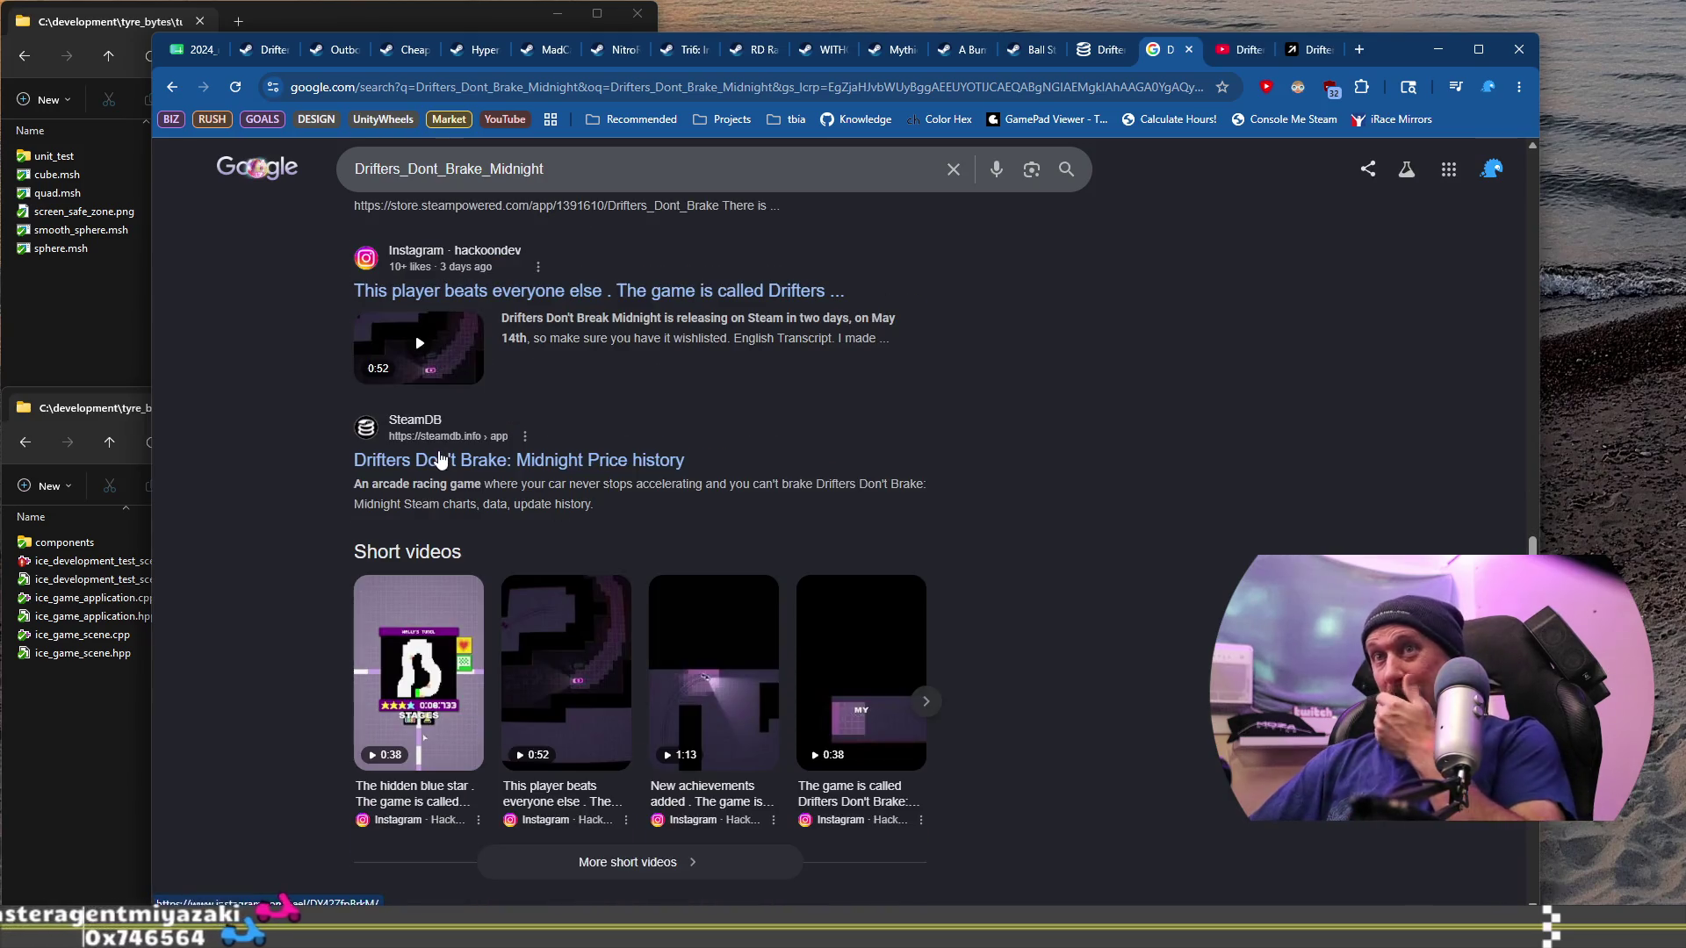
pyautogui.scroll(-3, 446, 466)
pyautogui.scroll(3, 718, 338)
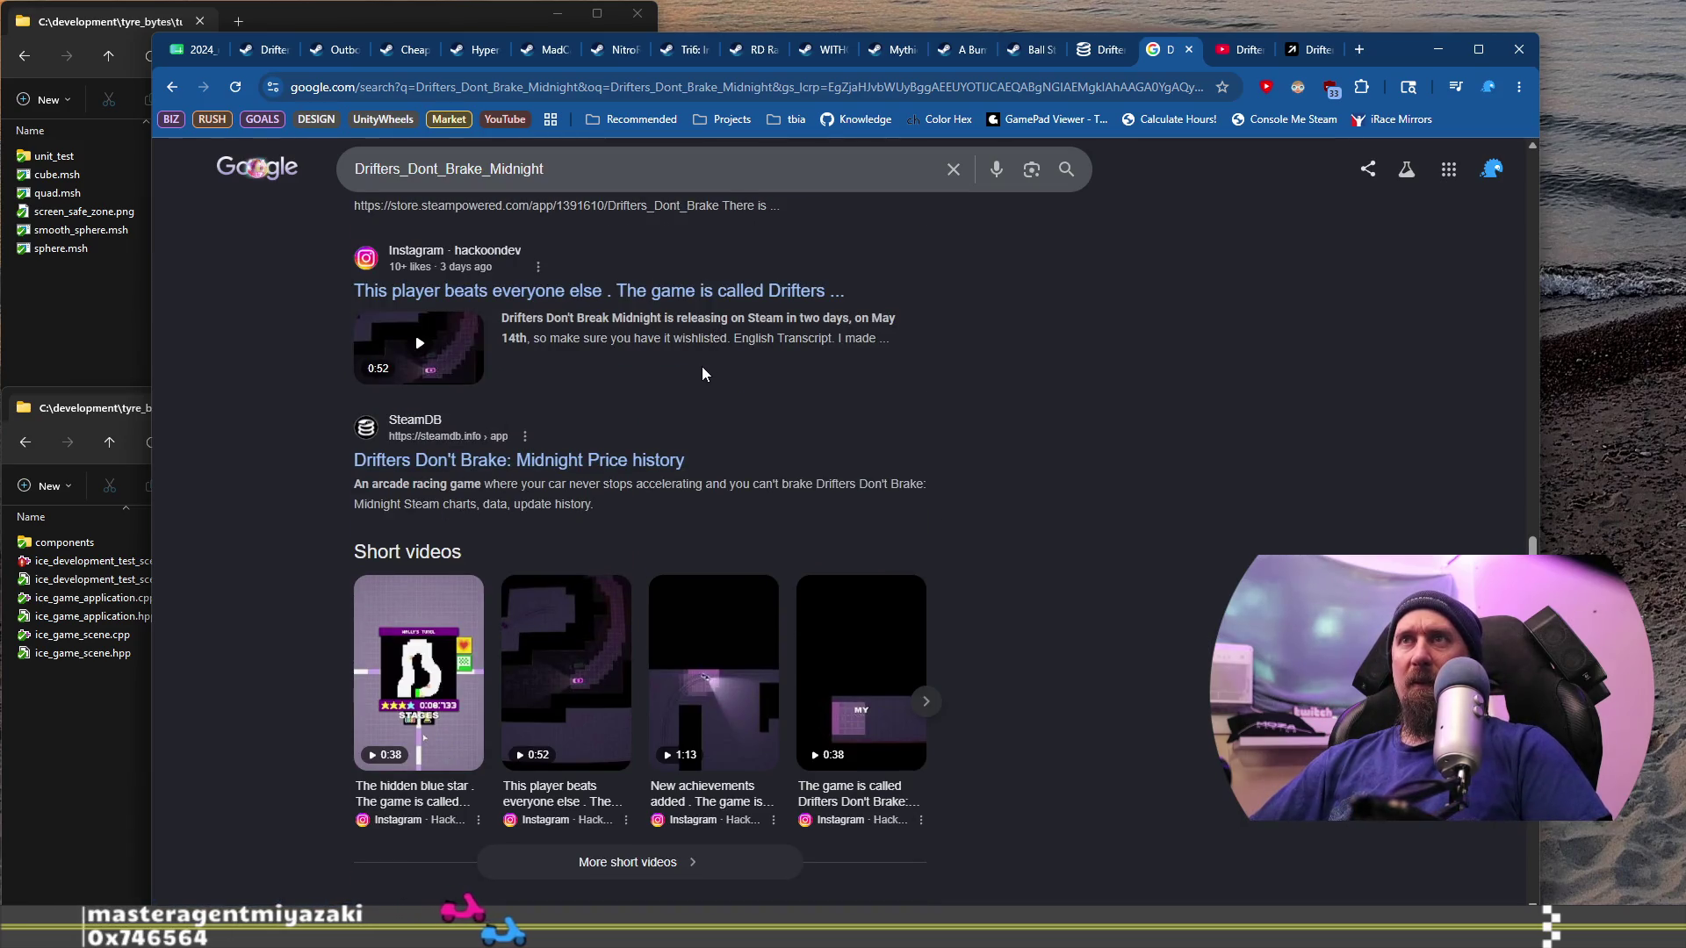
pyautogui.scroll(-7, 311, 392)
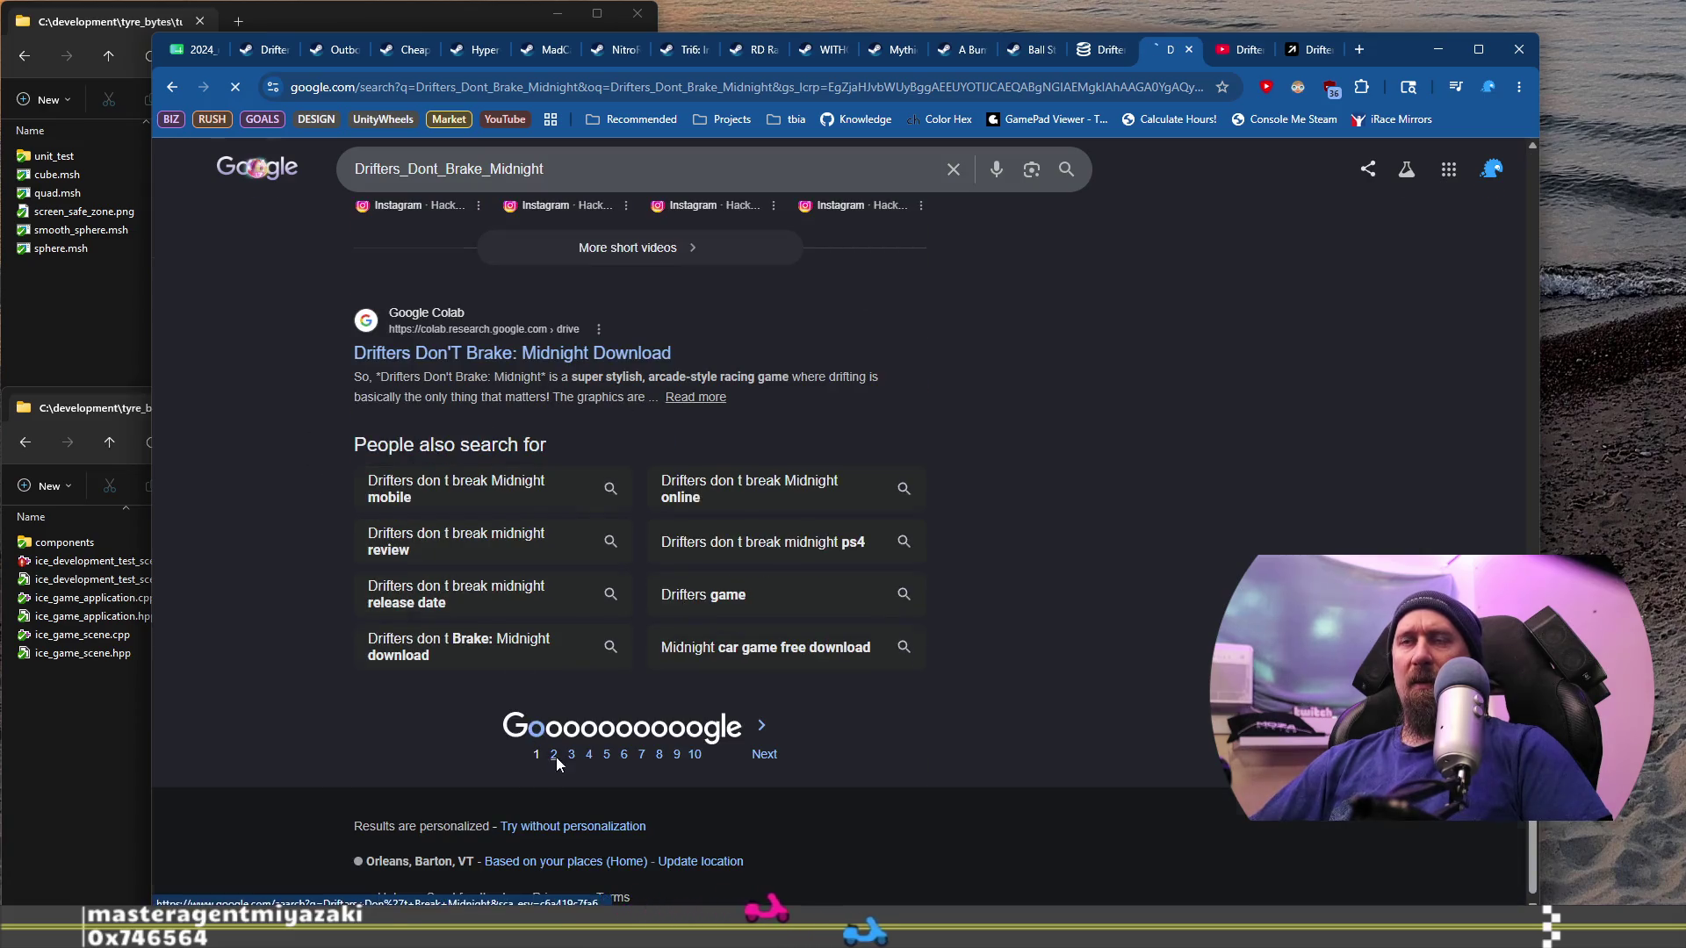
pyautogui.scroll(-2, 389, 514)
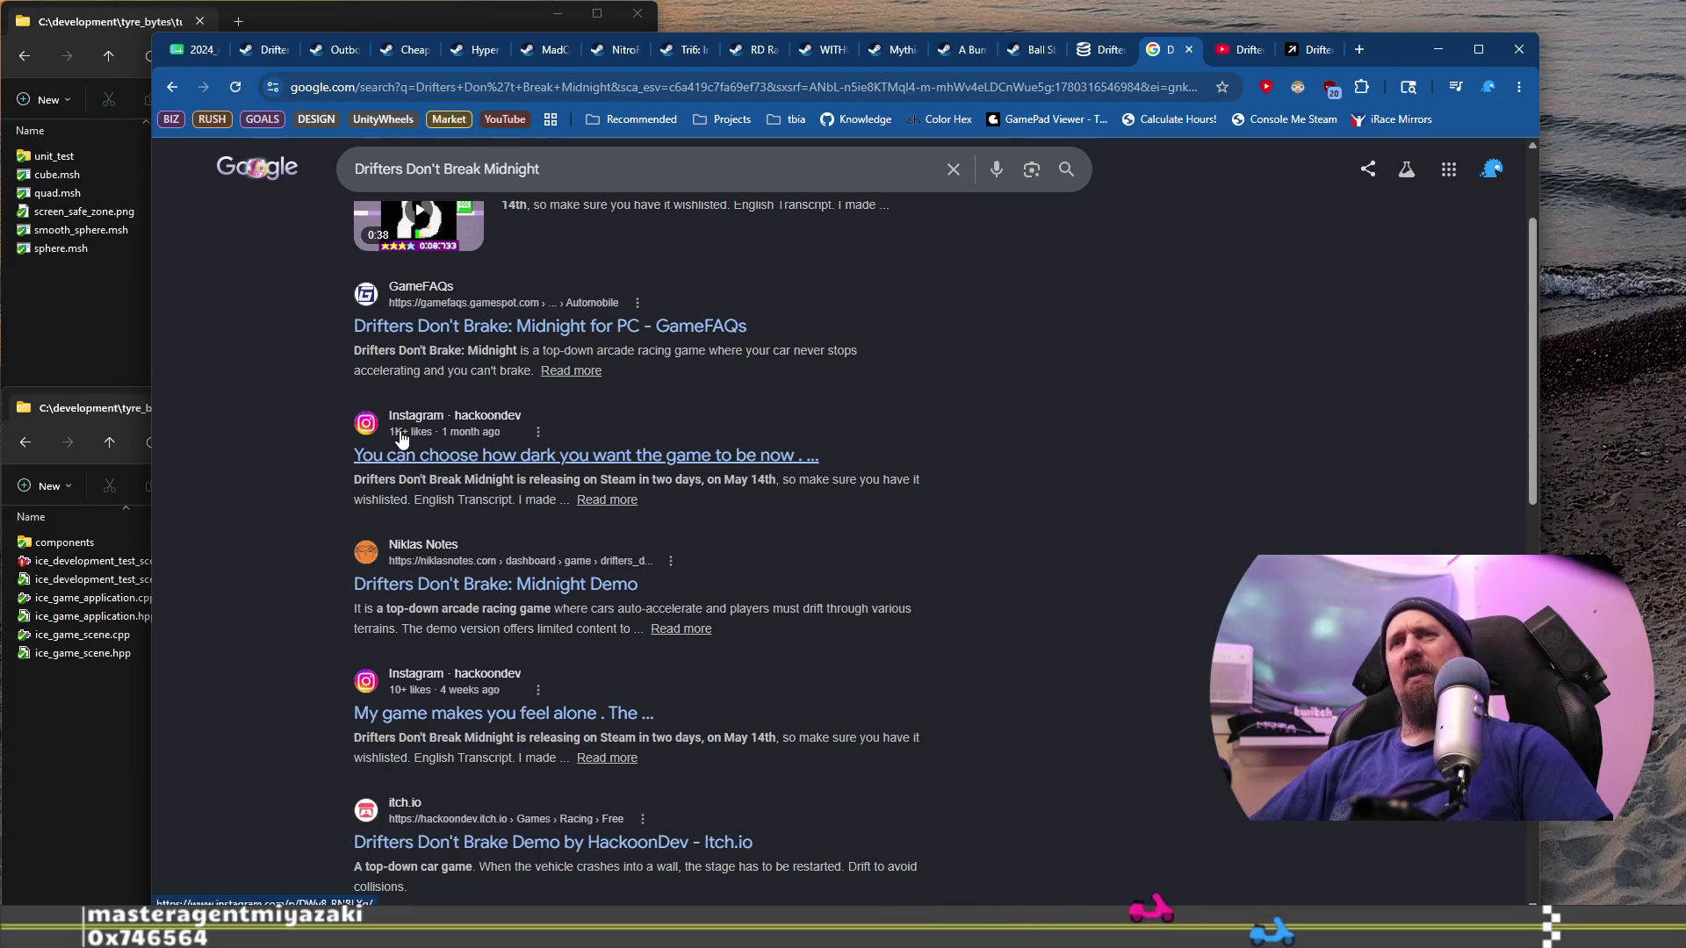
pyautogui.scroll(-2, 397, 571)
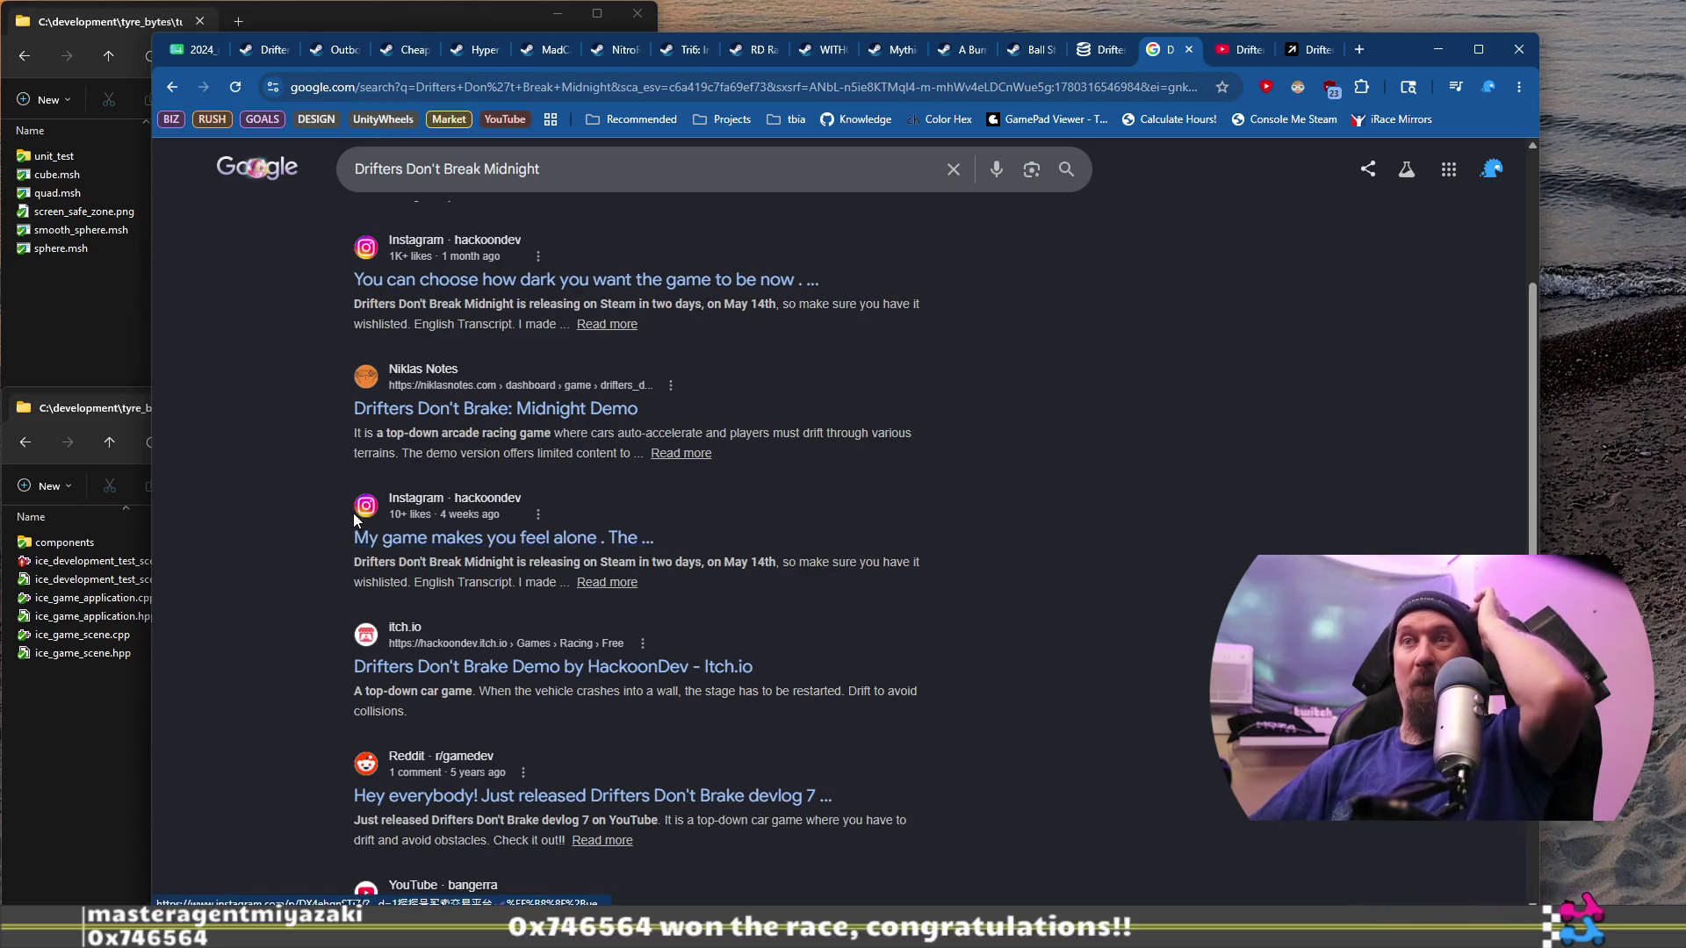
pyautogui.scroll(-2, 355, 519)
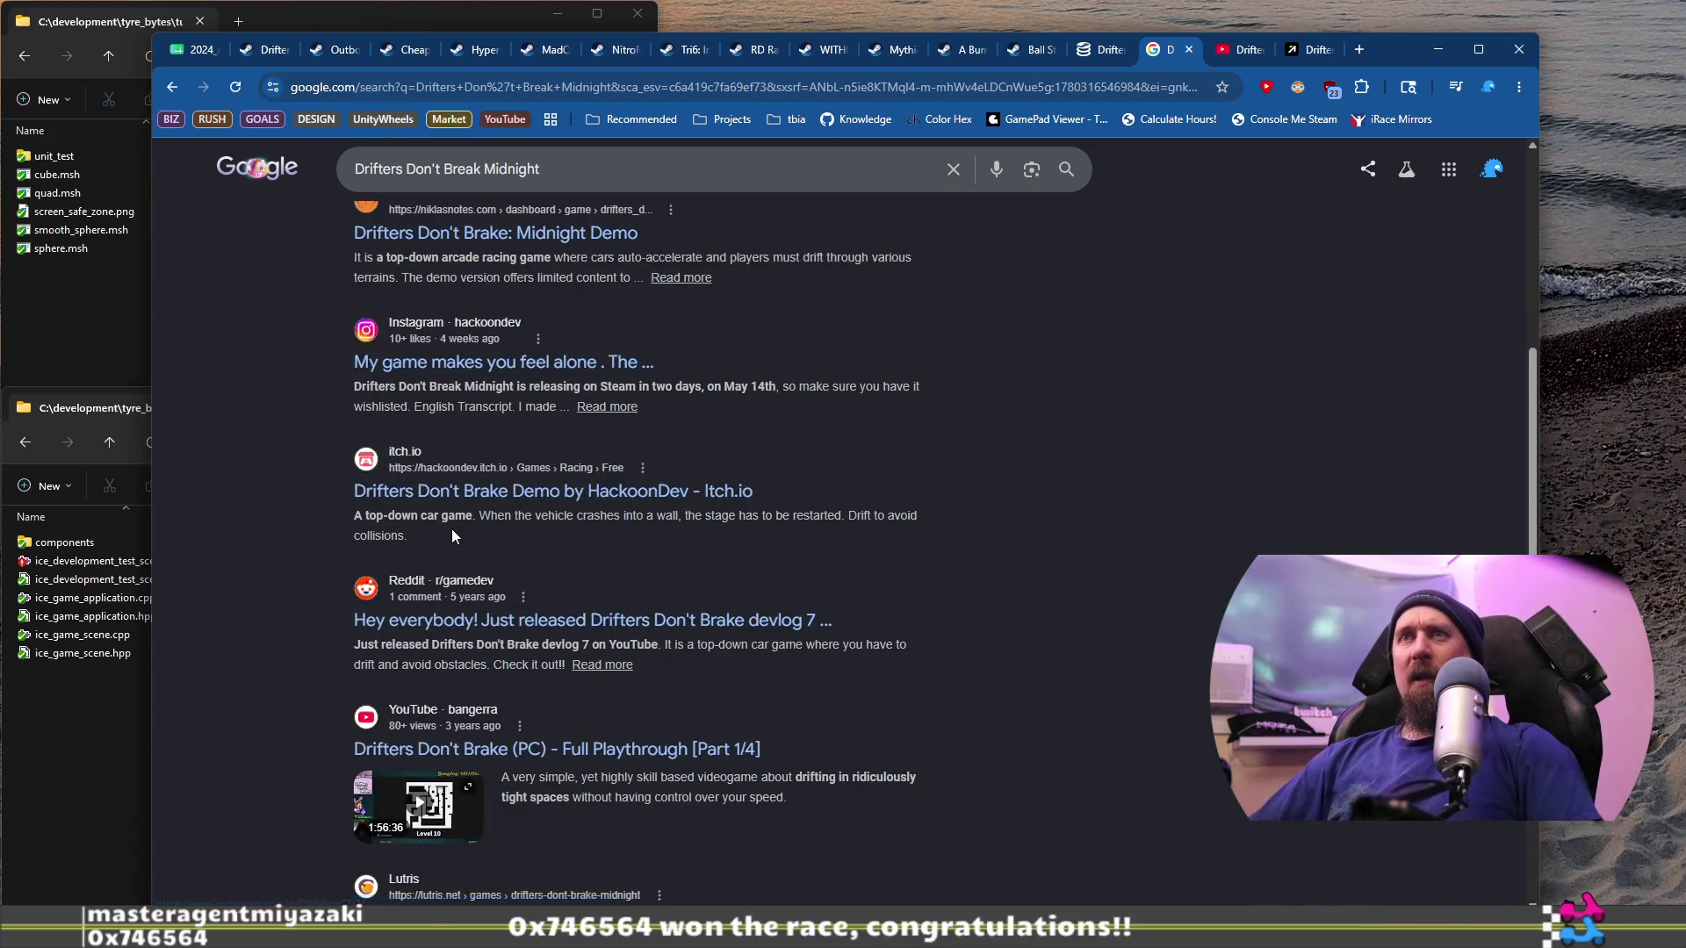
pyautogui.scroll(-6, 453, 534)
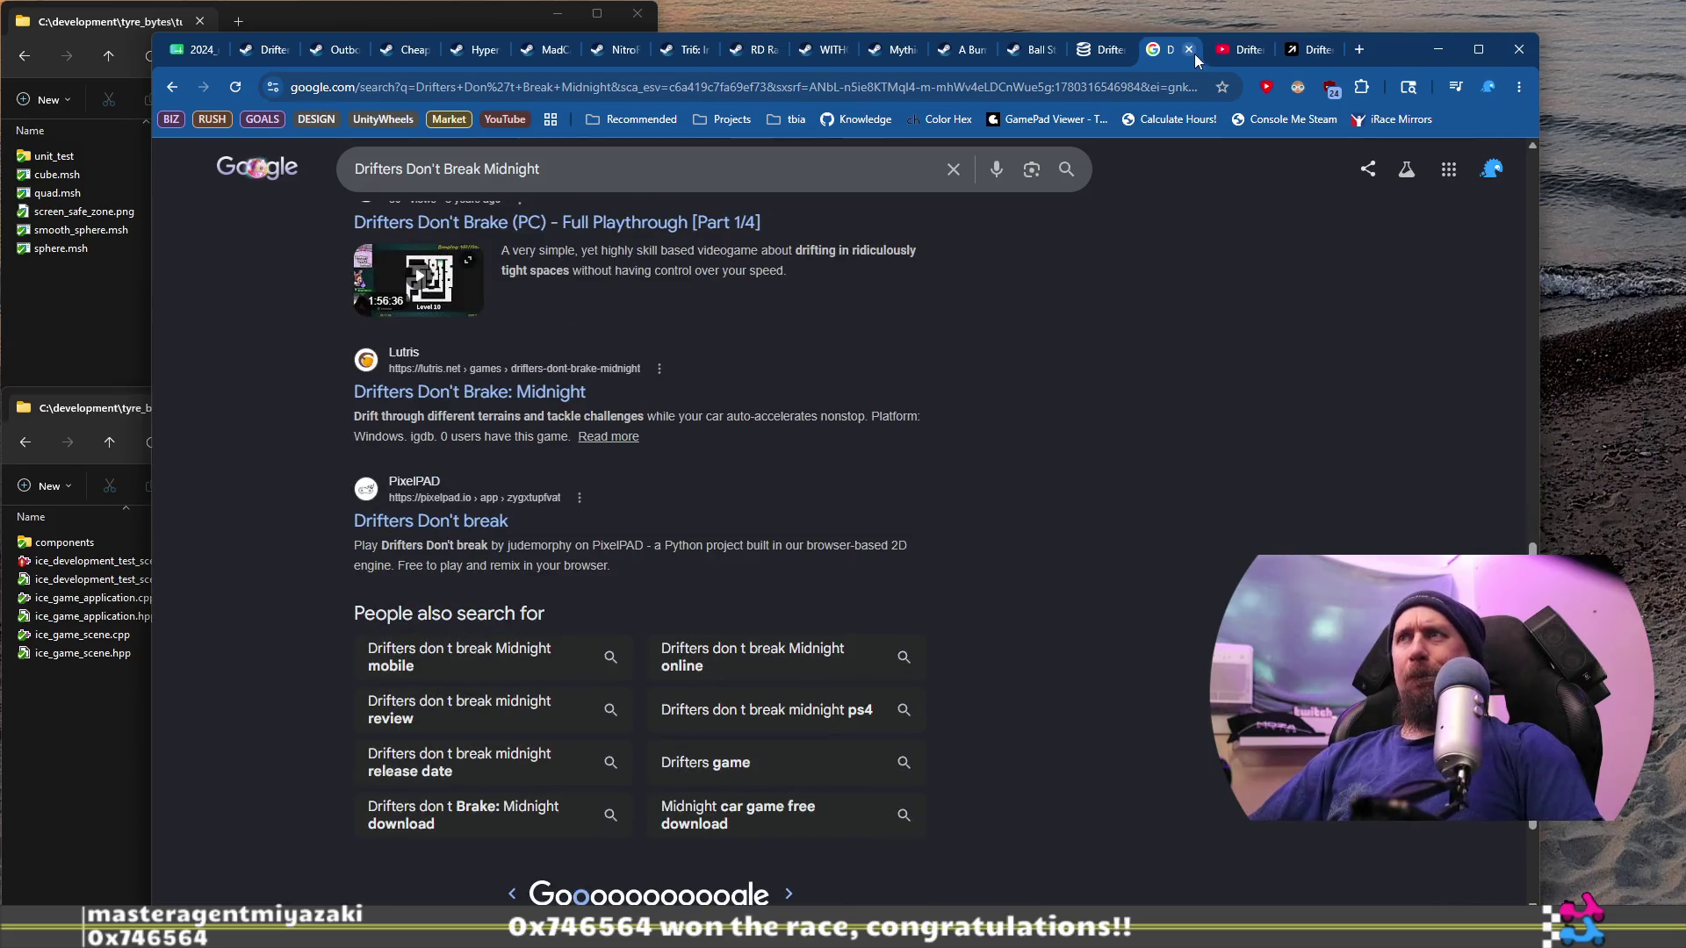
# Step: Skim the gameplay video, then close it to land on the playtester page
pyautogui.click(1226, 50)
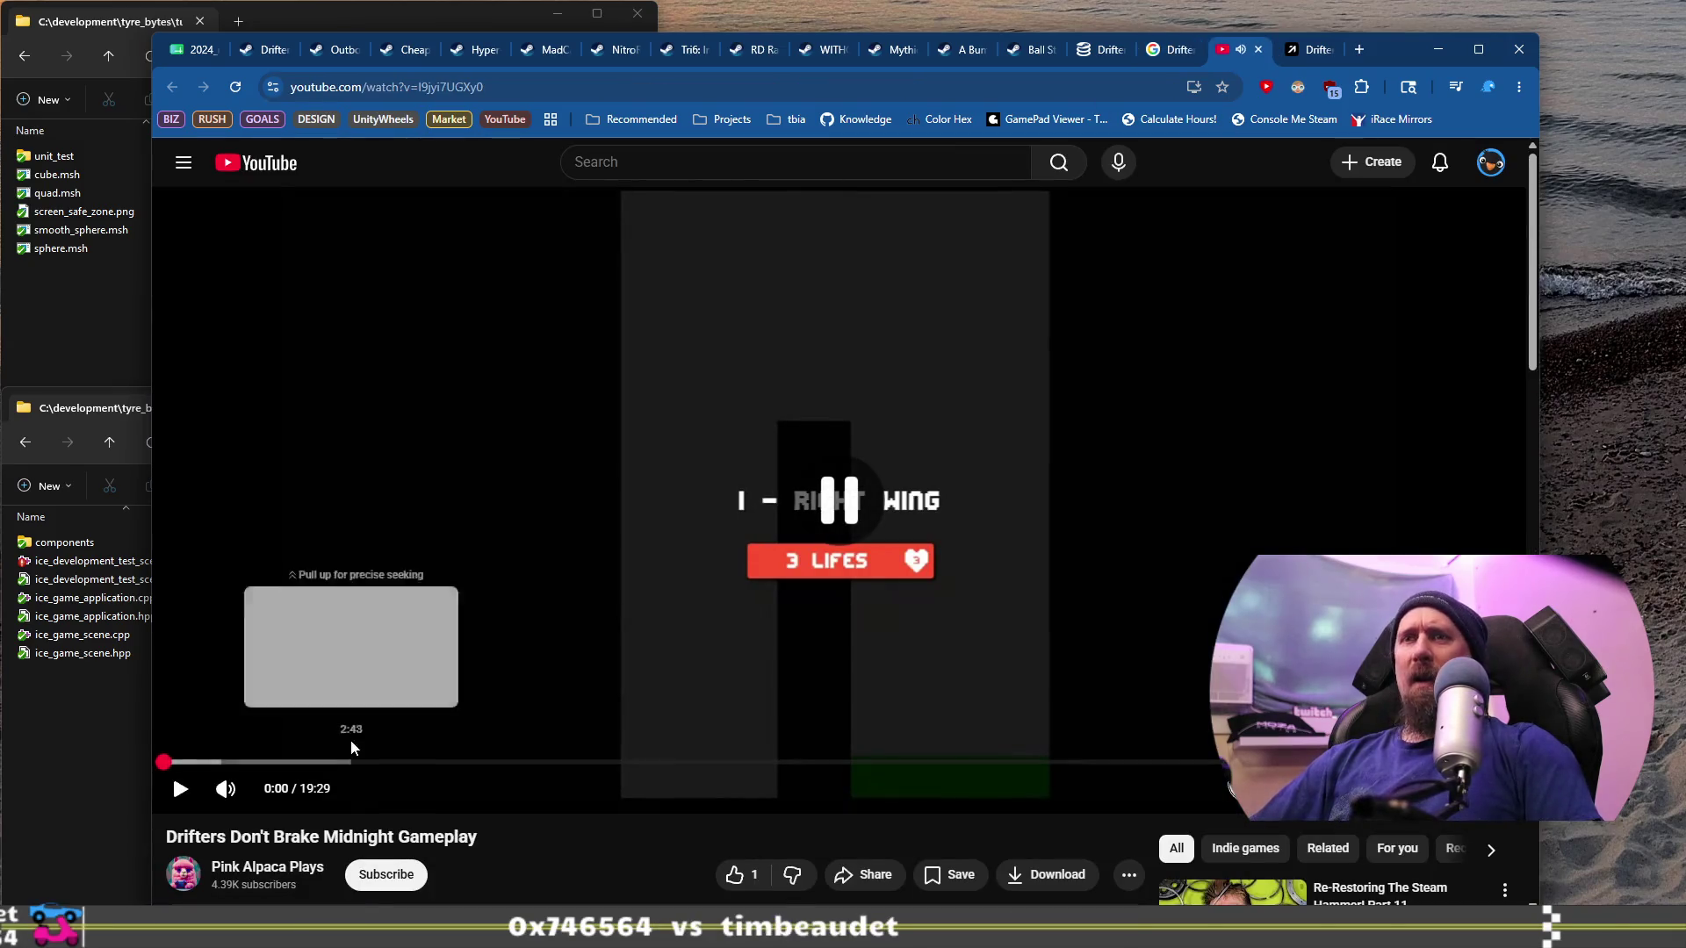
pyautogui.scroll(-3, 202, 743)
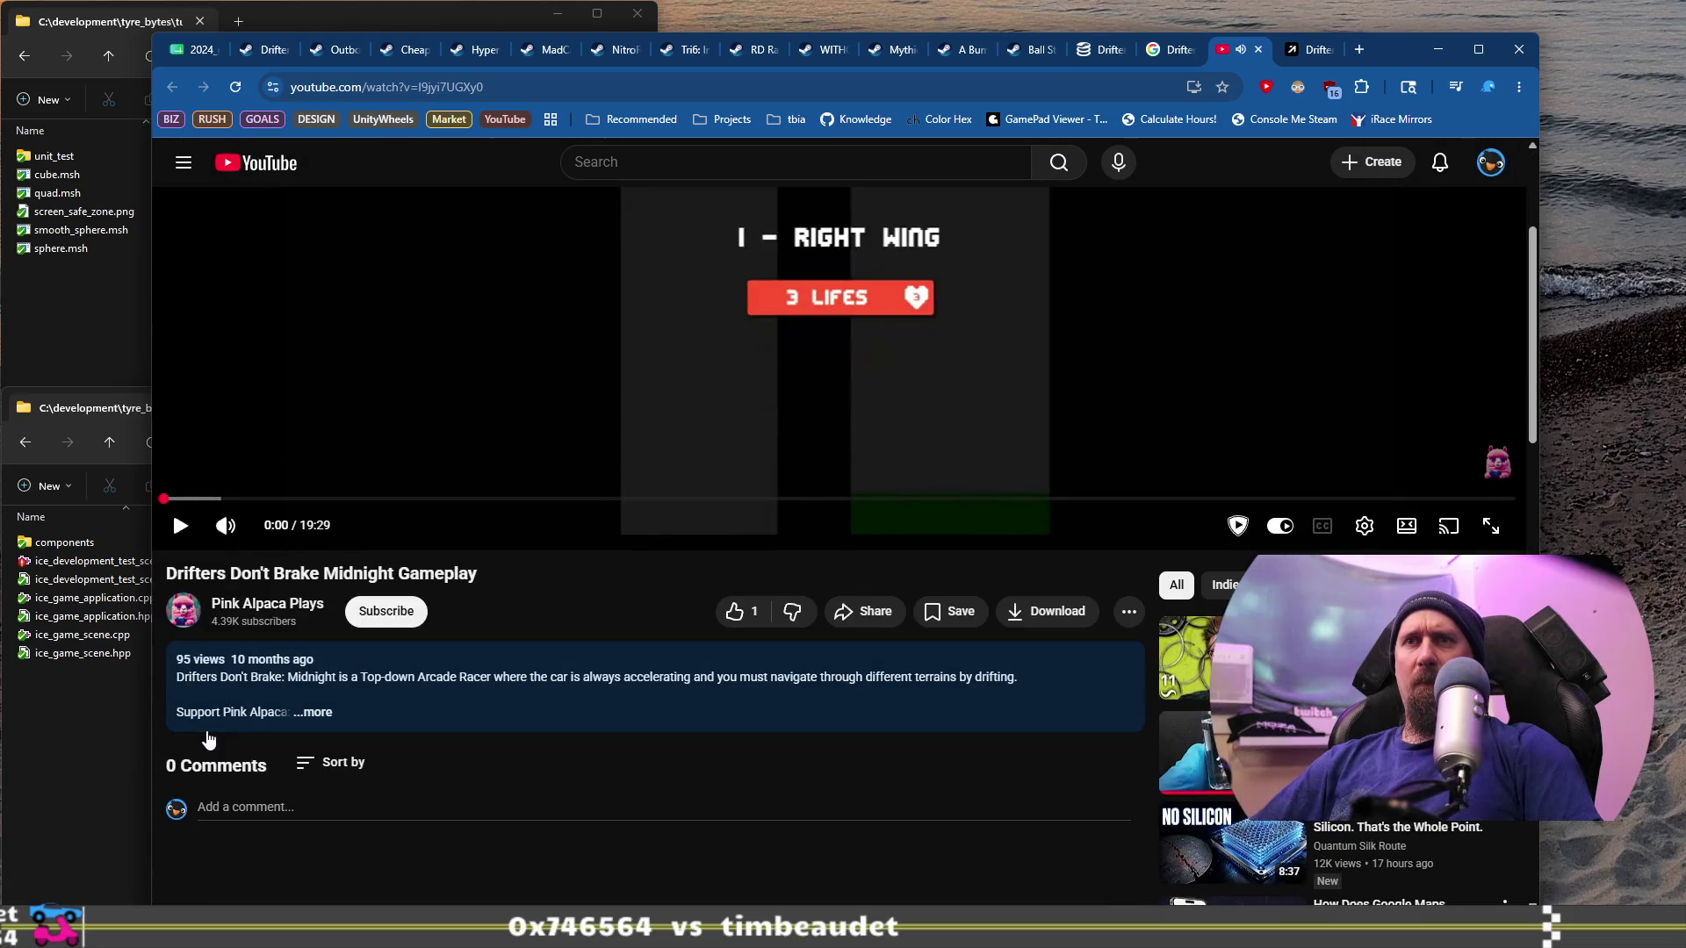
pyautogui.scroll(-3, 214, 736)
pyautogui.scroll(6, 230, 727)
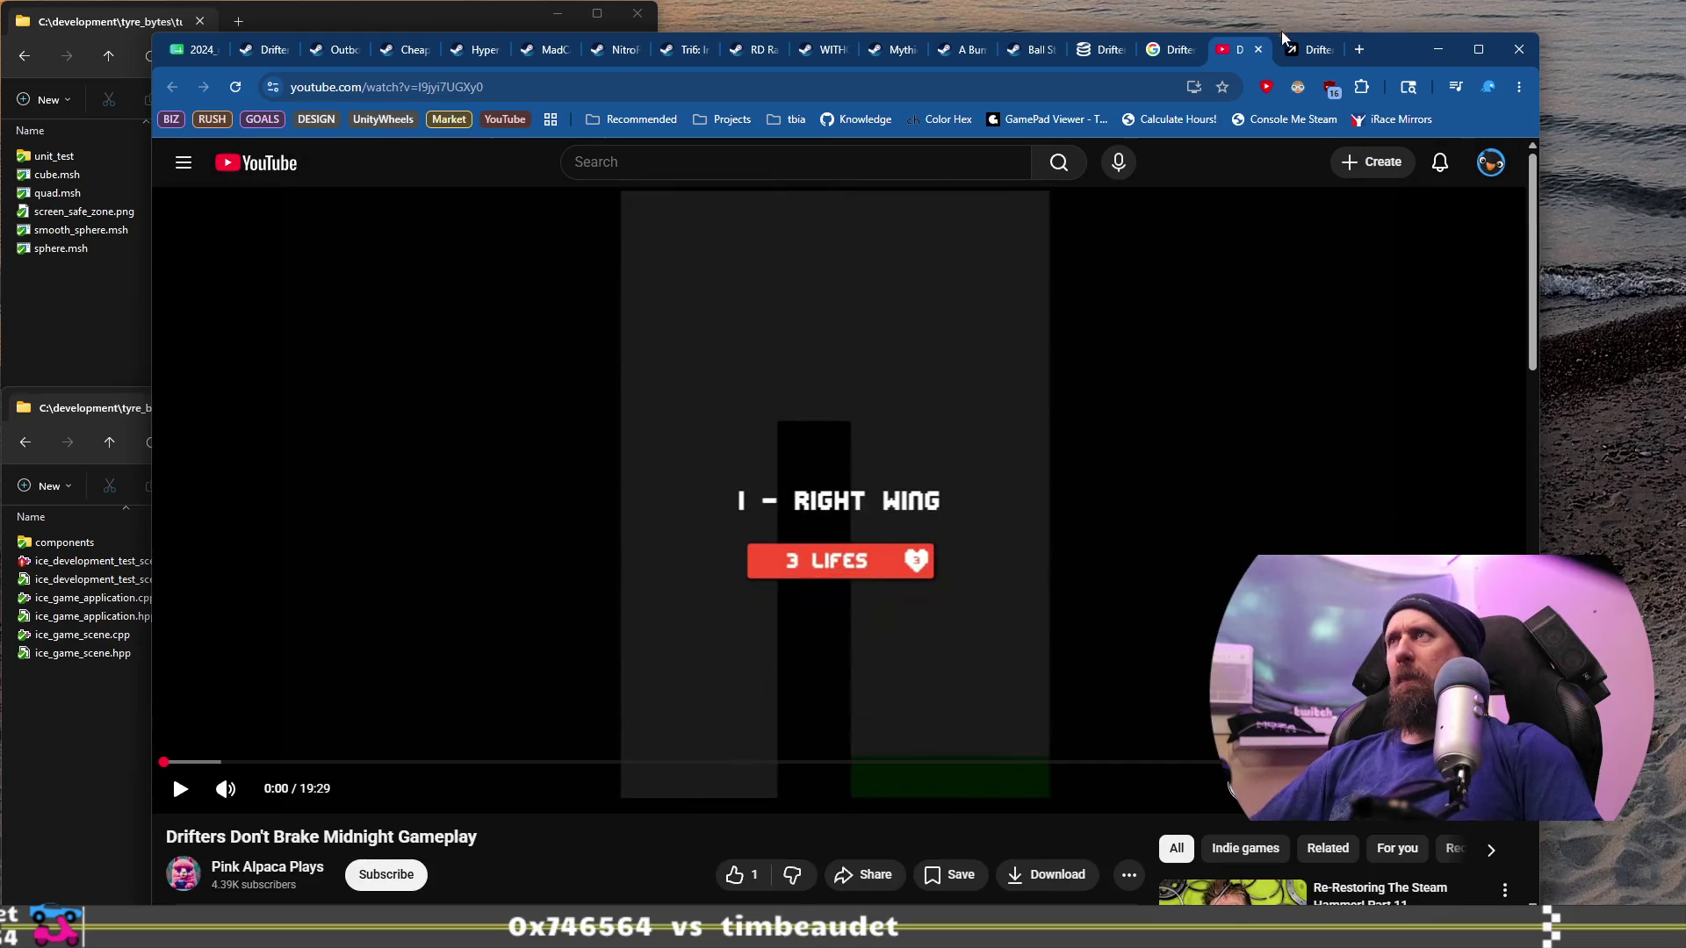
pyautogui.click(1274, 53)
pyautogui.click(1245, 52)
pyautogui.click(1258, 50)
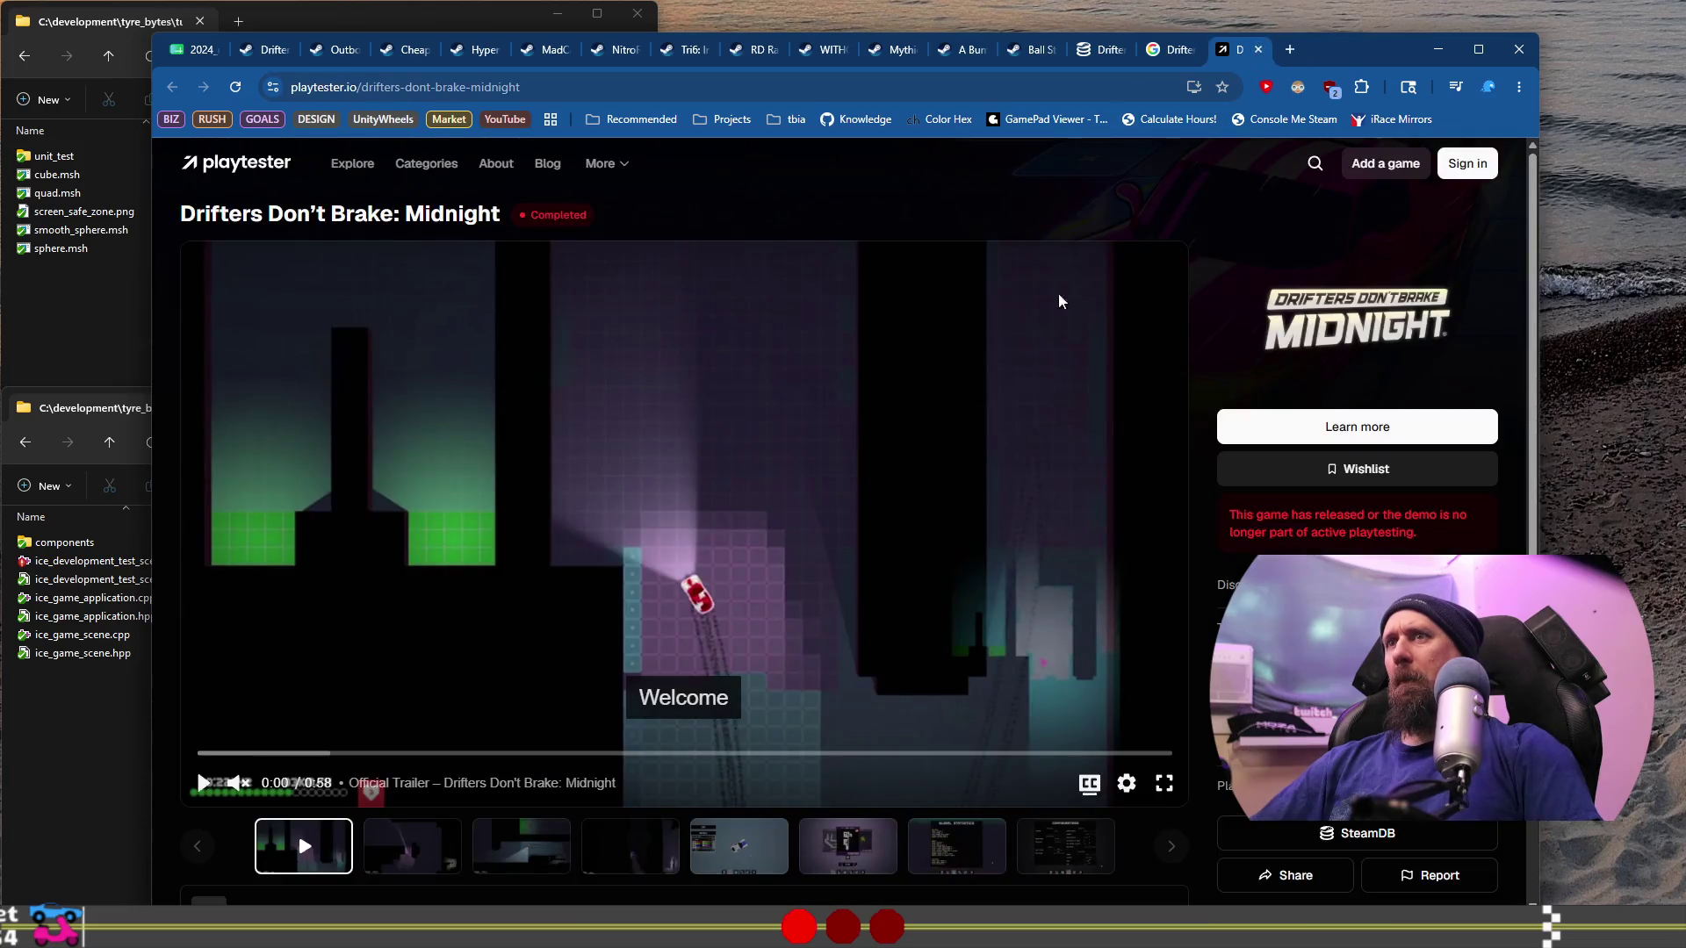
# Step: Scroll the Drifters Don't Brake: Midnight playtester page, then browse the playtester.io Explore game listing
pyautogui.scroll(2, 853, 538)
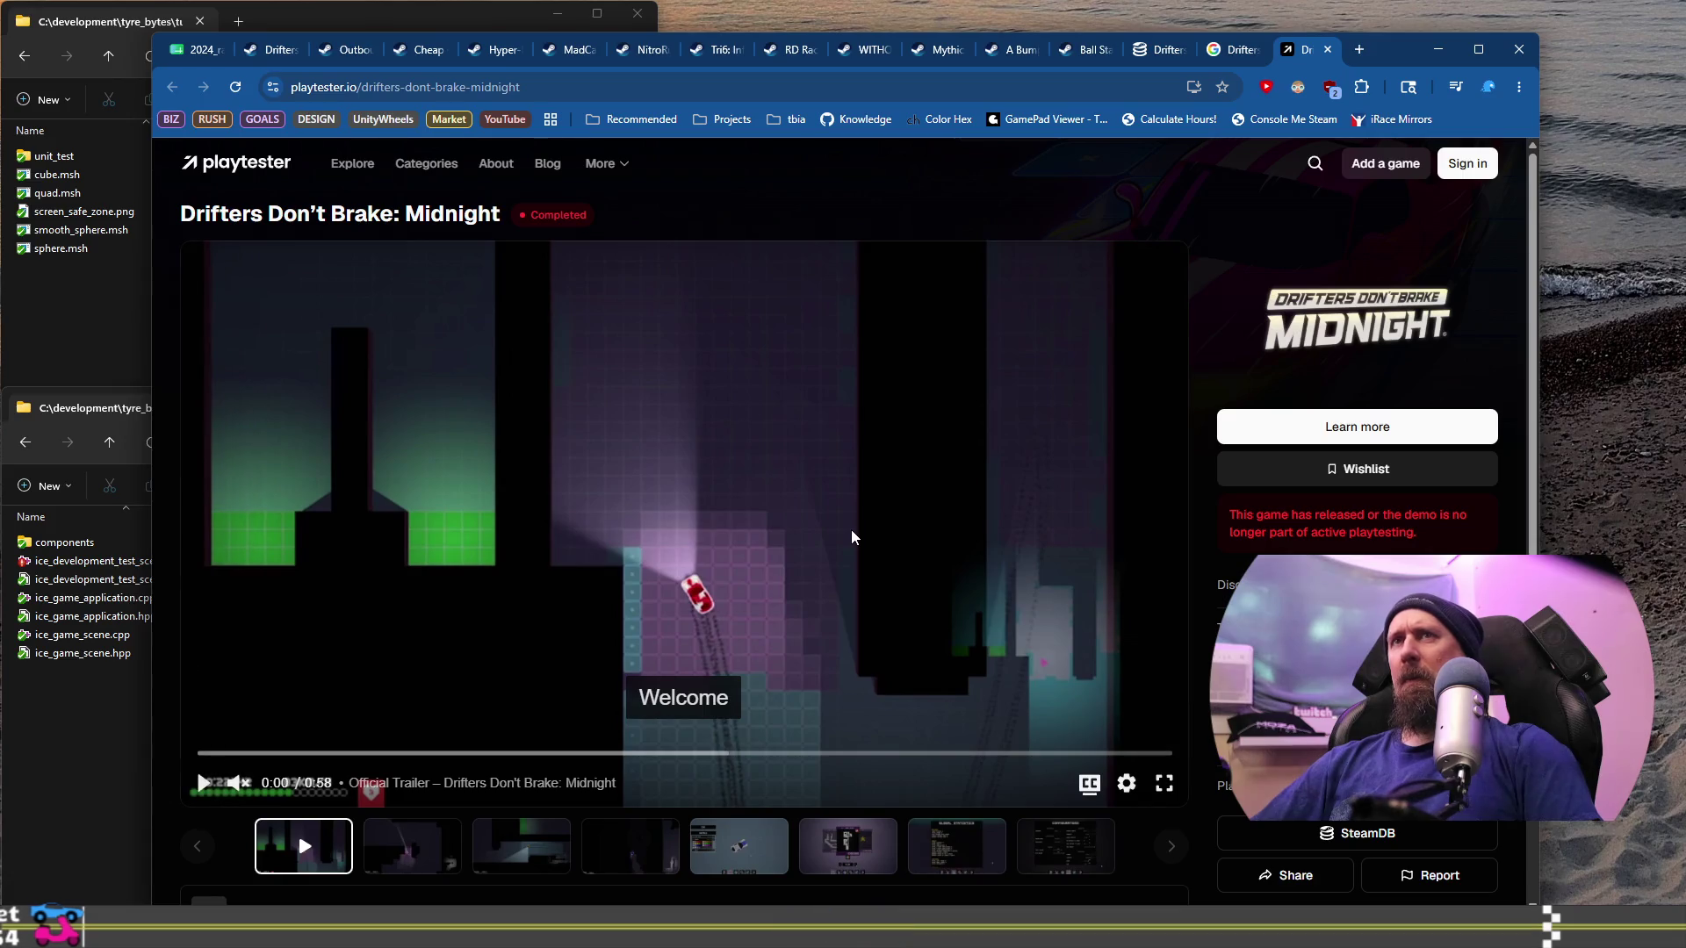
pyautogui.scroll(-4, 851, 538)
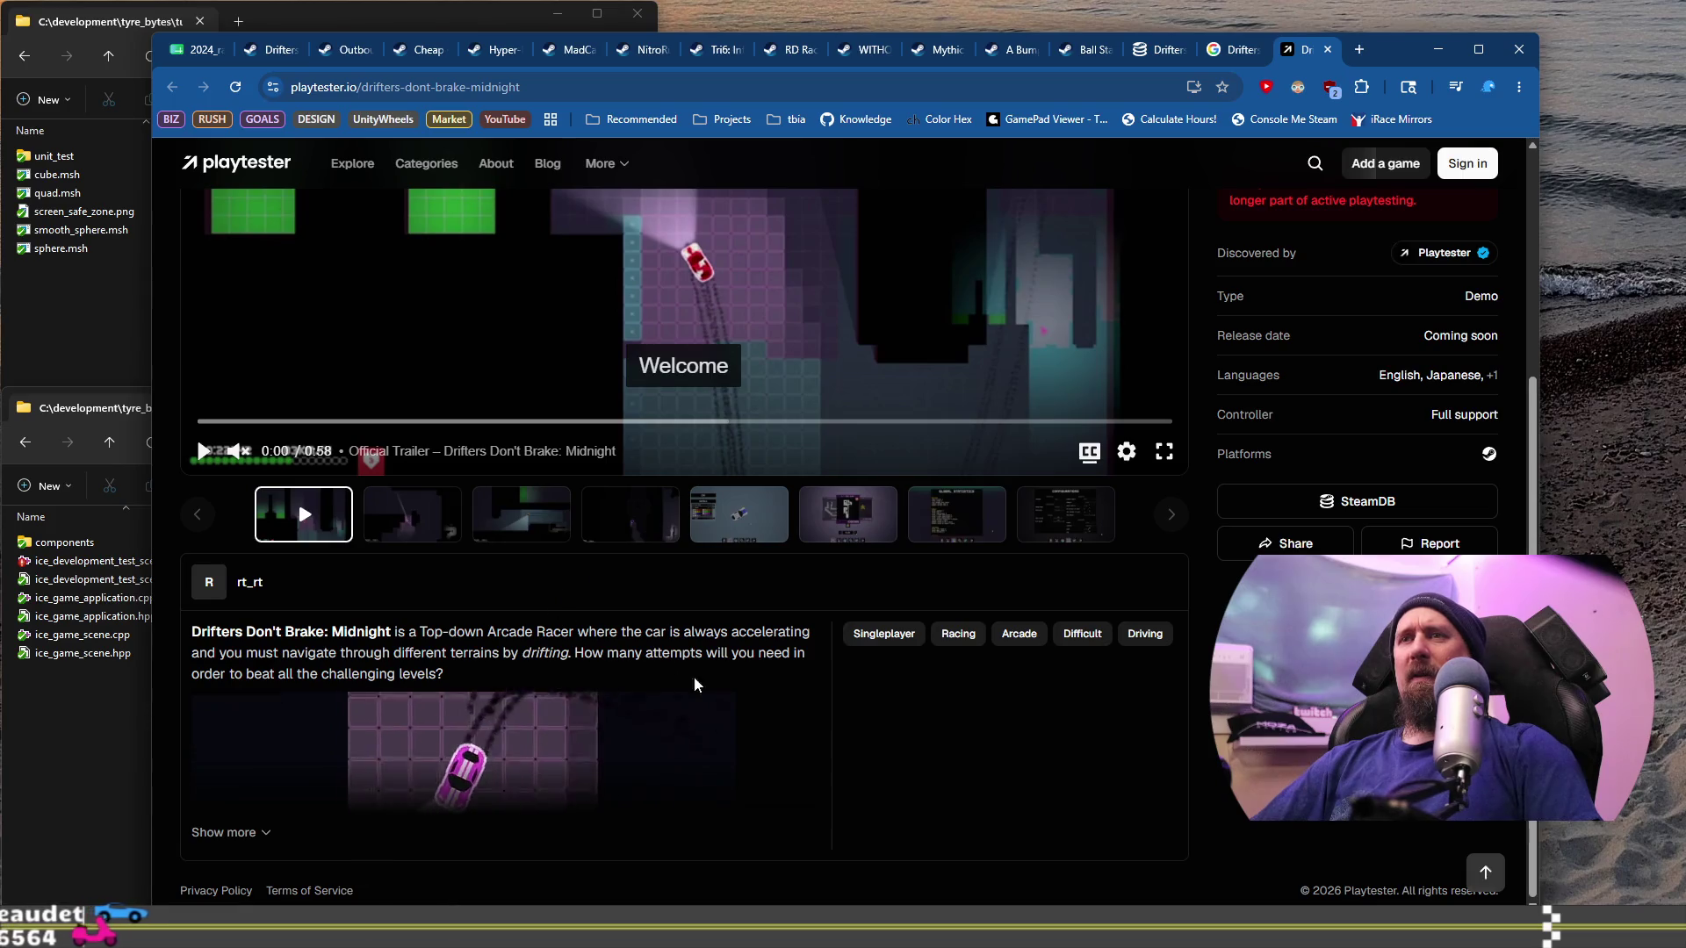
pyautogui.scroll(2, 772, 694)
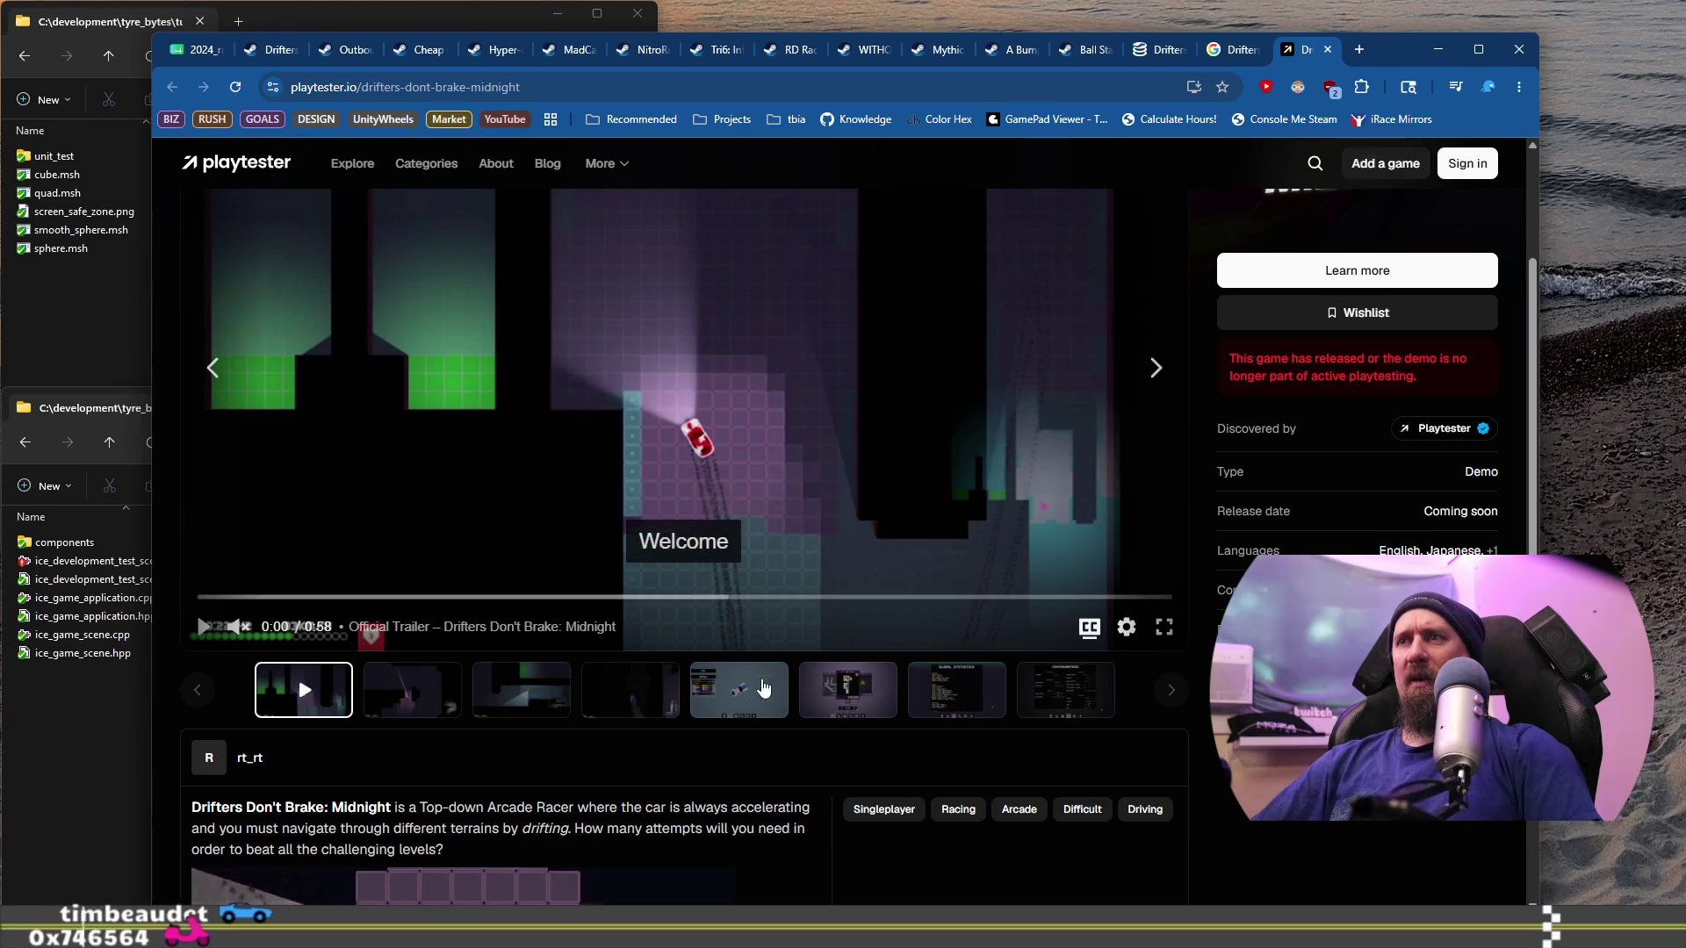
pyautogui.scroll(-2, 990, 778)
pyautogui.scroll(4, 989, 779)
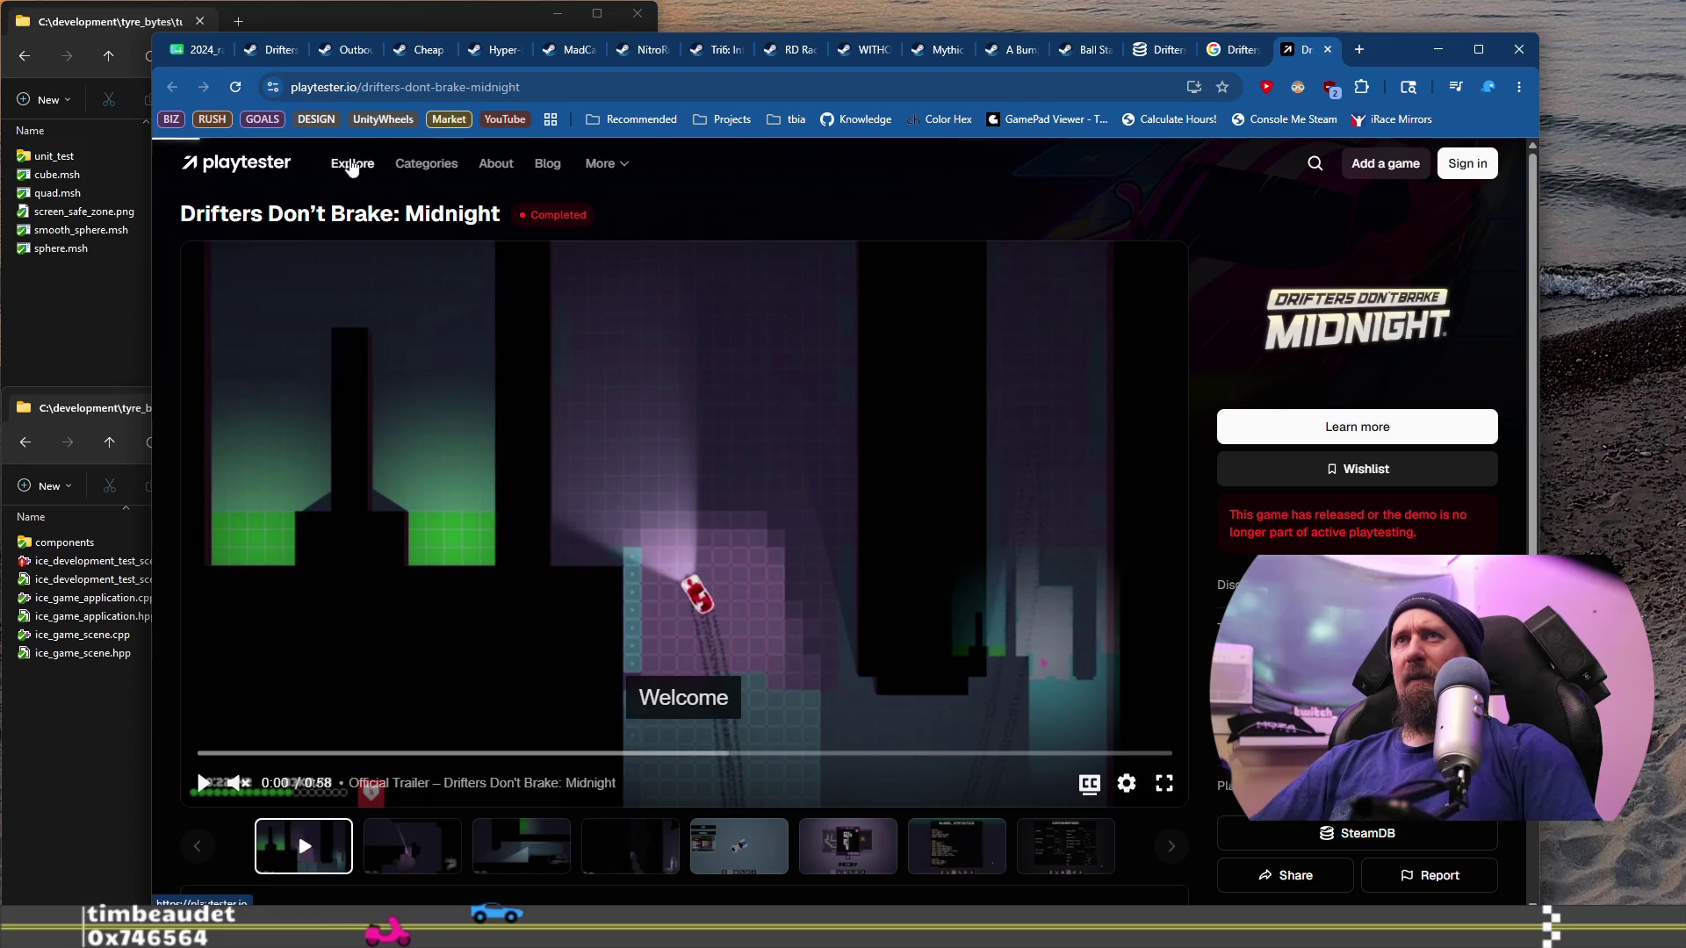
pyautogui.click(262, 166)
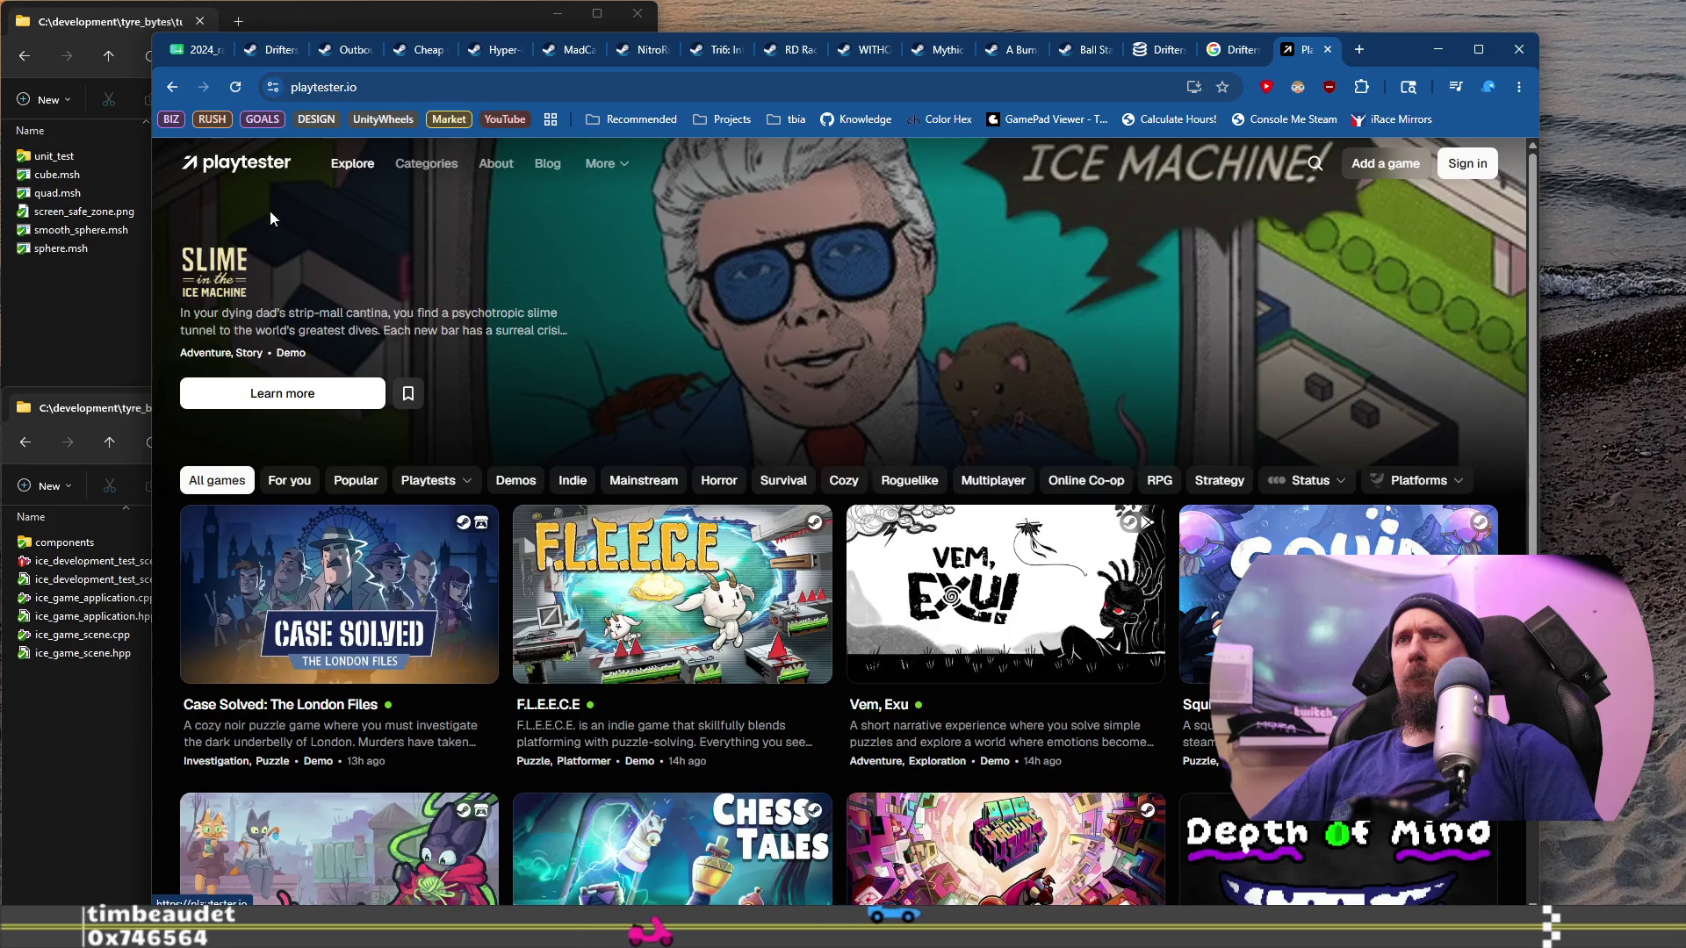
pyautogui.scroll(-5, 551, 588)
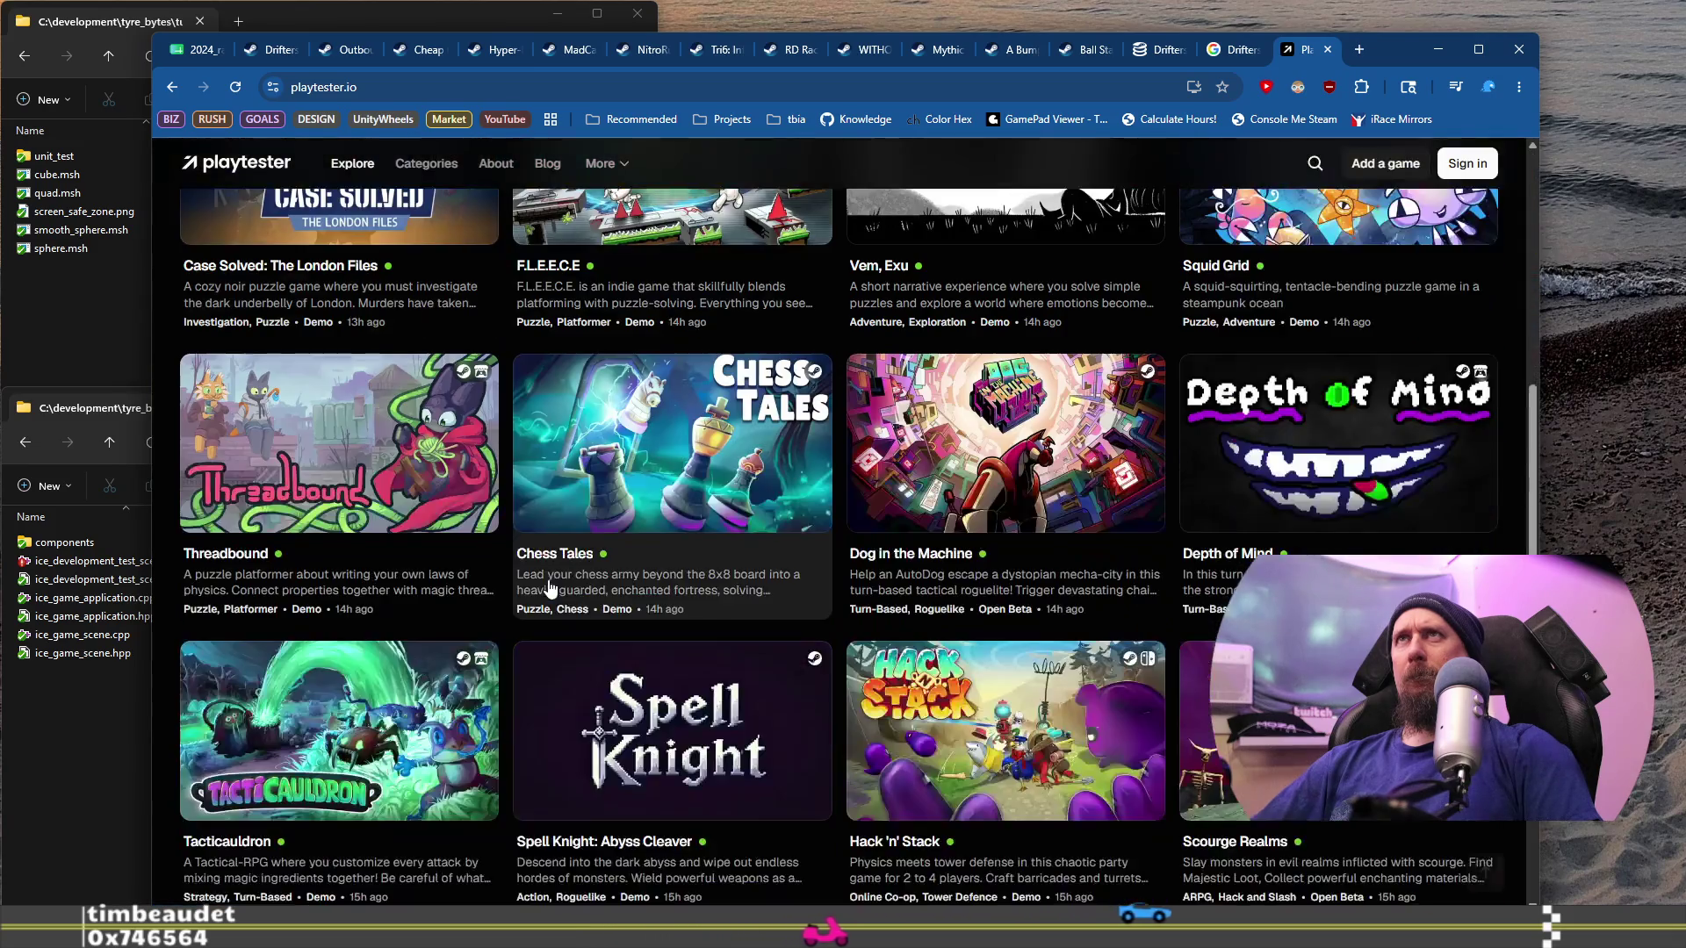
pyautogui.scroll(-4, 550, 587)
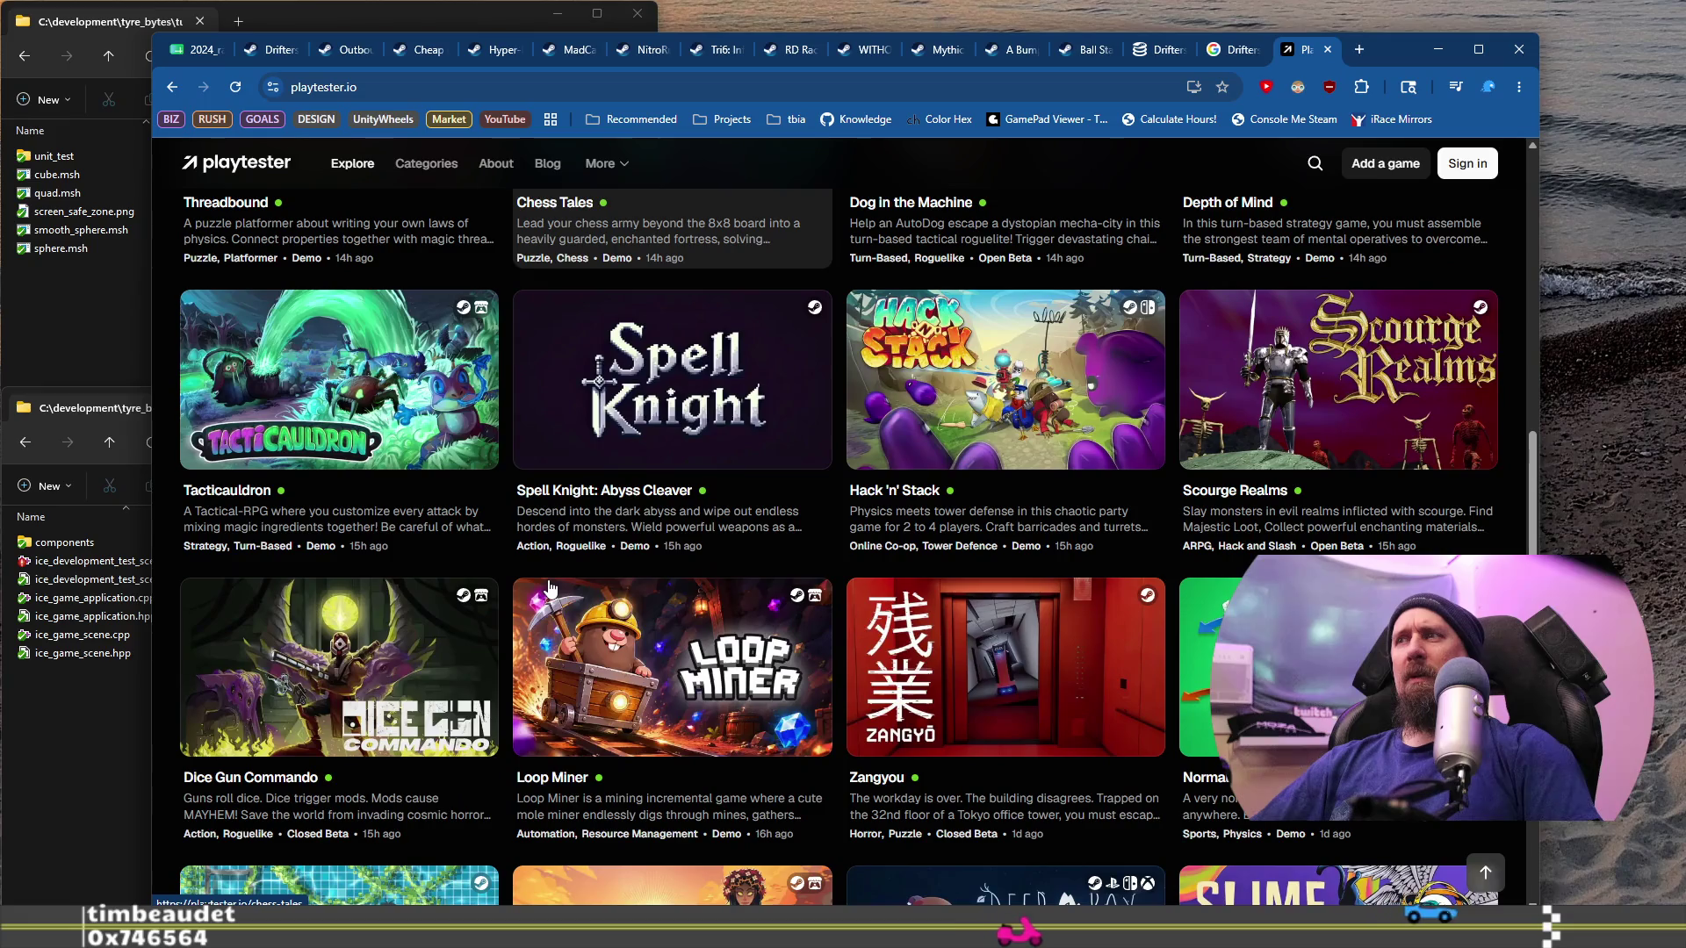
pyautogui.scroll(9, 514, 576)
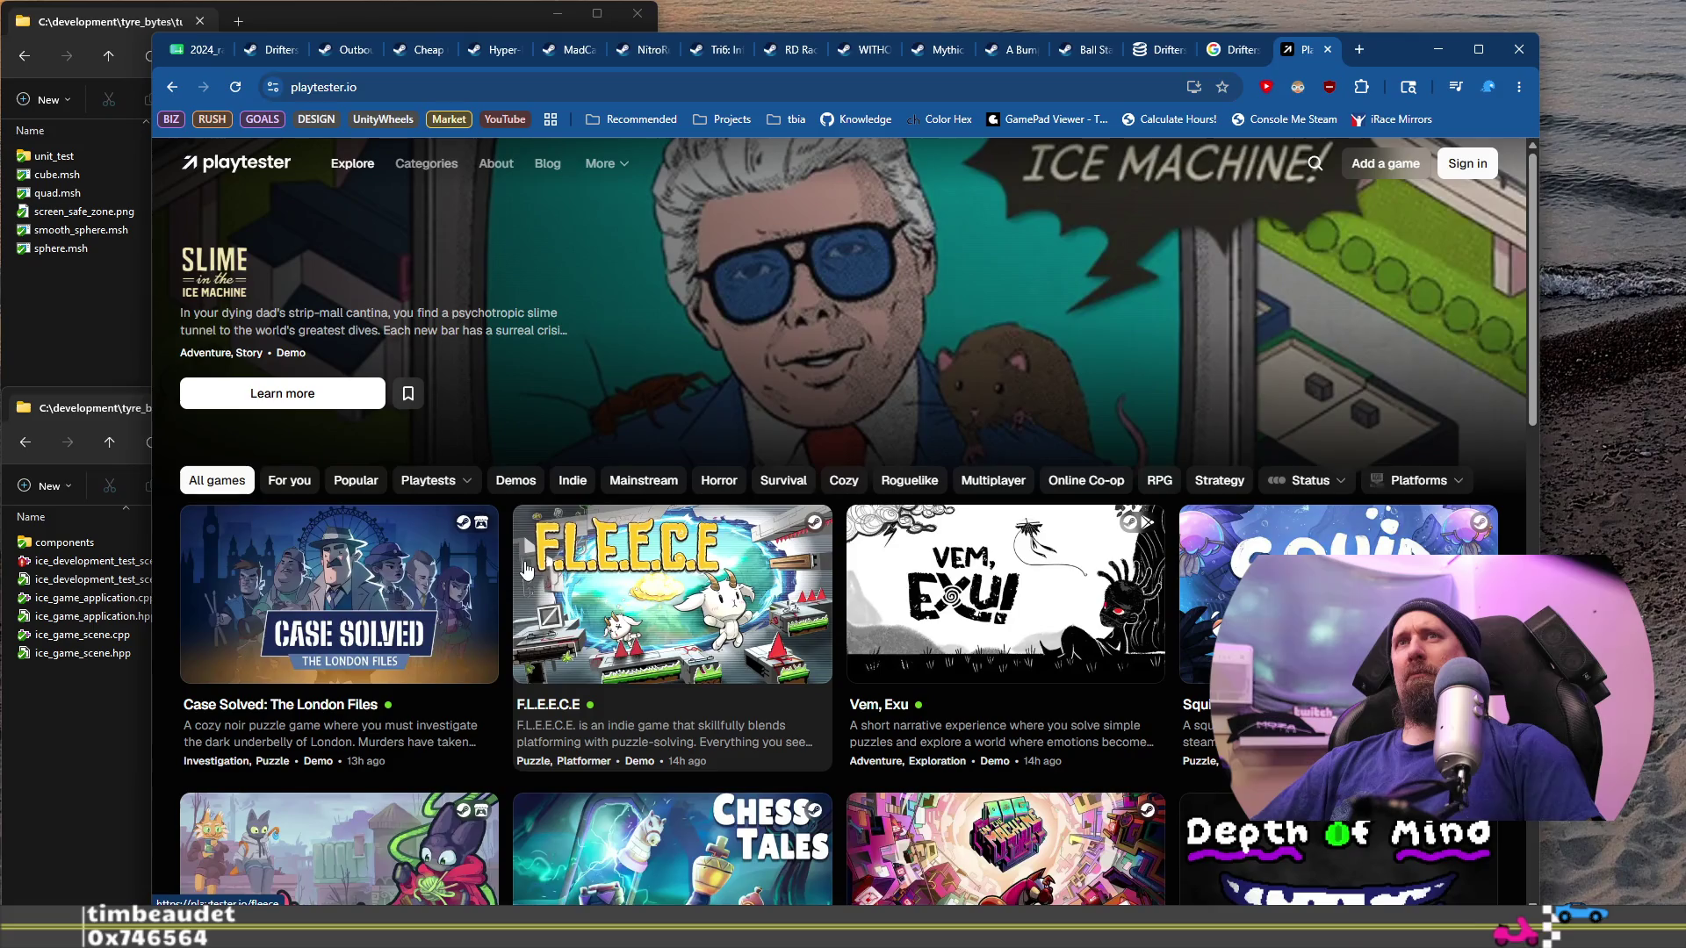
# Step: Close the playtester tab and go back to the racing games spreadsheet
pyautogui.click(1326, 50)
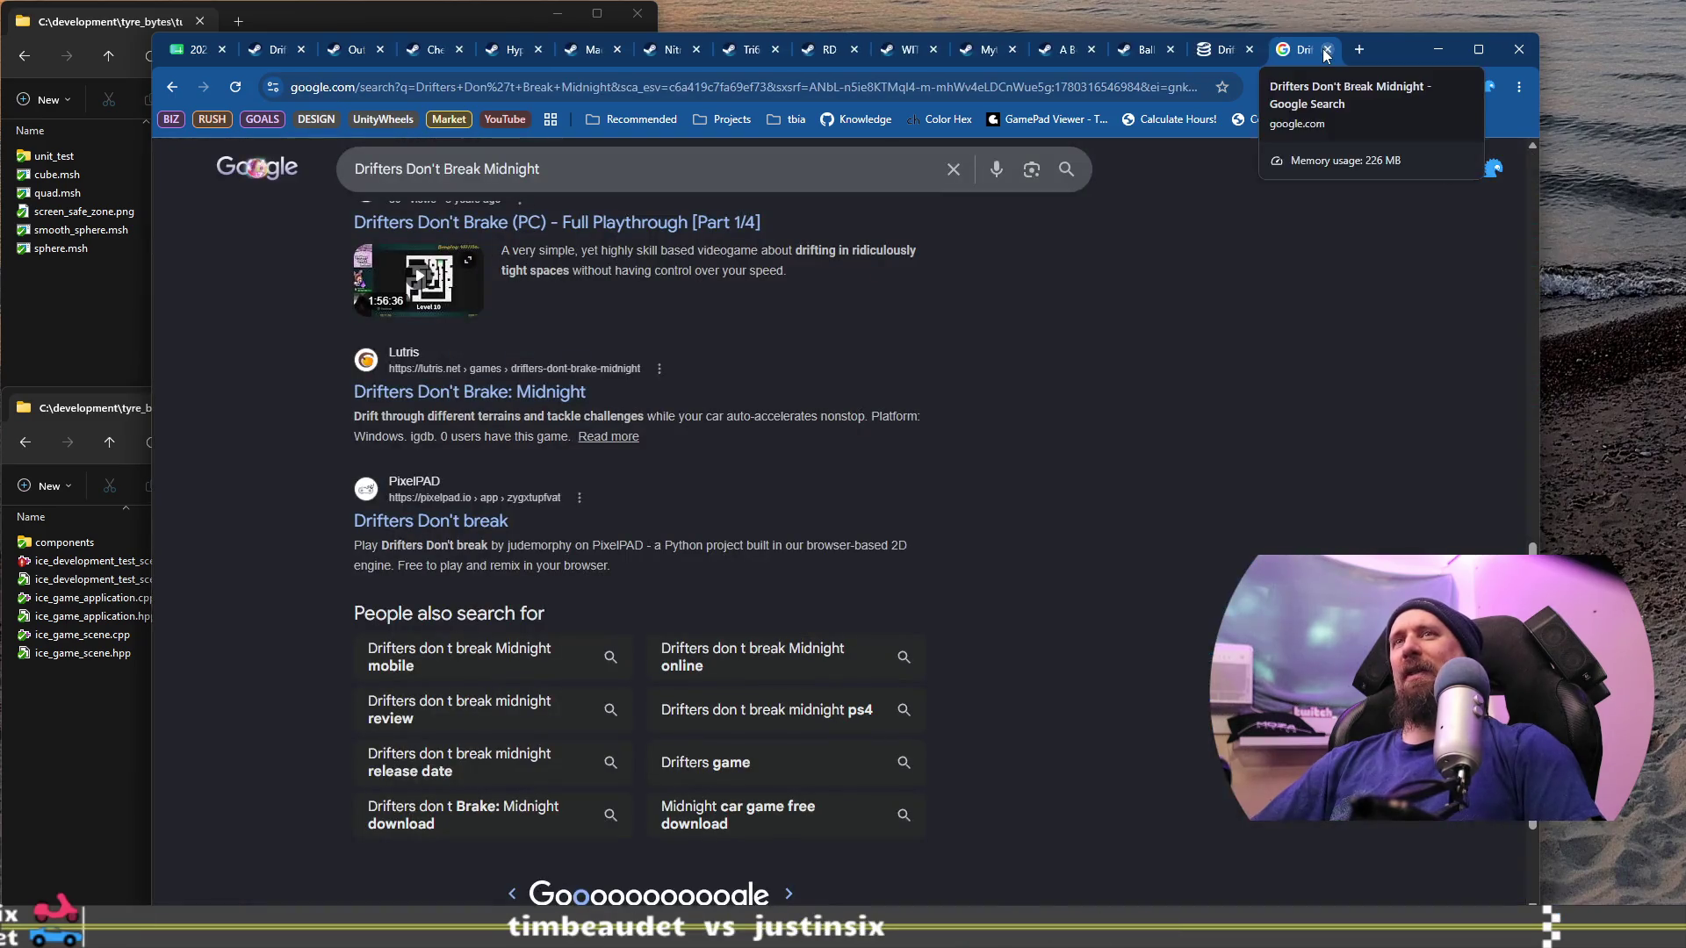
pyautogui.scroll(5, 1147, 508)
pyautogui.scroll(7, 1149, 516)
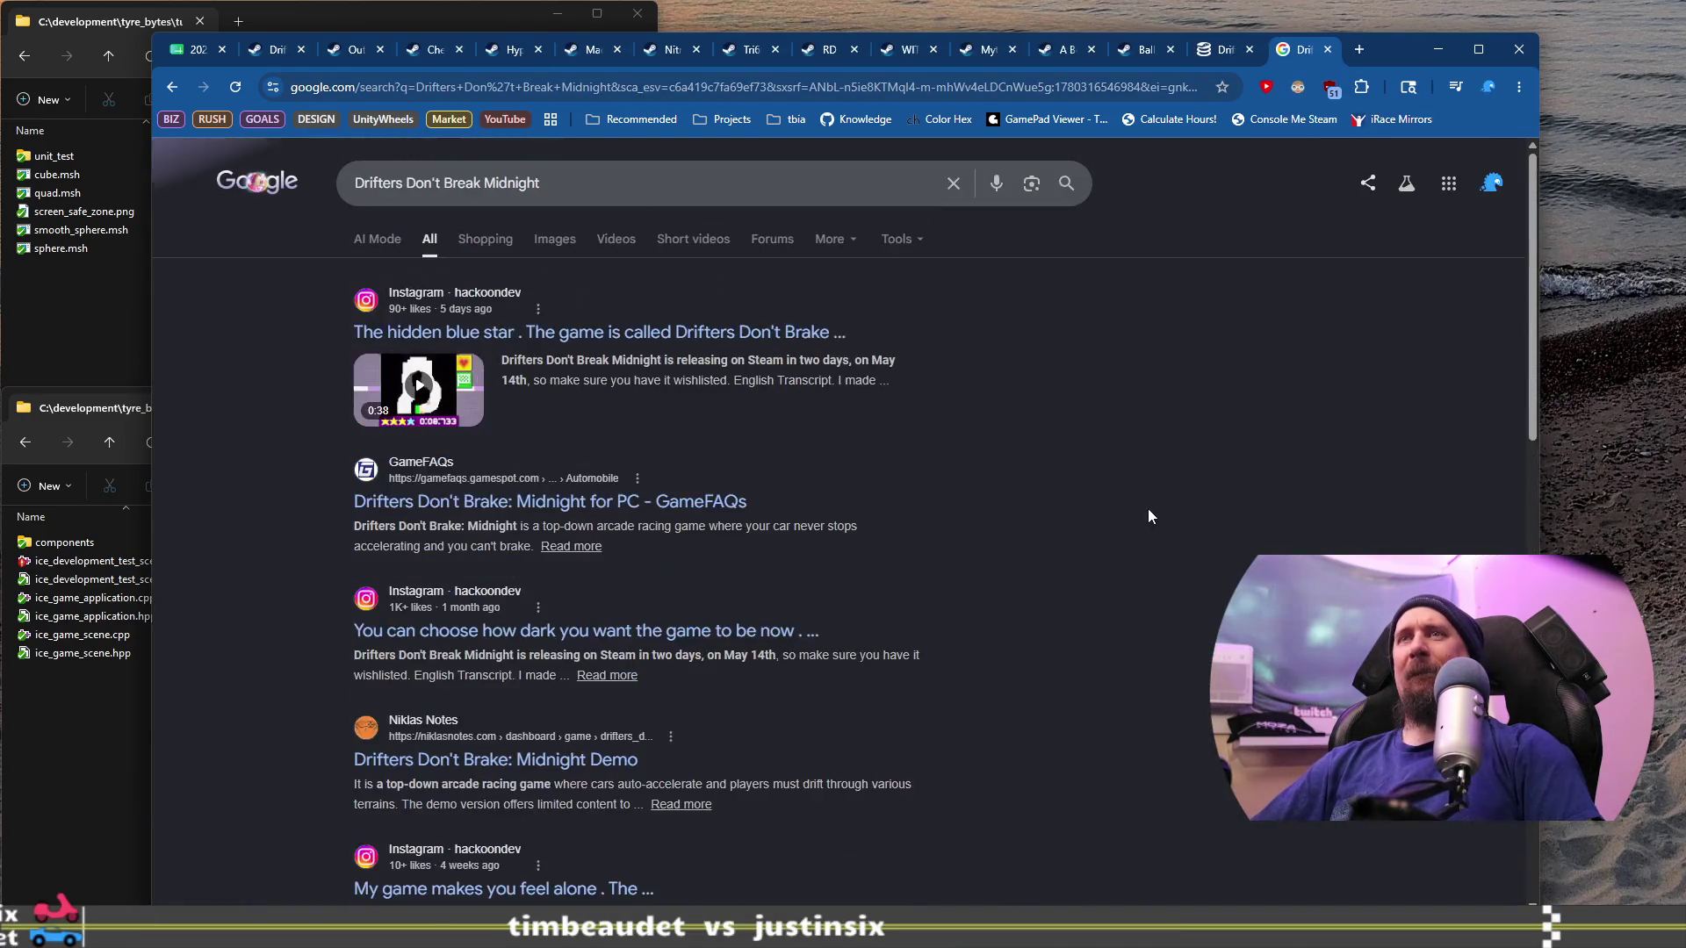
pyautogui.click(182, 46)
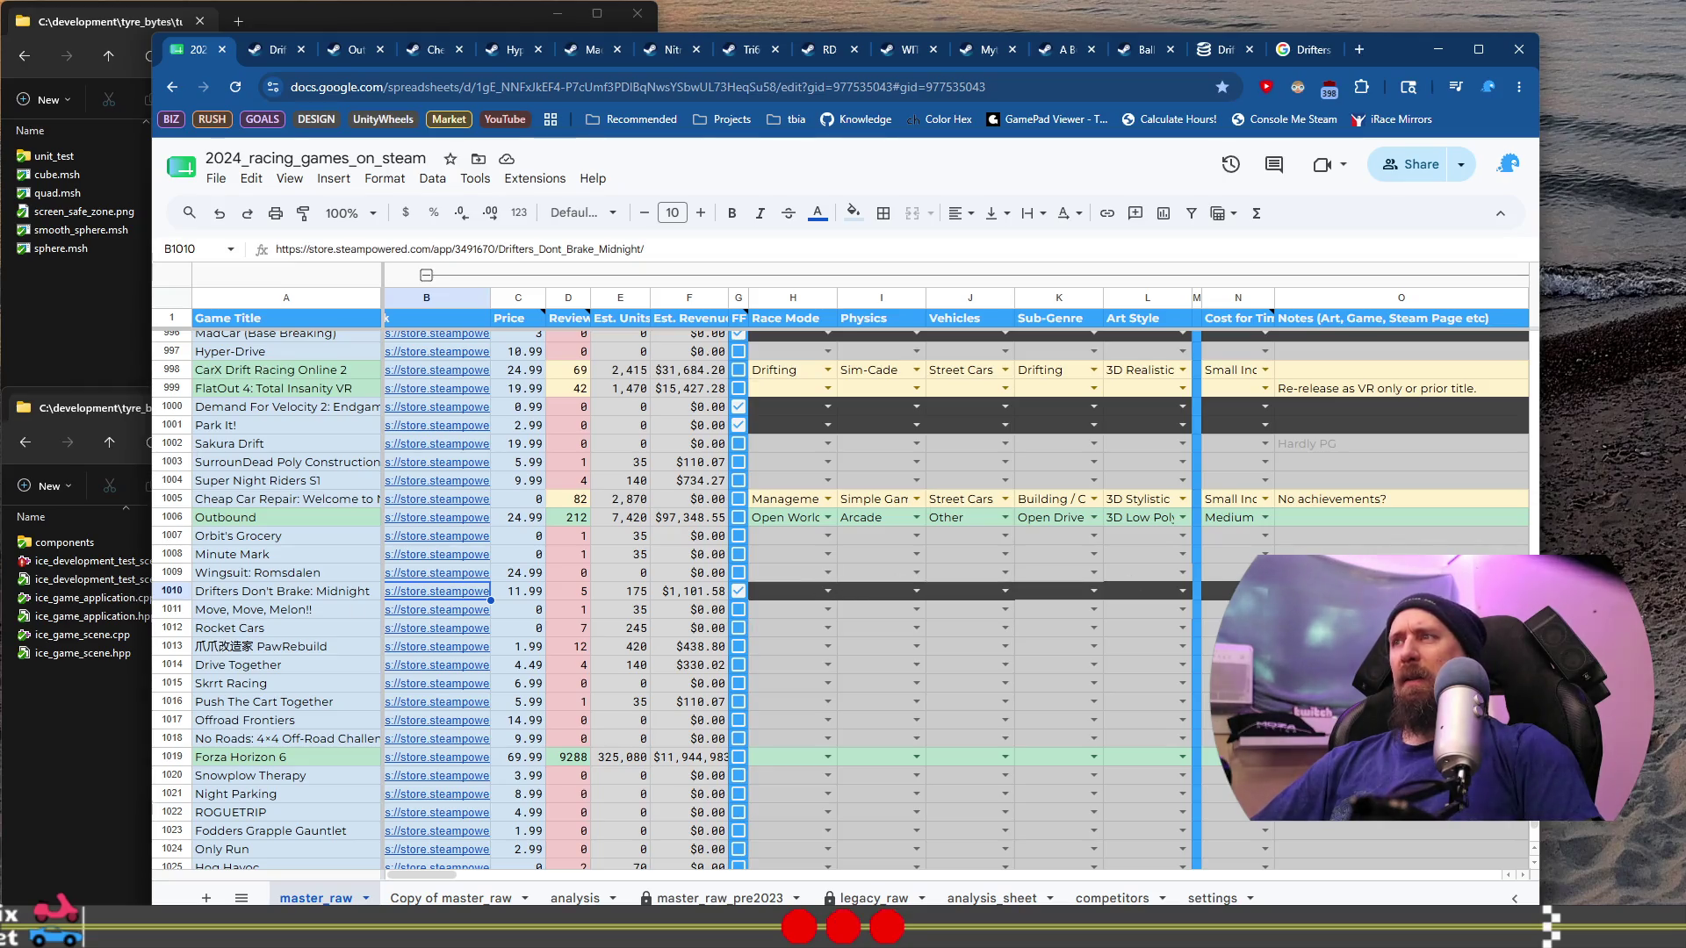
# Step: Enter 'Probably streamer/dev with a following' in O1010, then open Move, Move, Melon!!'s Steam link in B1011
pyautogui.click(1369, 590)
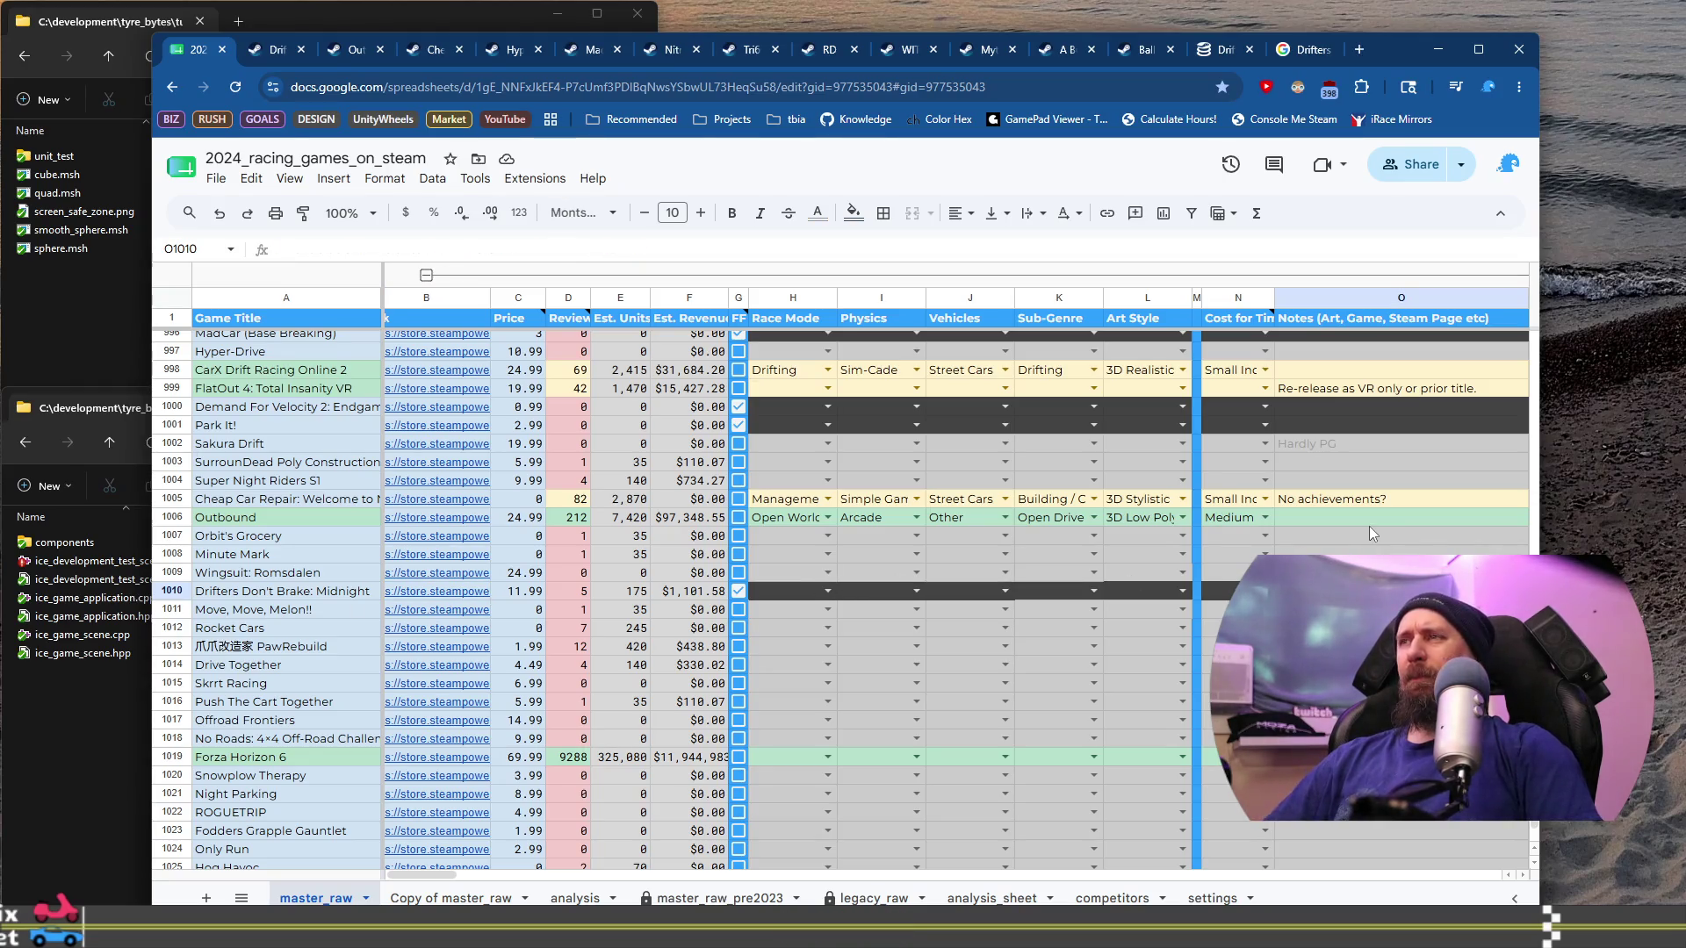
pyautogui.write('P')
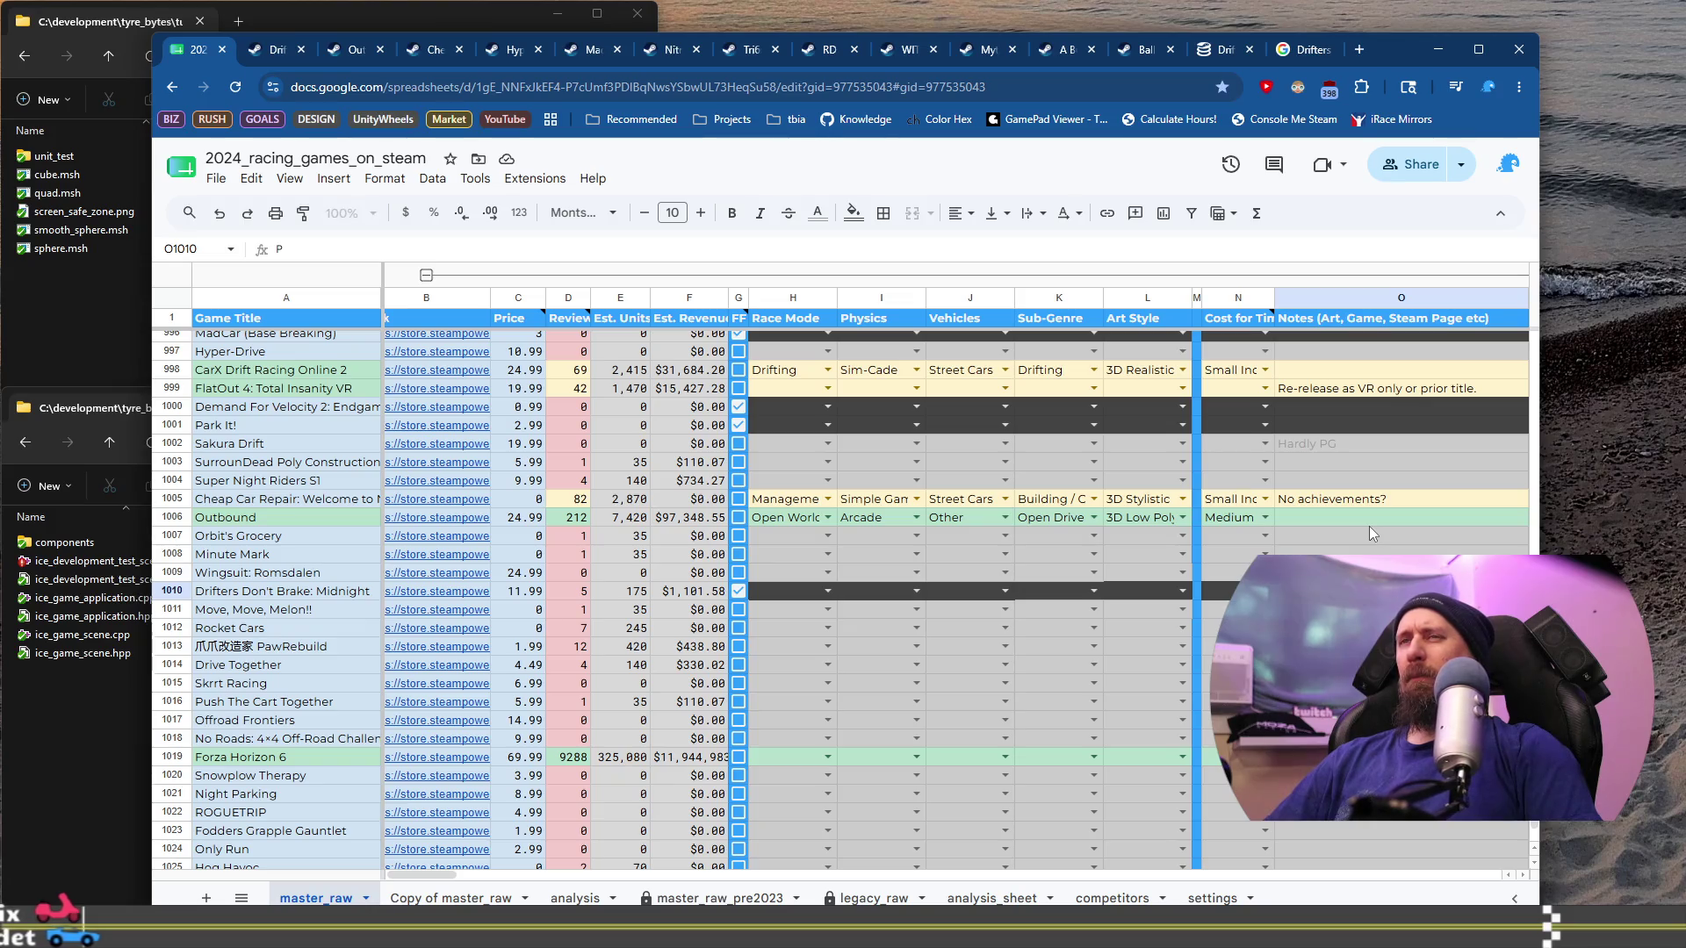
pyautogui.write('robably streamer/dev with a following?')
pyautogui.press('Return')
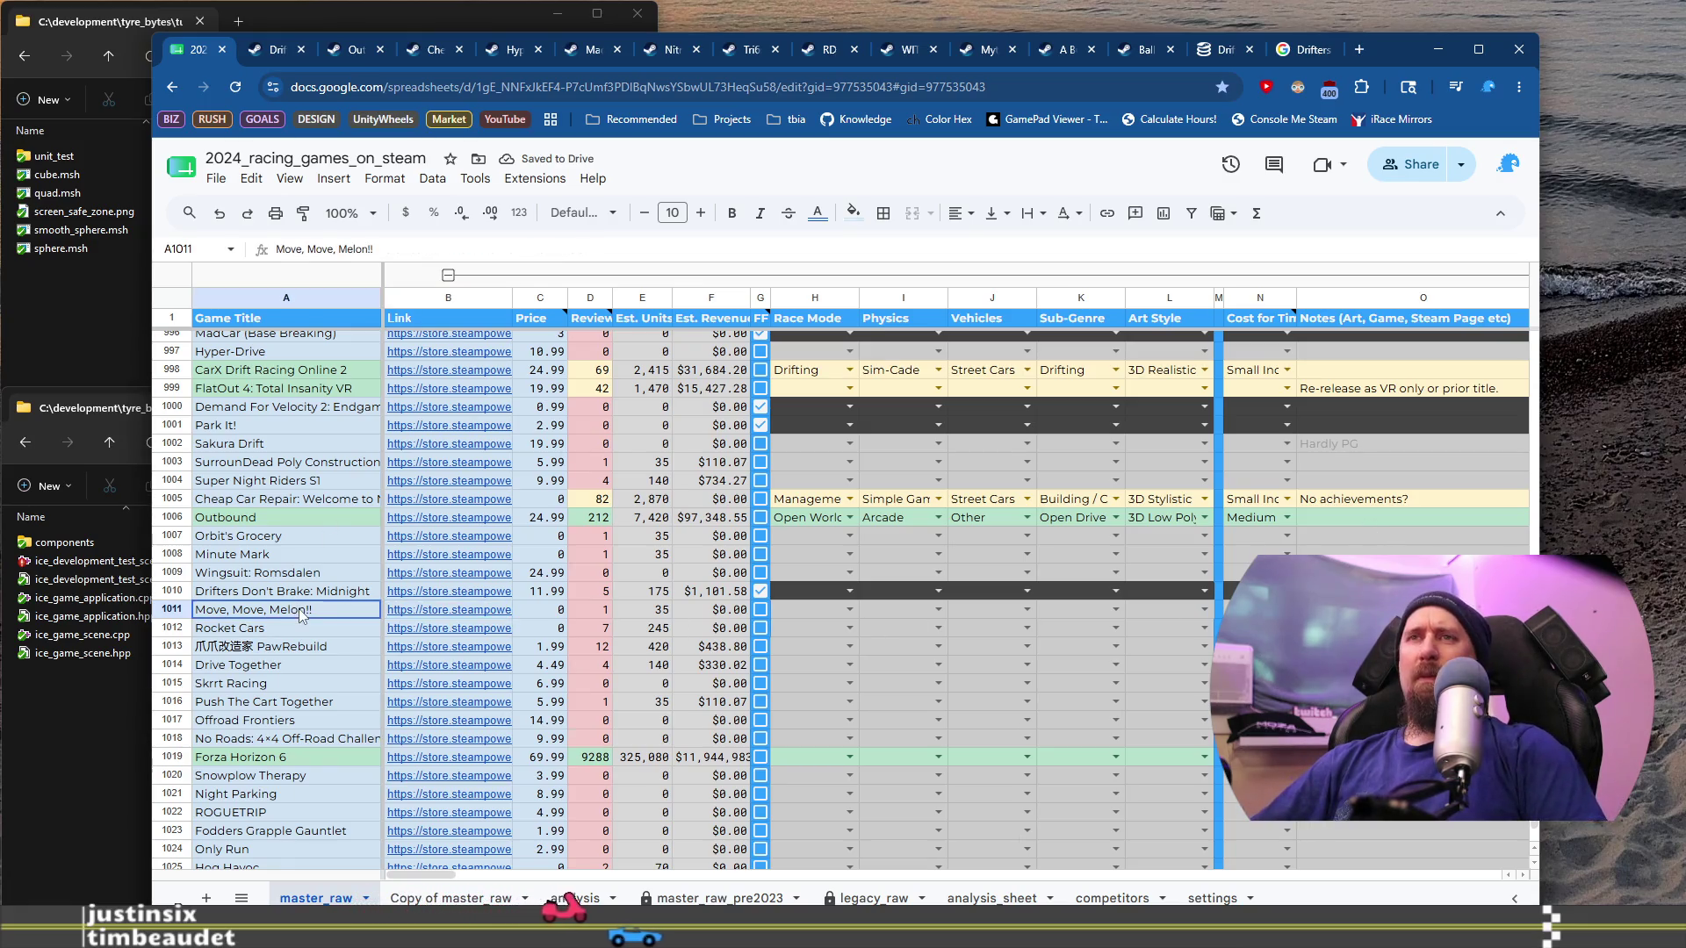
pyautogui.click(569, 643)
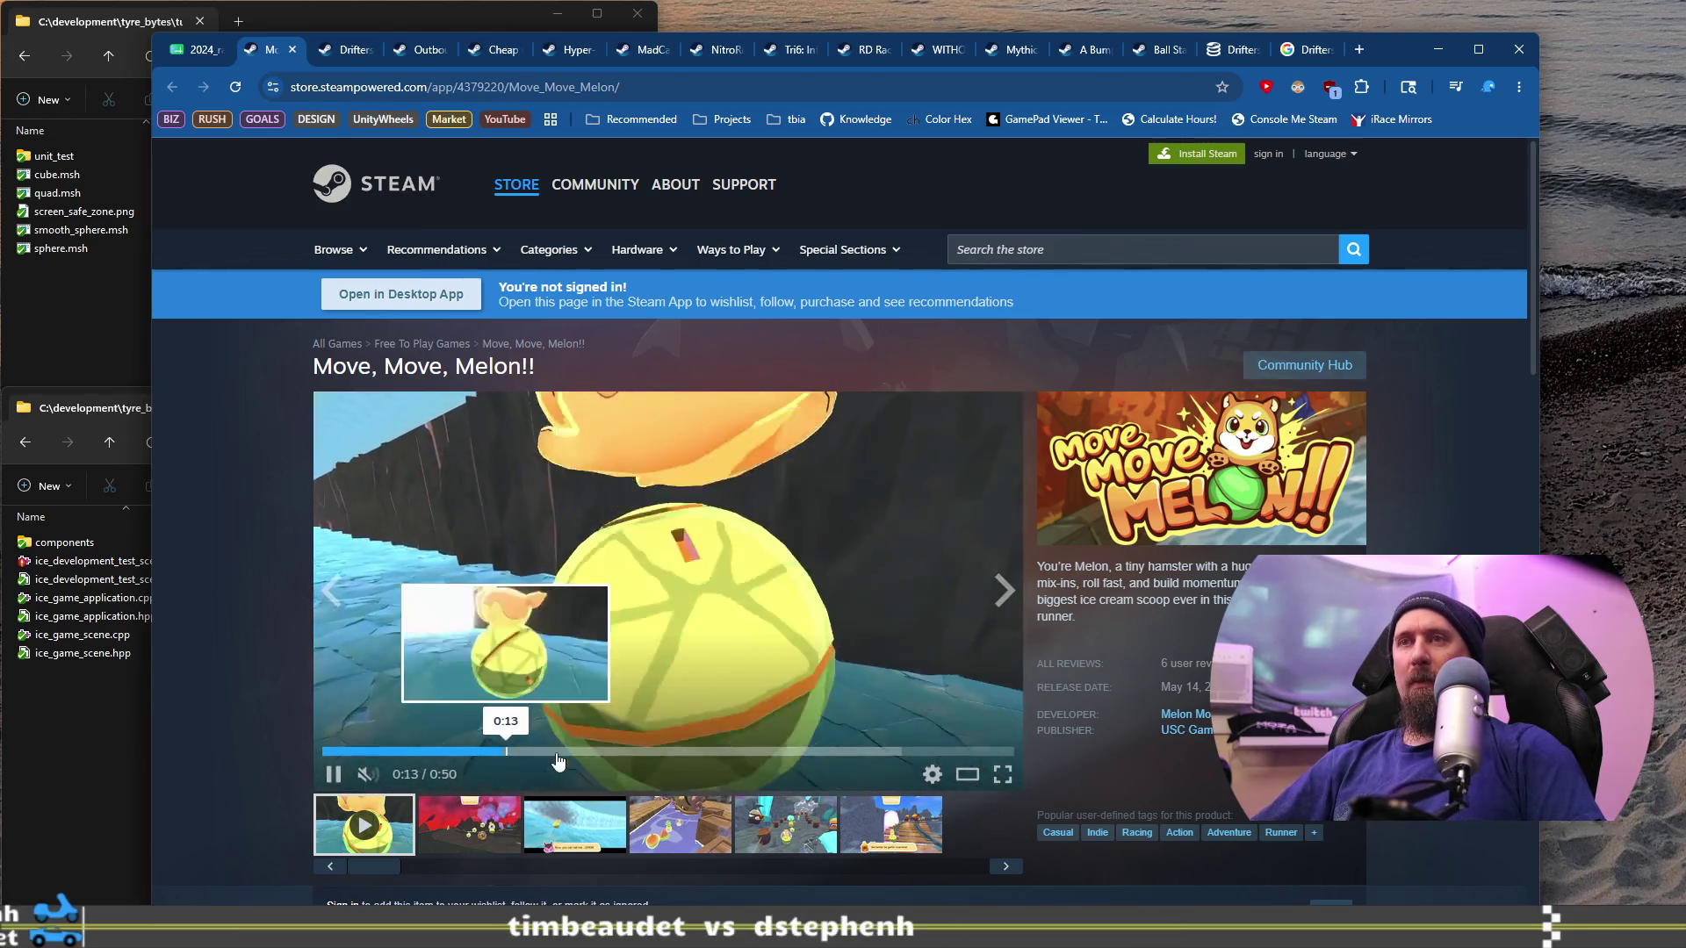
# Step: Skip through the Move, Move, Melon!! trailer to the mine-cart and score book scenes
pyautogui.click(579, 753)
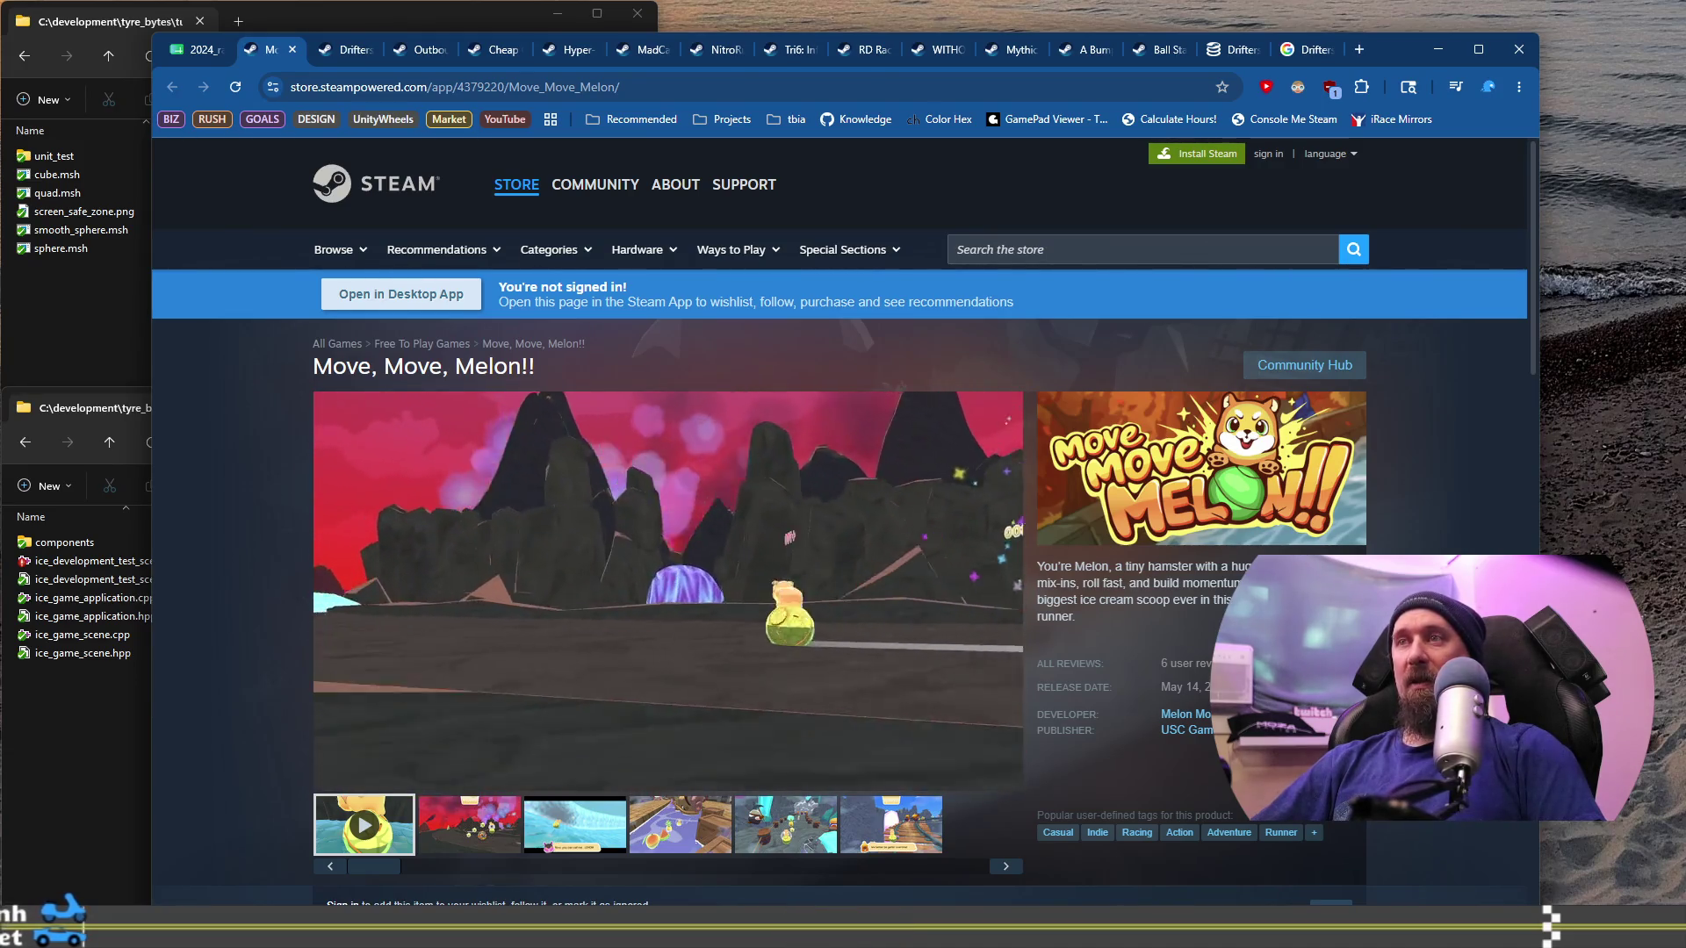
pyautogui.click(706, 752)
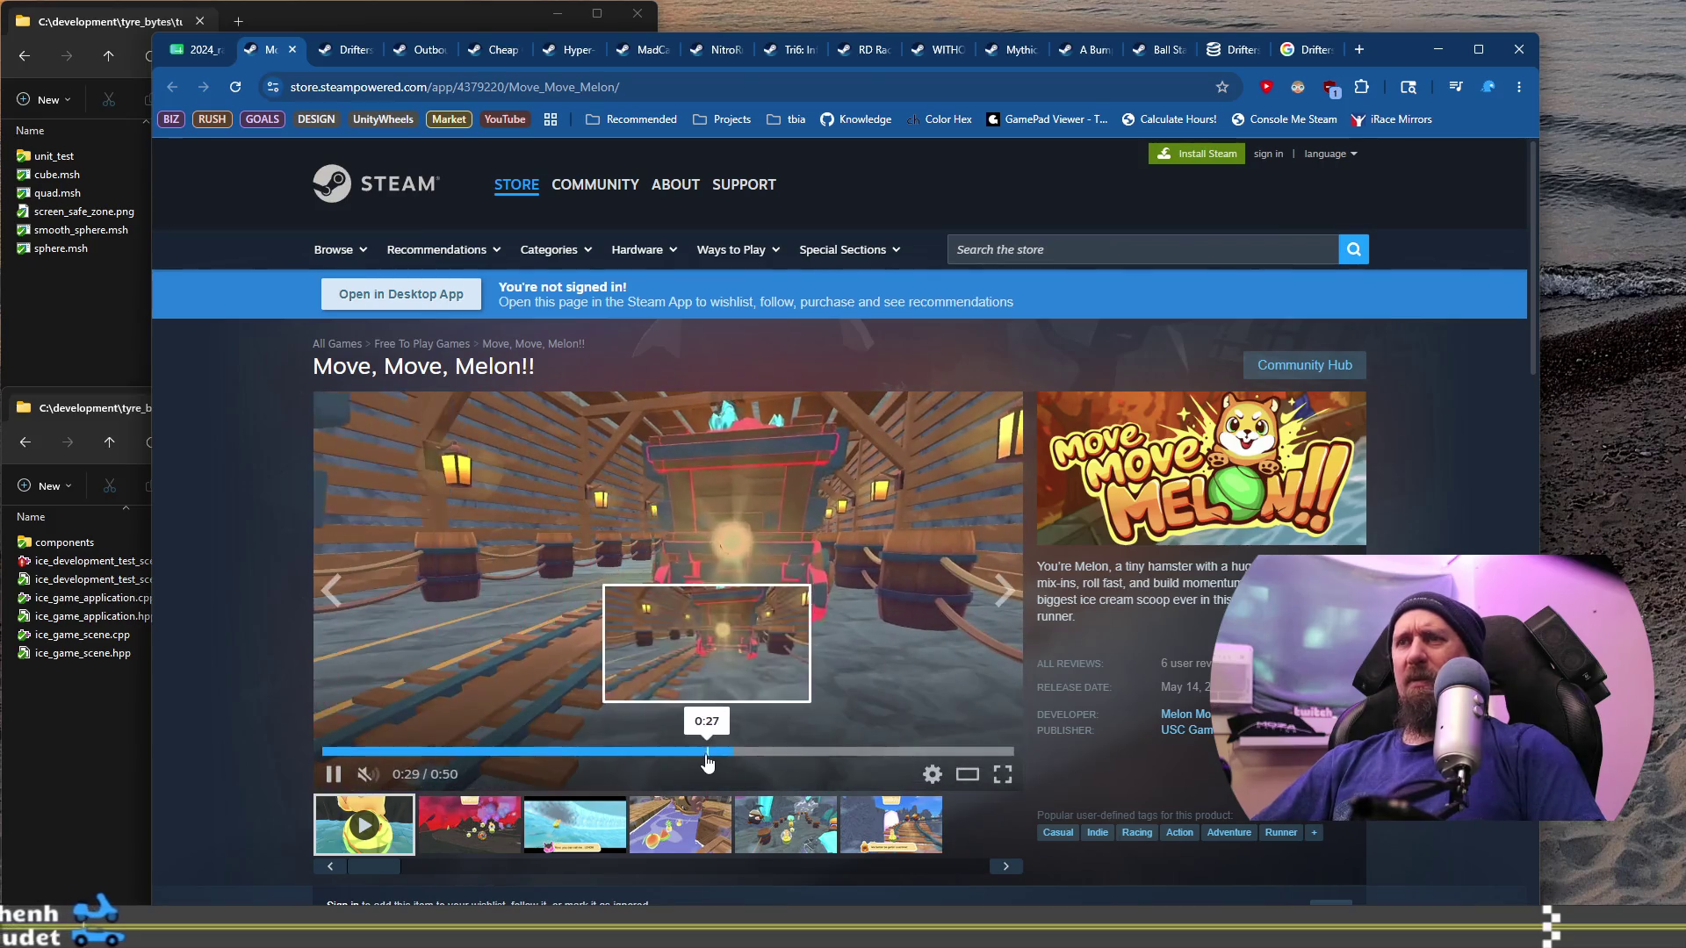
pyautogui.click(809, 753)
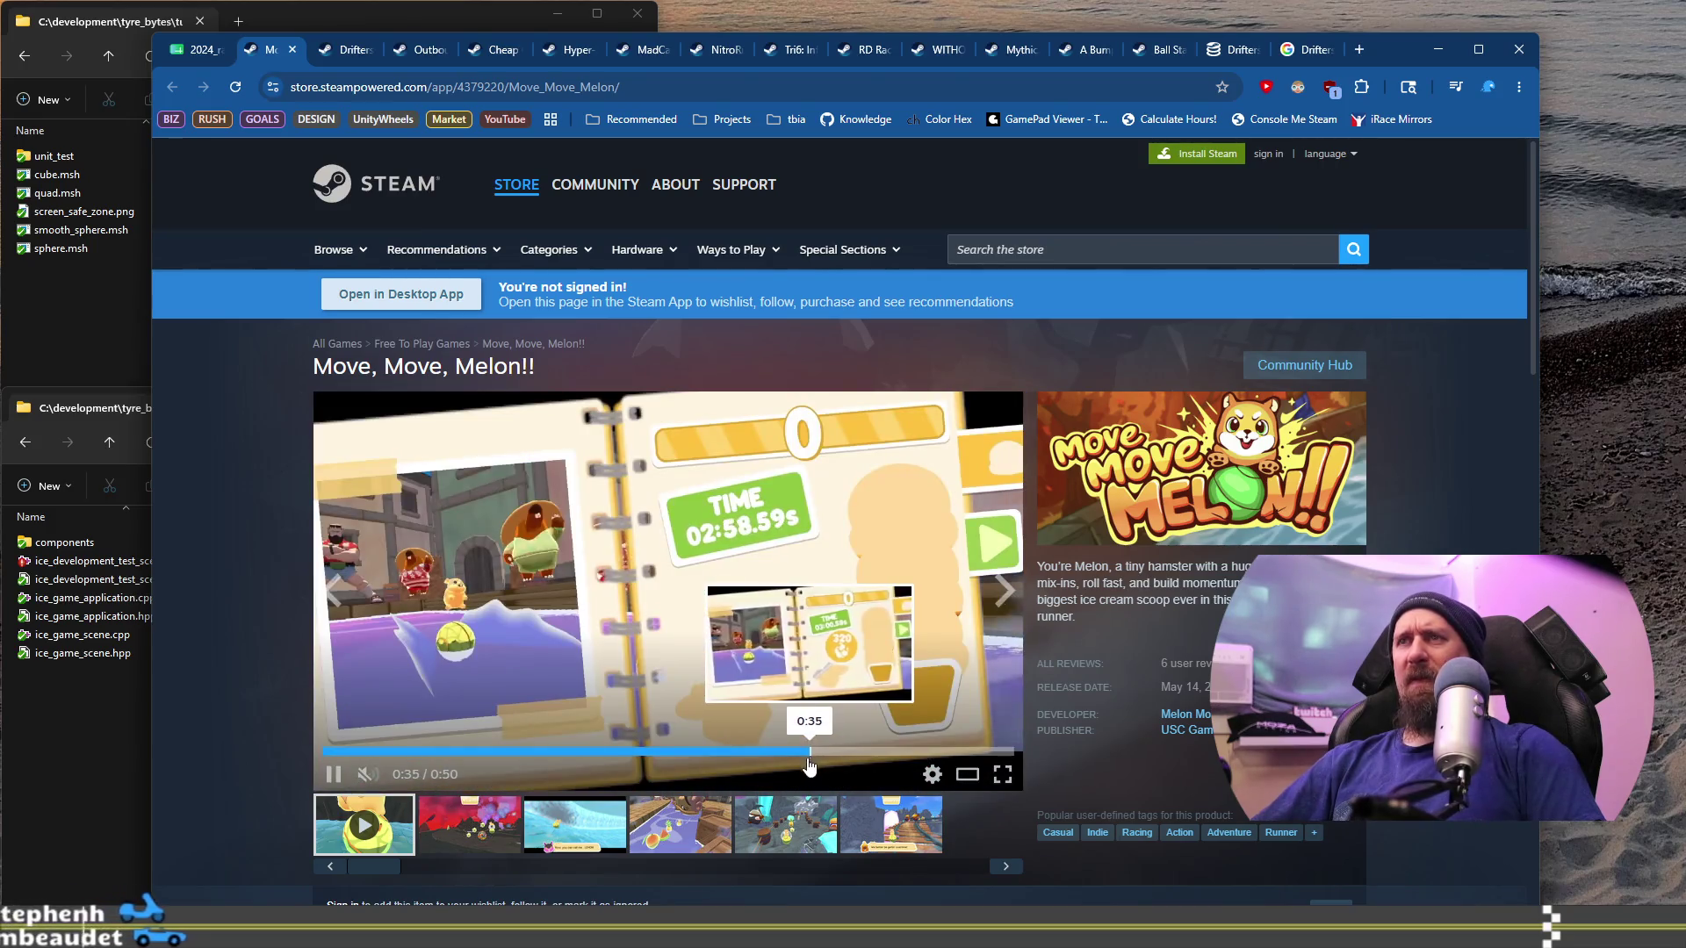
# Step: View the ice slope, purple river and barrel cave screenshots, enlarging the barrel cave one briefly
pyautogui.click(575, 826)
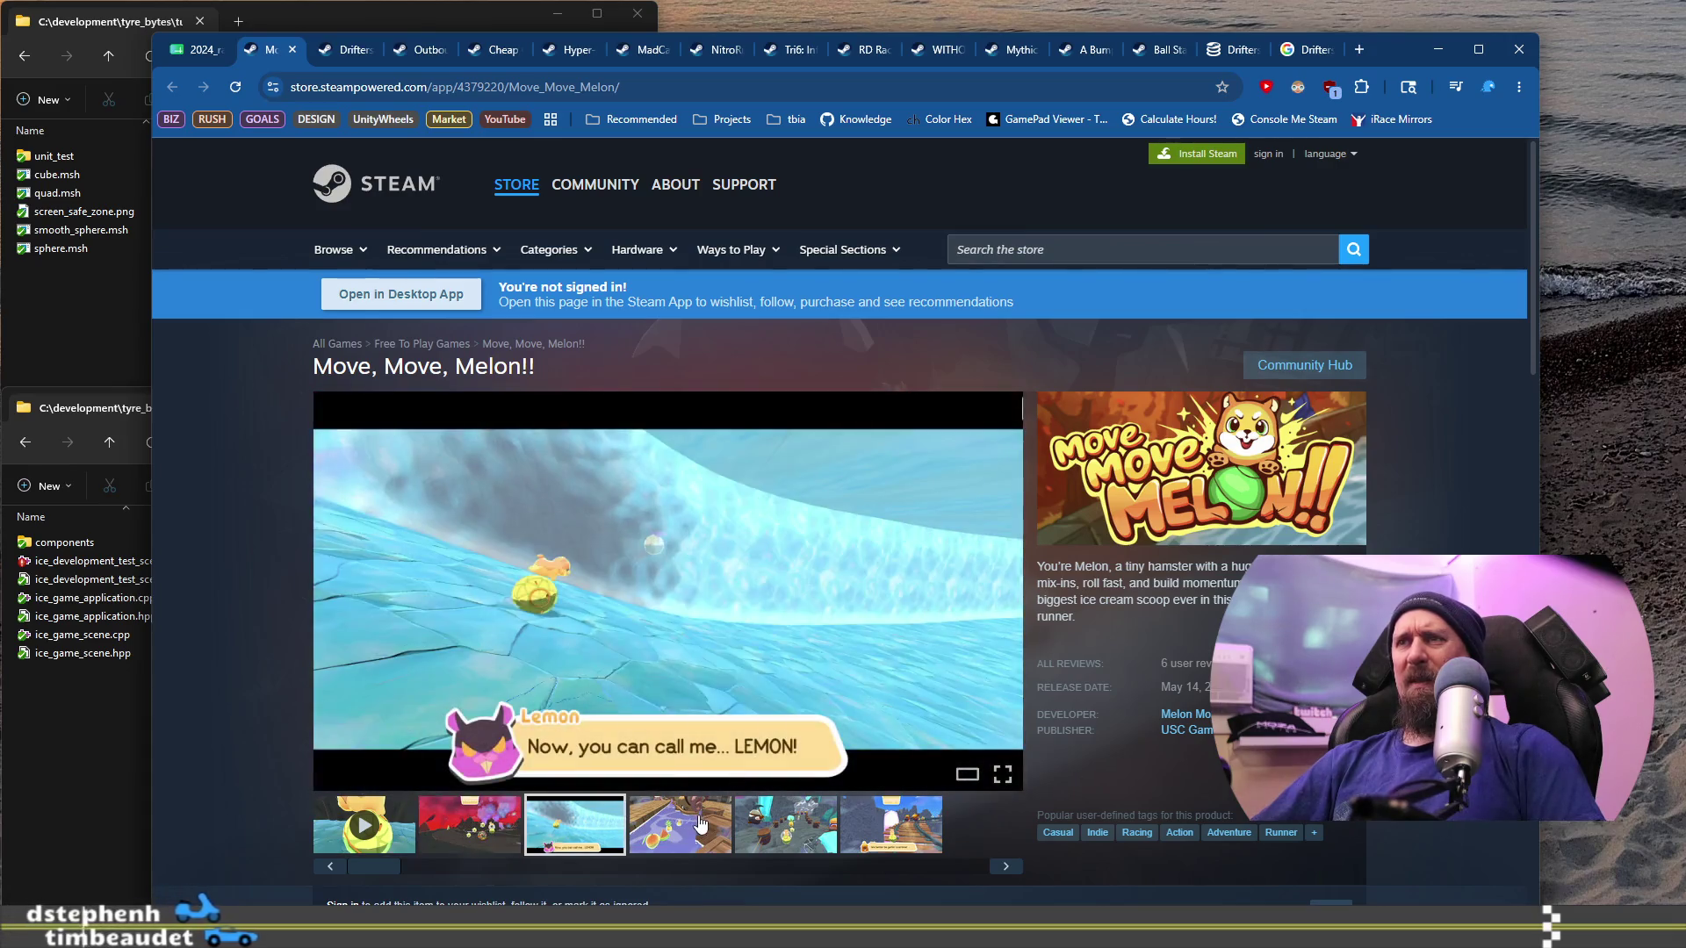
pyautogui.click(700, 822)
pyautogui.click(801, 826)
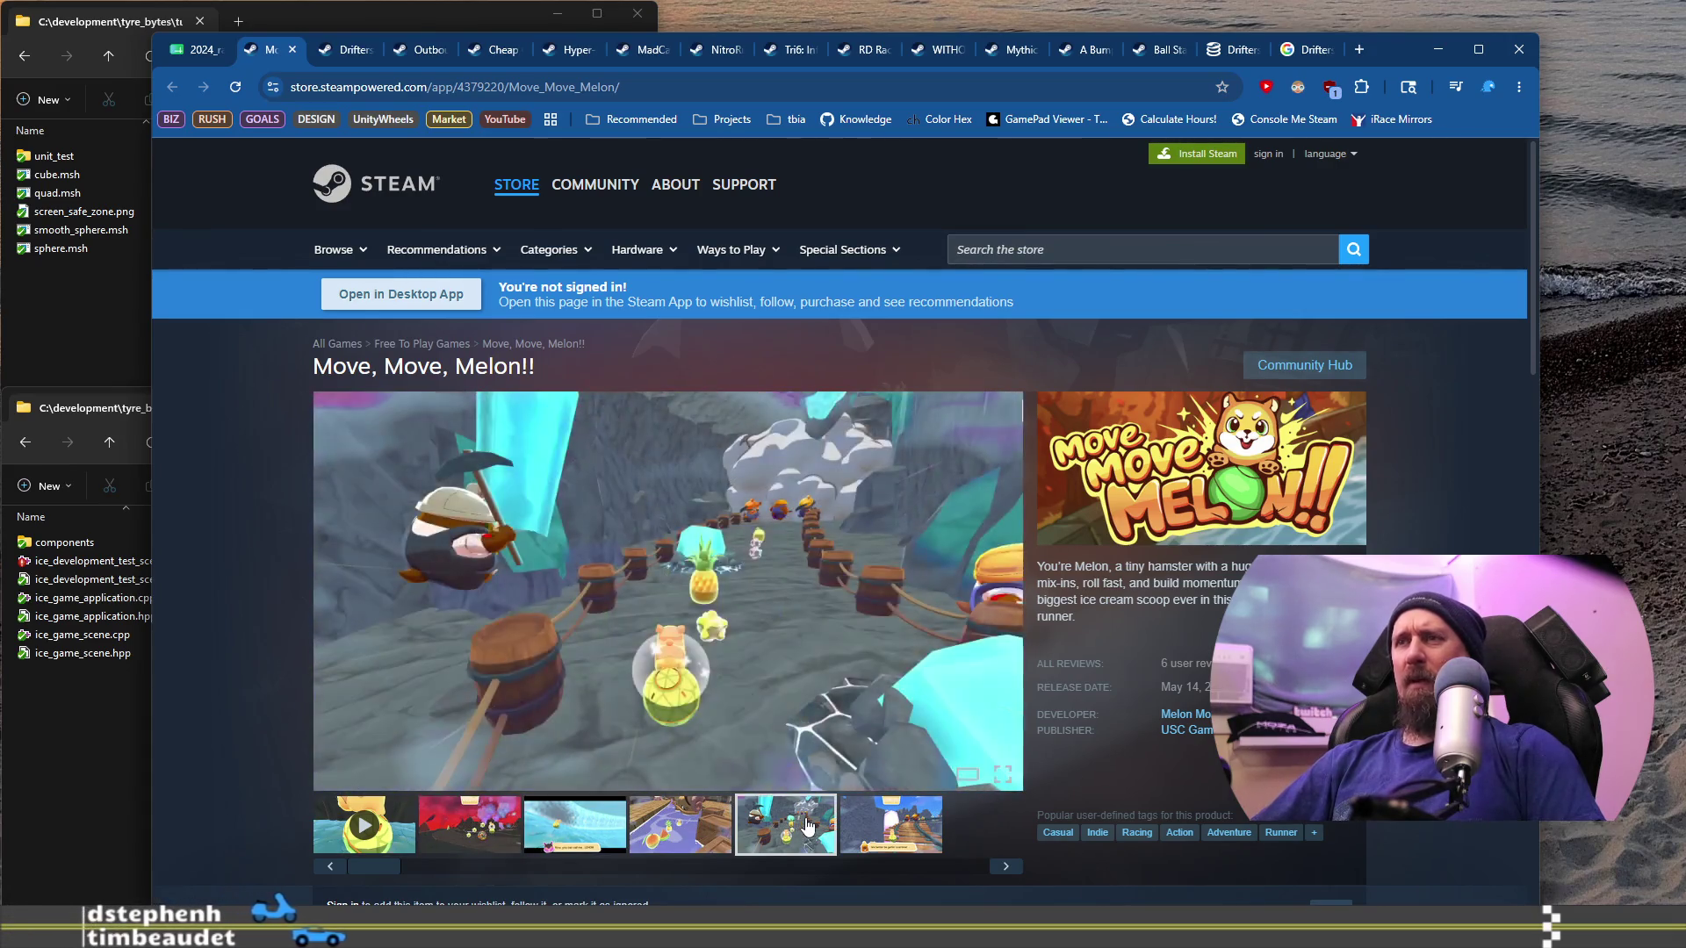
pyautogui.click(720, 707)
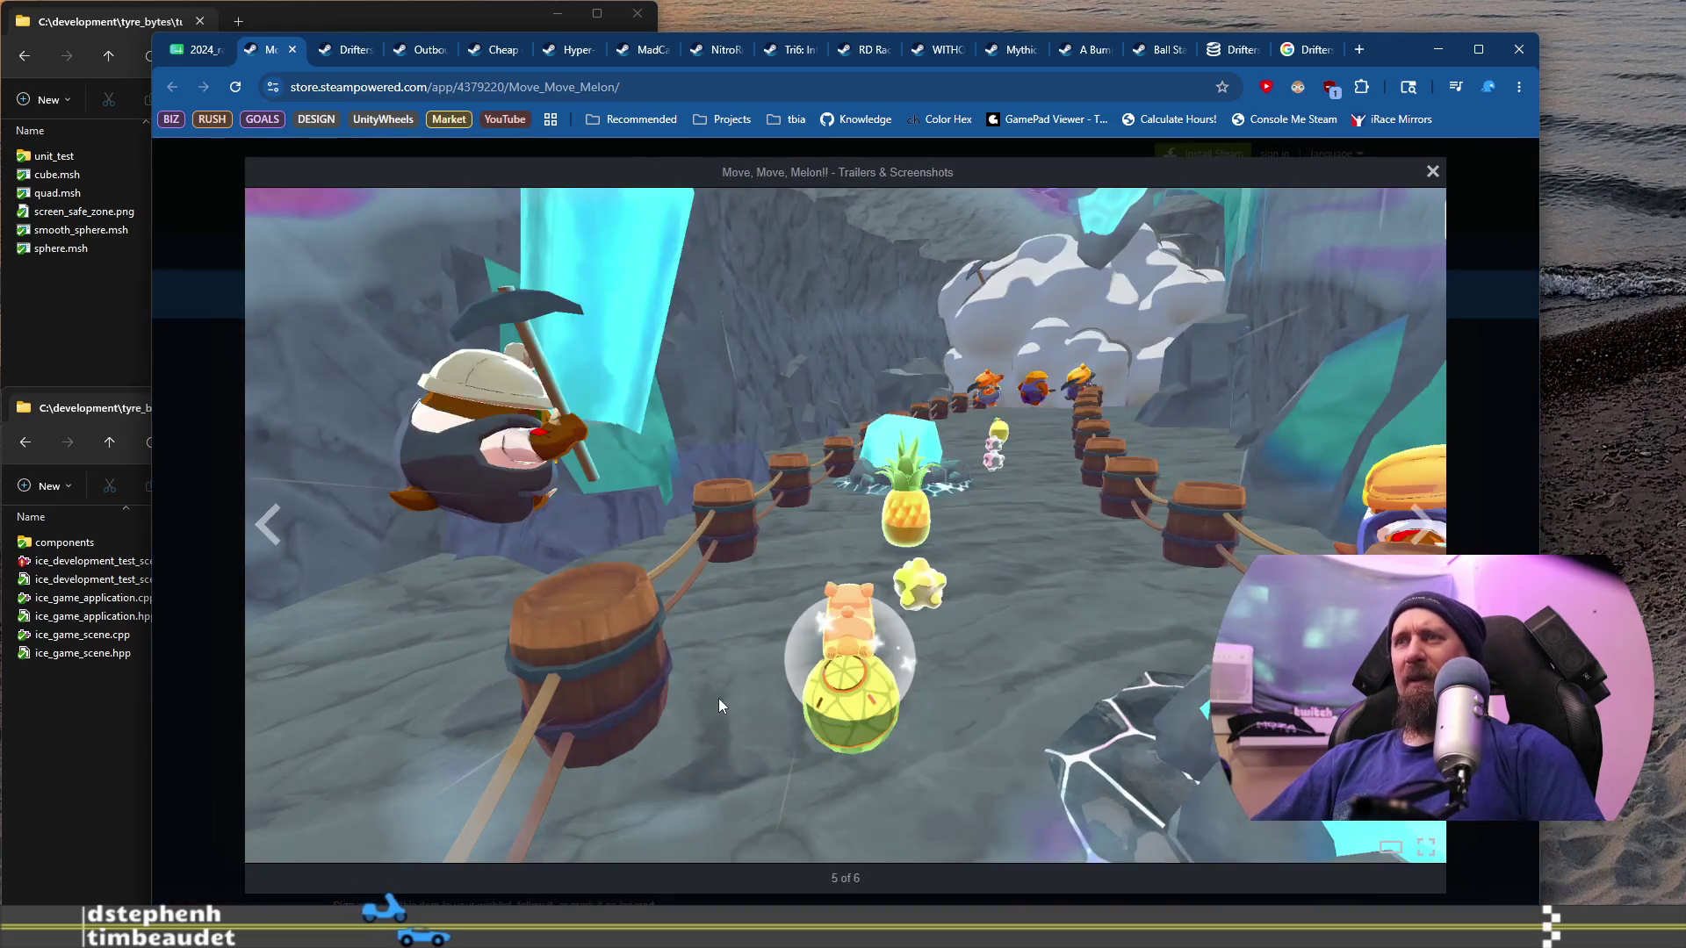
pyautogui.click(1426, 173)
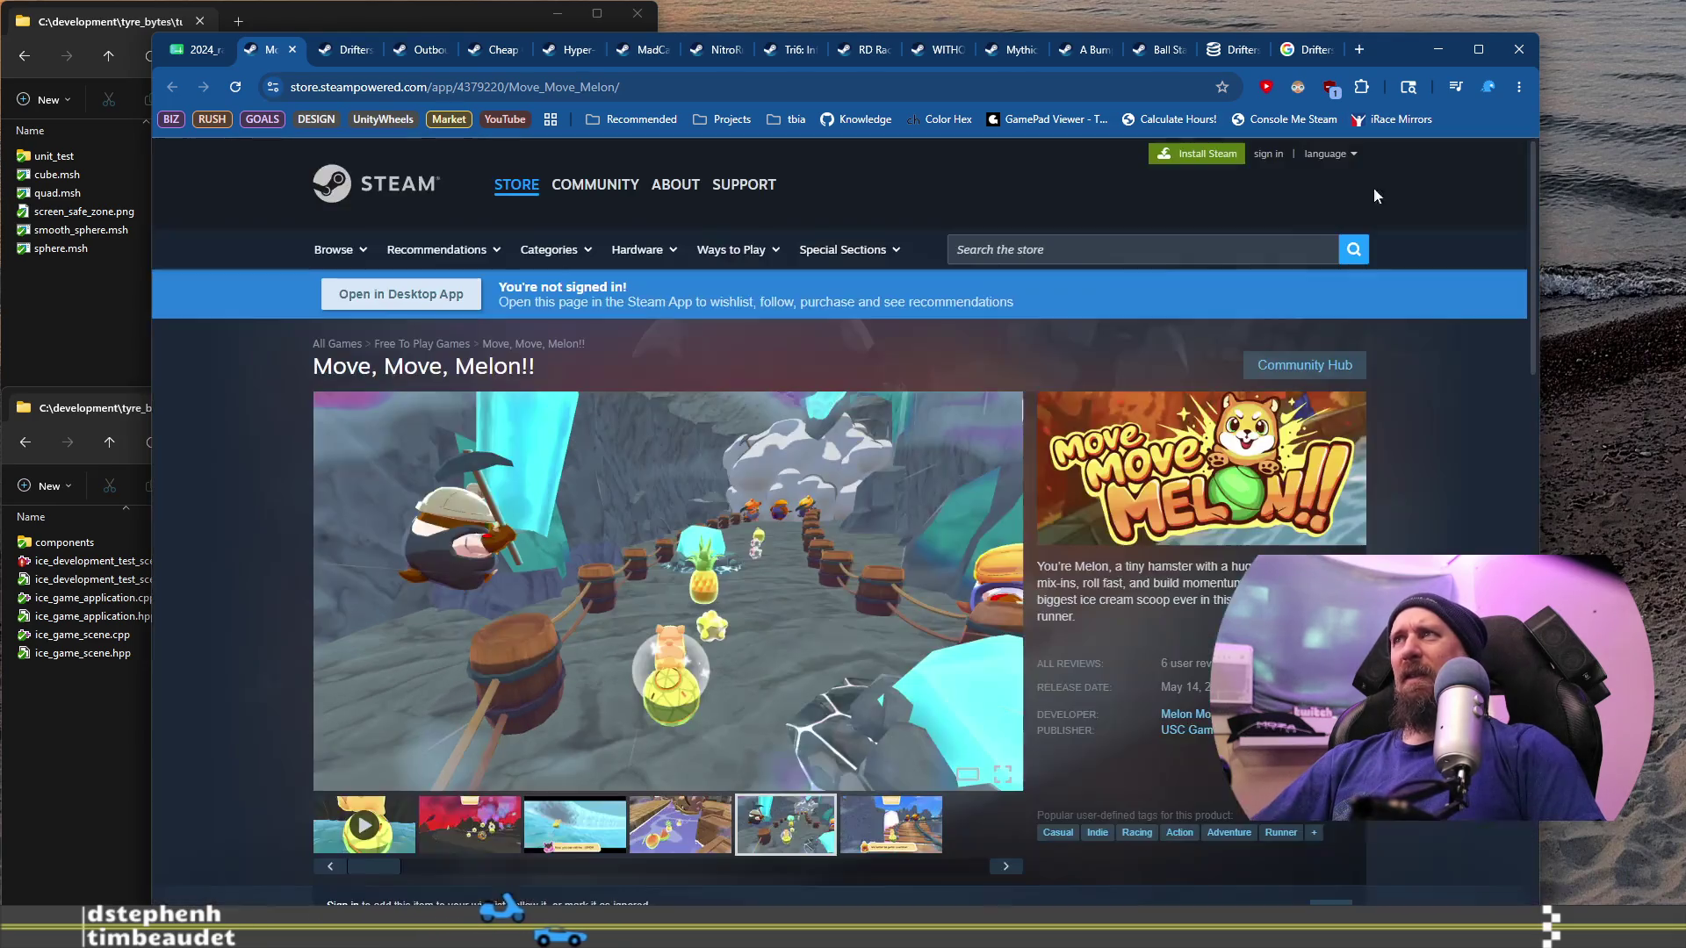
# Step: Rewatch the trailer from about 0:12 to 0:18, then close the store page
pyautogui.click(398, 827)
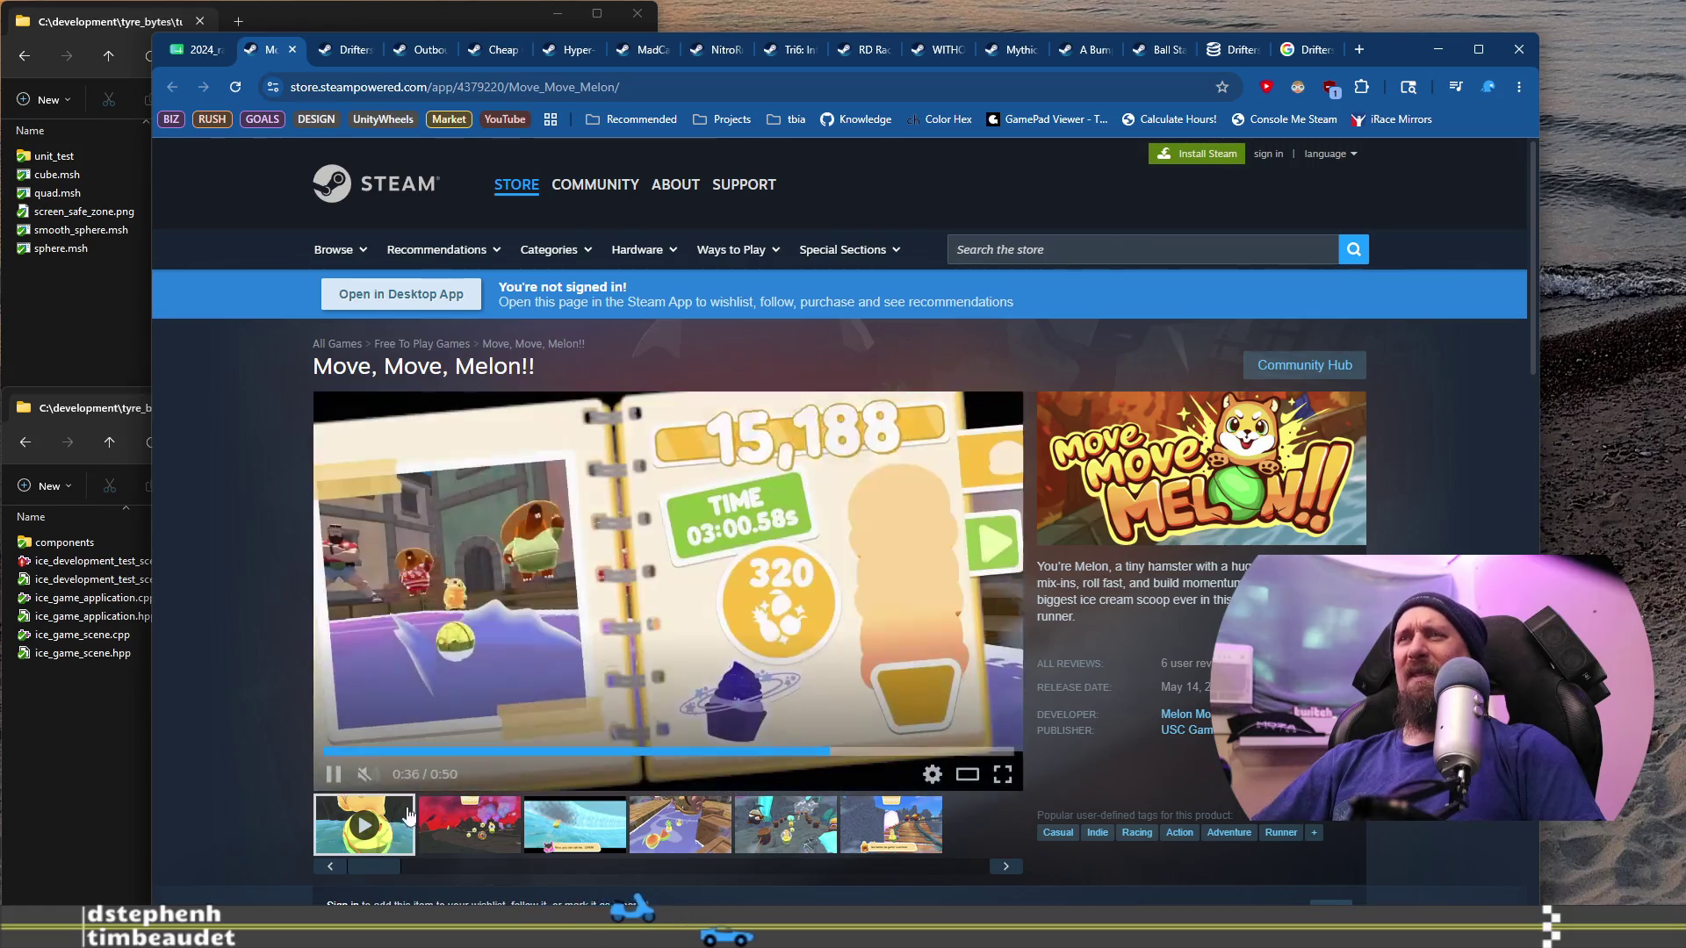
pyautogui.click(490, 753)
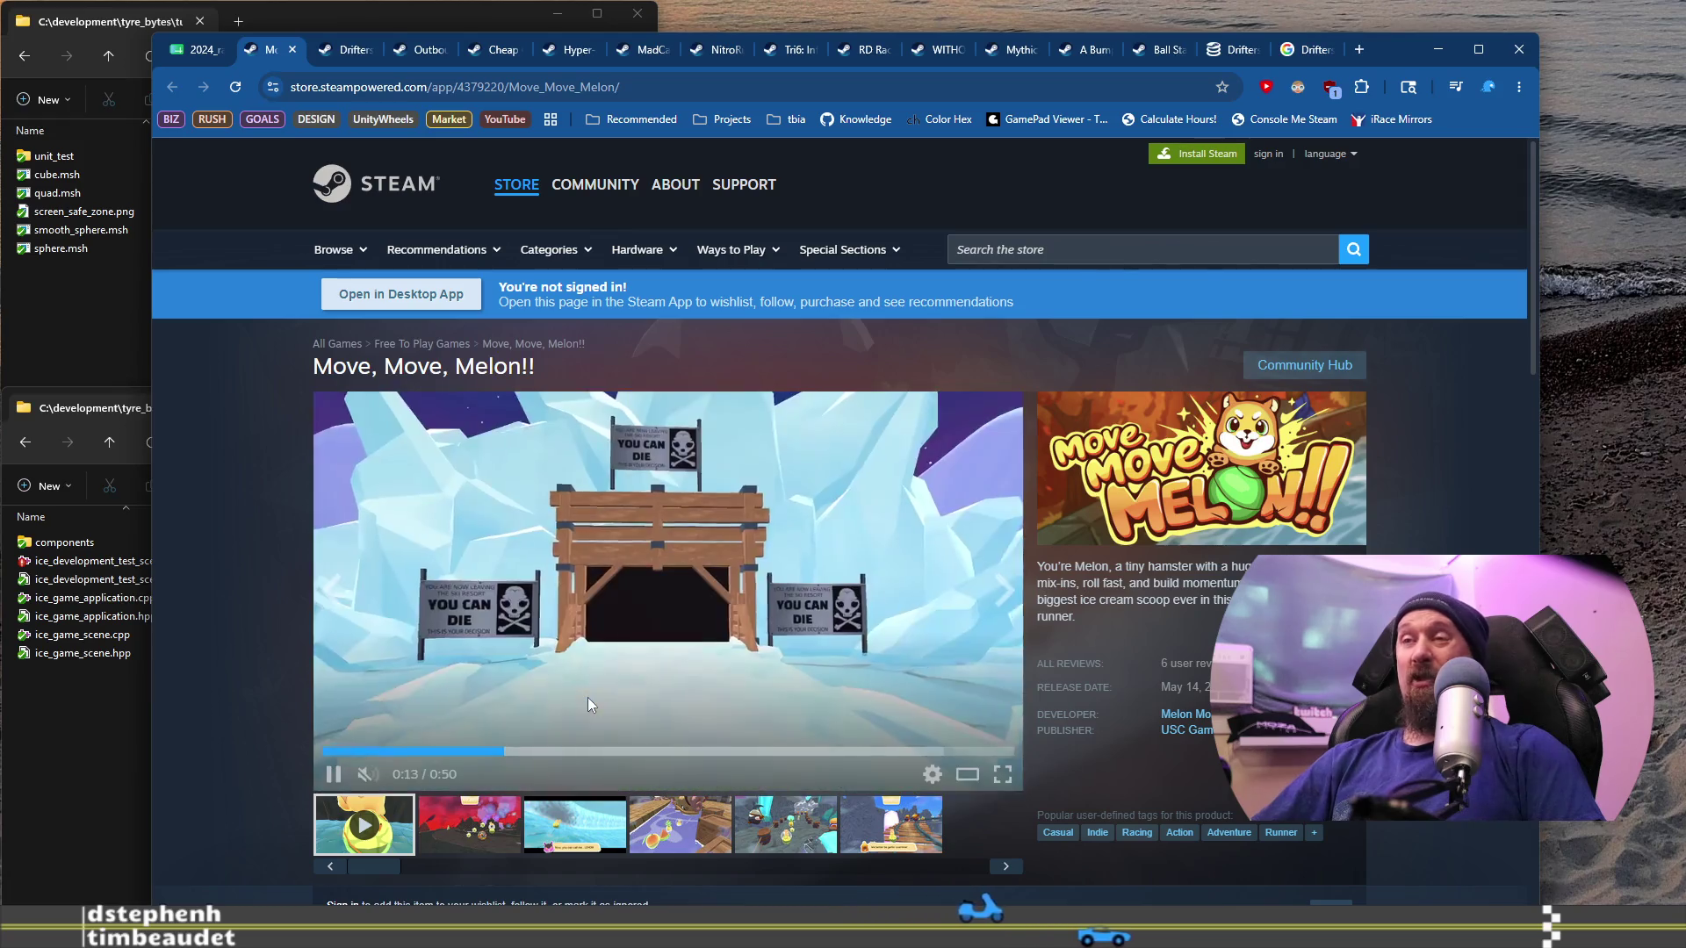
pyautogui.click(590, 751)
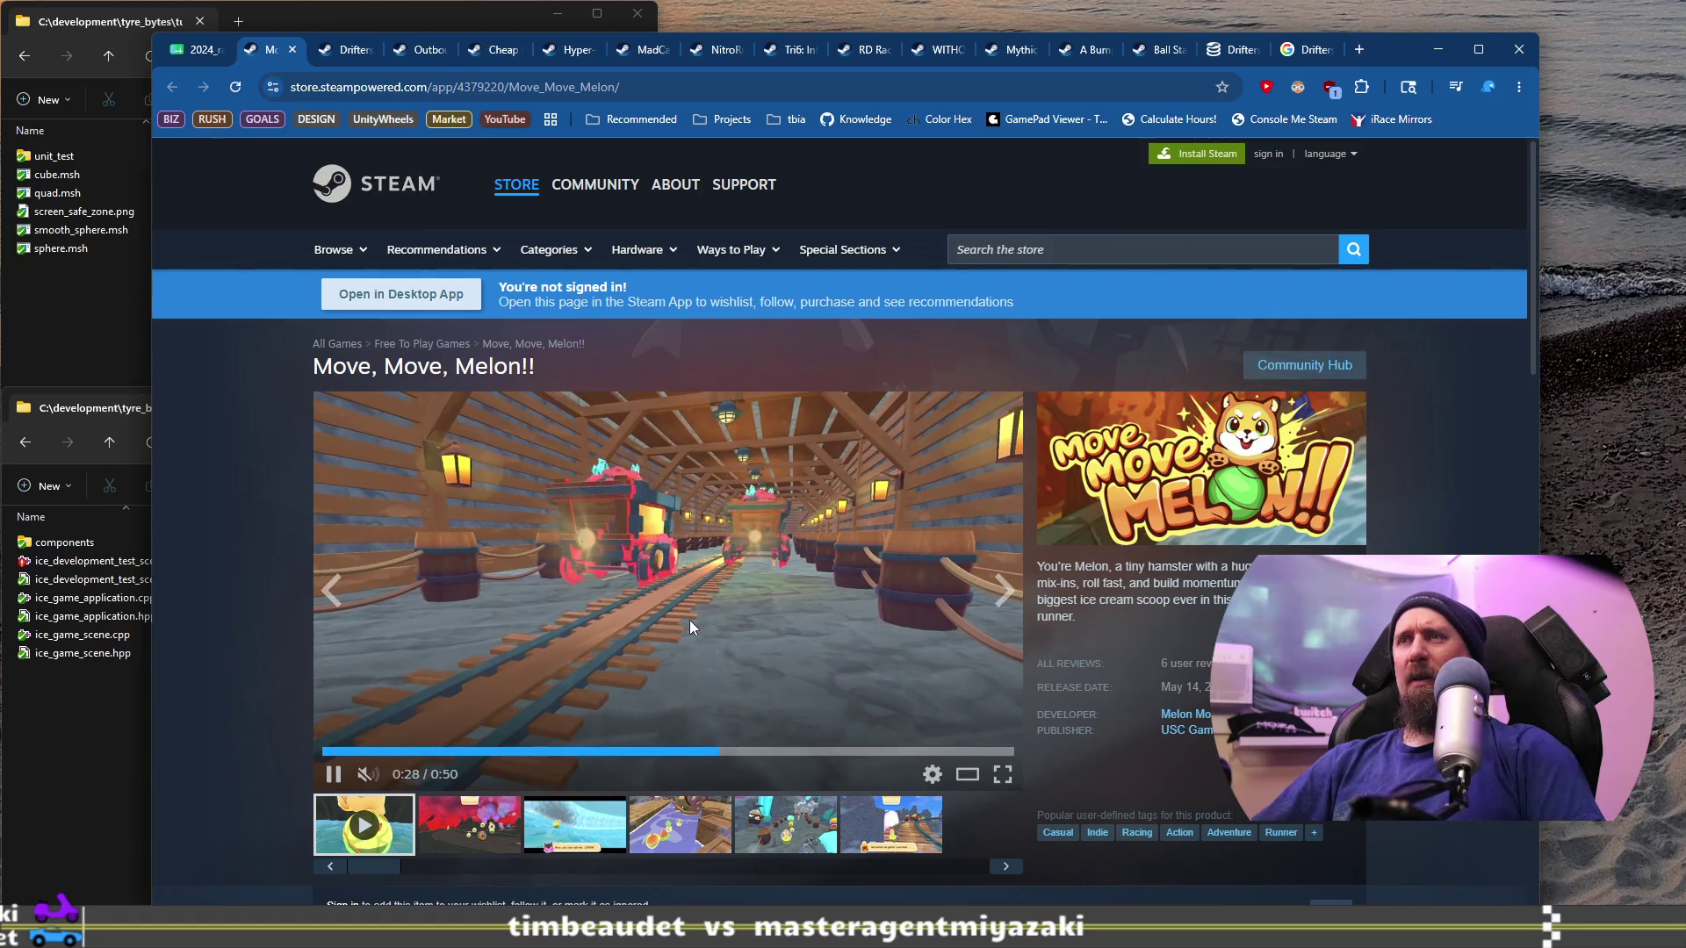
pyautogui.click(293, 50)
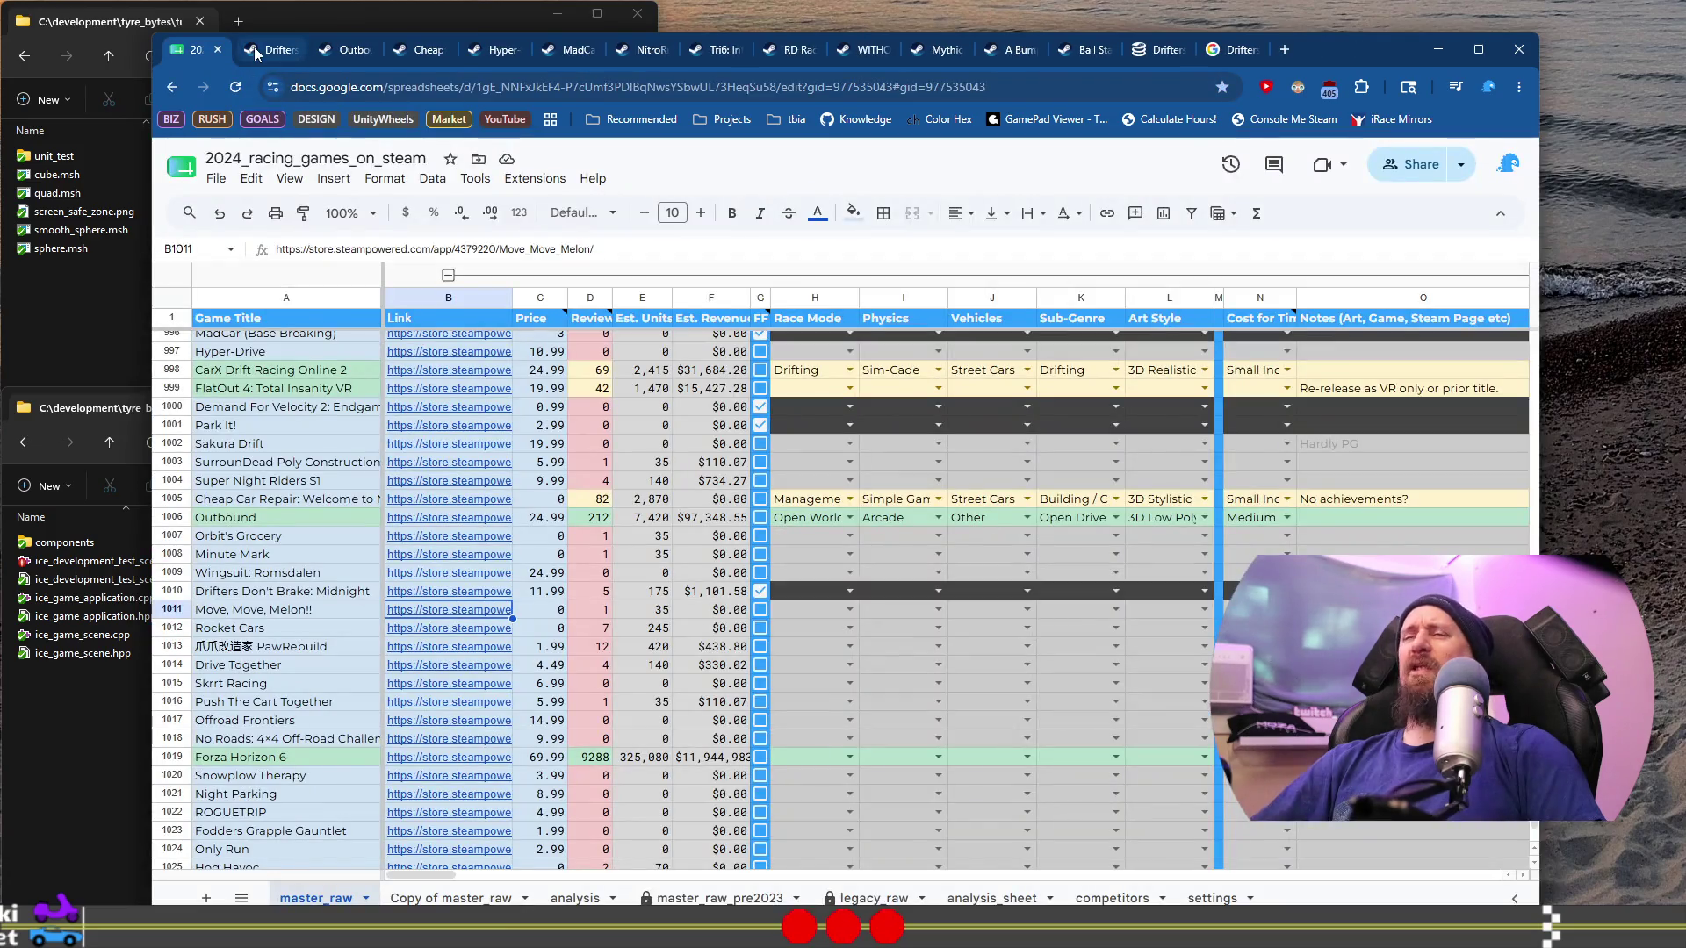
# Step: Reopen the Move, Move, Melon!! Steam page from its B1011 link in the sheet
pyautogui.moveTo(494, 771)
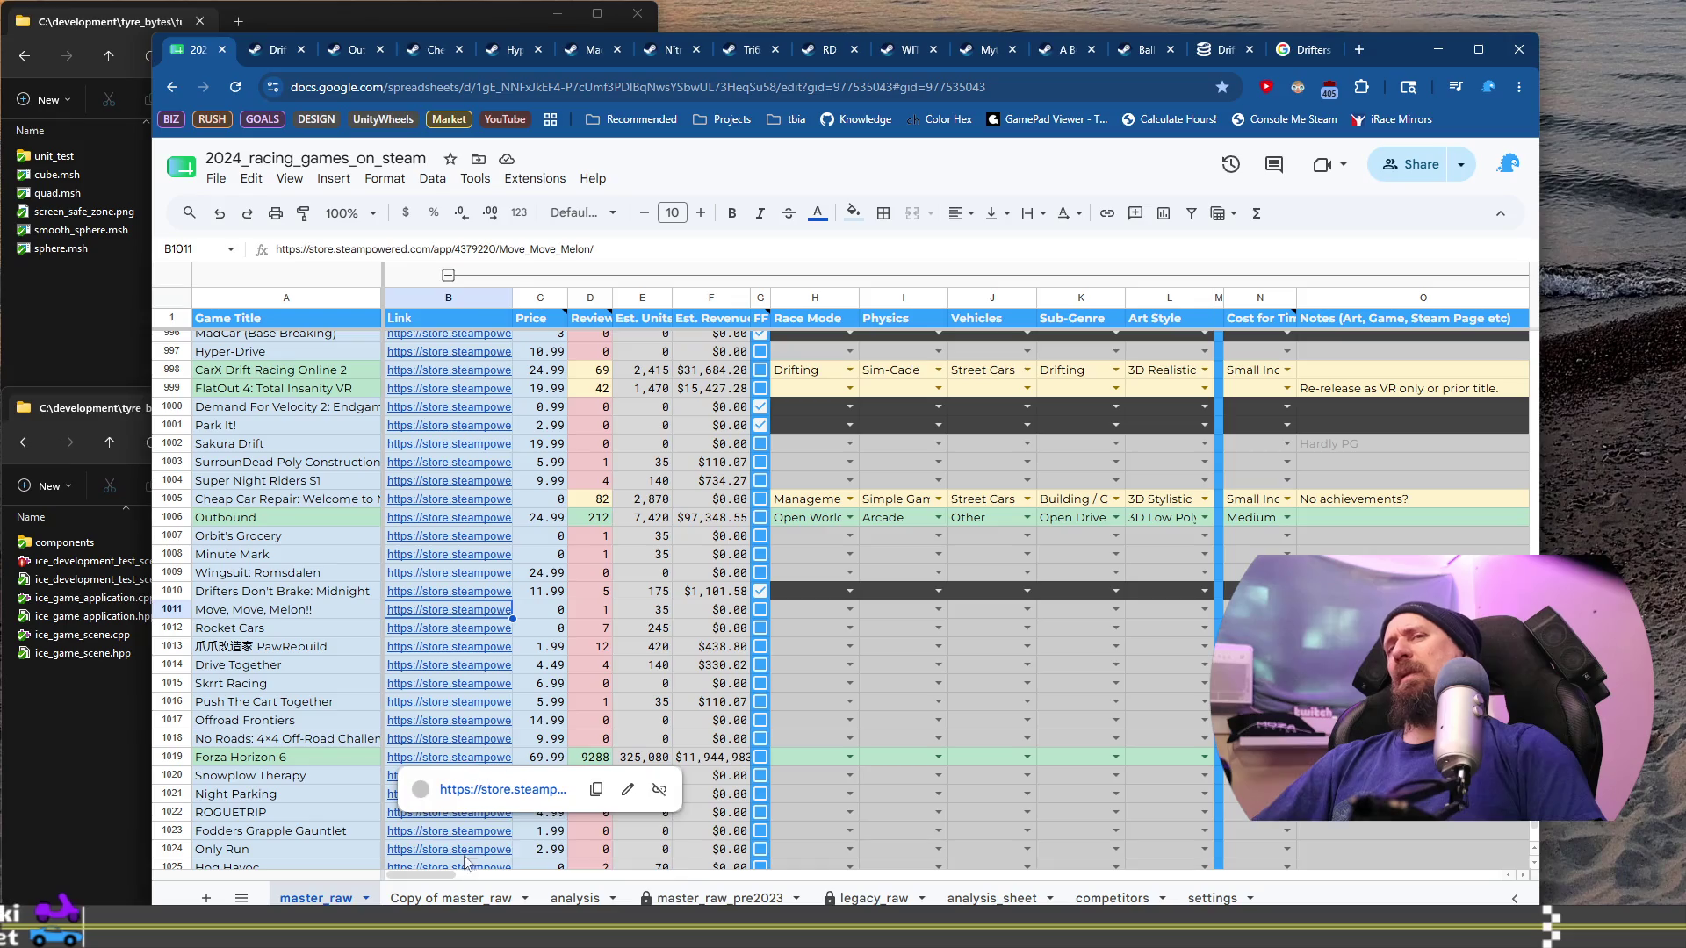
pyautogui.click(354, 613)
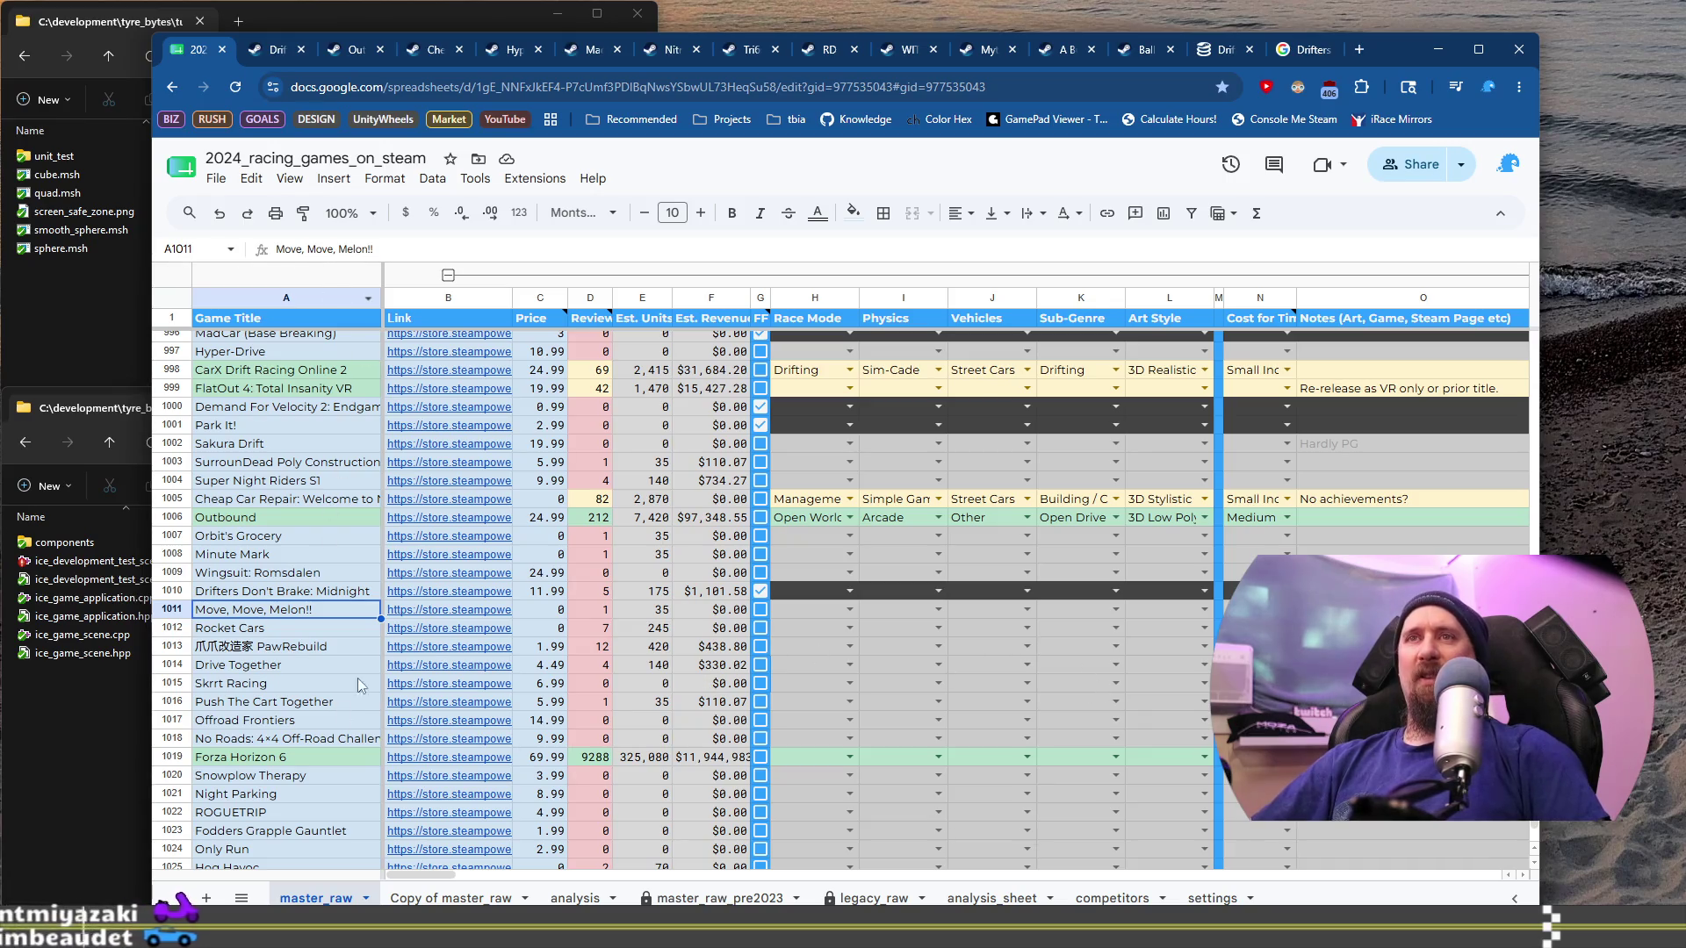
pyautogui.moveTo(433, 609)
pyautogui.click(615, 651)
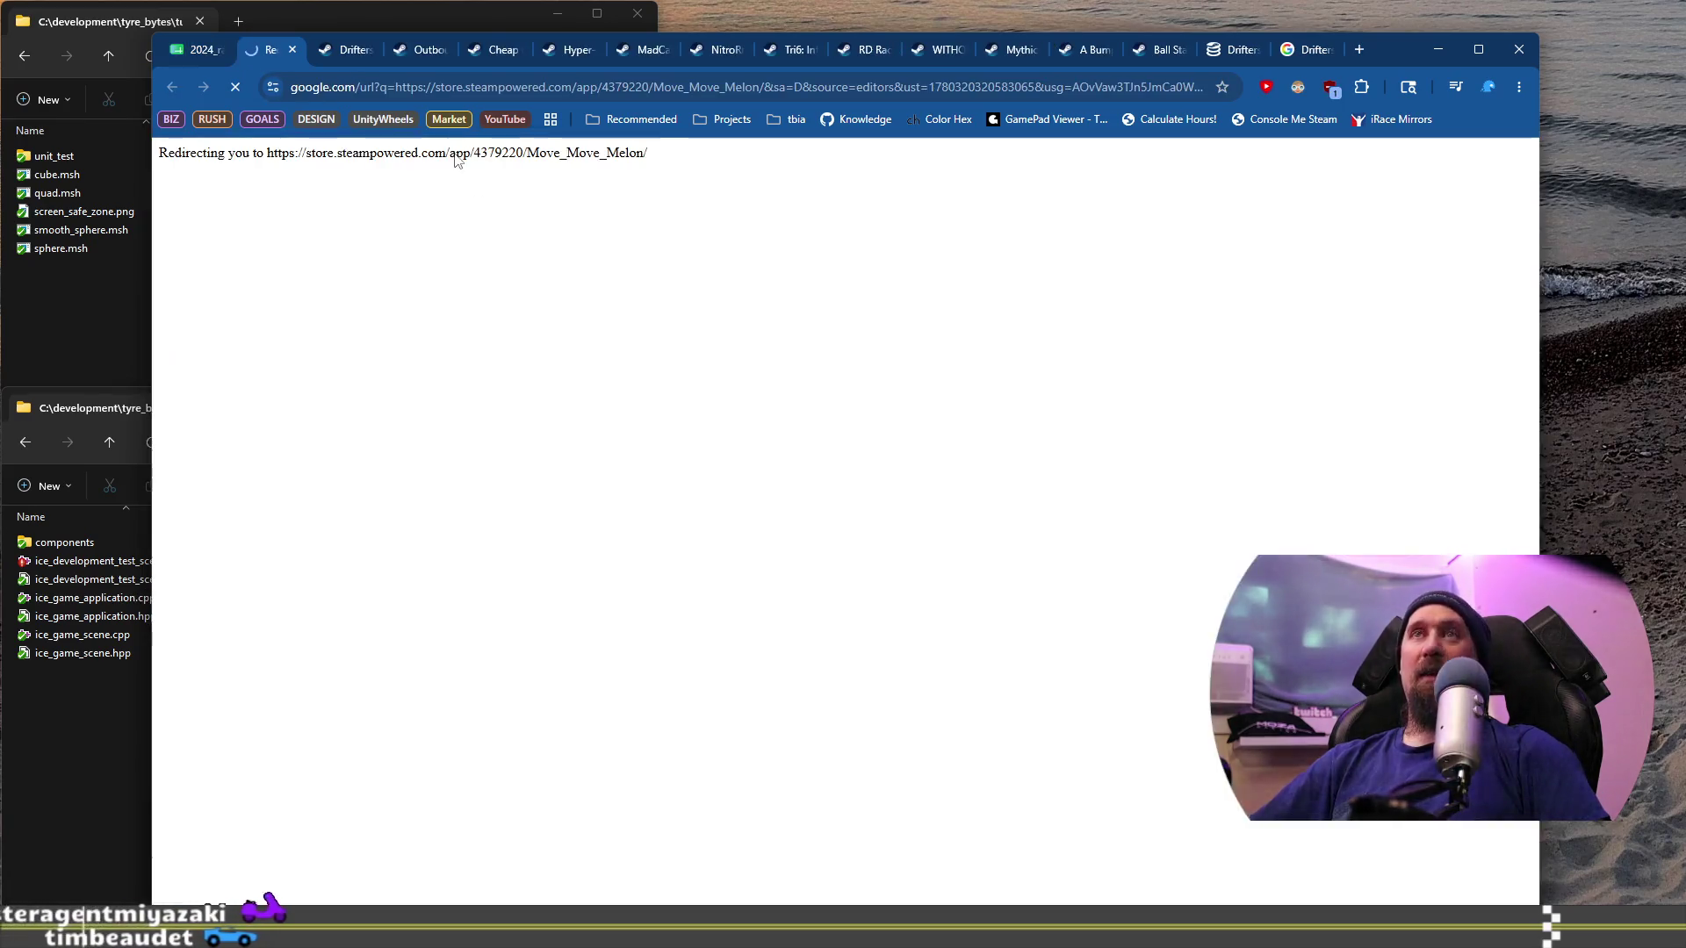
# Step: Copy the store URL and run the collector in the terminal with it after --ignore
pyautogui.click(475, 87)
pyautogui.hotkey('alt', 'Tab')
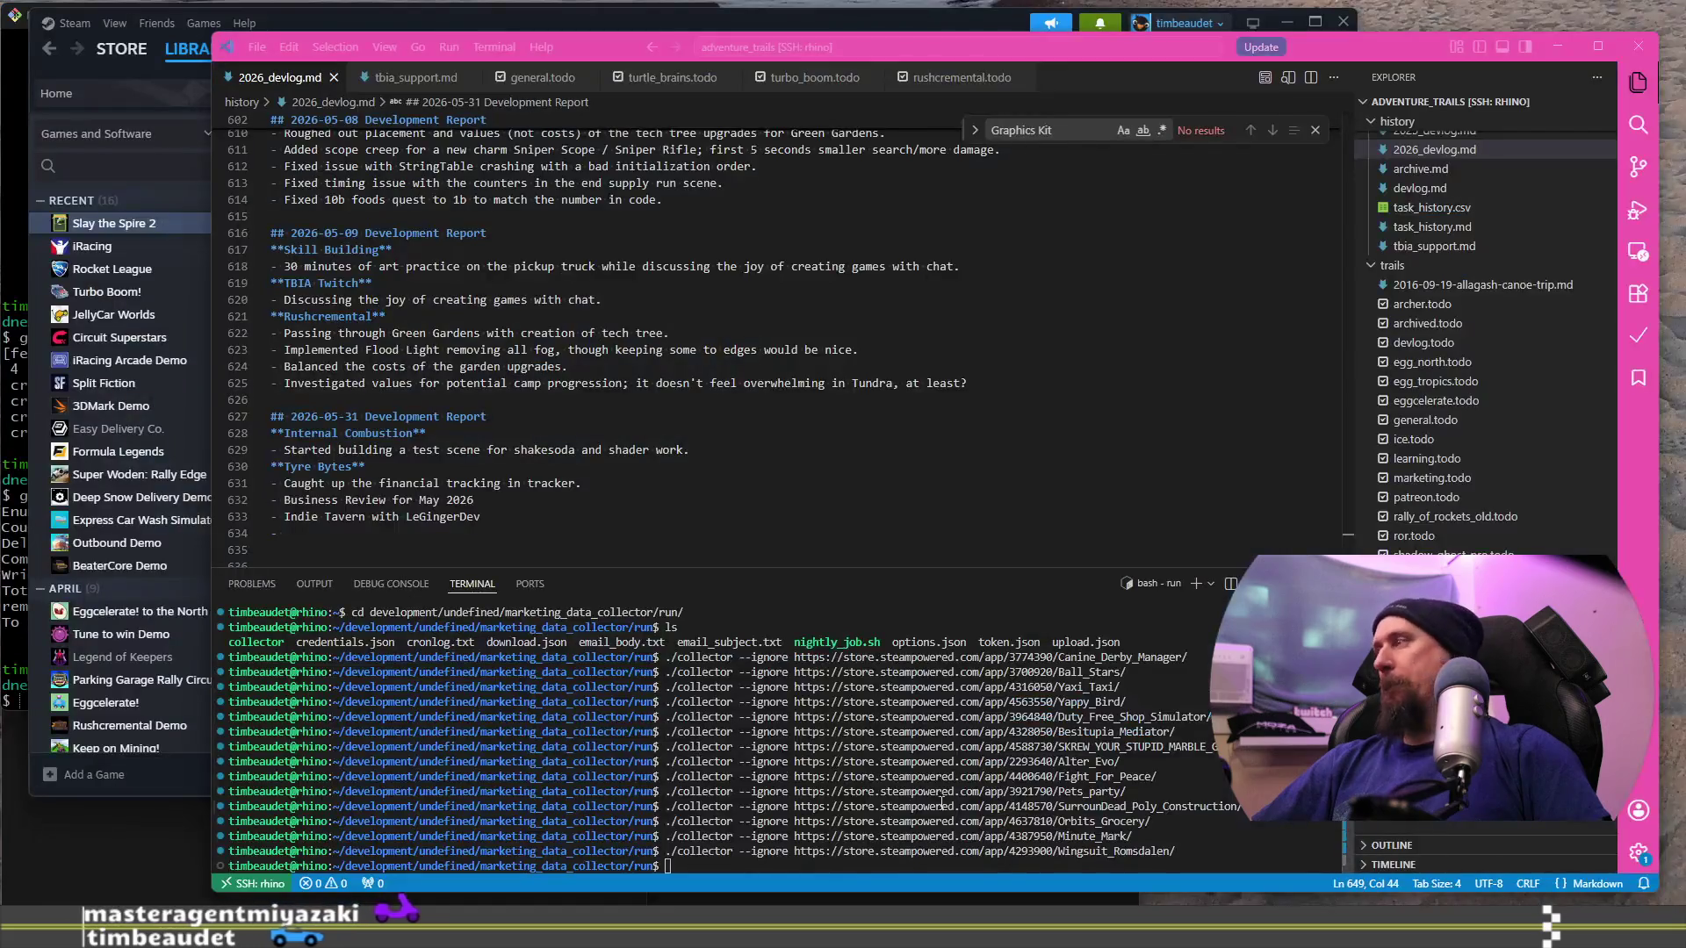
pyautogui.write('https://store.steampowered.com/app/4379220/Move_Move_Melon/')
pyautogui.press('Return')
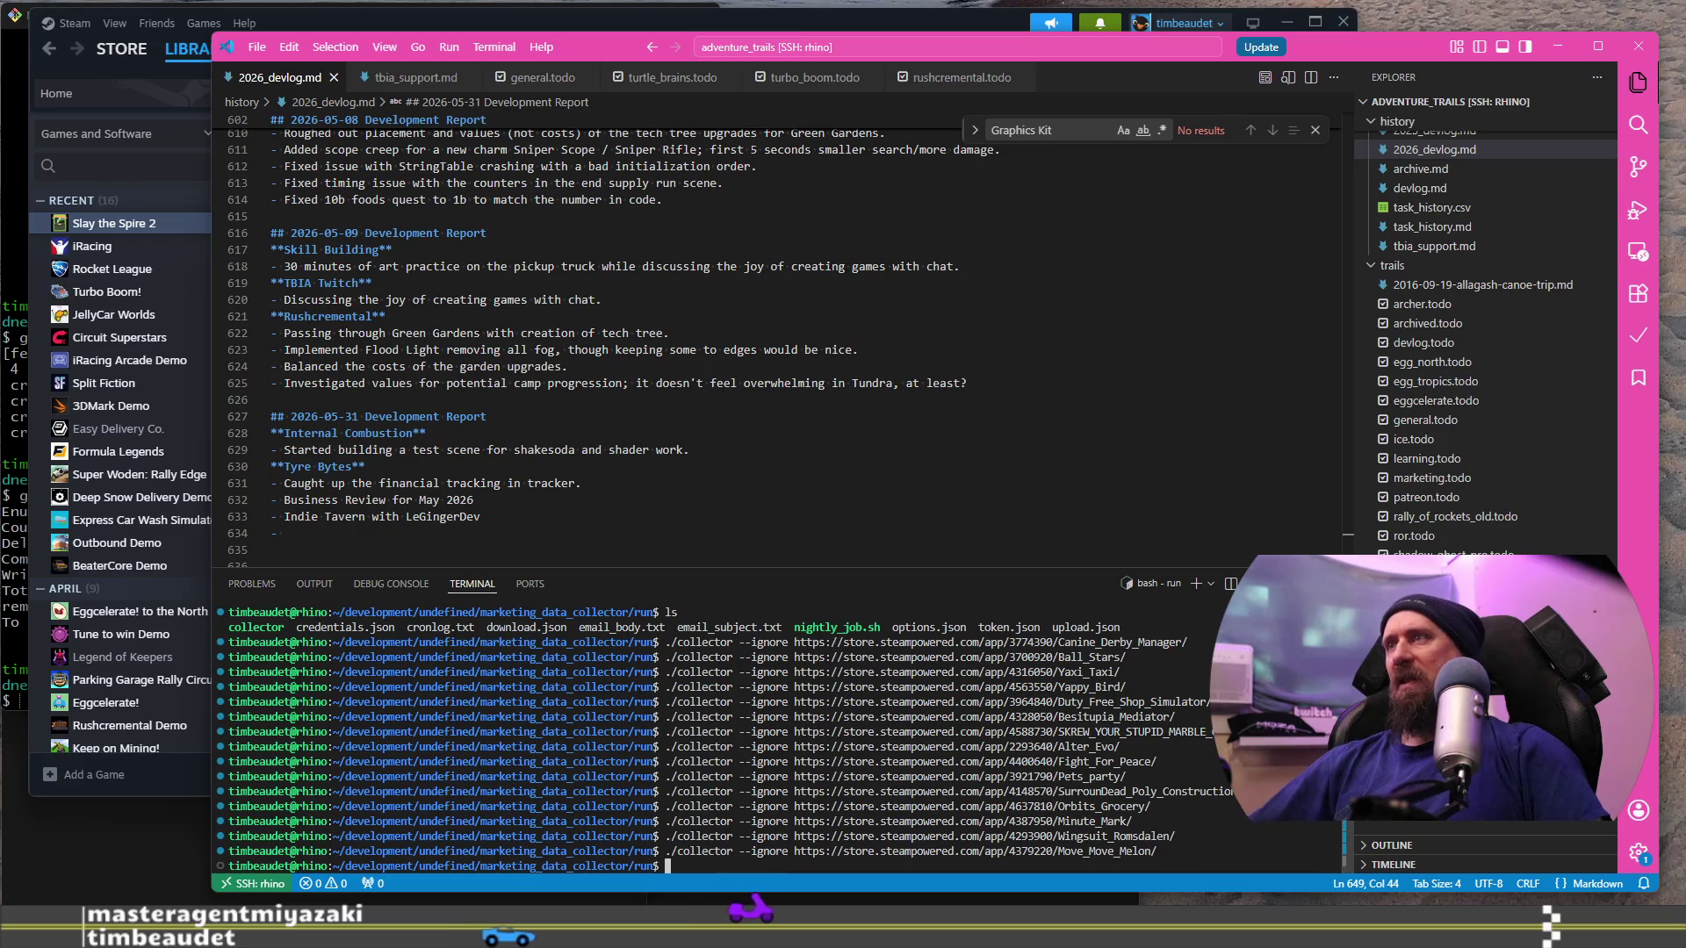
pyautogui.hotkey('alt', 'Tab')
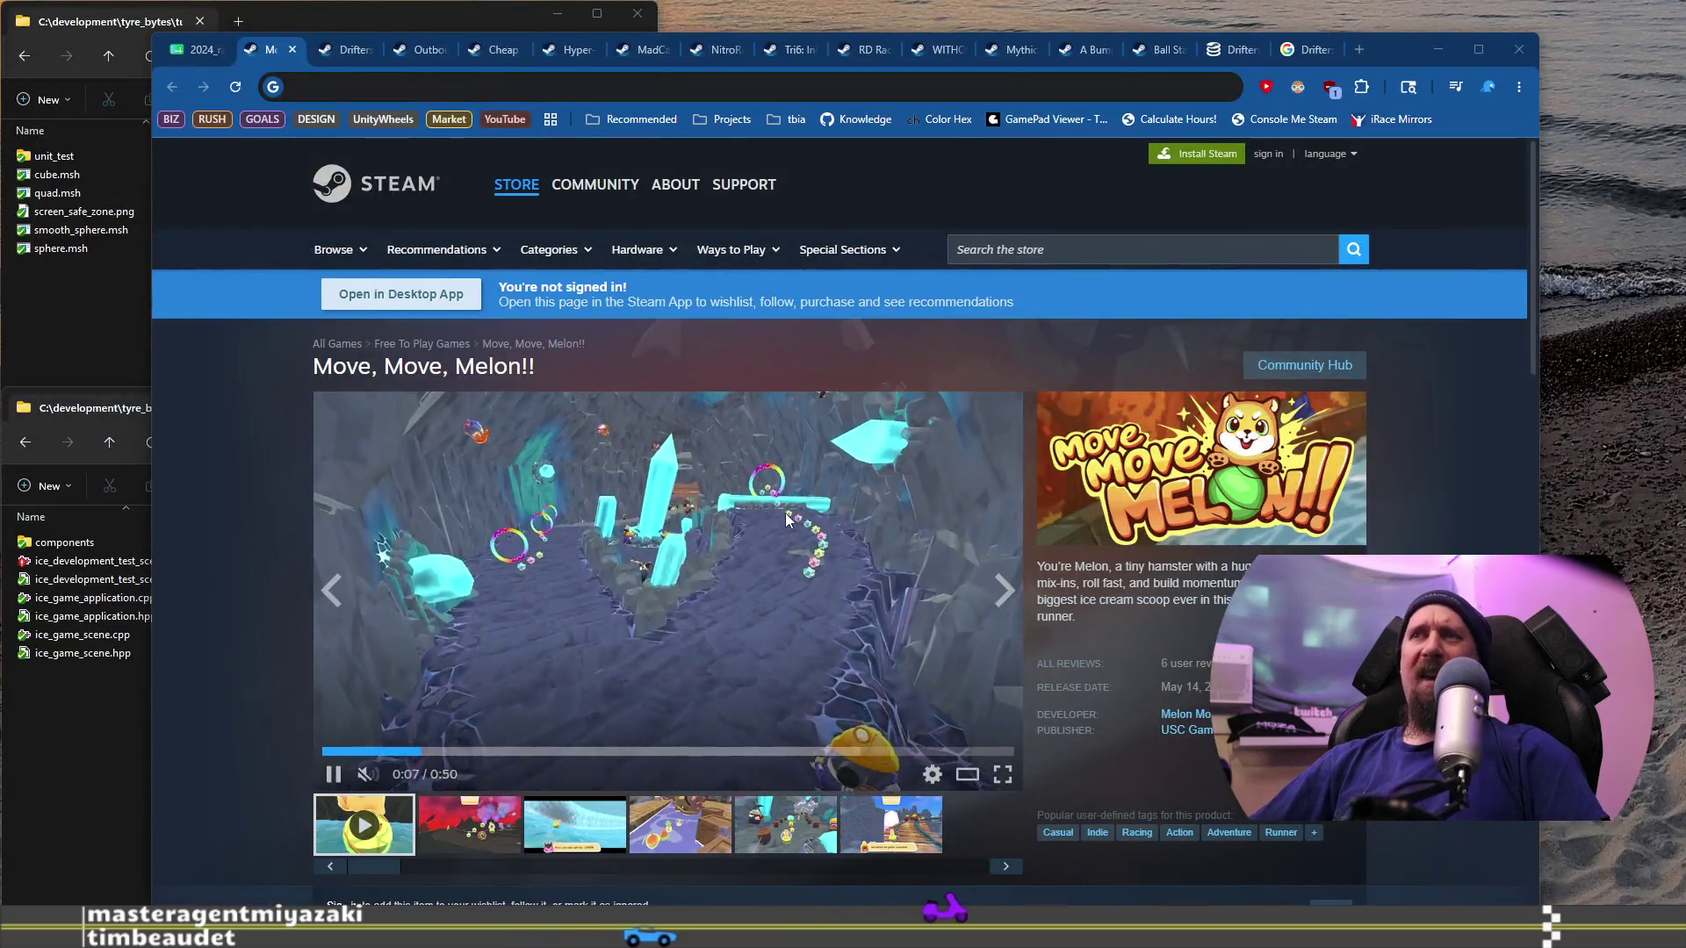
# Step: Close the Move, Move, Melon!! tab and bring up the Rocket Cars store link preview in B1012
pyautogui.click(283, 56)
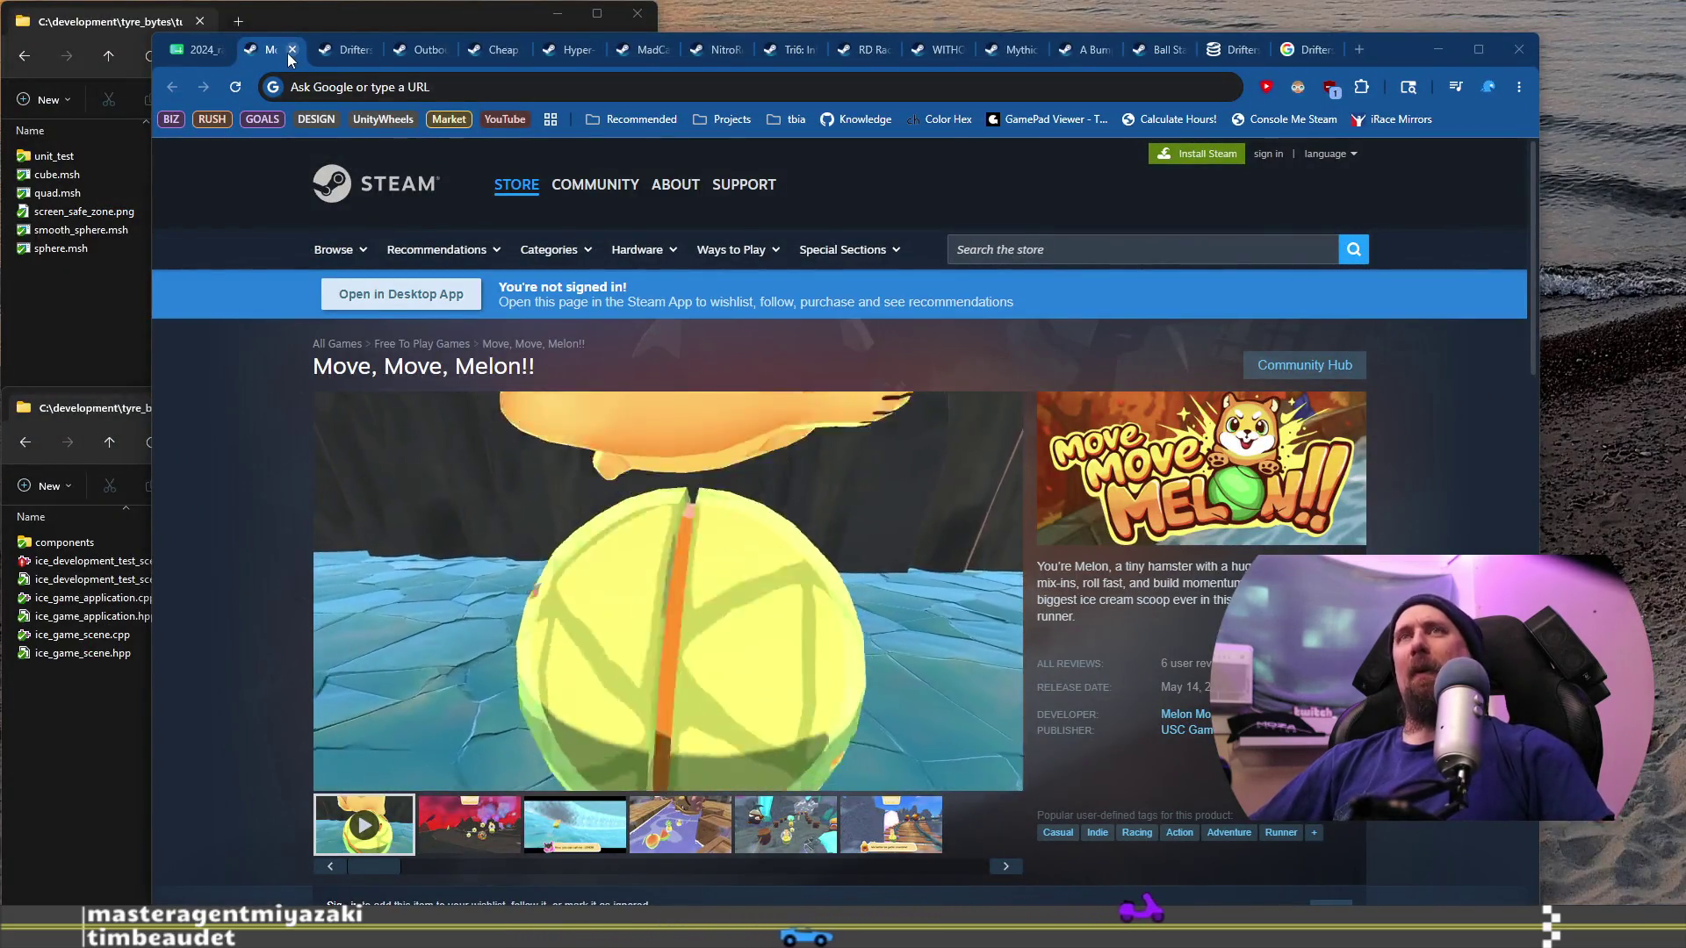
pyautogui.click(292, 50)
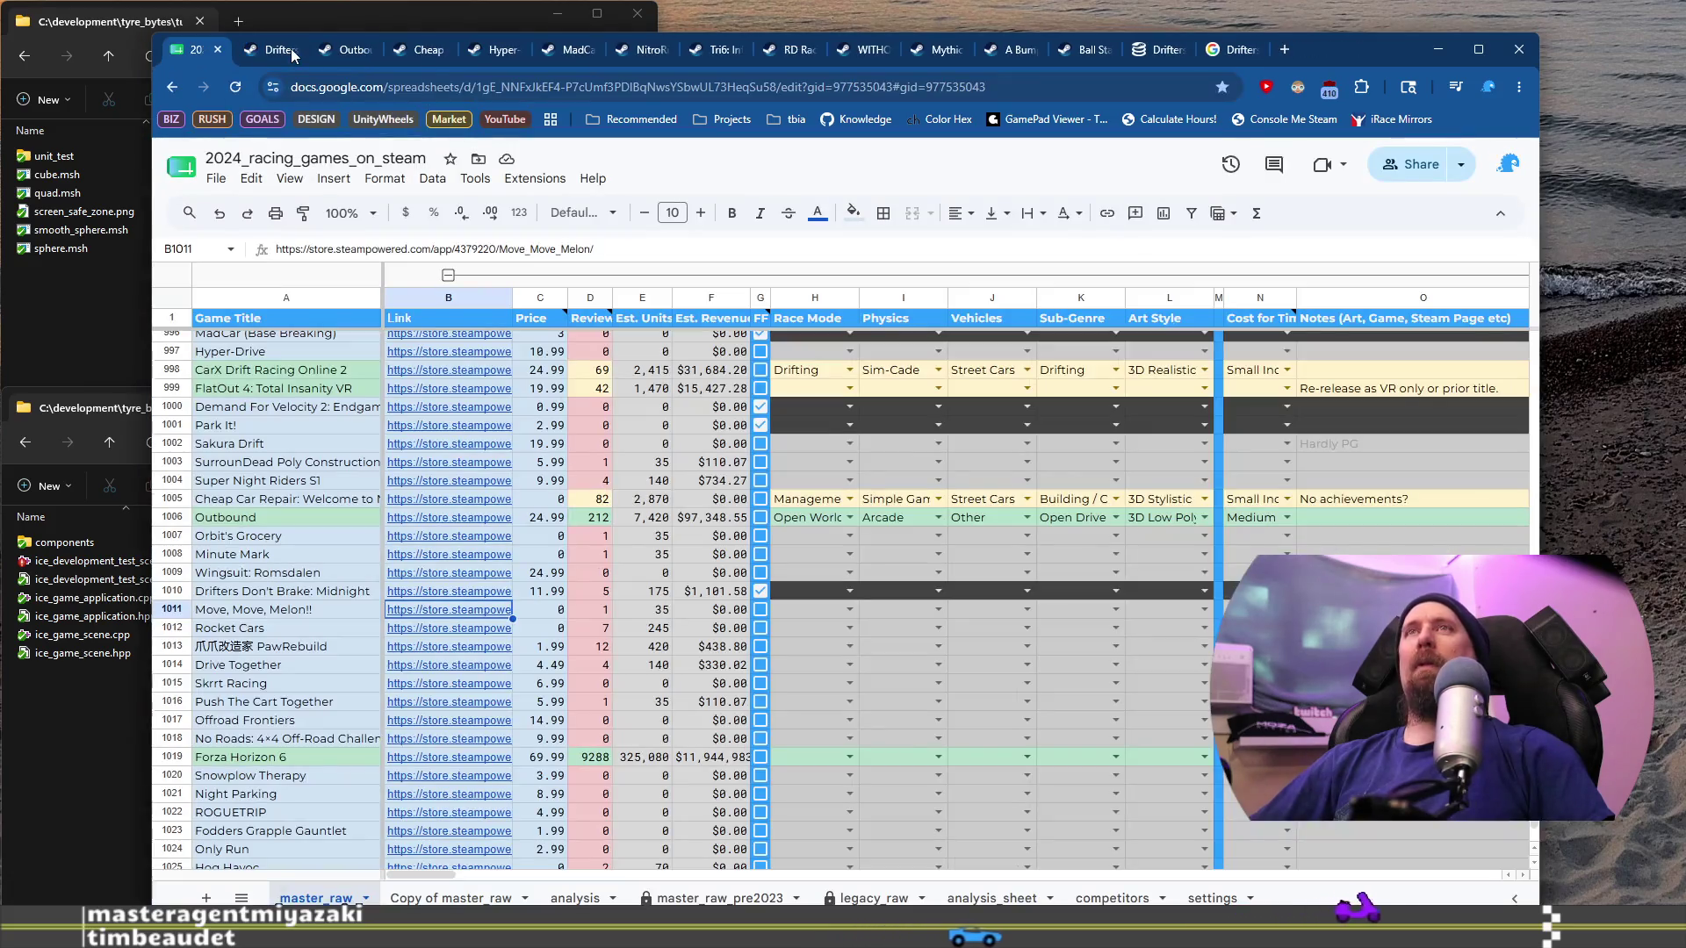
pyautogui.click(252, 630)
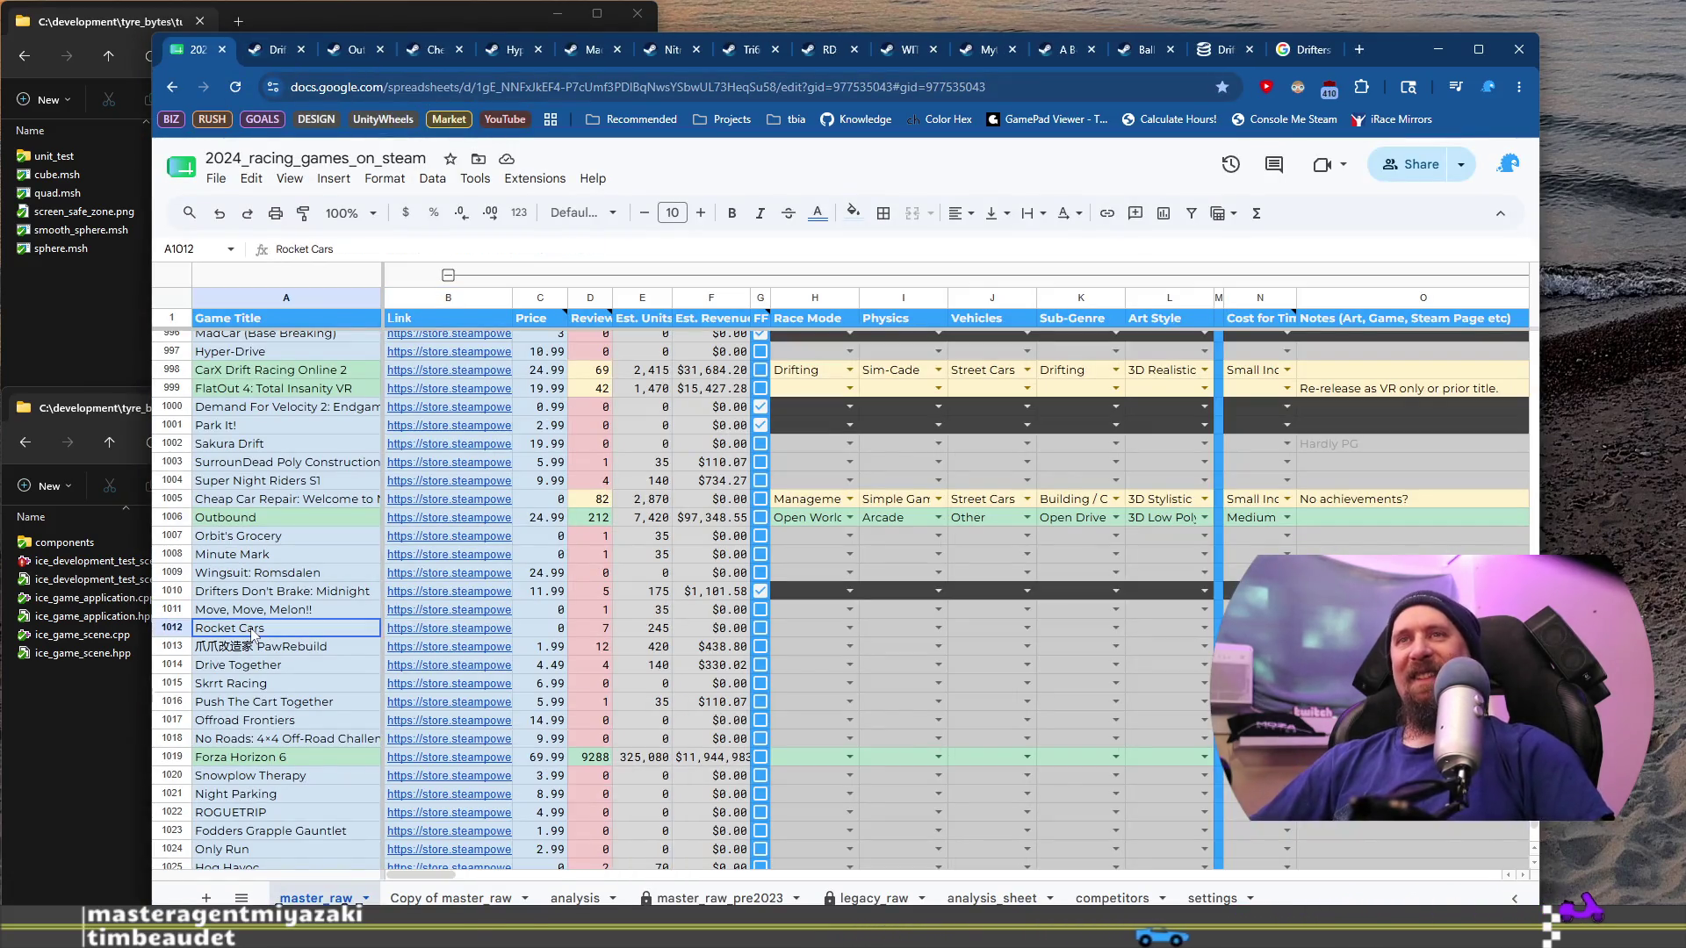
pyautogui.click(422, 630)
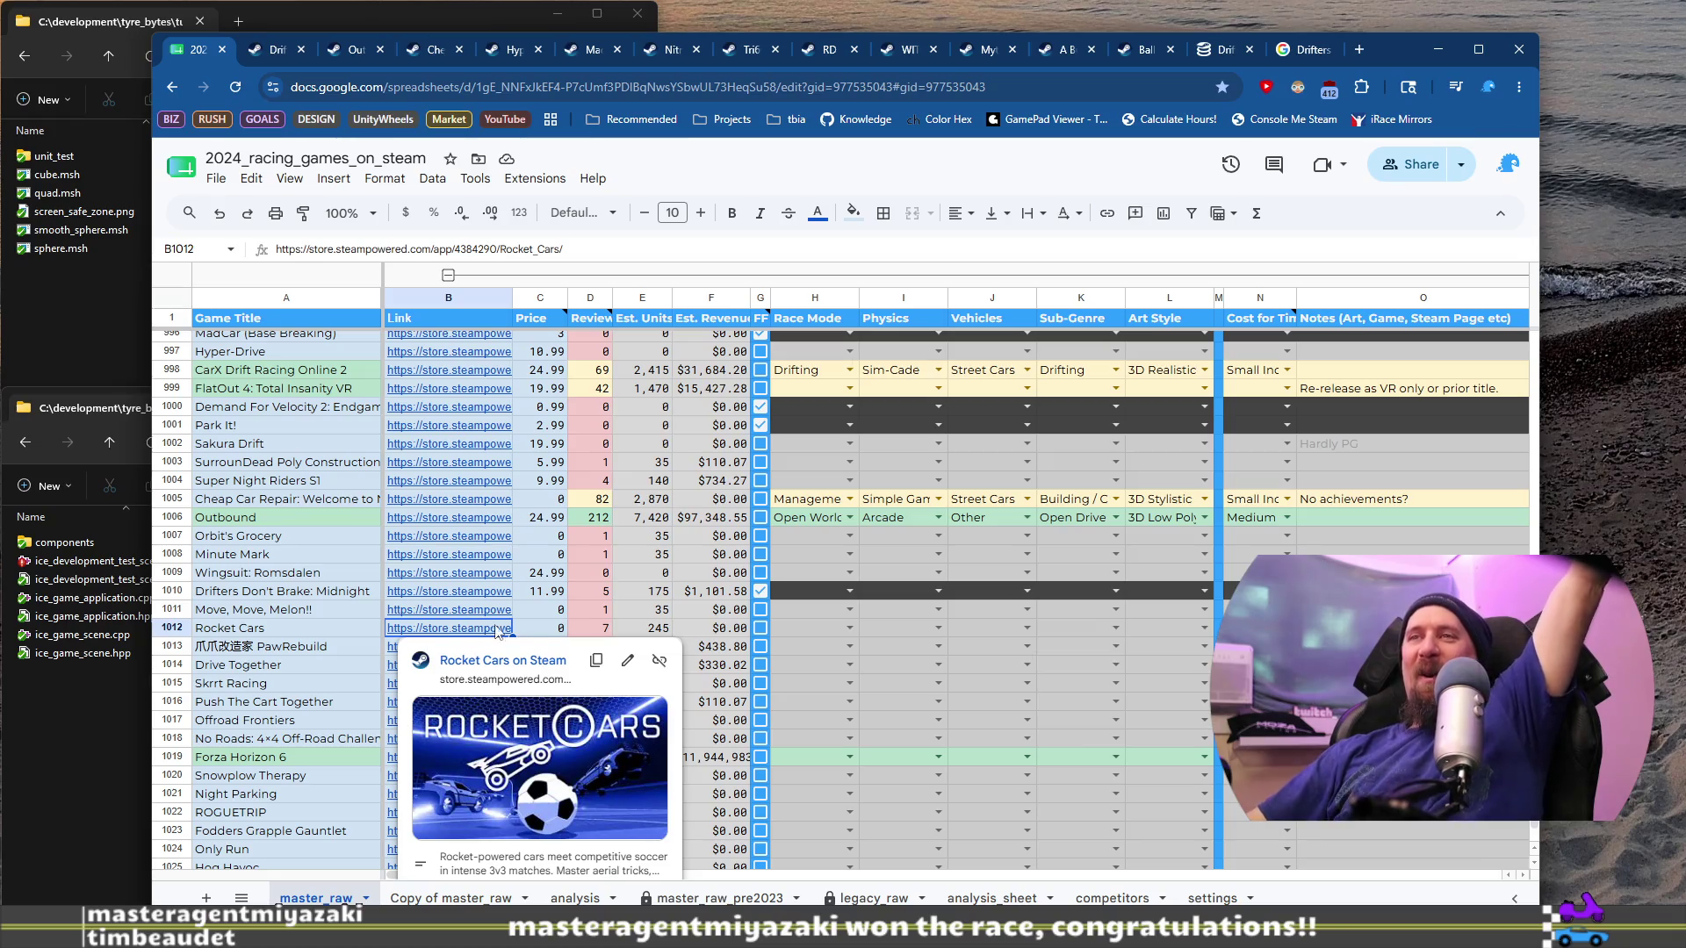
# Step: Open the Rocket Cars Steam store page and scroll down to its customer reviews
pyautogui.click(530, 658)
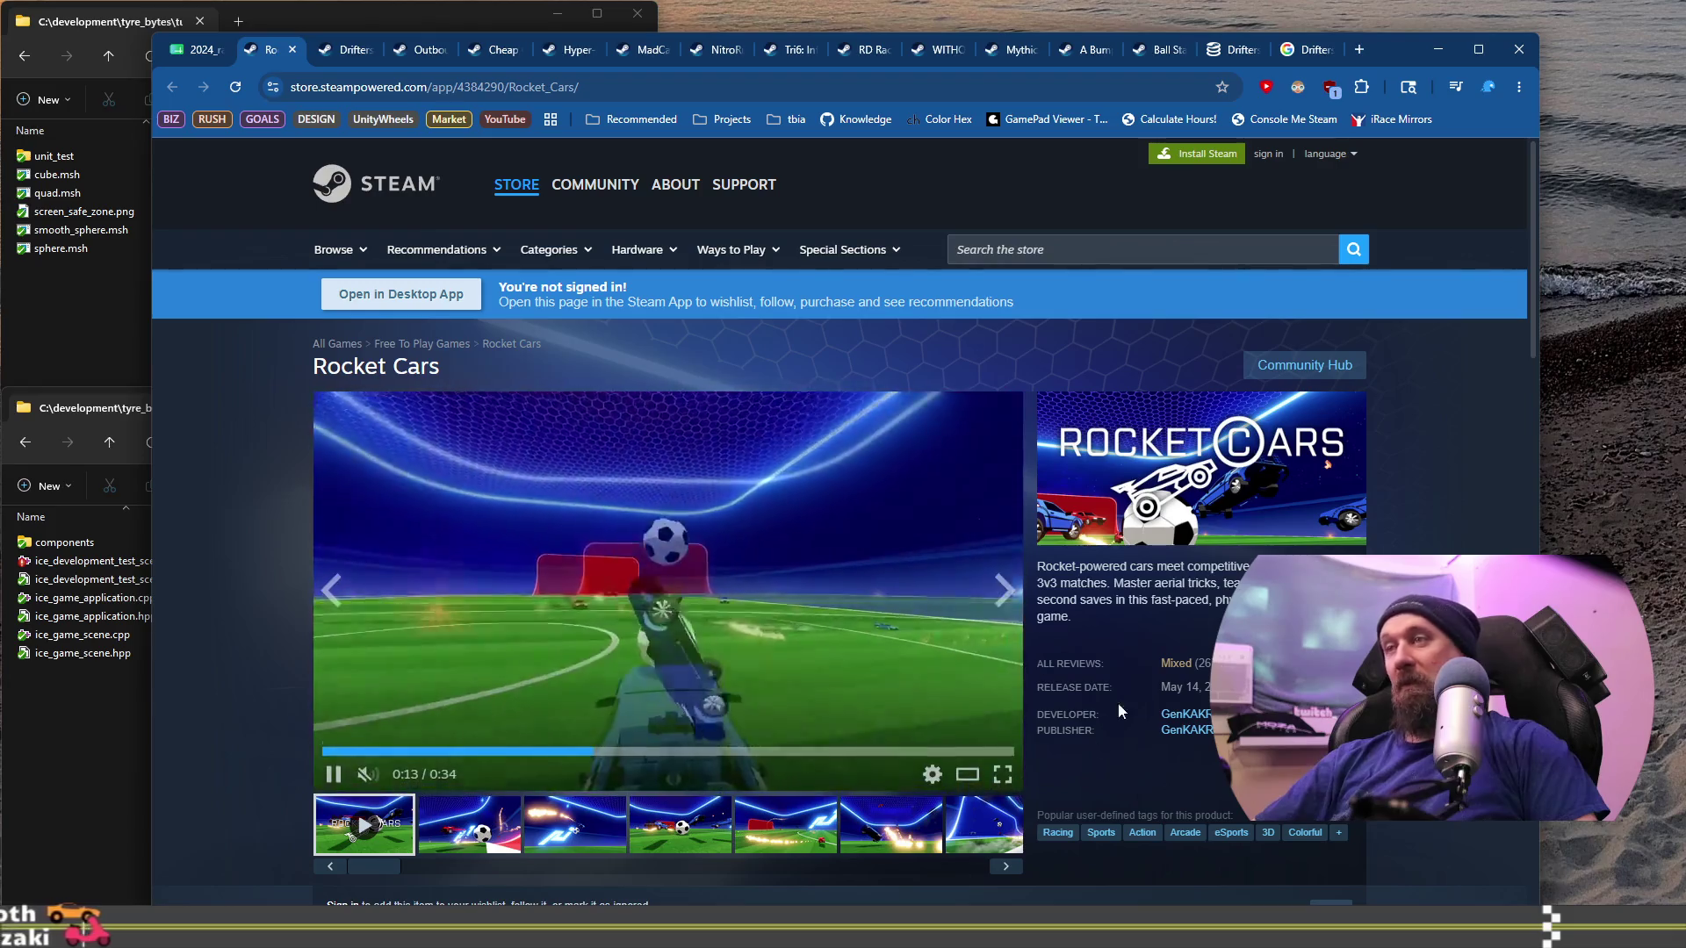
pyautogui.moveTo(1195, 669)
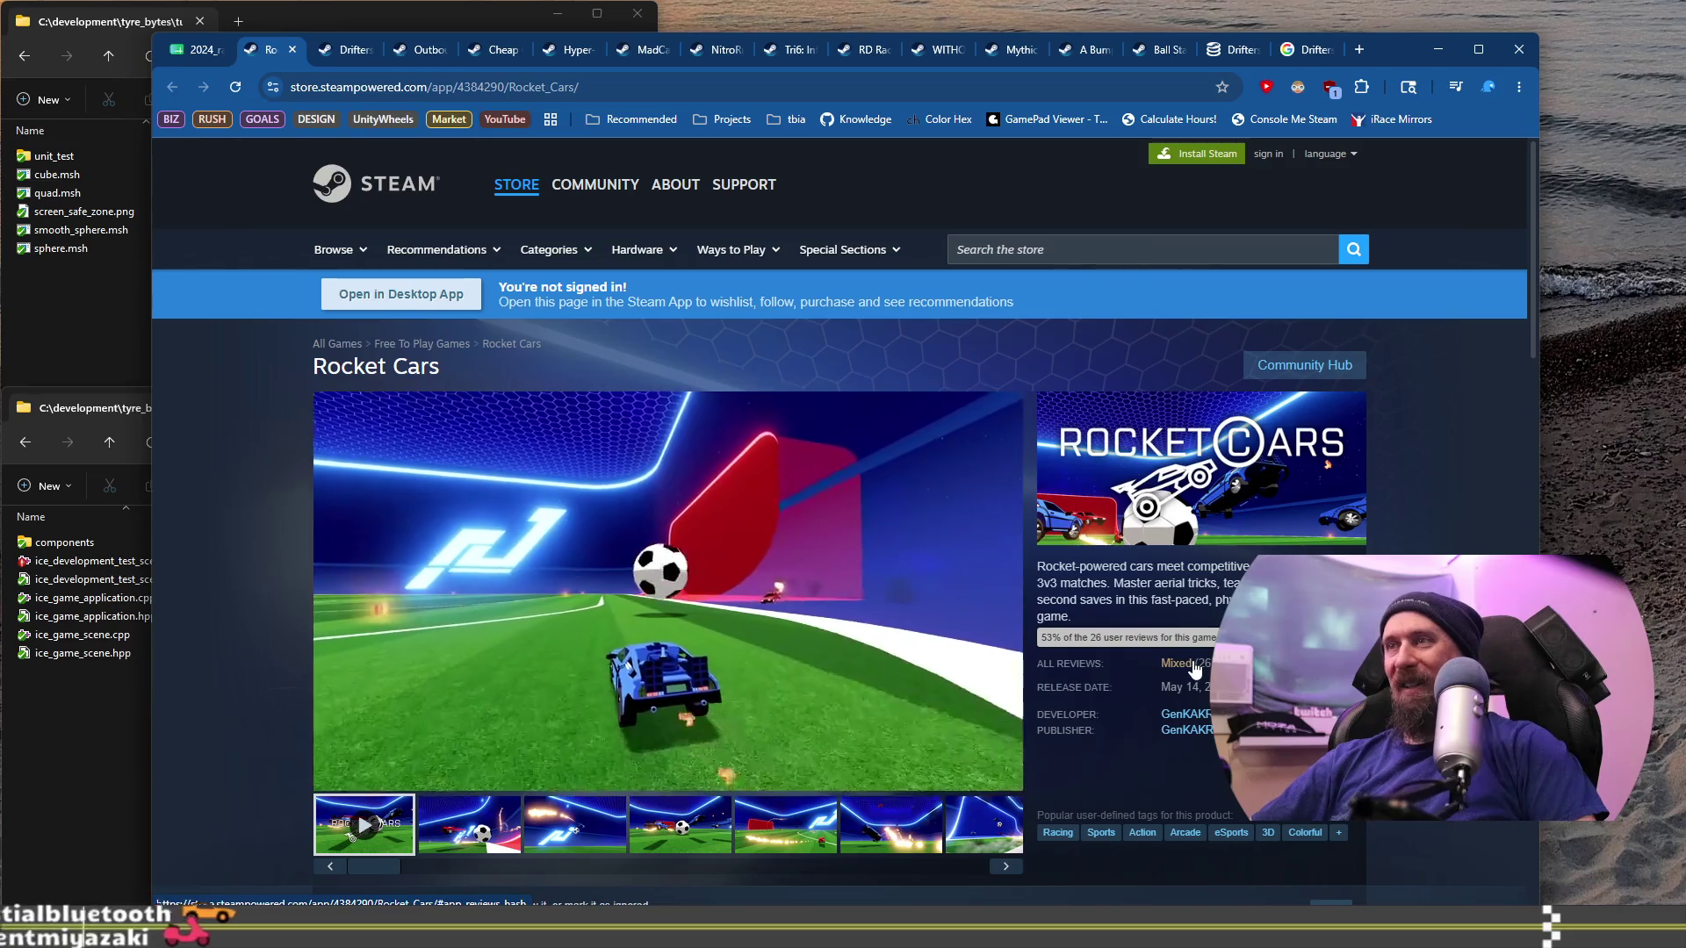
pyautogui.scroll(-5, 1029, 665)
pyautogui.scroll(-15, 1029, 665)
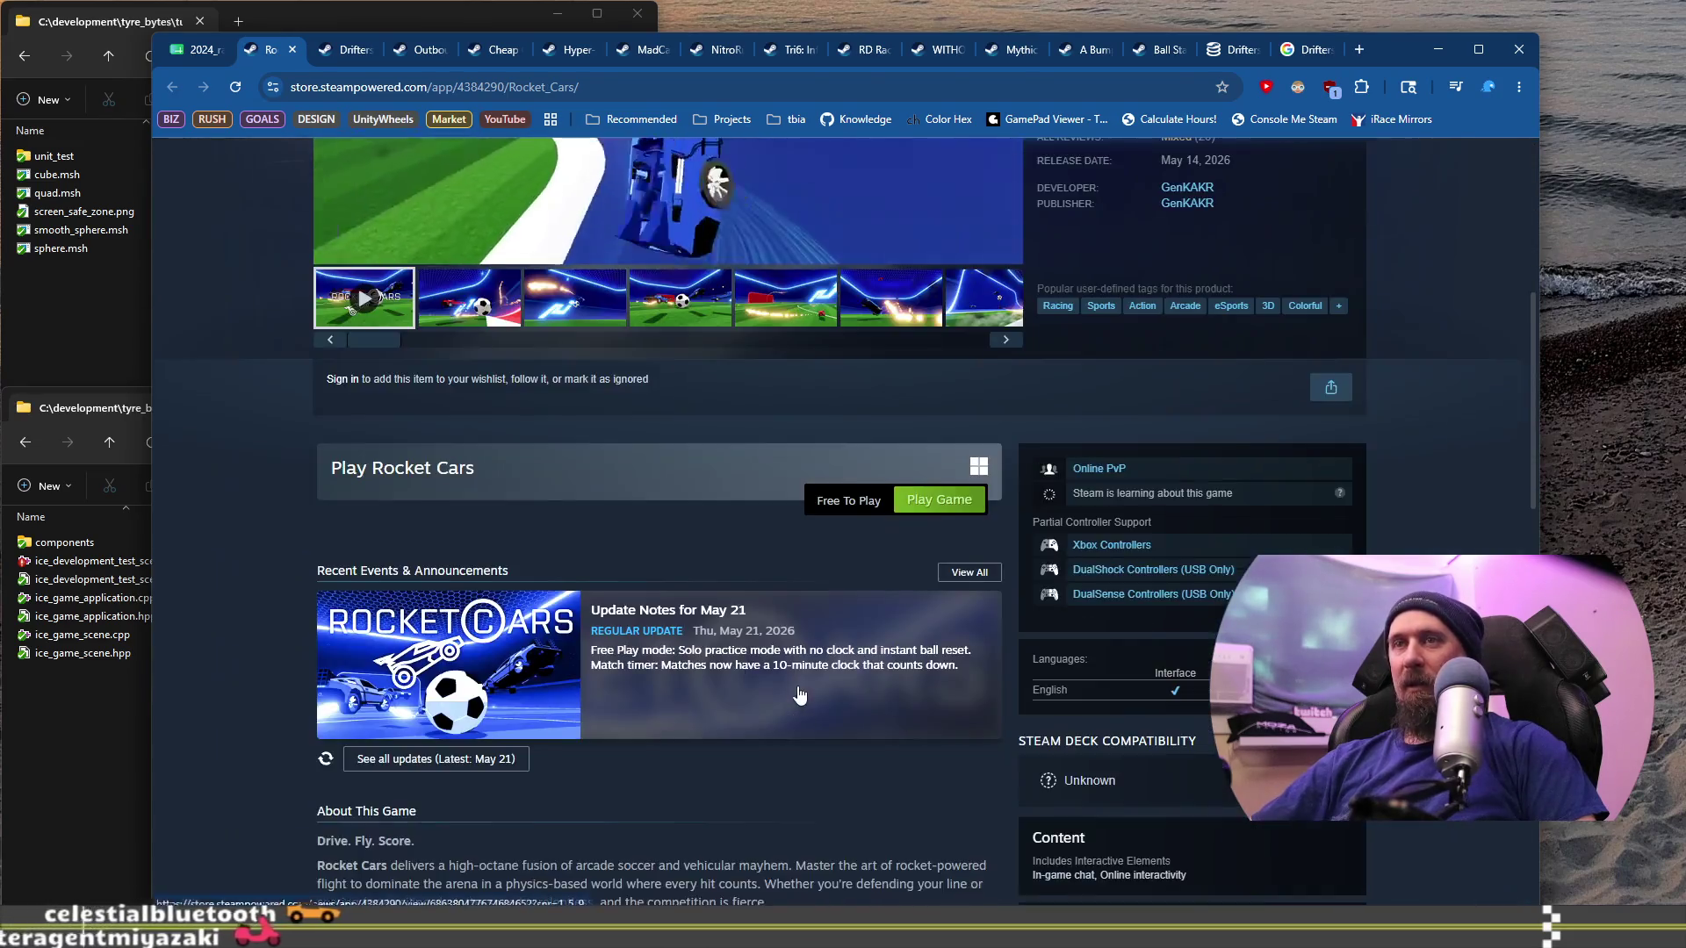
pyautogui.scroll(-4, 690, 647)
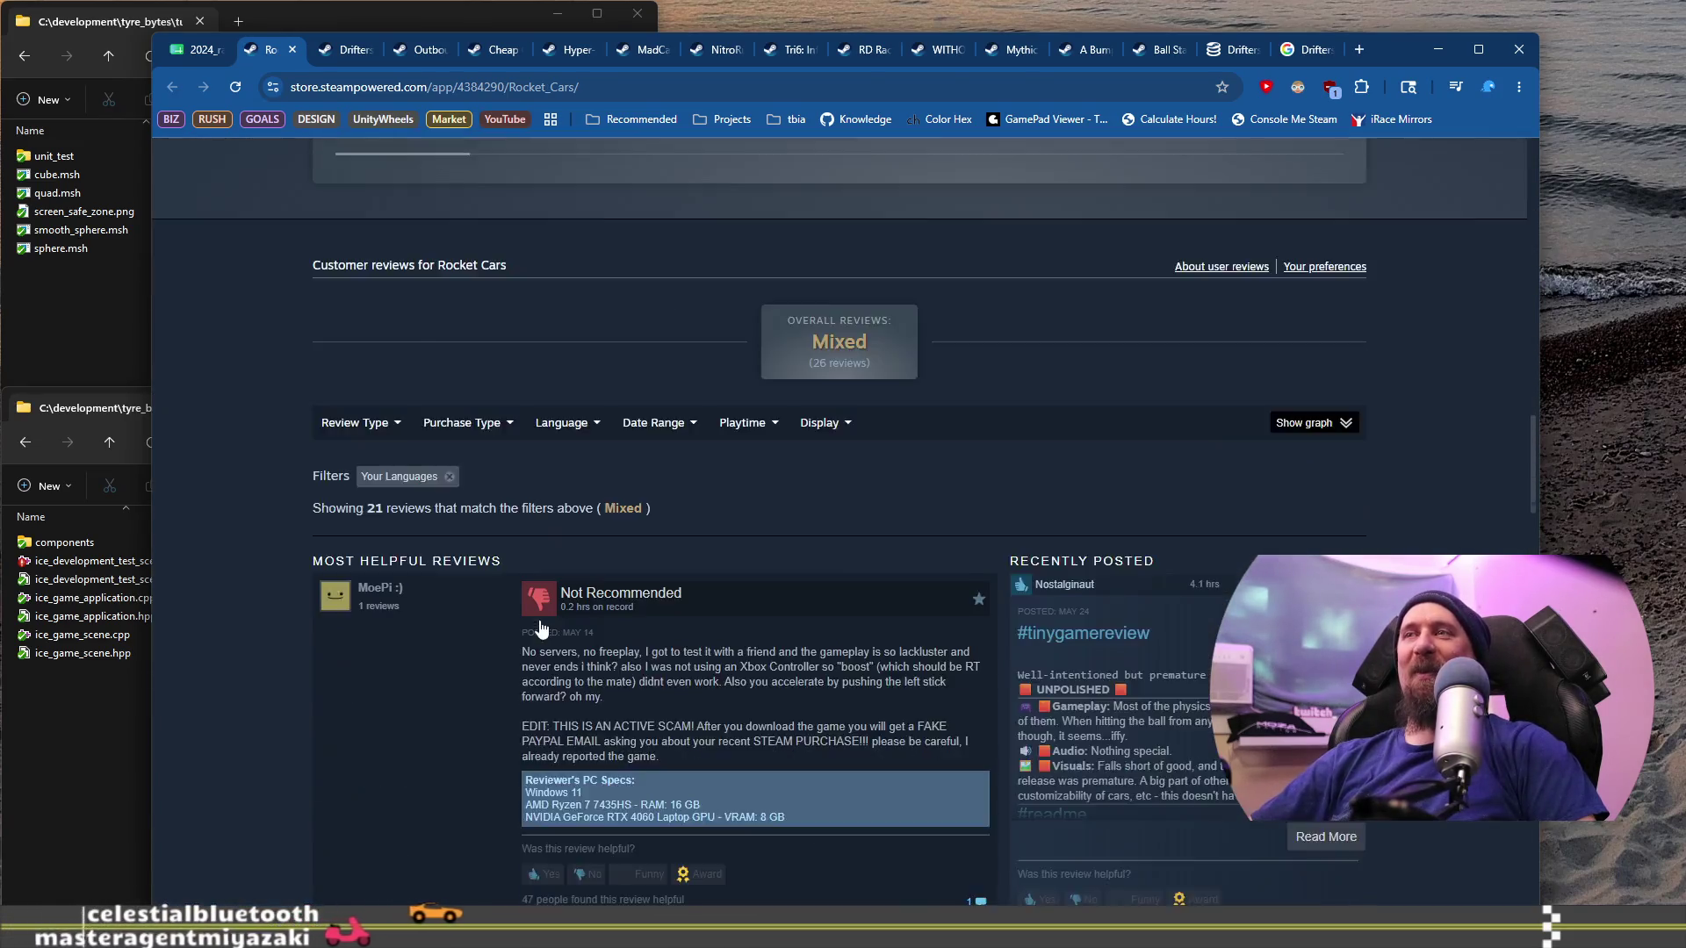
pyautogui.moveTo(545, 564); pyautogui.dragTo(688, 595)
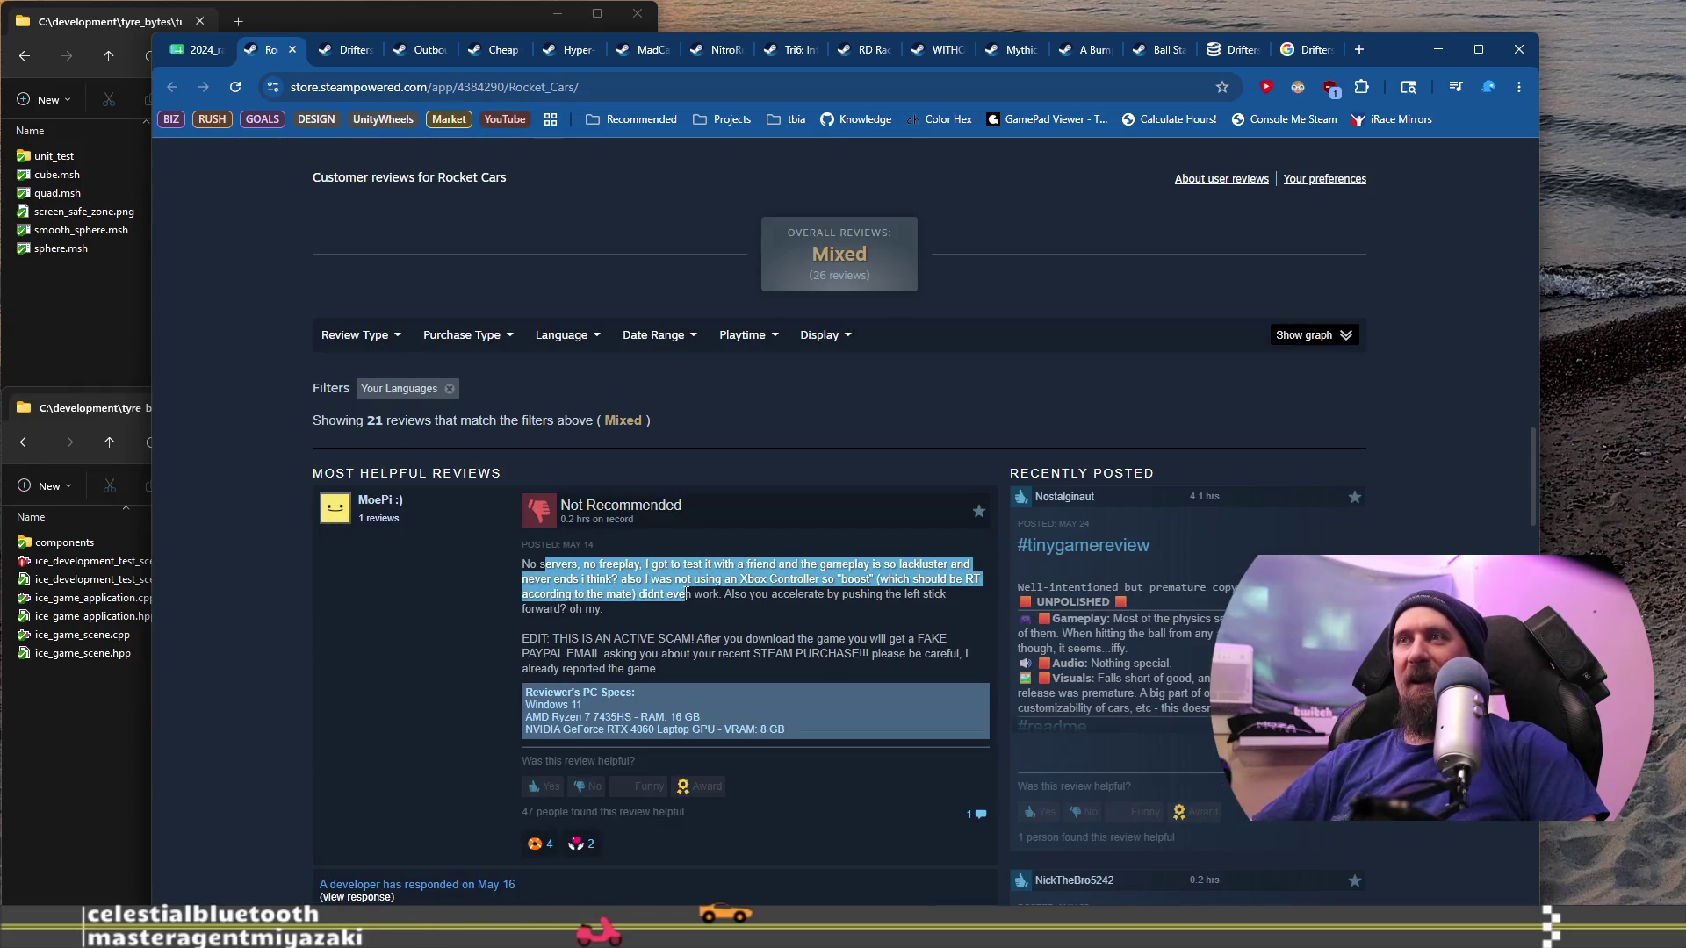
pyautogui.scroll(20, 966, 597)
pyautogui.scroll(-1, 1198, 608)
pyautogui.scroll(-18, 1145, 445)
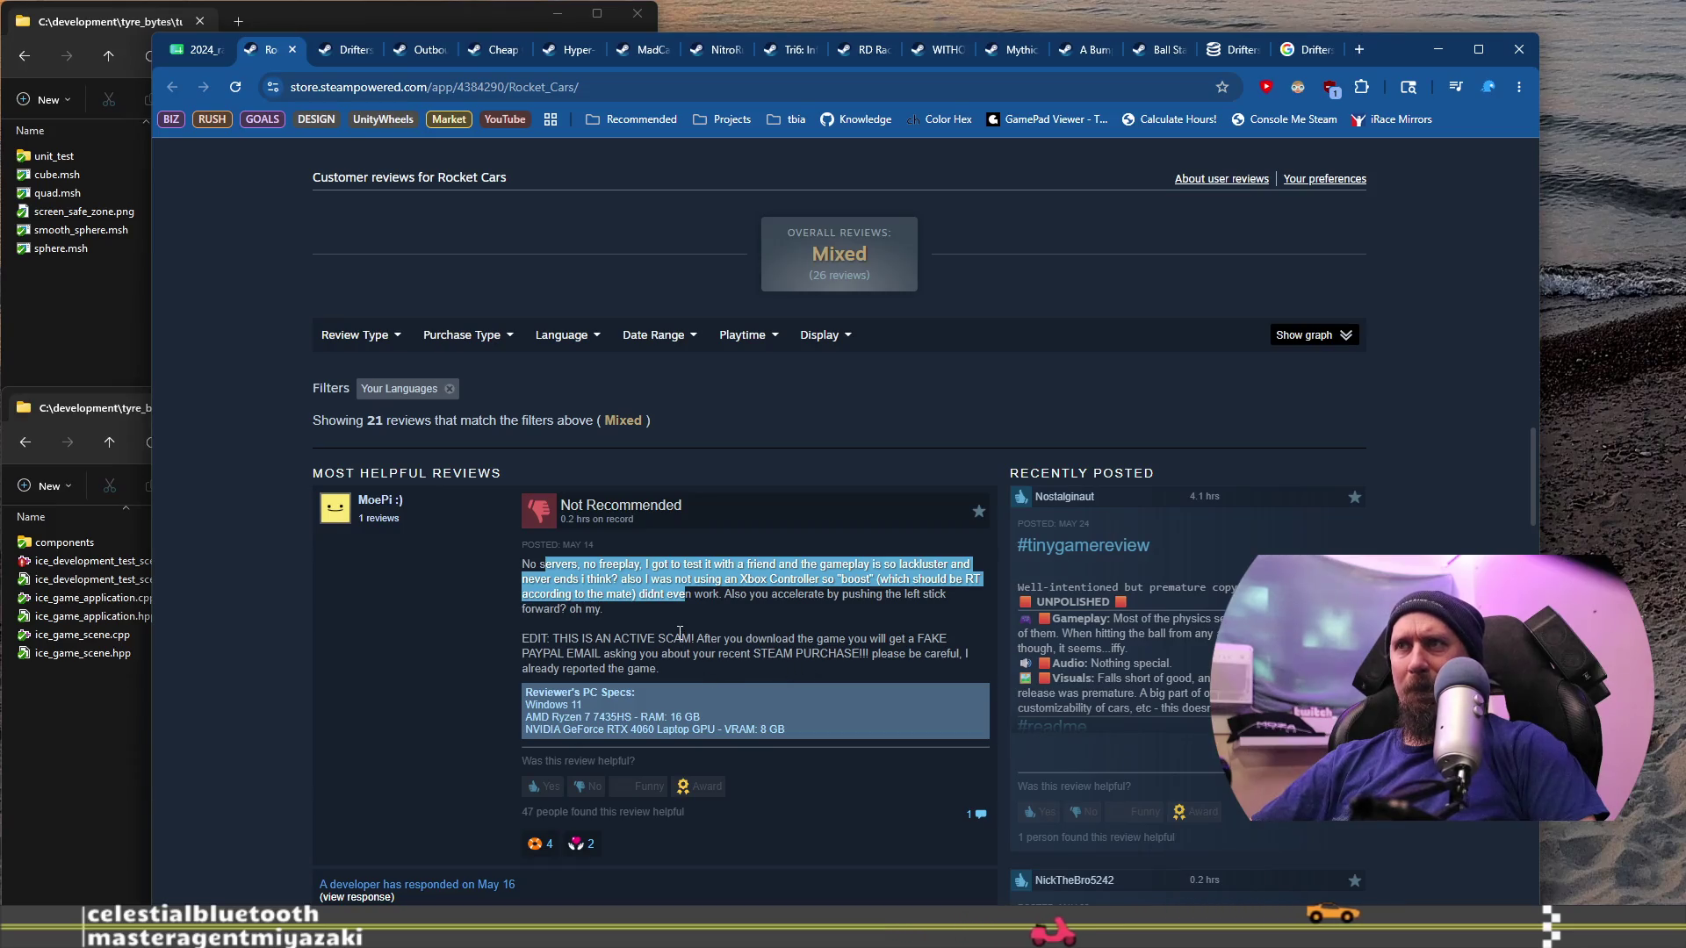
# Step: Highlight the scam warning in a Rocket Cars review, then continue through the reviews
pyautogui.moveTo(536, 639)
pyautogui.mouseDown()
pyautogui.moveTo(604, 640)
pyautogui.moveTo(665, 671)
pyautogui.moveTo(648, 654)
pyautogui.moveTo(647, 672)
pyautogui.mouseUp()
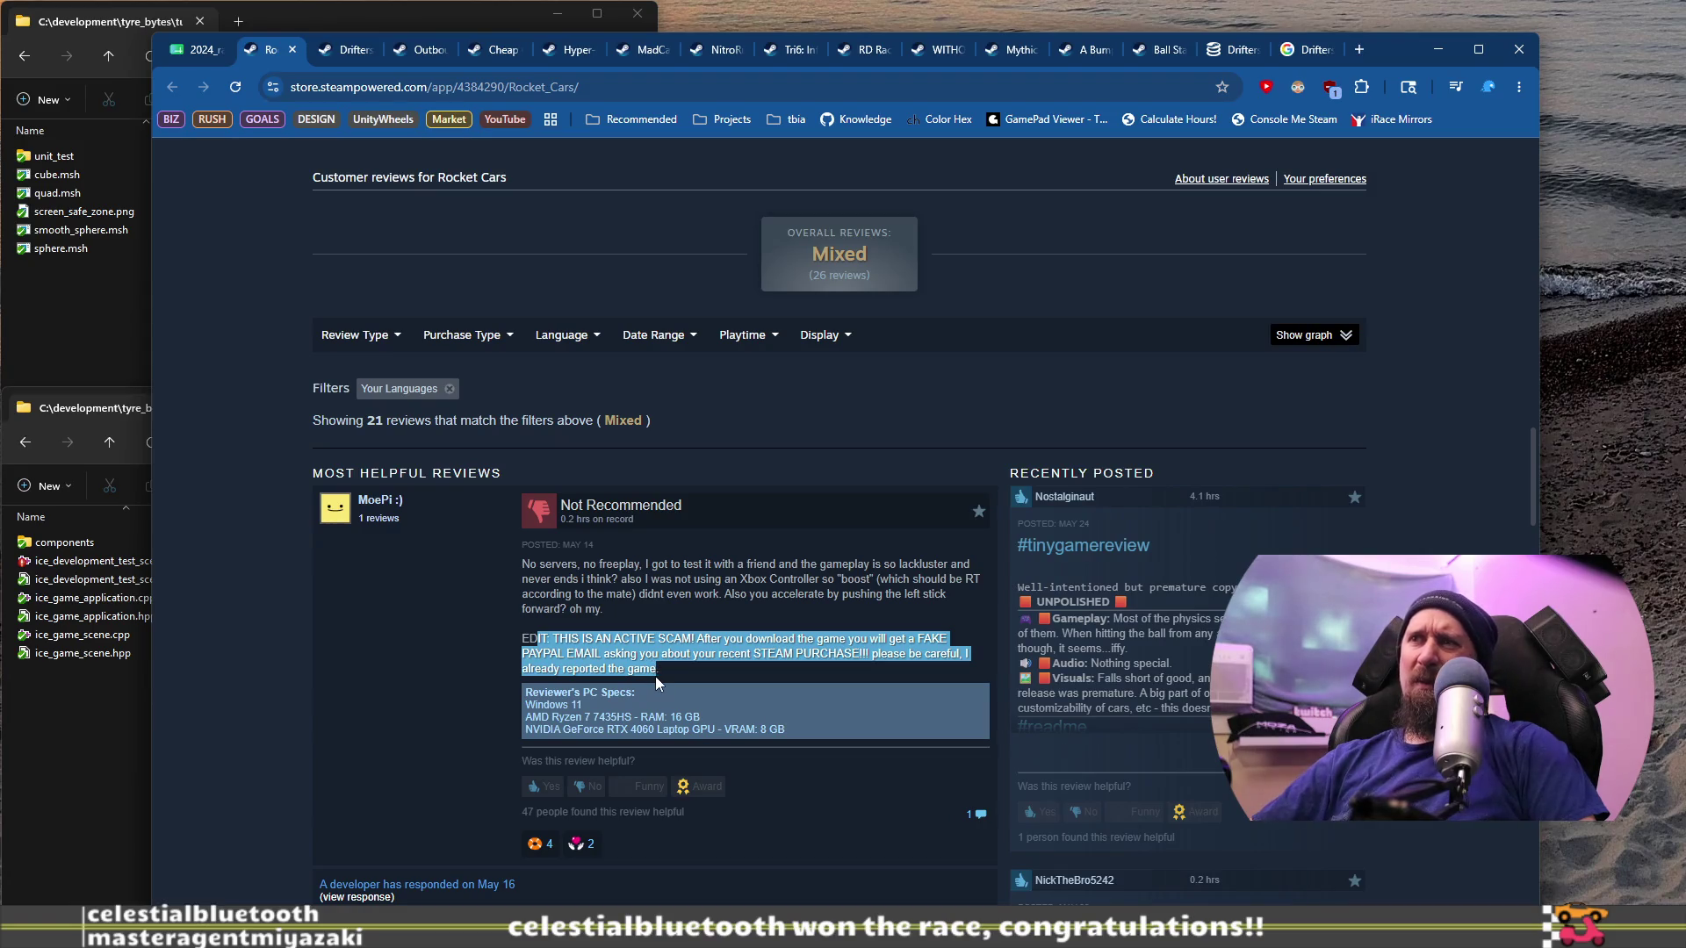
pyautogui.moveTo(655, 676)
pyautogui.mouseDown()
pyautogui.moveTo(841, 652)
pyautogui.moveTo(661, 670)
pyautogui.mouseUp()
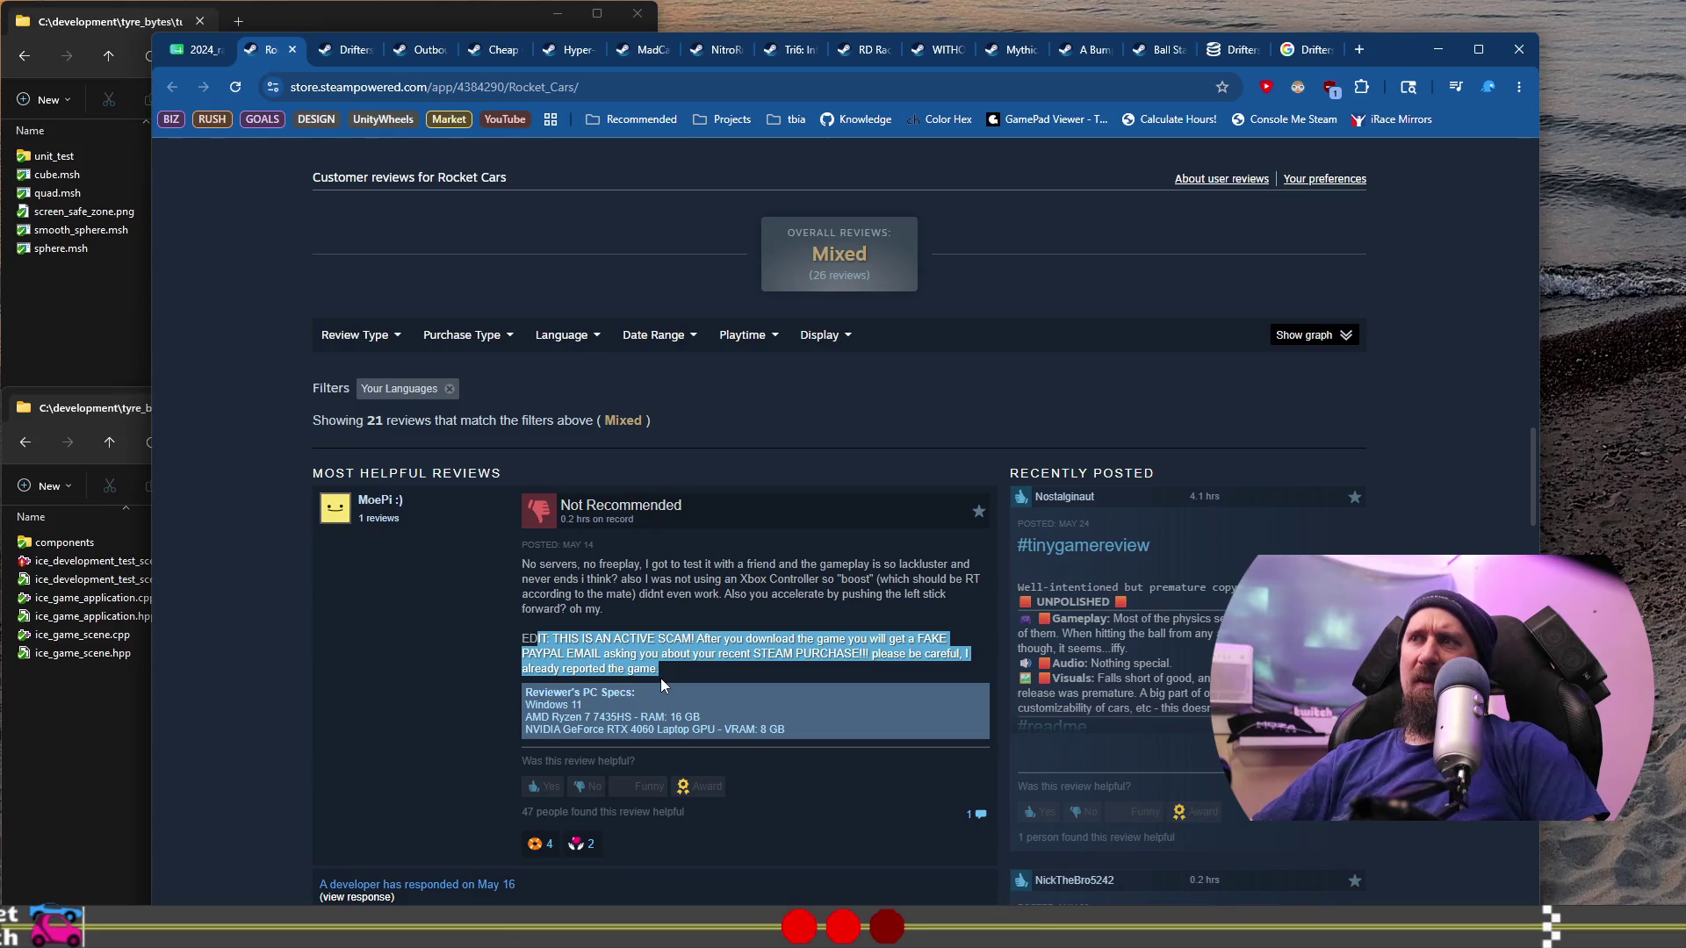
pyautogui.scroll(-4, 660, 678)
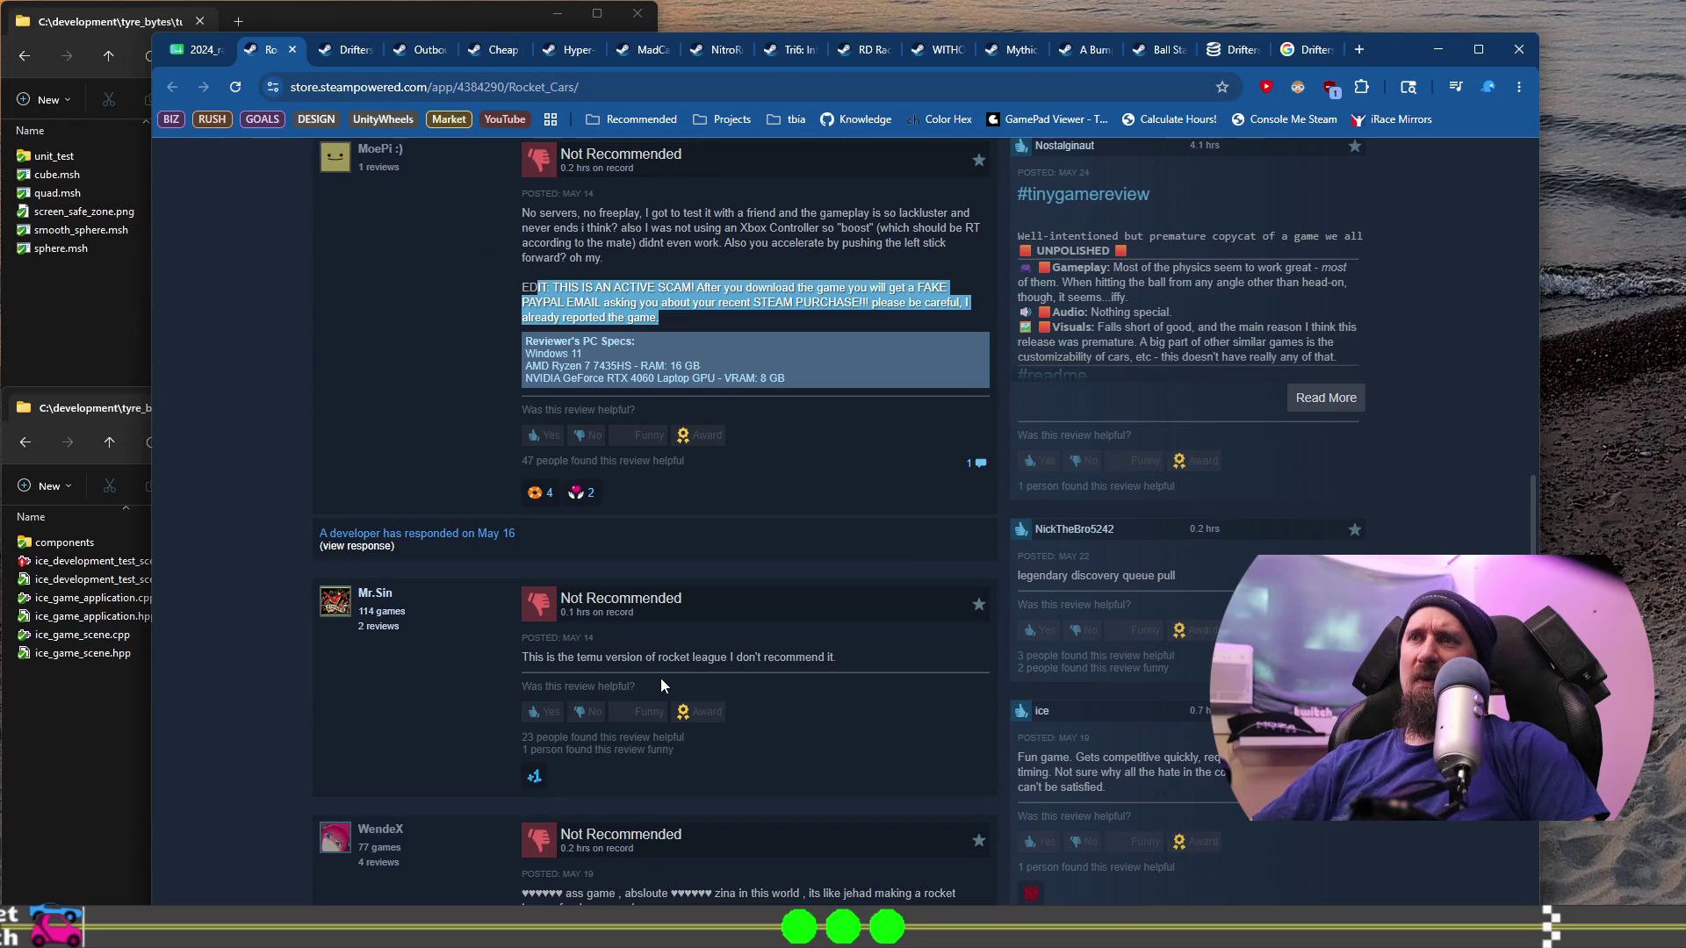
pyautogui.scroll(-3, 661, 677)
pyautogui.scroll(-3, 657, 683)
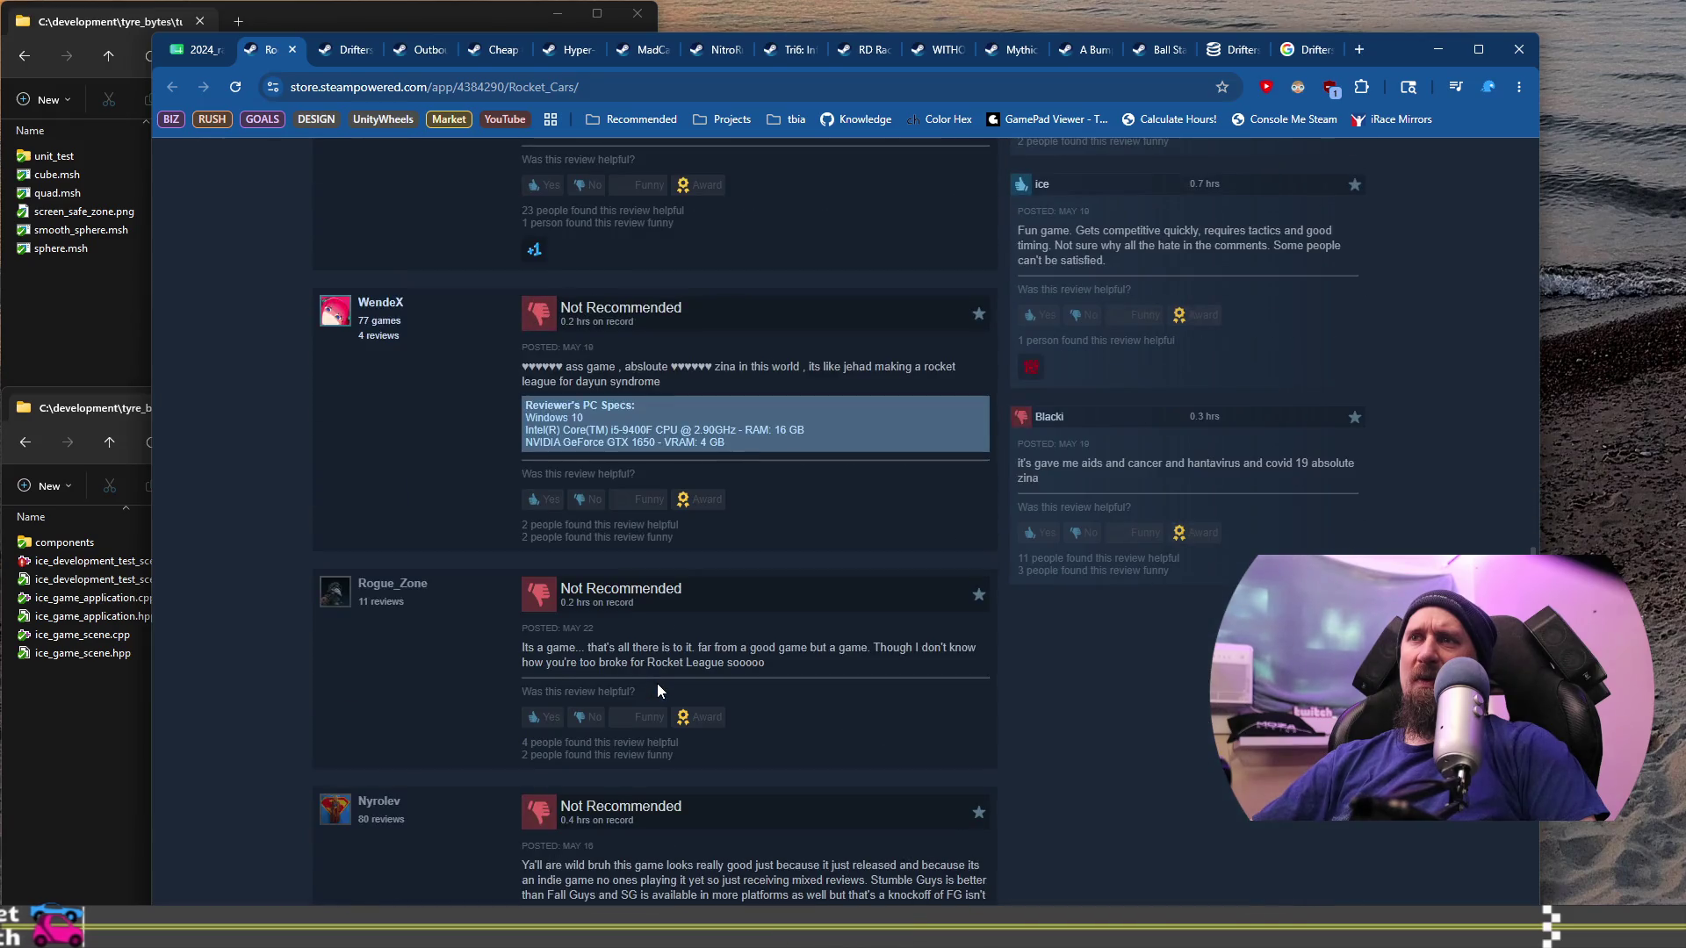
pyautogui.scroll(-3, 657, 683)
pyautogui.scroll(-1, 655, 683)
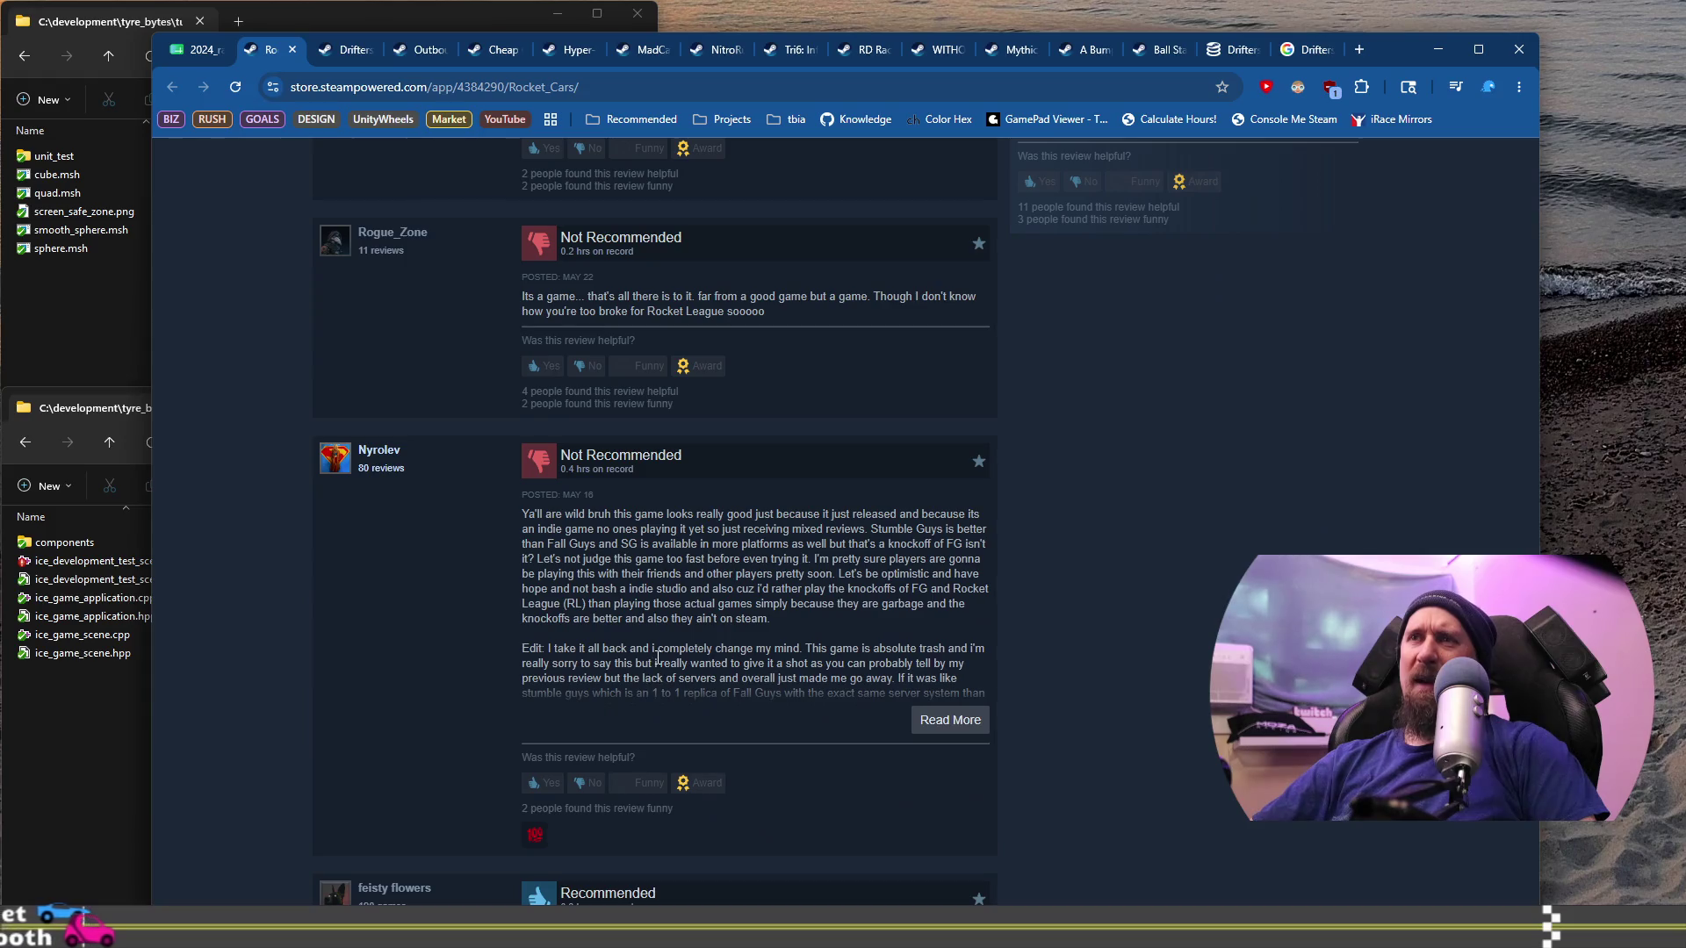
pyautogui.moveTo(635, 514); pyautogui.dragTo(731, 604)
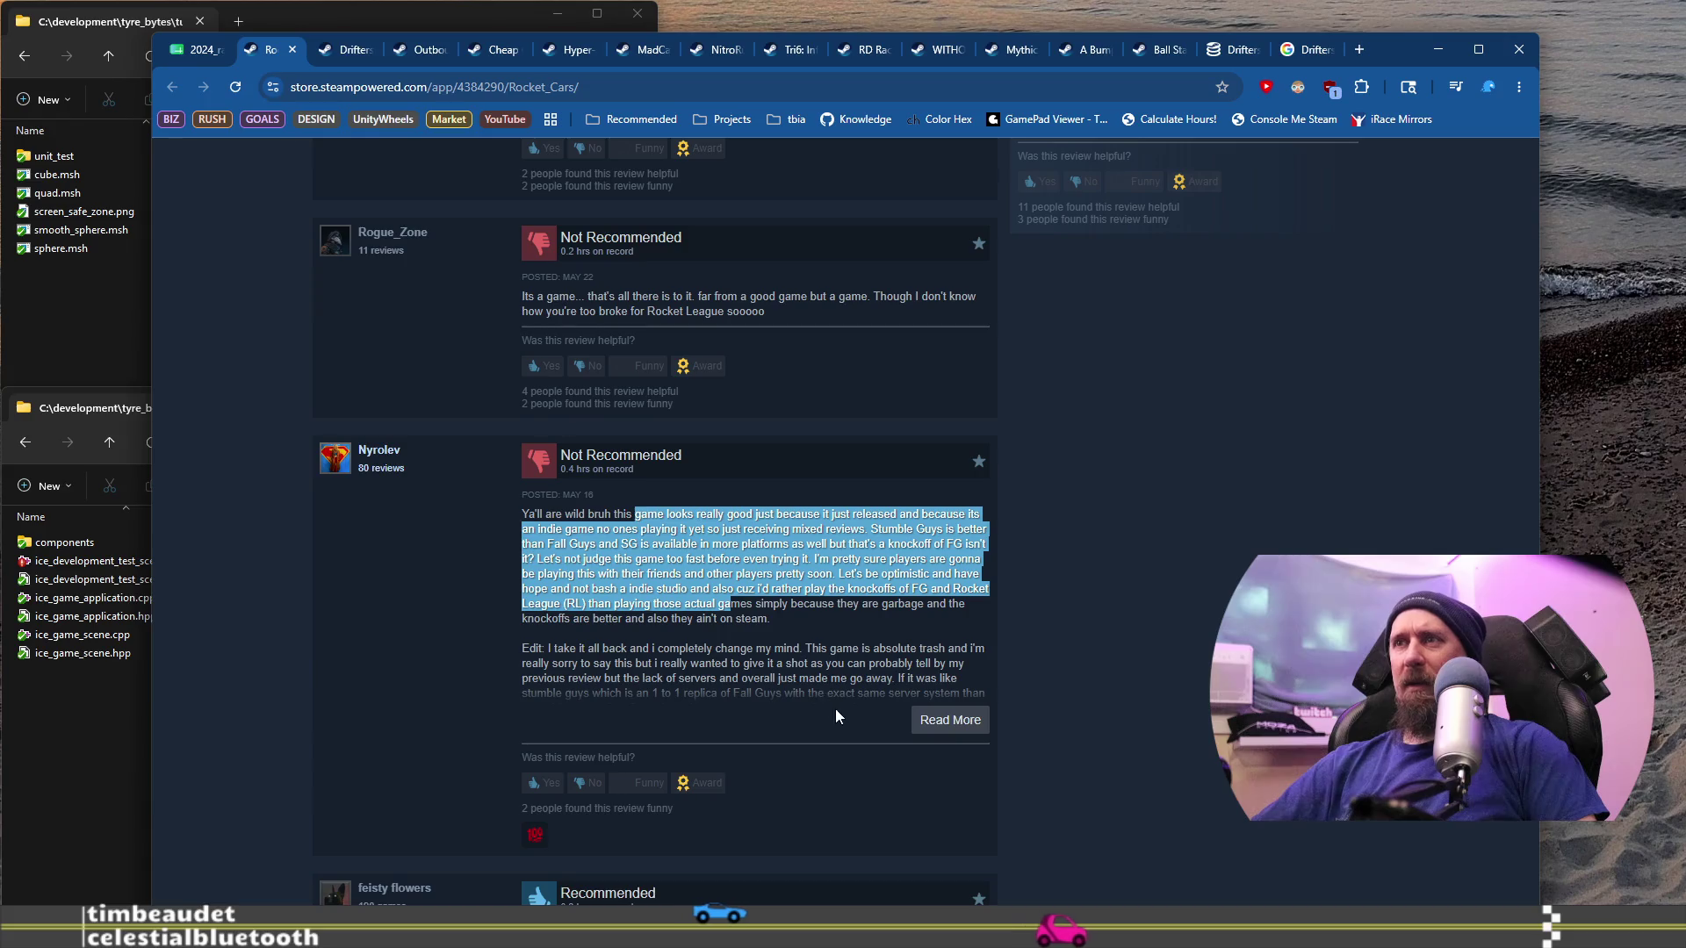
# Step: Expand the long negative review with Read More and highlight its opening and edit paragraphs
pyautogui.click(955, 721)
pyautogui.moveTo(614, 665)
pyautogui.mouseDown()
pyautogui.moveTo(957, 678)
pyautogui.moveTo(654, 695)
pyautogui.mouseUp()
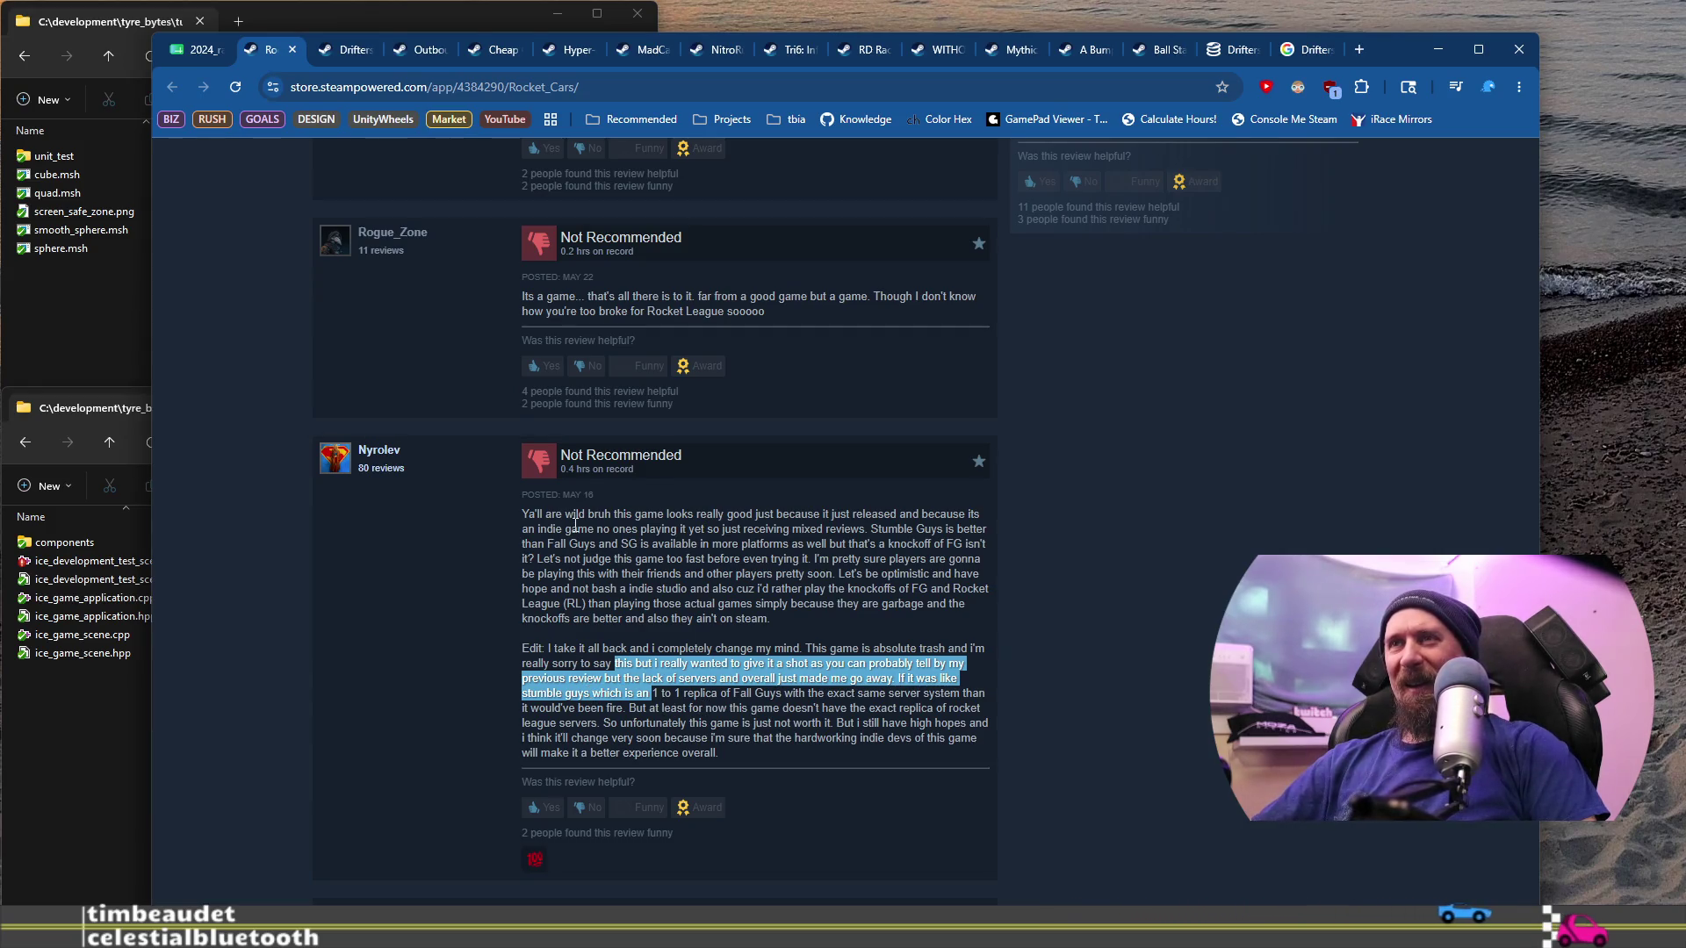
pyautogui.moveTo(526, 512)
pyautogui.mouseDown()
pyautogui.moveTo(843, 513)
pyautogui.moveTo(795, 529)
pyautogui.moveTo(841, 530)
pyautogui.mouseUp()
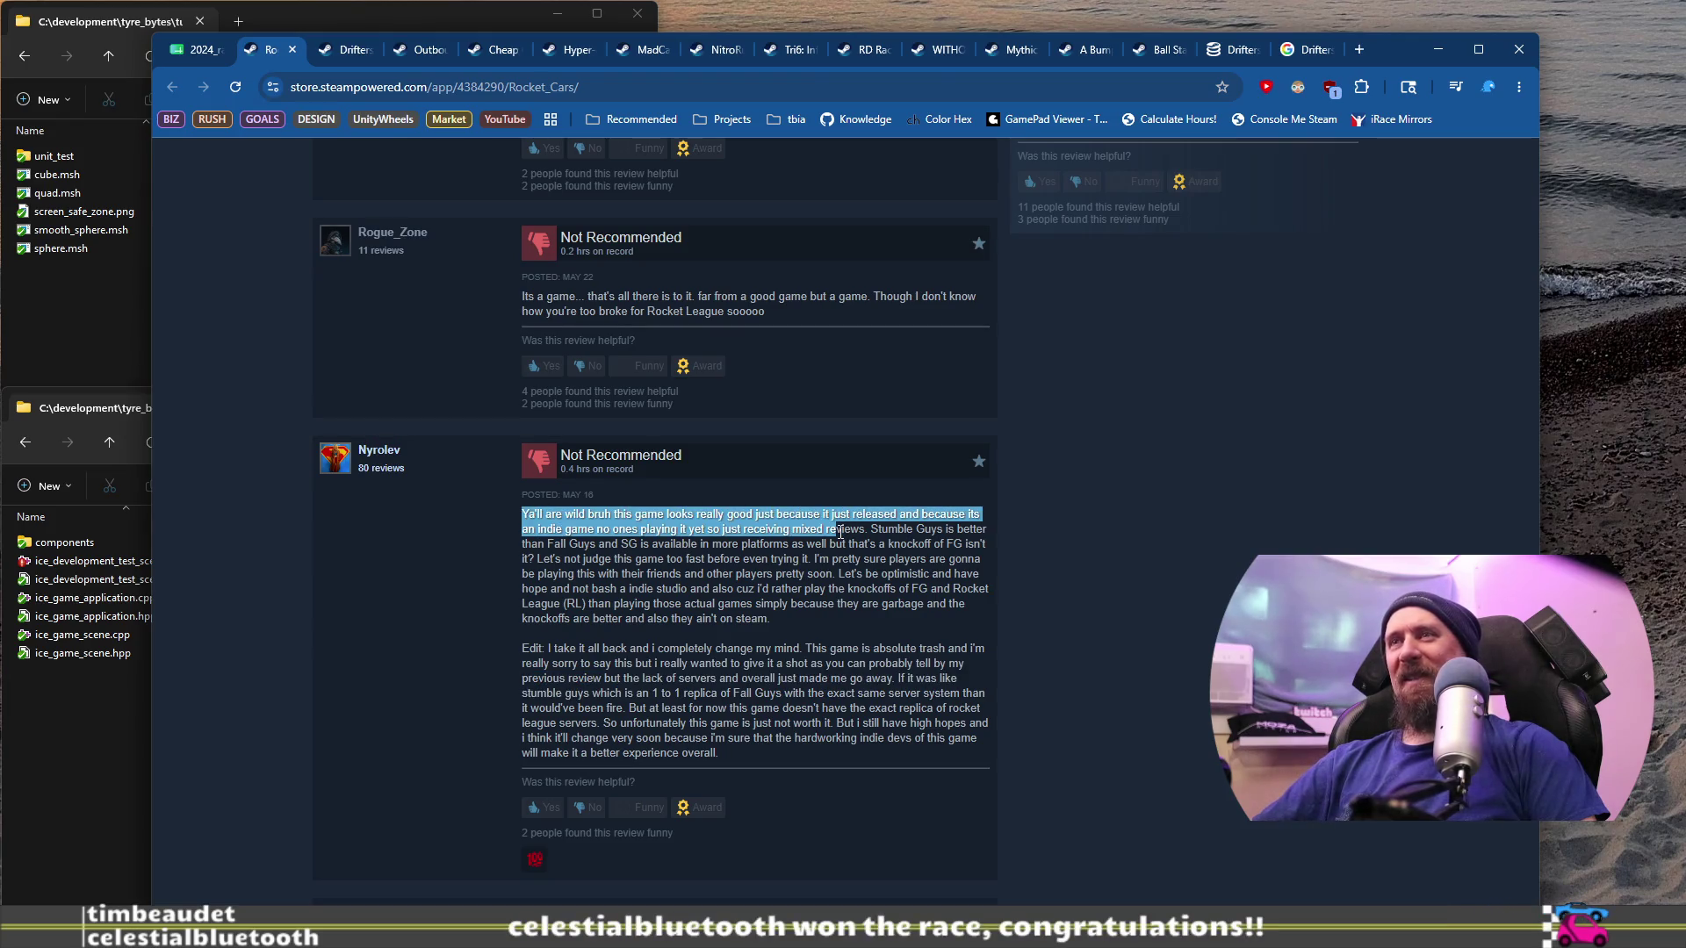
pyautogui.moveTo(528, 649)
pyautogui.mouseDown()
pyautogui.moveTo(615, 664)
pyautogui.moveTo(715, 727)
pyautogui.mouseUp()
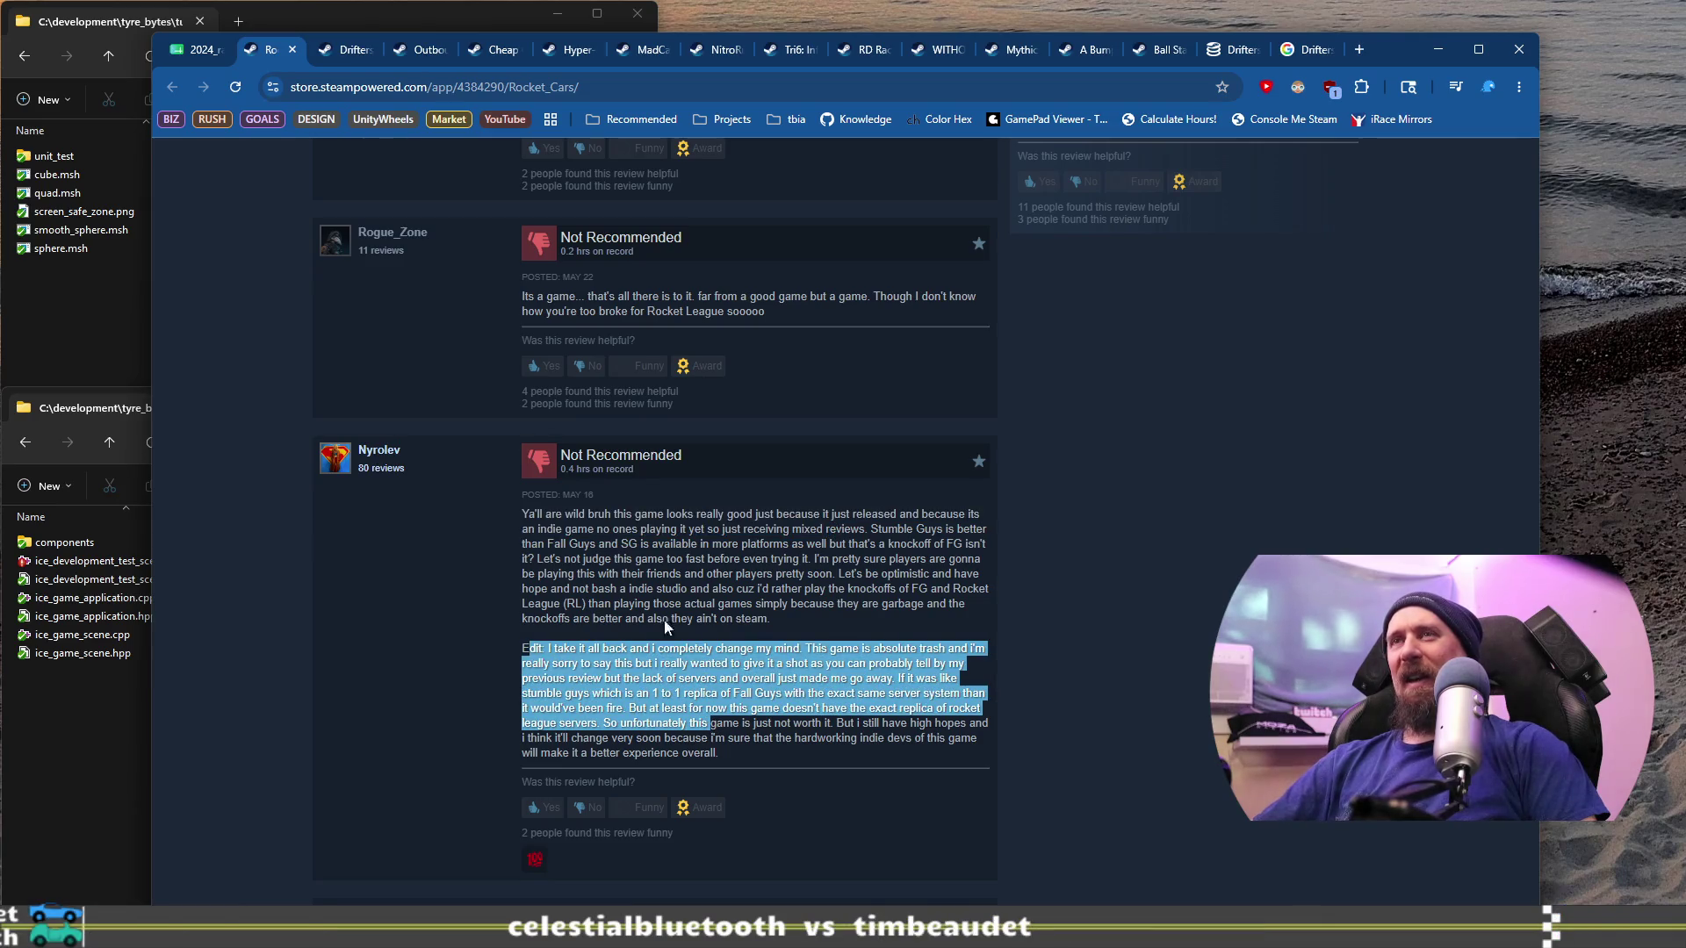
pyautogui.moveTo(572, 514)
pyautogui.mouseDown()
pyautogui.moveTo(975, 573)
pyautogui.moveTo(904, 589)
pyautogui.mouseUp()
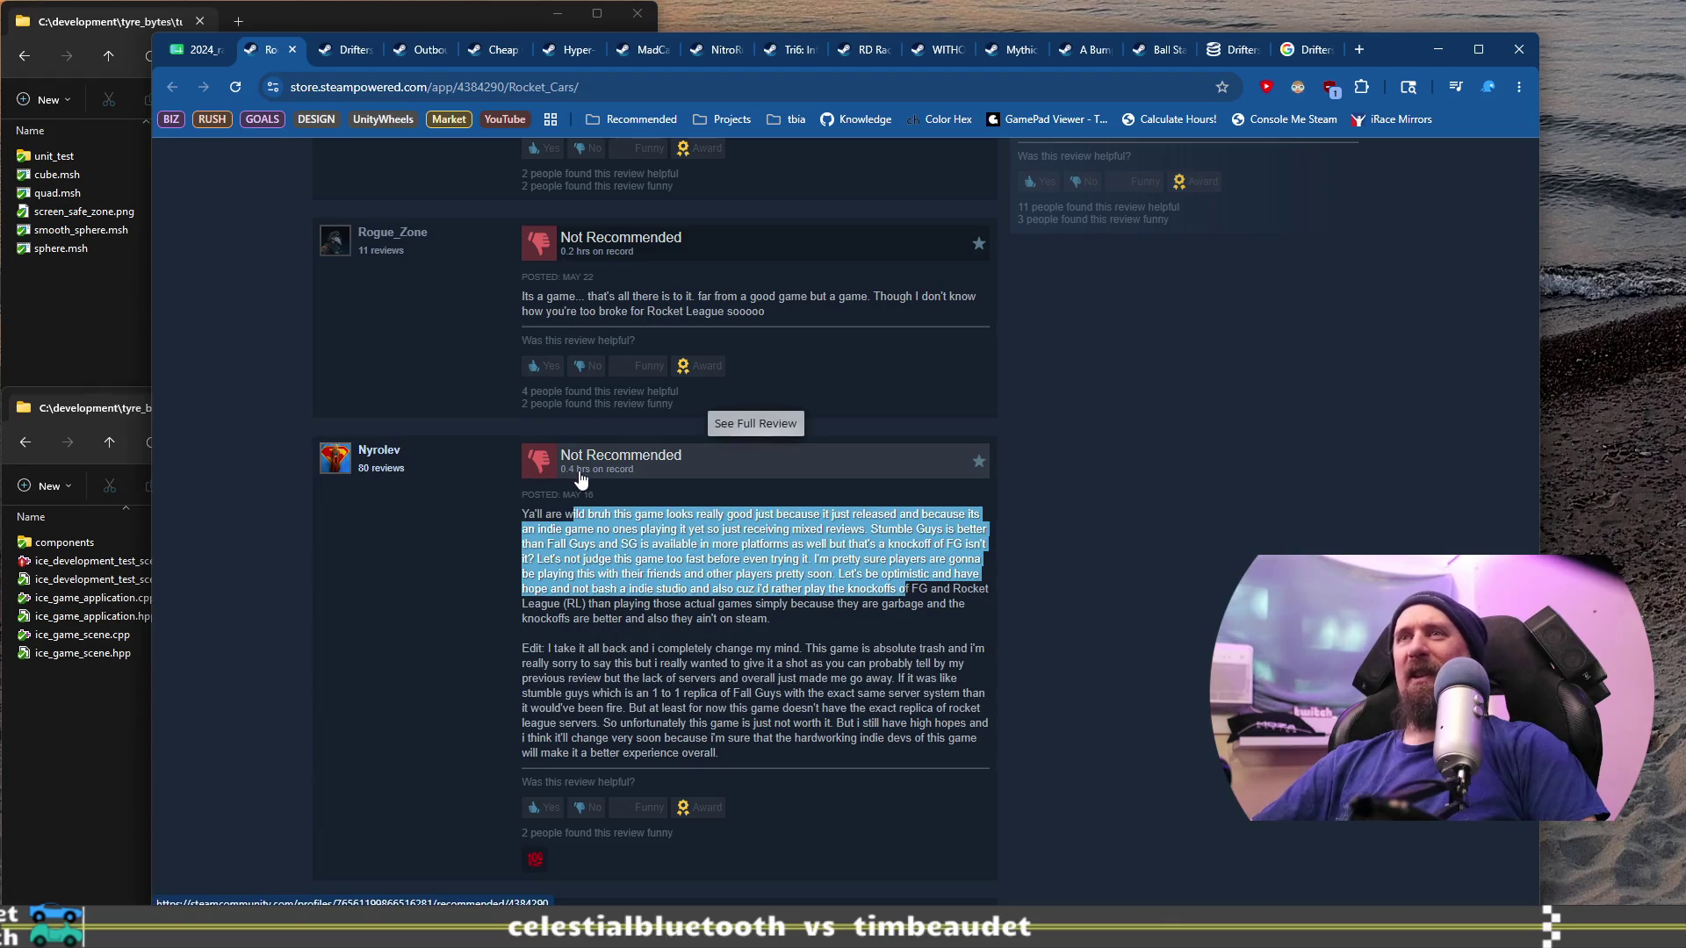
pyautogui.click(604, 526)
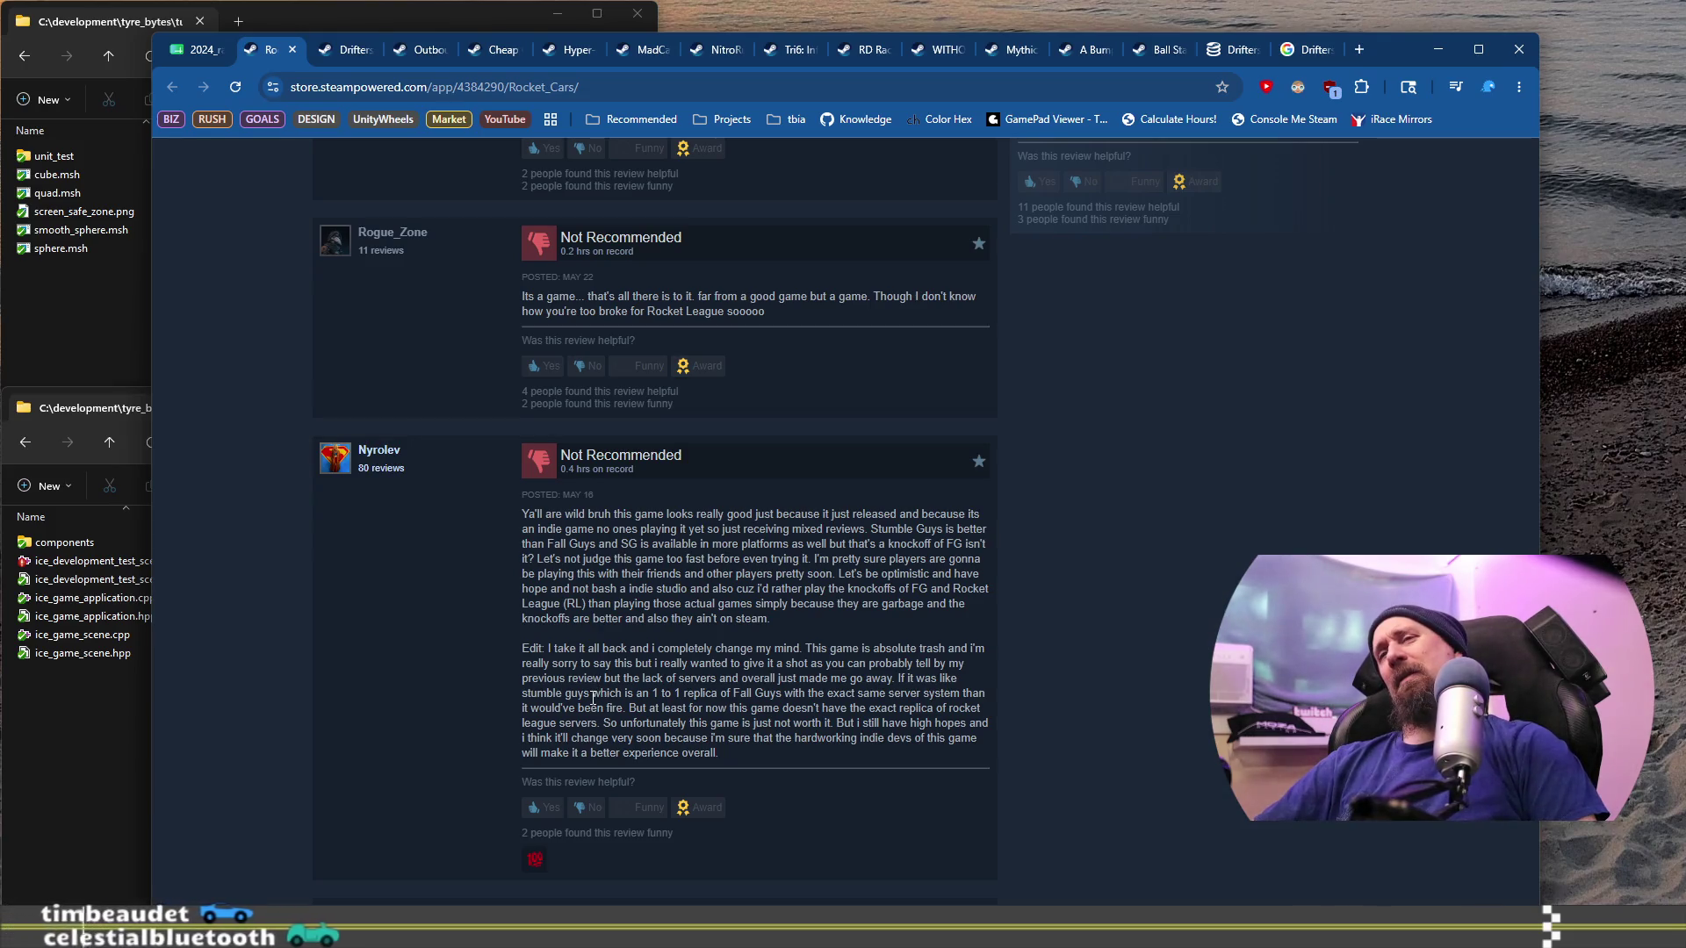
pyautogui.scroll(20, 625, 702)
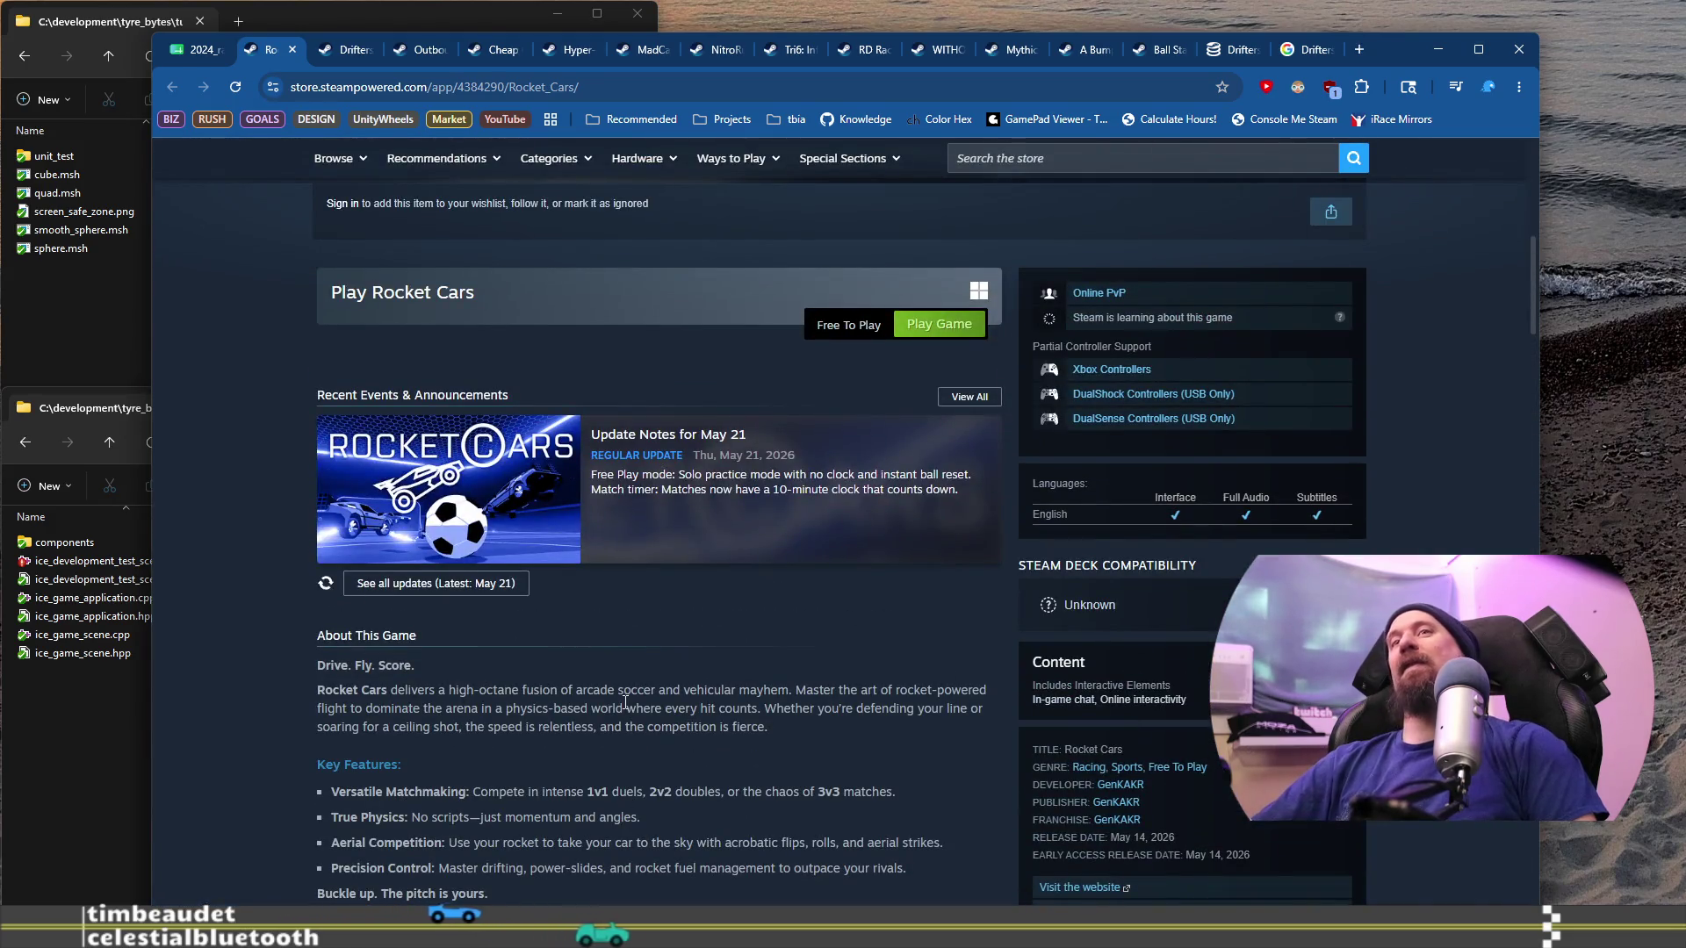
# Step: Scroll through the Rocket Cars reviews and open the Recently Posted #tinygamereview entry in full
pyautogui.scroll(-15, 625, 702)
pyautogui.scroll(20, 620, 677)
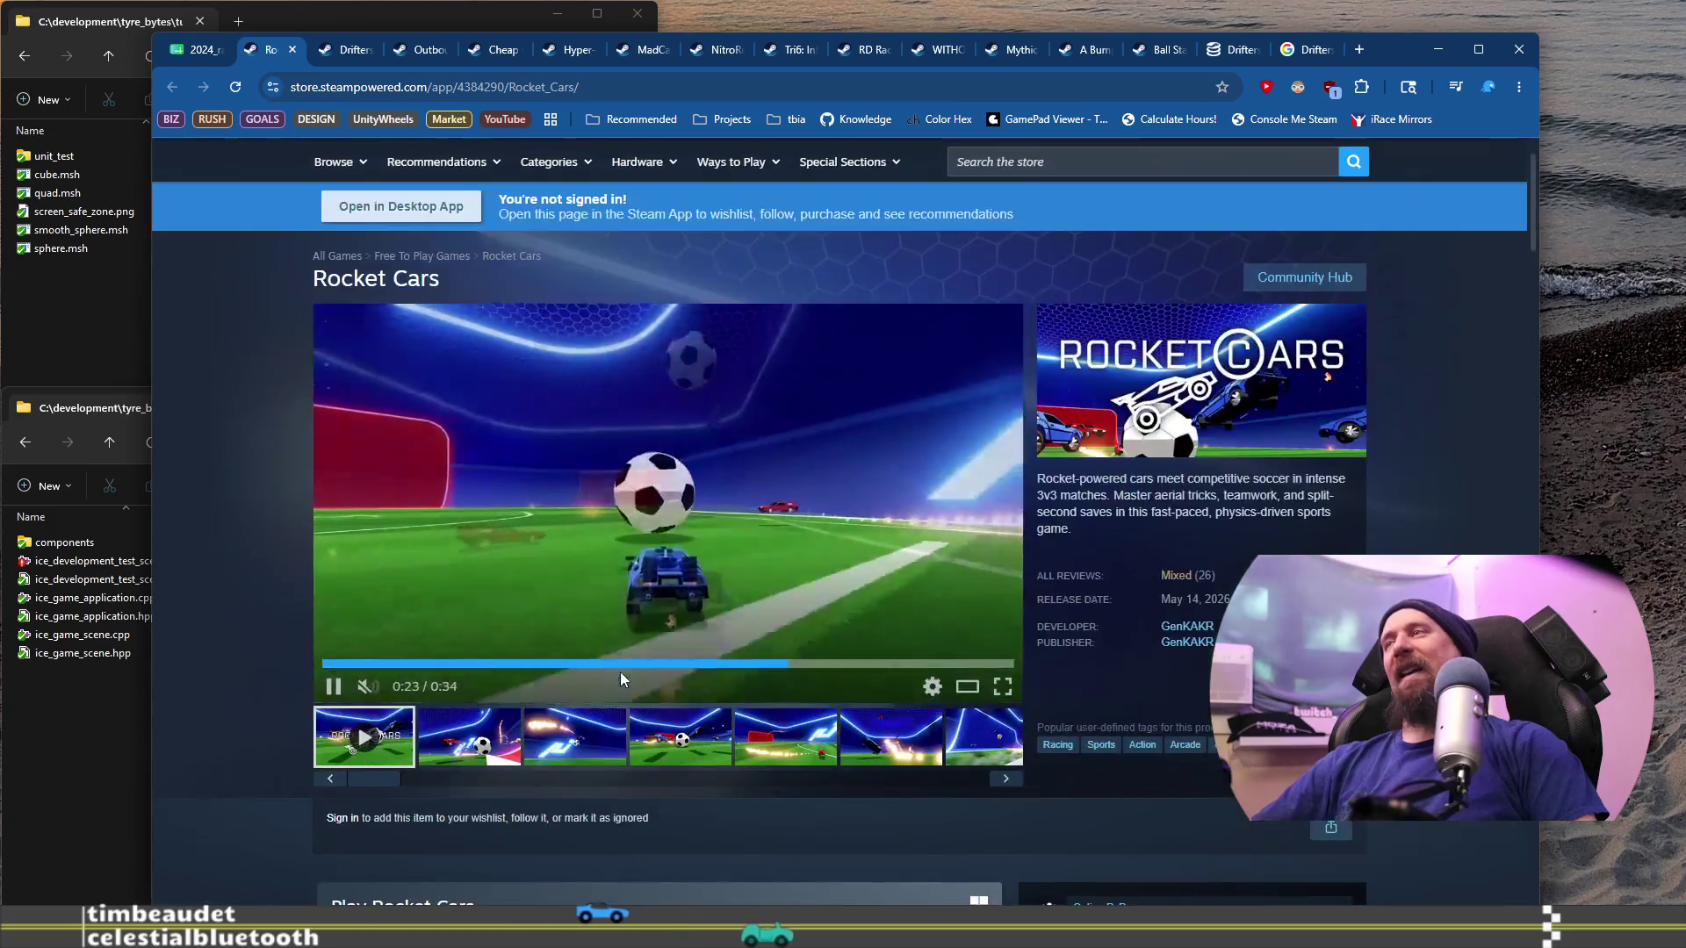
pyautogui.moveTo(1201, 585)
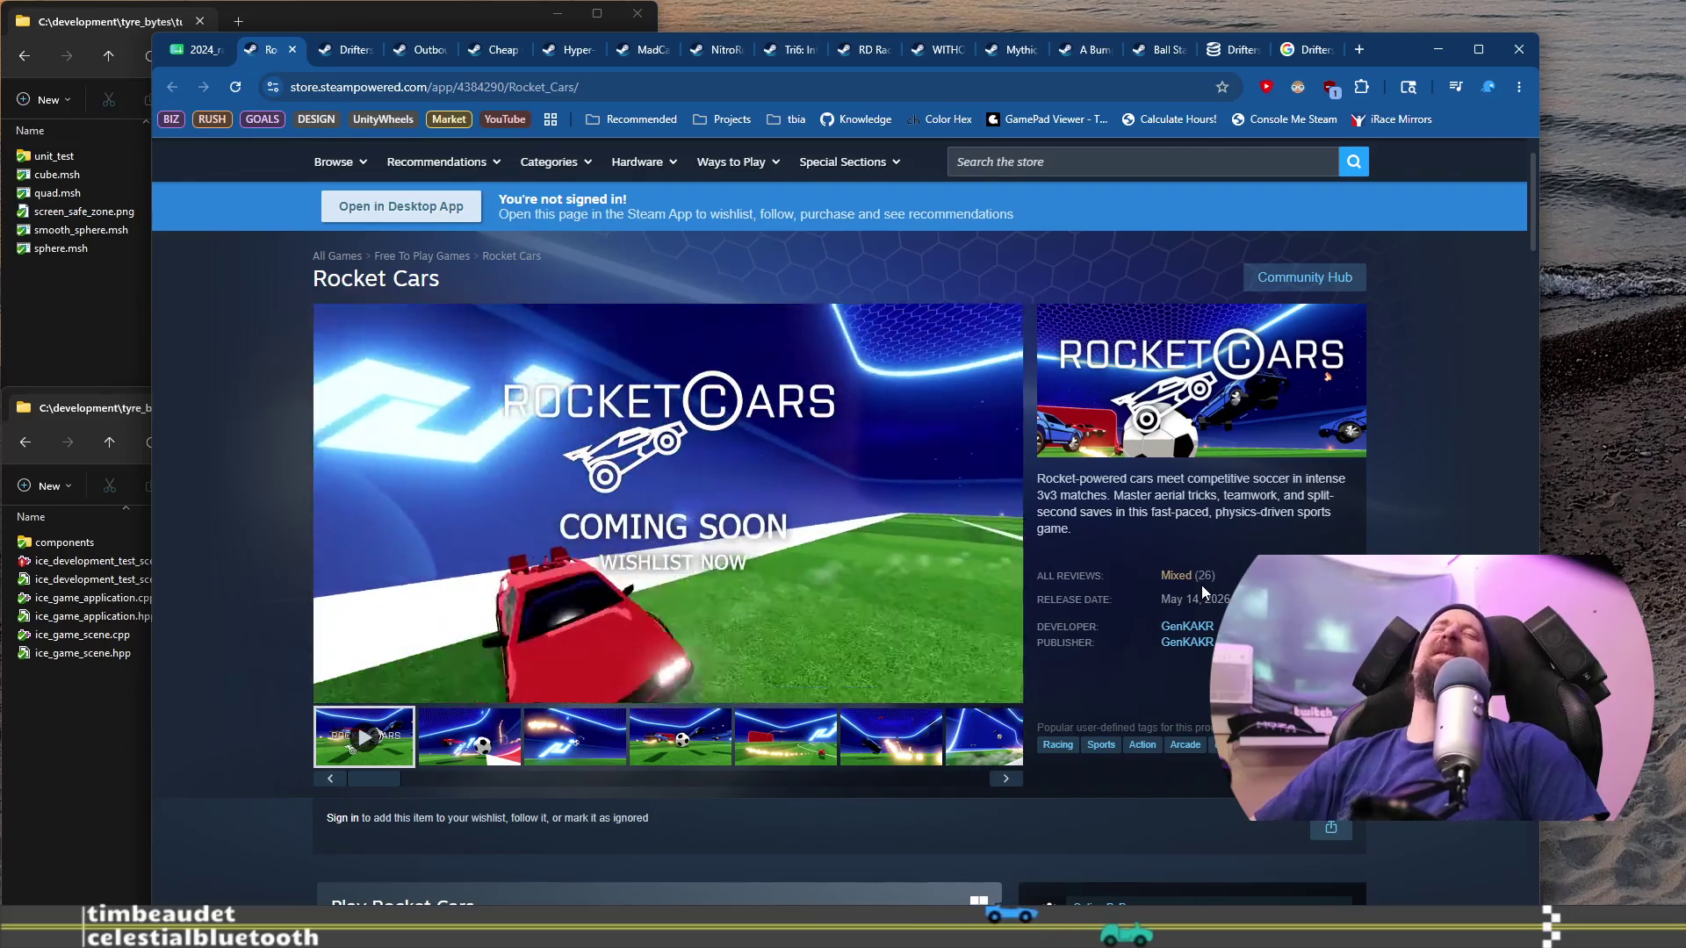
pyautogui.scroll(-7, 725, 625)
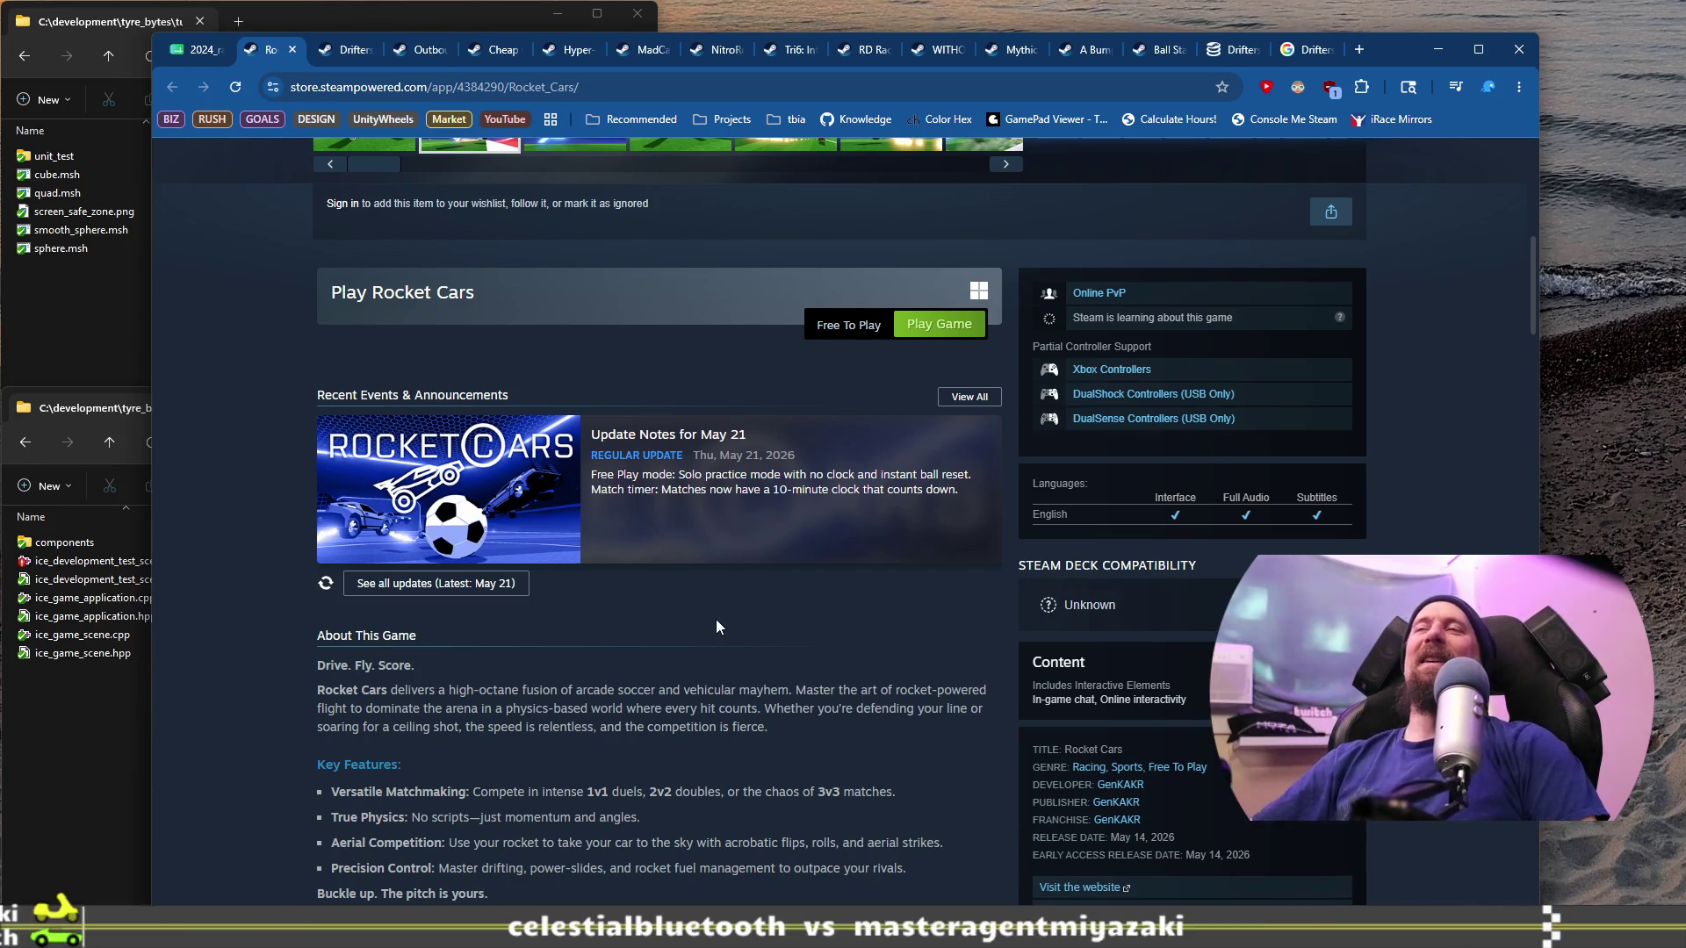
pyautogui.scroll(-20, 716, 621)
pyautogui.scroll(-10, 729, 644)
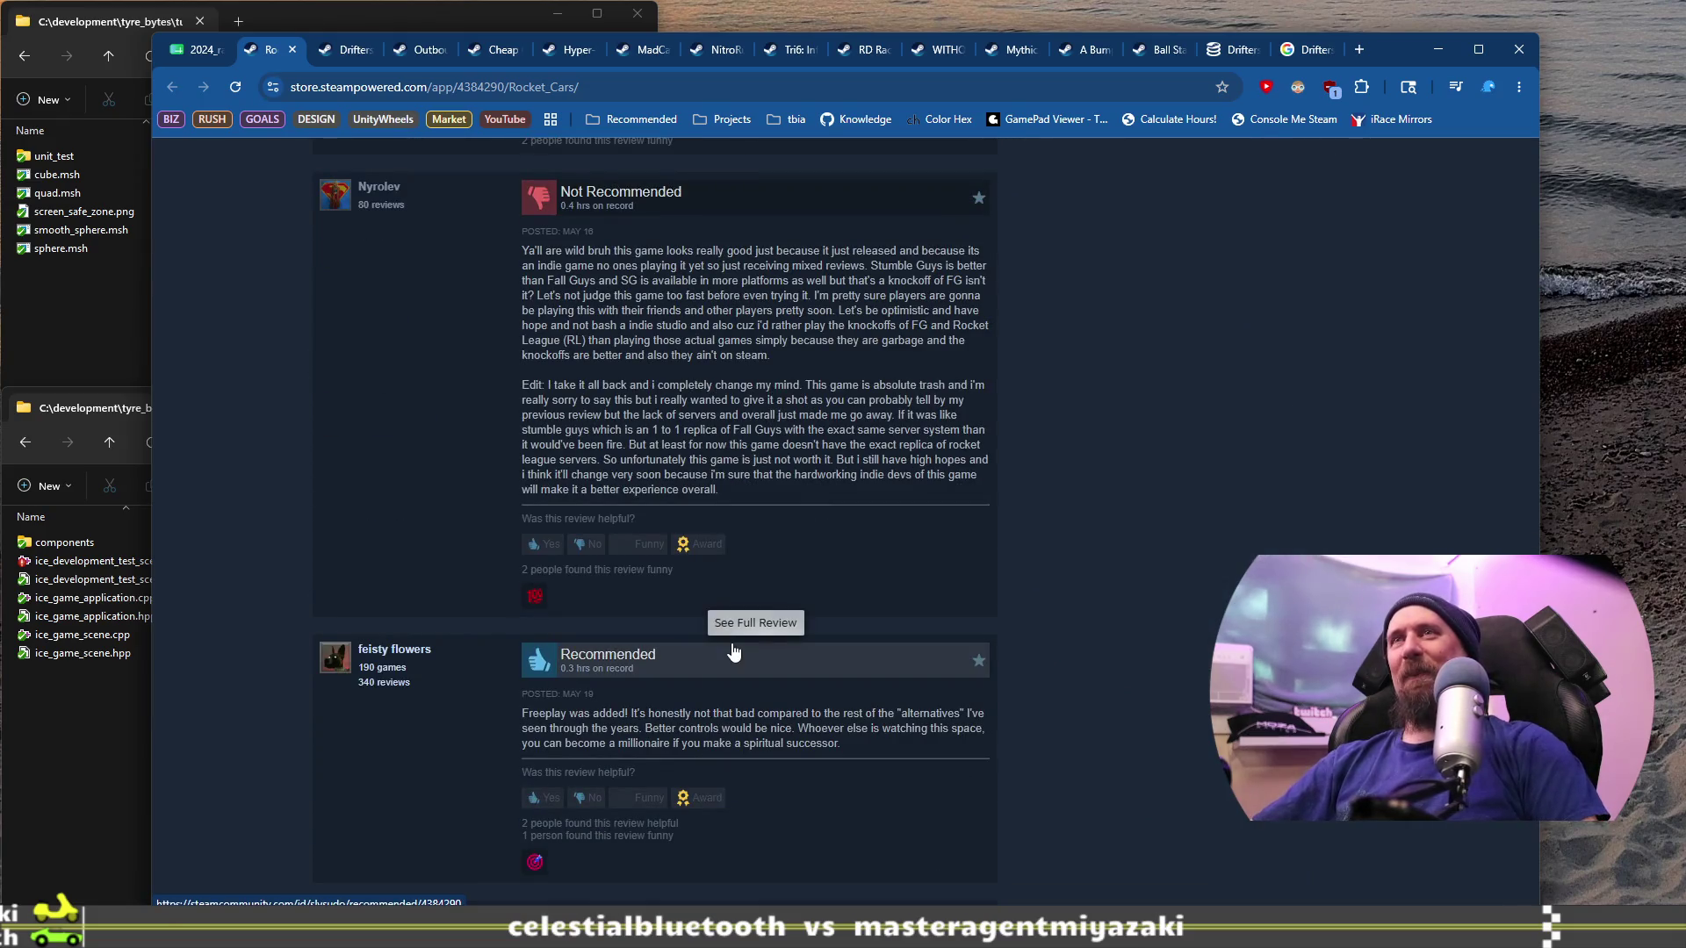
pyautogui.scroll(-7, 734, 615)
pyautogui.scroll(-8, 737, 553)
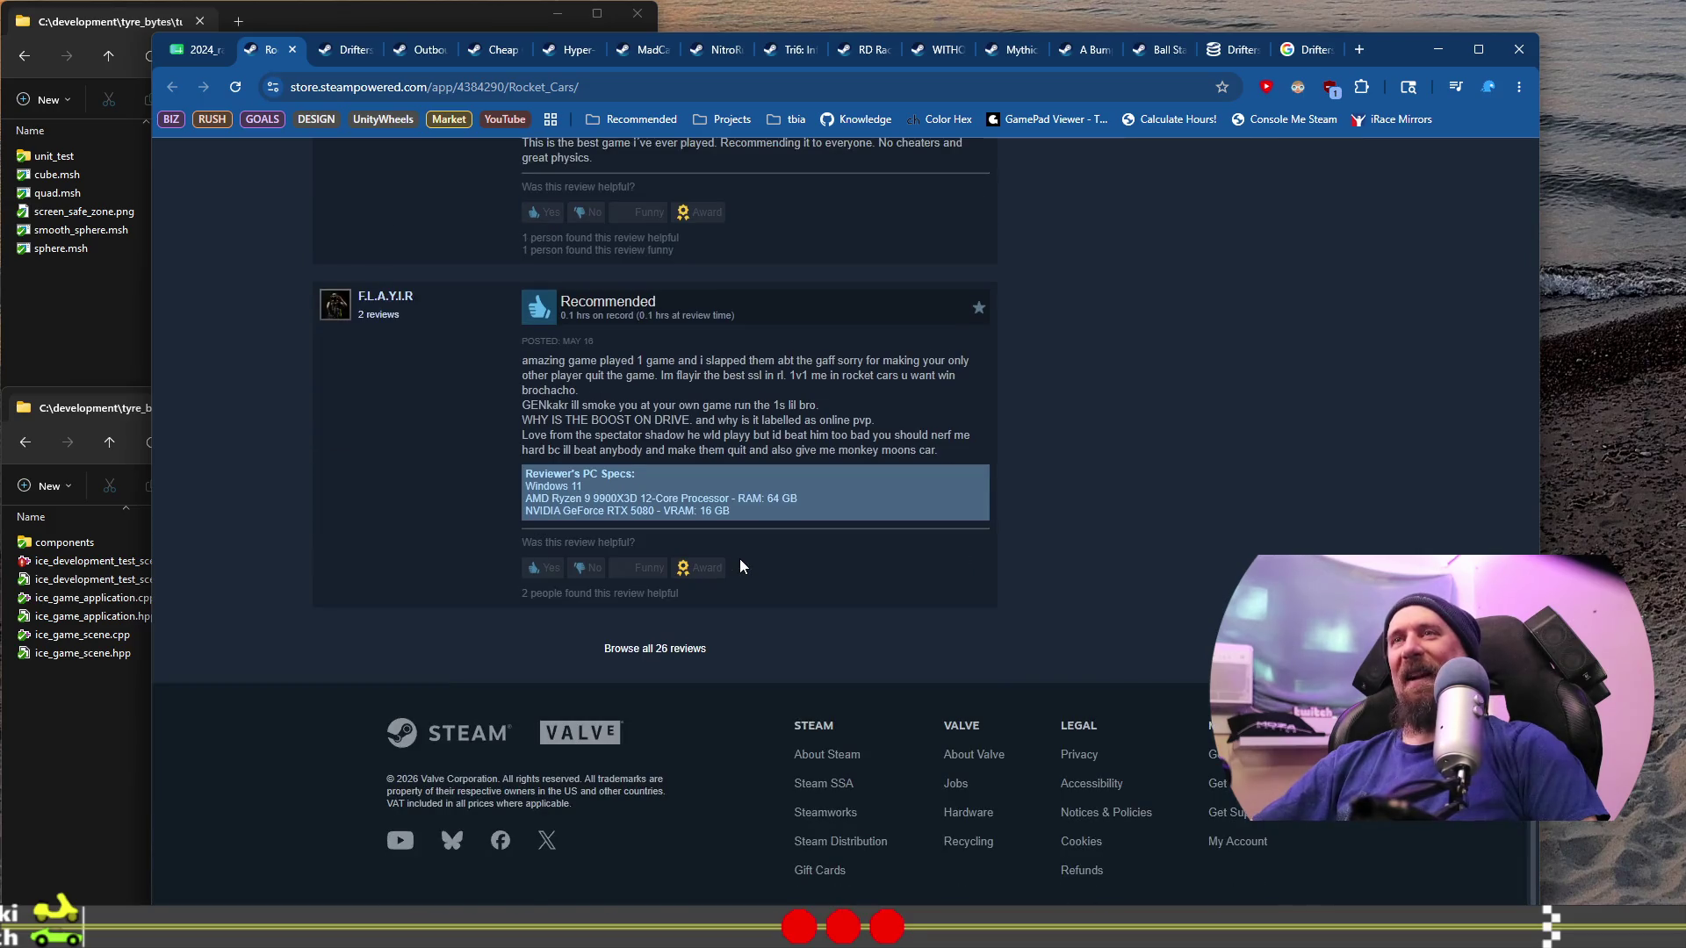
pyautogui.scroll(7, 739, 560)
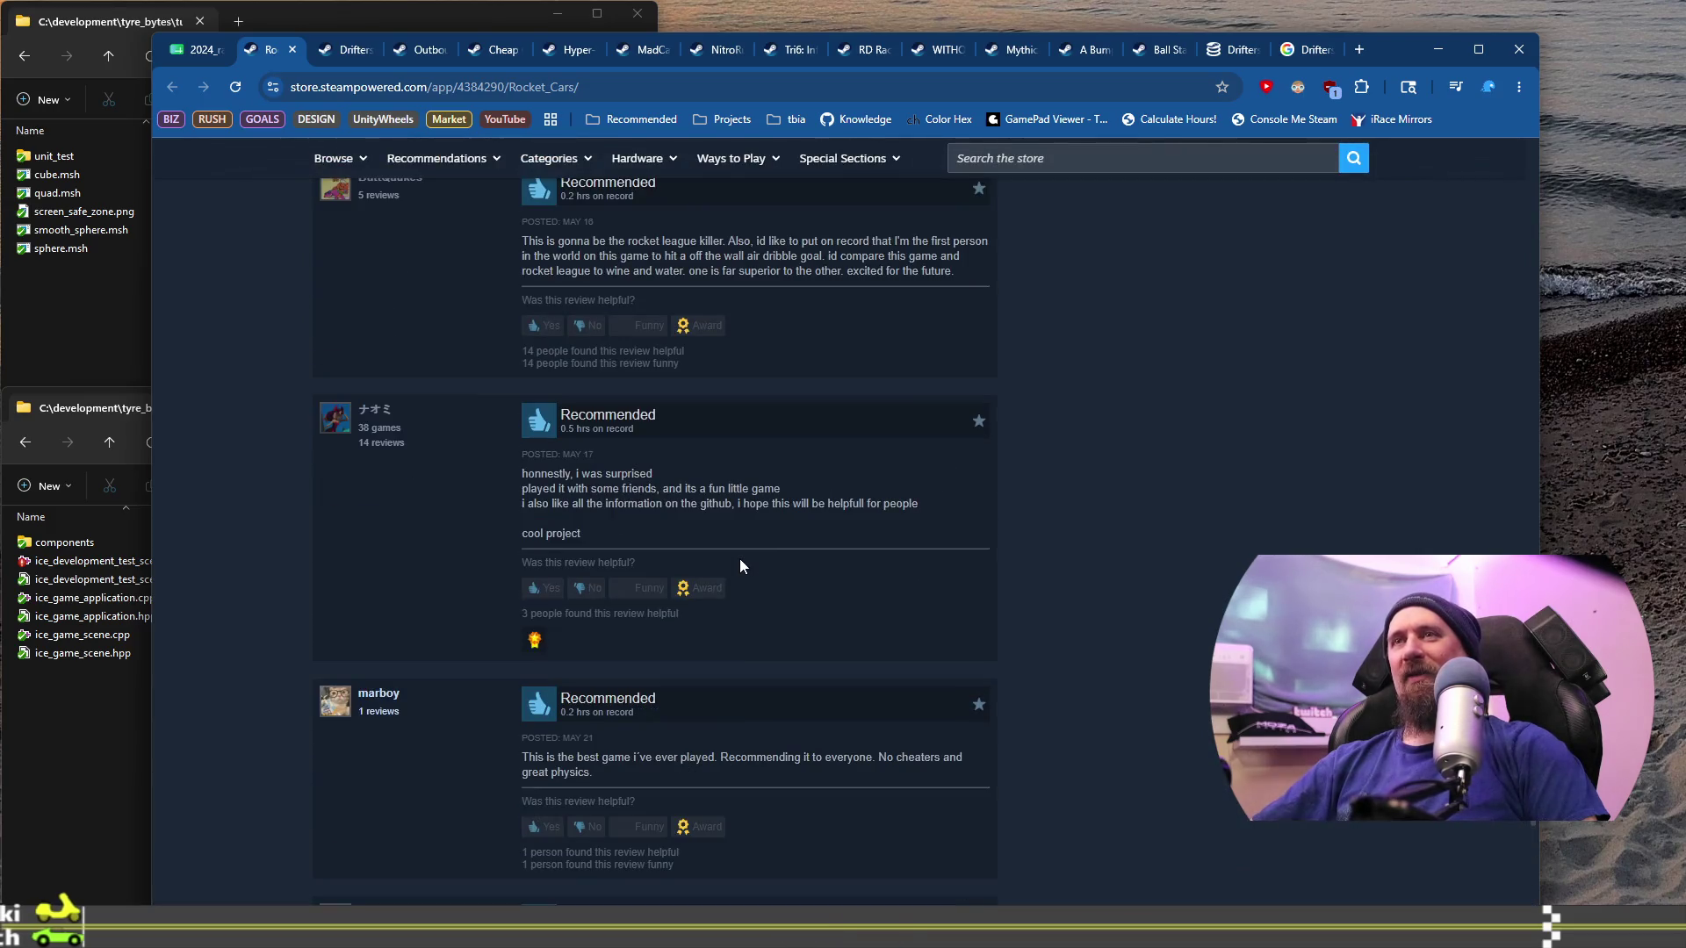
pyautogui.scroll(5, 739, 566)
pyautogui.scroll(9, 740, 565)
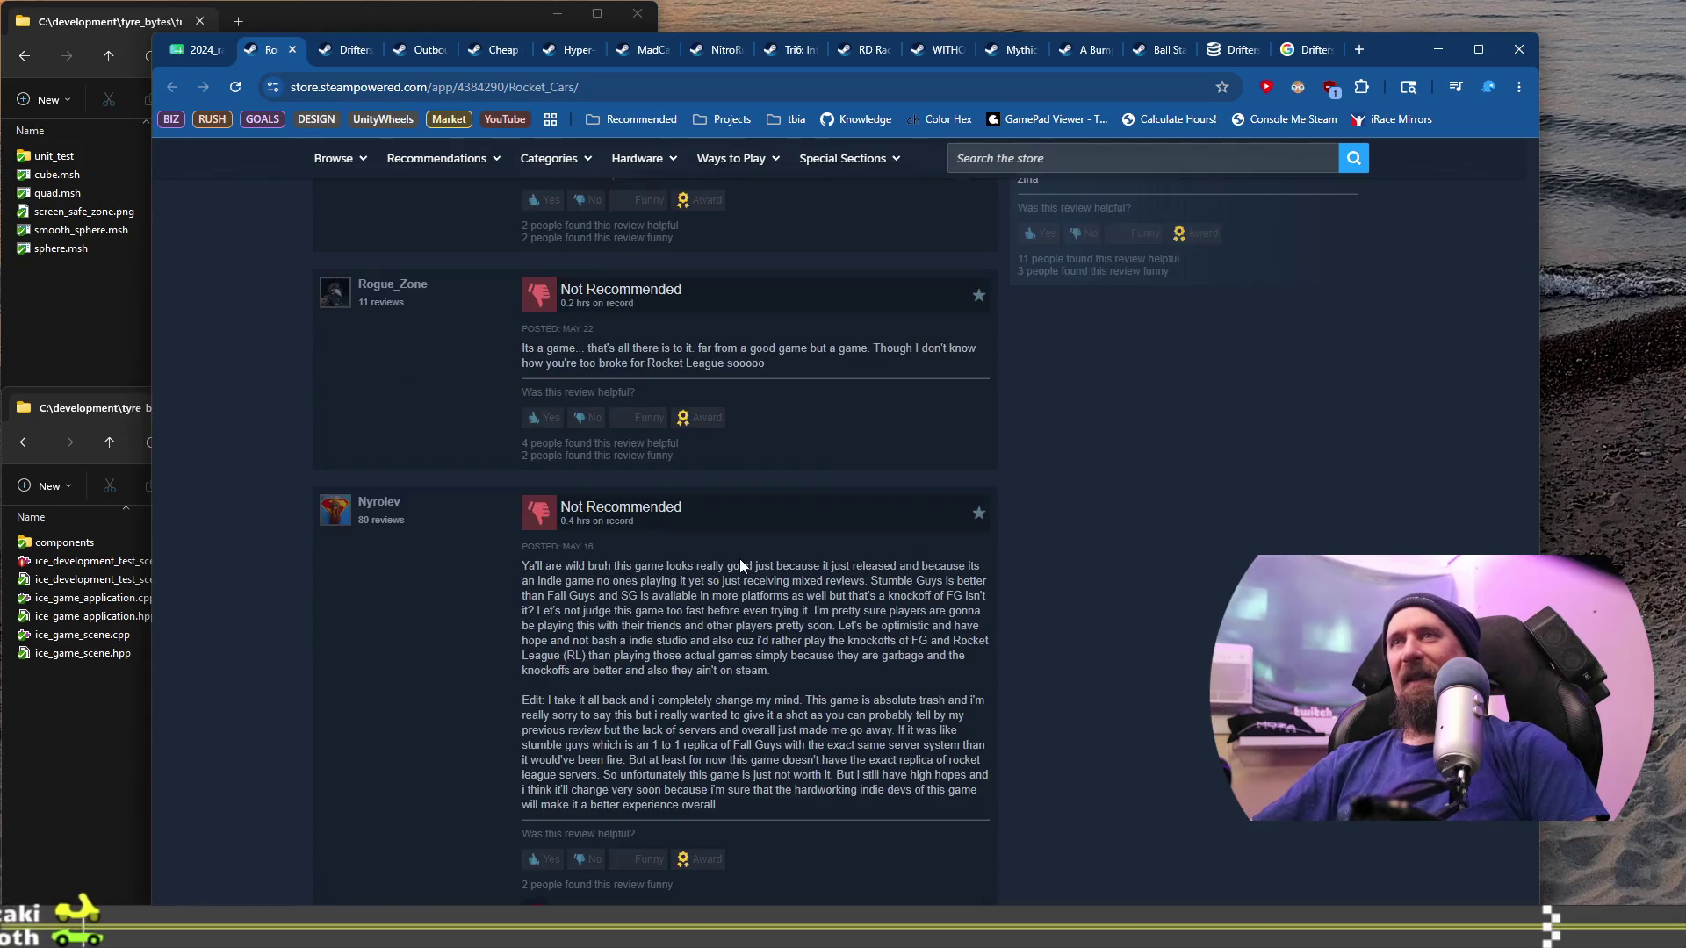
pyautogui.scroll(2, 740, 566)
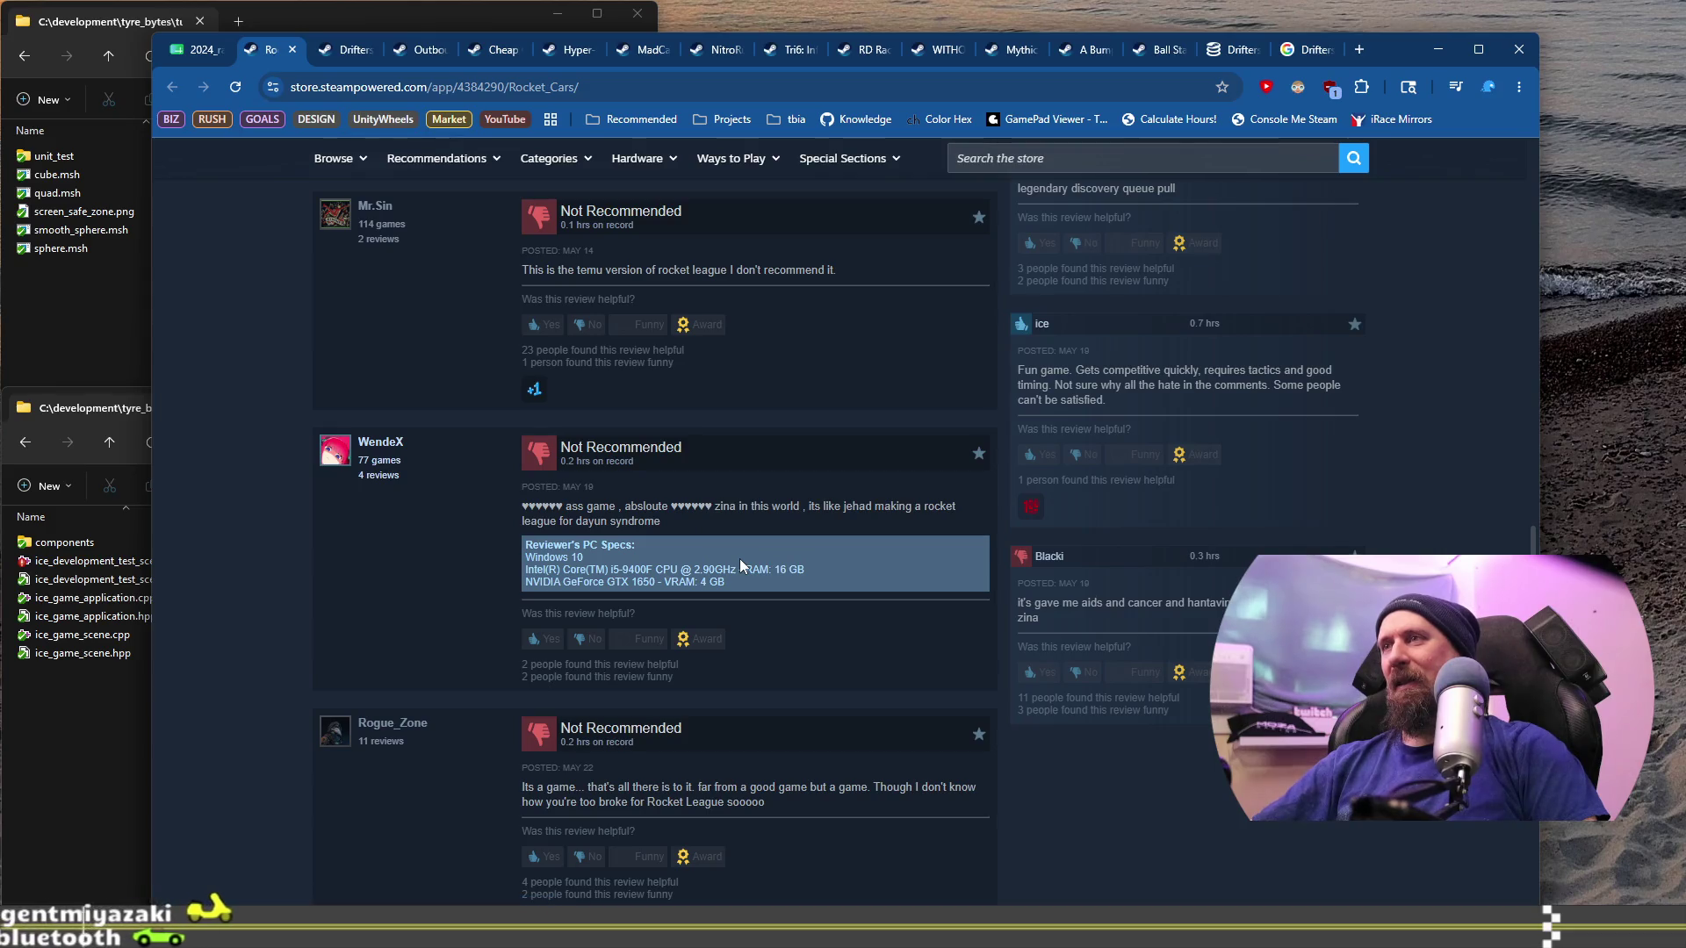
pyautogui.scroll(5, 739, 558)
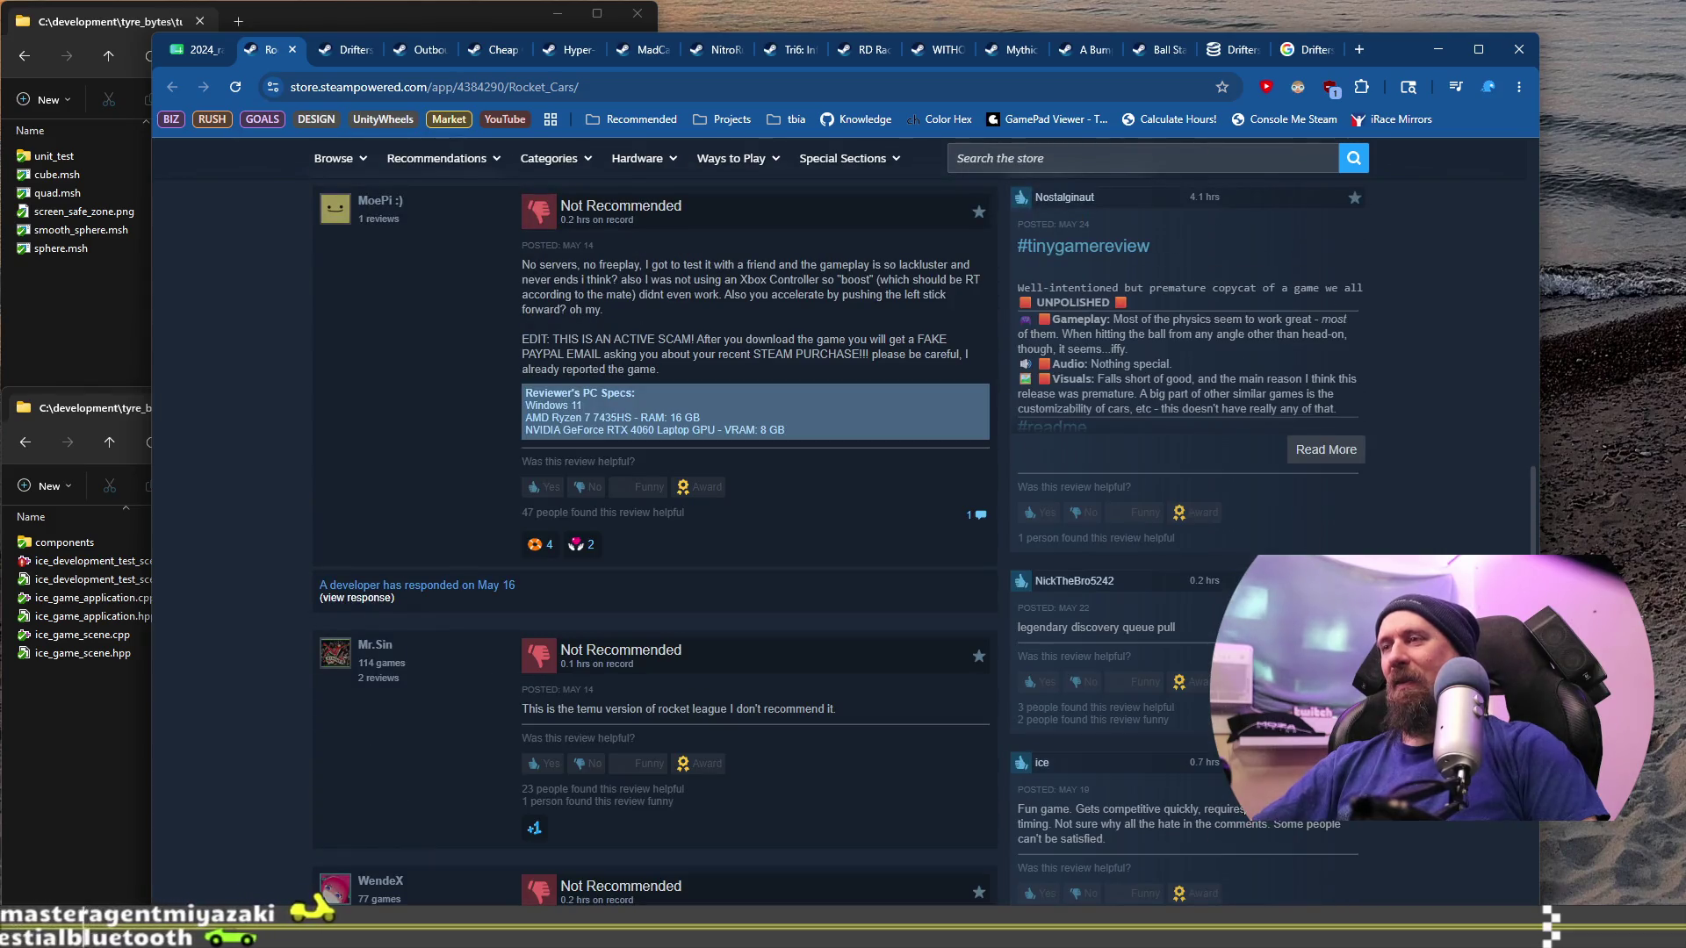
pyautogui.scroll(4, 1194, 806)
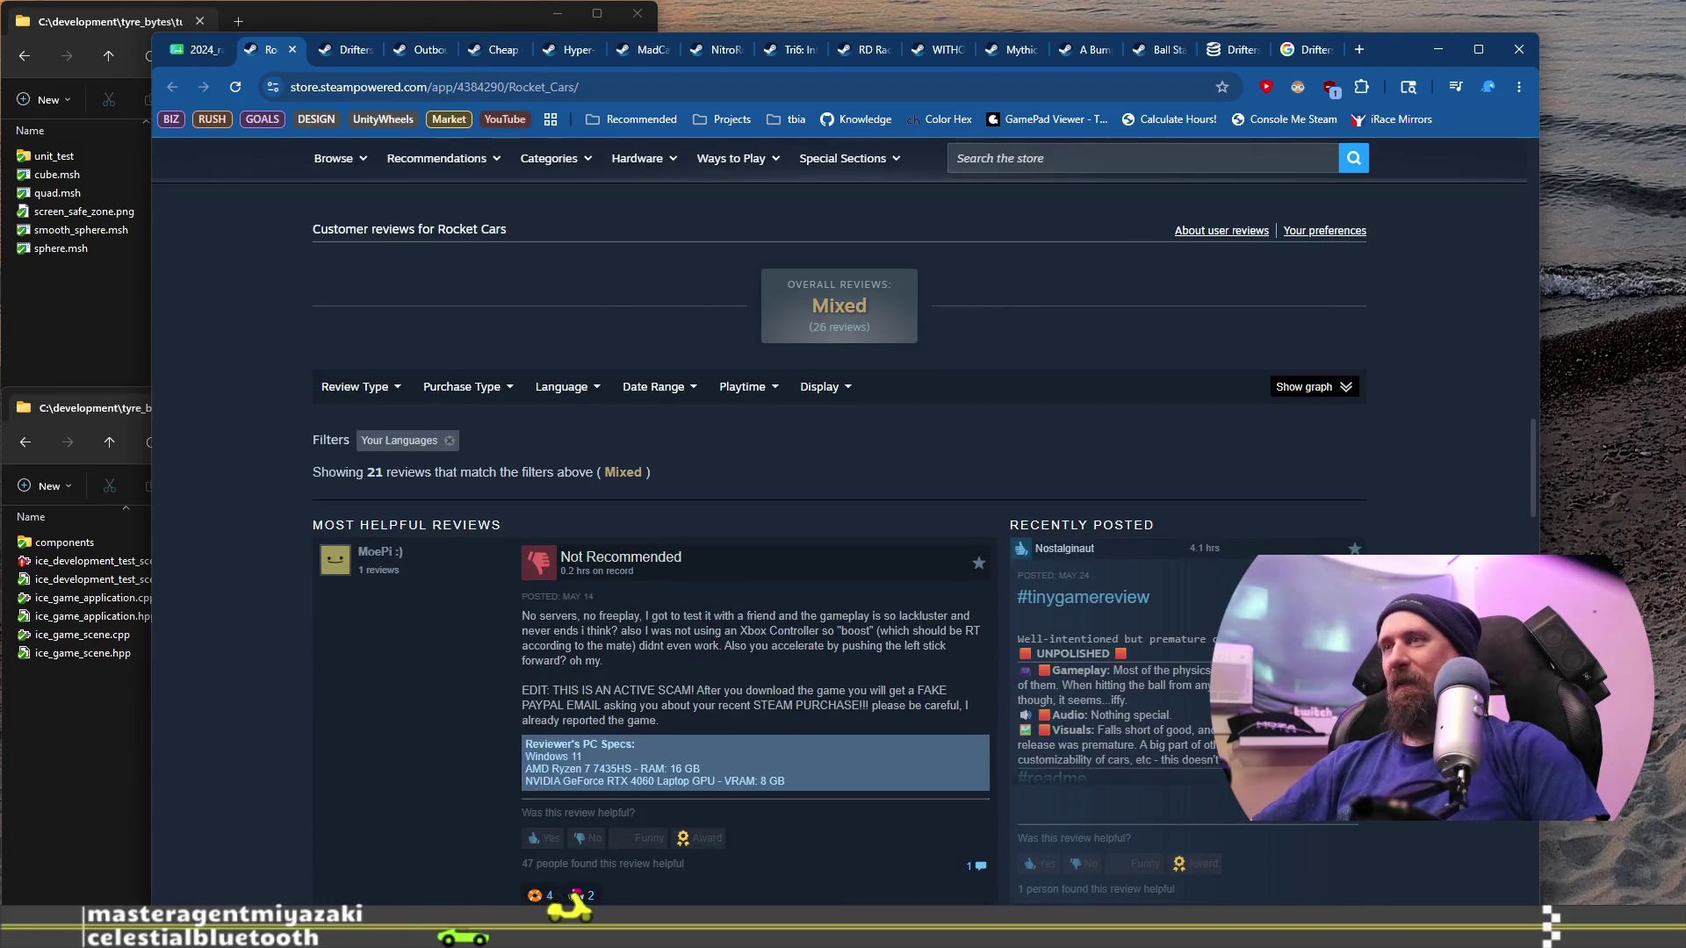
pyautogui.click(1168, 549)
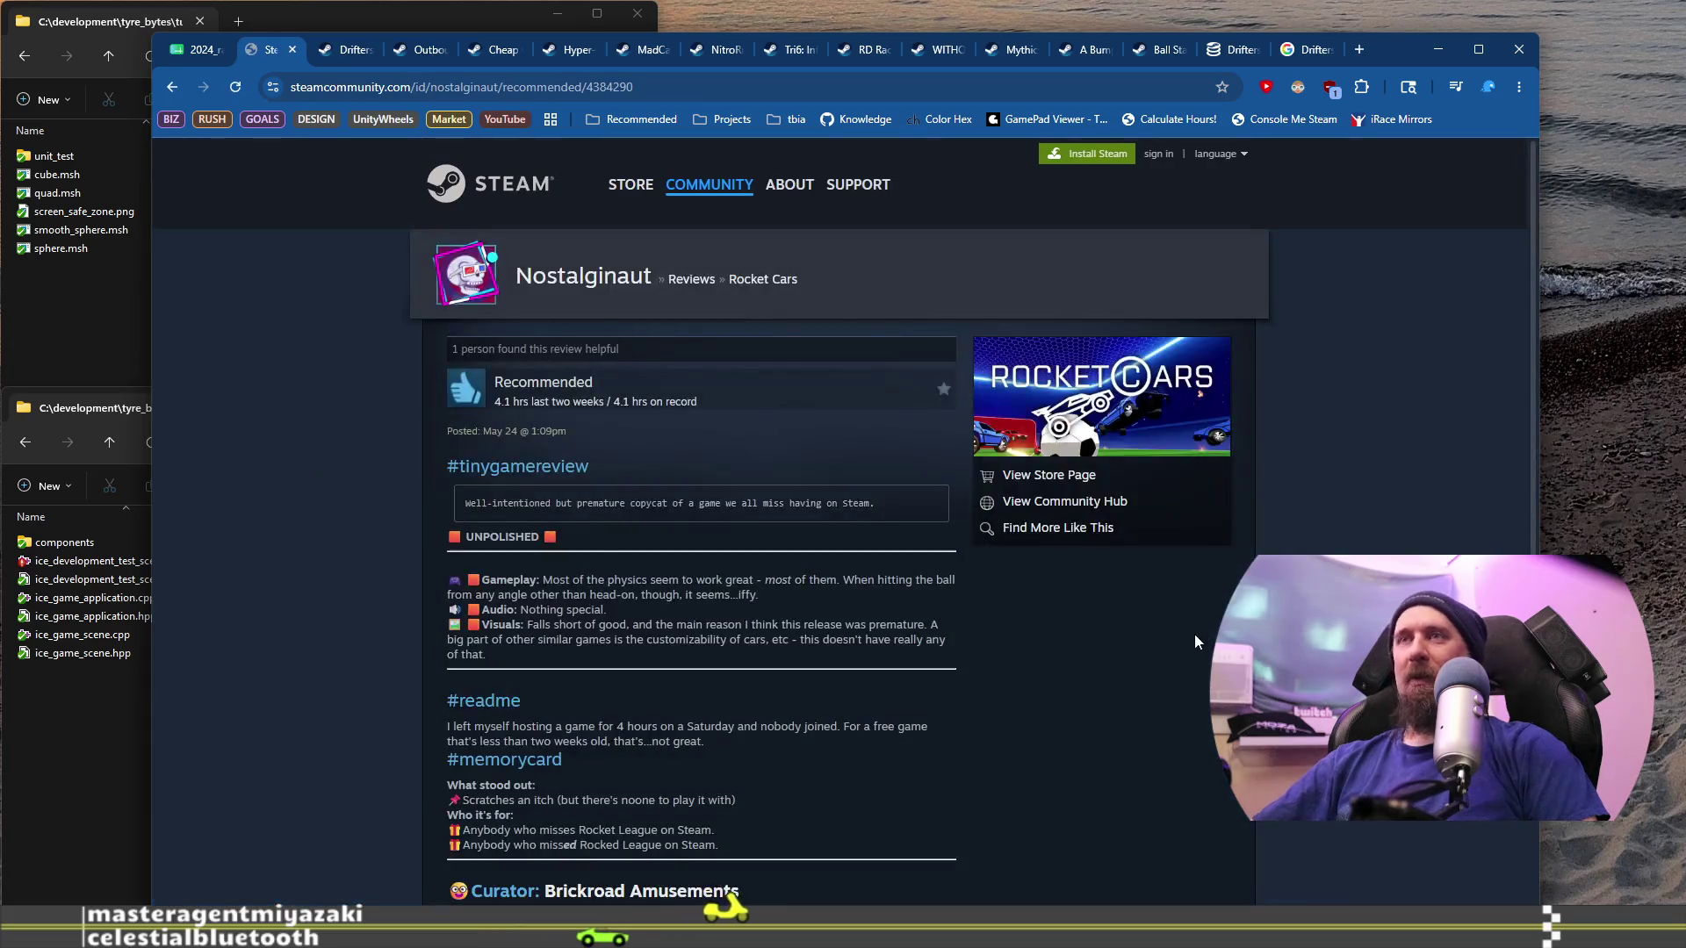
# Step: Highlight the review's Gameplay, Visuals and #readme passages, then close the review tab
pyautogui.moveTo(536, 580); pyautogui.dragTo(776, 595)
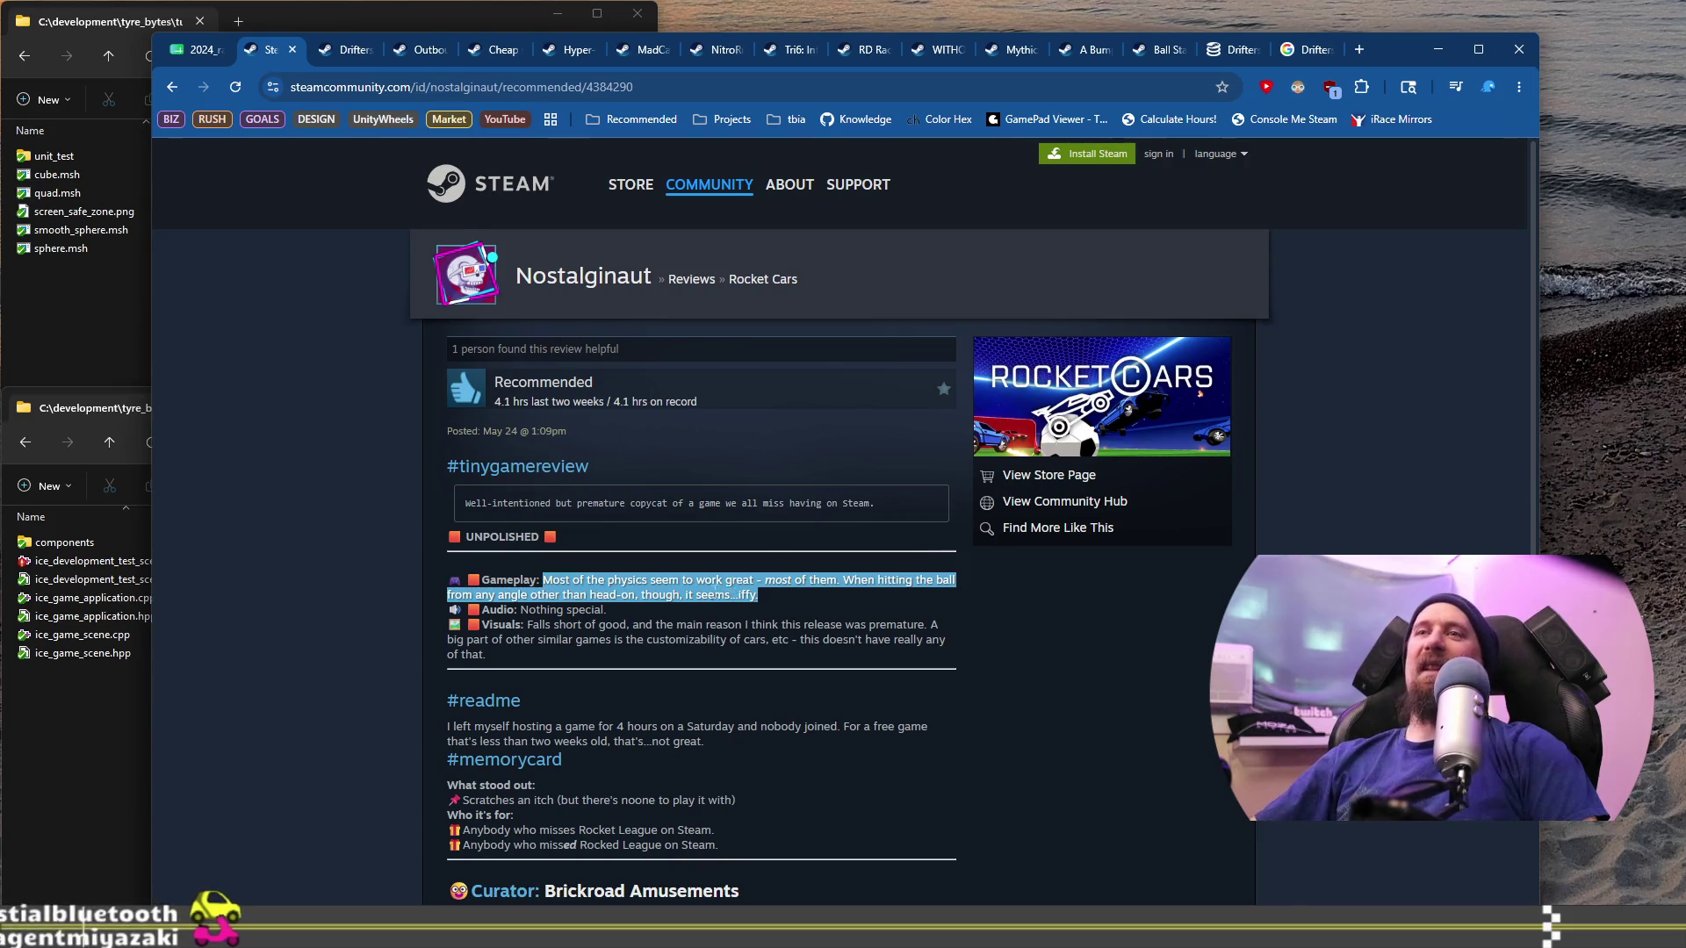
pyautogui.scroll(-1, 644, 586)
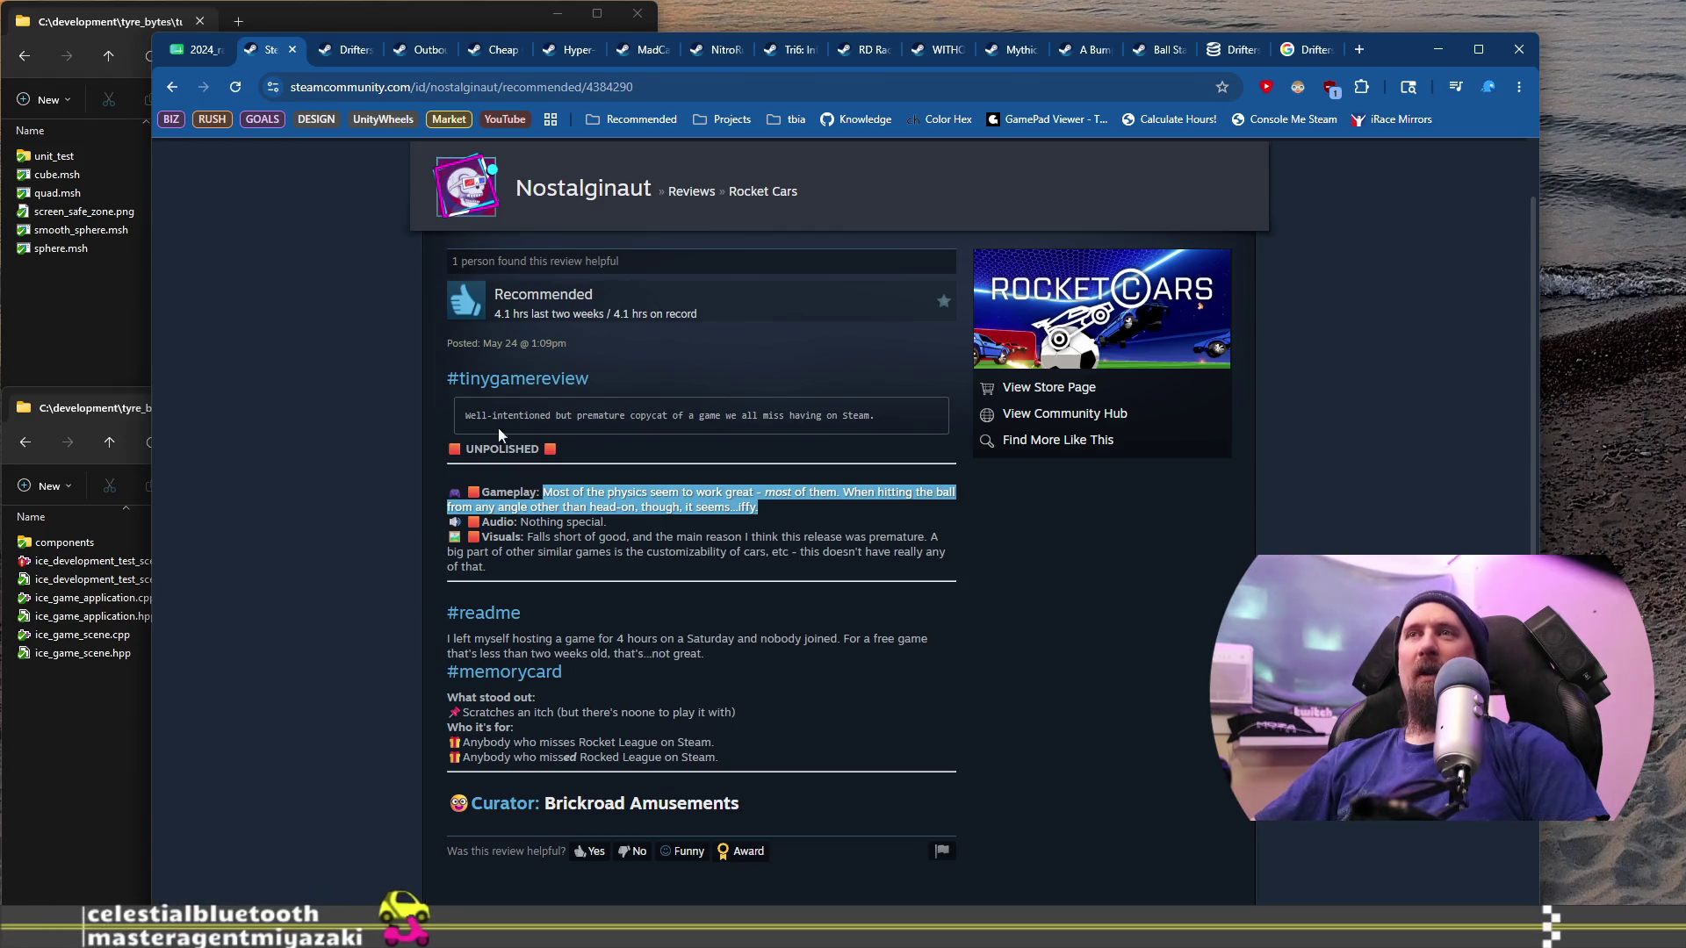
pyautogui.moveTo(527, 537); pyautogui.dragTo(878, 570)
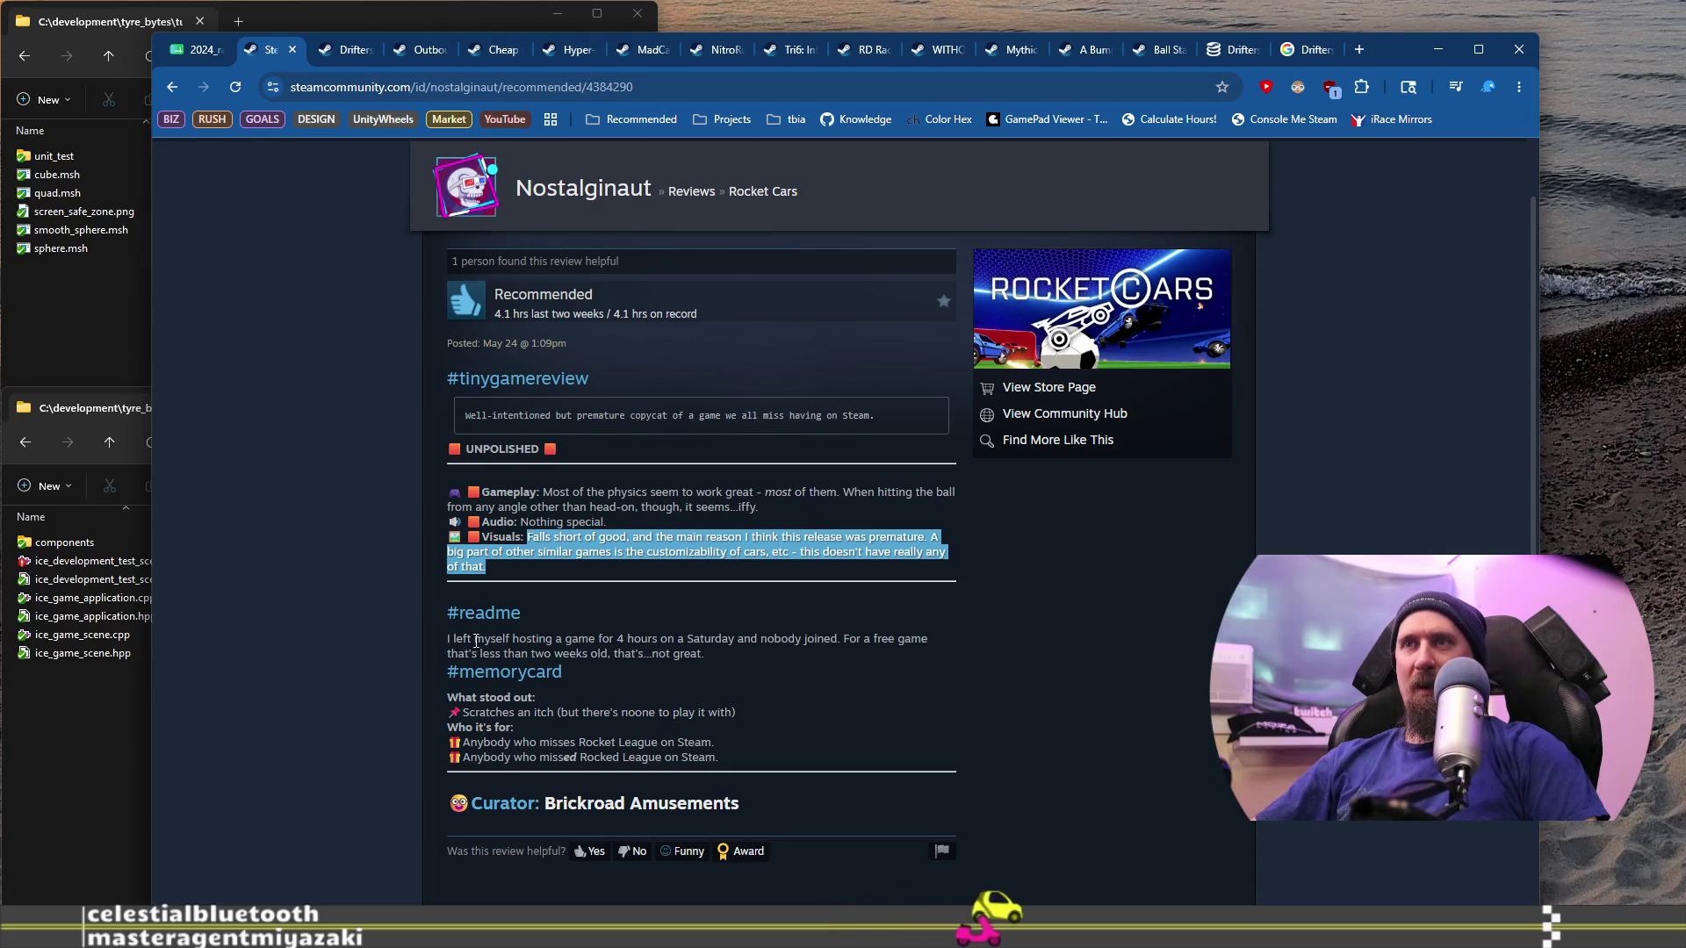
pyautogui.moveTo(479, 641)
pyautogui.mouseDown()
pyautogui.moveTo(715, 642)
pyautogui.moveTo(720, 657)
pyautogui.mouseUp()
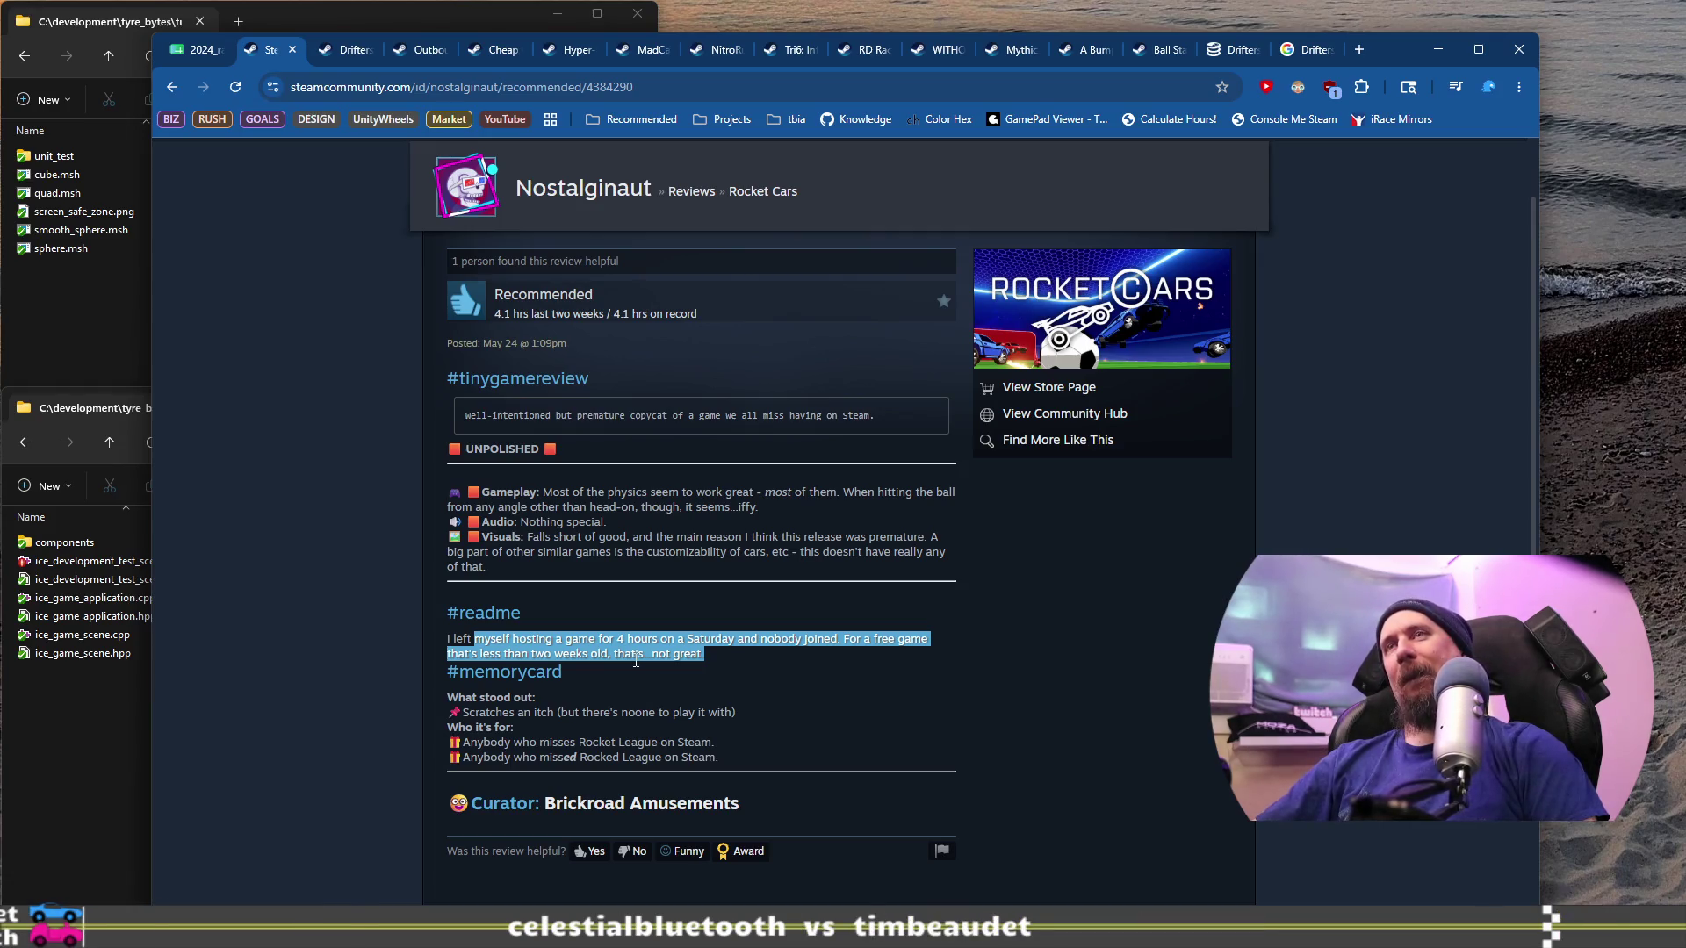
pyautogui.moveTo(705, 654); pyautogui.dragTo(532, 630)
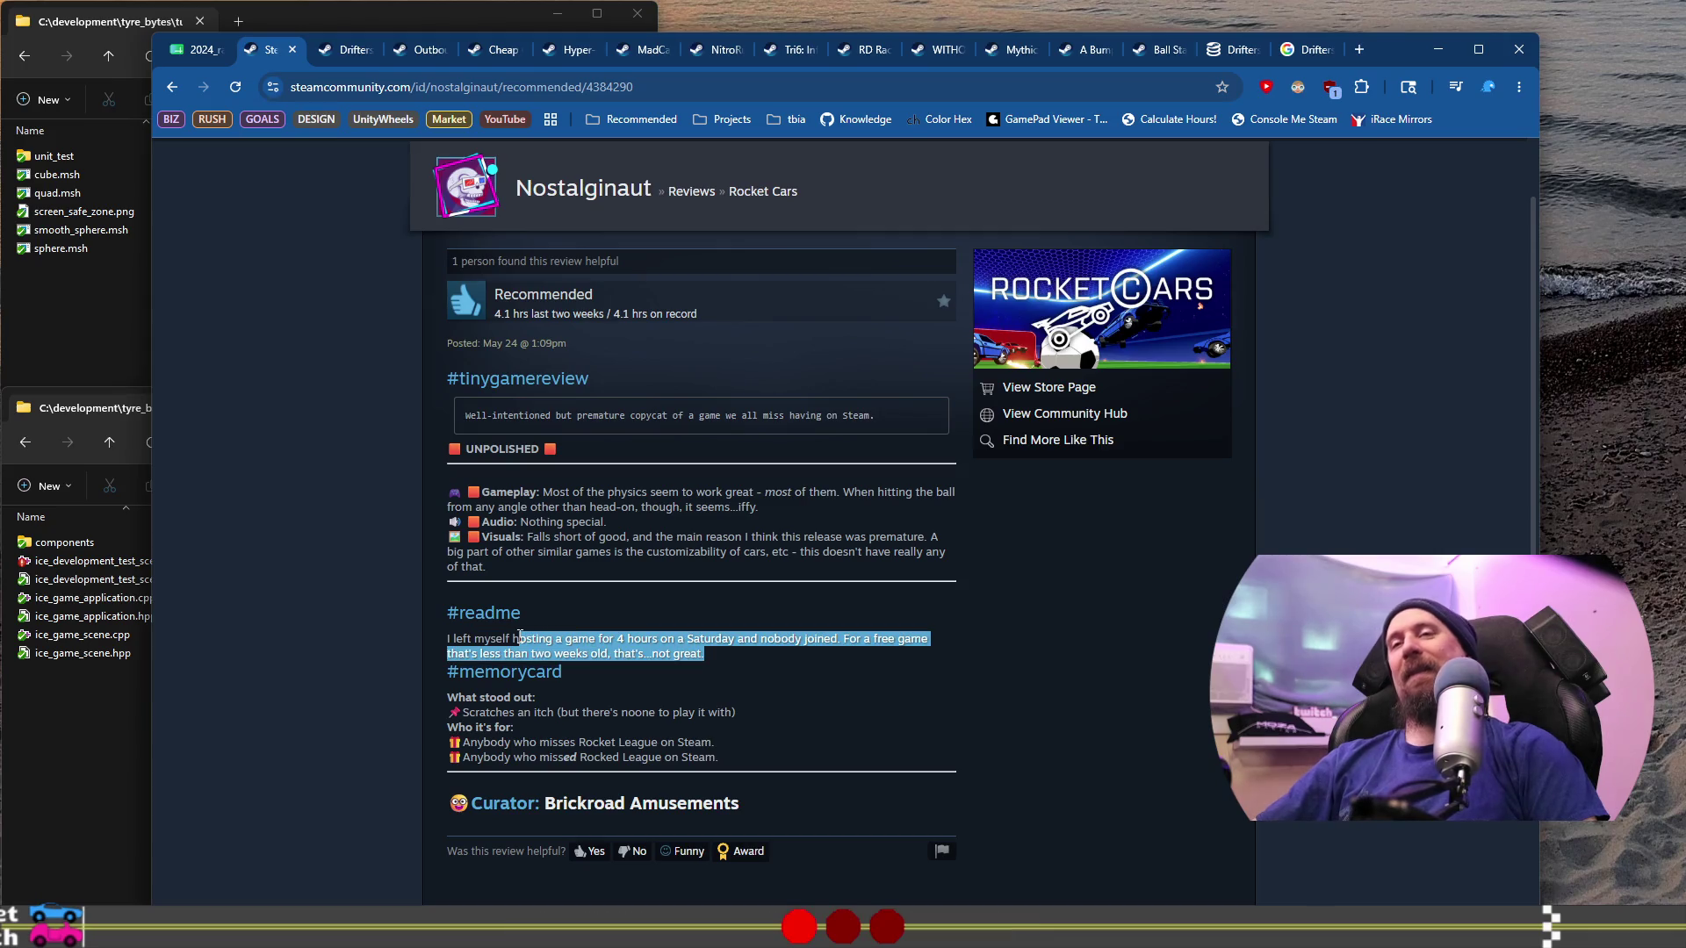
pyautogui.scroll(1, 381, 391)
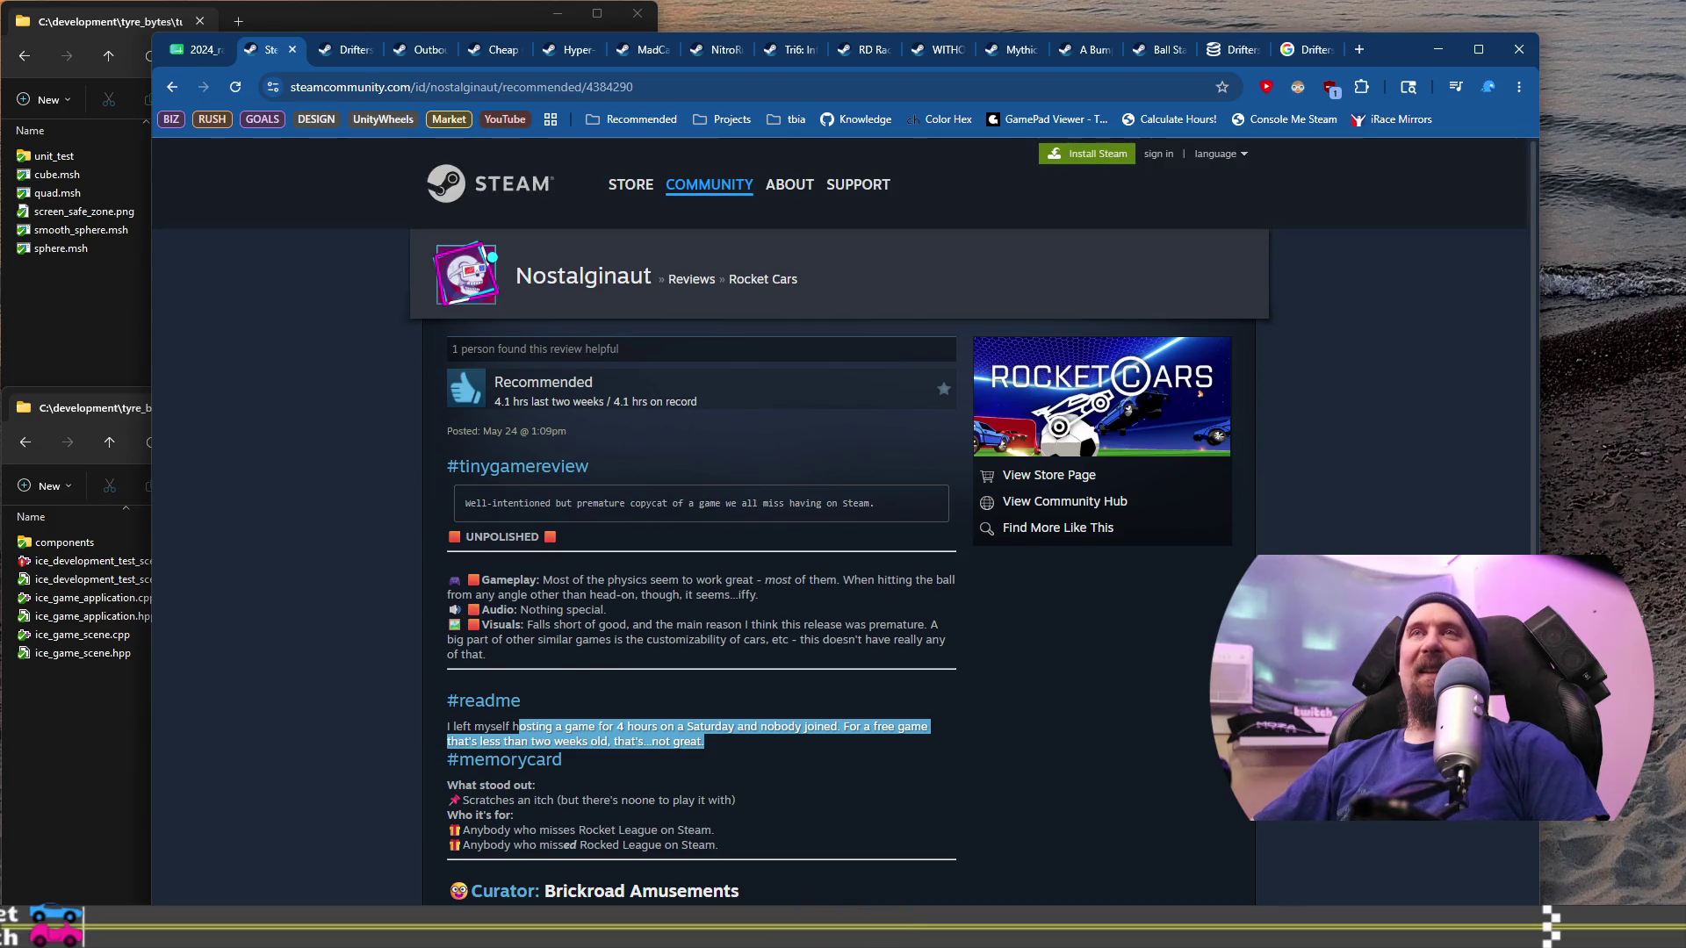
pyautogui.click(293, 50)
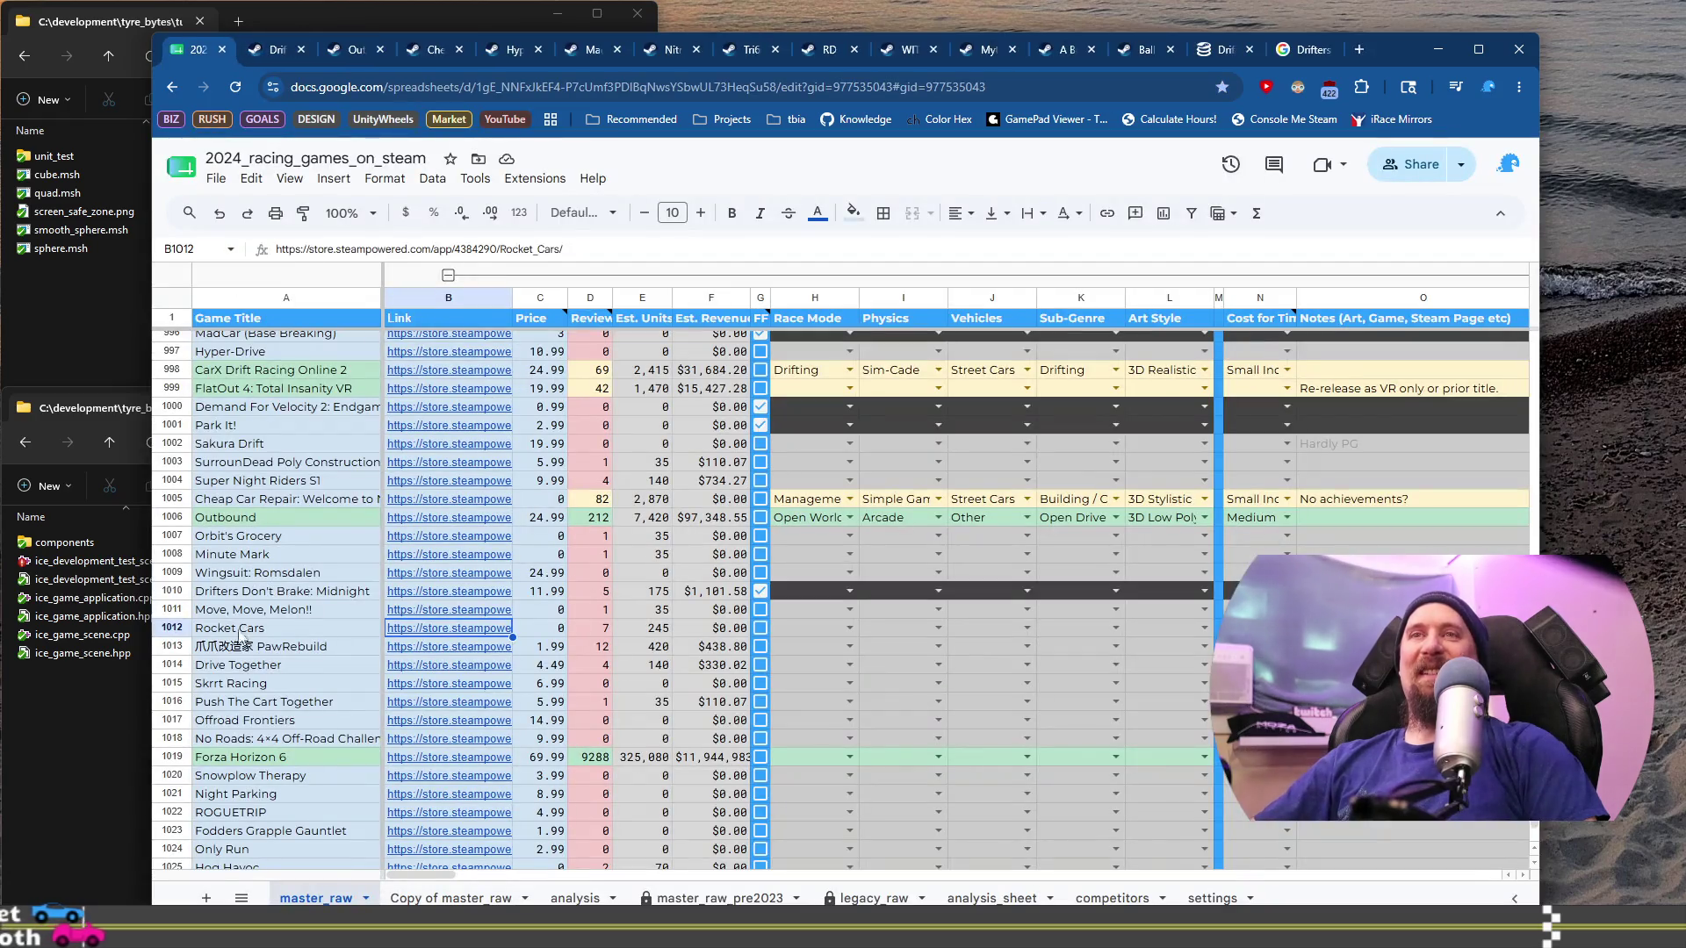
# Step: Set Rocket Cars' sub-genre to Sport and its race mode to Arena in row 1012
pyautogui.click(1203, 630)
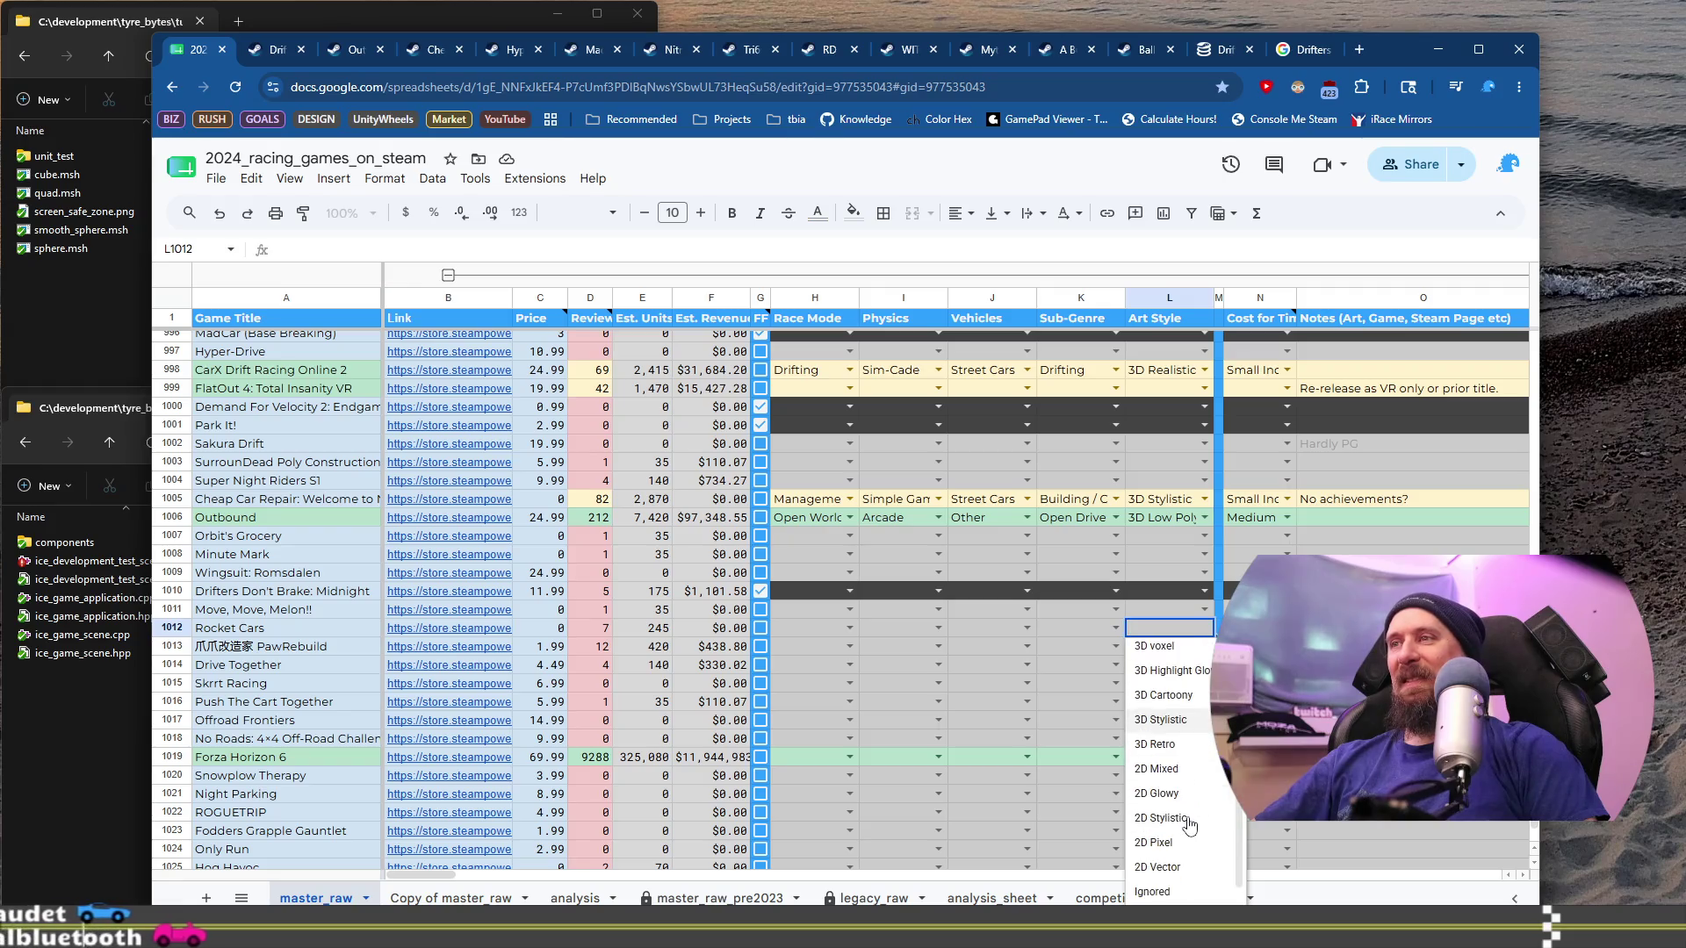
pyautogui.click(1115, 628)
pyautogui.scroll(-5, 1107, 755)
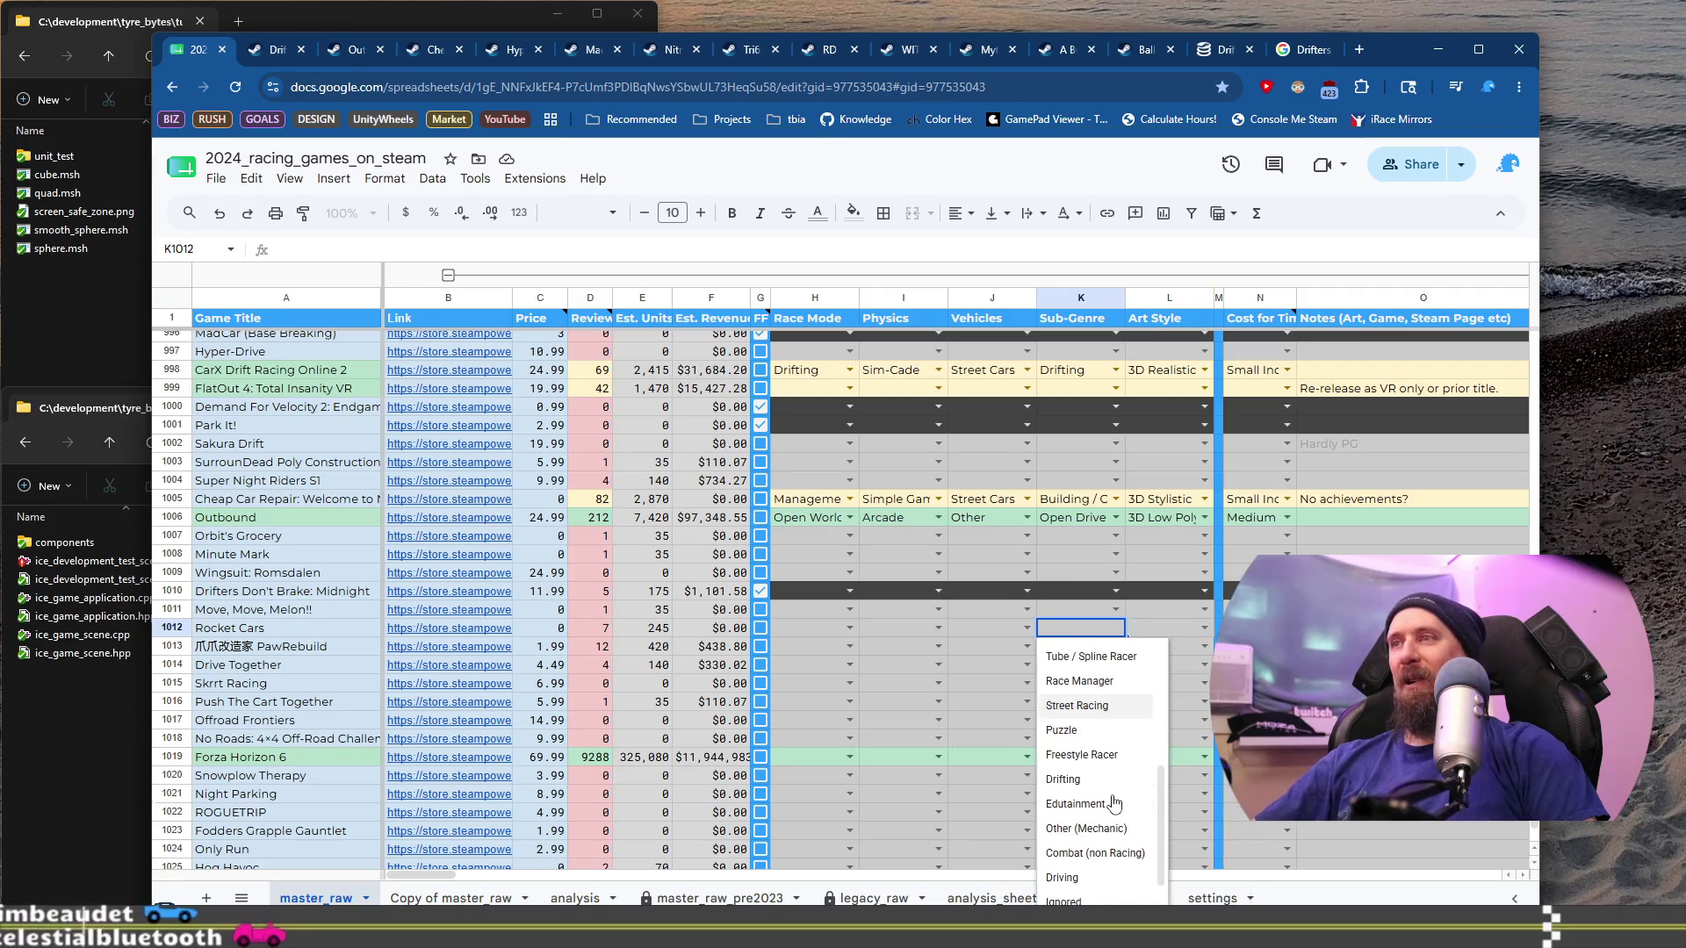
pyautogui.click(1057, 670)
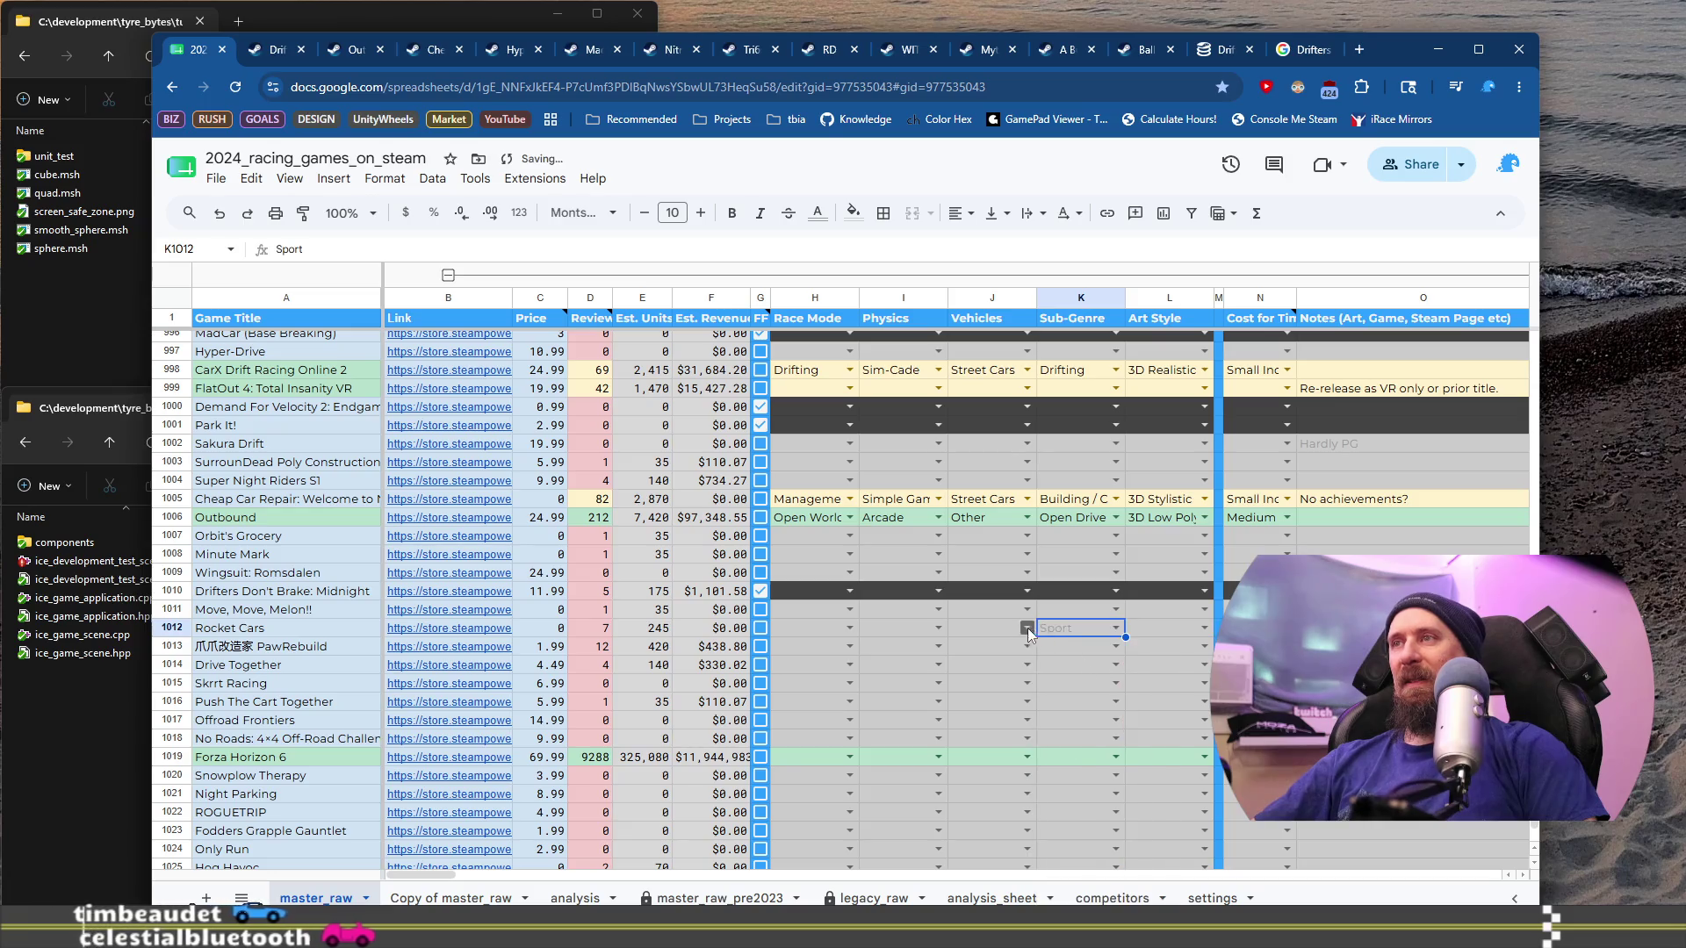
pyautogui.click(828, 625)
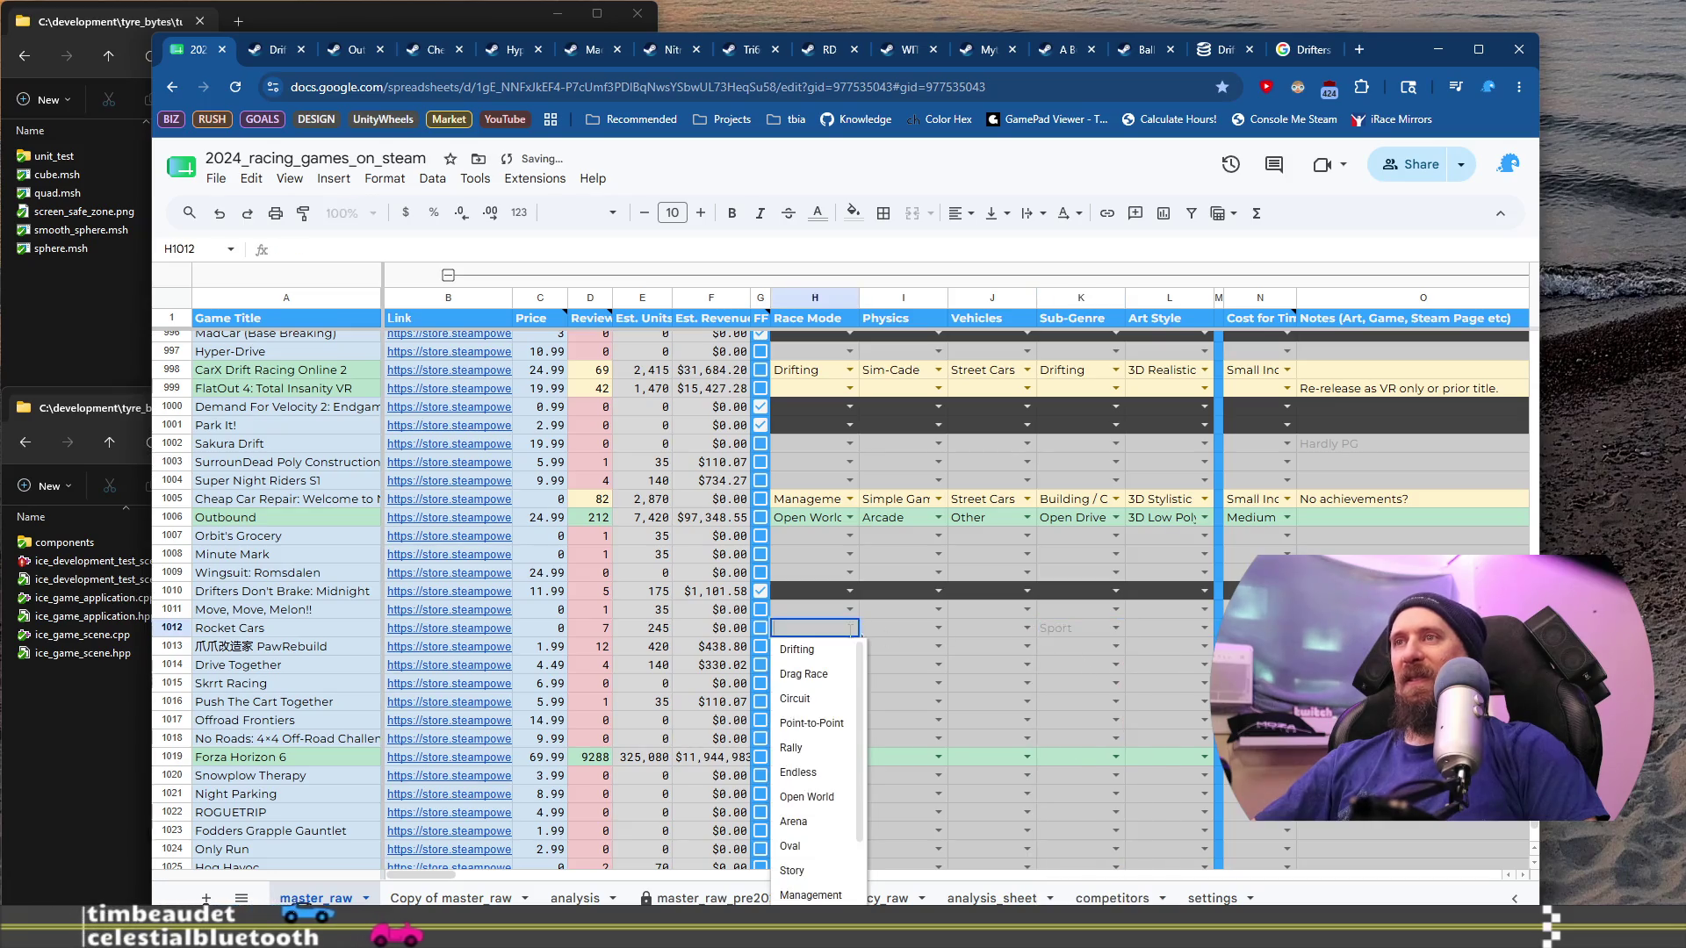
pyautogui.click(803, 830)
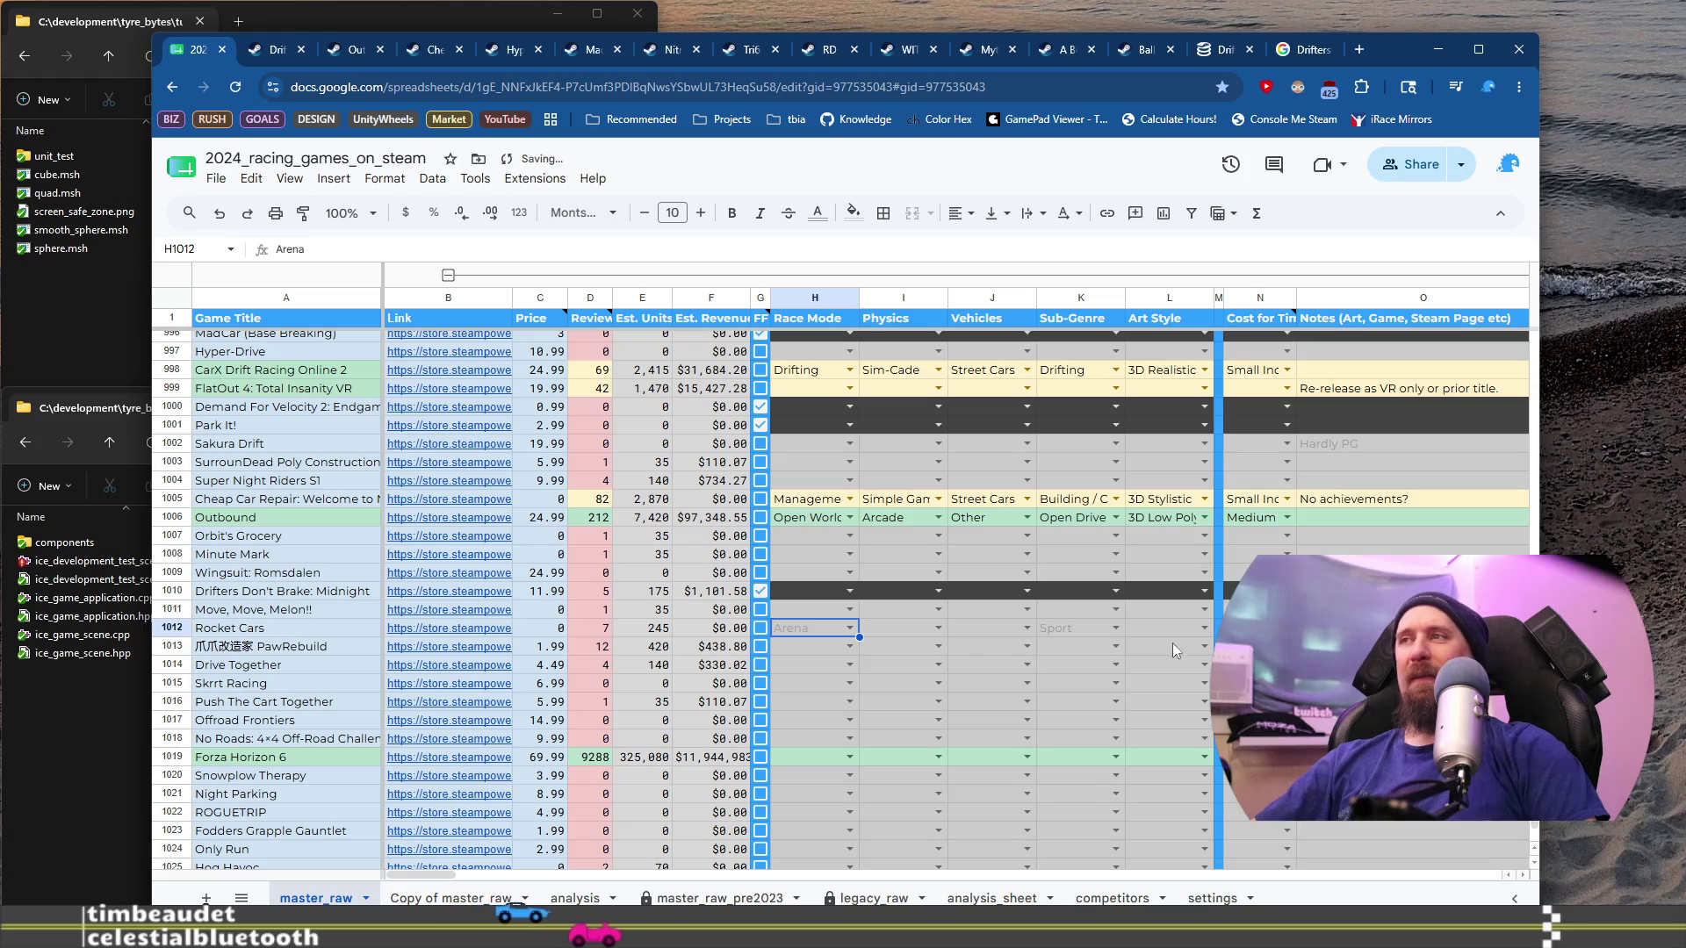
# Step: Add the note 'Rocket League at School?' in Rocket Cars' Notes cell O1012
pyautogui.click(1369, 627)
pyautogui.write('Rocket Leagu')
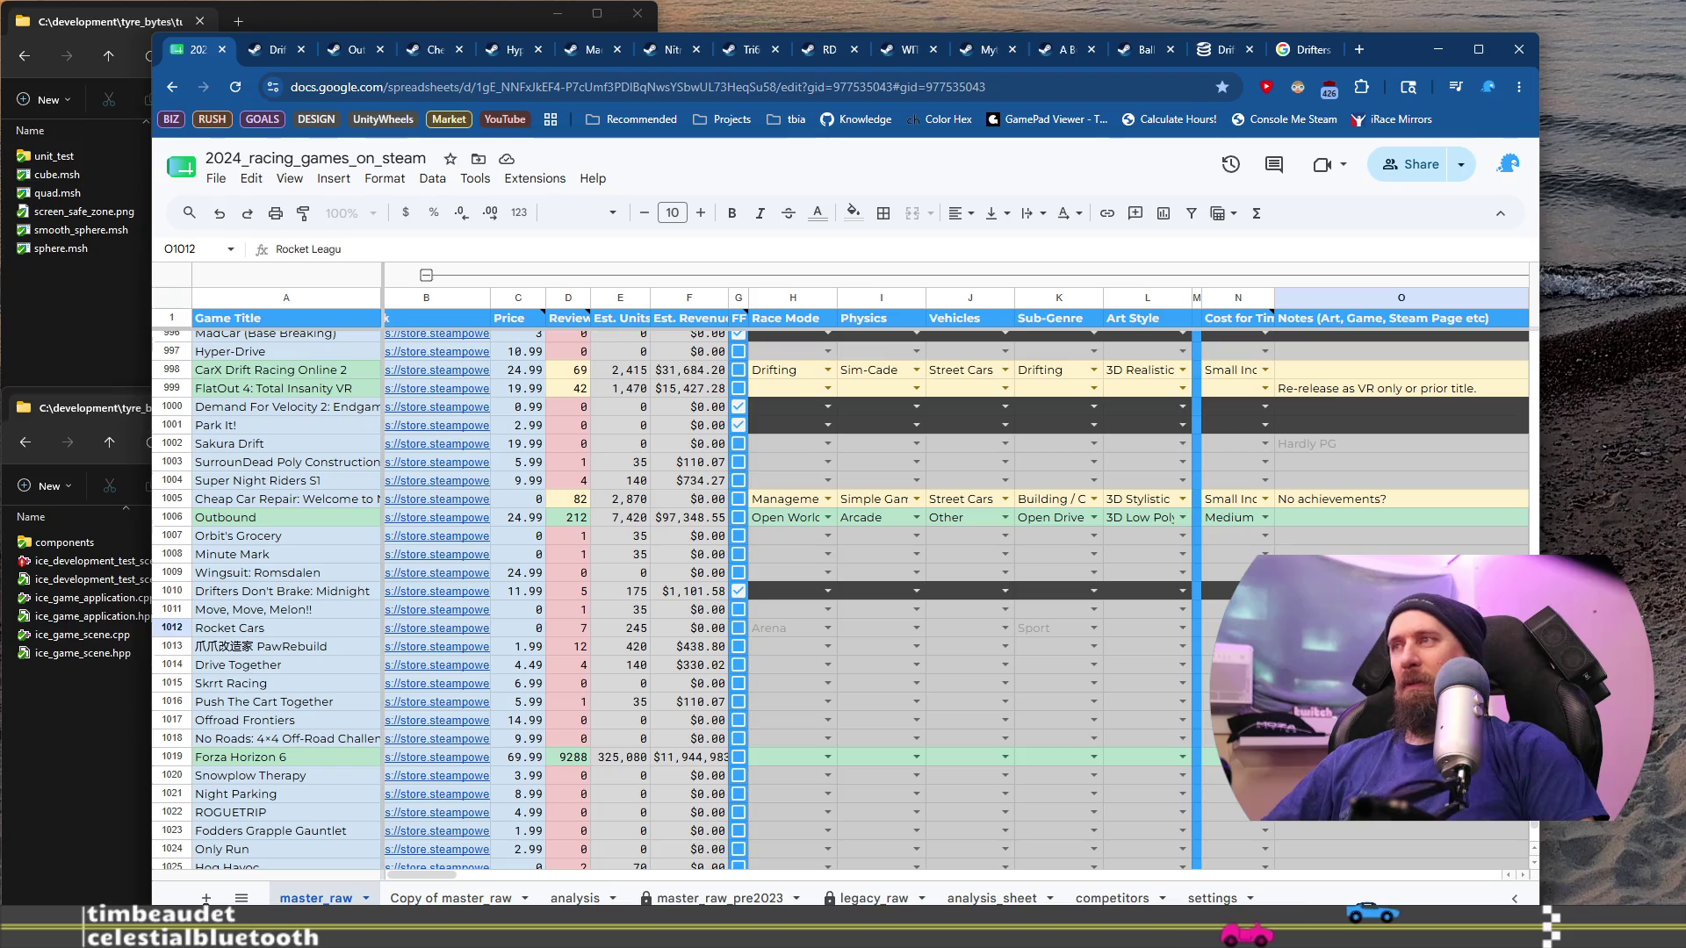
pyautogui.write('School?')
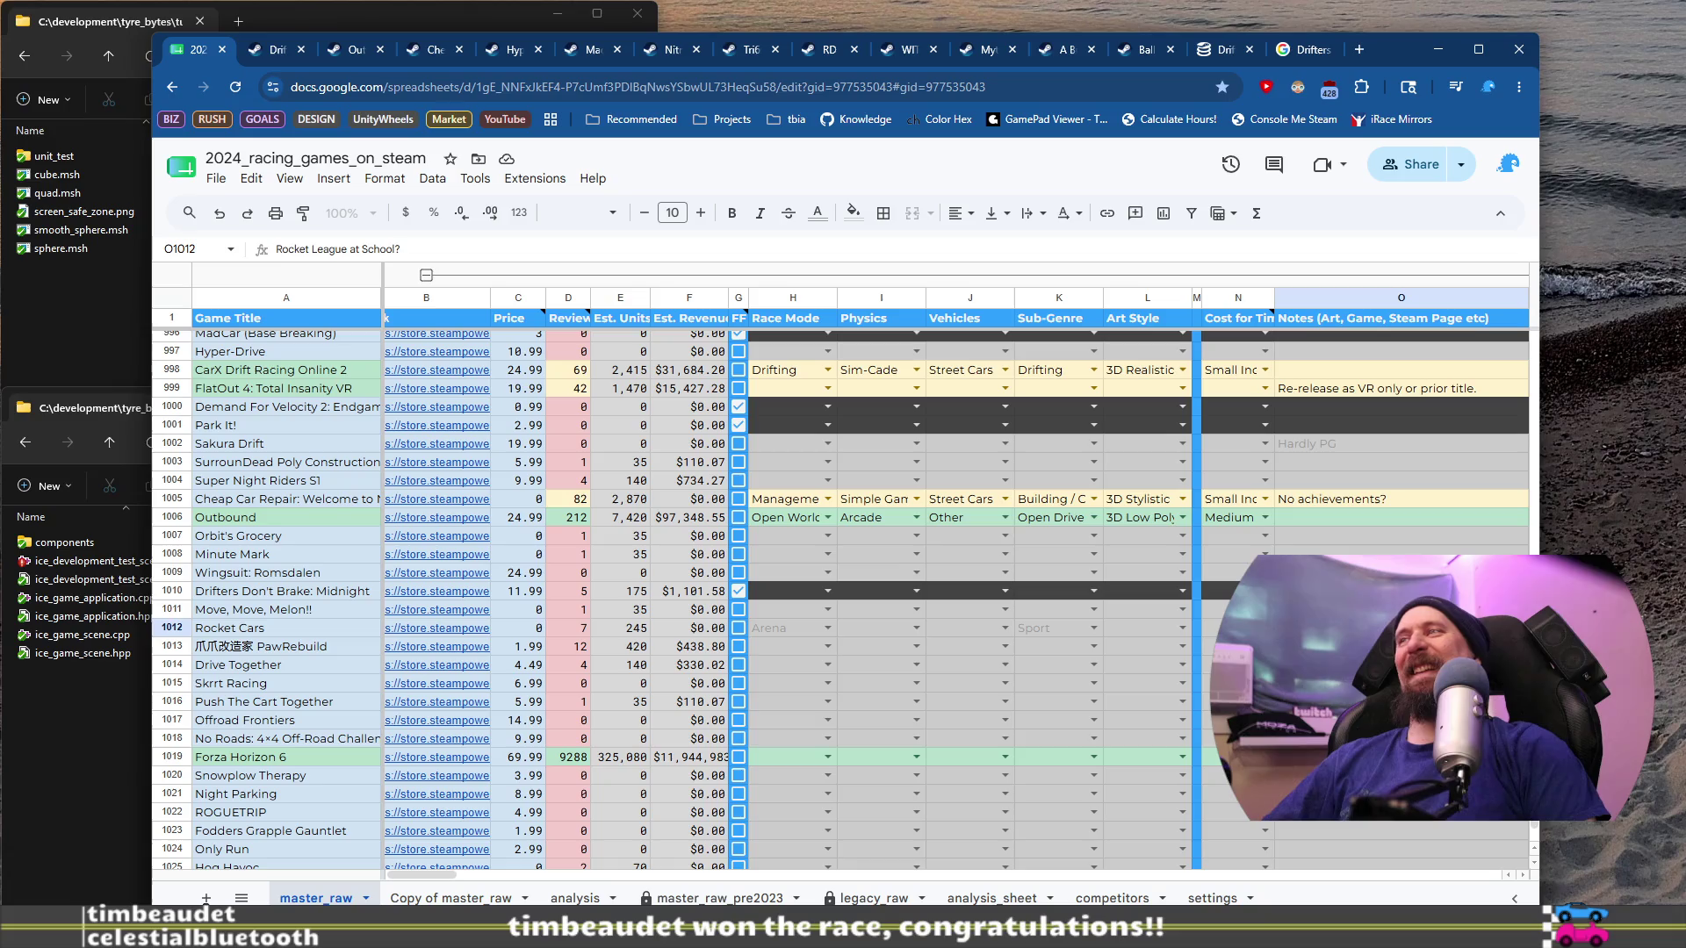
pyautogui.click(439, 646)
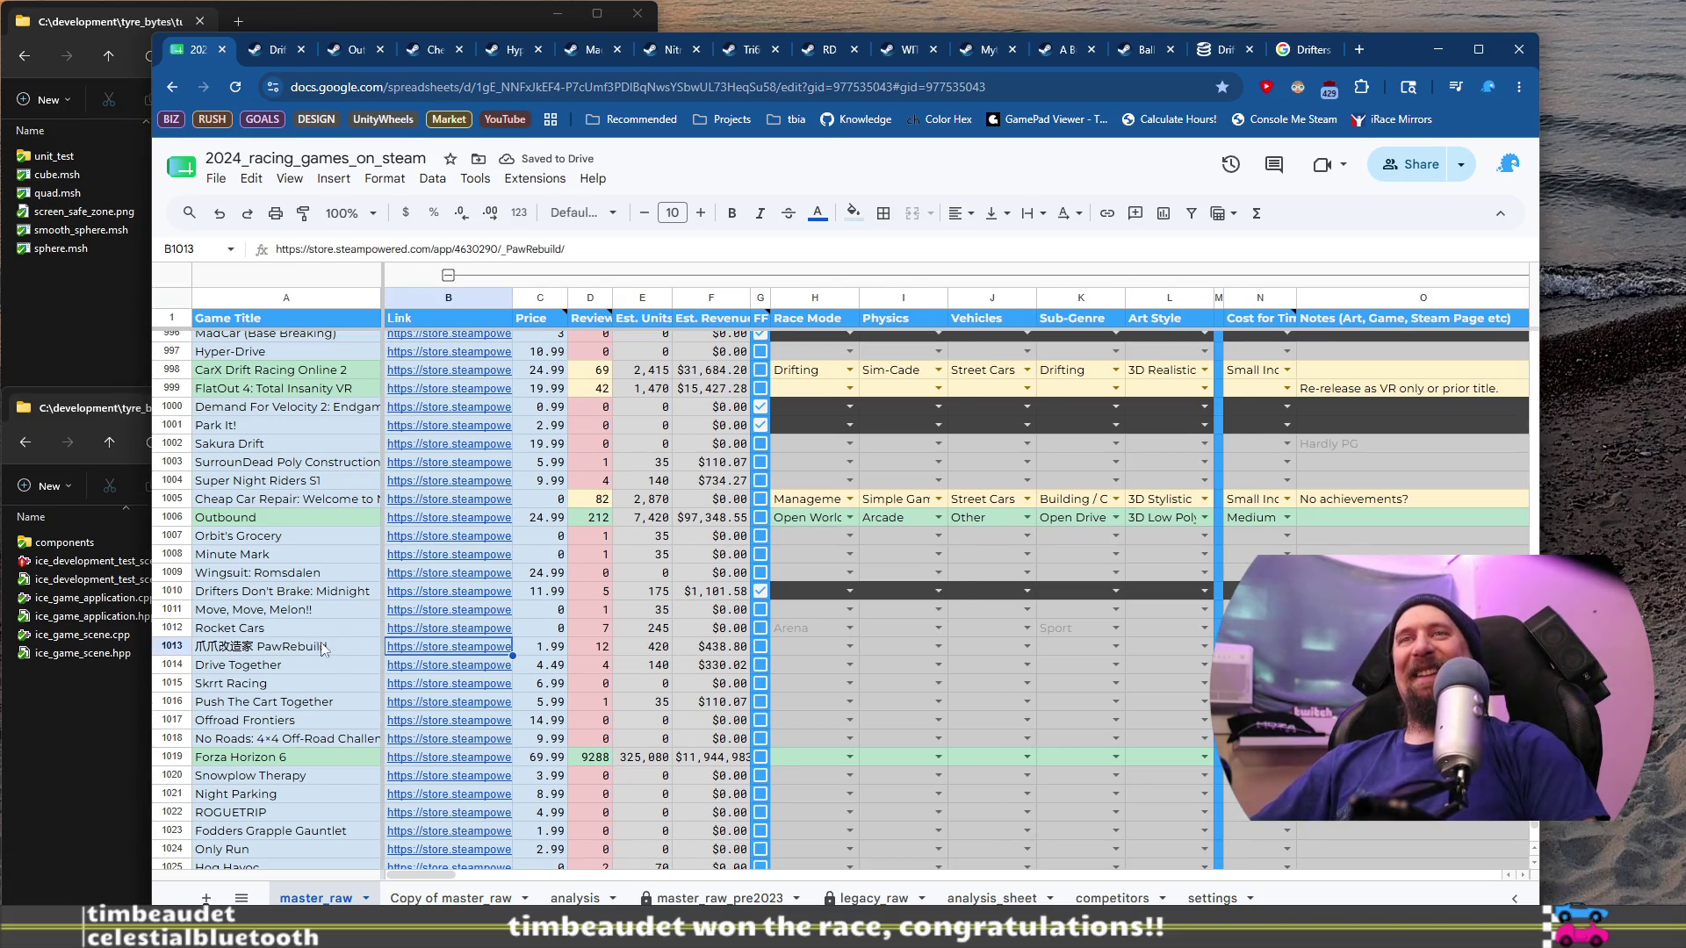
# Step: Open PawRebuild's Steam store page from B1013 and take its web address
pyautogui.moveTo(445, 654)
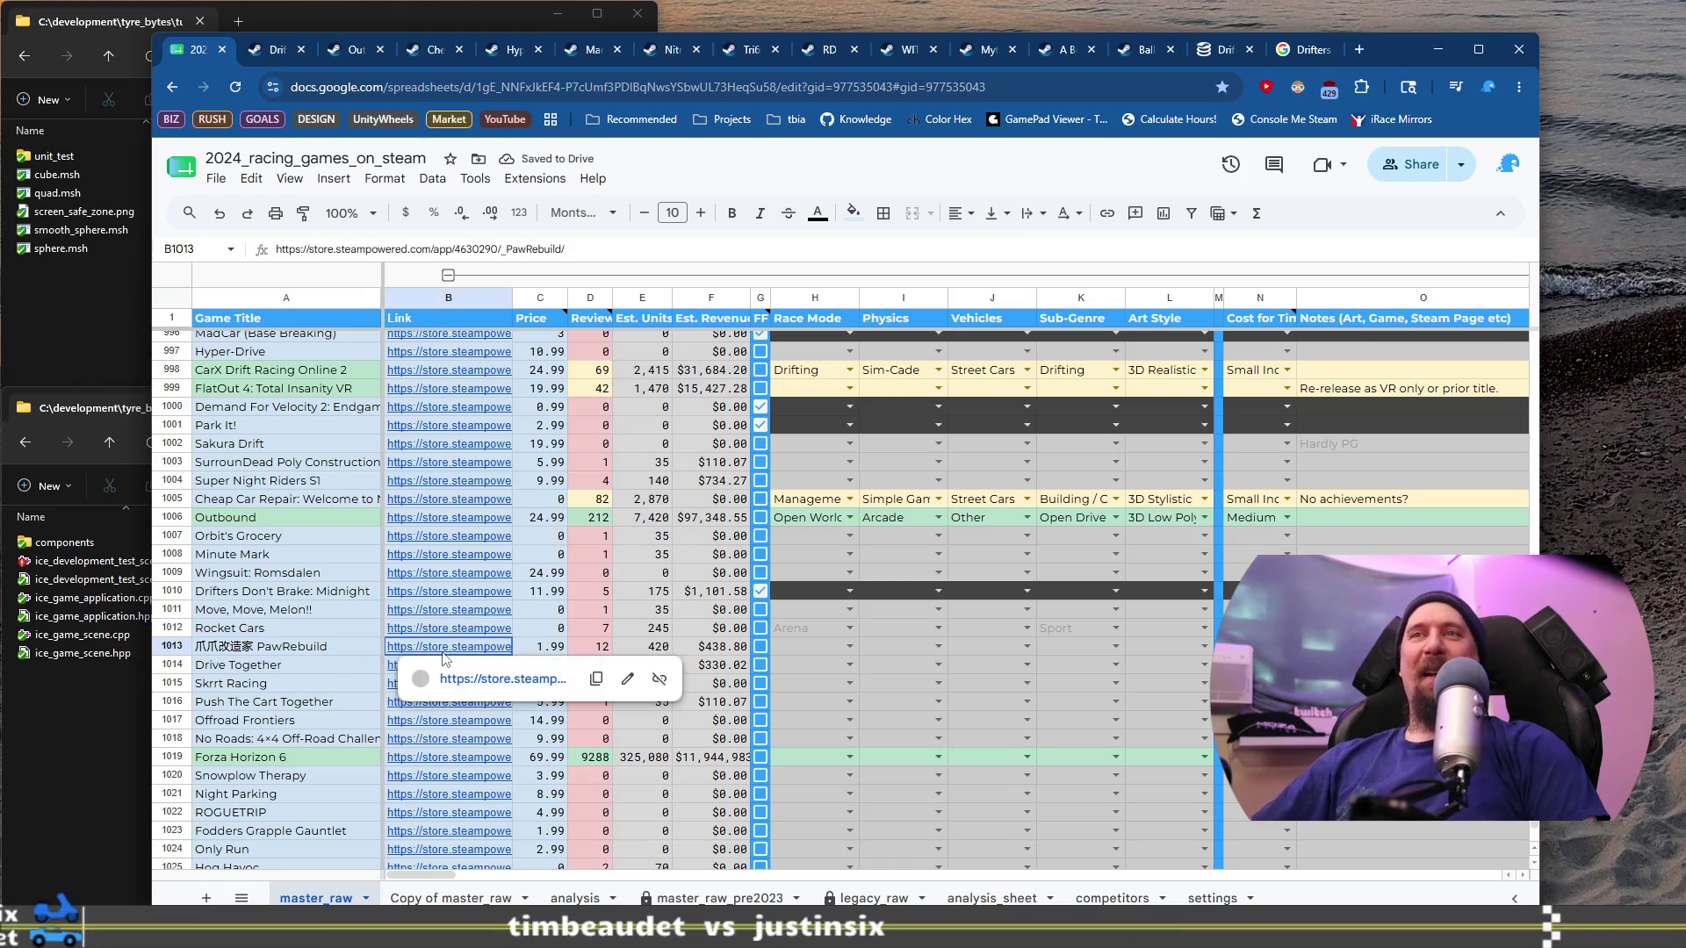
pyautogui.click(491, 678)
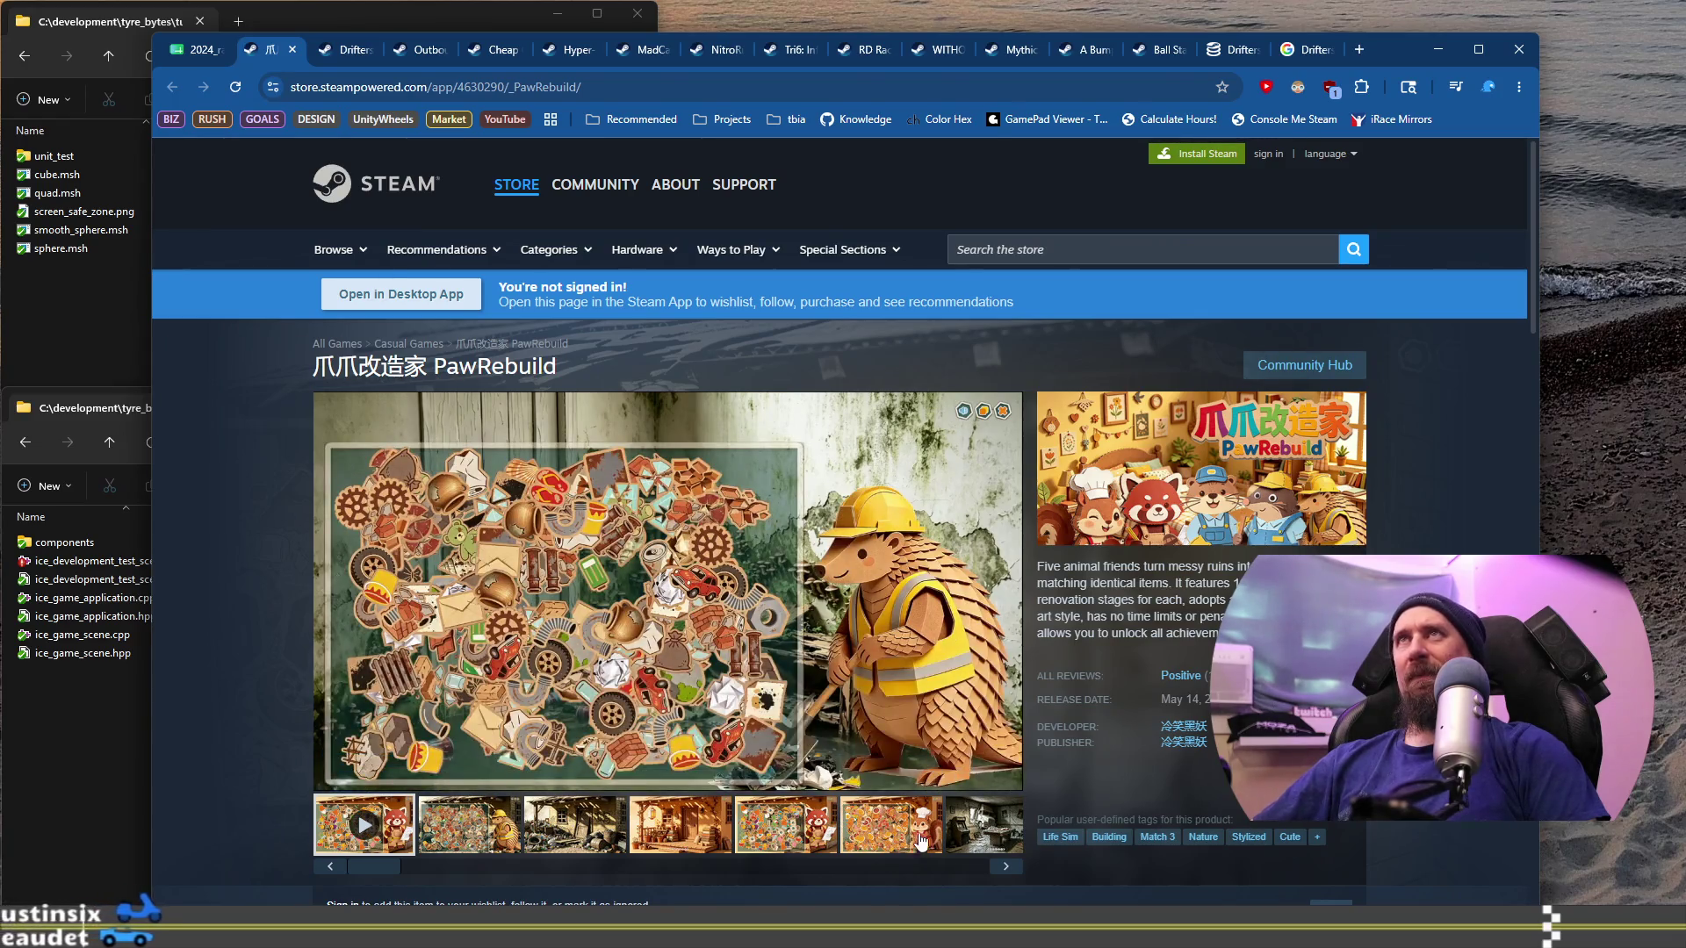
pyautogui.click(667, 87)
pyautogui.press('BackSpace')
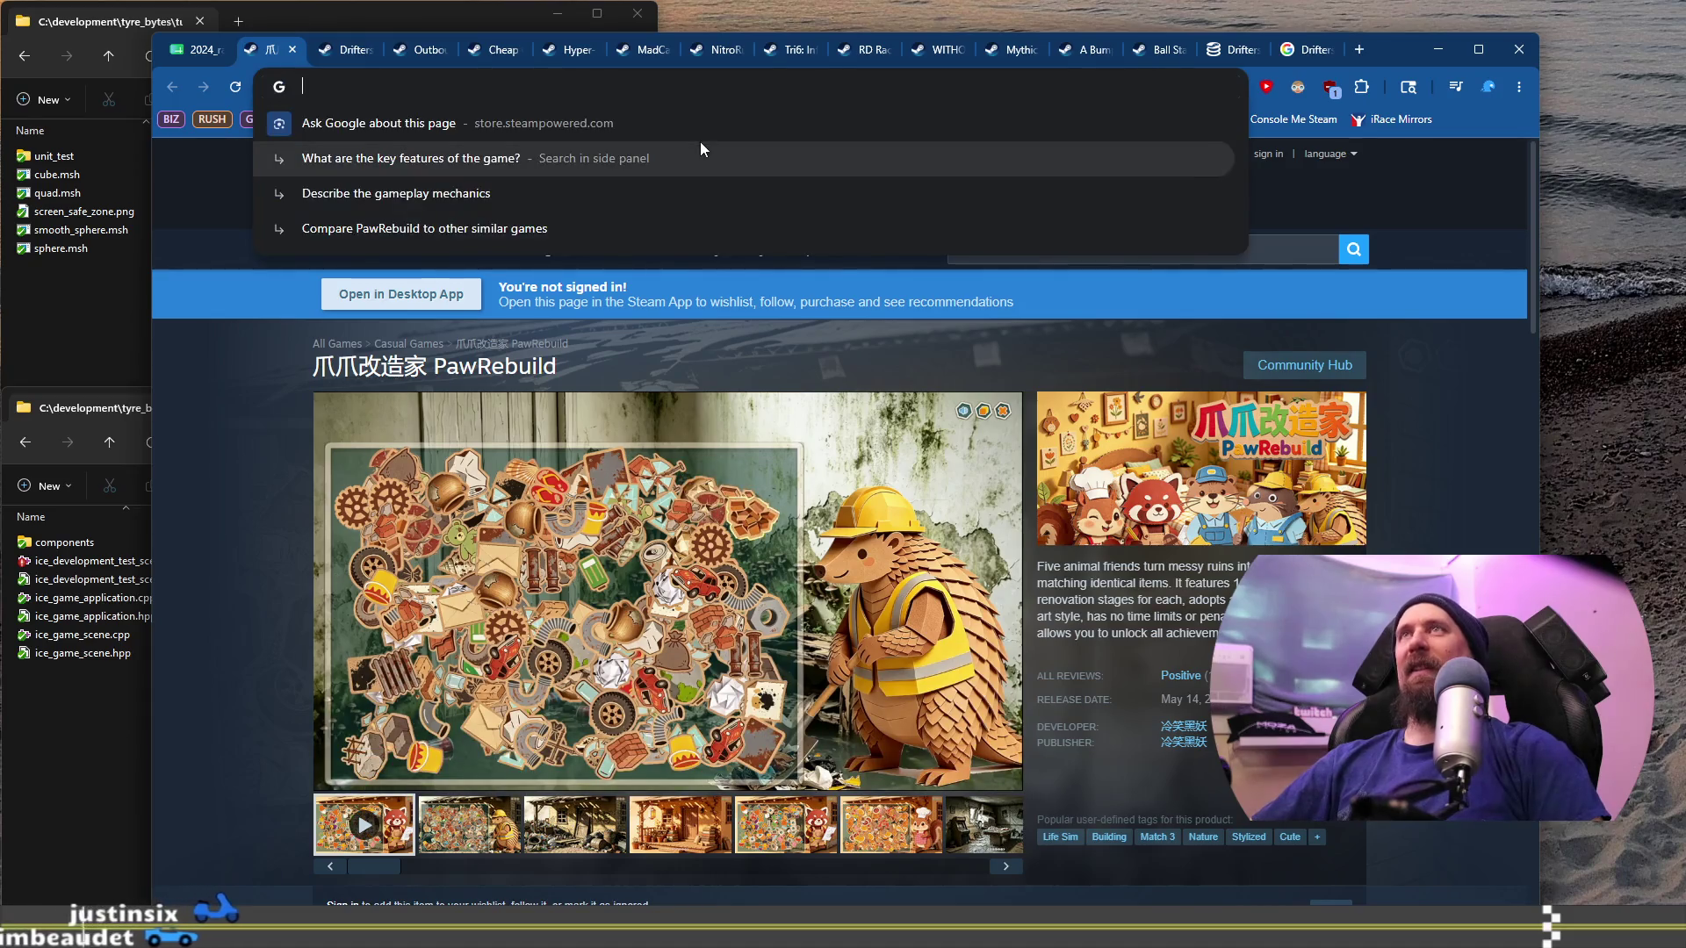
# Step: Run ./collector --ignore with PawRebuild's store URL in the VS Code terminal
pyautogui.press('ctrl+super+Right')
pyautogui.write('./collector --ignore https://store.steampowered.com/app/4630290/_PawRebuild/')
pyautogui.press('Return')
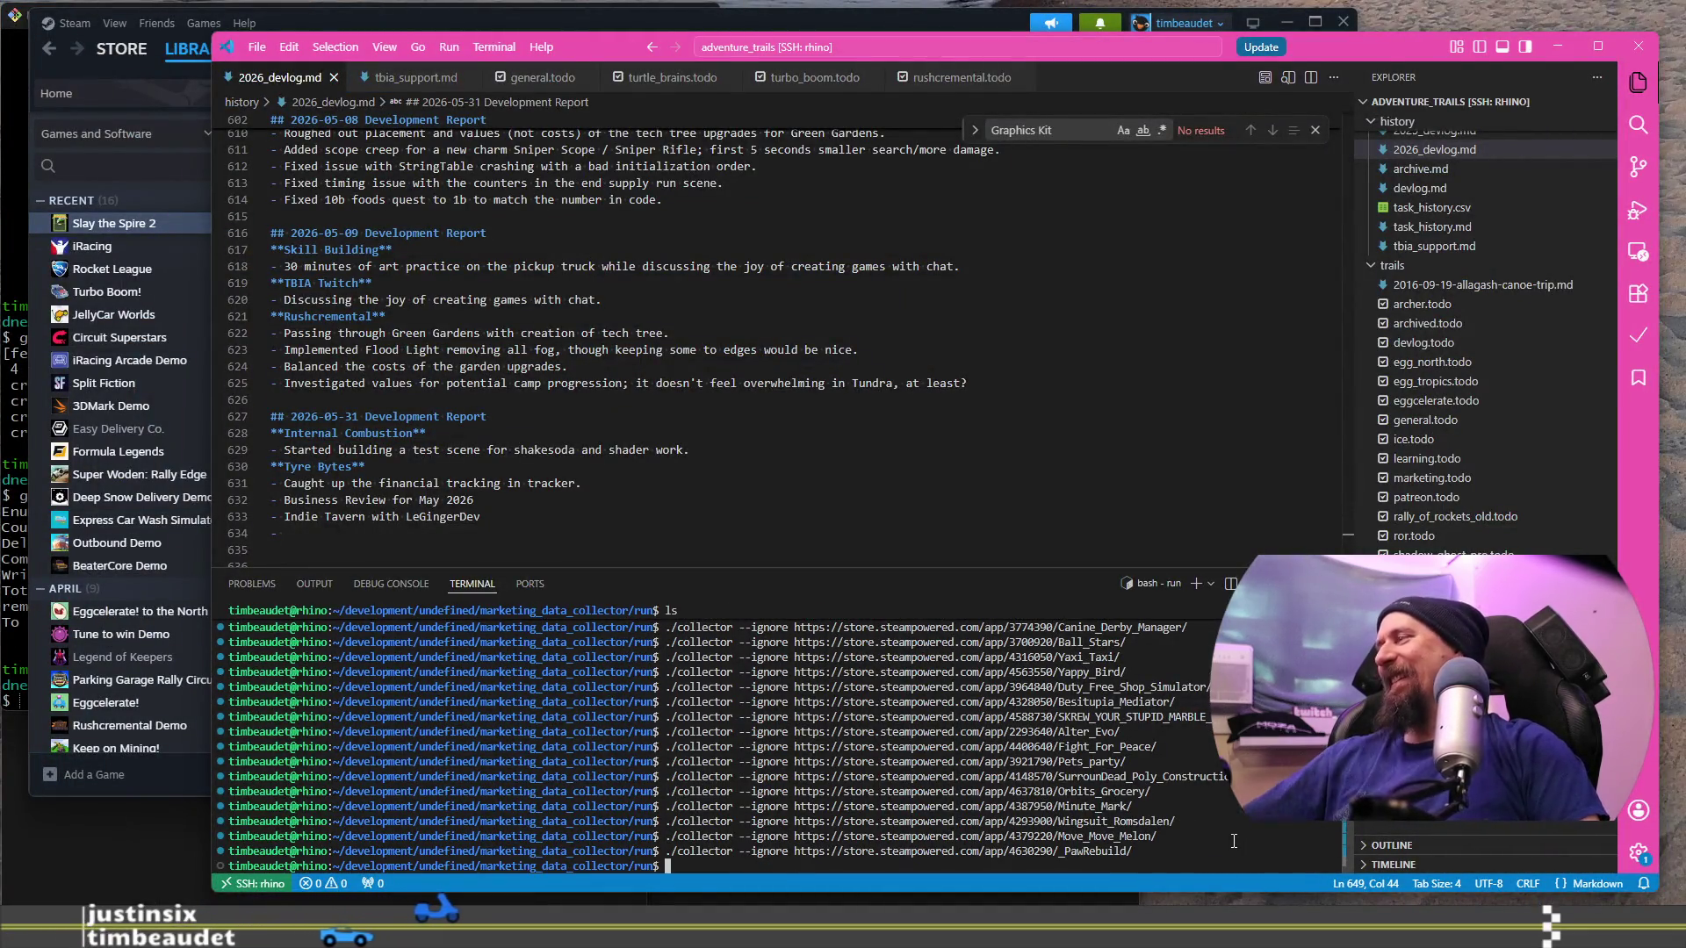
# Step: Go back to the racing games sheet and open Drive Together's Steam page from B1014
pyautogui.press('ctrl+super+Left')
pyautogui.click(240, 55)
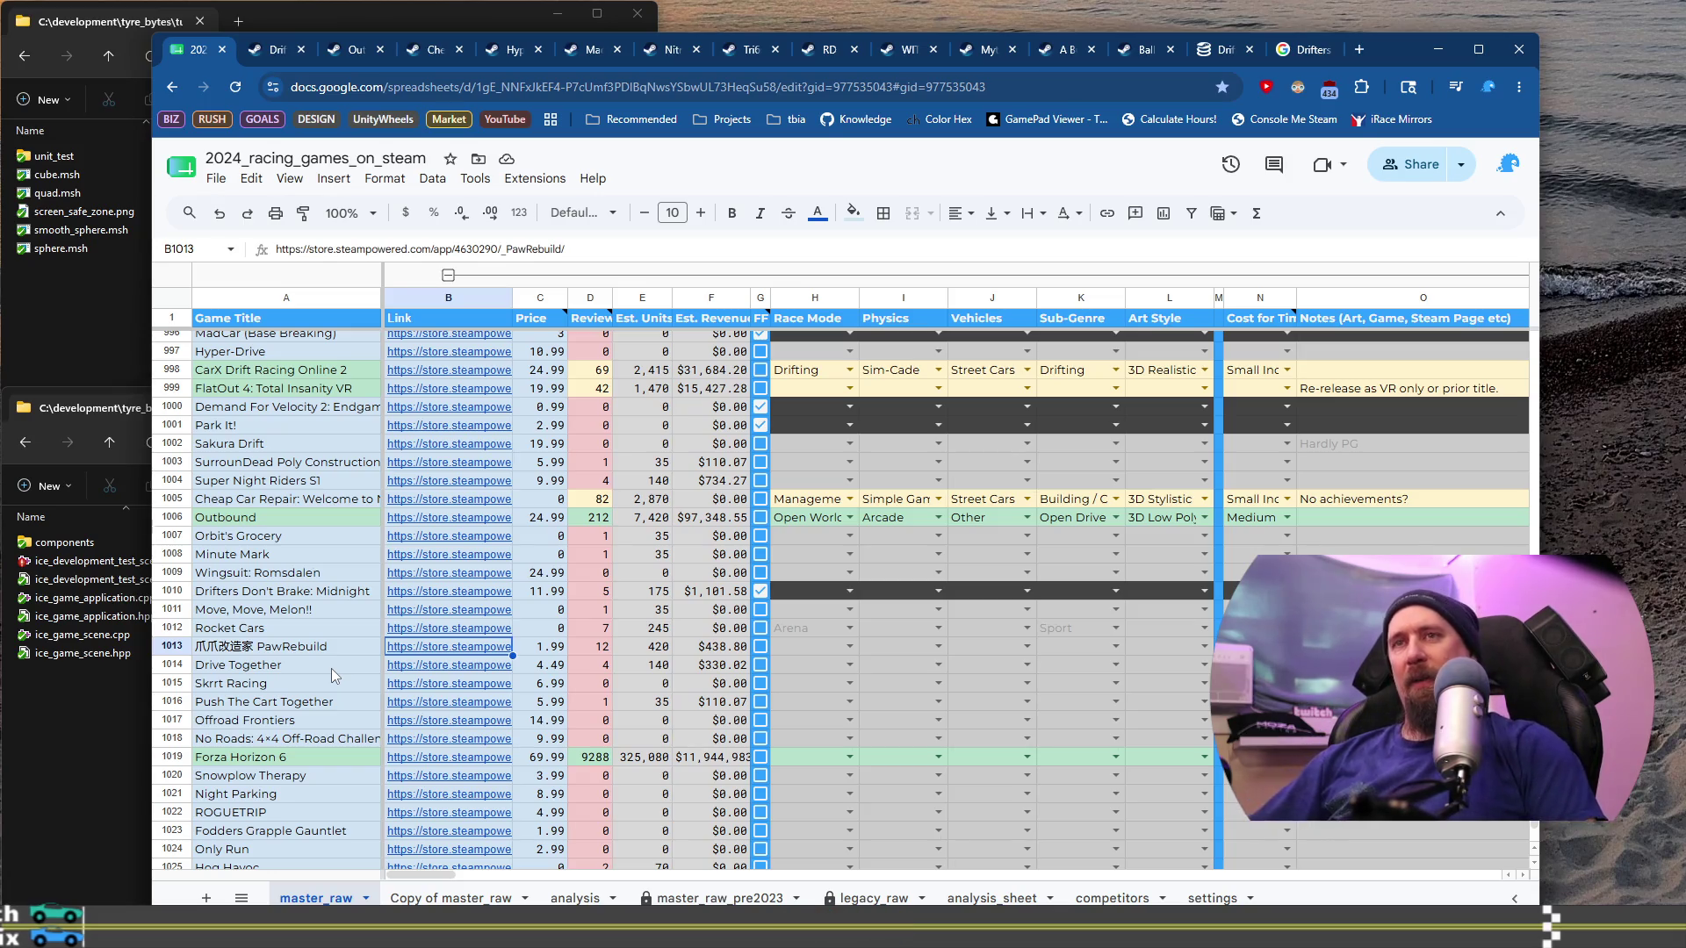
pyautogui.click(336, 665)
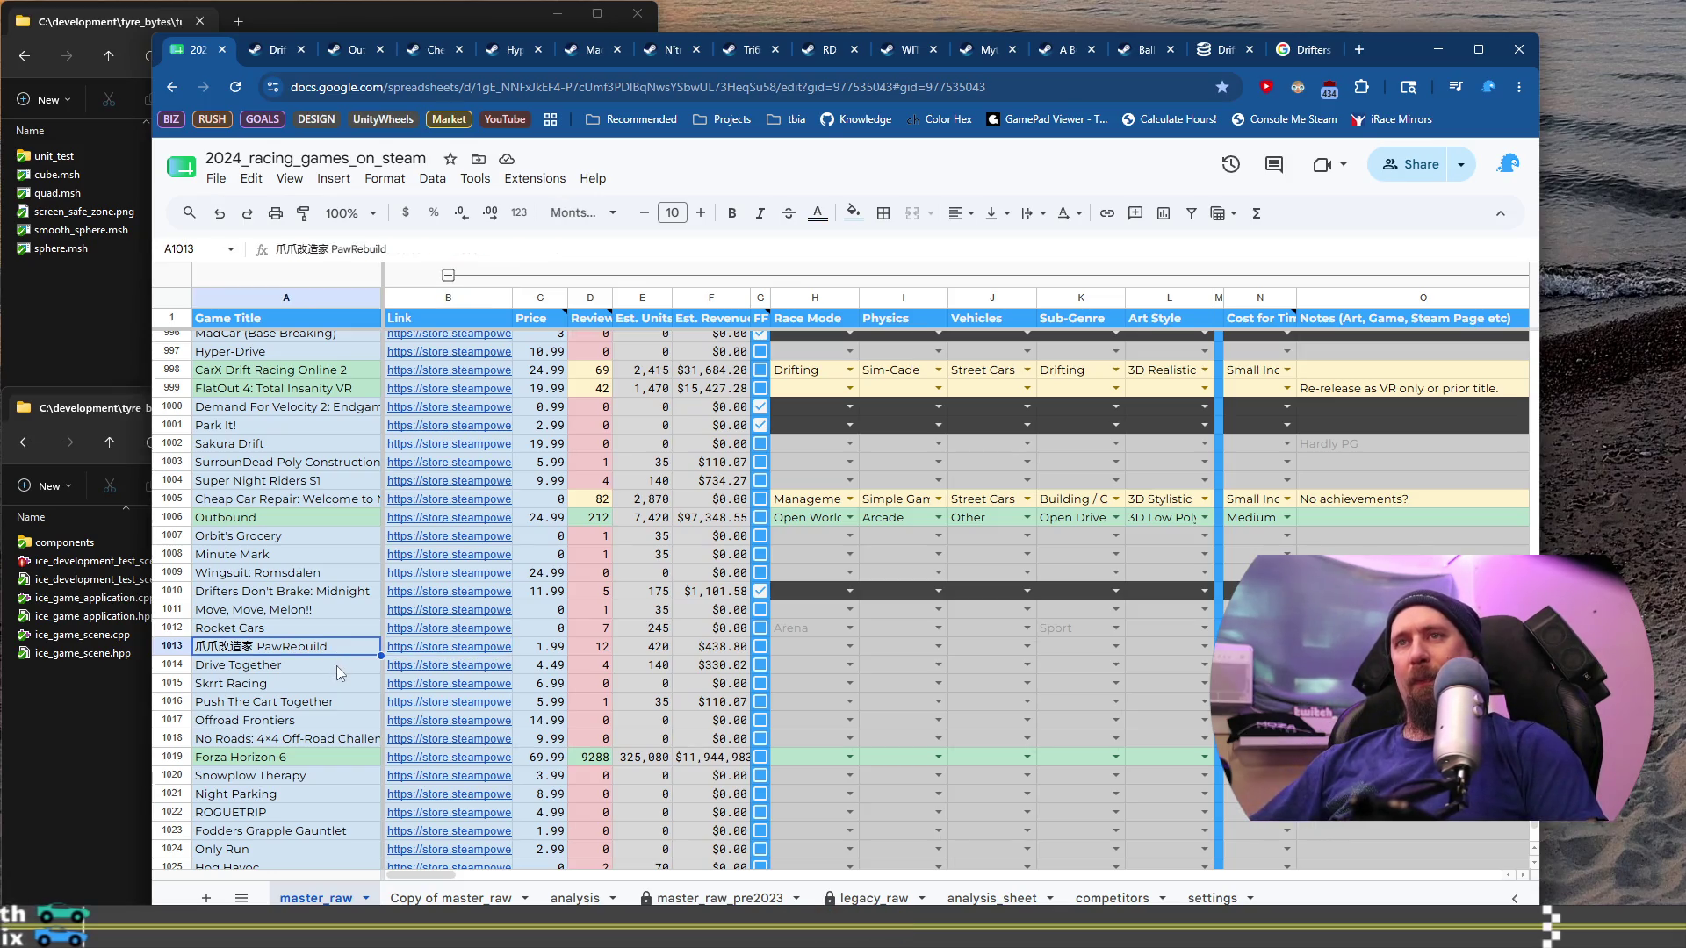
pyautogui.click(492, 669)
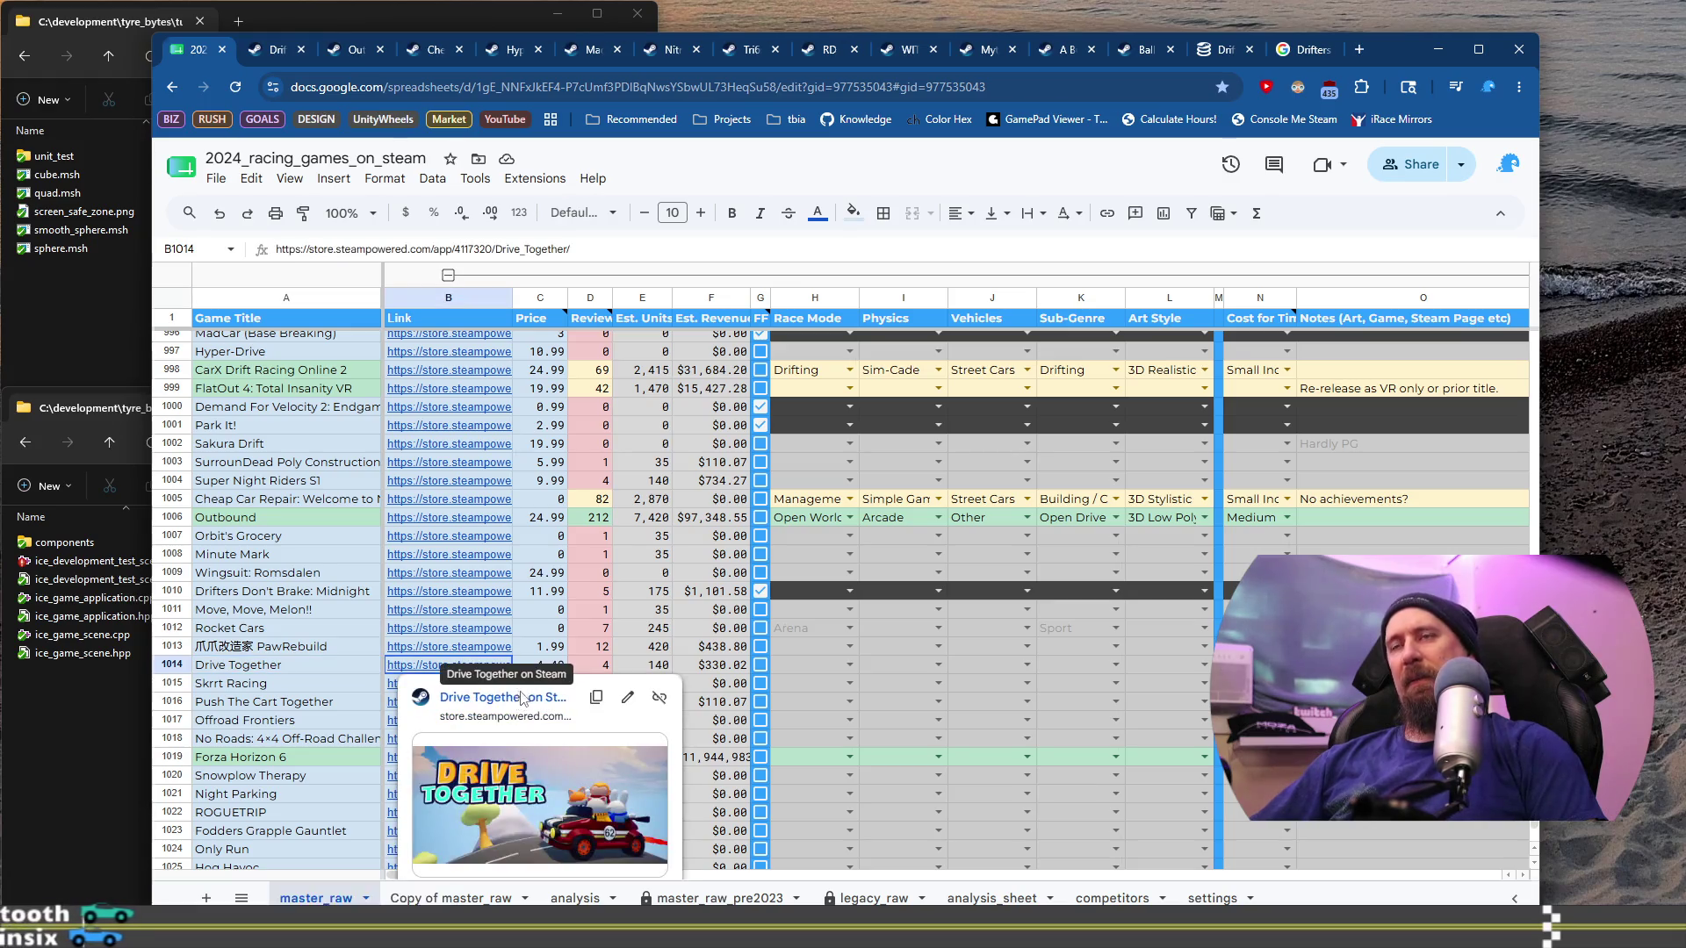
pyautogui.click(520, 696)
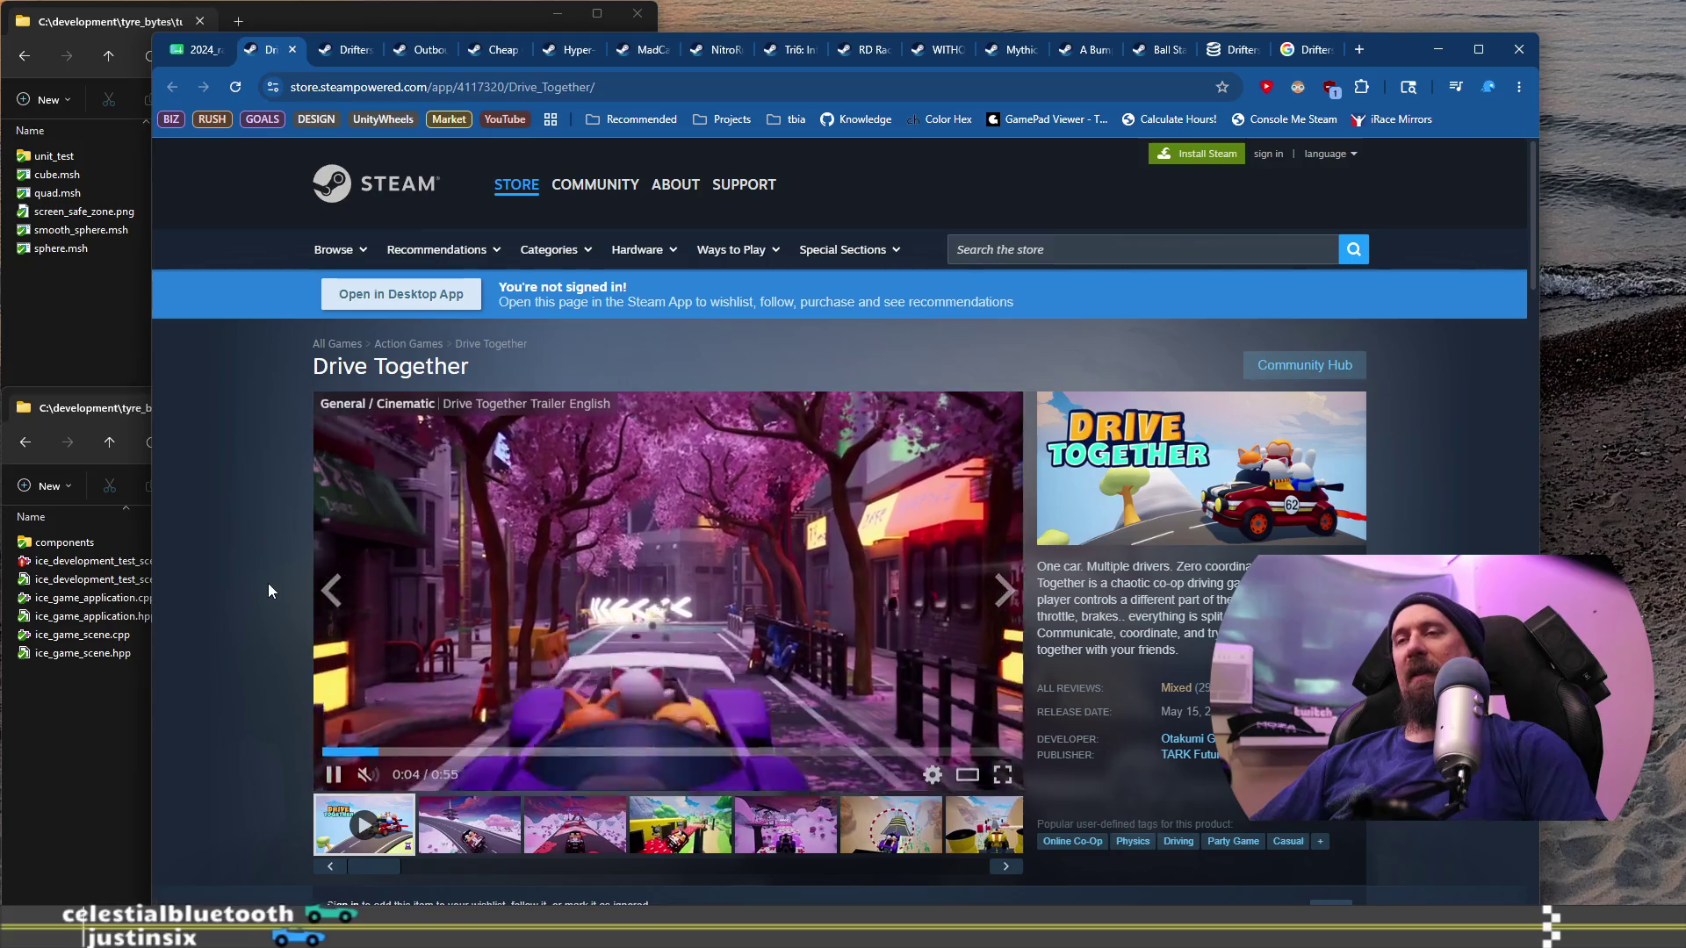
# Step: View Drive Together's third through sixth screenshots and the pink chevron track one
pyautogui.click(571, 845)
pyautogui.click(685, 838)
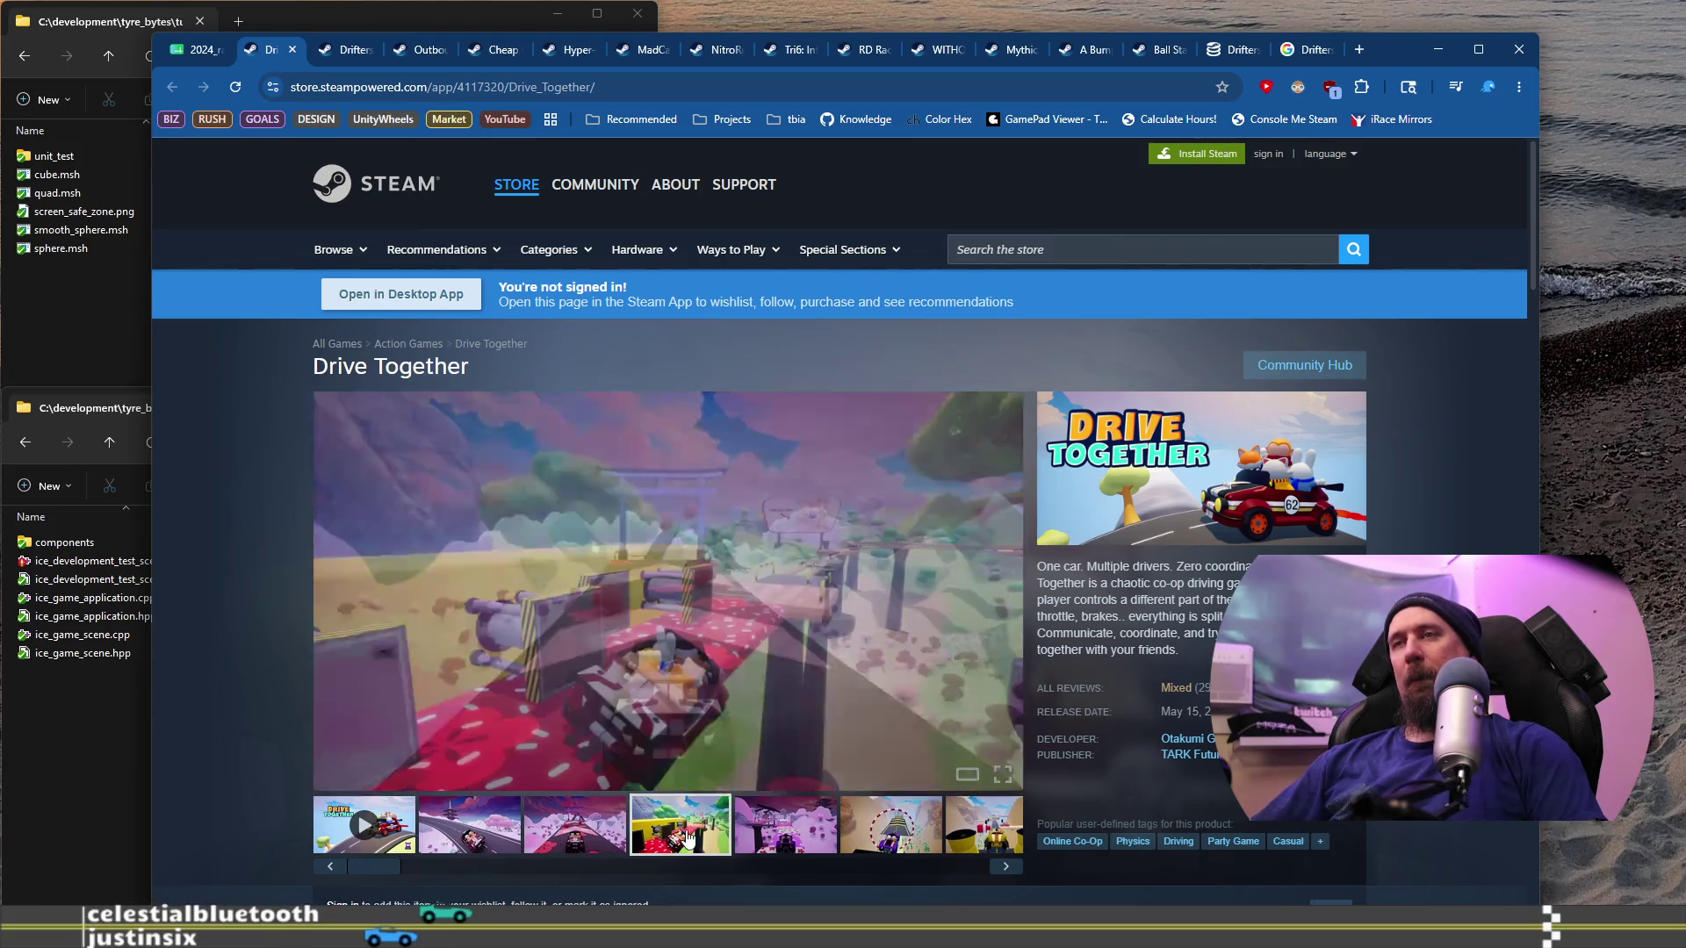
pyautogui.click(785, 821)
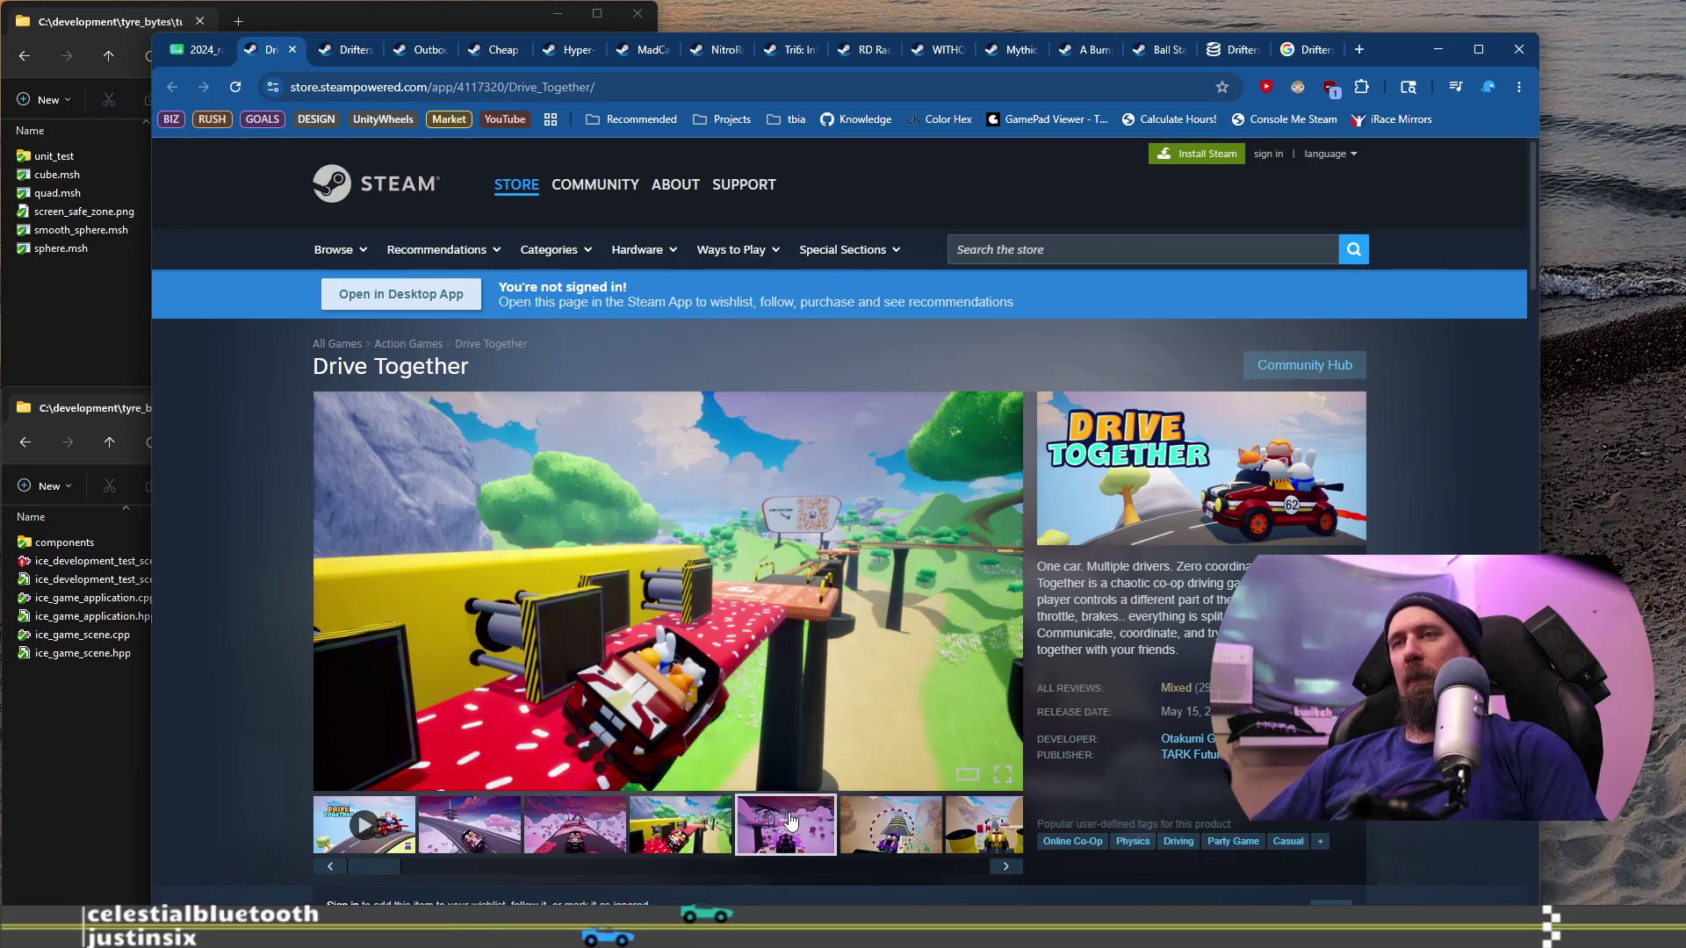
pyautogui.click(897, 822)
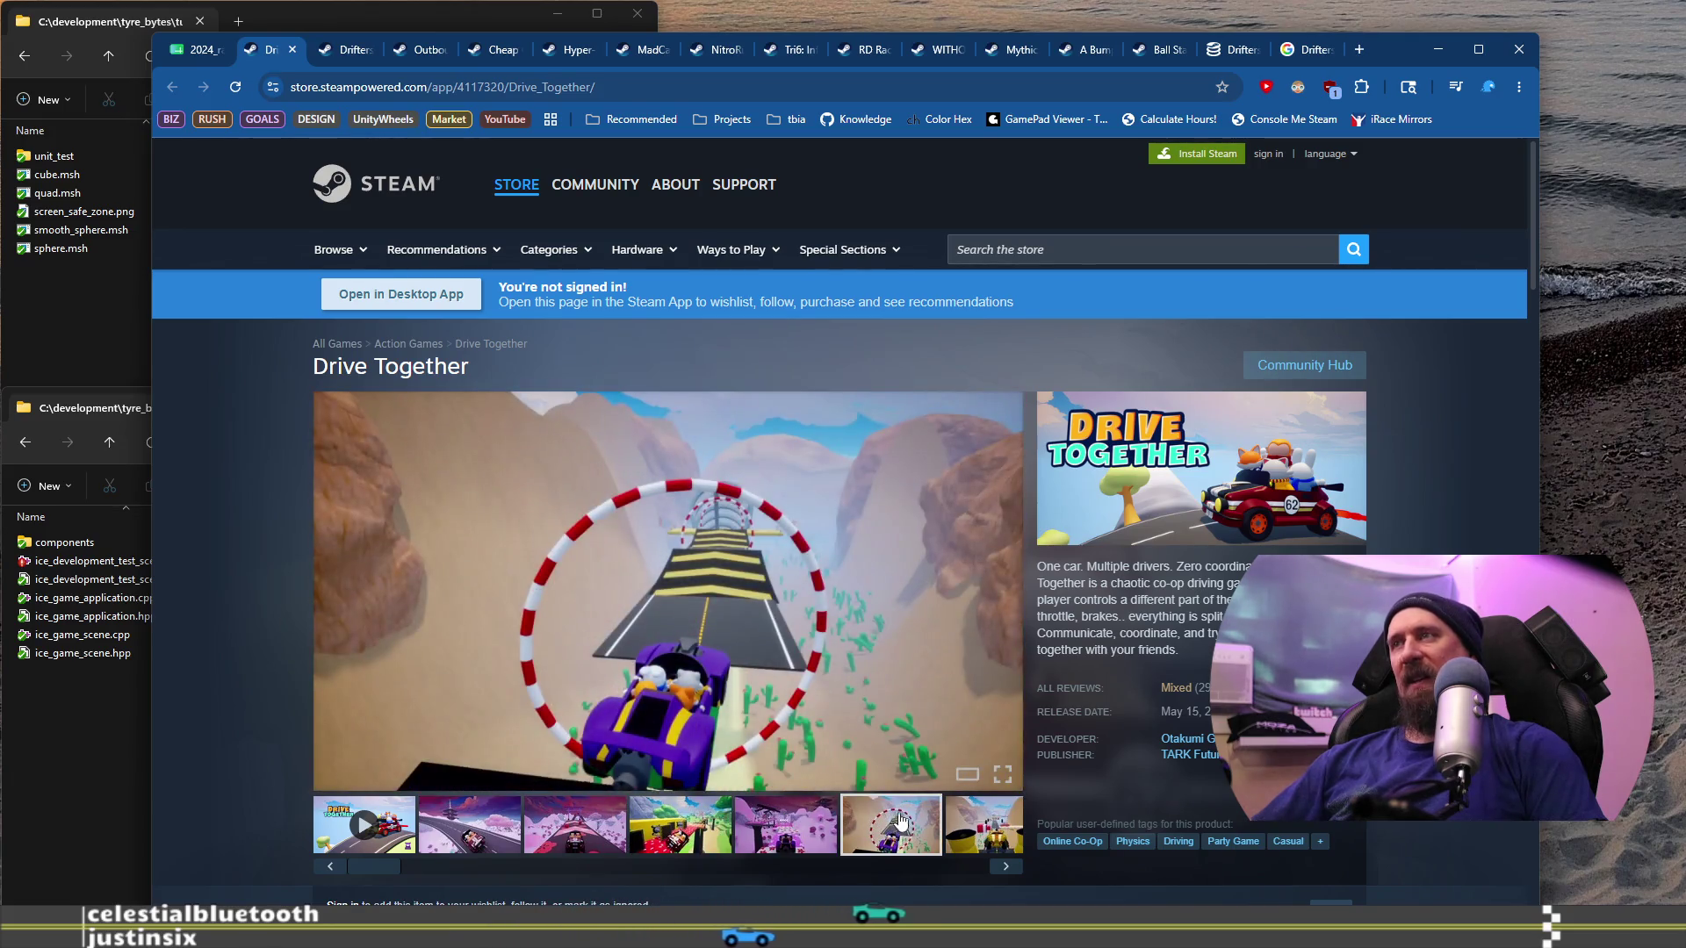
pyautogui.scroll(-3, 849, 631)
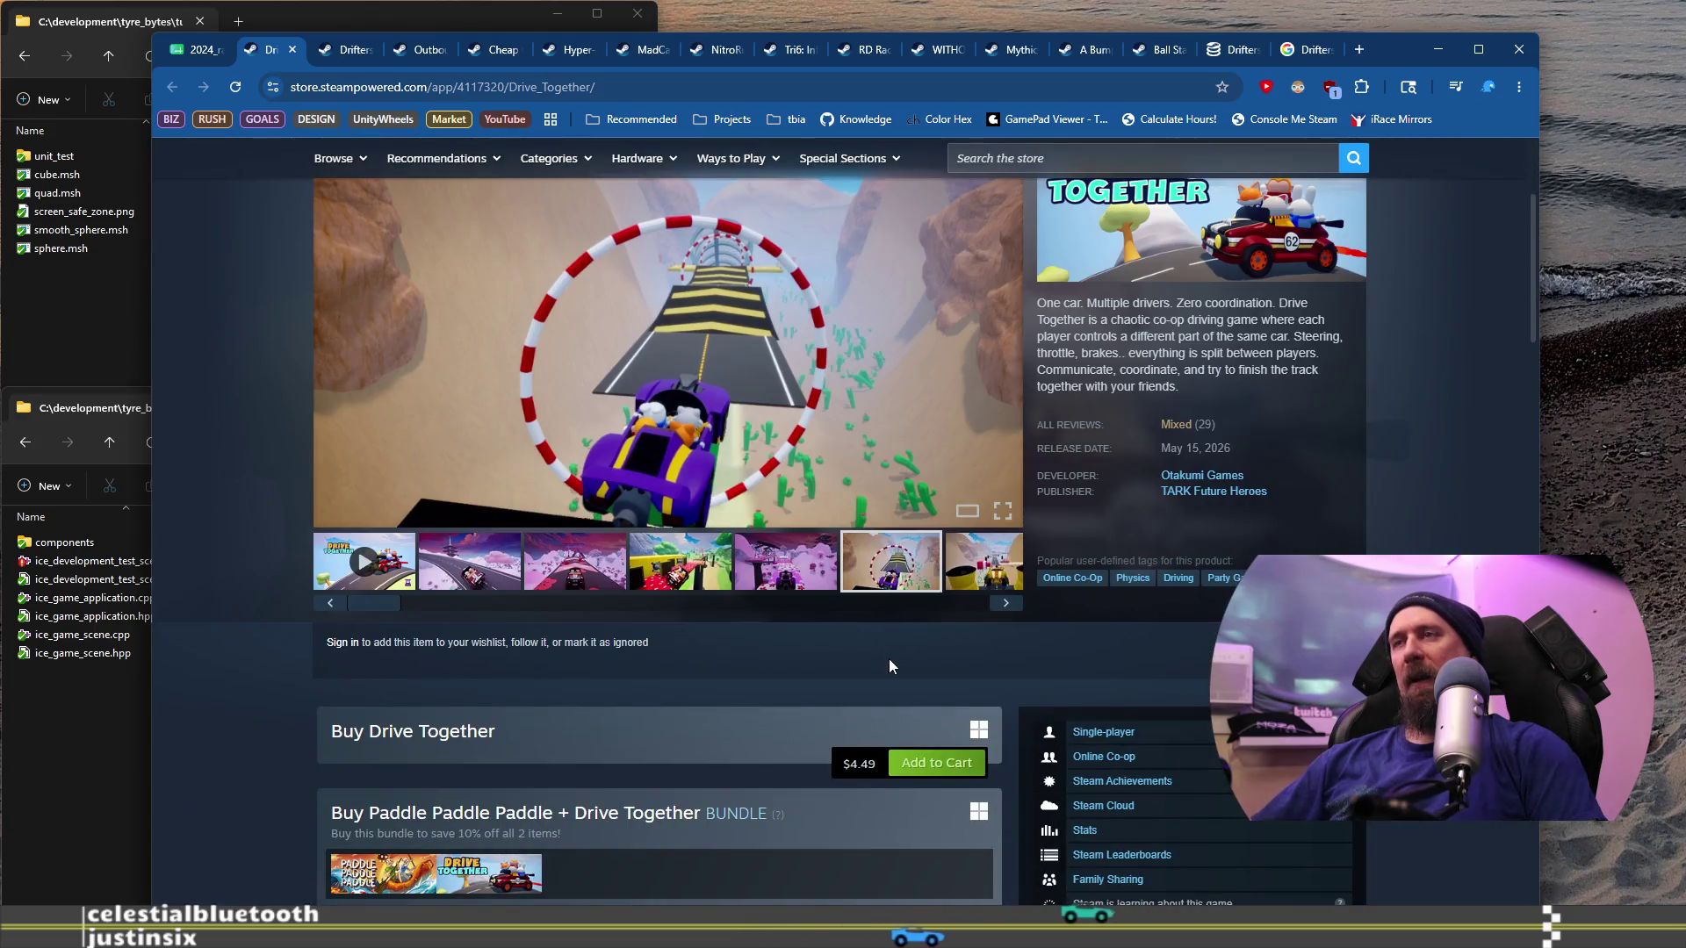
pyautogui.moveTo(390, 615); pyautogui.dragTo(964, 604)
pyautogui.click(965, 586)
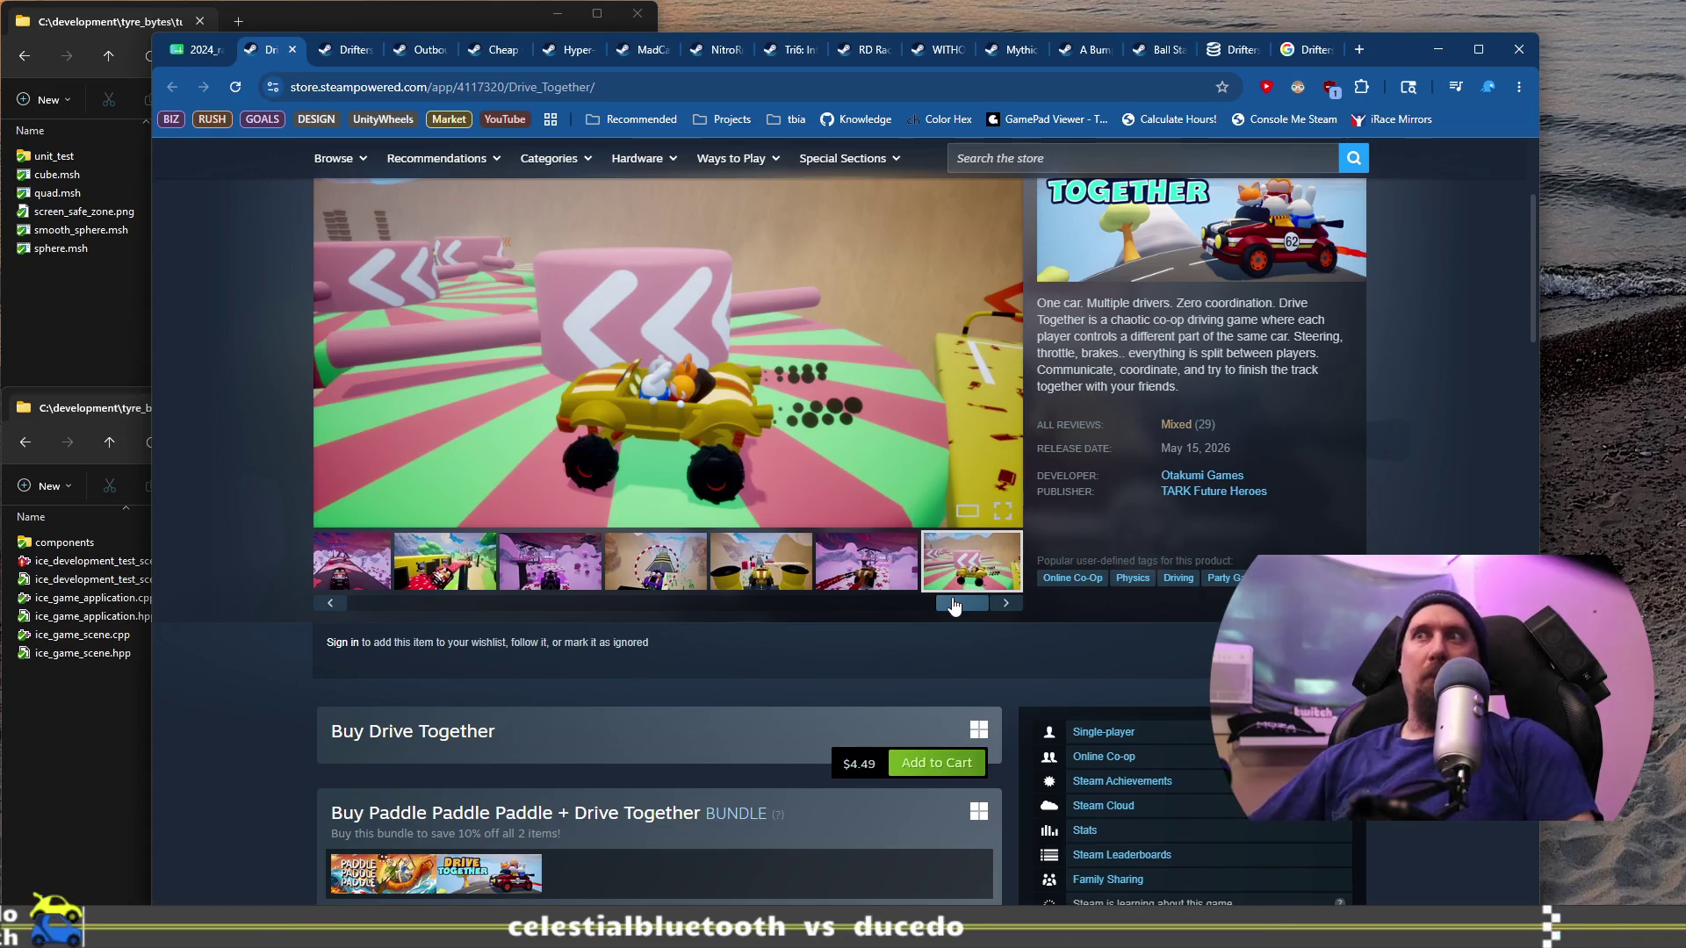
# Step: Look at the yellow-wall, ring-track, yellow-car and pagoda road screenshots
pyautogui.moveTo(954, 605); pyautogui.dragTo(548, 572)
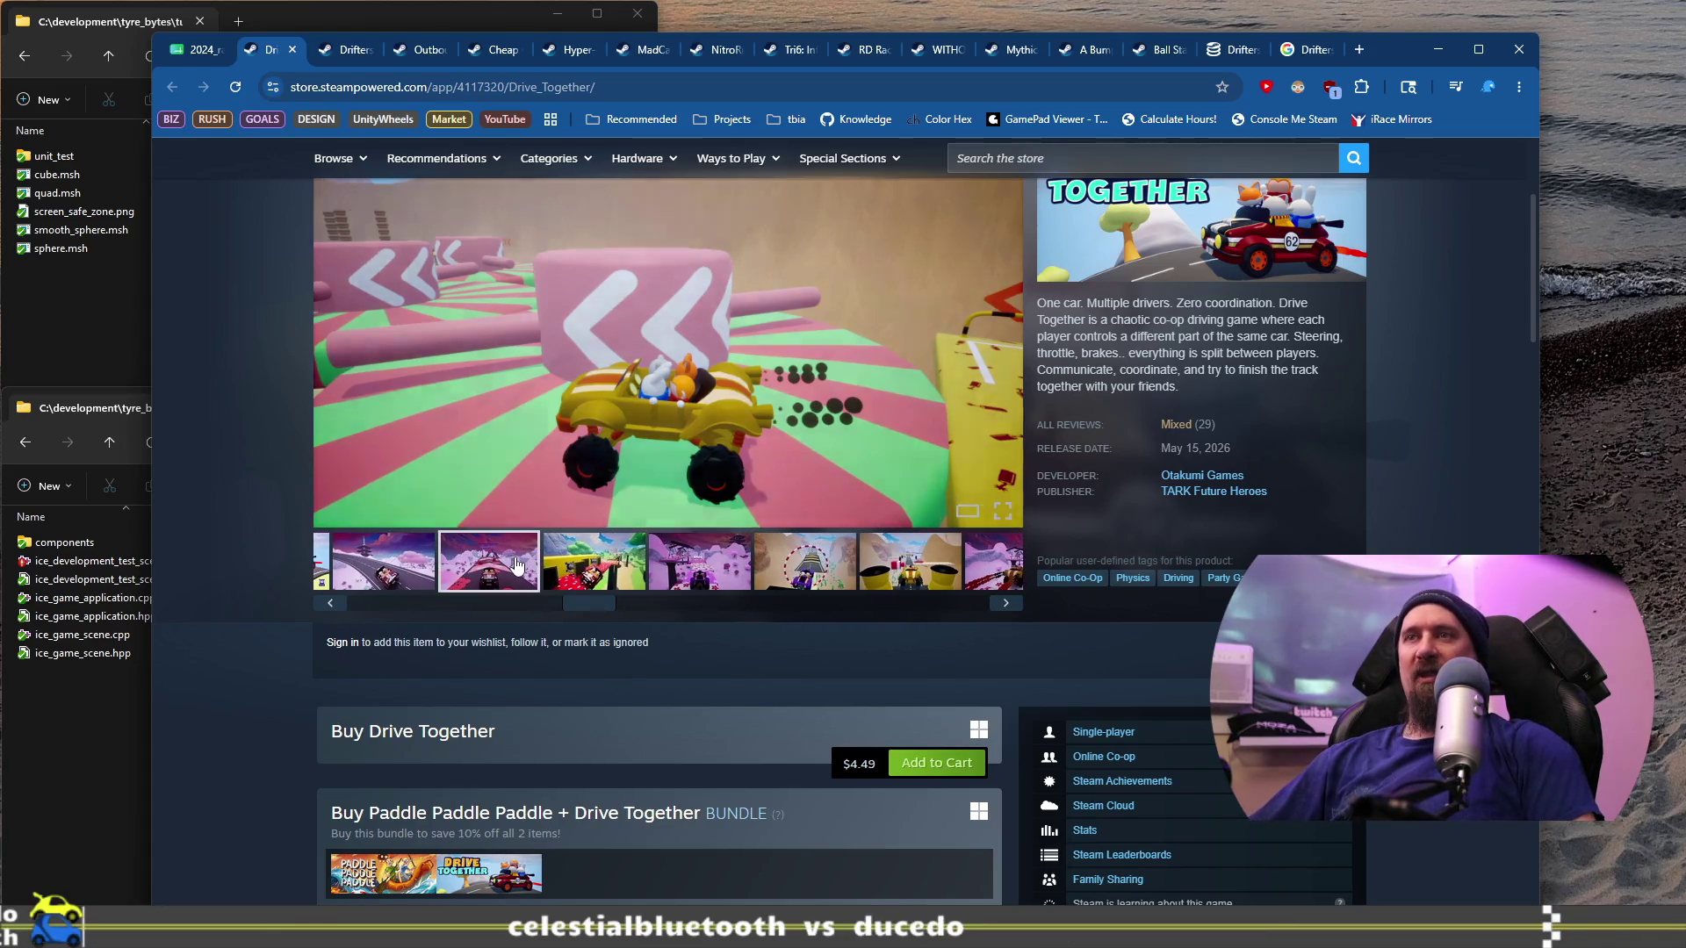
pyautogui.click(575, 575)
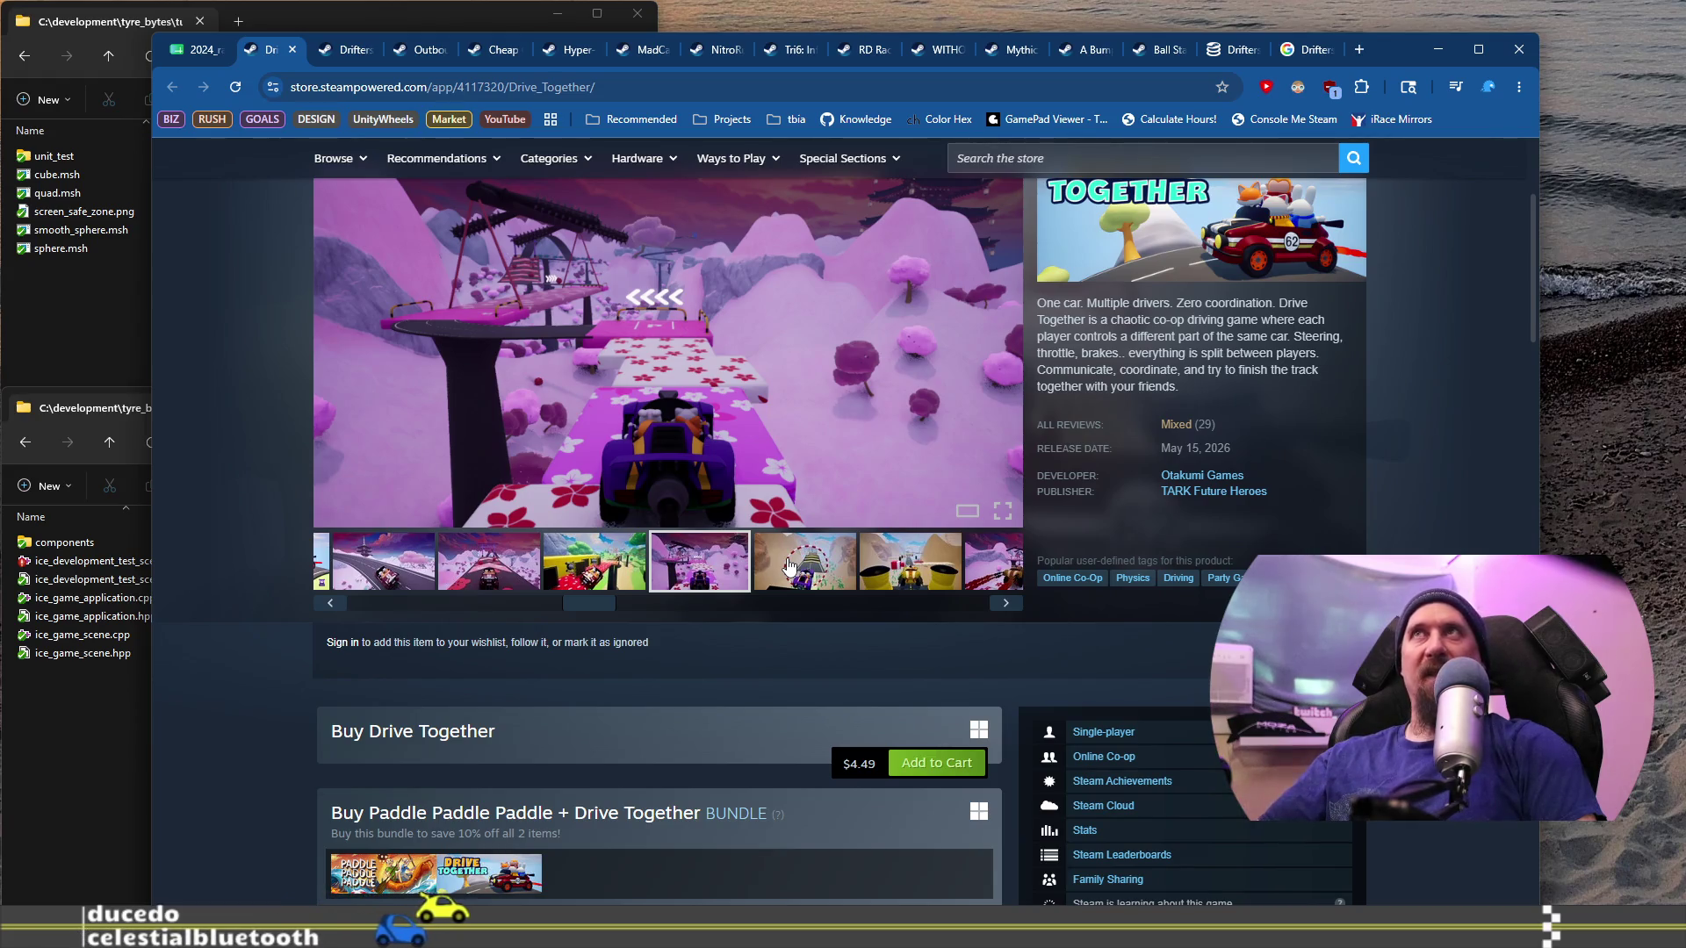
pyautogui.click(790, 566)
pyautogui.click(914, 562)
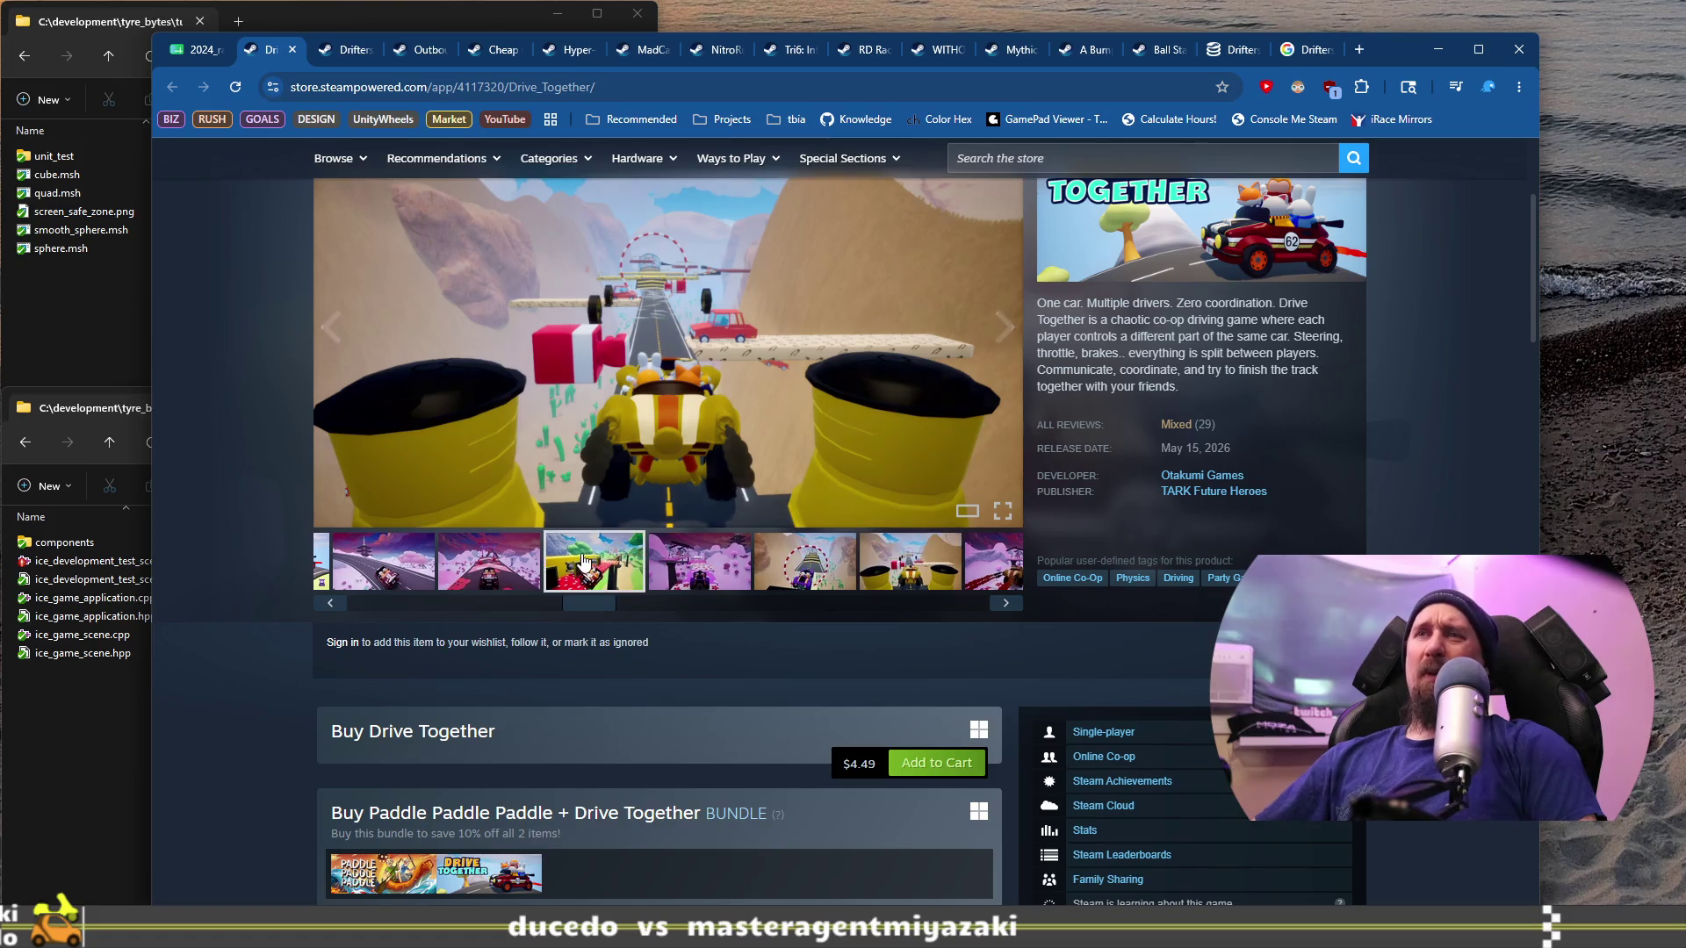
pyautogui.click(393, 566)
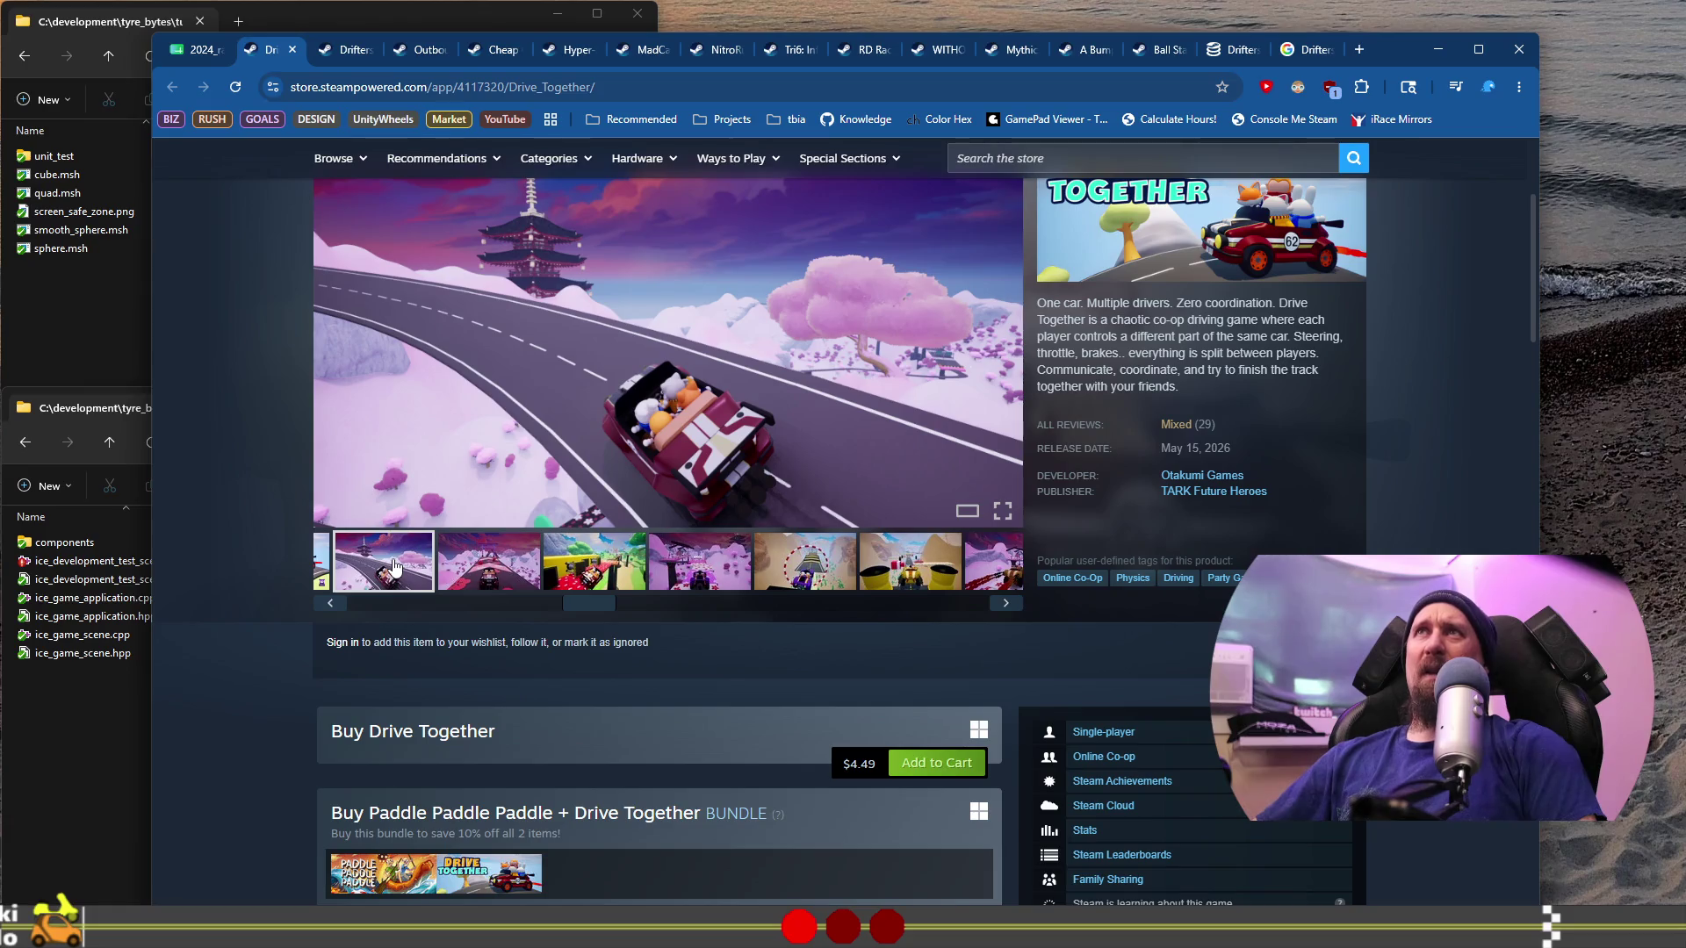
pyautogui.moveTo(614, 605)
pyautogui.mouseDown()
pyautogui.moveTo(979, 604)
pyautogui.moveTo(394, 609)
pyautogui.moveTo(382, 577)
pyautogui.mouseUp()
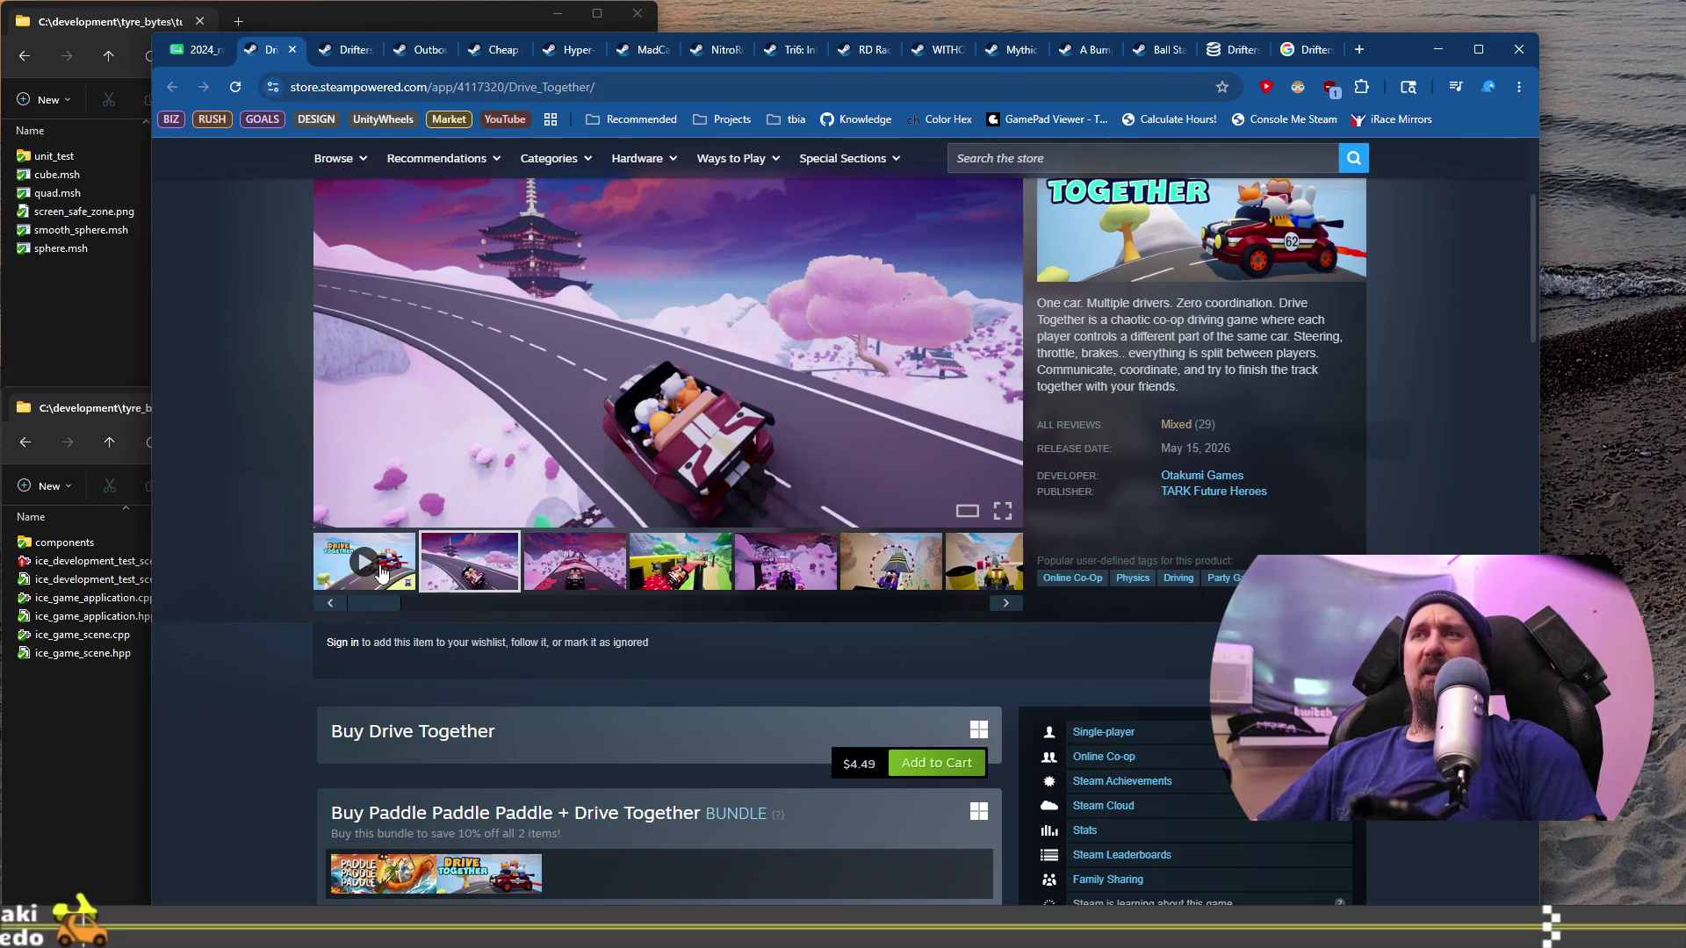
# Step: Watch Drive Together's trailer to 0:44, pause it, and check its price and bundles
pyautogui.click(382, 573)
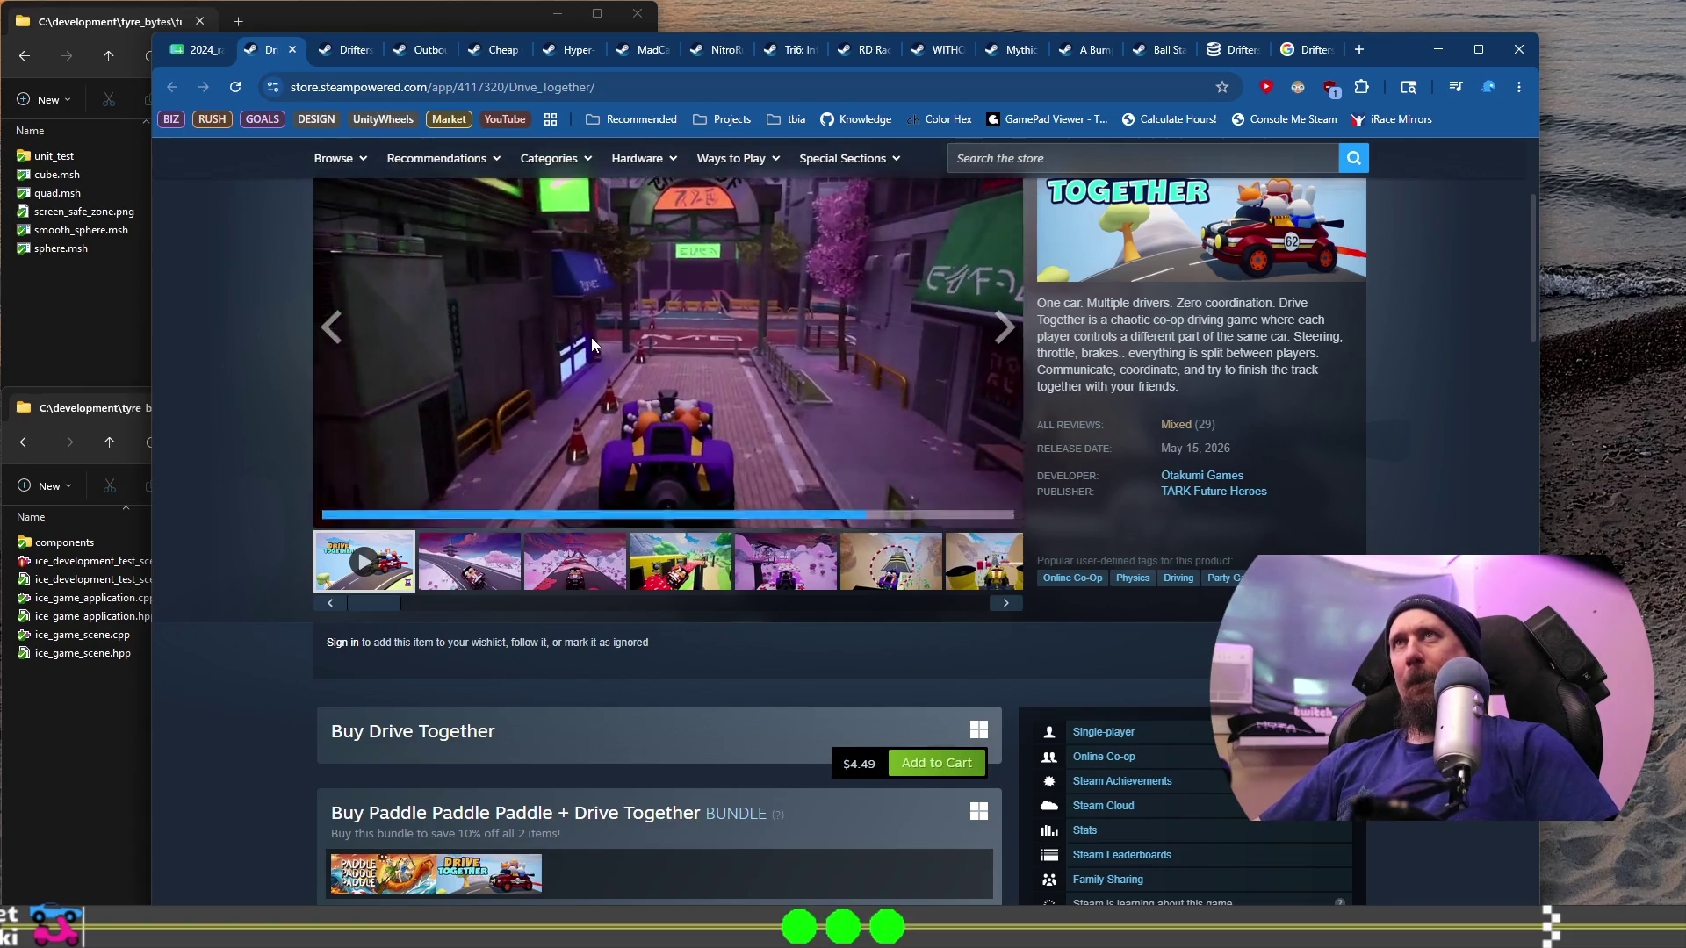
pyautogui.click(599, 353)
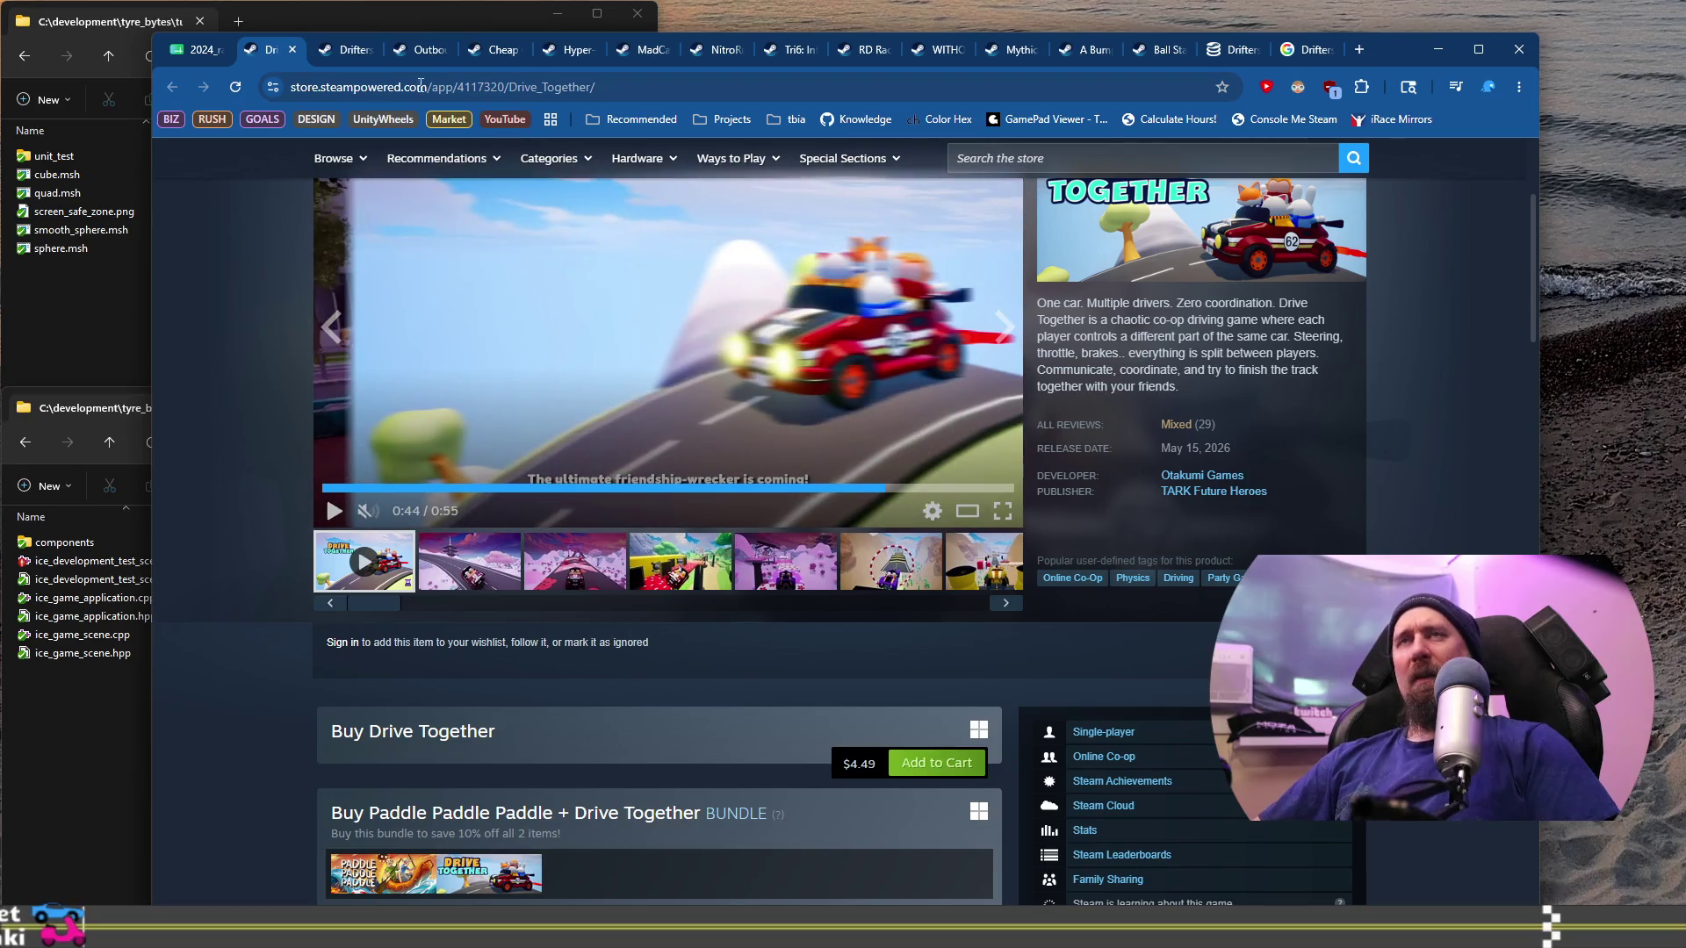
pyautogui.scroll(-9, 237, 320)
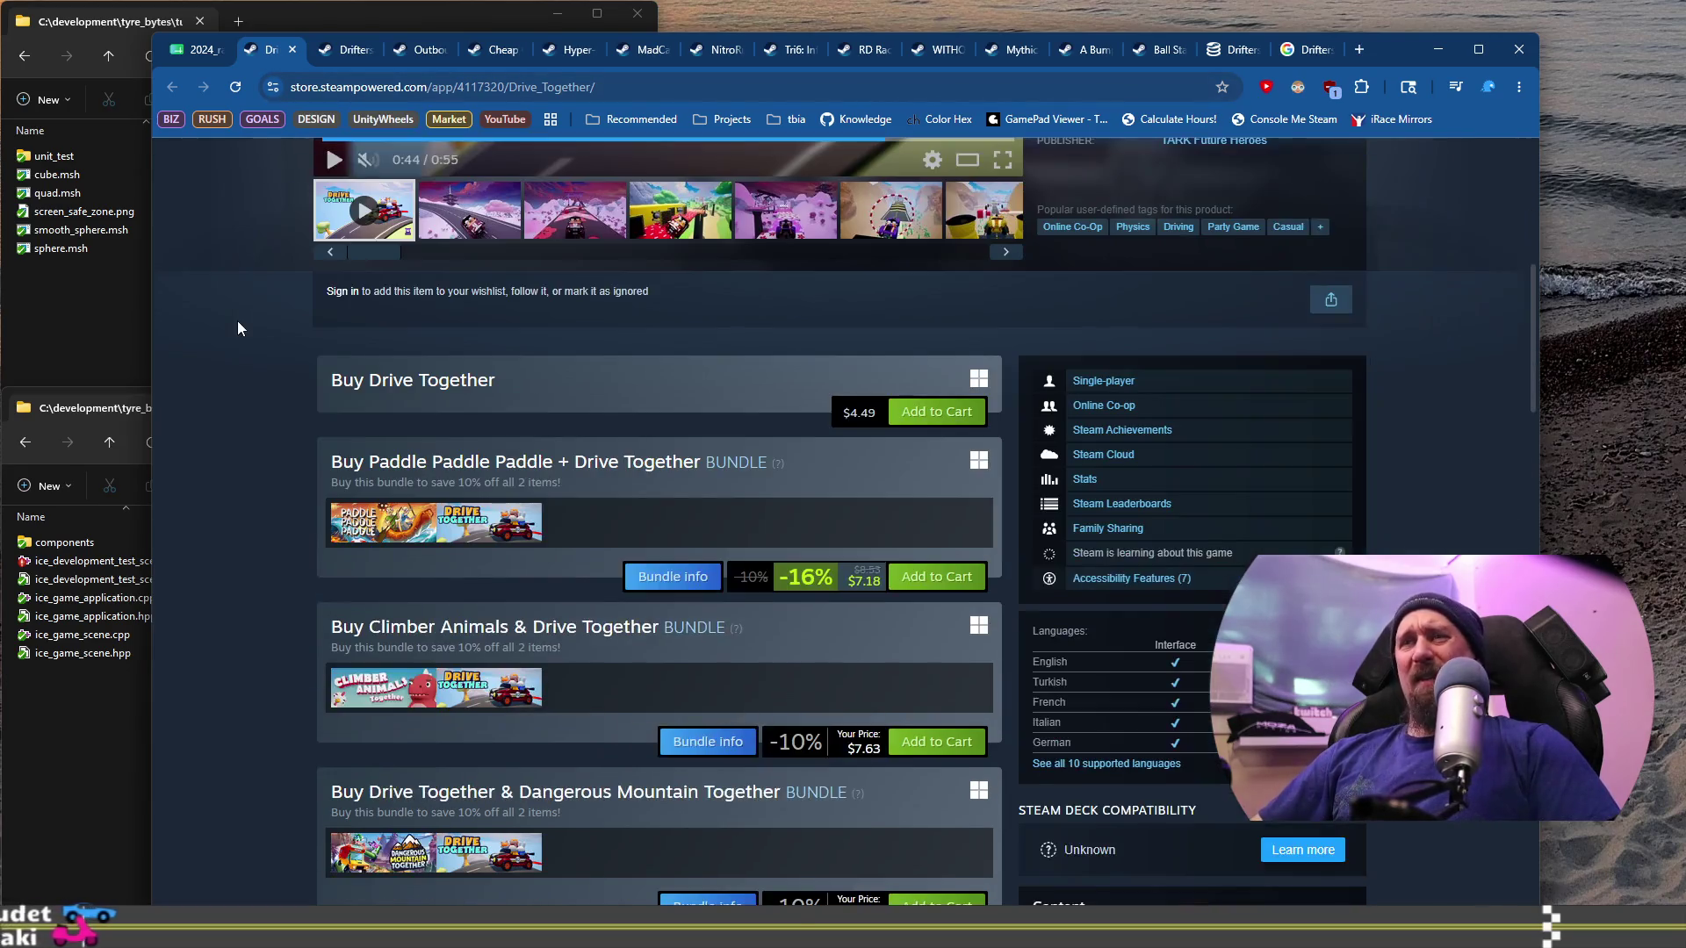
pyautogui.scroll(5, 244, 298)
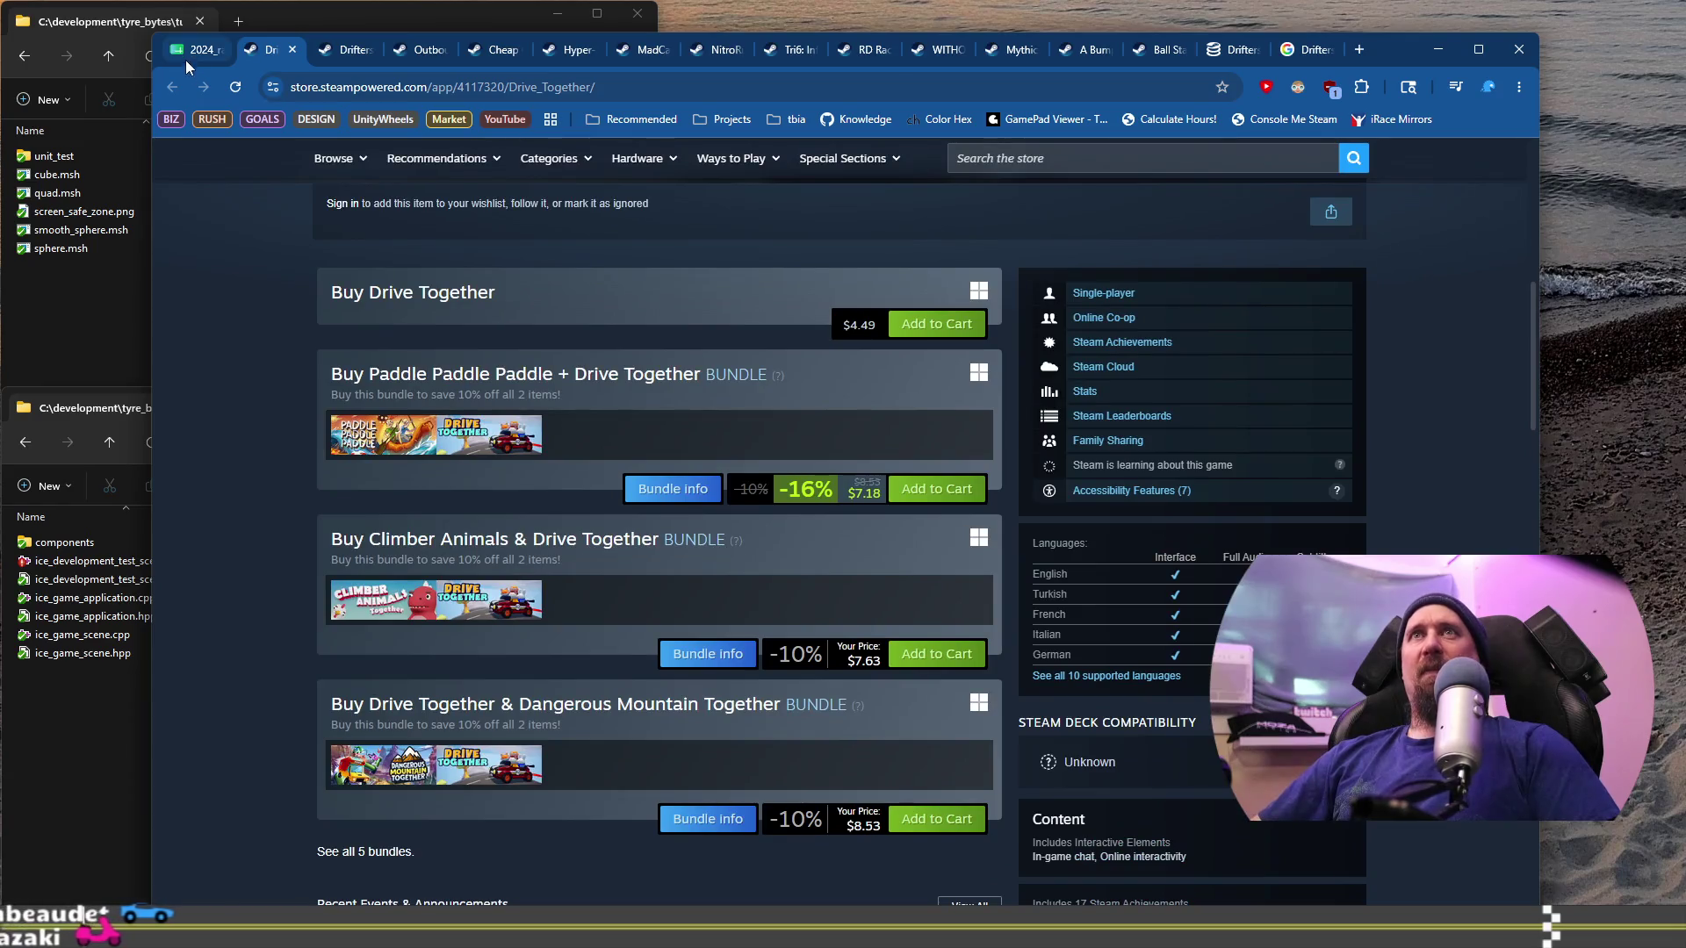
pyautogui.click(186, 60)
# Step: Open Skrrt Racing's Steam store page from row 1015
pyautogui.click(285, 687)
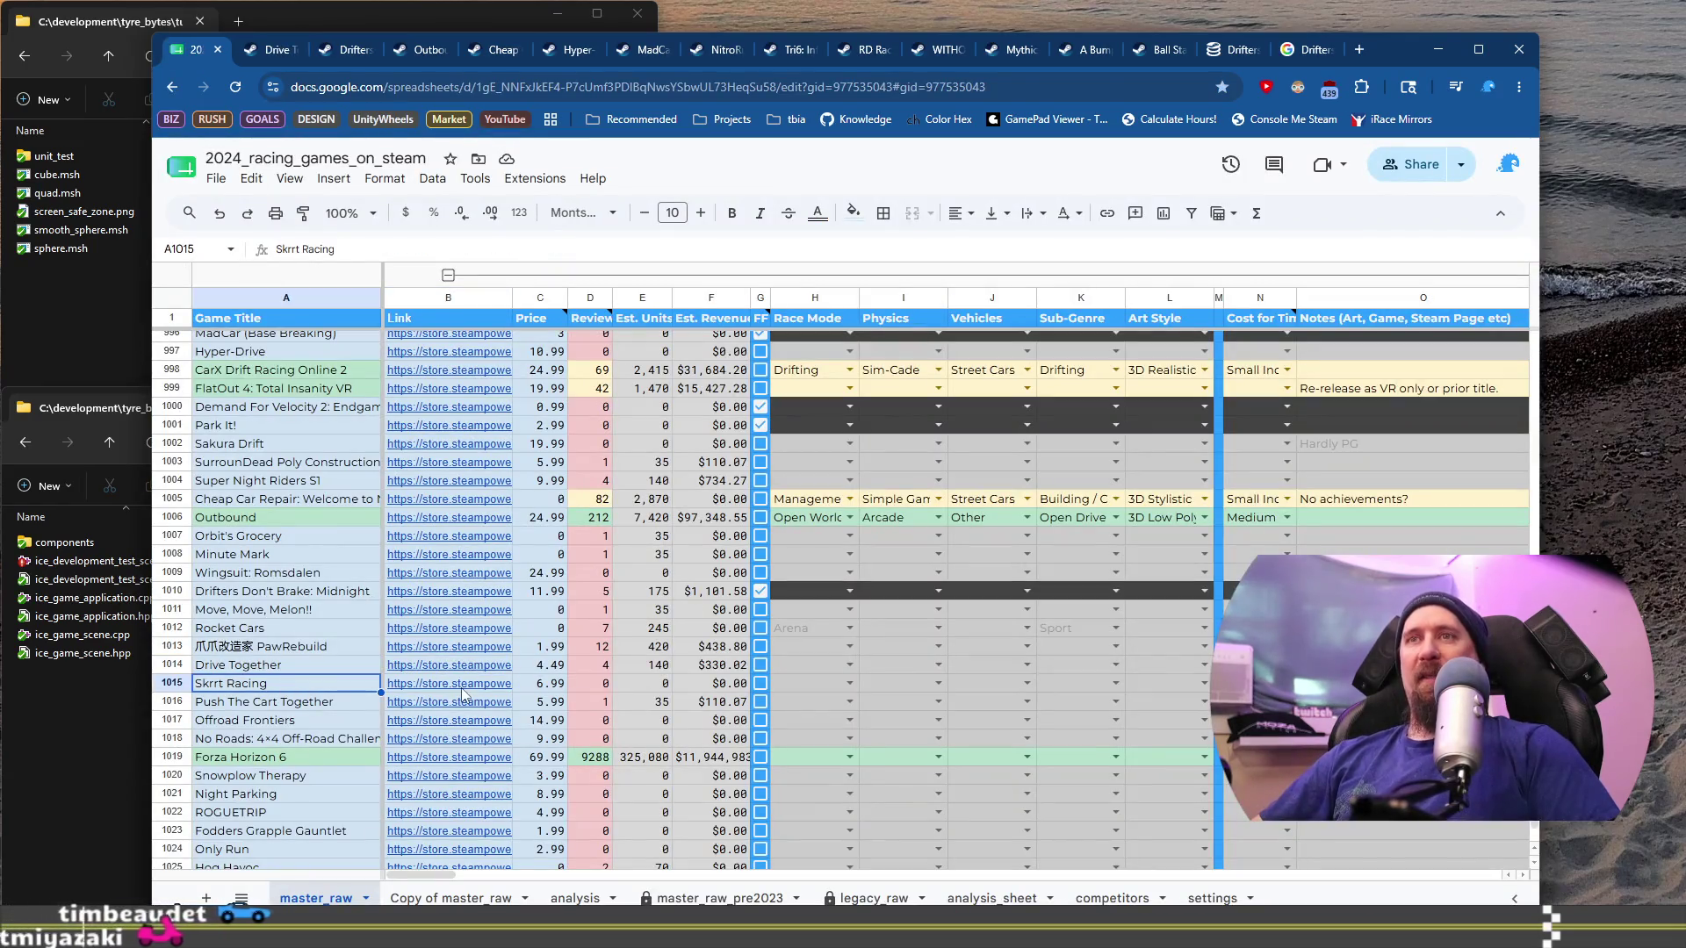
pyautogui.moveTo(463, 693)
pyautogui.click(527, 708)
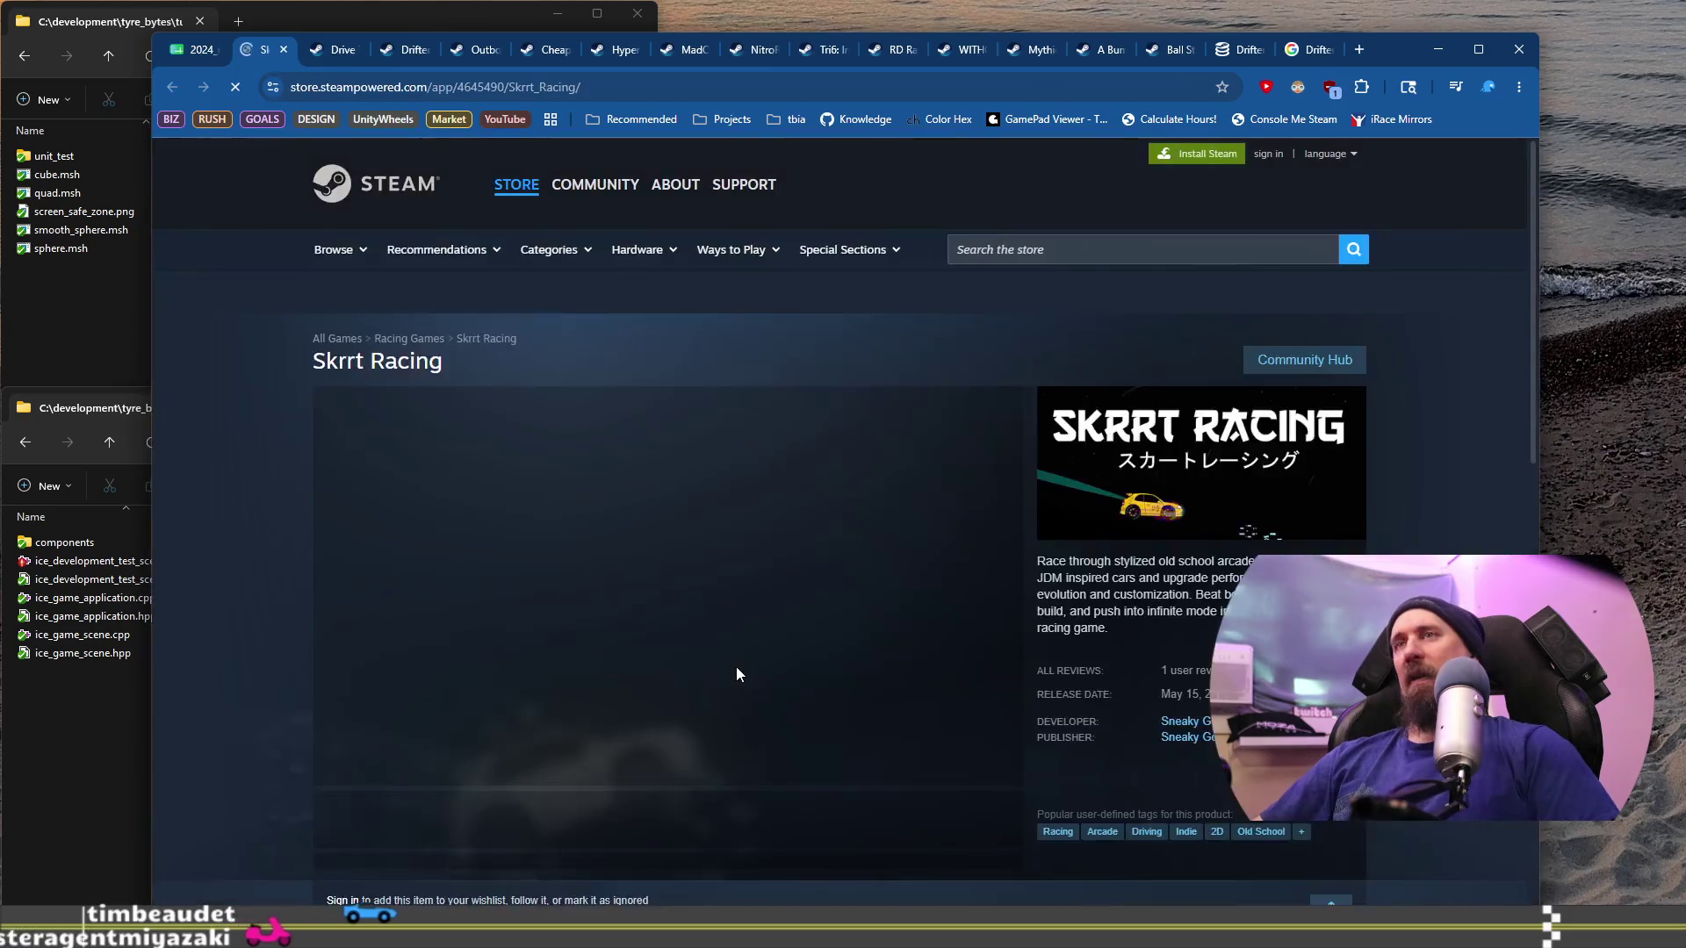
pyautogui.scroll(-4, 734, 660)
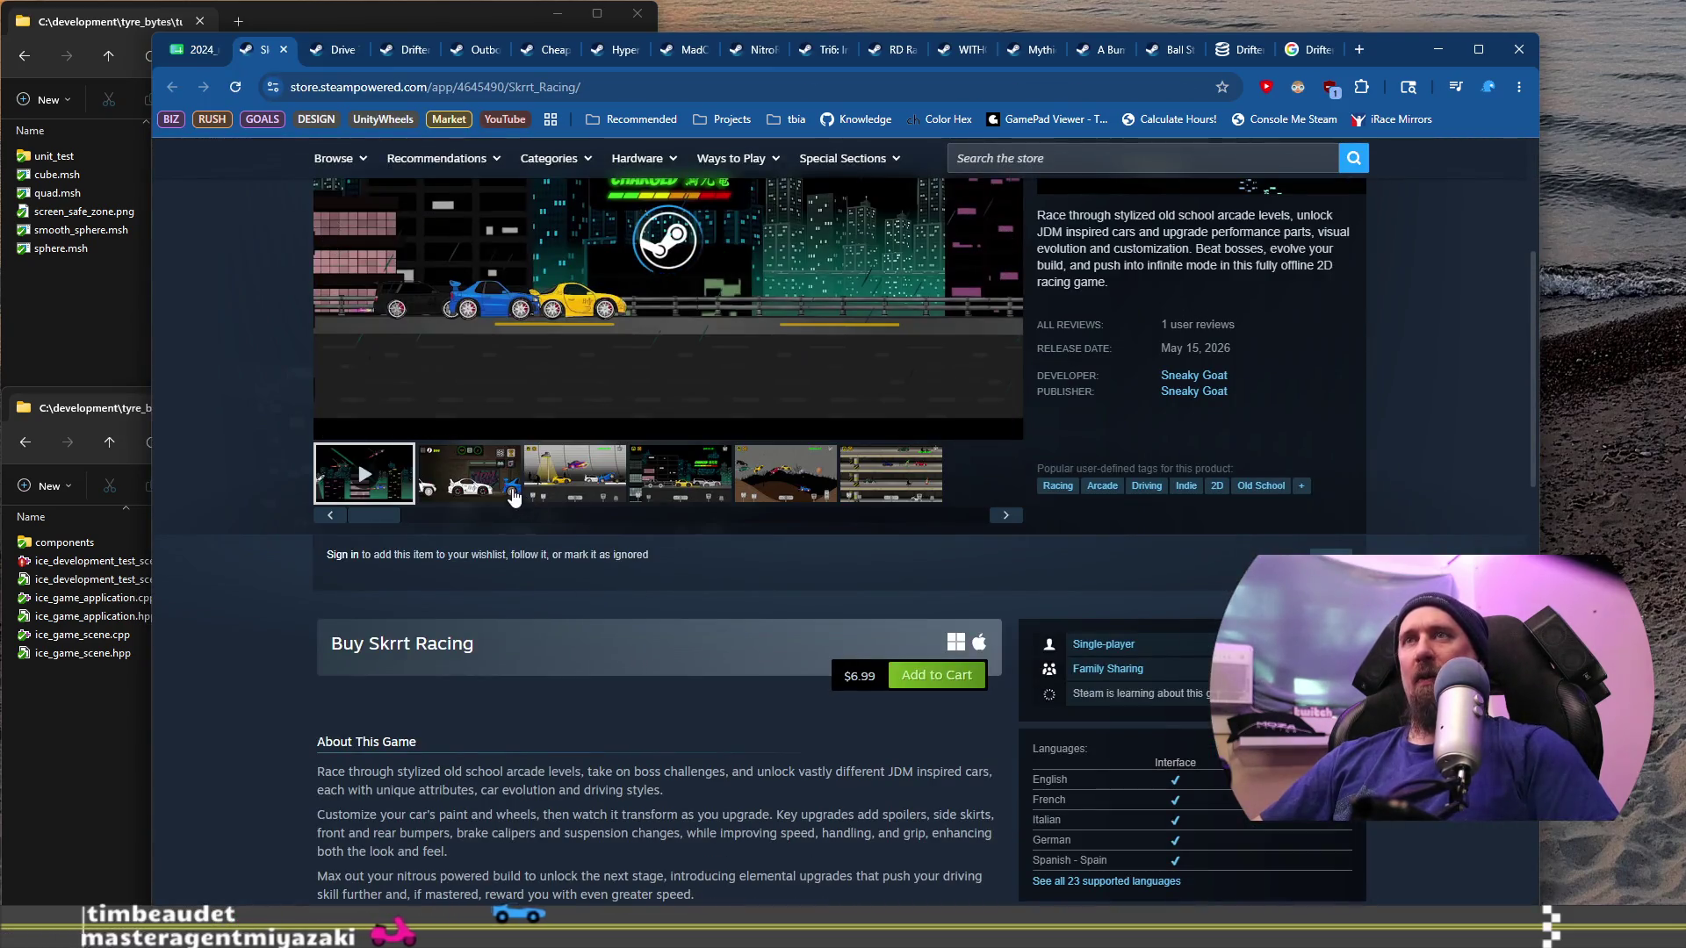
pyautogui.scroll(3, 514, 496)
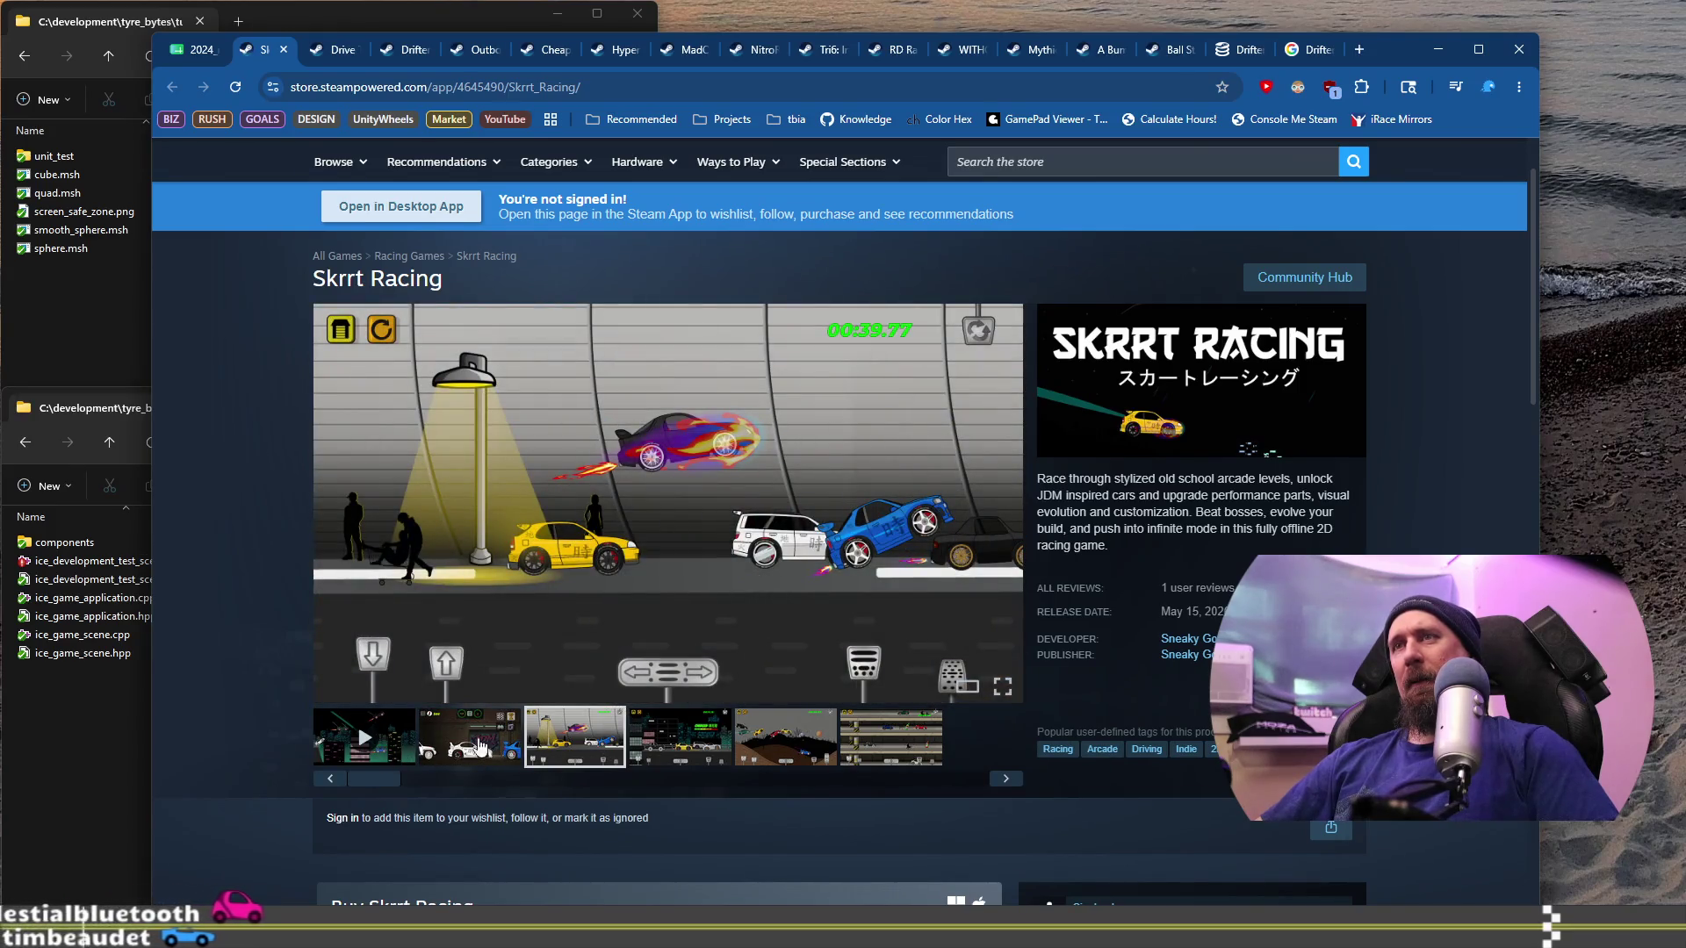
# Step: View Skrrt Racing's rainy hills and parking garage screenshots, then scroll toward the Buy box
pyautogui.click(780, 753)
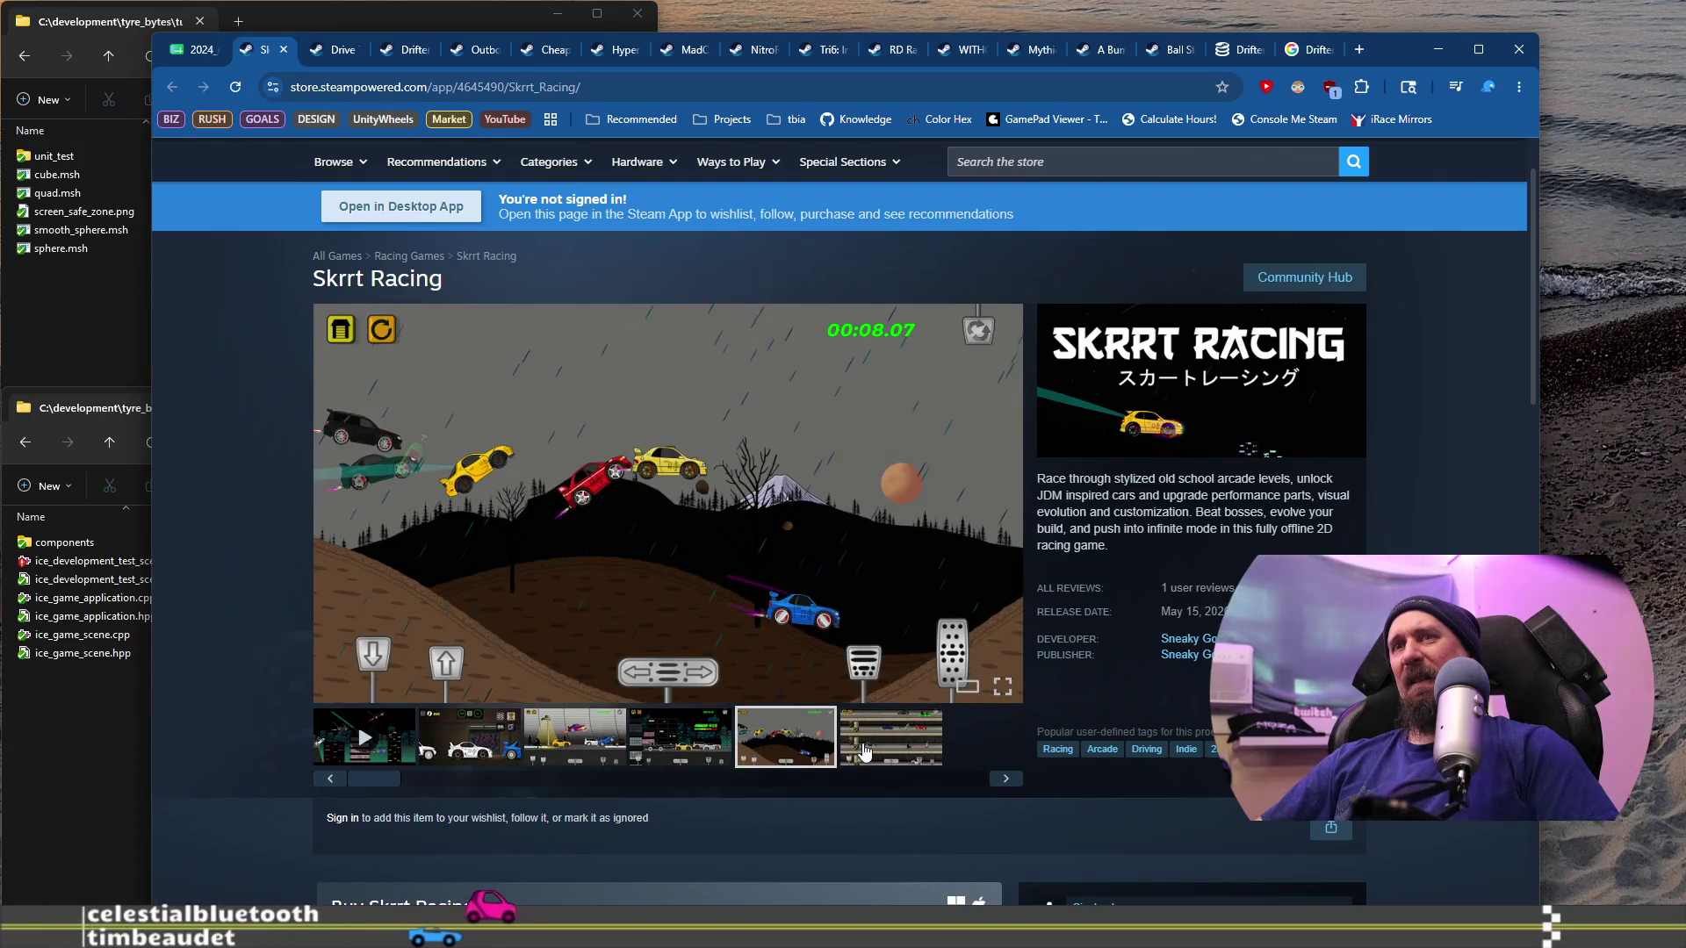
pyautogui.click(873, 746)
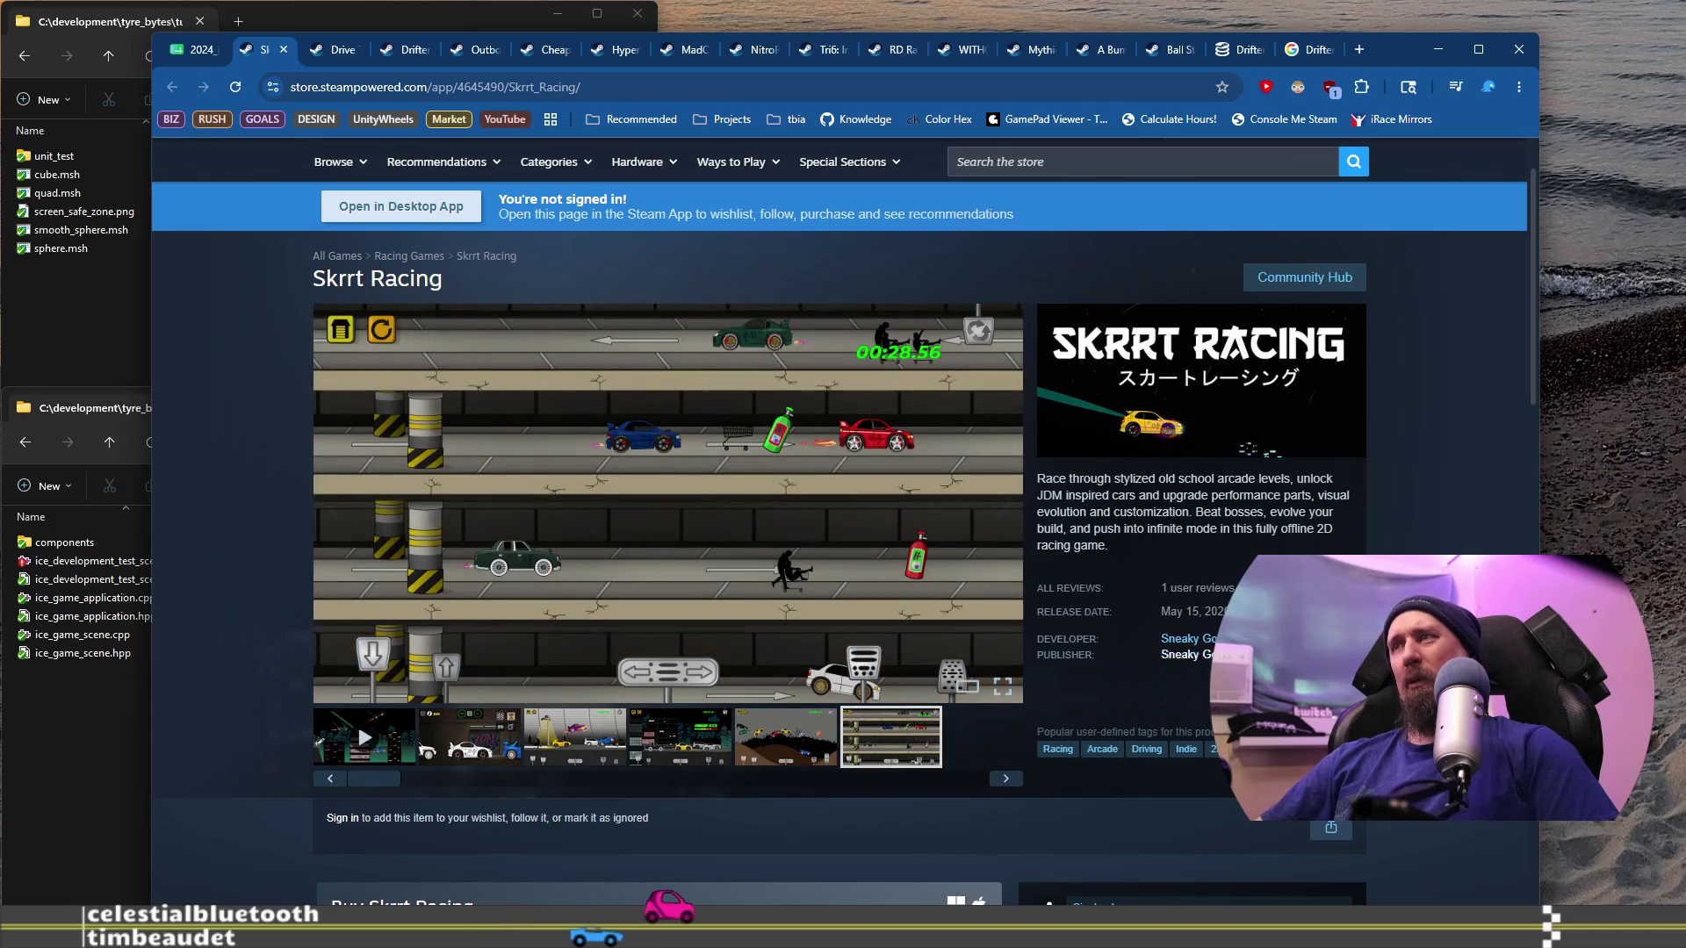
pyautogui.scroll(-5, 843, 527)
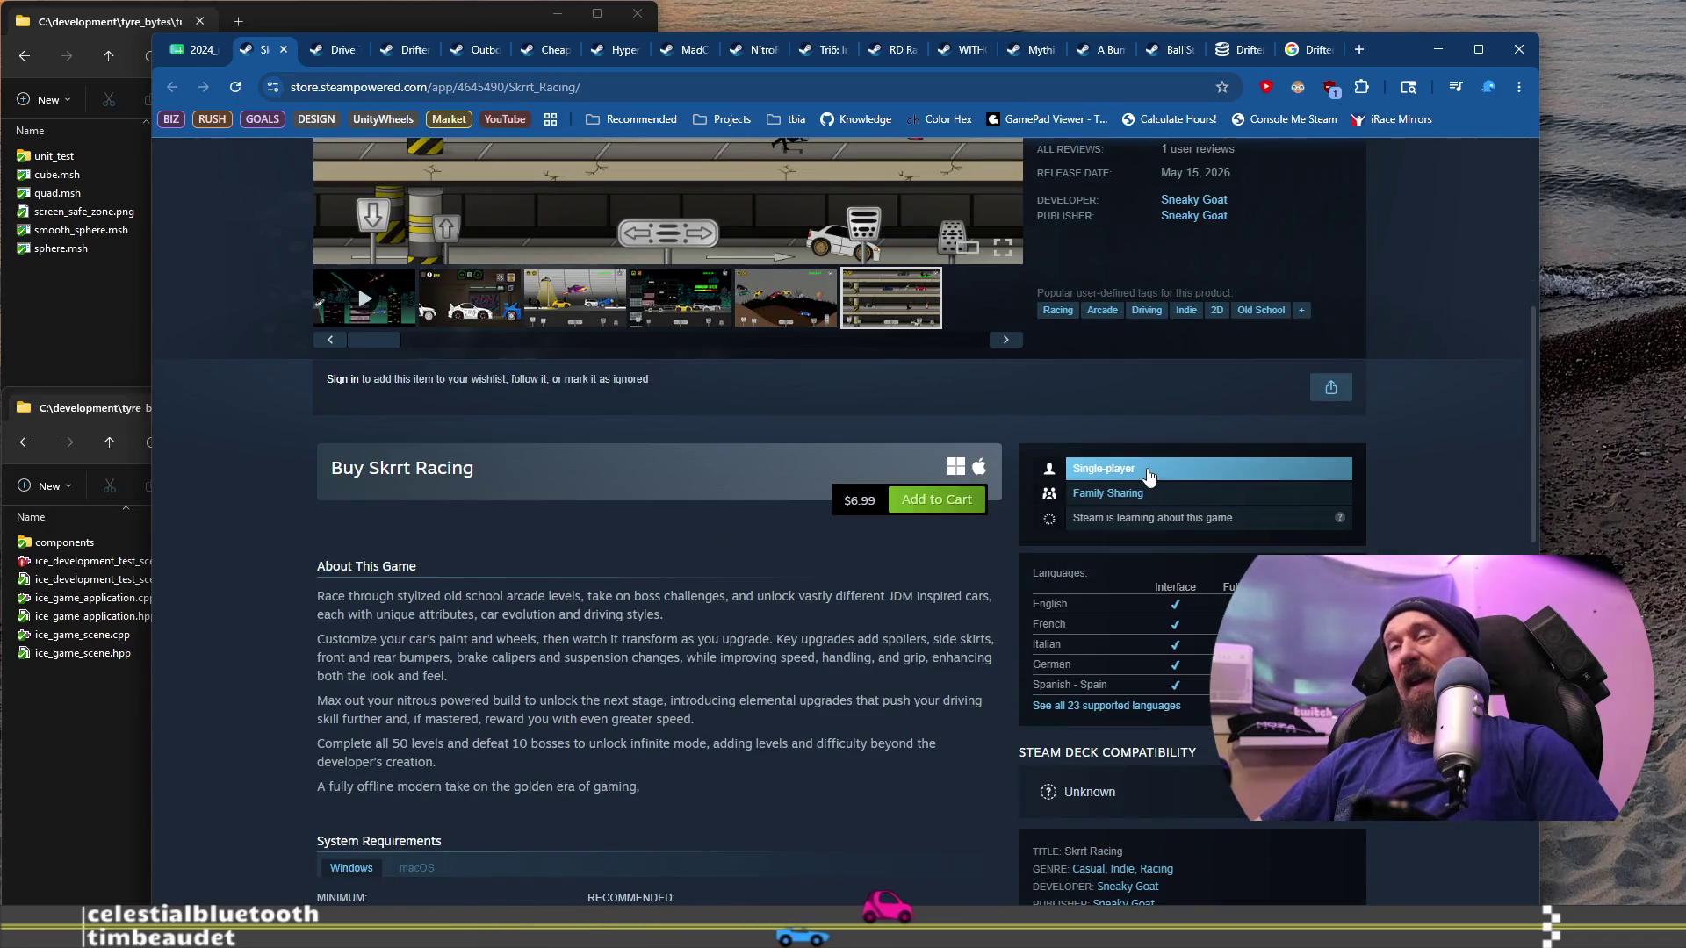
pyautogui.scroll(-8, 834, 604)
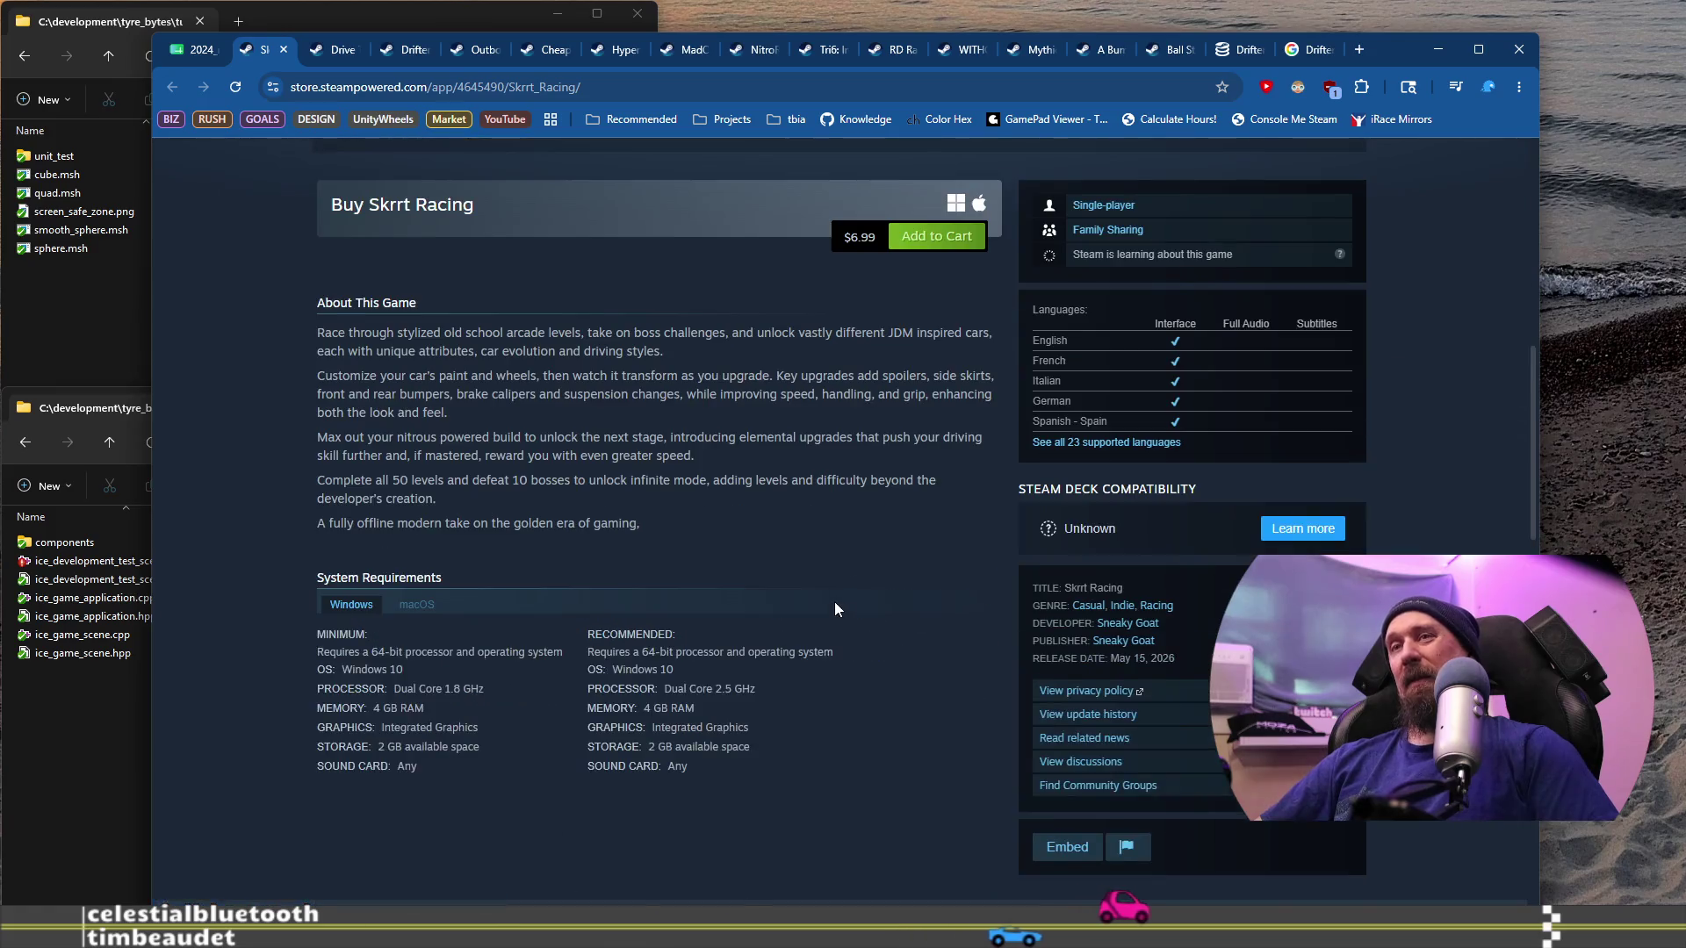
pyautogui.scroll(12, 834, 602)
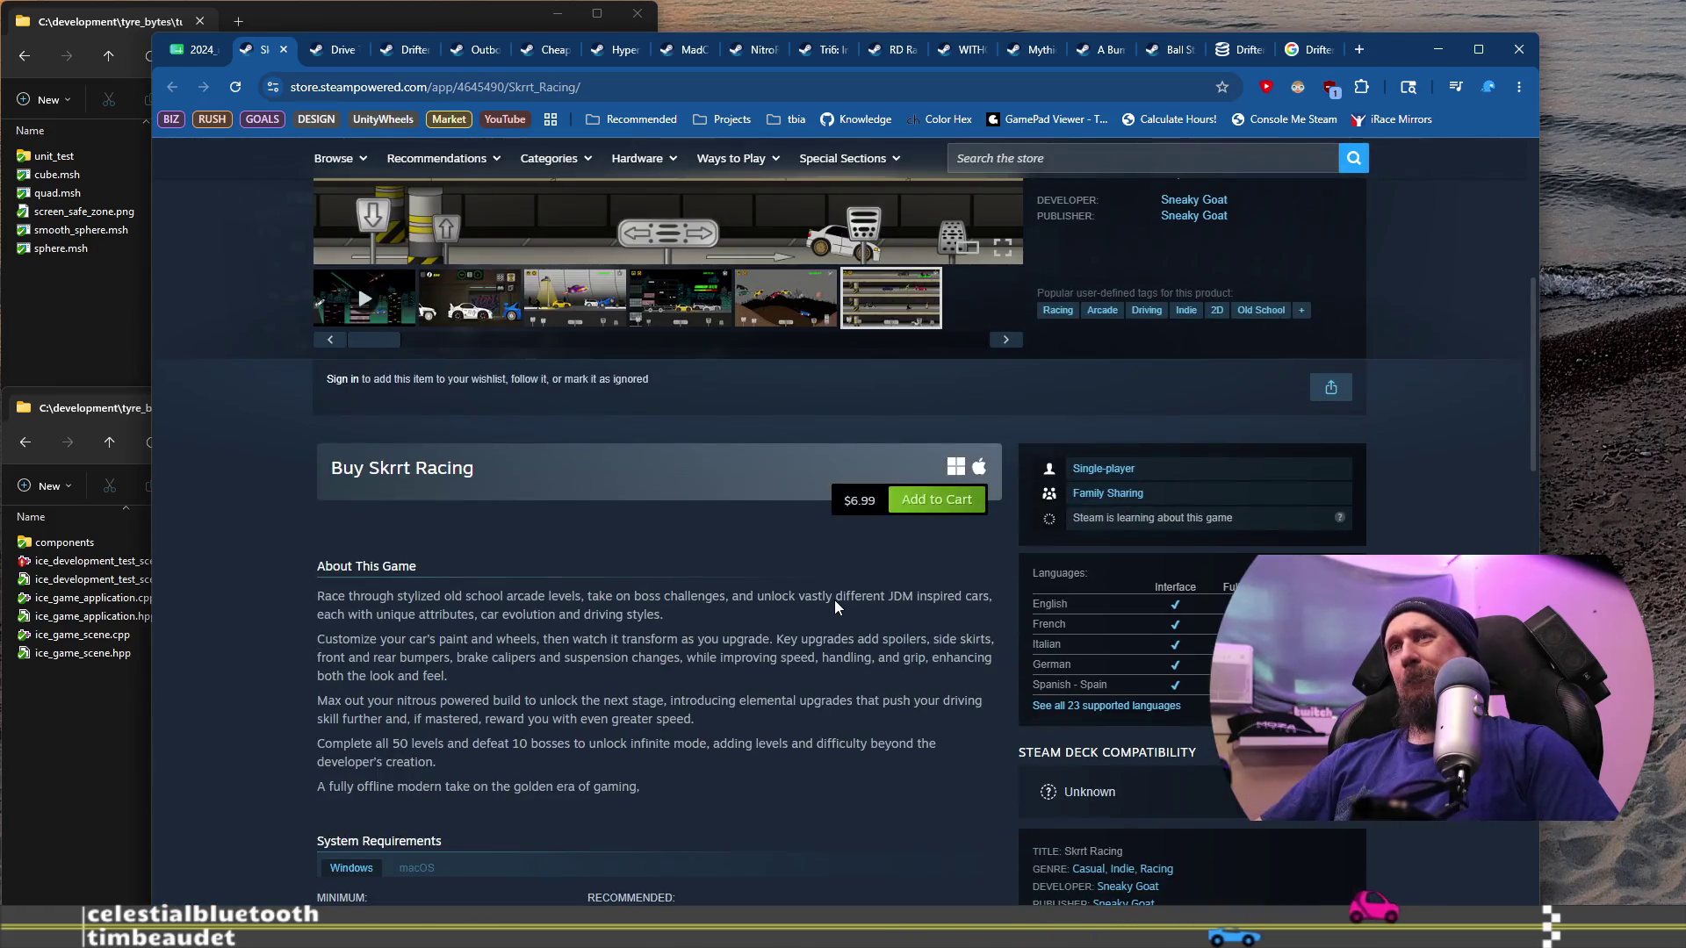
pyautogui.scroll(1, 835, 606)
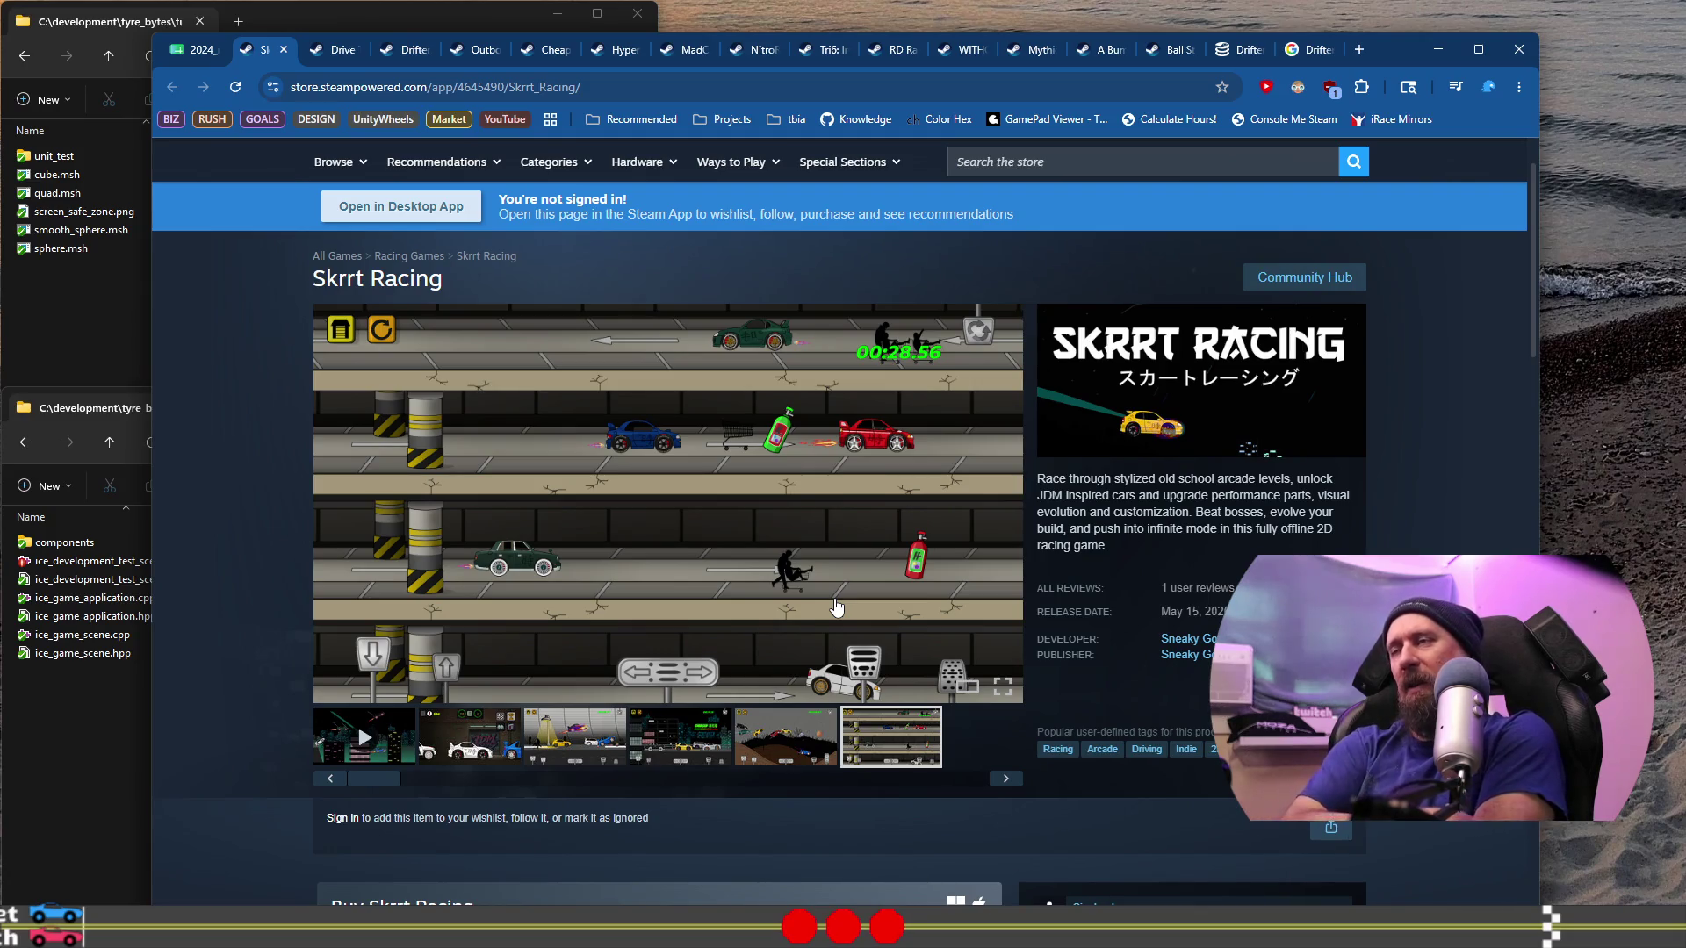
pyautogui.scroll(1, 830, 597)
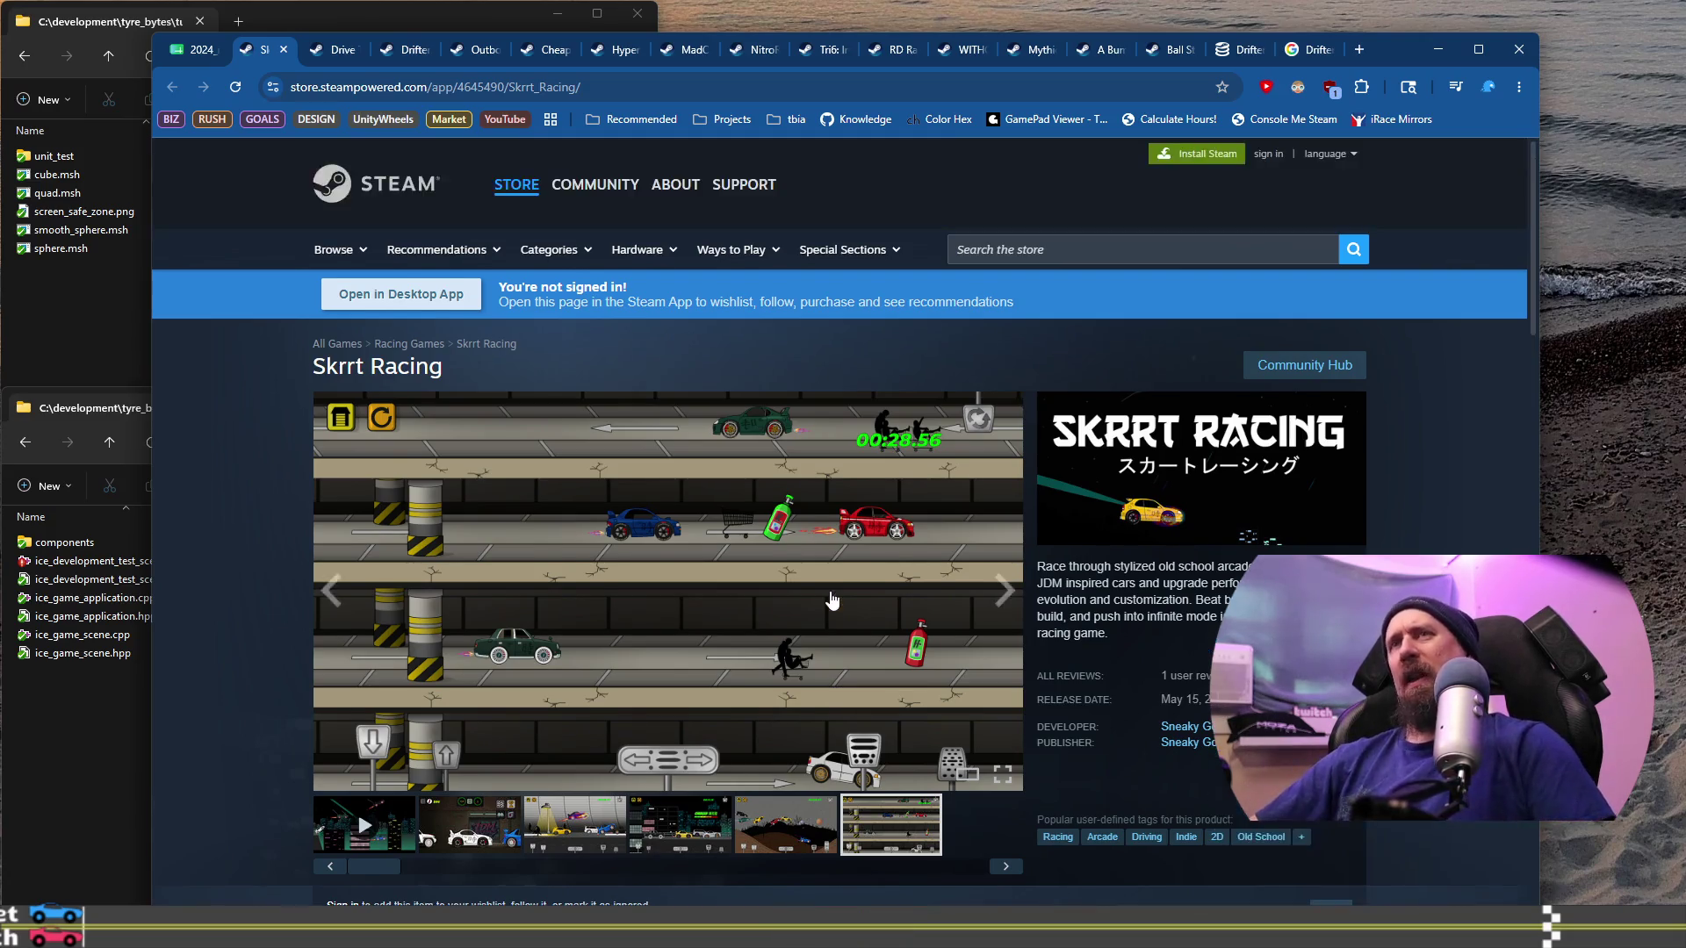
# Step: Restart Skrrt Racing's 0:30 trailer from the start, pausing and resuming it along the way
pyautogui.scroll(-4, 816, 614)
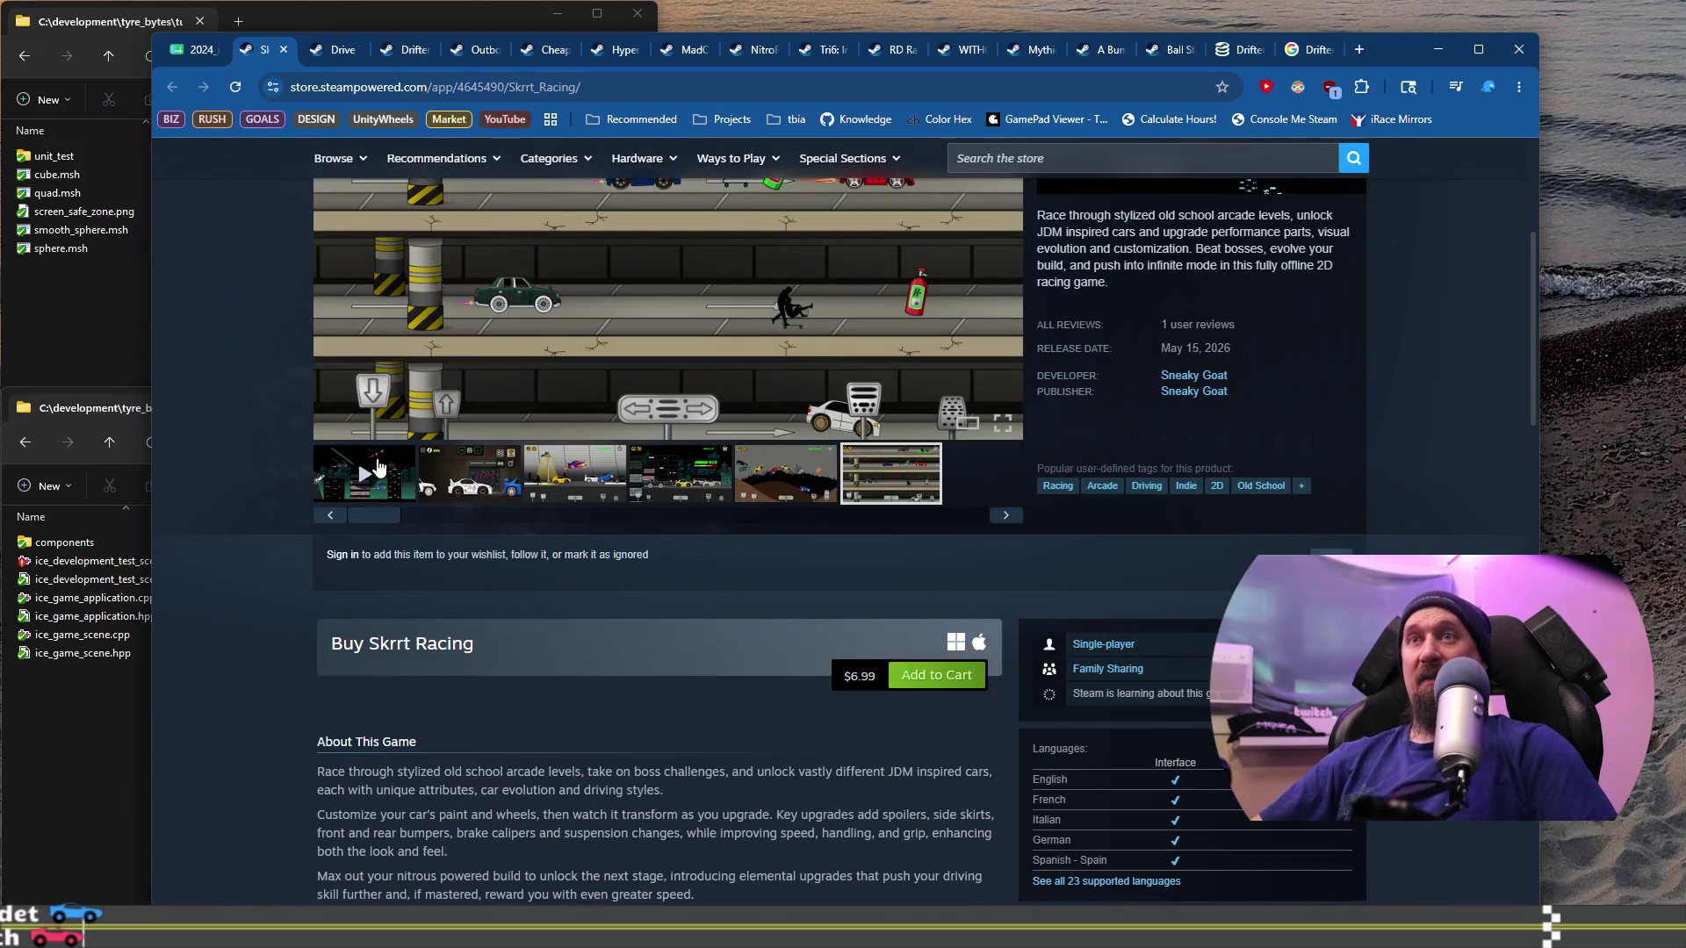
pyautogui.click(408, 482)
pyautogui.scroll(4, 614, 614)
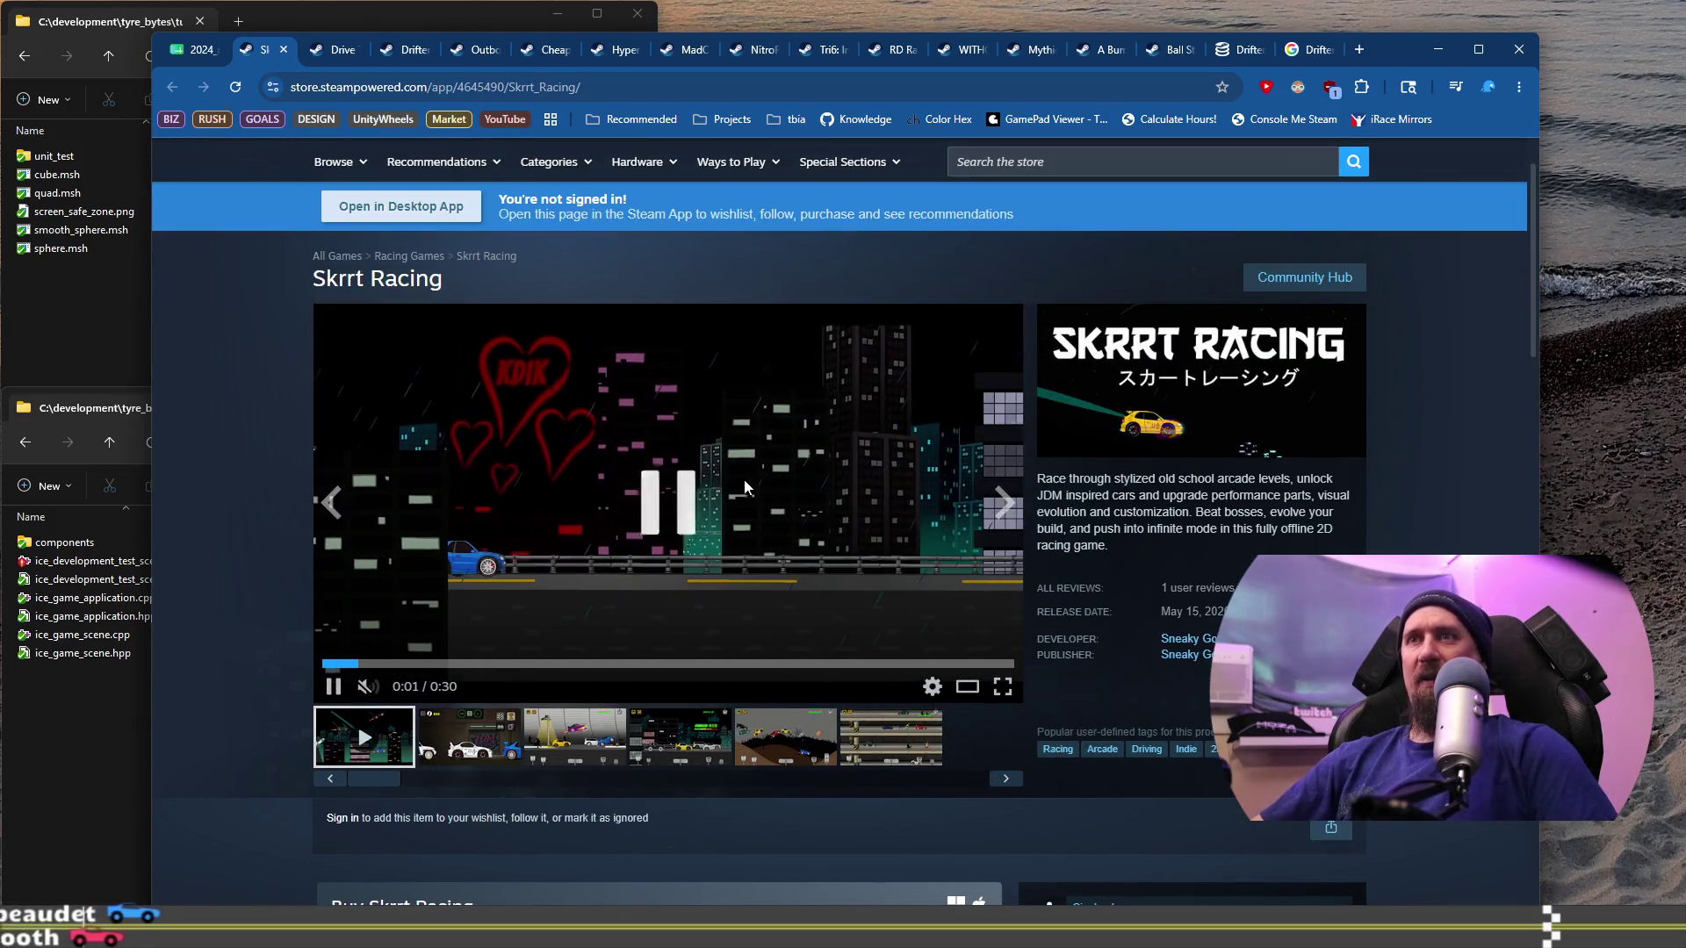
pyautogui.click(754, 546)
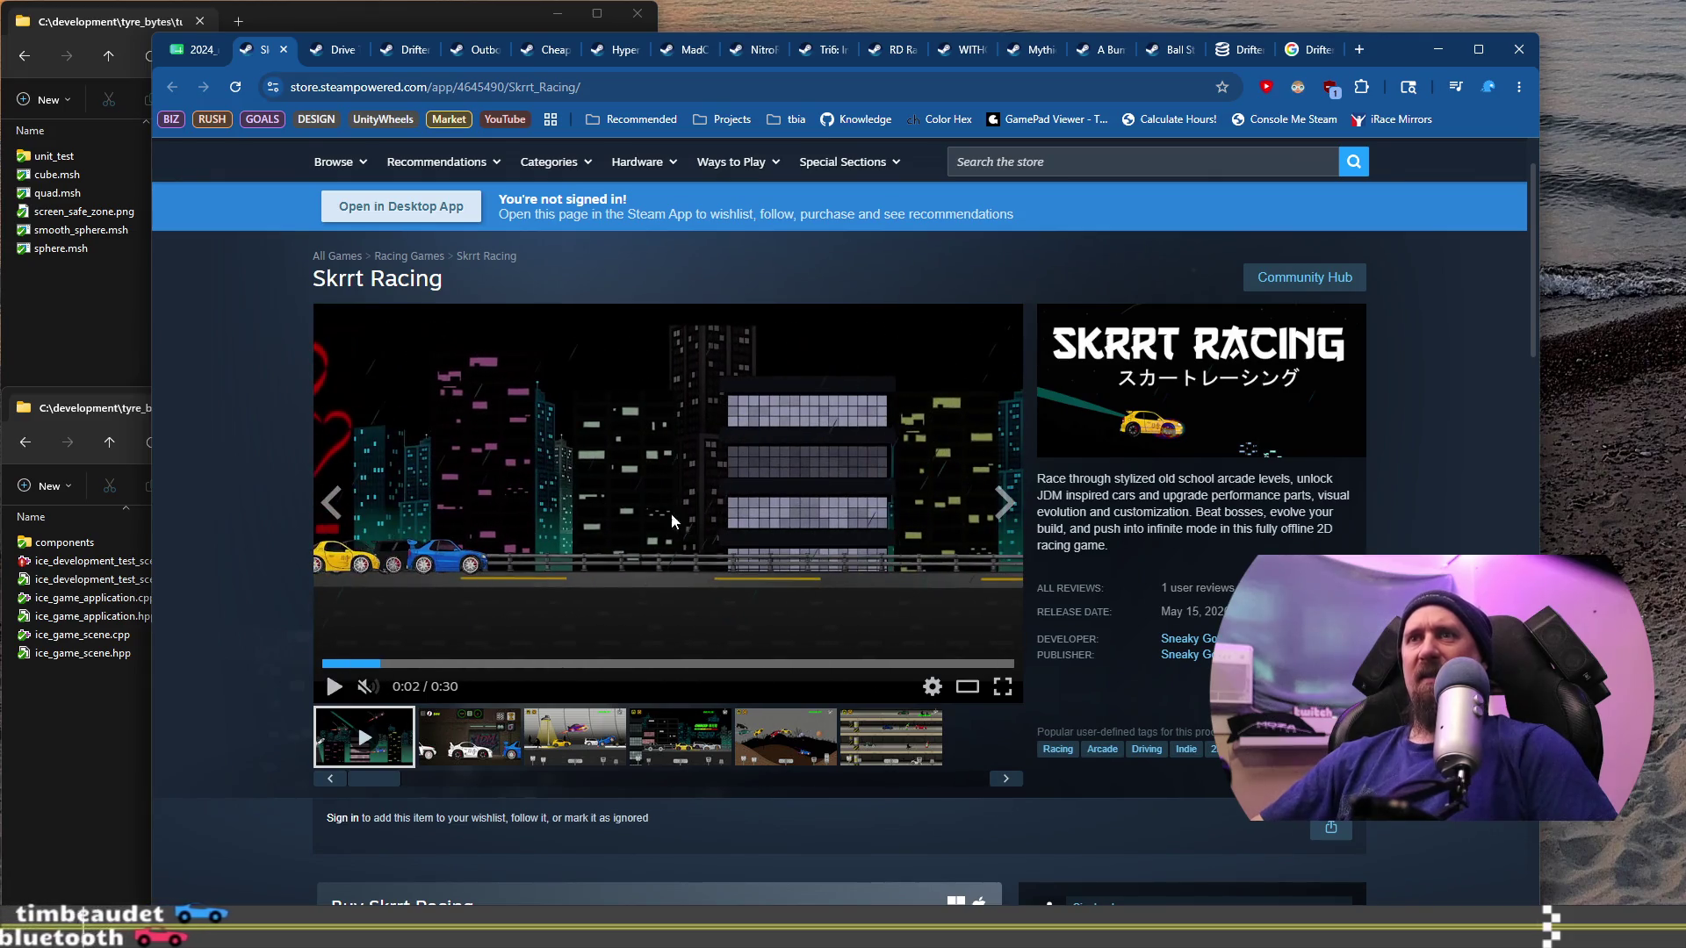
pyautogui.click(335, 665)
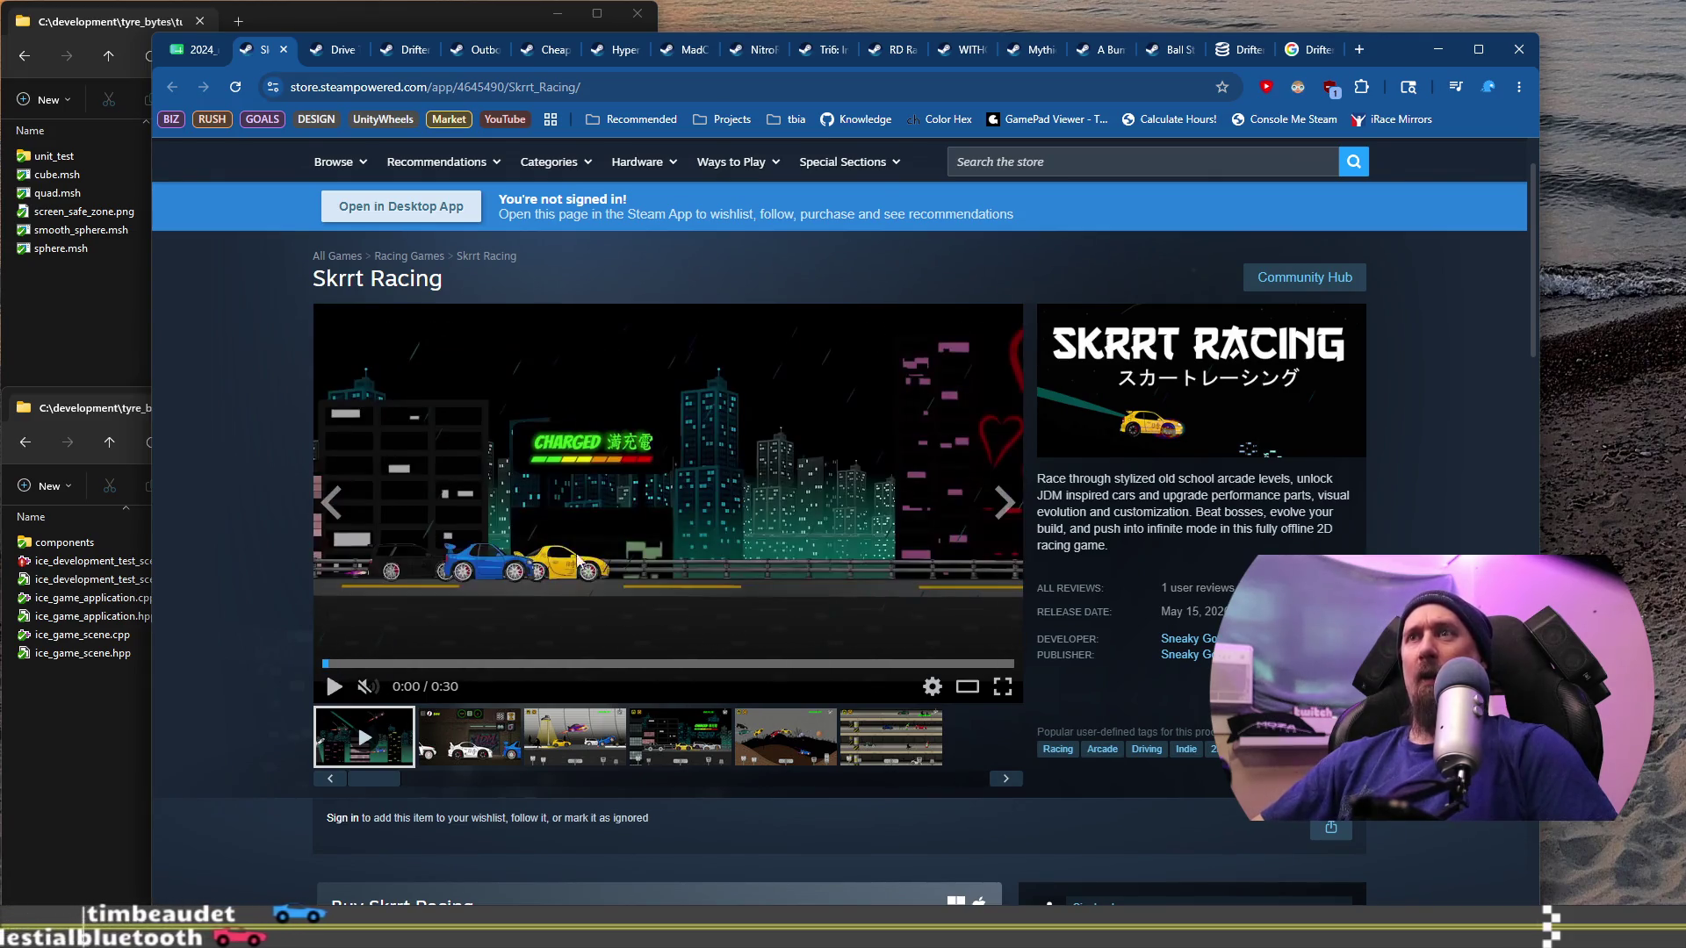
pyautogui.click(772, 560)
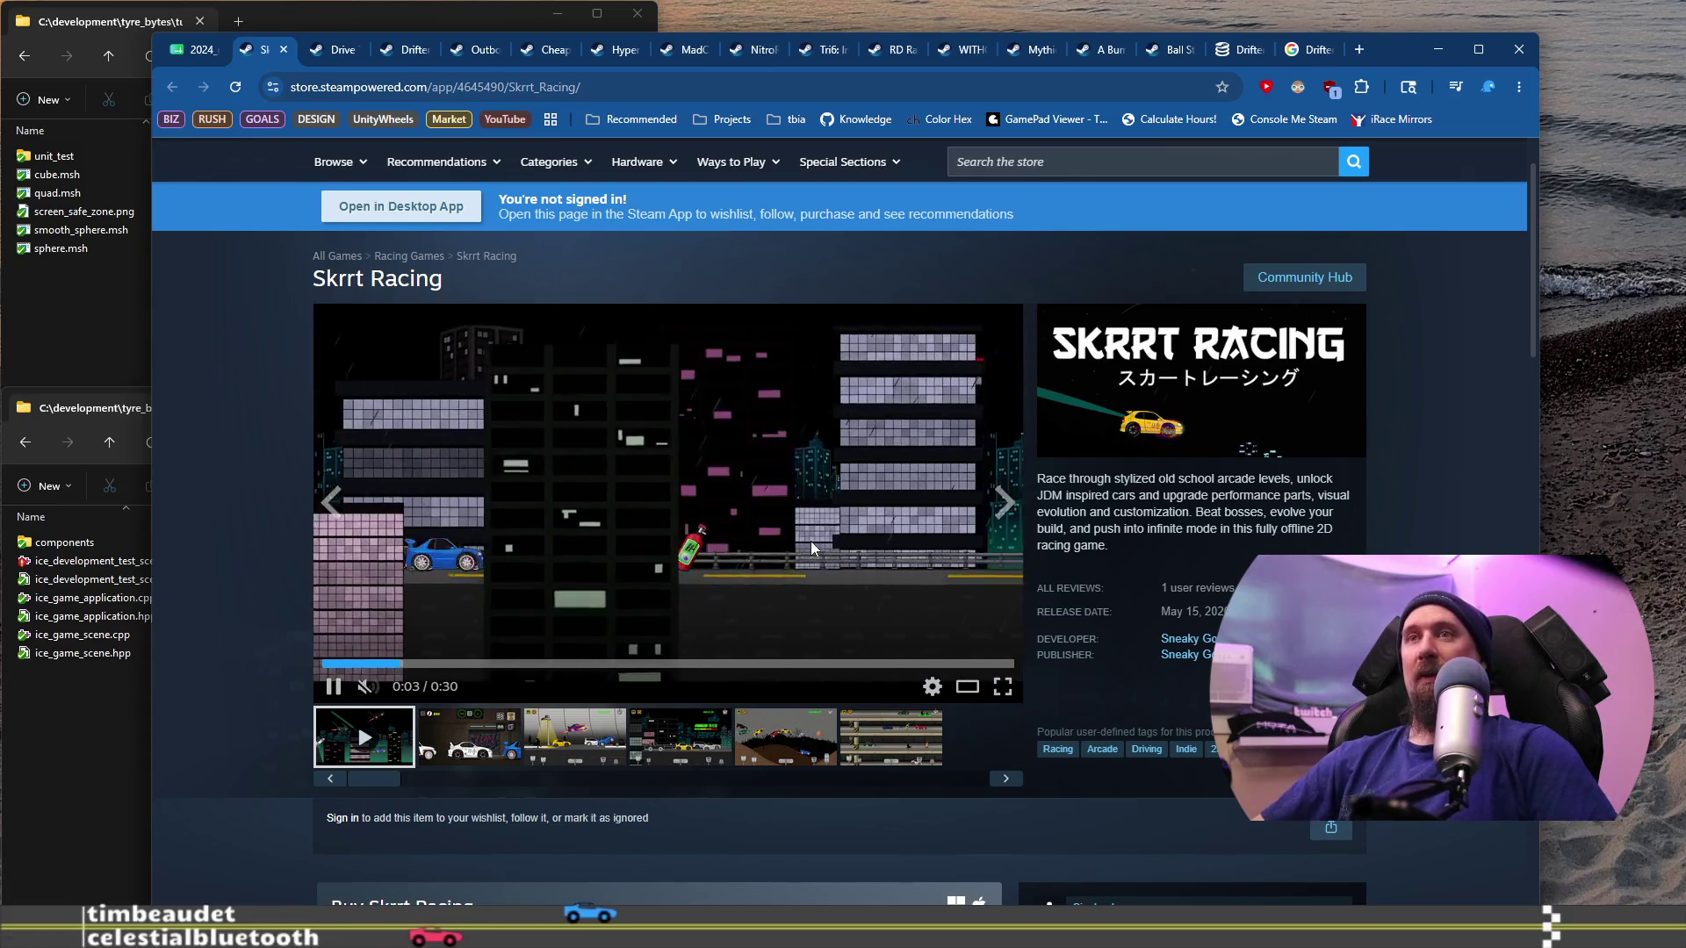
pyautogui.click(767, 520)
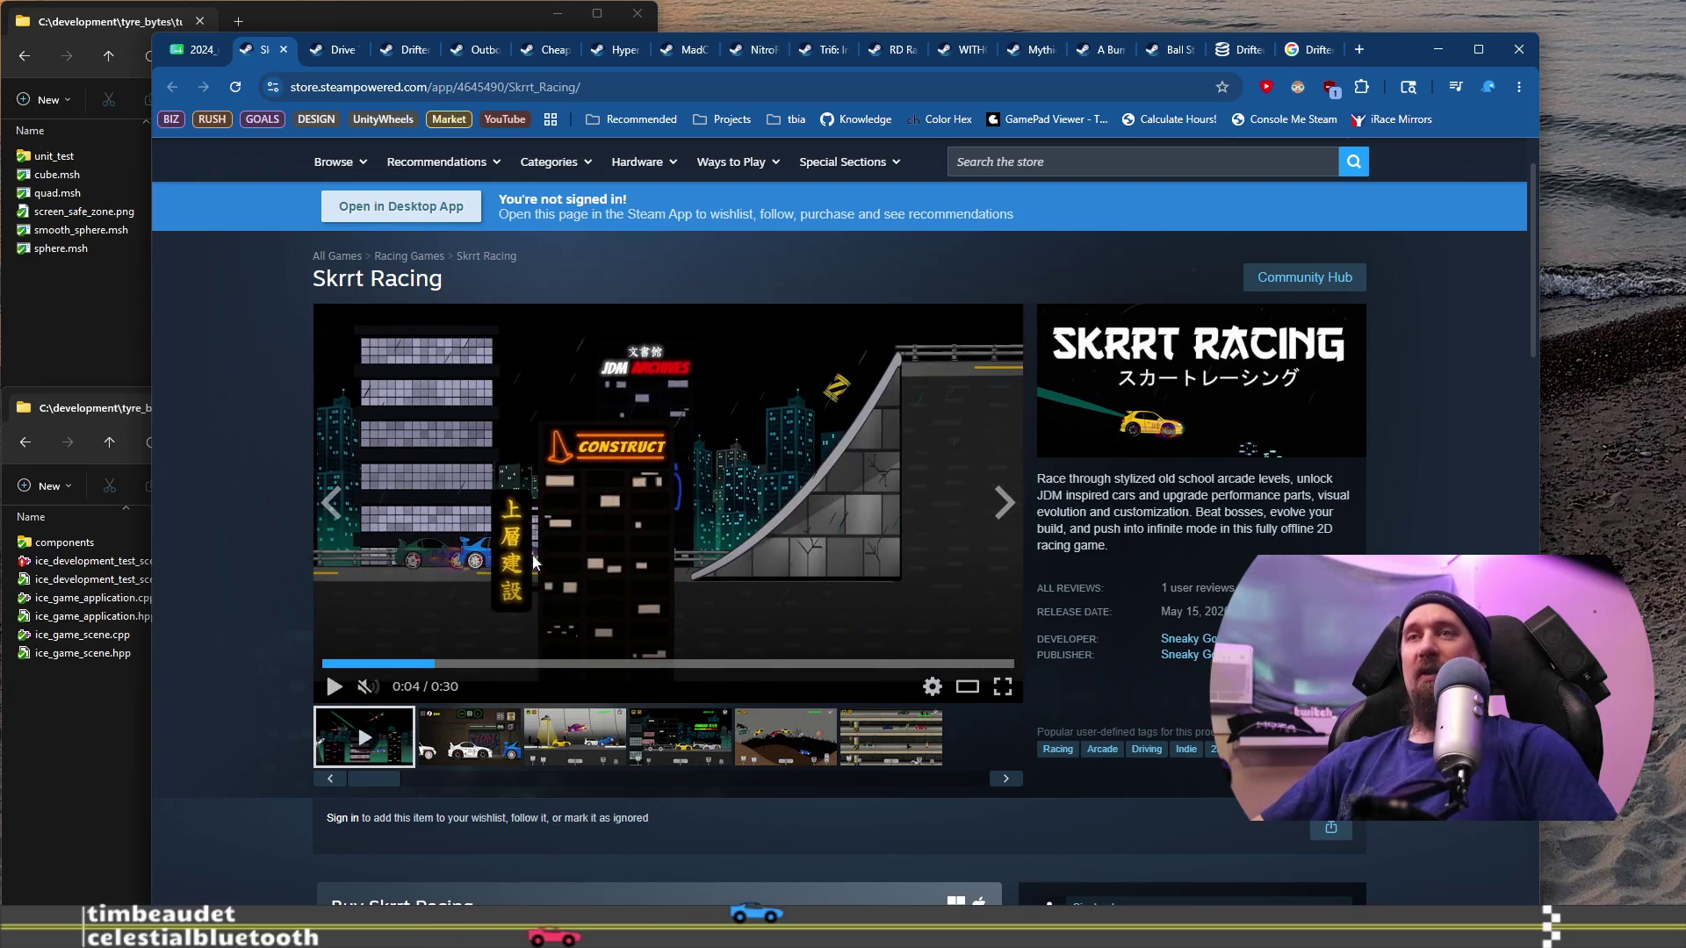
pyautogui.click(716, 509)
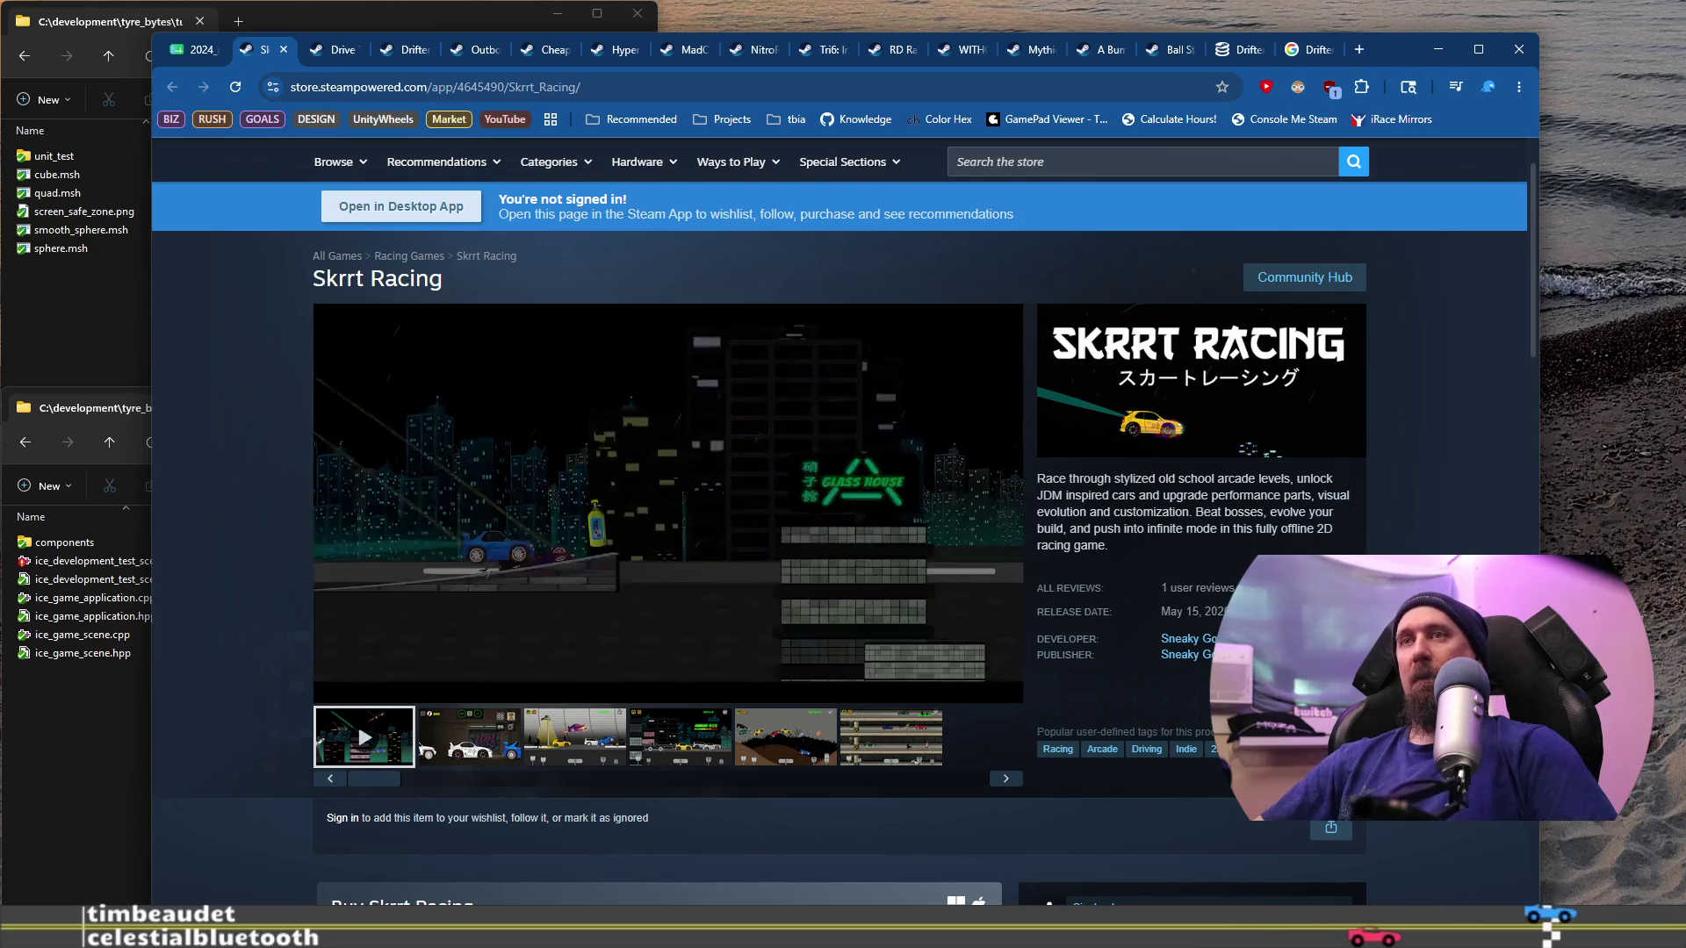
pyautogui.click(661, 532)
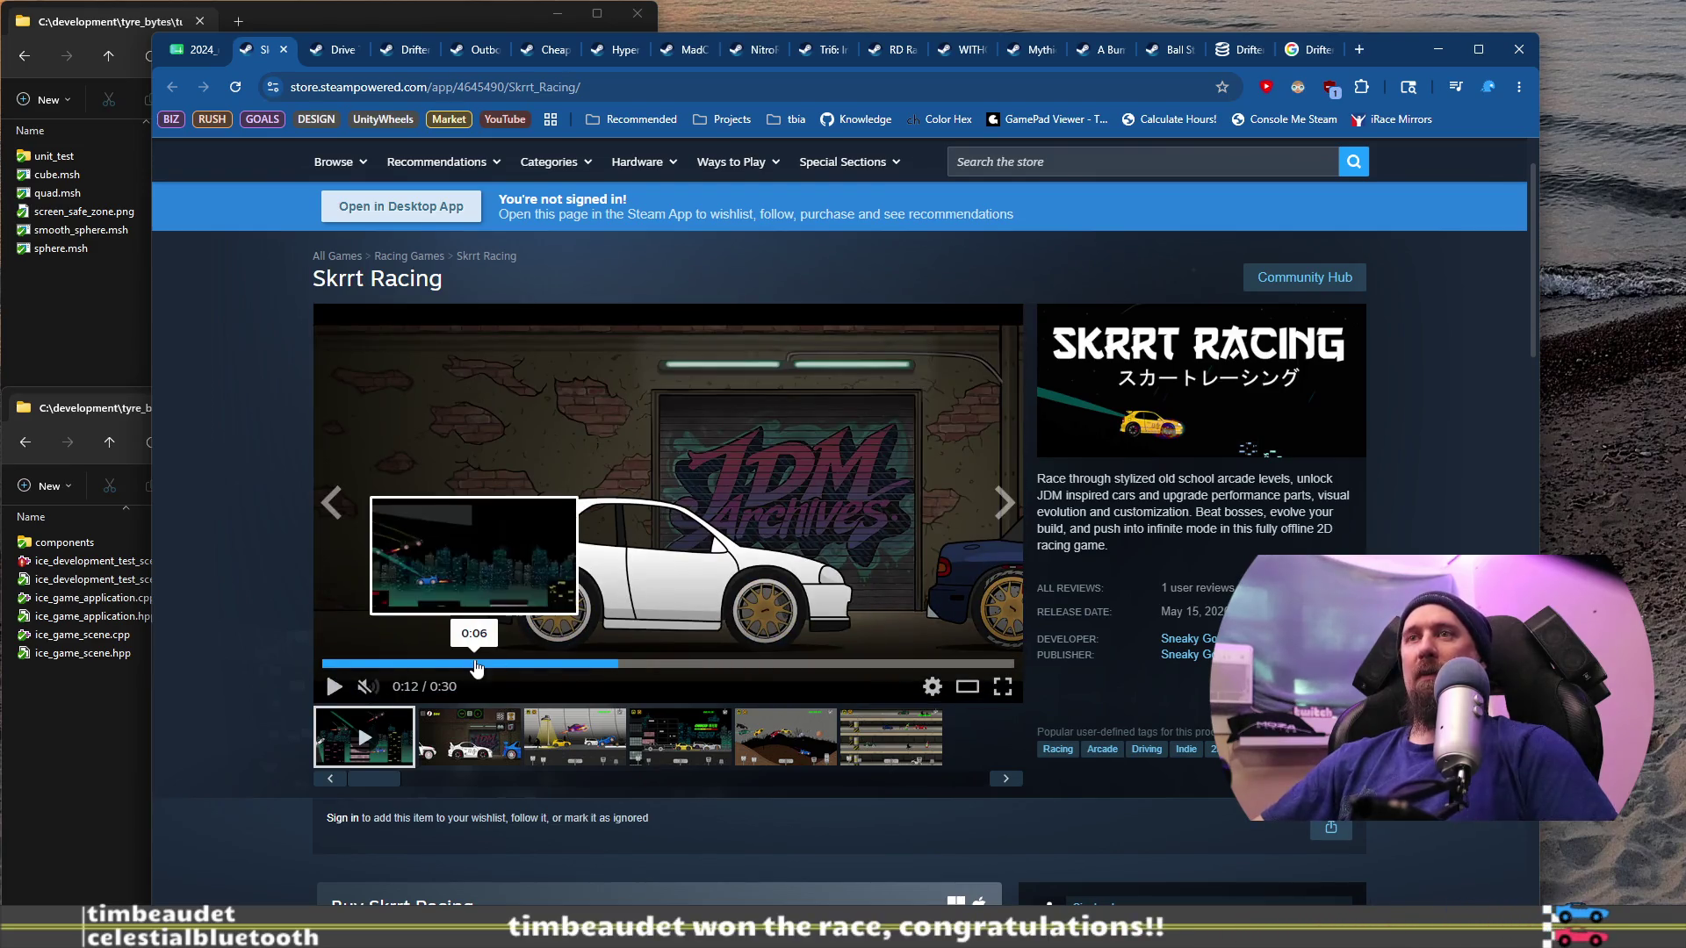
pyautogui.click(352, 664)
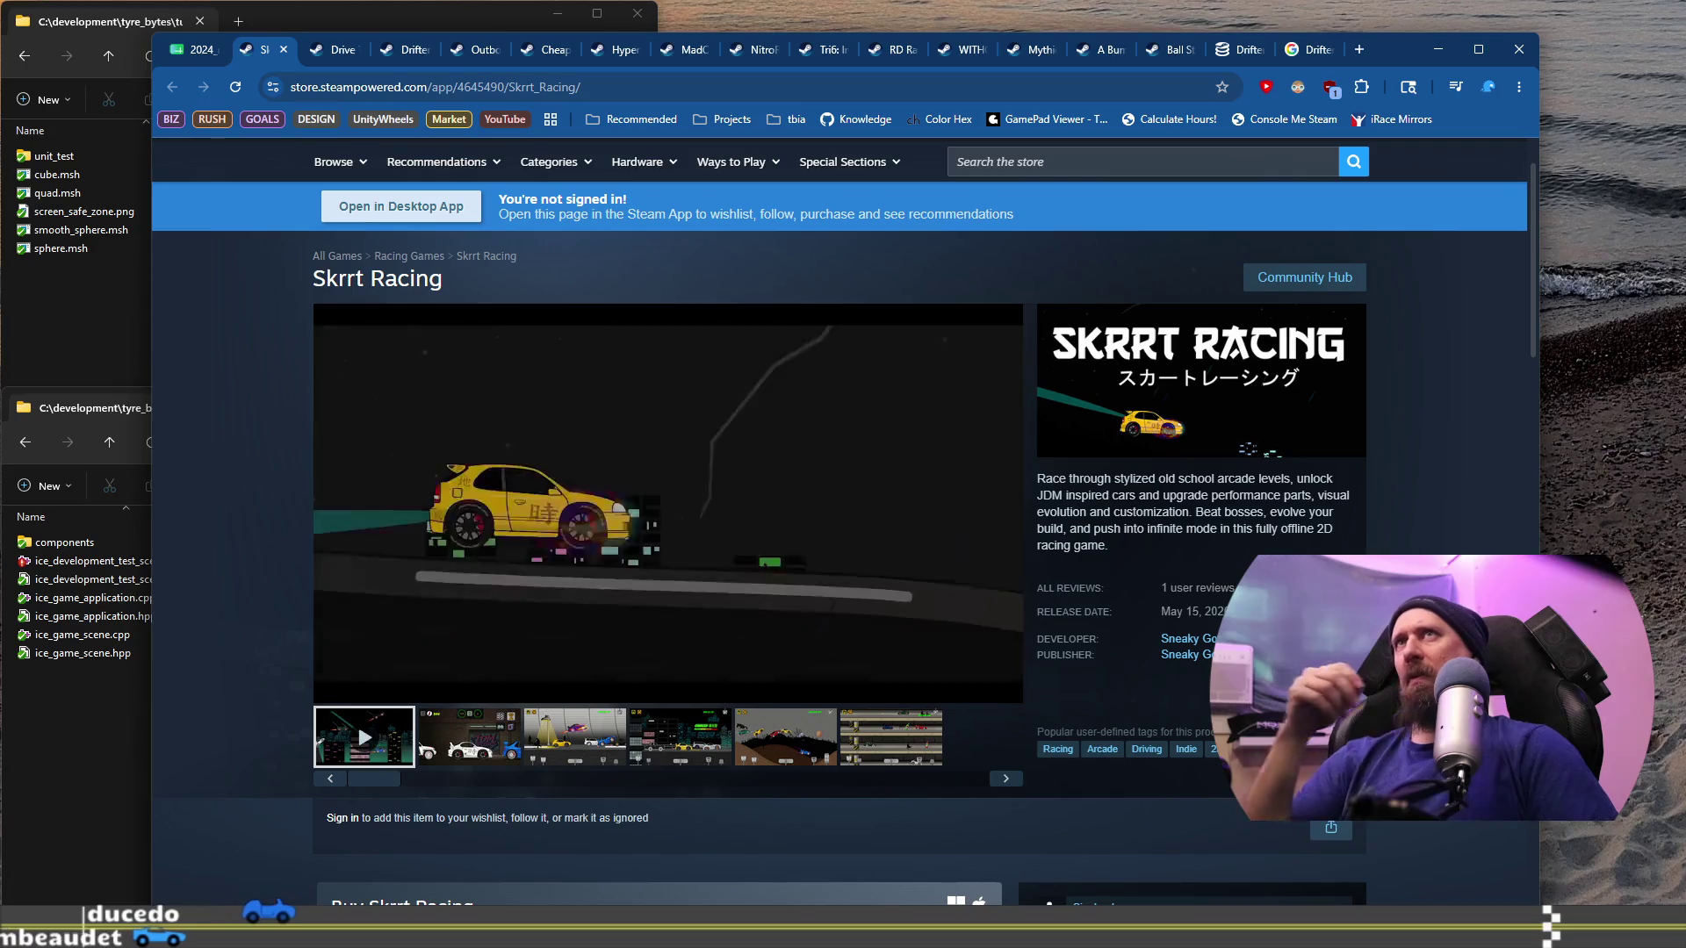
pyautogui.click(332, 664)
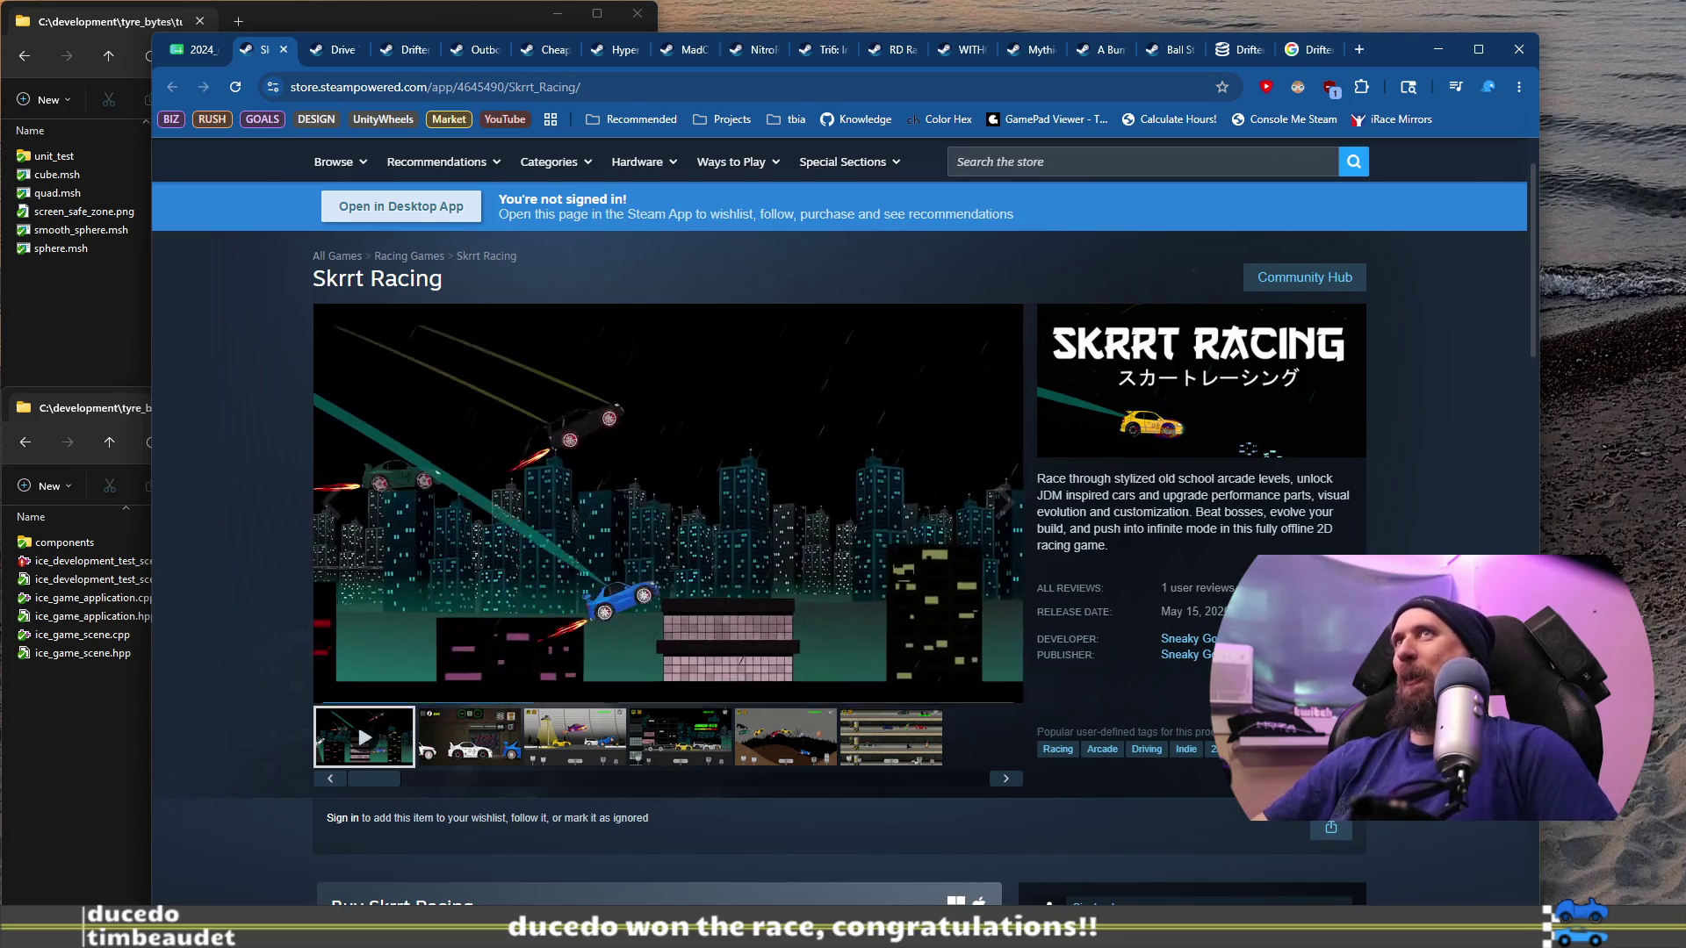
# Step: Rewind Skrrt Racing's trailer to the start and watch it through to the title card
pyautogui.click(493, 463)
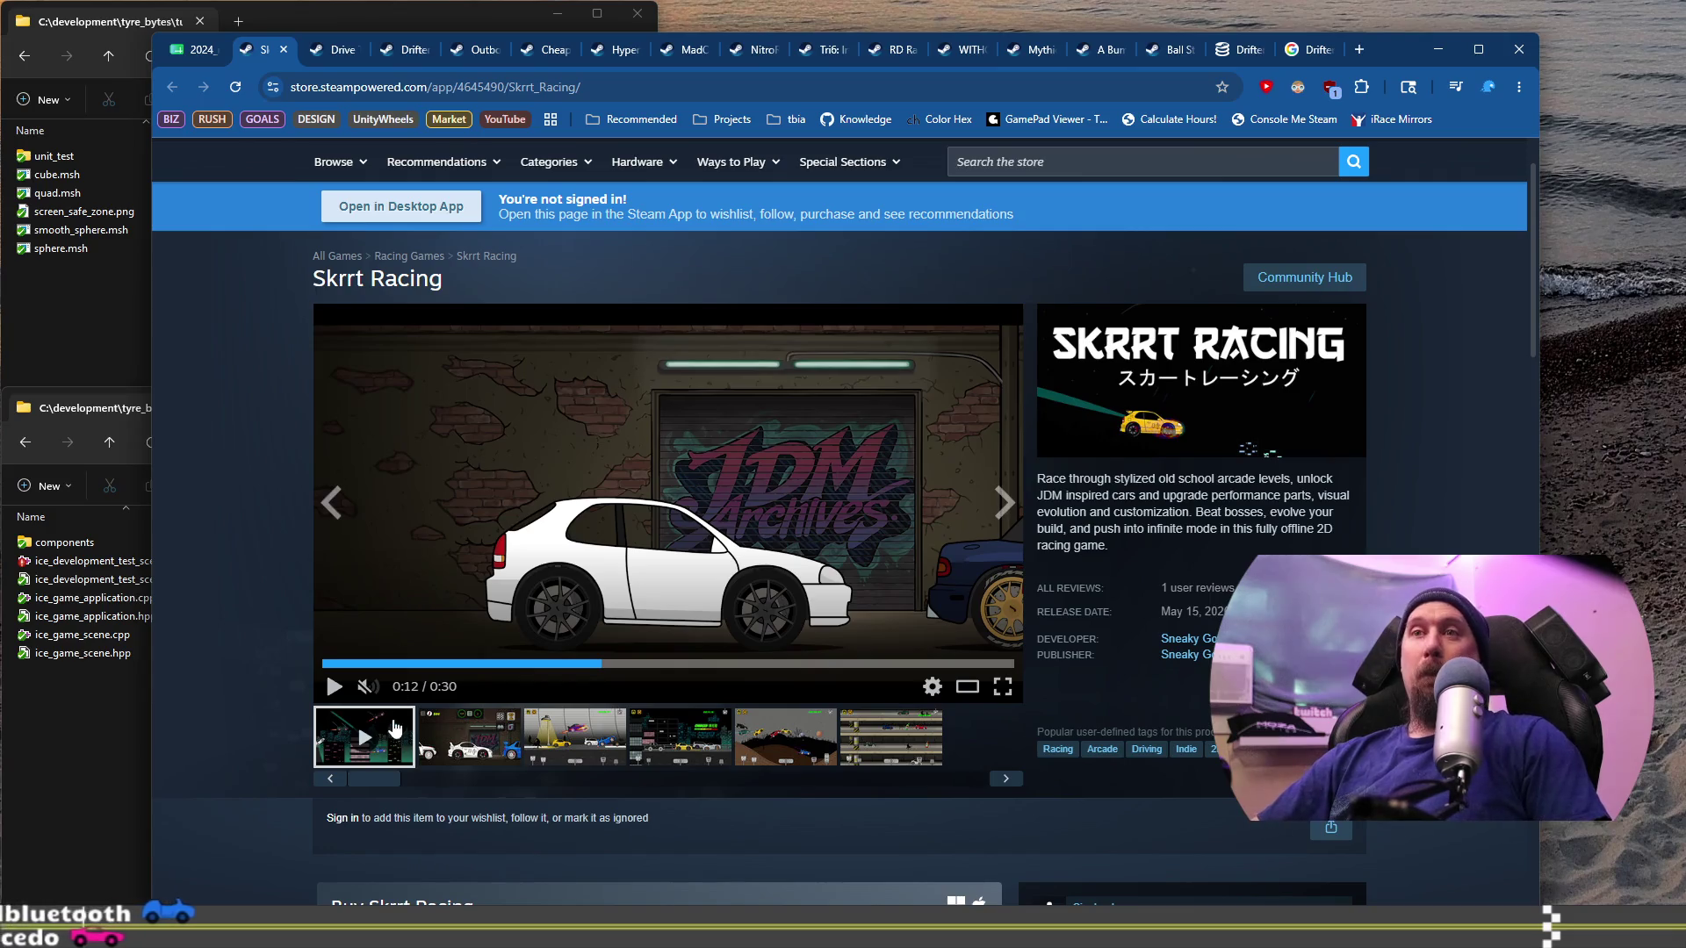
pyautogui.click(357, 664)
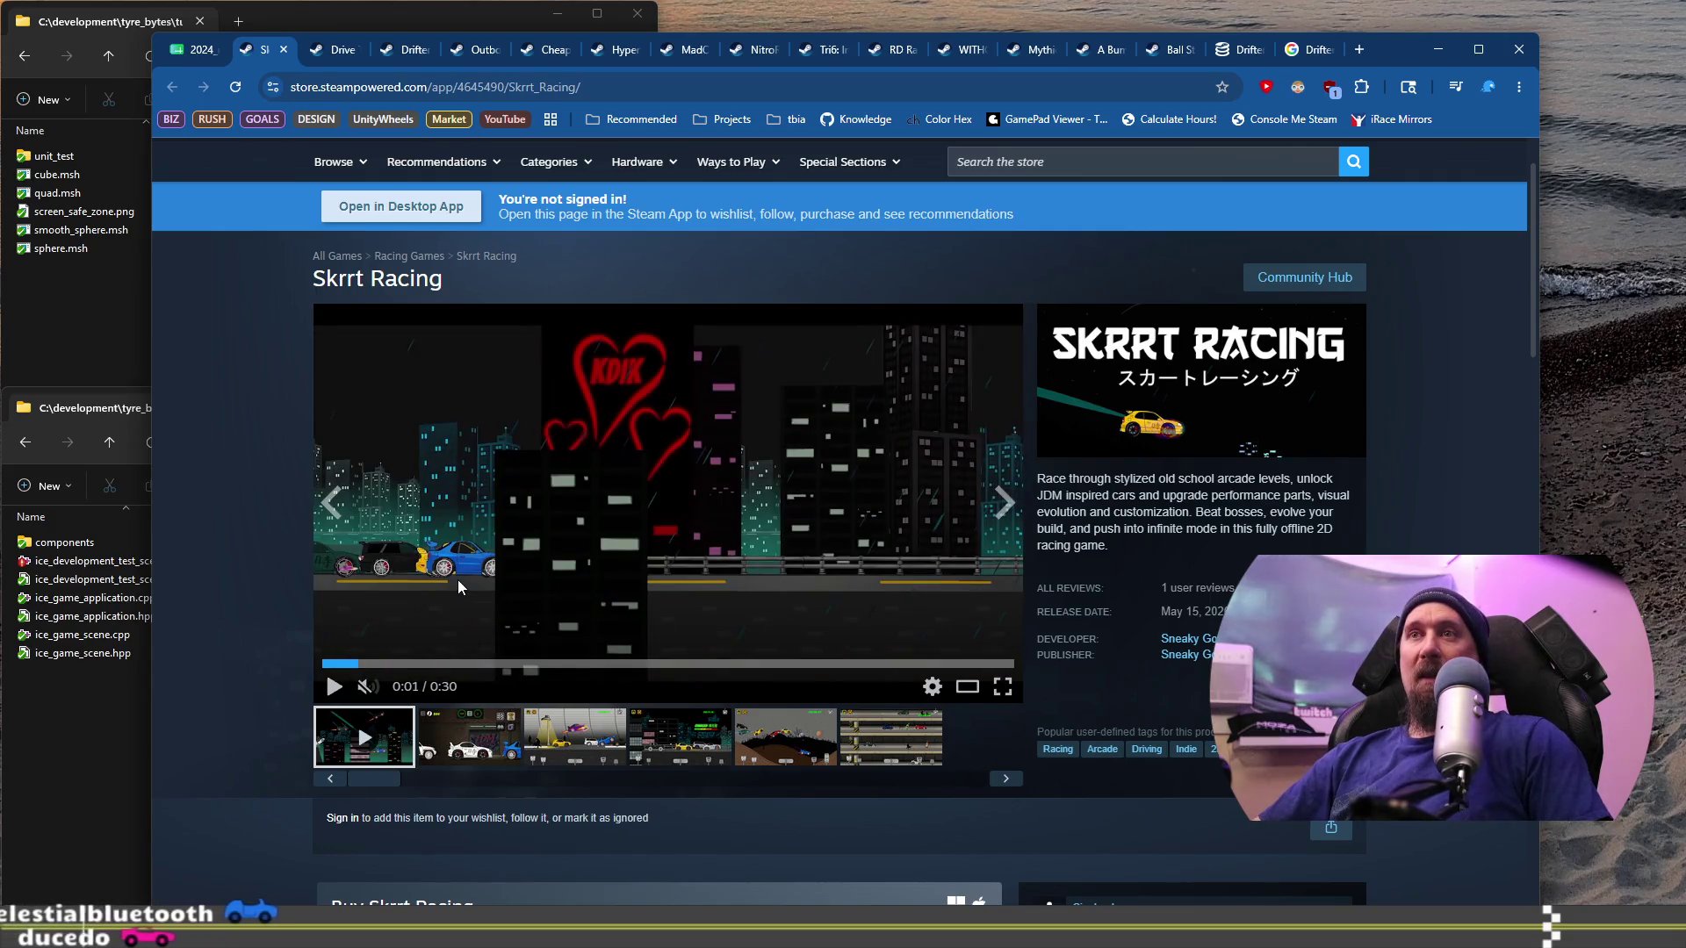
pyautogui.click(474, 531)
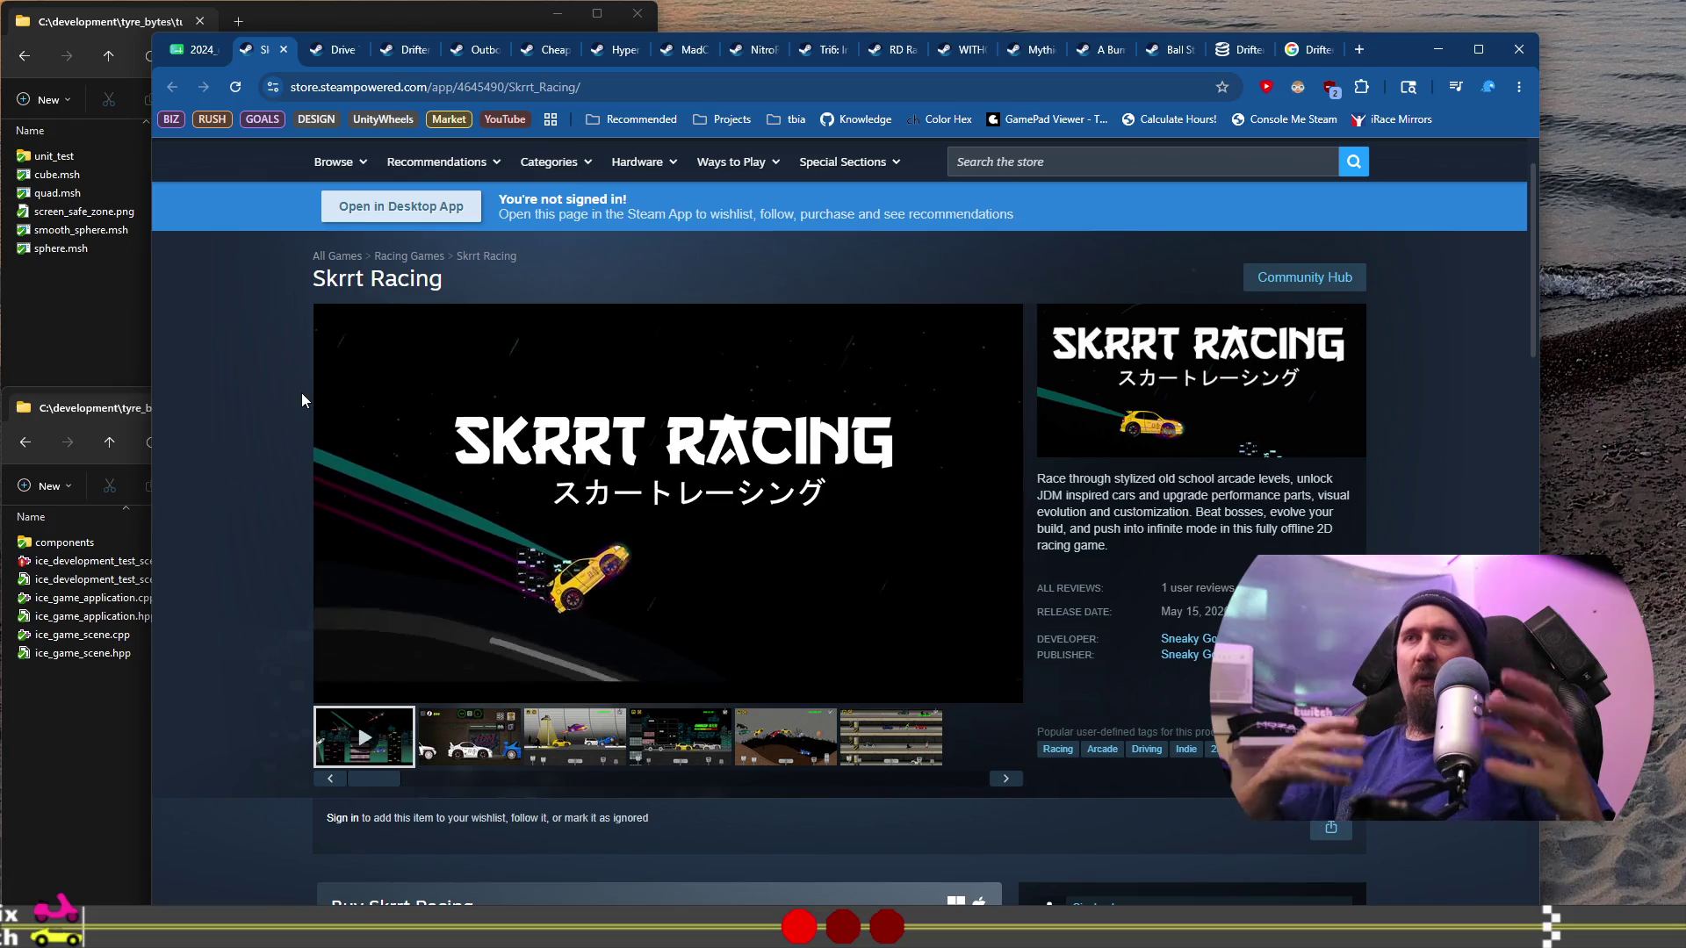
pyautogui.click(194, 53)
# Step: Enter 'Looked good, flash game nostalgia' in Notes cell O1016, correcting the typos
pyautogui.click(288, 686)
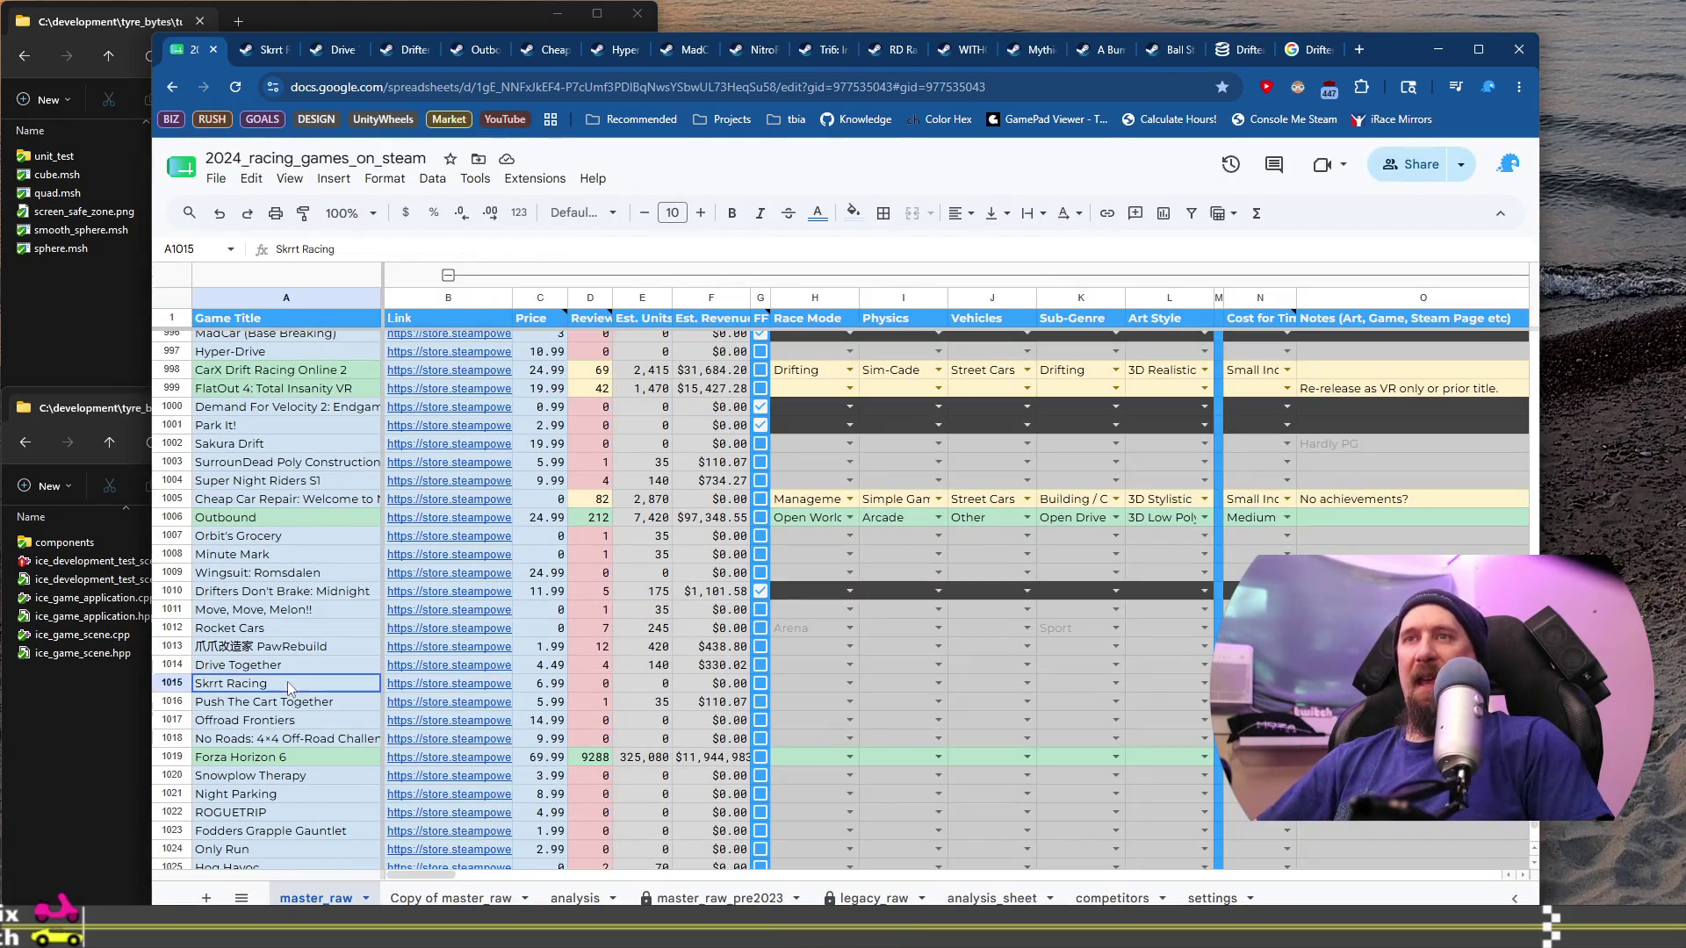
pyautogui.moveTo(442, 686)
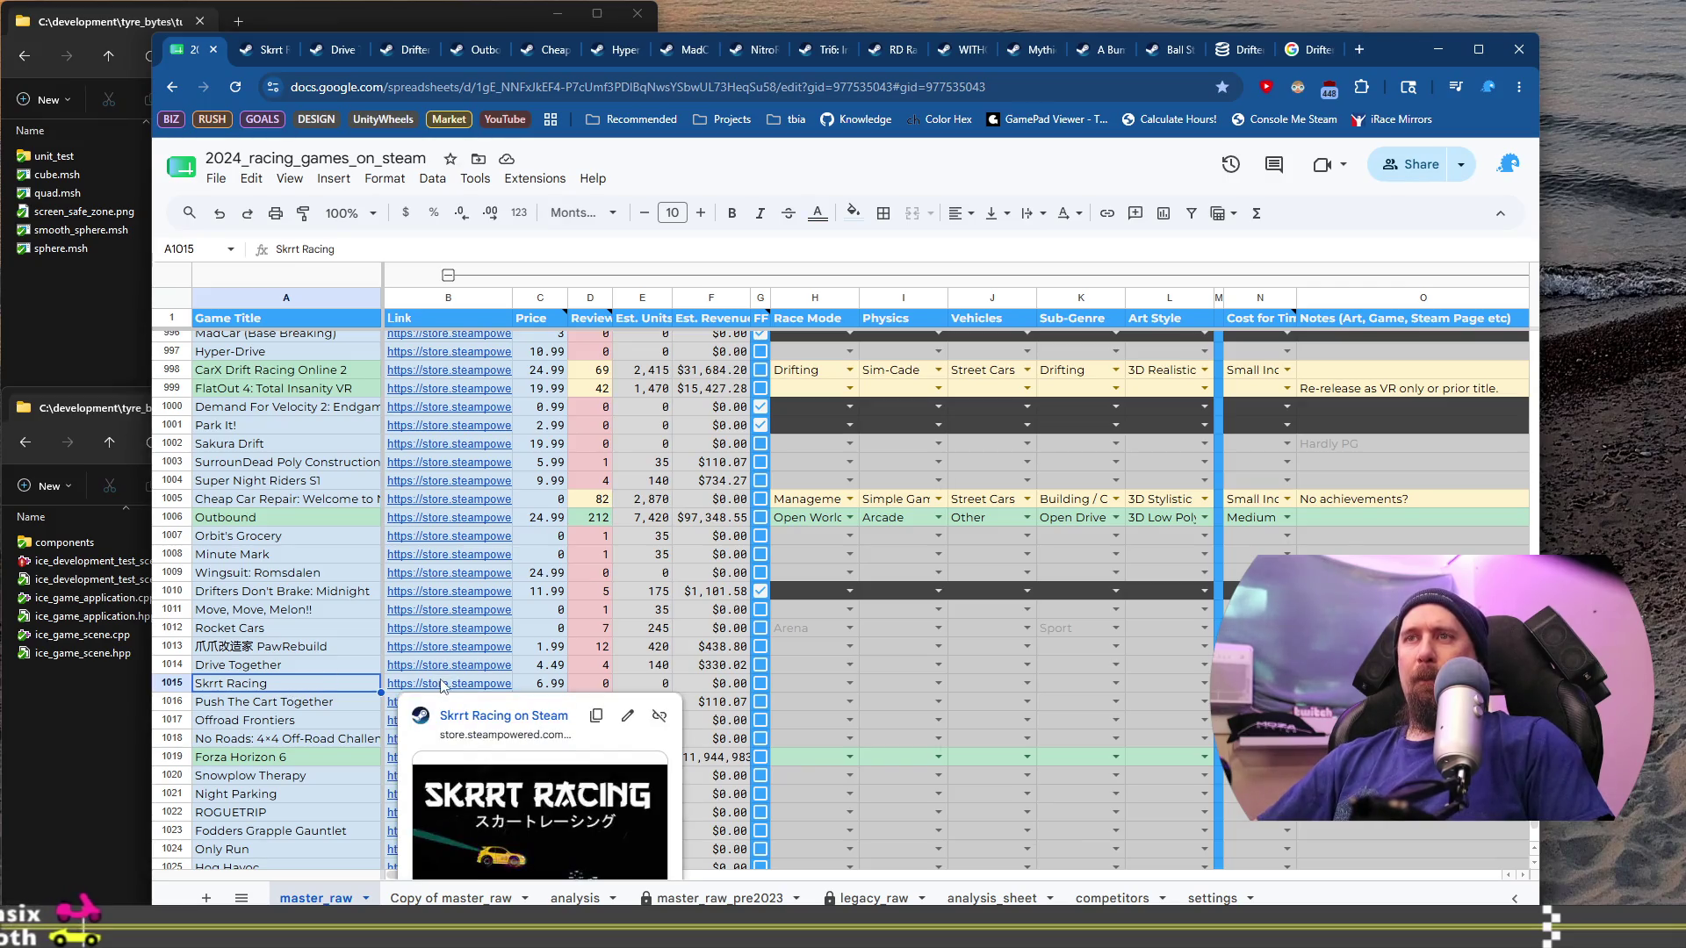
pyautogui.click(1404, 701)
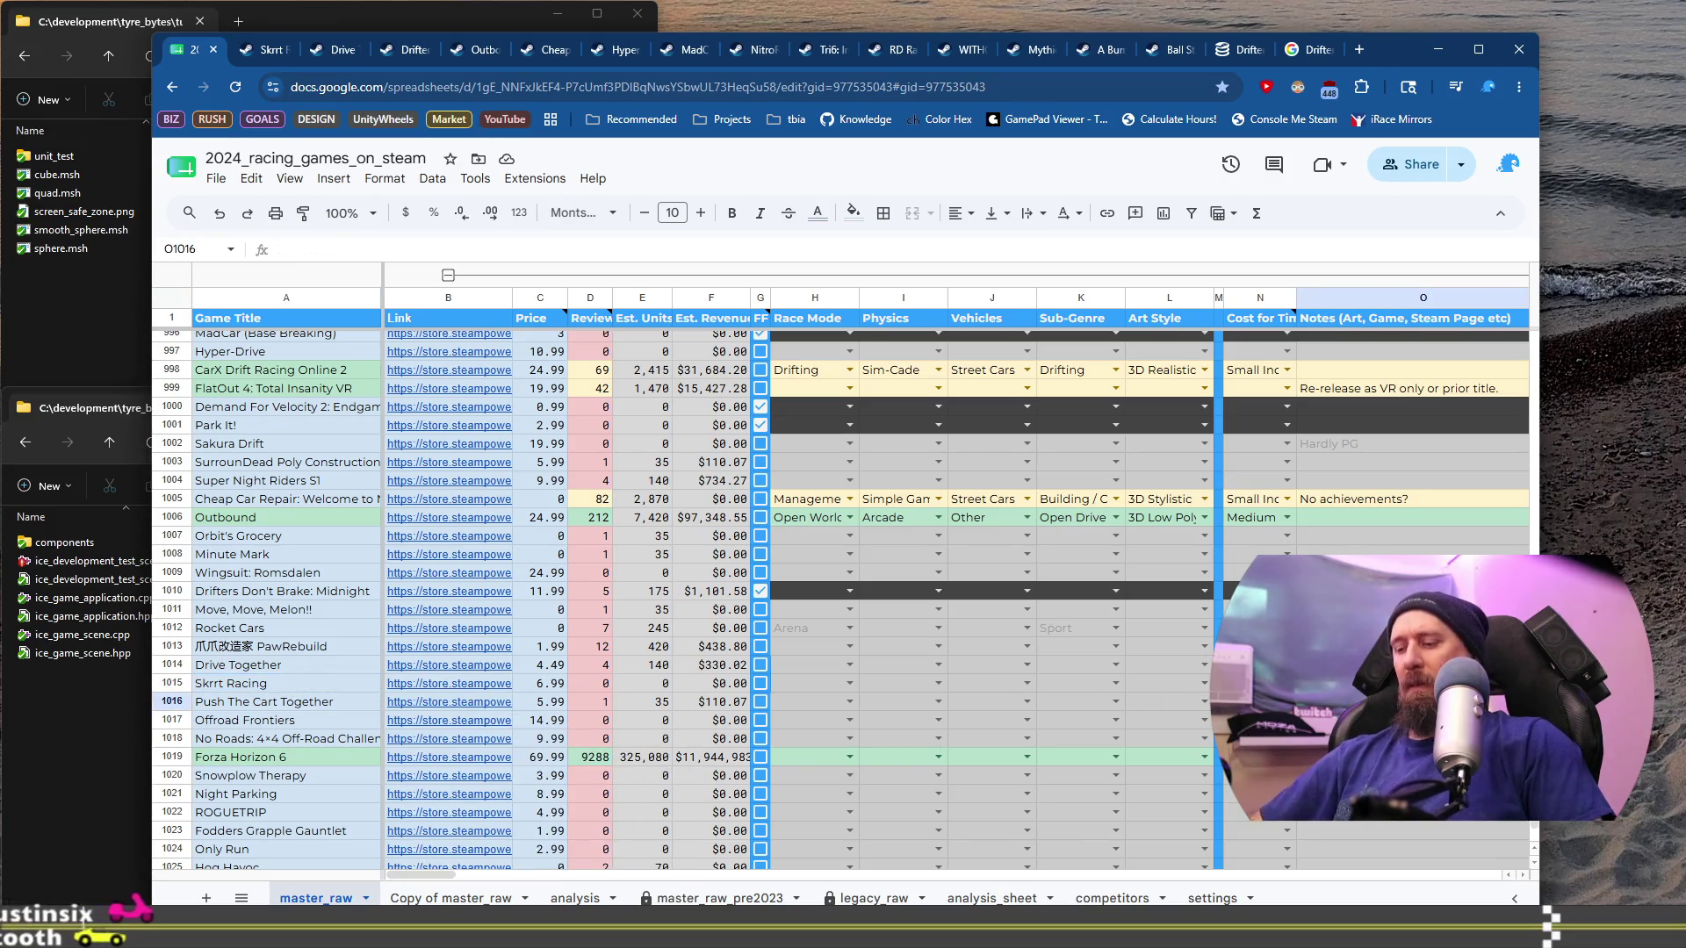
pyautogui.write('Looked')
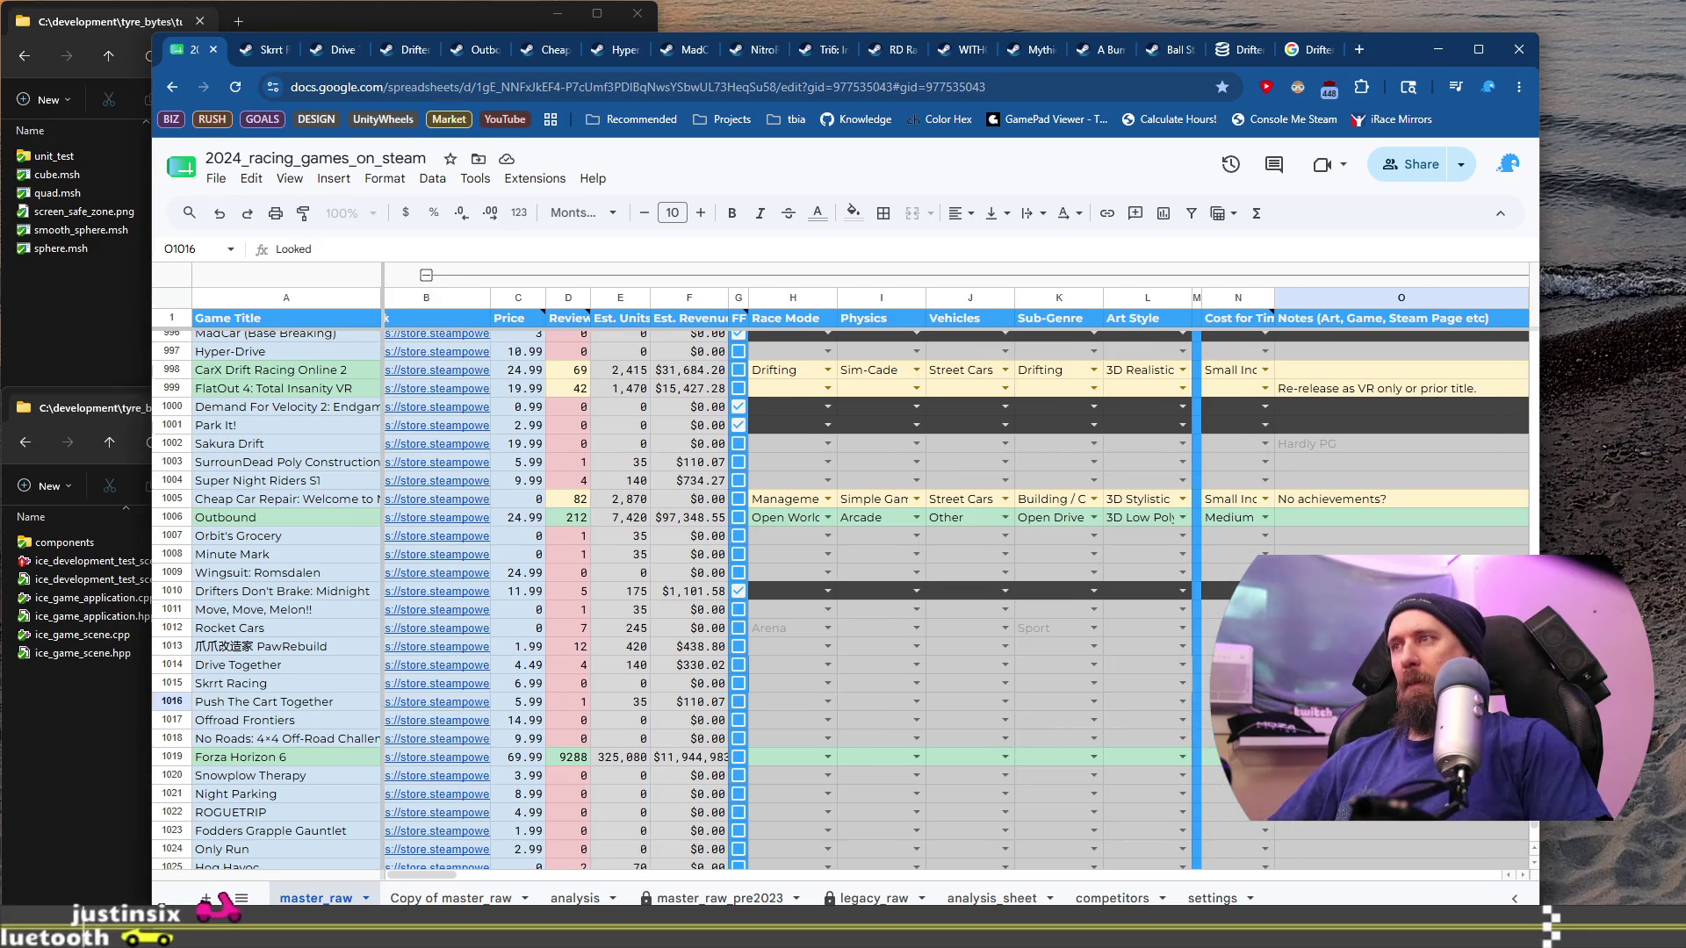
pyautogui.write(' goo')
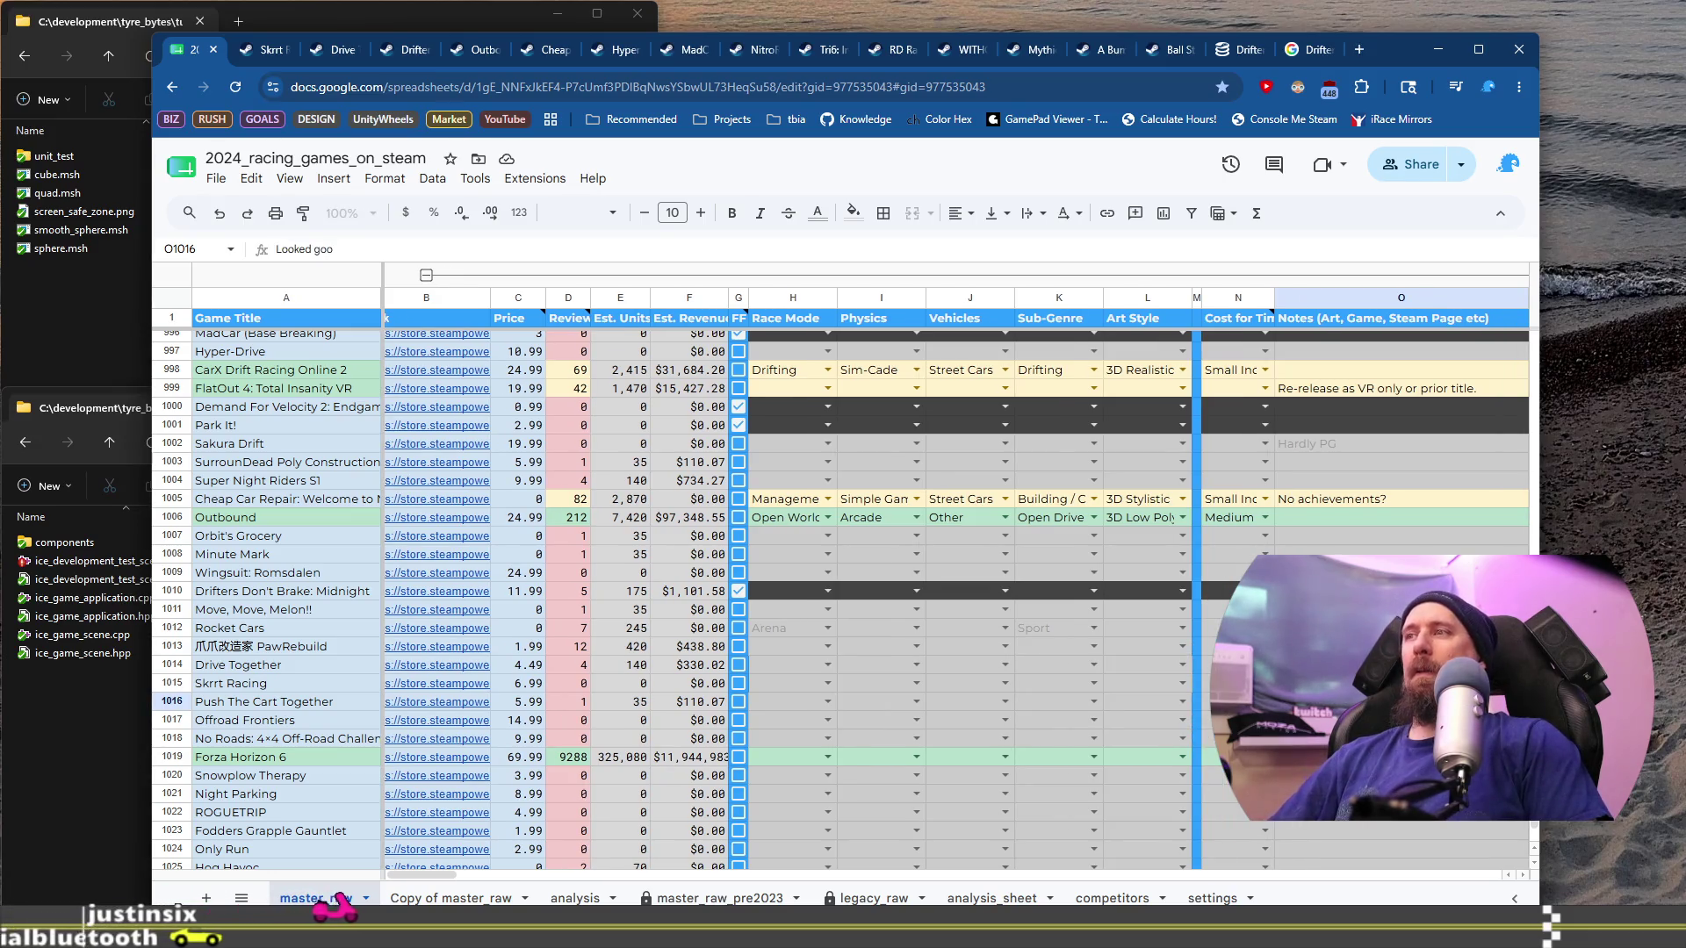
pyautogui.write('d, f')
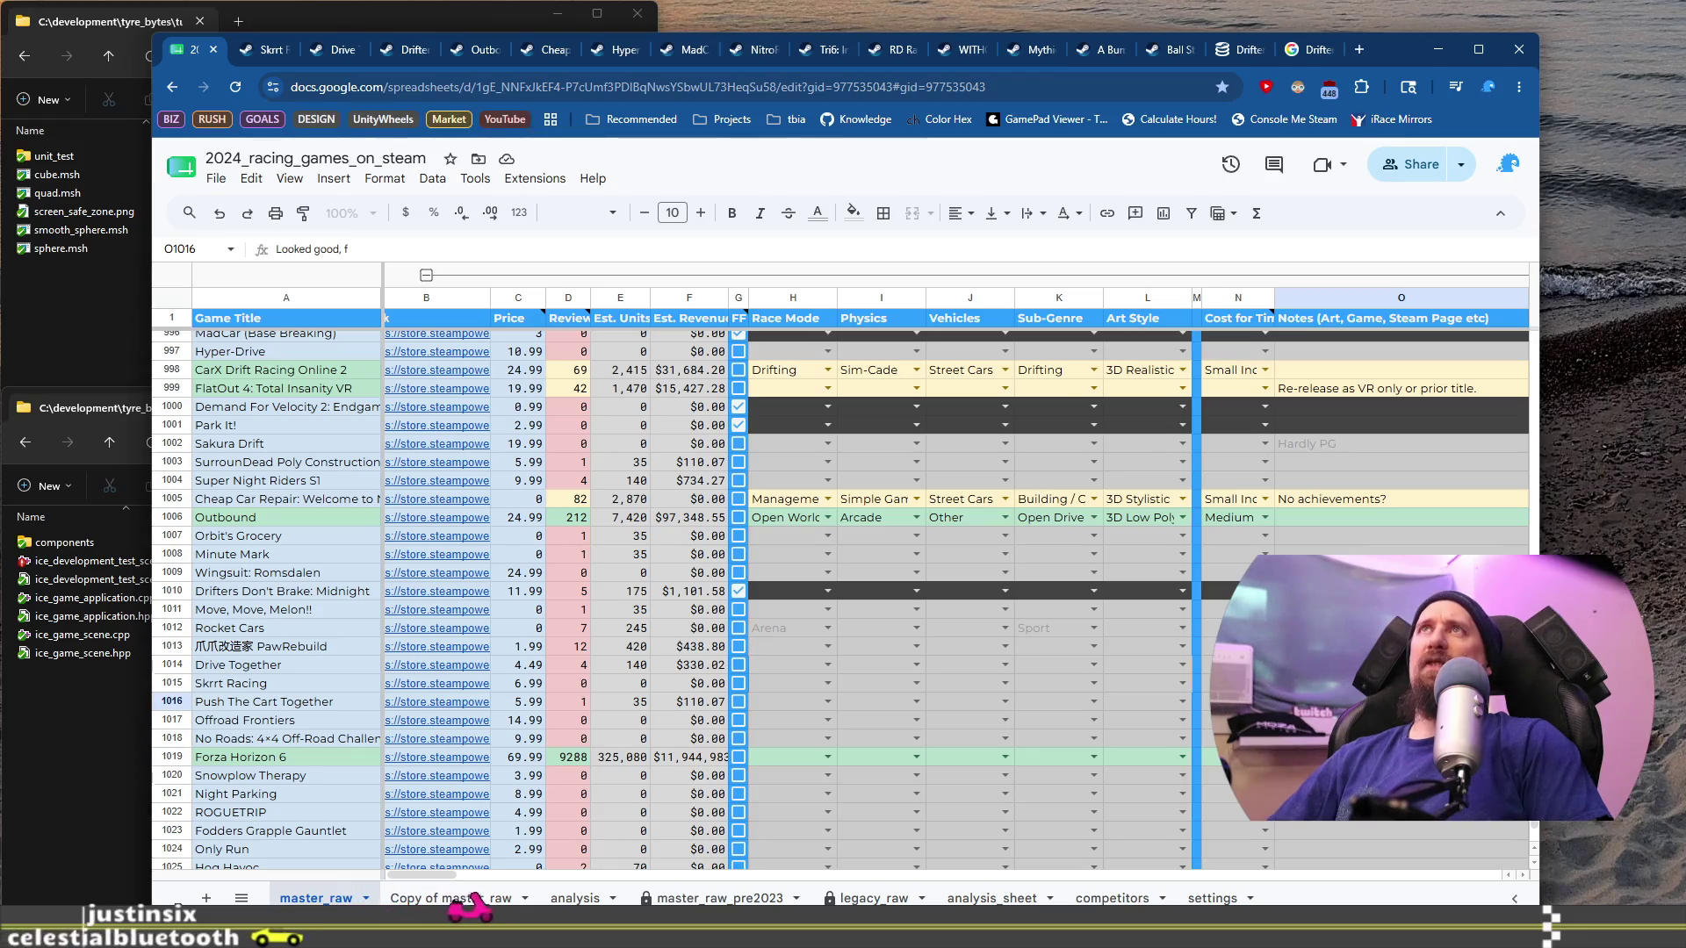
pyautogui.press('BackSpace')
pyautogui.write('nostalgia')
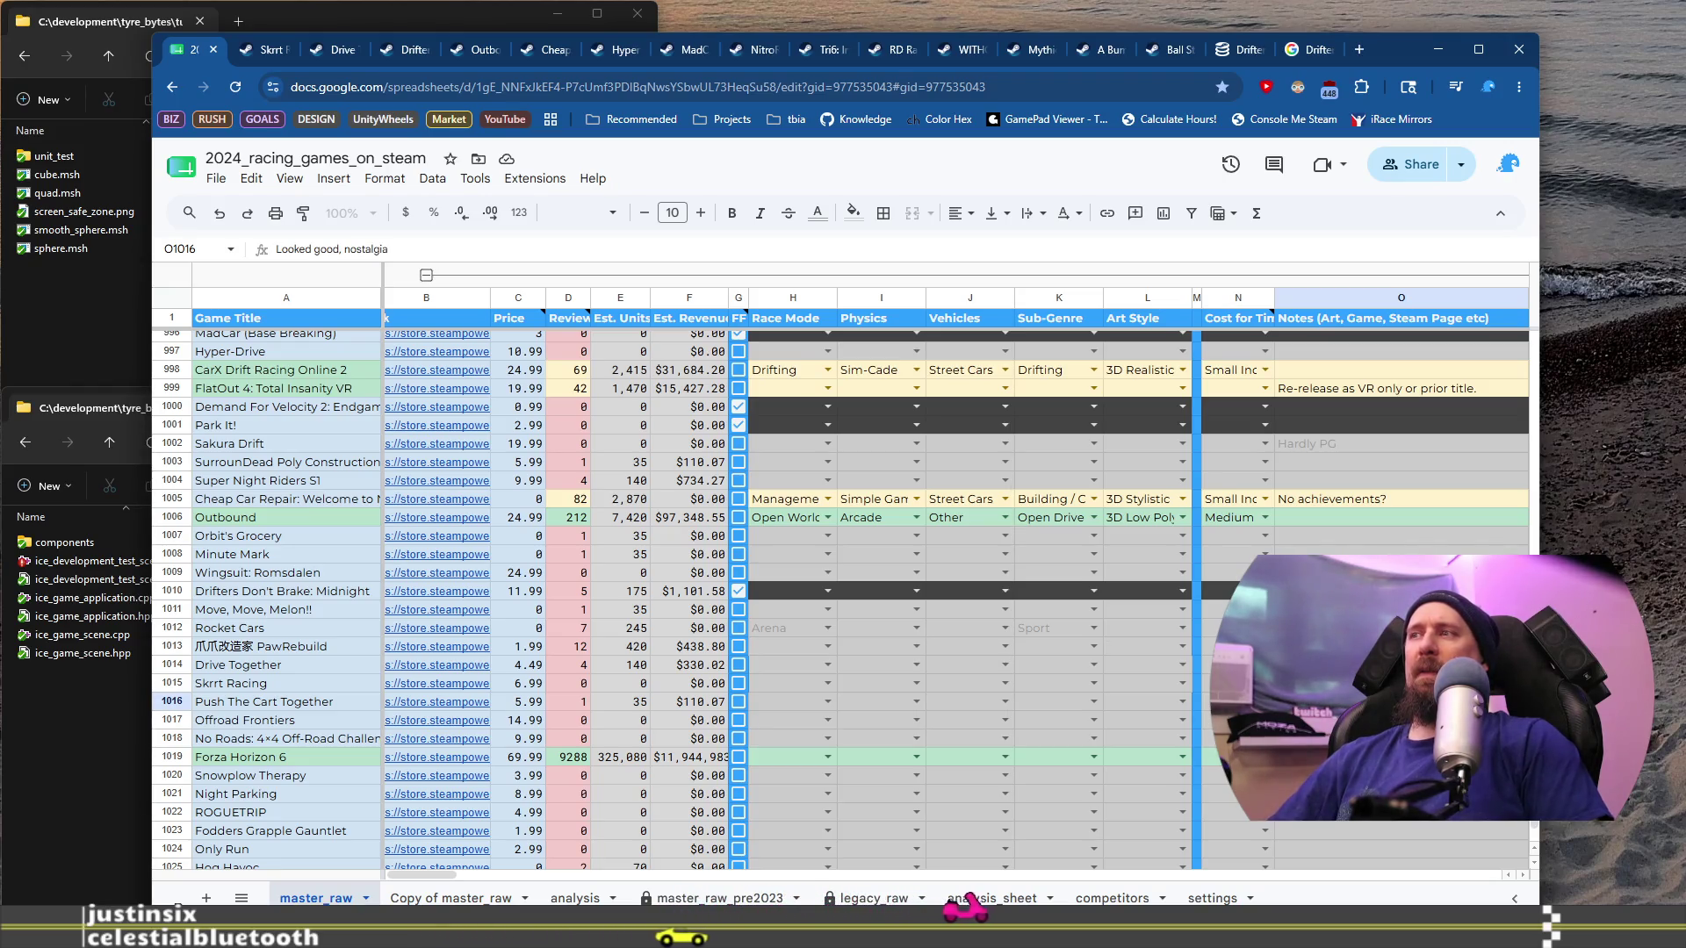
pyautogui.click(743, 702)
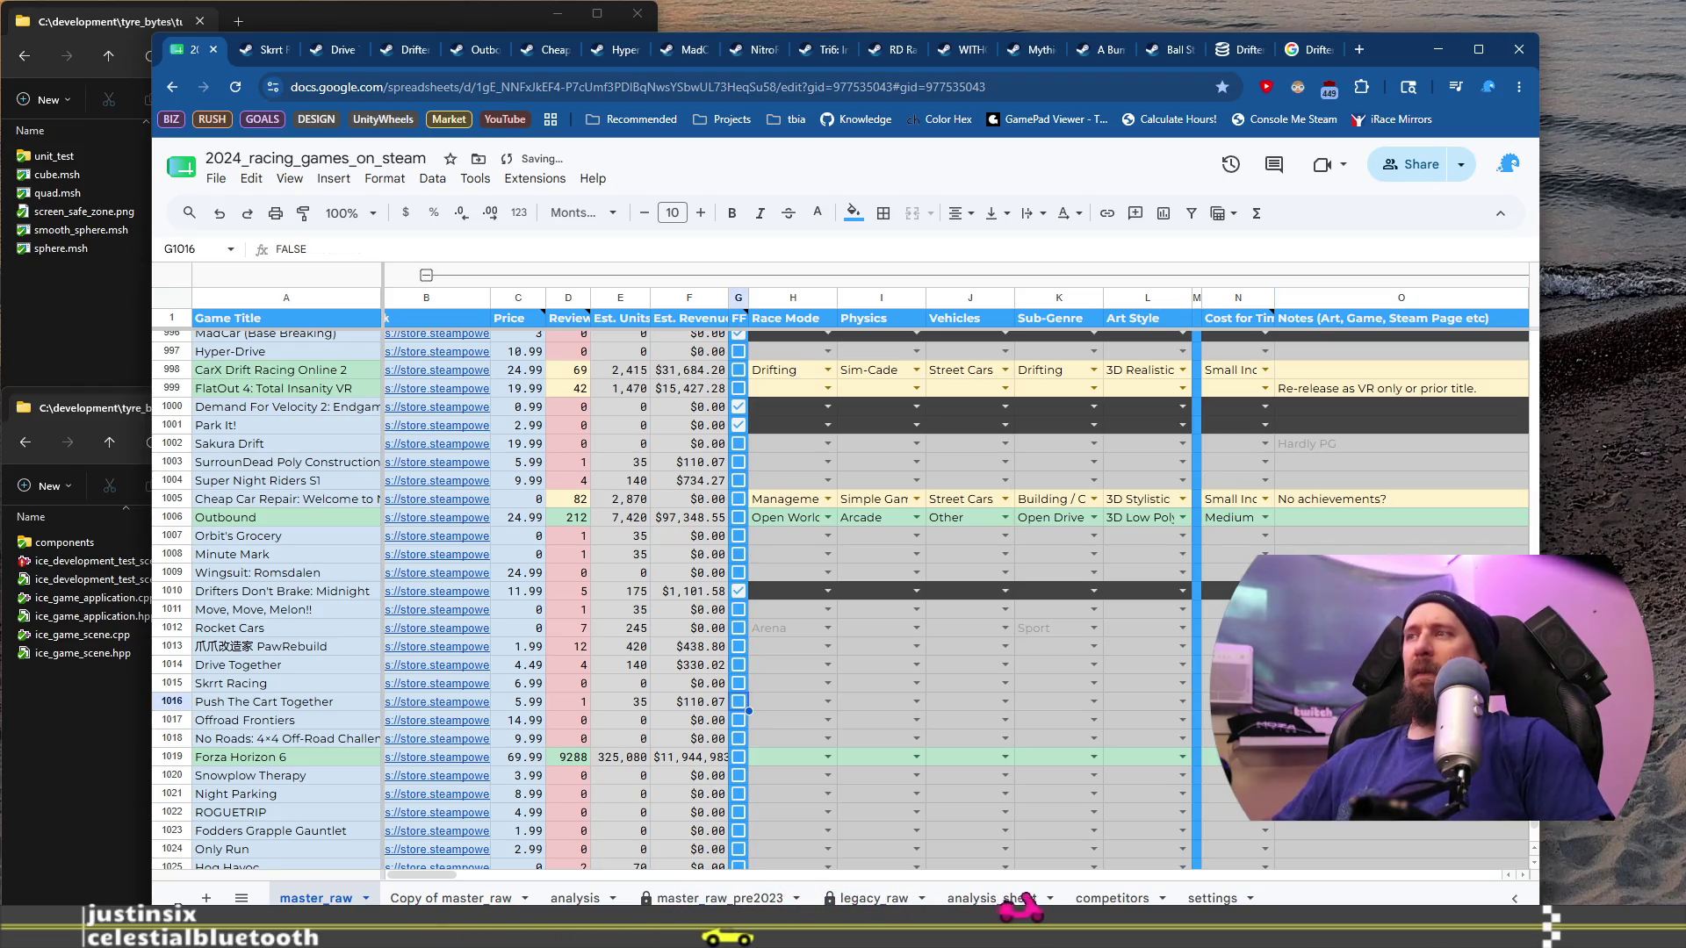
pyautogui.hotkey('ctrl', 'Right')
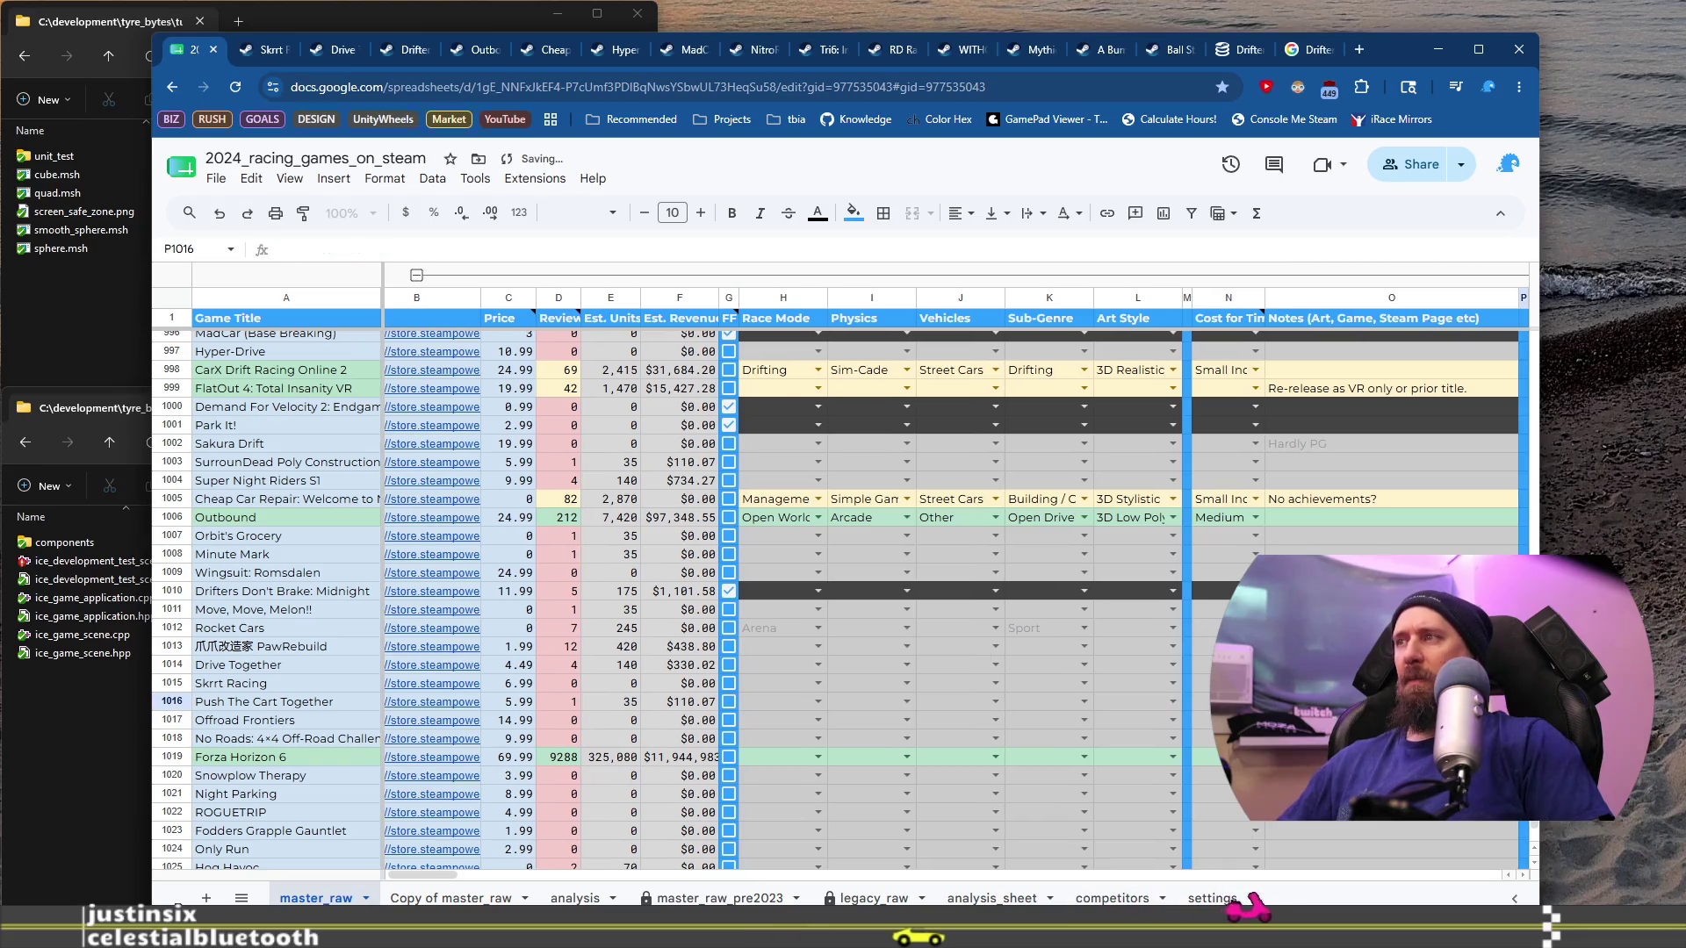
pyautogui.press('Left')
pyautogui.write('flass')
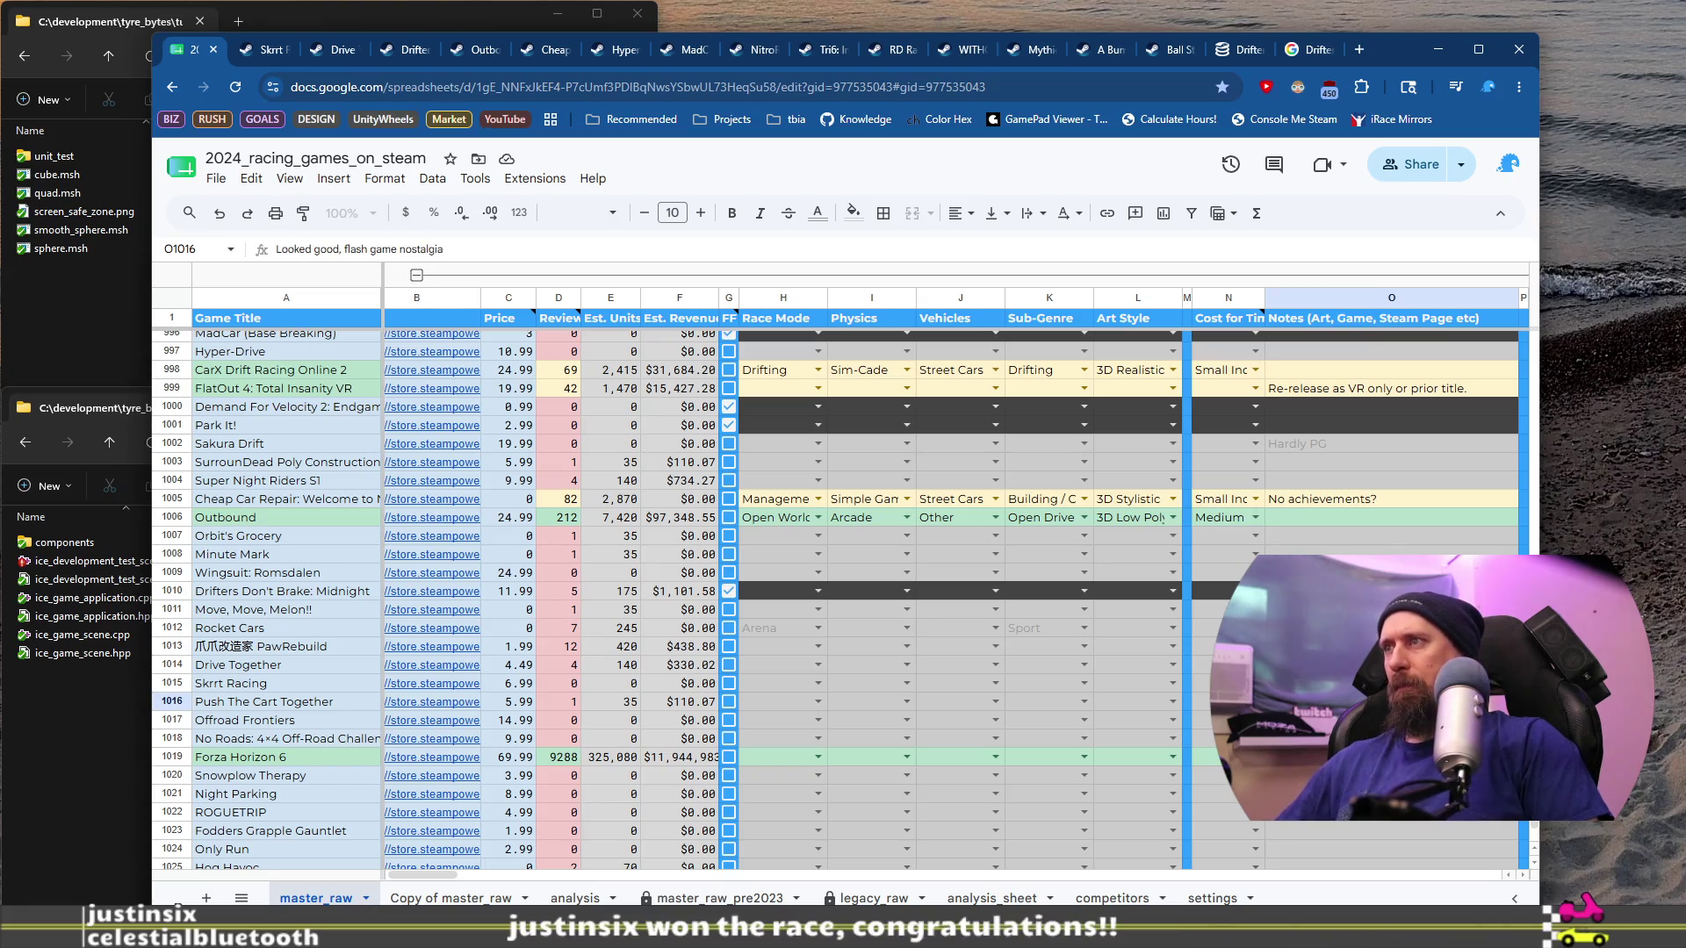
pyautogui.press('Return')
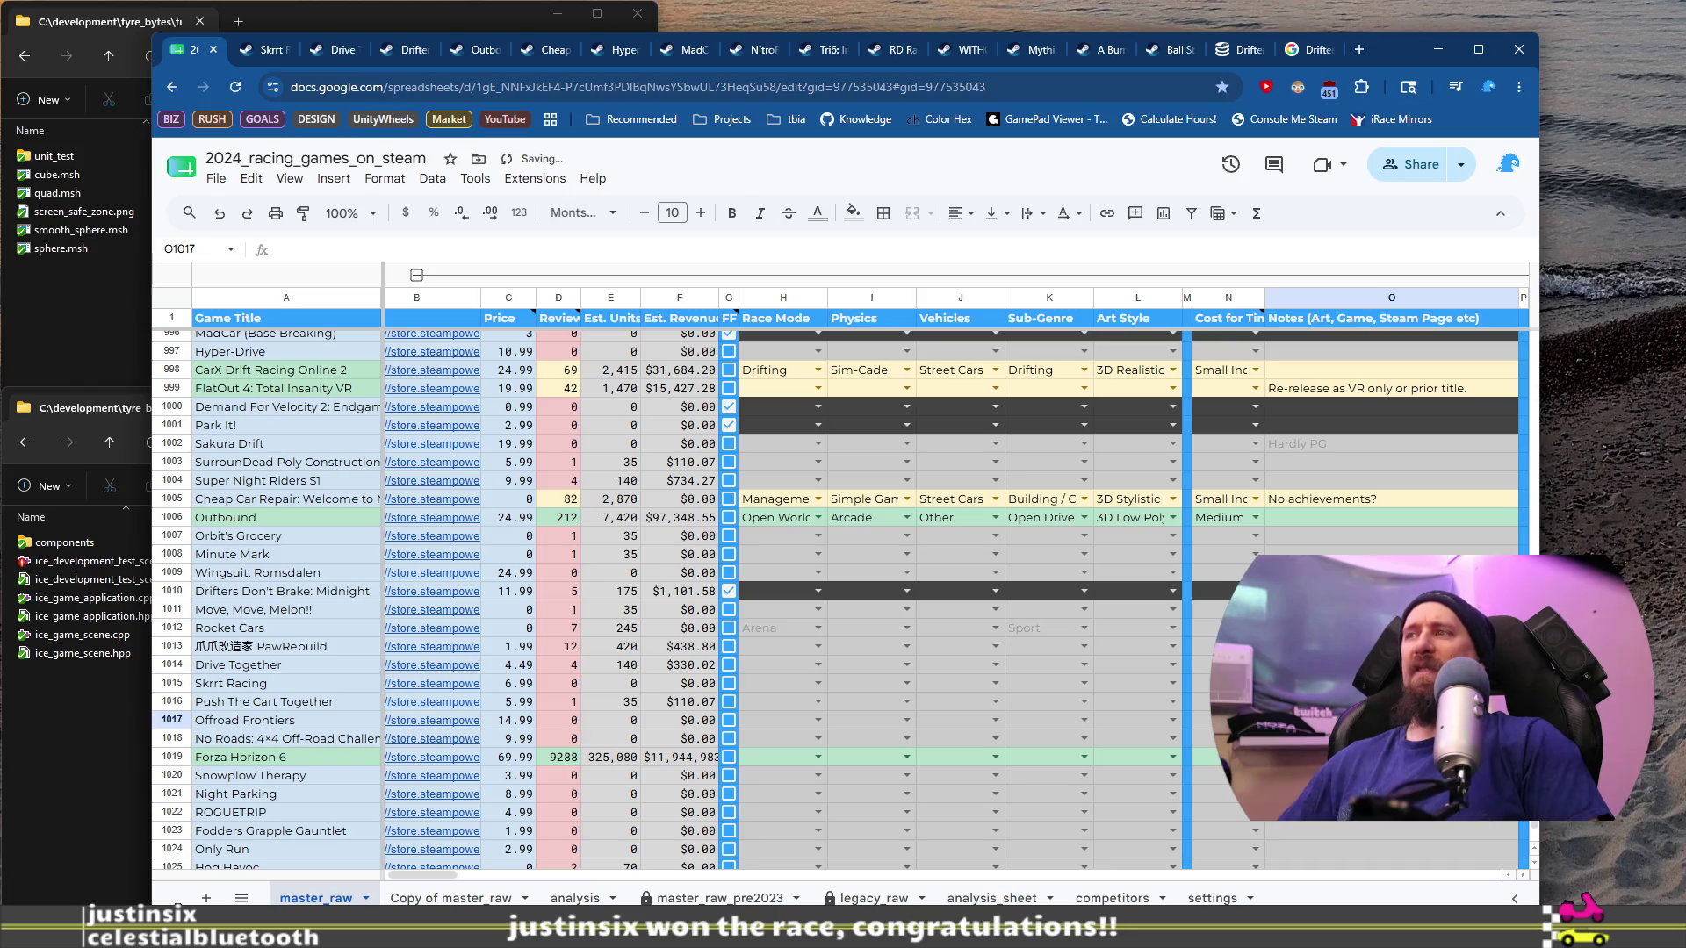
pyautogui.click(432, 720)
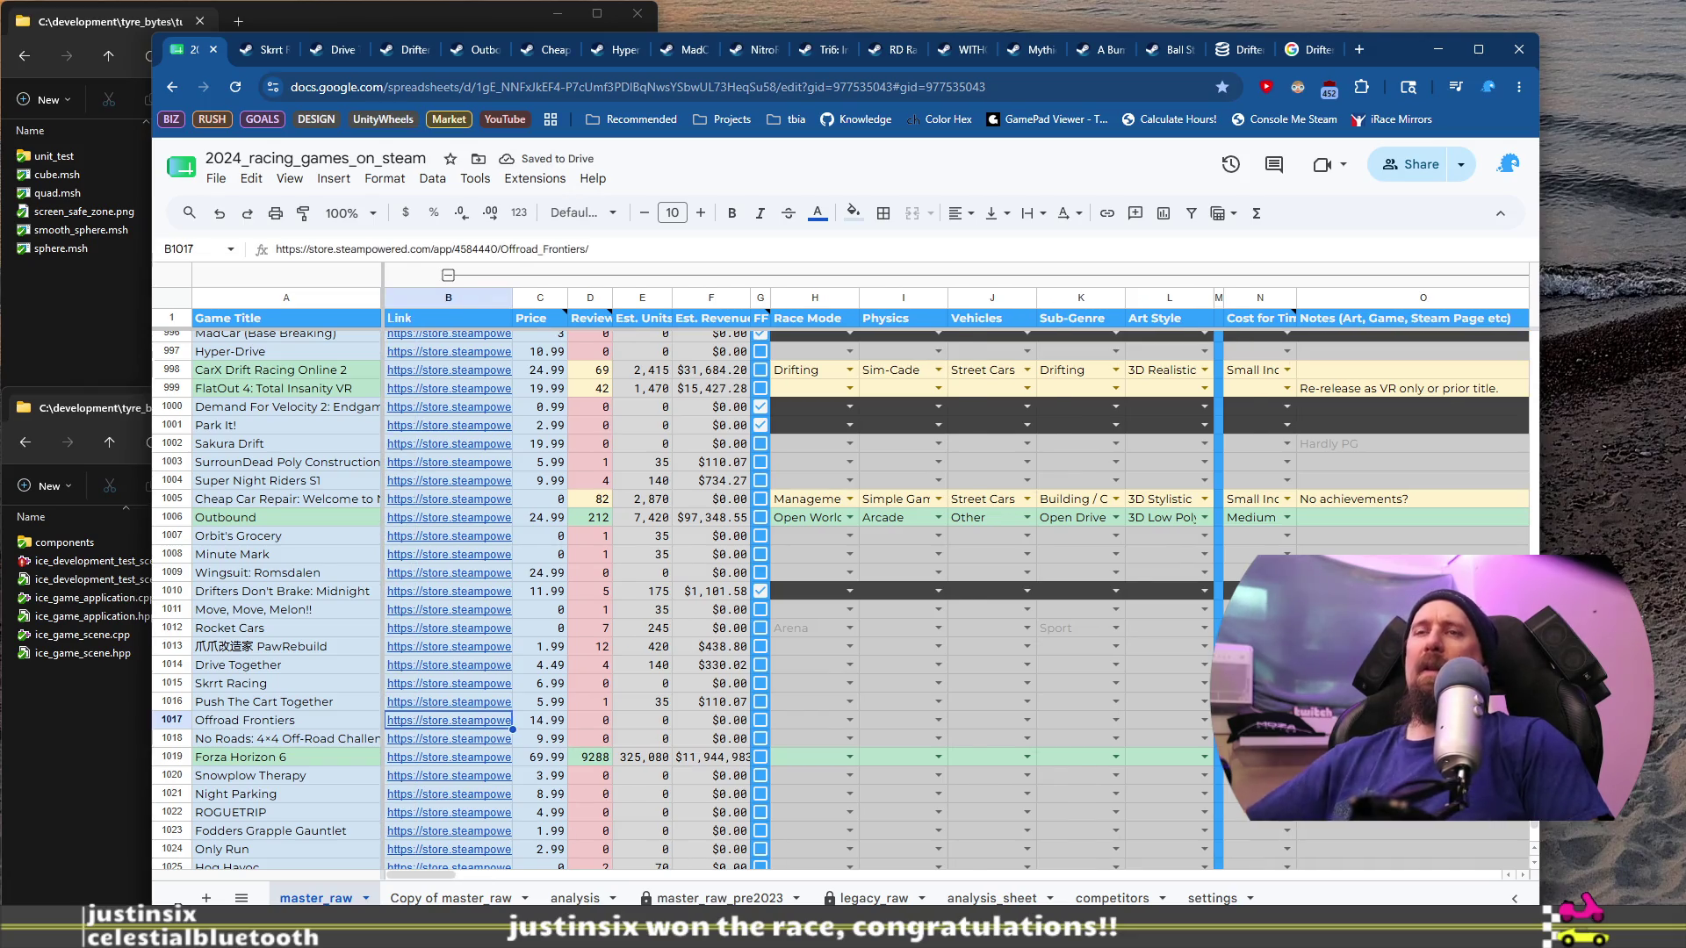
pyautogui.scroll(-5, 611, 720)
pyautogui.scroll(10, 611, 720)
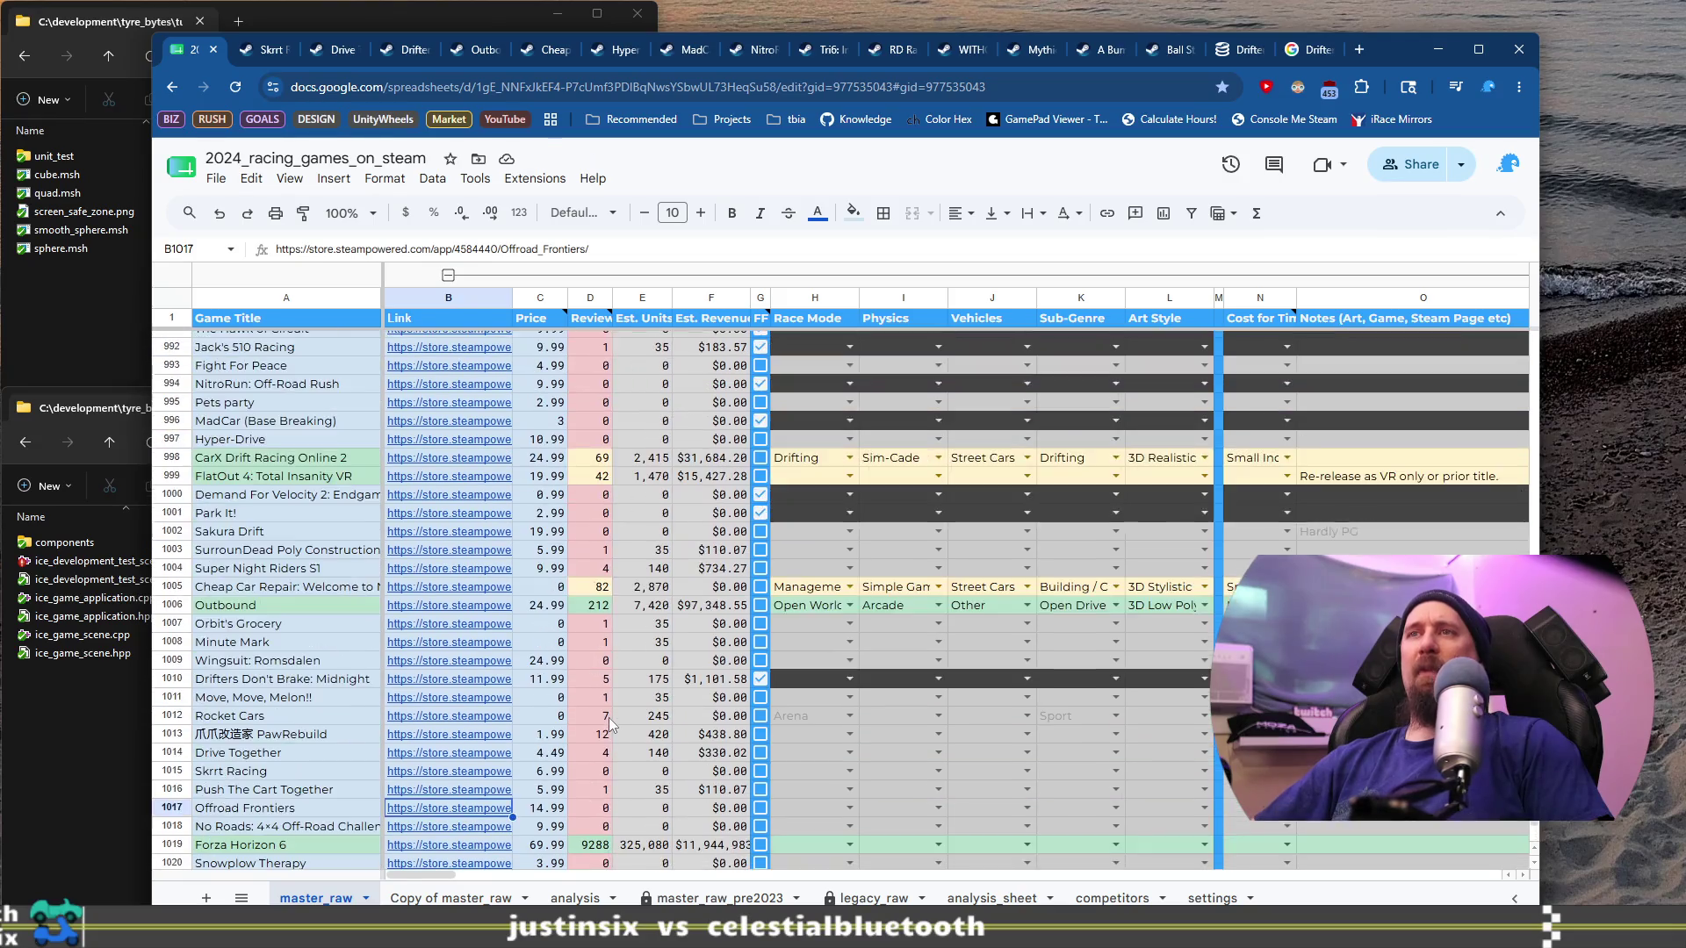
pyautogui.scroll(-8, 611, 720)
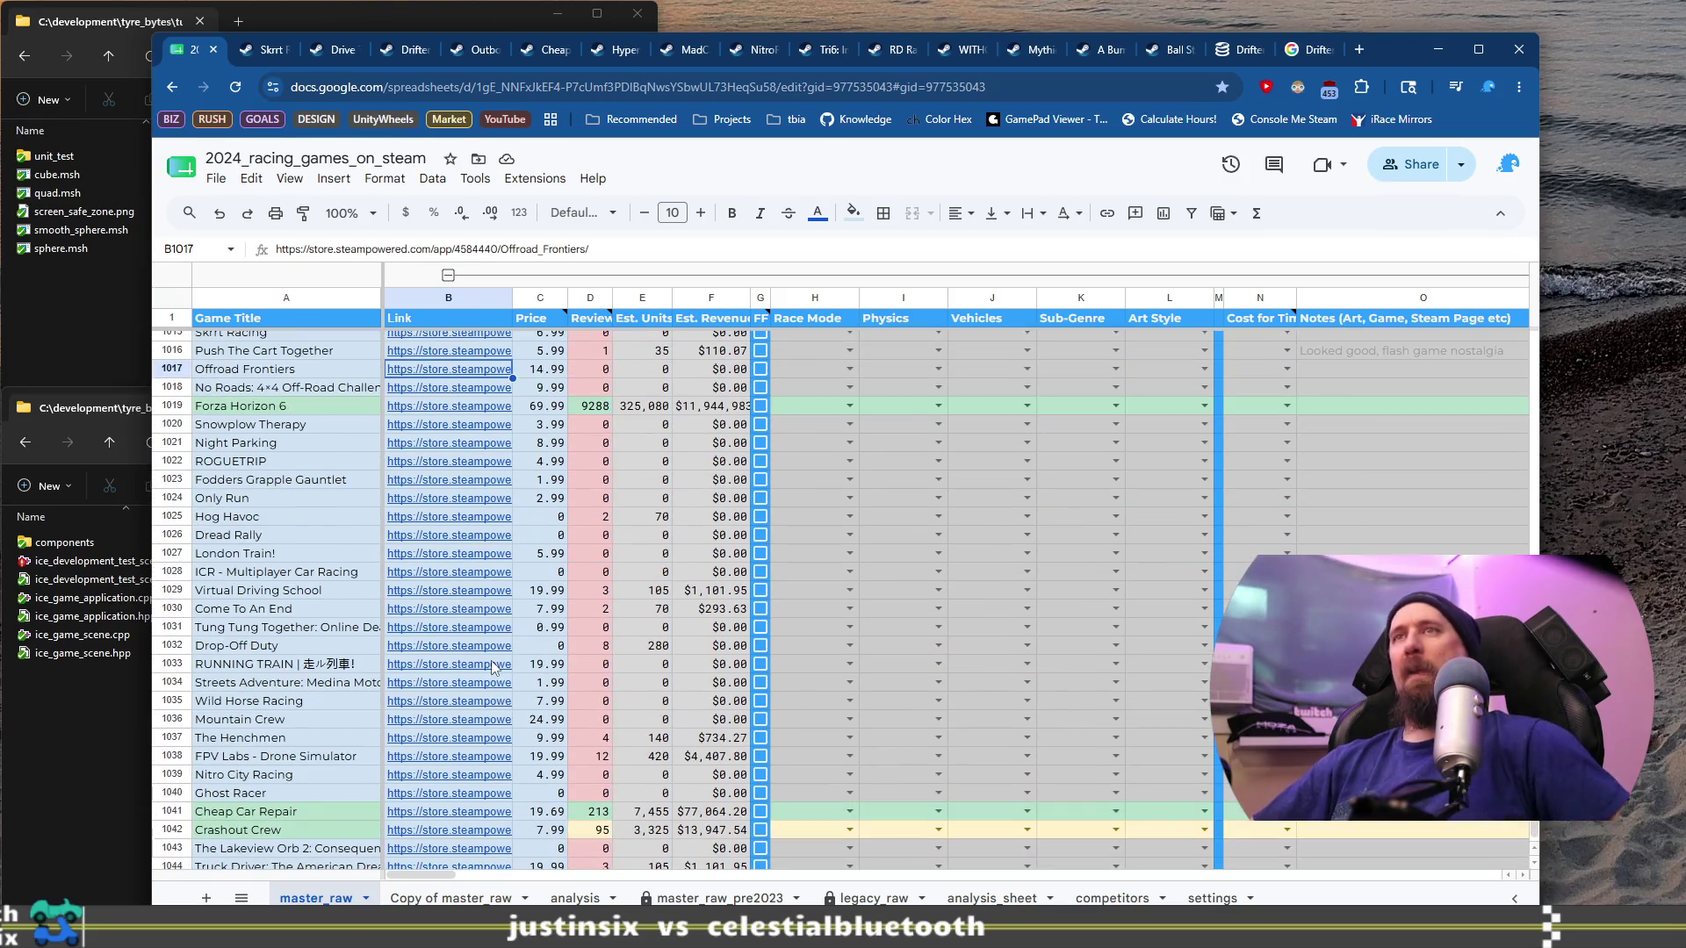
pyautogui.moveTo(494, 667)
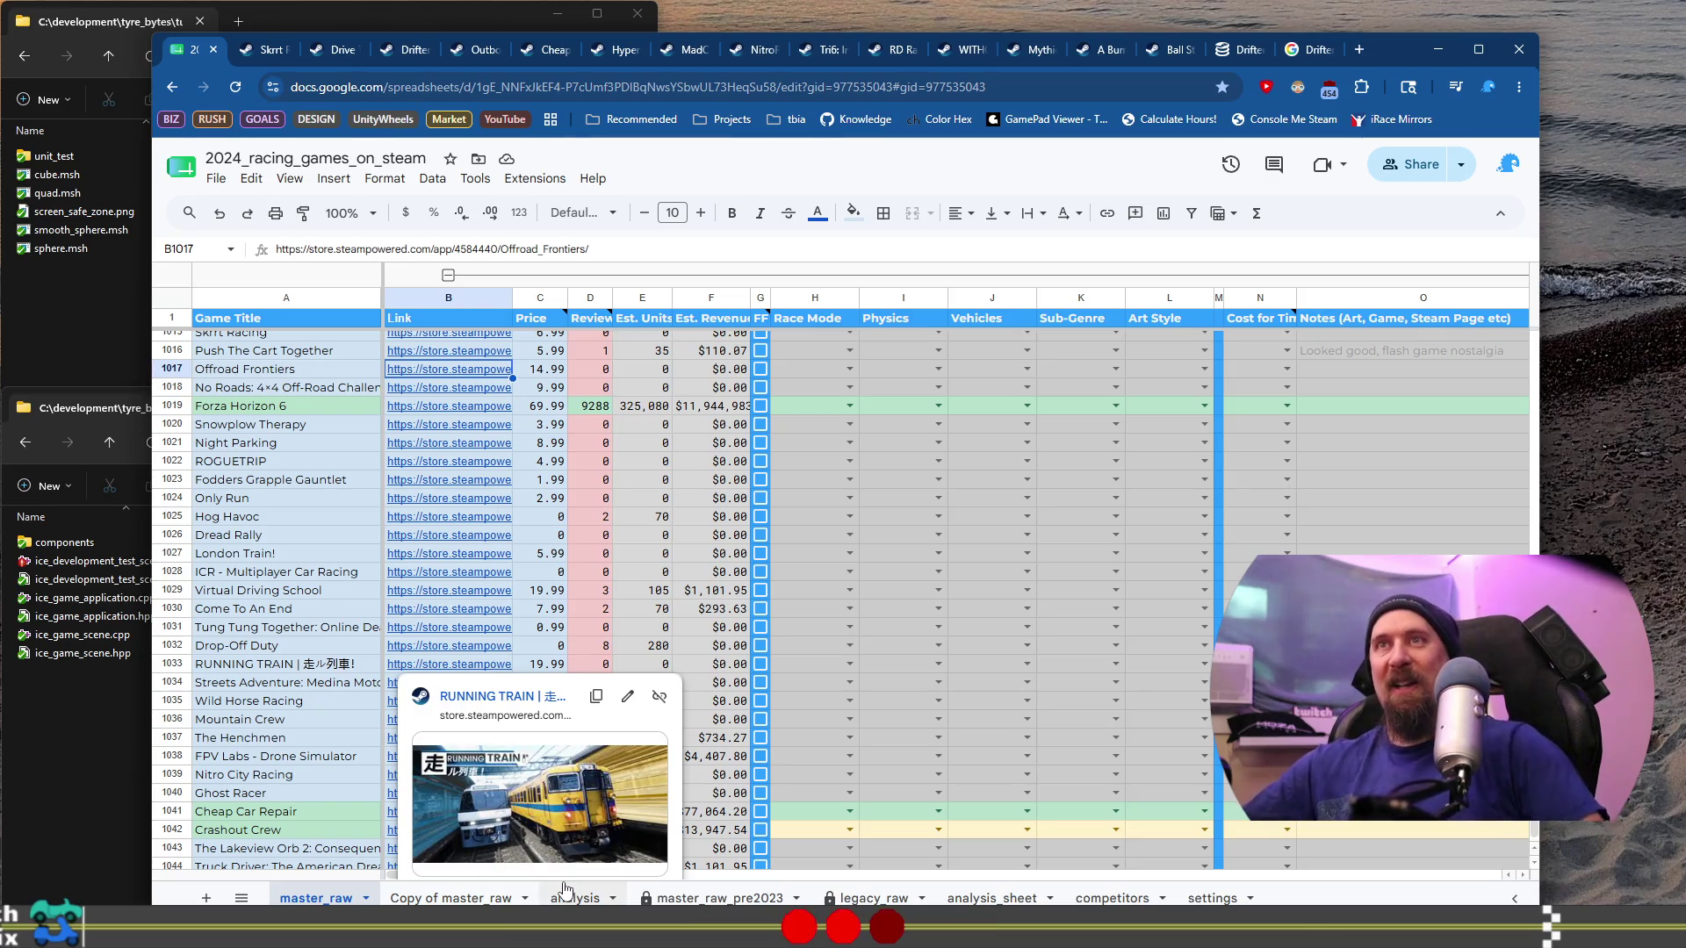
# Step: Open Offroad Frontiers' store page and view its desert, snow, water and yellow pickup screenshots
pyautogui.moveTo(465, 370)
pyautogui.click(524, 403)
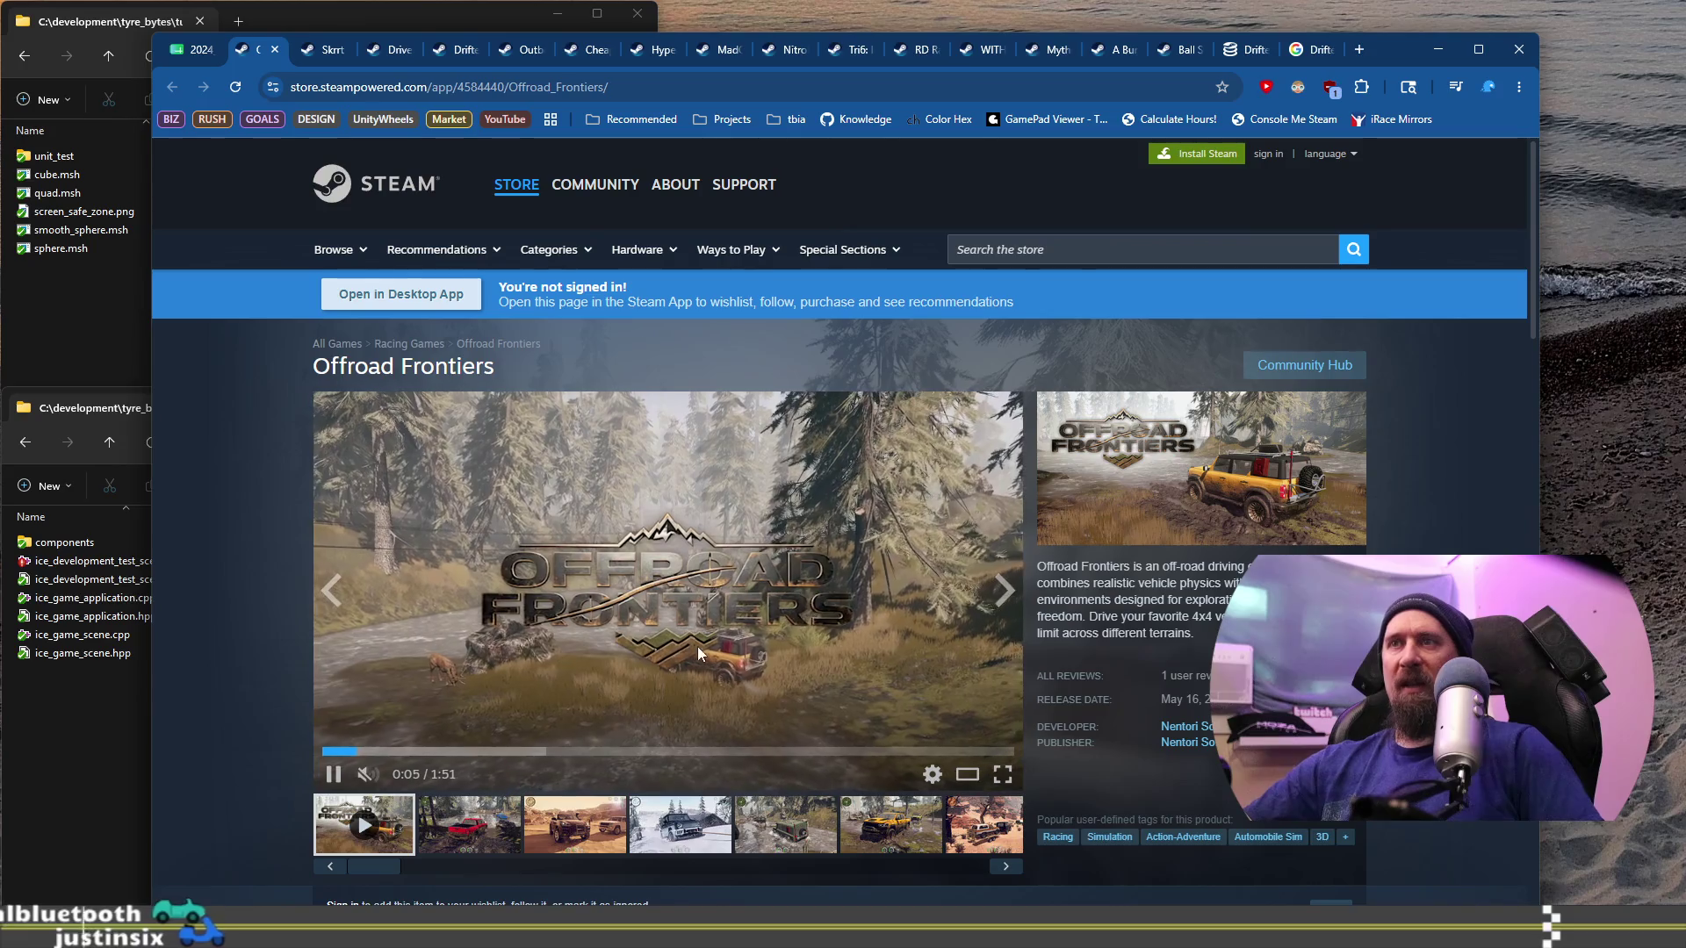
pyautogui.click(581, 818)
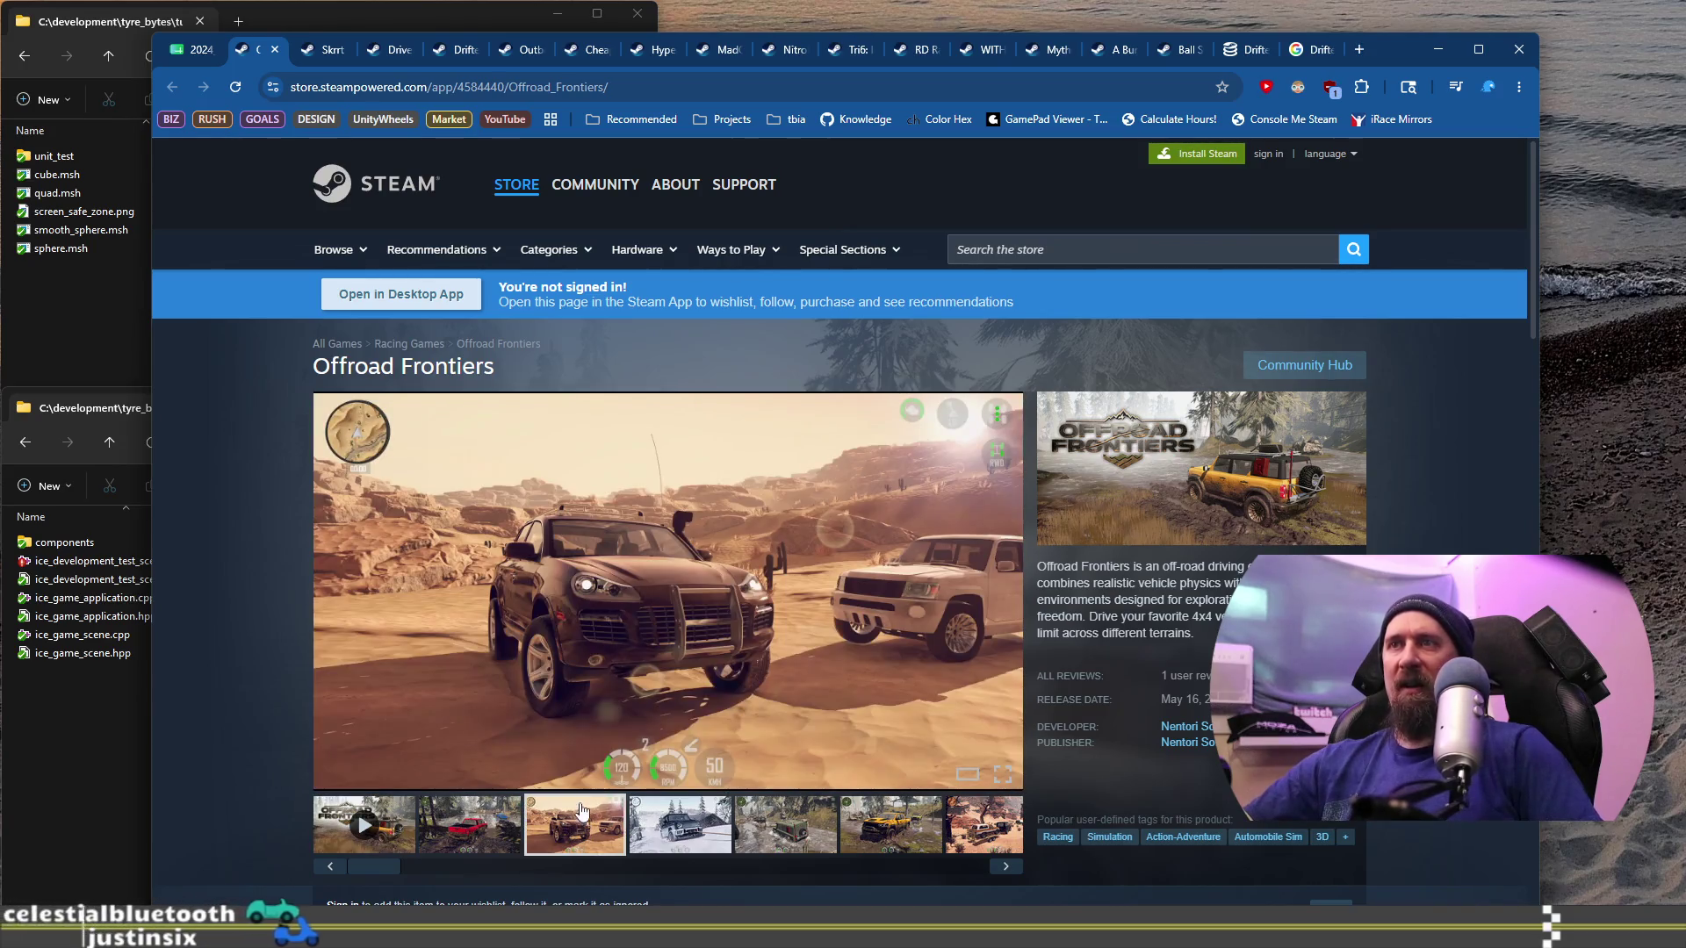
pyautogui.click(703, 838)
pyautogui.click(786, 834)
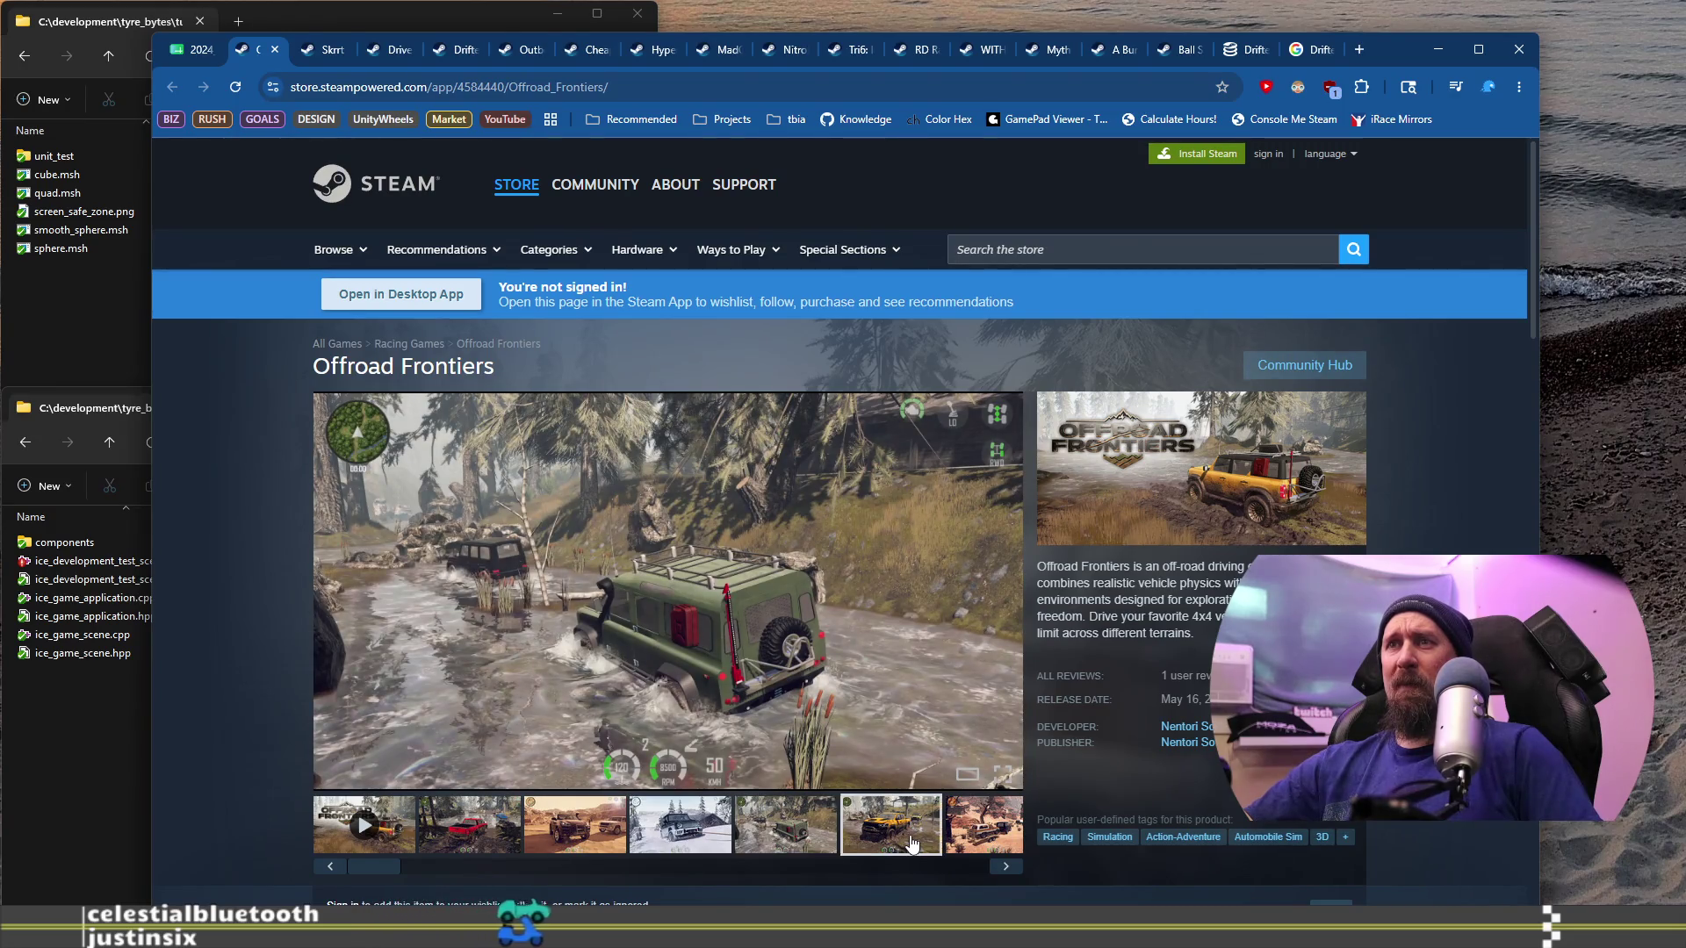
pyautogui.click(912, 844)
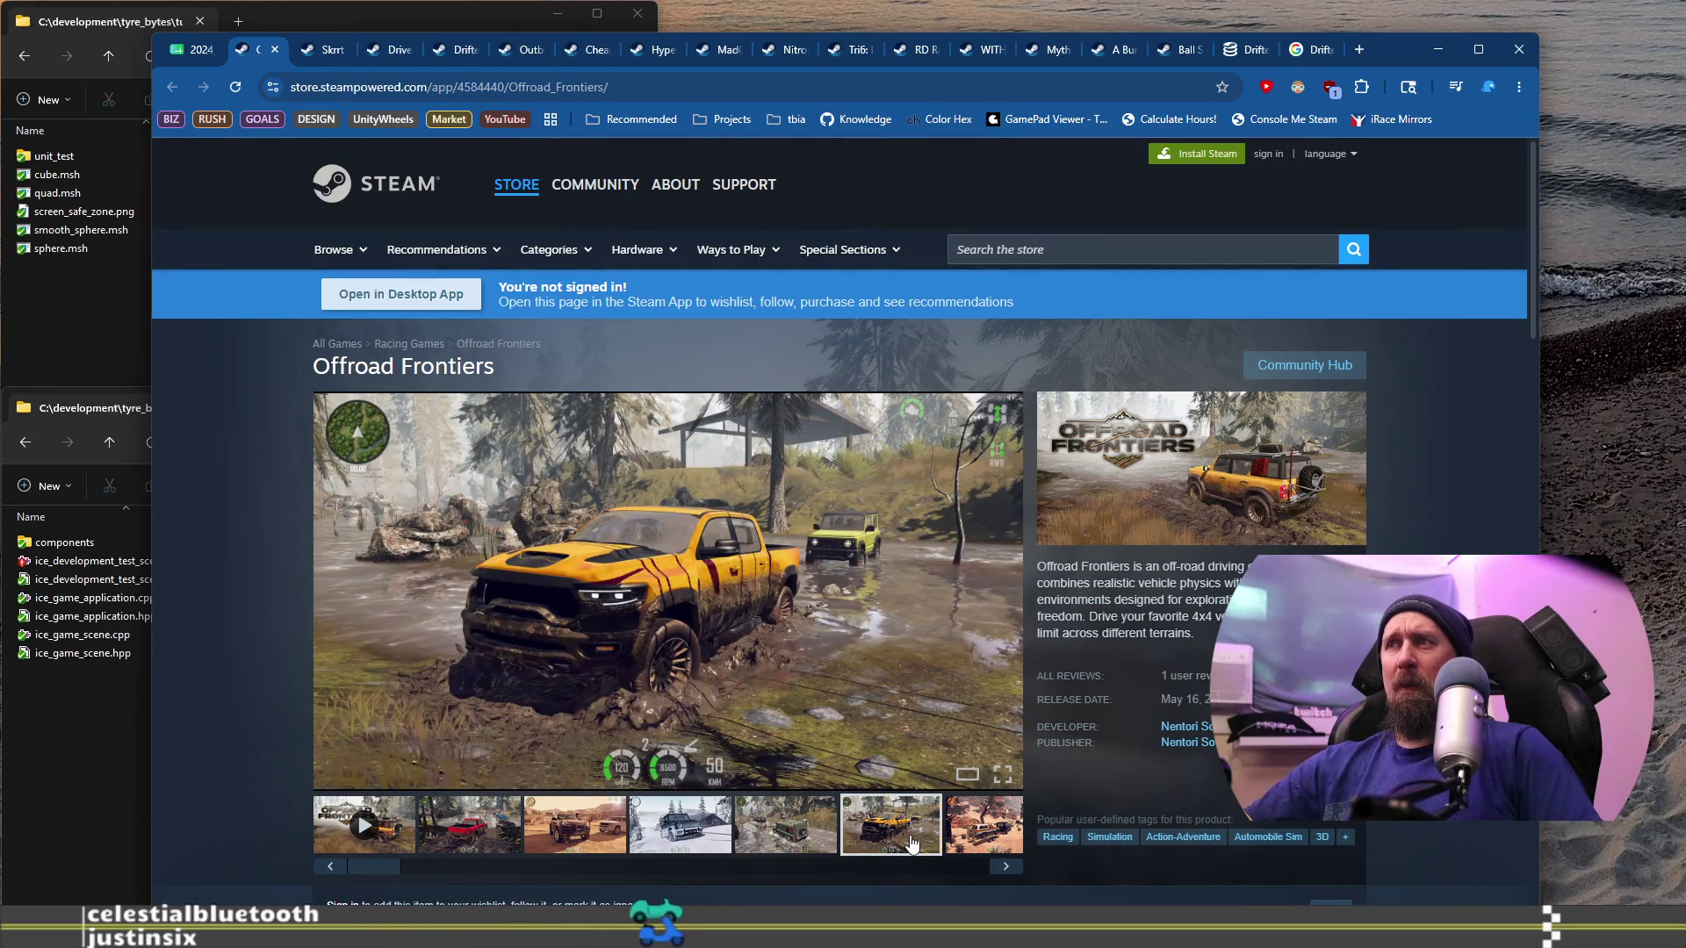
# Step: Expand the full description and scroll down to the single Recommended user review
pyautogui.scroll(-20, 397, 623)
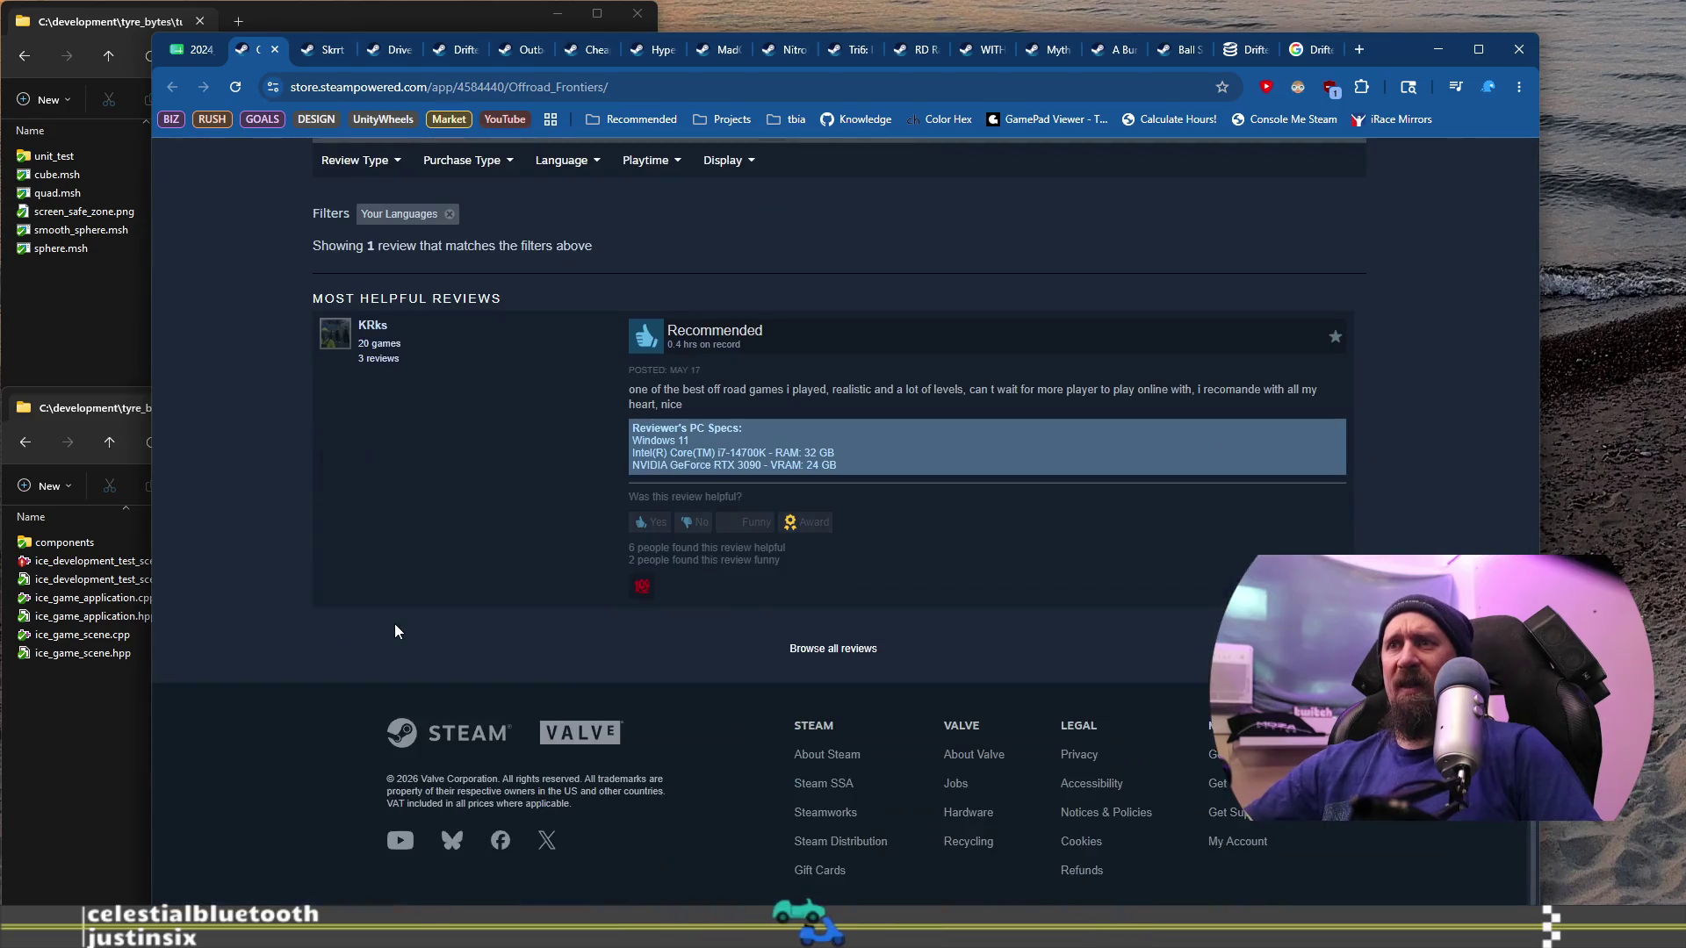
pyautogui.scroll(8, 379, 628)
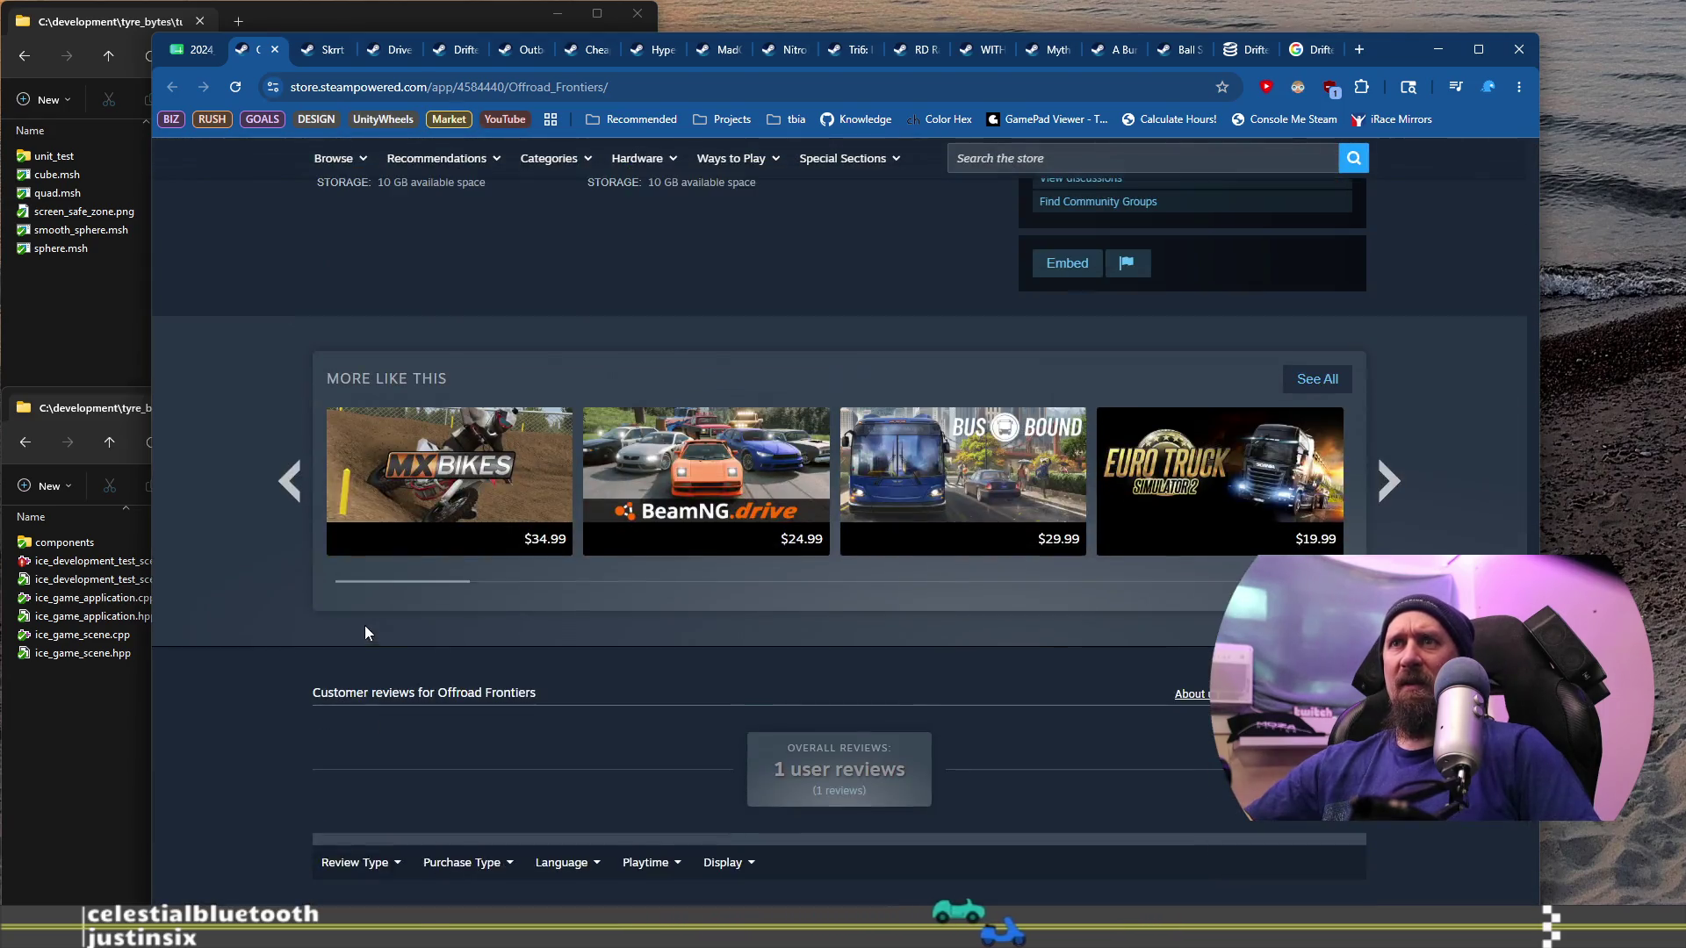
pyautogui.scroll(8, 372, 633)
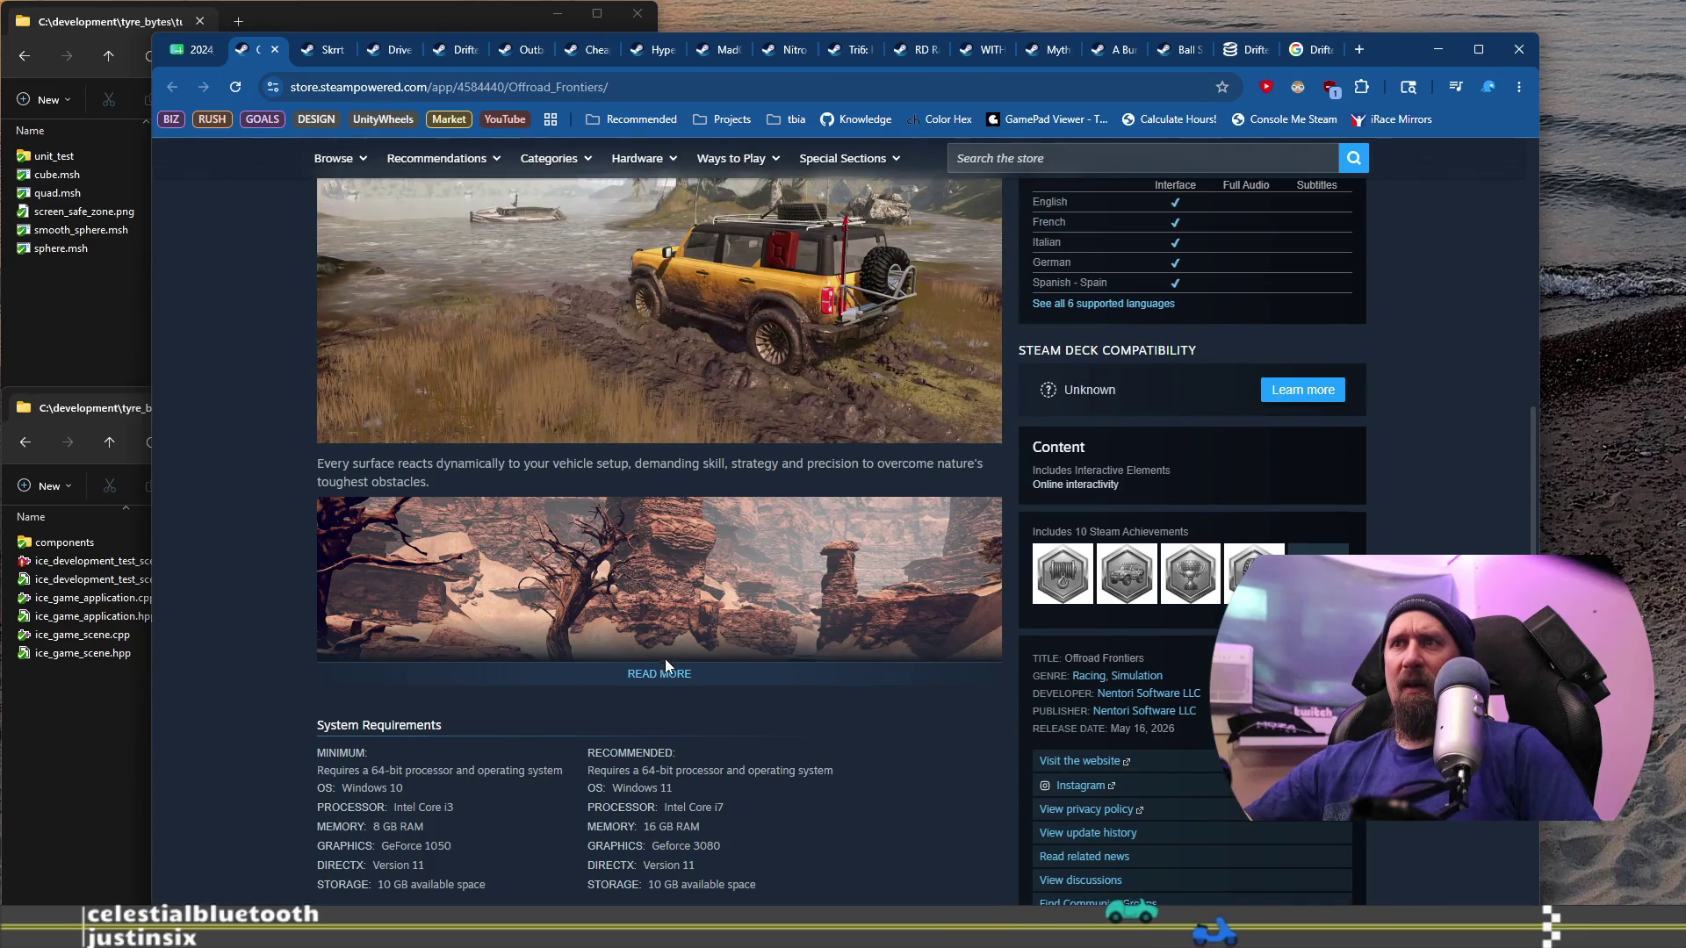
pyautogui.click(665, 660)
pyautogui.scroll(-20, 467, 636)
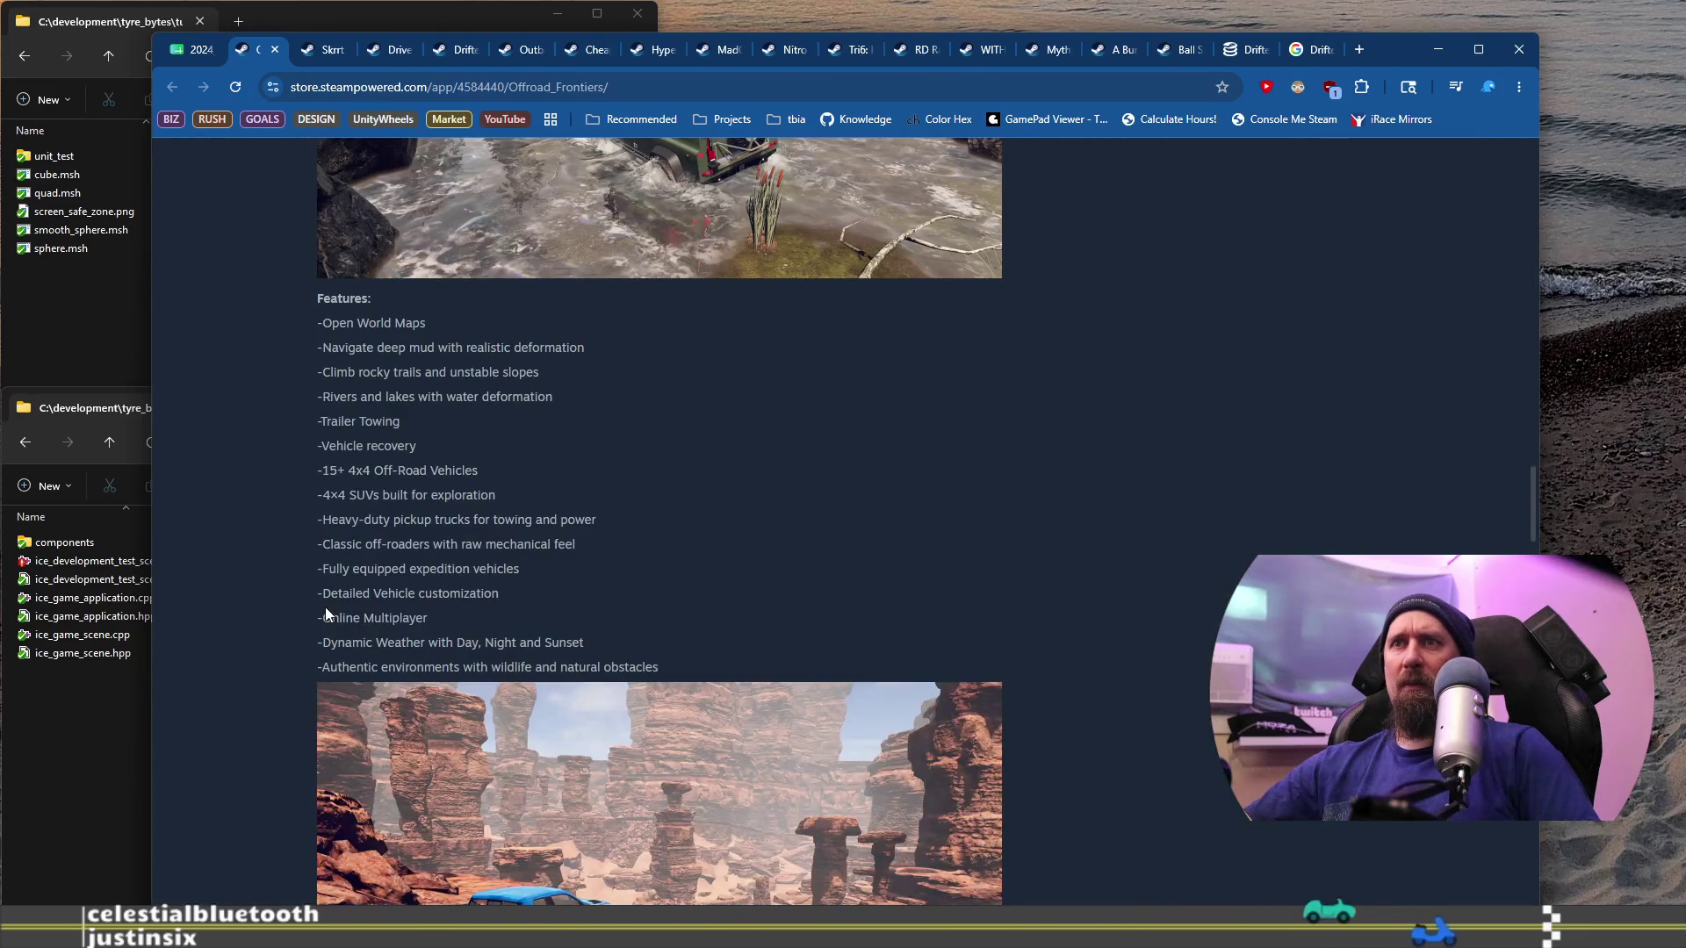
pyautogui.scroll(-20, 325, 608)
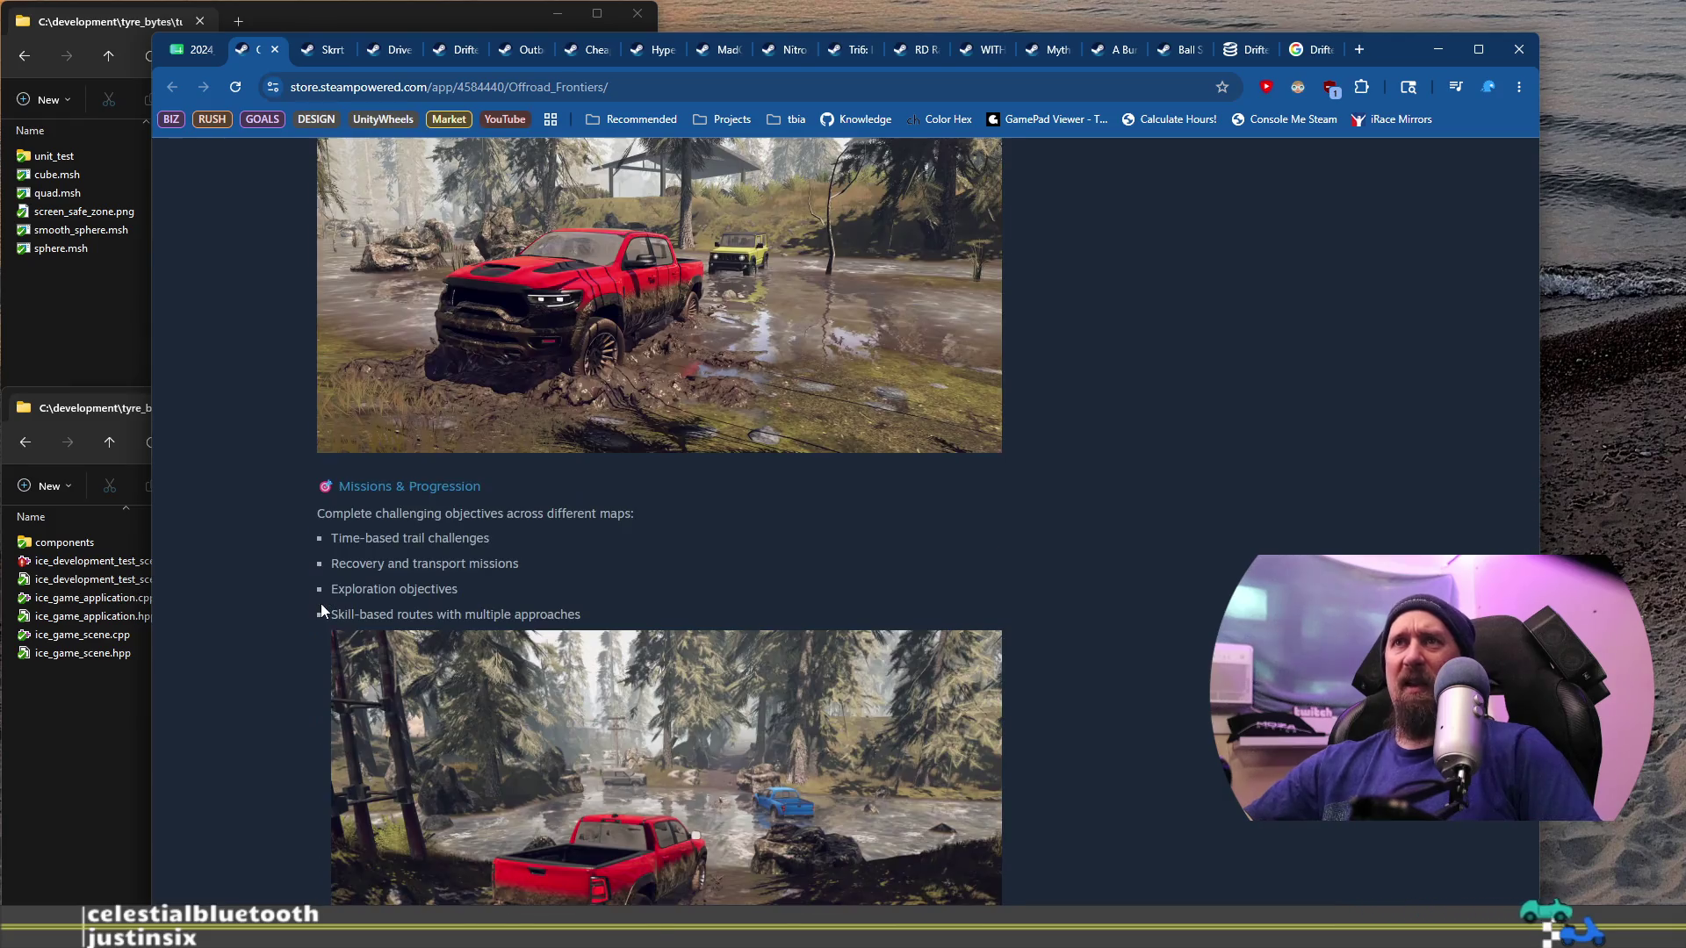
pyautogui.scroll(-8, 321, 610)
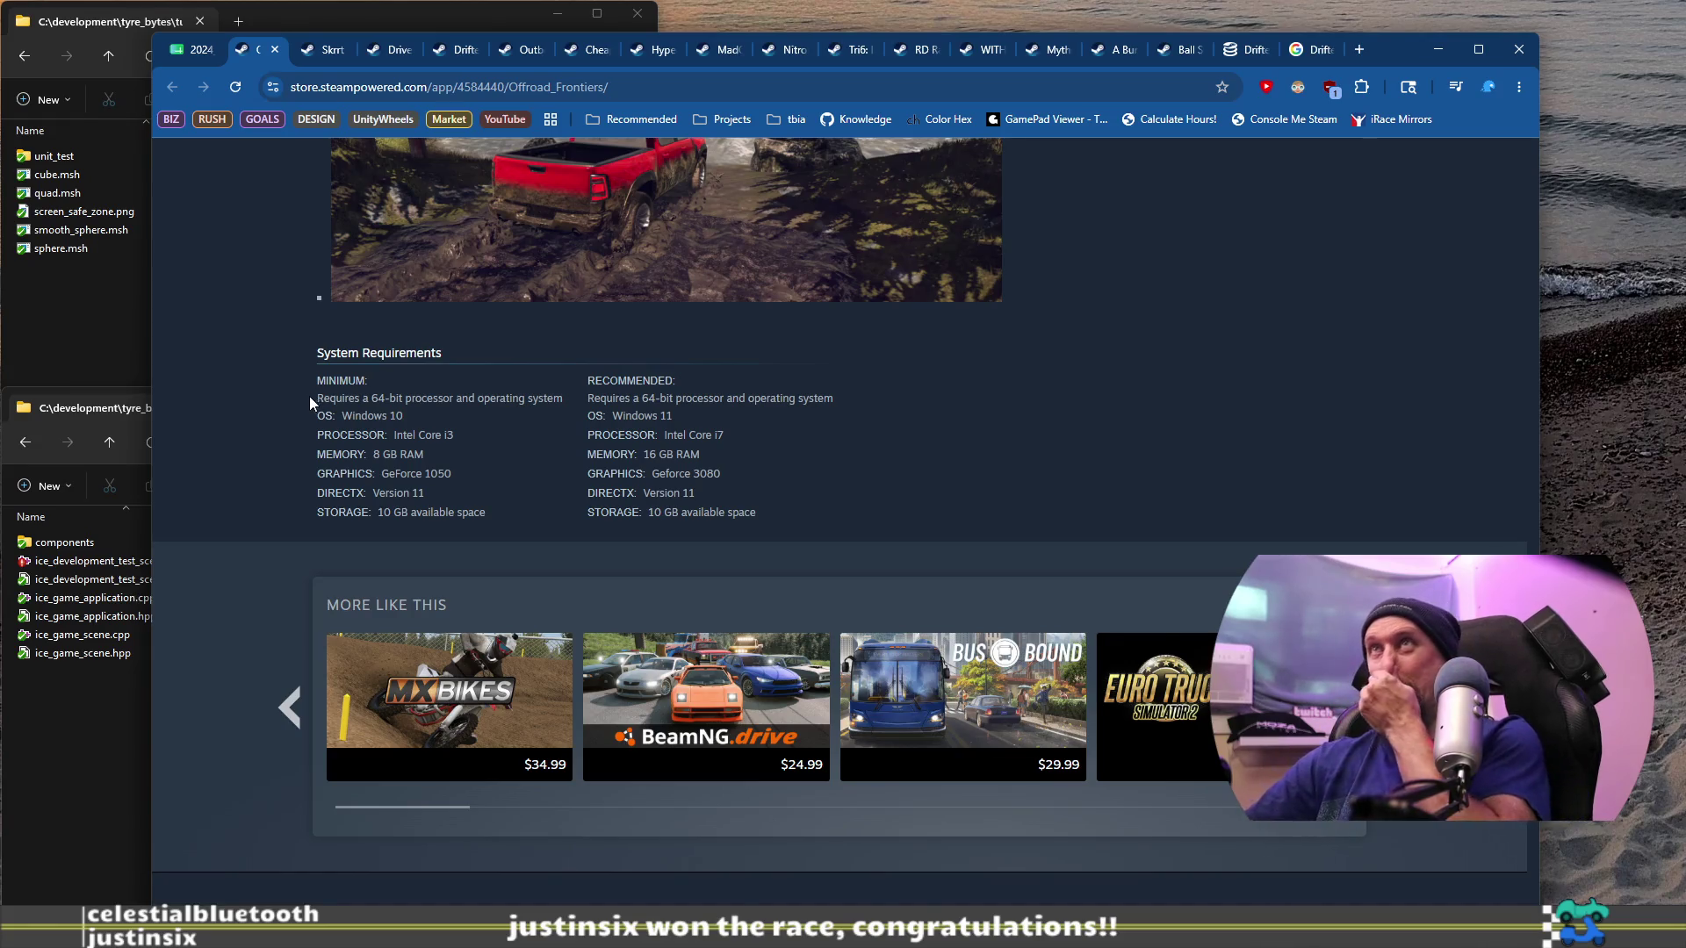
pyautogui.scroll(-6, 309, 396)
pyautogui.scroll(-4, 308, 403)
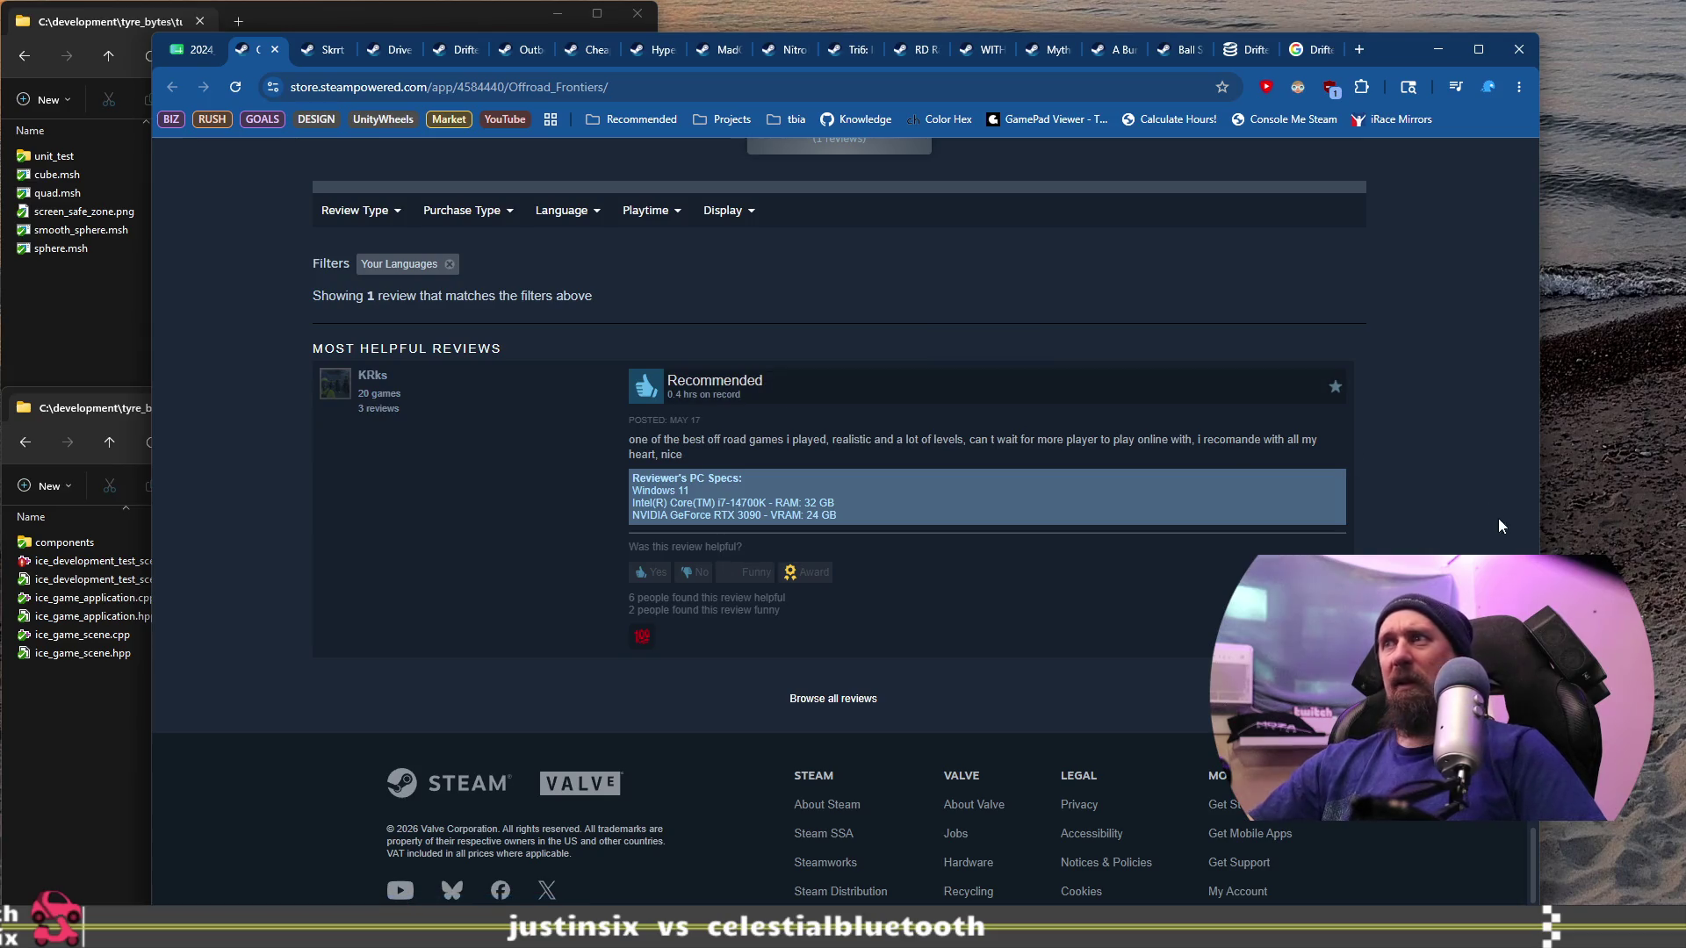
# Step: Browse the Offroad Frontiers screenshots: desert convoy, green SUV by the river, and yellow truck
pyautogui.moveTo(1535, 847); pyautogui.dragTo(1509, 222)
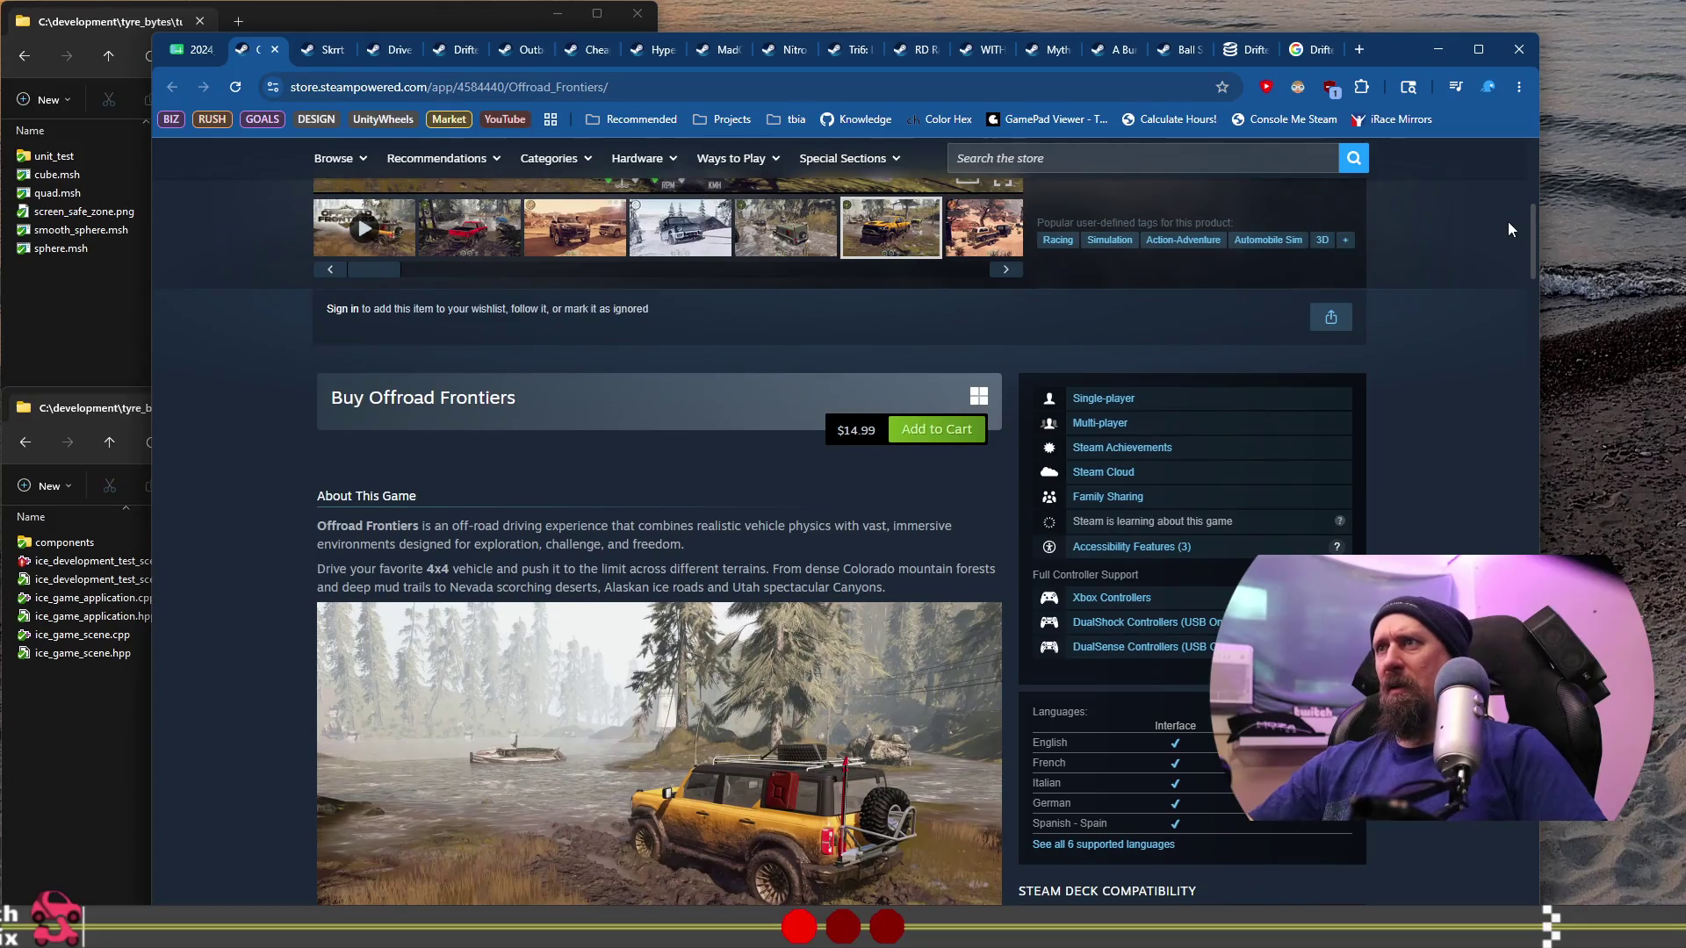
pyautogui.moveTo(1508, 221); pyautogui.dragTo(1496, 149)
pyautogui.scroll(-2, 1342, 516)
pyautogui.click(976, 644)
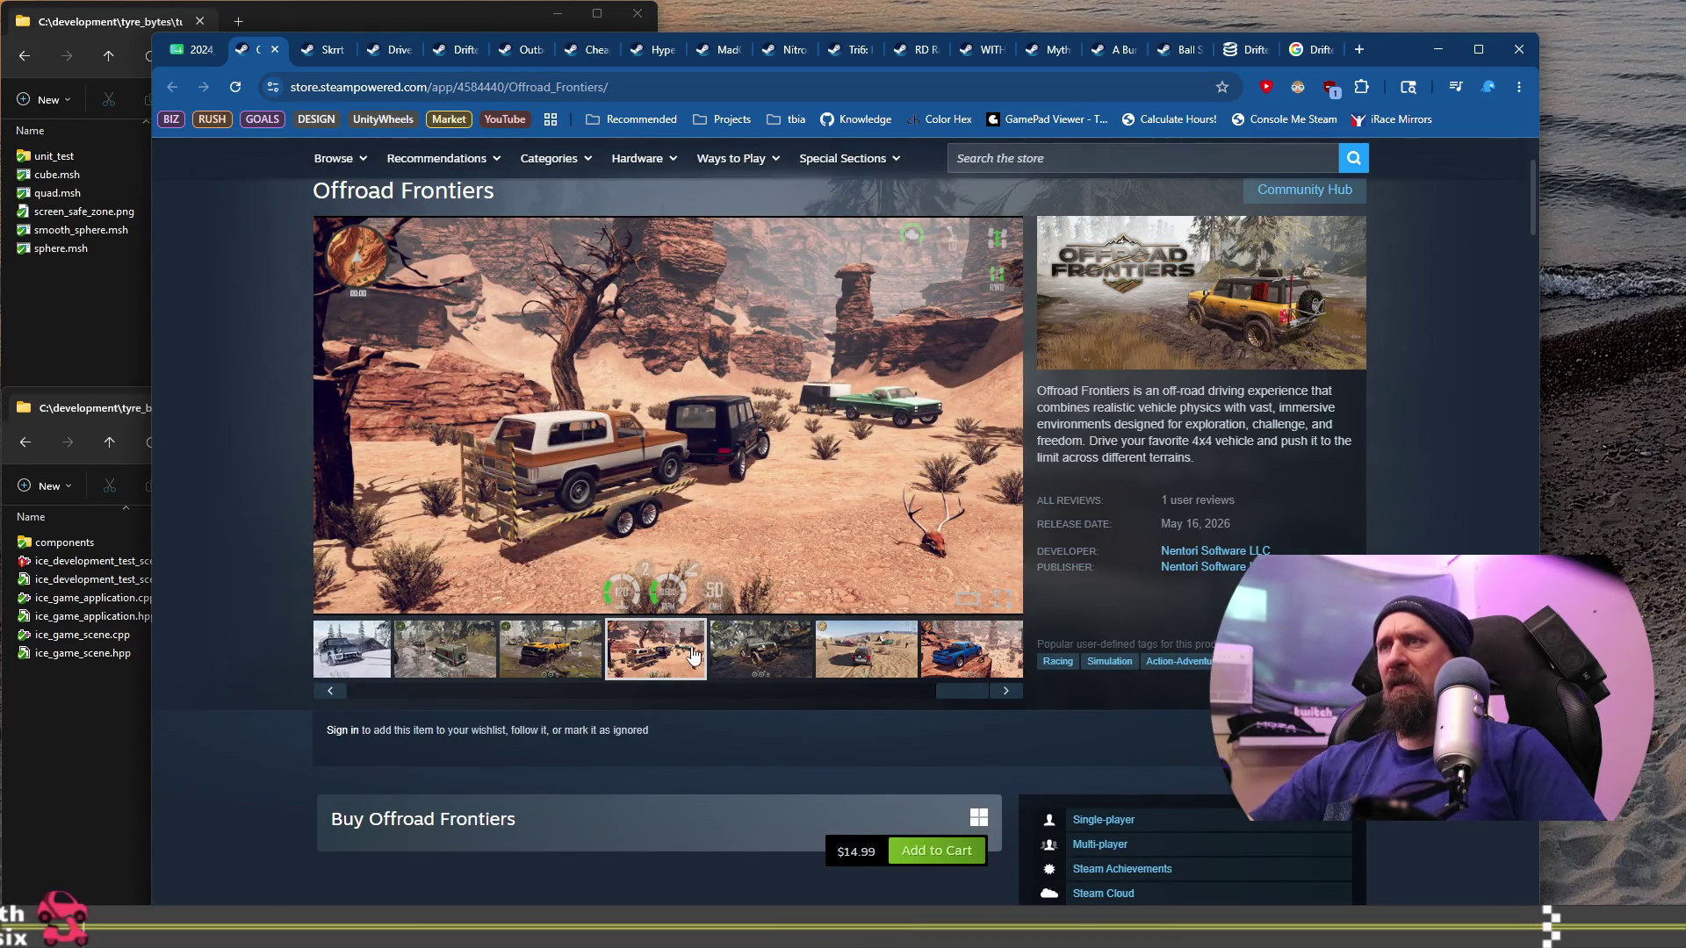
pyautogui.moveTo(1184, 391)
pyautogui.mouseDown()
pyautogui.moveTo(1246, 414)
pyautogui.moveTo(1205, 441)
pyautogui.mouseUp()
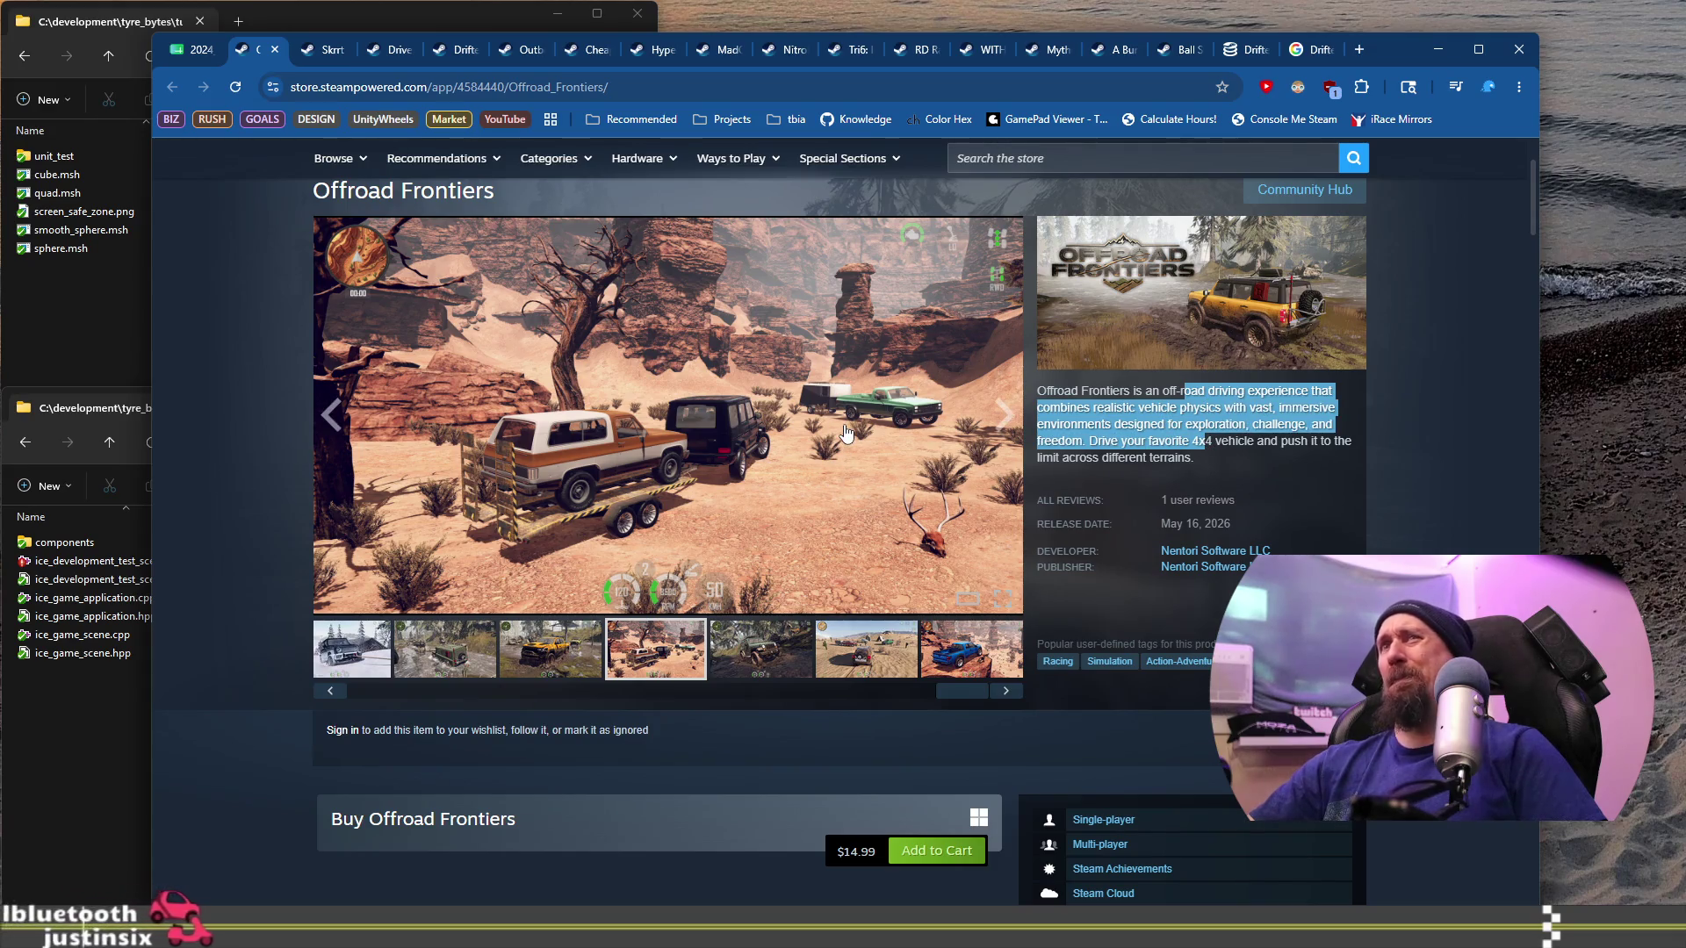
pyautogui.click(441, 645)
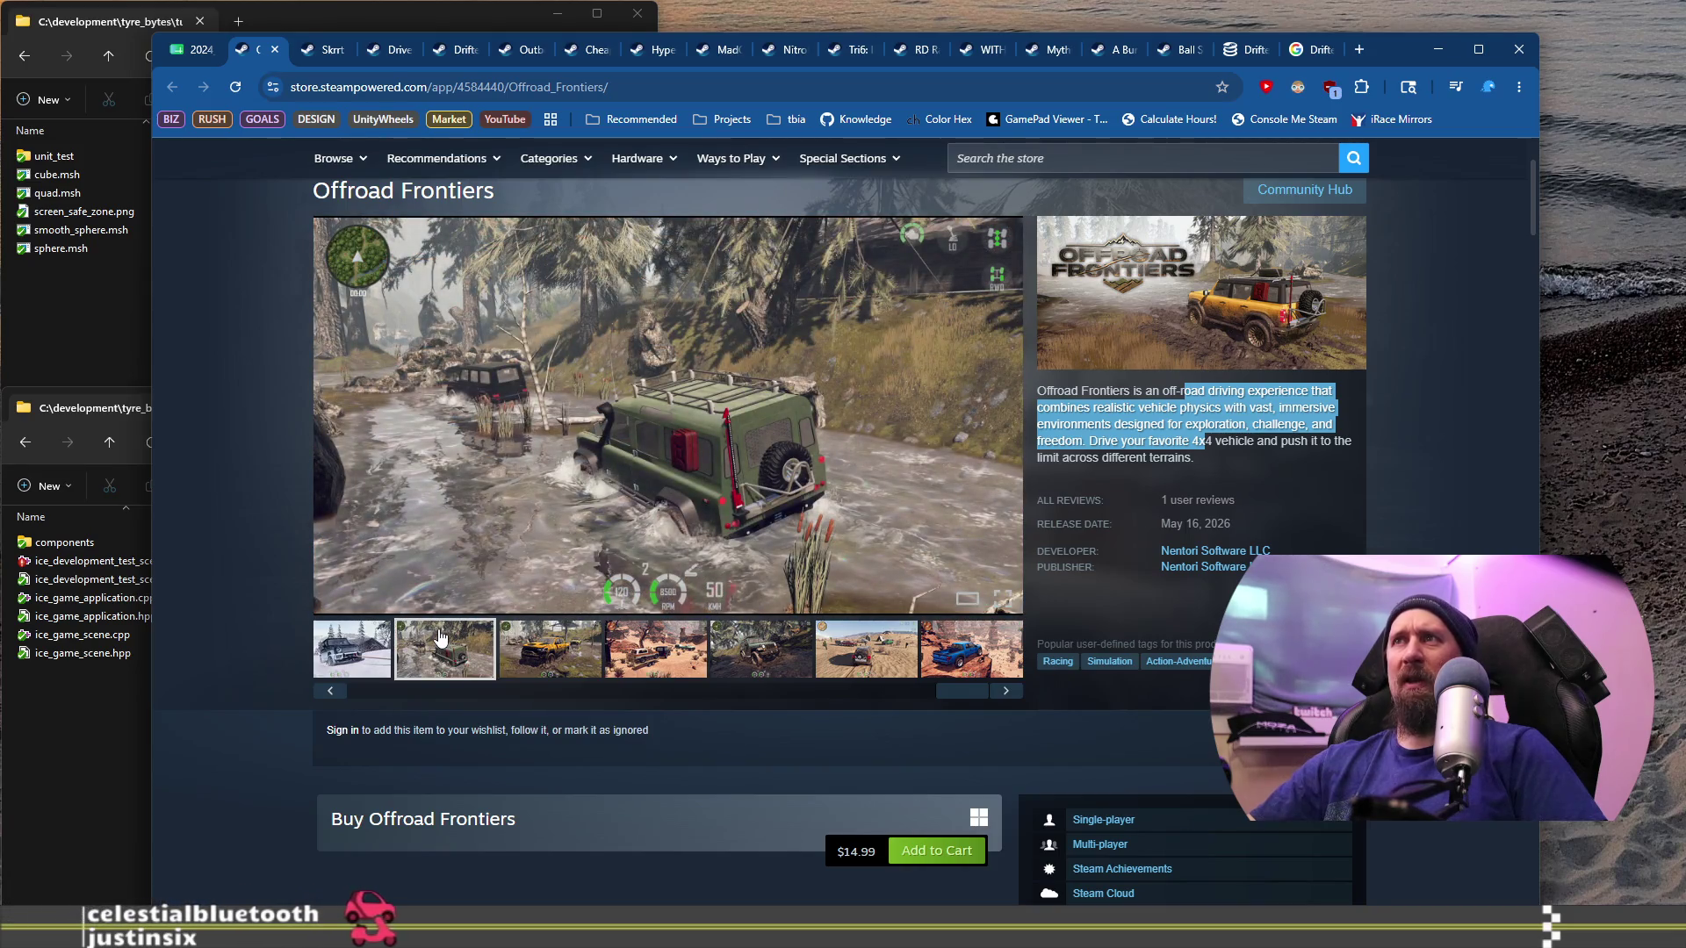
pyautogui.click(540, 632)
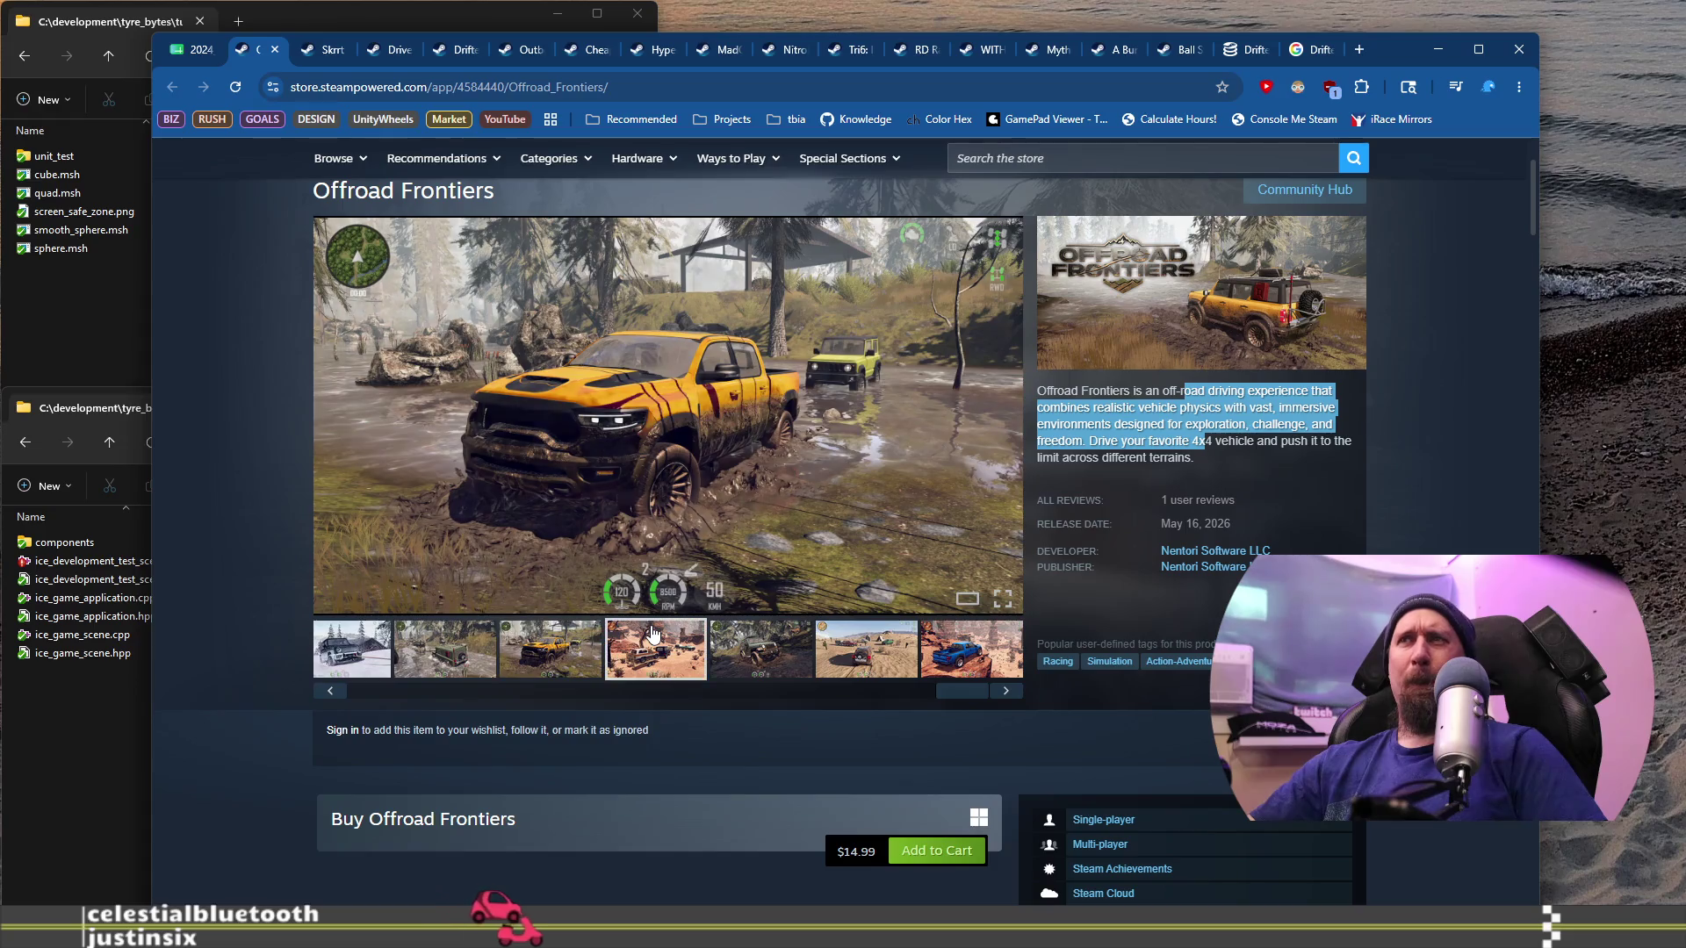
pyautogui.click(651, 634)
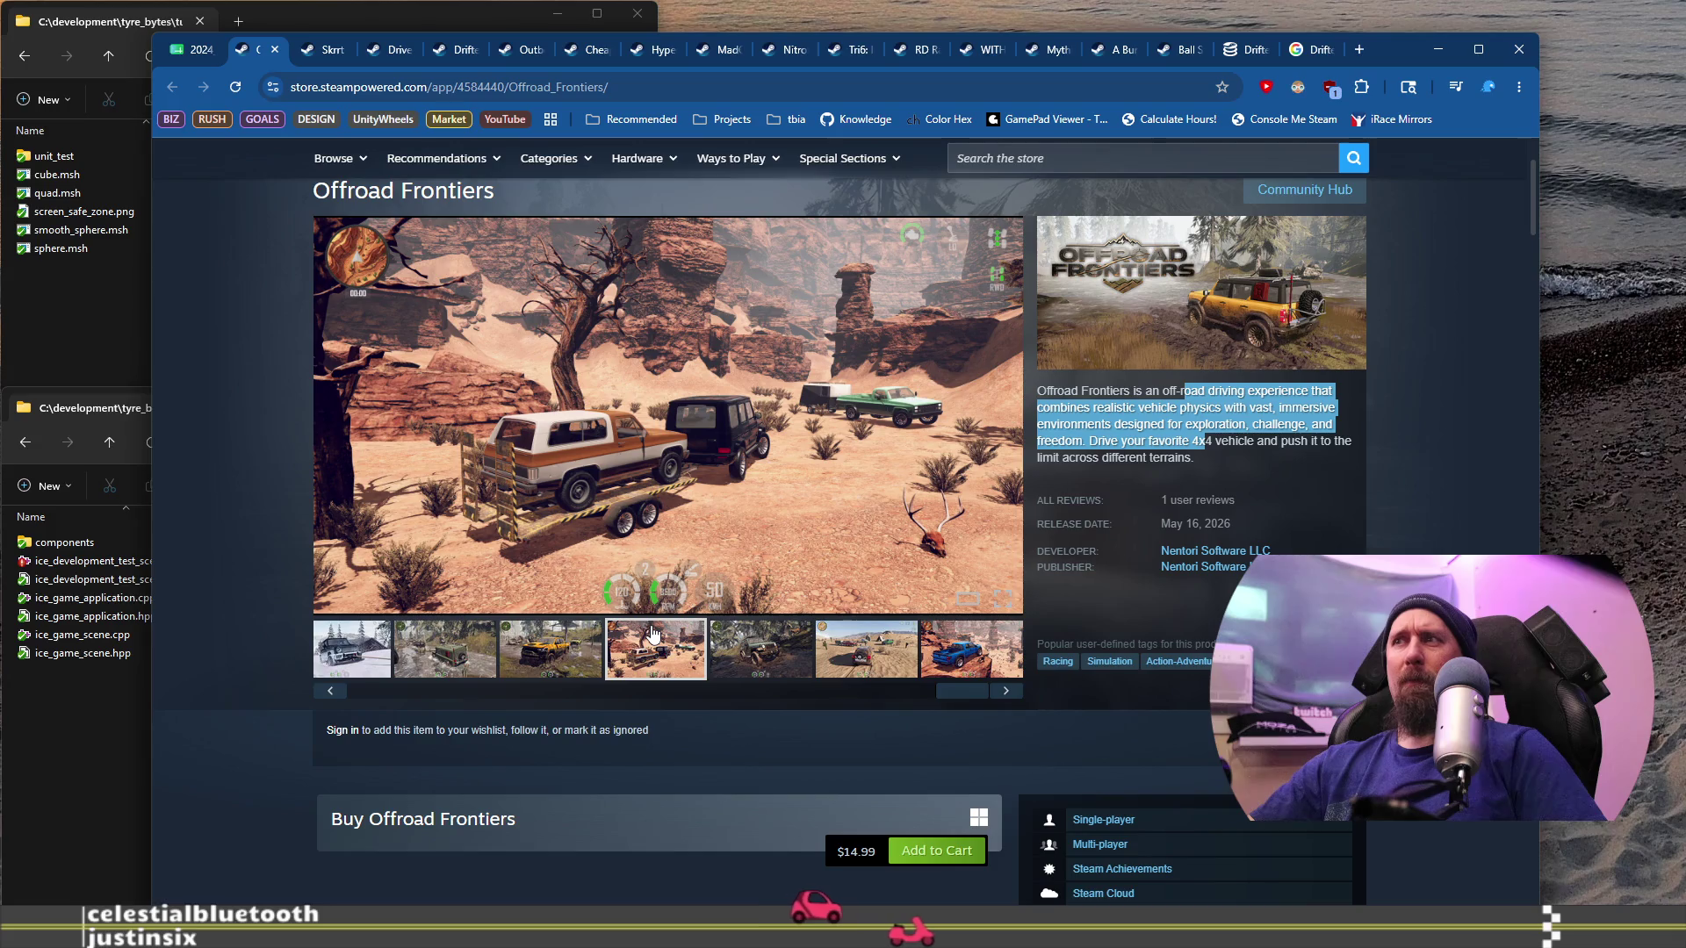
# Step: View the red truck screenshot, then start the Offroad Frontiers trailer playing
pyautogui.scroll(-2, 653, 635)
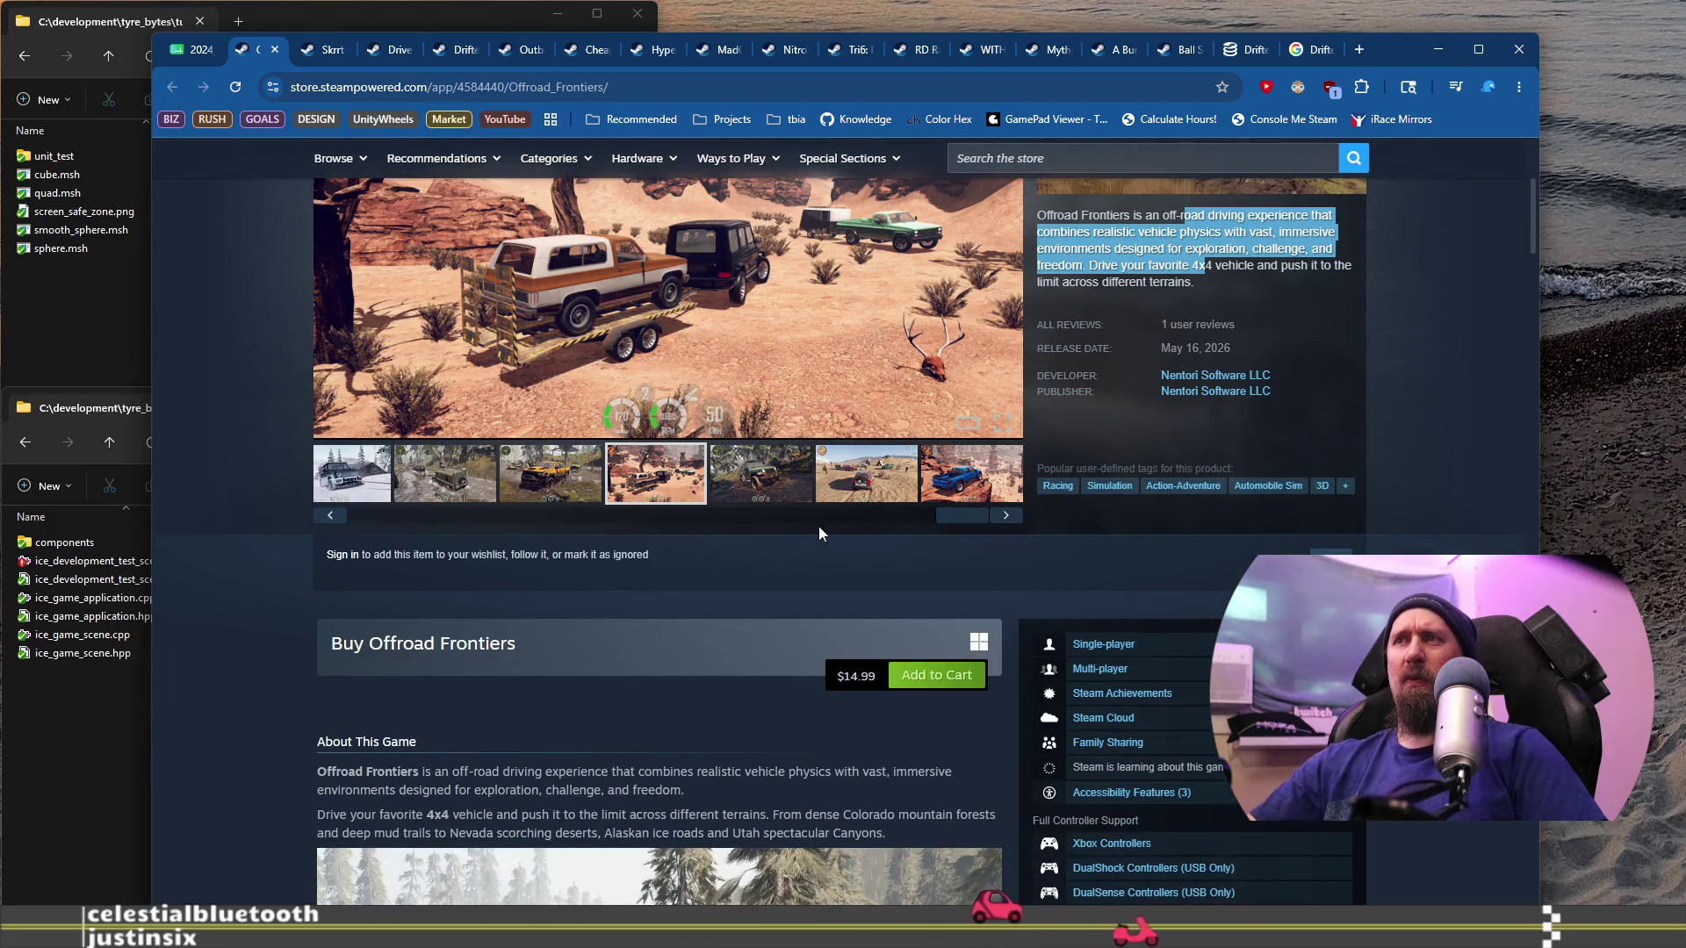
pyautogui.click(363, 514)
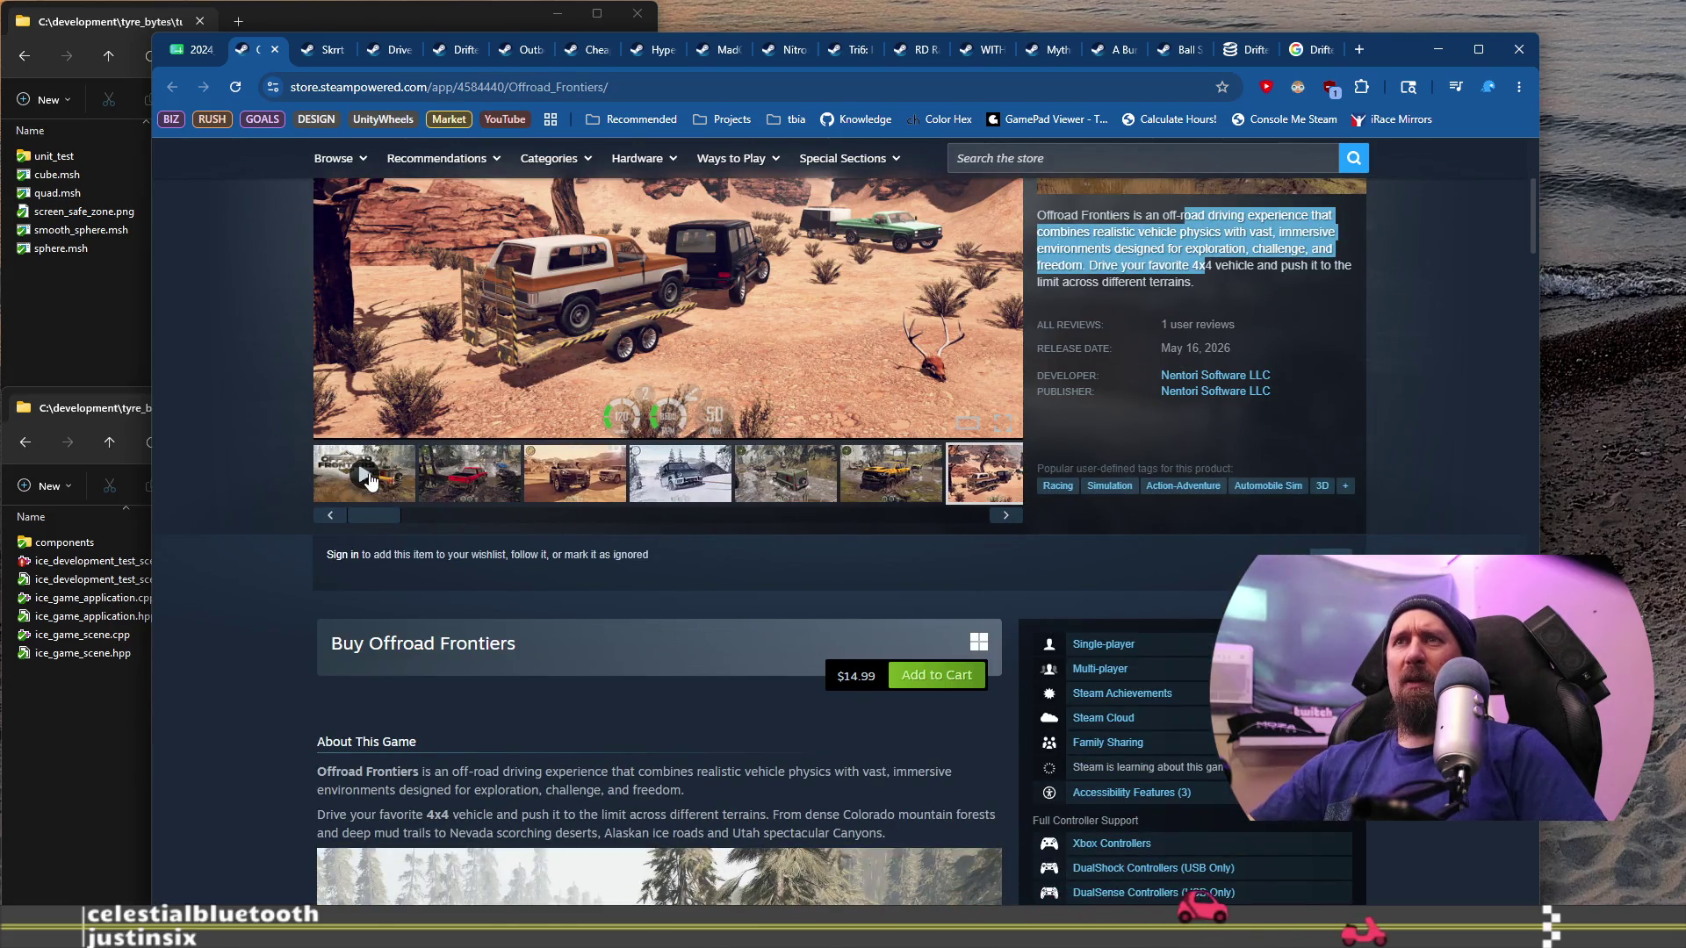
pyautogui.click(450, 492)
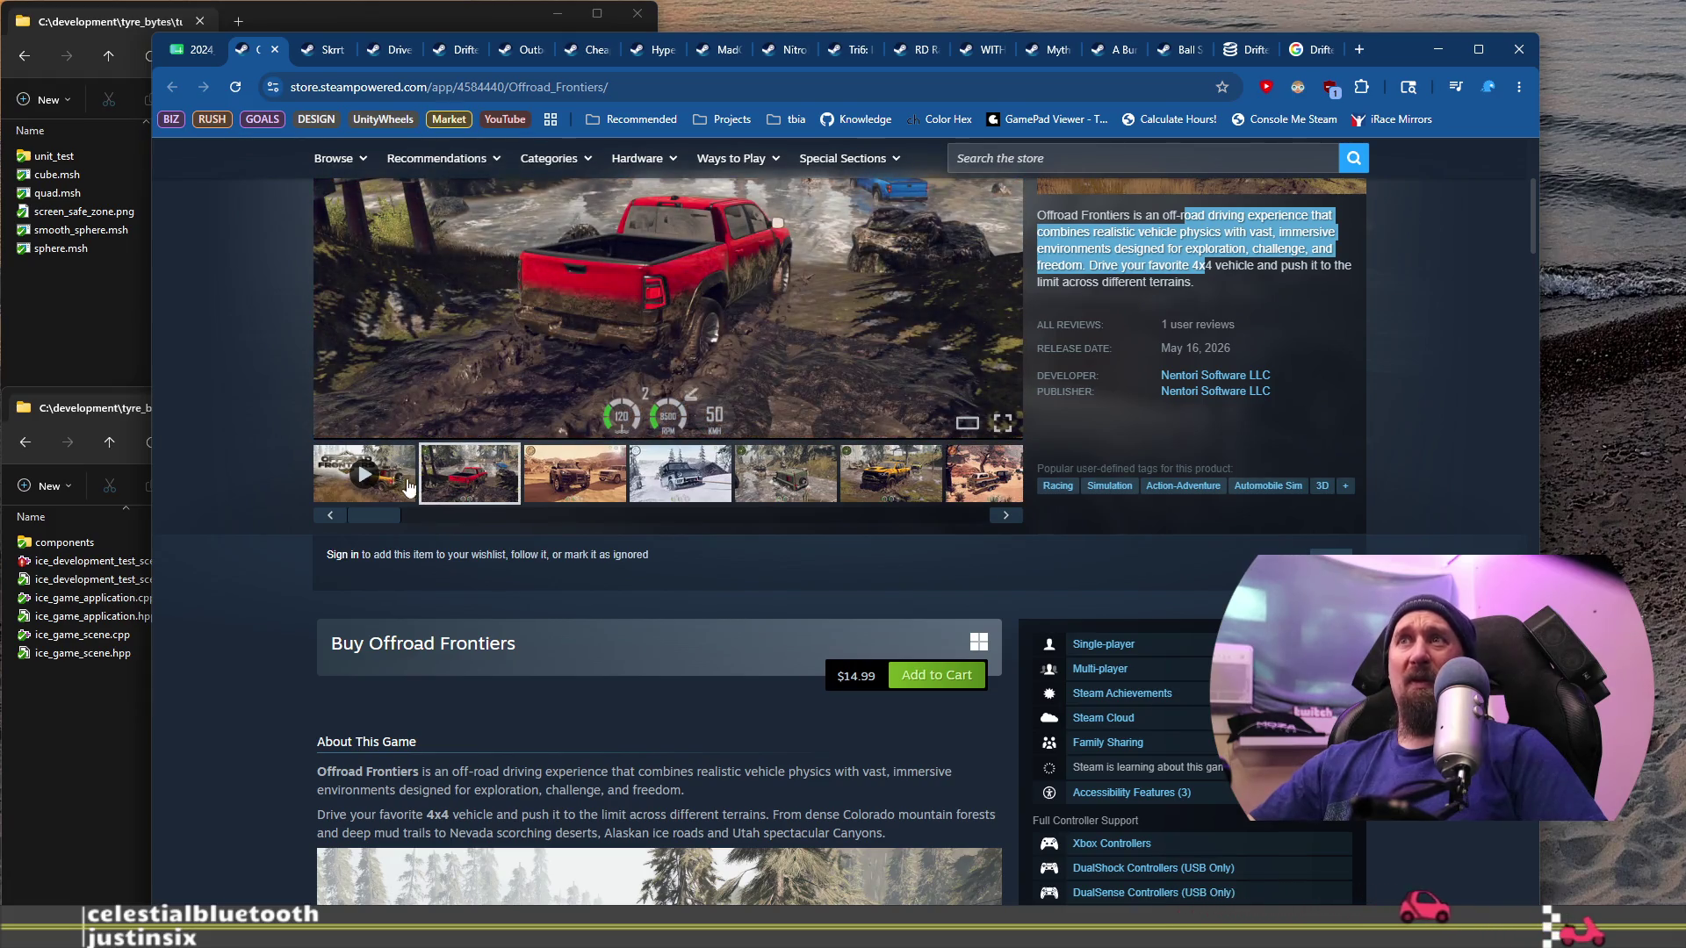
pyautogui.click(377, 474)
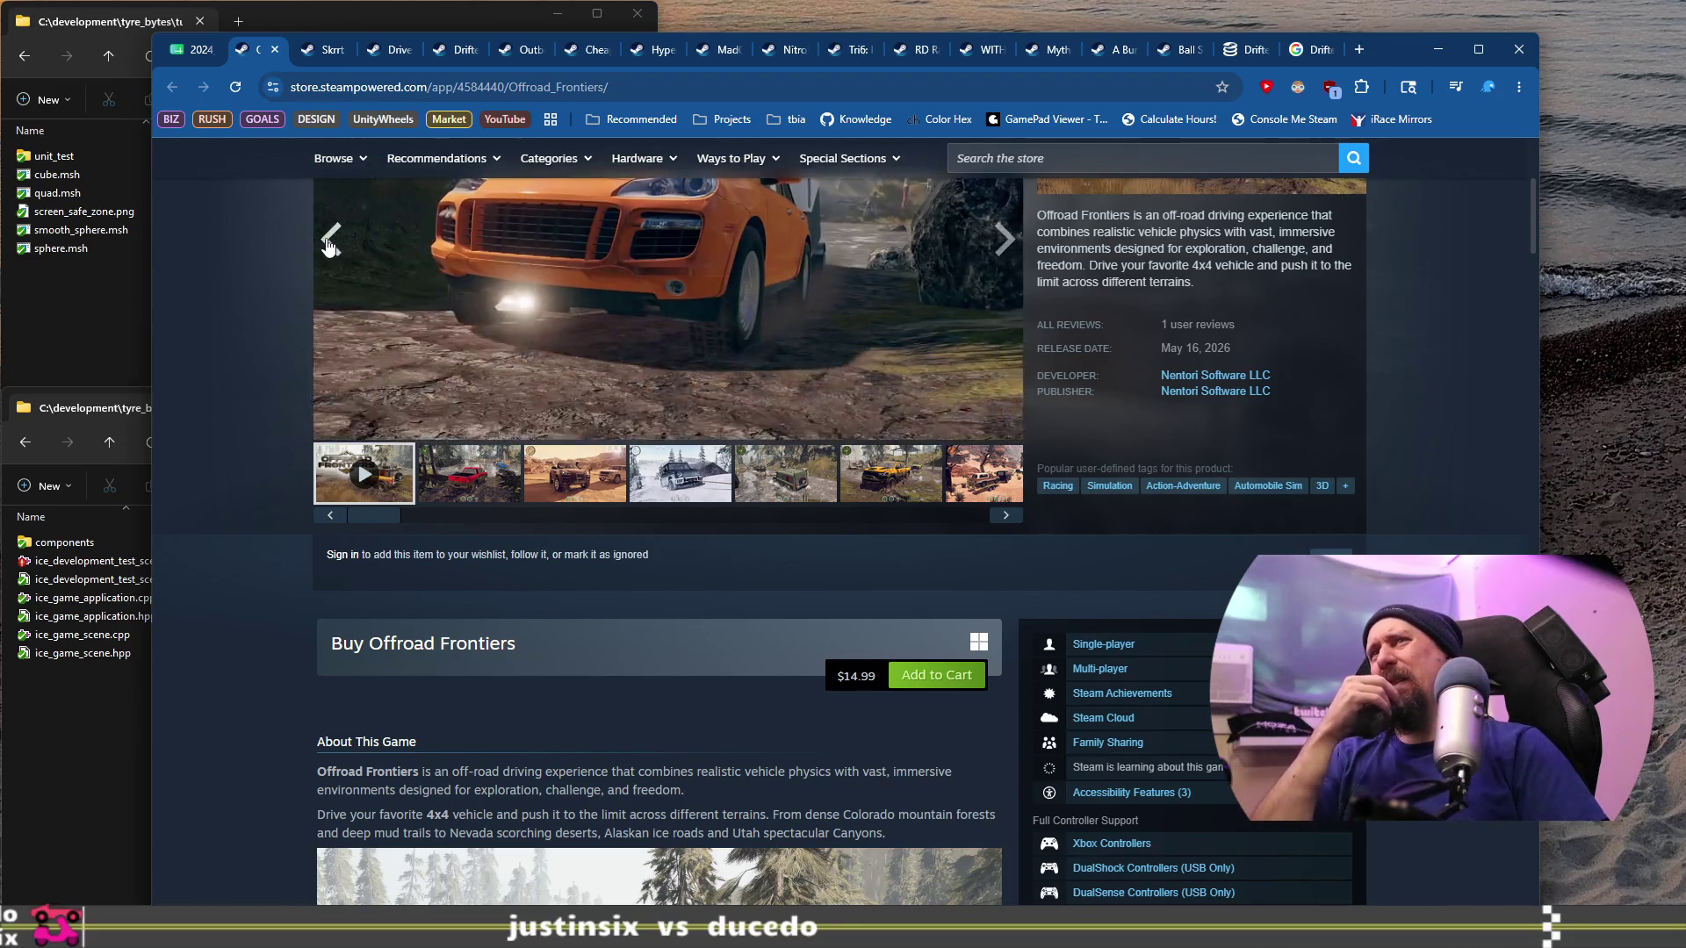
# Step: Page twice through the More Like This row of similar games
pyautogui.scroll(-5, 382, 293)
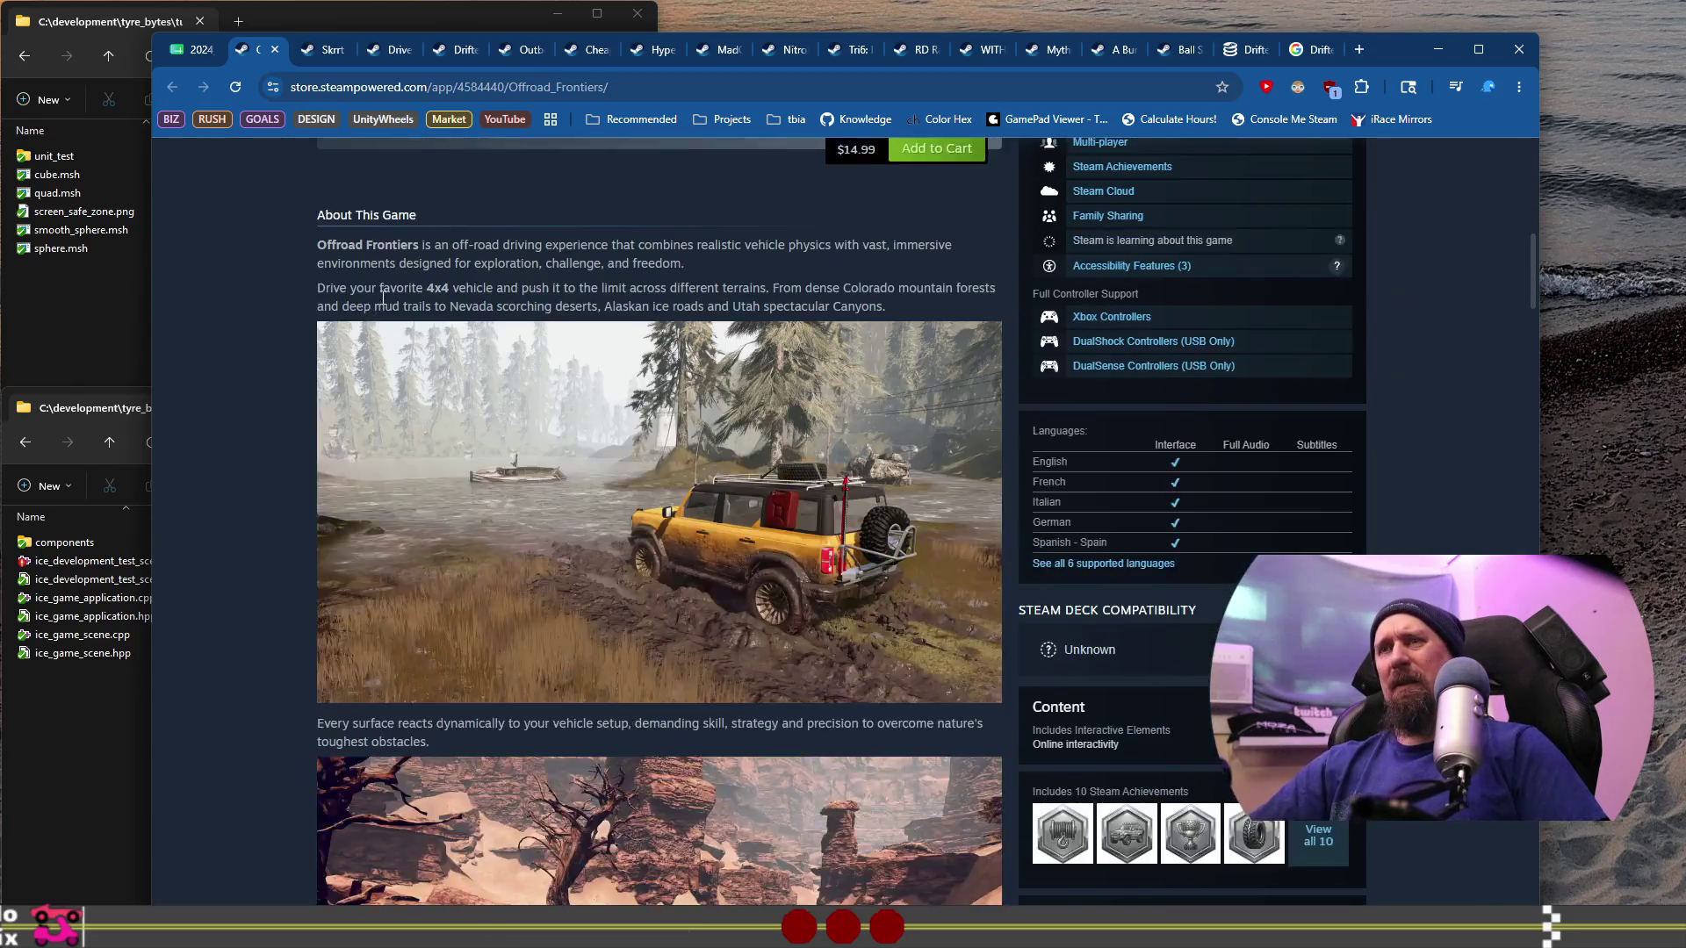
pyautogui.scroll(-20, 383, 292)
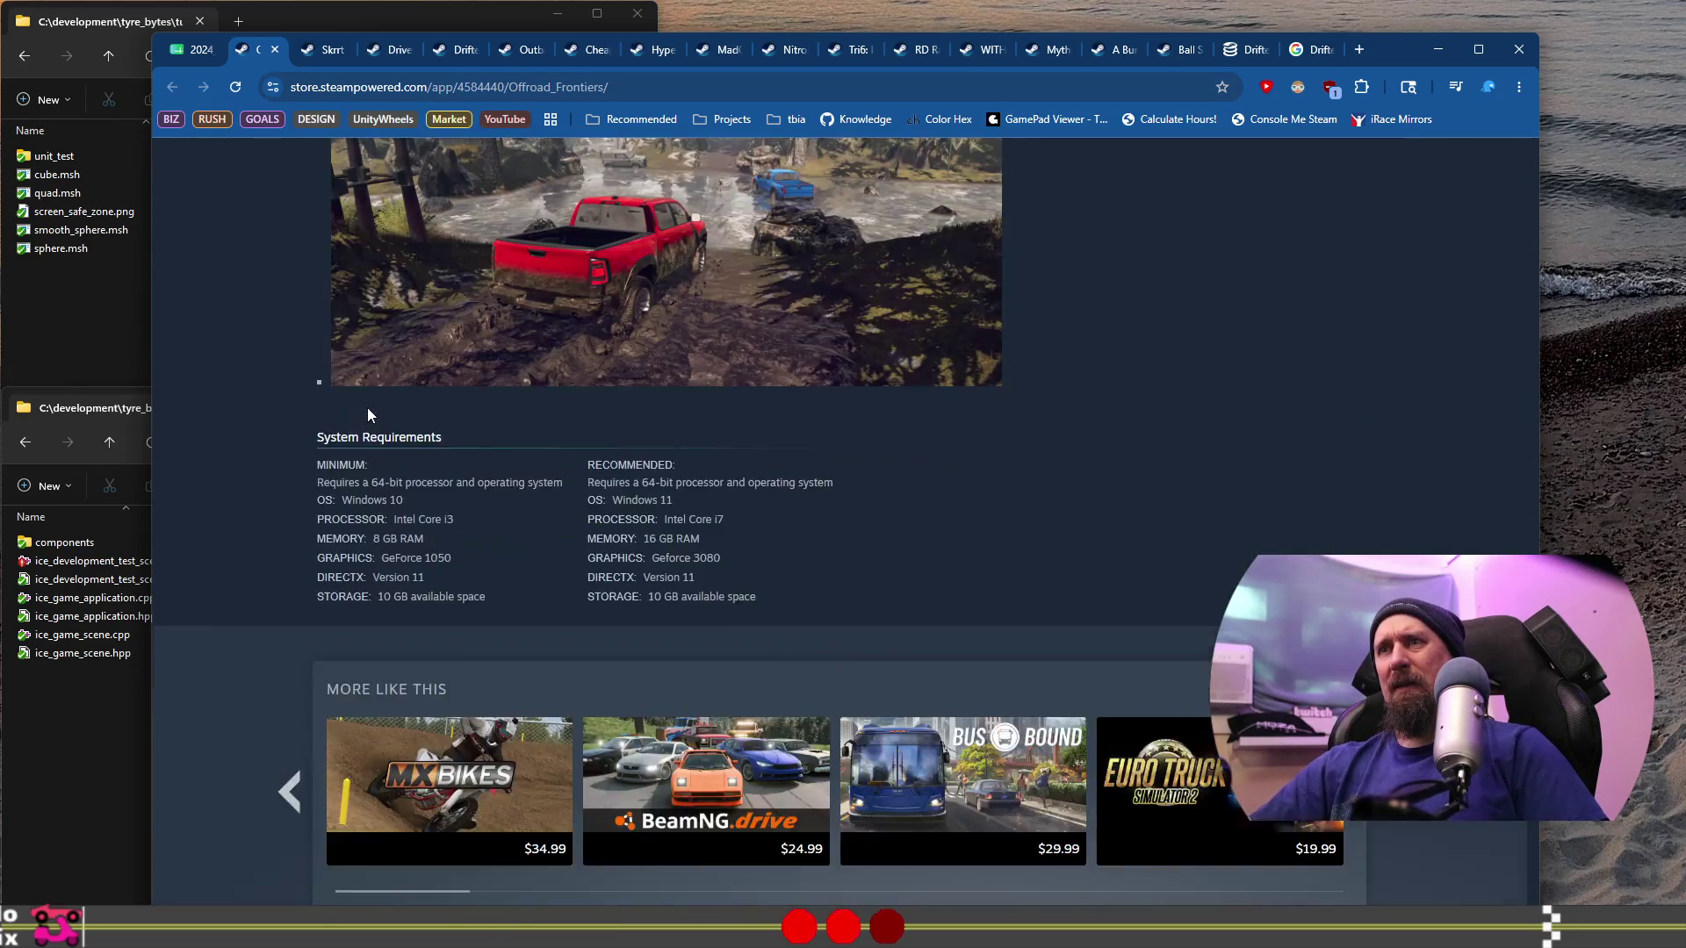
pyautogui.scroll(-5, 369, 414)
pyautogui.scroll(2, 369, 421)
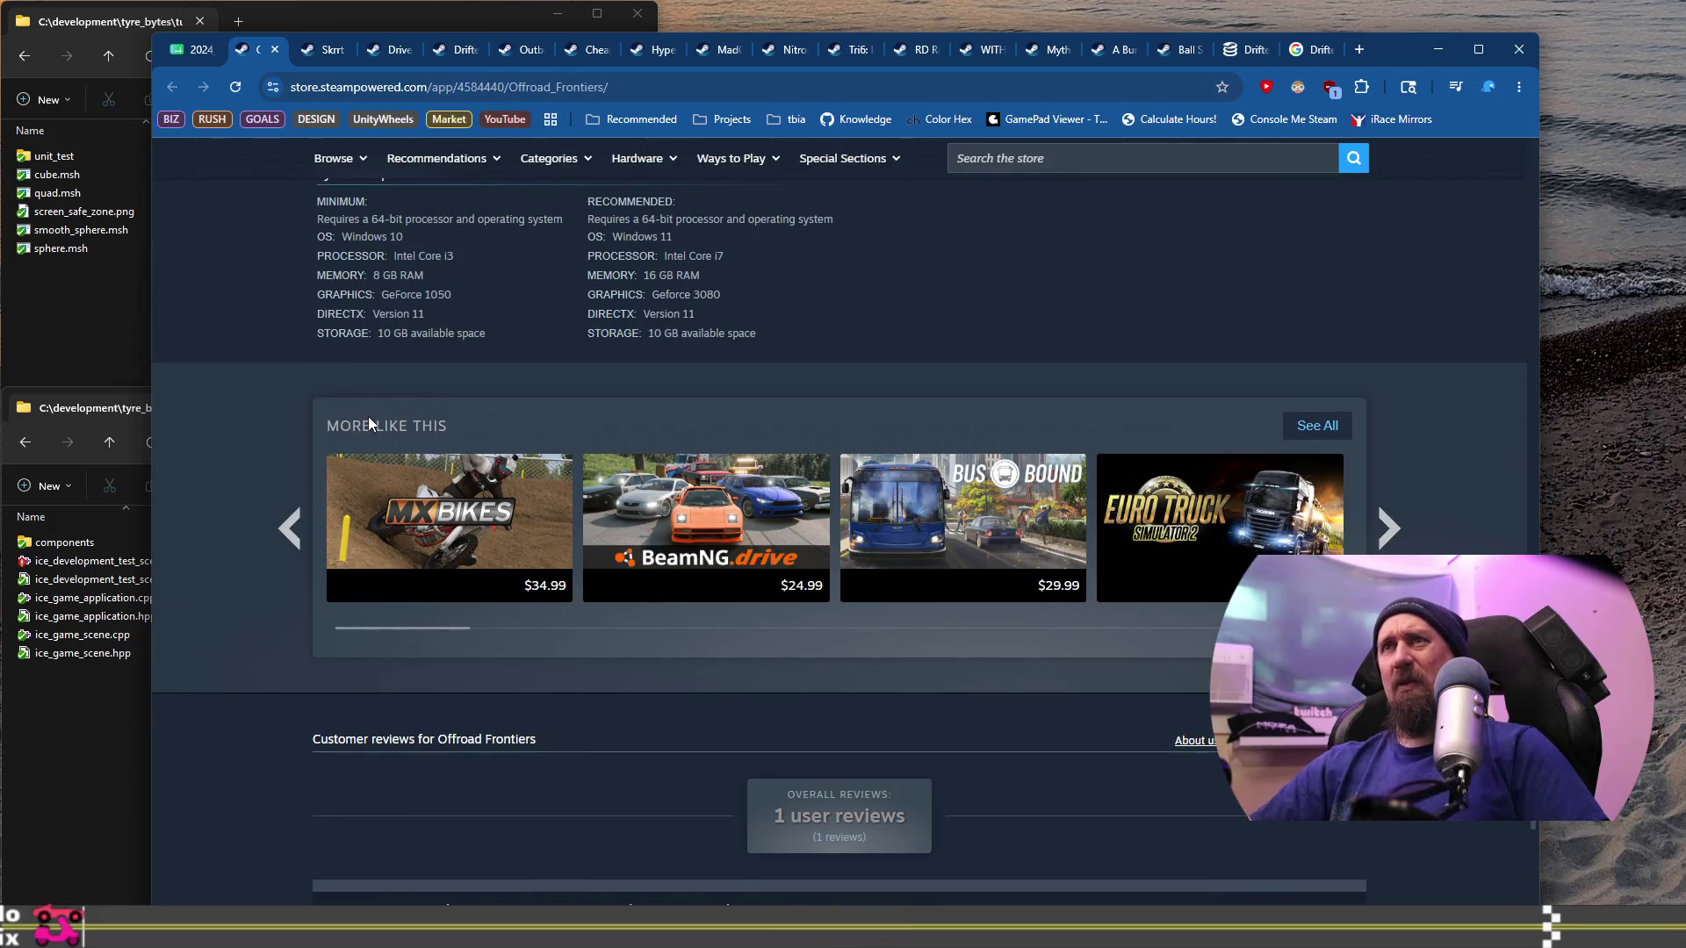
pyautogui.click(1390, 527)
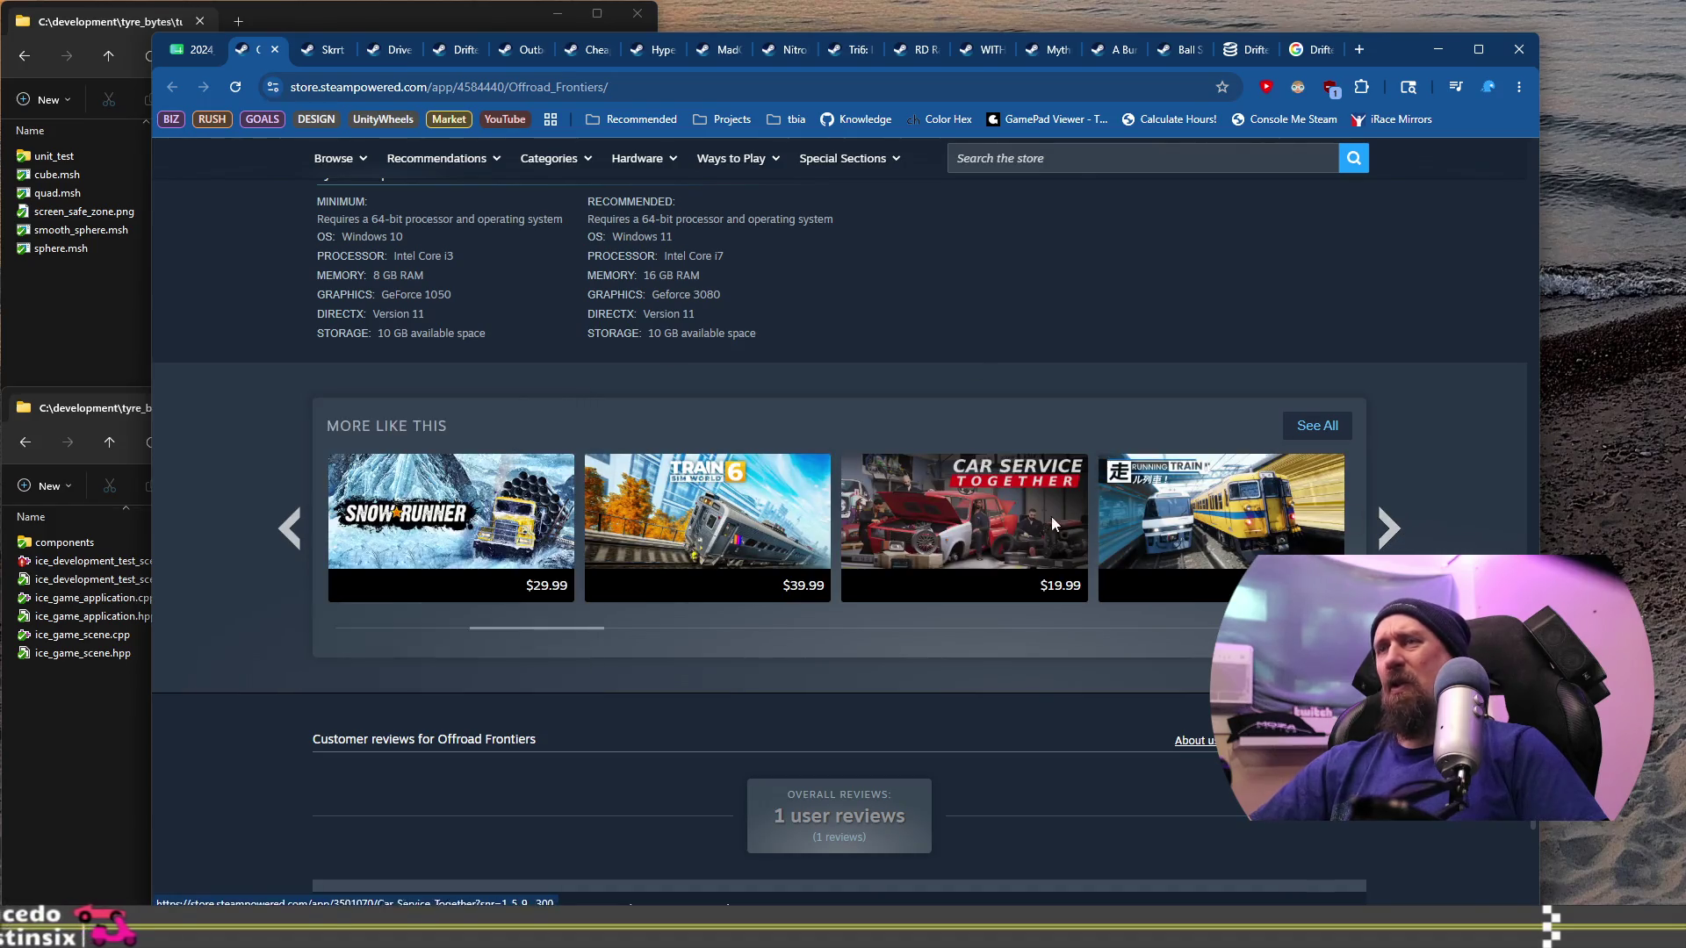
pyautogui.click(1390, 527)
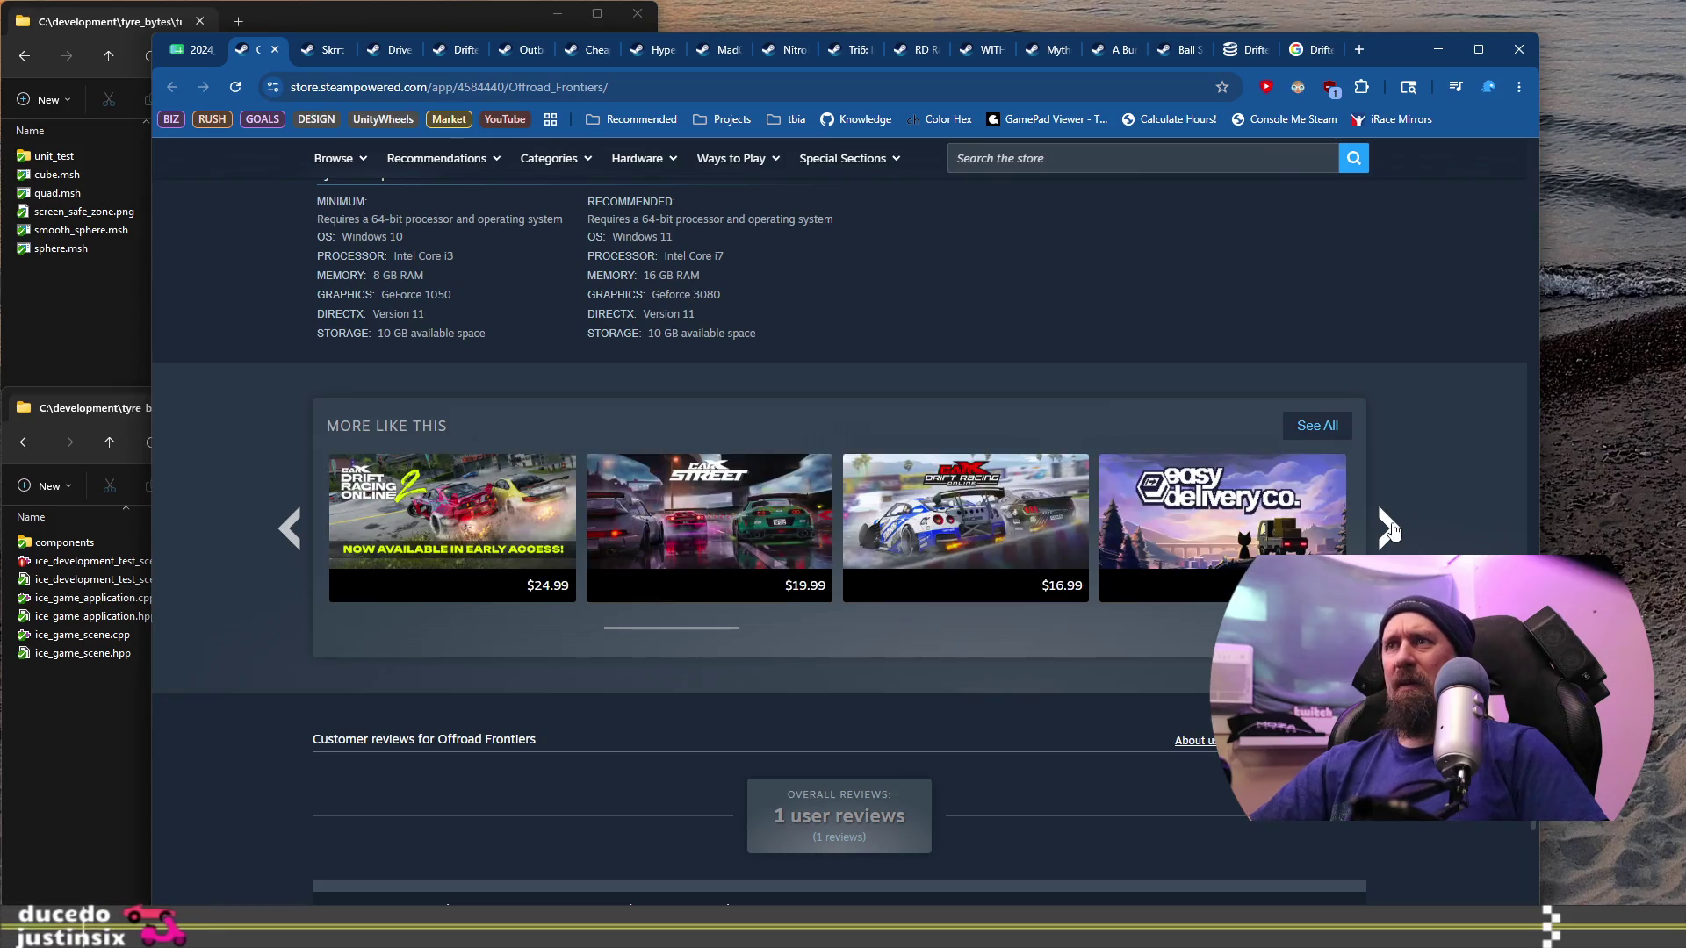
# Step: Show the full user tag list: Racing, Simulation, Automobile Sim, Sandbox, Open World, Driving, Offroad
pyautogui.scroll(20, 1390, 528)
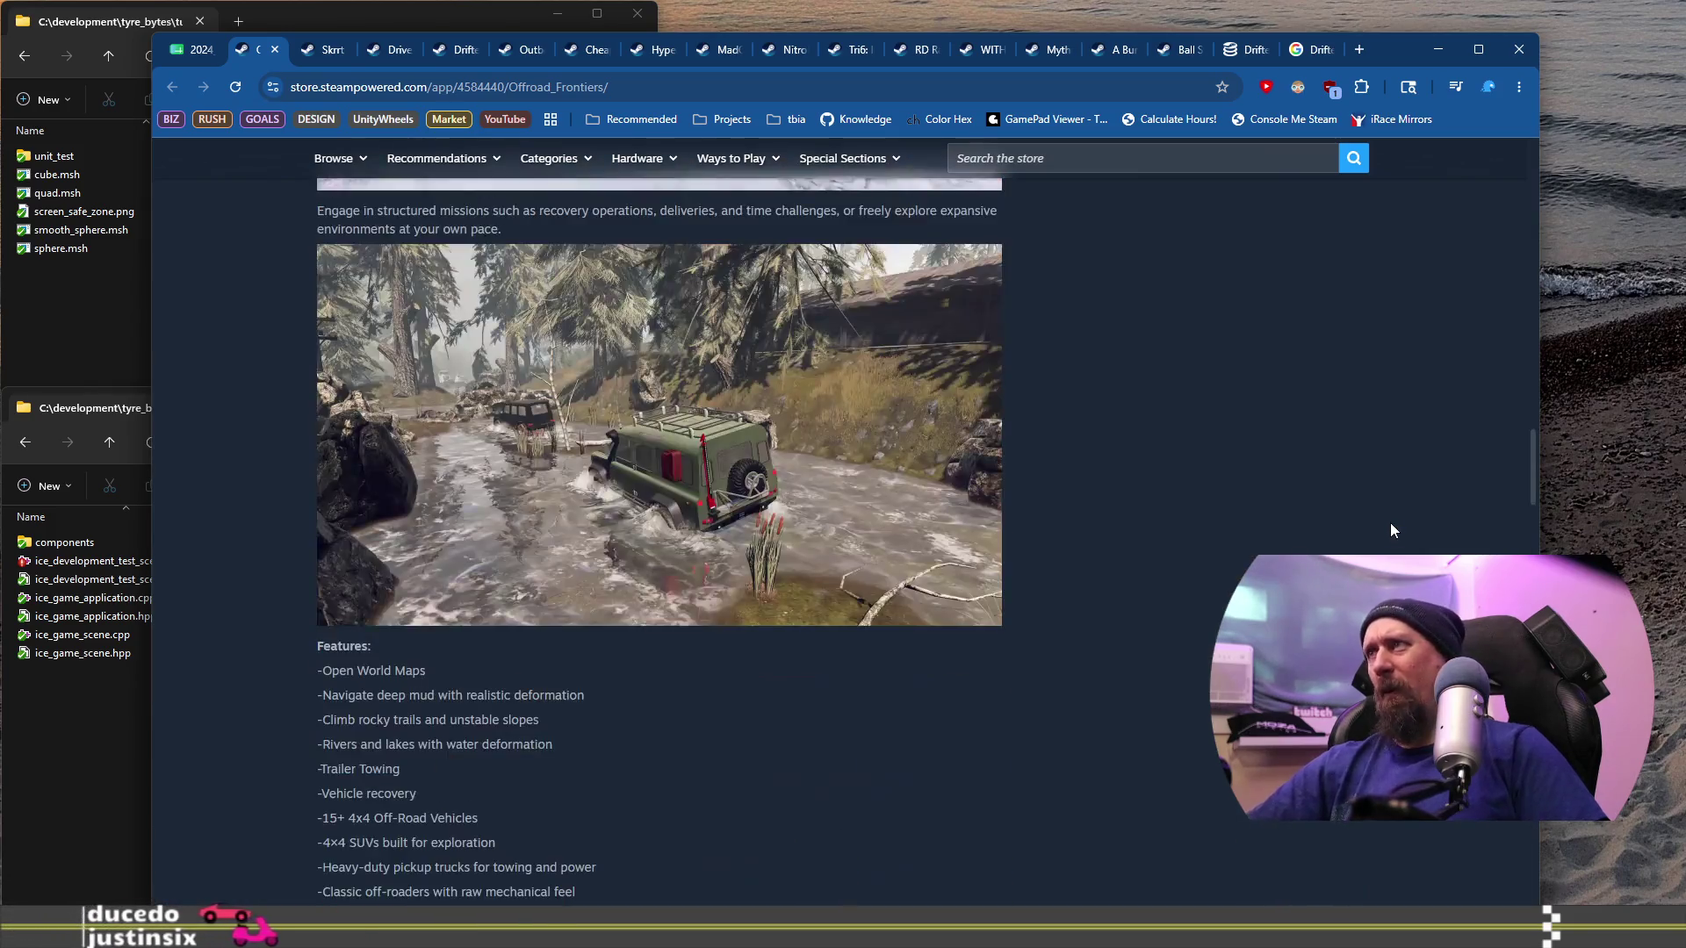
pyautogui.scroll(7, 1389, 523)
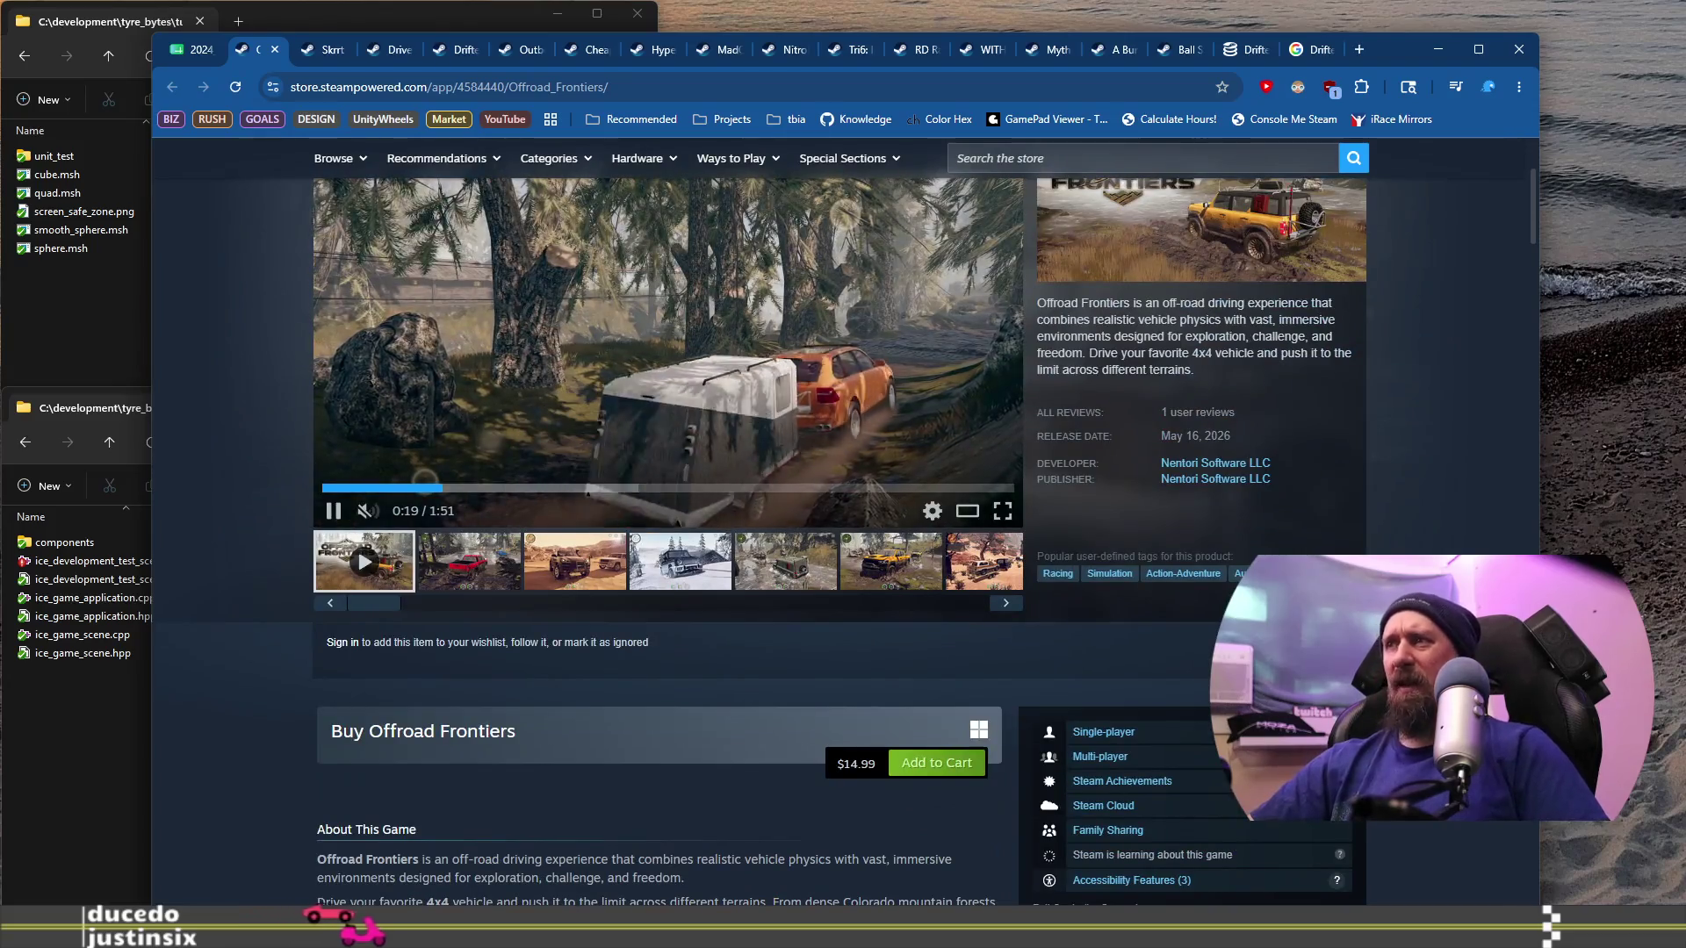
pyautogui.click(1317, 574)
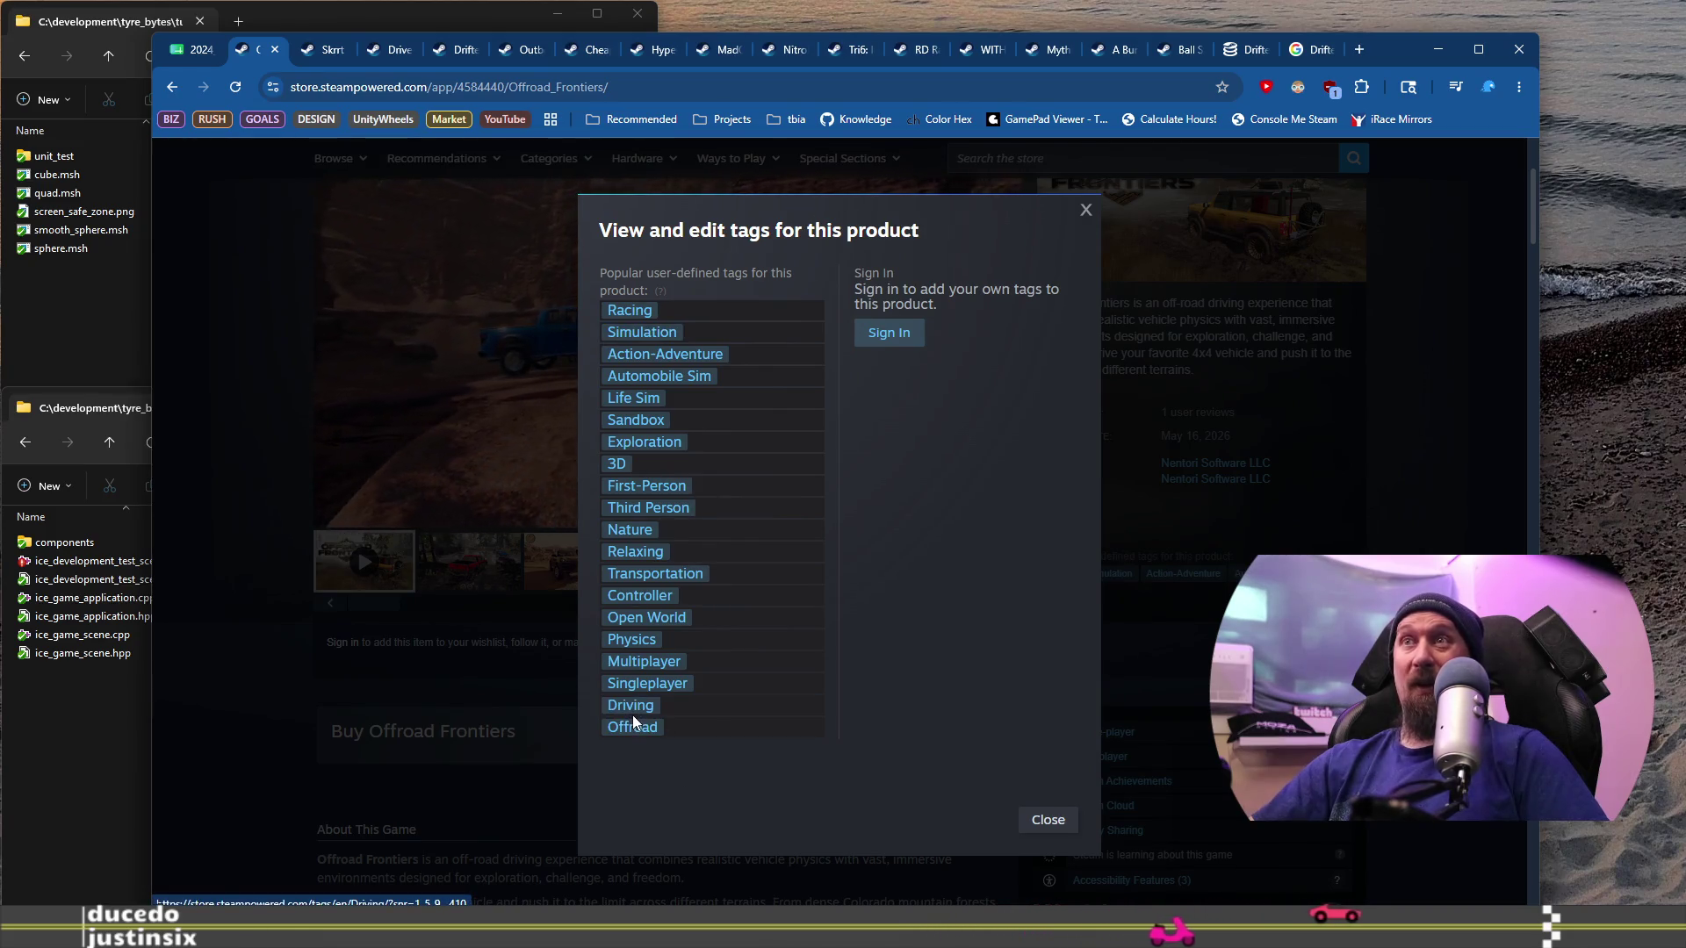
pyautogui.click(1370, 444)
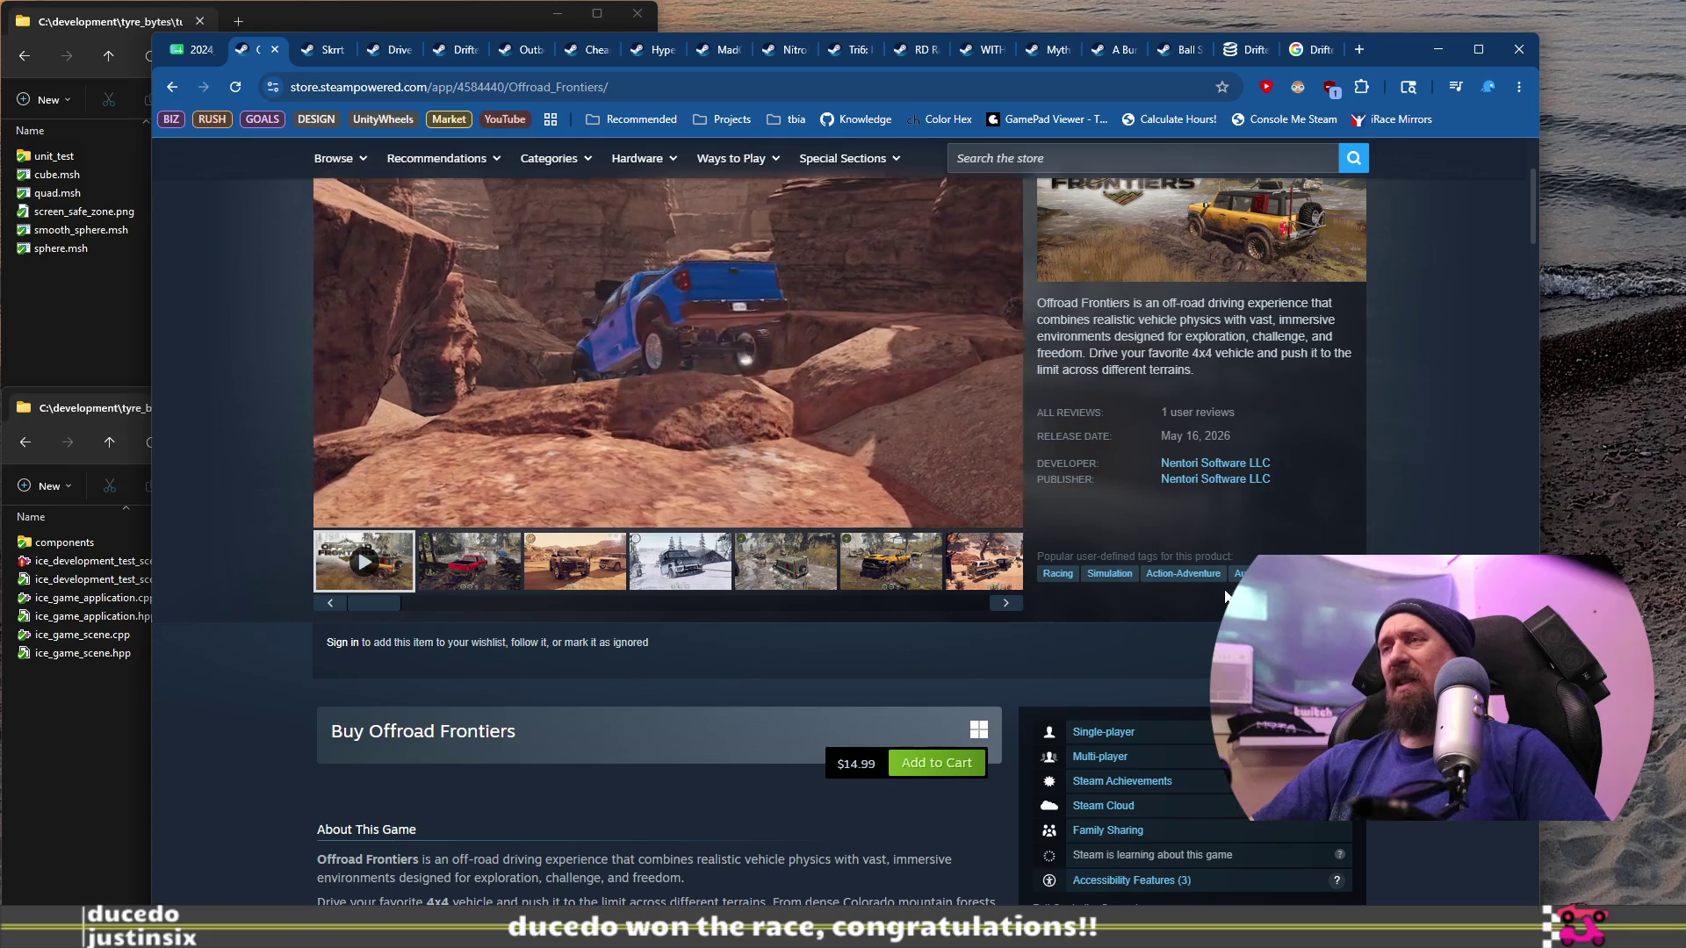
pyautogui.click(1322, 573)
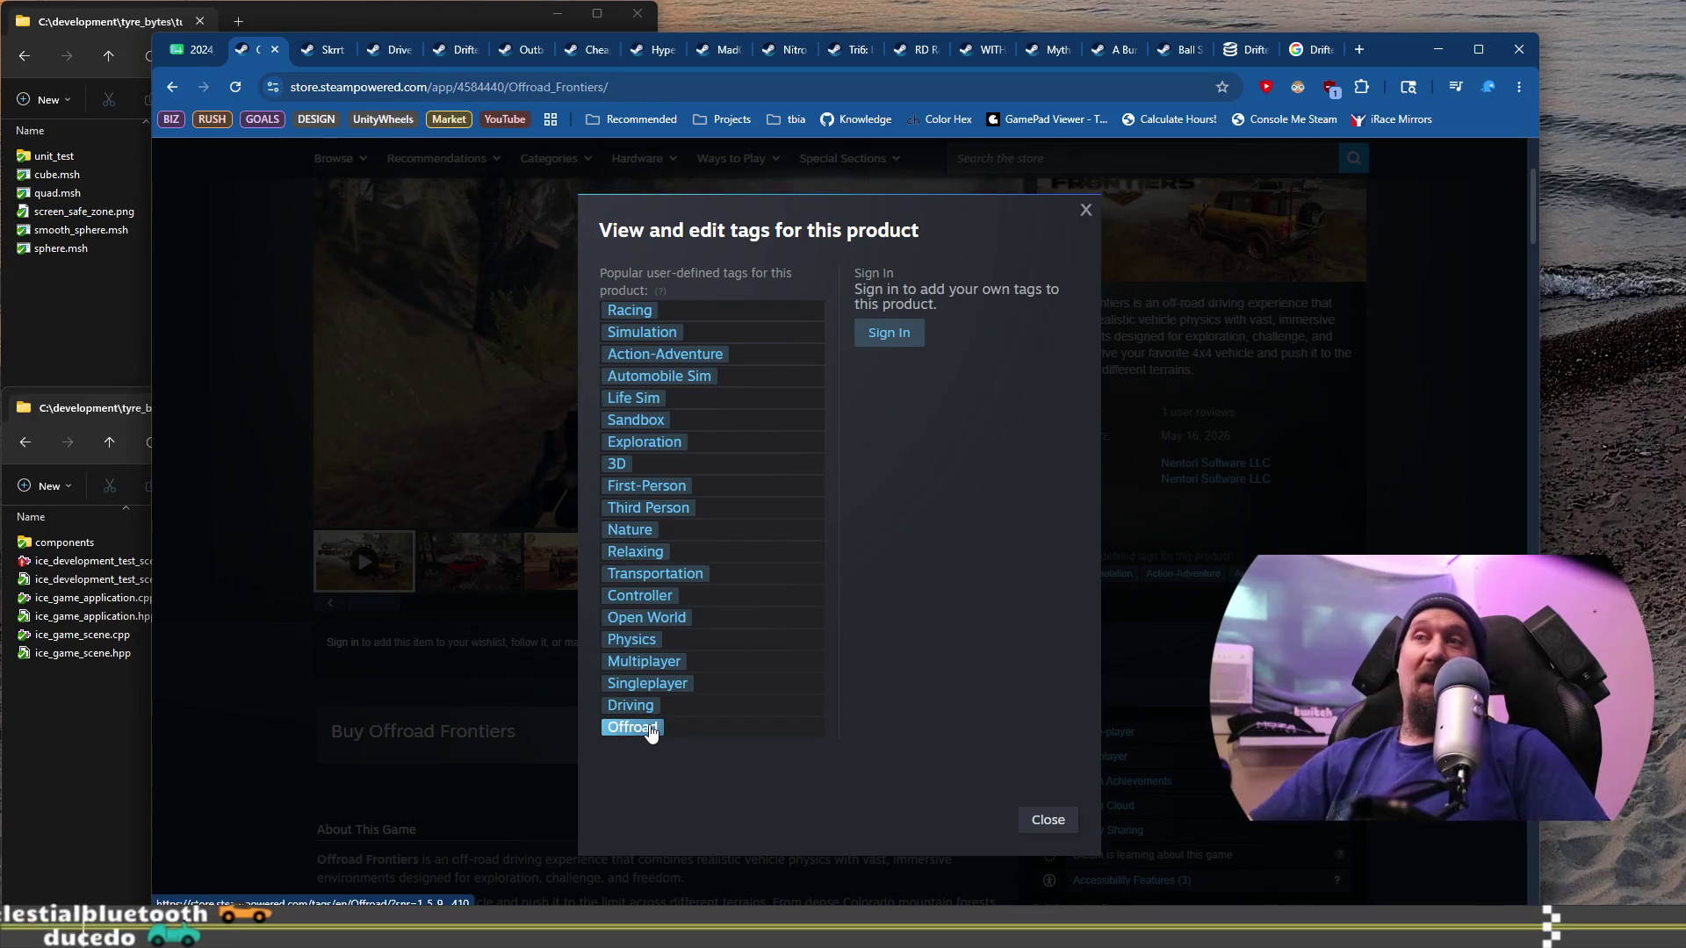
pyautogui.click(255, 604)
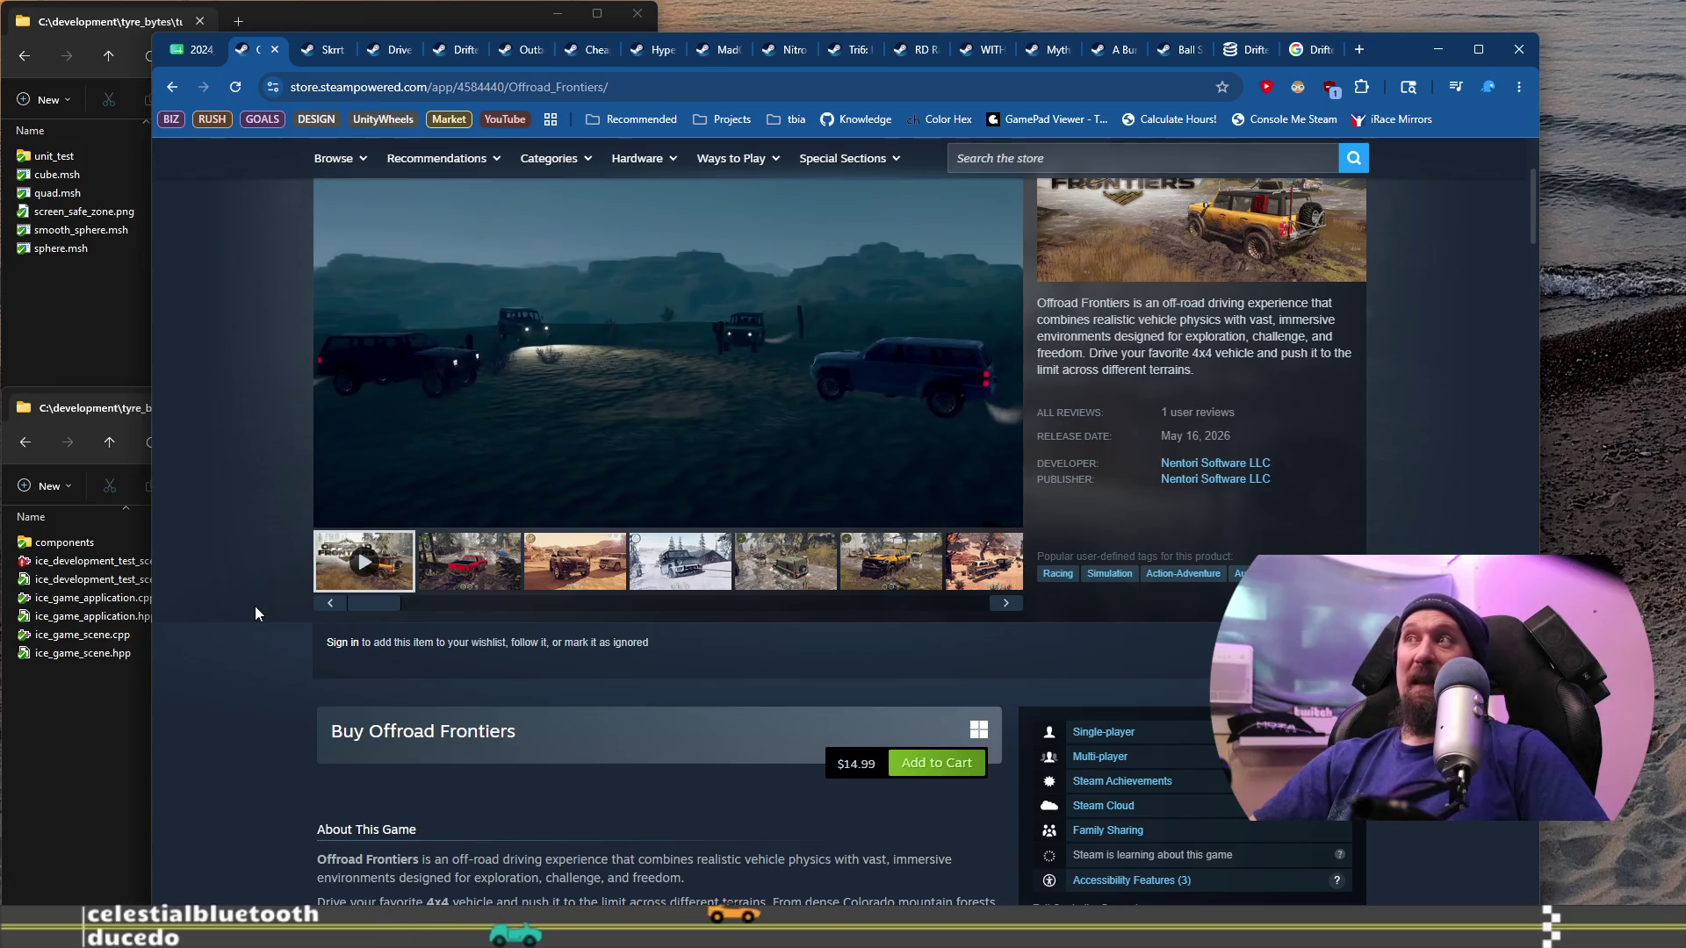
pyautogui.scroll(1, 255, 607)
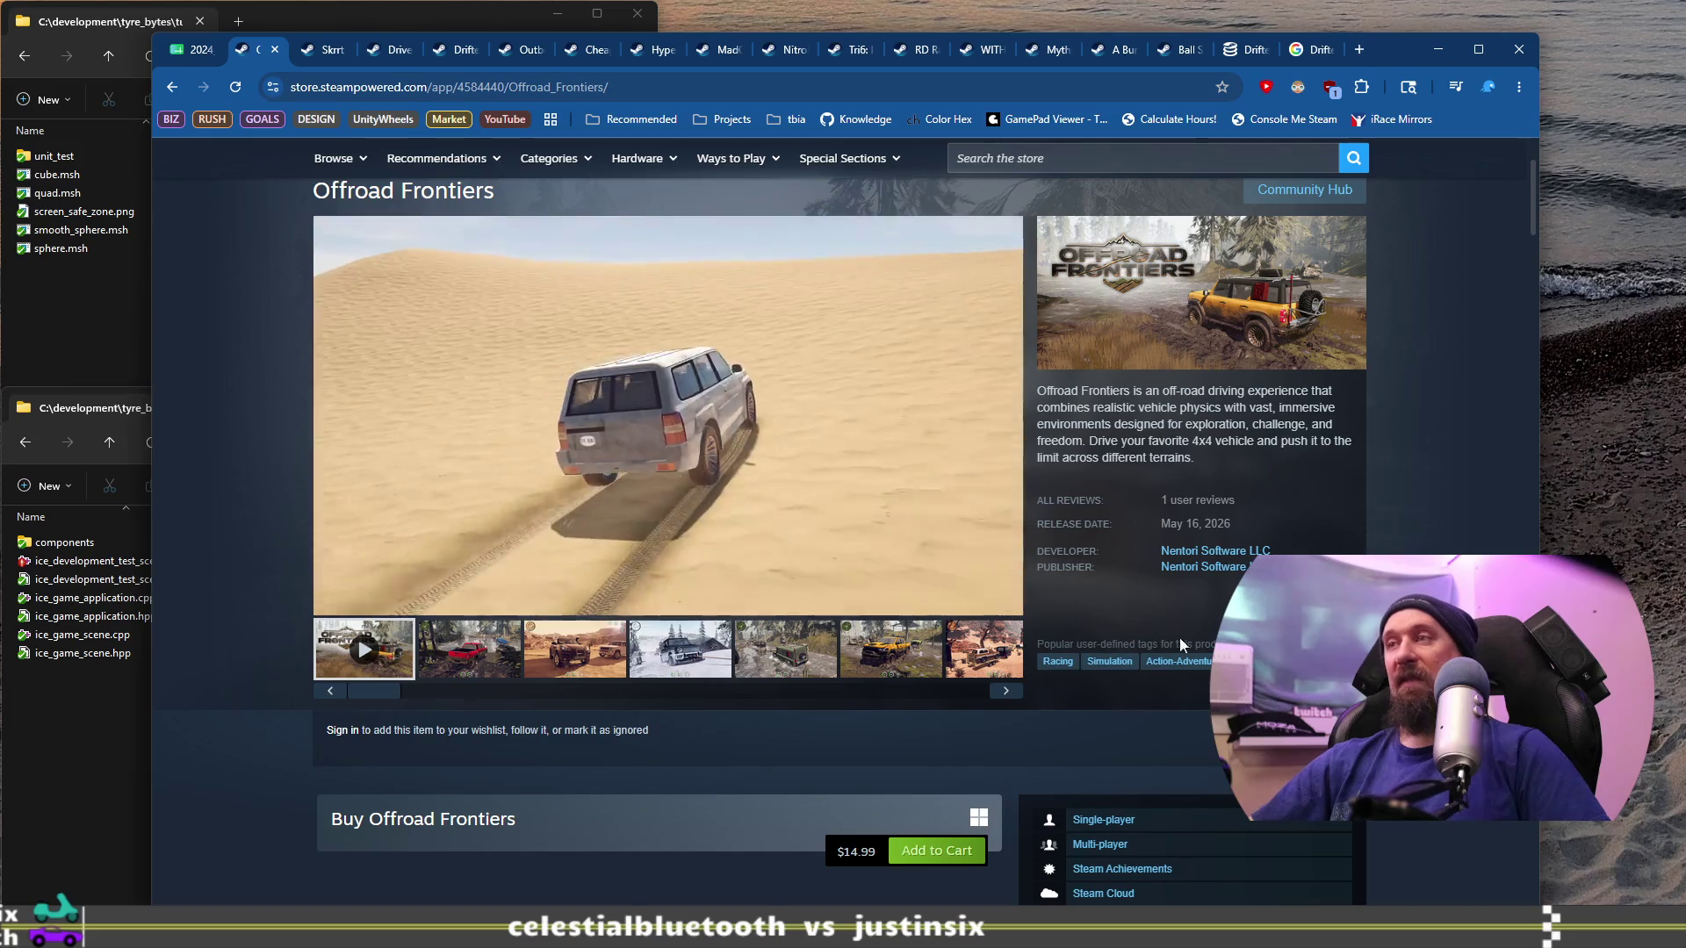
pyautogui.click(1334, 661)
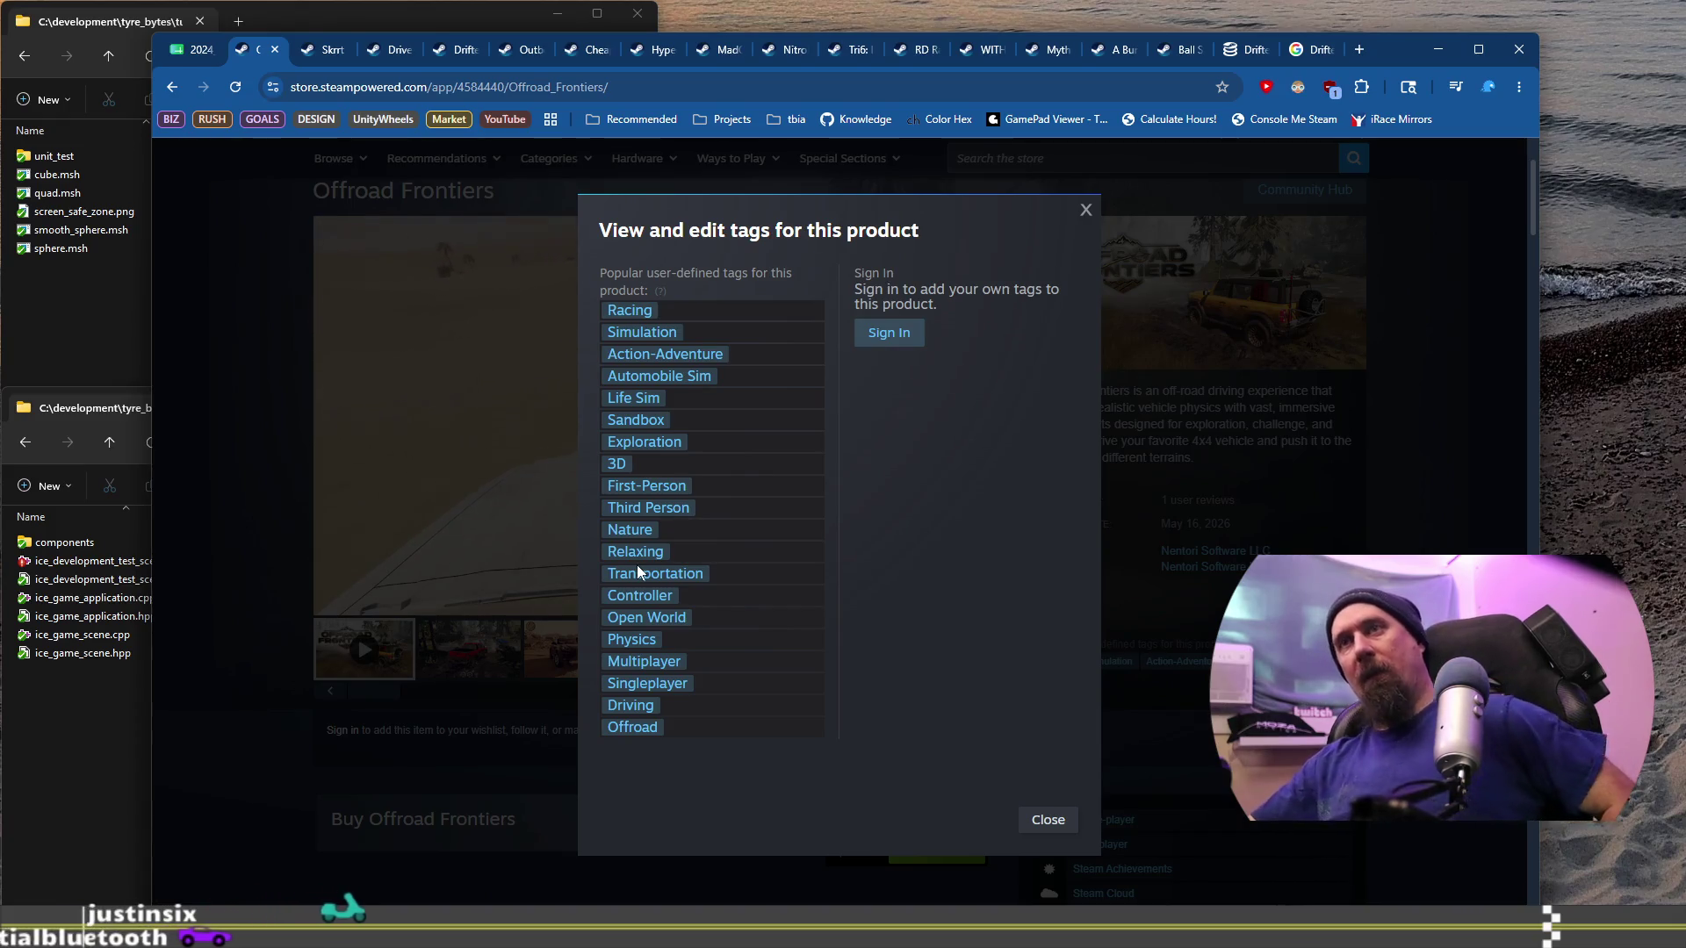
pyautogui.click(558, 351)
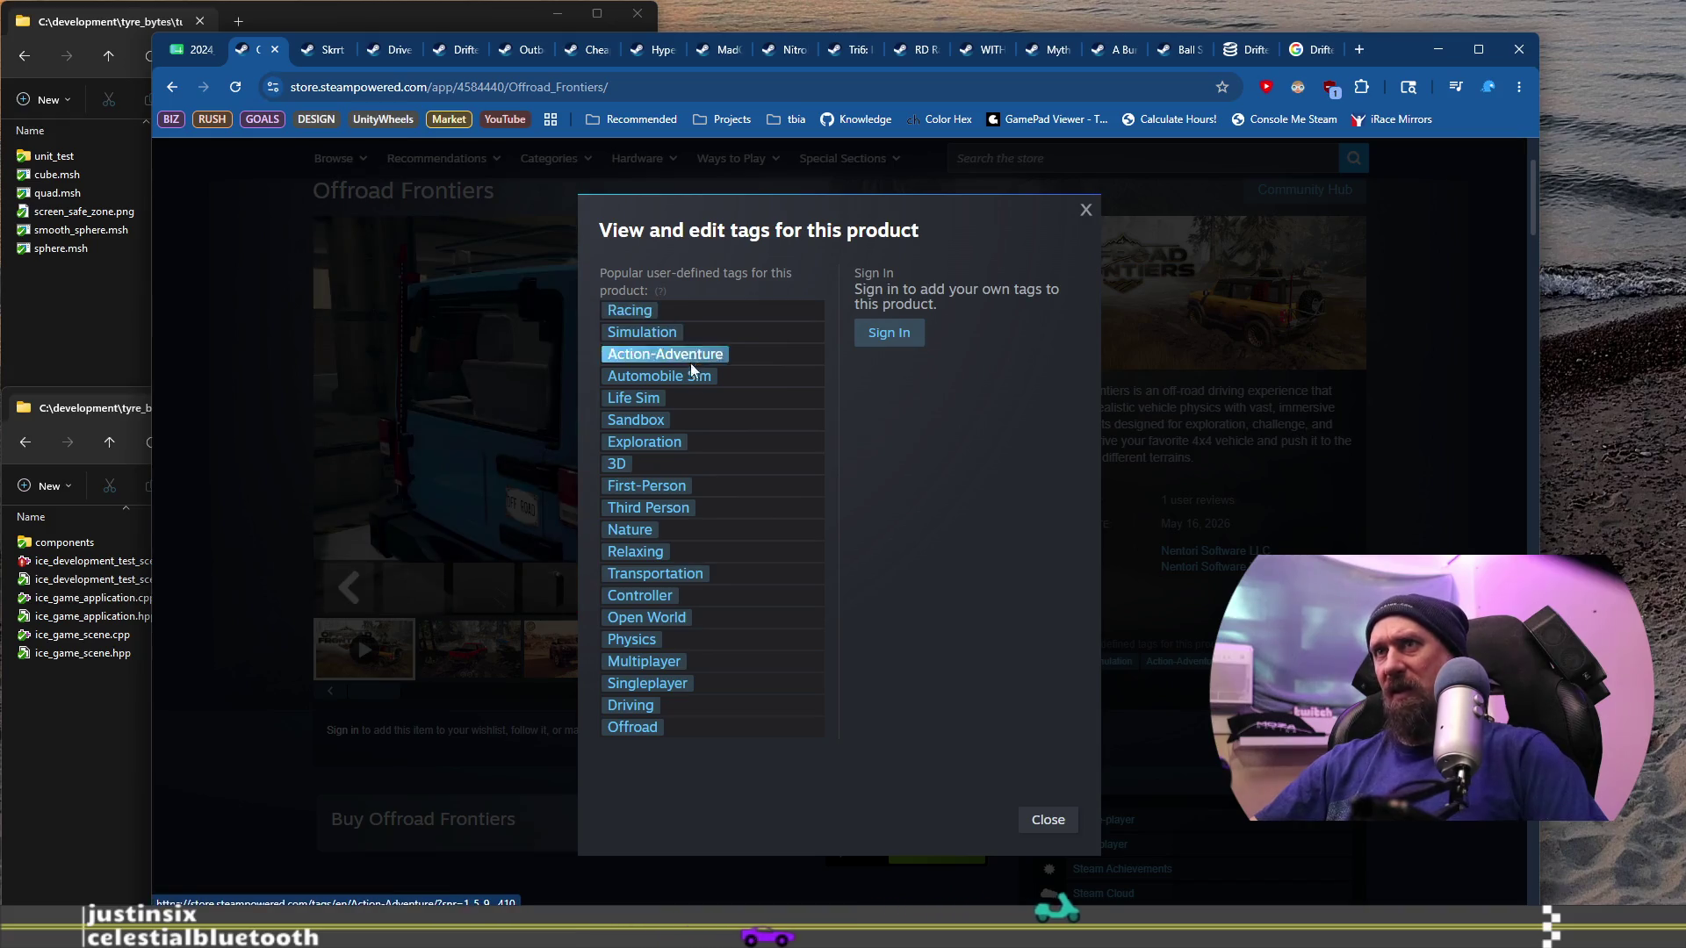
pyautogui.click(1114, 667)
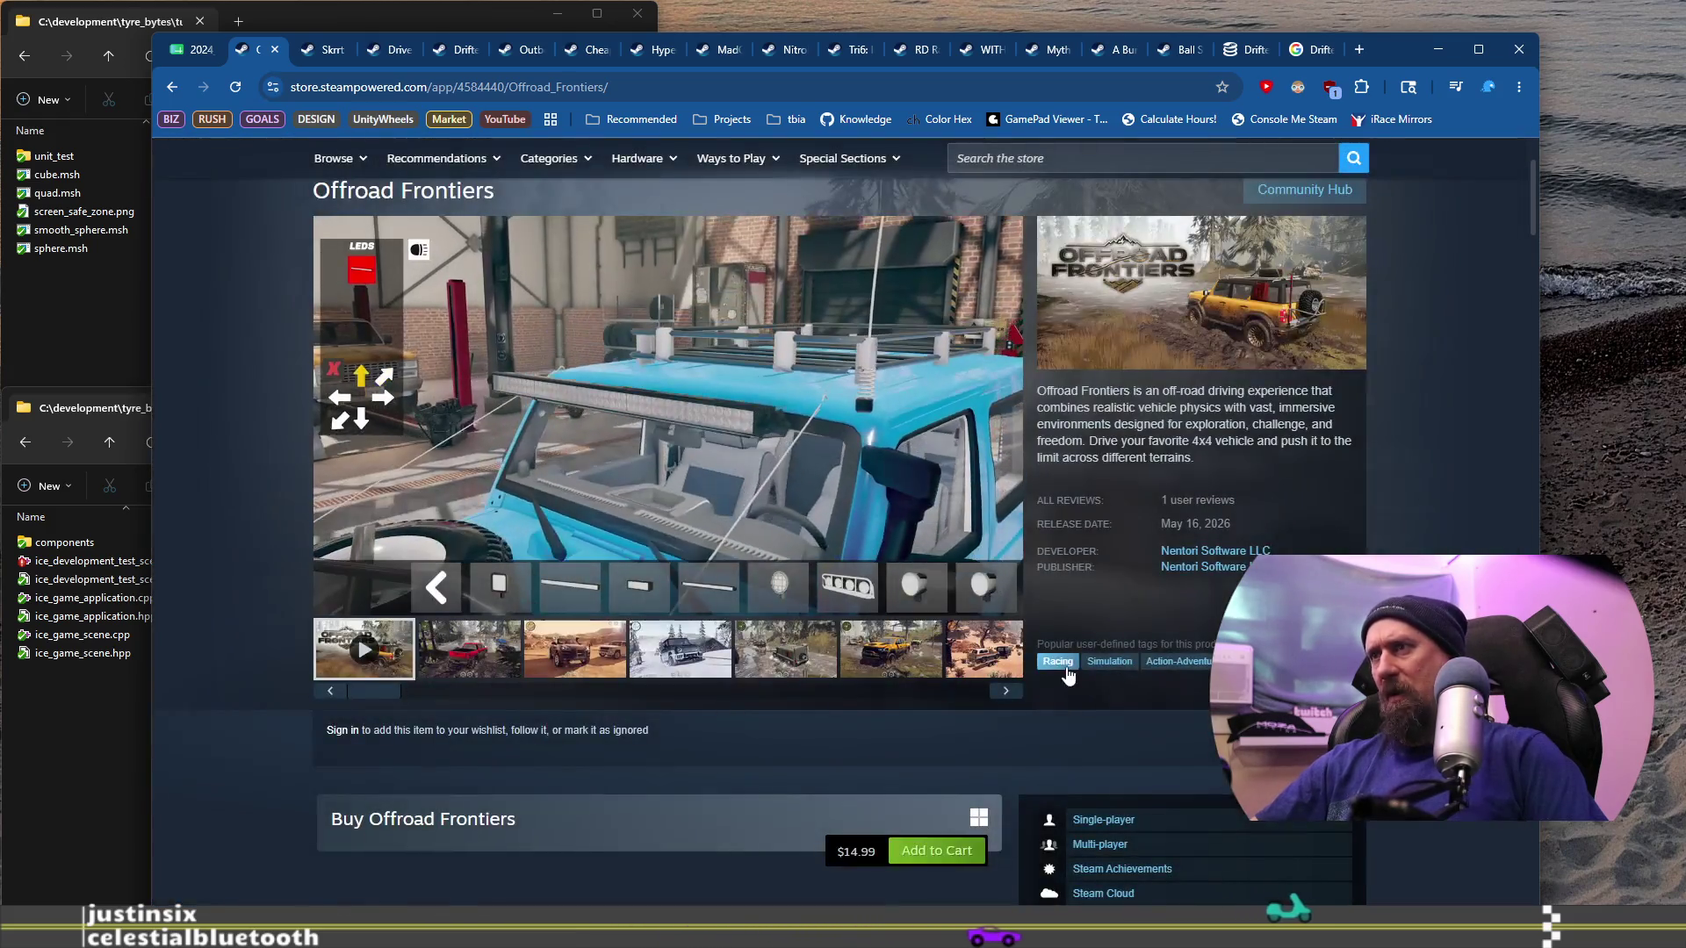
pyautogui.click(1321, 661)
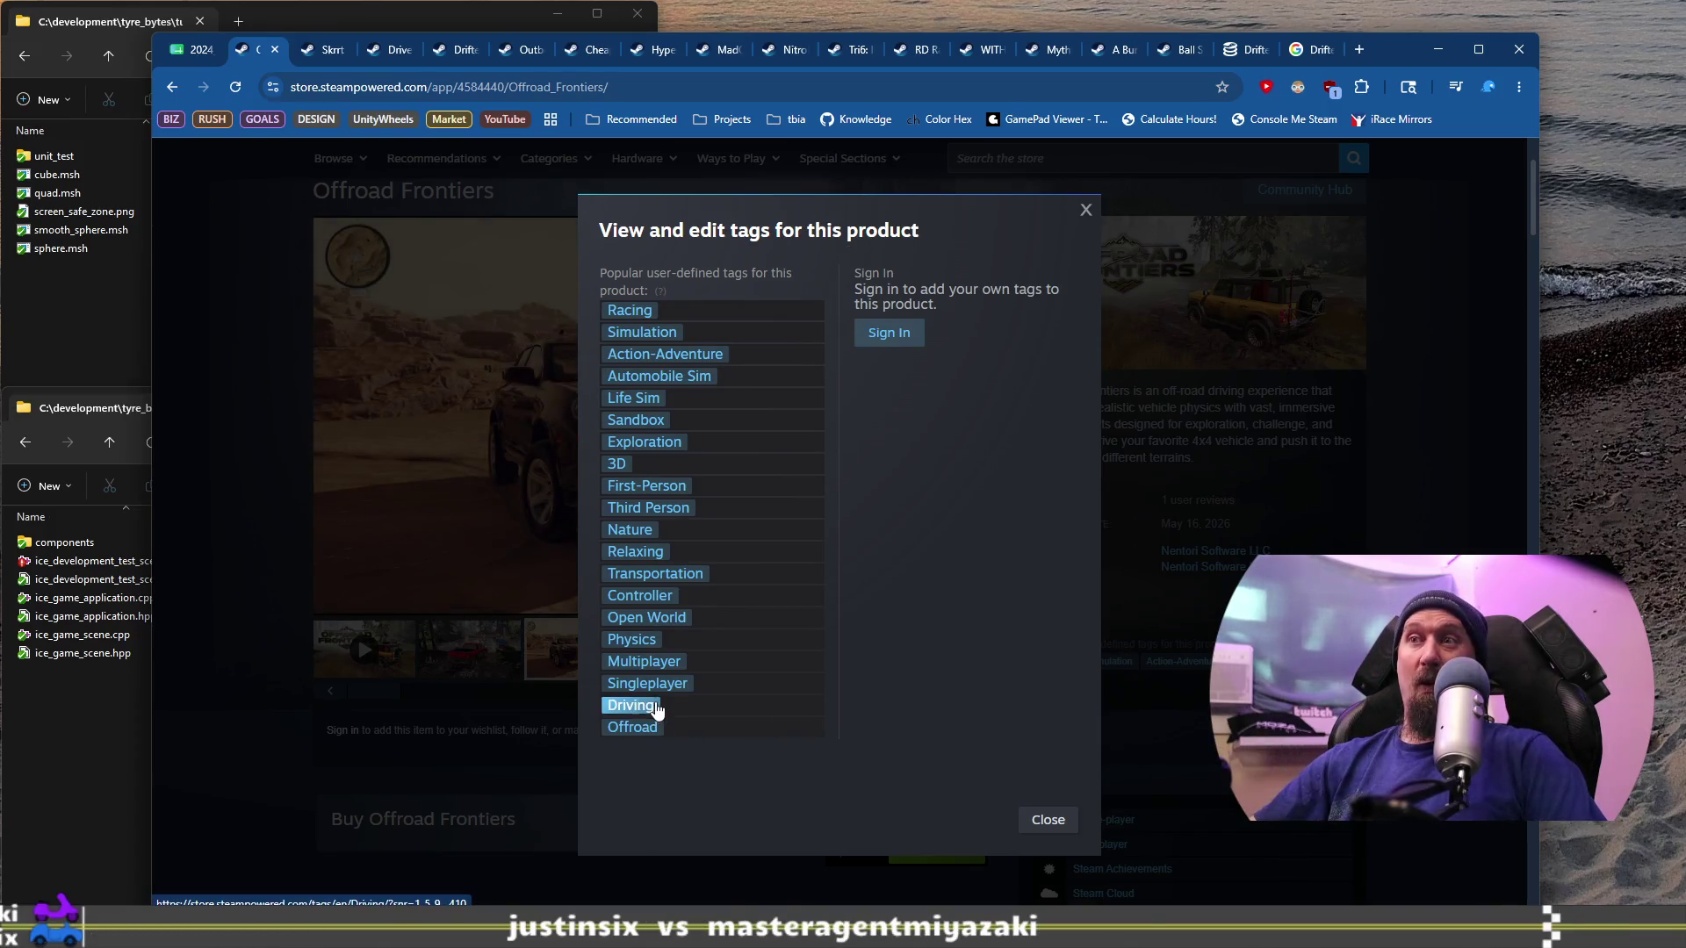
pyautogui.click(1130, 521)
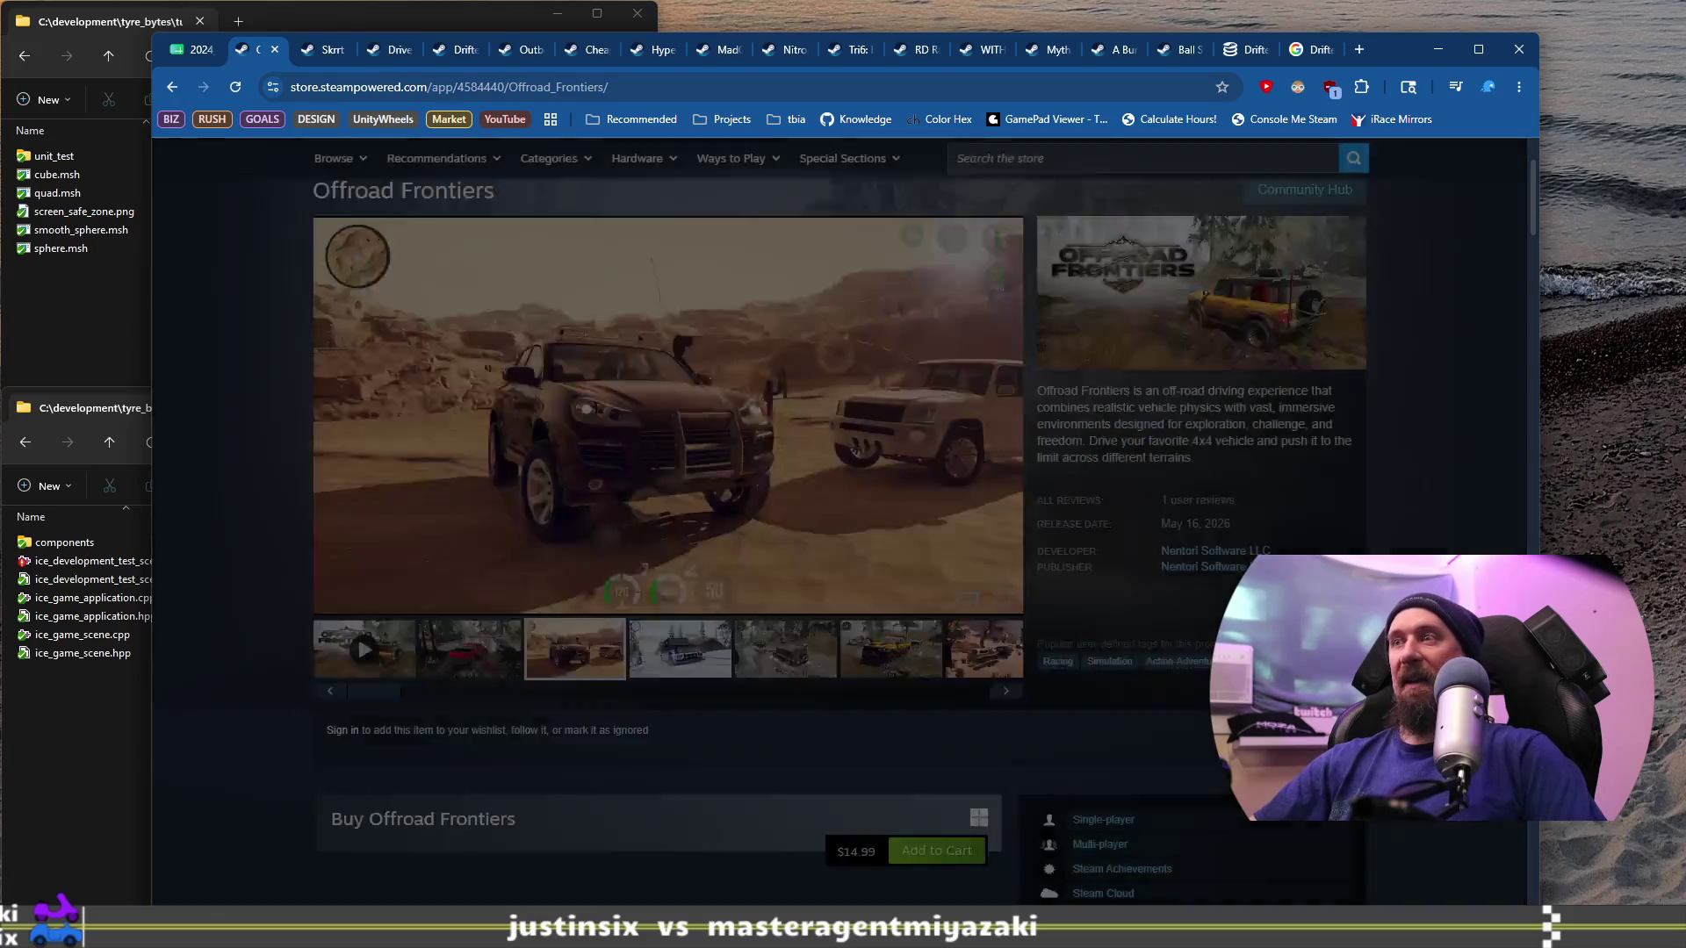
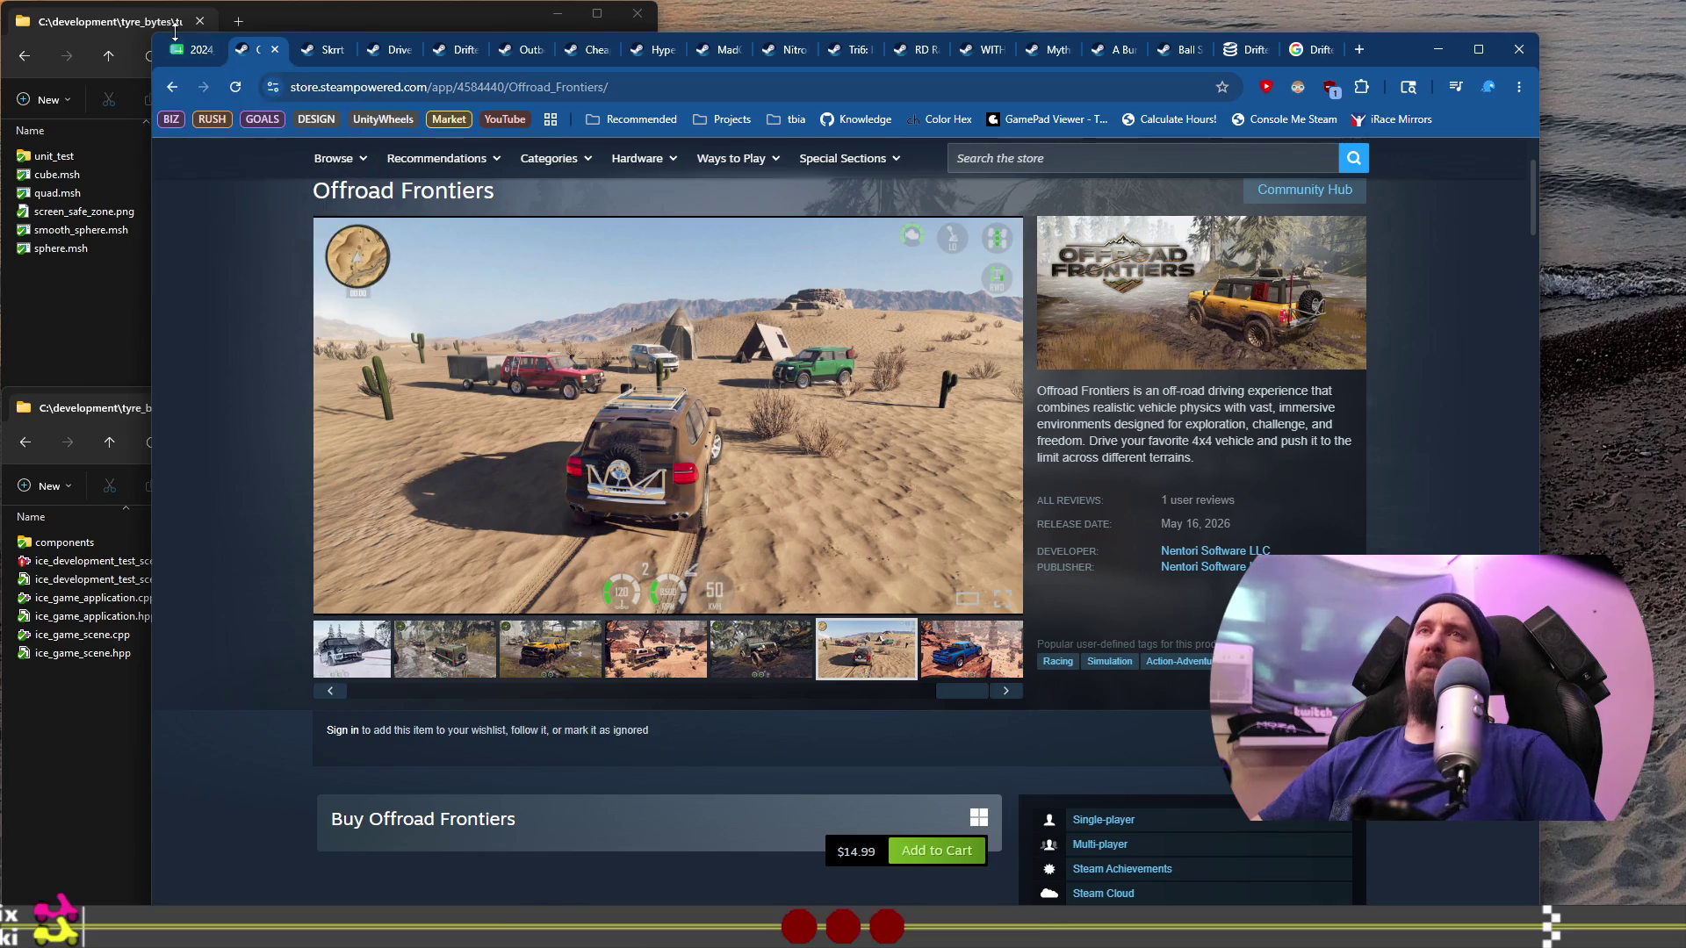
# Step: Leave the Offroad Frontiers store page and return to the 2024_racing_games_on_steam spreadsheet
pyautogui.click(182, 61)
pyautogui.moveTo(416, 513)
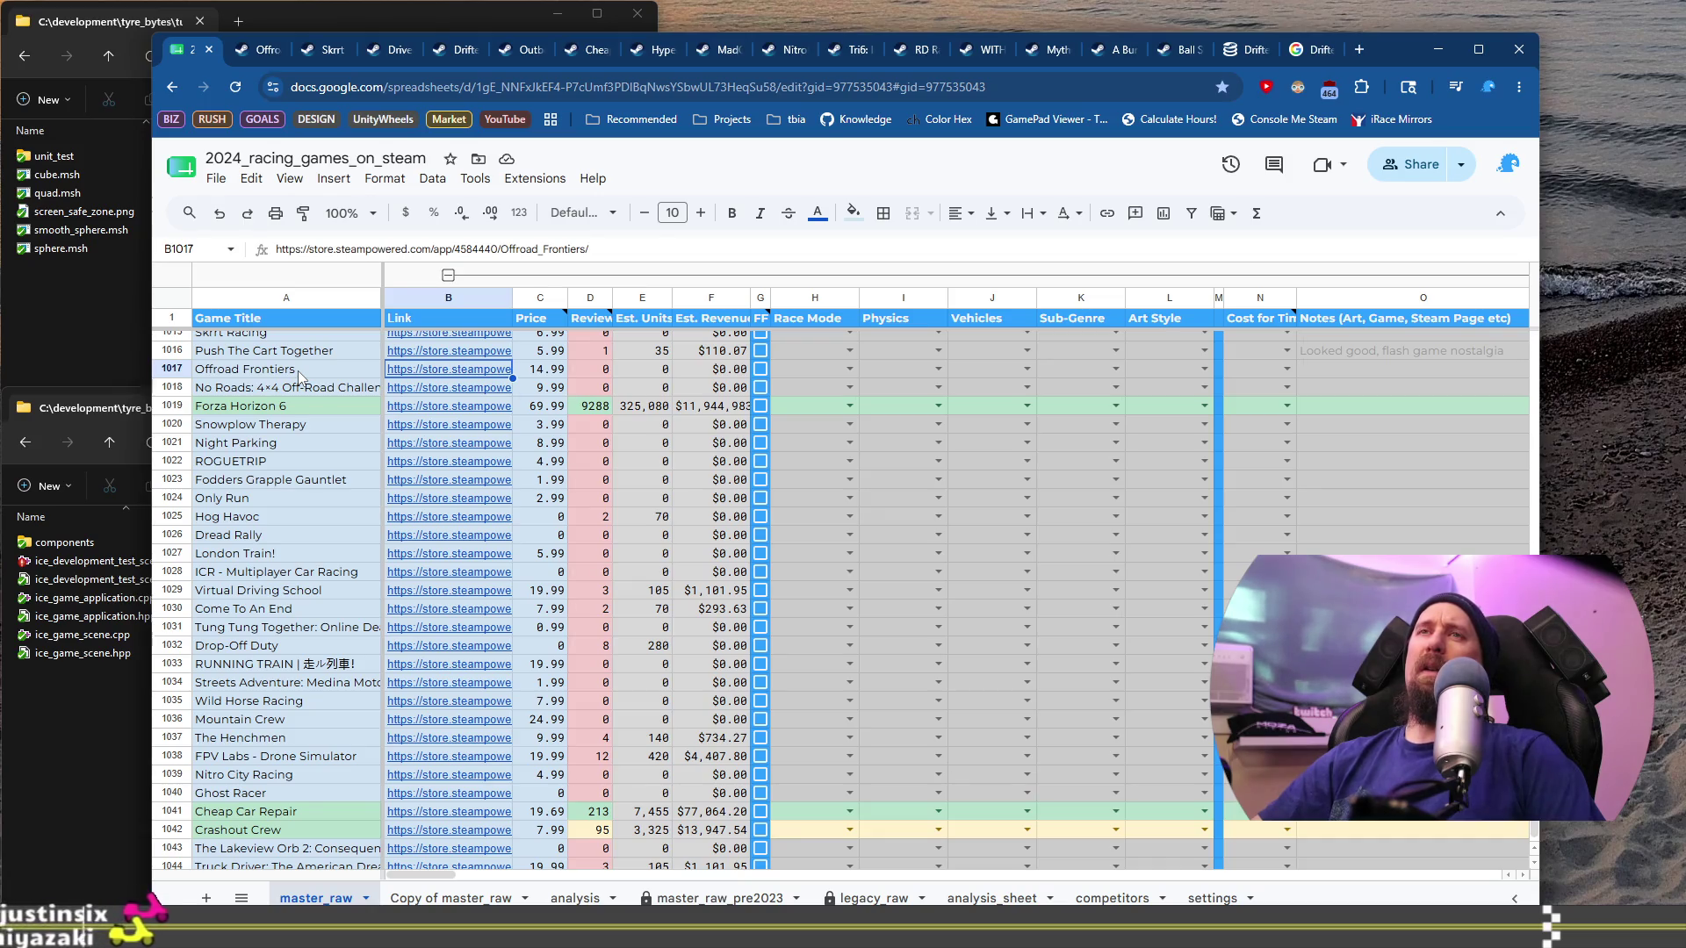
# Step: Open the No Roads: 4x4 Off-Road Challenge Steam page from its link in B1018
pyautogui.click(299, 373)
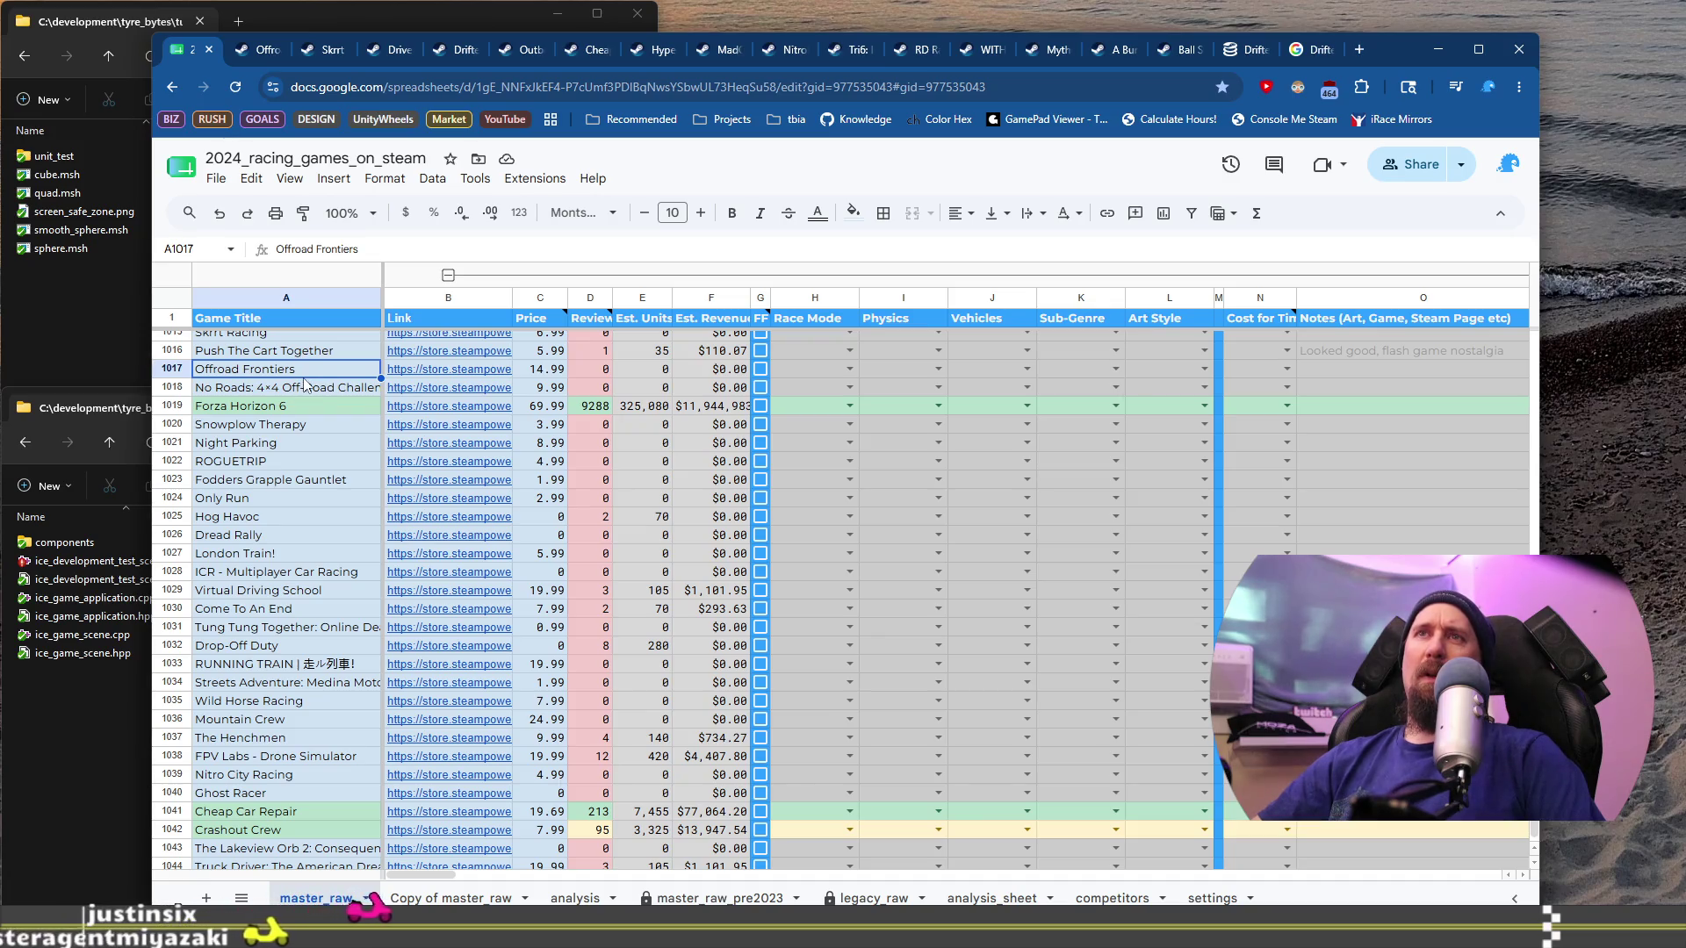
pyautogui.press('Down')
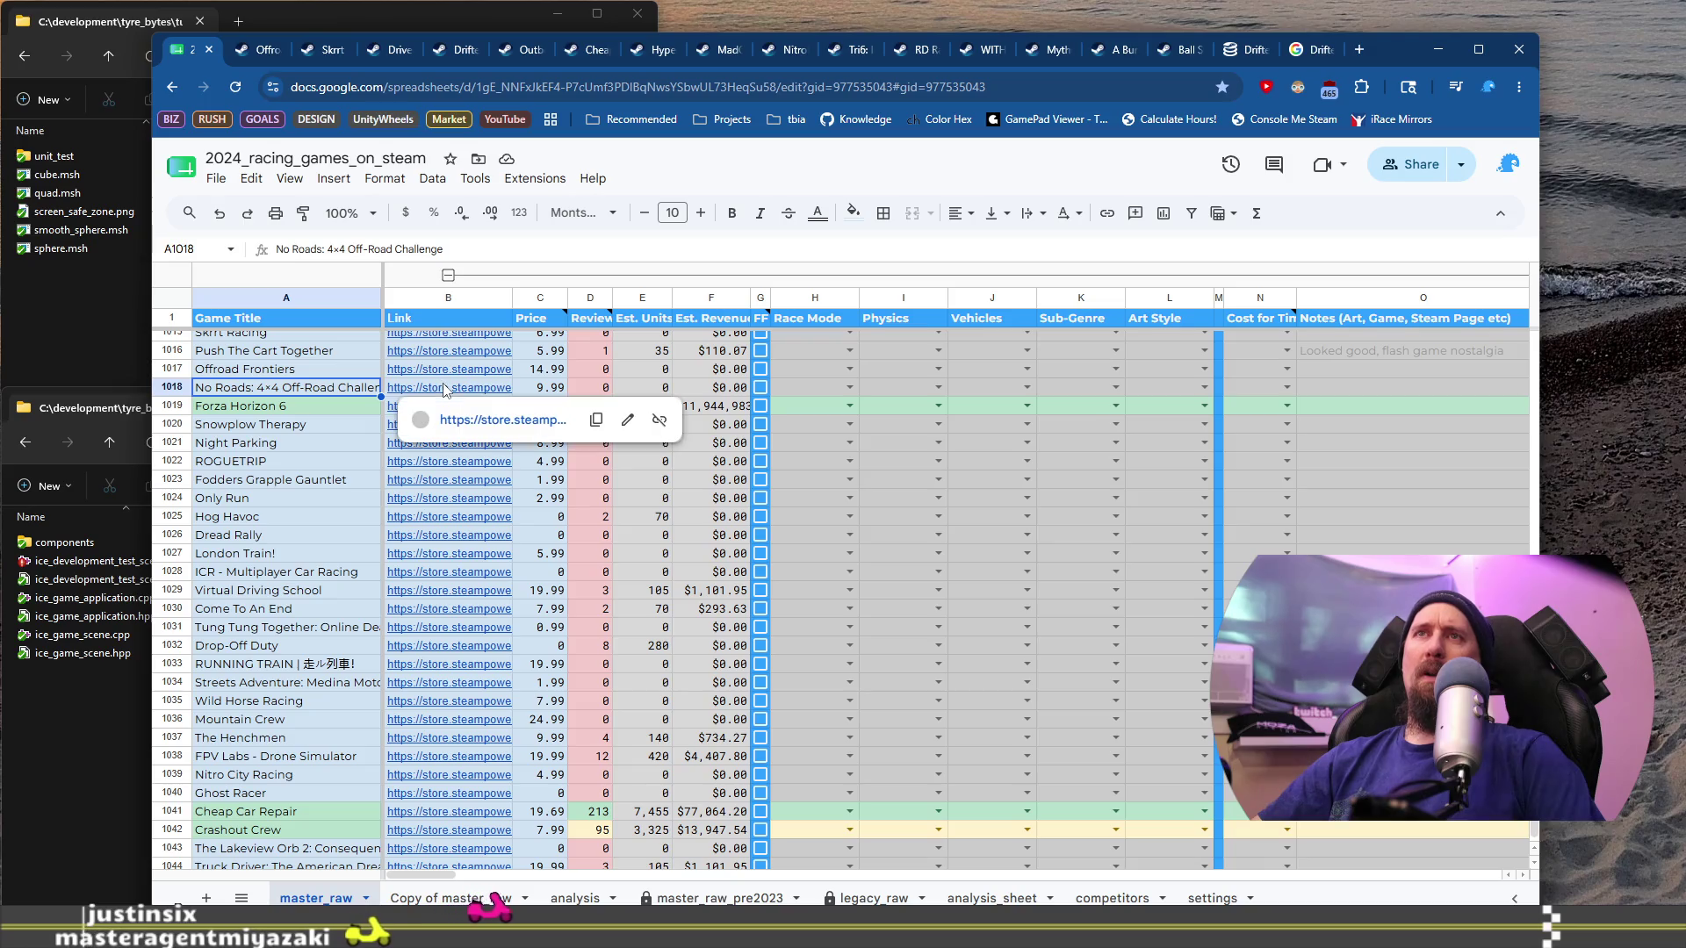
pyautogui.click(443, 389)
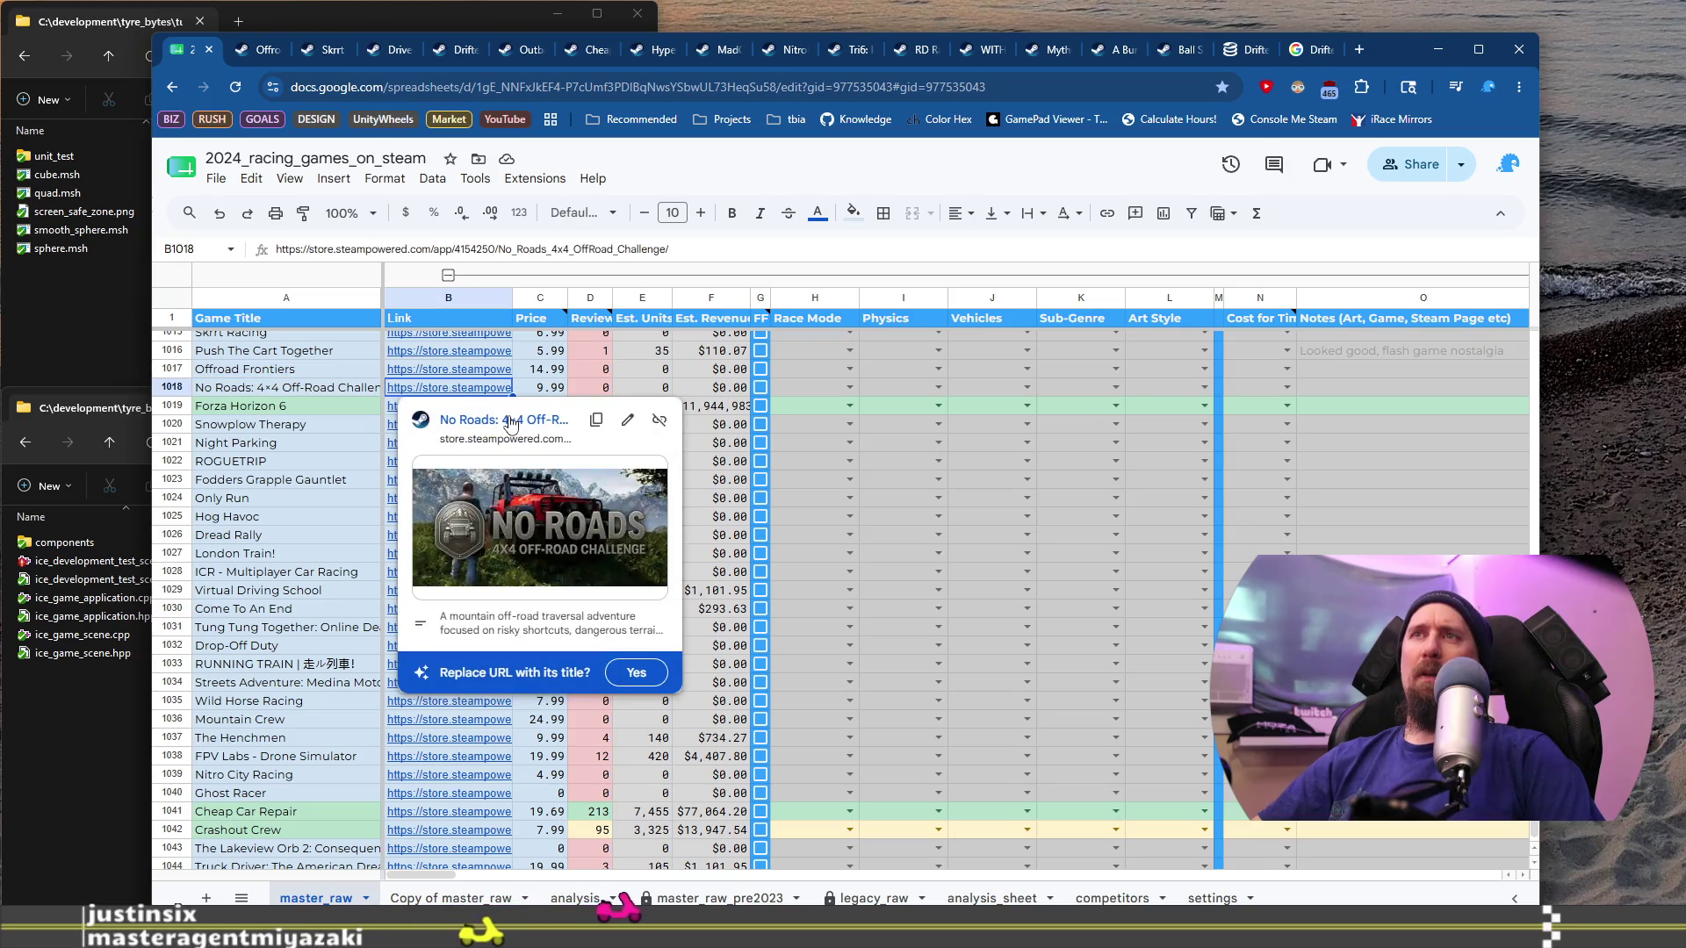
pyautogui.click(510, 421)
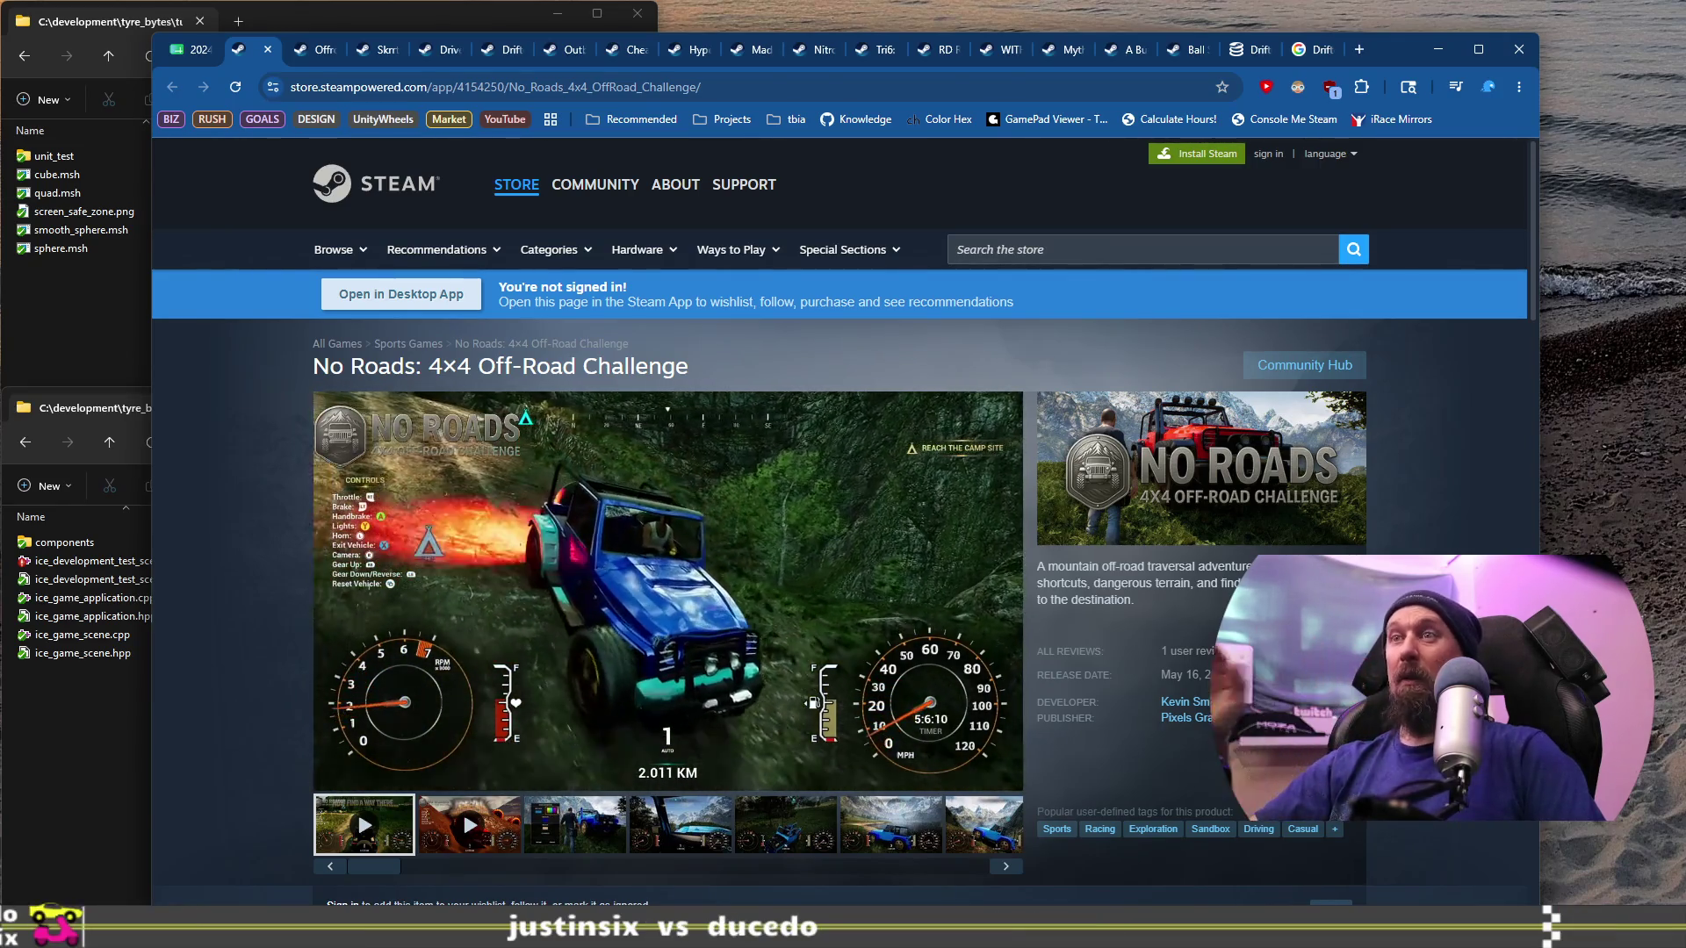
# Step: On the No Roads page, view the vehicle-customization, driving HUD and mountain-lake screenshots
pyautogui.scroll(-1, 614, 645)
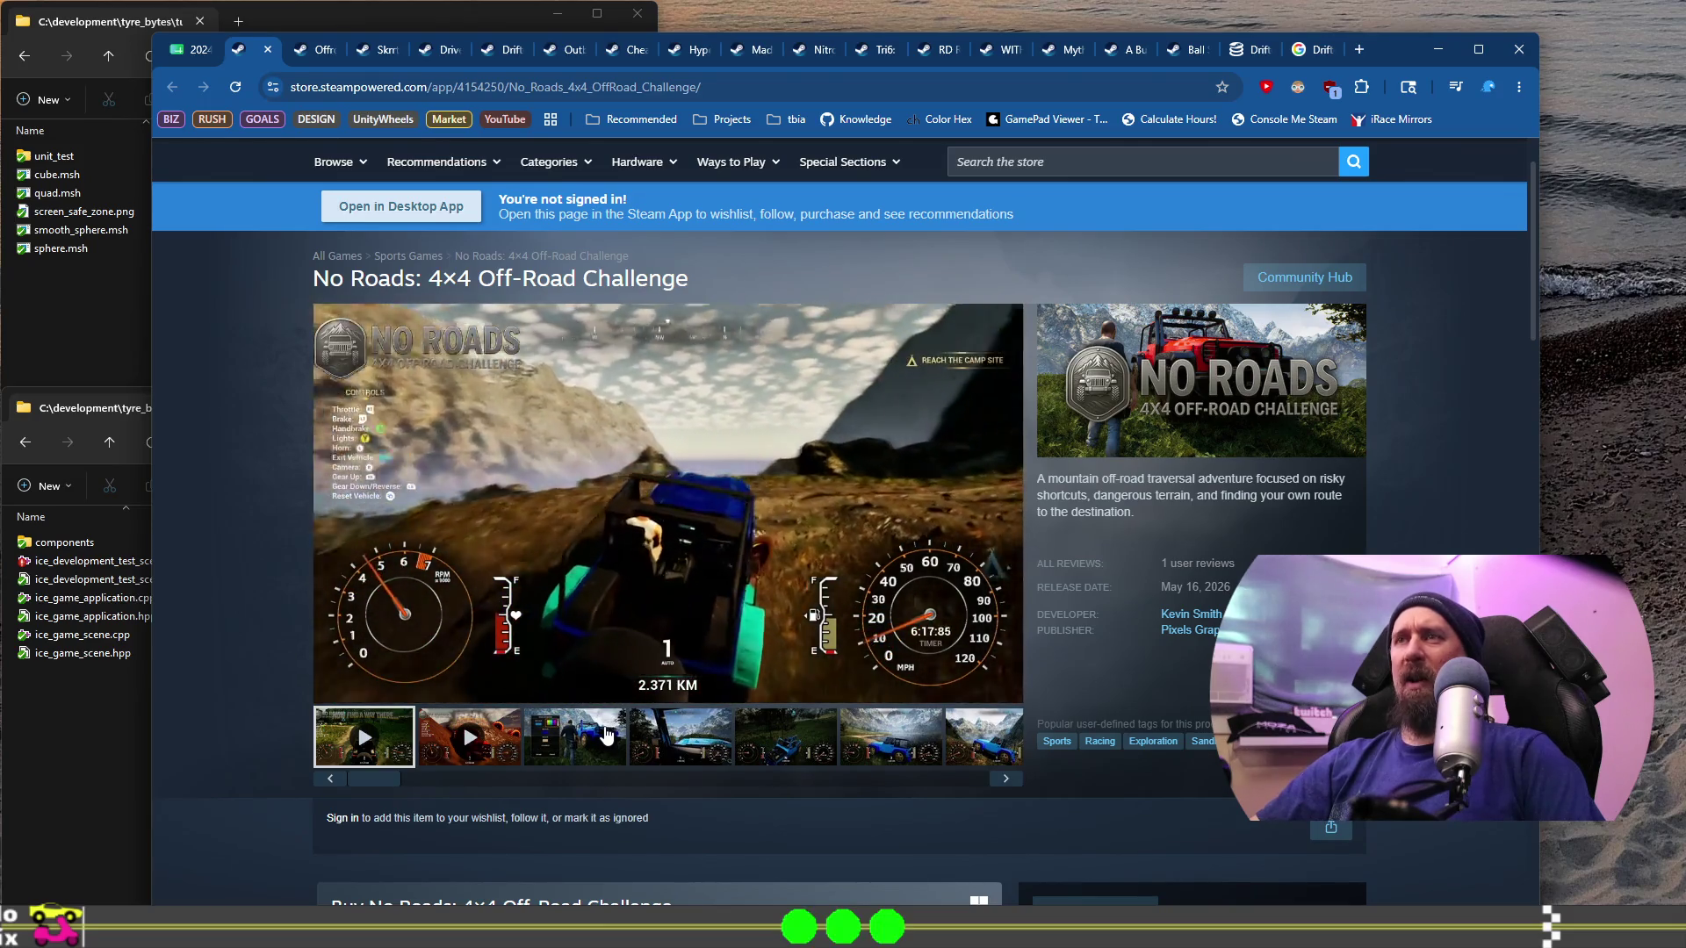
pyautogui.click(608, 734)
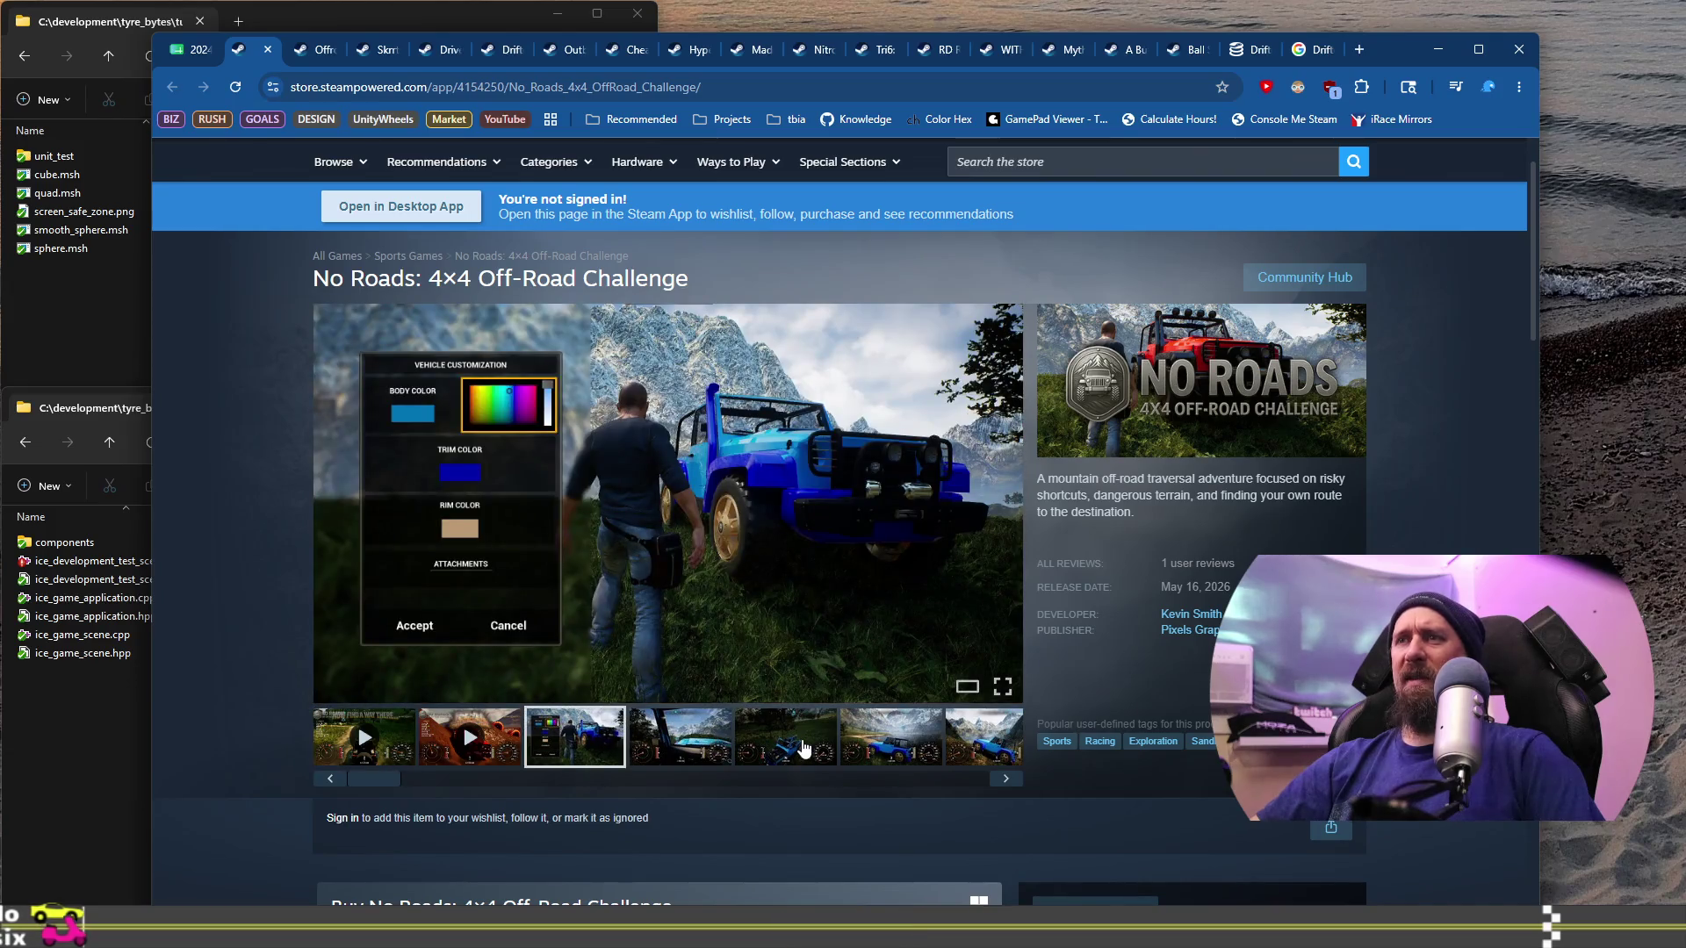
pyautogui.click(812, 741)
pyautogui.click(858, 732)
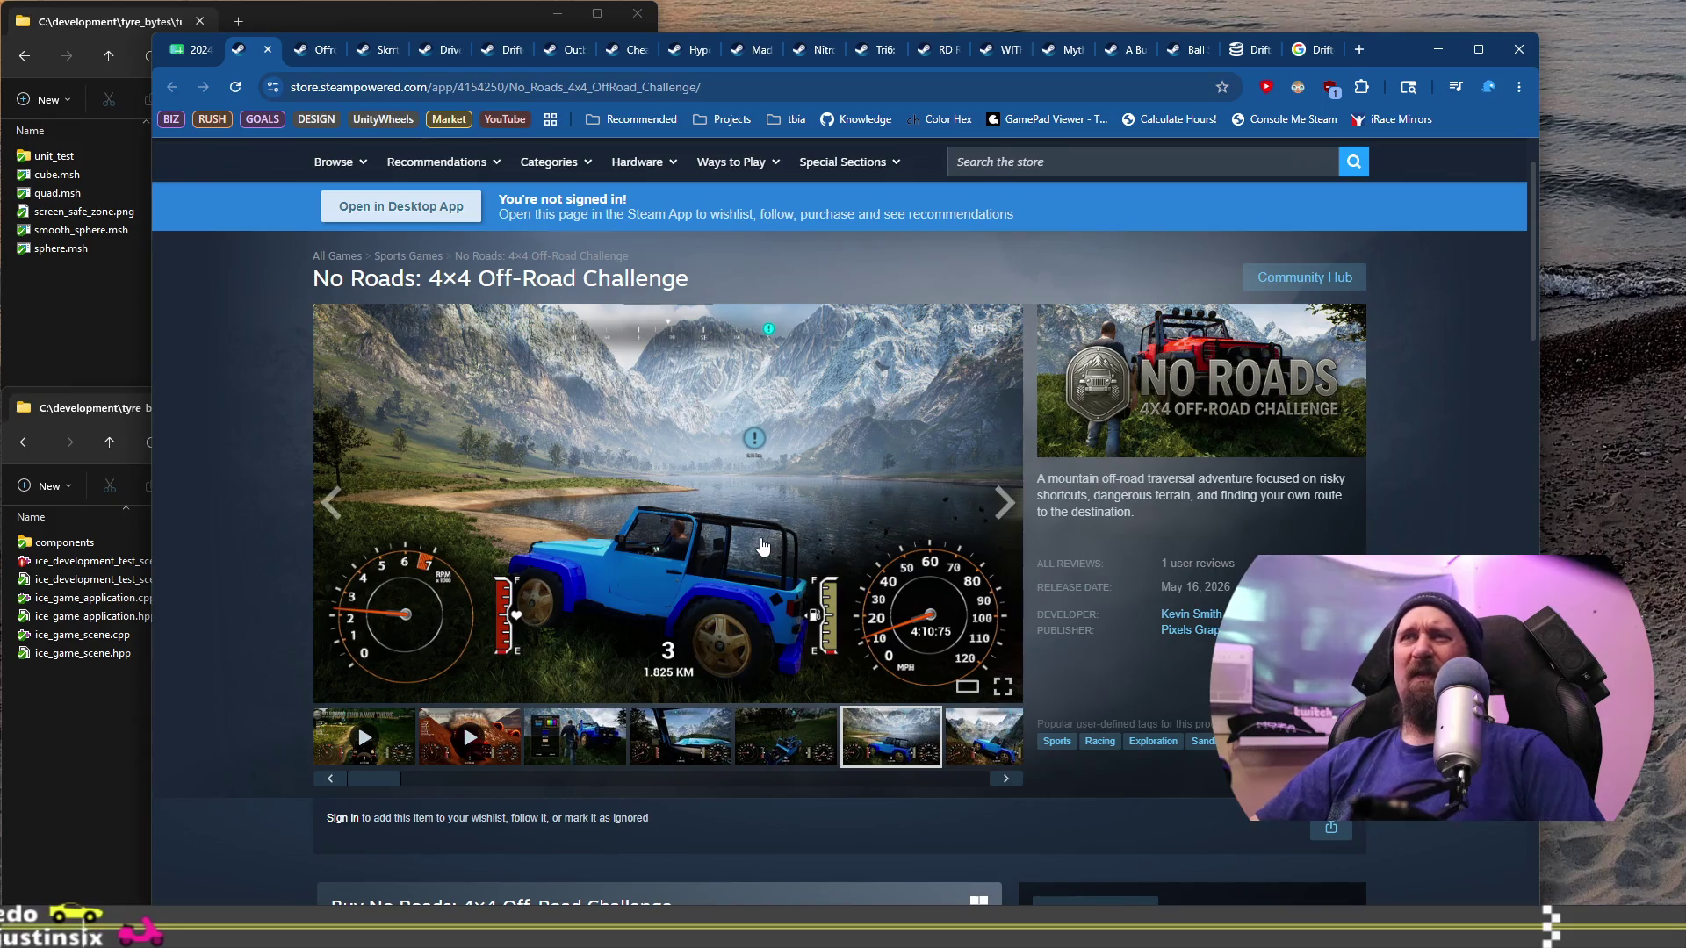
pyautogui.scroll(-2, 834, 614)
# Step: Step through the No Roads screenshot gallery and both trailer videos, then scroll the page
pyautogui.click(1006, 604)
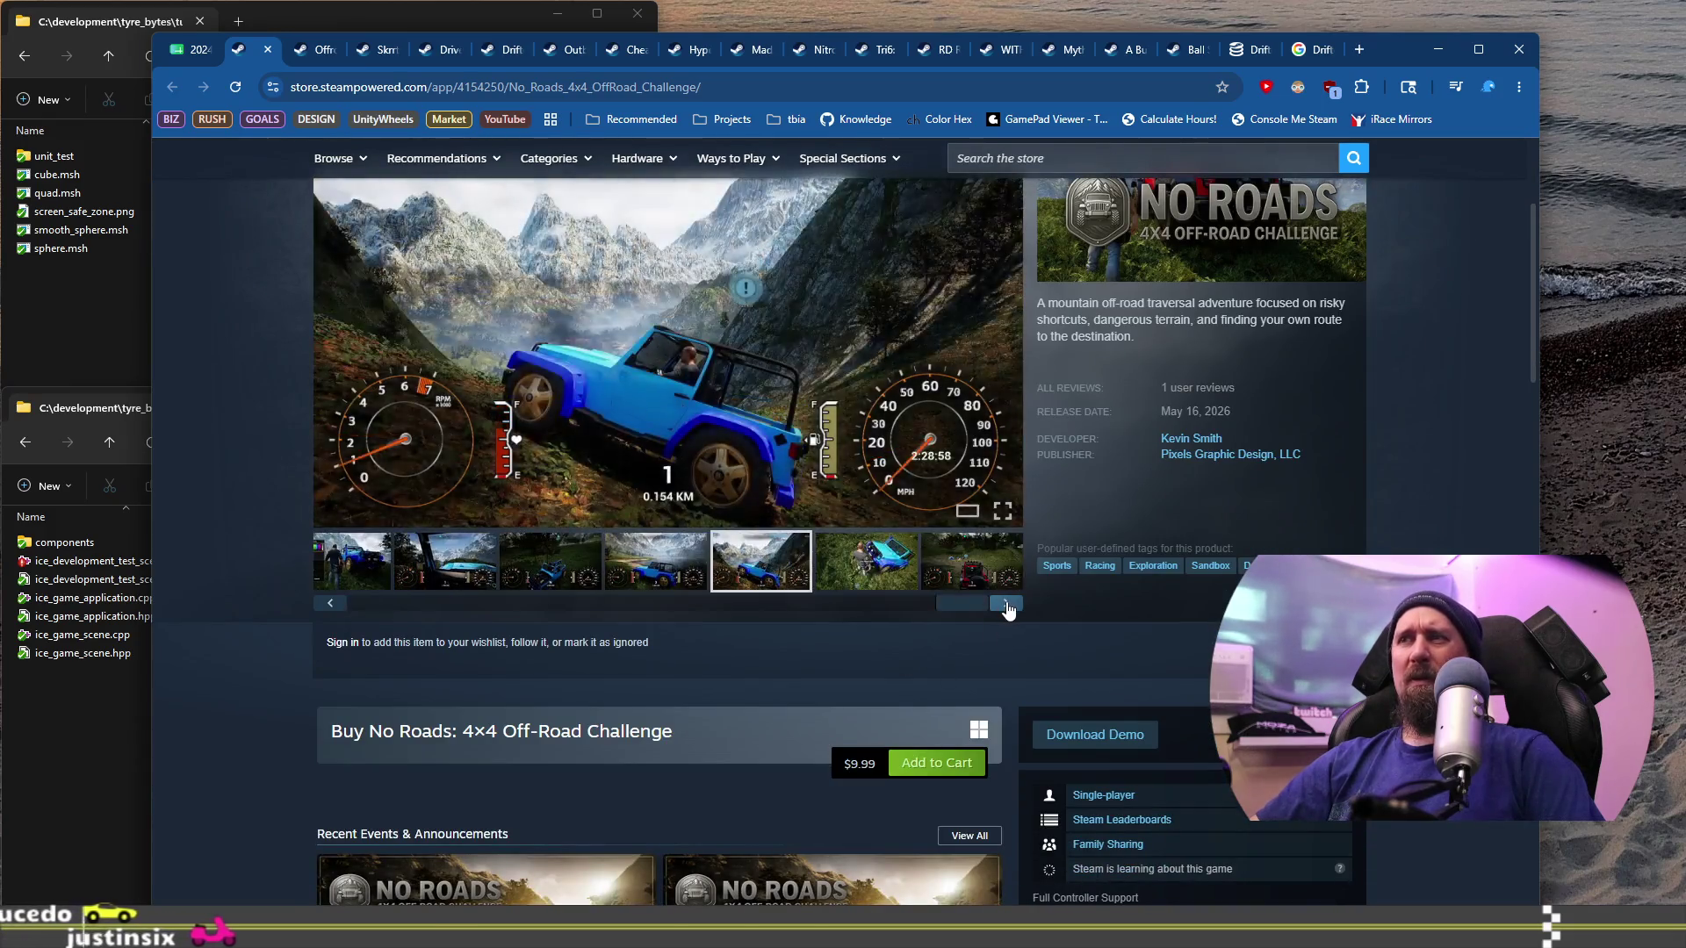
pyautogui.click(1006, 604)
pyautogui.click(1006, 604)
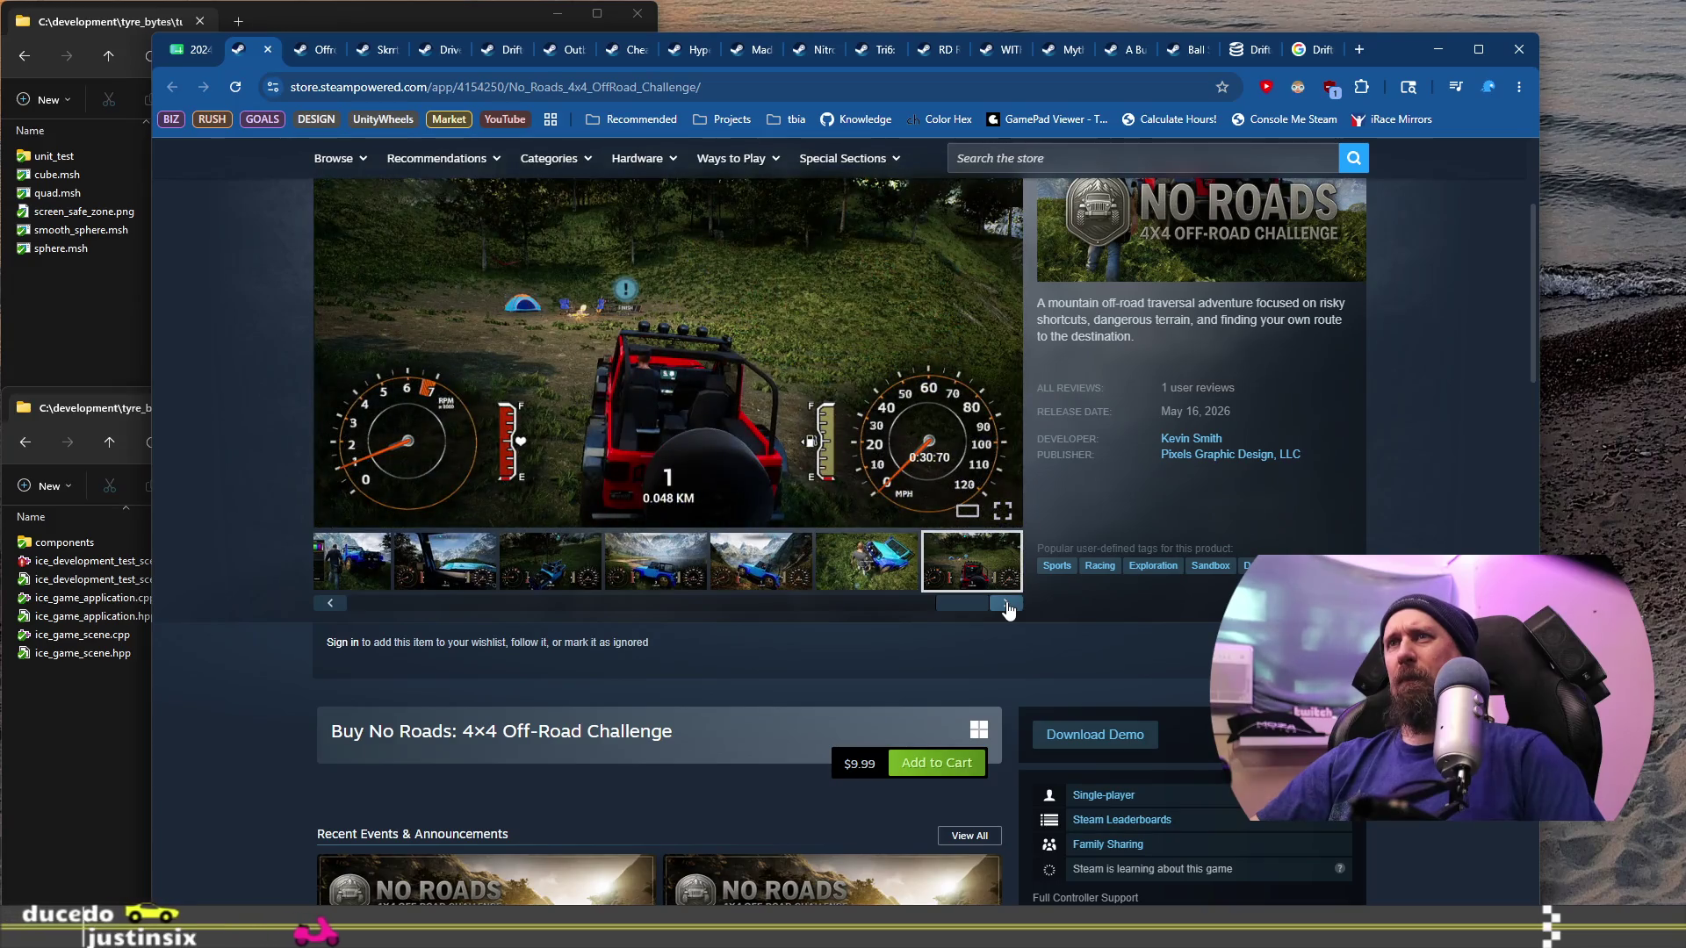
pyautogui.click(1006, 604)
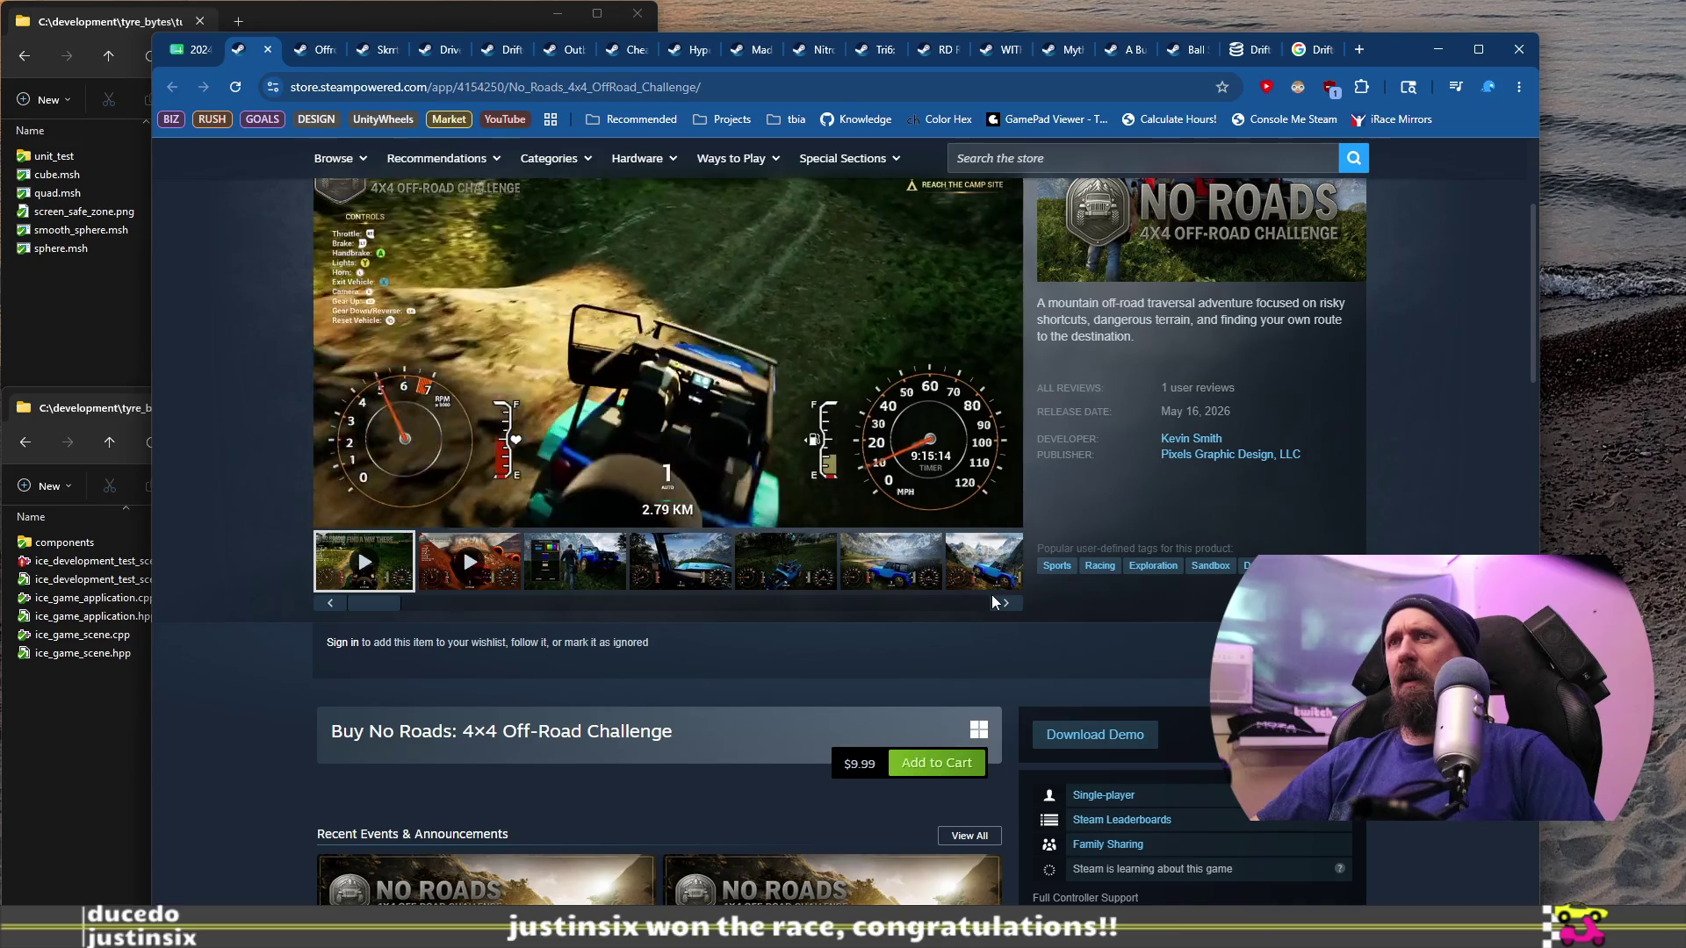
pyautogui.click(1010, 604)
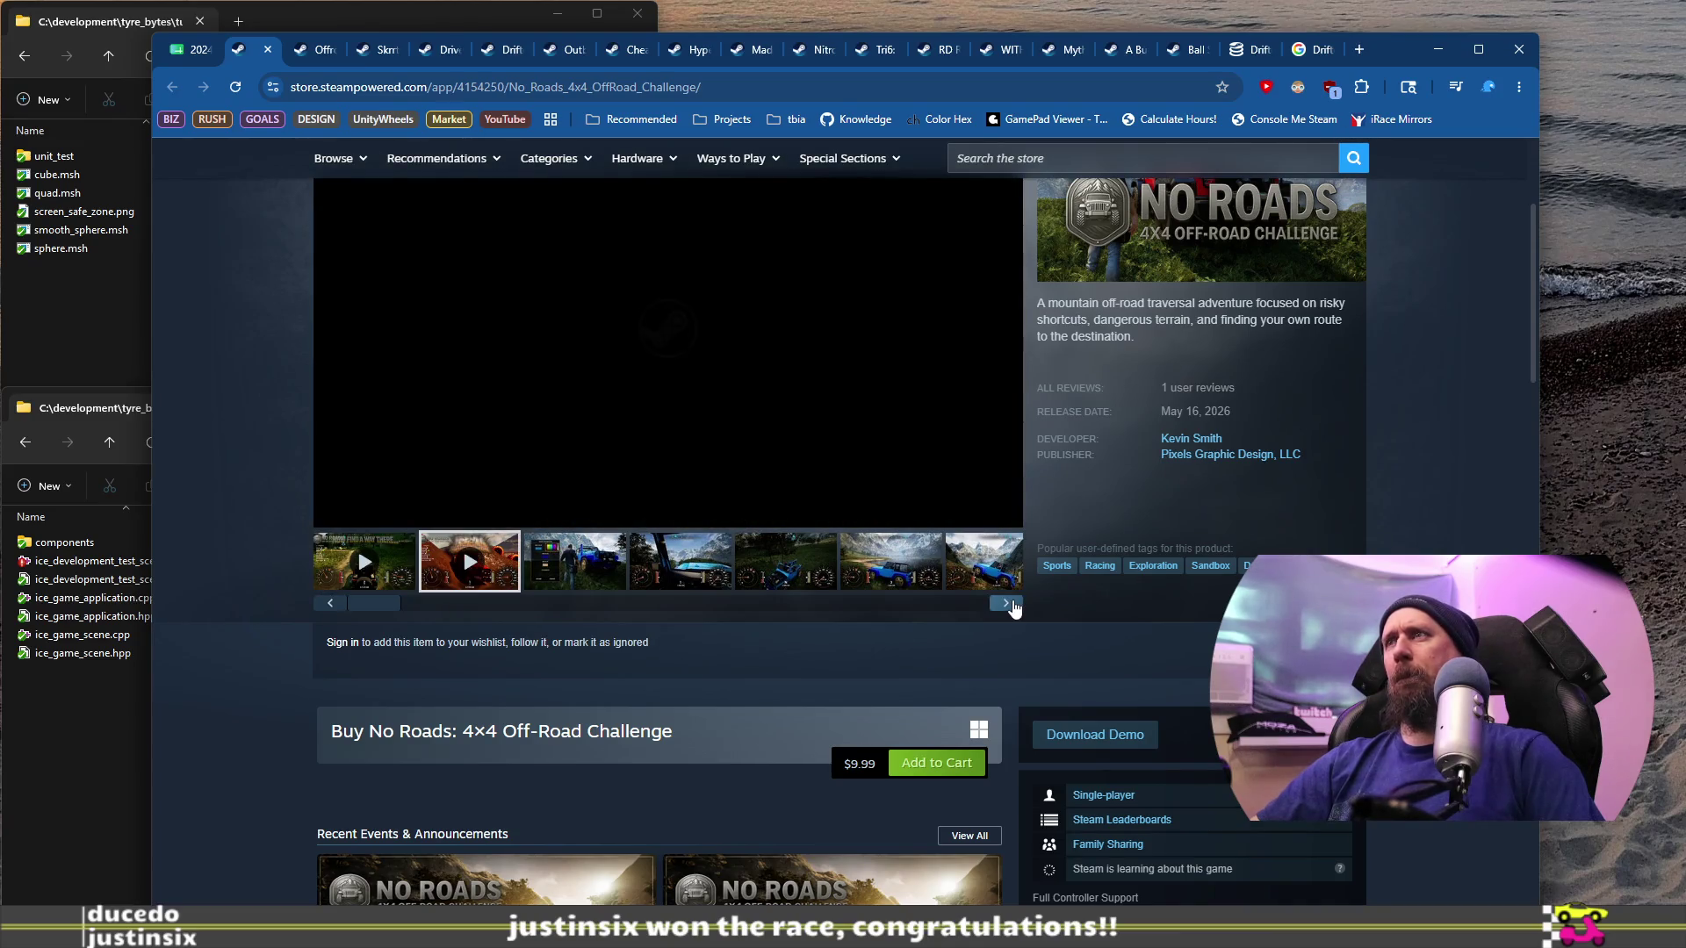
pyautogui.click(1012, 603)
pyautogui.click(1013, 603)
pyautogui.click(1012, 603)
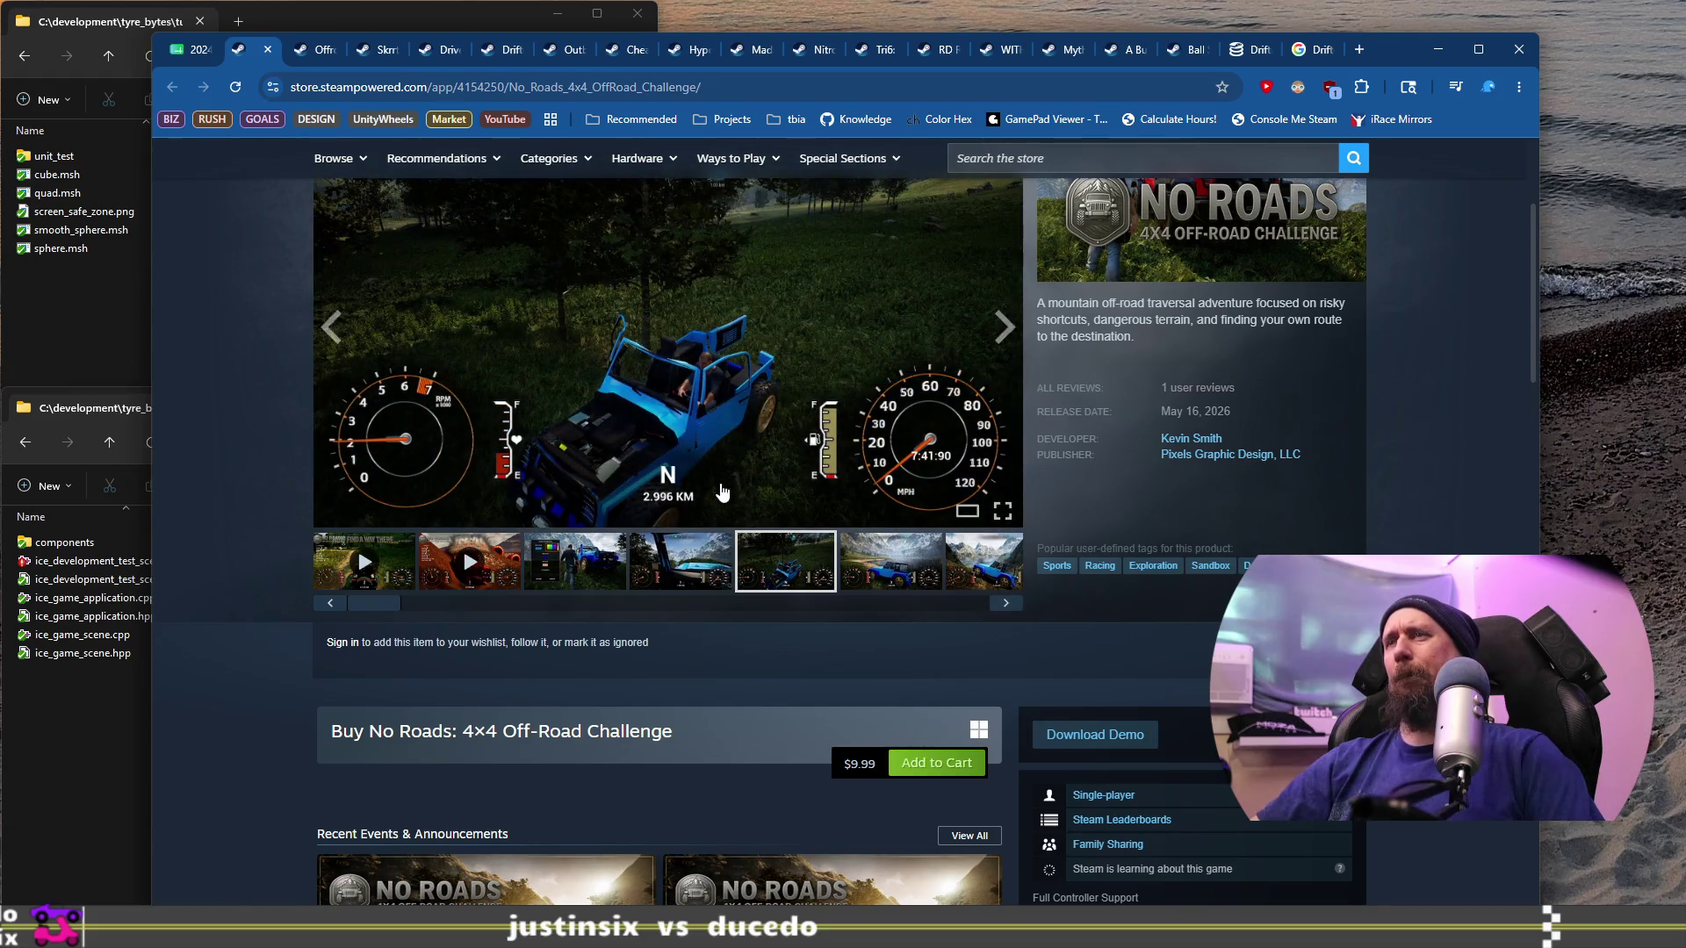
pyautogui.scroll(2, 721, 491)
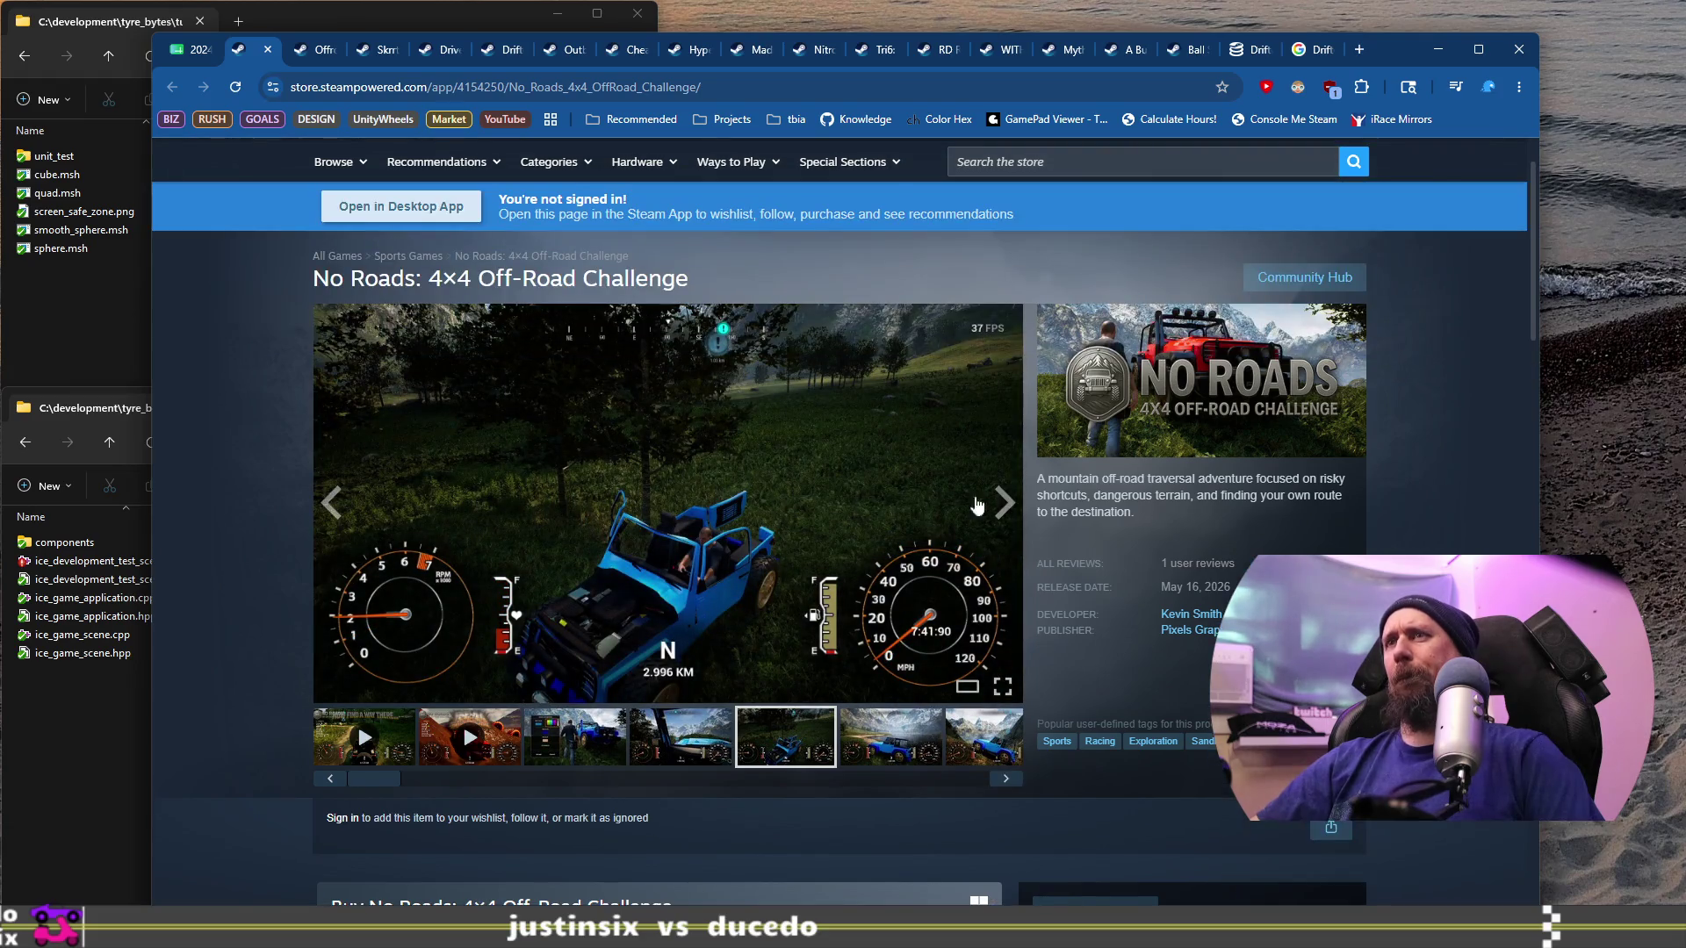
pyautogui.scroll(-1, 1492, 597)
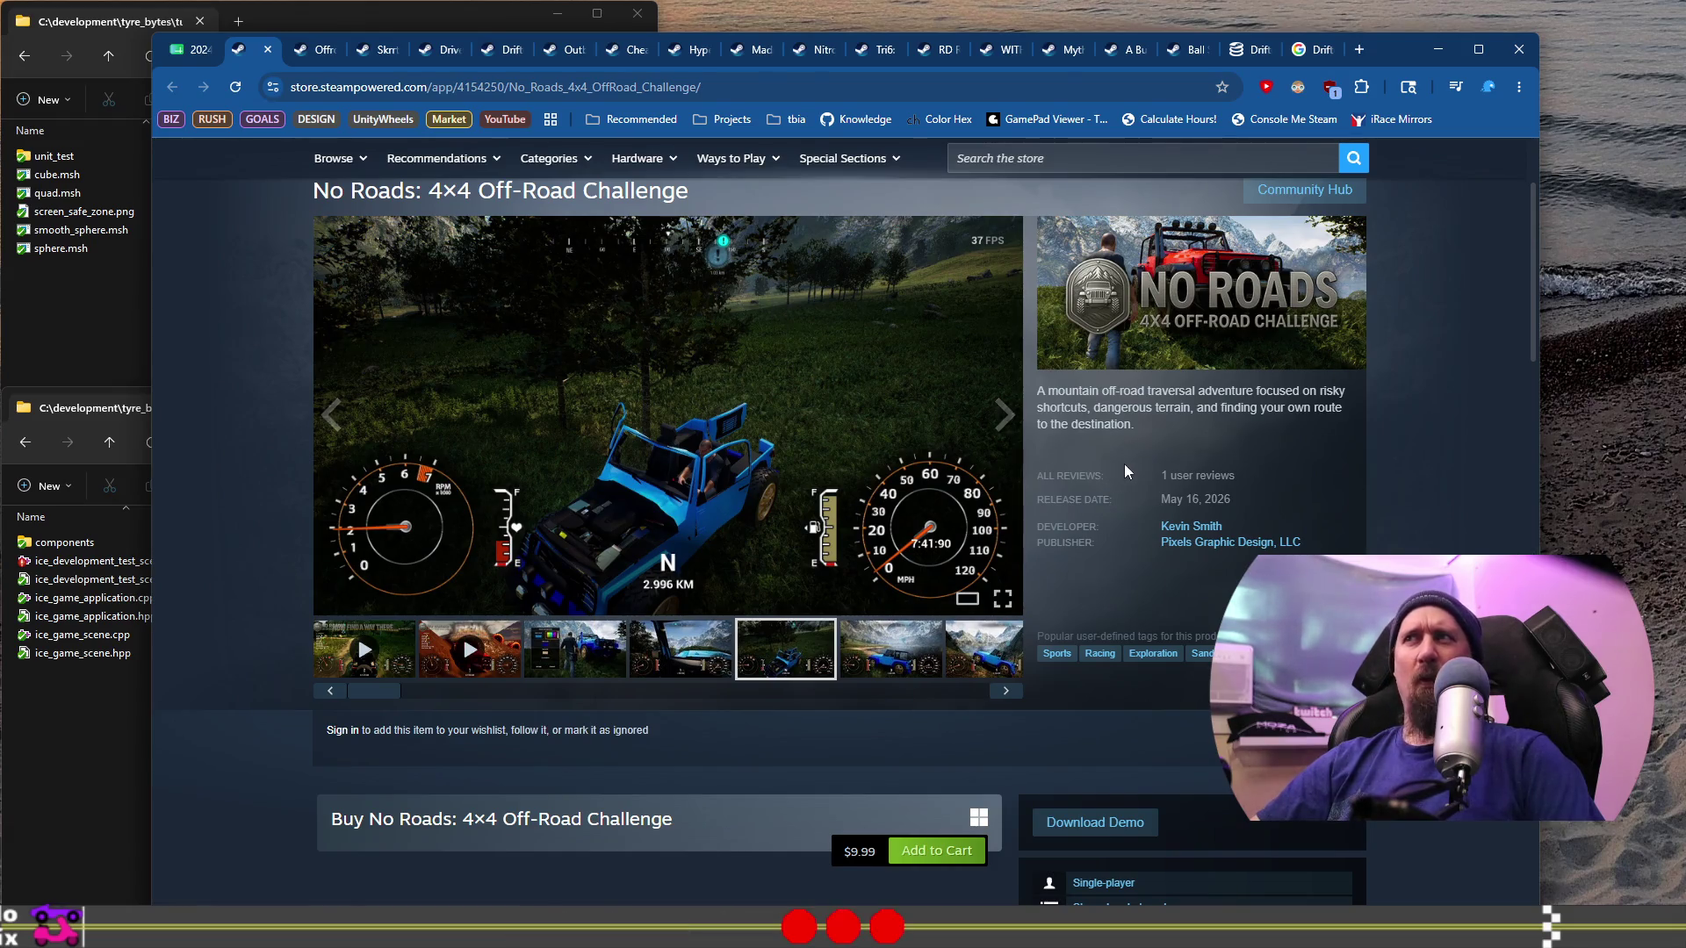
pyautogui.scroll(-10, 614, 448)
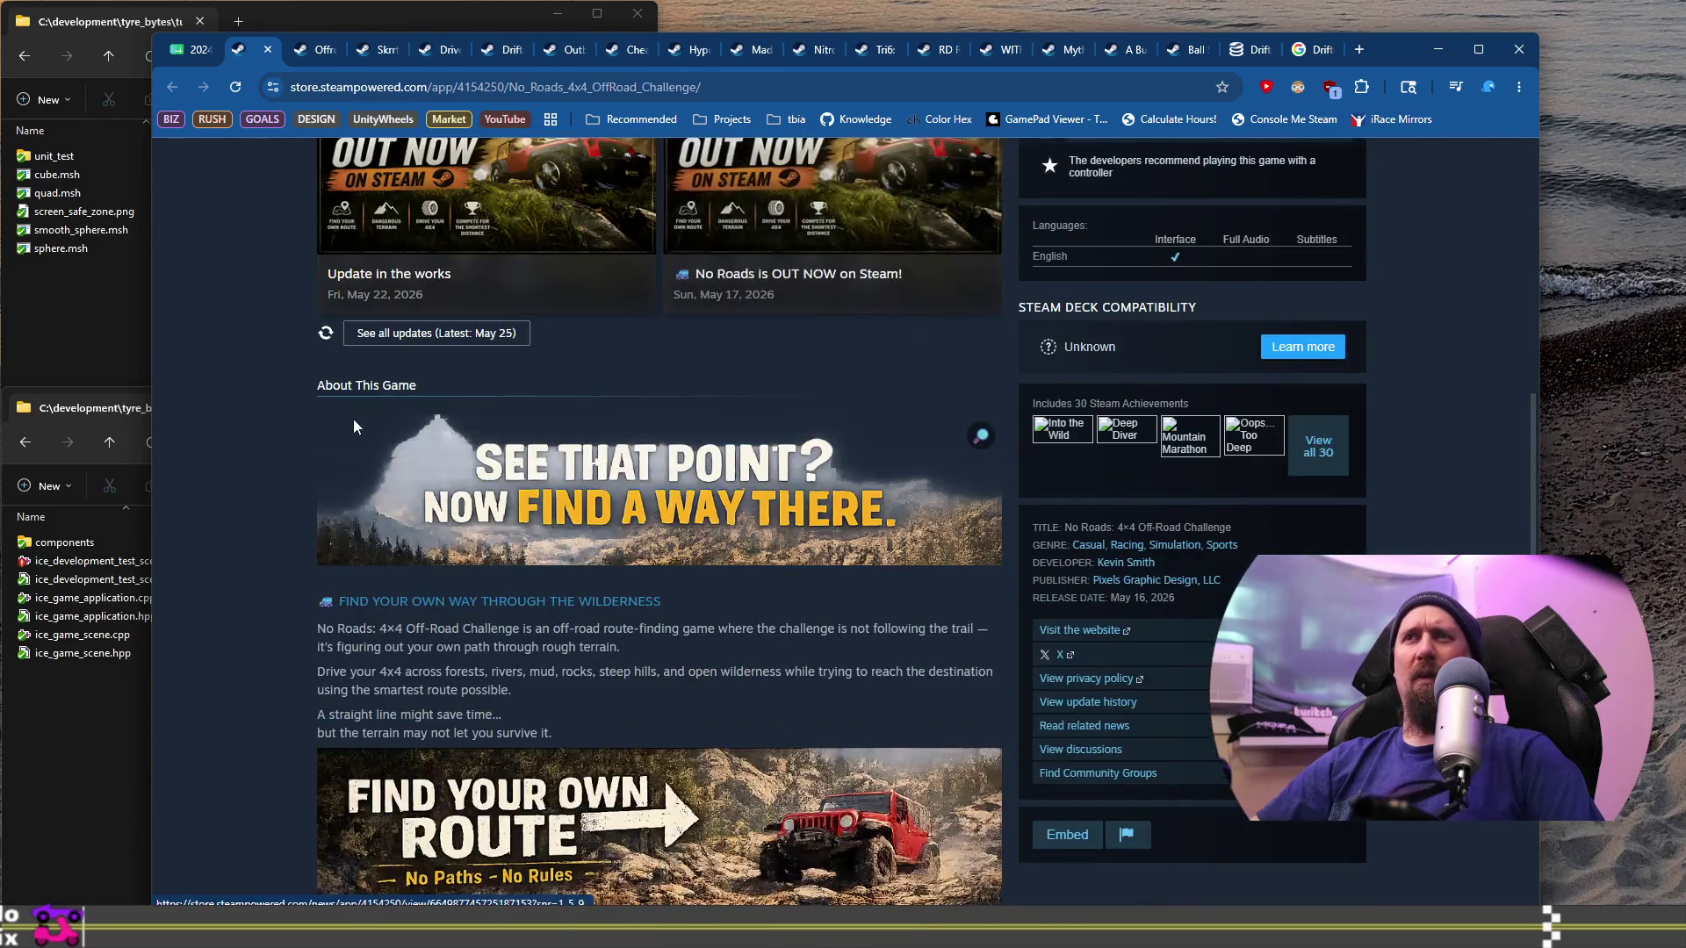
pyautogui.scroll(-4, 360, 427)
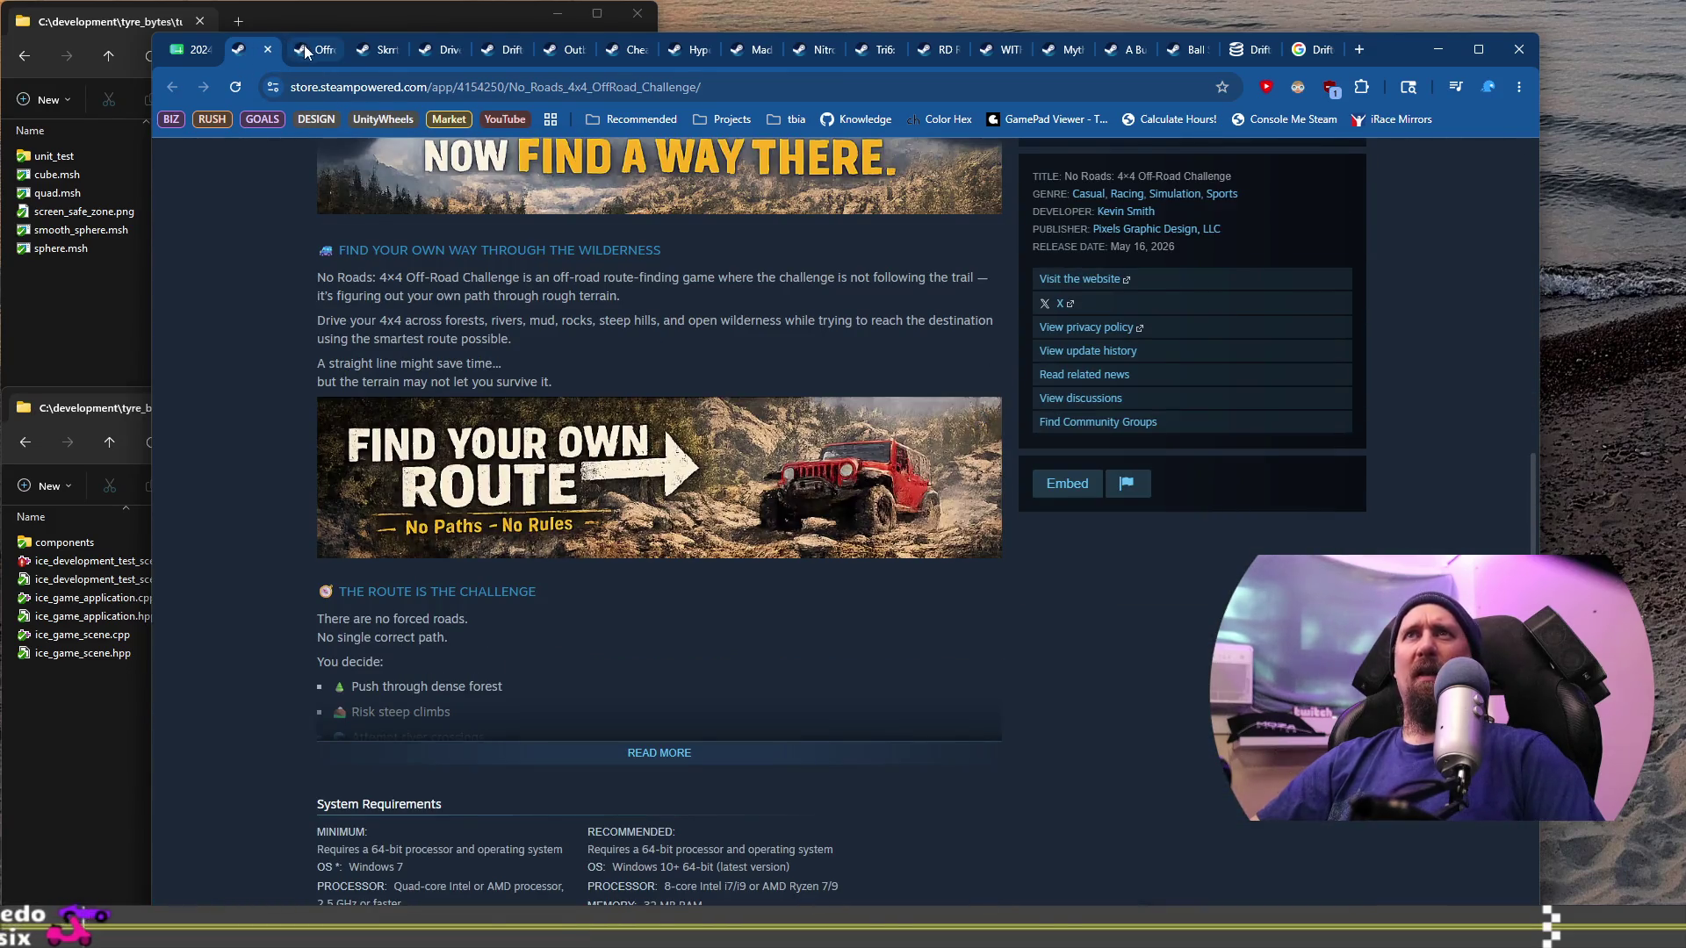
# Step: Revisit the Offroad Frontiers jeep-in-mud screenshot, then open Forza Horizon 6 from B1019
pyautogui.click(305, 51)
pyautogui.click(754, 661)
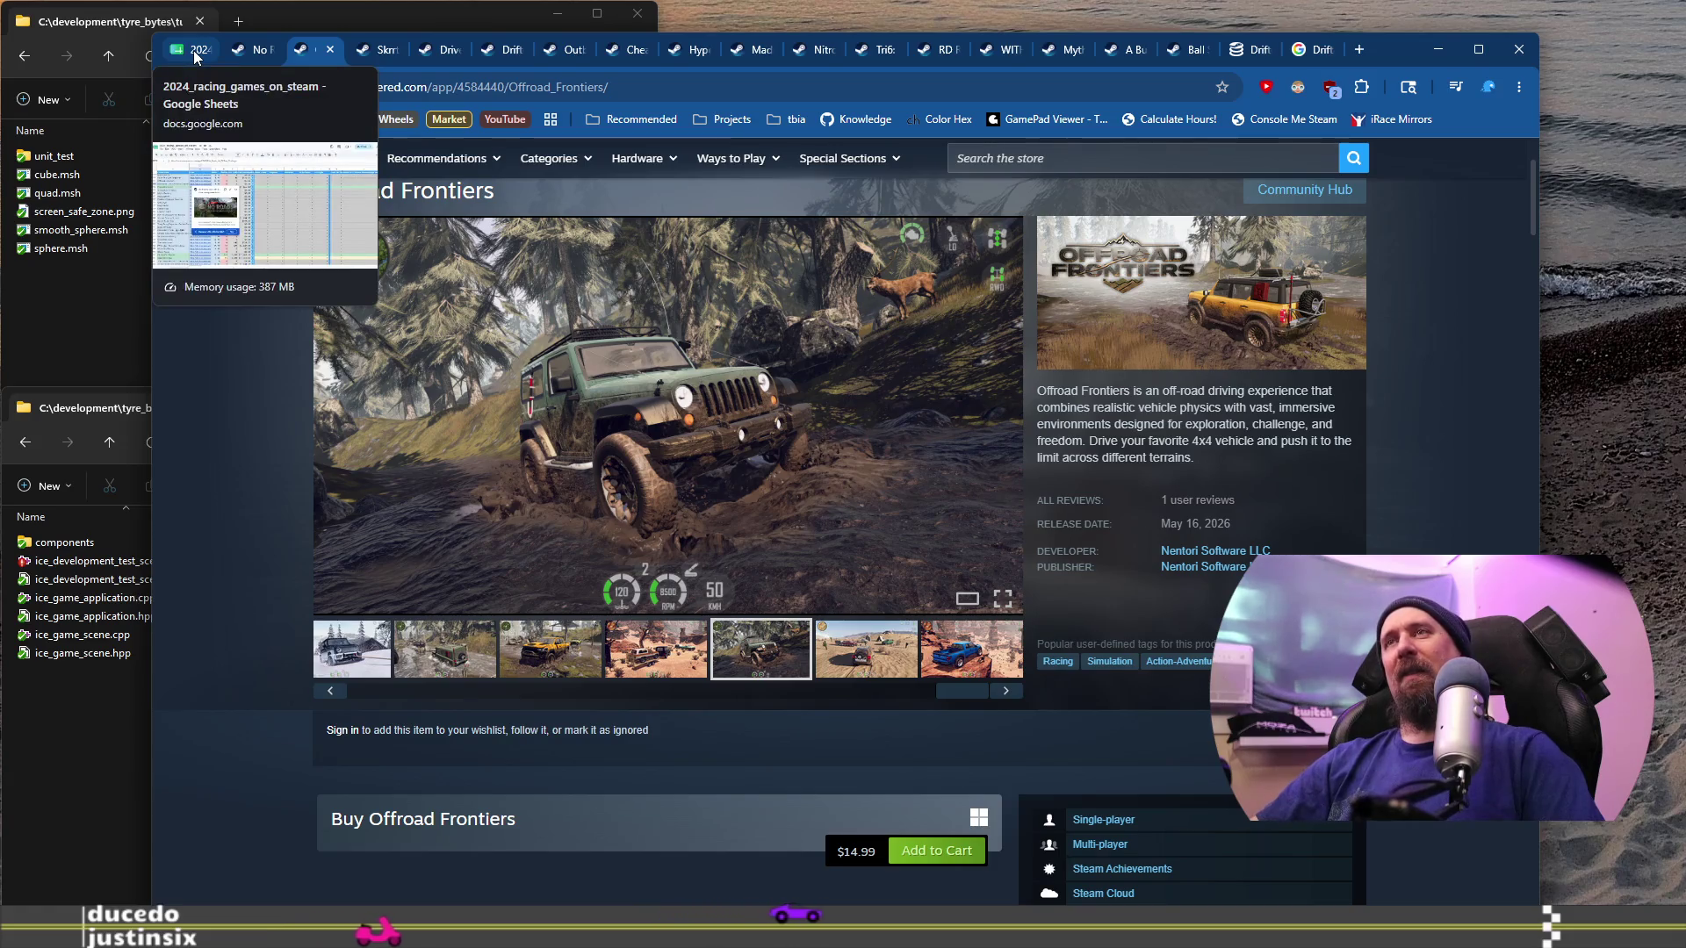
pyautogui.click(195, 55)
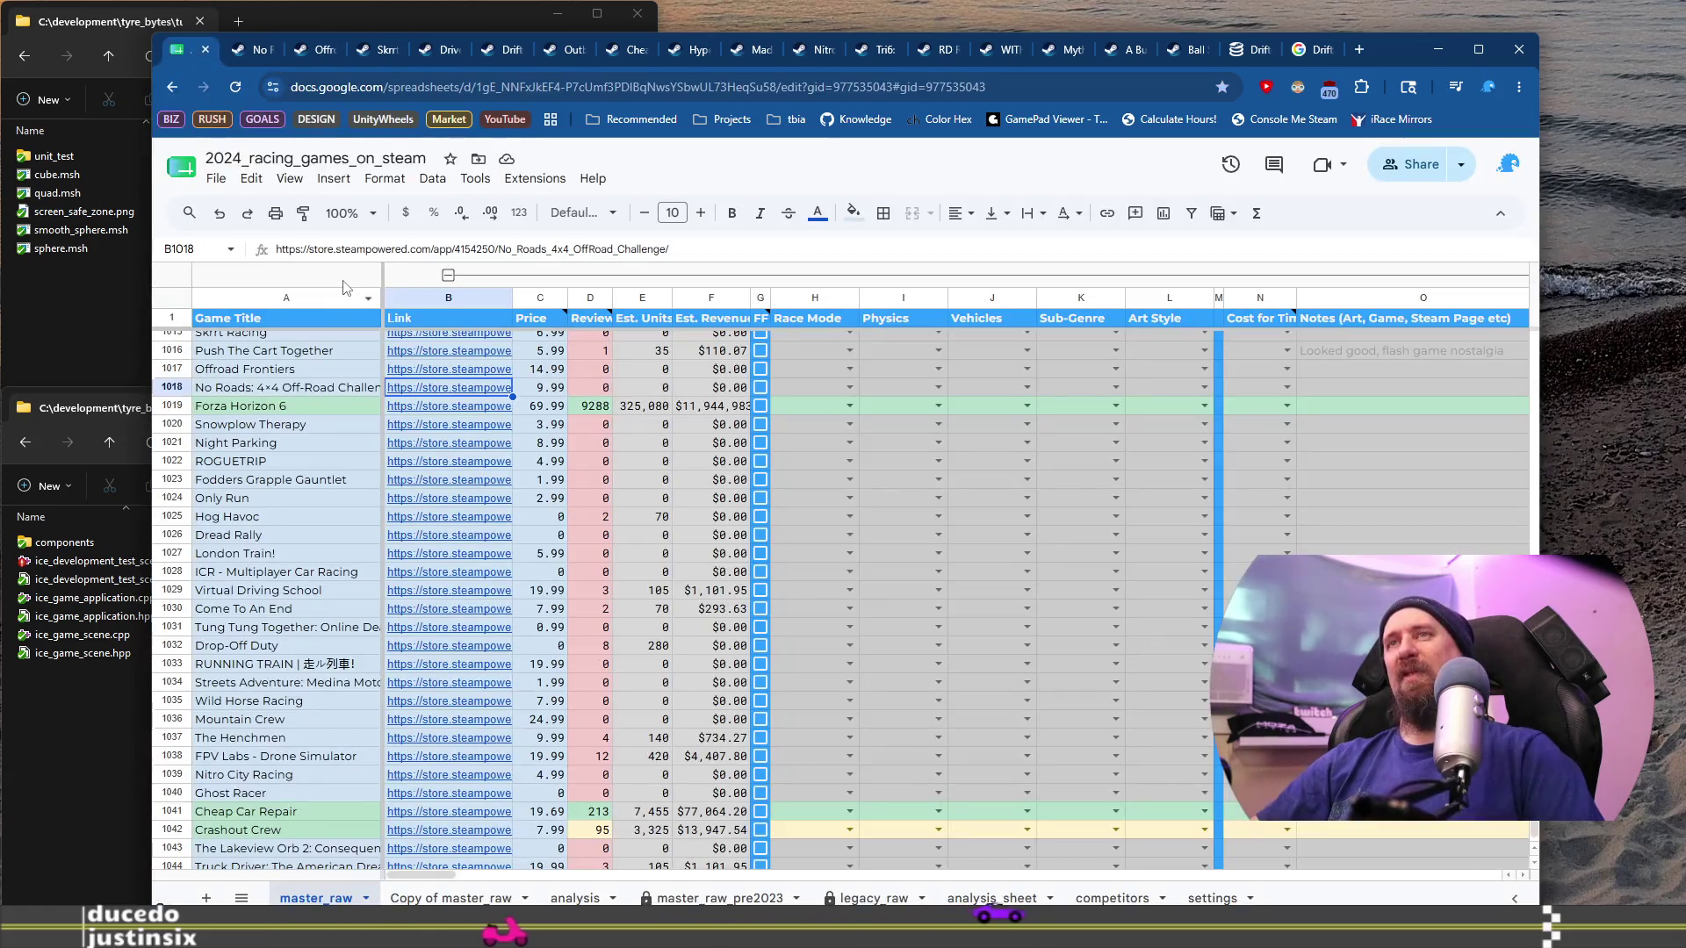
pyautogui.click(307, 391)
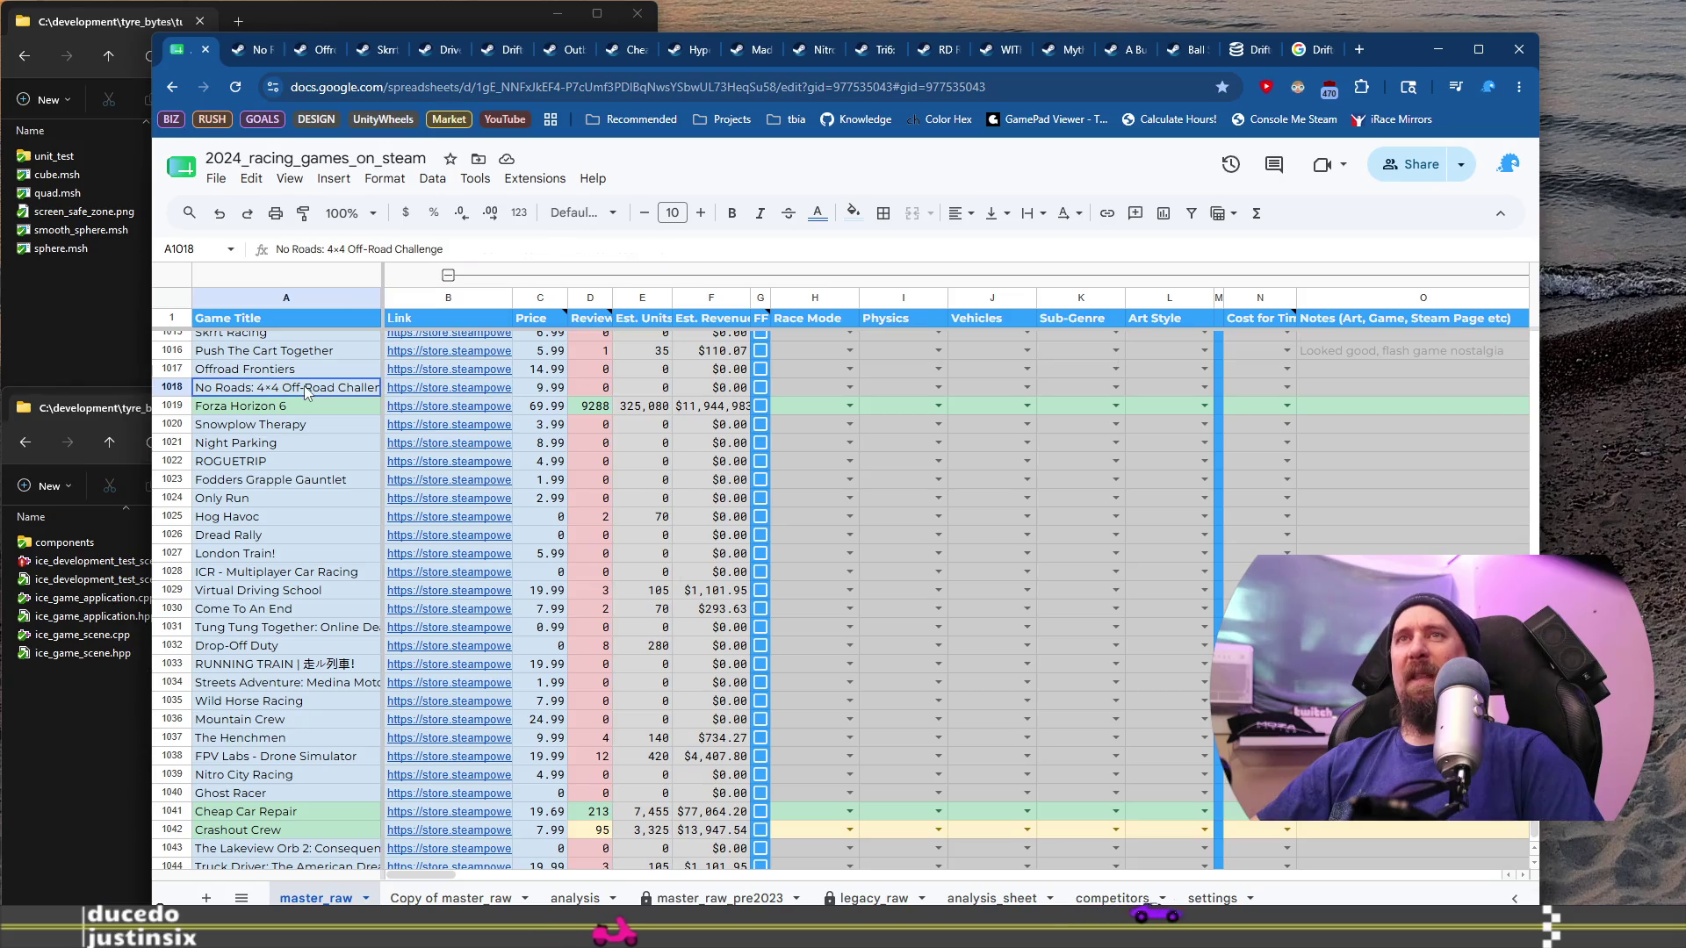
pyautogui.click(443, 410)
pyautogui.click(492, 439)
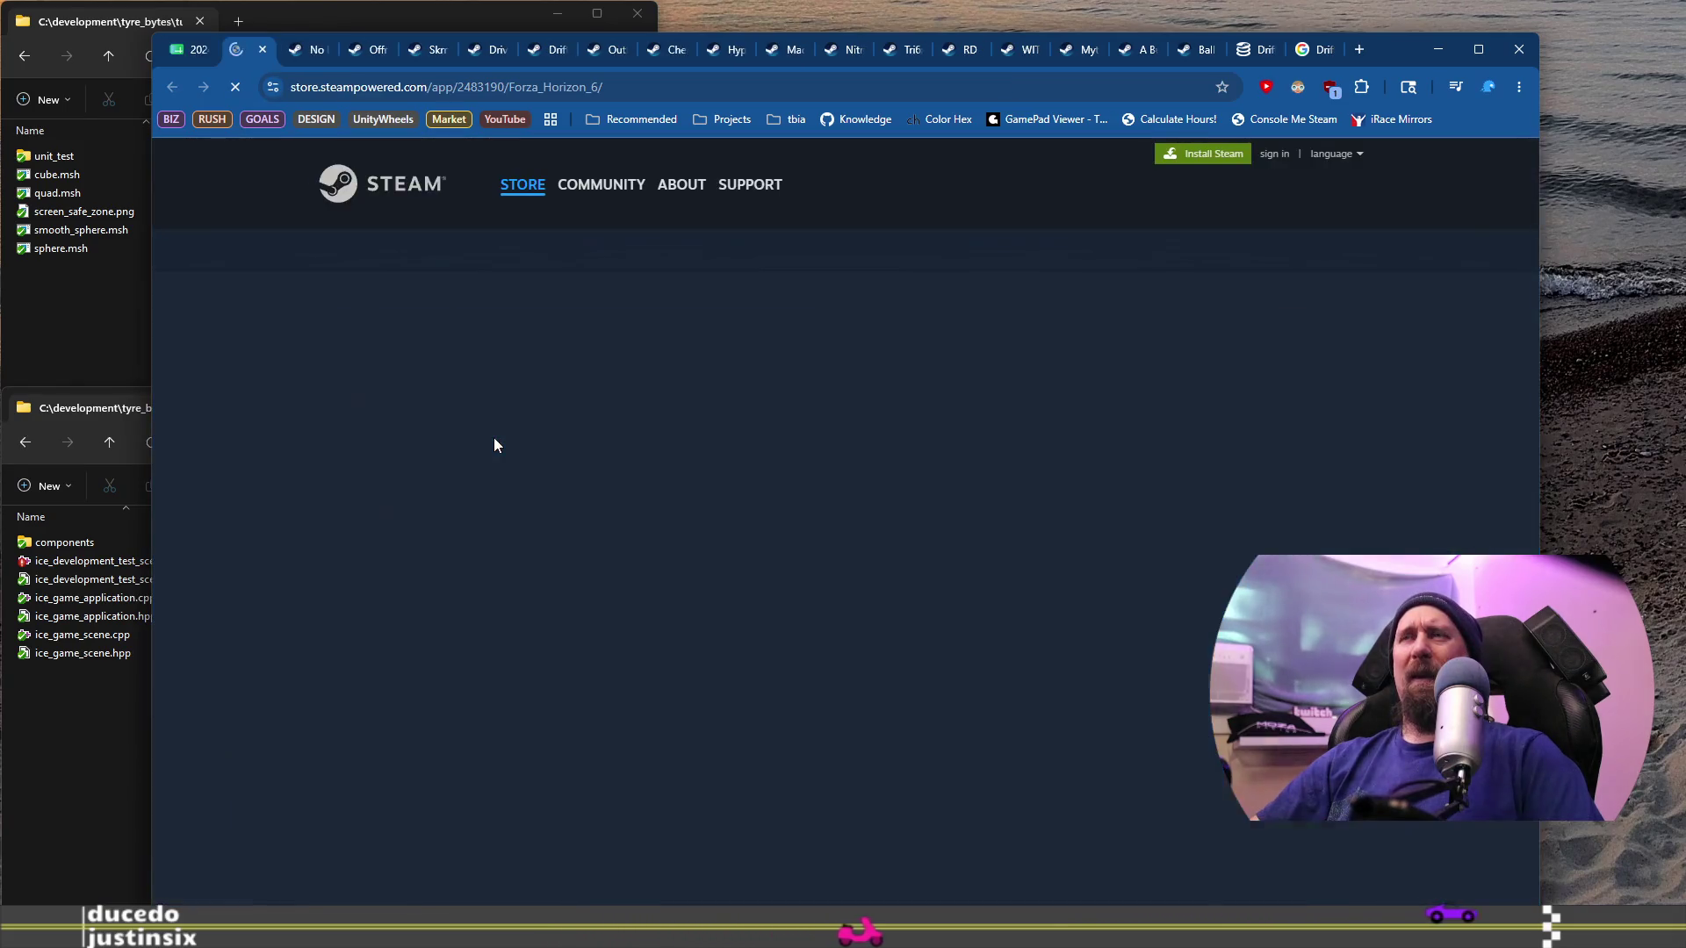
# Step: Restart the Forza Horizon 6 trailer, then skip ahead and pause it at 0:10
pyautogui.scroll(-2, 624, 647)
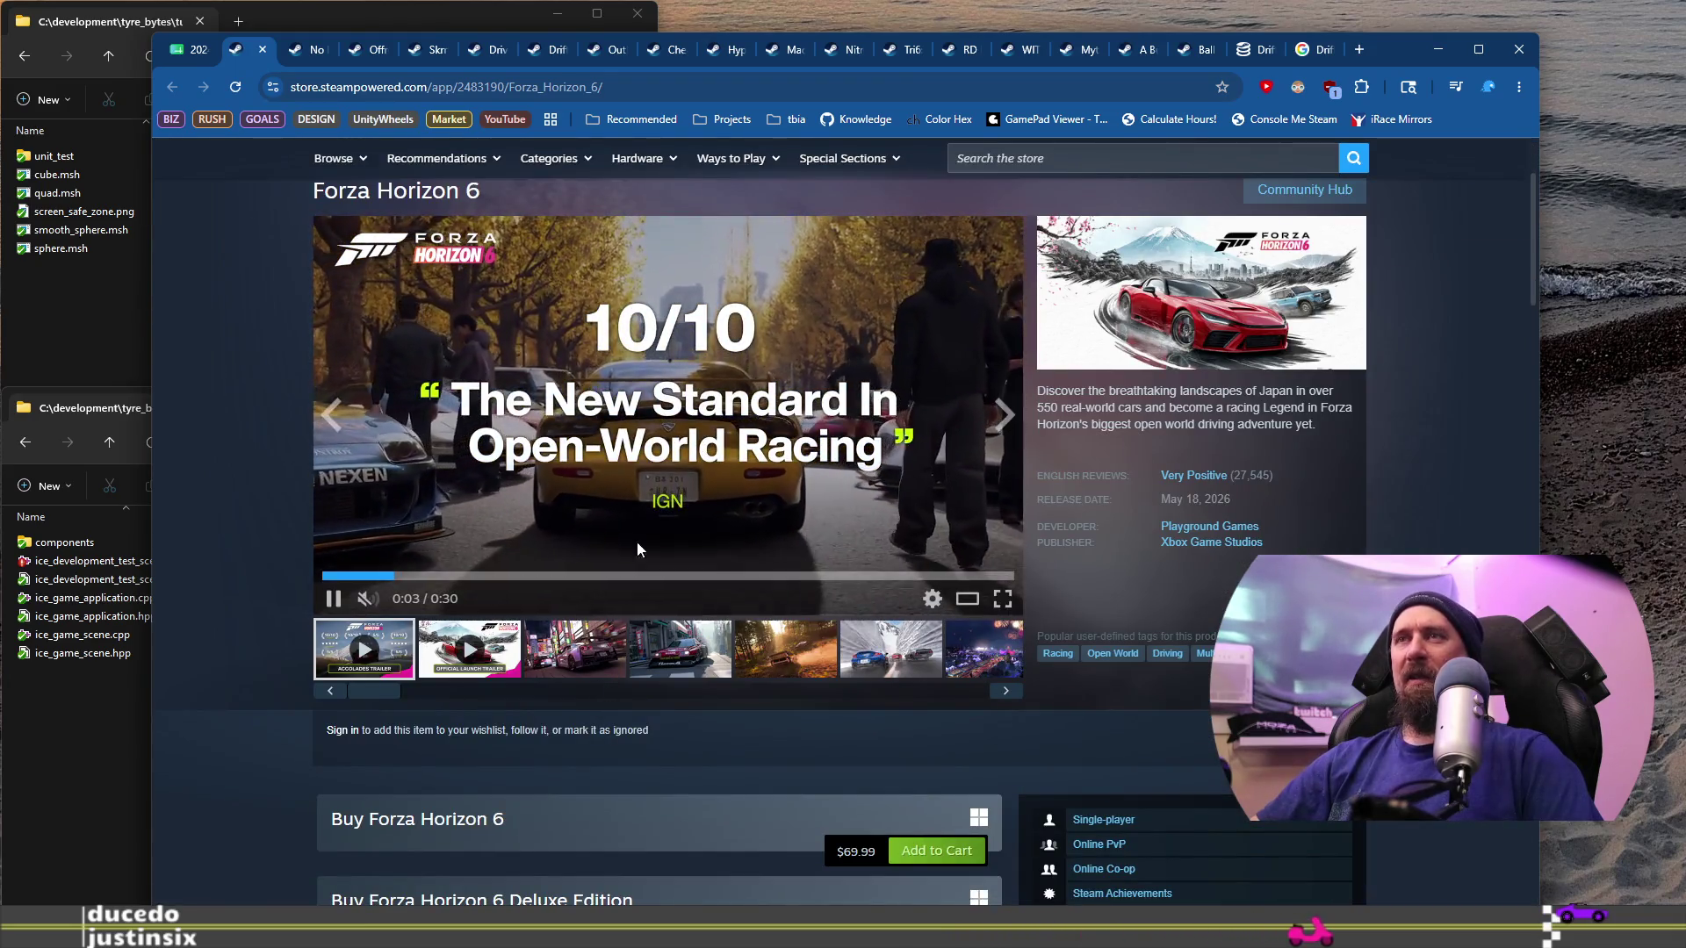
pyautogui.click(336, 575)
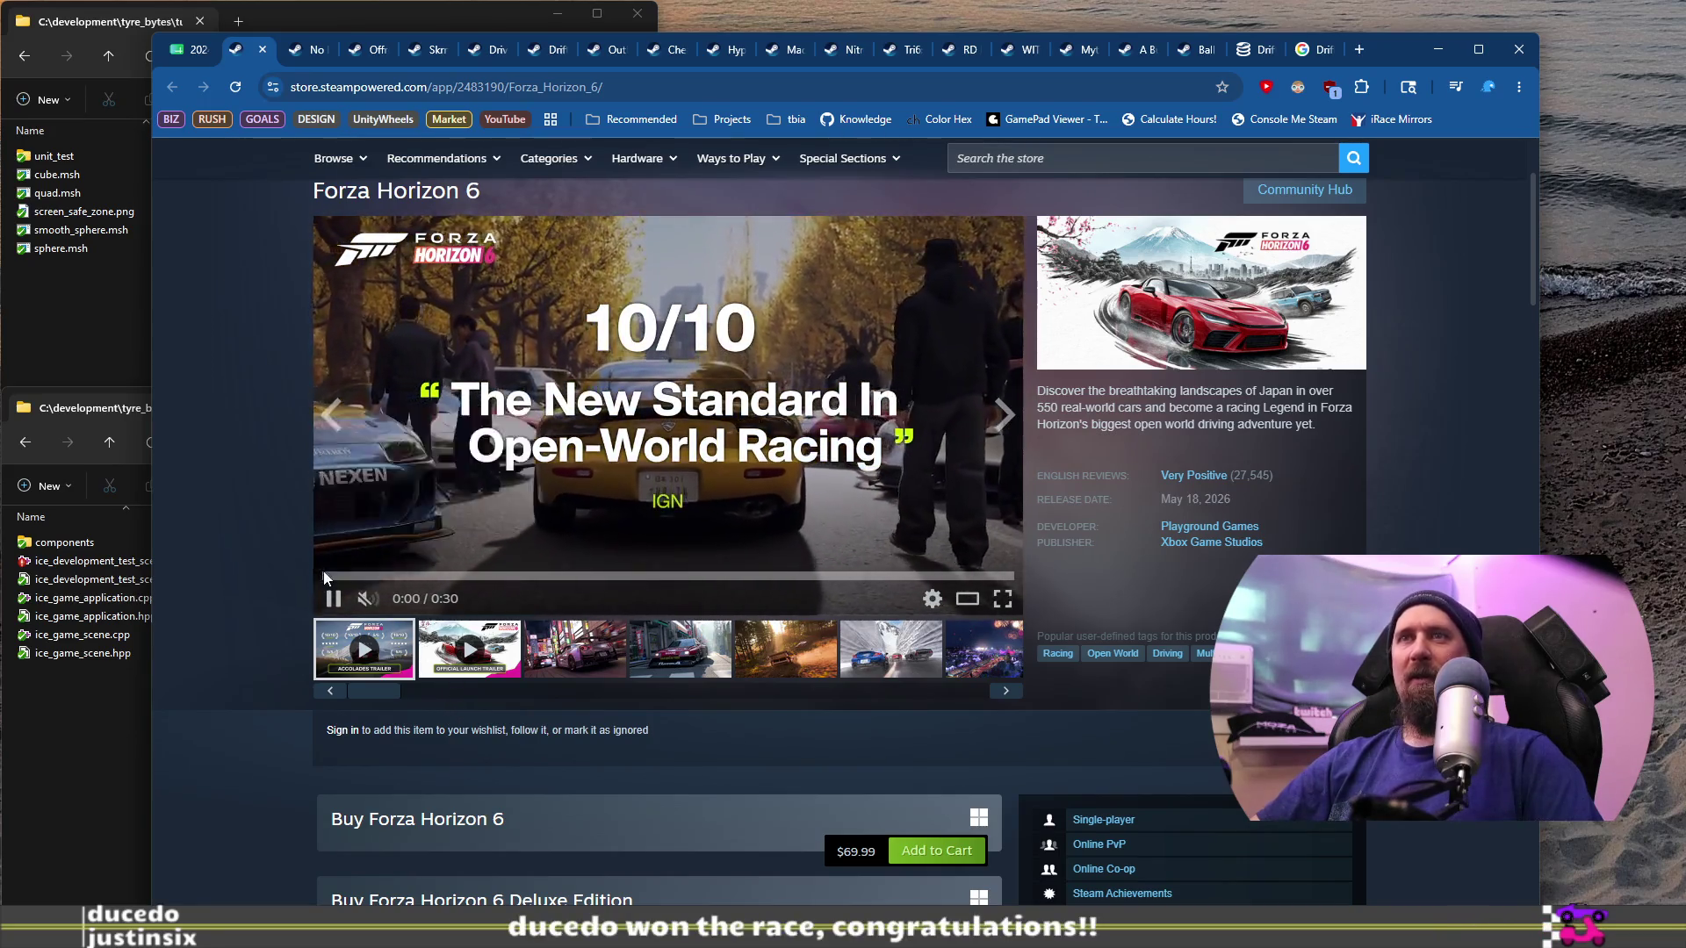
pyautogui.click(330, 575)
pyautogui.click(516, 372)
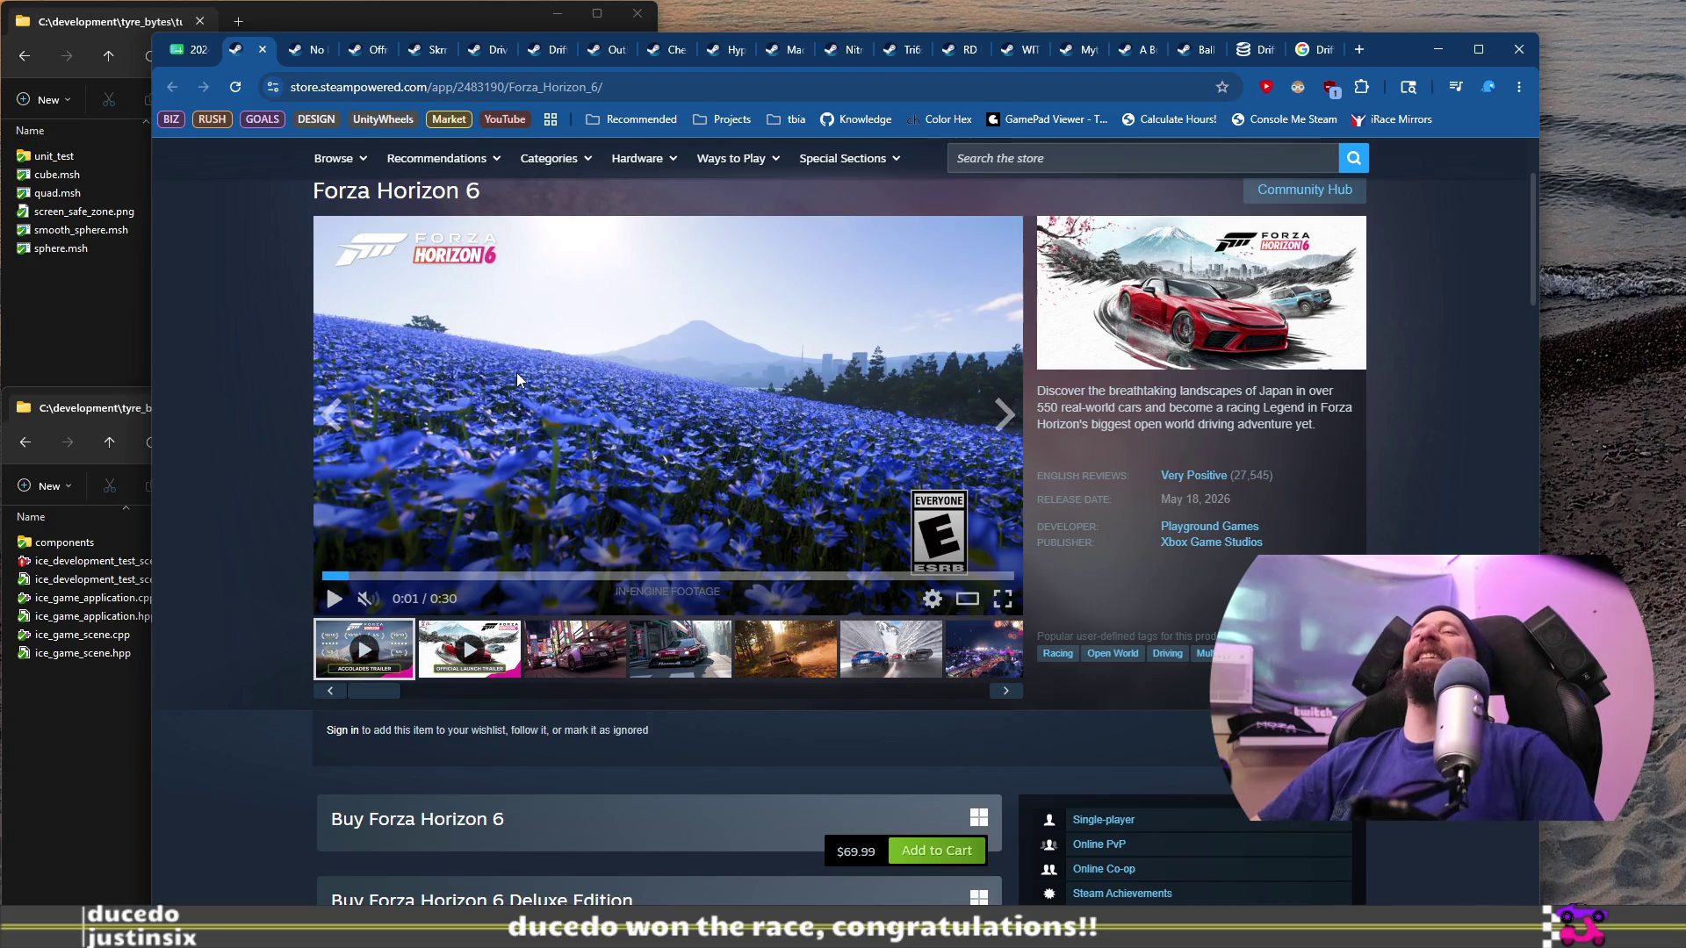
pyautogui.click(576, 390)
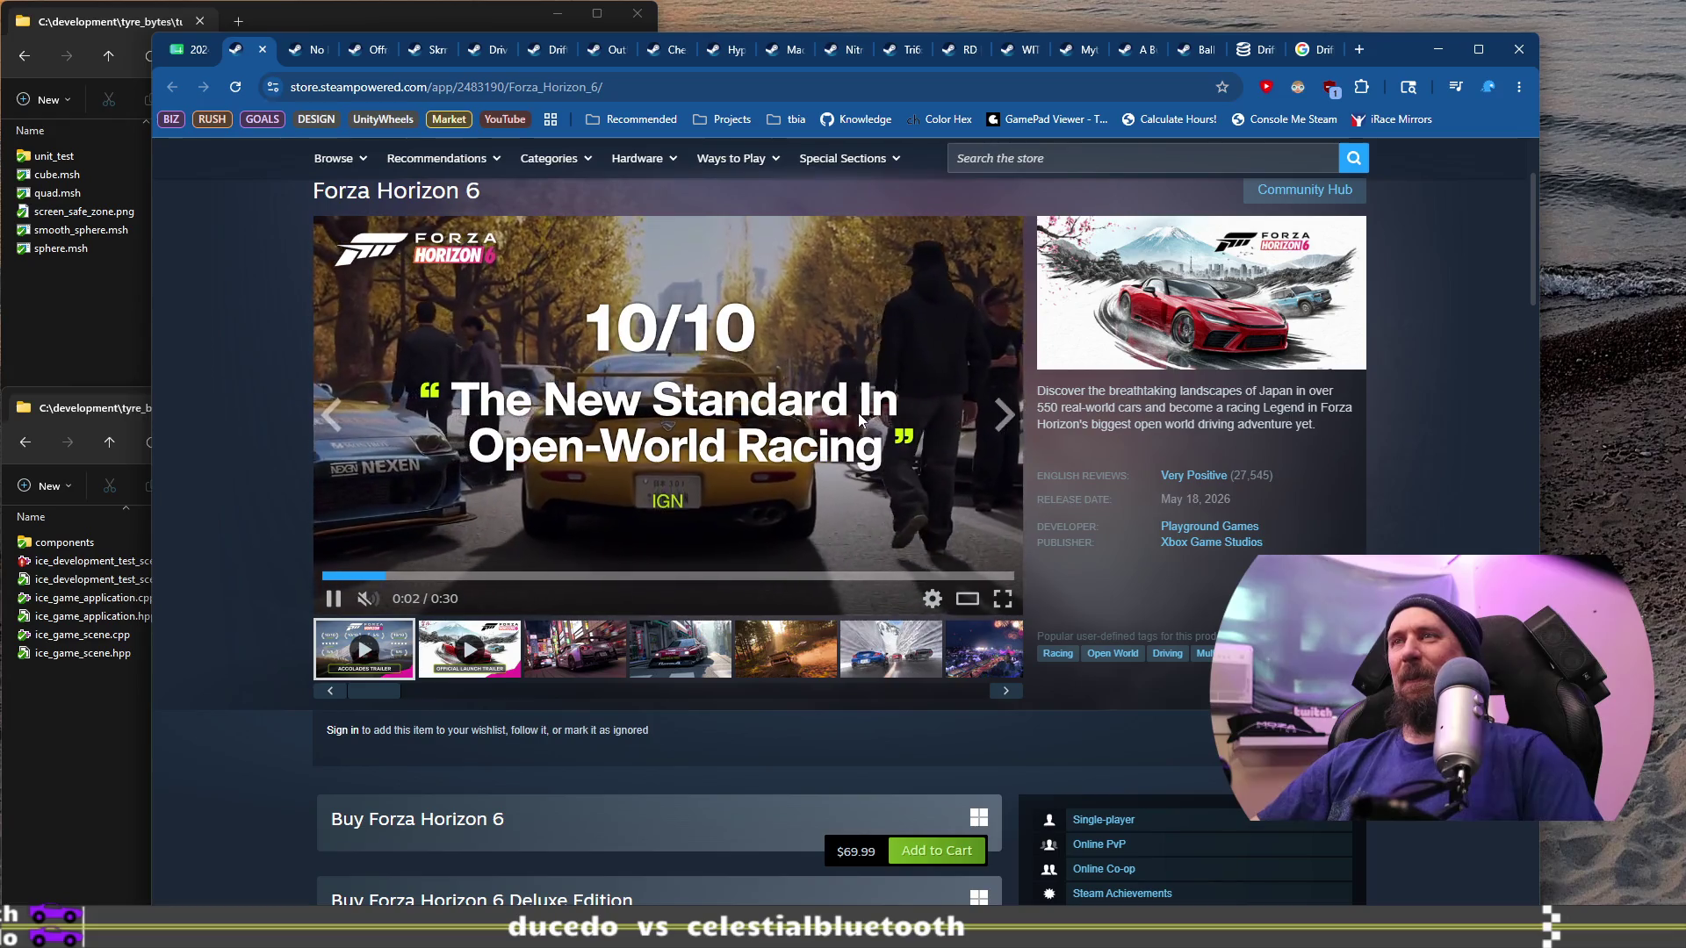
pyautogui.click(536, 577)
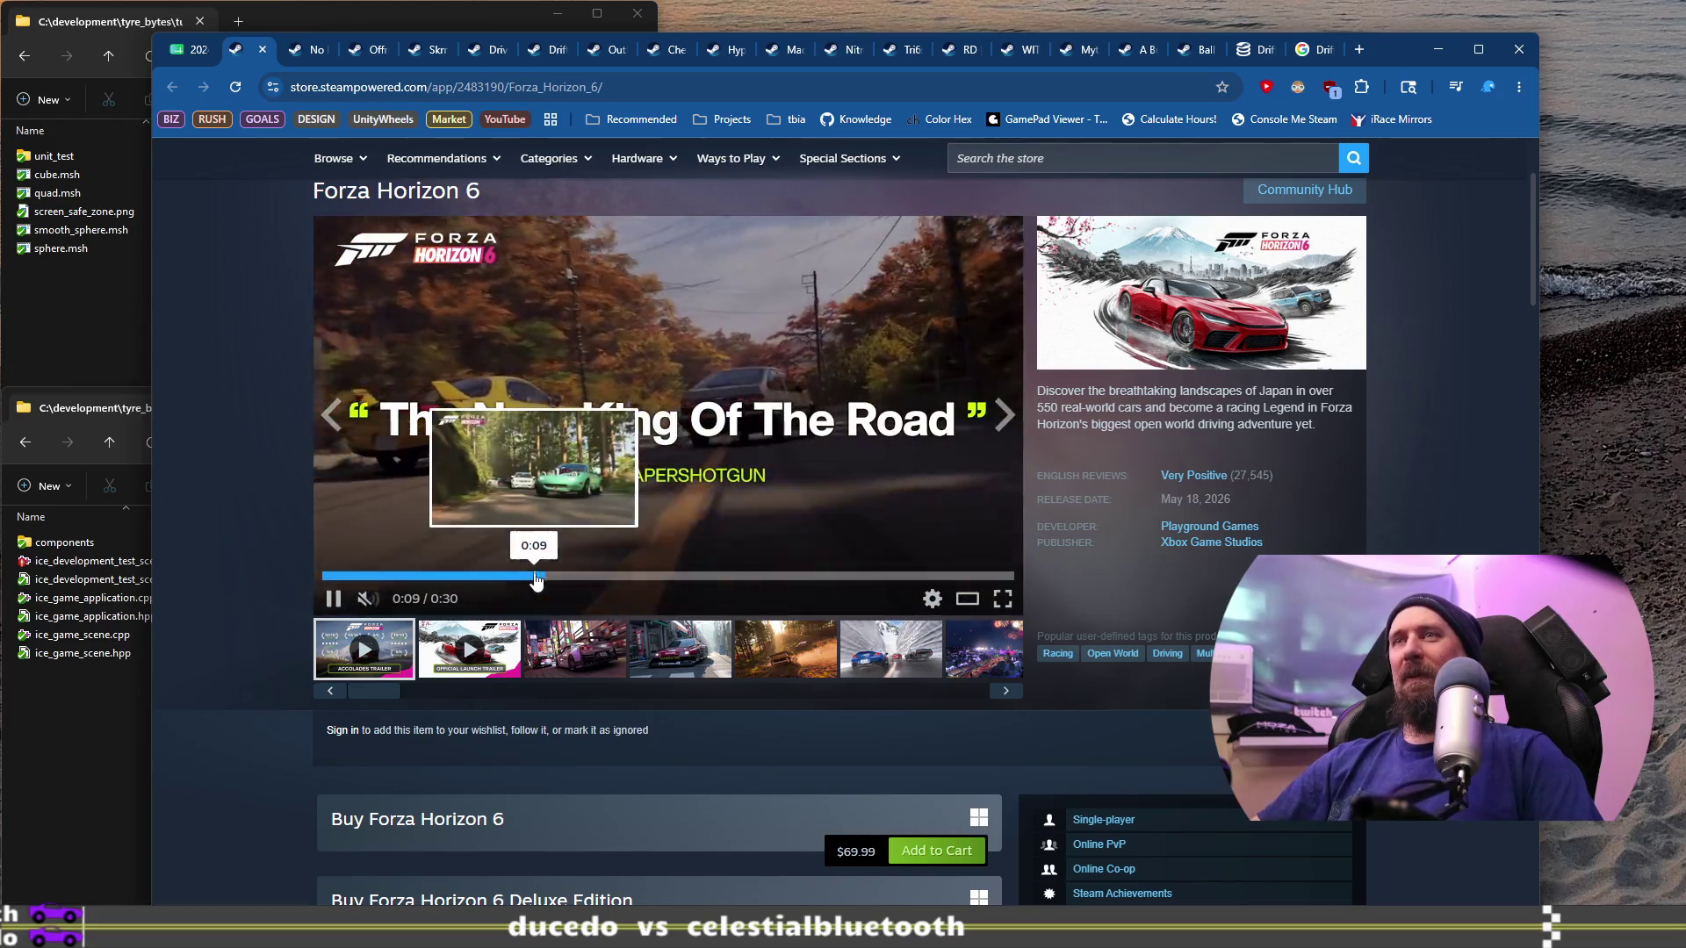
pyautogui.click(578, 487)
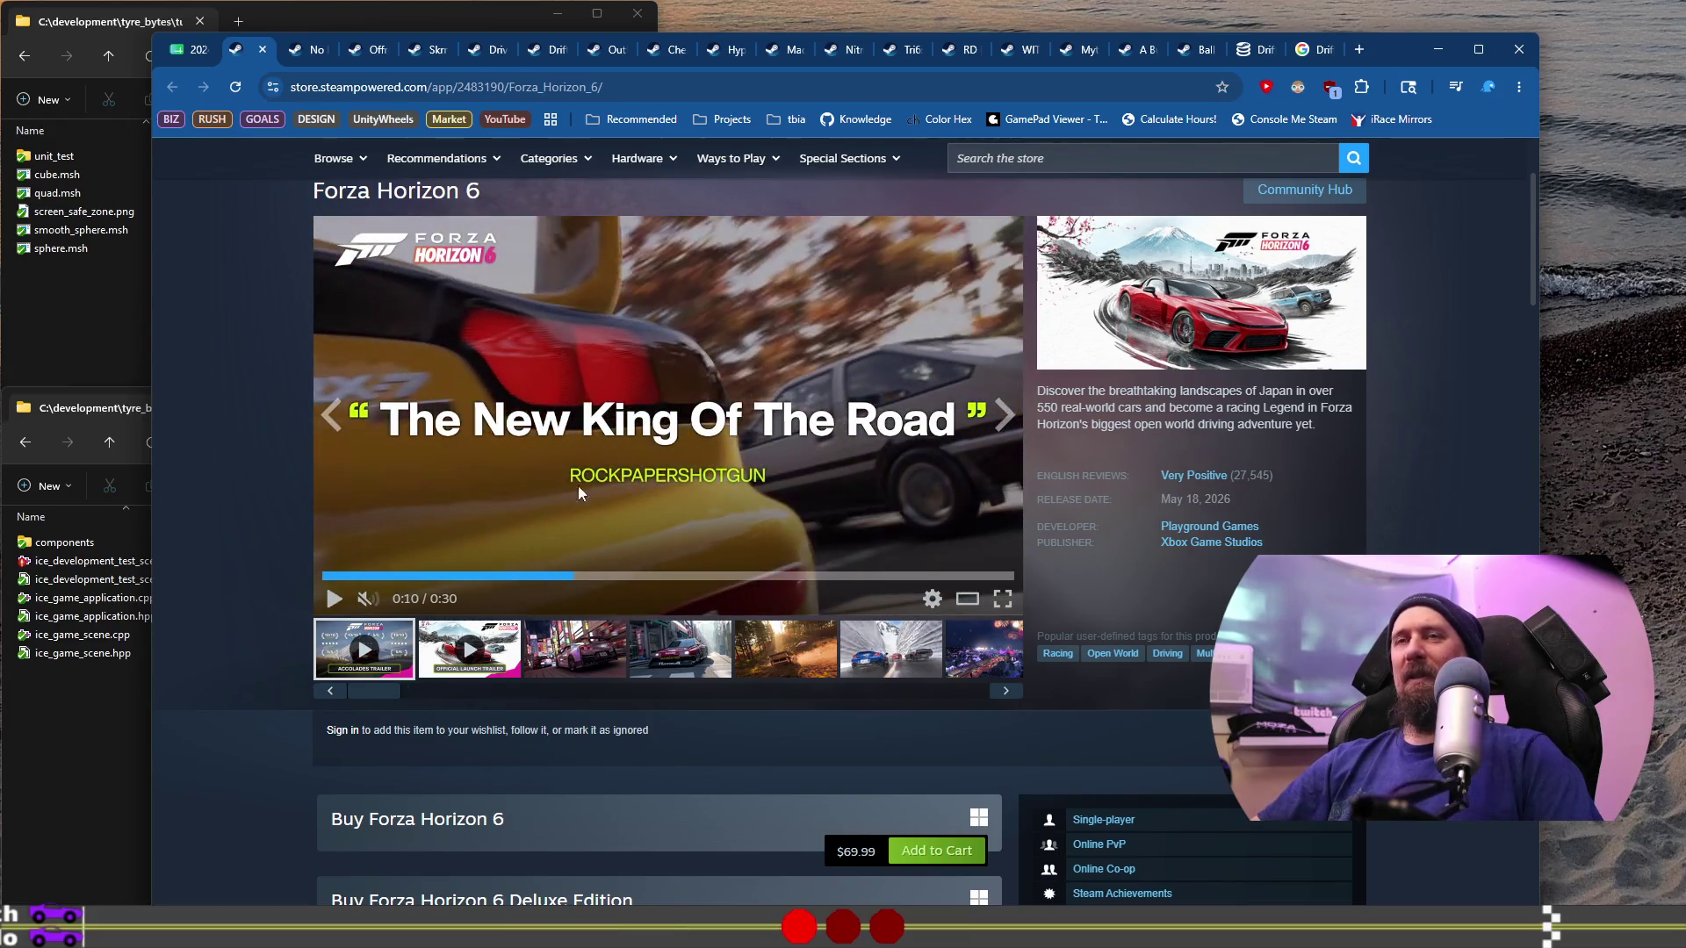
# Step: Replay the trailer from the start, pause it at 0:18, and return to the spreadsheet
pyautogui.click(338, 573)
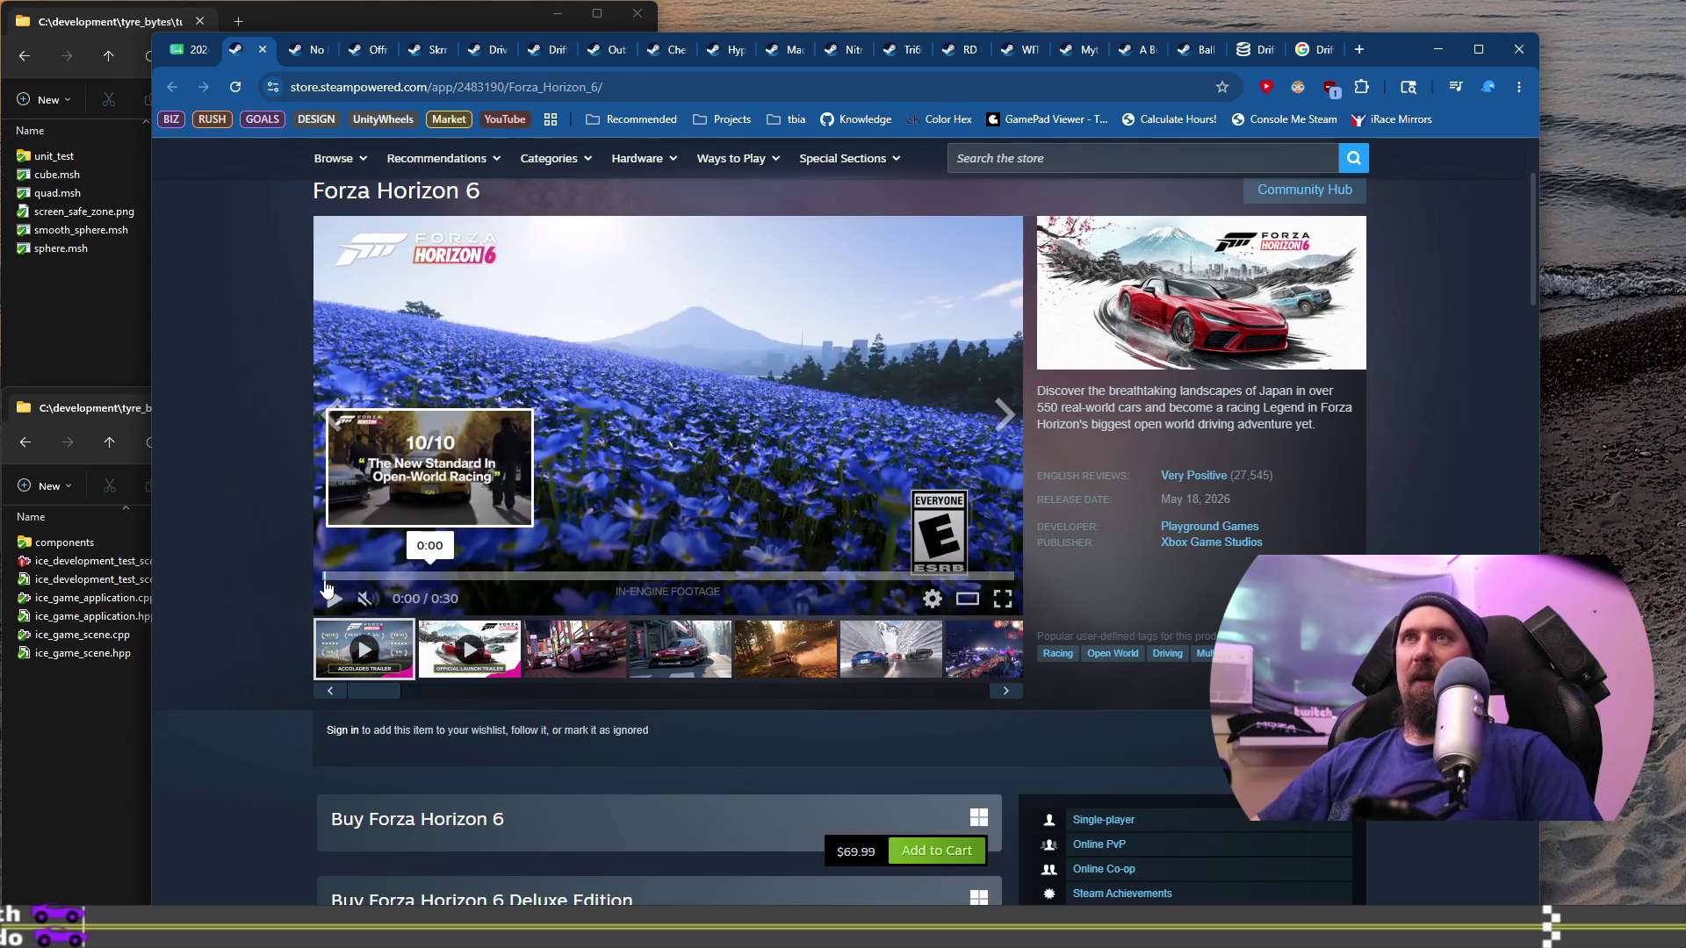
pyautogui.click(671, 394)
pyautogui.click(465, 287)
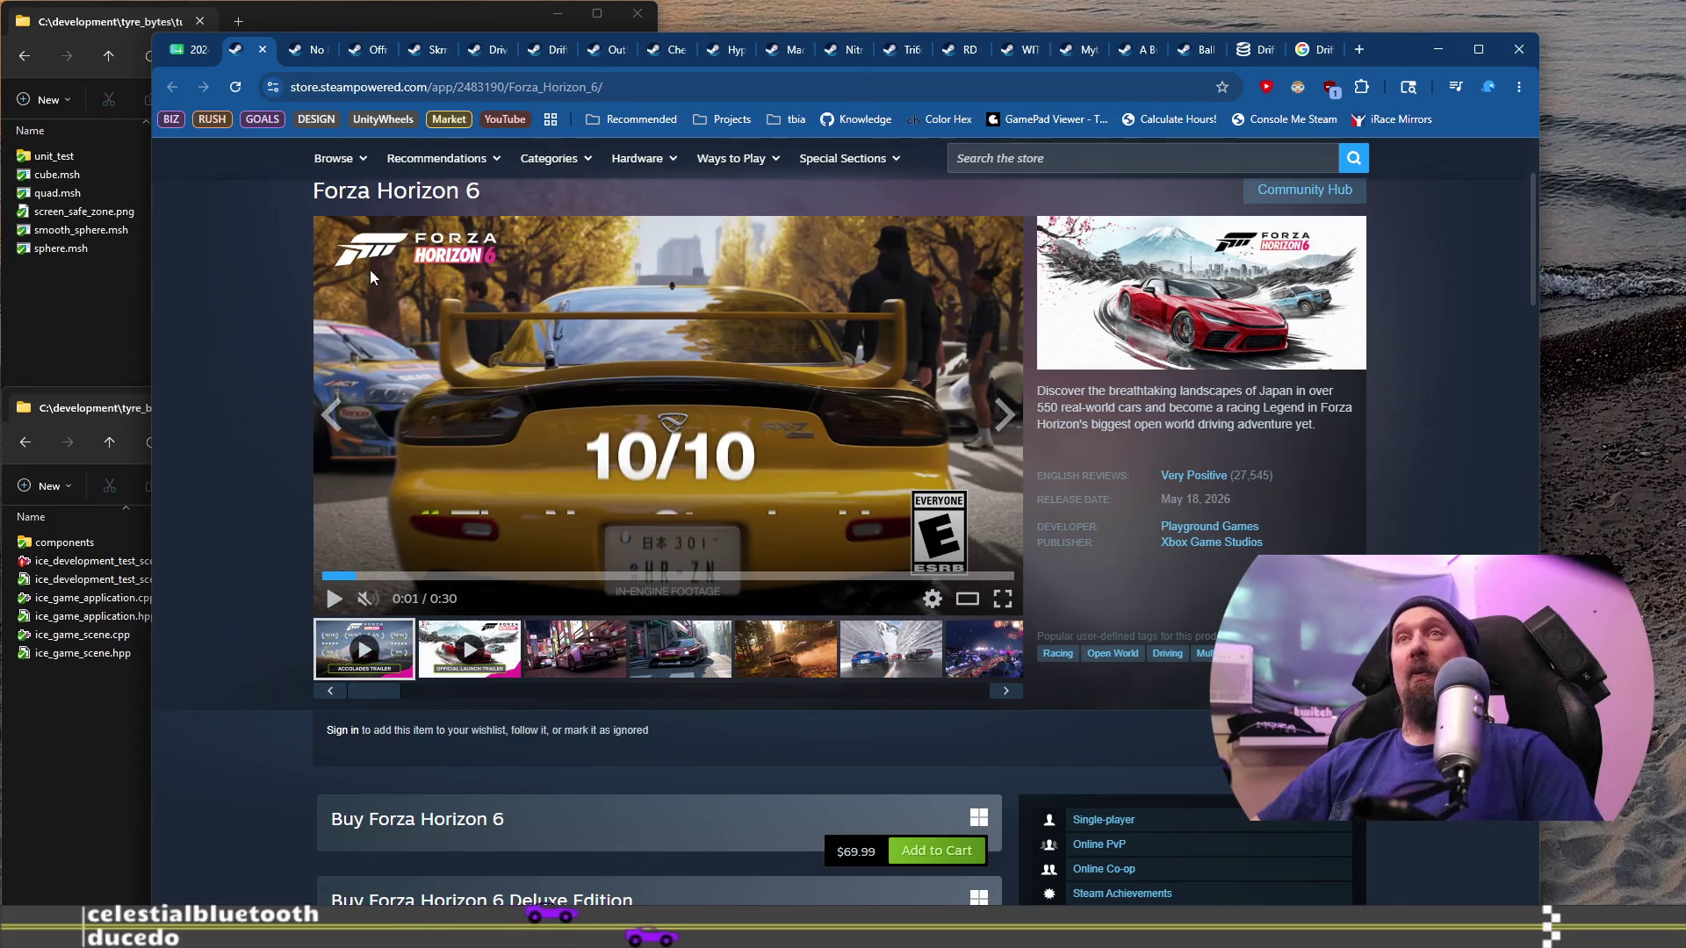
pyautogui.click(490, 341)
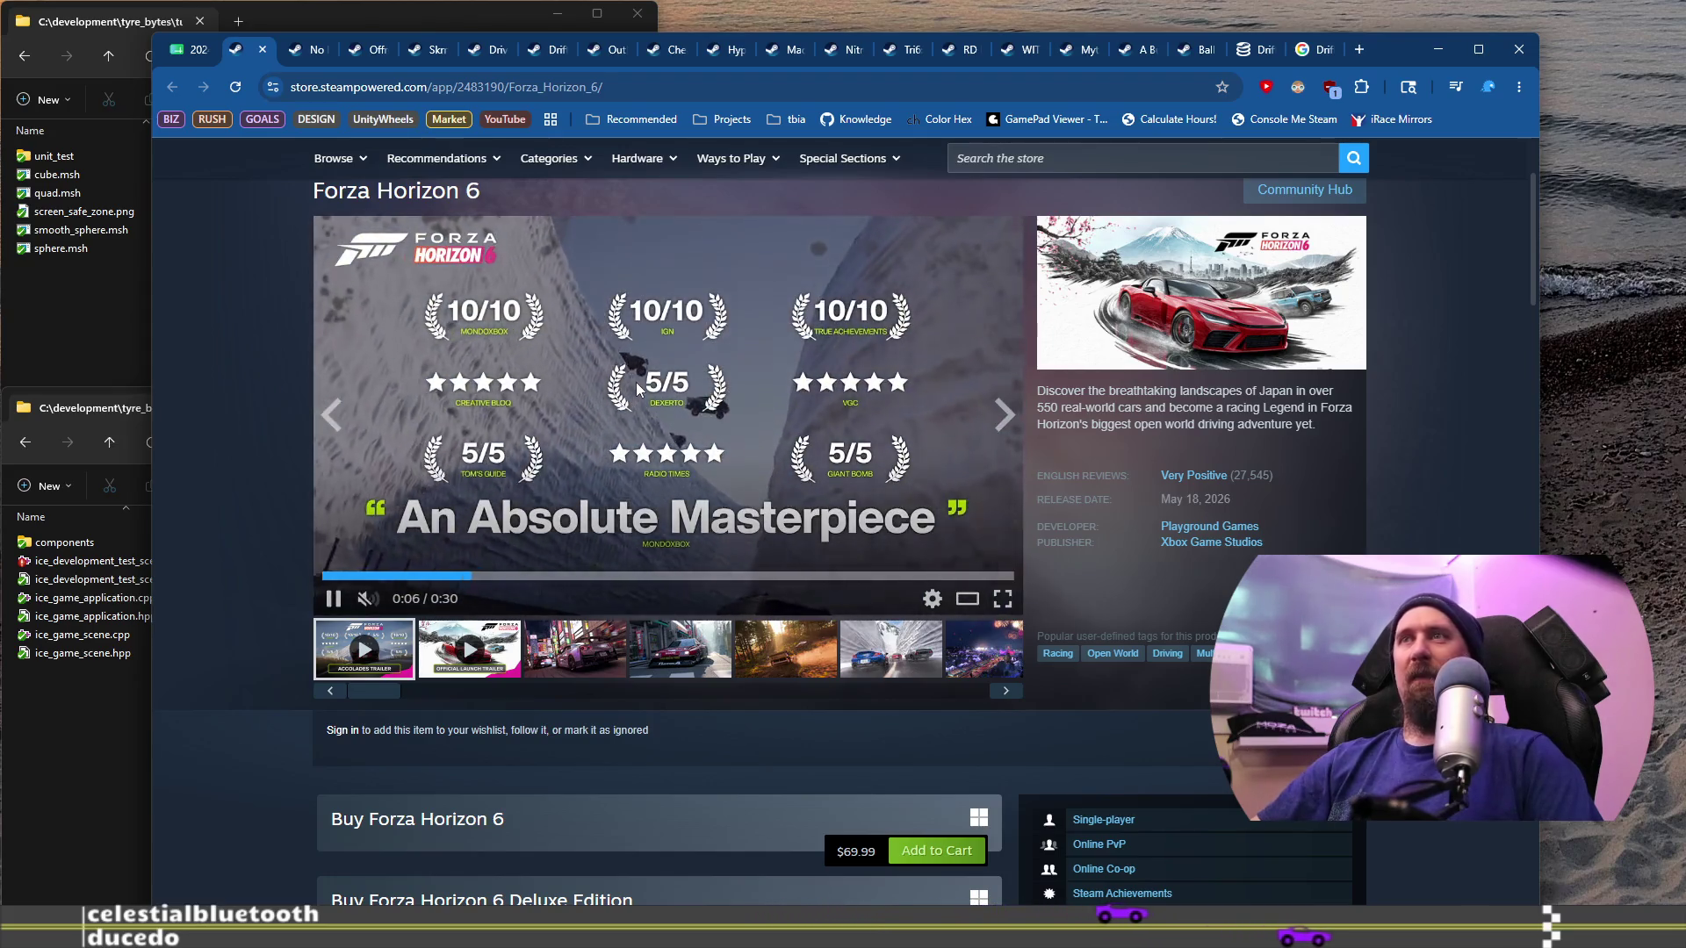
pyautogui.click(721, 575)
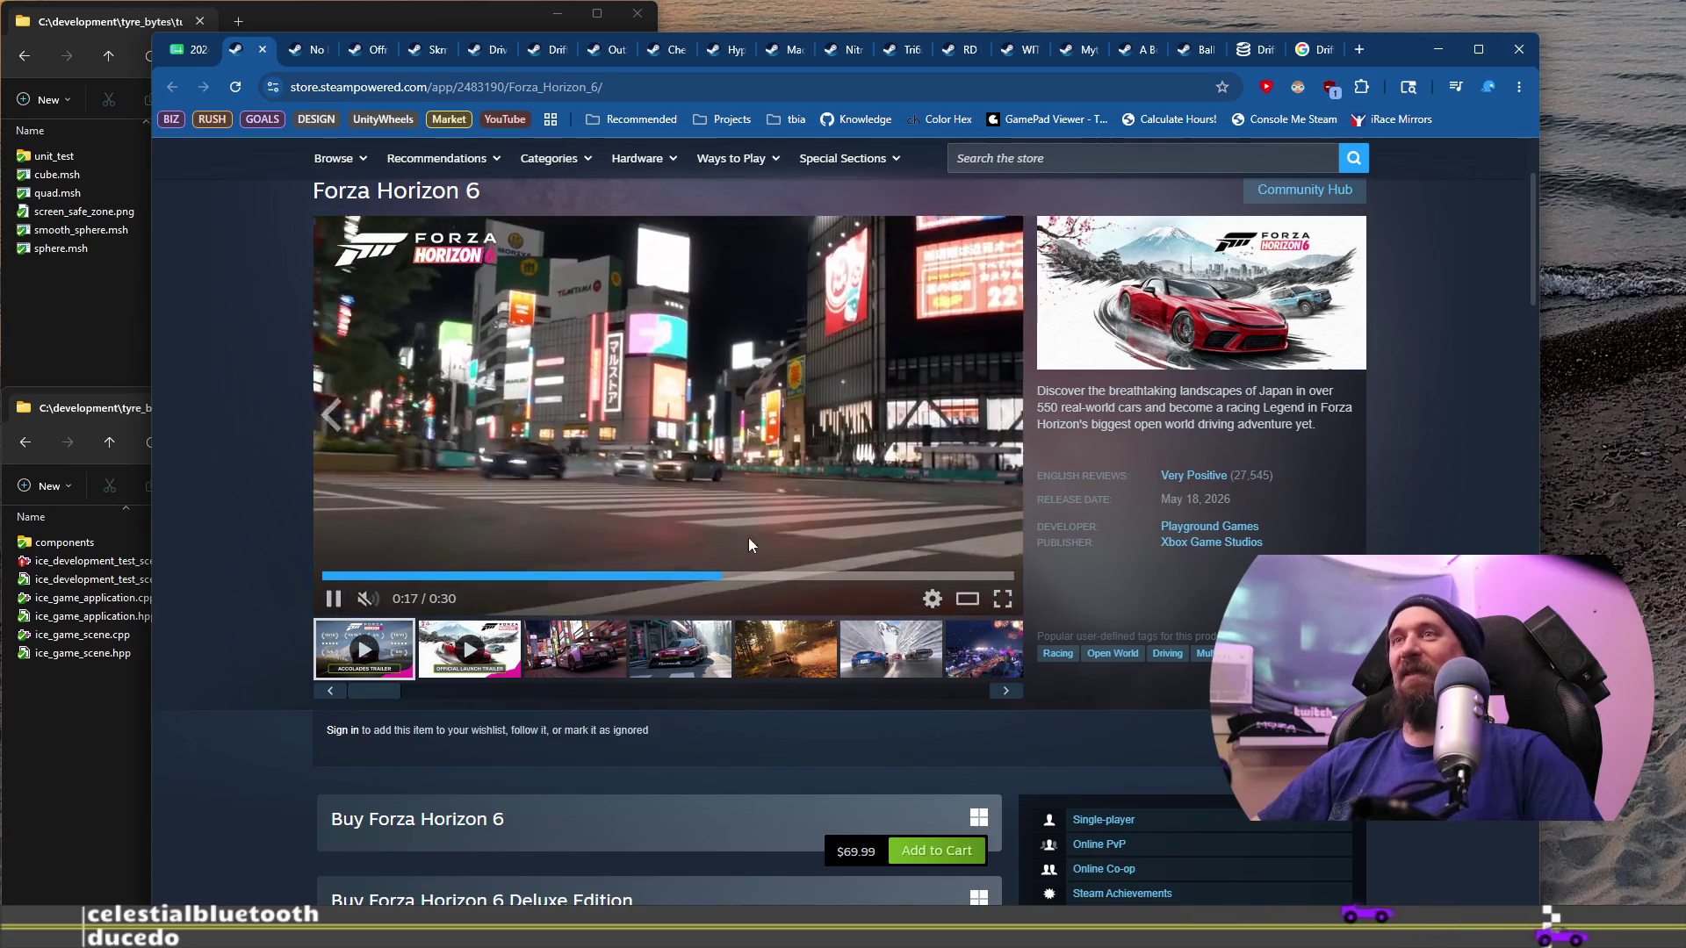
pyautogui.click(756, 402)
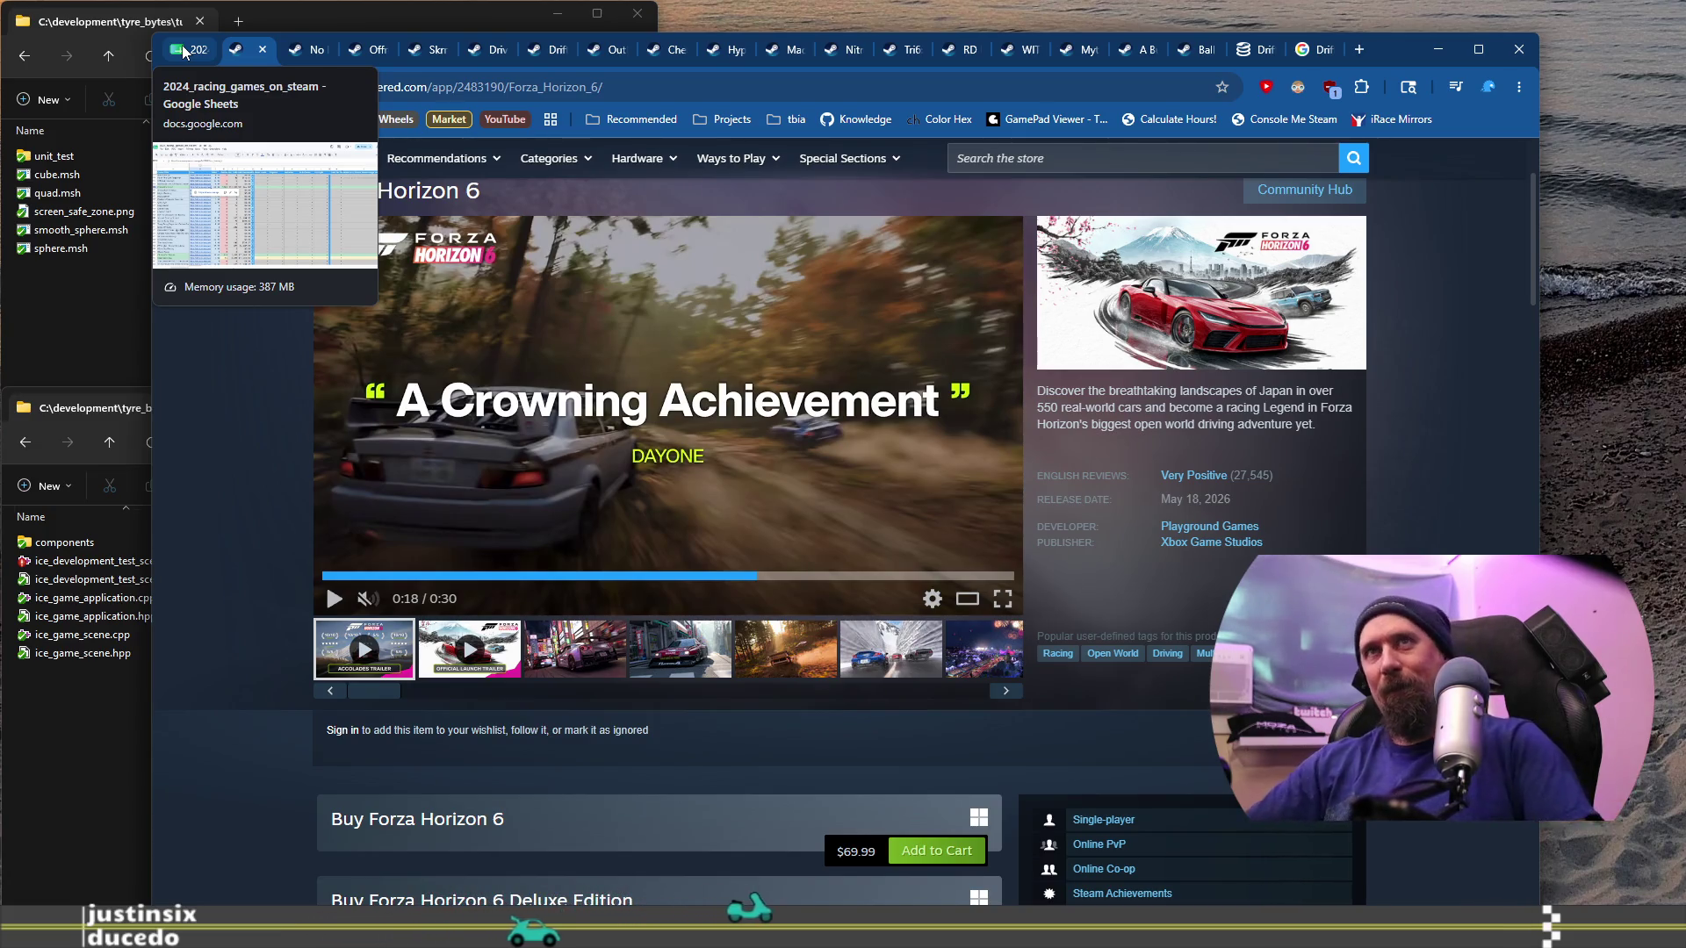
pyautogui.click(183, 44)
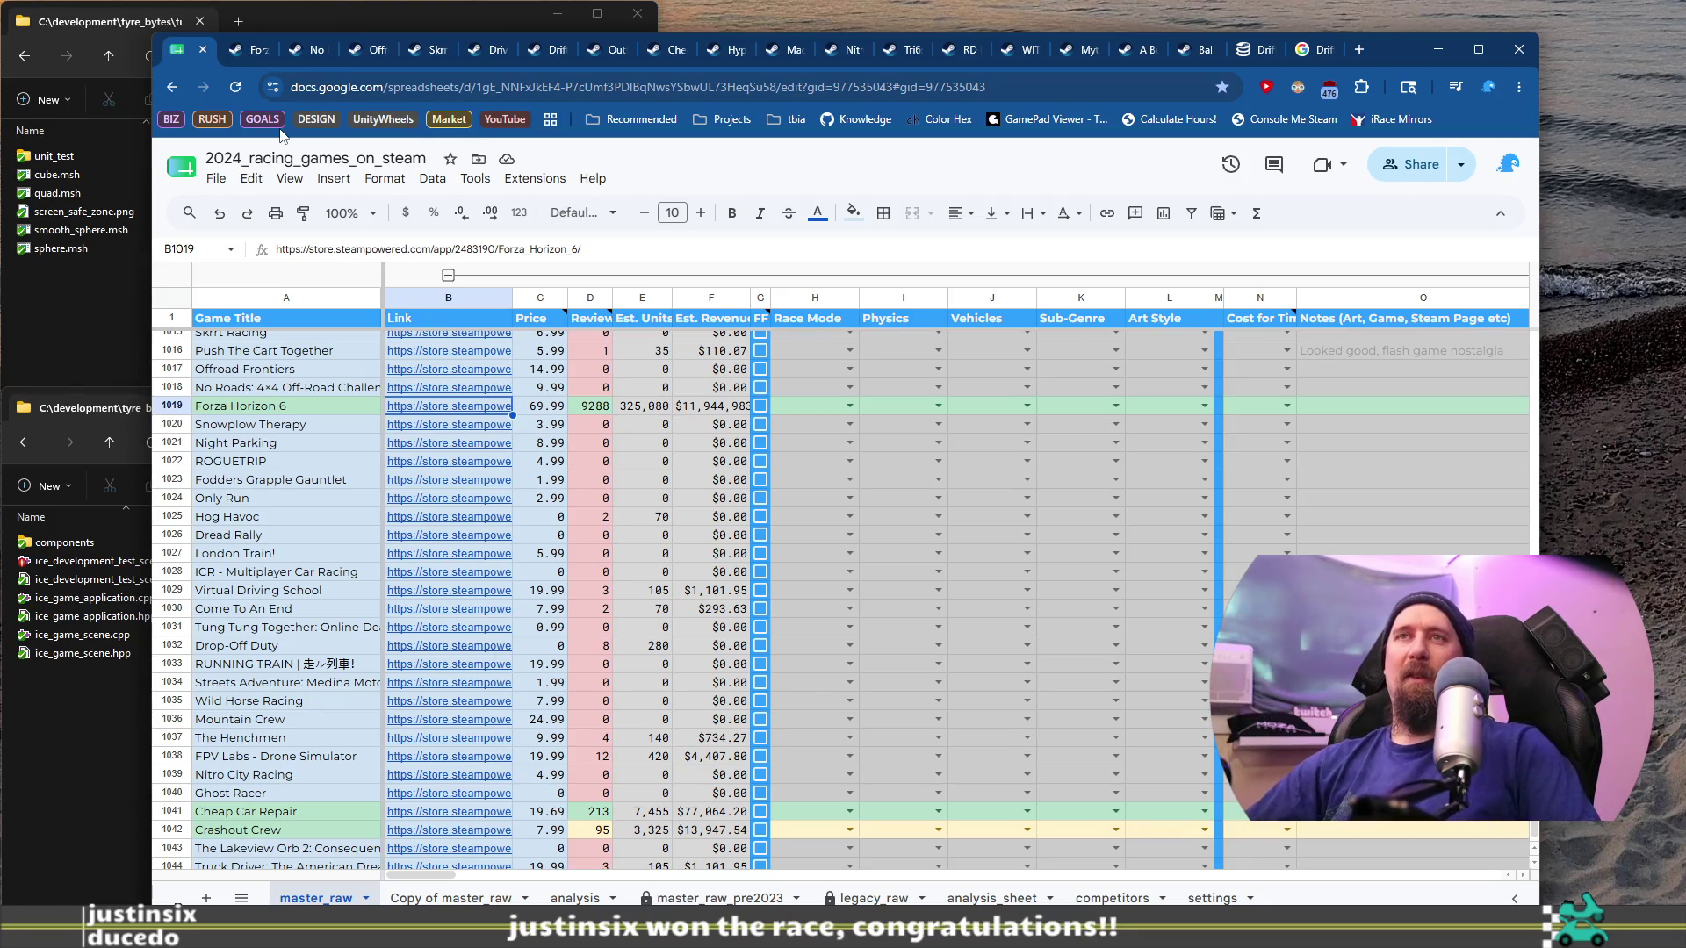
# Step: Bring up the Snowplow Therapy store link preview from its B1020 cell
pyautogui.click(338, 428)
pyautogui.click(424, 429)
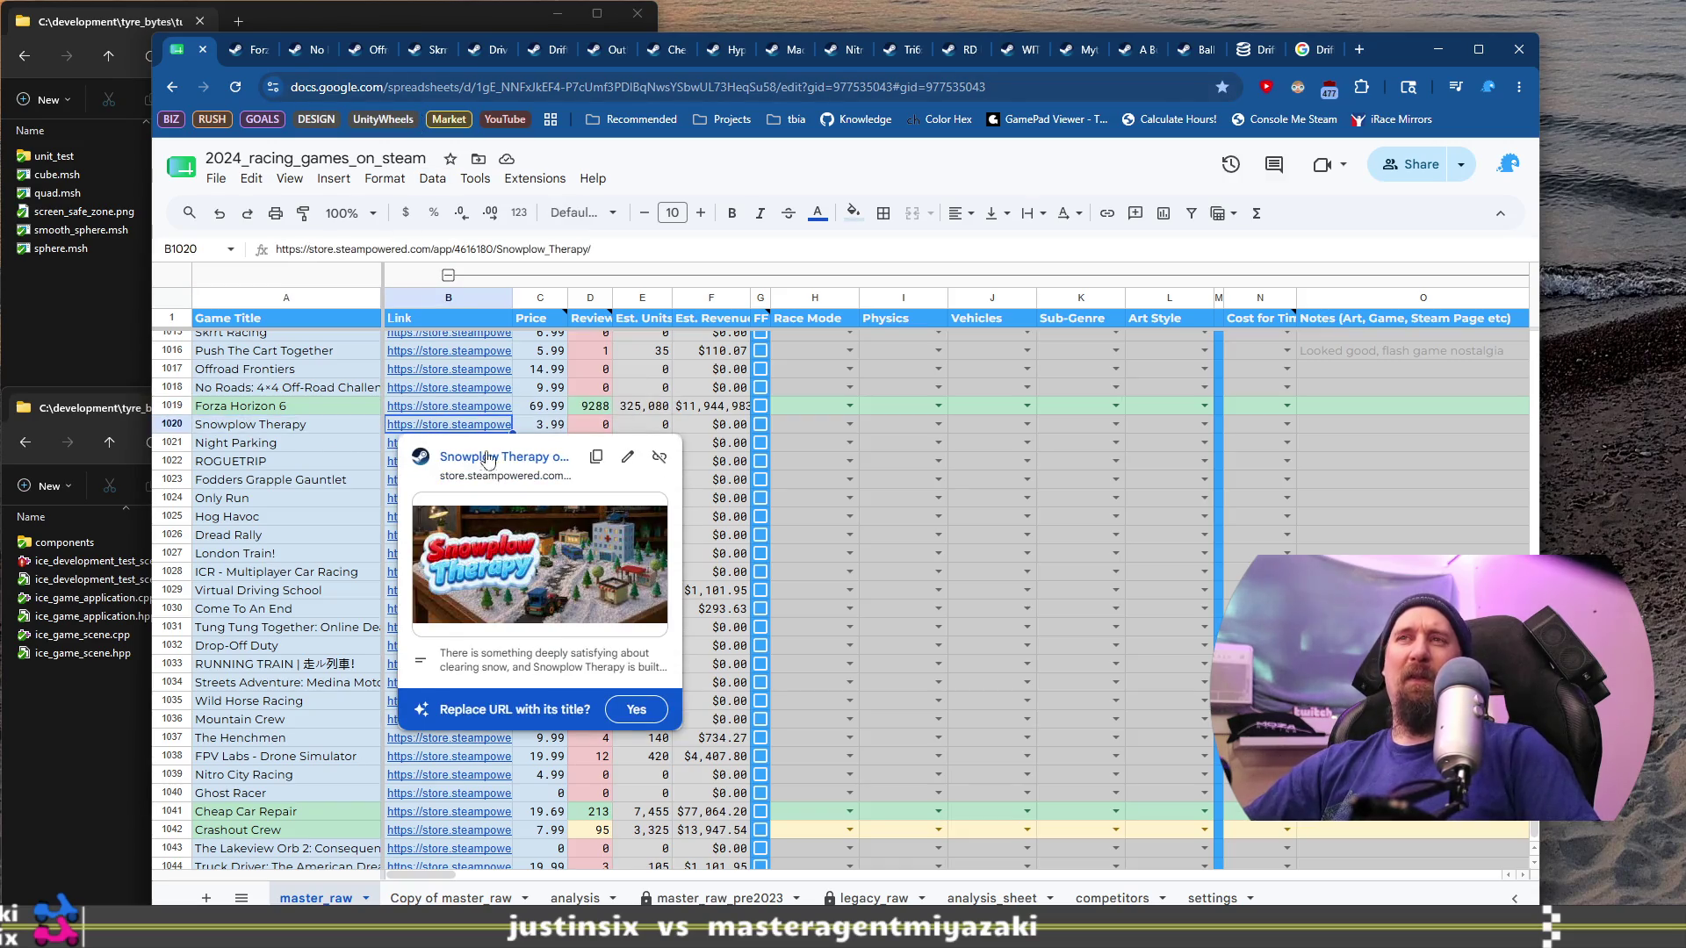
pyautogui.click(503, 457)
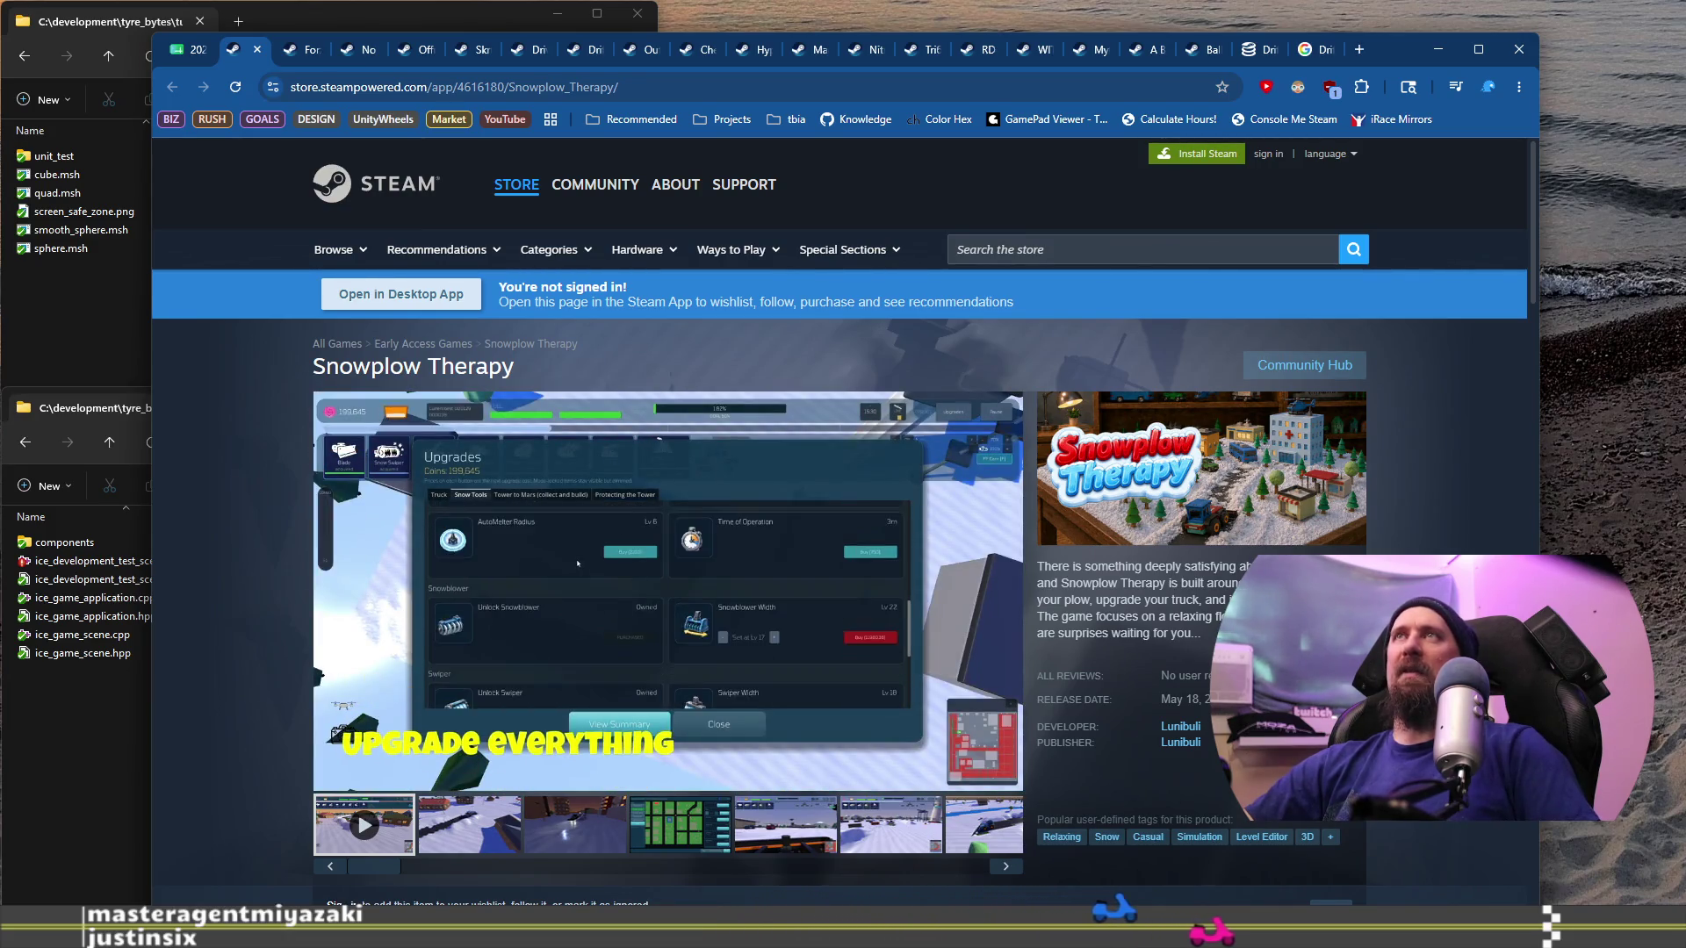
# Step: Skip the Snowplow Therapy trailer to 0:36 of 1:09, showing the level editor
pyautogui.click(681, 760)
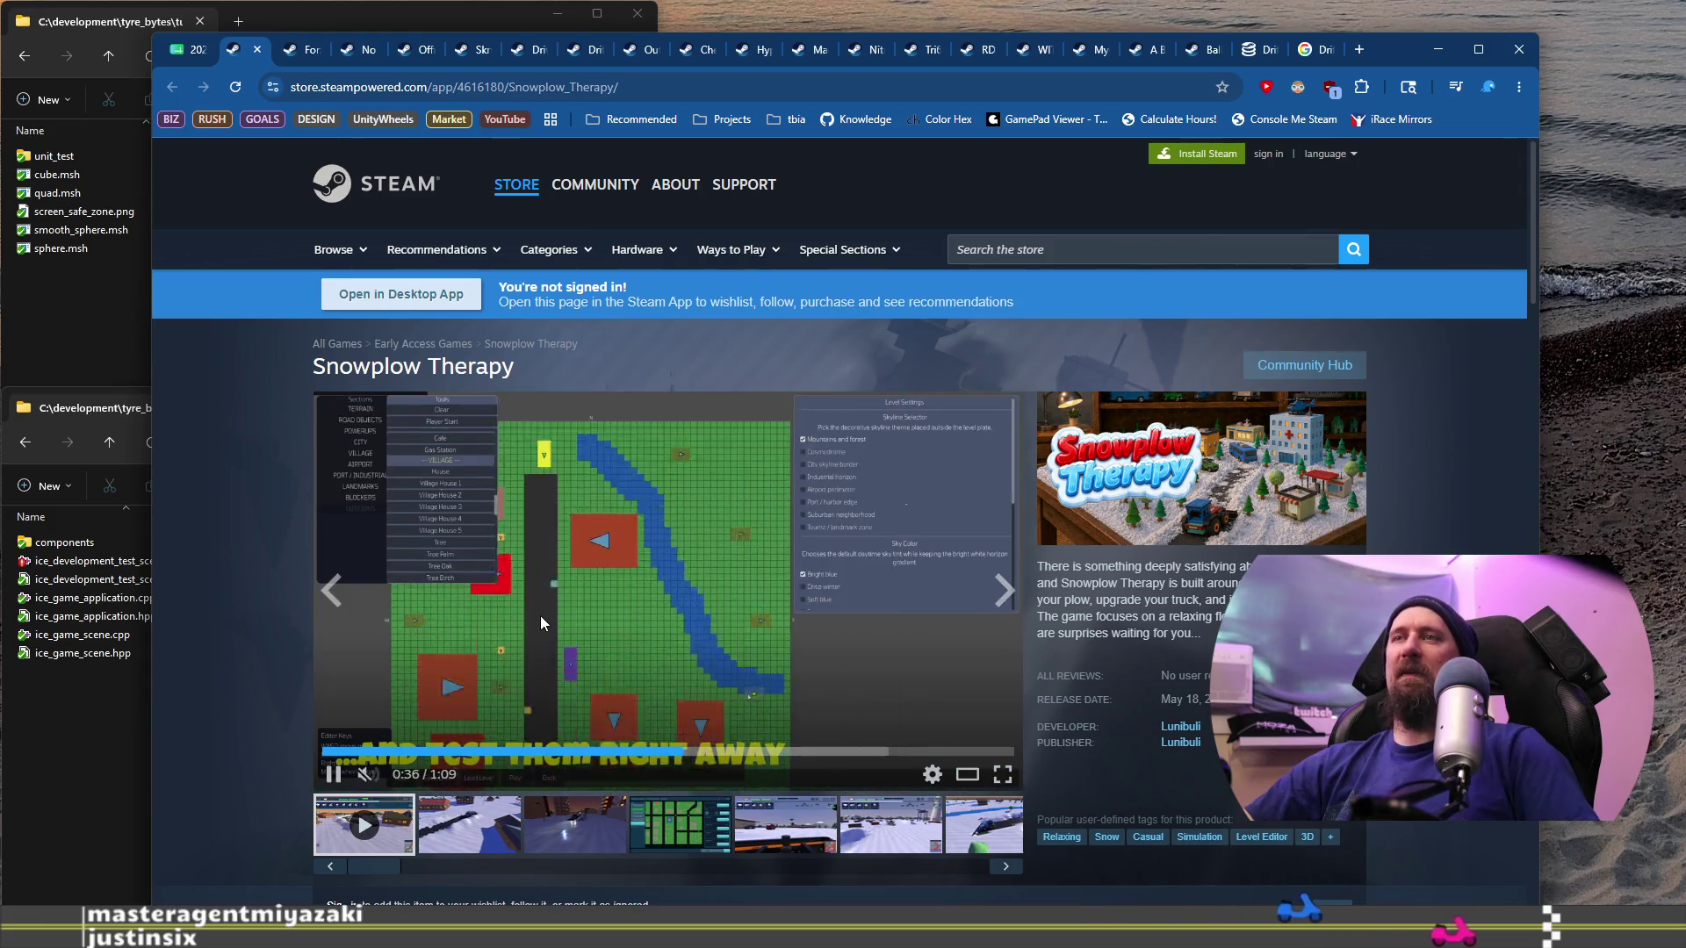